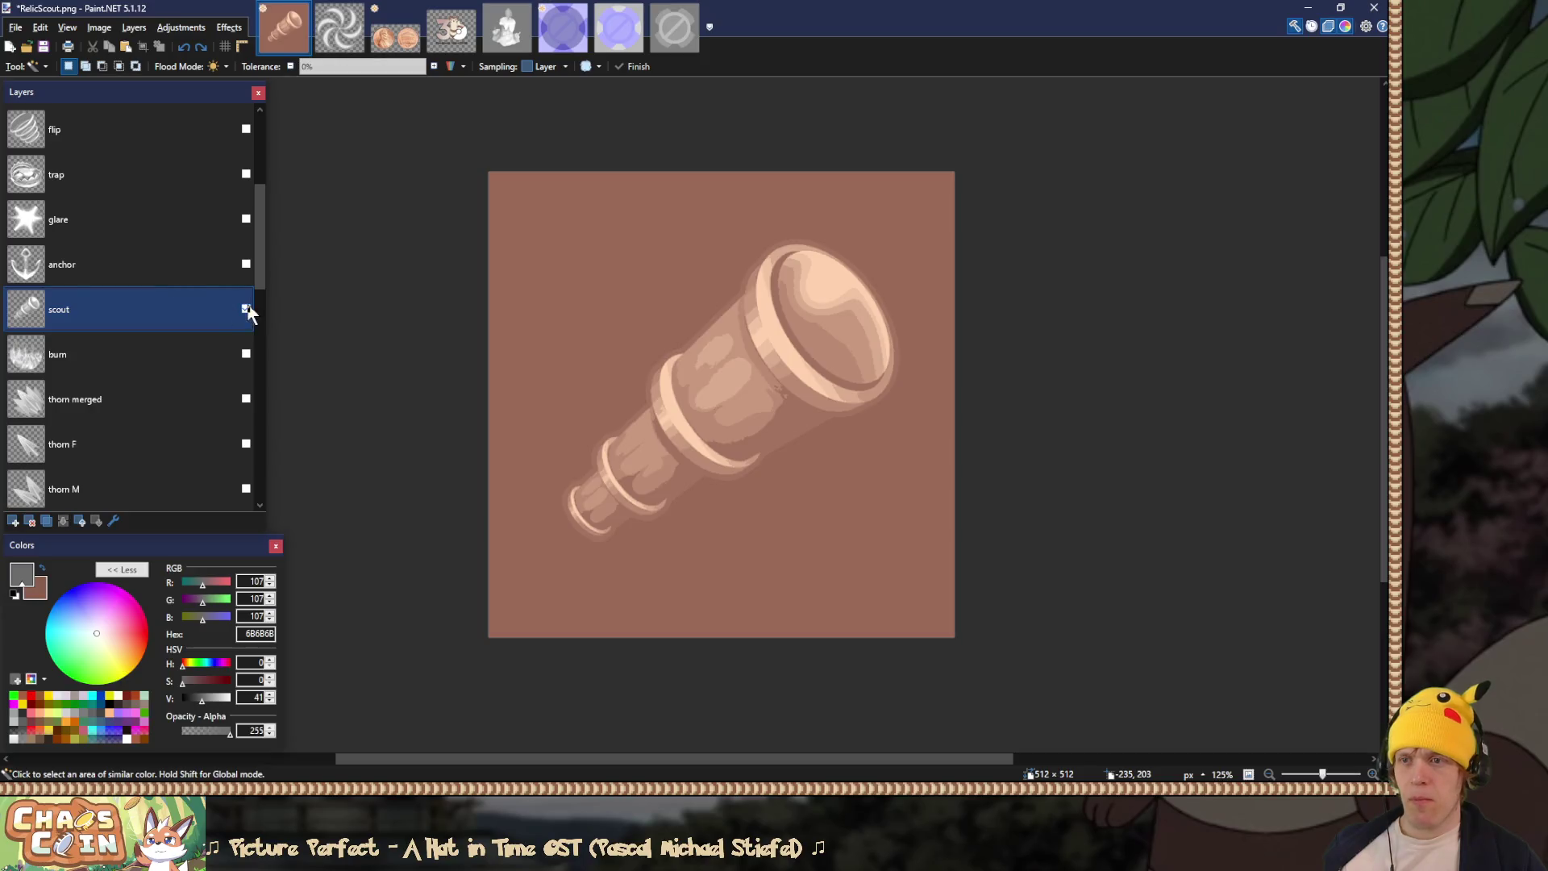
Step: Change the anchor layer's blend mode so the anchor is tinted
double_click(181, 263)
click(681, 413)
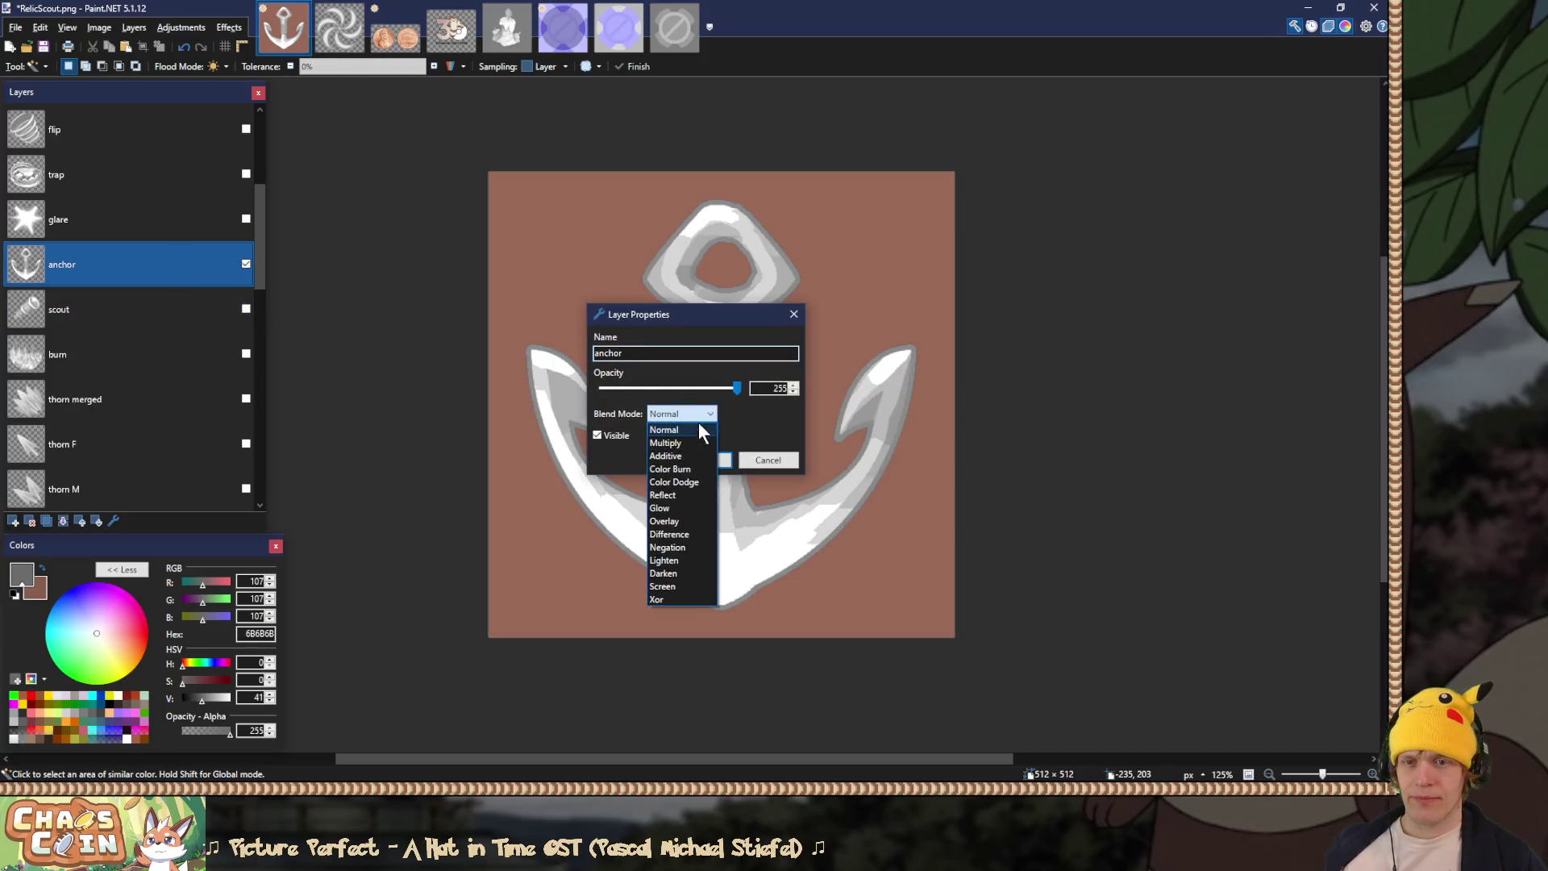
click(681, 484)
click(701, 460)
Step: Save the image over RelicAnchor.png as a PNG, then undo the flatten
key(ctrl+shift+s)
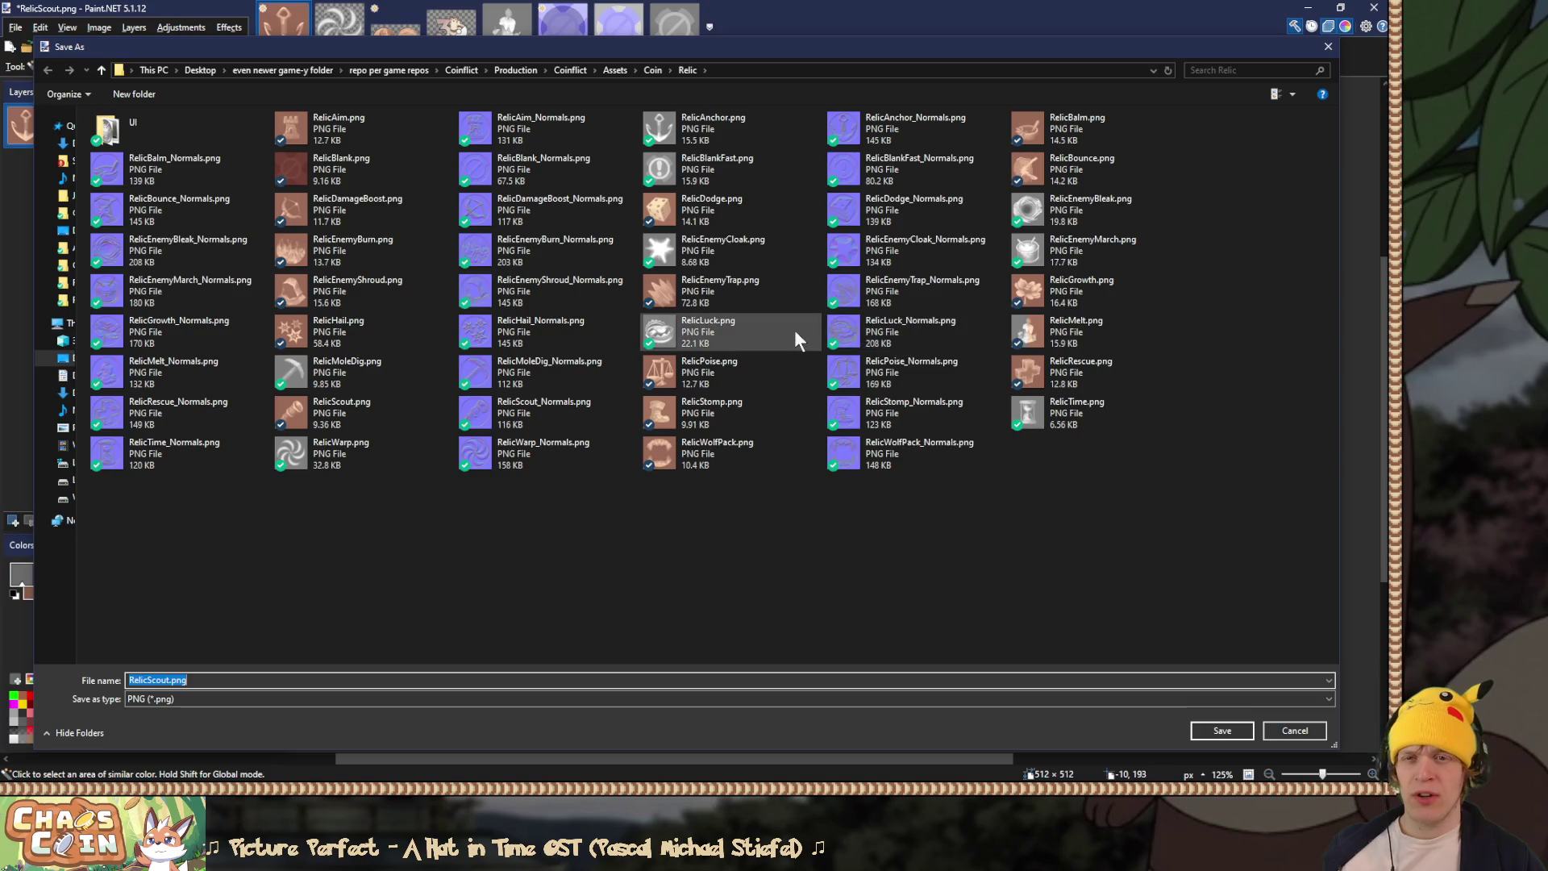
double_click(693, 135)
click(735, 399)
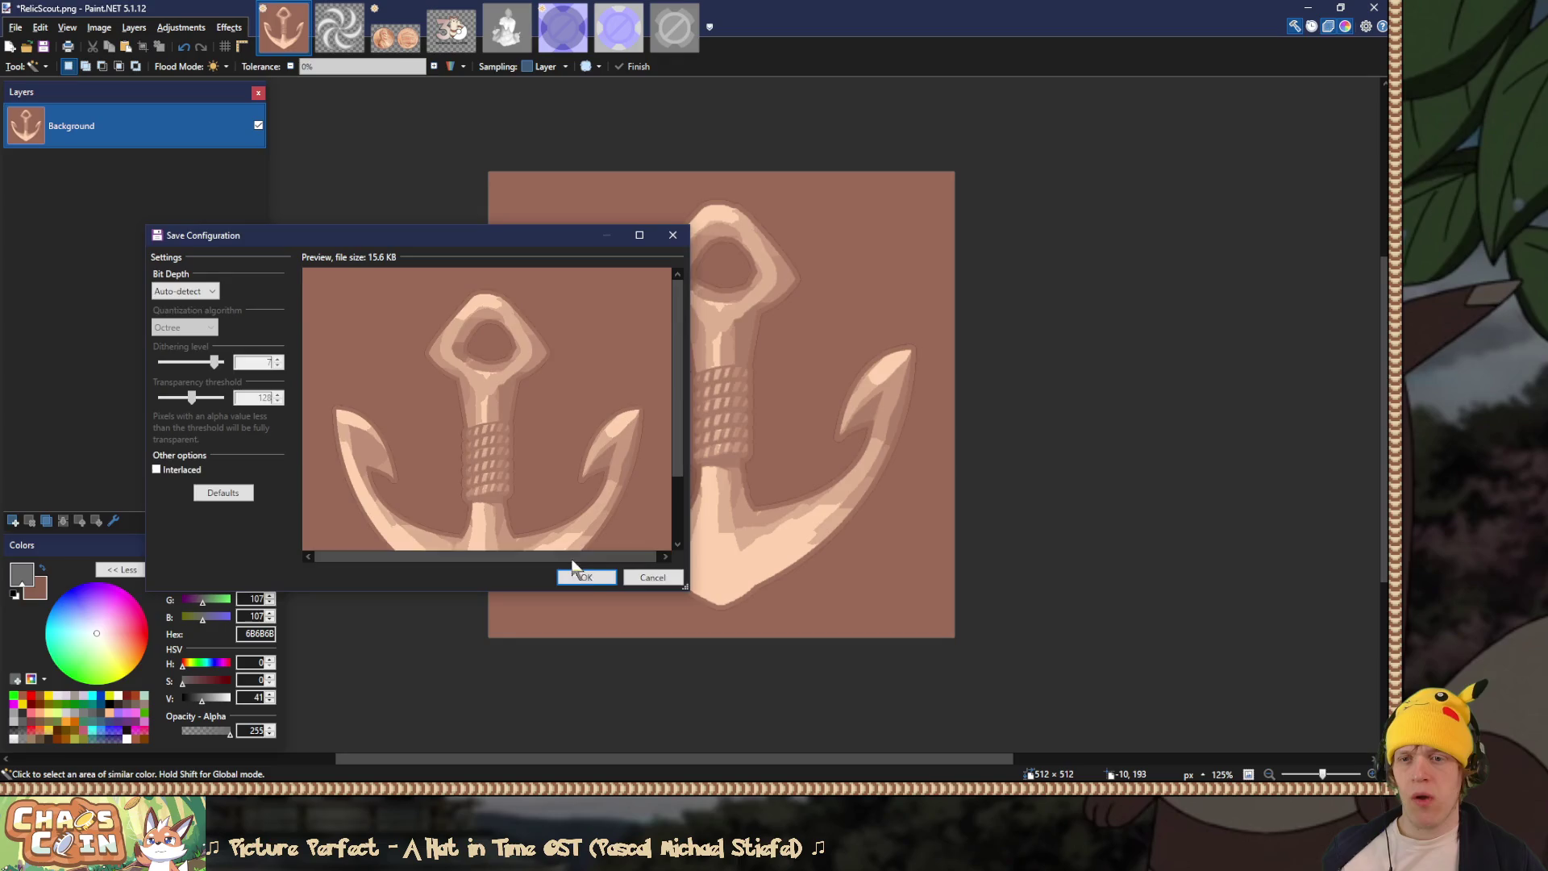
click(568, 573)
key(ctrl+z)
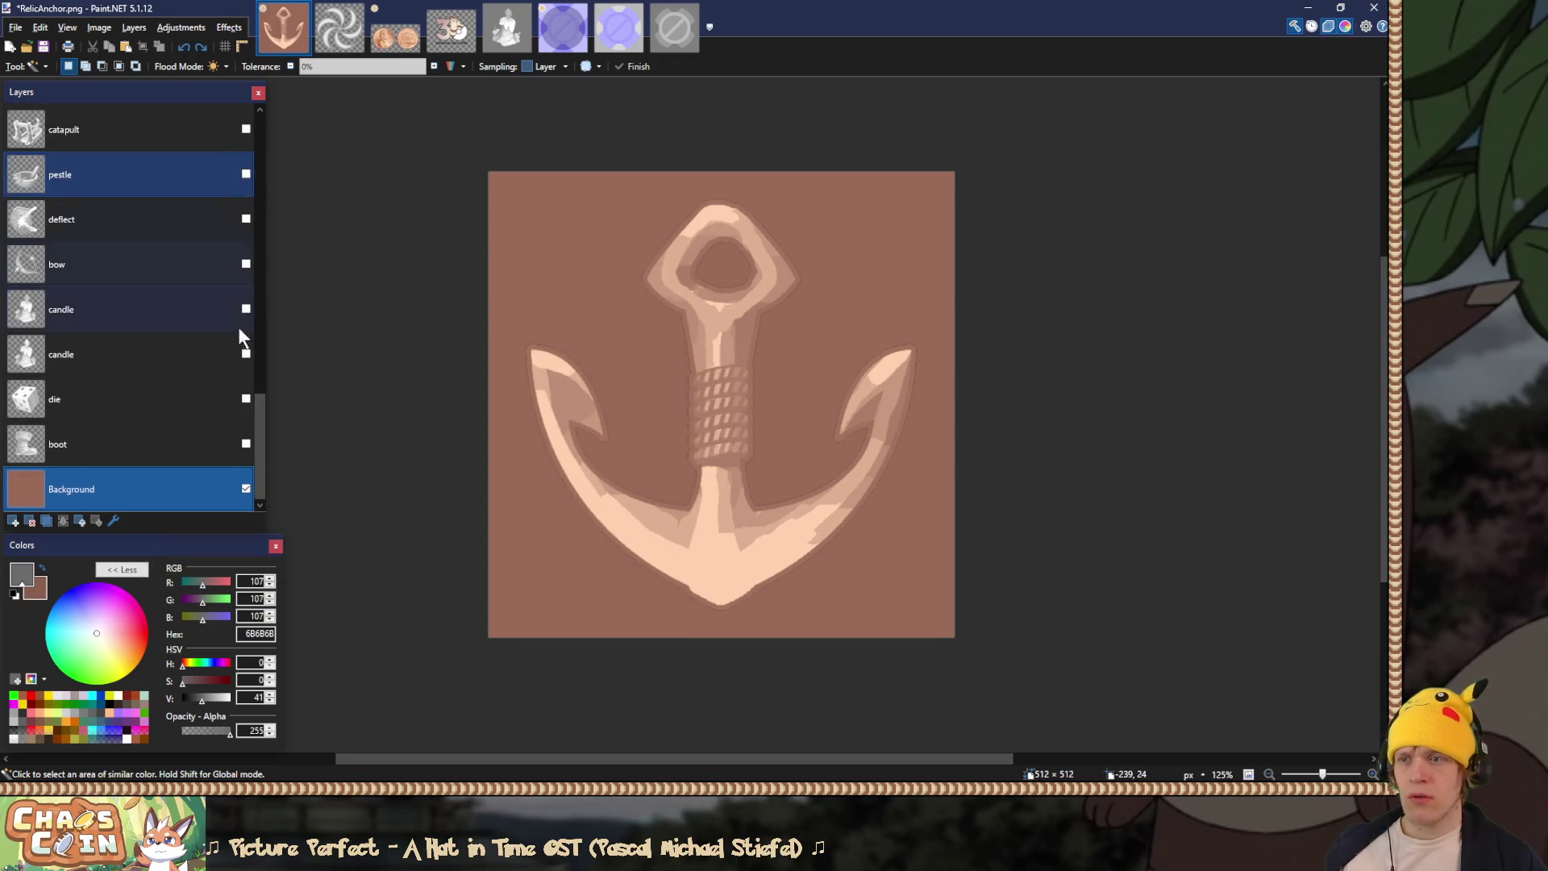
Step: Hide the anchor layer so the candle shows, and flatten the image
scroll(217, 257, up, 3)
click(244, 128)
click(244, 128)
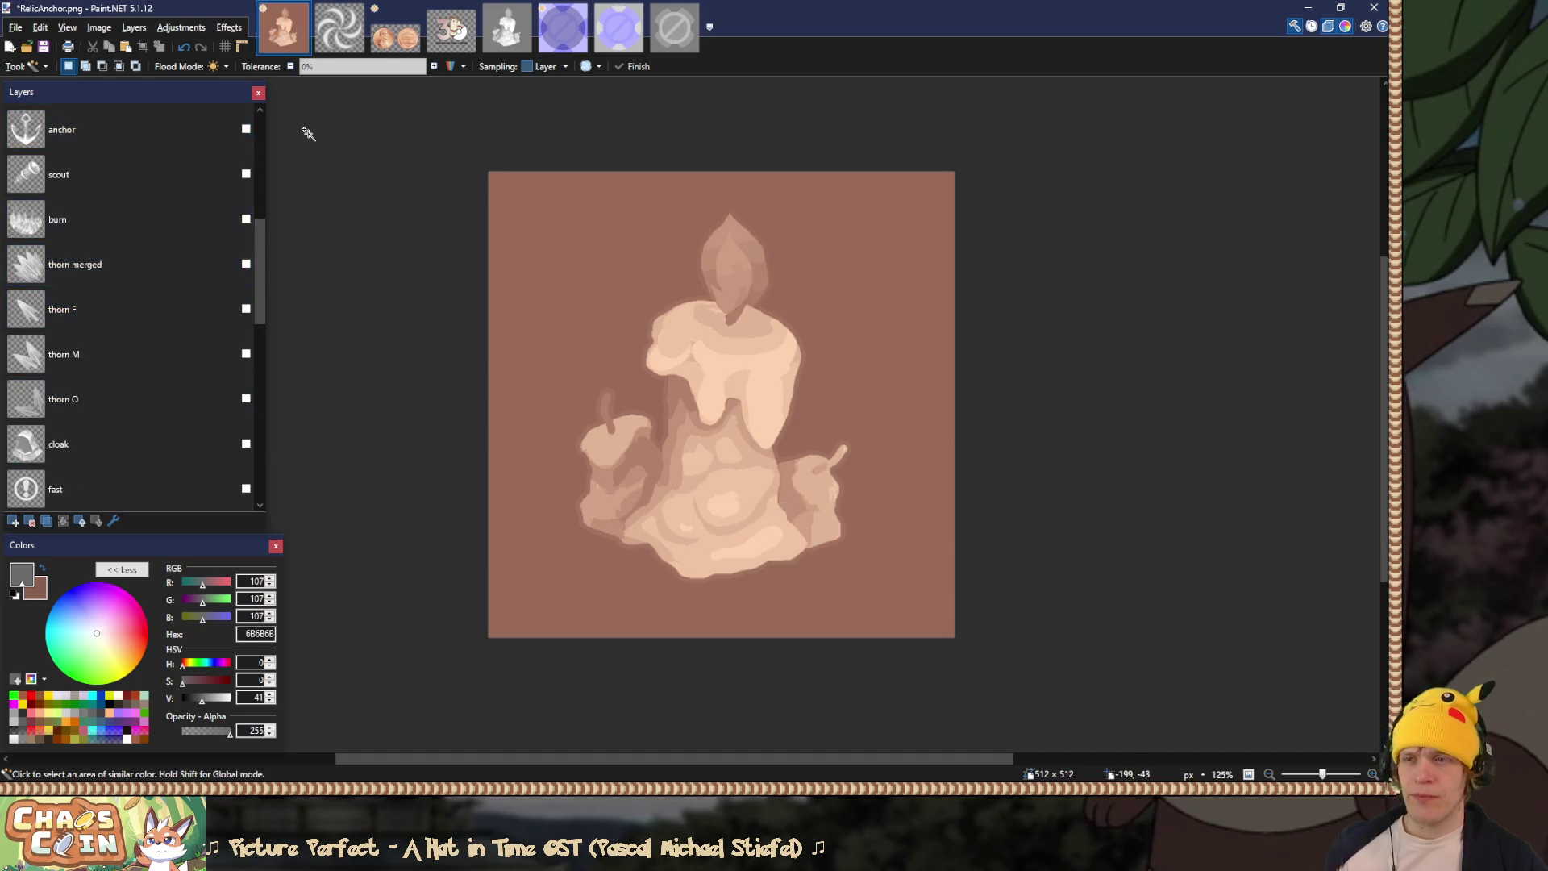
key(ctrl+shift+f)
Step: Save over RelicMelt.png, undo the flatten, and hide the candle layer
key(ctrl+shift+s)
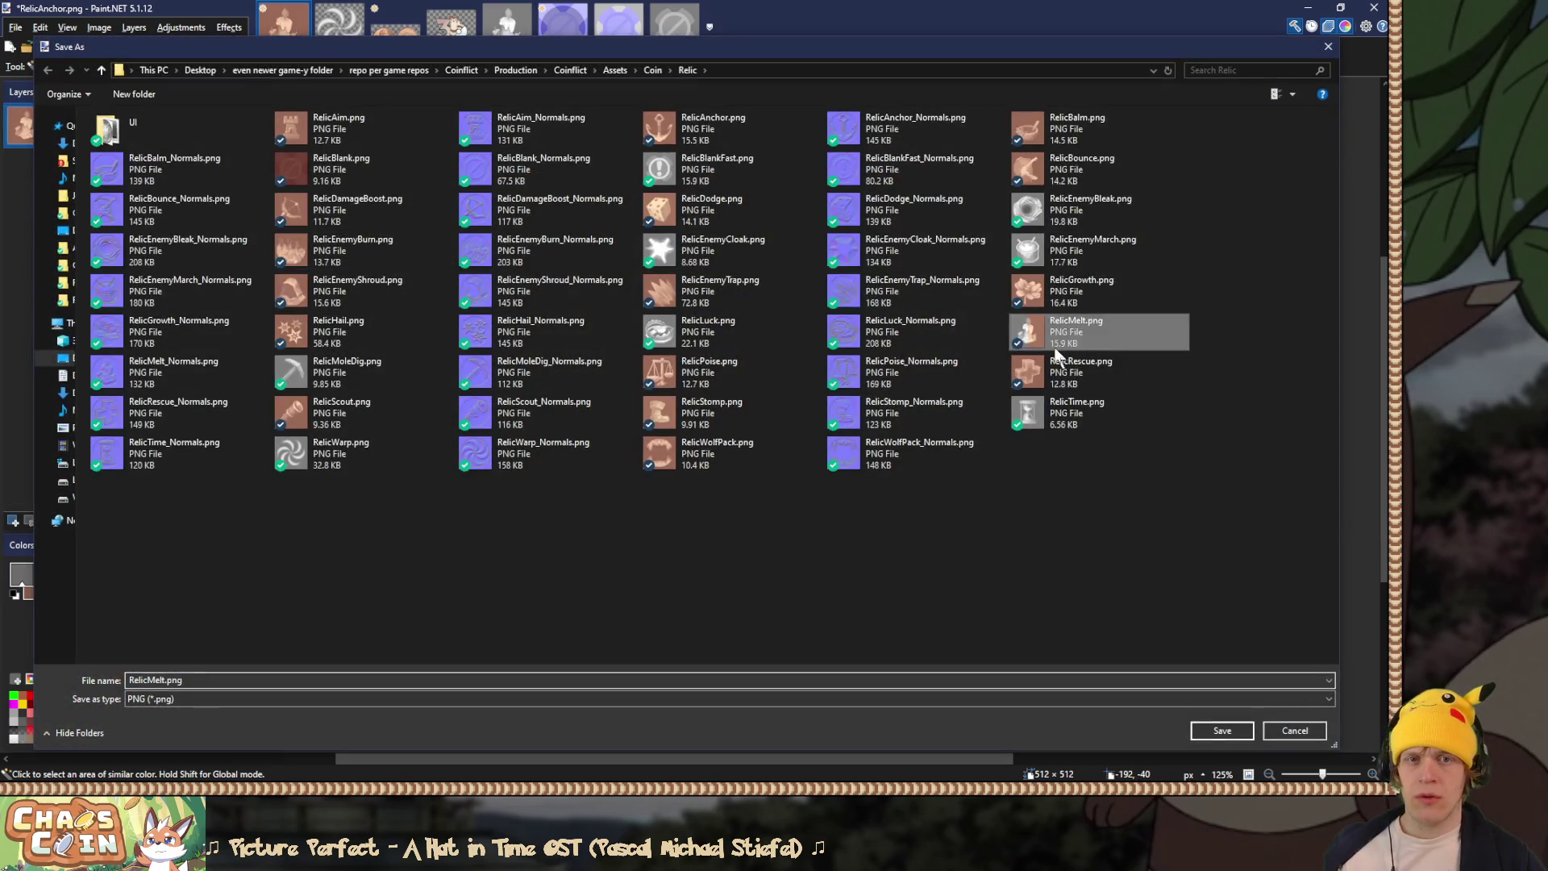
key(Return)
click(743, 406)
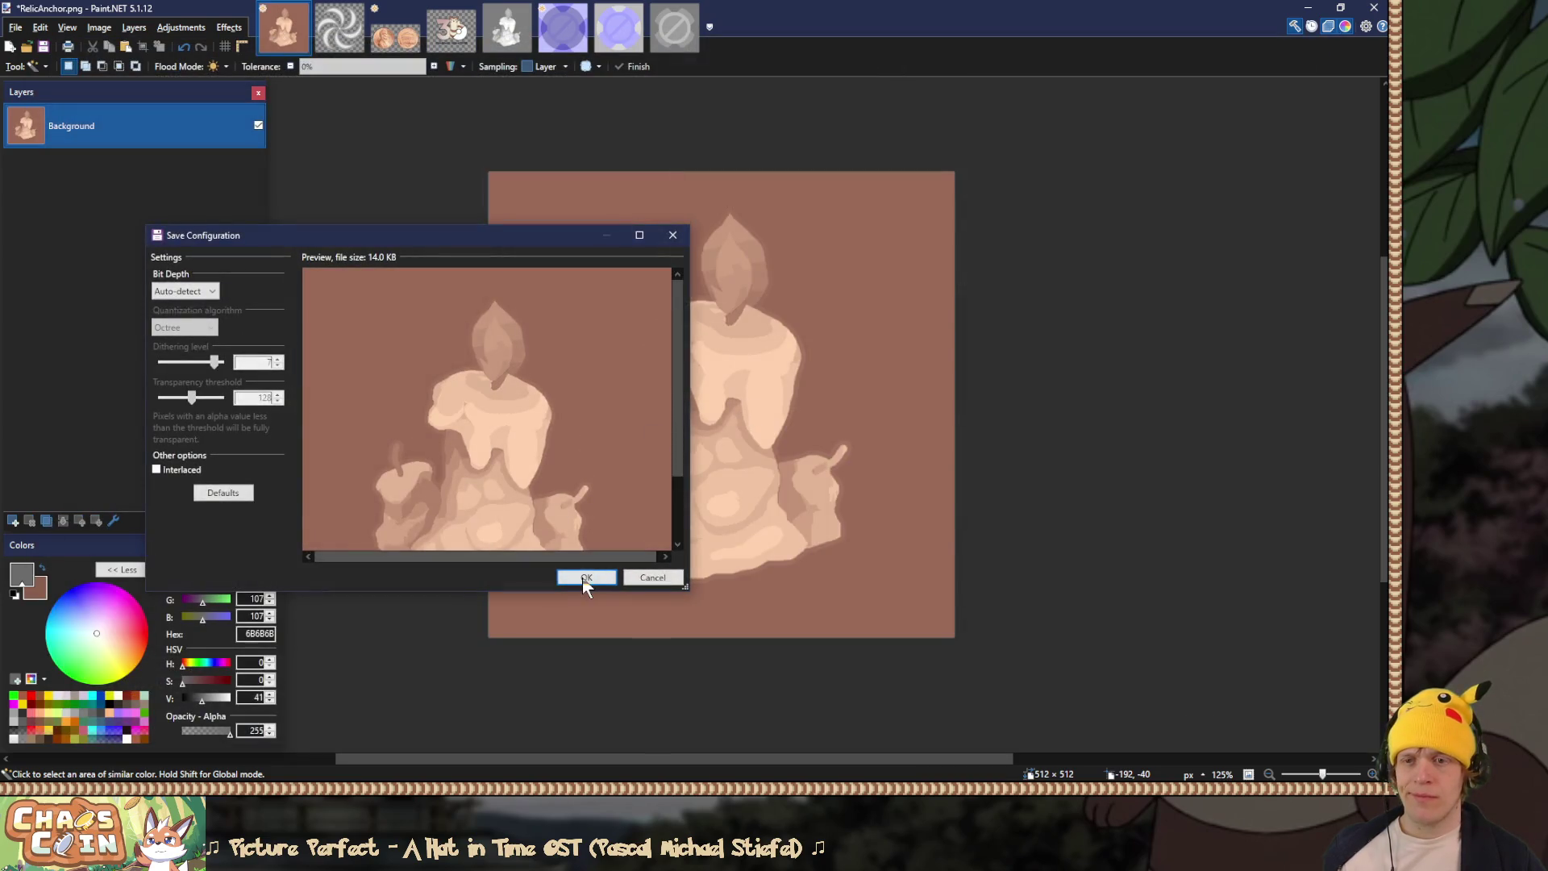
click(586, 577)
key(ctrl+z)
click(246, 309)
scroll(191, 317, up, 10)
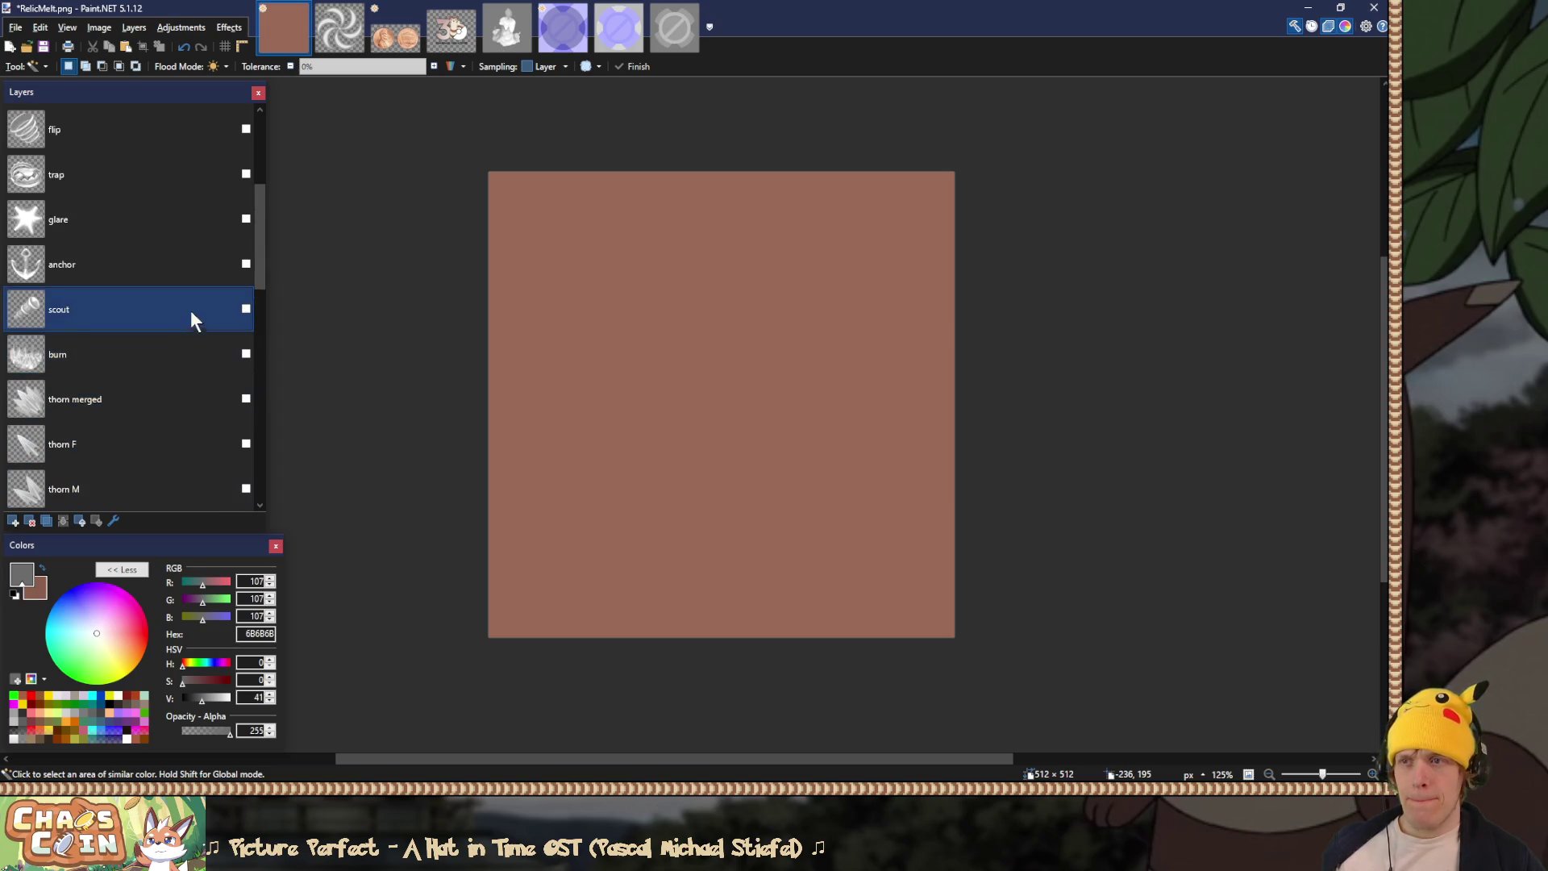
Step: Show the glare layer and set its blend mode to Overlay
scroll(194, 274, up, 1)
click(195, 229)
click(246, 219)
double_click(191, 219)
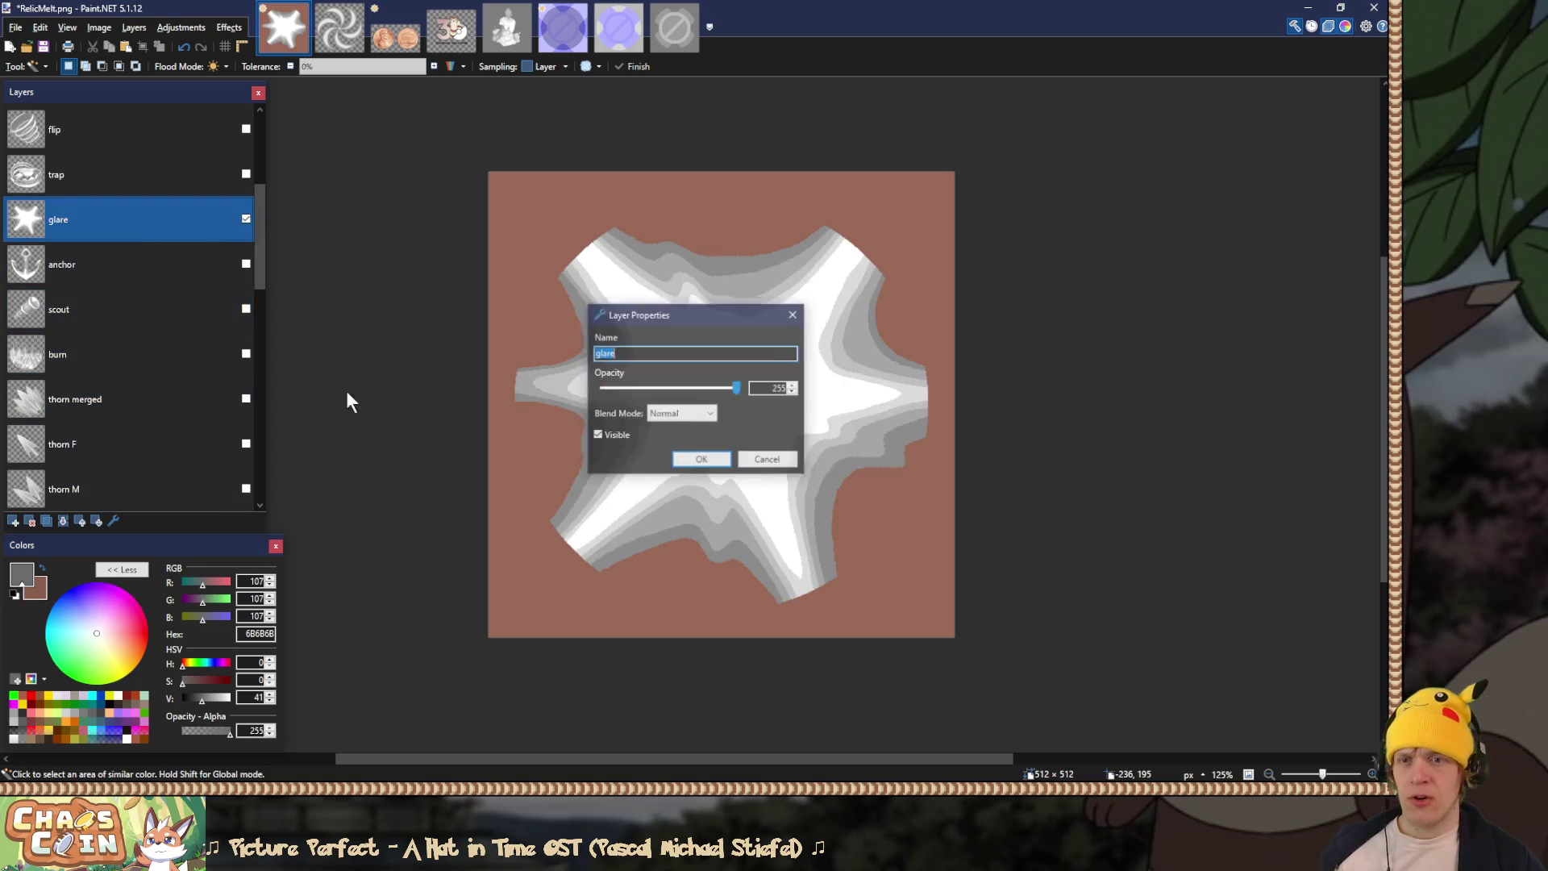
click(682, 414)
click(669, 534)
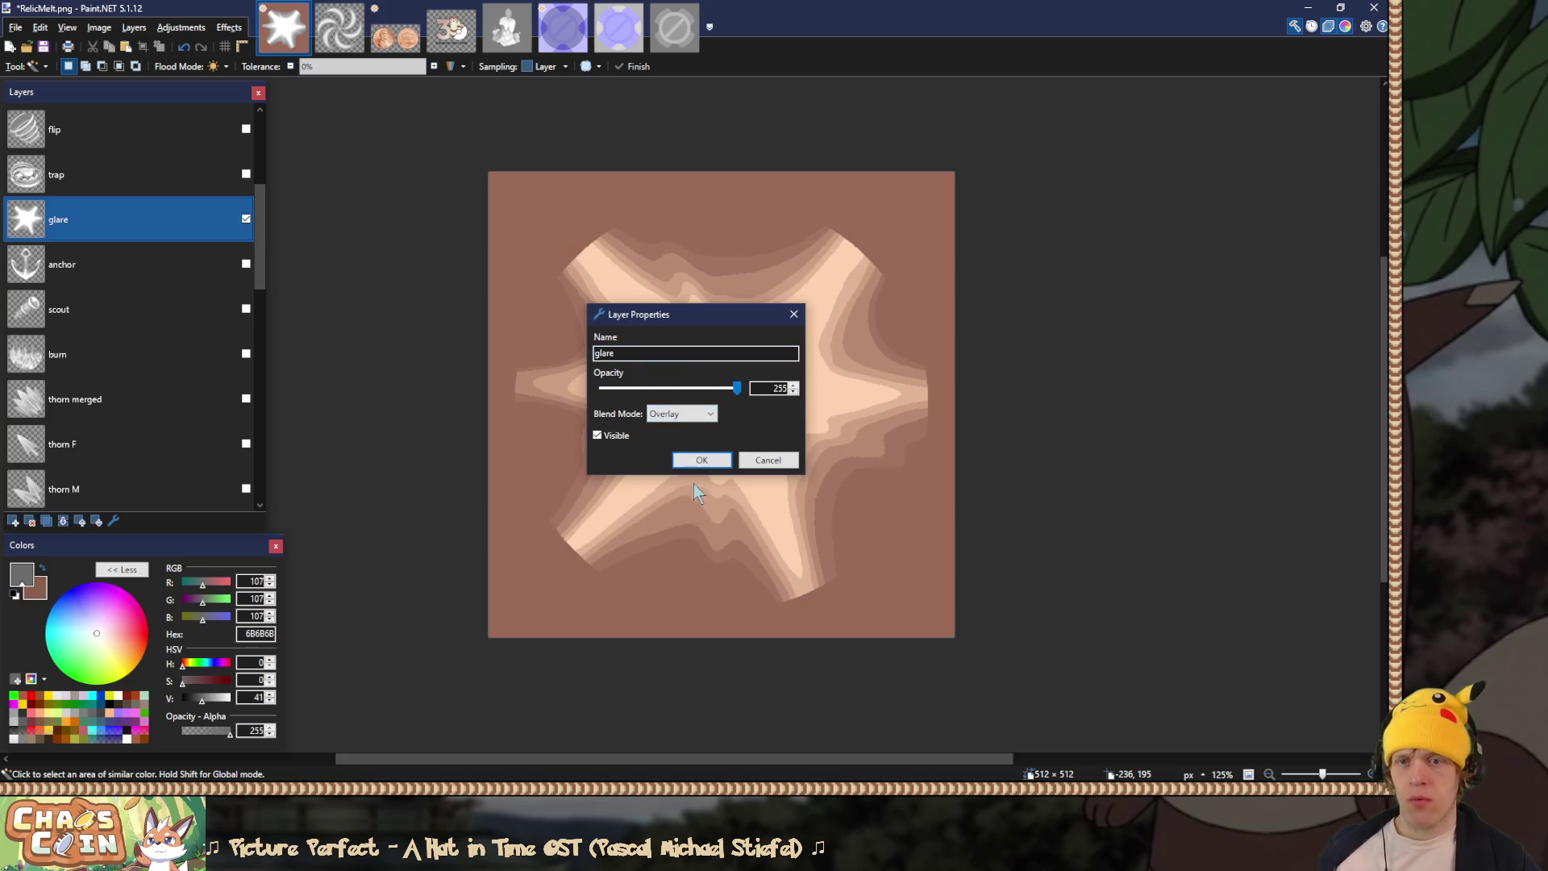
click(708, 458)
Step: Save the image over RelicEnemyCloak.png as a PNG
key(ctrl+shift+s)
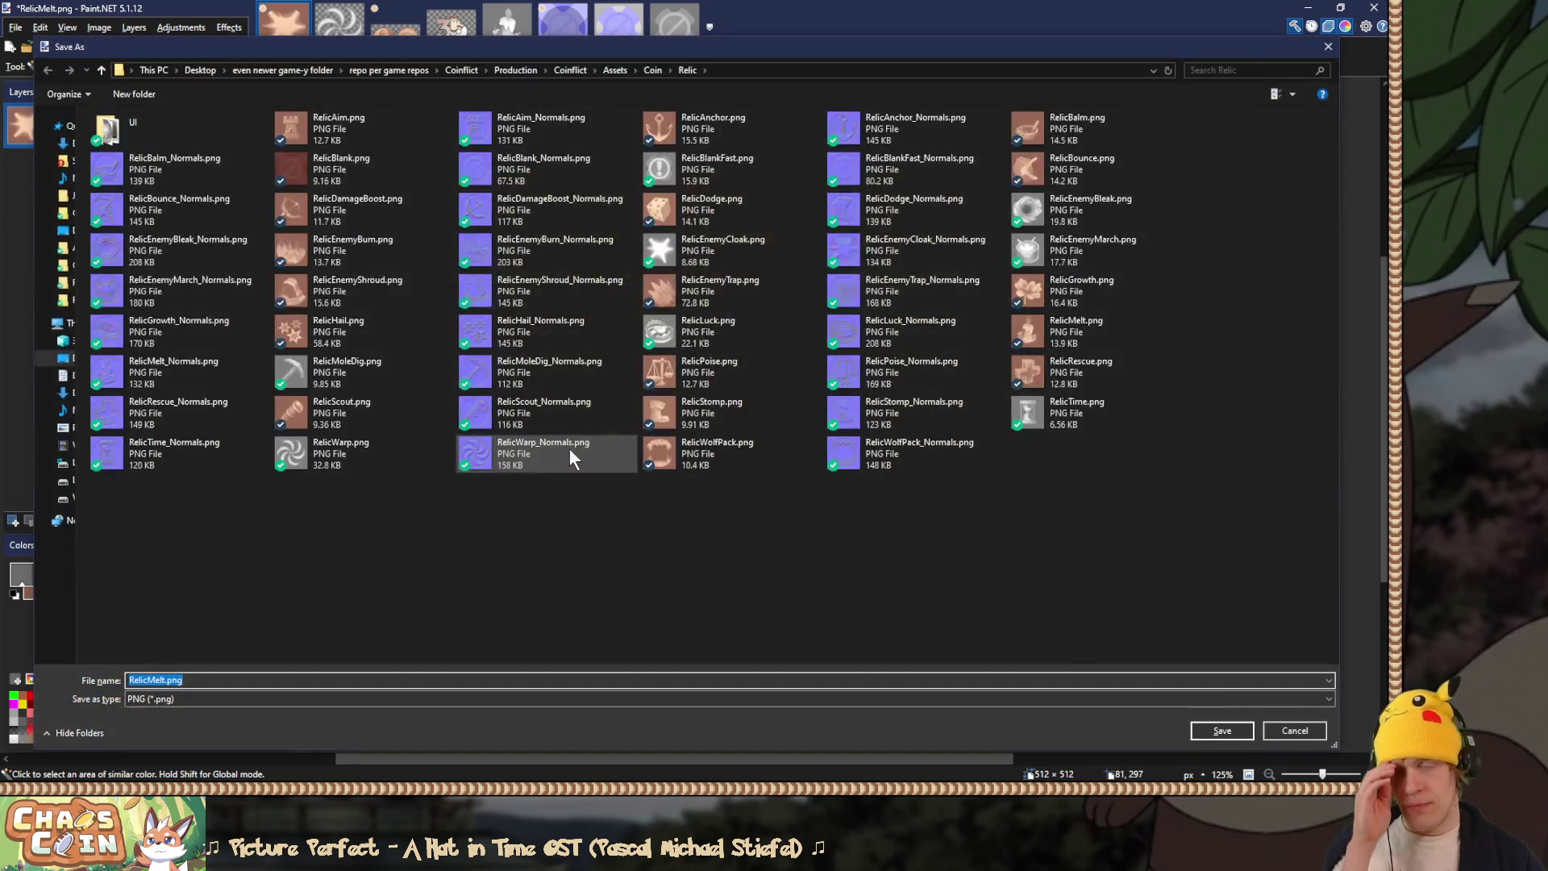
double_click(713, 250)
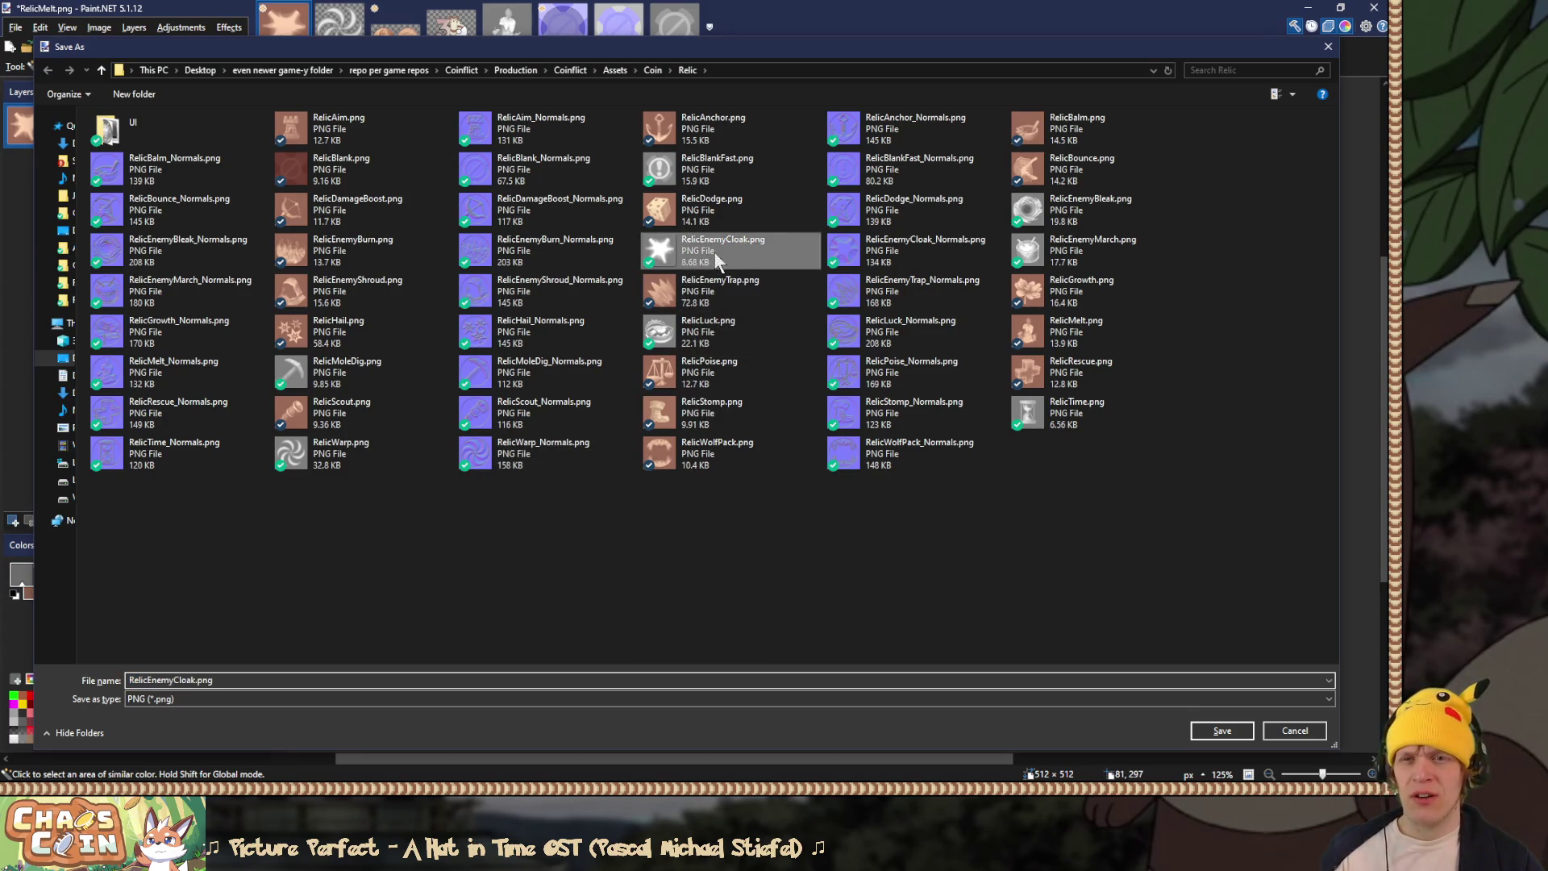
click(729, 400)
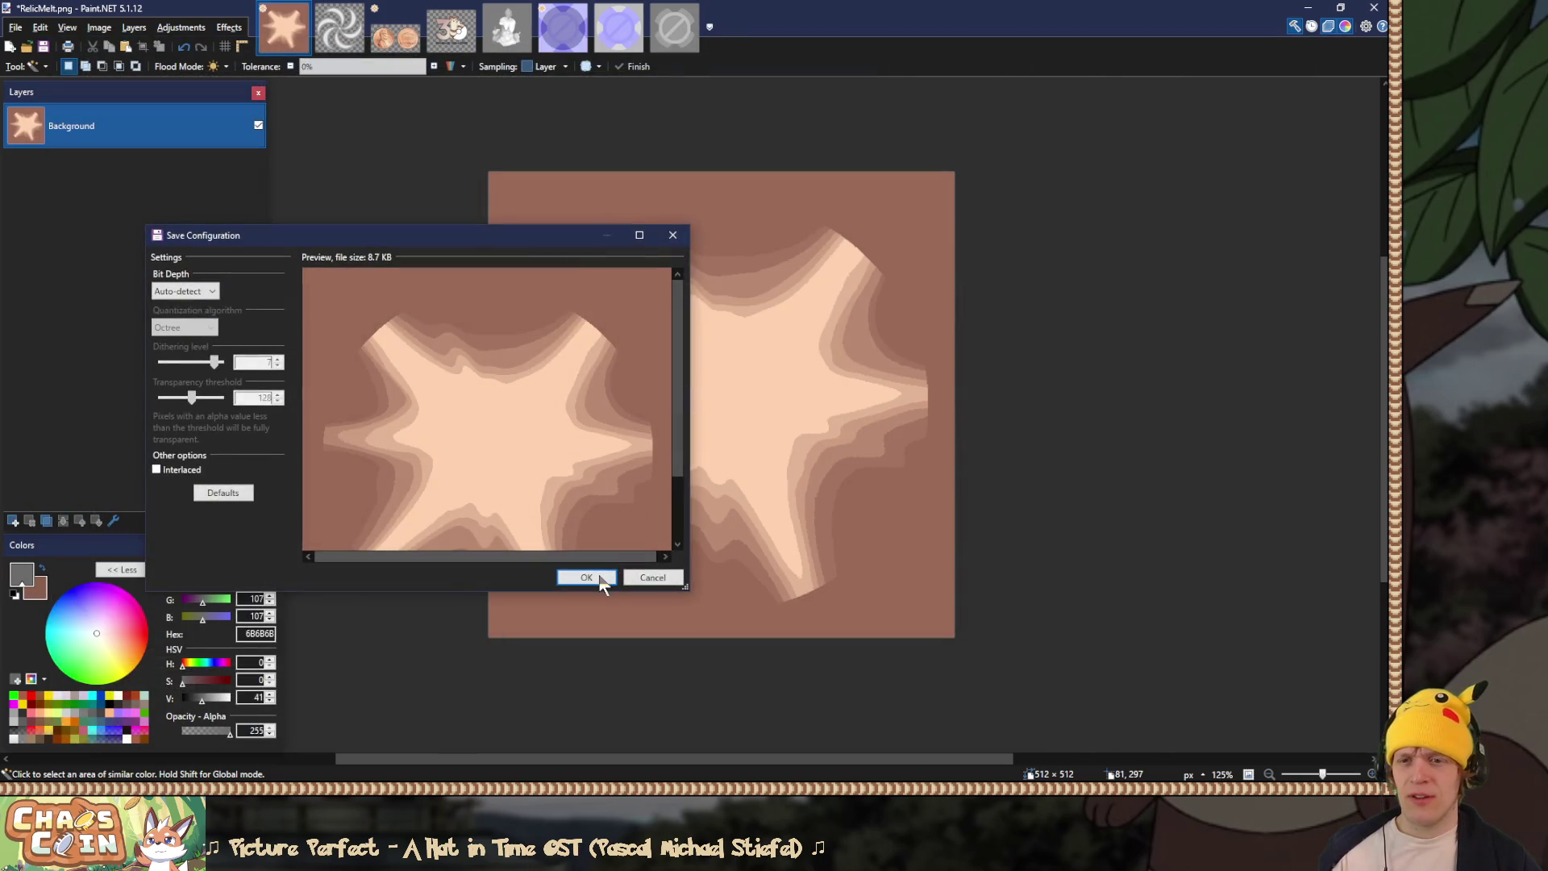
click(600, 575)
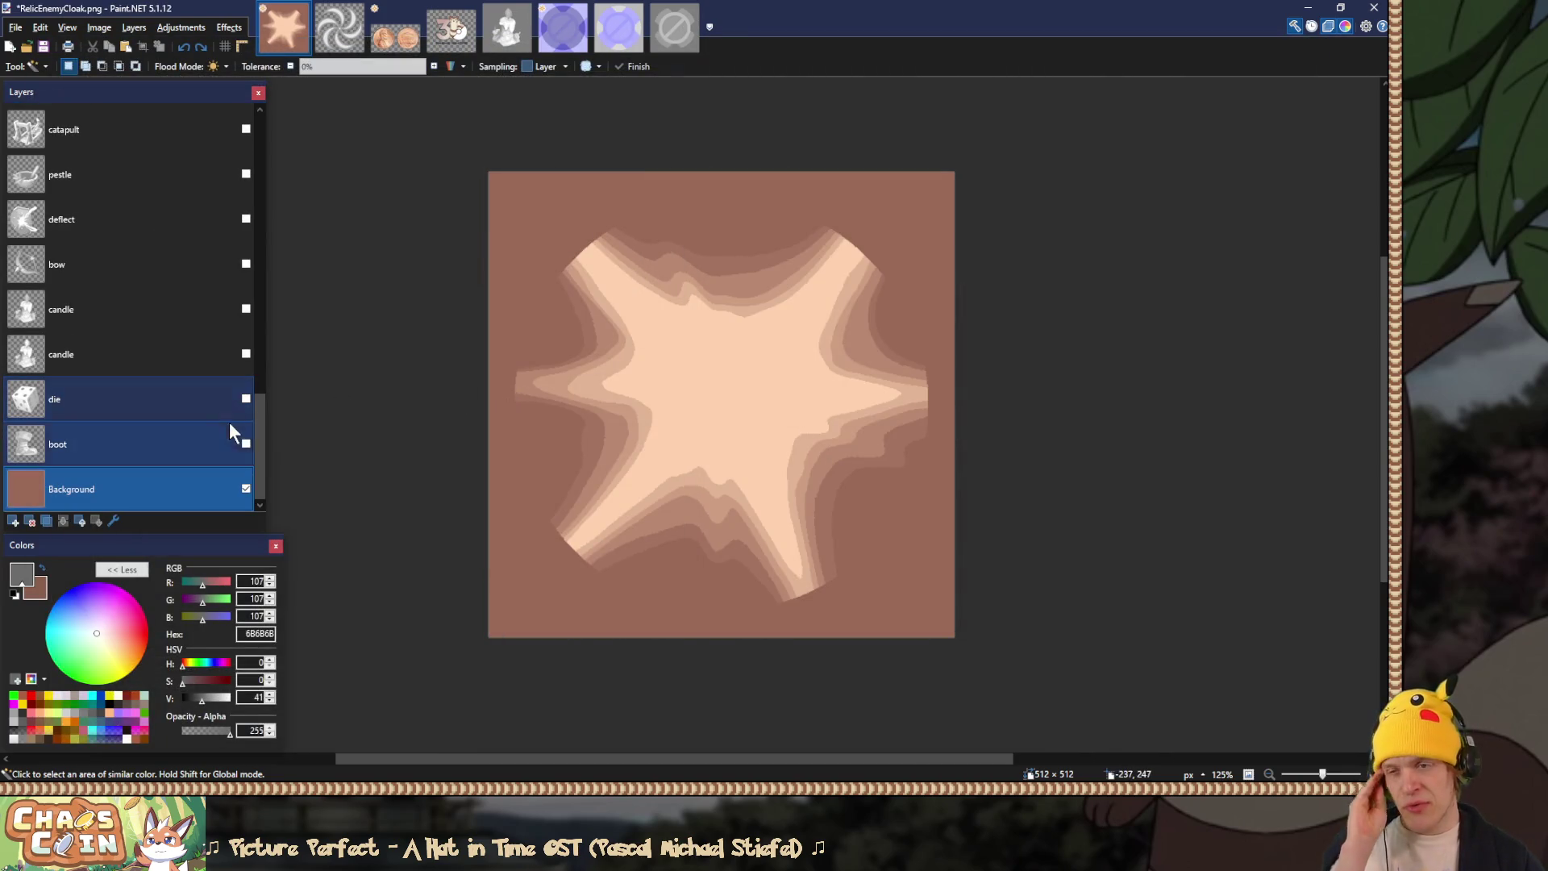
Step: Hide the glare layer, show the trap layer, and set it to Overlay blending
drag(258, 434, 277, 196)
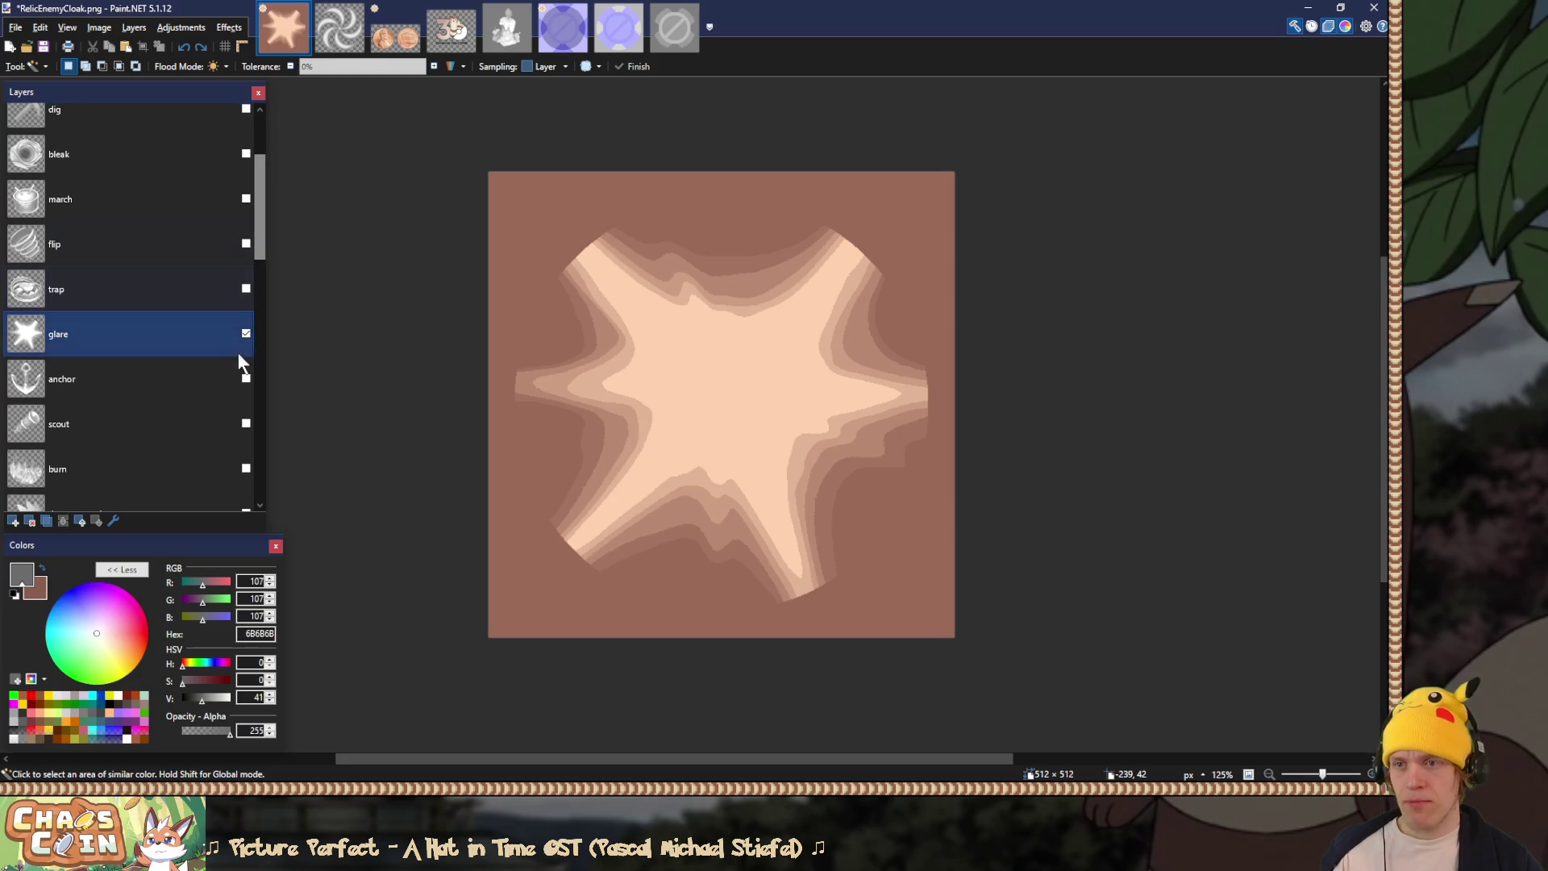
click(245, 331)
click(246, 288)
double_click(181, 285)
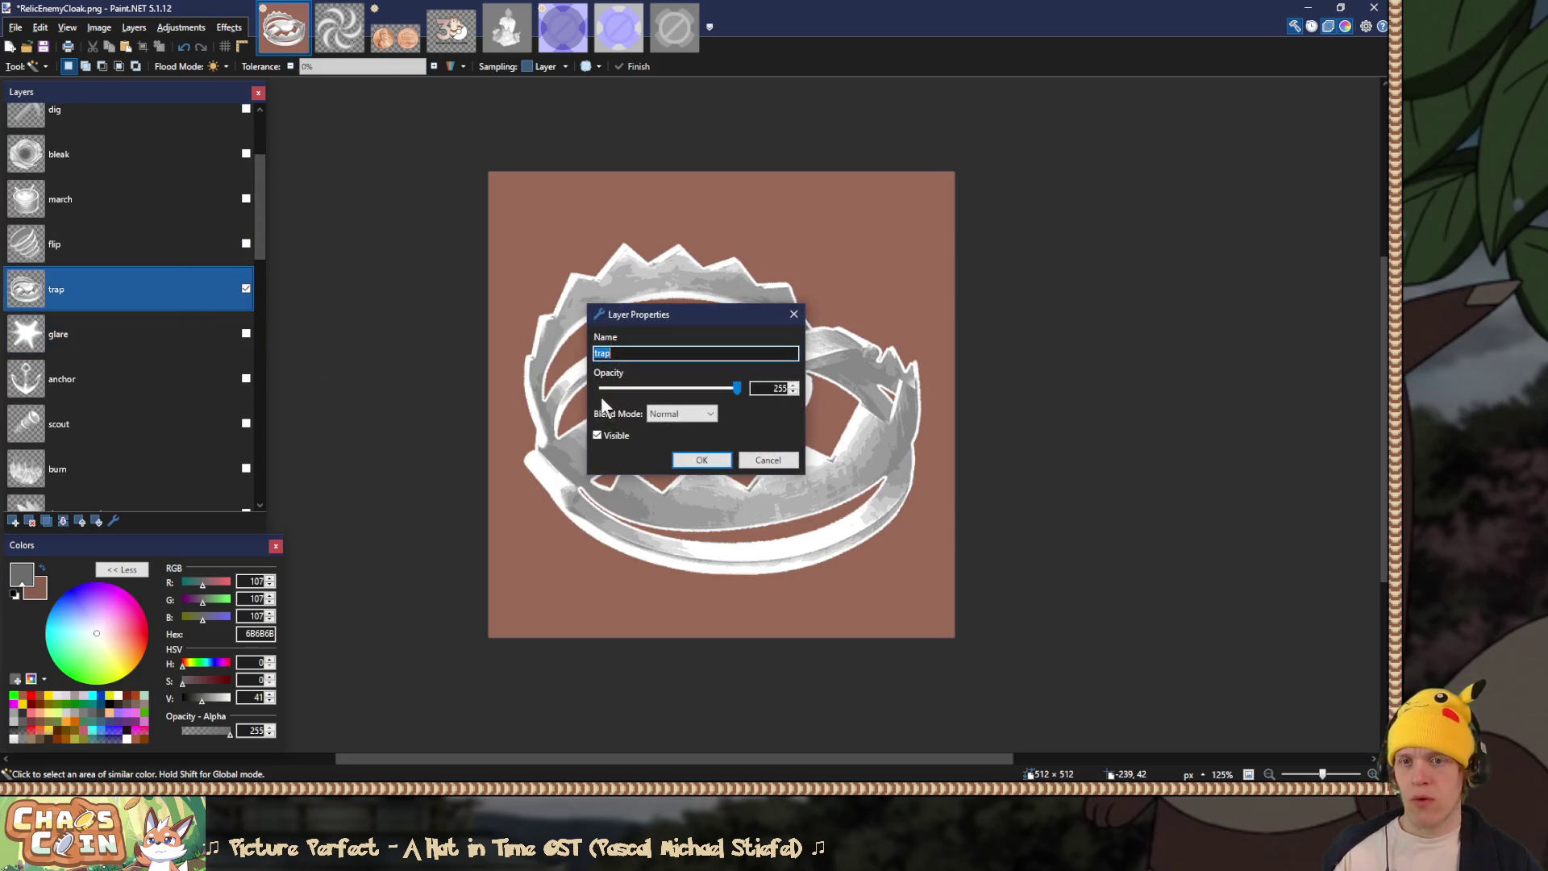
click(681, 413)
click(669, 521)
click(695, 459)
Step: Save the trap image over RelicLuck.png as a PNG
key(ctrl+shift+s)
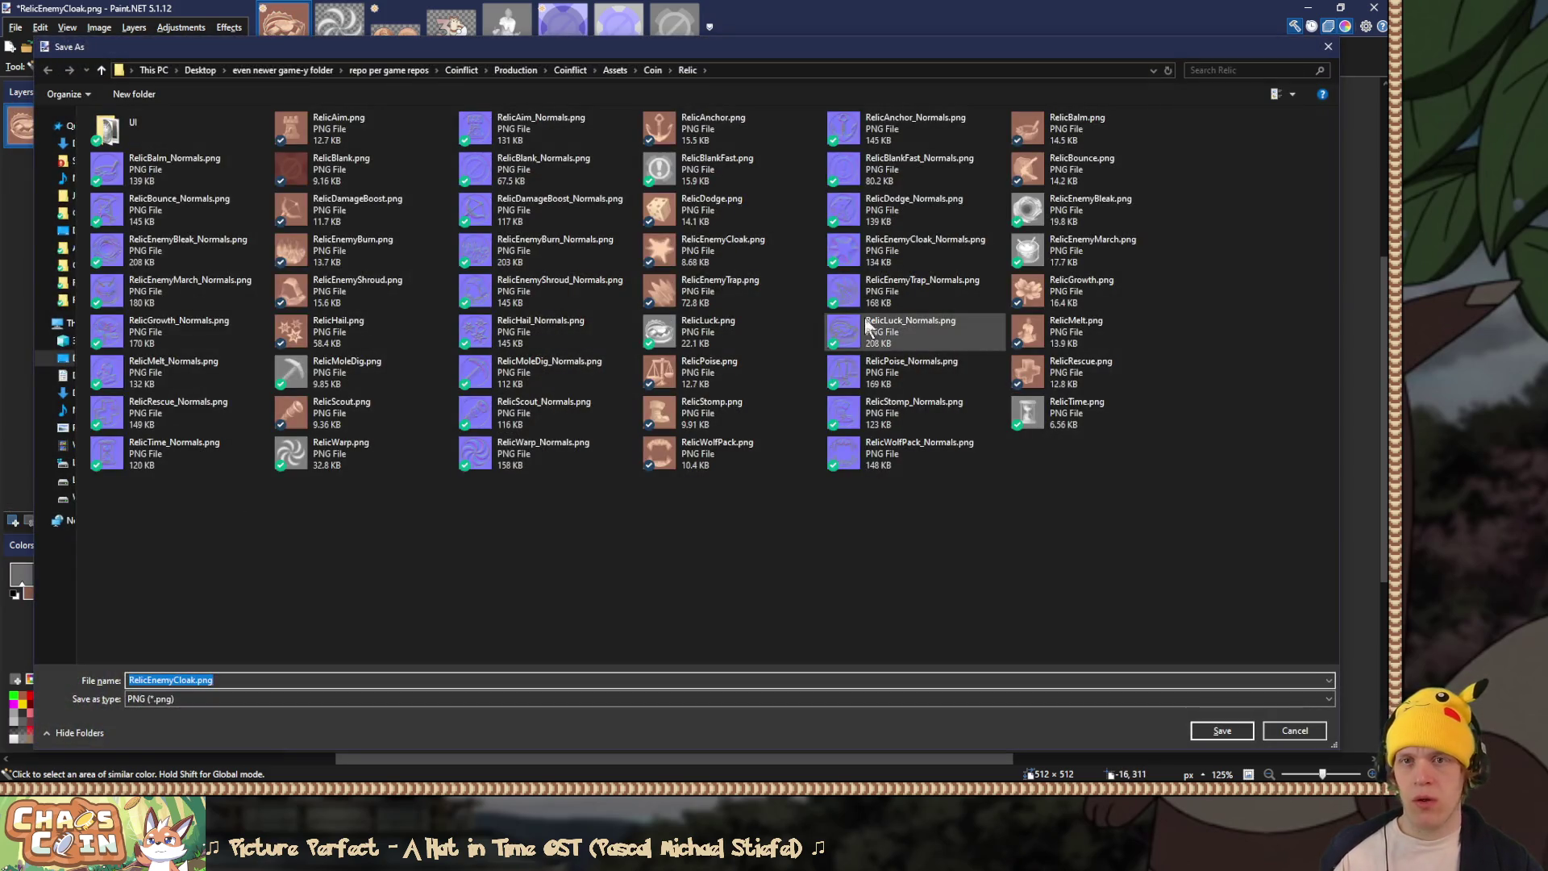
key(Return)
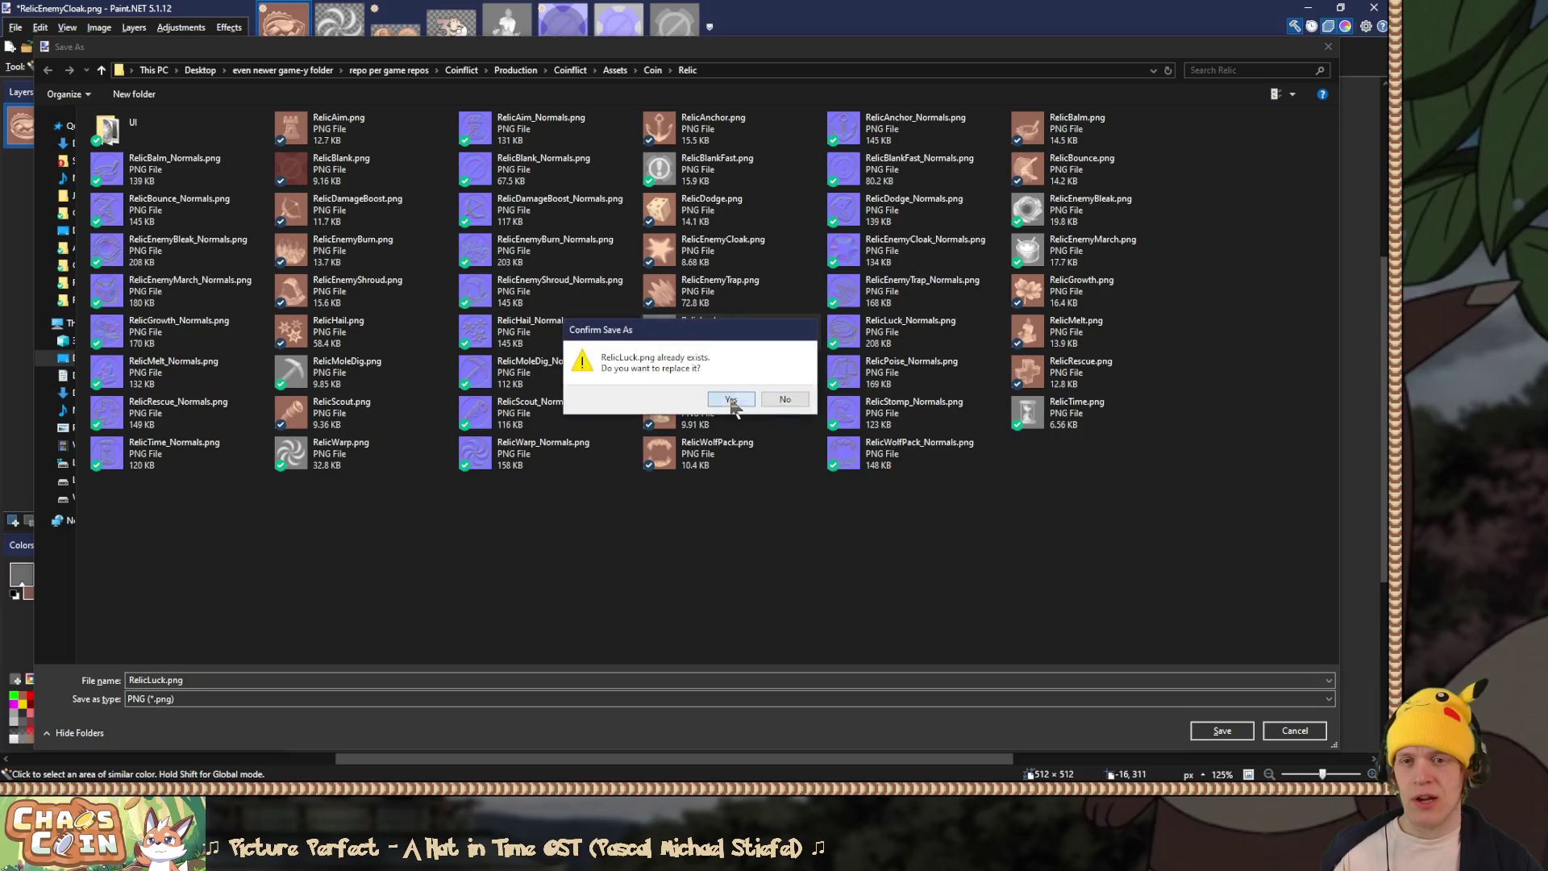
click(726, 402)
click(589, 579)
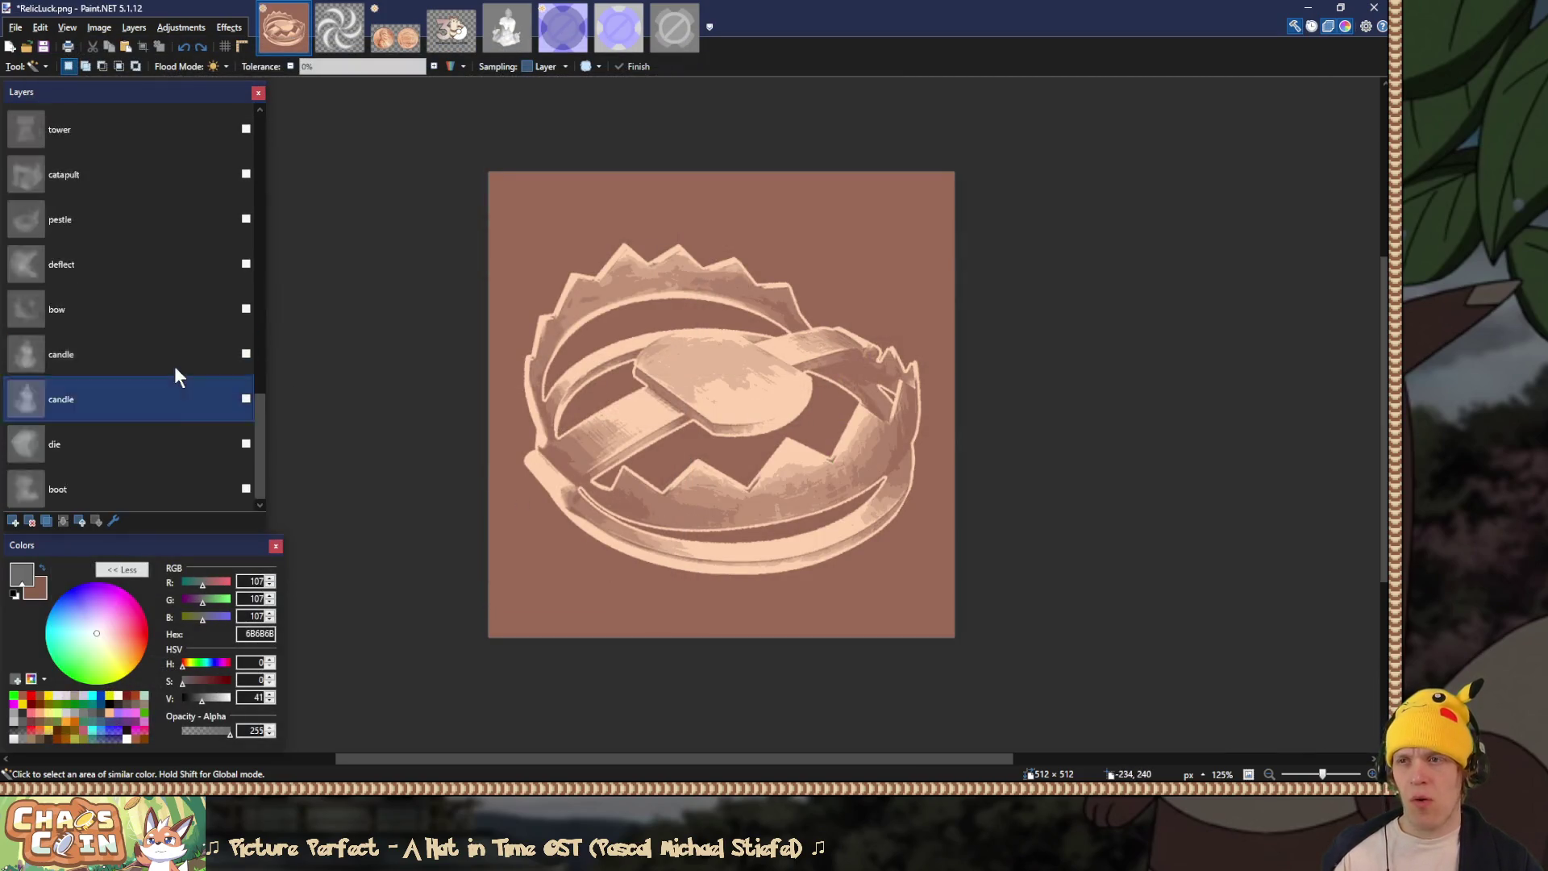
scroll(176, 371, up, 3)
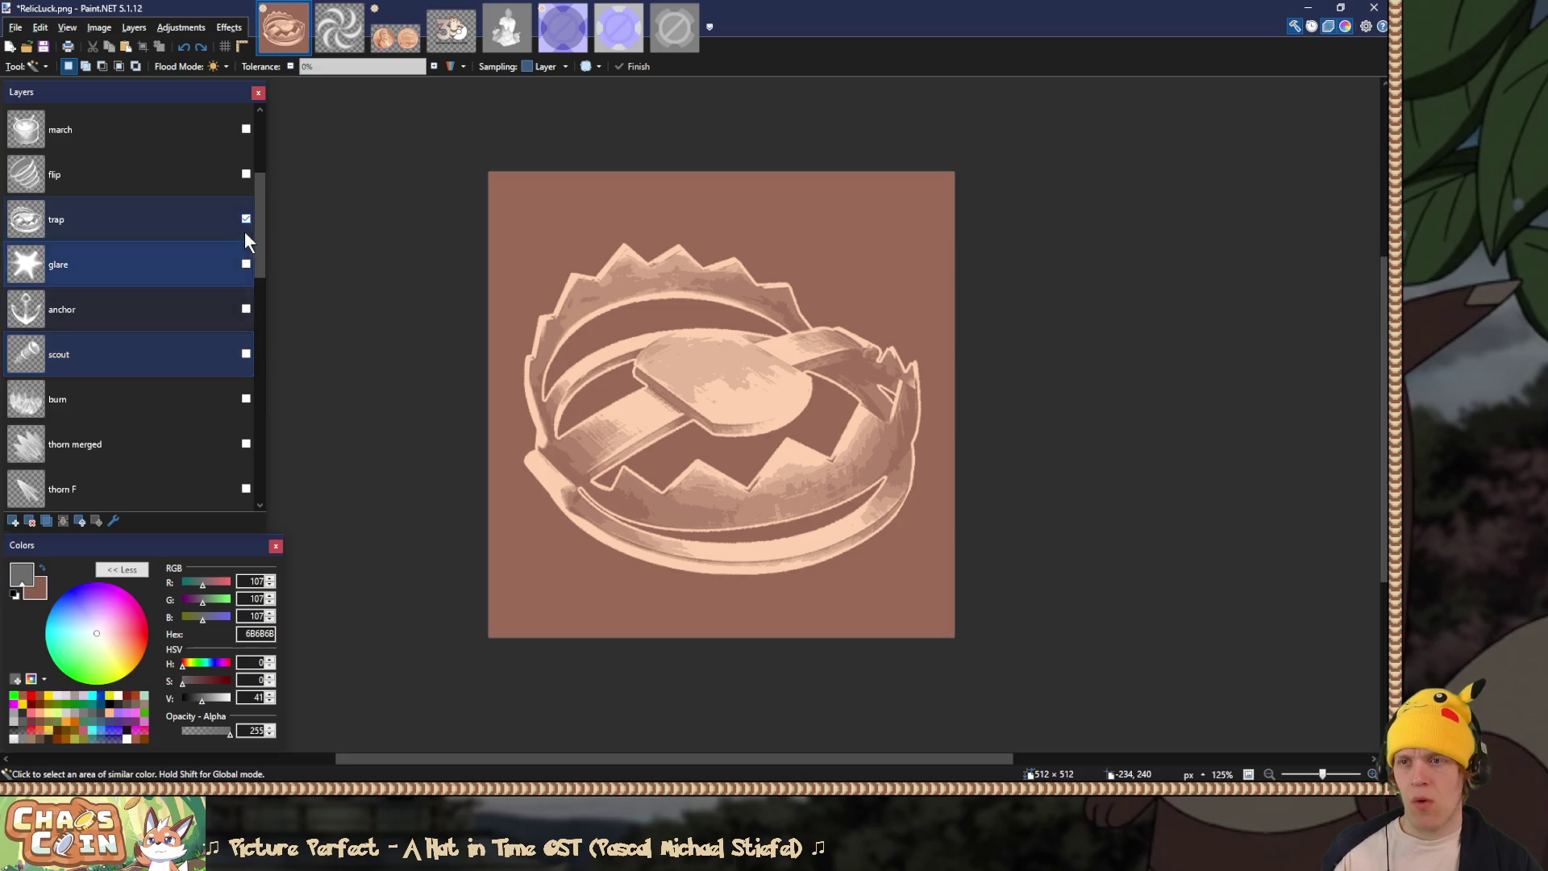
Step: Hide the trap layer and preview the flip layer
click(245, 223)
click(246, 219)
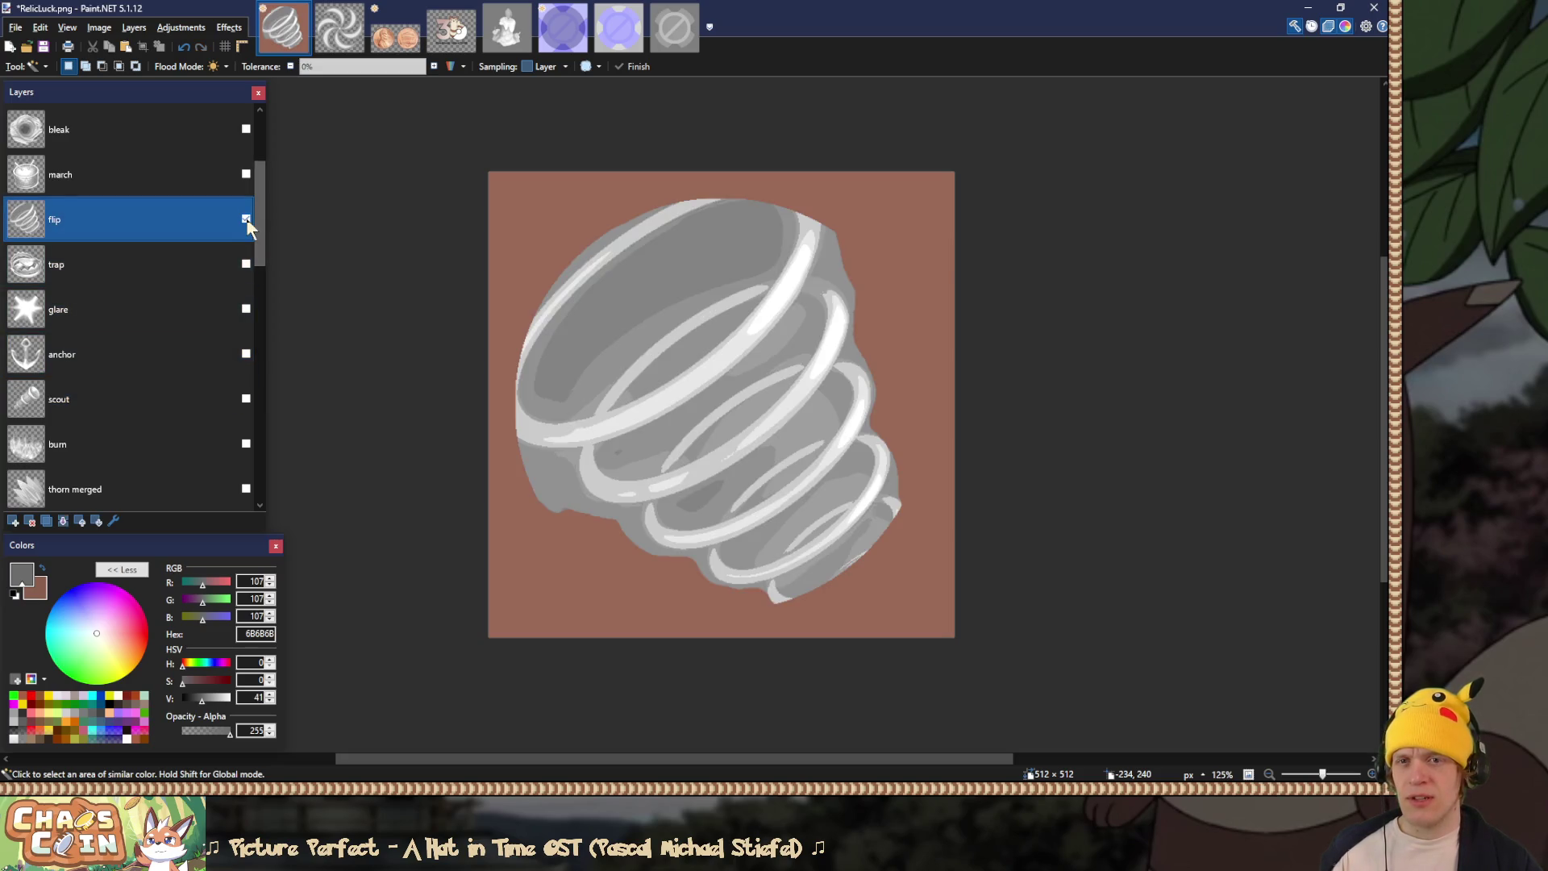
scroll(194, 287, up, 1)
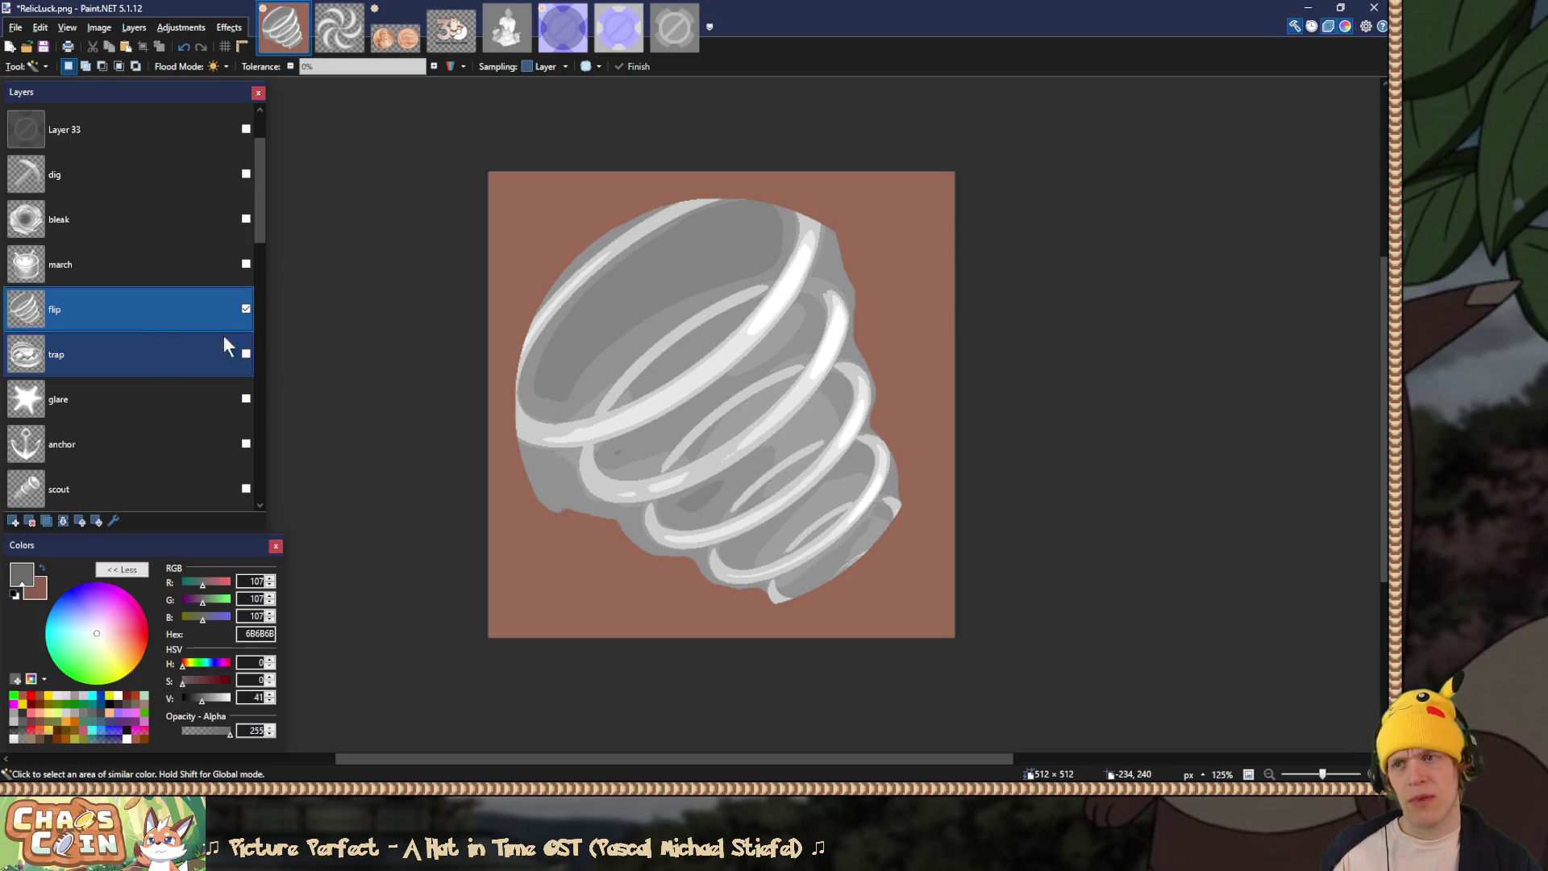
Step: Hide the flip layer, show the march layer, and set it to Overlay blending
click(244, 309)
click(229, 264)
click(246, 264)
double_click(172, 263)
click(681, 414)
click(676, 521)
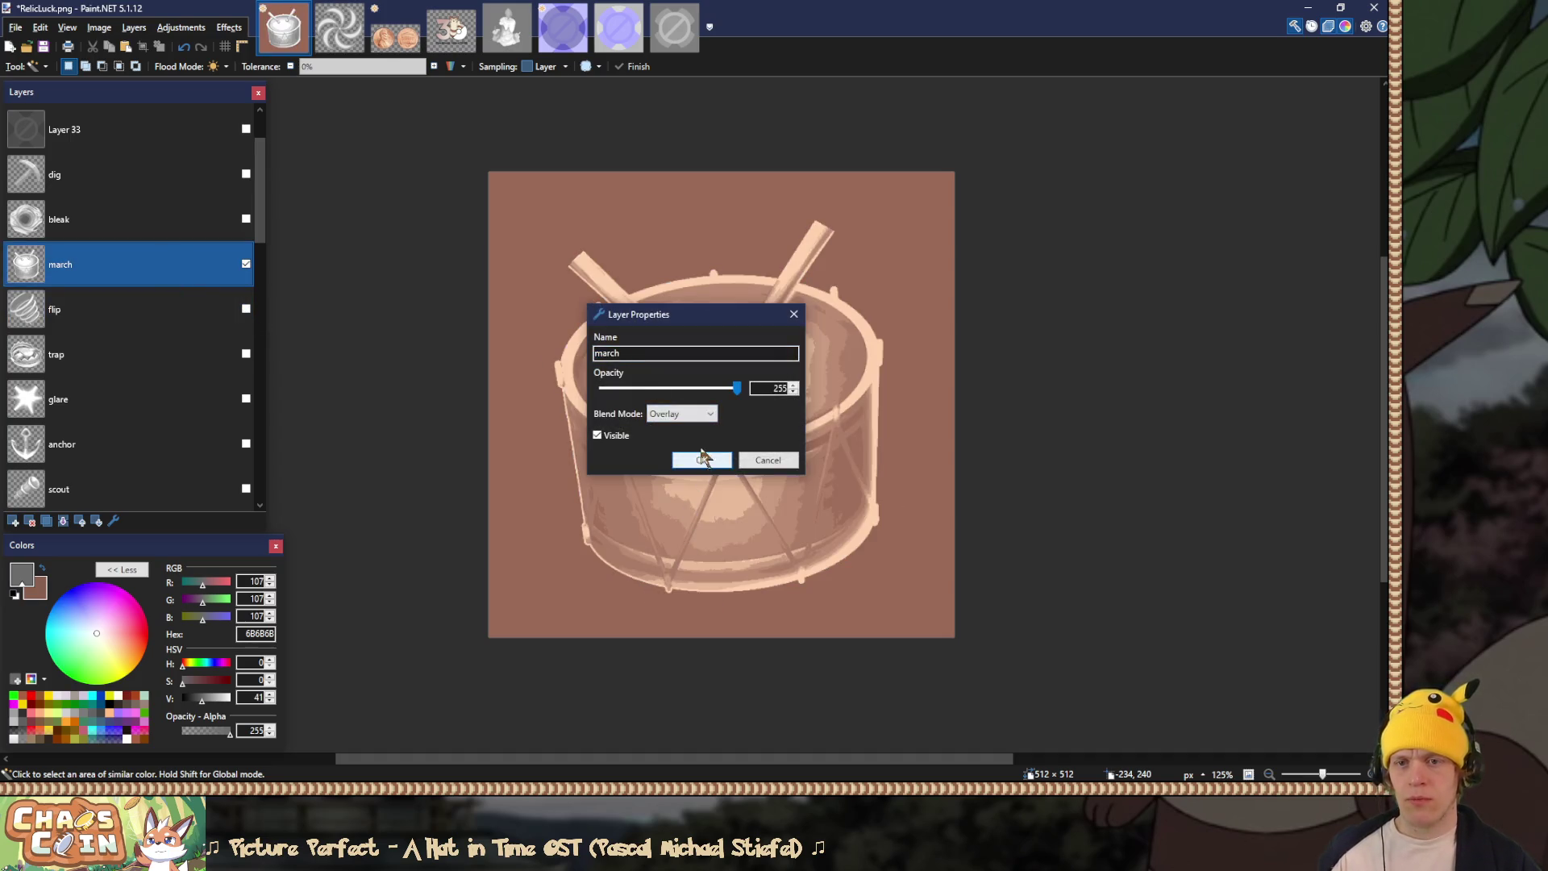
click(700, 459)
Step: Save over RelicEnemyMarch.png as a PNG, then undo the flatten
key(ctrl+shift+s)
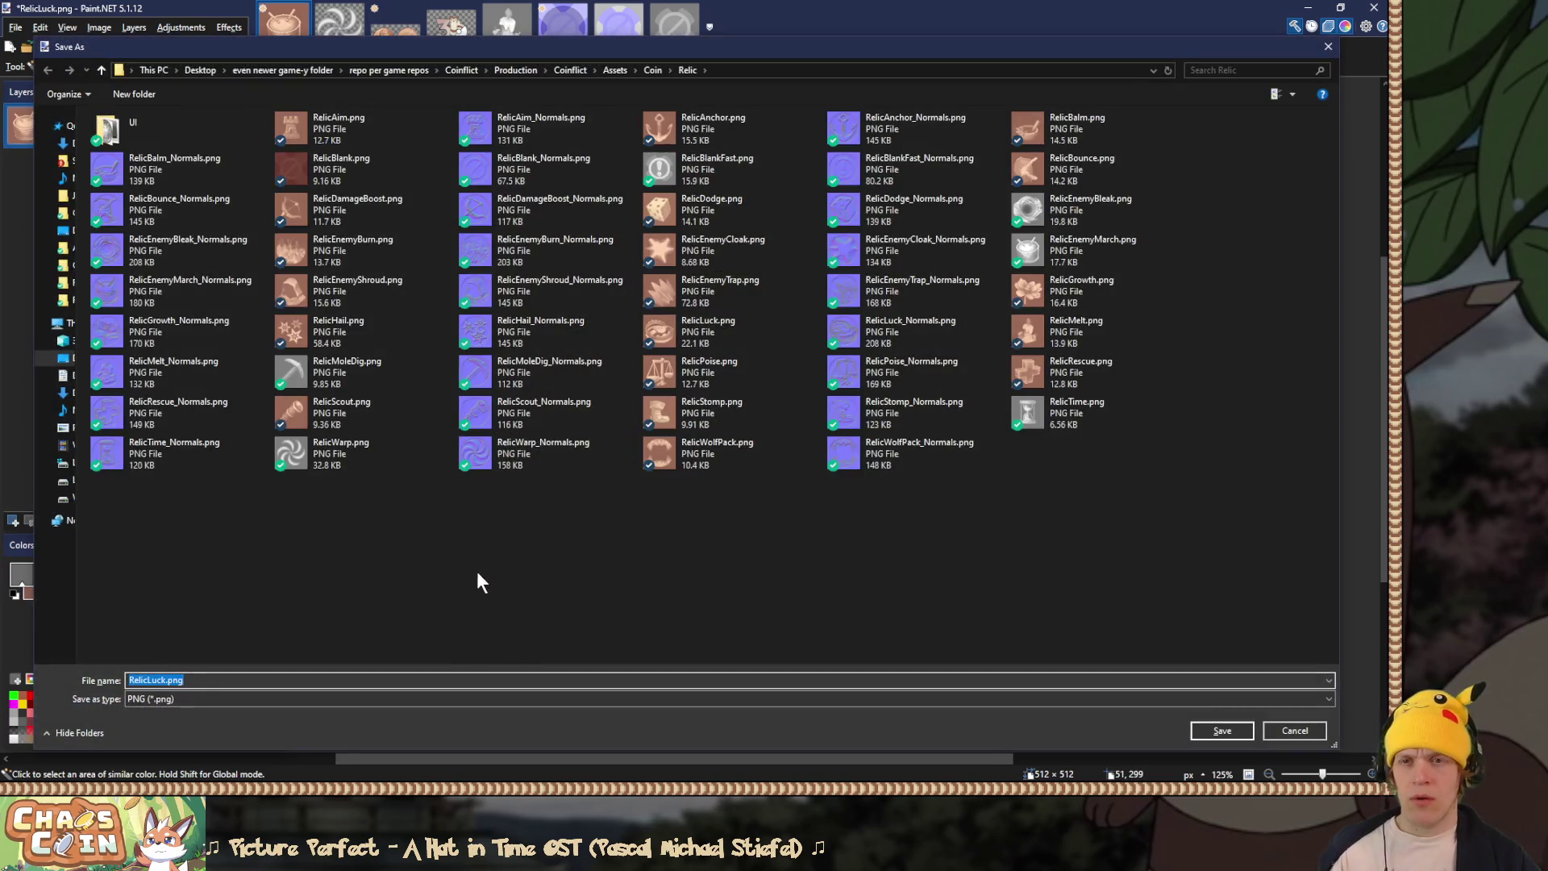
double_click(1099, 251)
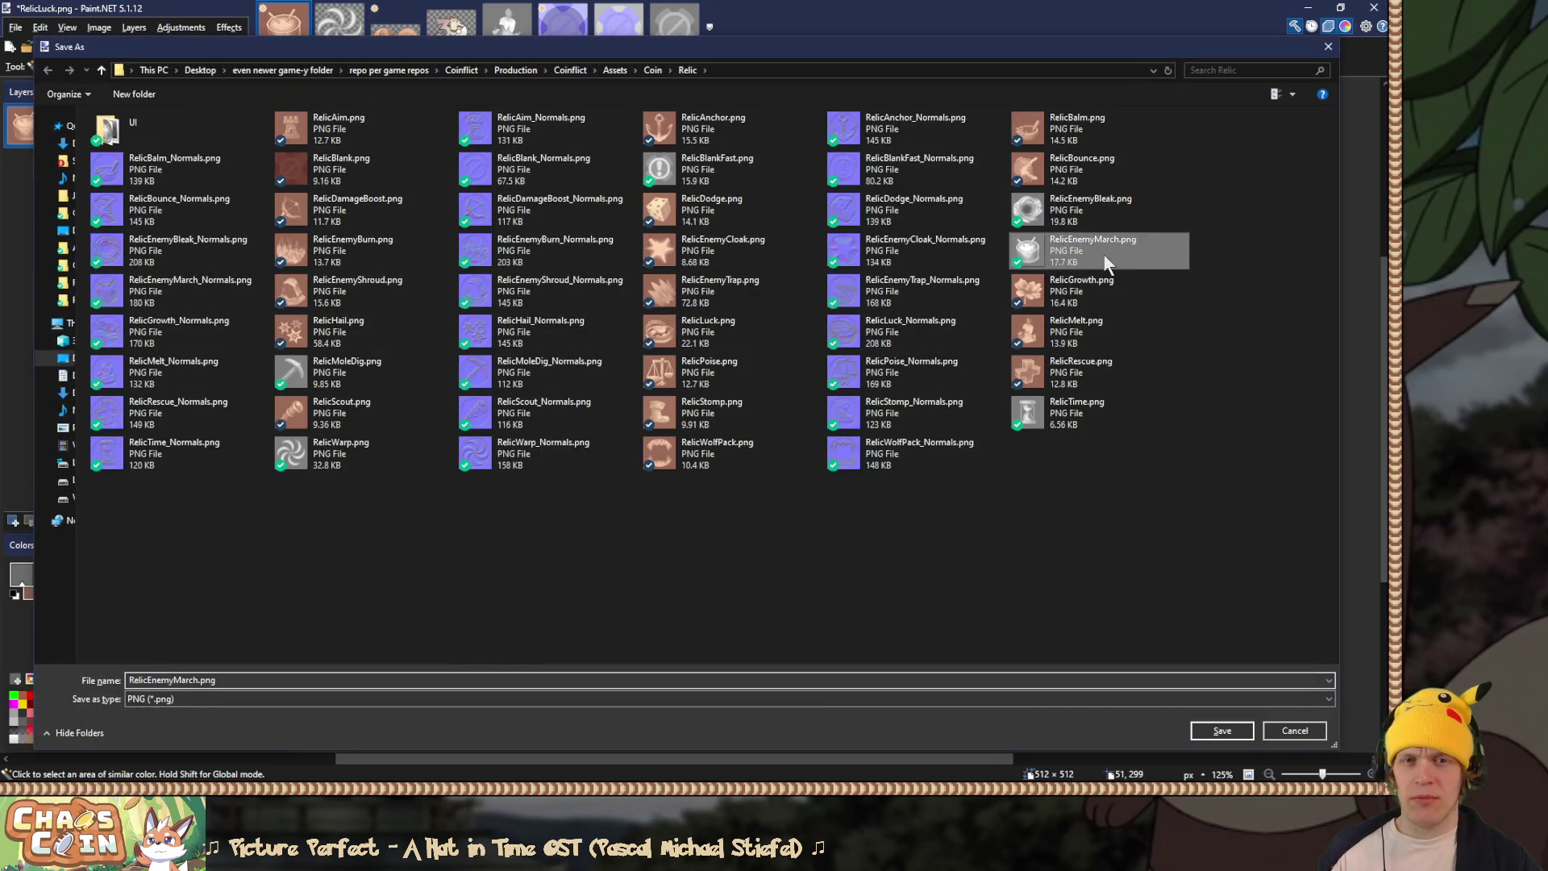
click(732, 400)
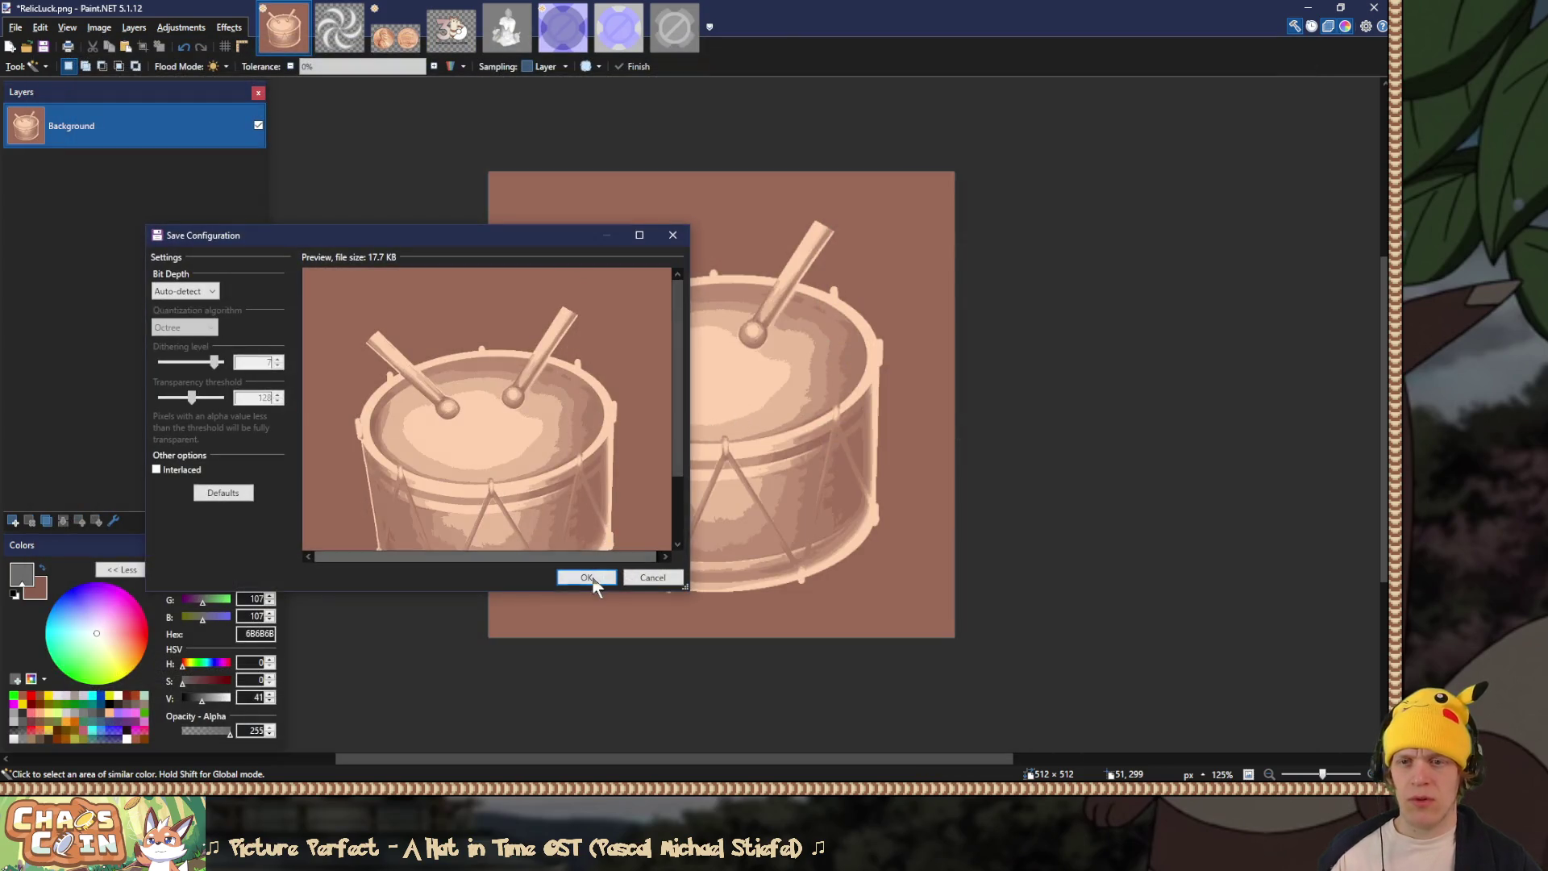
click(595, 576)
key(ctrl+z)
Step: Hide the march layer and briefly check the flip layer
scroll(142, 369, up, 3)
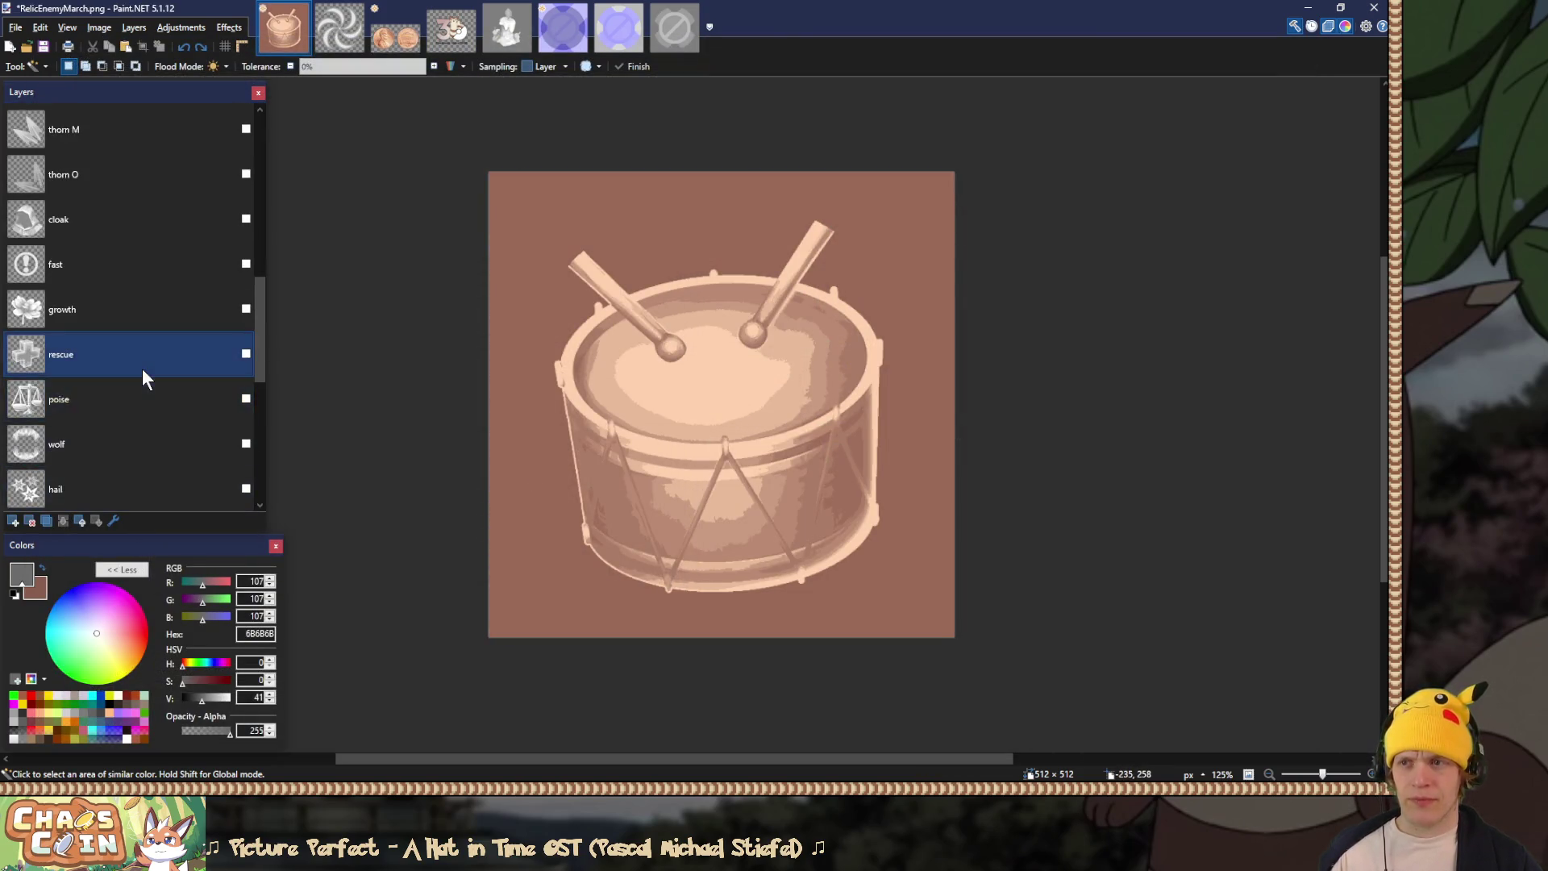
scroll(143, 370, up, 3)
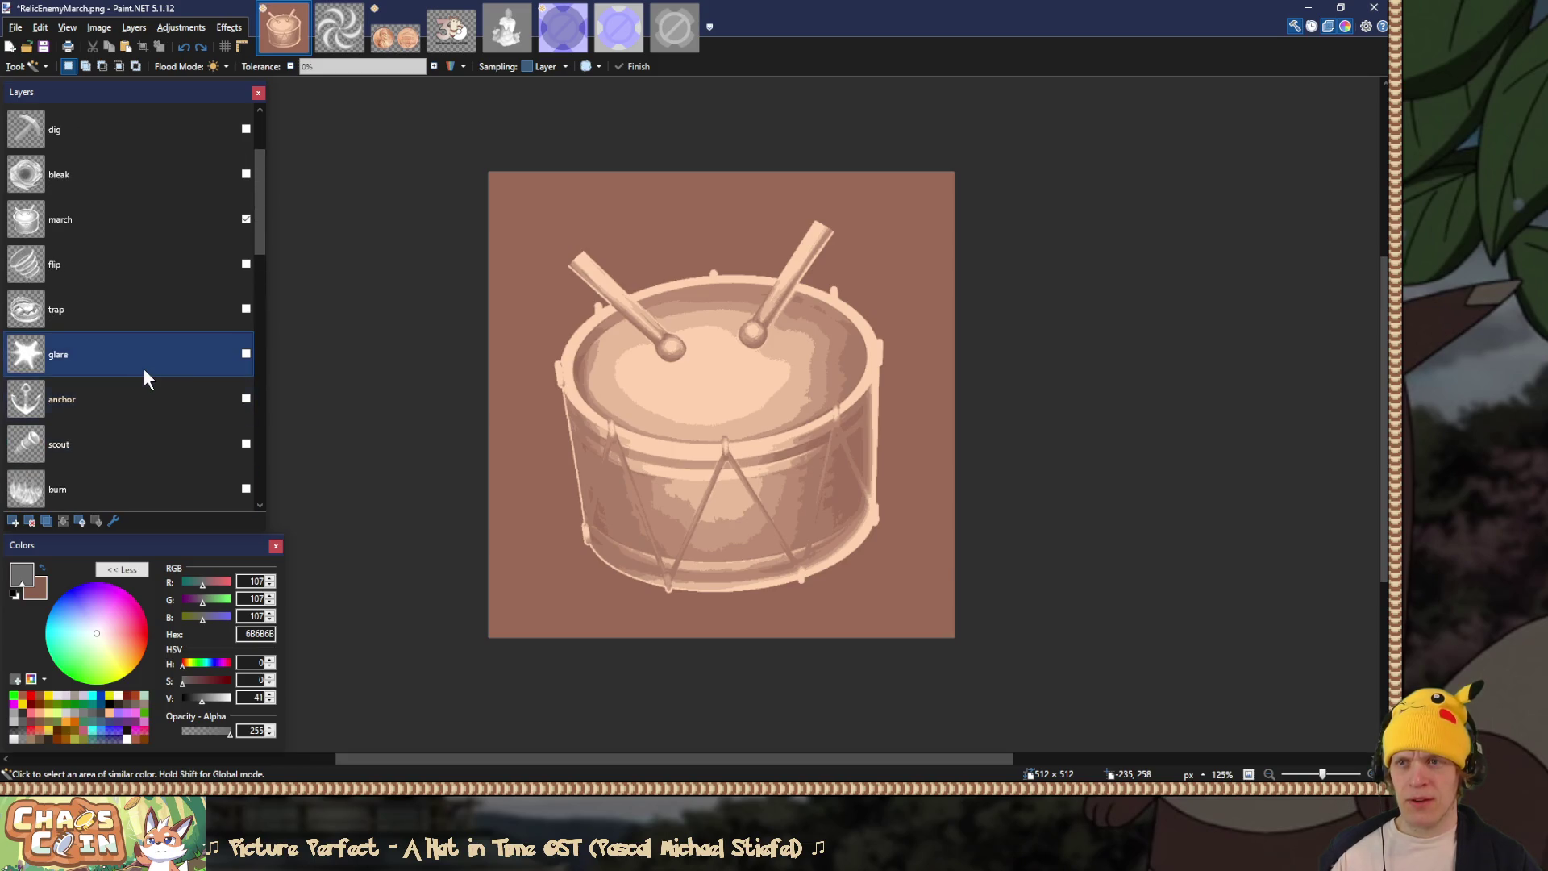
click(246, 218)
click(245, 264)
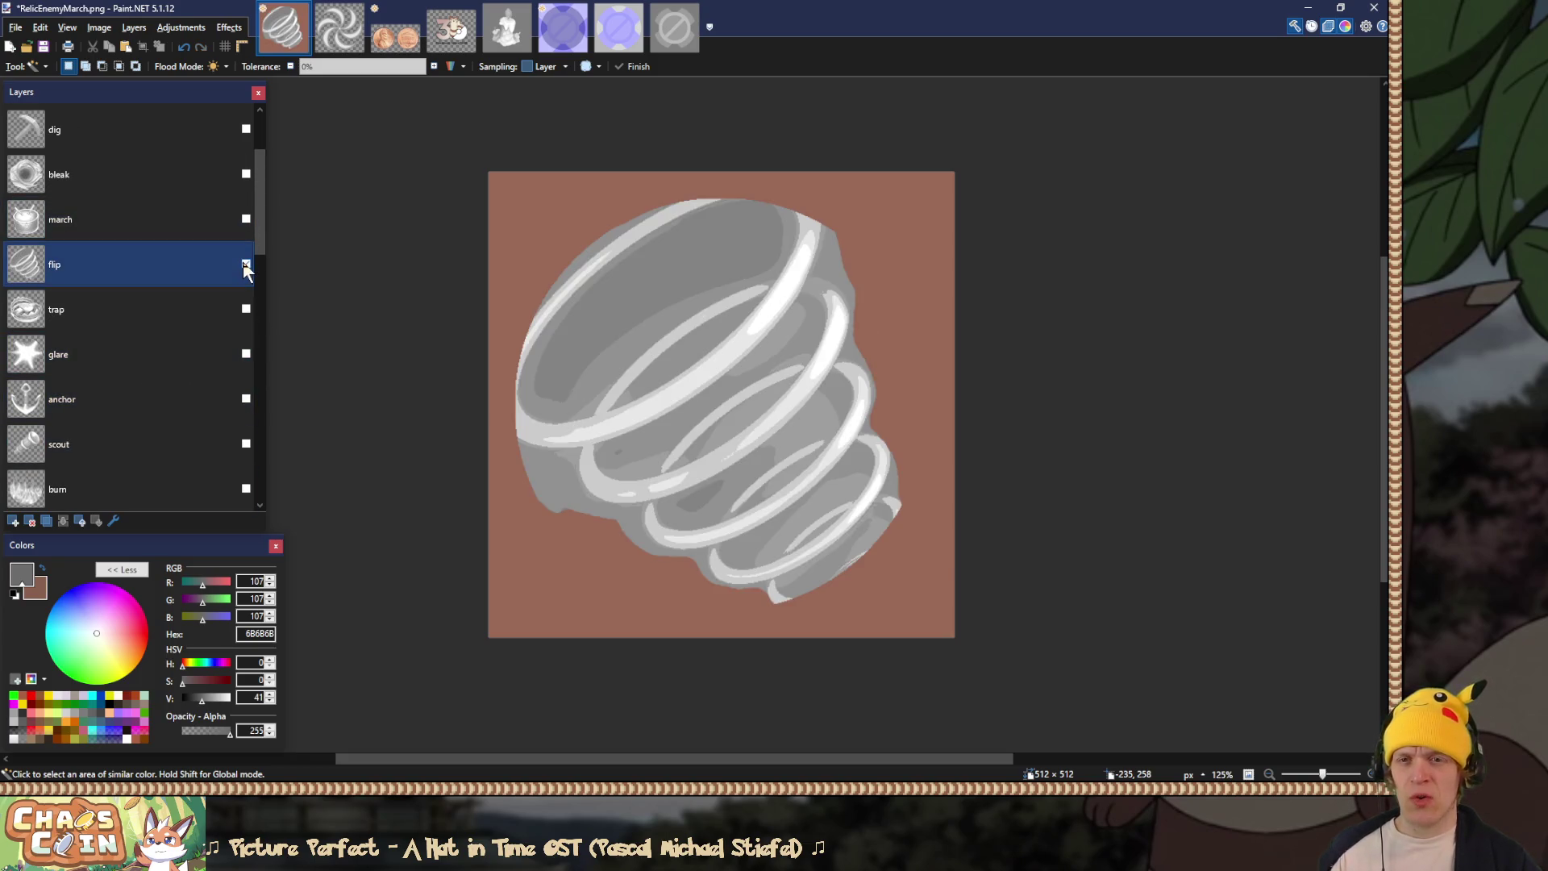
click(245, 264)
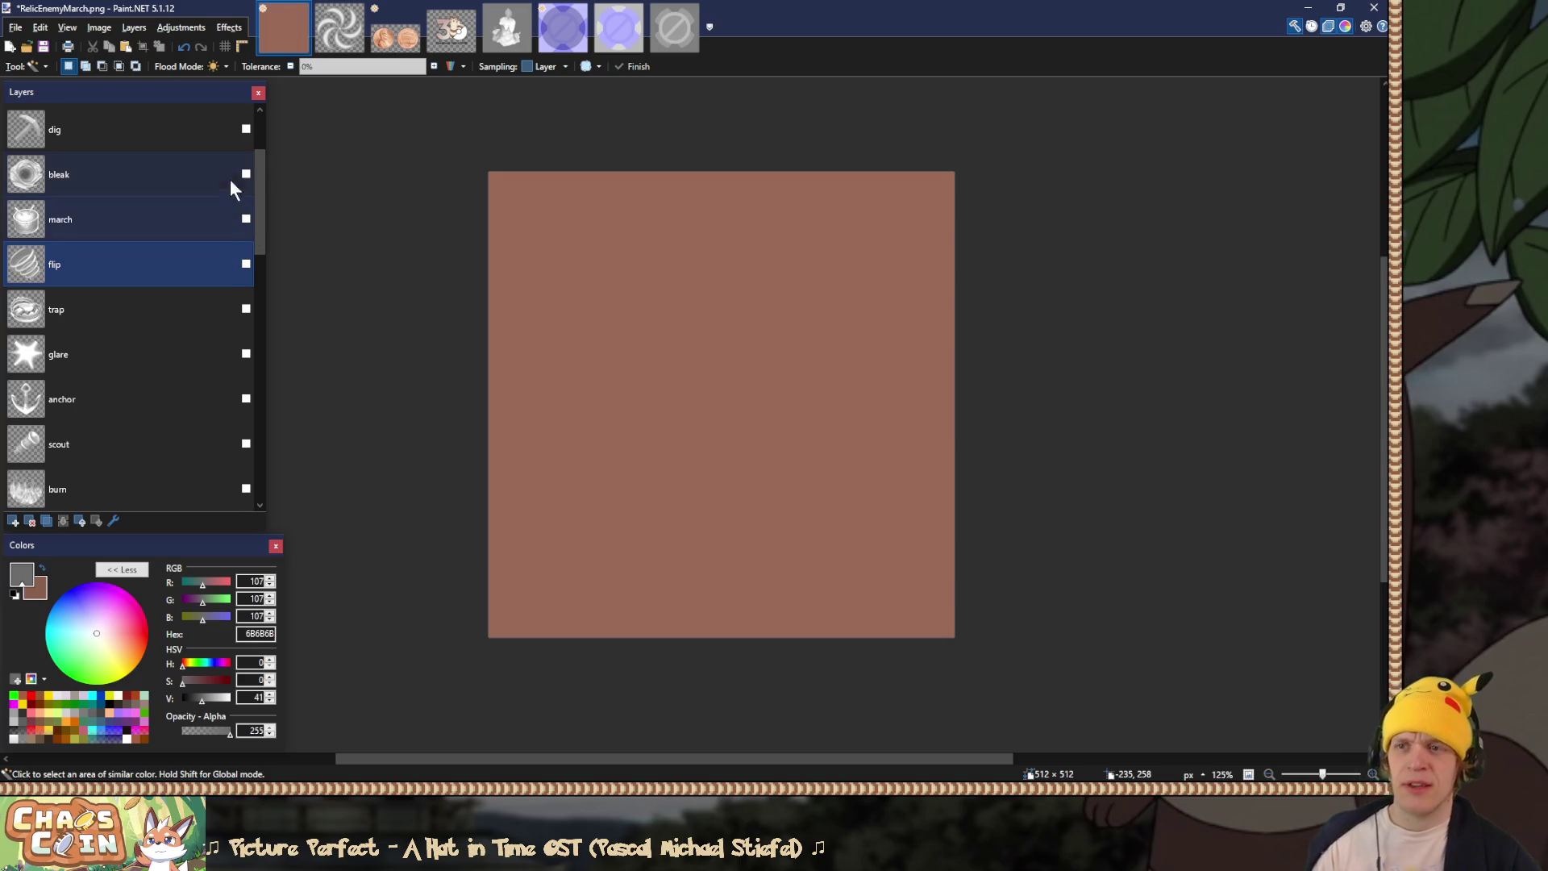
Step: Show the bleak layer and set its blend mode to Overlay
click(246, 175)
double_click(182, 181)
click(682, 413)
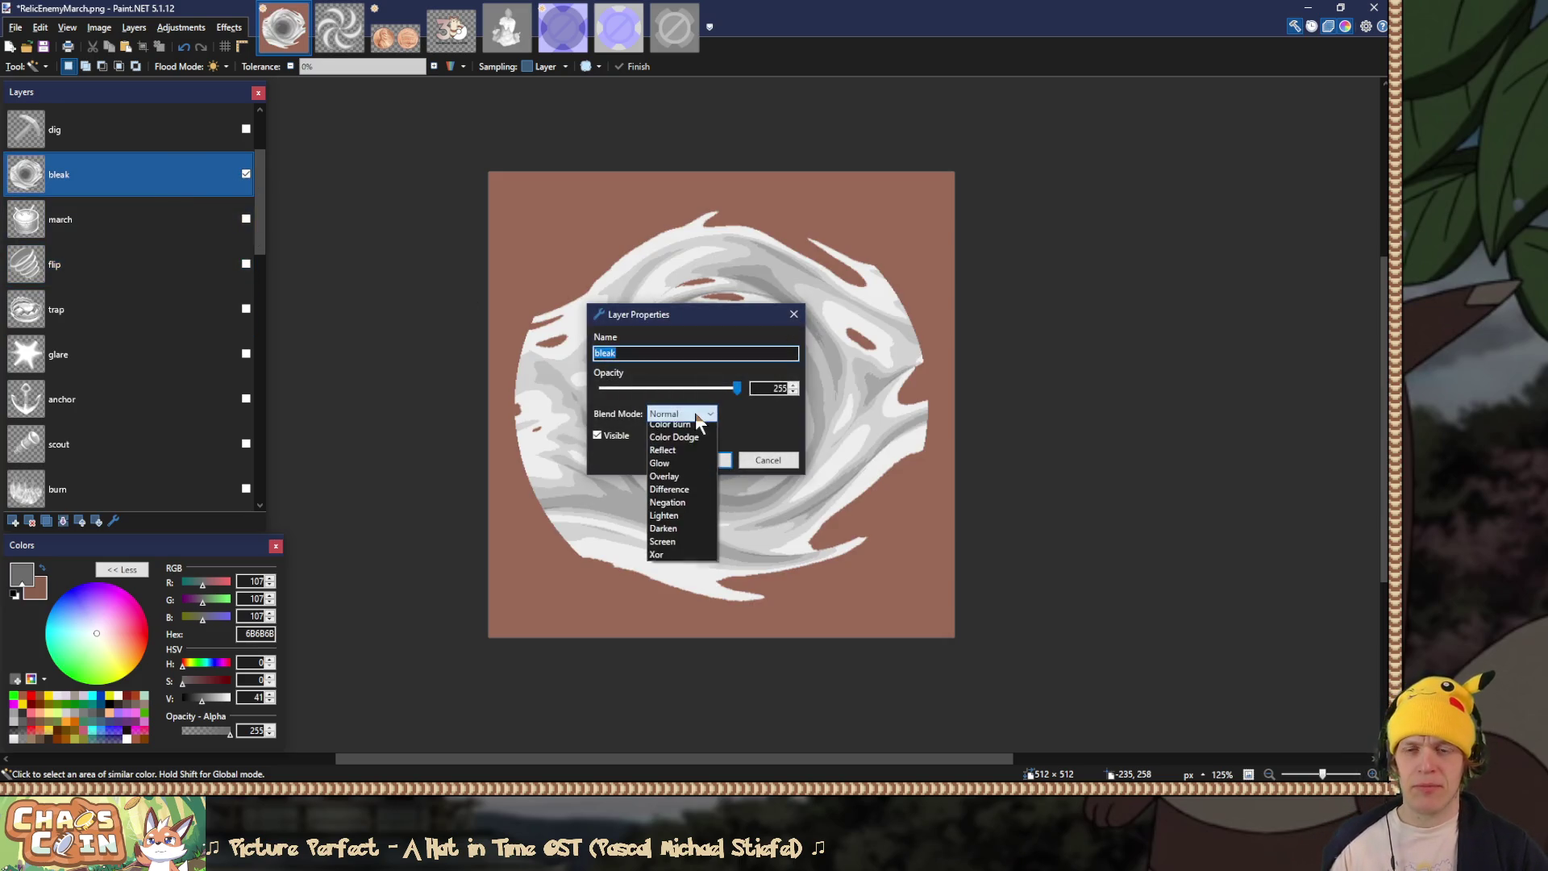
click(681, 496)
click(701, 460)
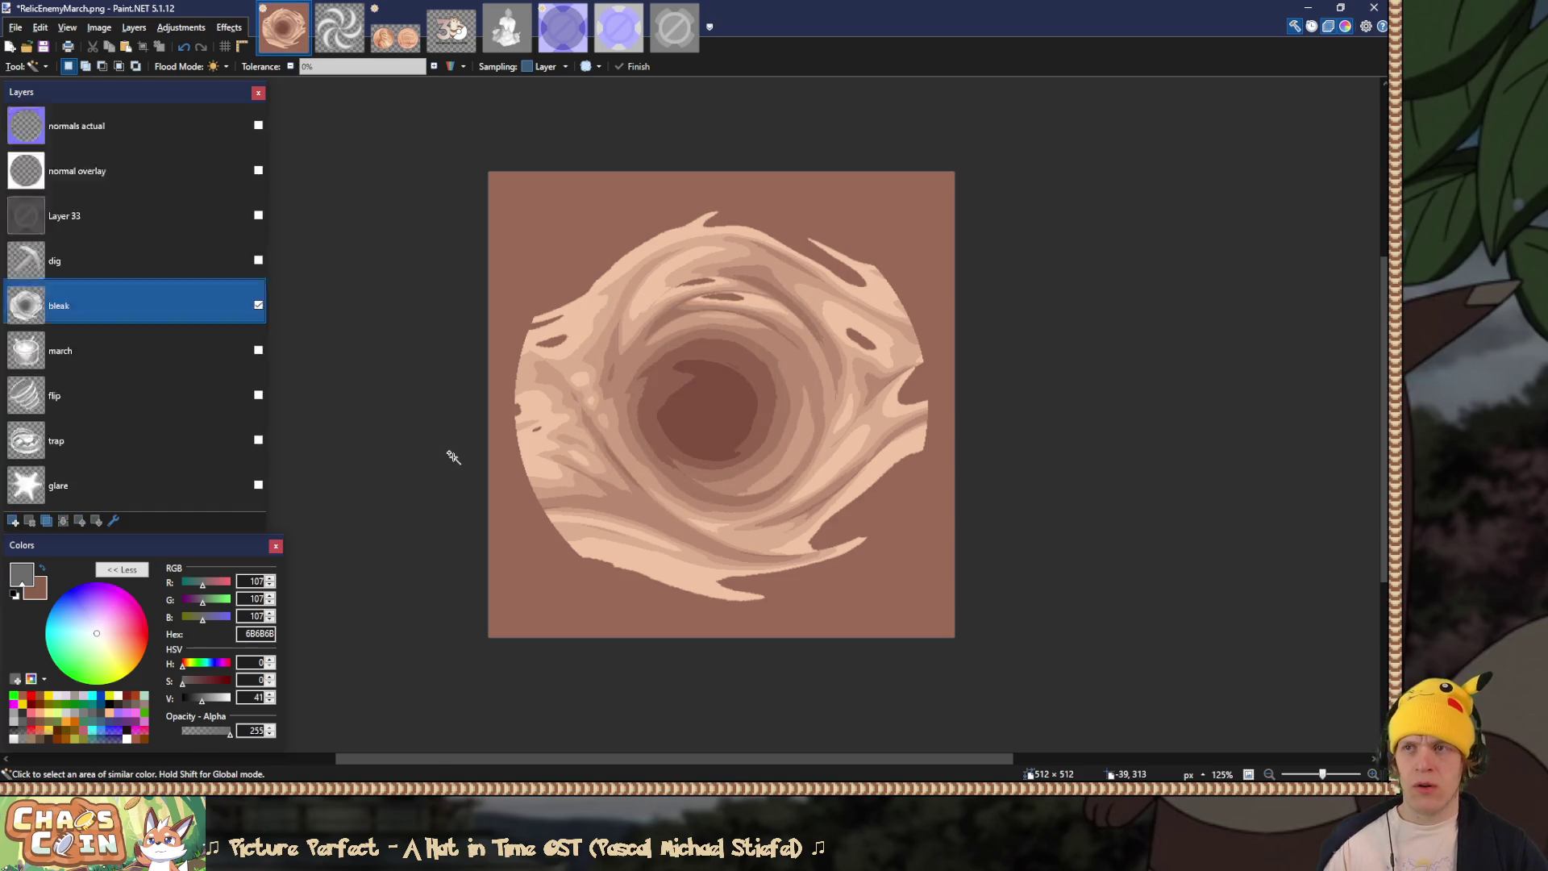
Step: Save over RelicEnemyBleak.png as a PNG, then undo the flatten
key(ctrl+shift+s)
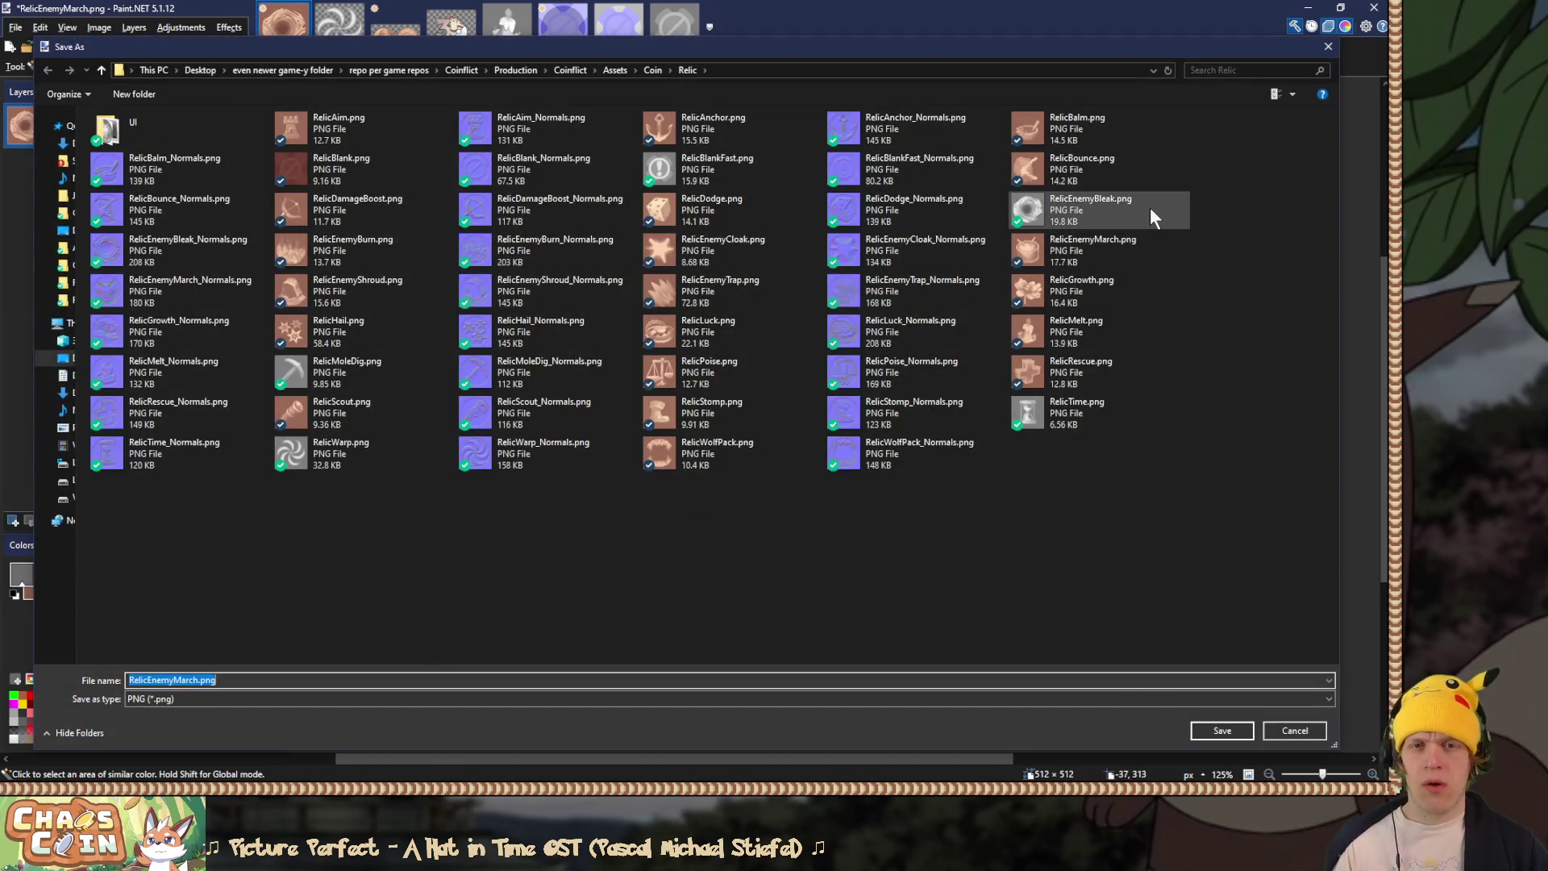
double_click(1147, 209)
click(733, 398)
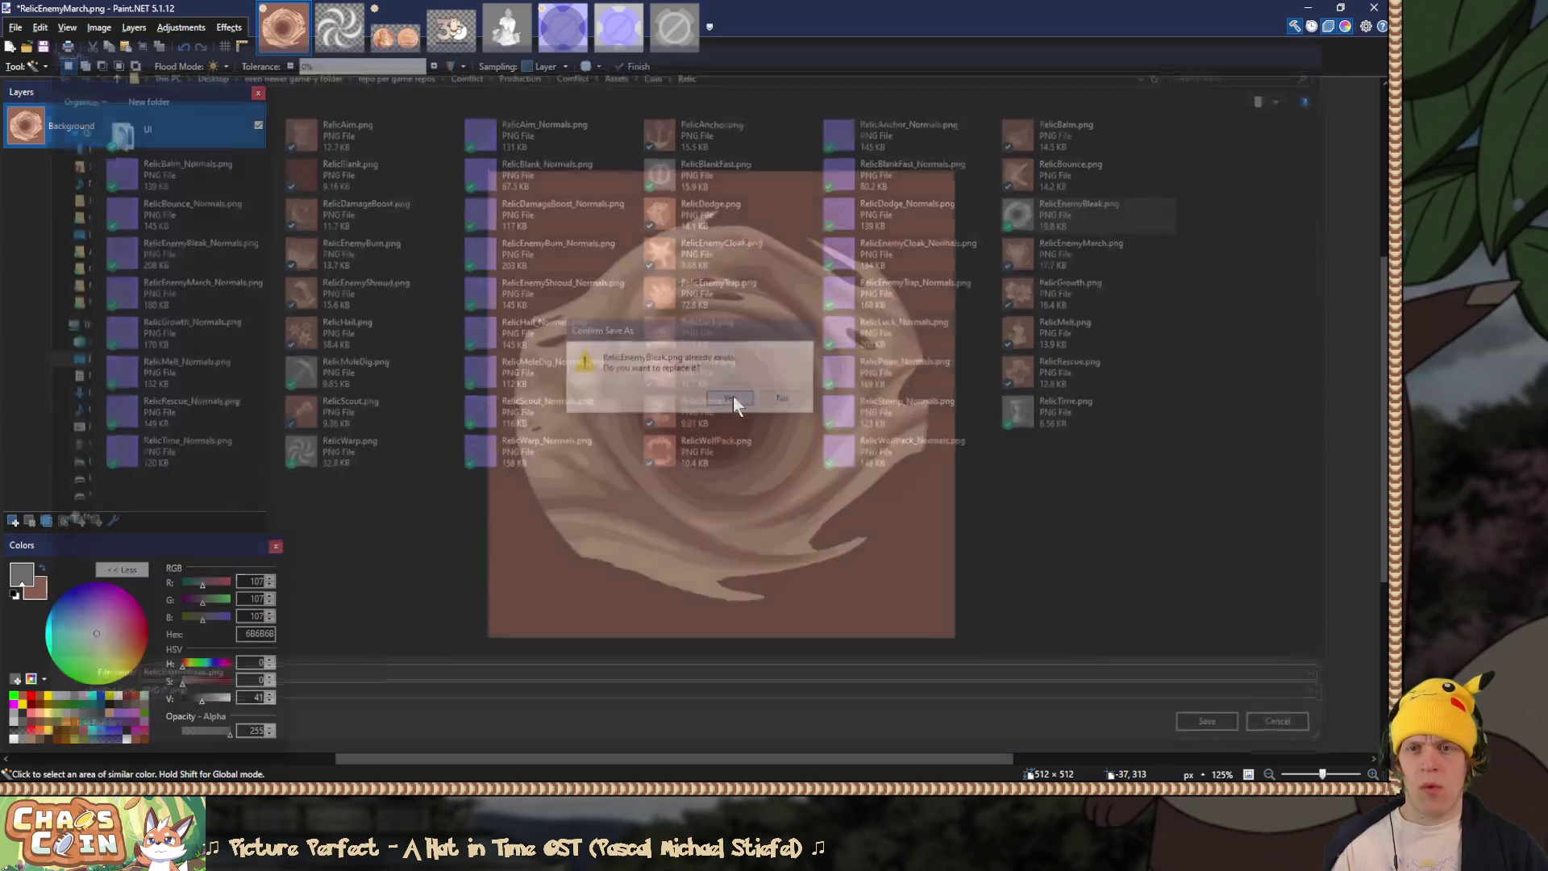
click(588, 578)
key(ctrl+z)
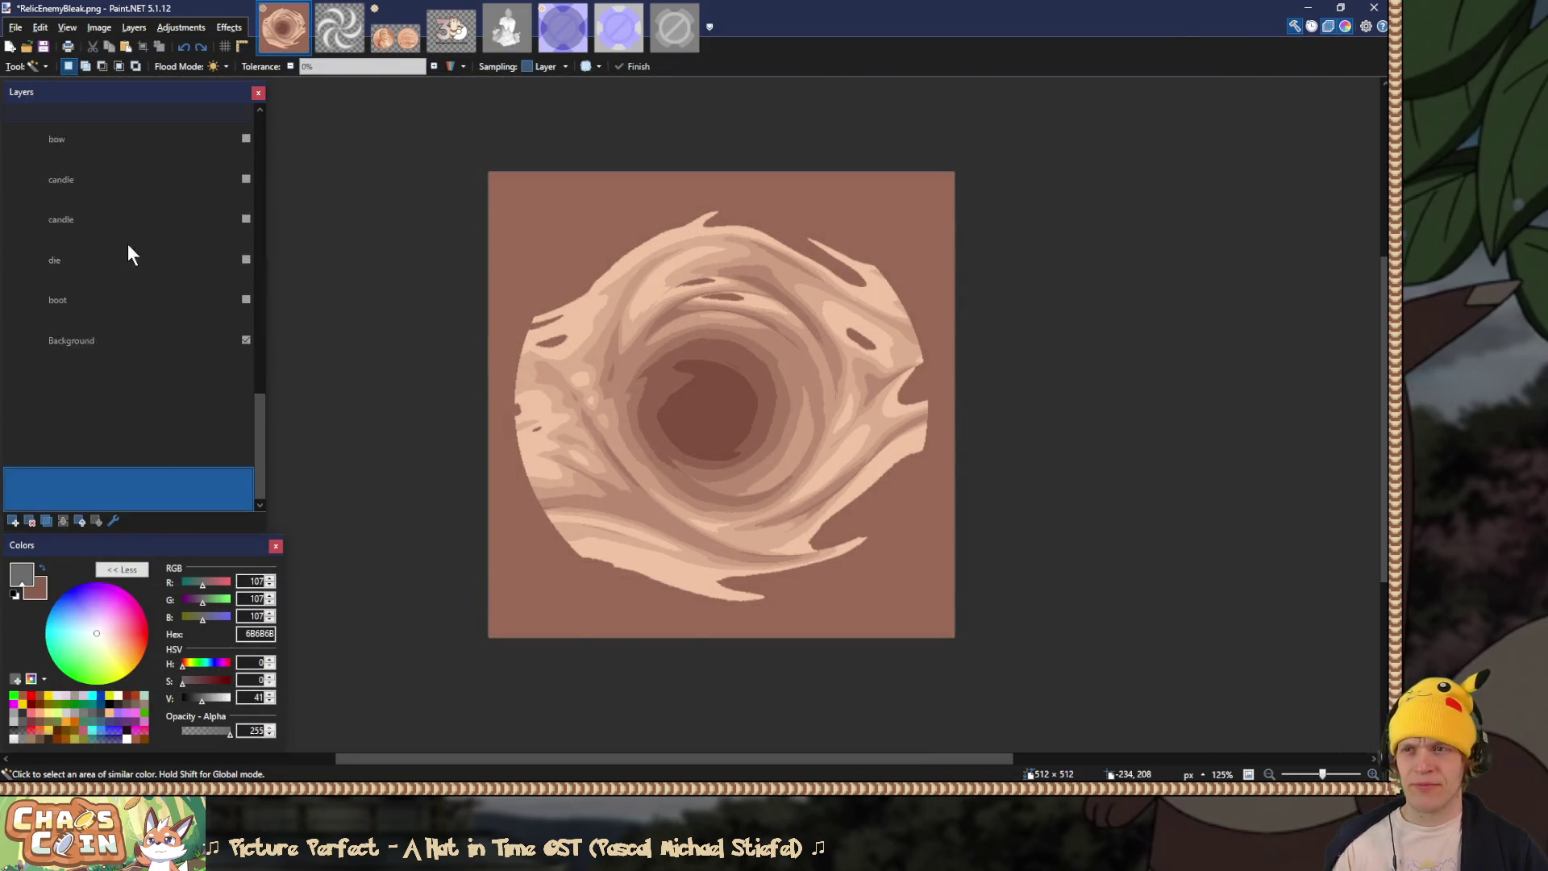
Step: Hide the bleak layer, show the dig pickaxe, and set dig to Overlay blending
scroll(126, 245, up, 5)
click(126, 247)
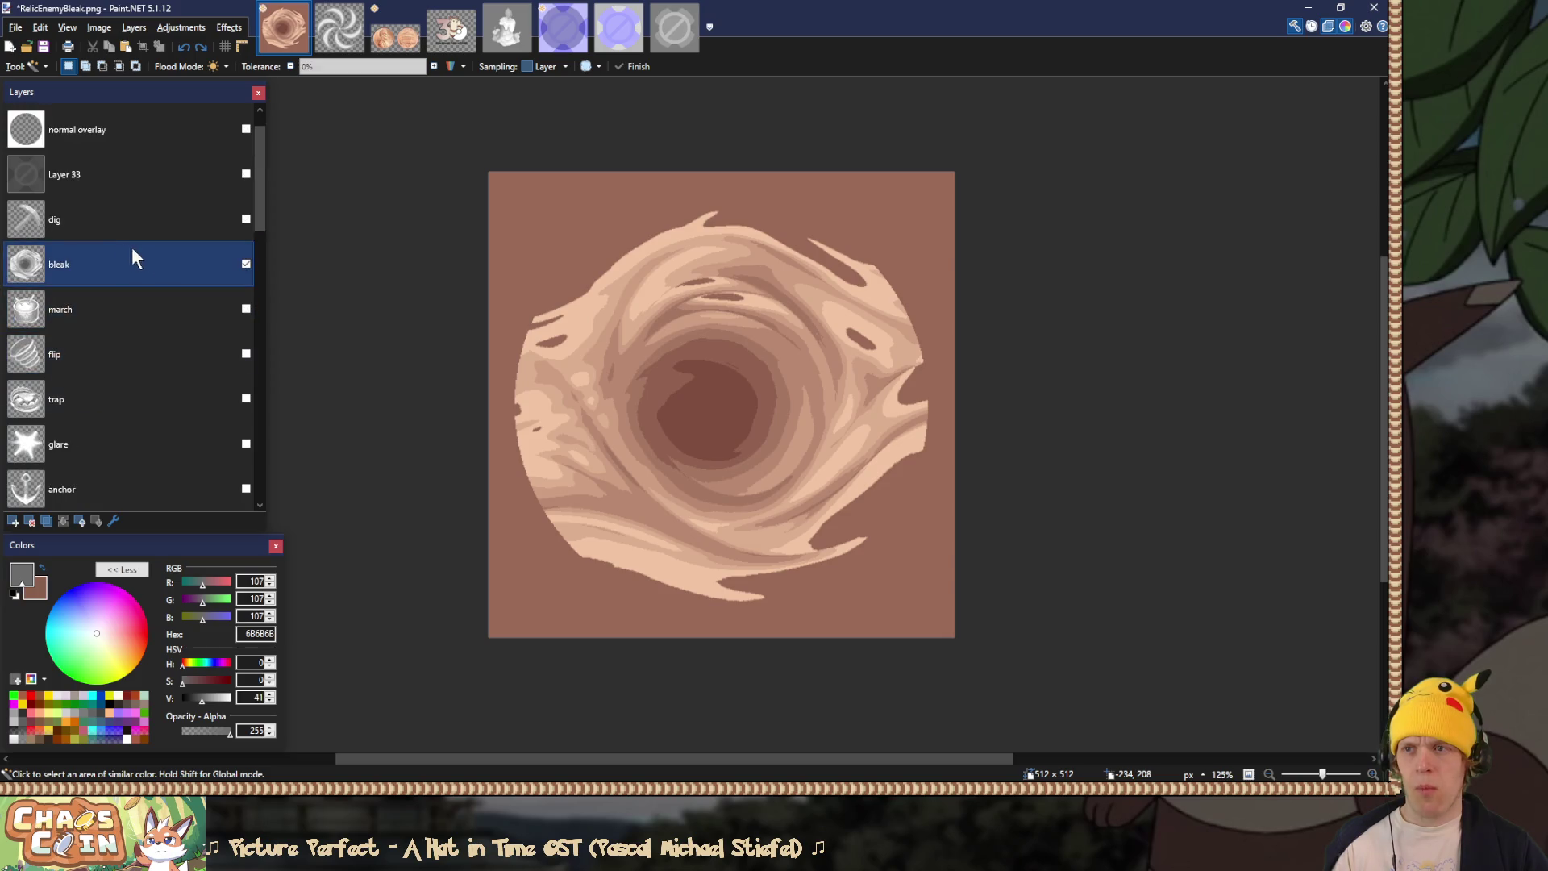
click(217, 230)
click(246, 263)
click(246, 219)
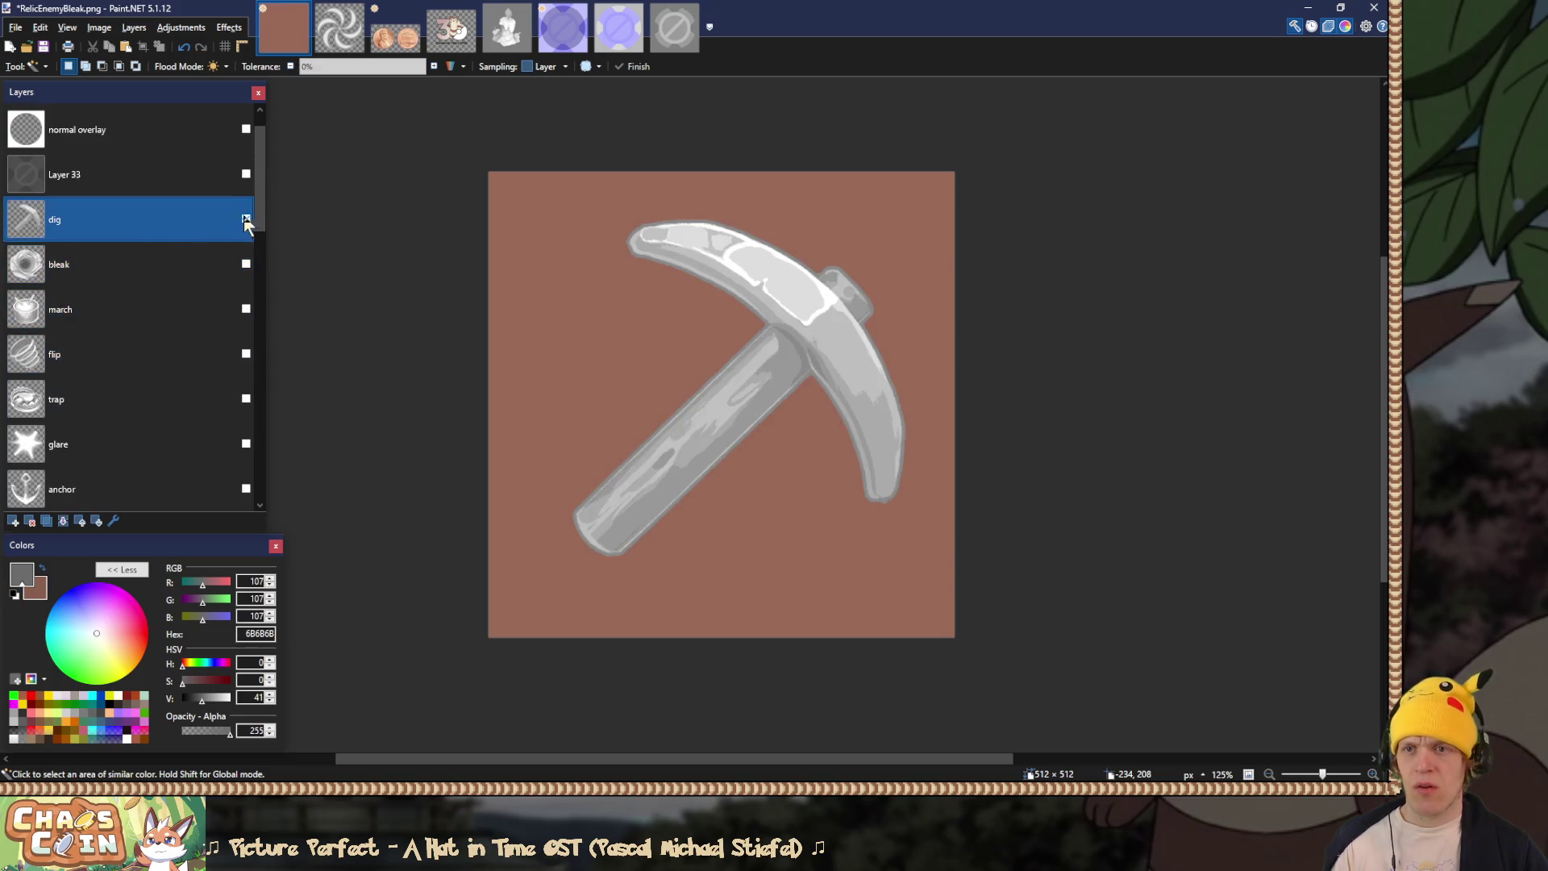
double_click(153, 224)
click(681, 414)
click(672, 485)
click(701, 459)
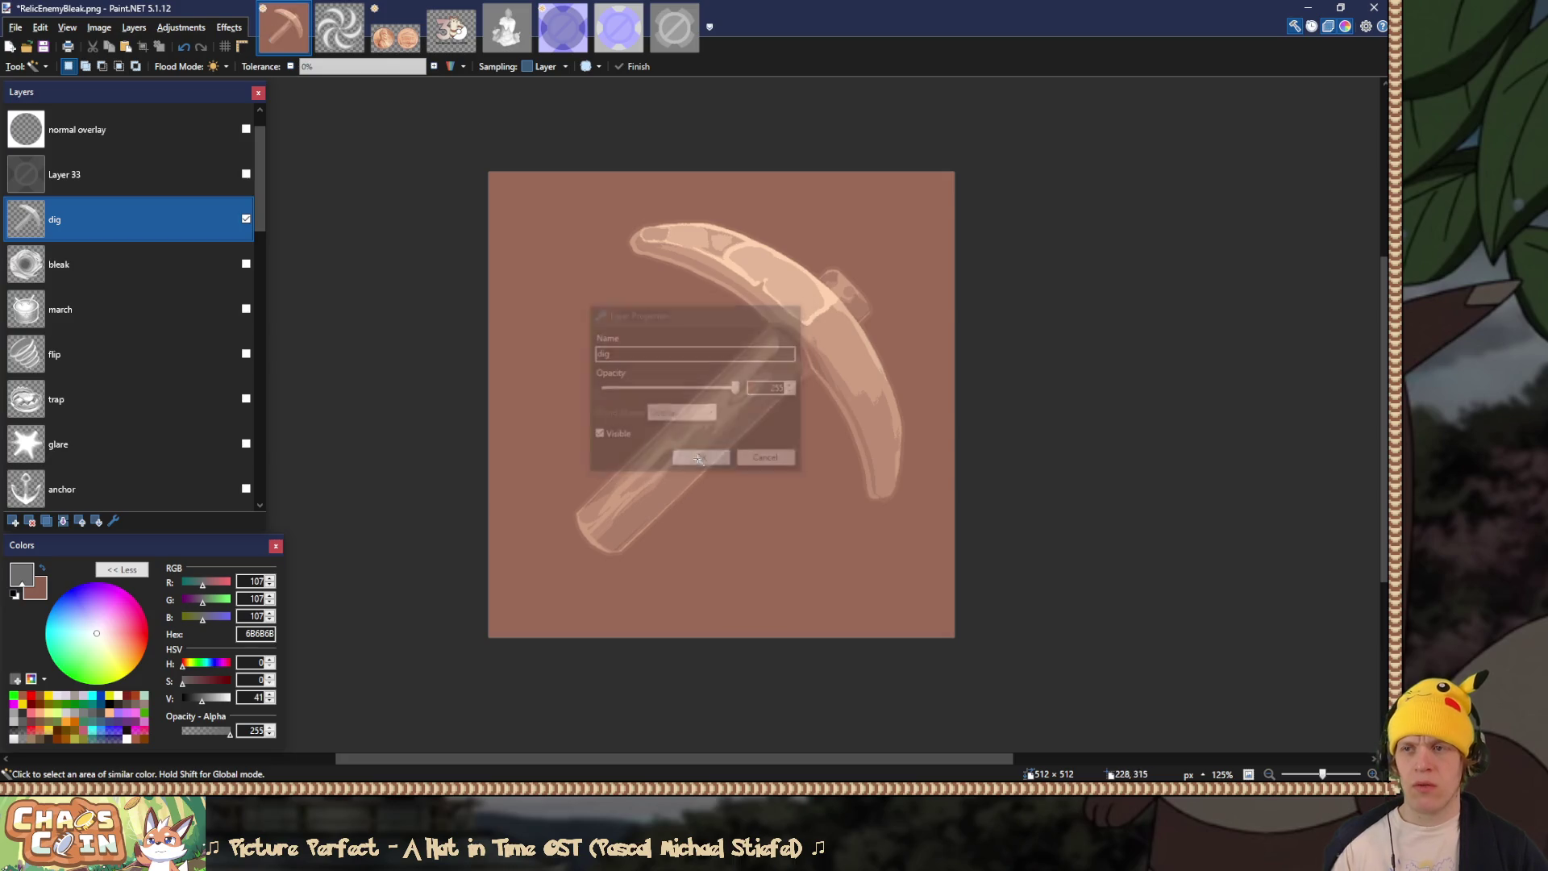
Step: Save over RelicMoleDig.png as a PNG, then undo the flatten
key(ctrl+shift+s)
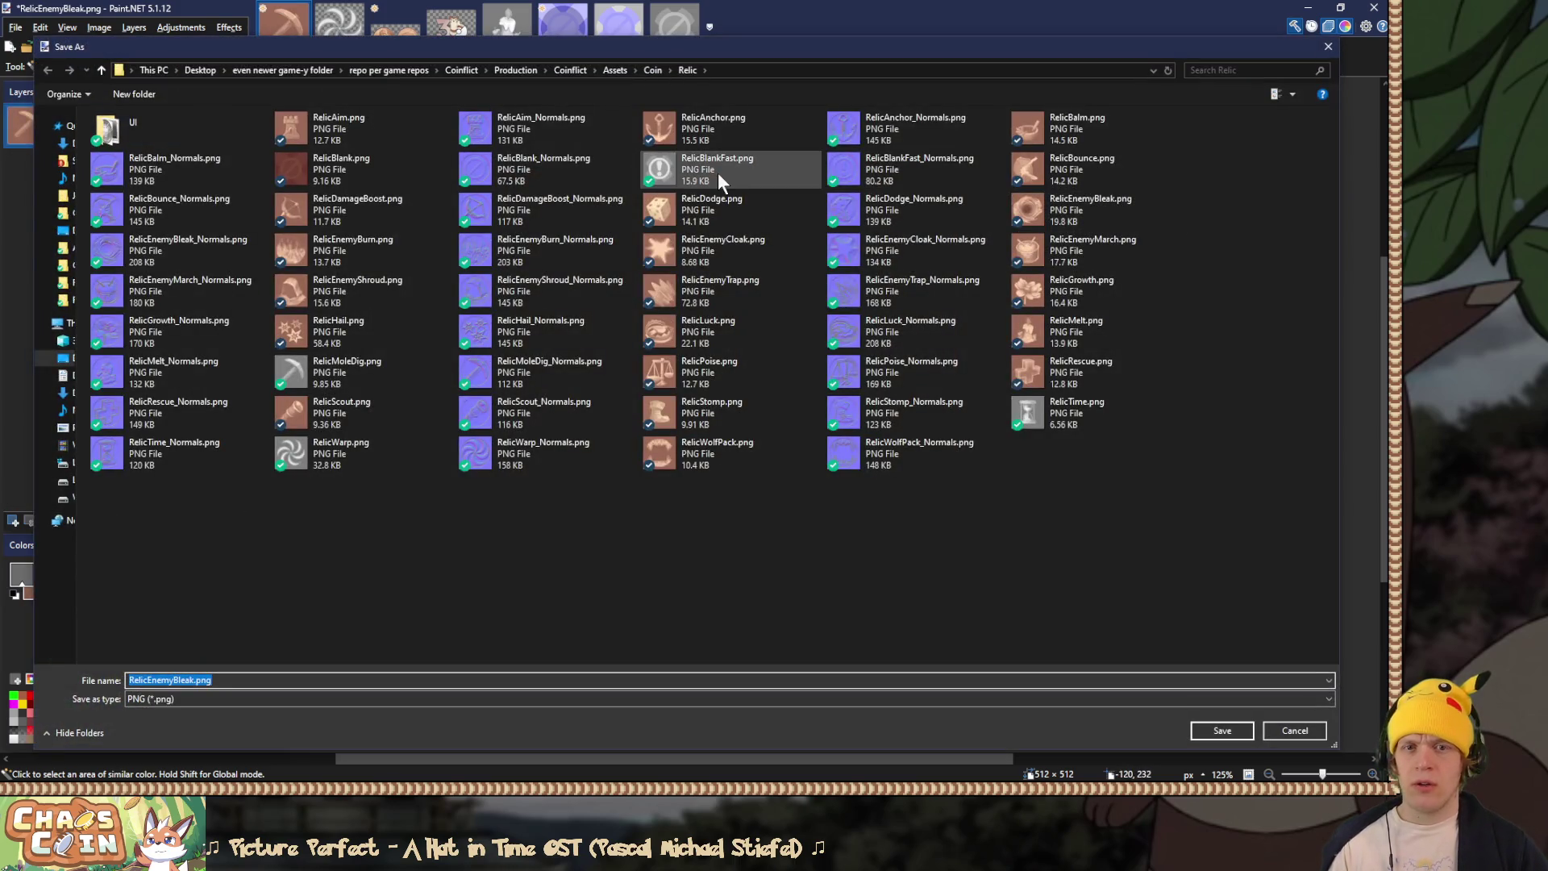
click(391, 361)
key(Return)
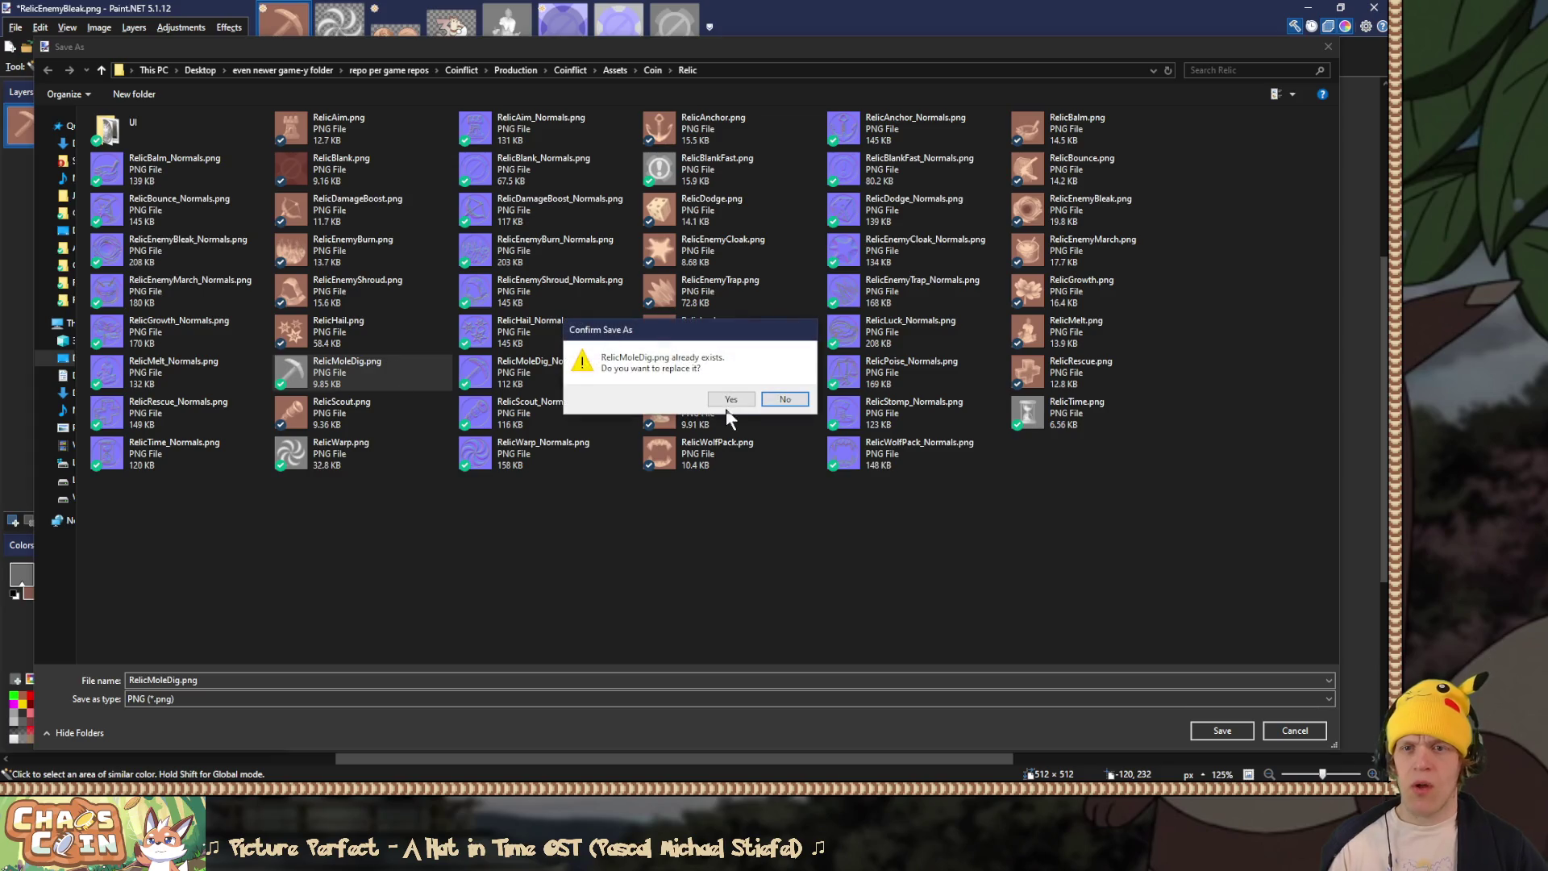
click(736, 401)
click(614, 570)
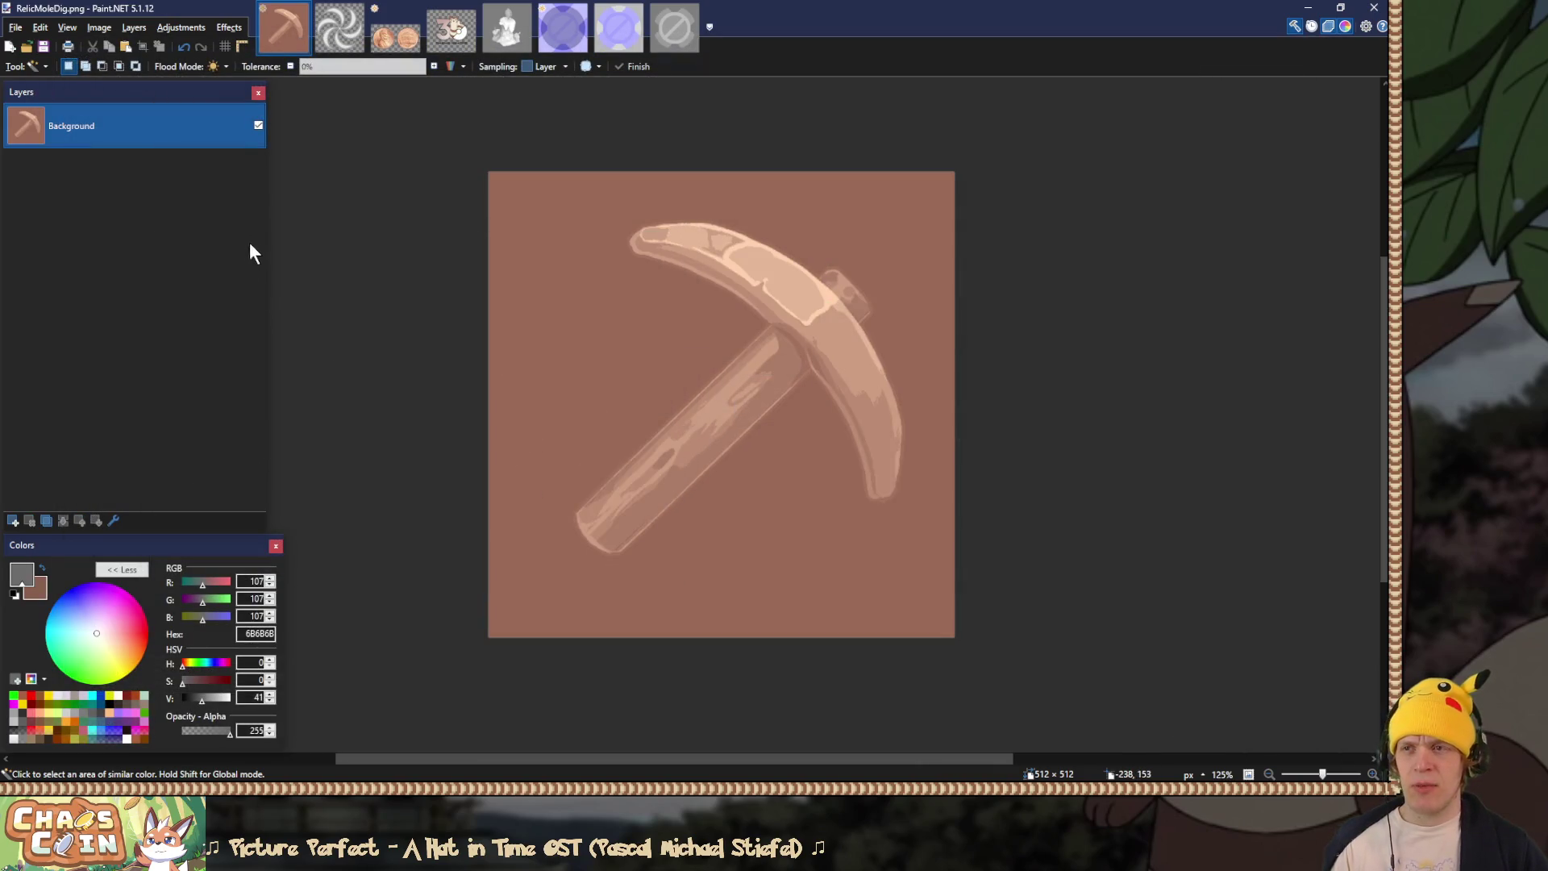
key(ctrl+z)
Step: Hide the dig layer, leaving only the plain brown background
scroll(134, 415, up, 10)
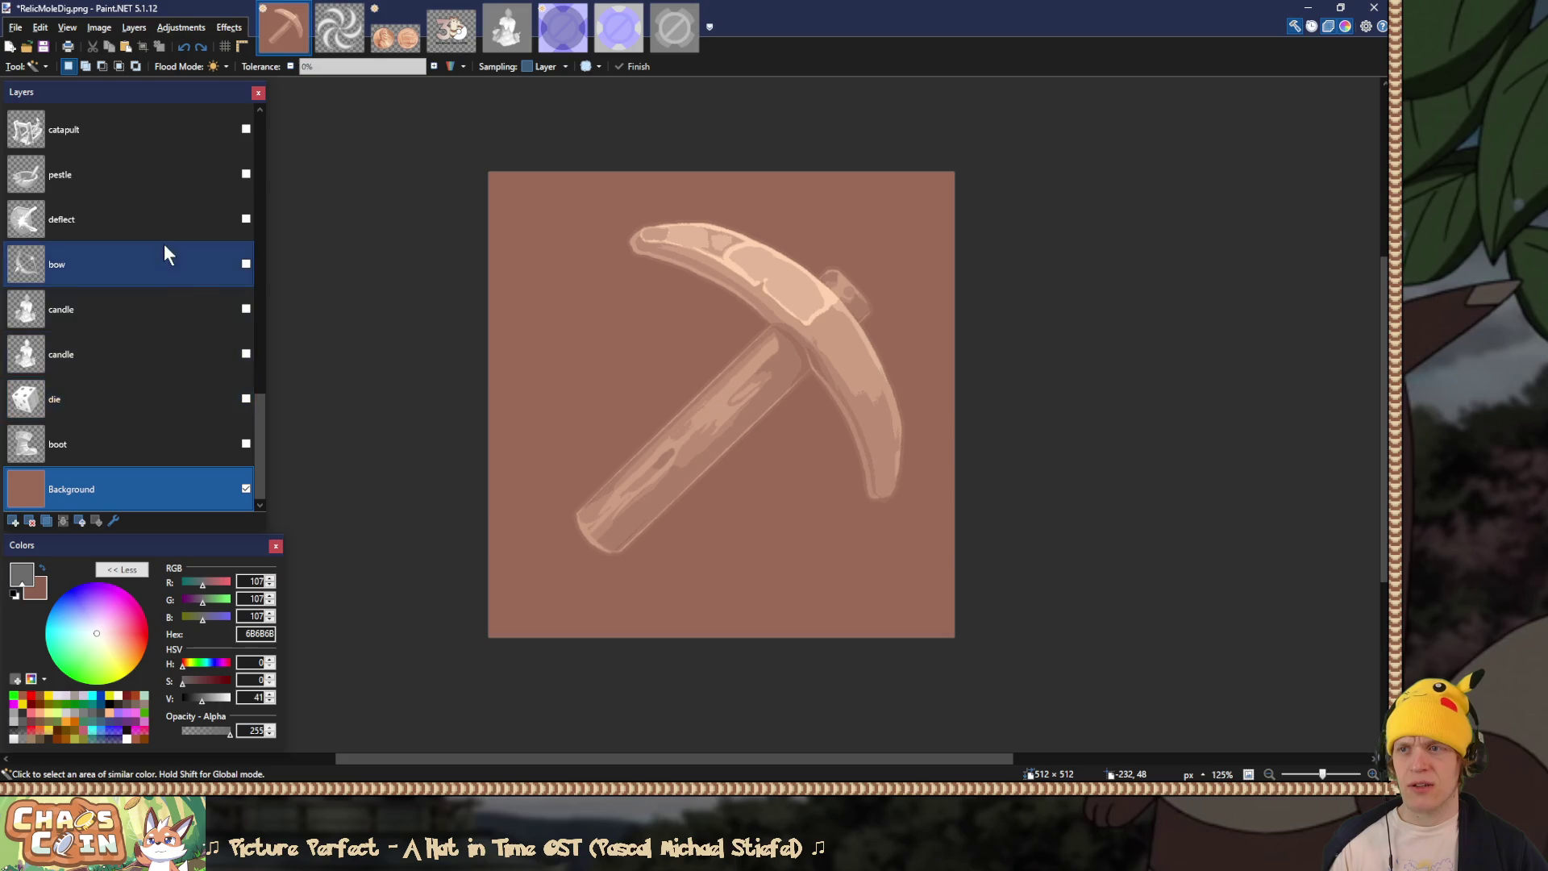
click(217, 237)
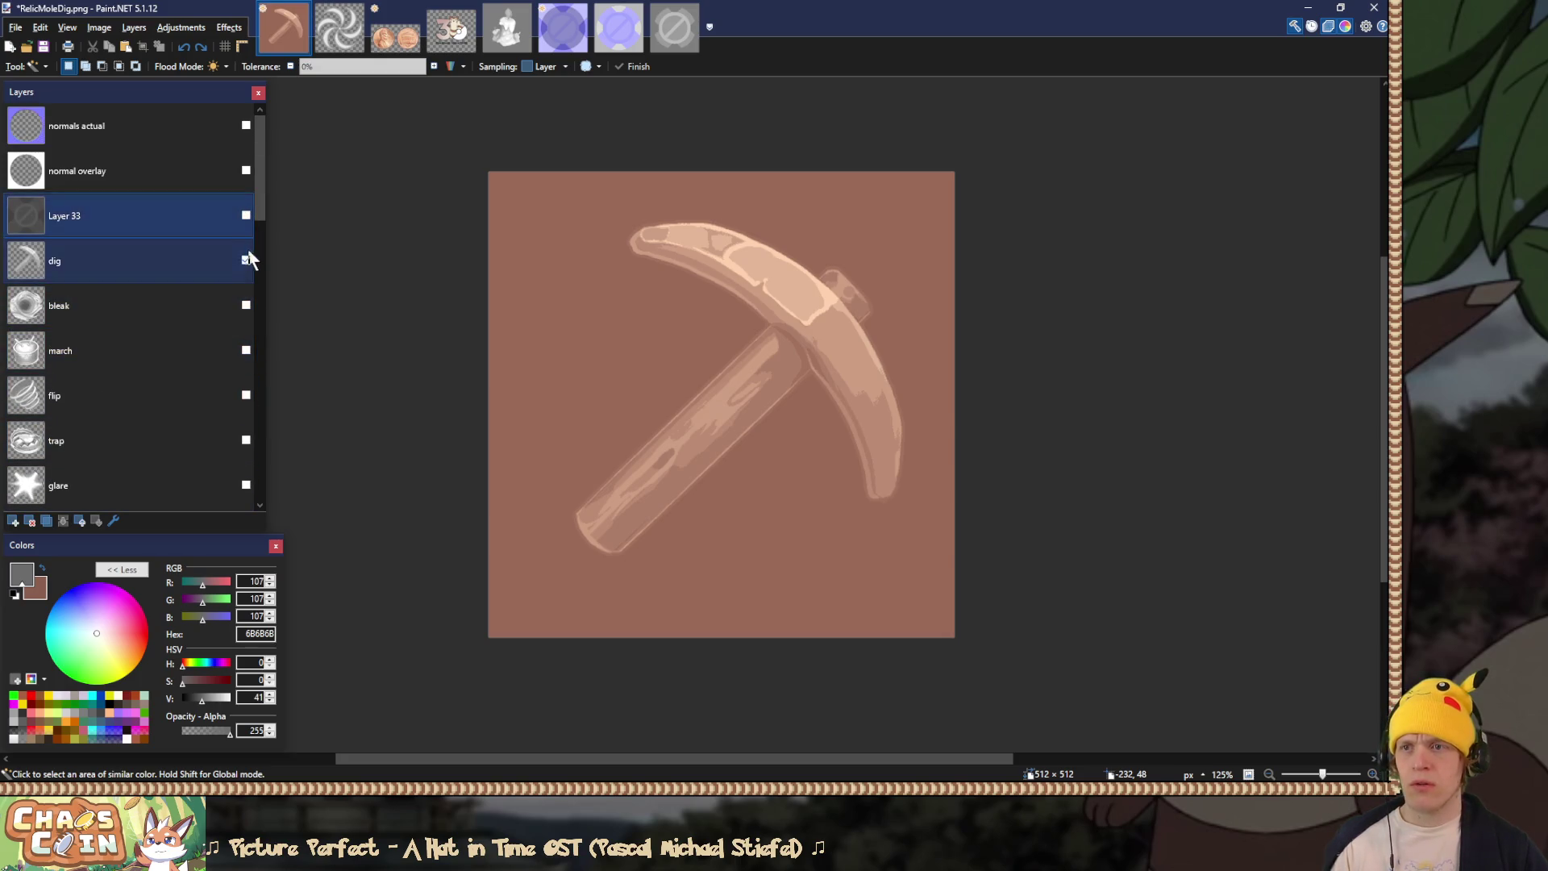
click(246, 260)
scroll(216, 269, down, 10)
scroll(216, 278, down, 3)
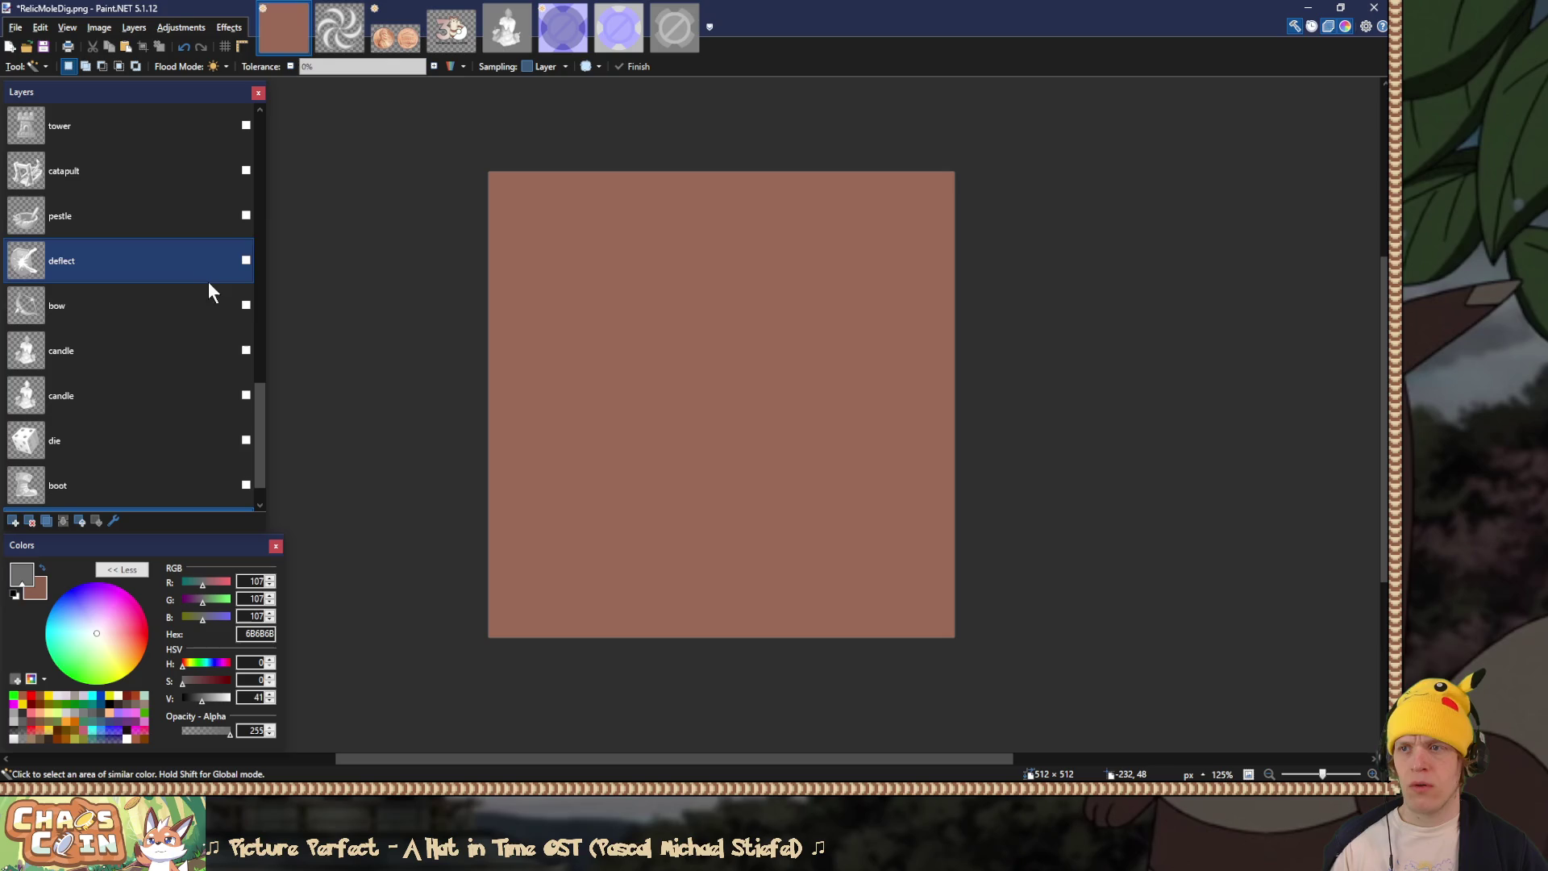
scroll(186, 270, up, 3)
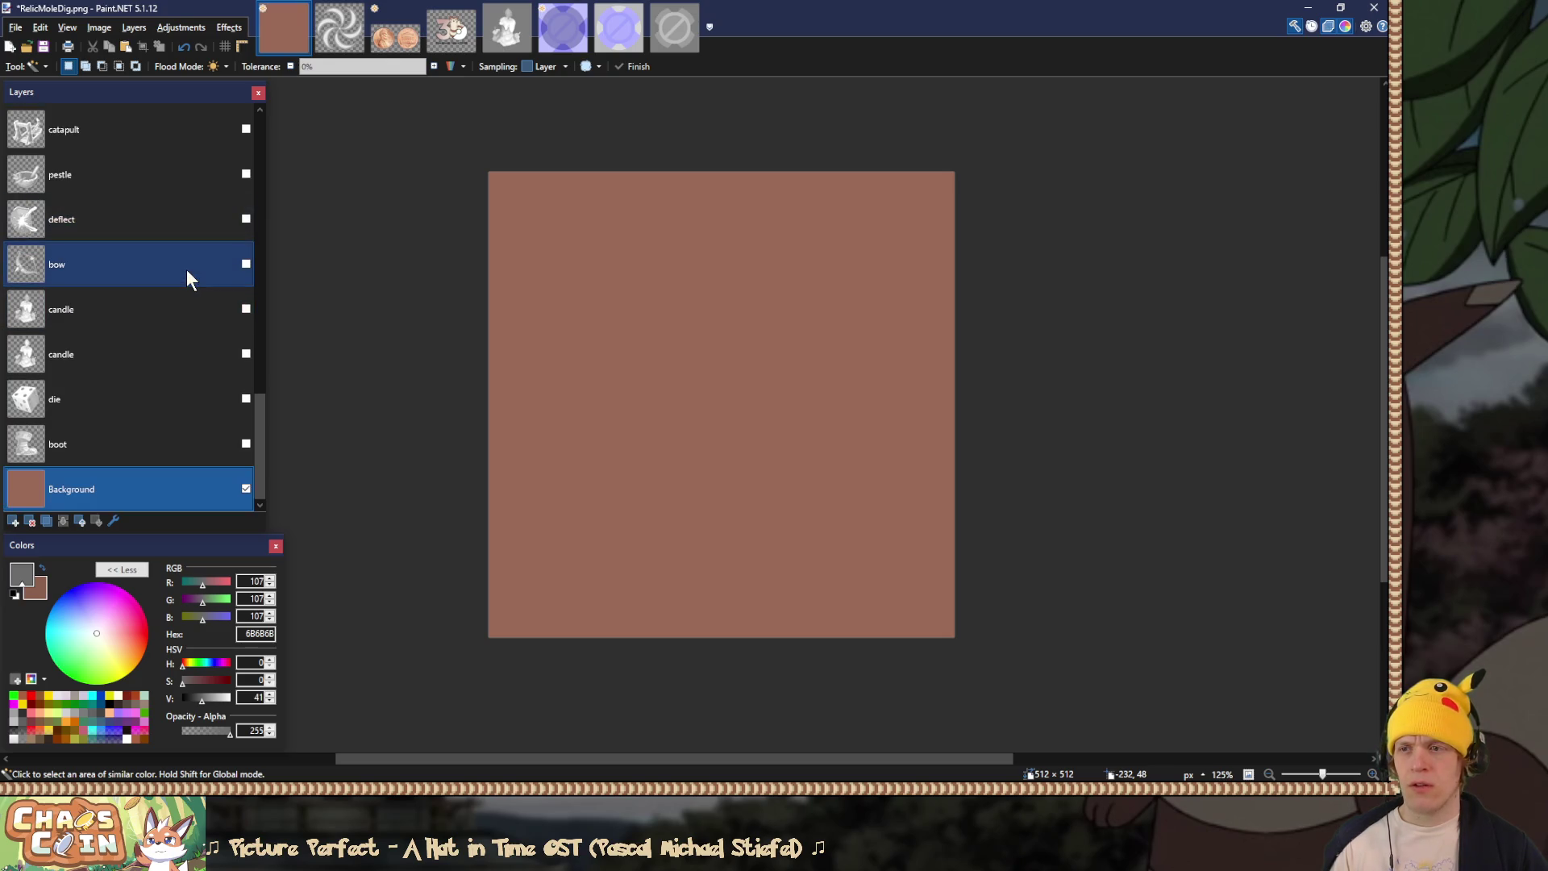
Step: Bring up the relicWarp.pdn grey swirl document
scroll(258, 346, down, 1)
mouse_move(259, 393)
mouse_down()
mouse_move(259, 447)
mouse_move(264, 138)
mouse_up()
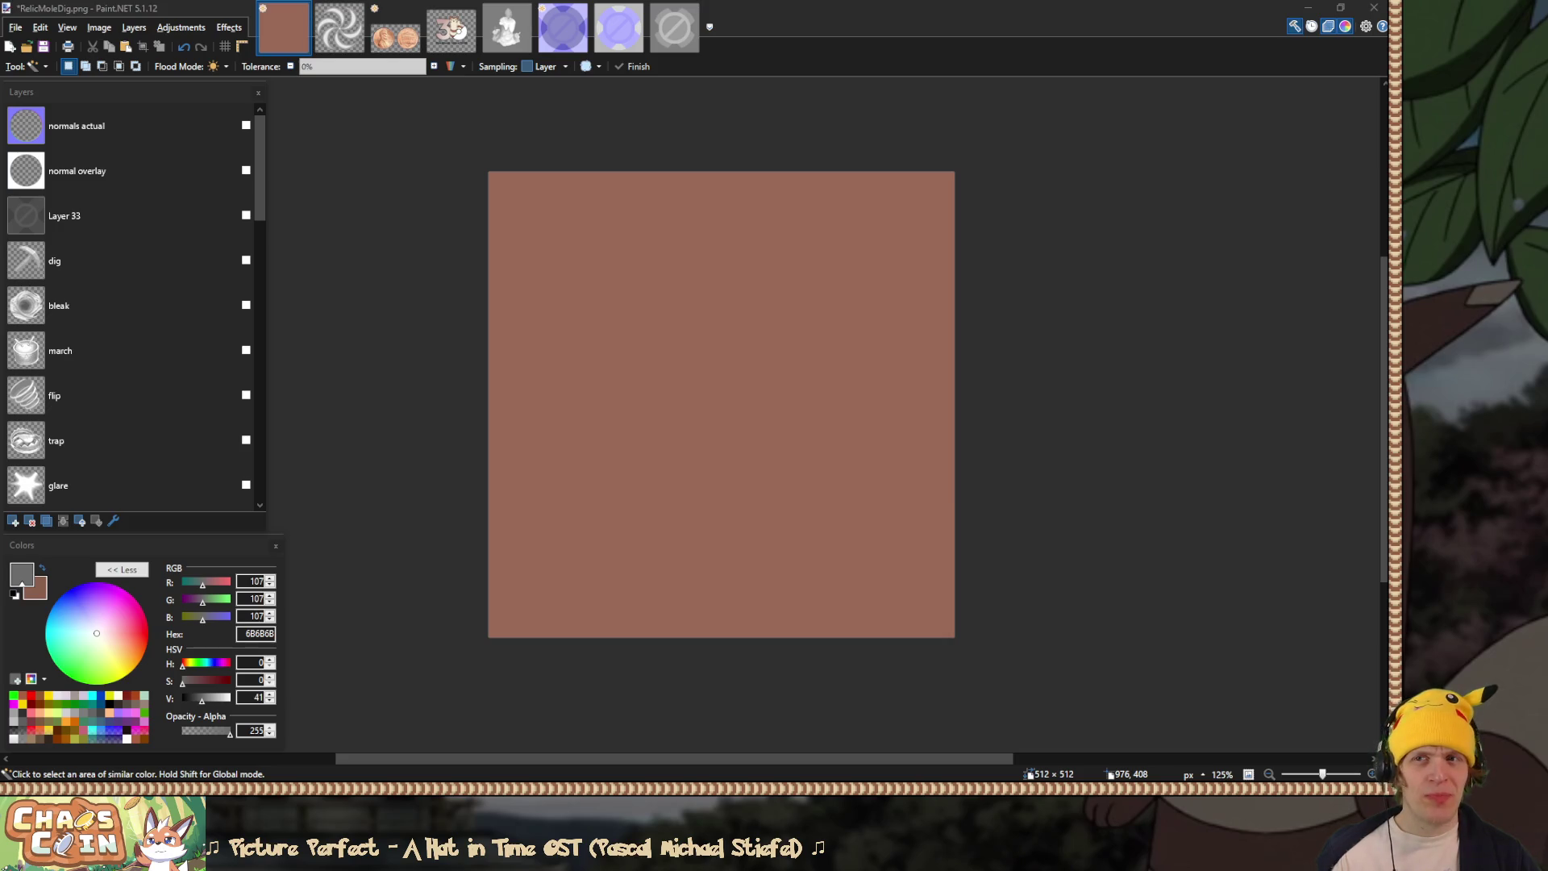
click(339, 26)
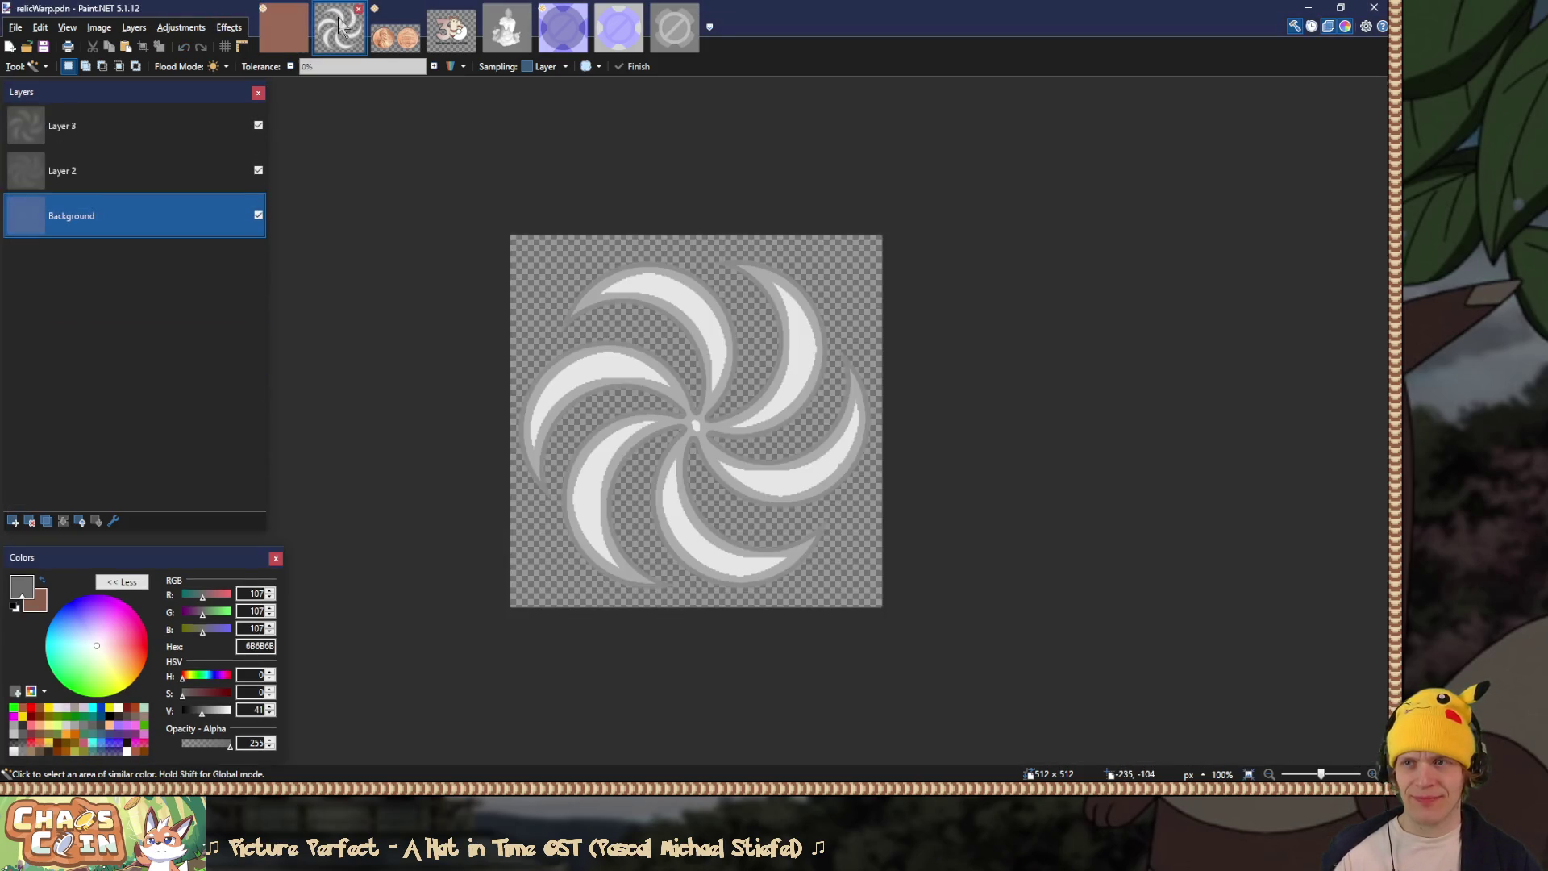
Step: Flatten and copy the relicWarp swirl, then paste it as a new layer above boot
click(258, 215)
click(258, 216)
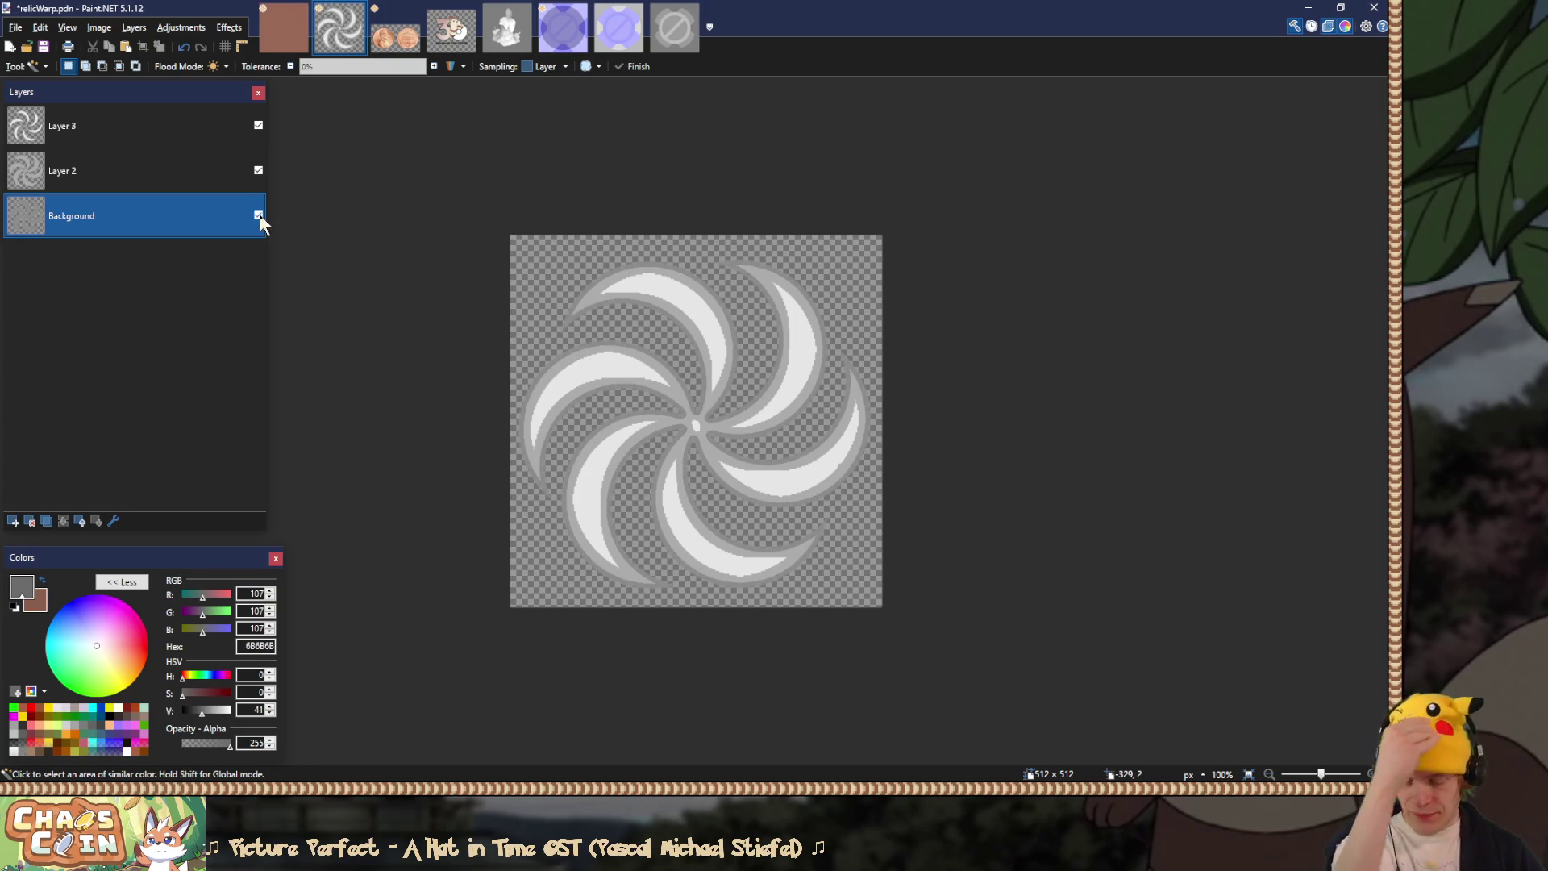
key(ctrl+shift+f)
key(ctrl+a)
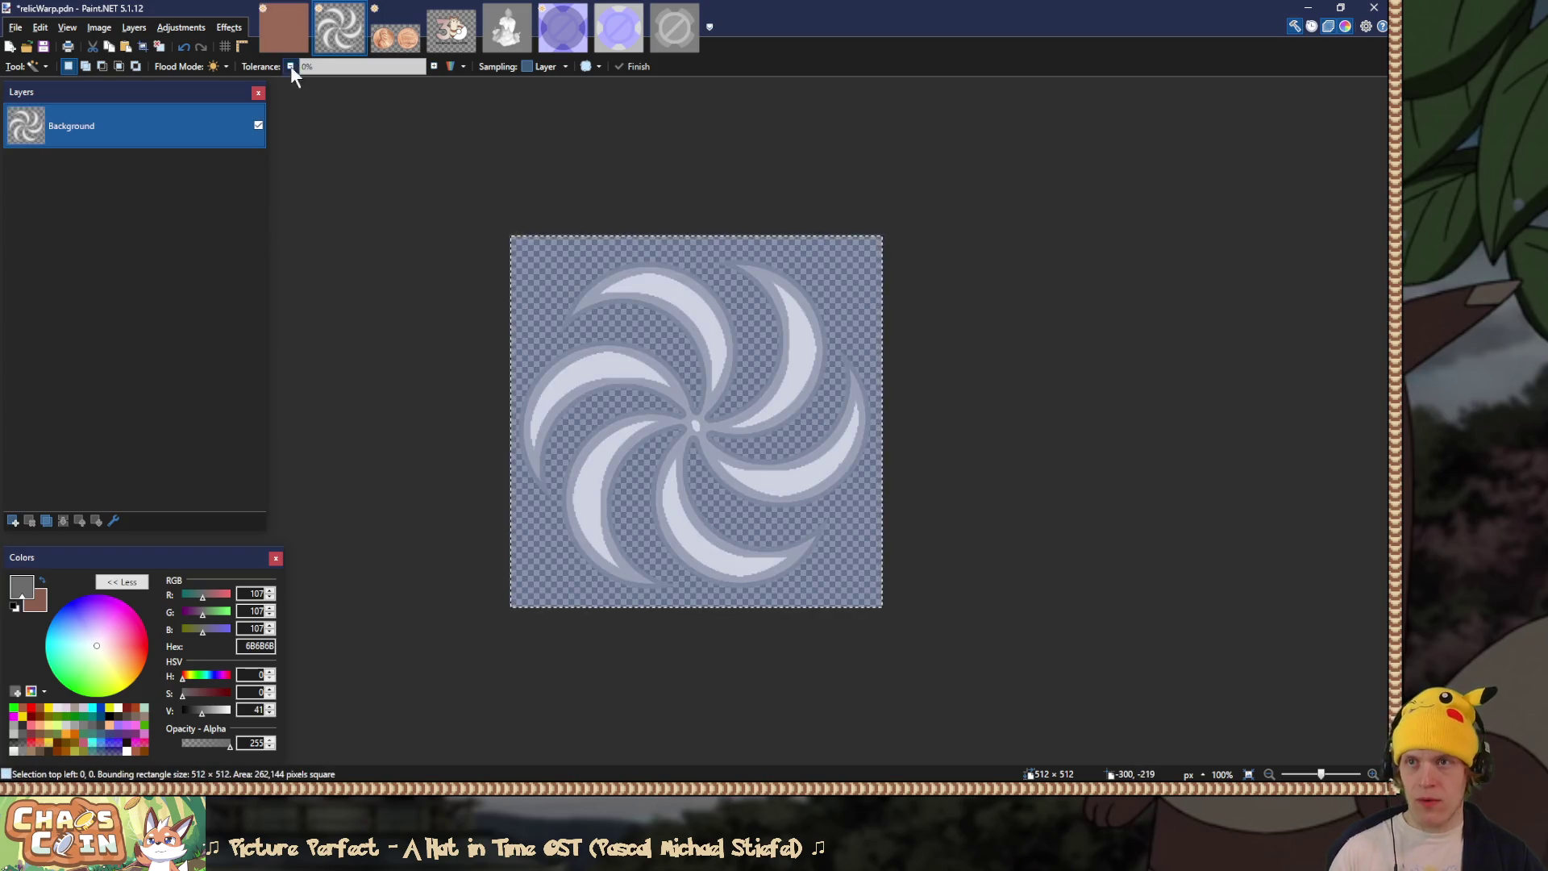
click(284, 28)
click(157, 448)
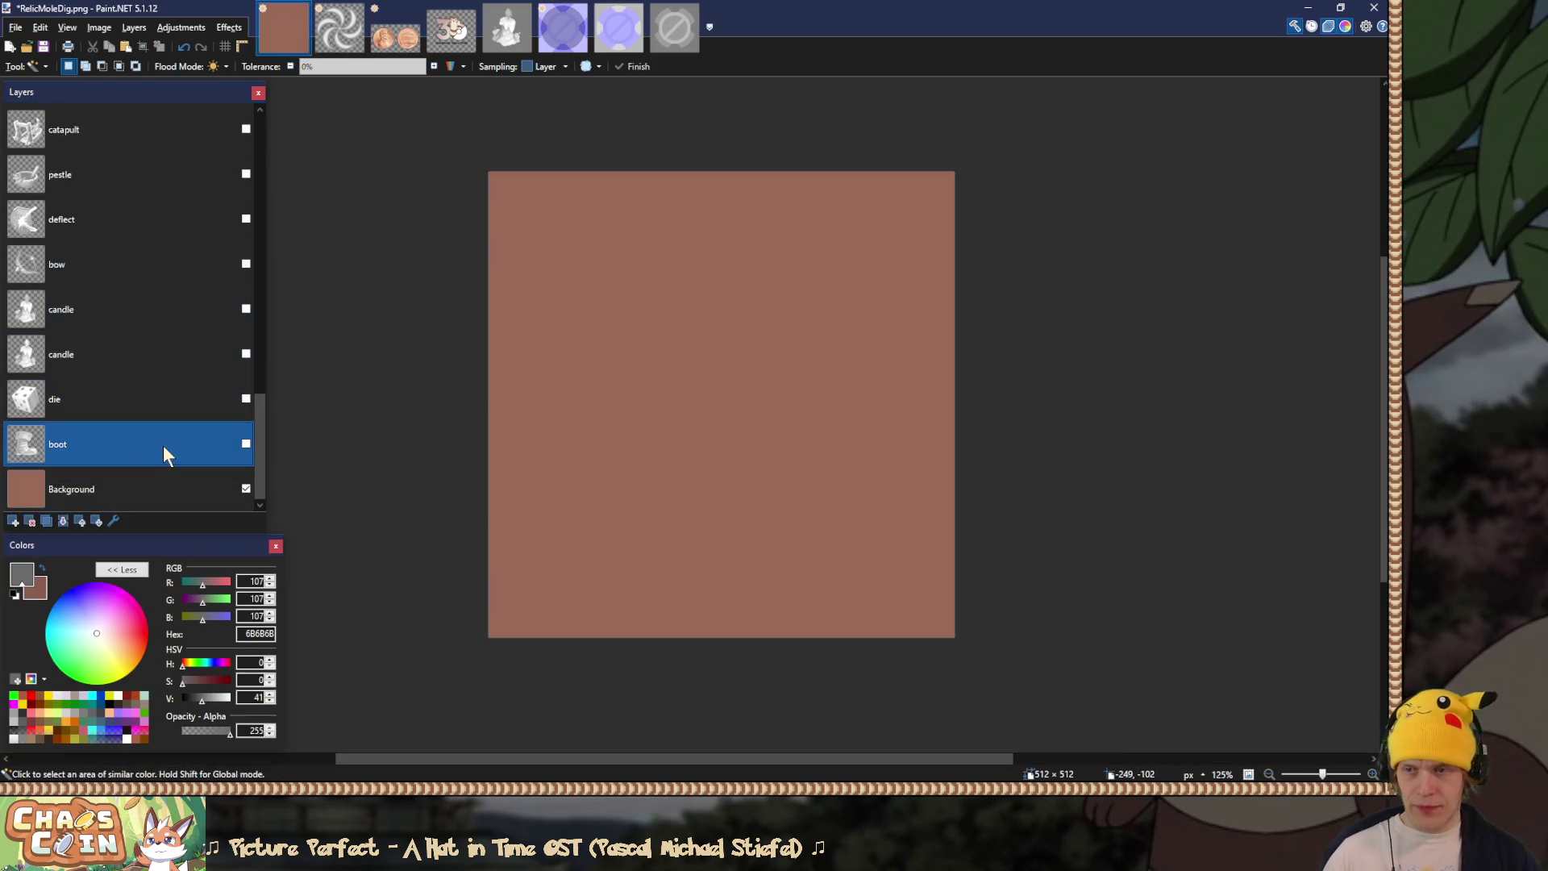
key(ctrl+shift+v)
Step: Name the pasted layer 'warp', set it to Overlay blending, and deselect
double_click(77, 442)
text(warp)
key(Return)
double_click(77, 442)
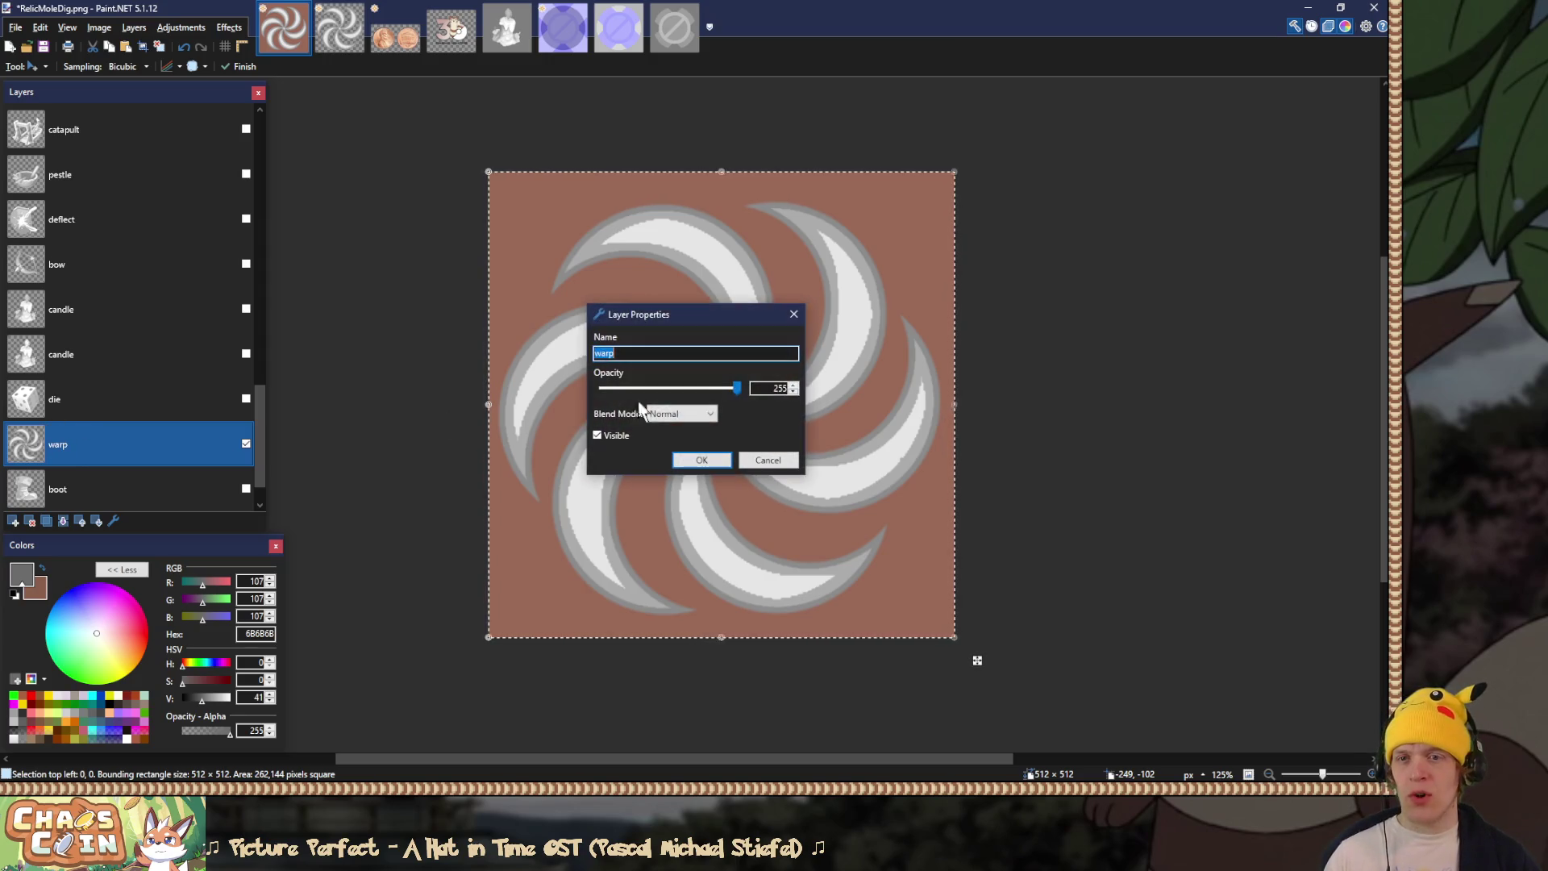
click(698, 414)
click(684, 522)
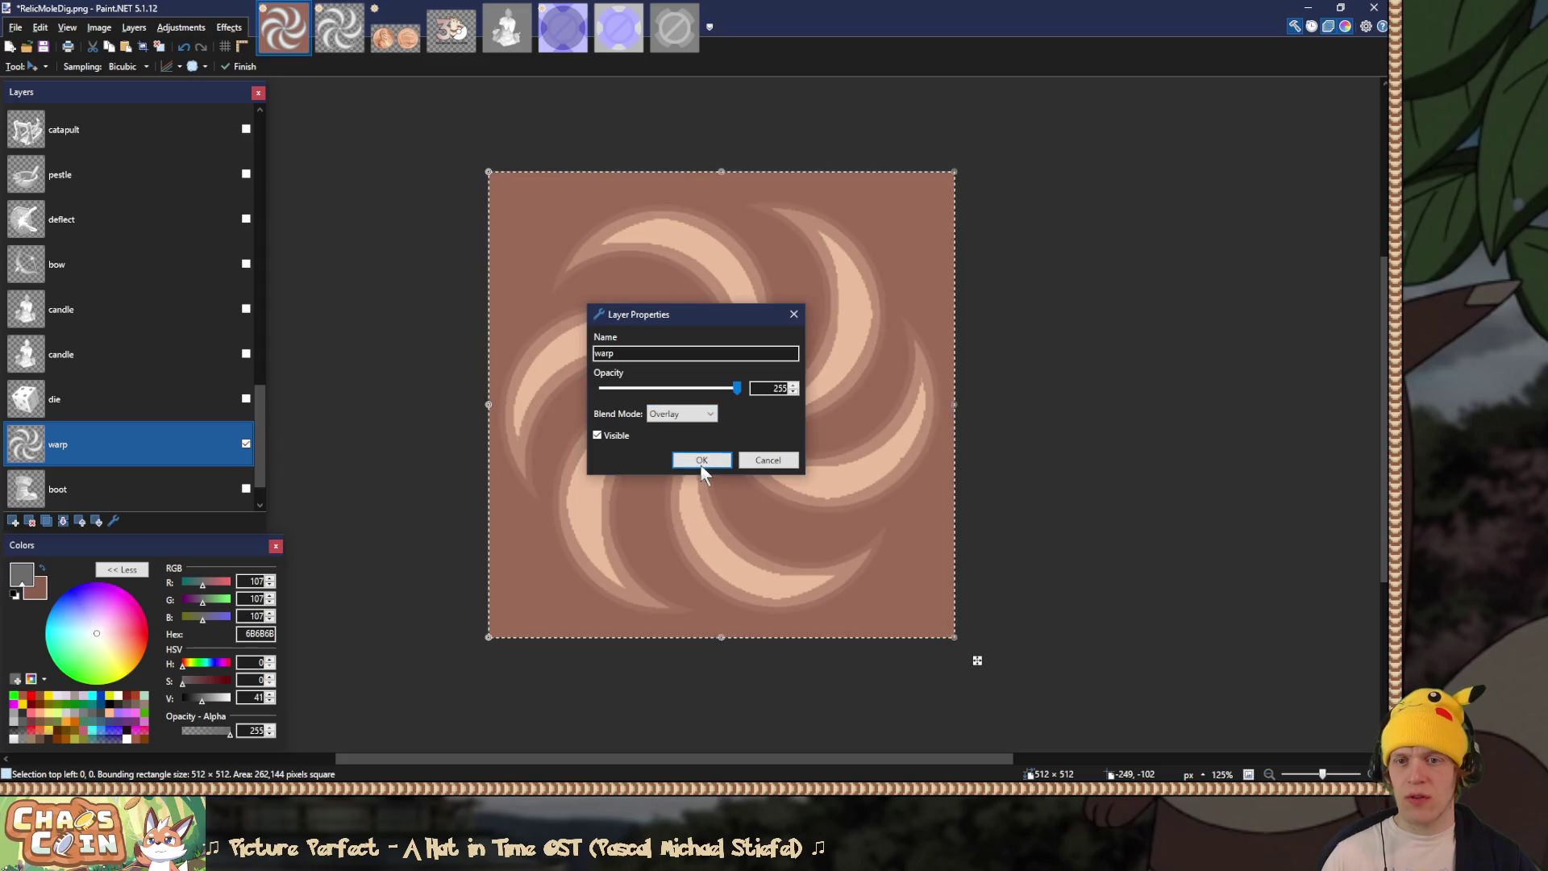
click(701, 460)
key(ctrl+d)
Step: Save the image over RelicWarp.png as a PNG
key(ctrl+shift+s)
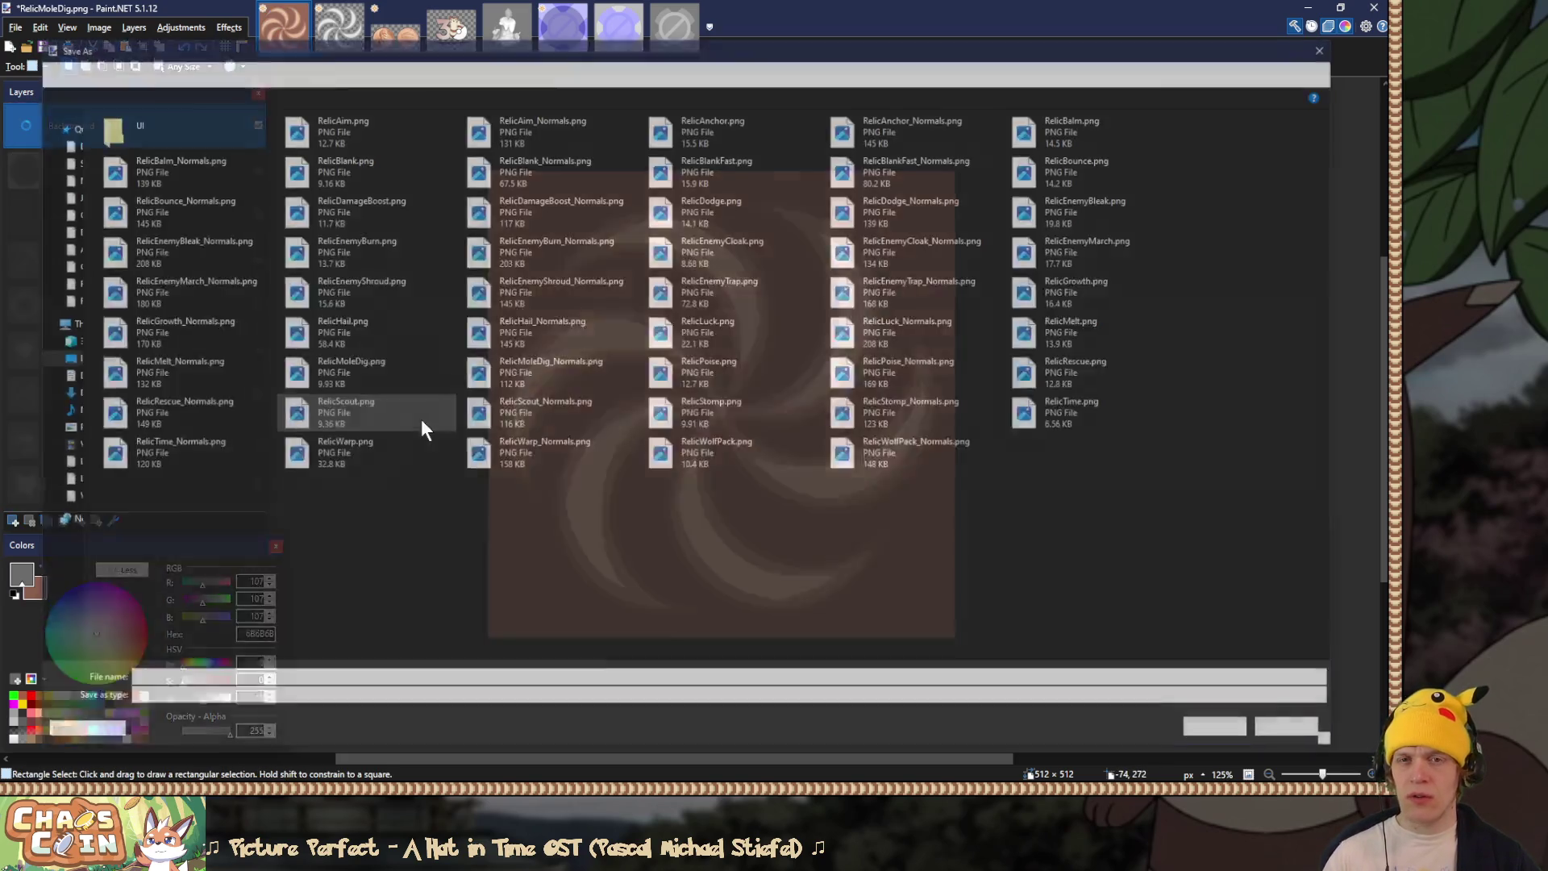
double_click(340, 462)
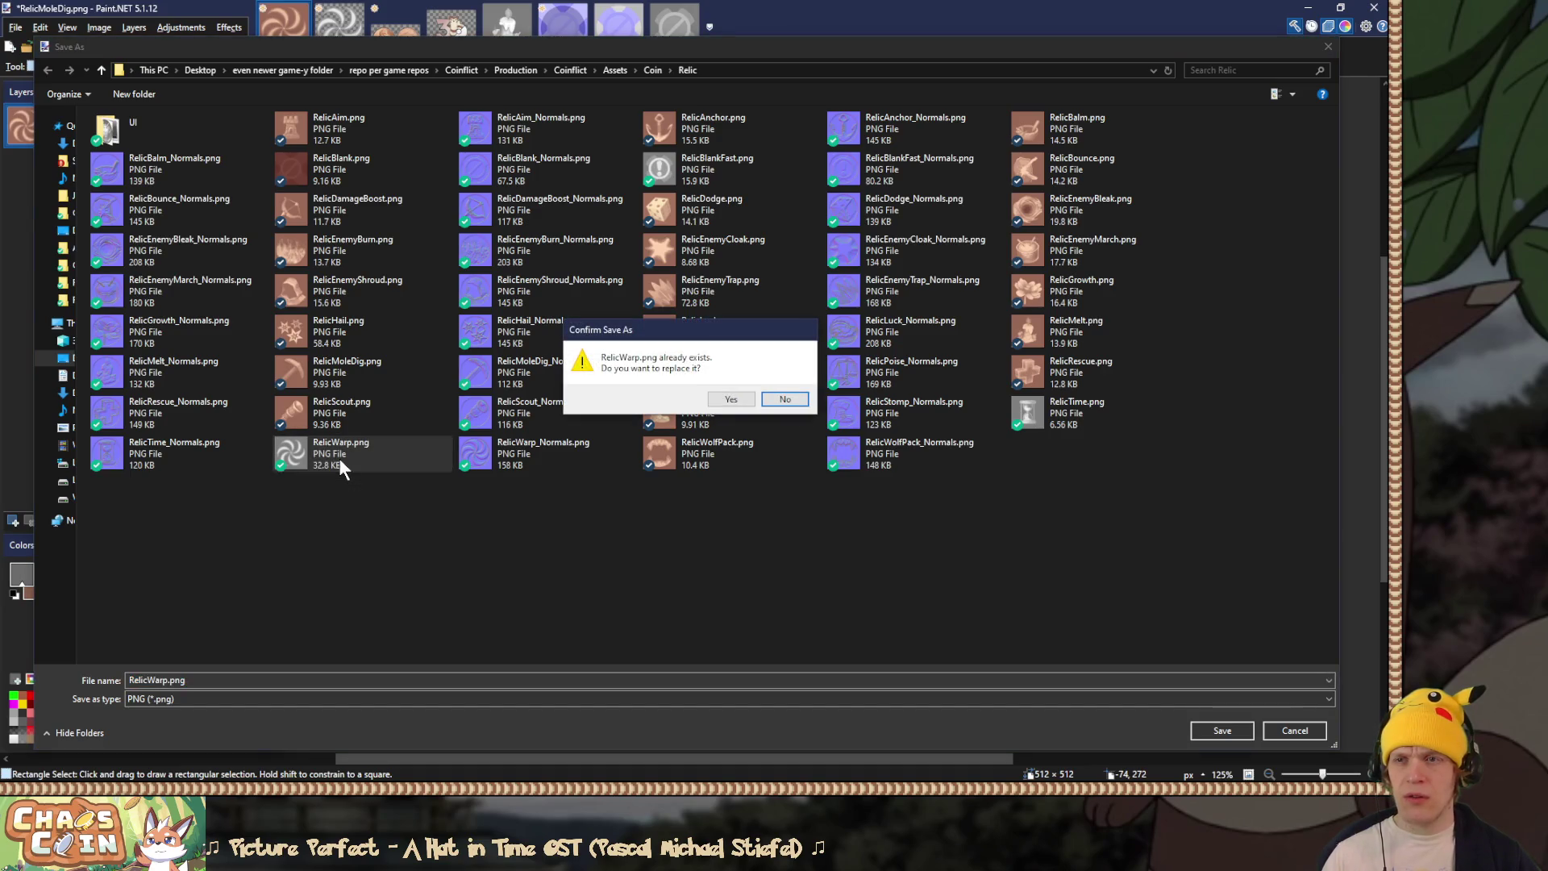
click(722, 397)
click(591, 576)
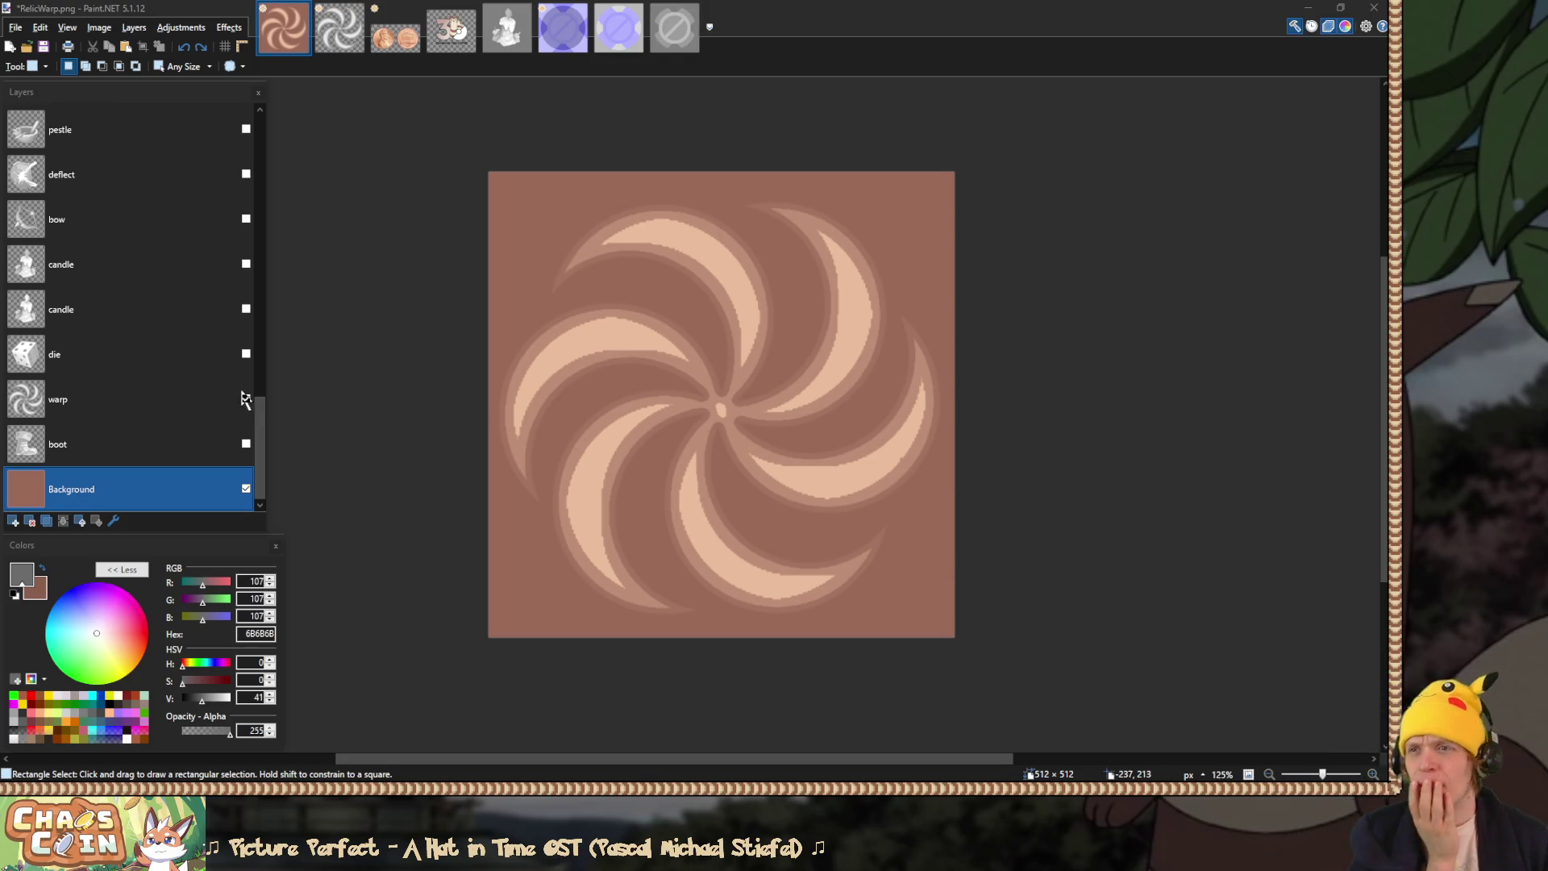
Step: Bring the battles.pdn crossed-blades image into view
mouse_move(259, 445)
mouse_down()
mouse_move(266, 135)
mouse_move(259, 501)
mouse_up()
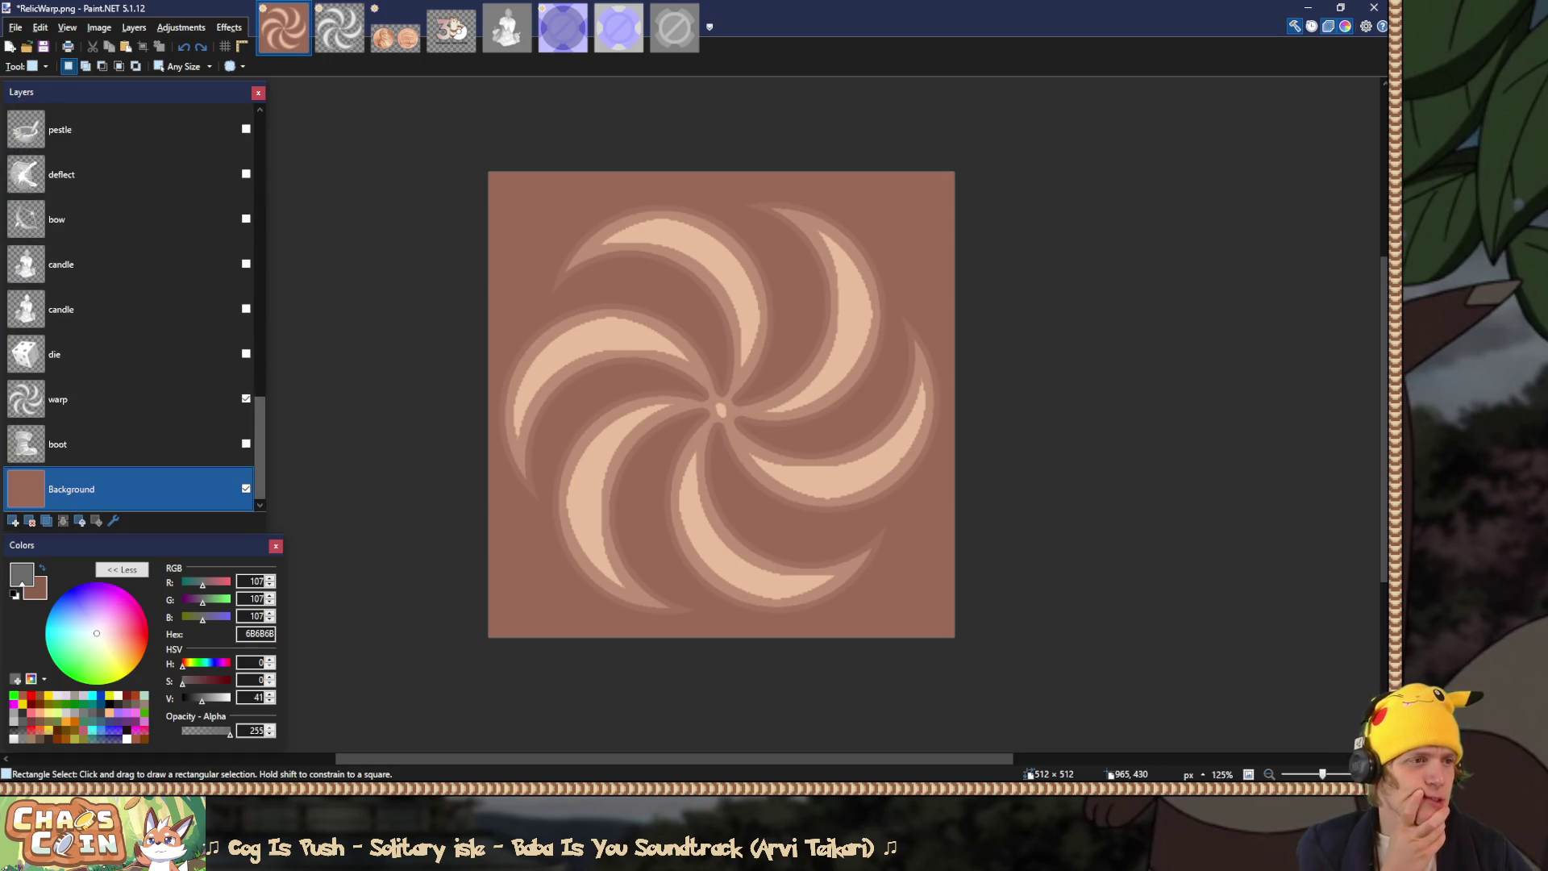
key(alt+Tab)
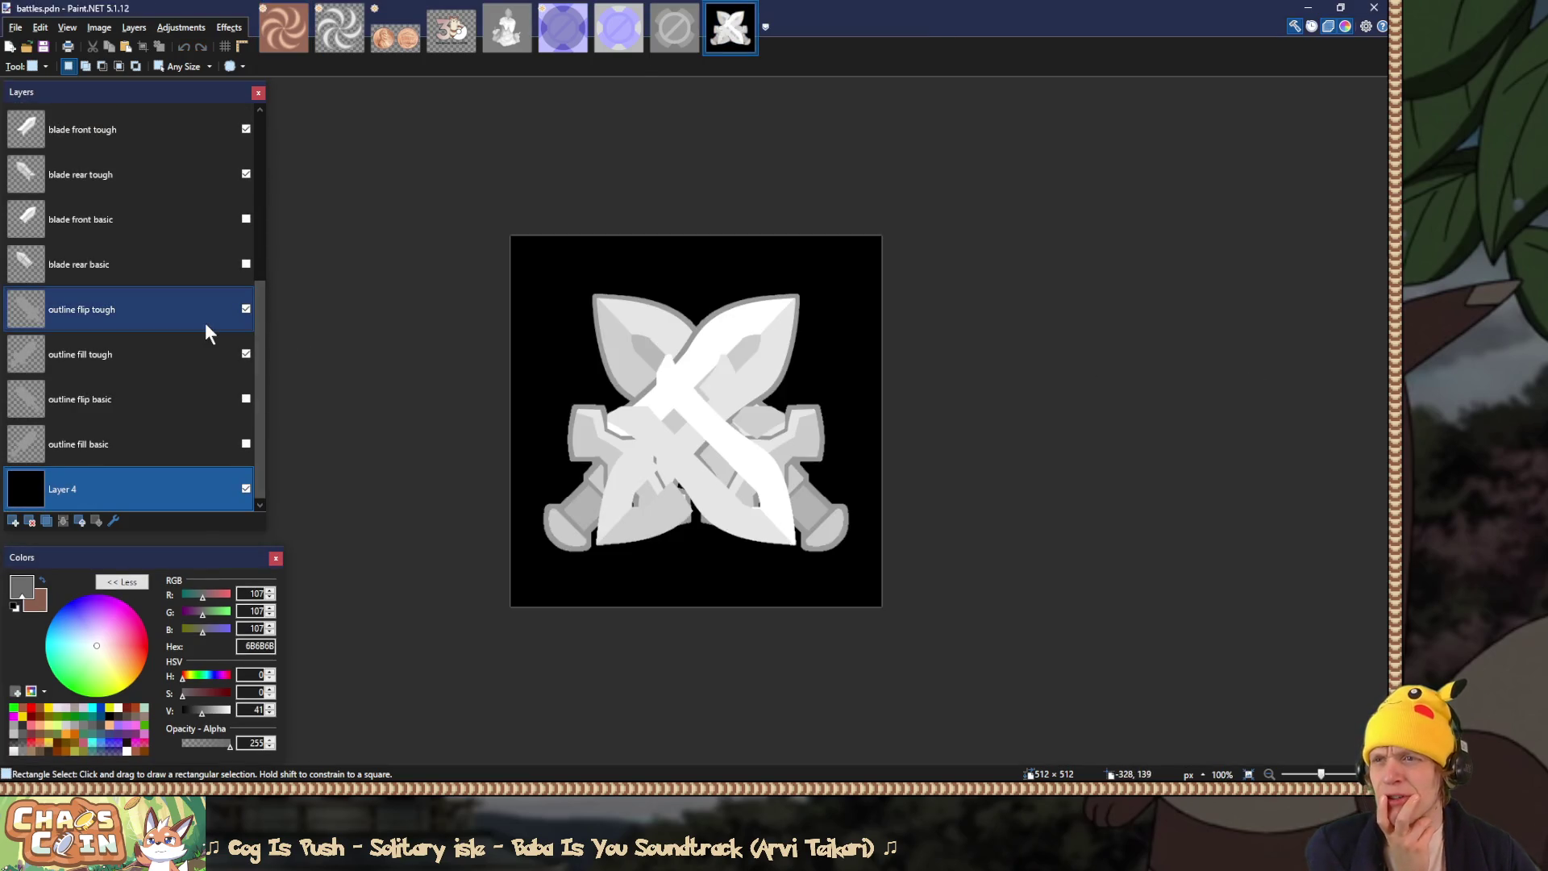
Step: Close battles.pdn and the coin helper image, discarding the coin helper's changes
drag(255, 322, 272, 119)
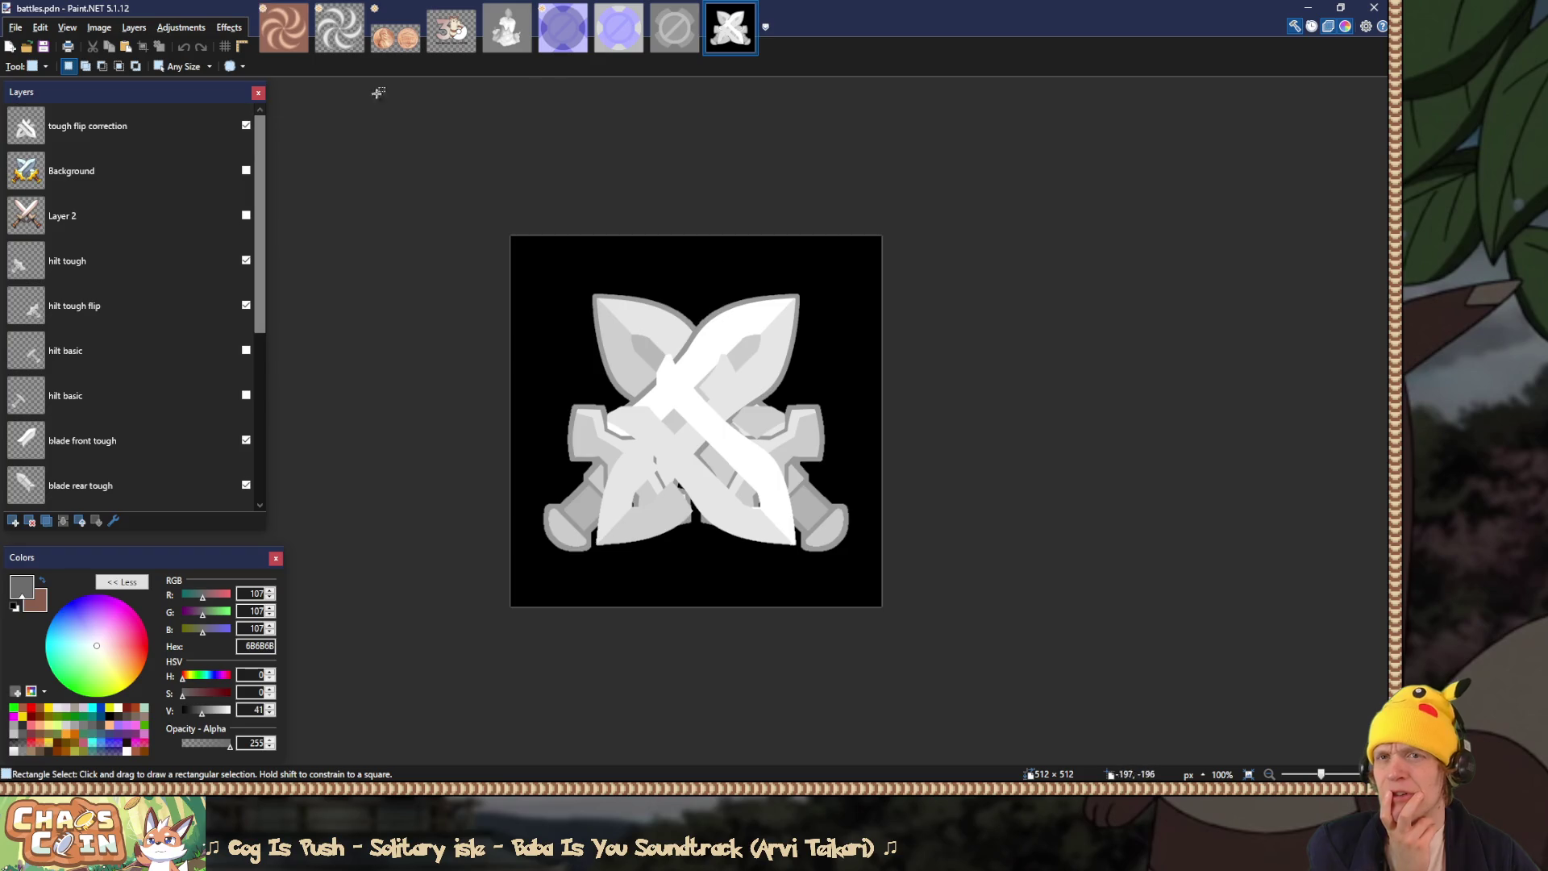
click(749, 9)
click(691, 10)
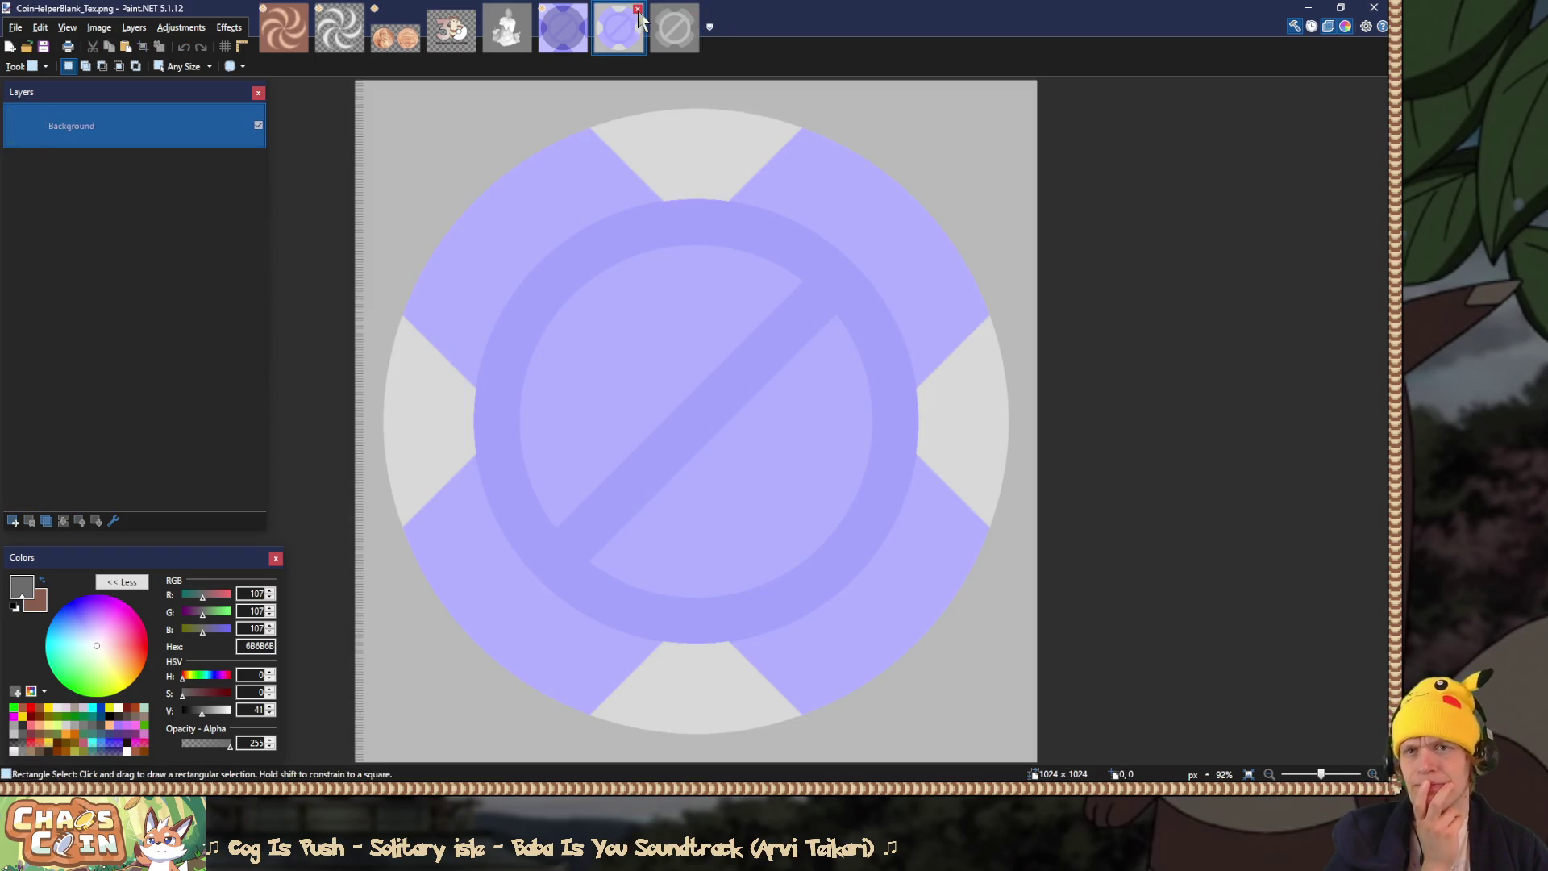
click(563, 27)
key(ctrl+w)
click(747, 513)
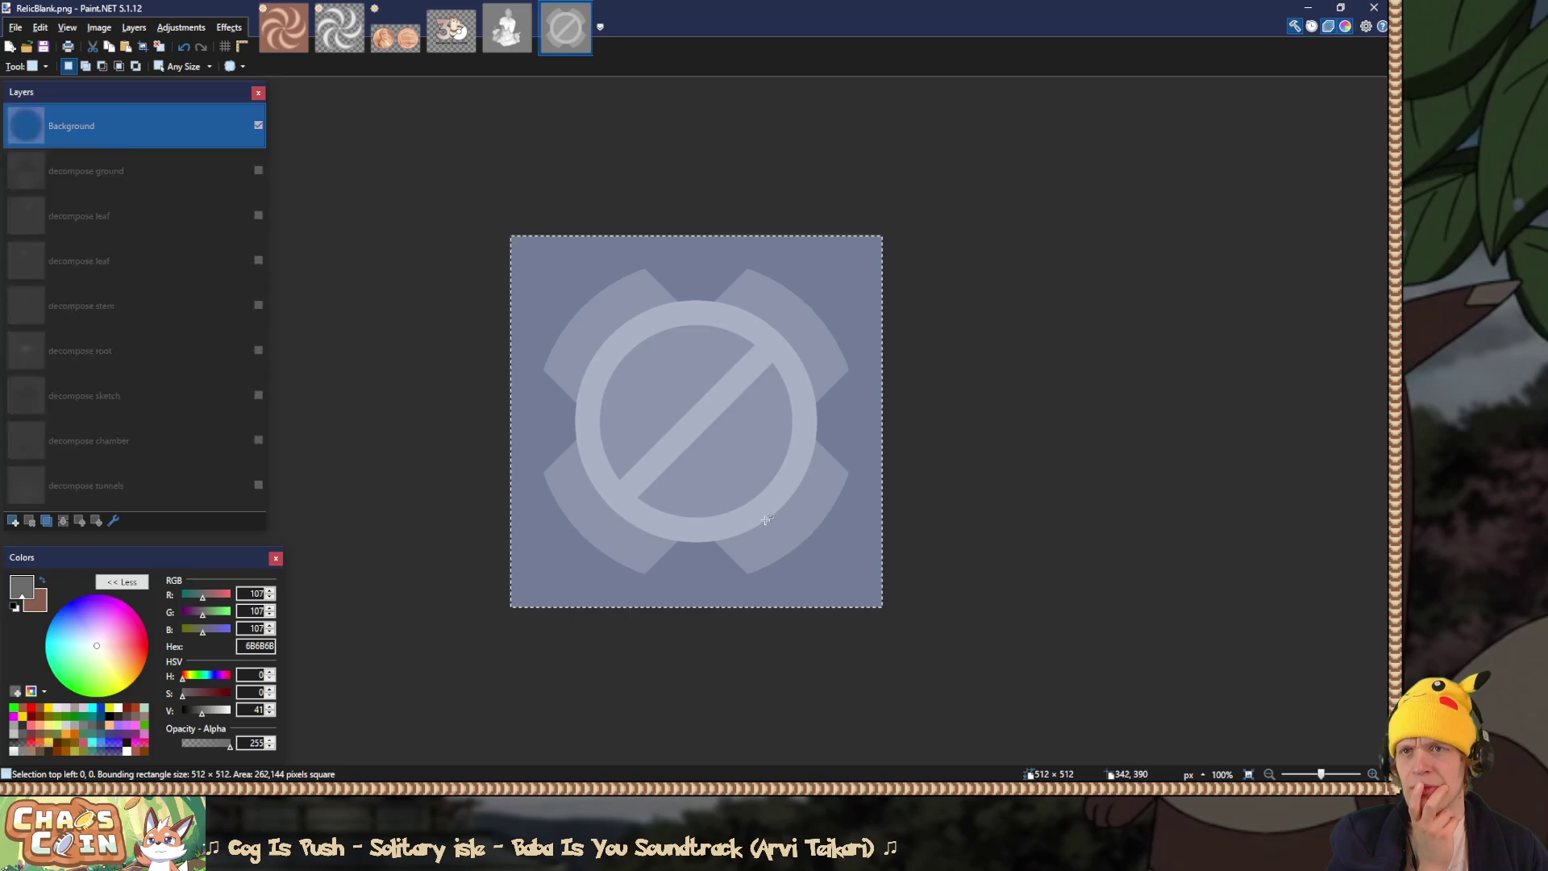
Step: Close RelicMelt, the untitled coin, and relicWarp.pdn without saving
click(517, 25)
click(526, 10)
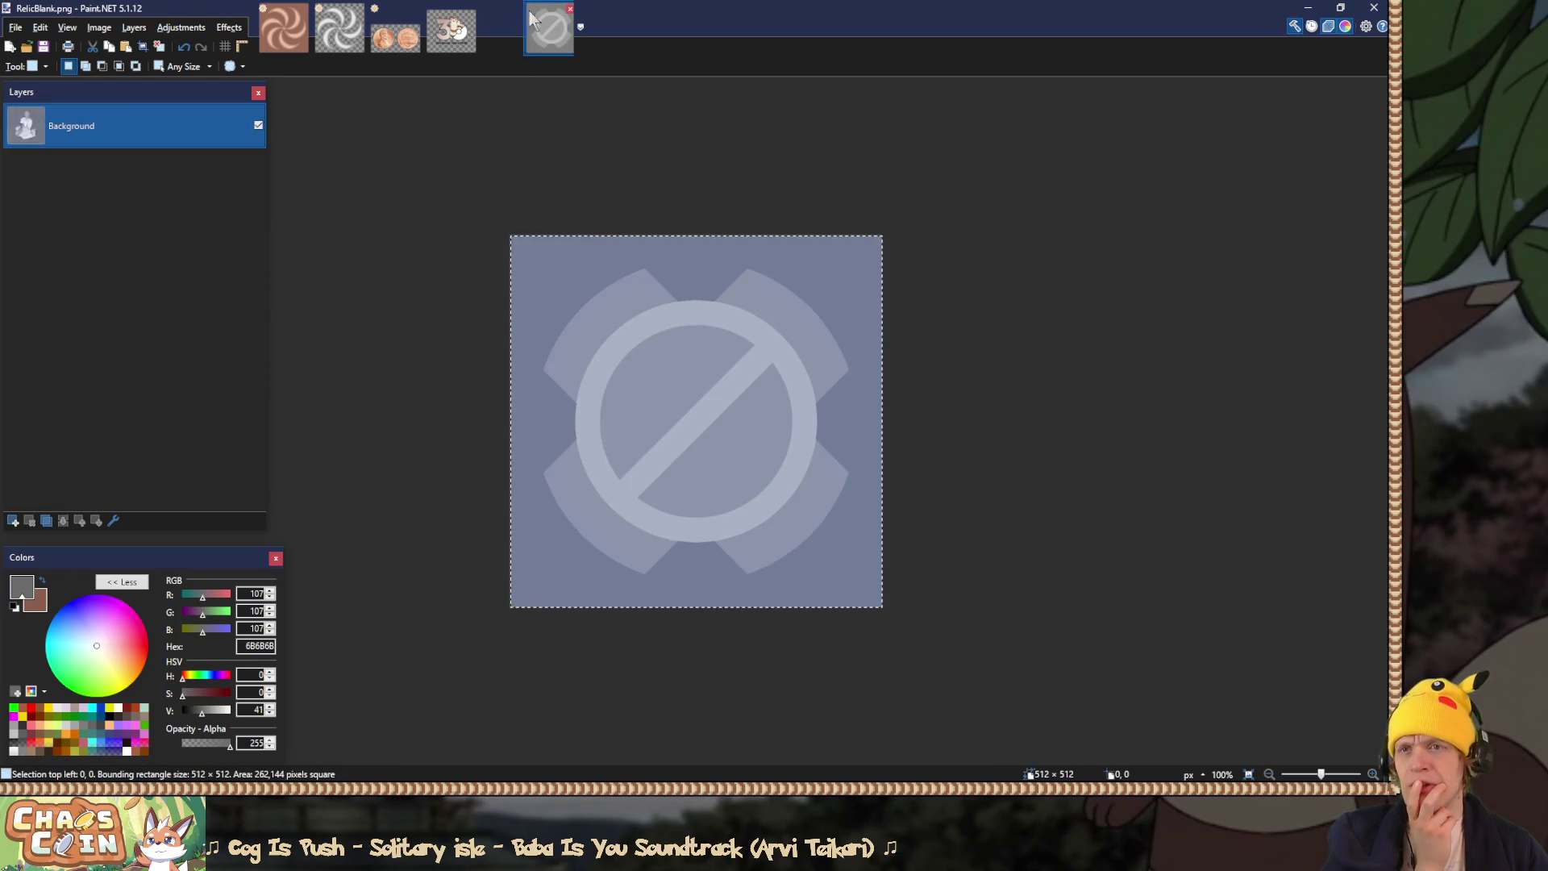
click(470, 9)
click(419, 24)
click(415, 9)
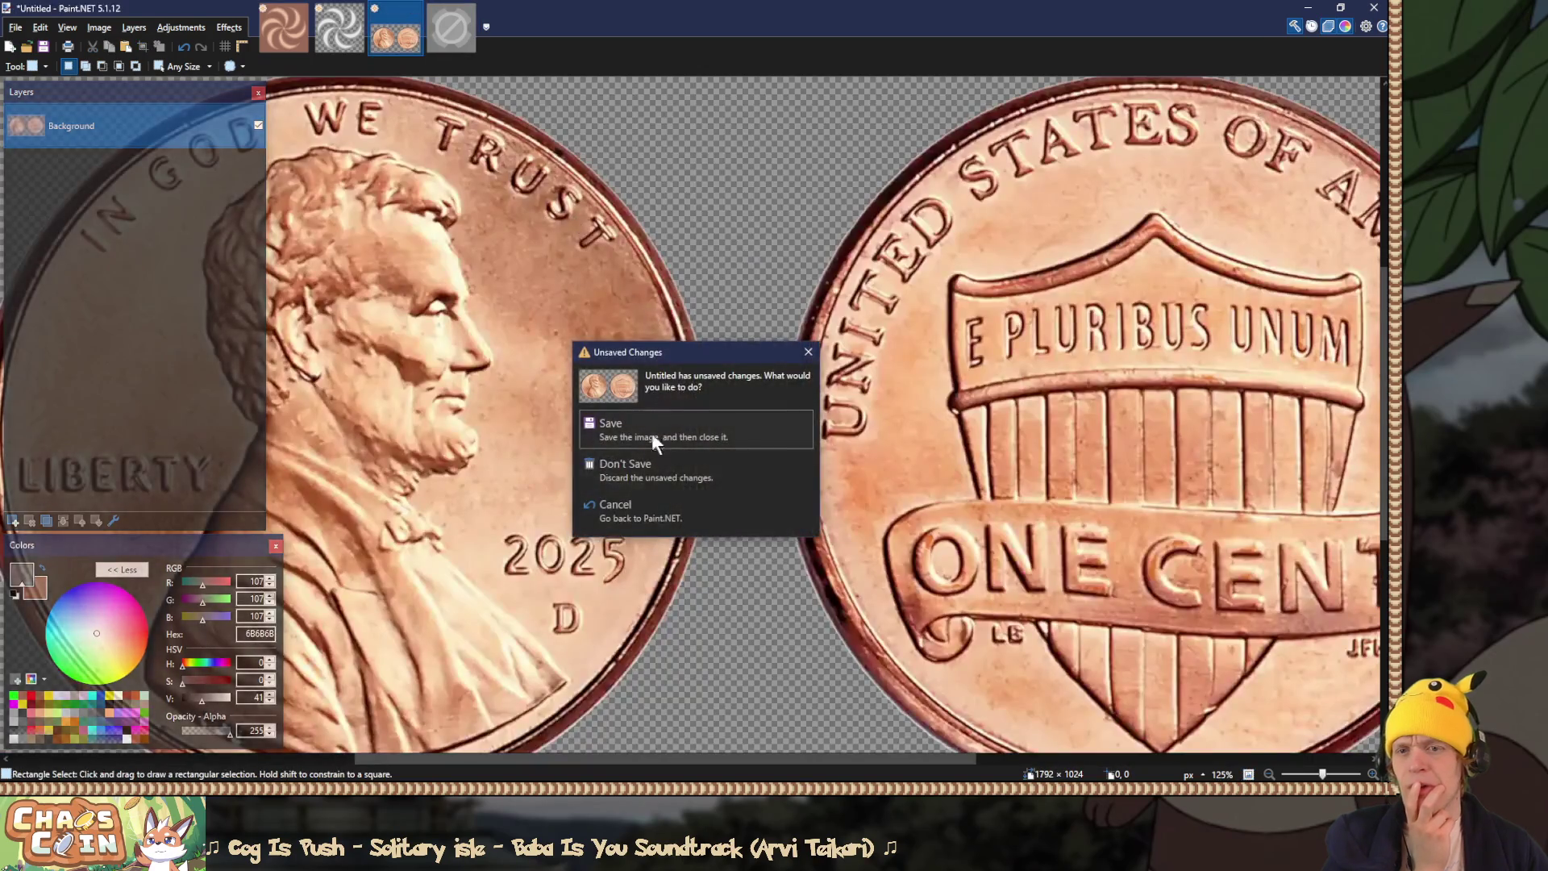
click(645, 468)
click(358, 10)
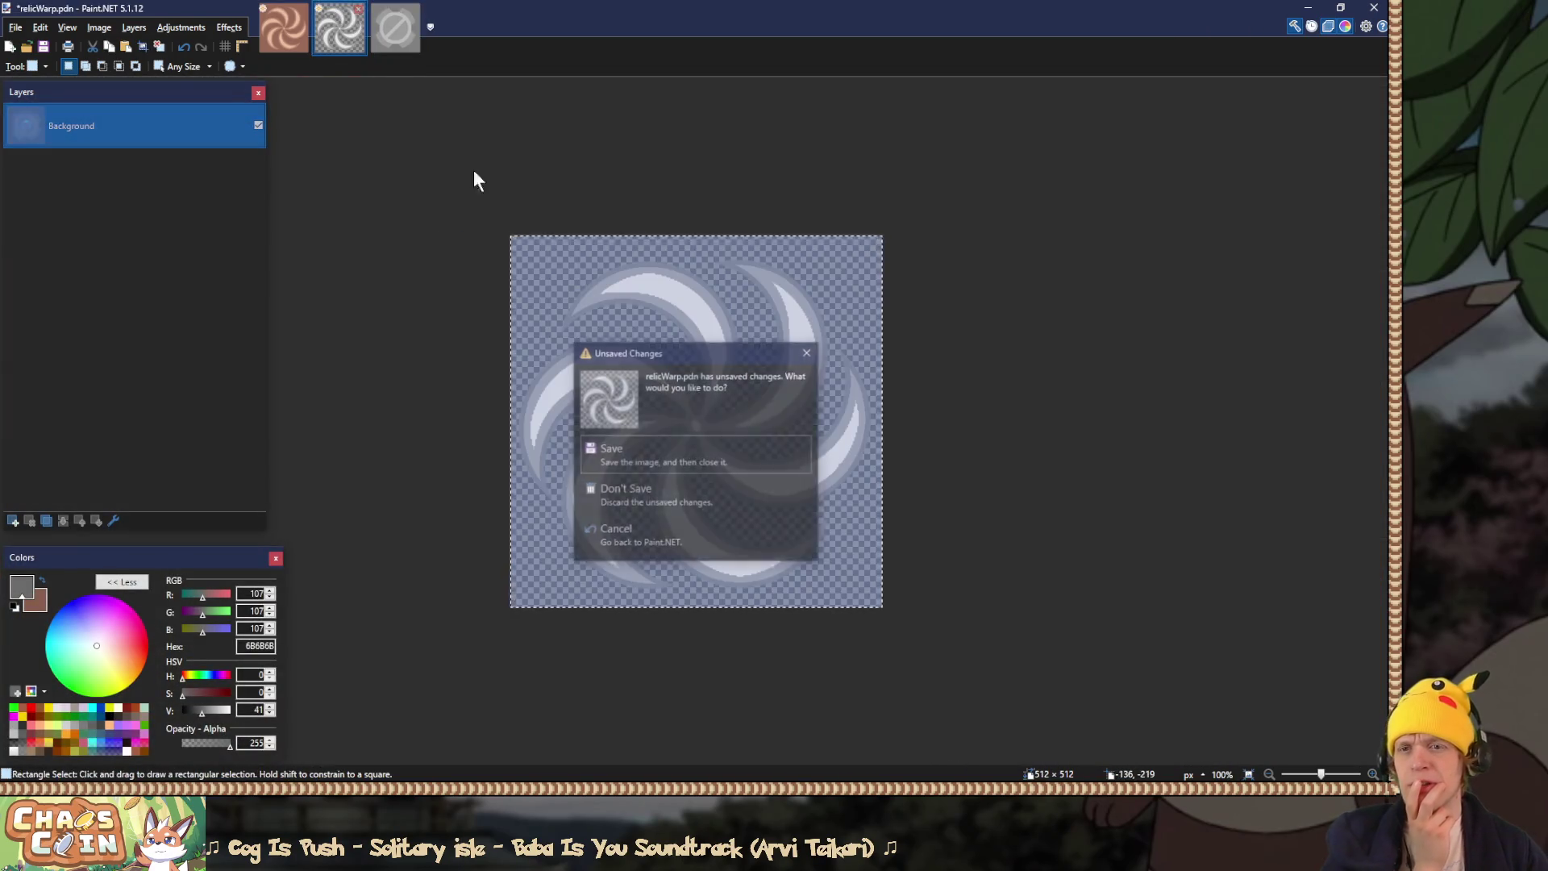
click(718, 494)
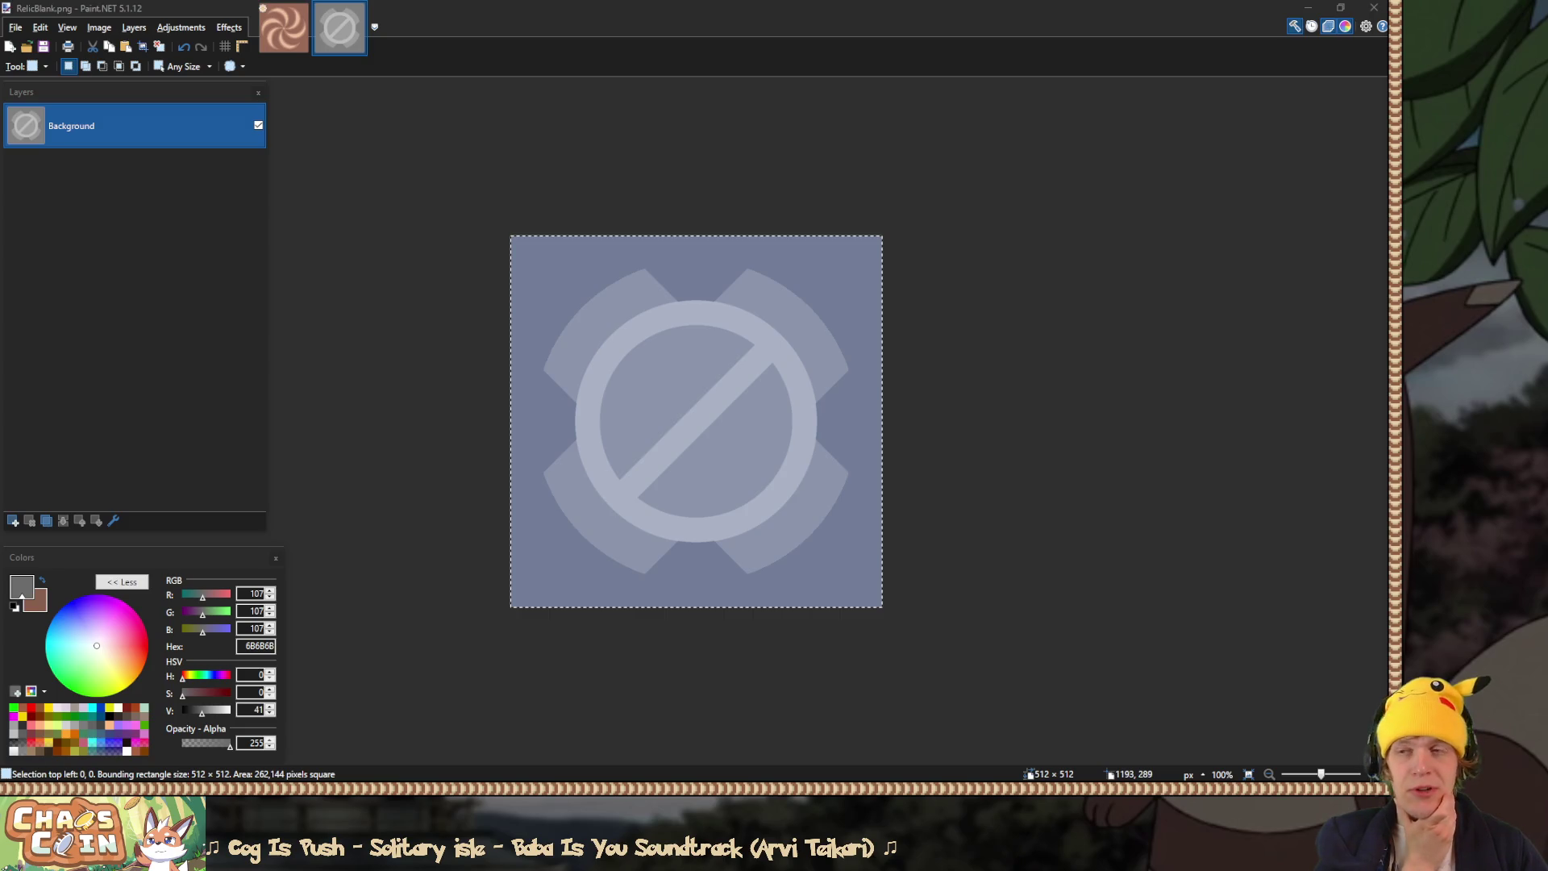
Step: Open RelicTime.png from the Coin > Relic folder, then bring up the Visuals notes
click(287, 38)
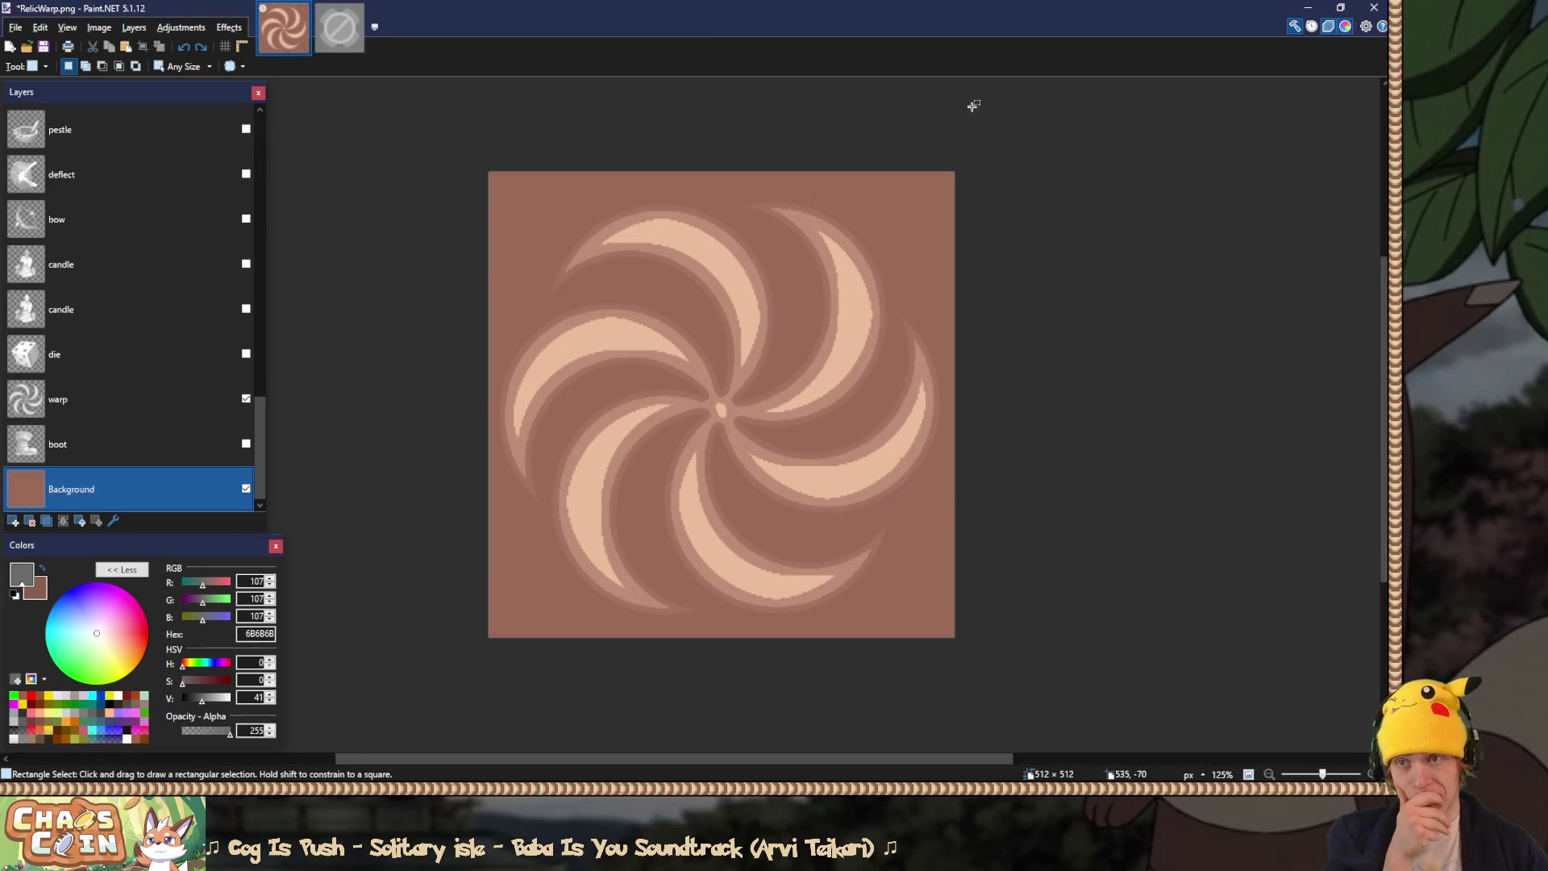
click(357, 18)
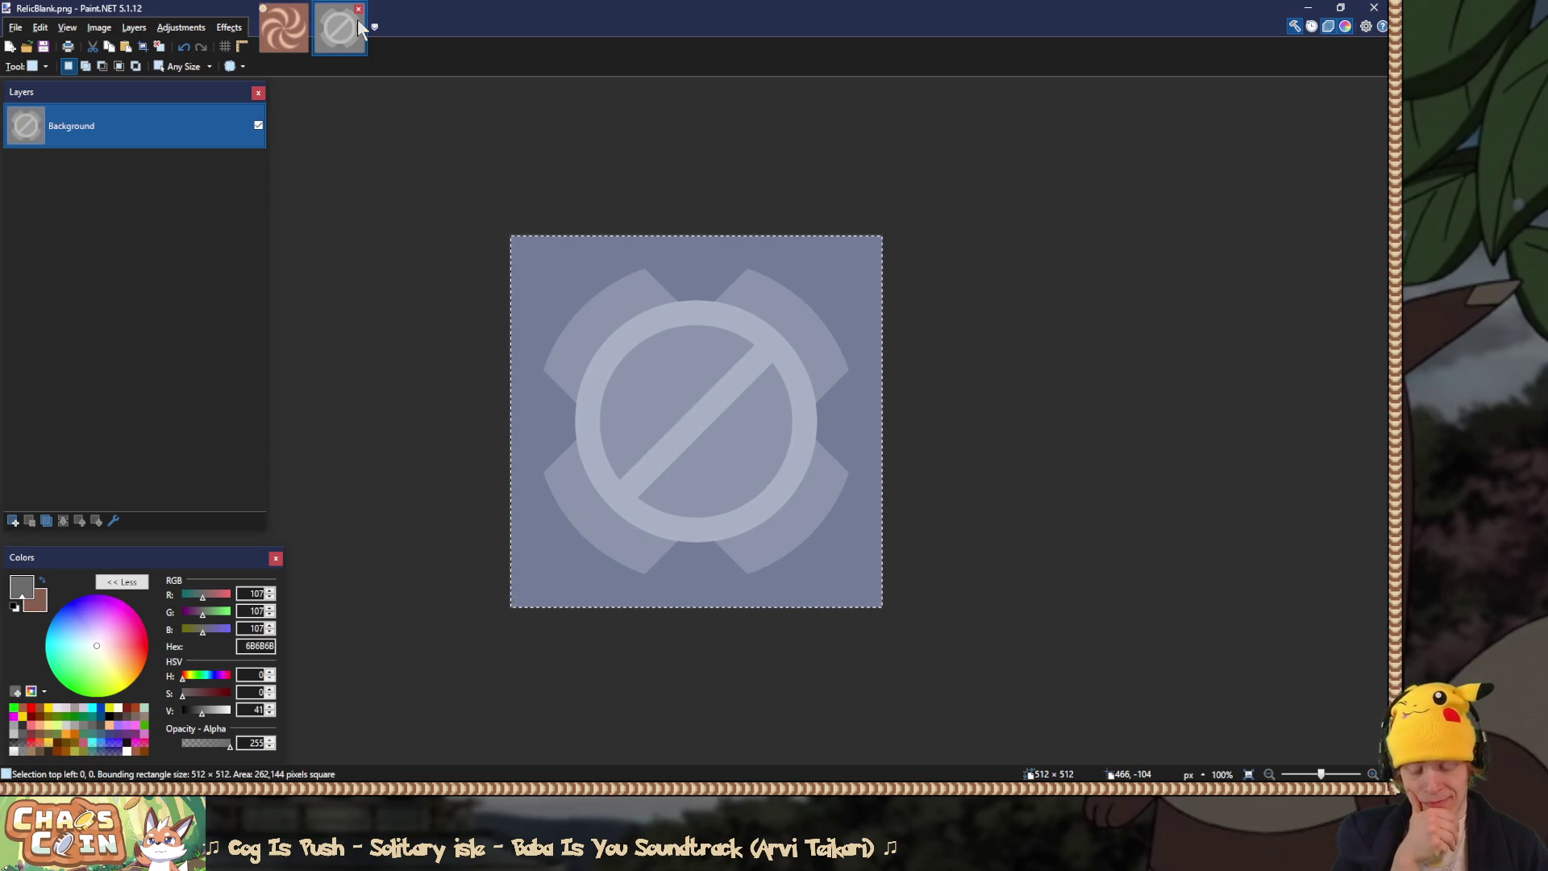
key(ctrl+o)
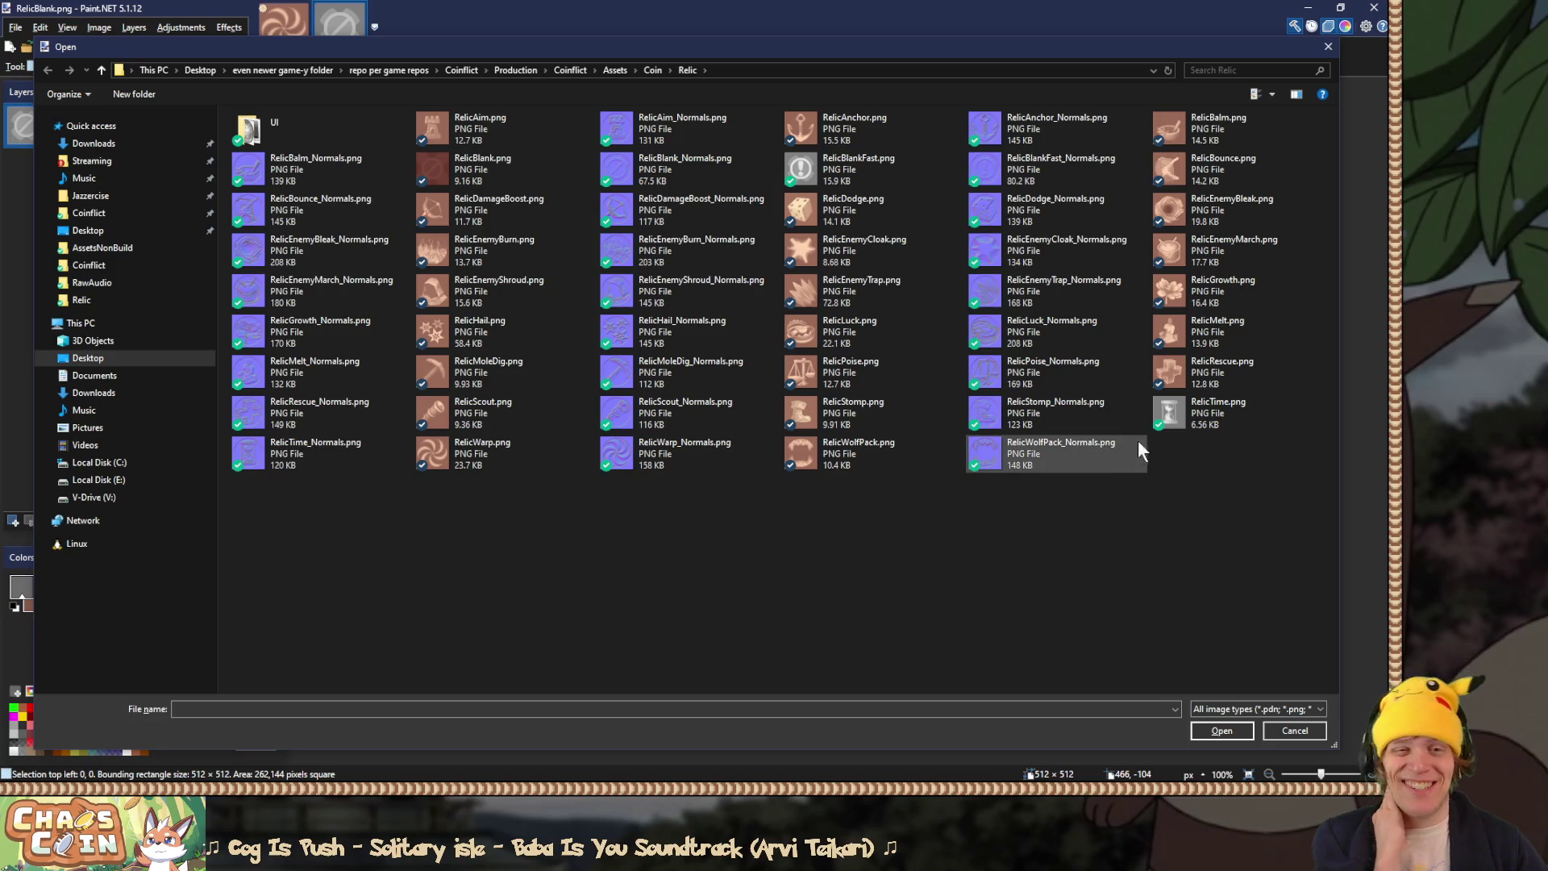
double_click(1210, 422)
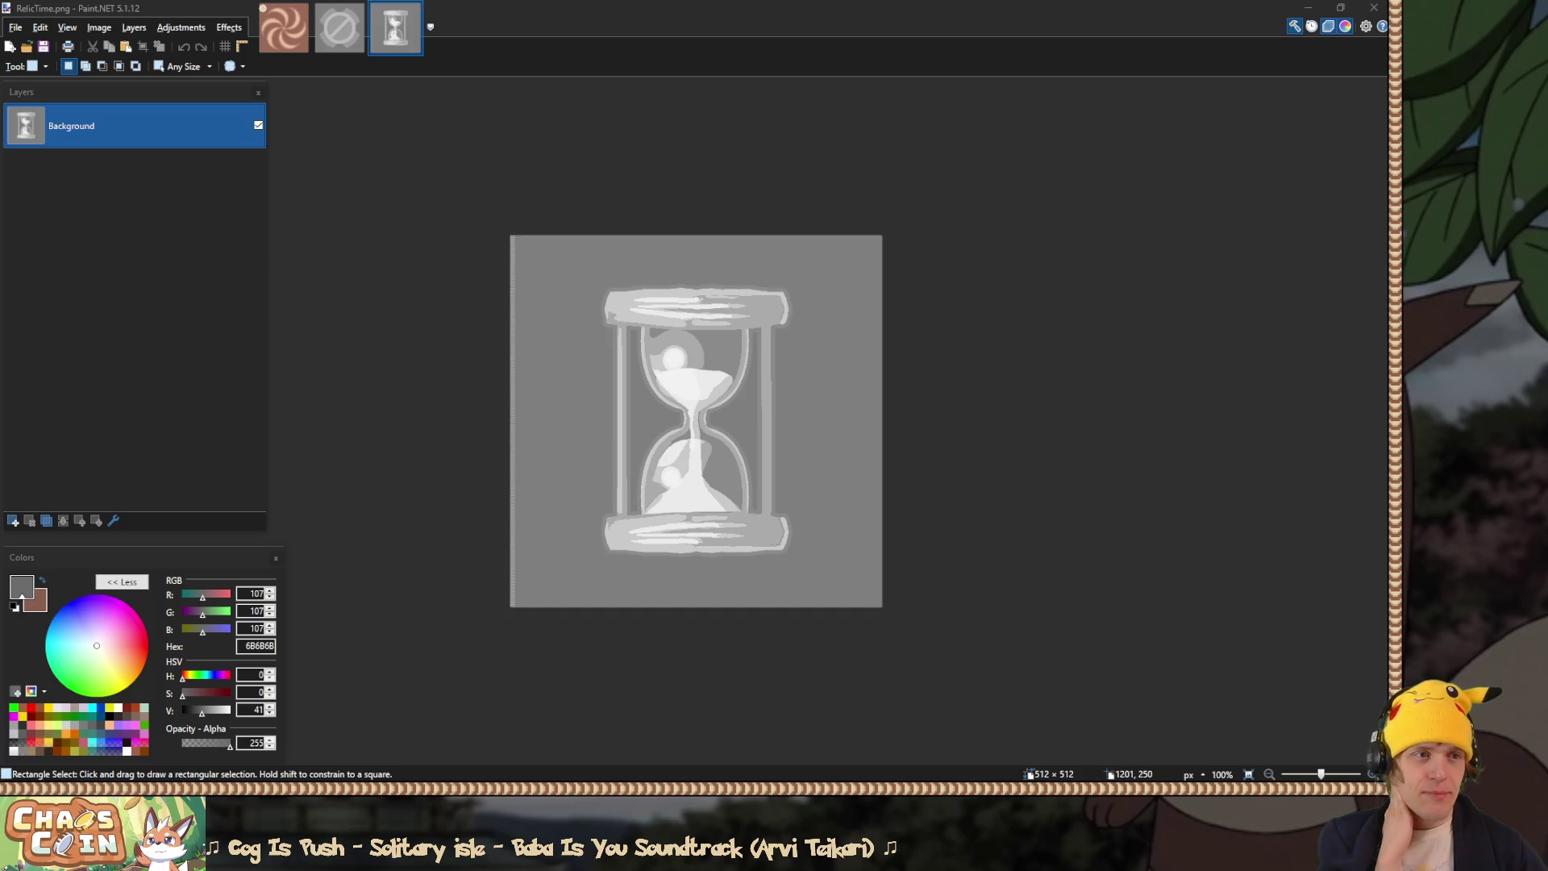
key(alt+Tab)
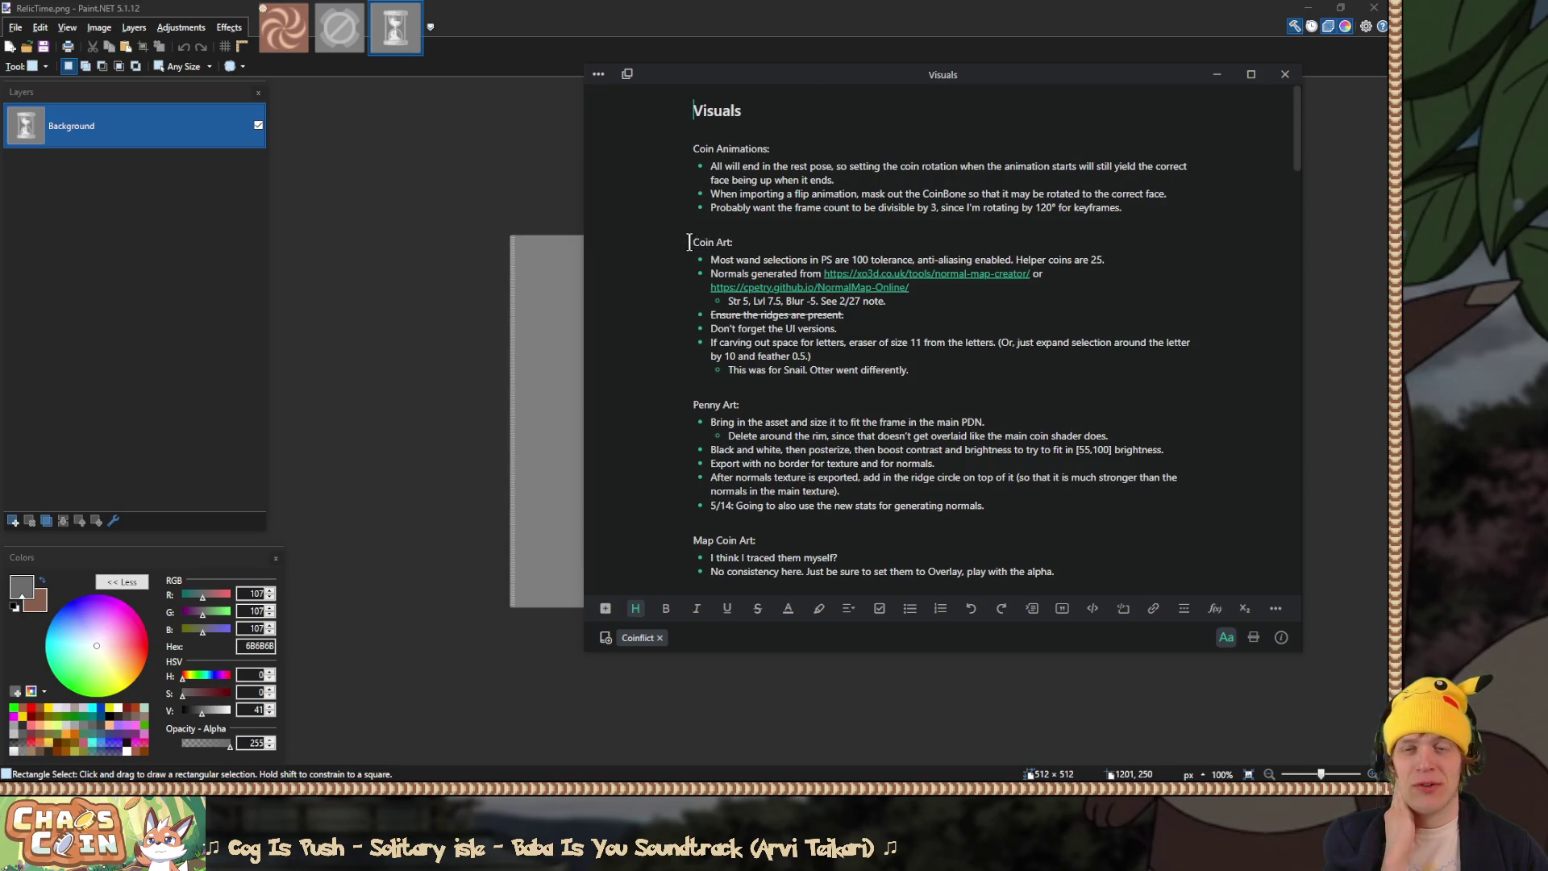
drag(693, 242, 975, 347)
drag(693, 403, 1078, 530)
scroll(1078, 530, down, 3)
drag(691, 395, 1072, 427)
click(1071, 427)
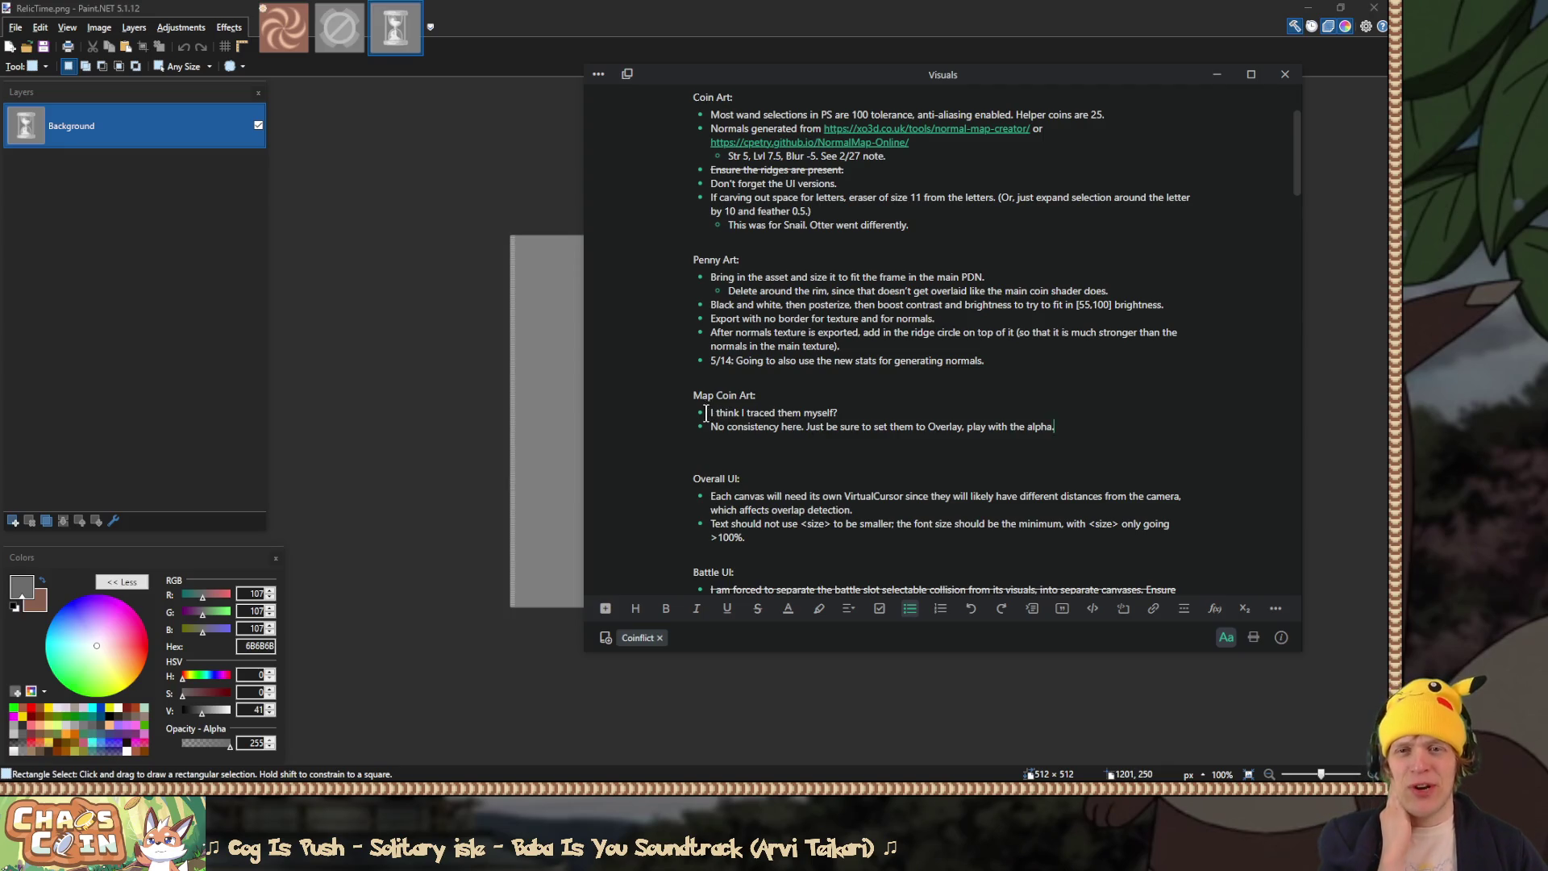
drag(706, 413, 910, 411)
click(910, 411)
mouse_move(706, 427)
mouse_down()
mouse_move(829, 428)
mouse_move(786, 420)
mouse_move(800, 426)
mouse_up()
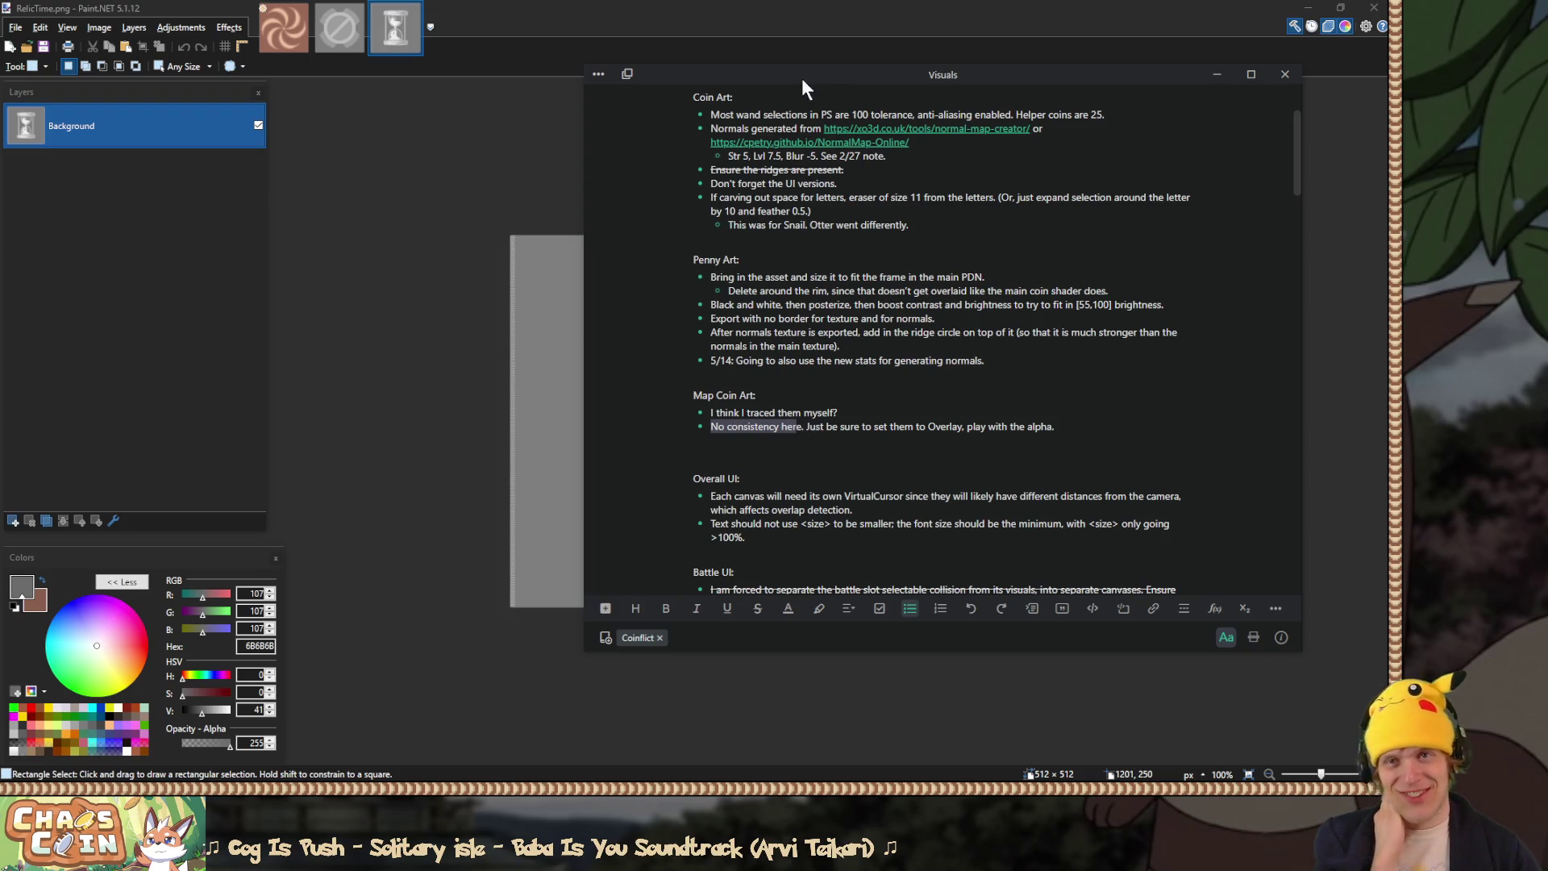
drag(801, 83, 1012, 157)
key(alt+Tab)
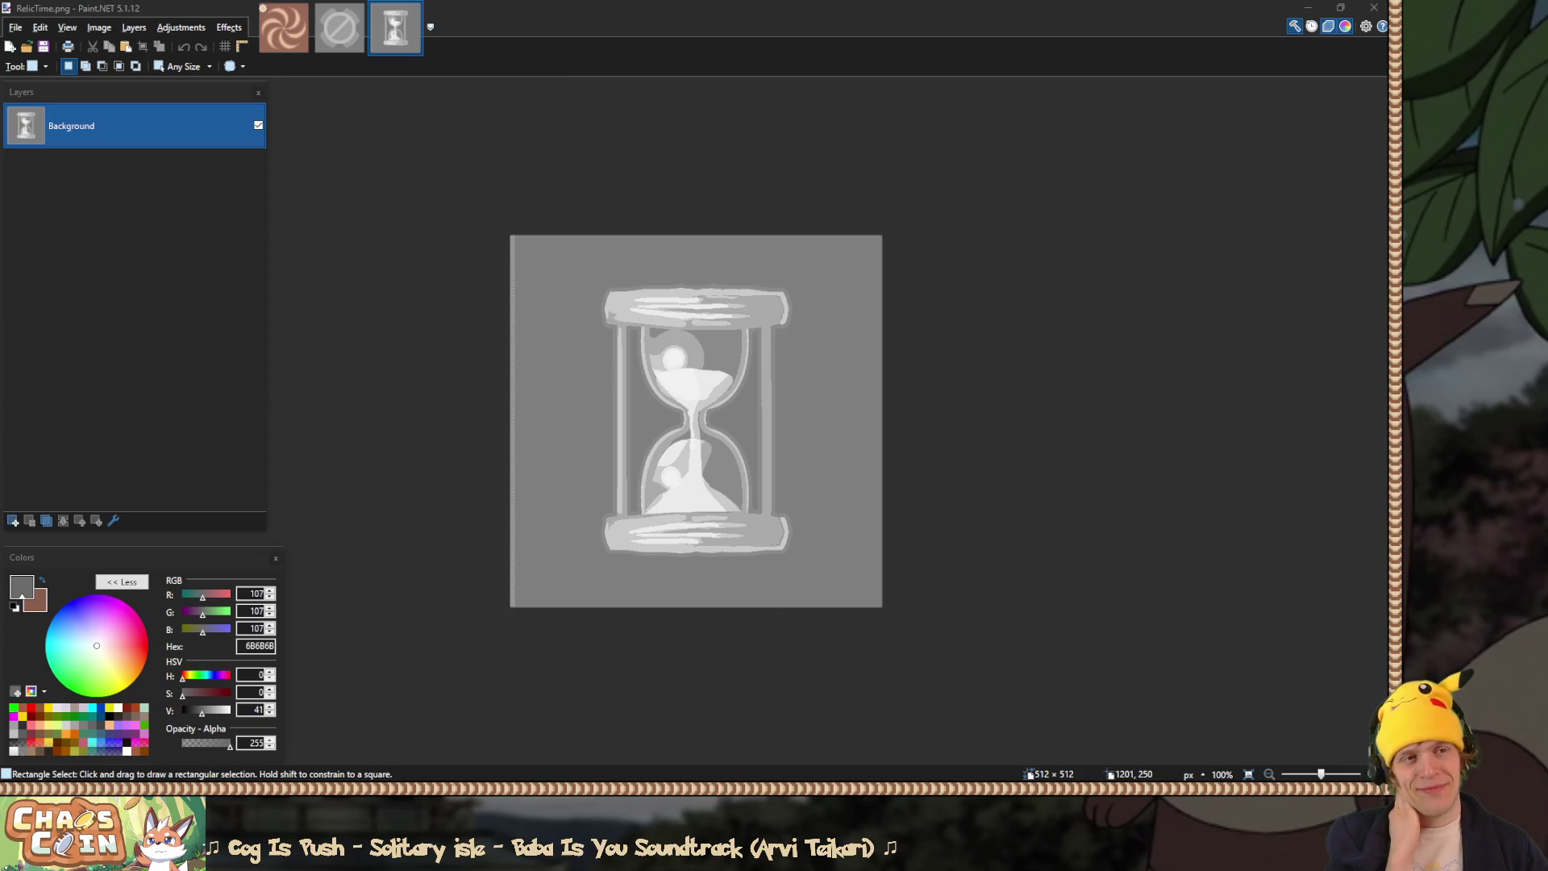
Step: Clear the thin strip along the hourglass image's left edge to transparency
click(971, 26)
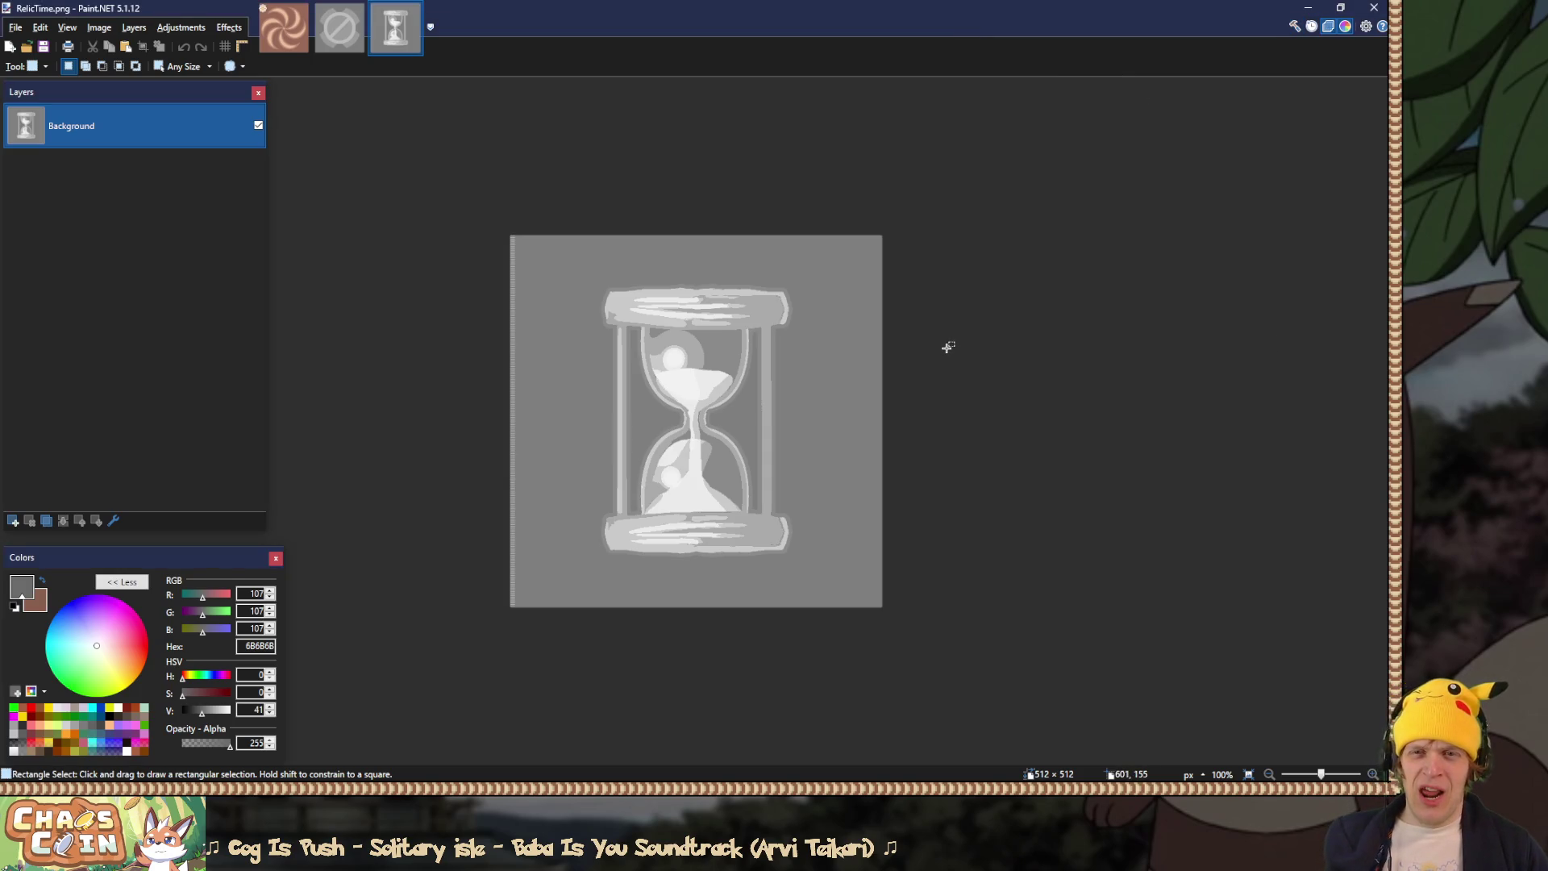
scroll(917, 362, up, 3)
scroll(393, 372, up, 3)
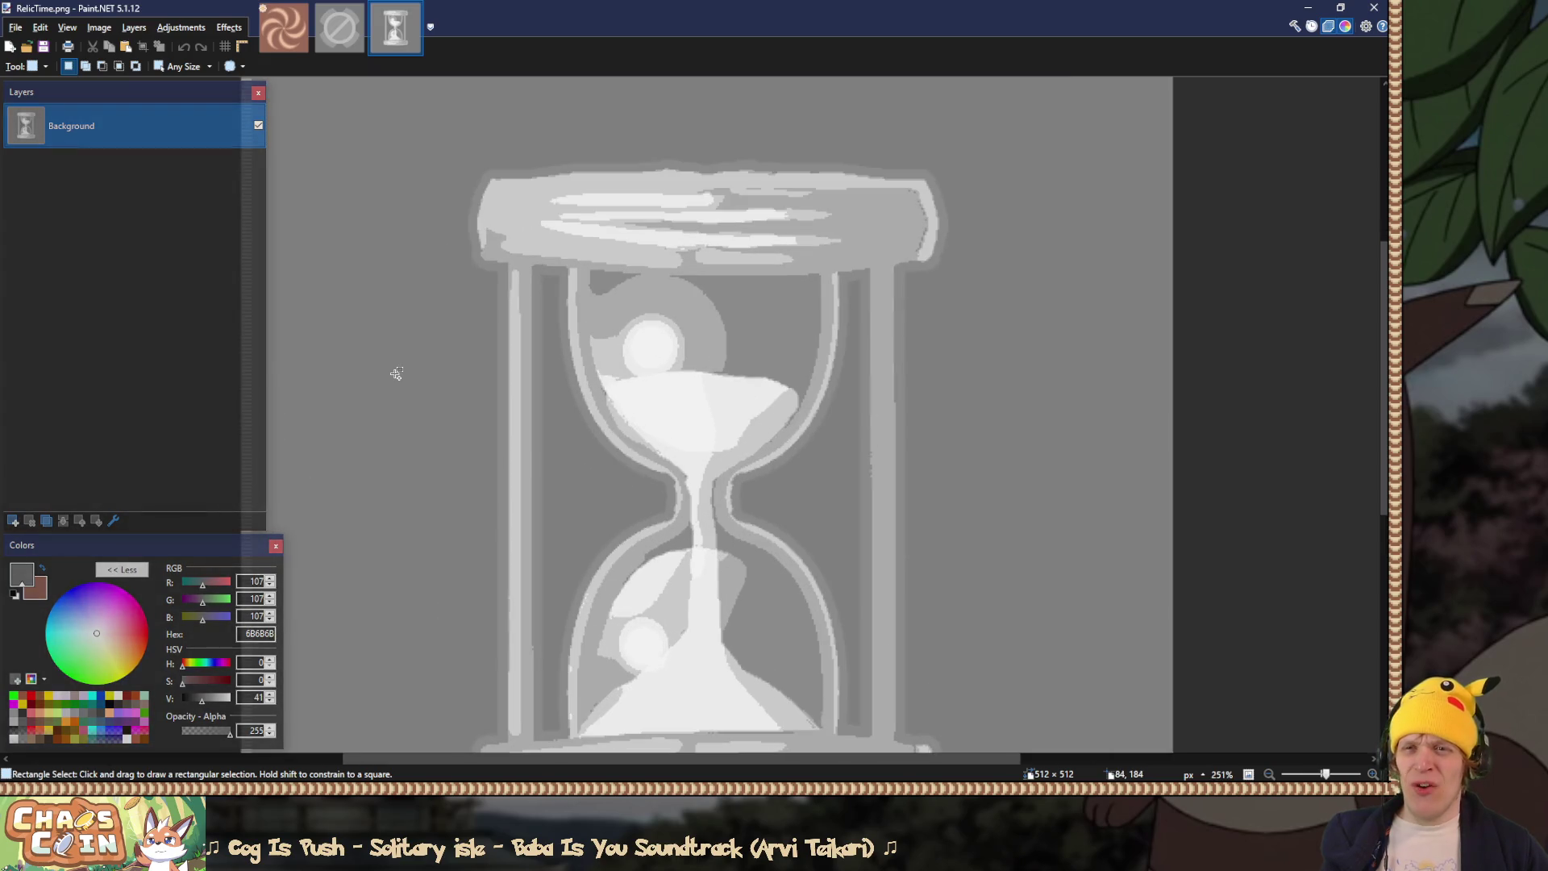
scroll(403, 371, up, 4)
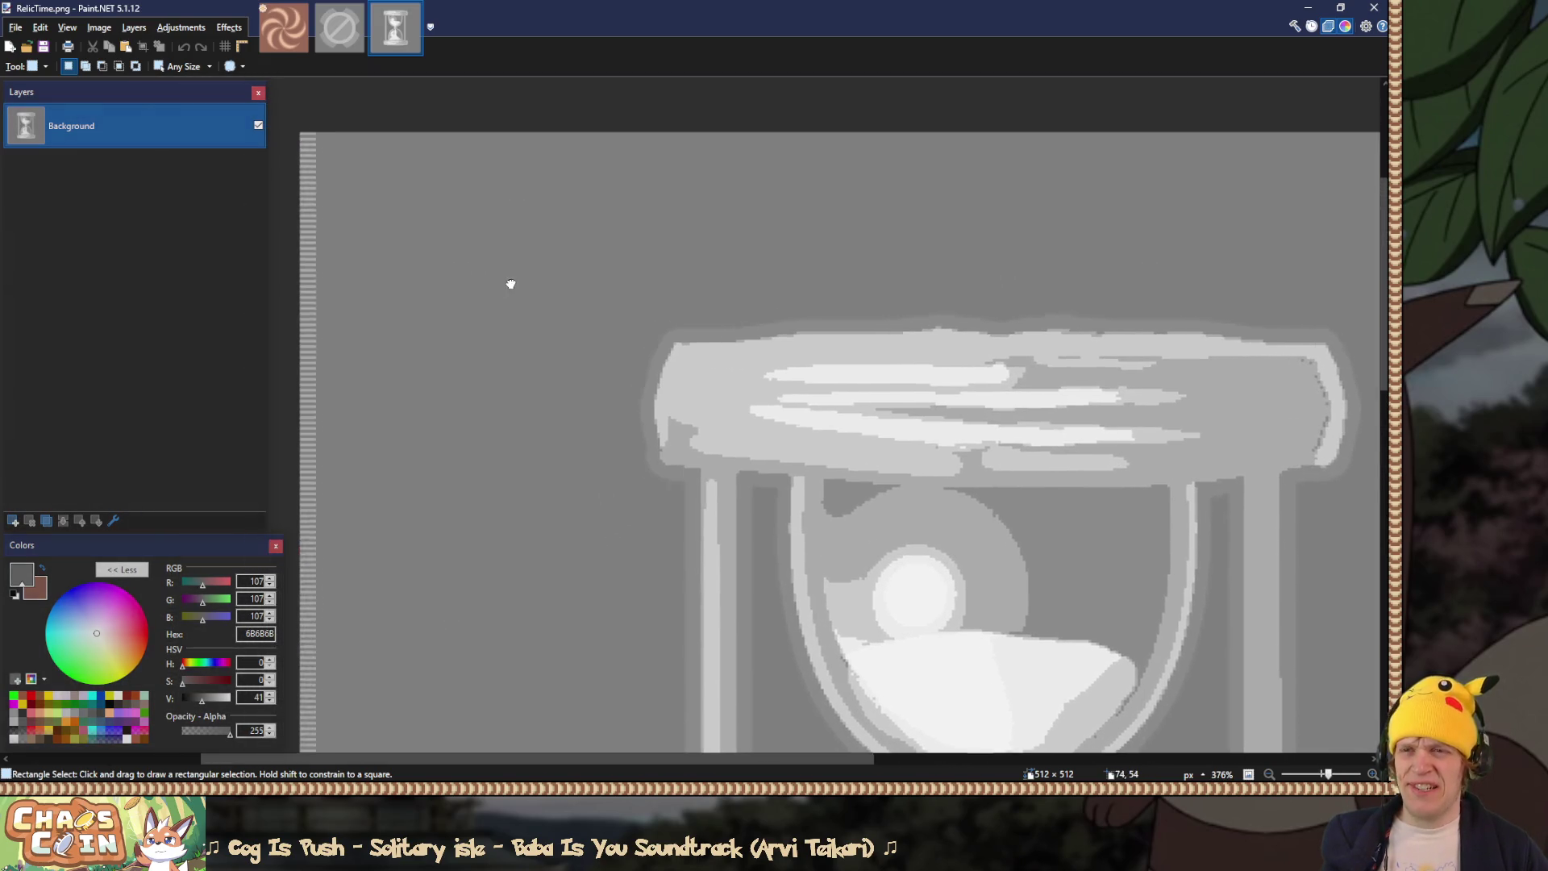
scroll(512, 282, down, 5)
drag(416, 104, 514, 672)
key(Delete)
key(s)
key(s)
key(s)
Step: Magic-wand the grey background around the hourglass and erase it to transparency
click(532, 302)
scroll(532, 302, up, 5)
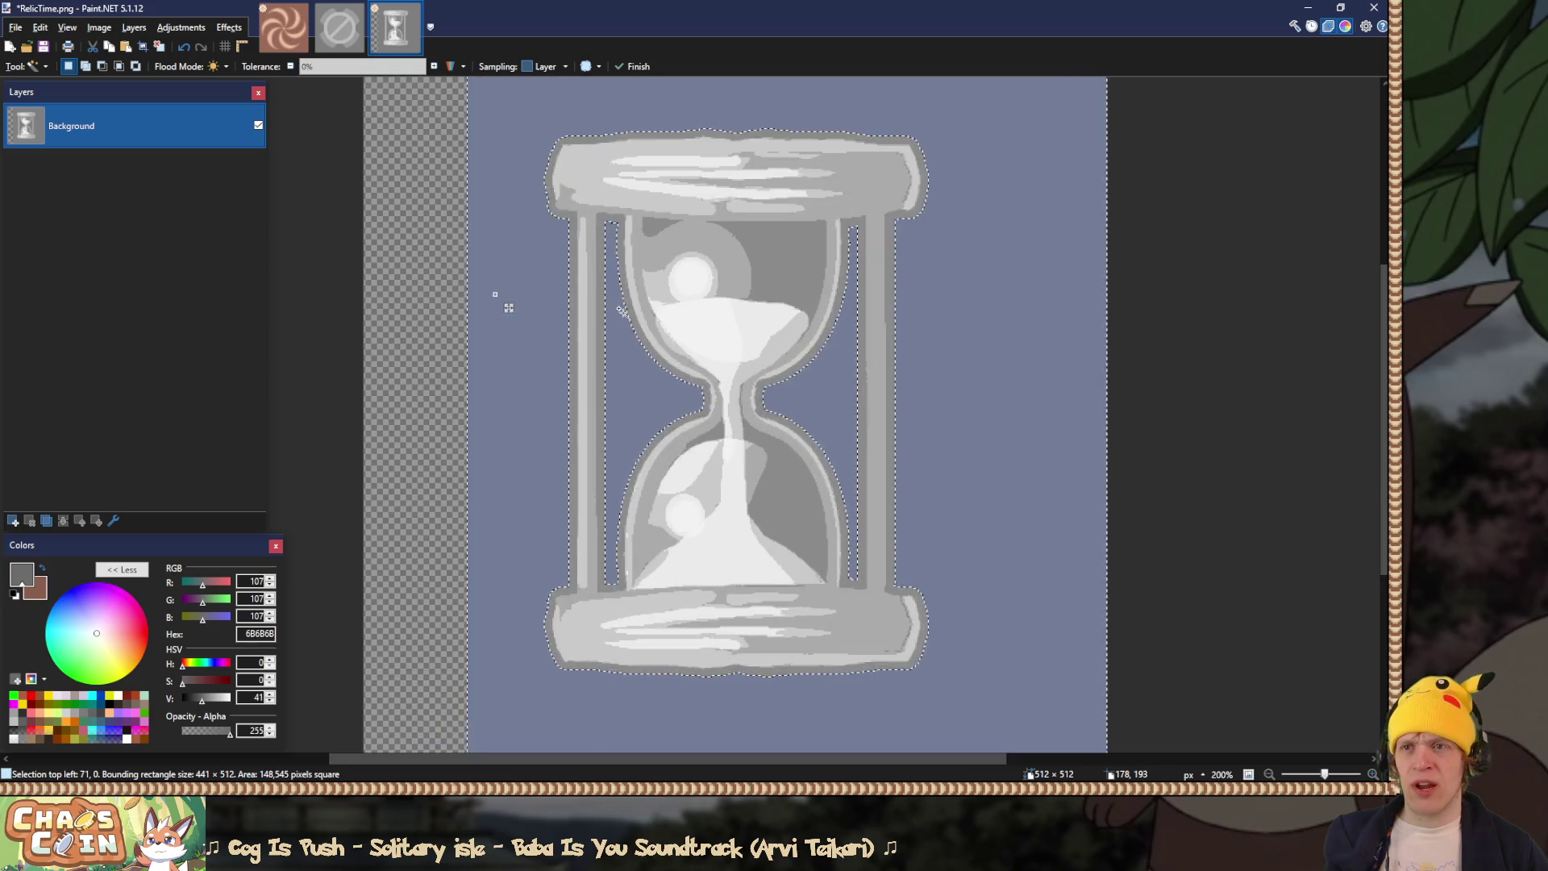
scroll(616, 313, up, 3)
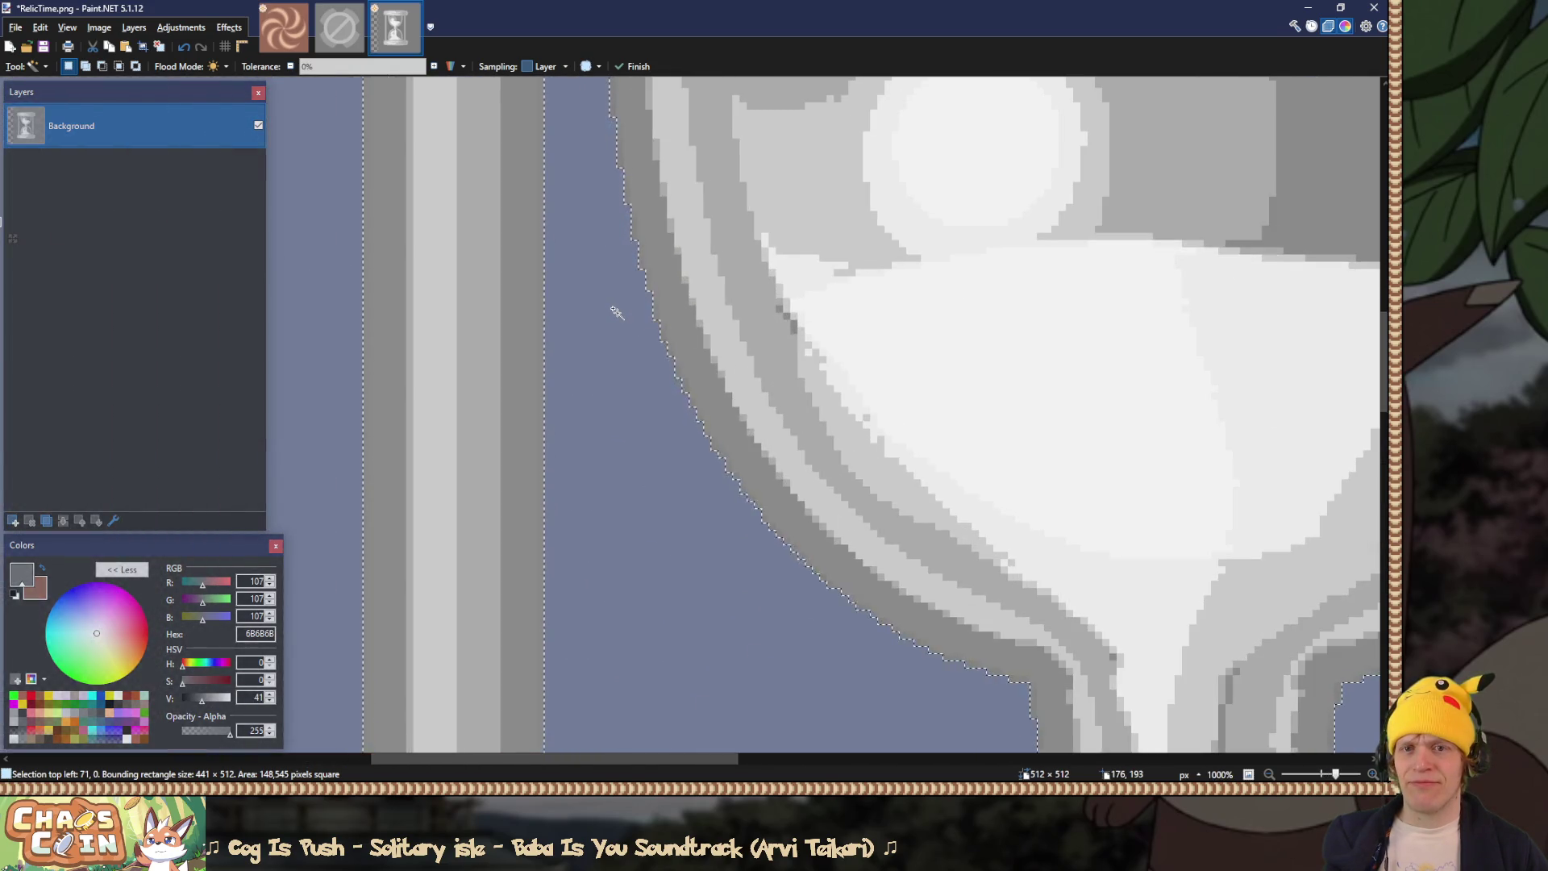
scroll(589, 311, up, 4)
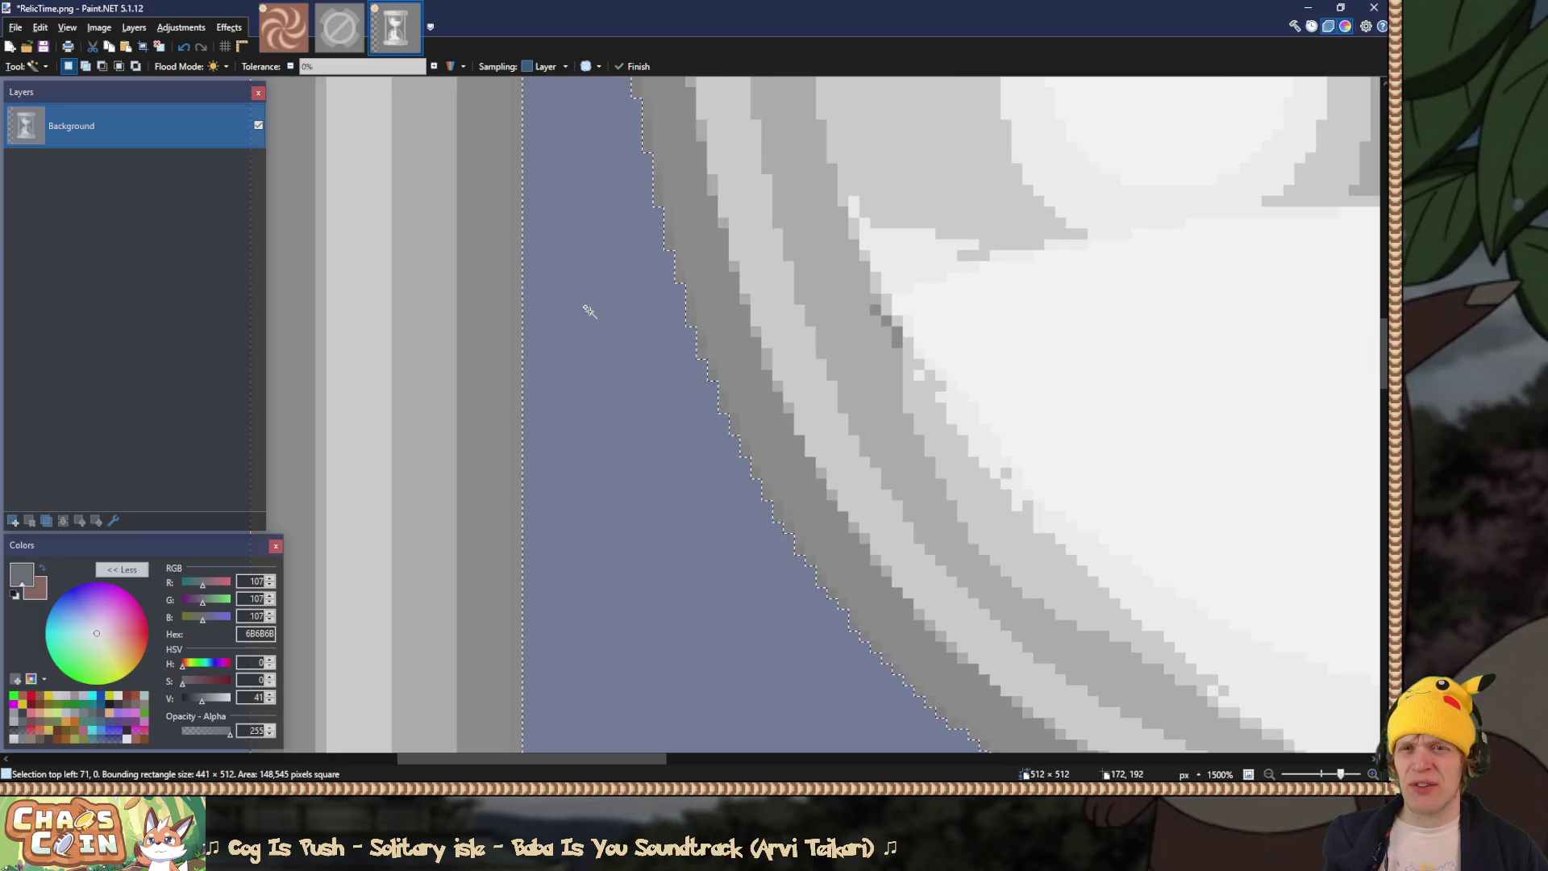
key(Delete)
scroll(591, 306, down, 10)
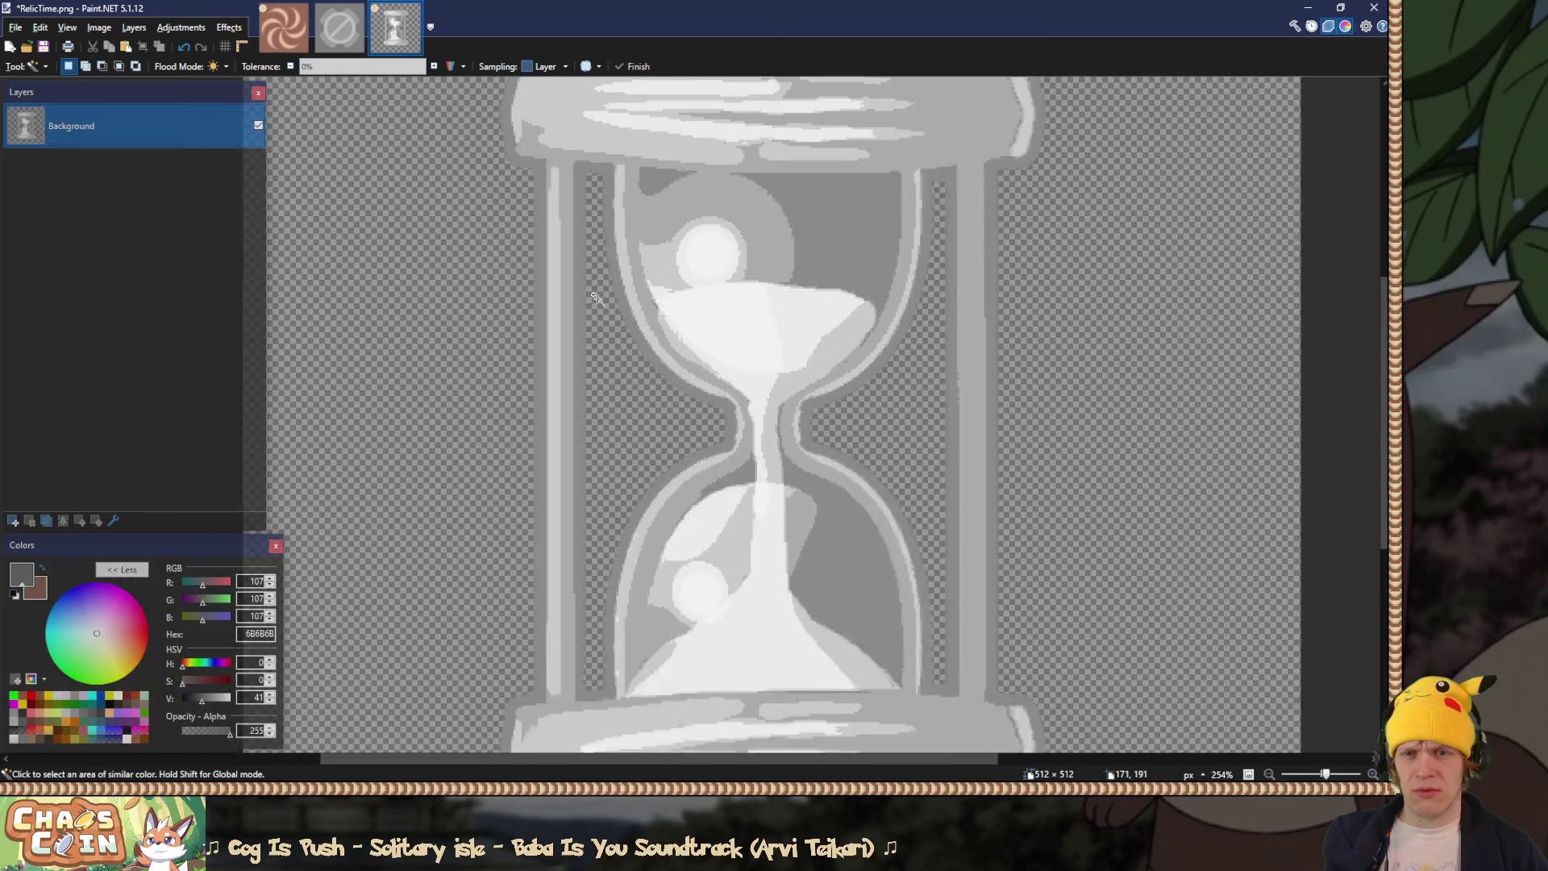
scroll(594, 298, down, 2)
Step: Select and copy the whole cleaned hourglass image
key(ctrl+a)
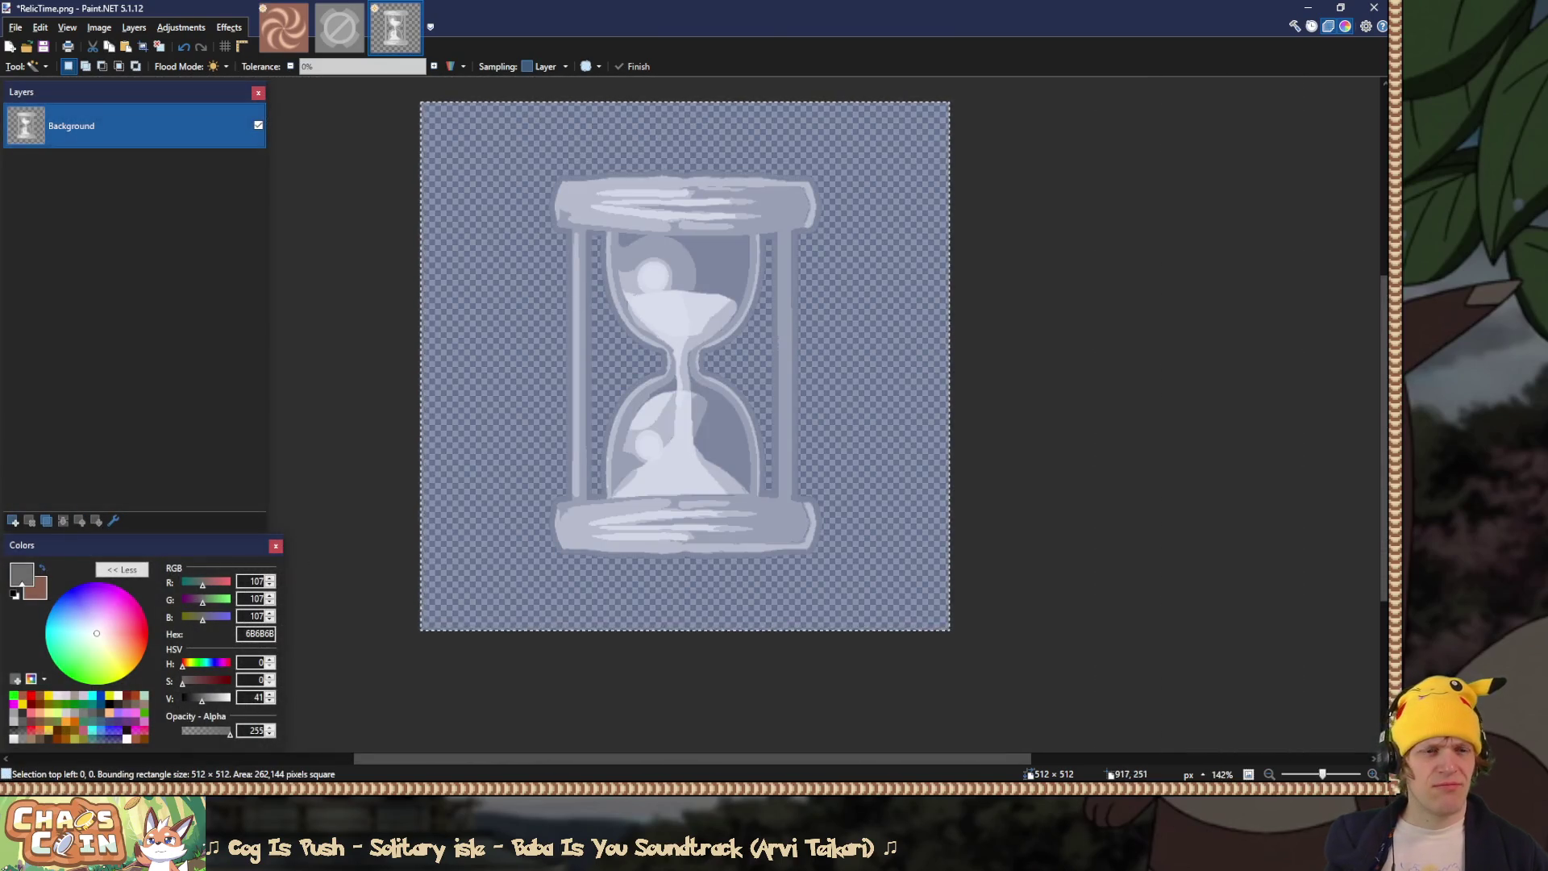
key(alt+Tab)
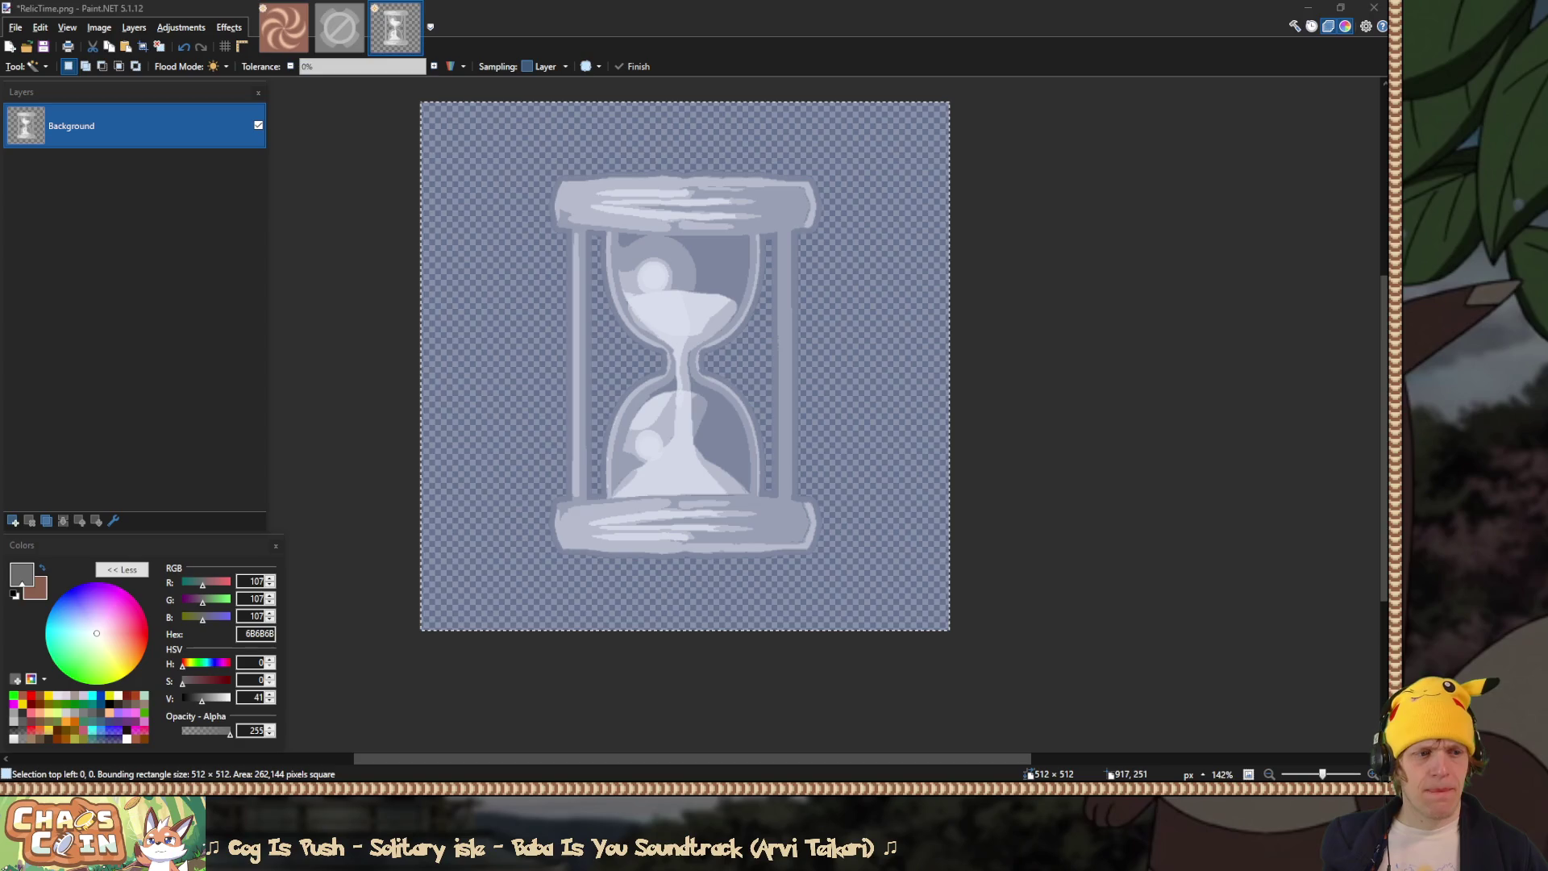
key(alt+Tab)
Step: Paste the hourglass into RelicWarp.png as a new layer placed above the warp layer
click(283, 26)
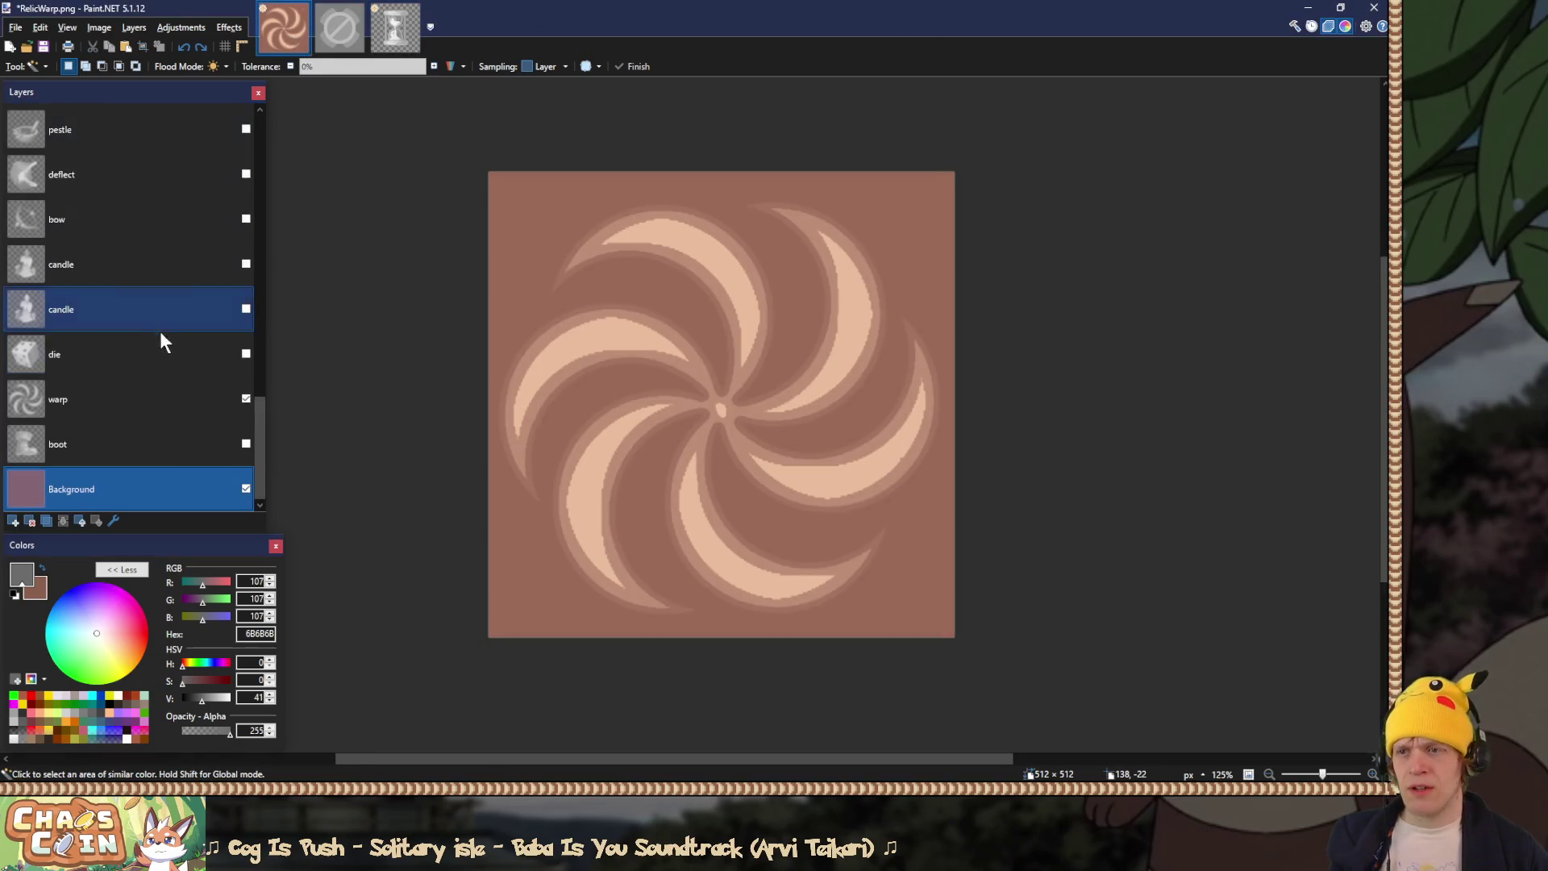
click(113, 442)
key(ctrl+shift+v)
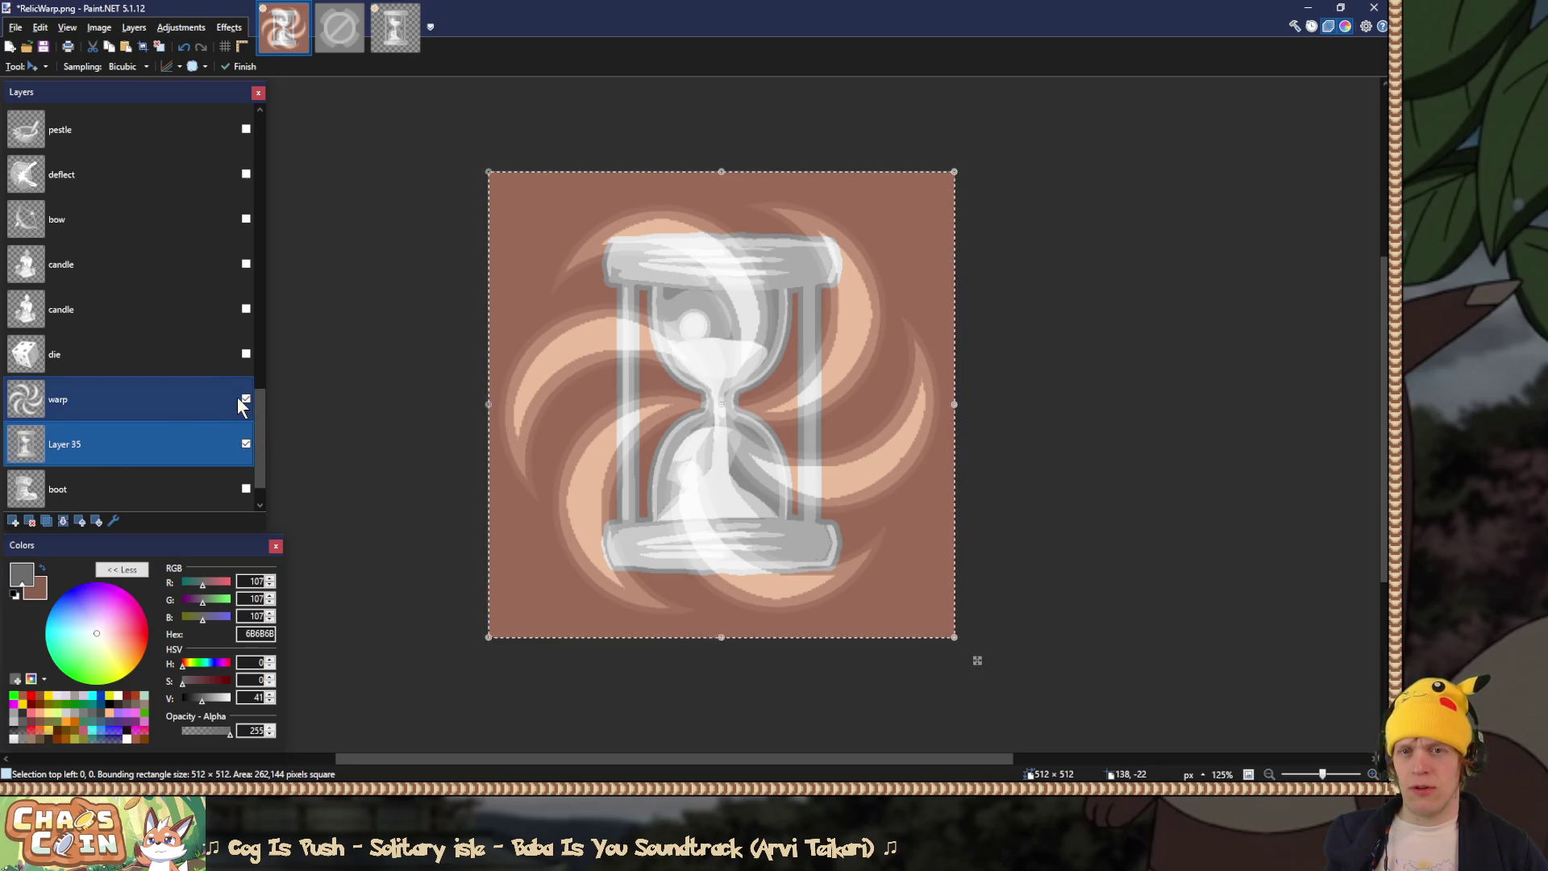
drag(144, 439, 143, 398)
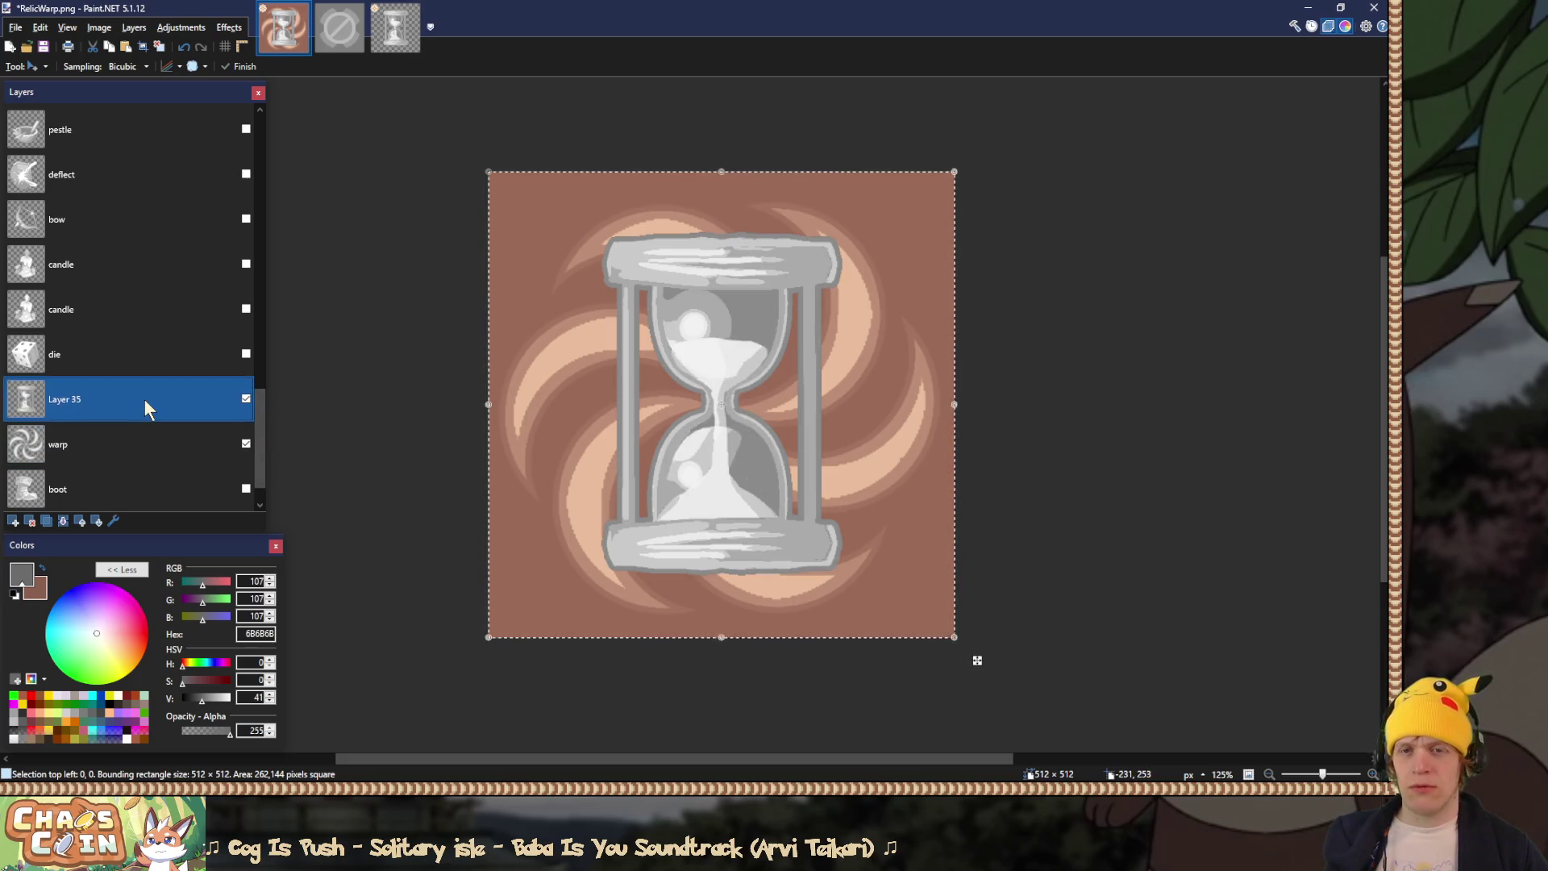
key(s)
key(ctrl+d)
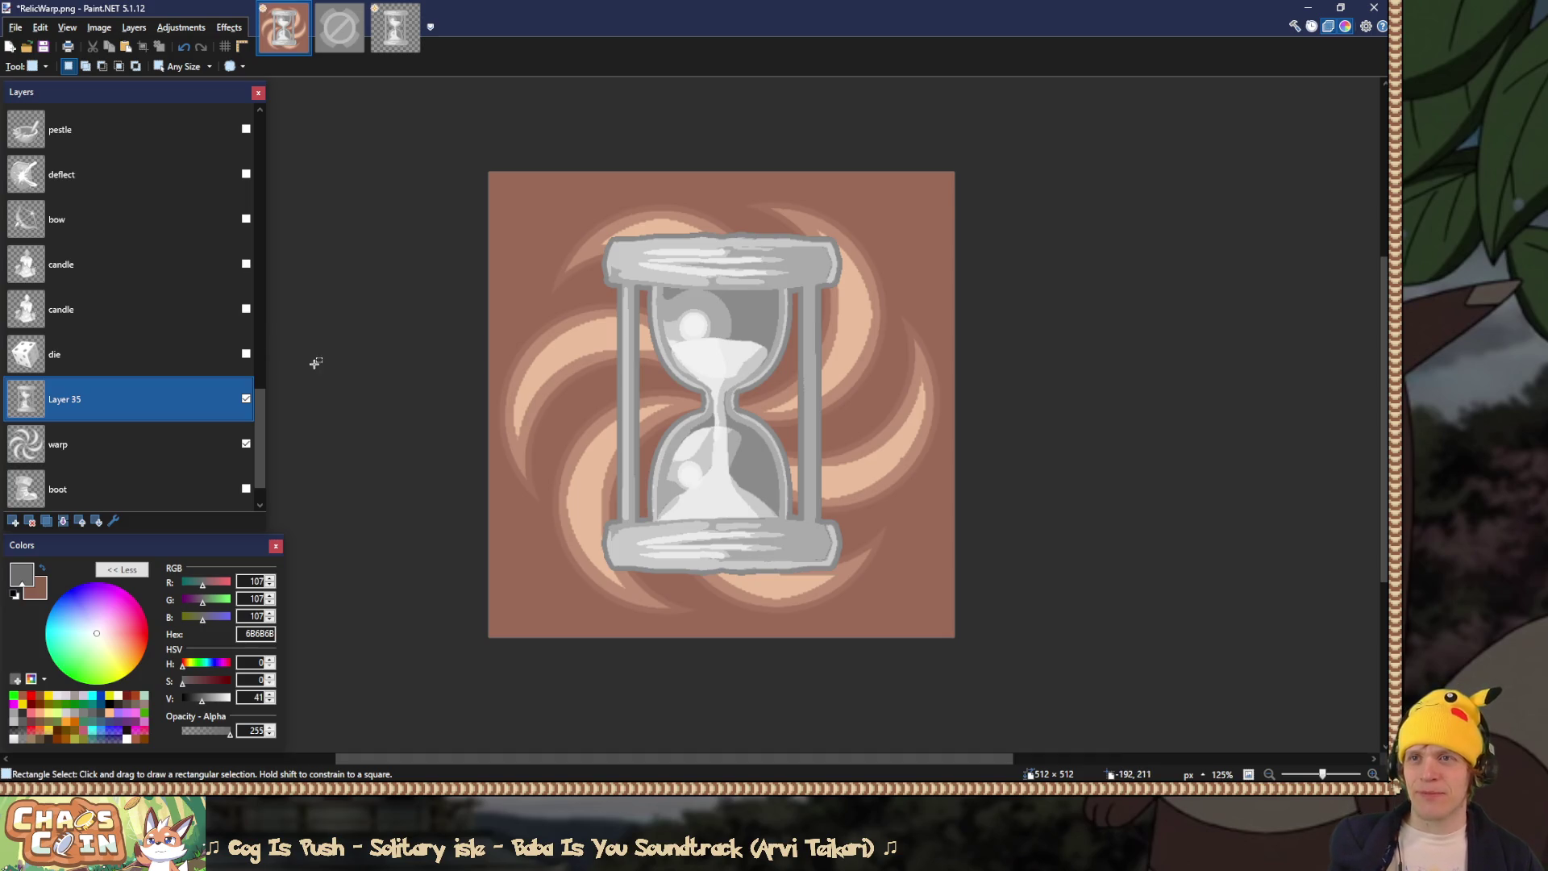
Step: Review the die, candle and deflect layers, leaving only Layer 35's hourglass visible
click(246, 398)
click(246, 354)
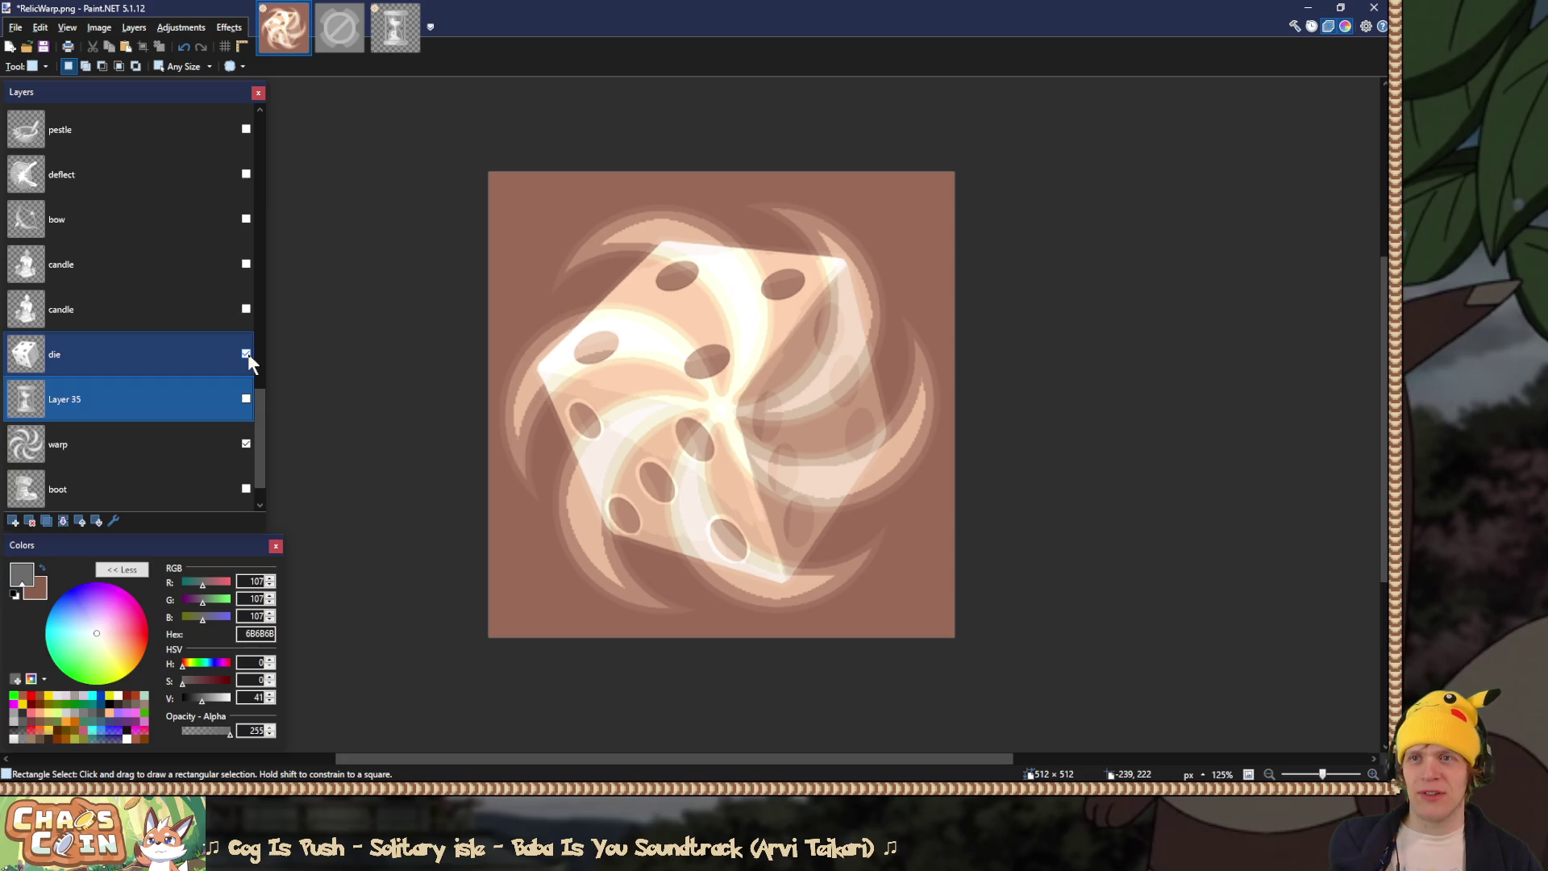
click(246, 354)
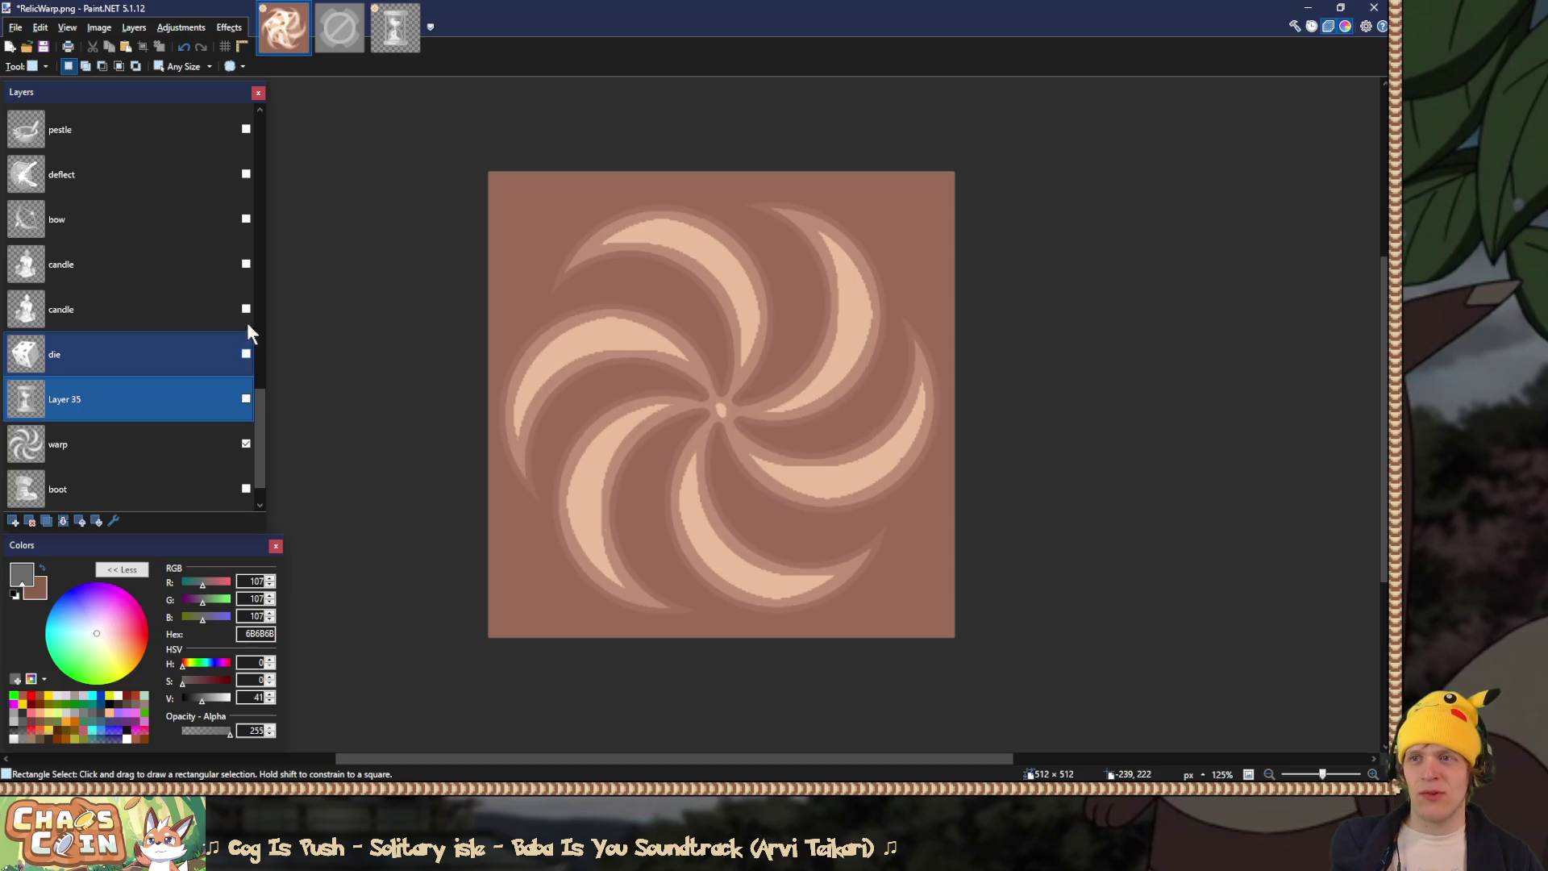
click(242, 227)
click(245, 264)
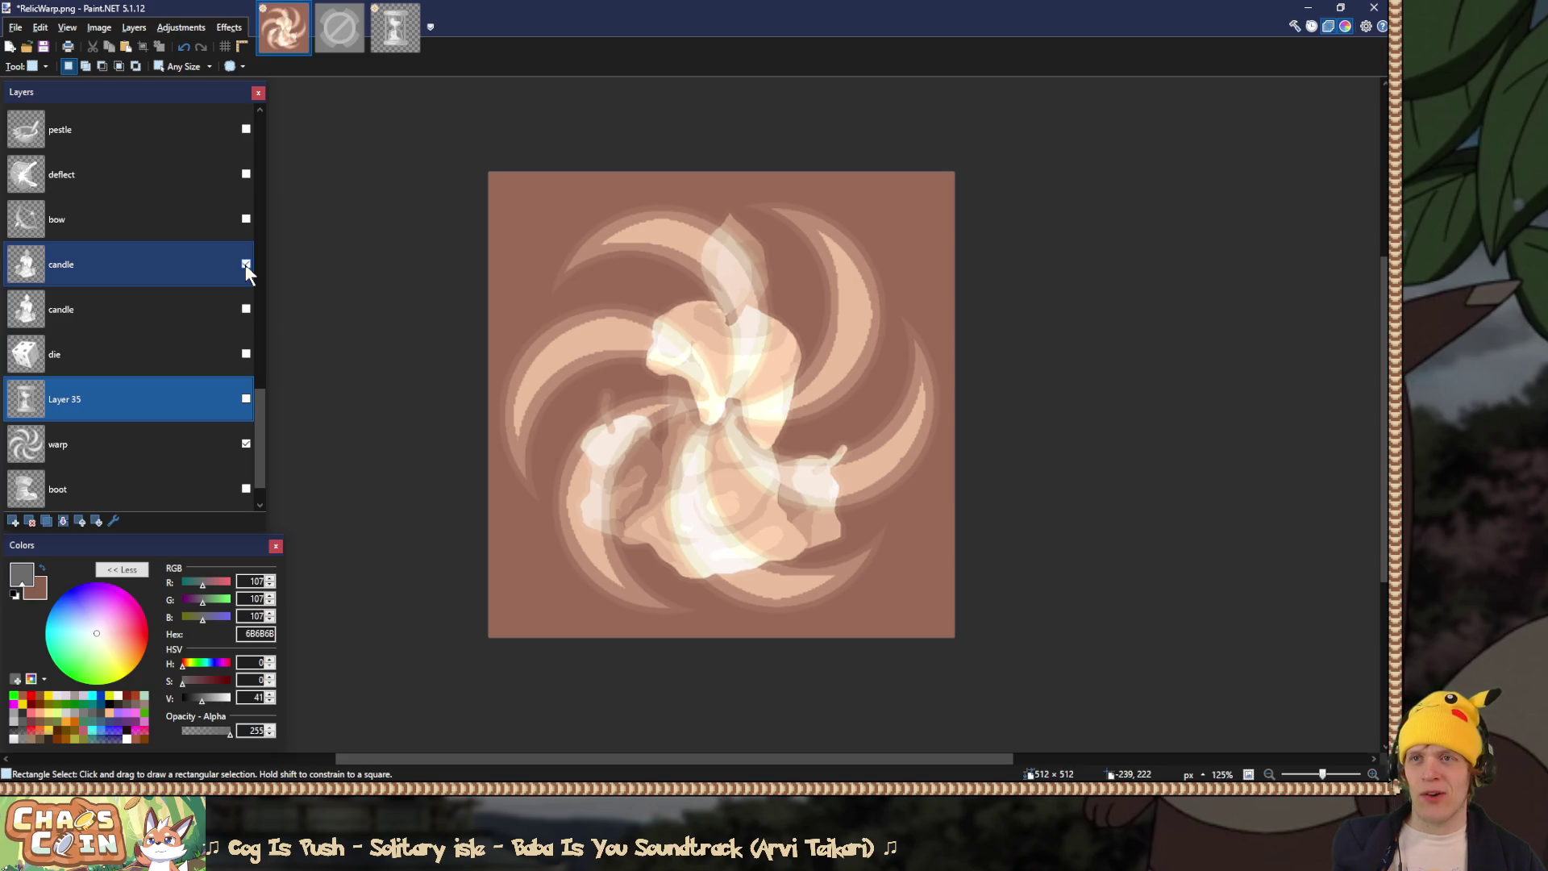
click(246, 265)
click(246, 174)
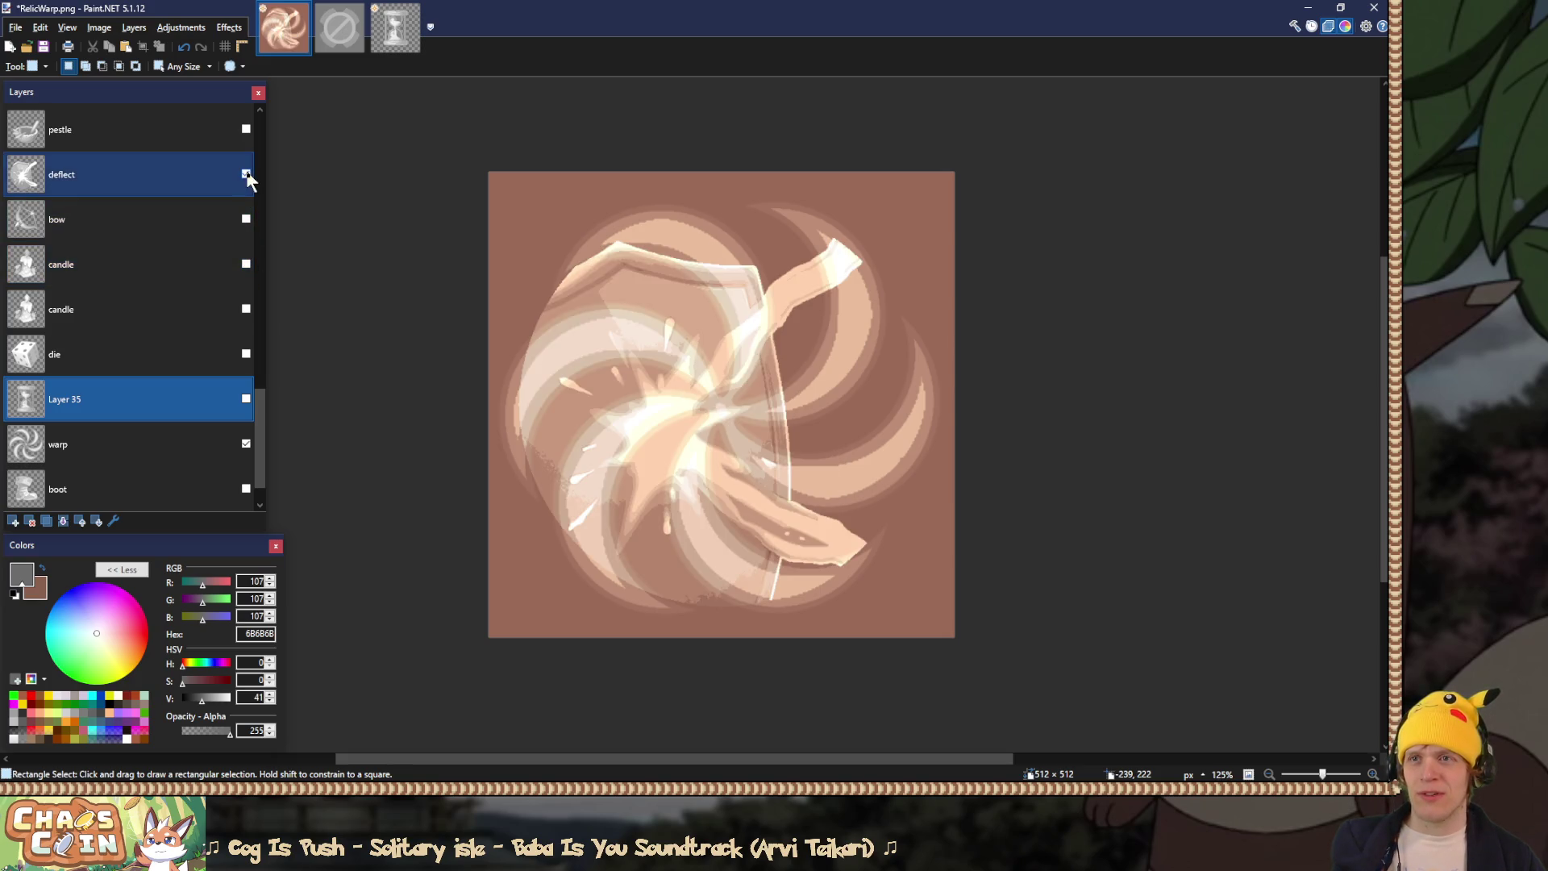
click(246, 174)
click(245, 443)
click(187, 401)
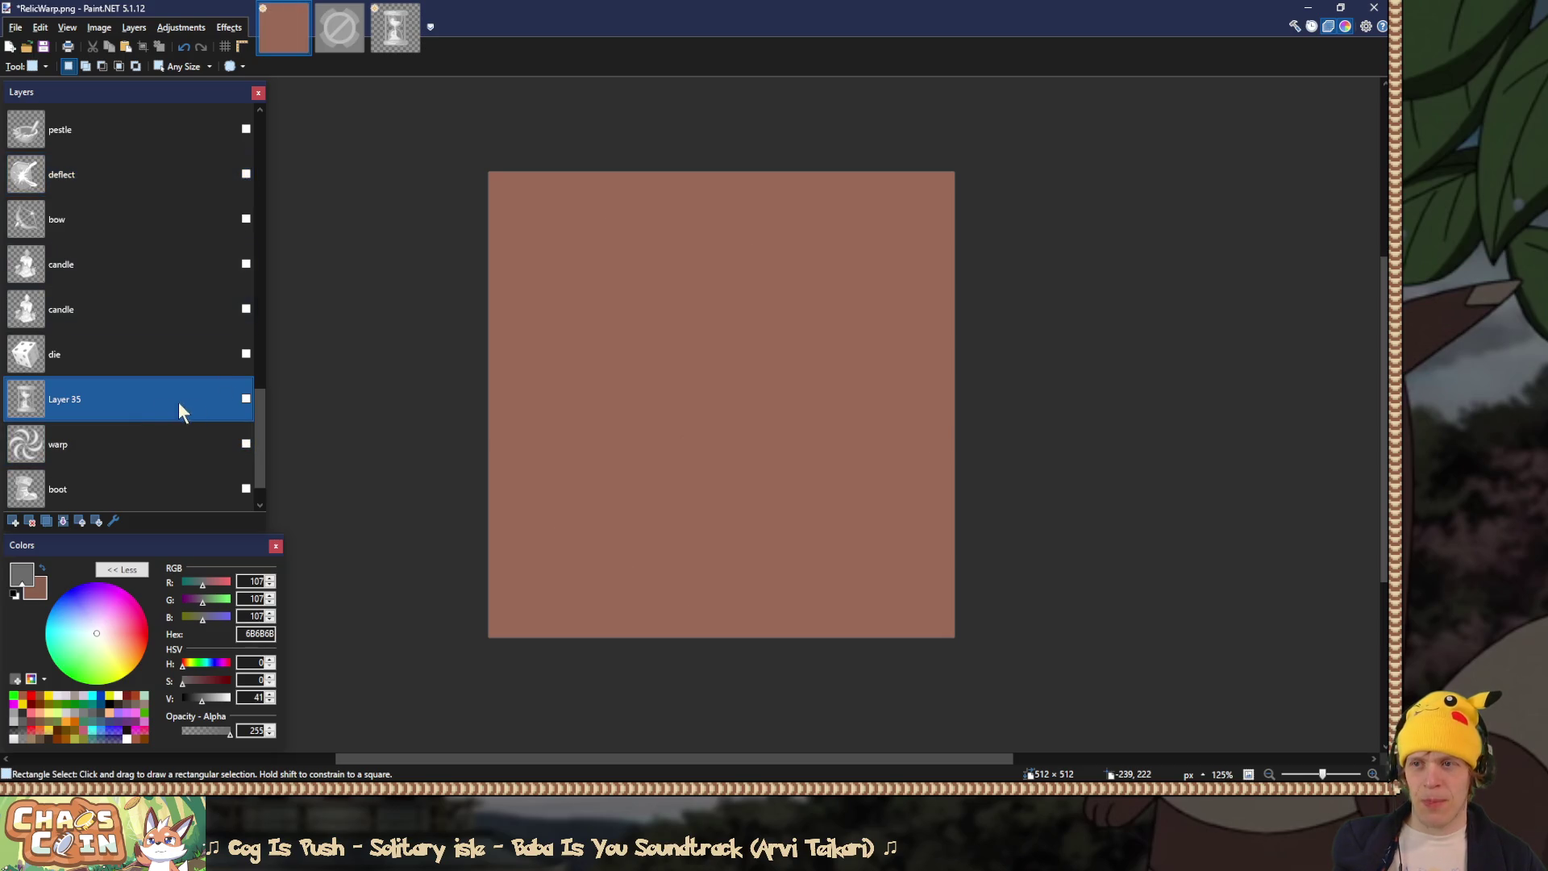
click(246, 399)
Step: Rename Layer 35 to 'time' and set its blend mode to Overlay
double_click(82, 402)
text(time)
key(Return)
double_click(89, 407)
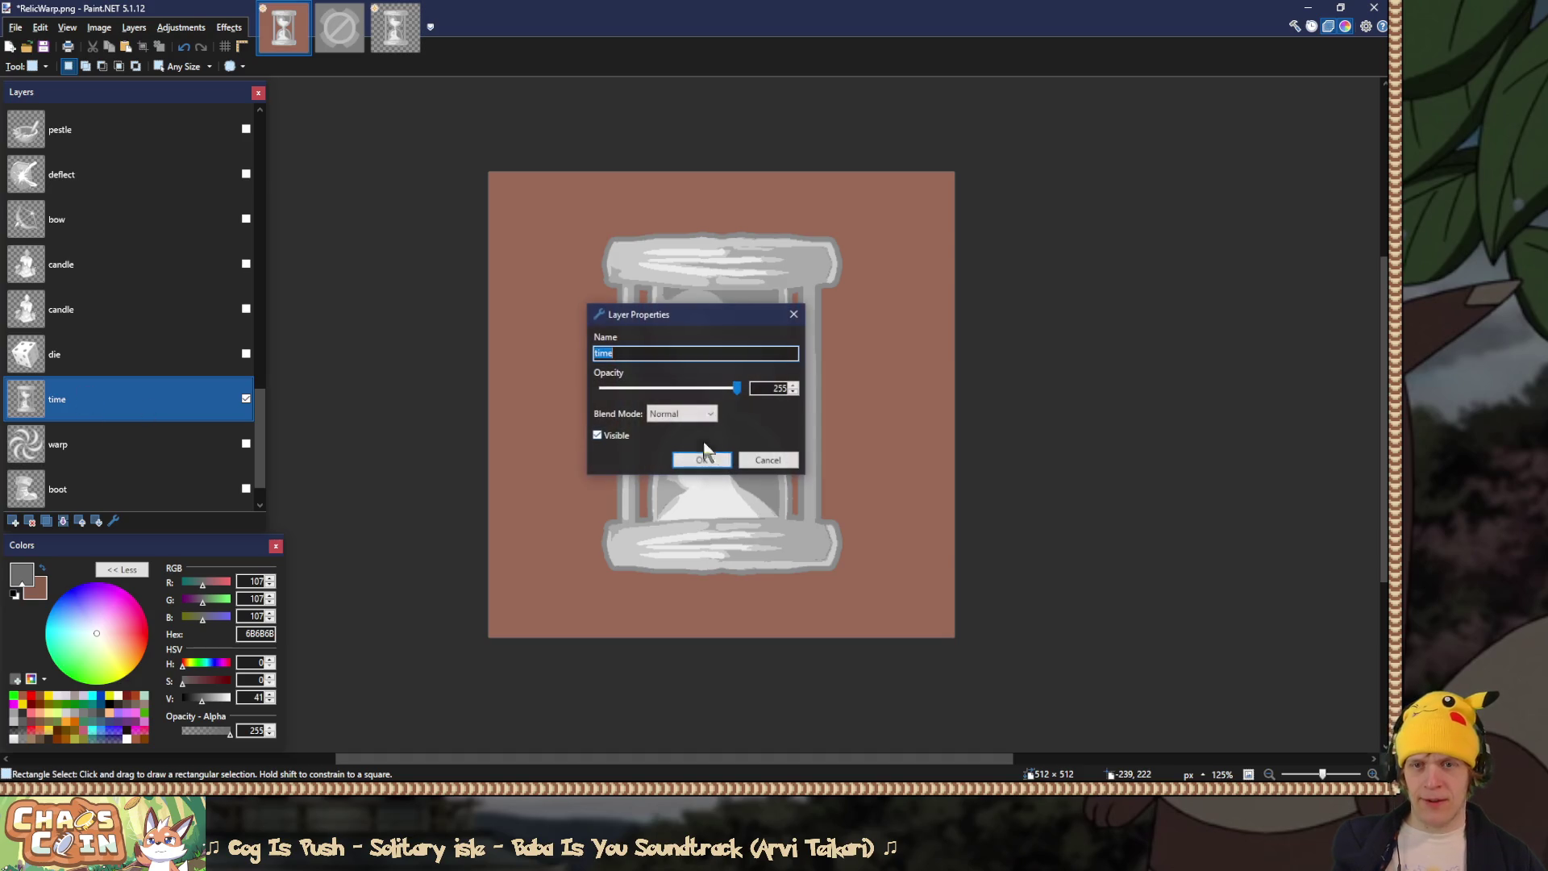
click(693, 414)
click(722, 484)
click(703, 459)
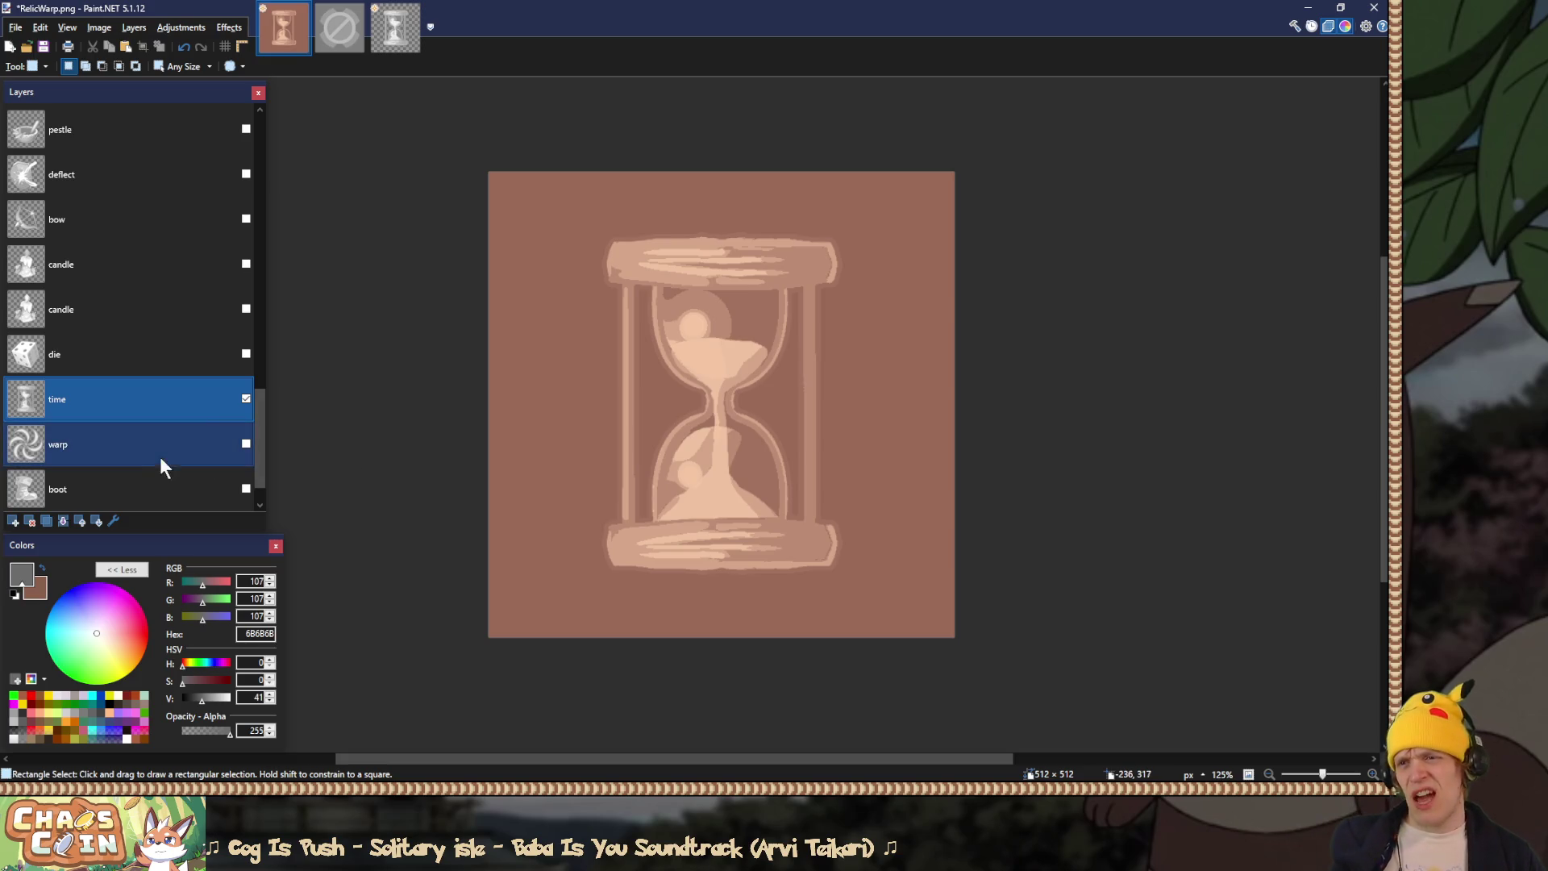
Step: Toggle the die and time layers on and off to compare them
click(244, 353)
click(244, 354)
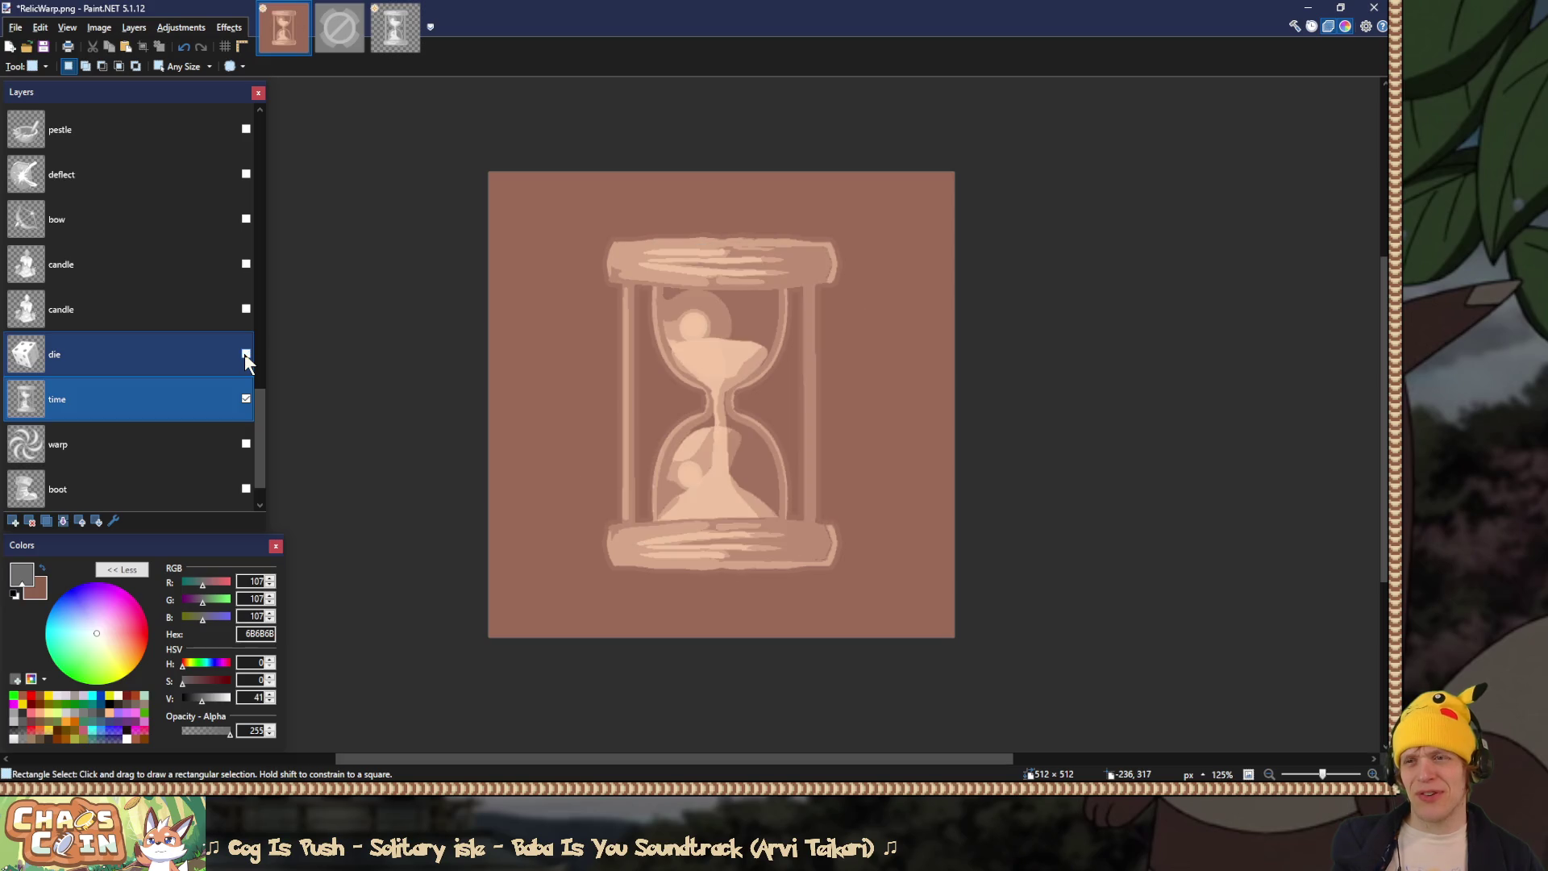
click(246, 353)
click(246, 398)
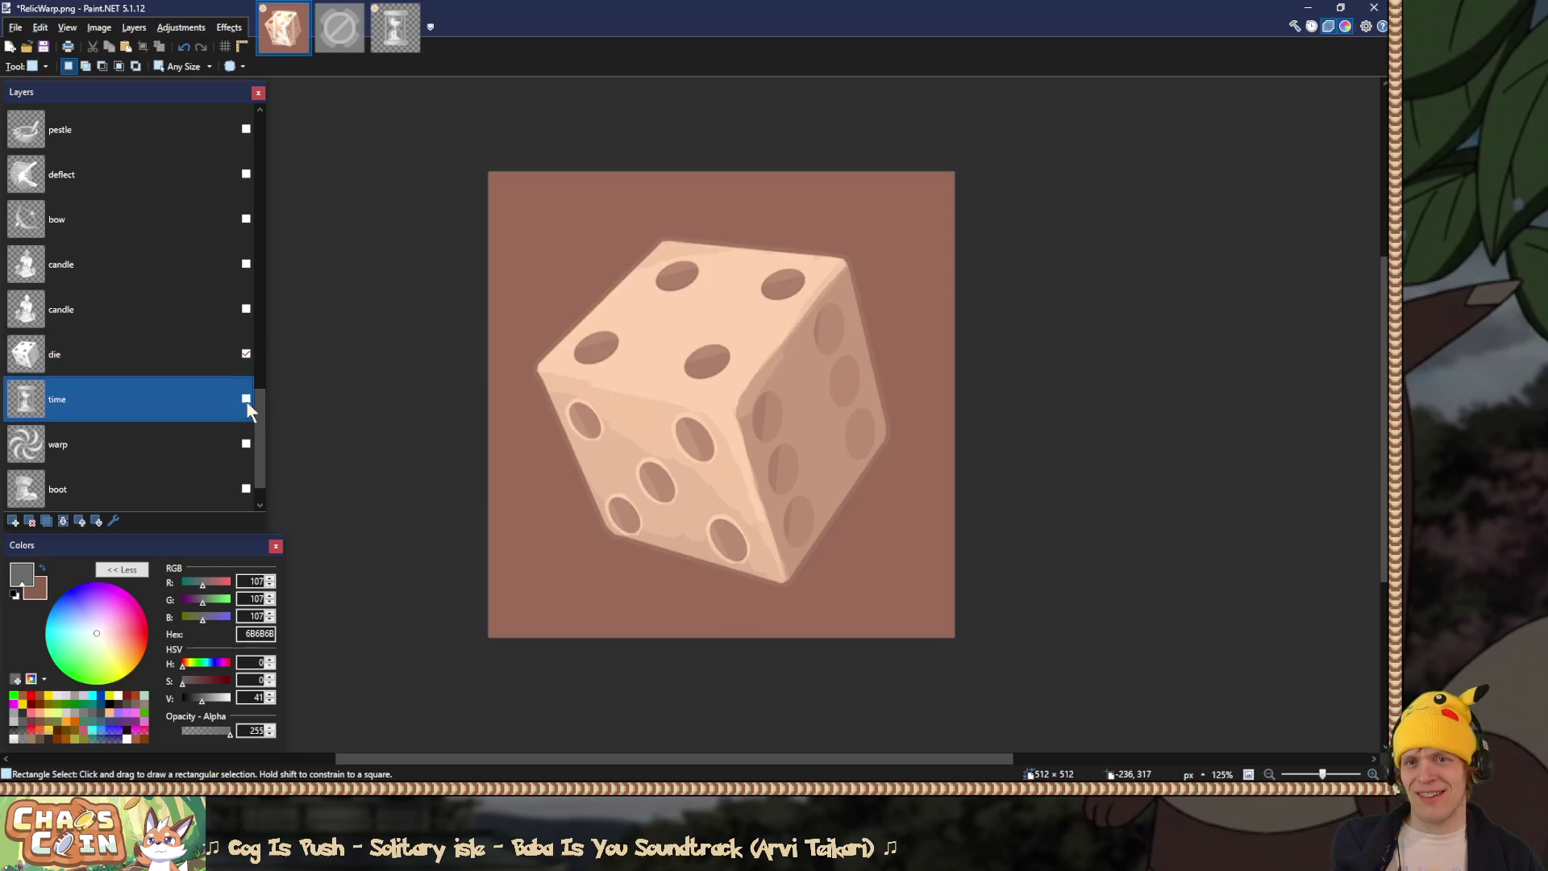
click(246, 398)
click(245, 354)
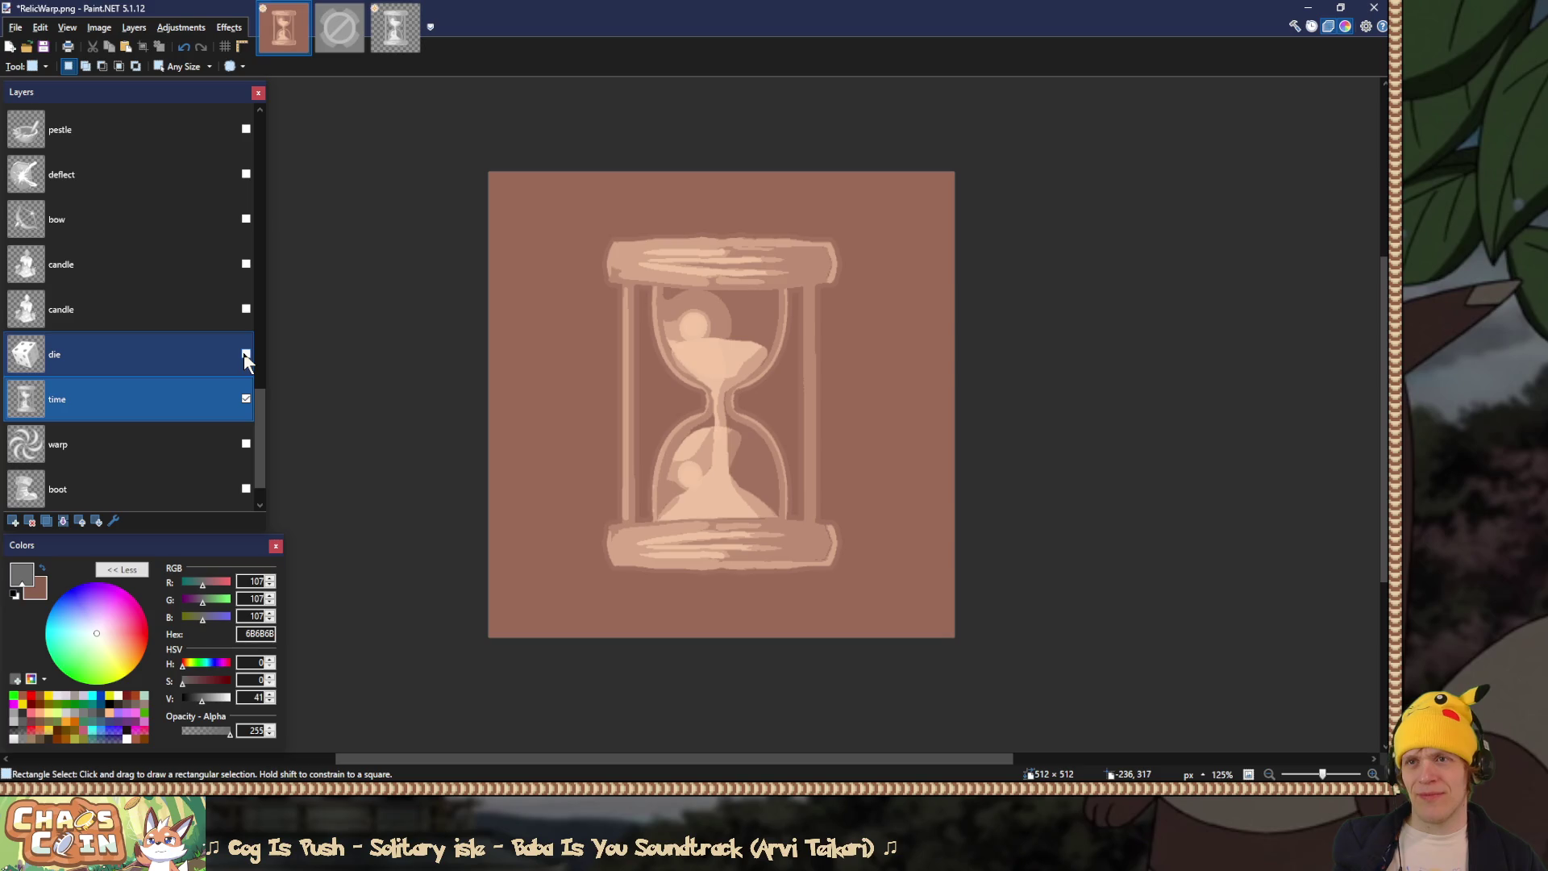
Step: Flatten the image into one layer and start saving it under a new name
drag(260, 413, 262, 121)
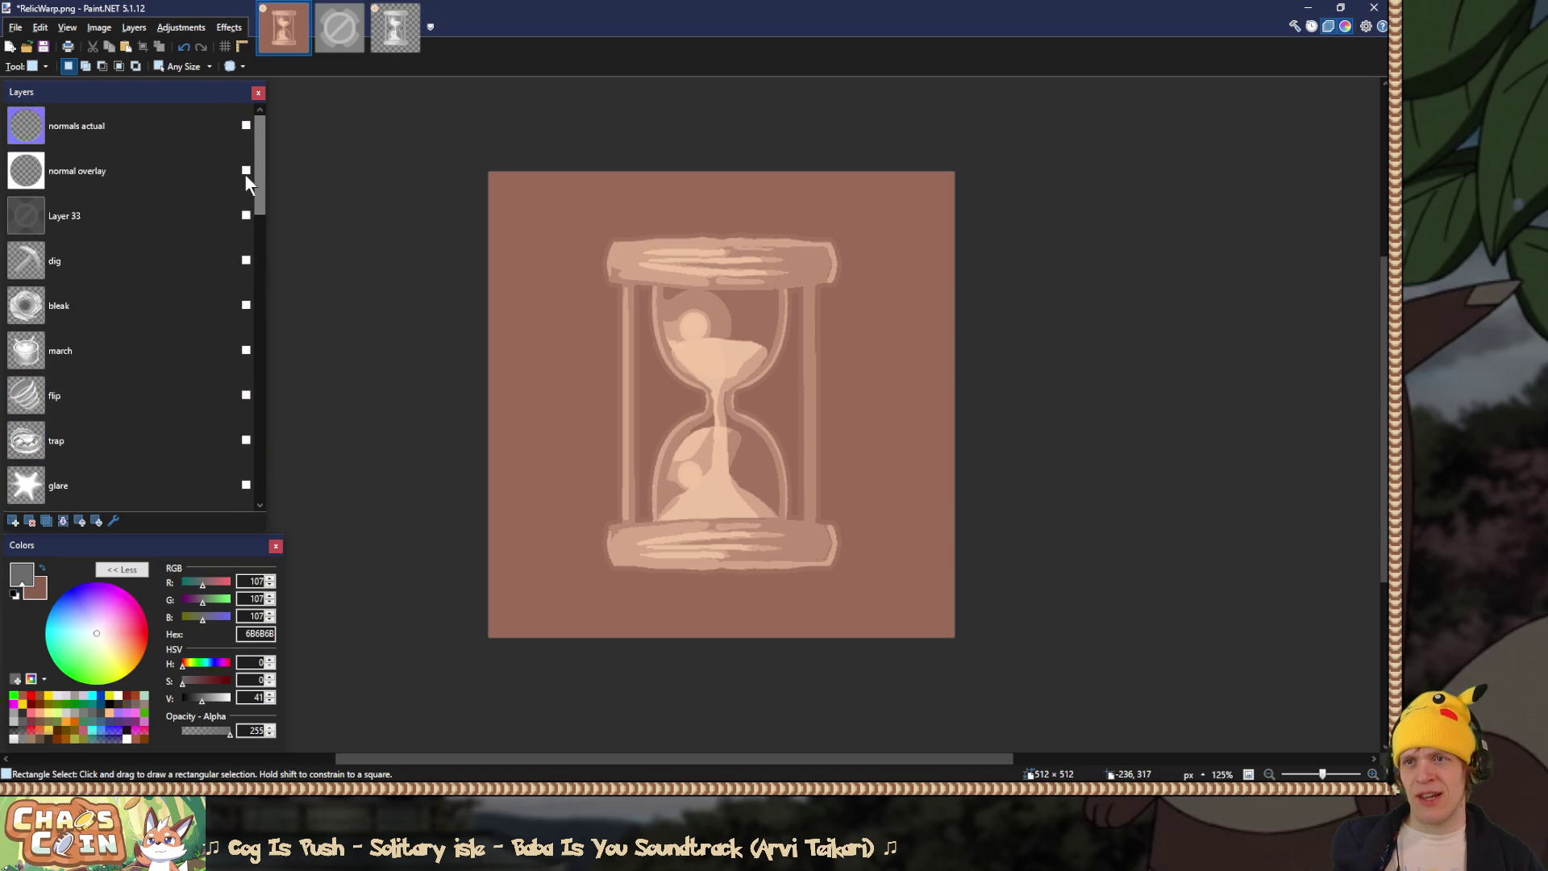
click(244, 171)
key(ctrl+z)
mouse_move(259, 174)
mouse_down()
mouse_move(256, 347)
mouse_move(293, 436)
mouse_up()
key(ctrl+shift+f)
key(ctrl+shift+s)
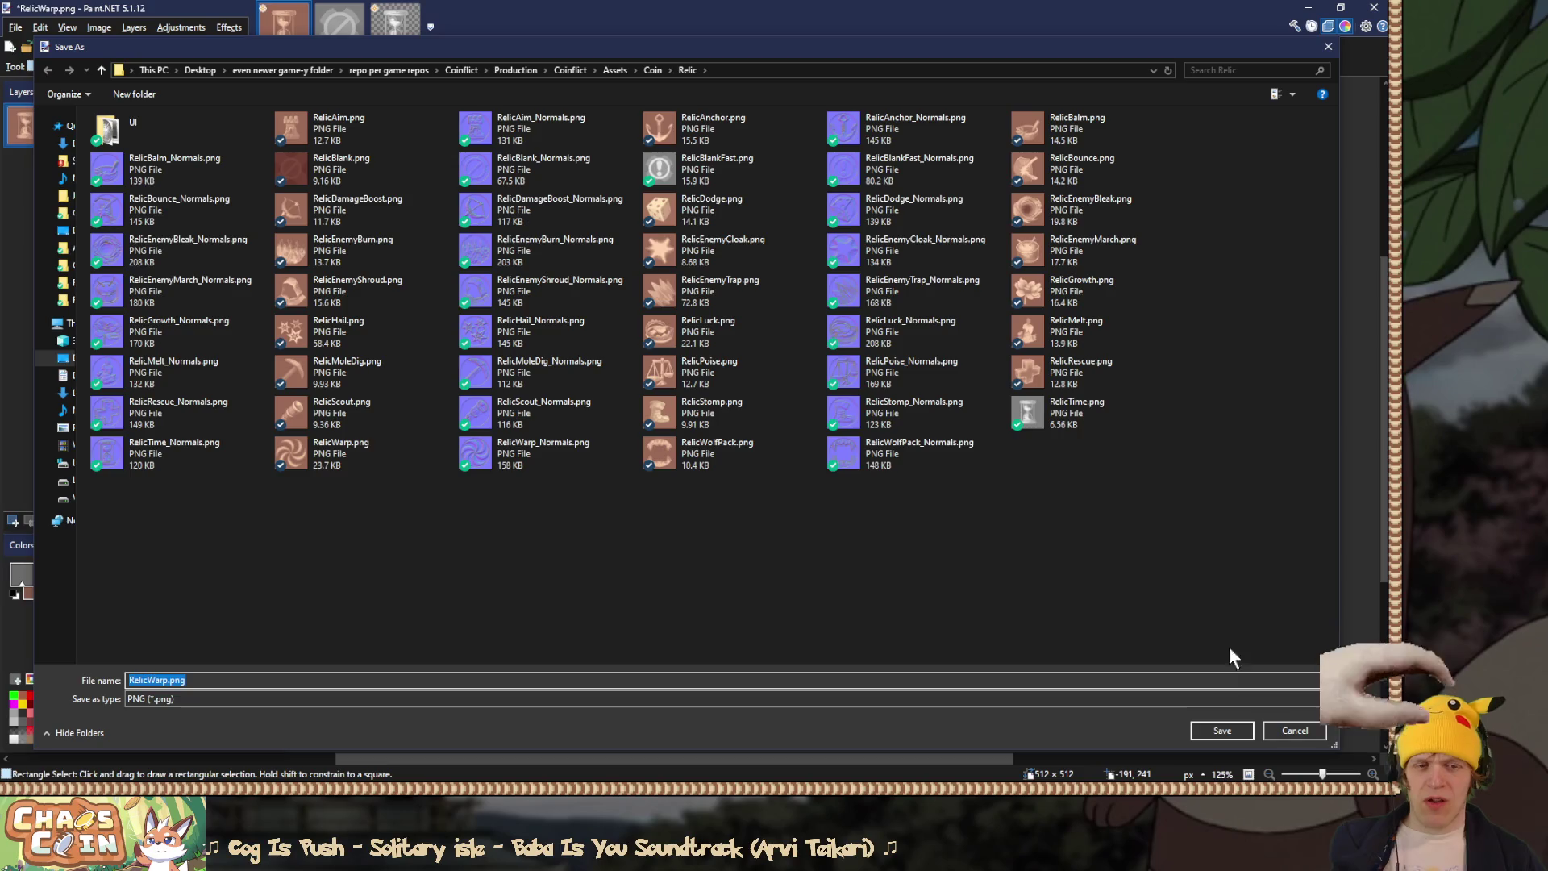
Step: Cancel saving and paste the brown hourglass into RelicTime.png as Layer 2
click(1290, 727)
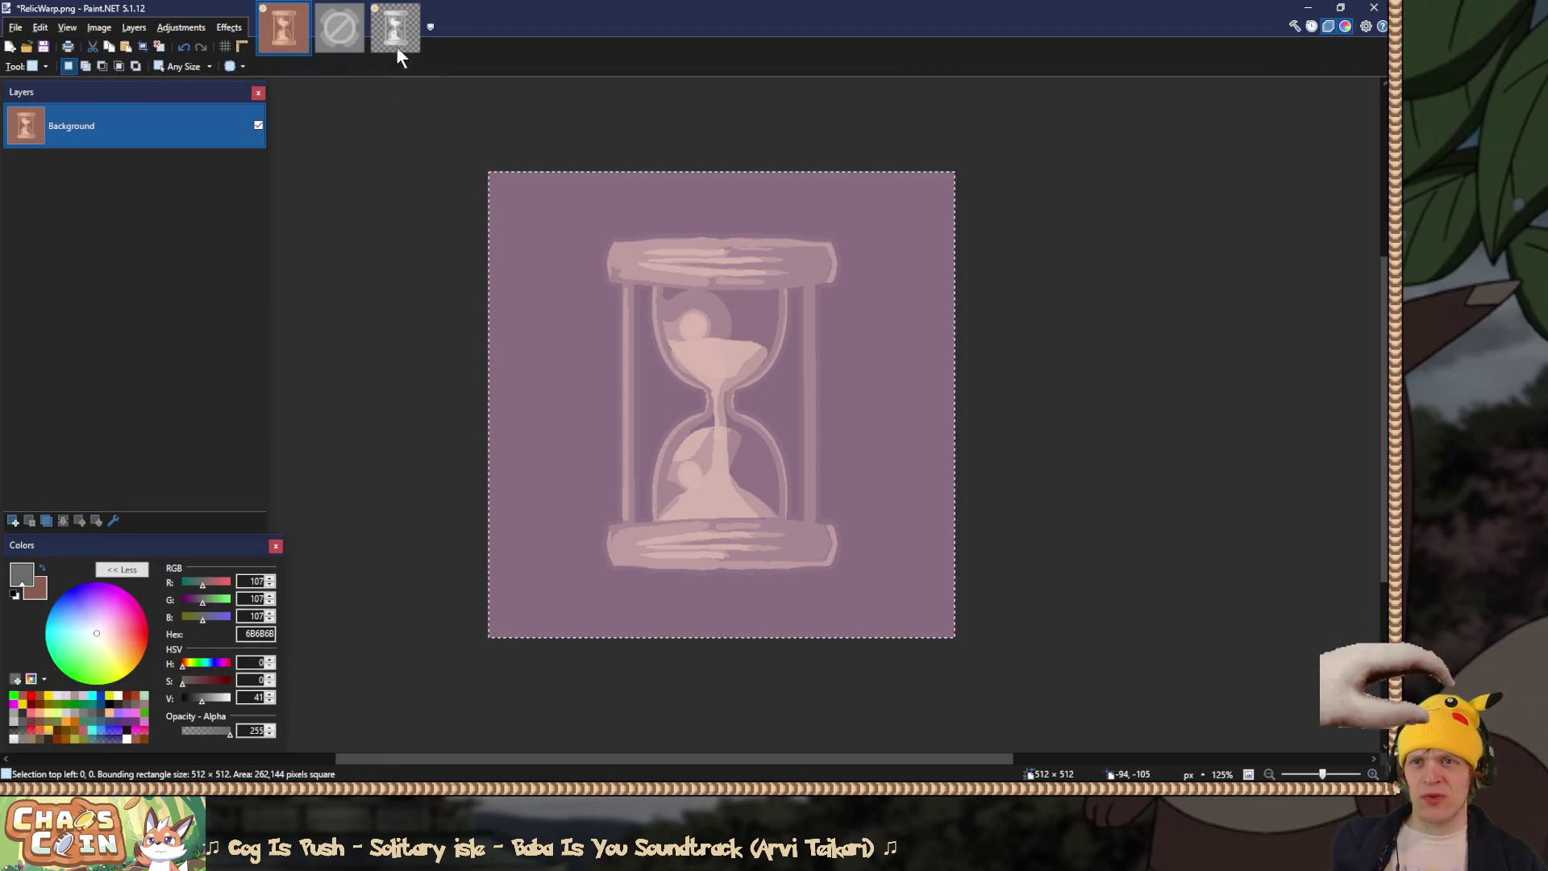
click(397, 40)
key(s)
key(s)
key(s)
click(419, 252)
key(ctrl+shift+v)
key(s)
Step: Compare RelicTime.png with and without Layer 2, then bring up the Open dialog
scroll(420, 252, up, 2)
scroll(565, 209, down, 1)
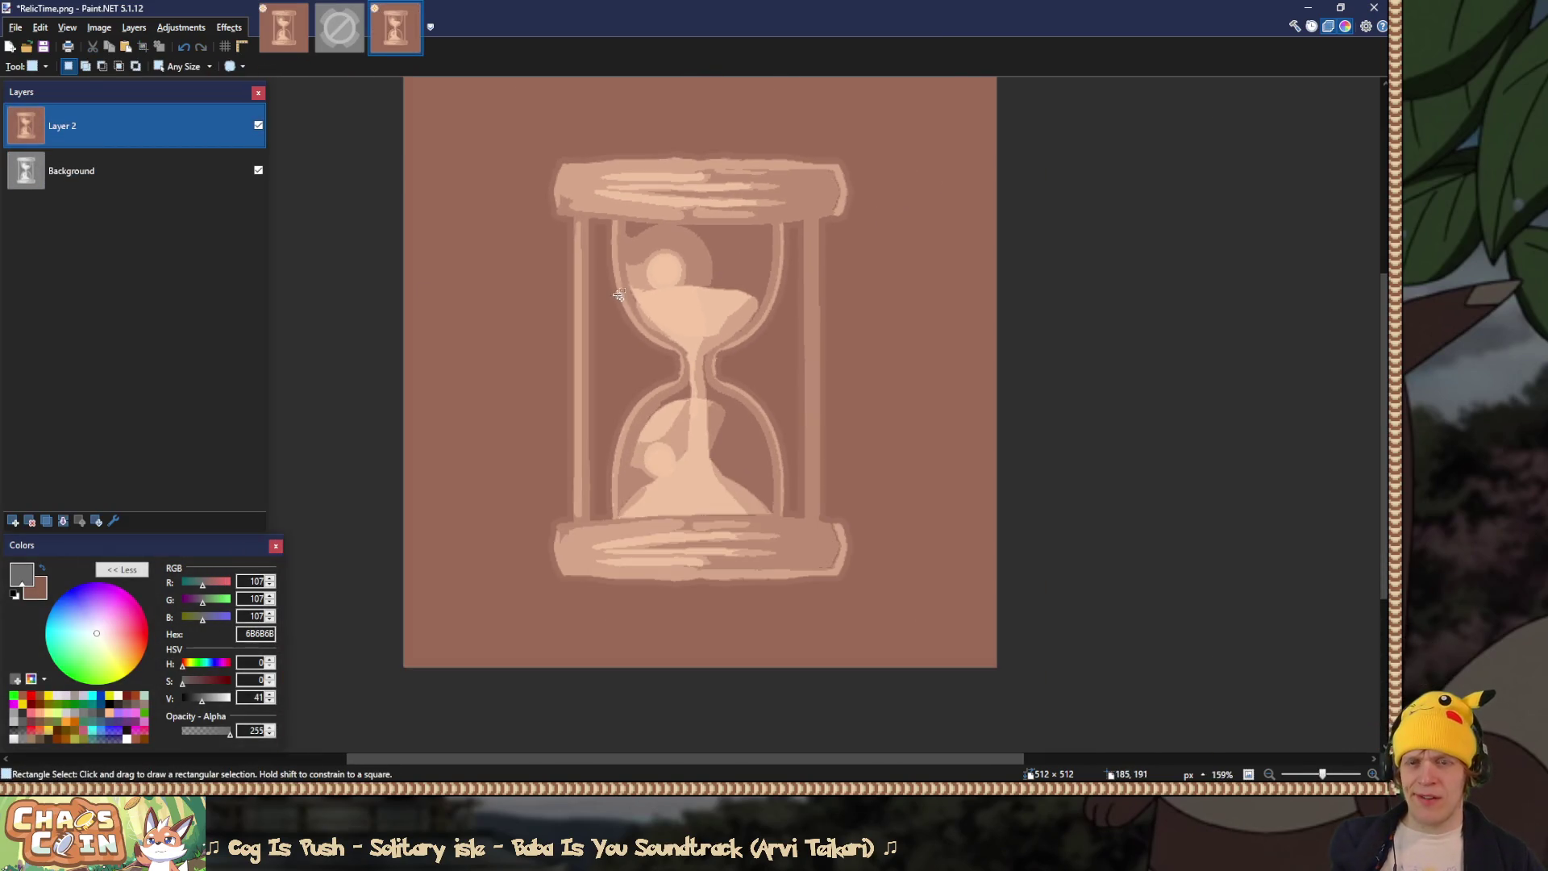
scroll(638, 187, up, 2)
scroll(638, 186, up, 2)
scroll(379, 149, down, 4)
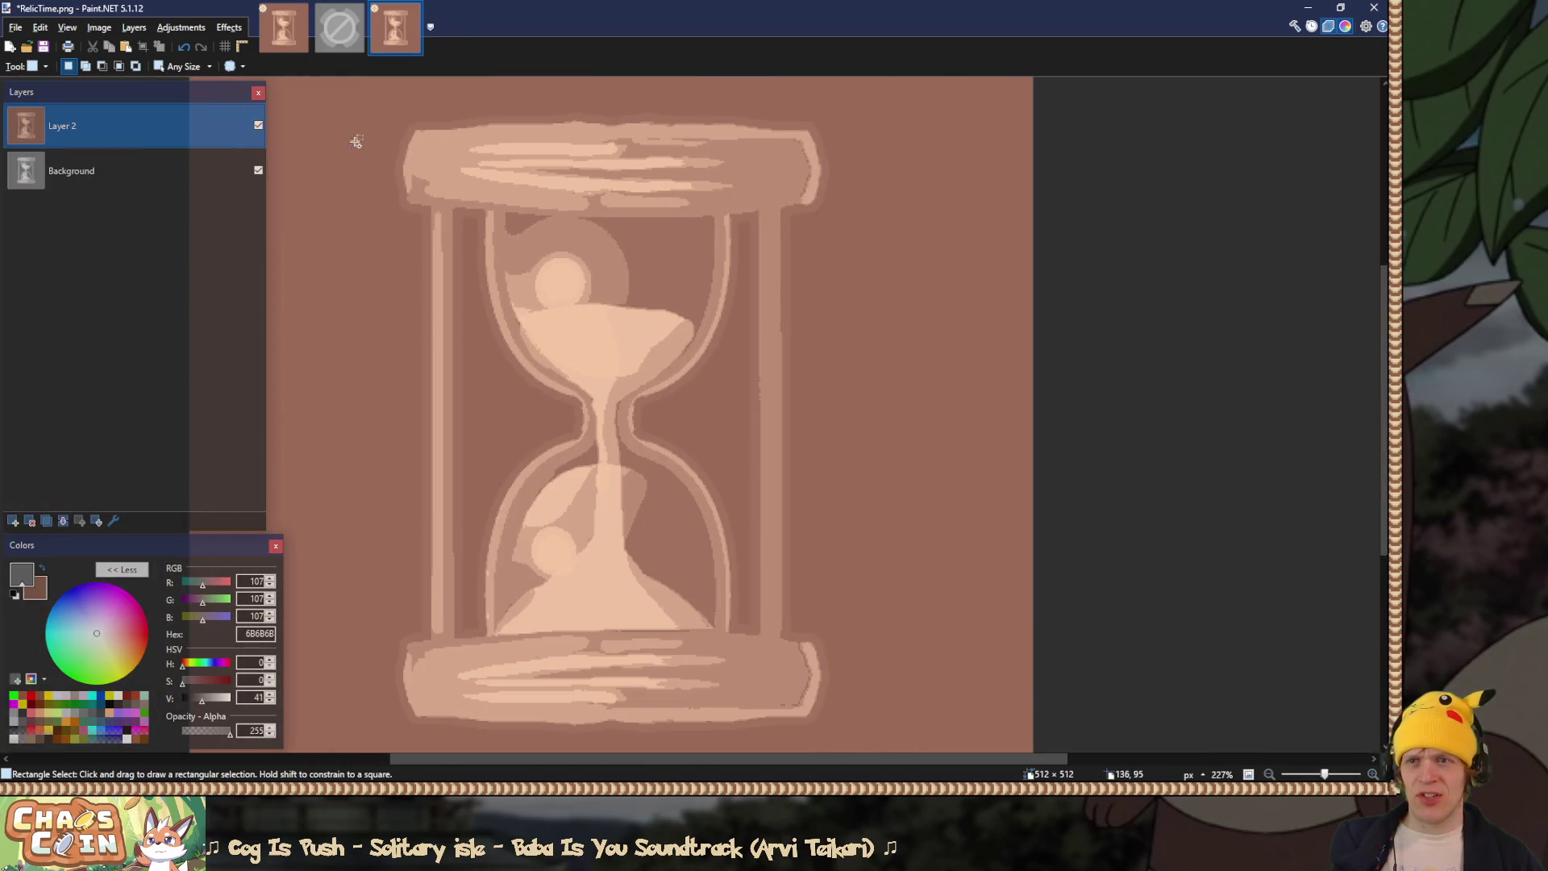
click(258, 126)
click(258, 125)
click(258, 125)
click(257, 126)
click(258, 125)
click(258, 125)
click(258, 126)
click(258, 125)
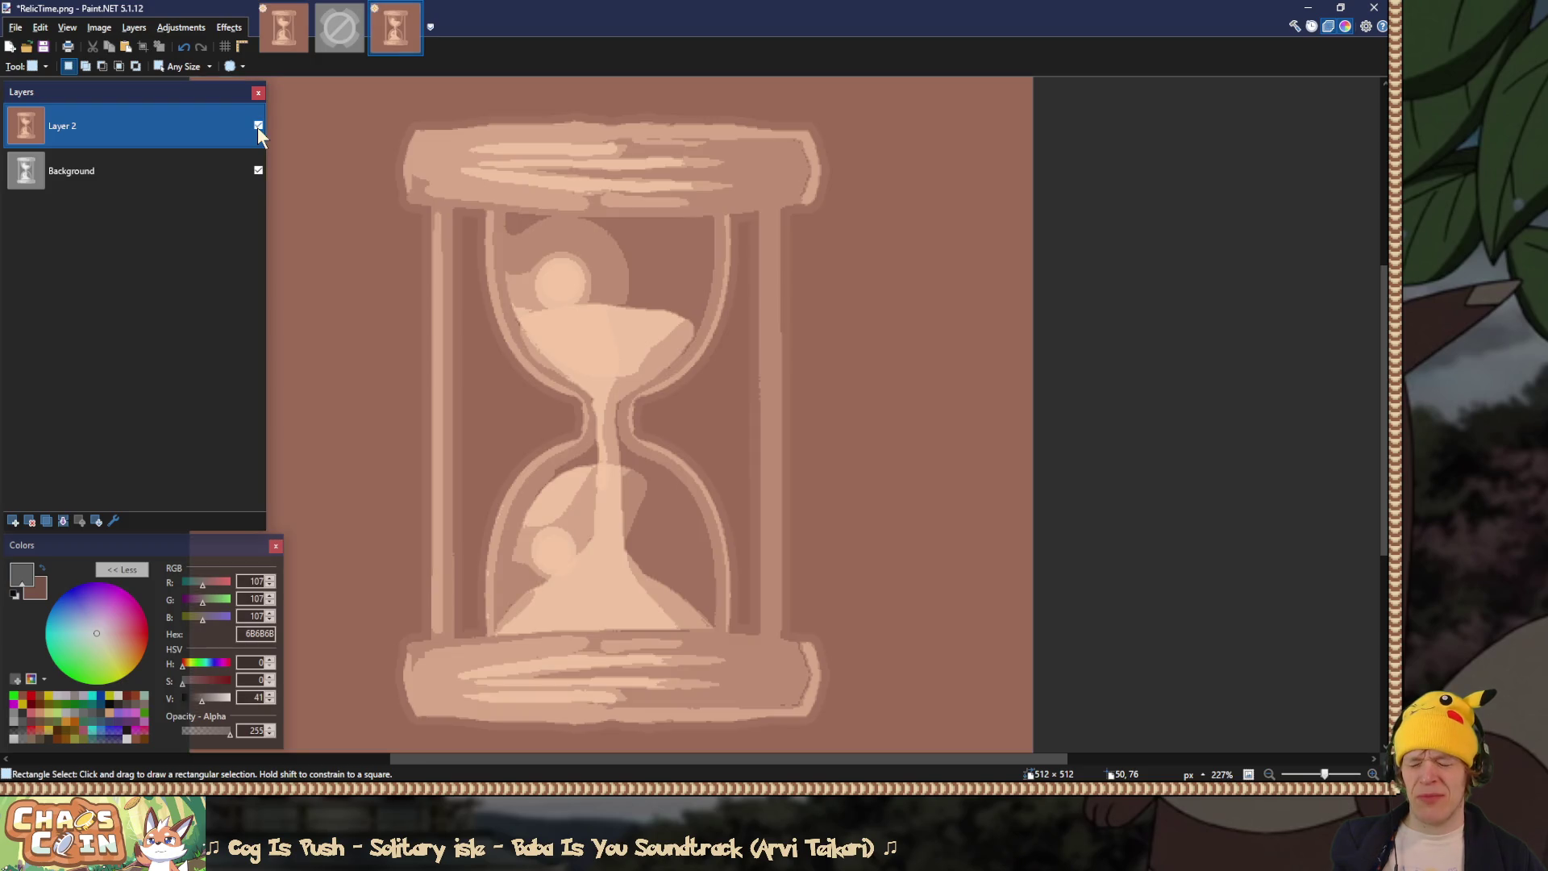
scroll(431, 233, up, 6)
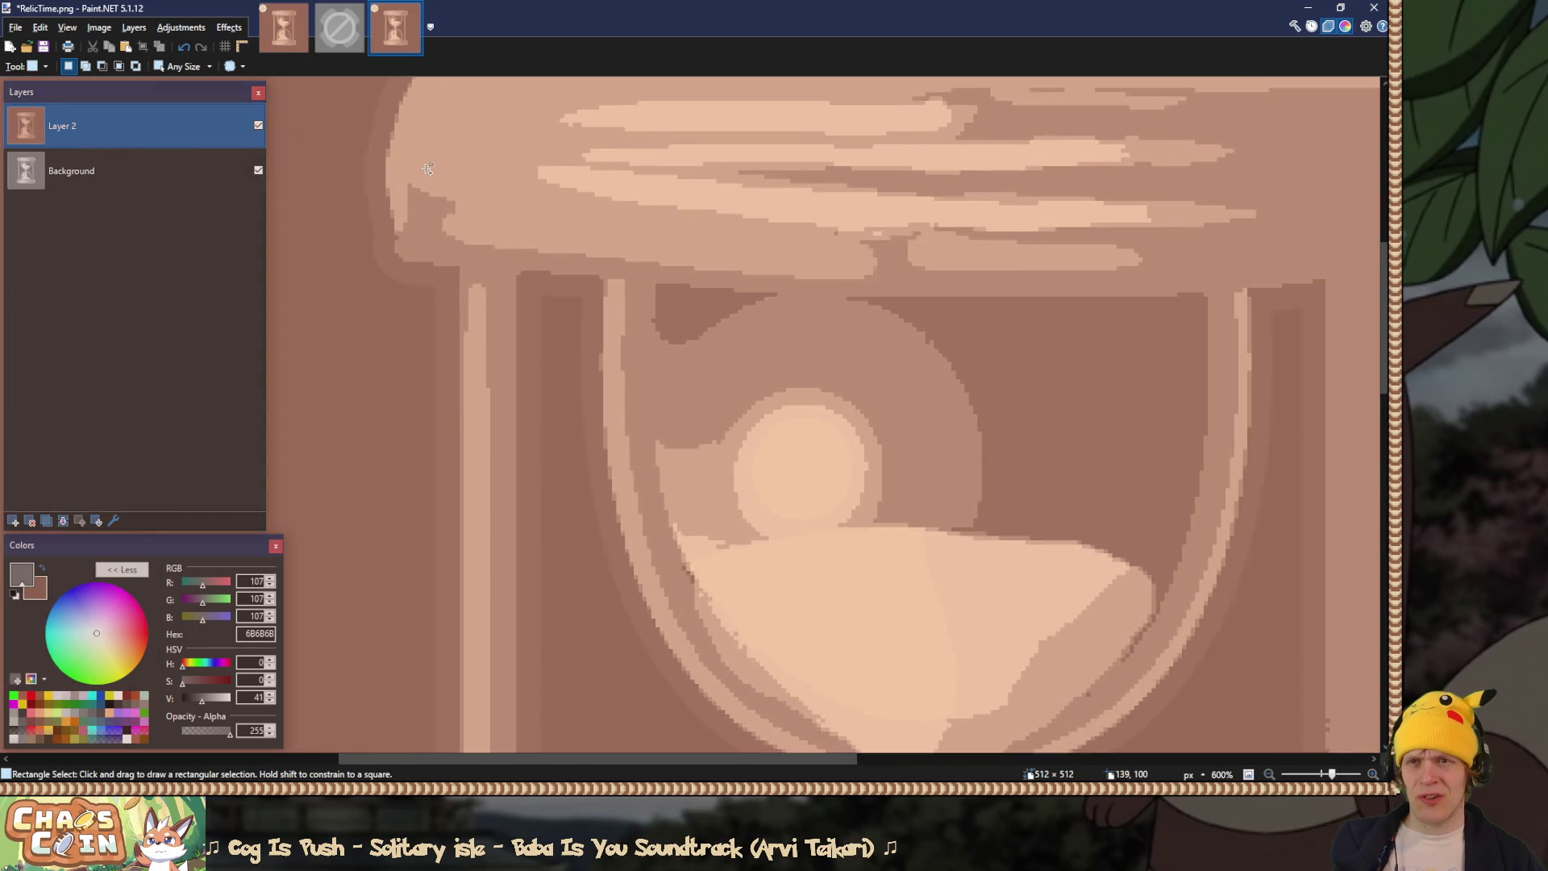
key(ctrl+o)
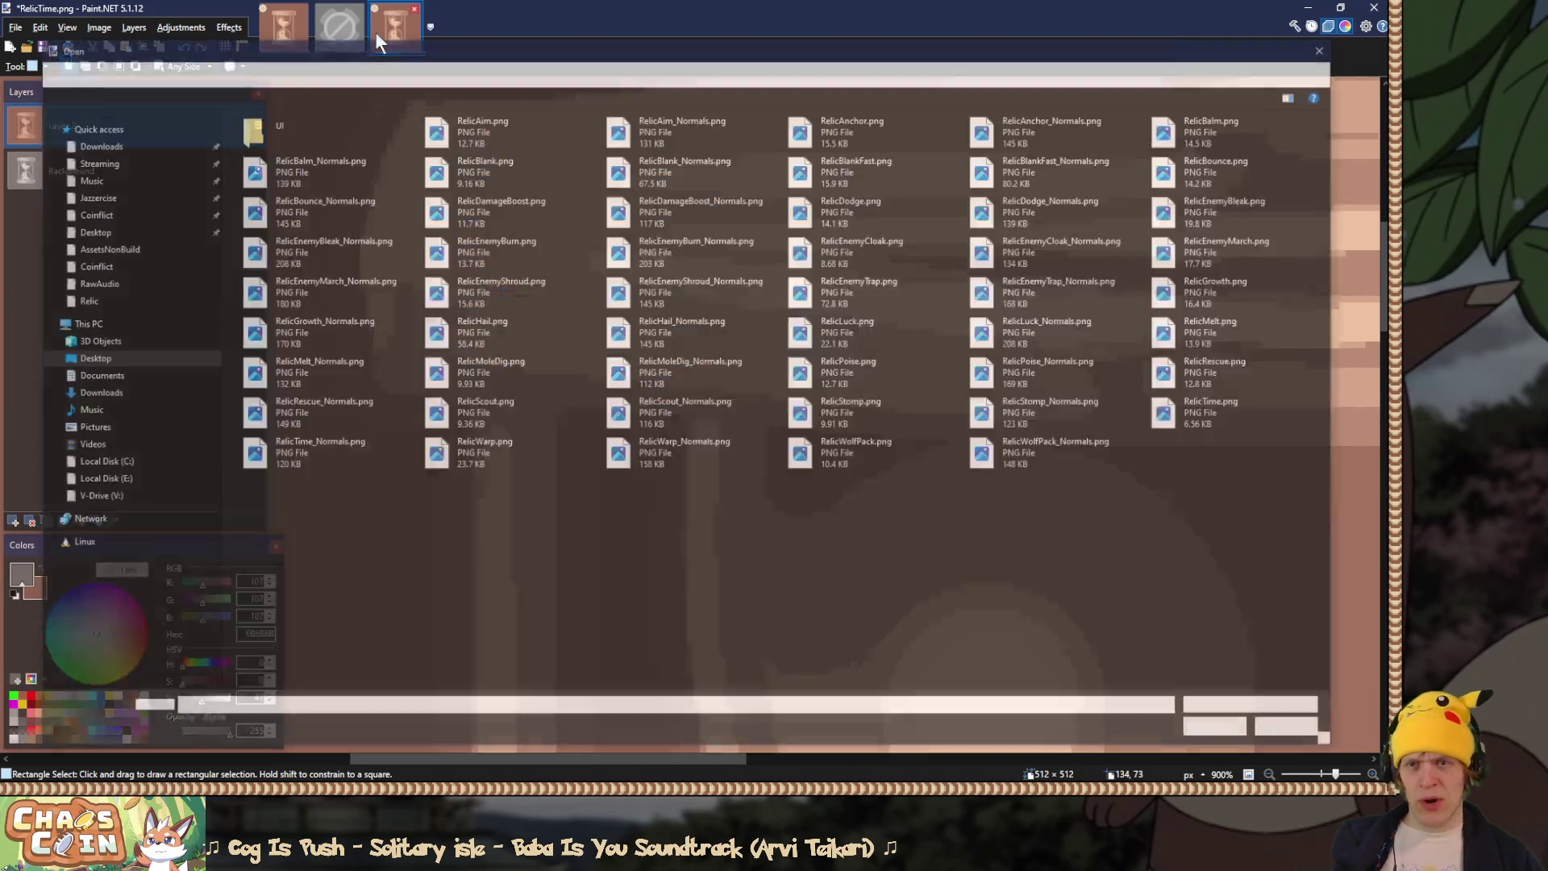
Step: Open RelicDodge.png, sample its light die face colour, and check it against the hourglass highlight
double_click(864, 202)
scroll(689, 338, up, 3)
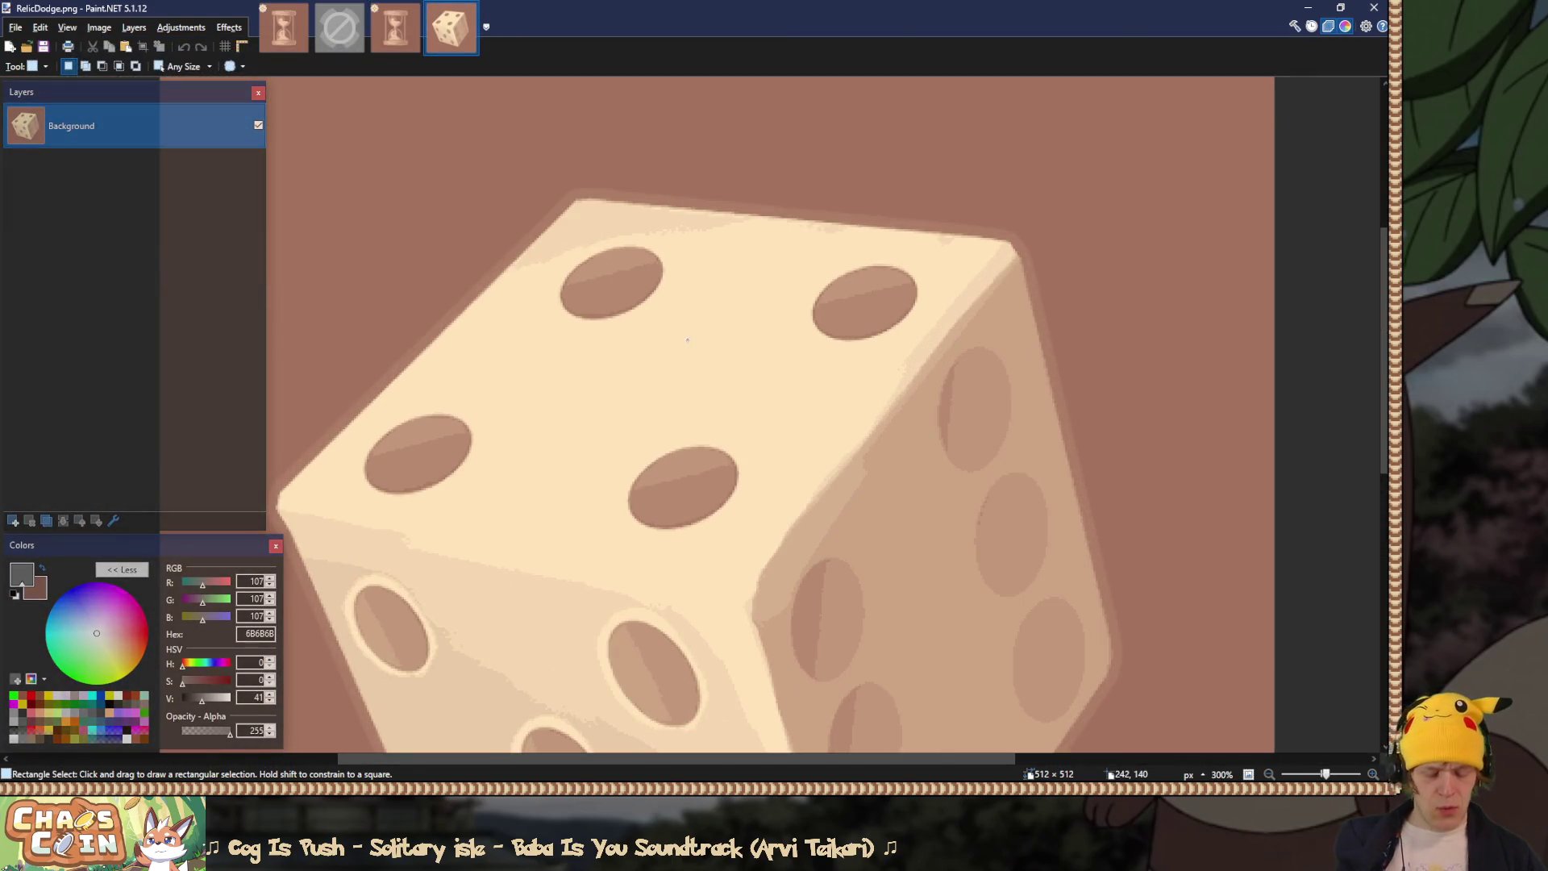
key(k)
click(643, 359)
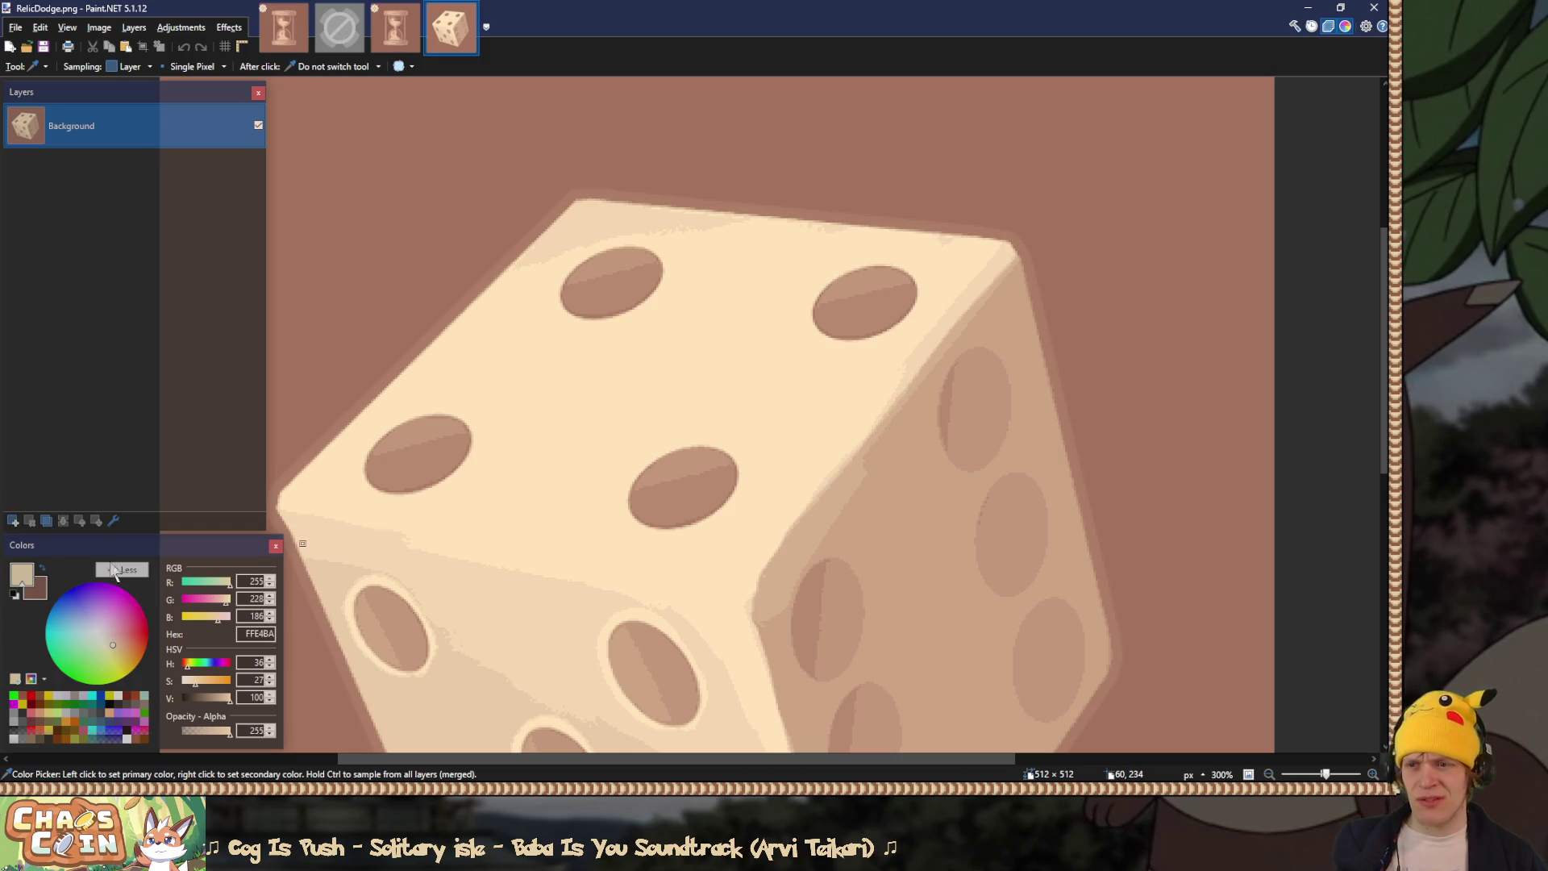
click(381, 32)
right_click(725, 278)
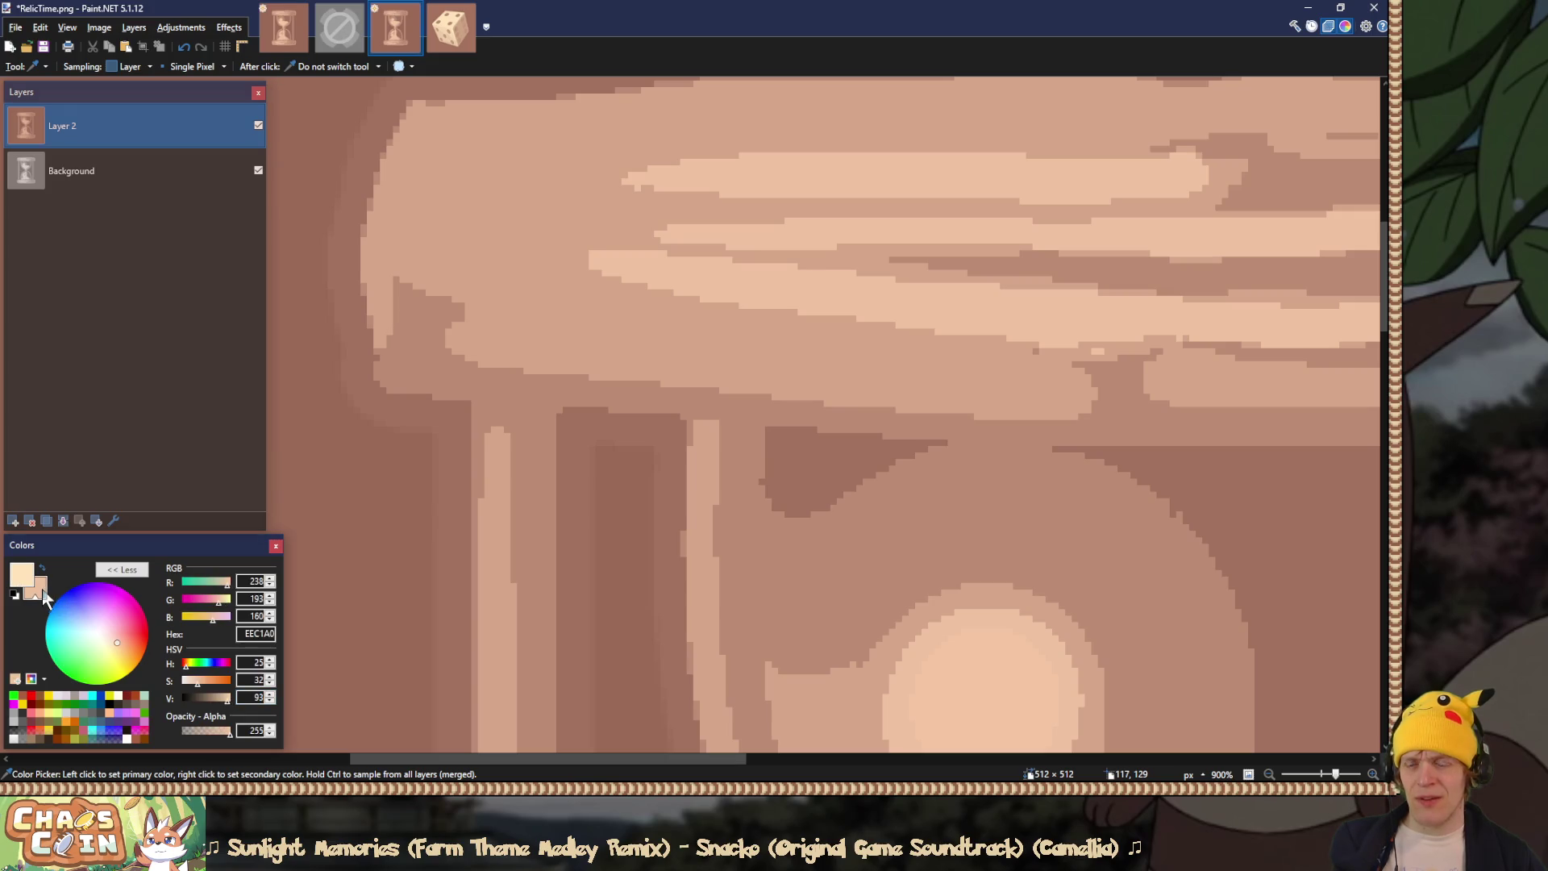
key(Tab)
scroll(978, 449, down, 5)
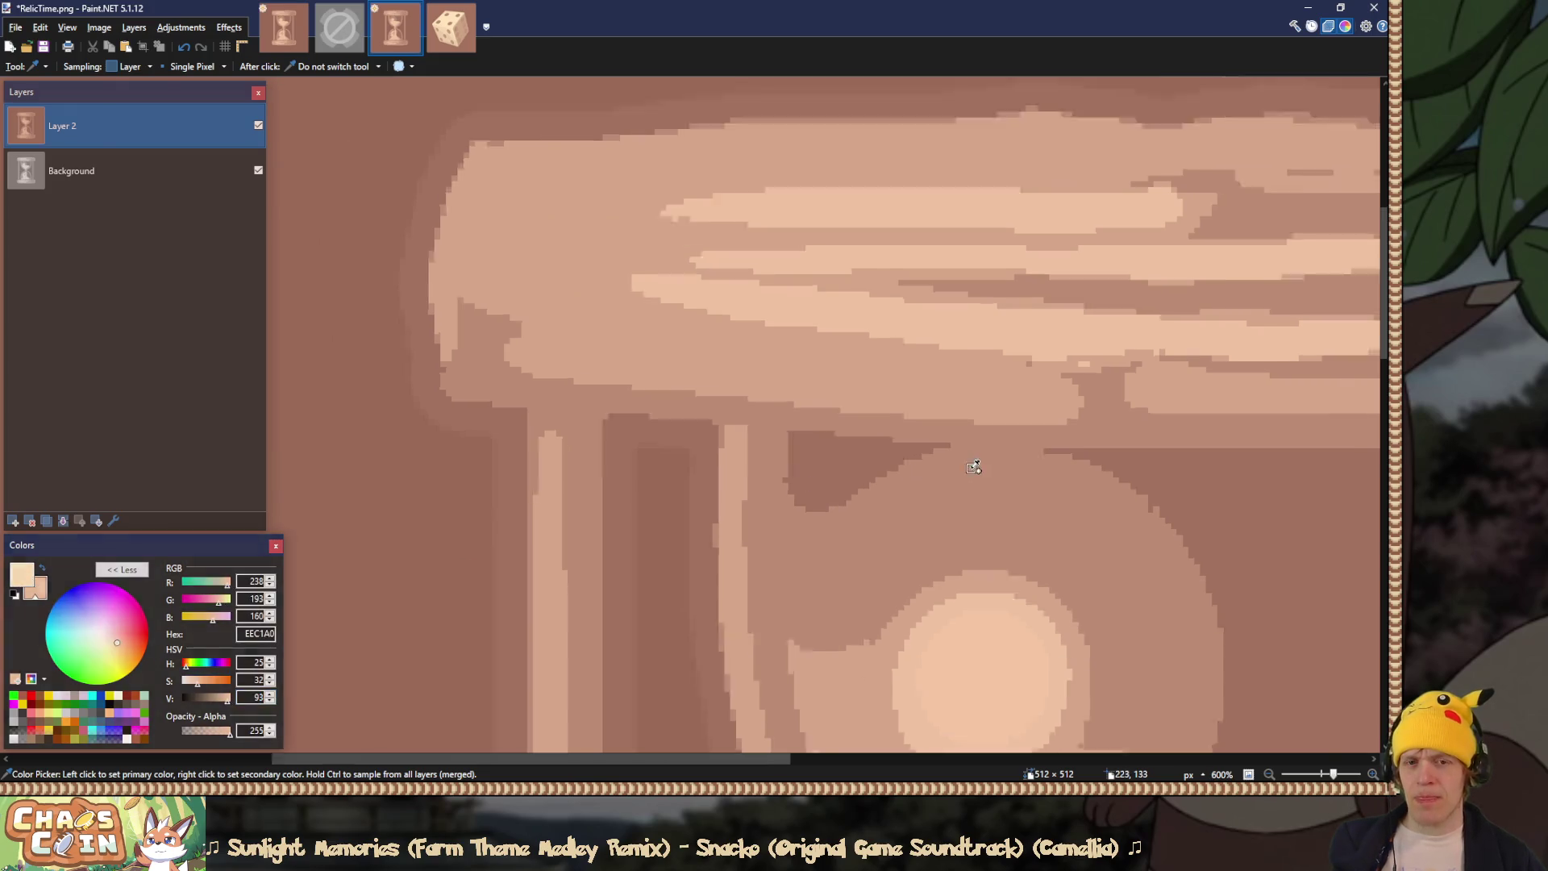
scroll(807, 460, up, 2)
click(805, 459)
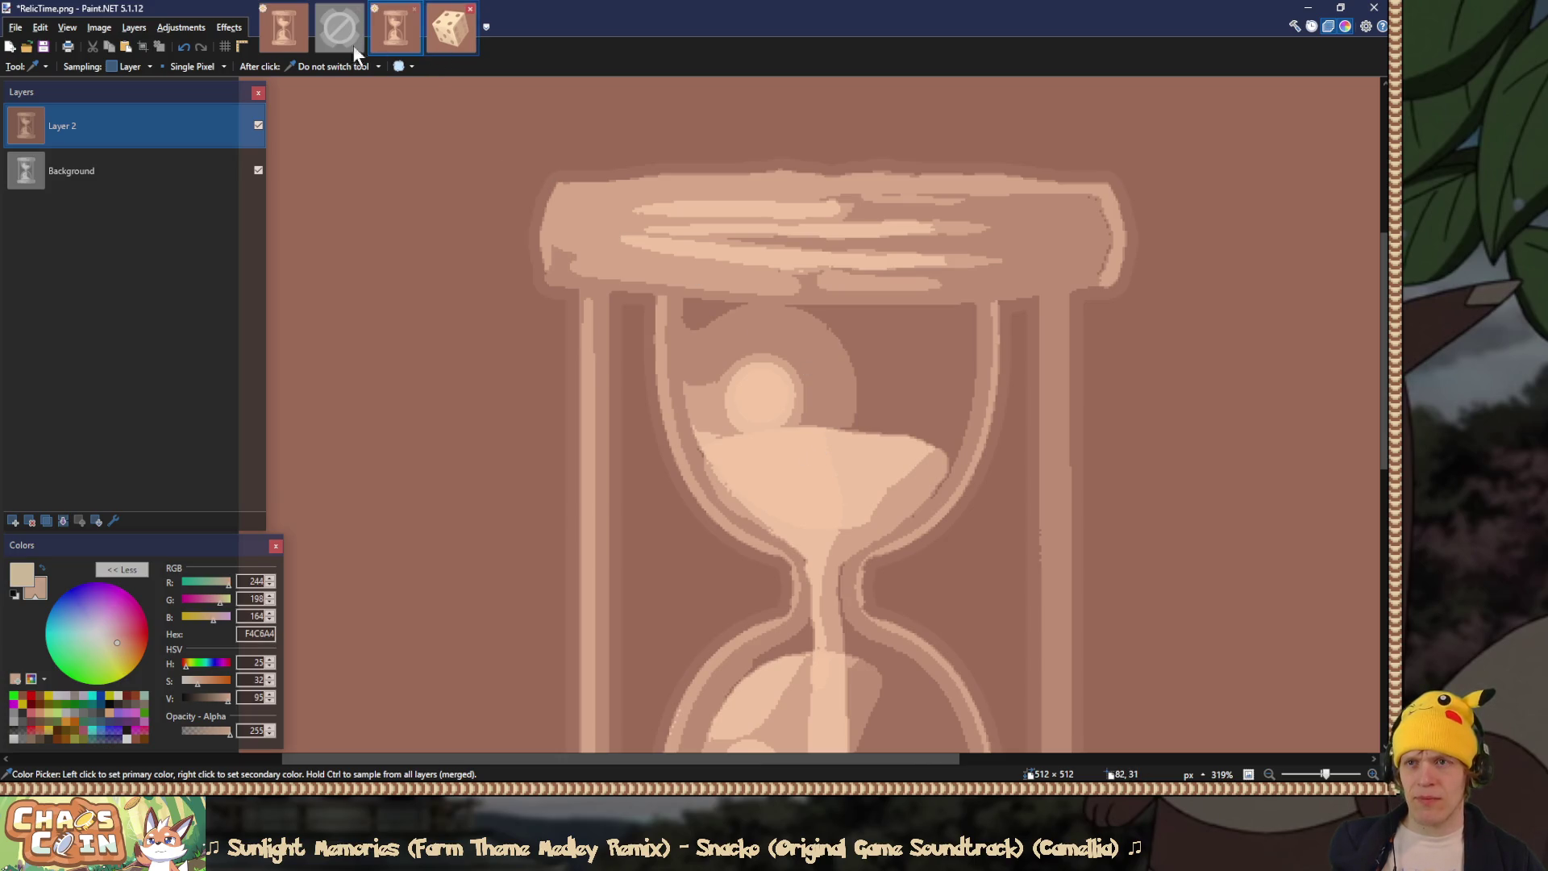
Step: Open RelicStomp.png, sample the boot's FFE4BA highlight, and return to RelicTime.png
click(432, 41)
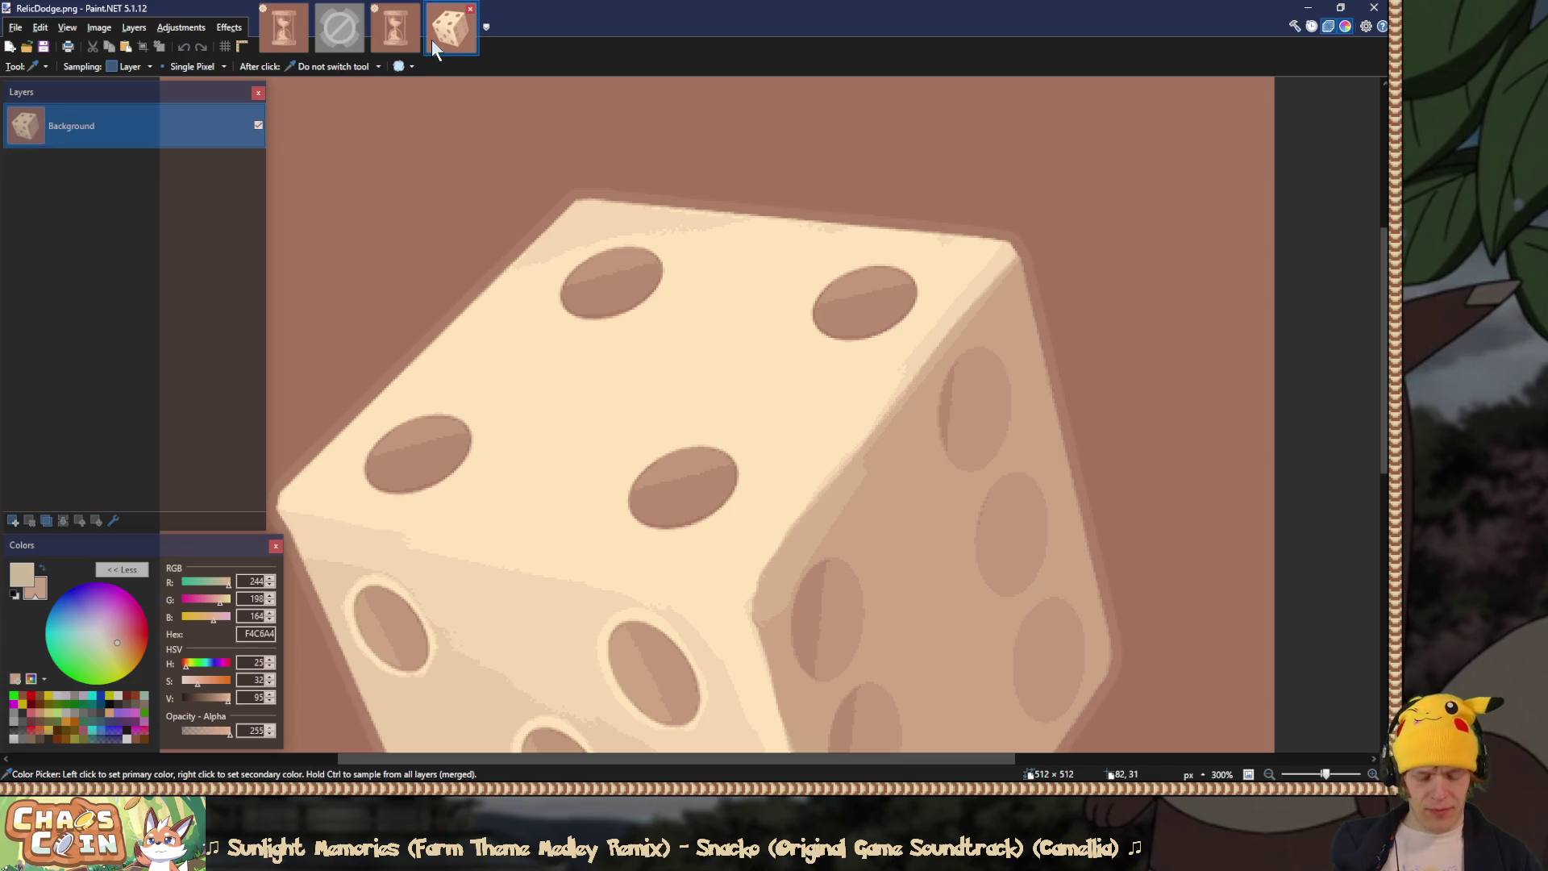
key(ctrl+o)
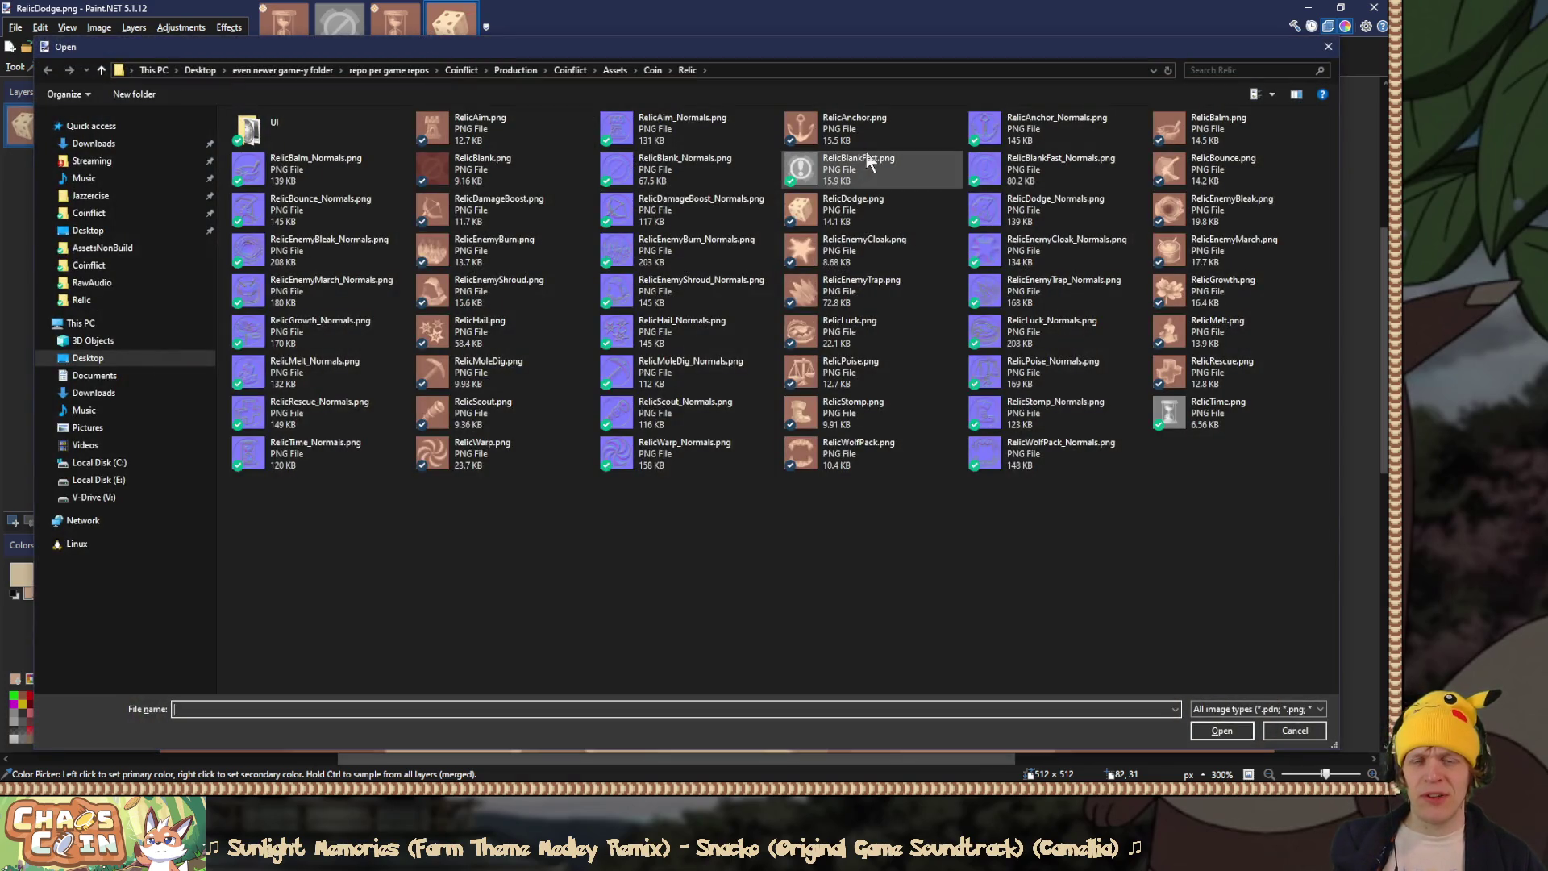
double_click(861, 408)
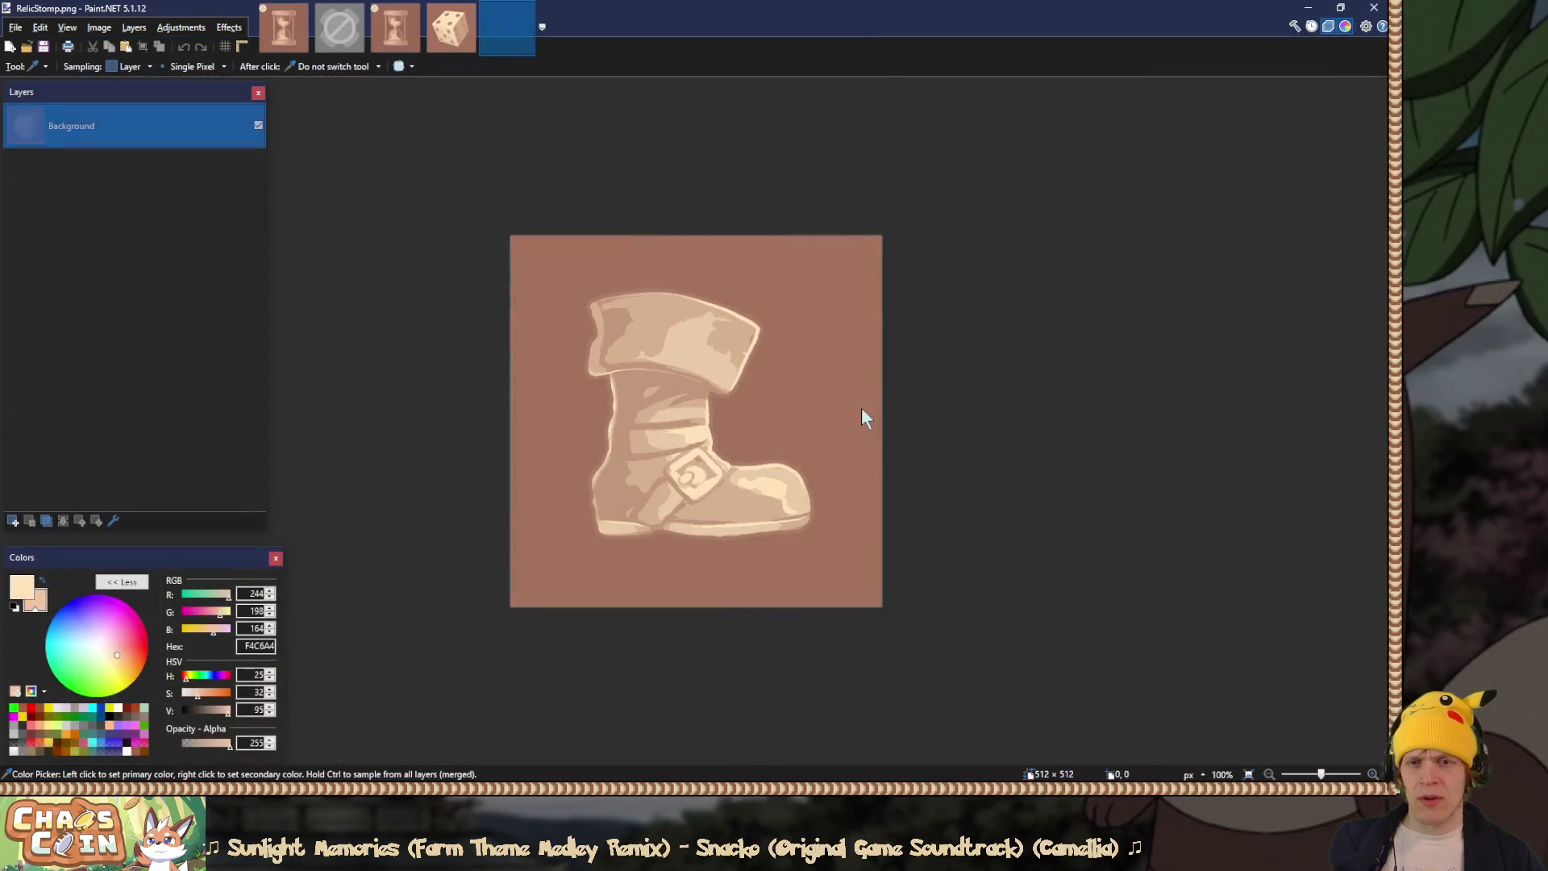
scroll(725, 397, up, 5)
click(814, 235)
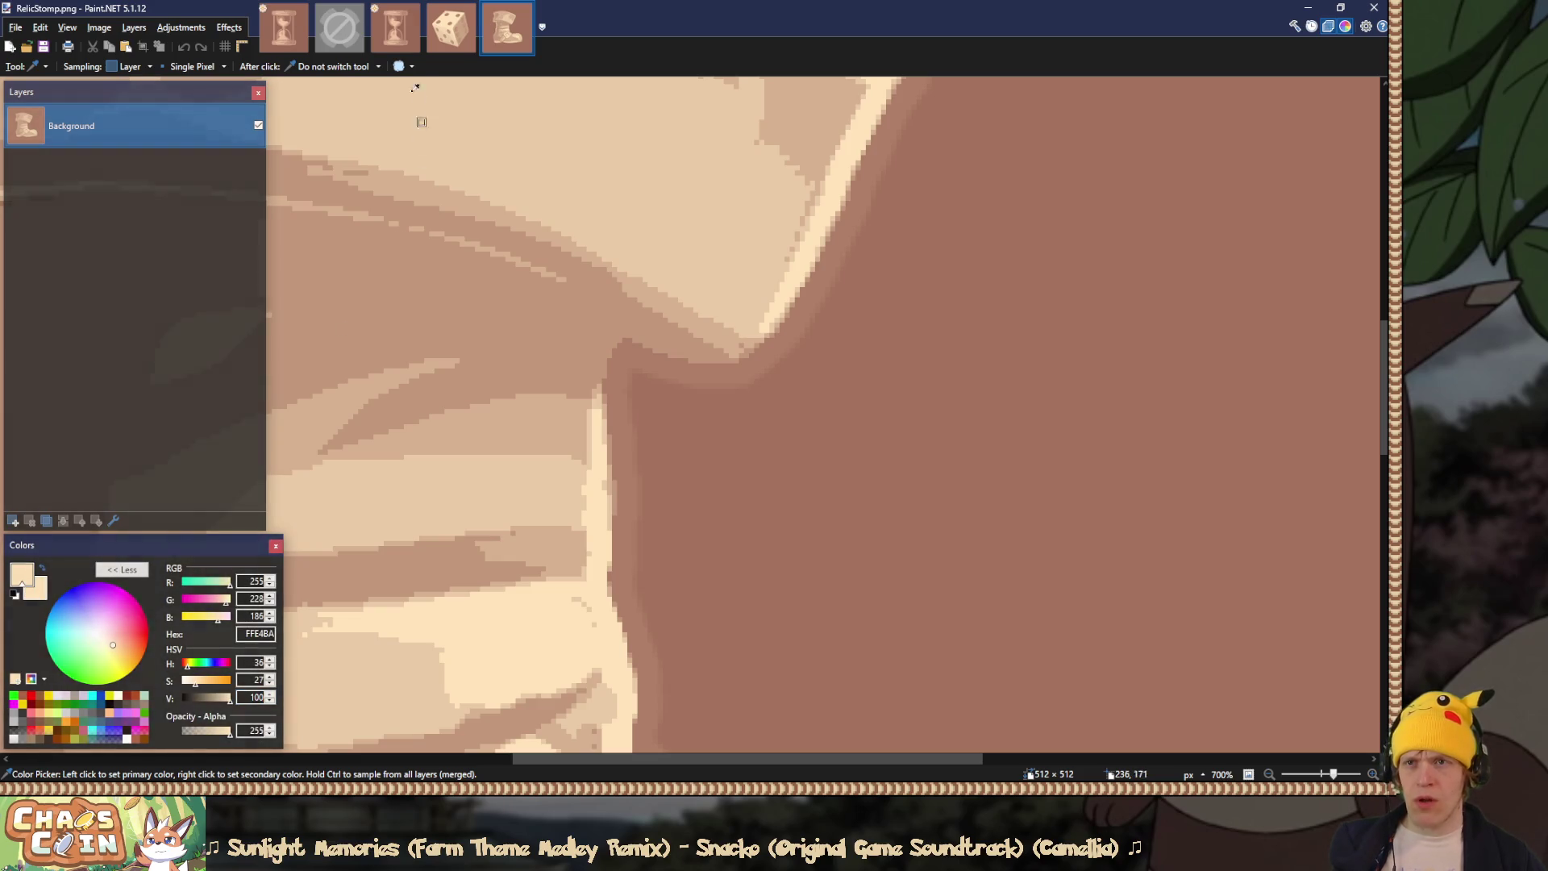
click(395, 33)
key(ctrl+shift+v)
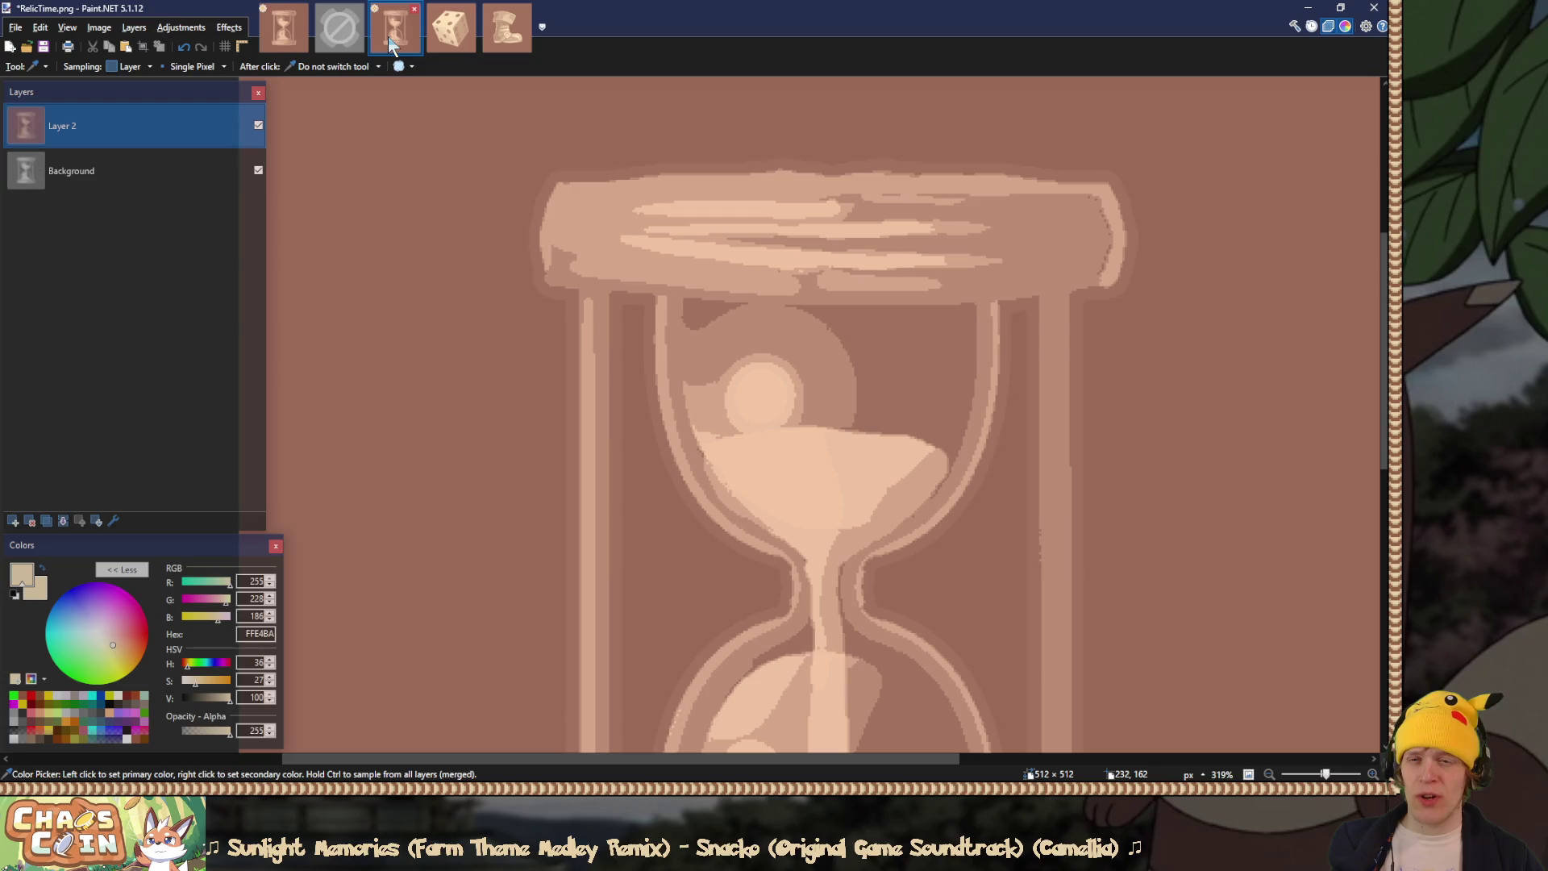
Step: Delete the pasted hourglass layer and sample the light and darker greys of the sand
click(31, 521)
scroll(538, 243, right, 3)
scroll(538, 243, down, 1)
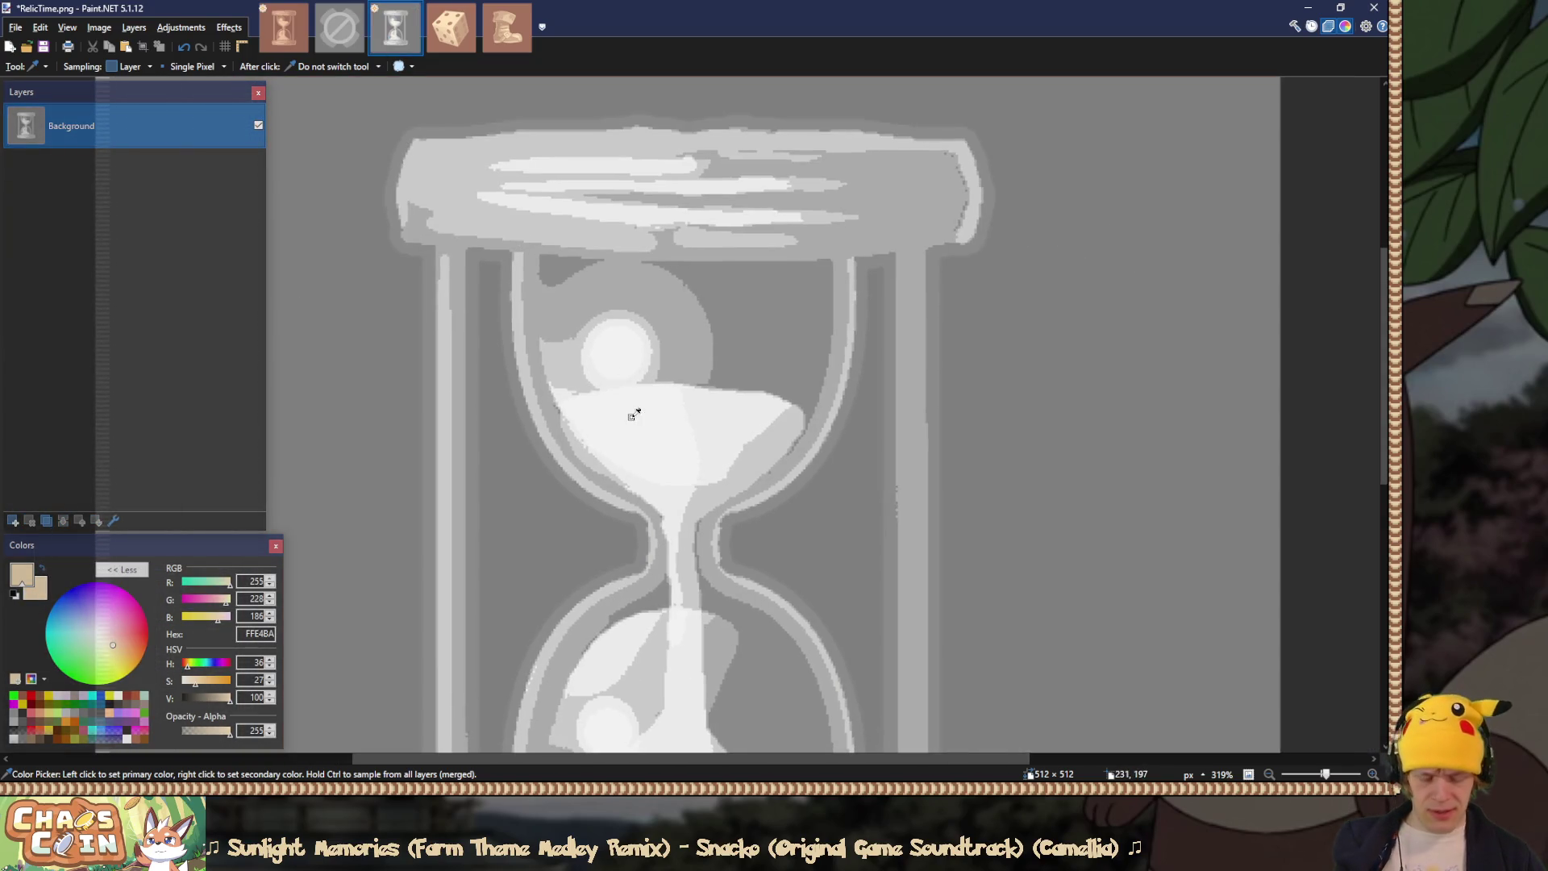
click(636, 415)
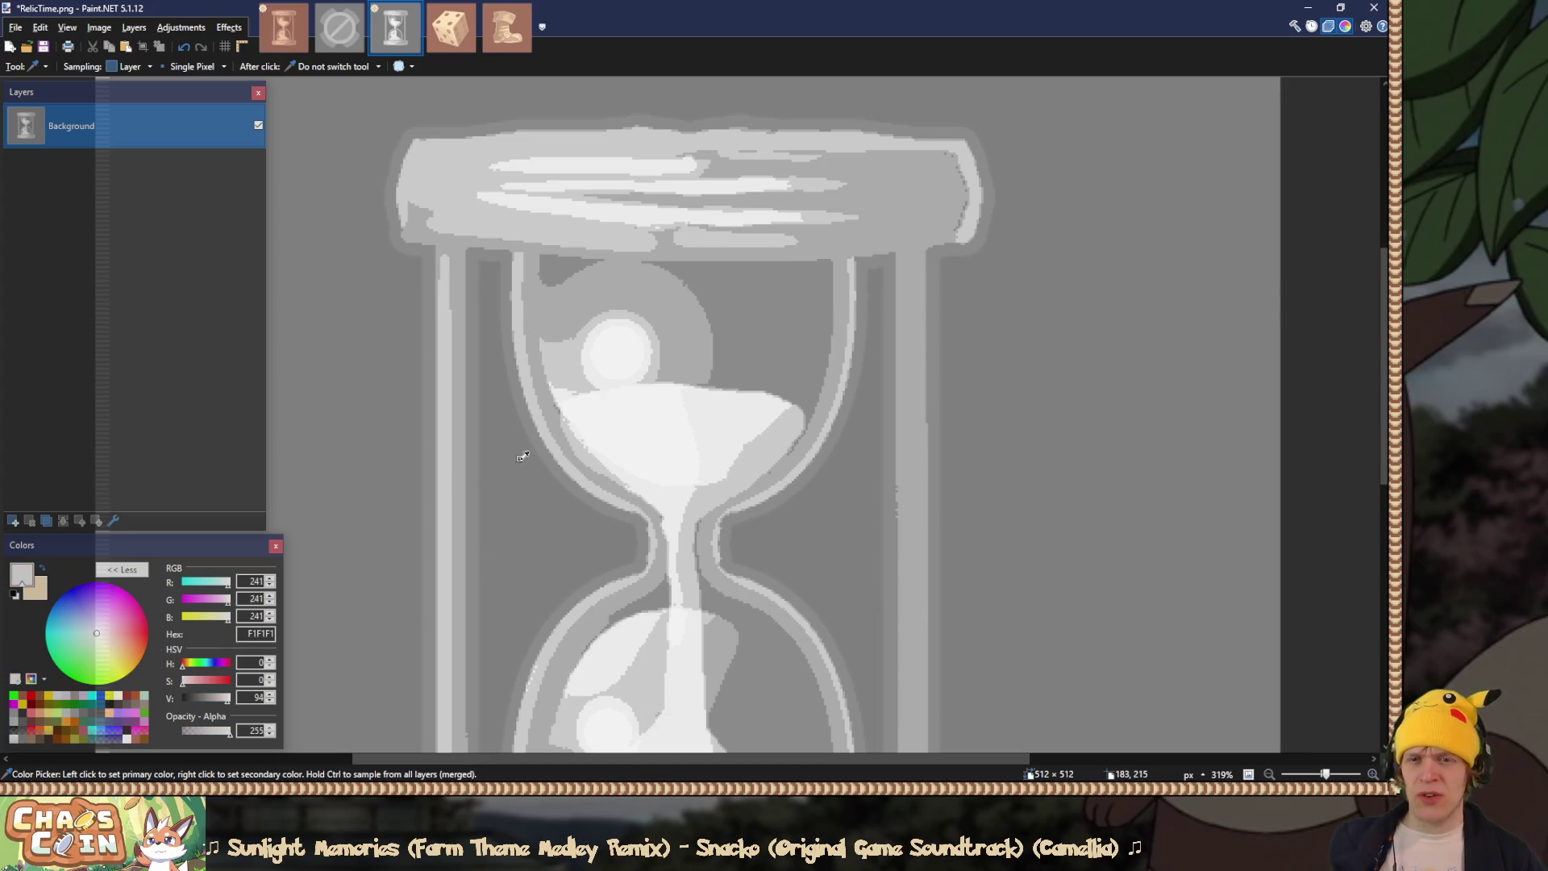
scroll(522, 456, down, 5)
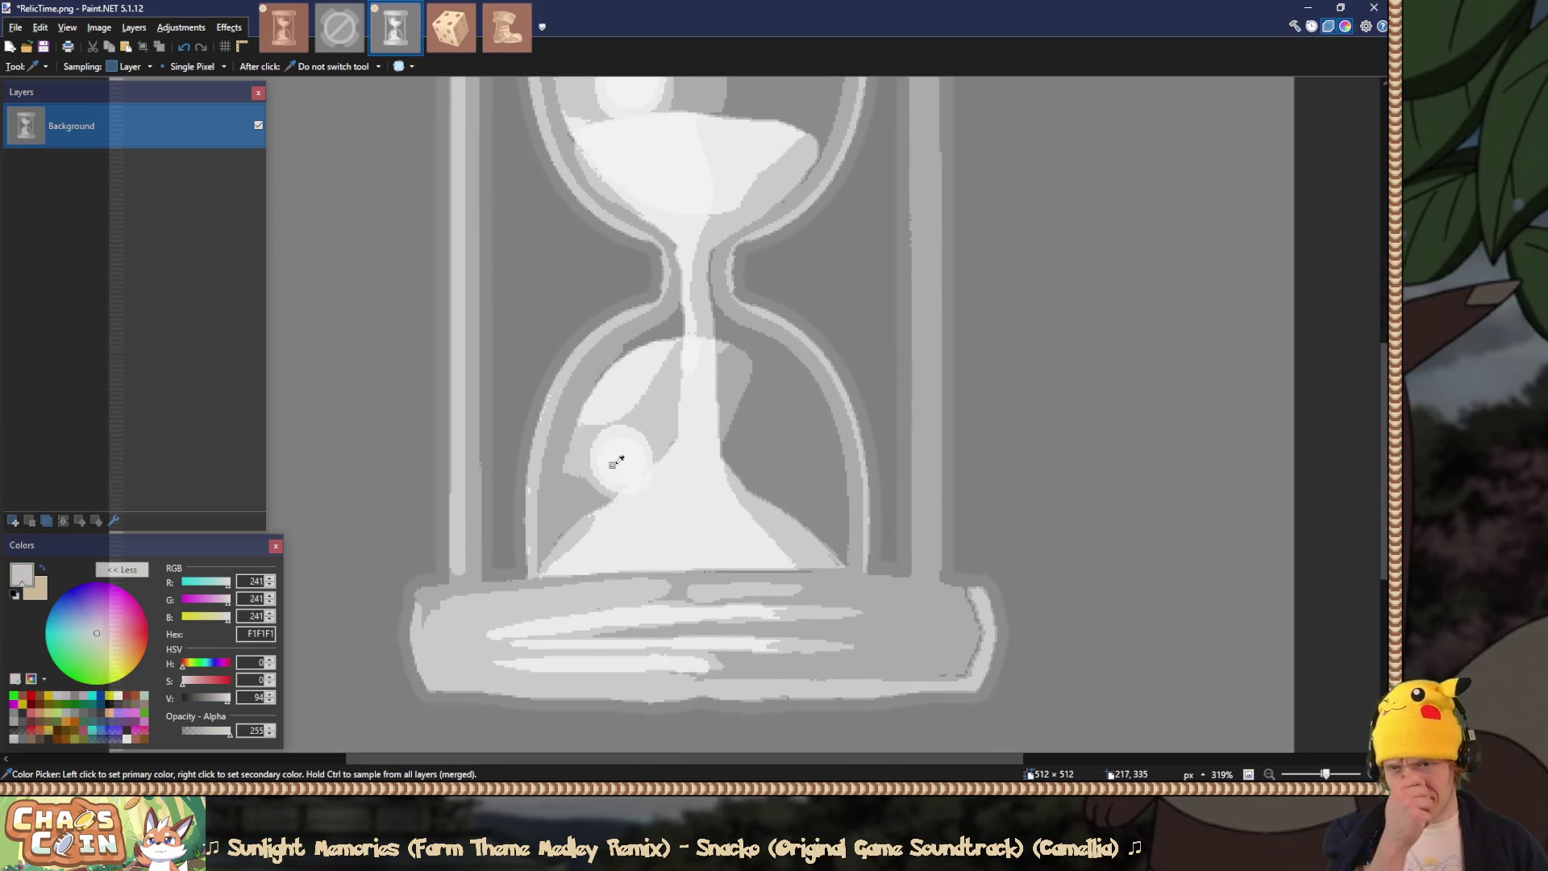
scroll(667, 520, up, 5)
click(666, 522)
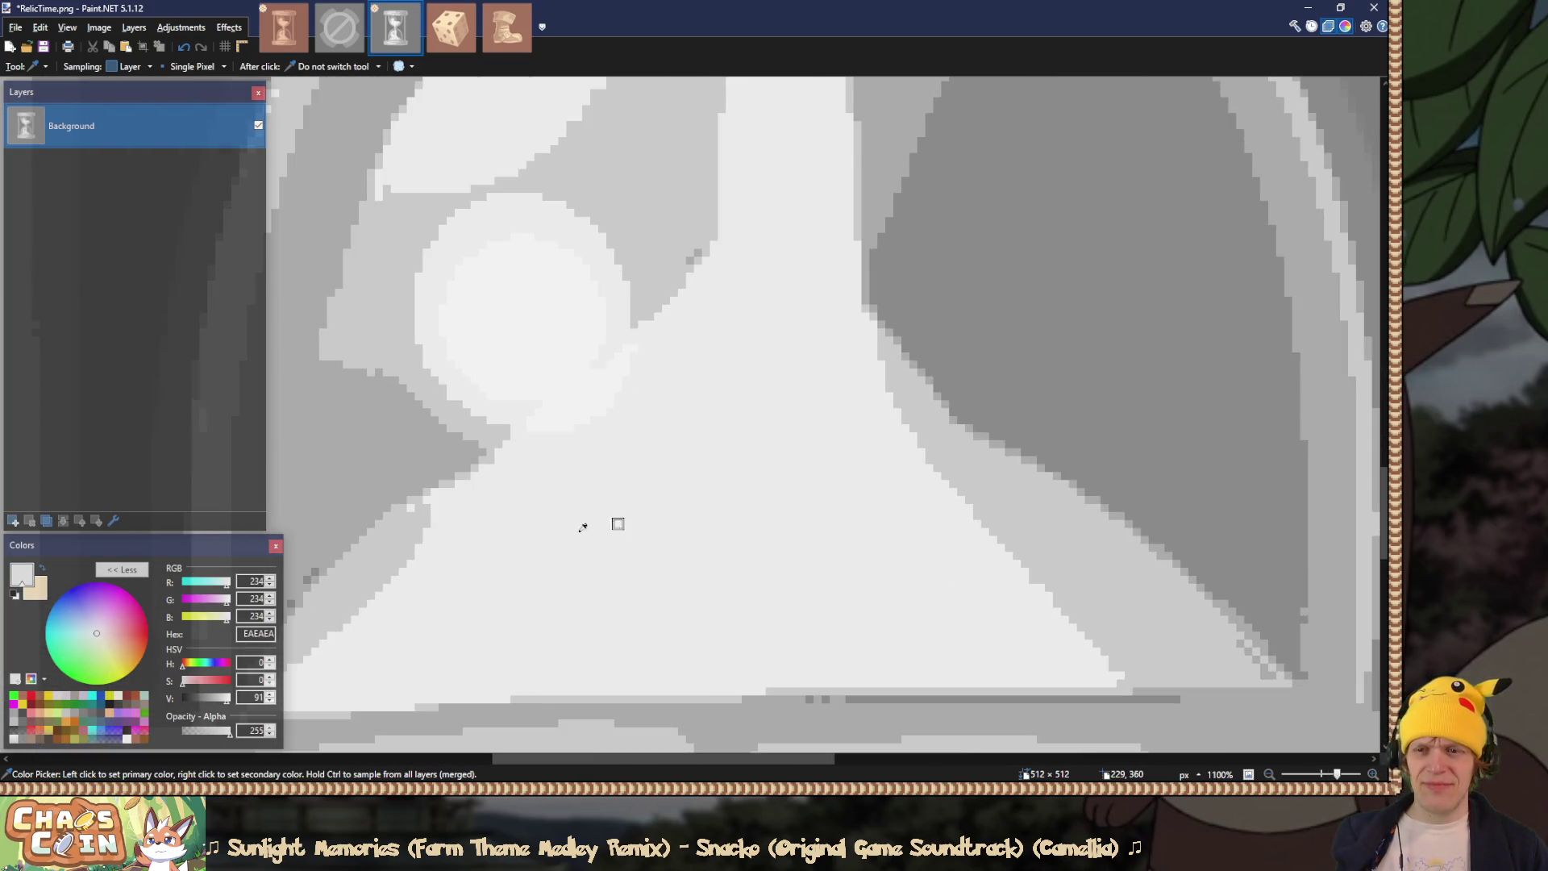
scroll(649, 526, down, 5)
scroll(648, 526, up, 1)
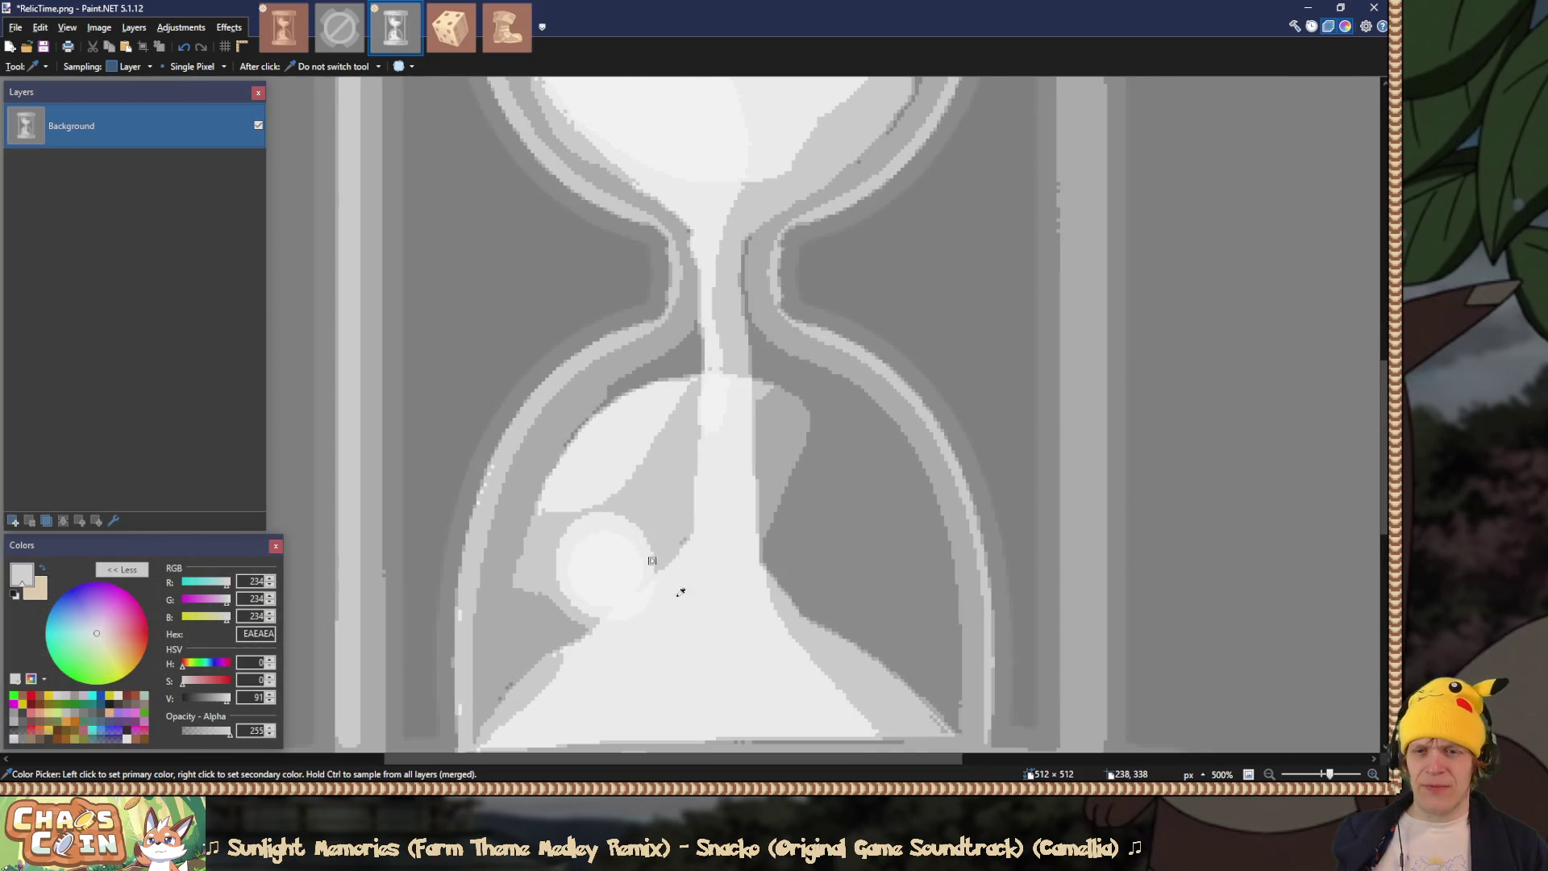
scroll(649, 500, down, 2)
key(f)
scroll(661, 442, down, 1)
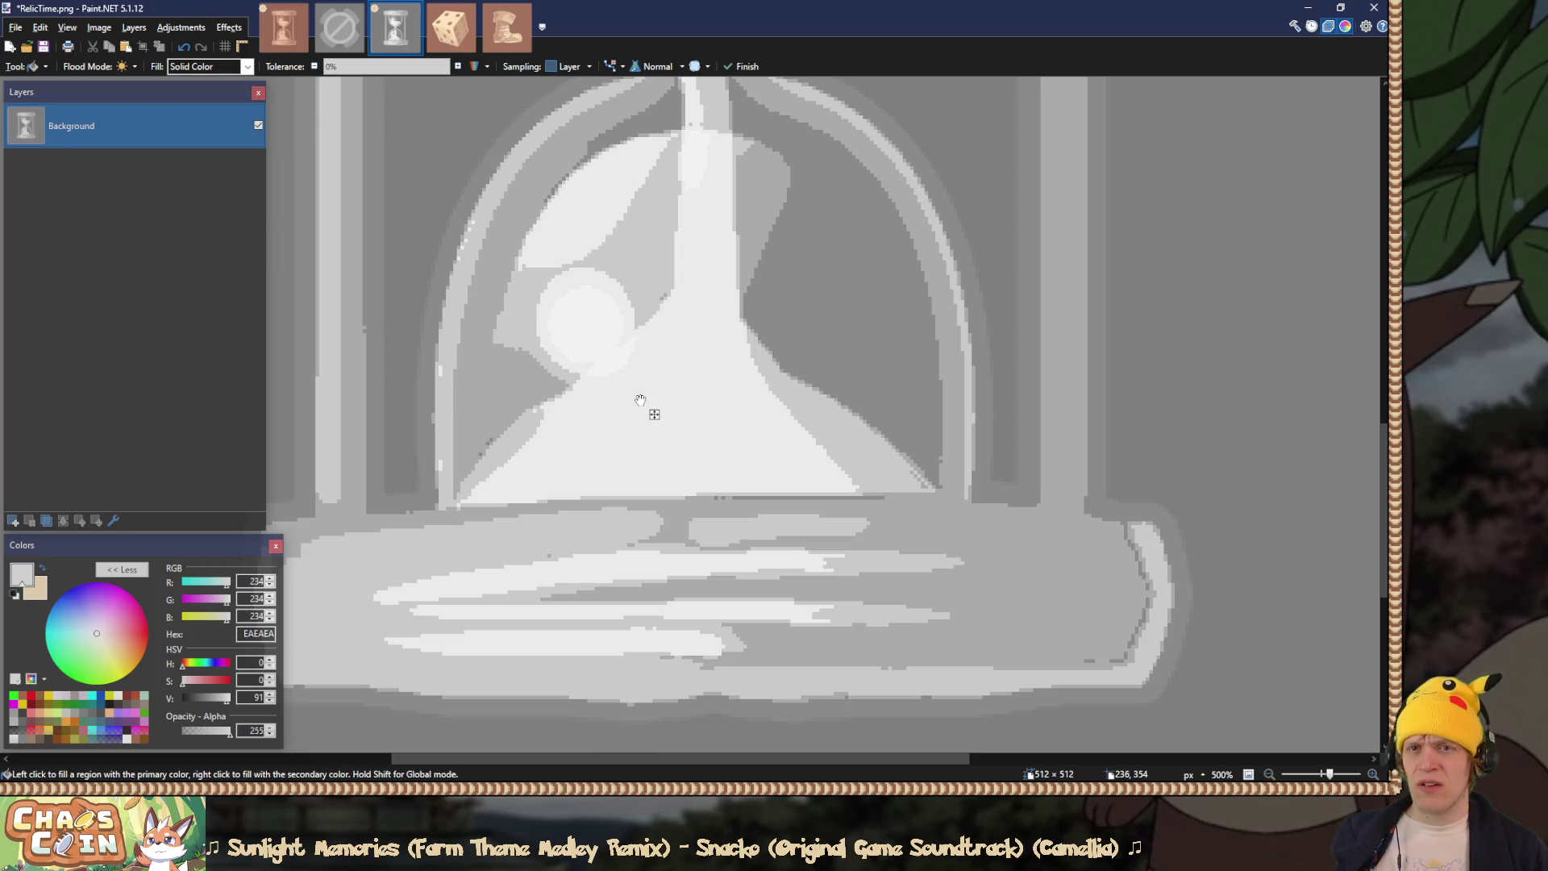
scroll(661, 295, up, 4)
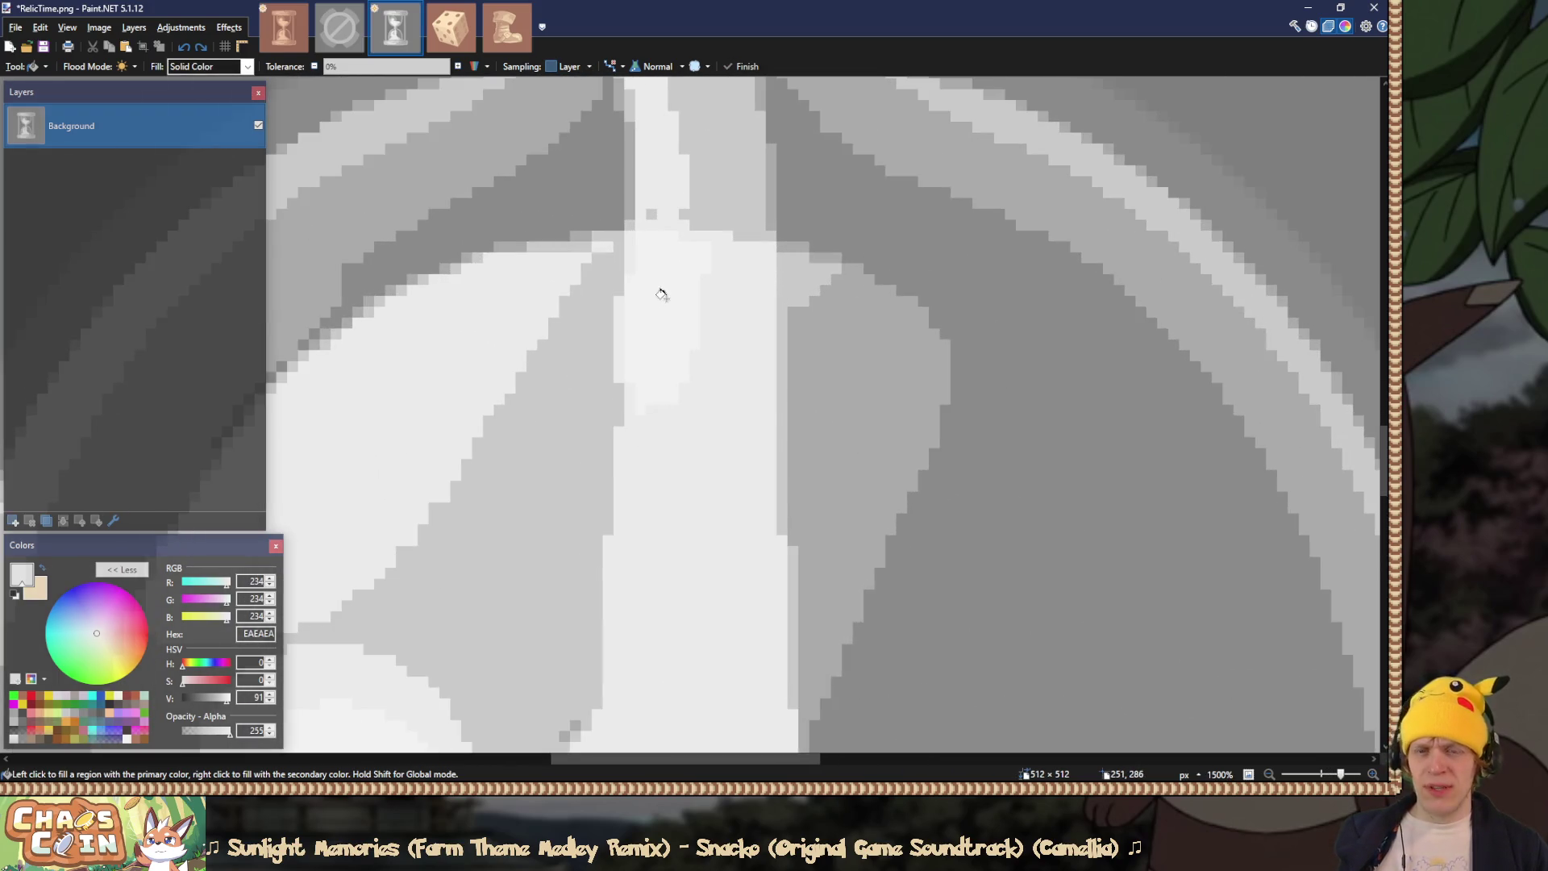
Step: Sample the greys of the hourglass neck, the sand and the area beside the glow
key(k)
click(663, 298)
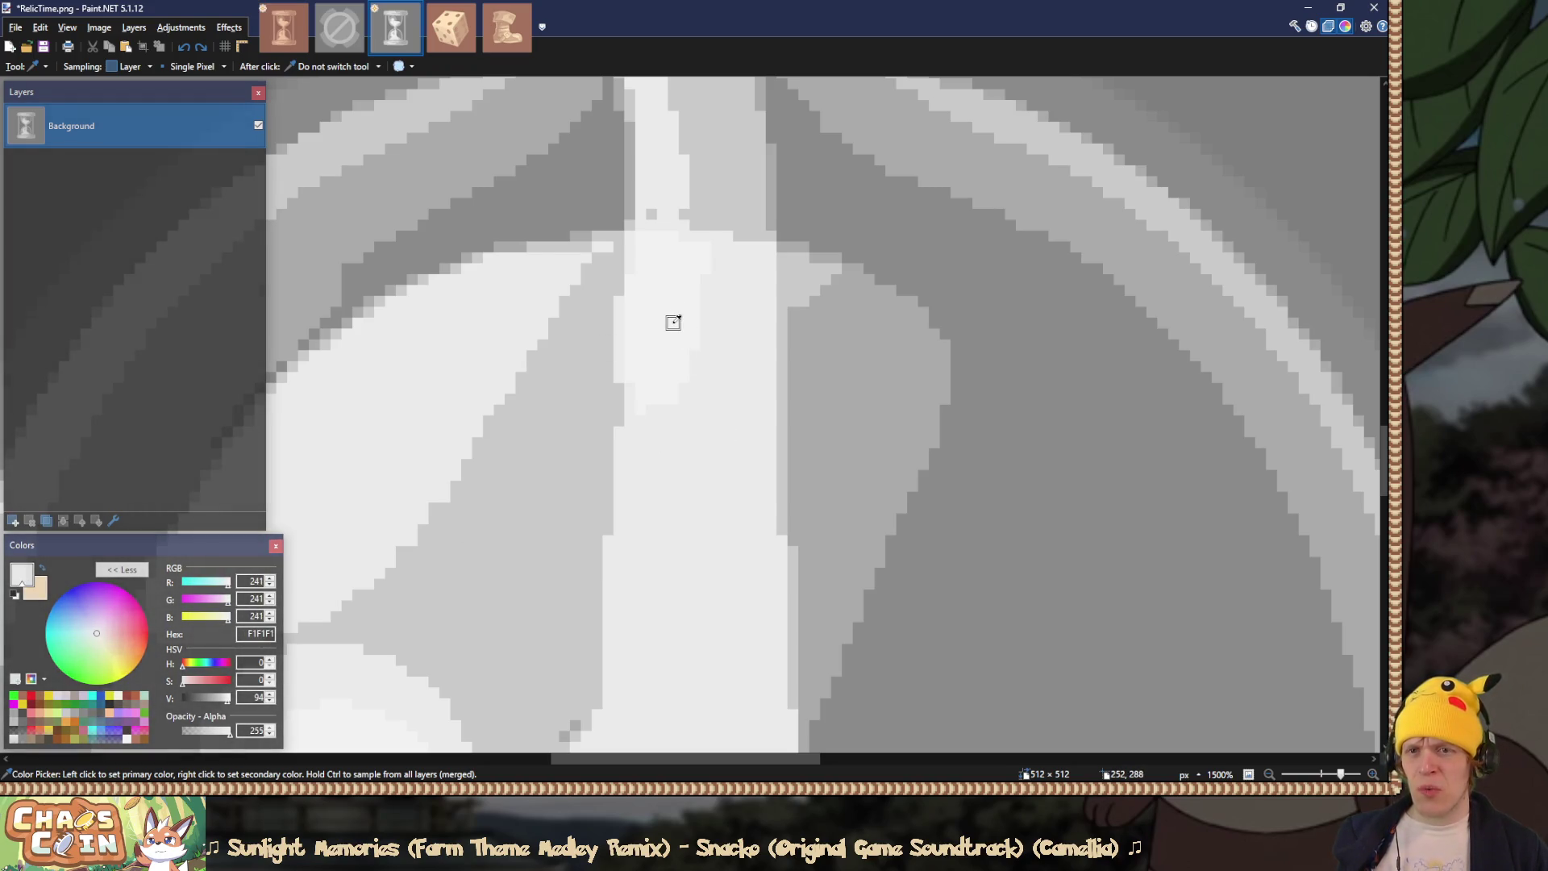
scroll(673, 323, down, 3)
scroll(670, 376, down, 3)
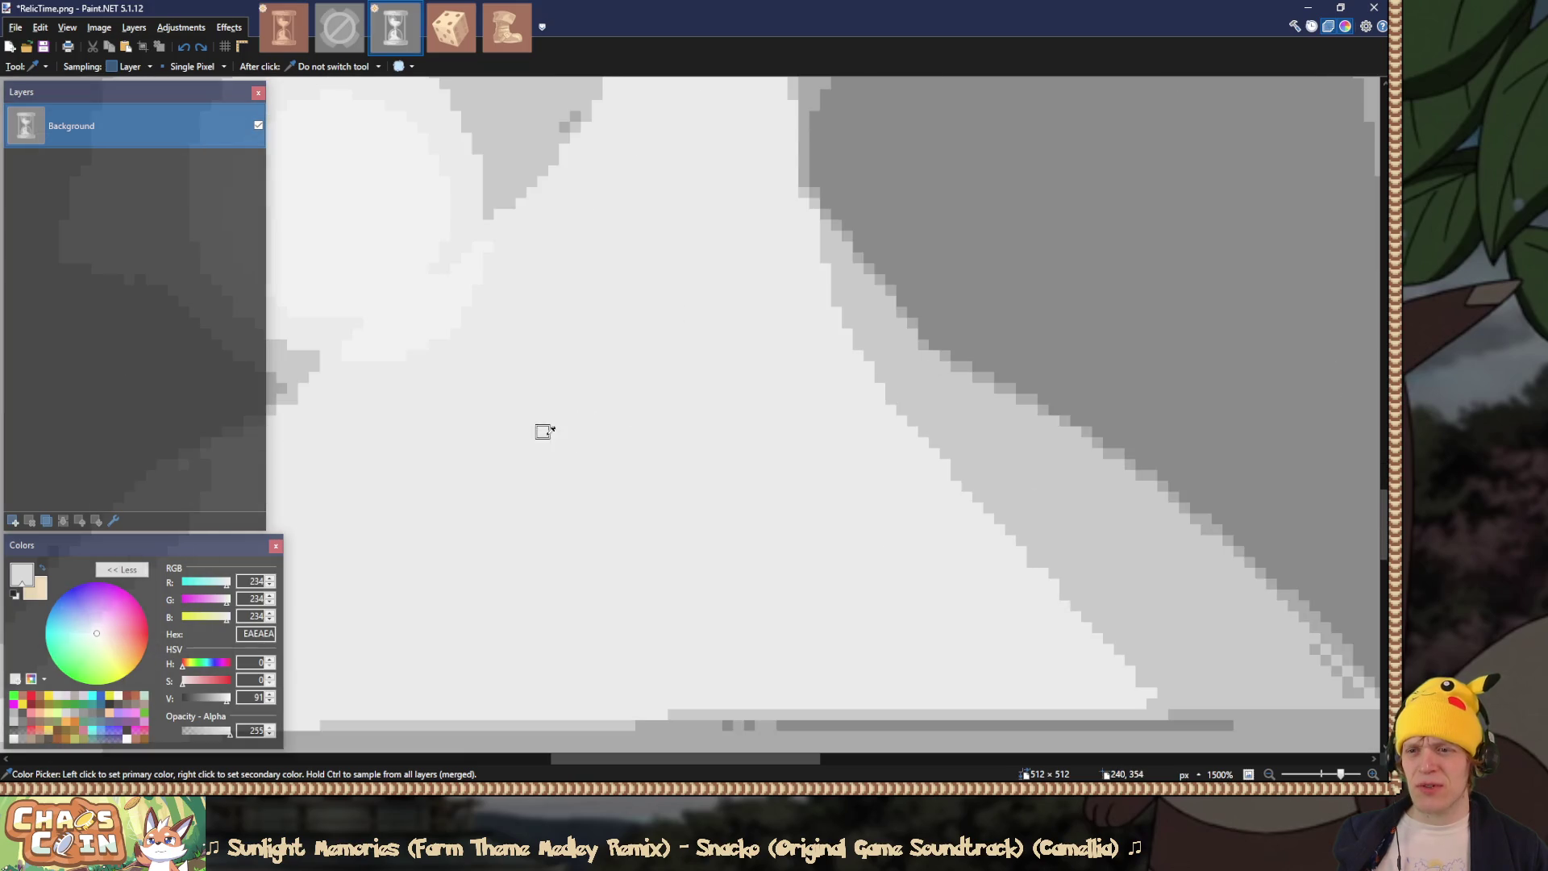
scroll(553, 432, left, 3)
click(618, 339)
click(610, 330)
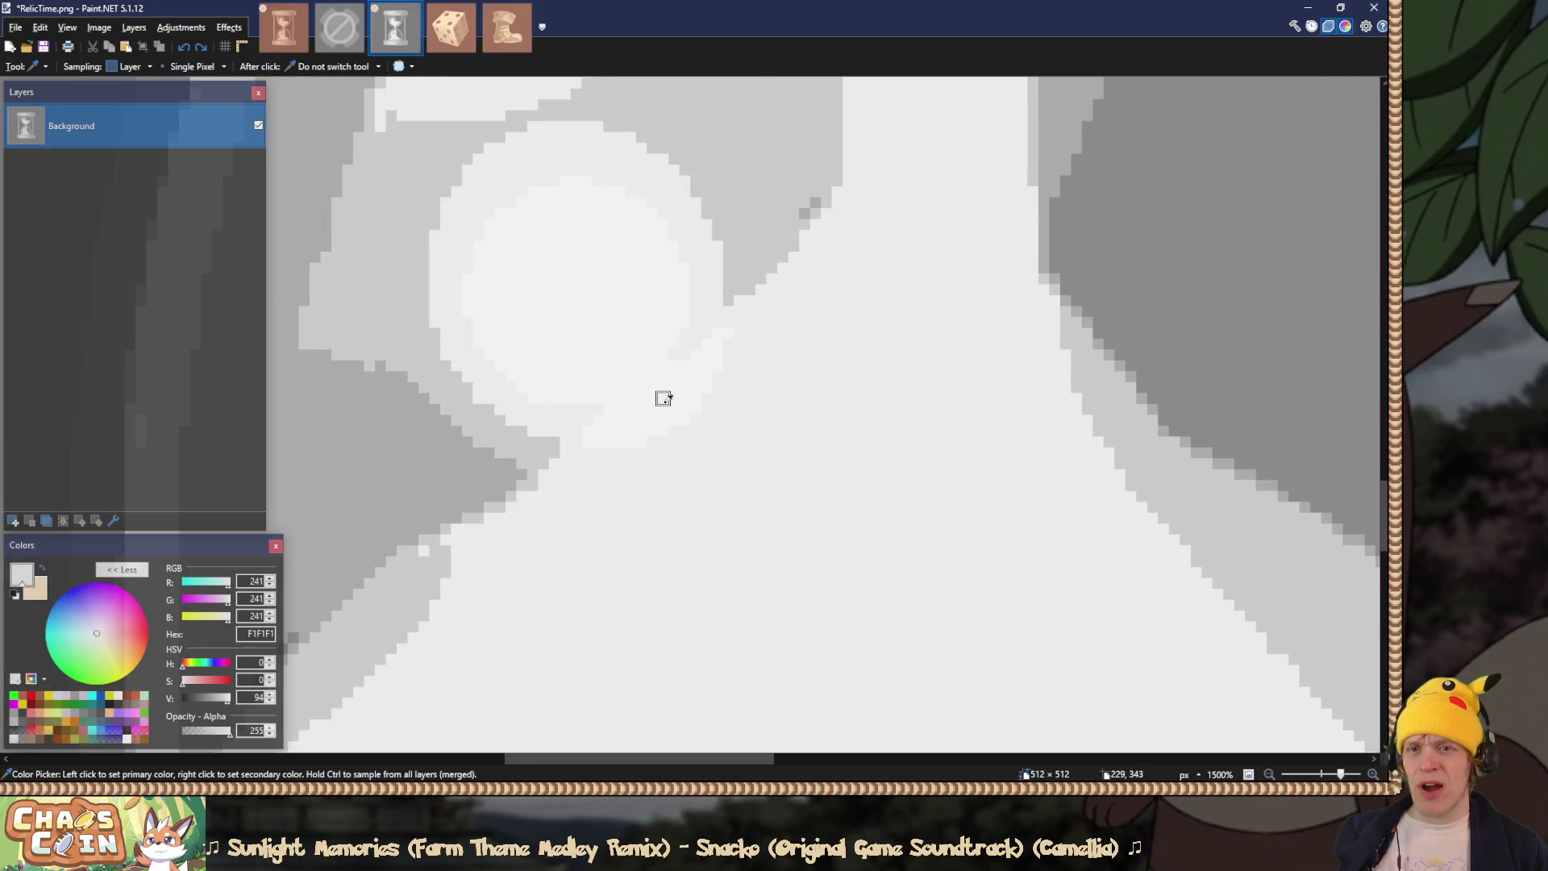
scroll(582, 317, down, 5)
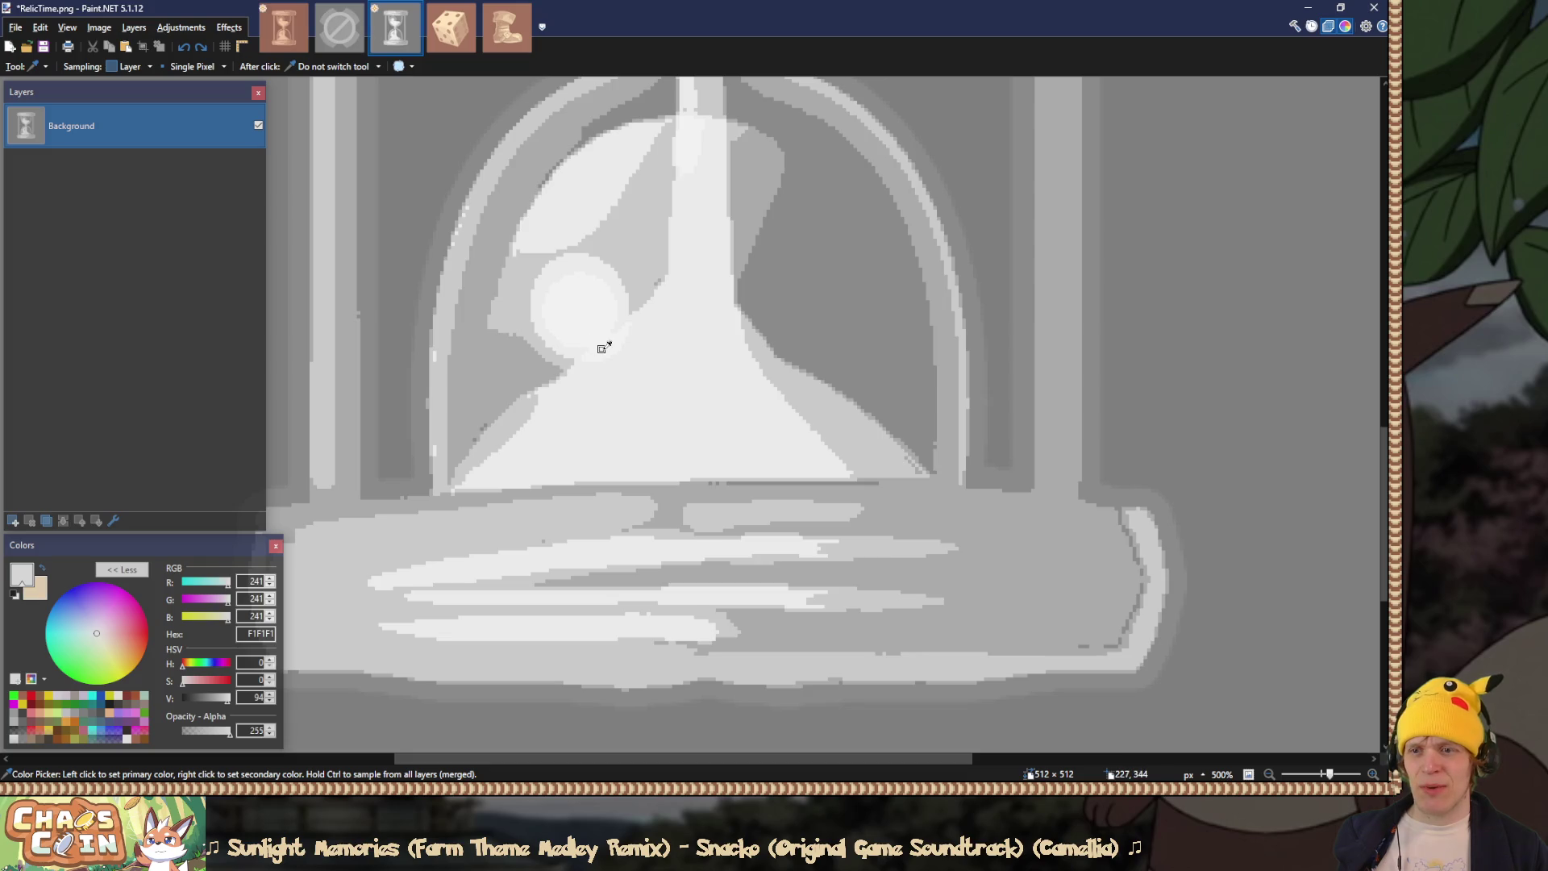
Step: Fill the glow circle and sand regions with pure white
key(f)
click(230, 697)
click(578, 314)
scroll(579, 317, up, 3)
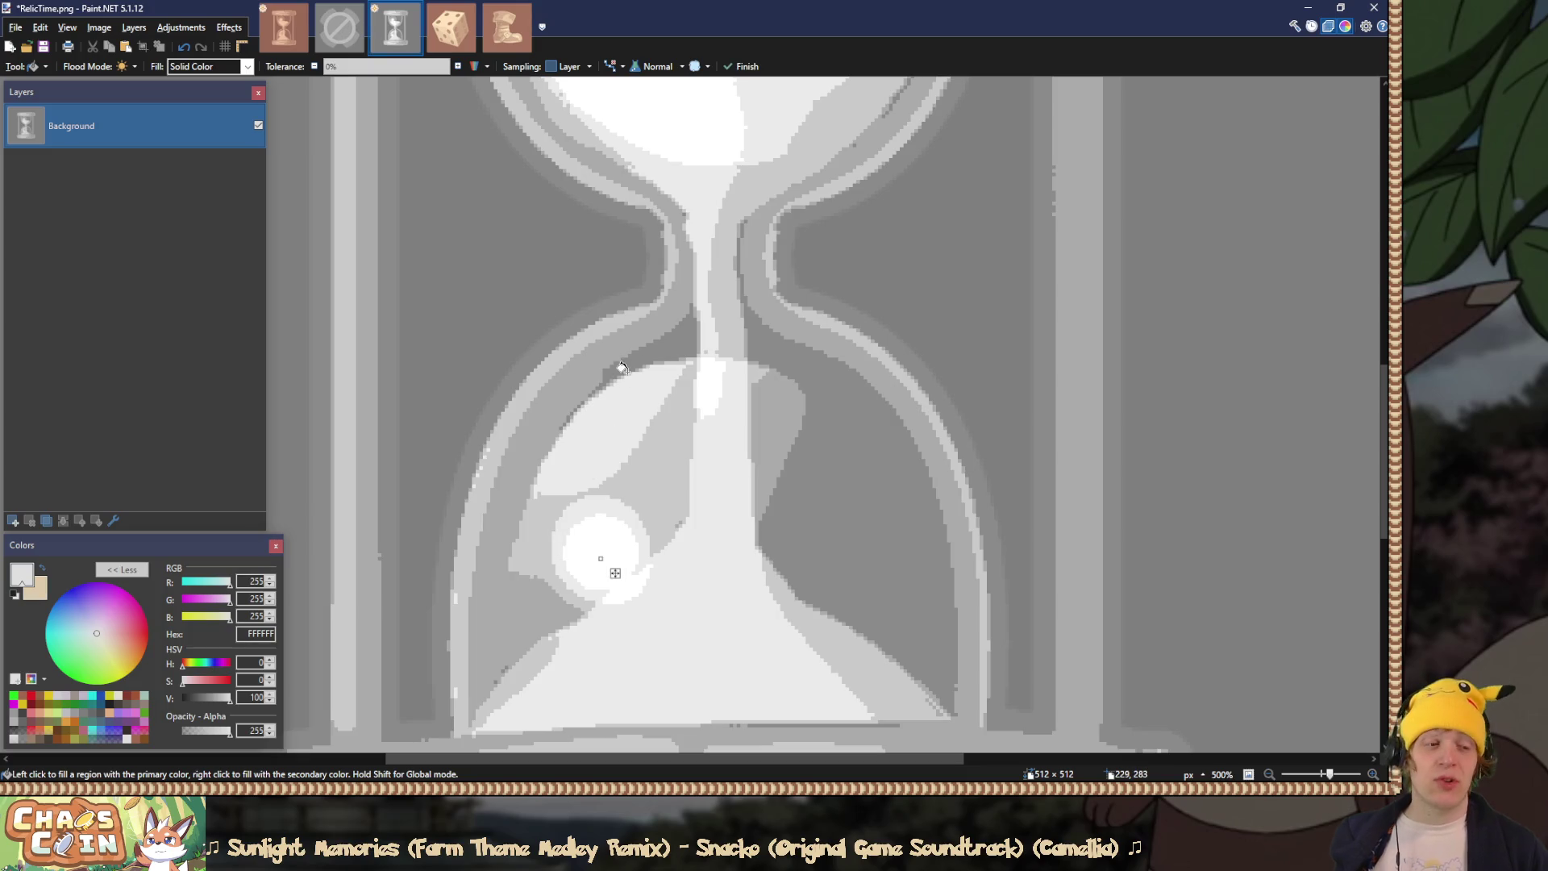
scroll(645, 362, up, 4)
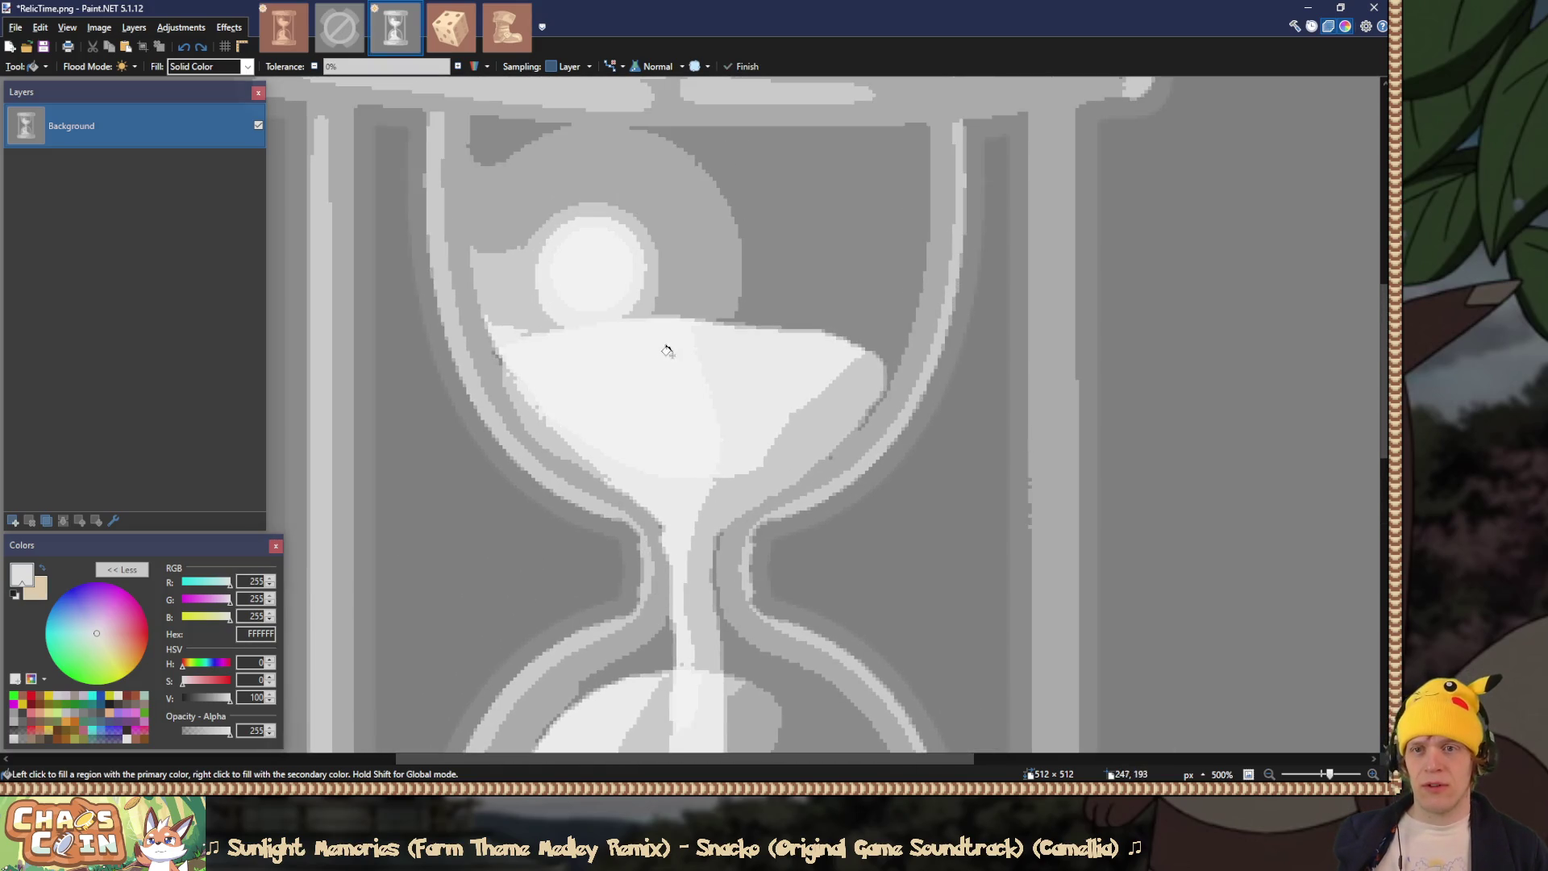
click(579, 260)
Step: Fill an area of the upper hourglass cap
drag(579, 260, 639, 390)
key(s)
key(f)
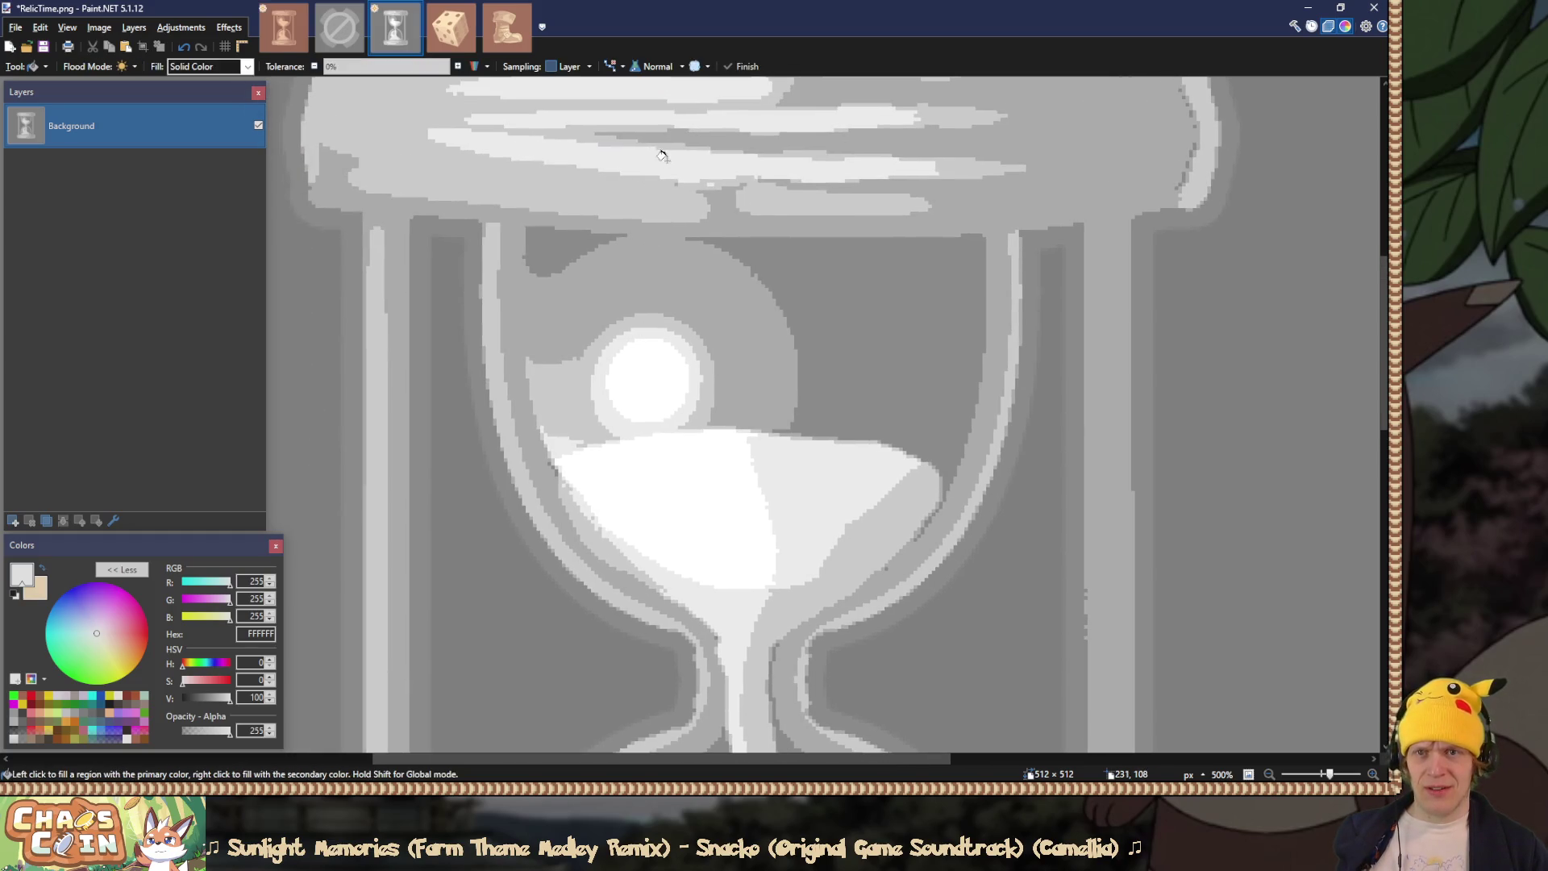
click(643, 173)
scroll(633, 181, down, 3)
scroll(630, 315, up, 2)
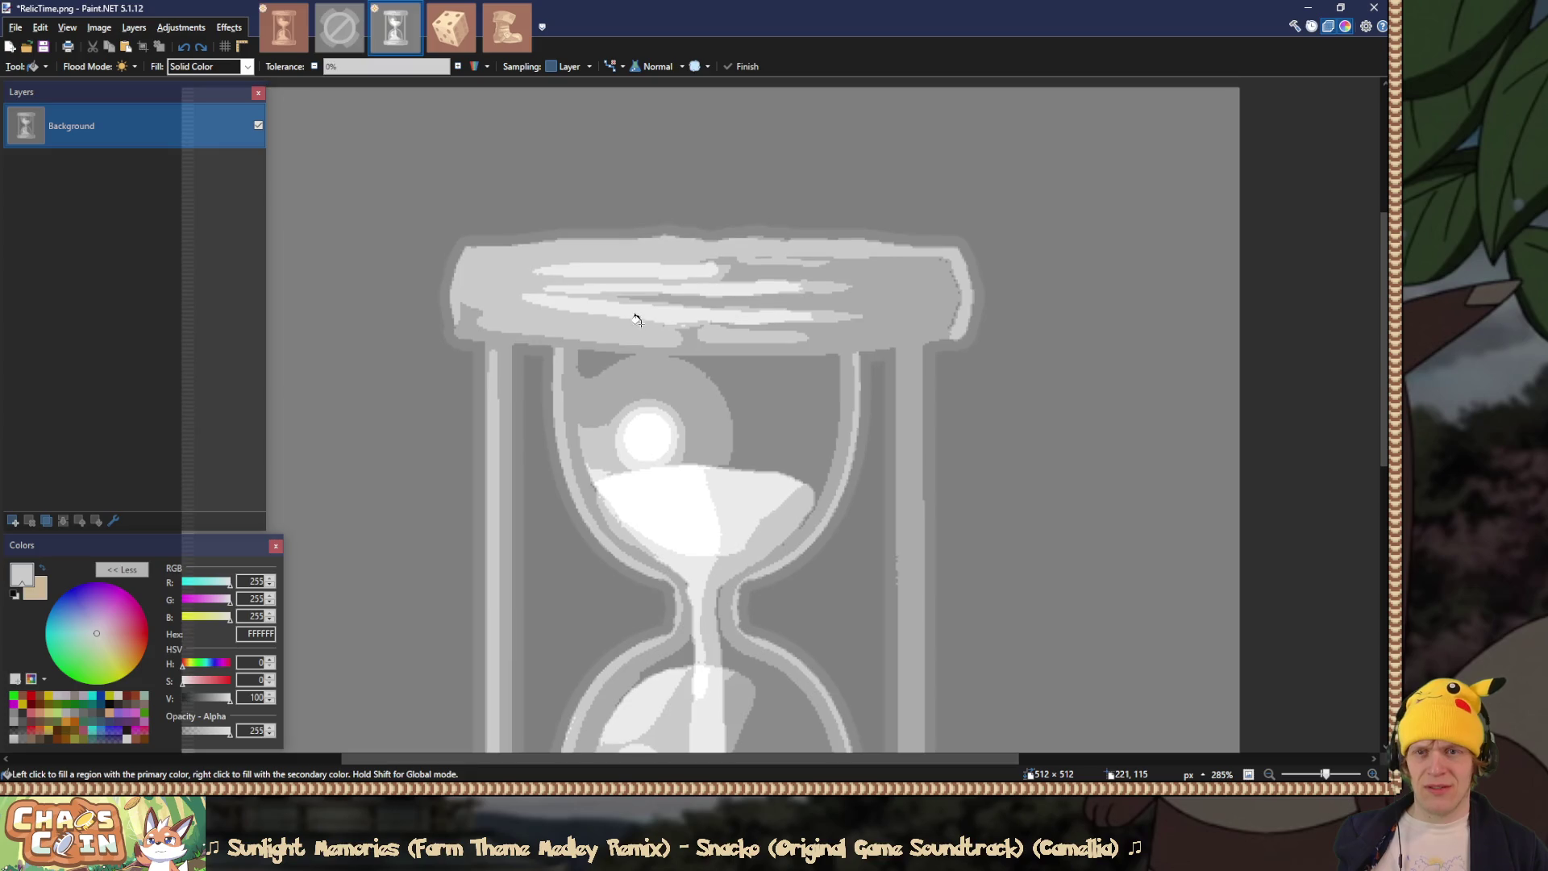
Step: Sample the cap's light grey and raise the fill brightness to 94, then 95
key(k)
click(653, 314)
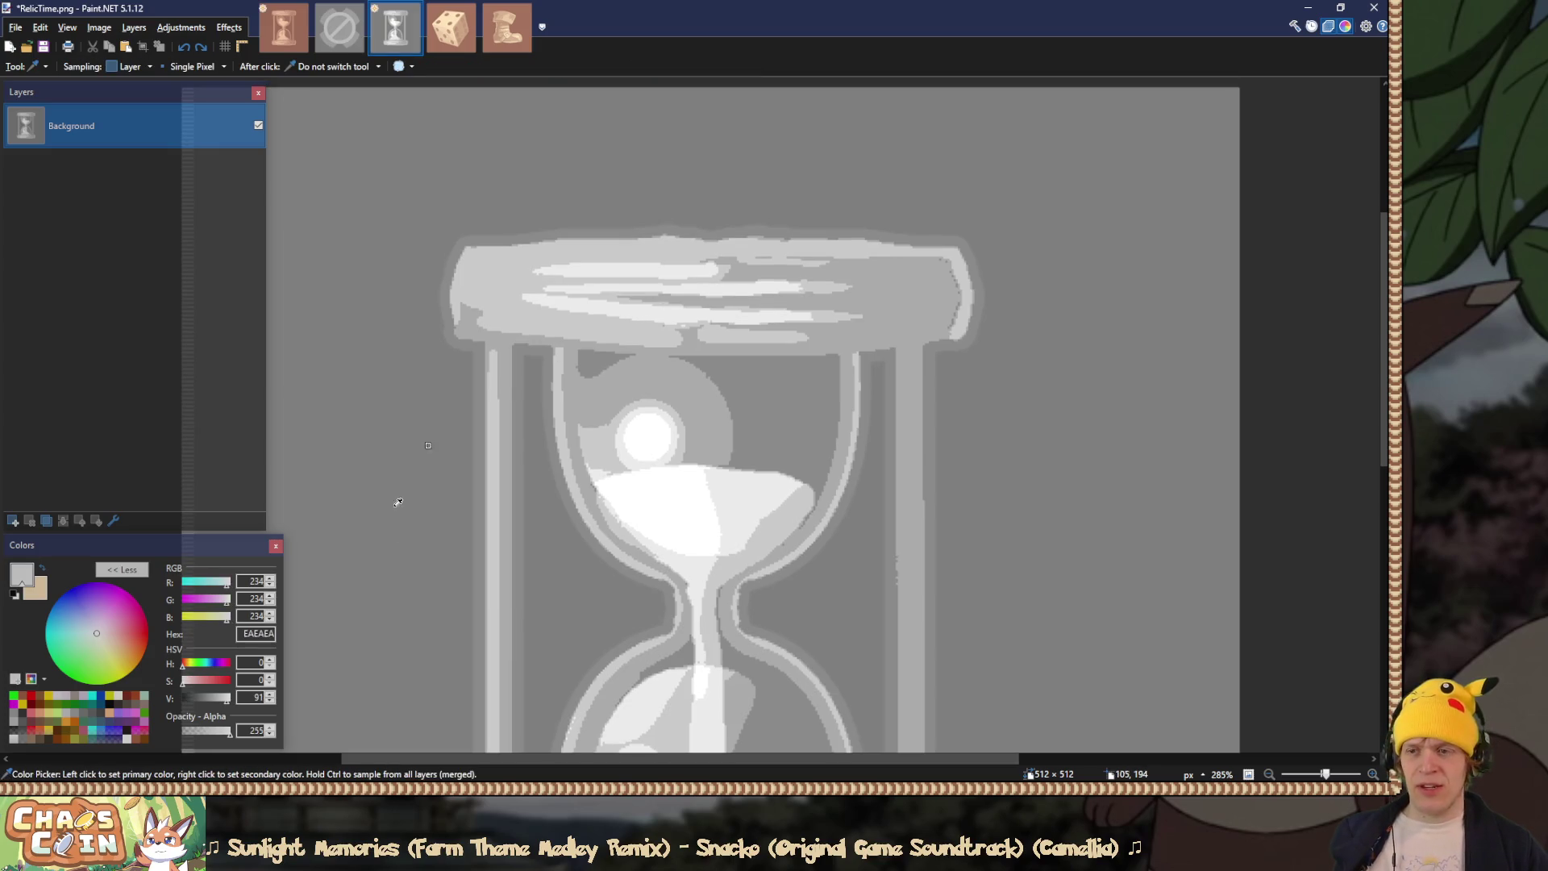
triple_click(256, 697)
text(94f)
scroll(600, 338, down, 4)
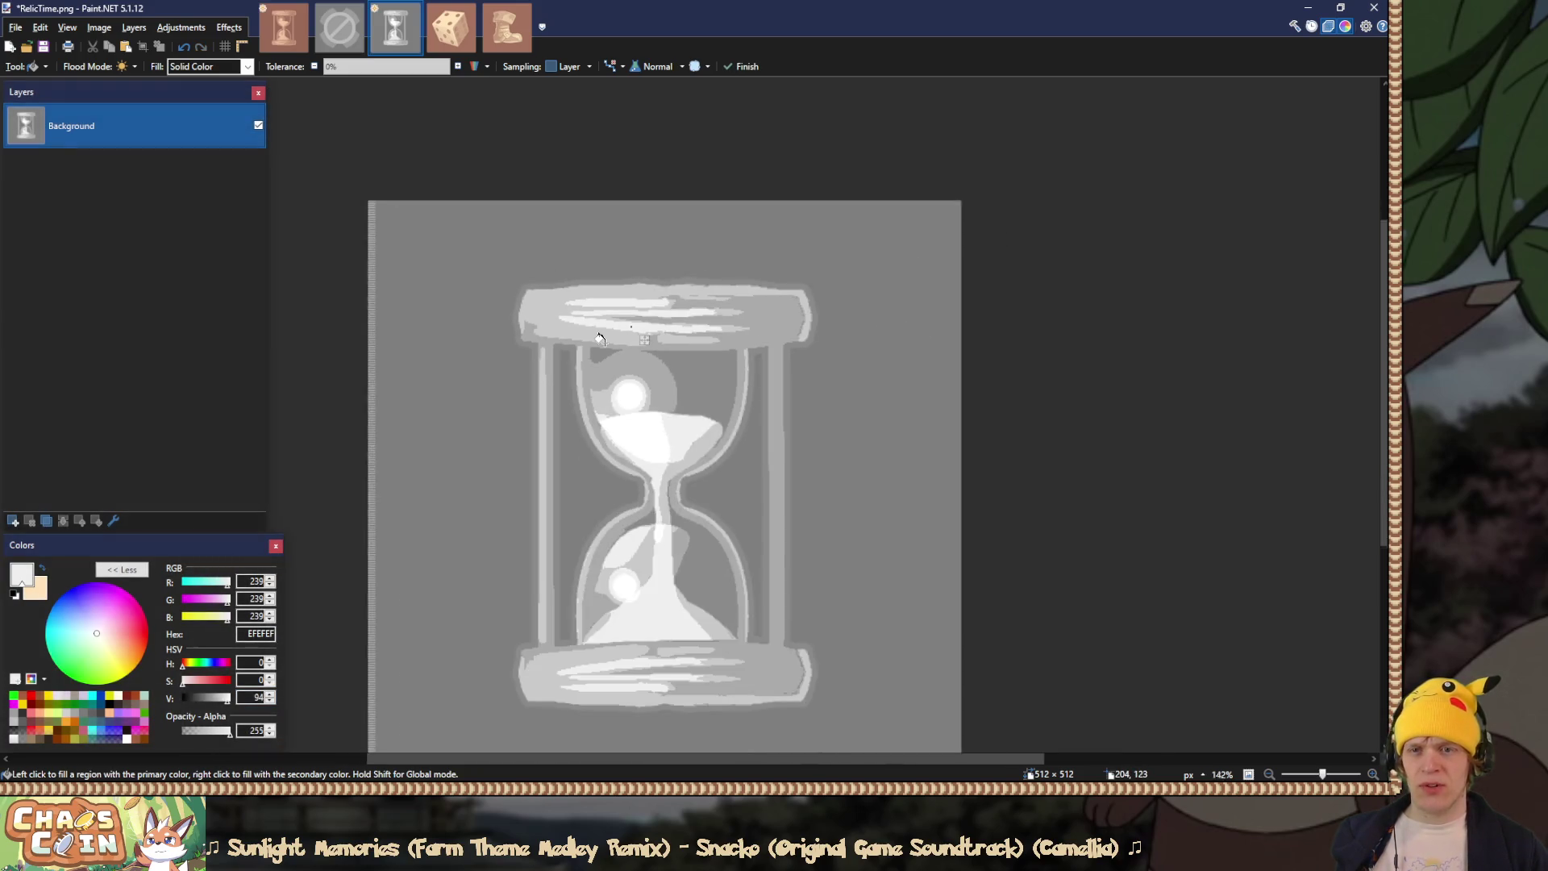
scroll(572, 367, up, 2)
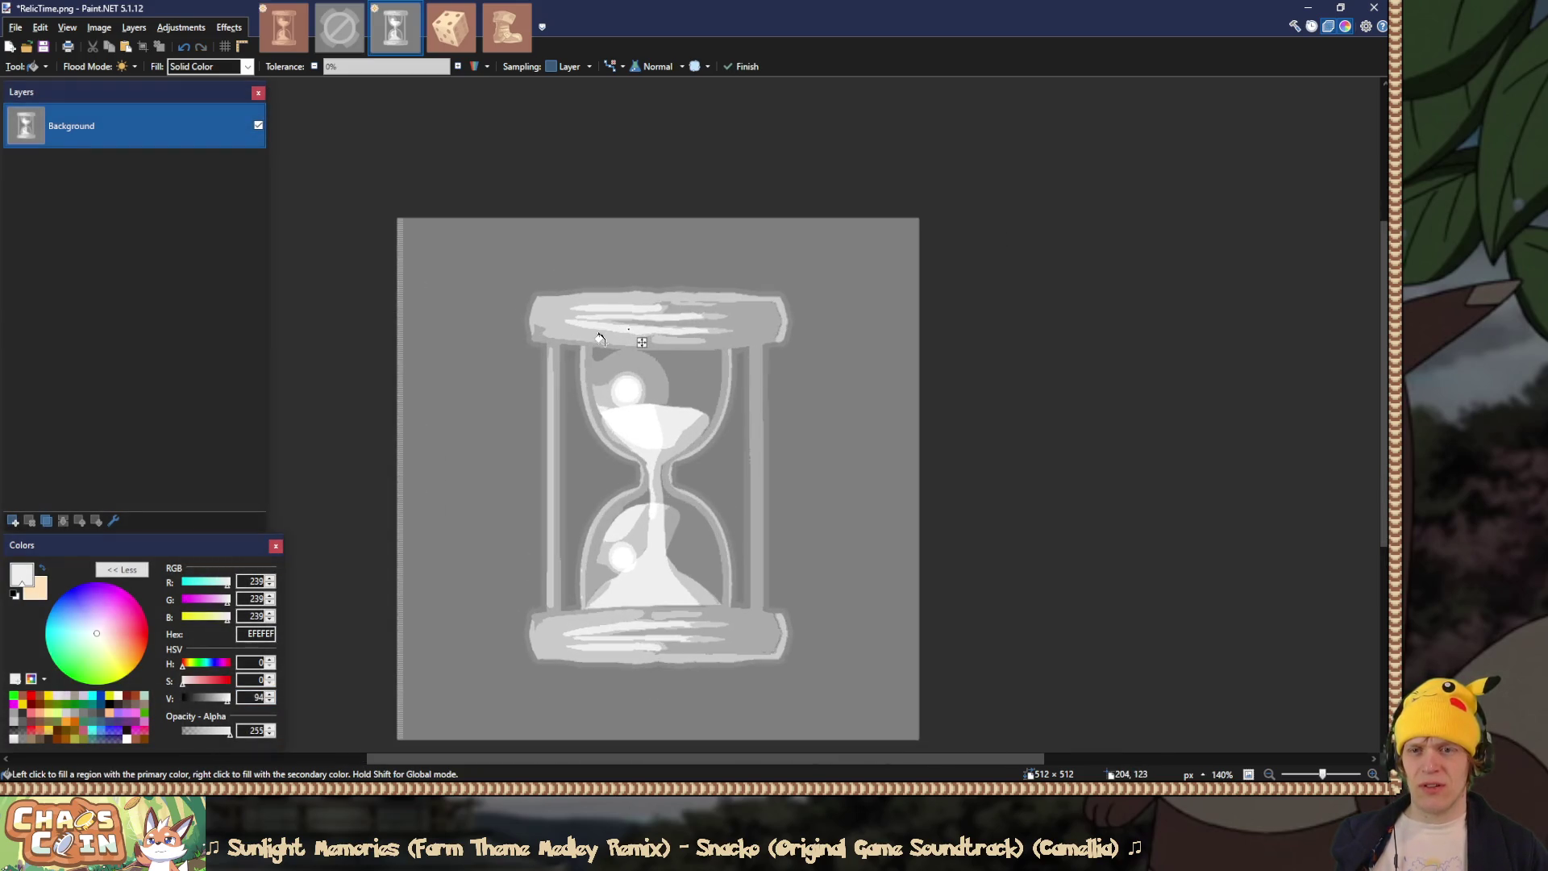
click(271, 693)
key(s)
scroll(578, 465, up, 8)
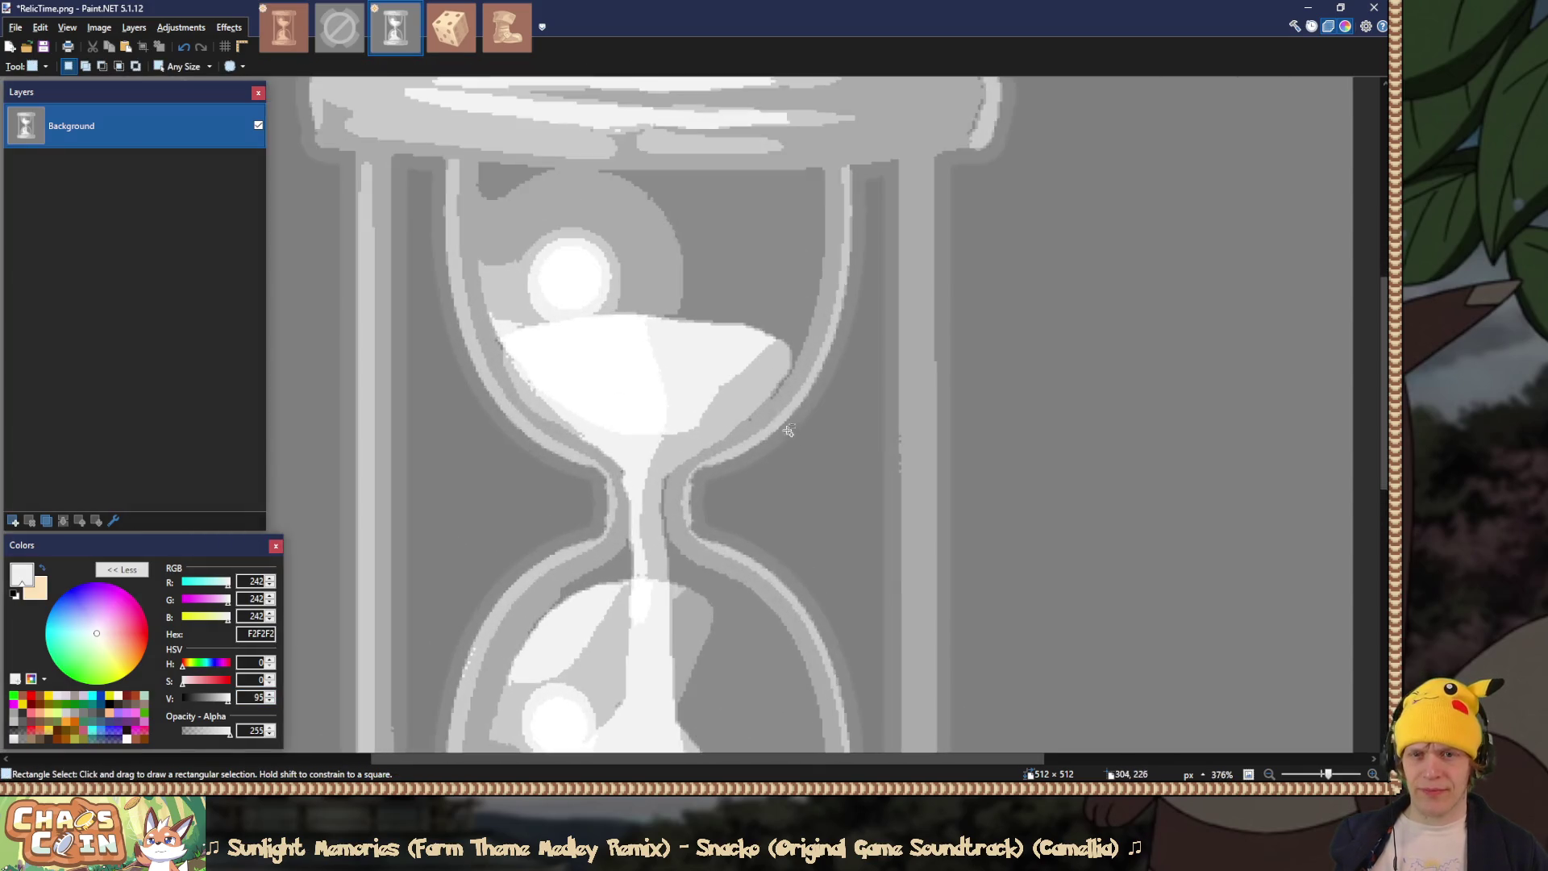
Step: Sample the mid grey beside the hourglass frame
key(k)
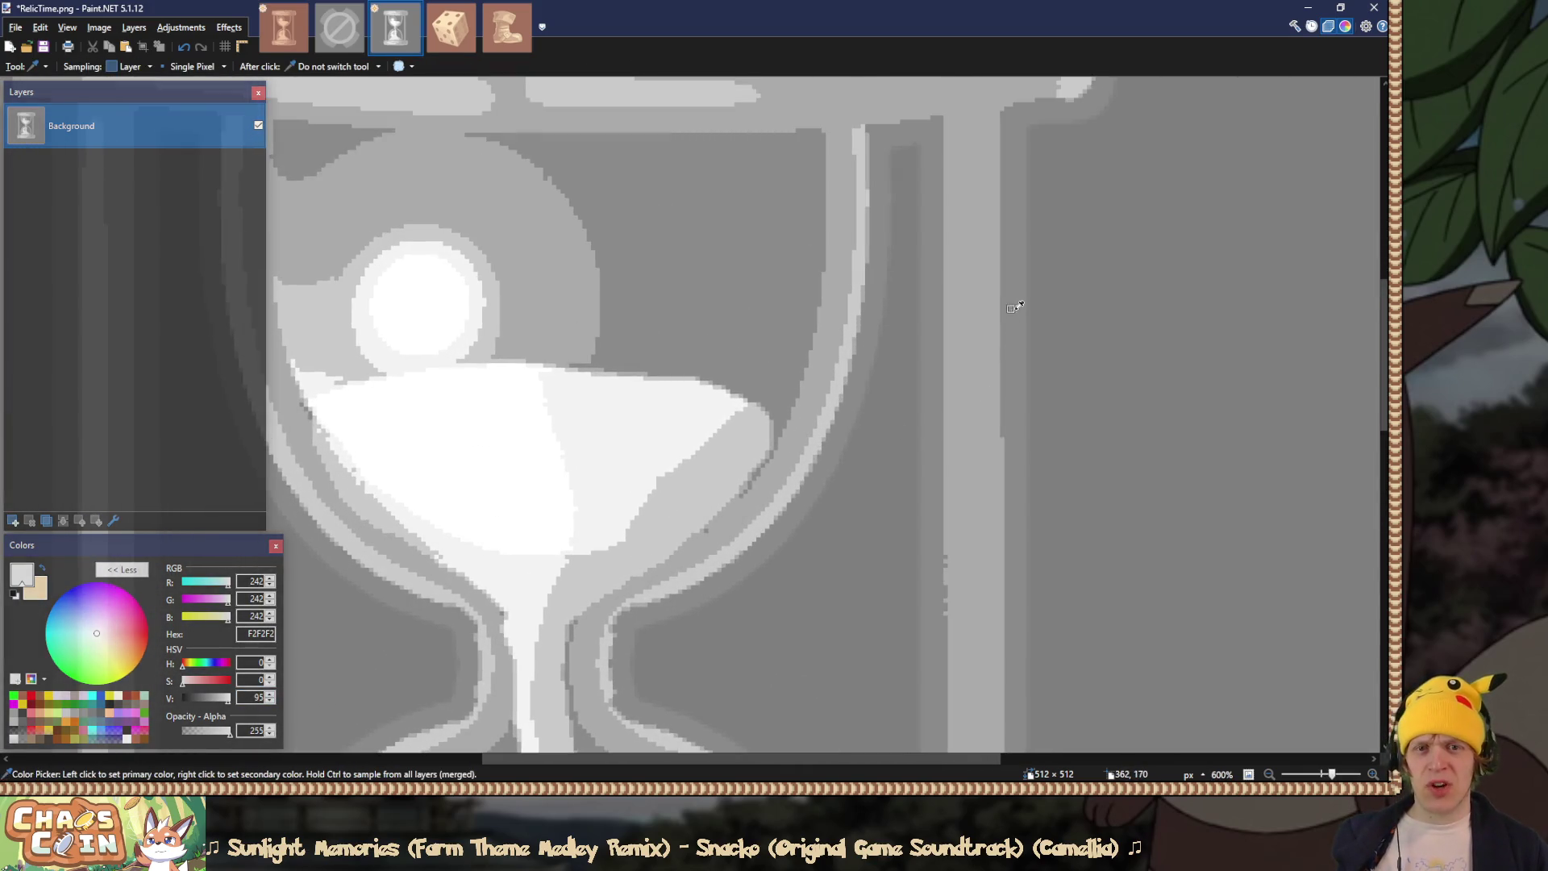
click(1013, 309)
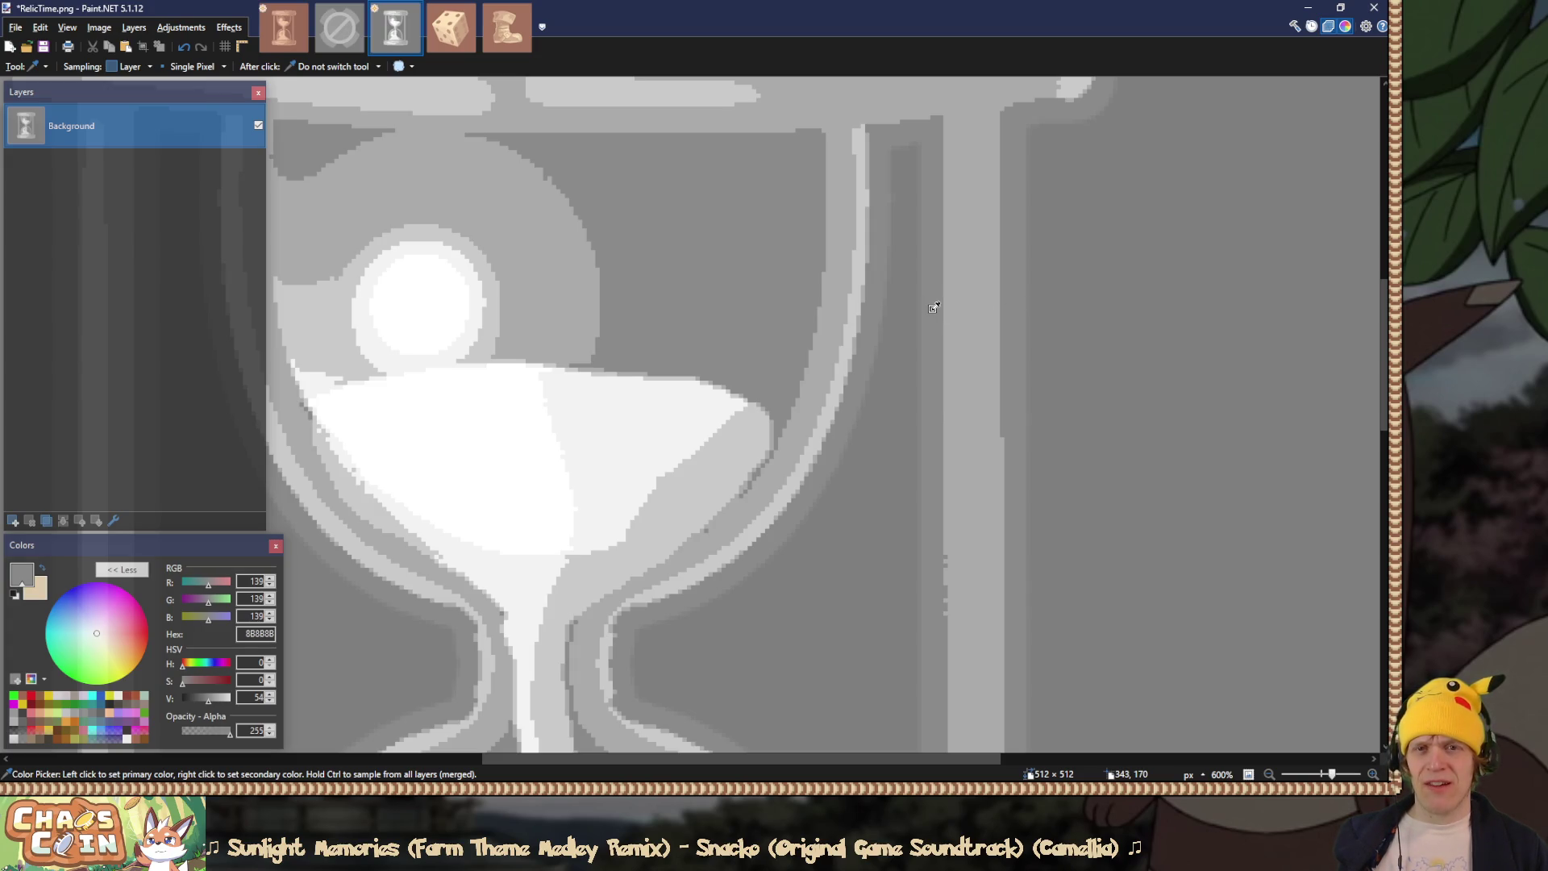
scroll(933, 307, up, 4)
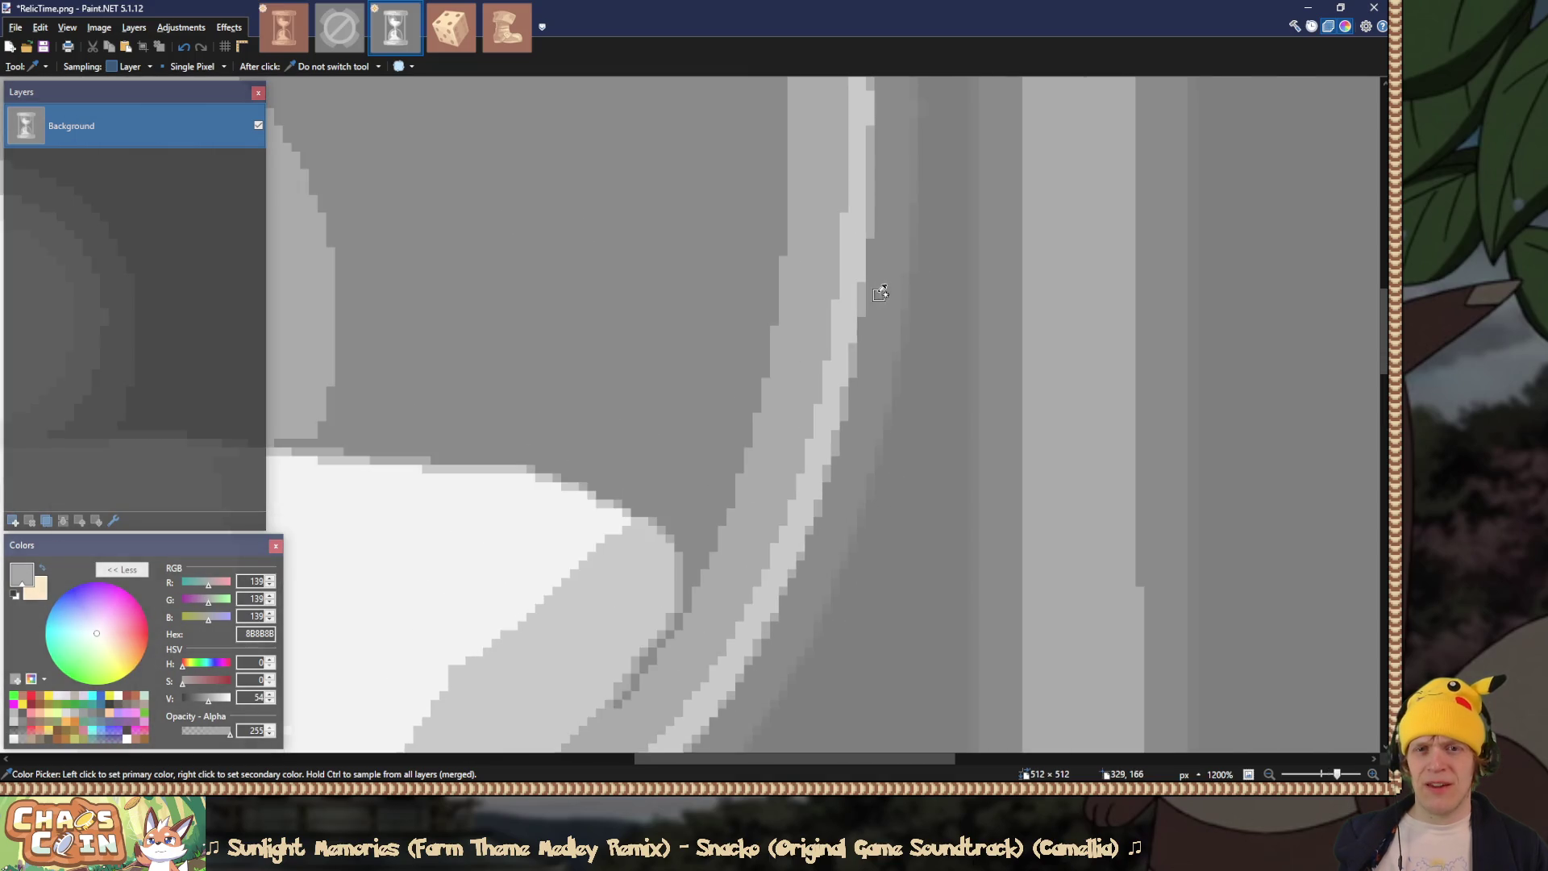
scroll(917, 303, up, 3)
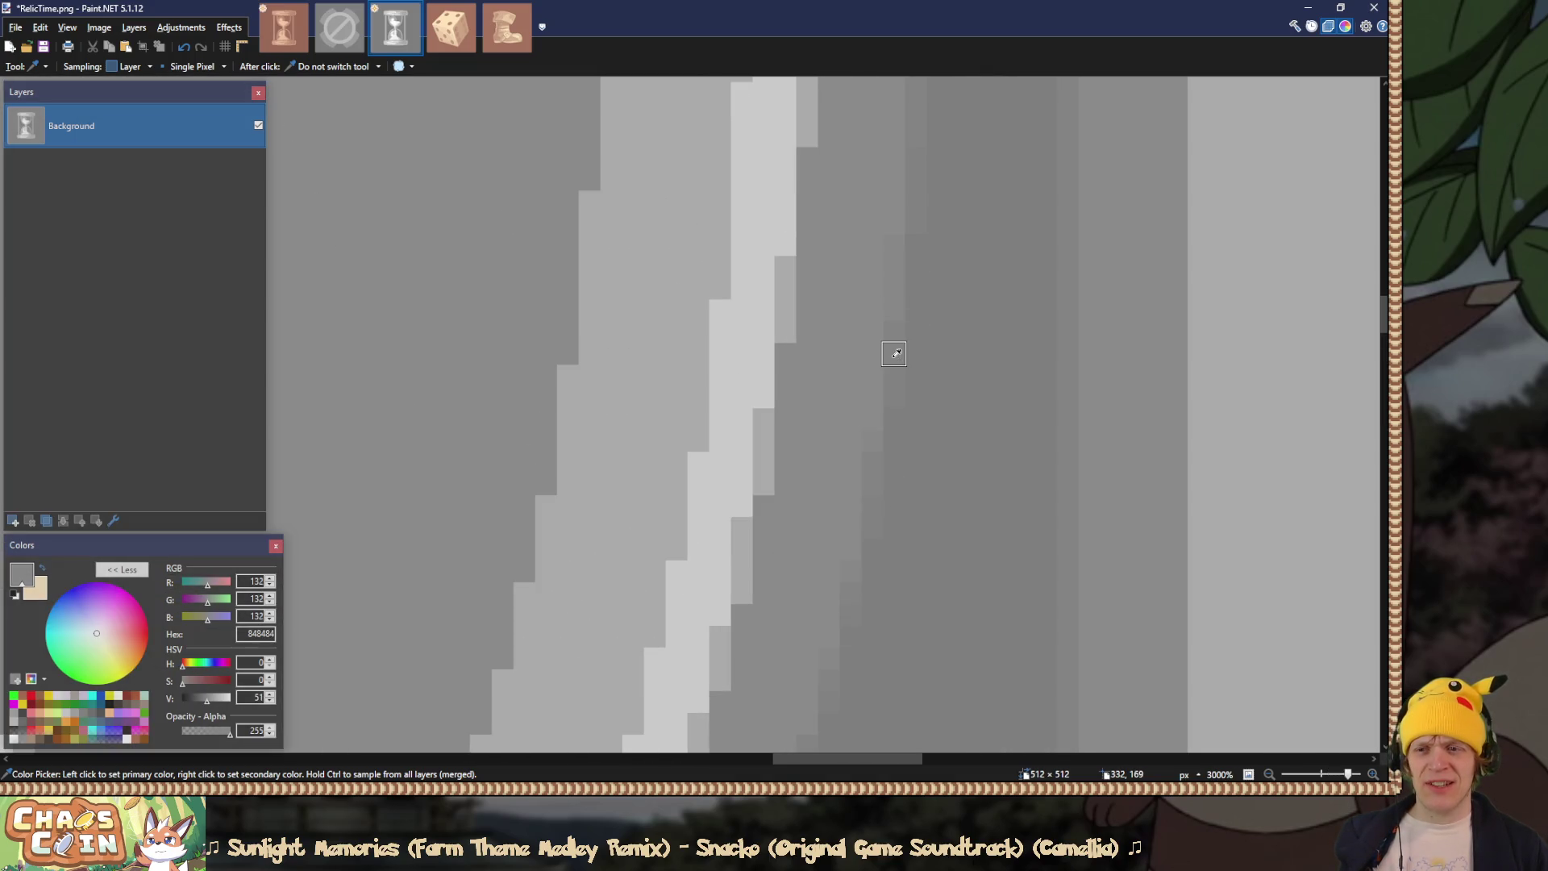
click(880, 245)
scroll(879, 250, down, 3)
scroll(880, 250, down, 7)
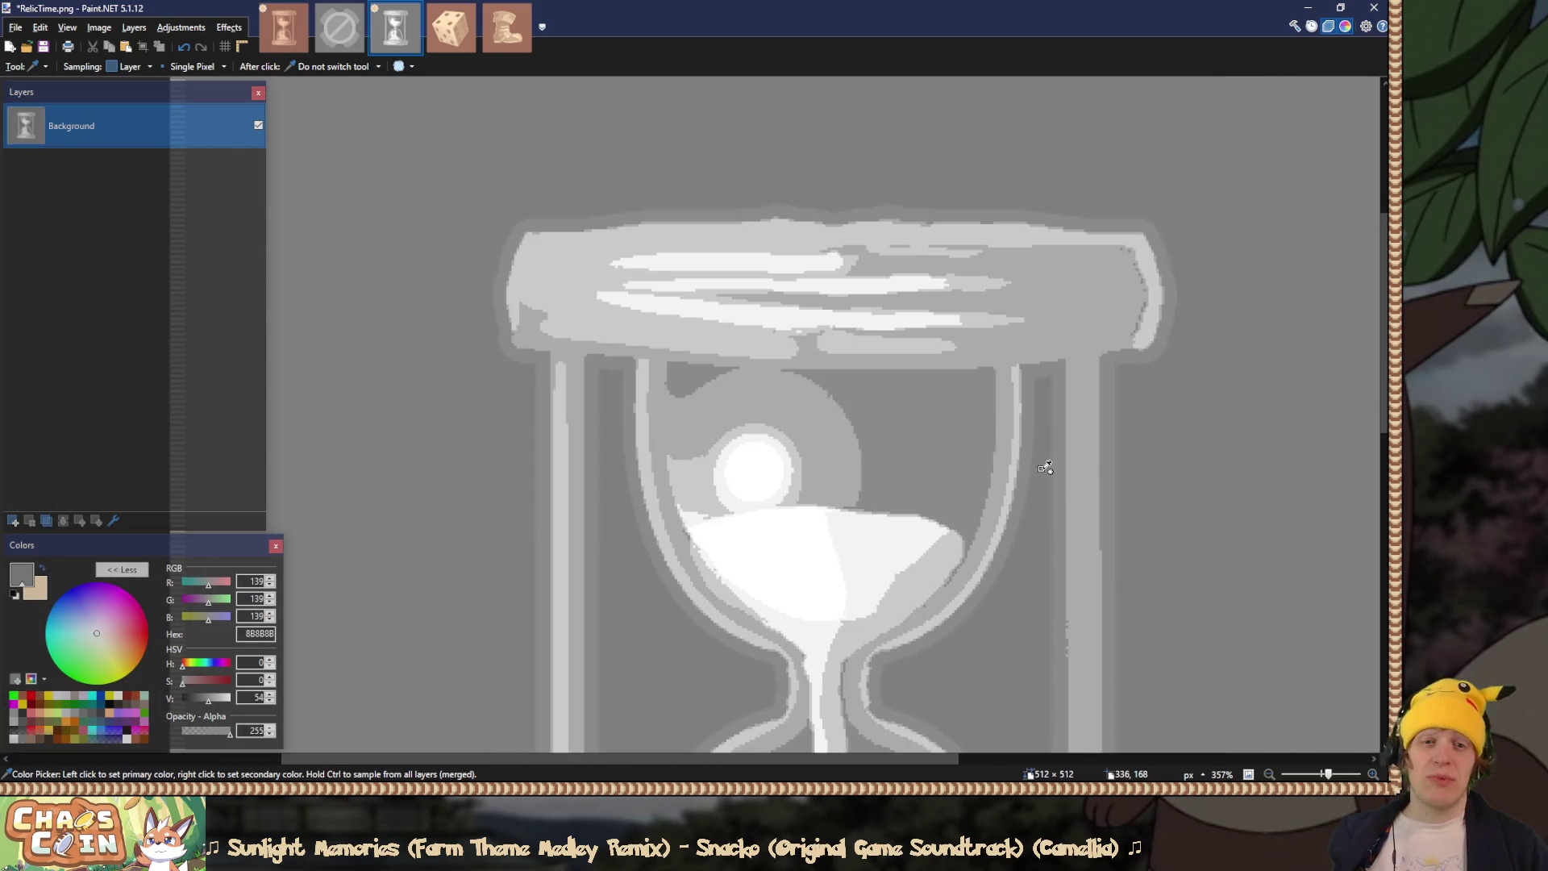
Step: Sample greys from the hourglass rim, the bulb highlight and the area around the glow circle
click(1124, 311)
scroll(1107, 317, up, 2)
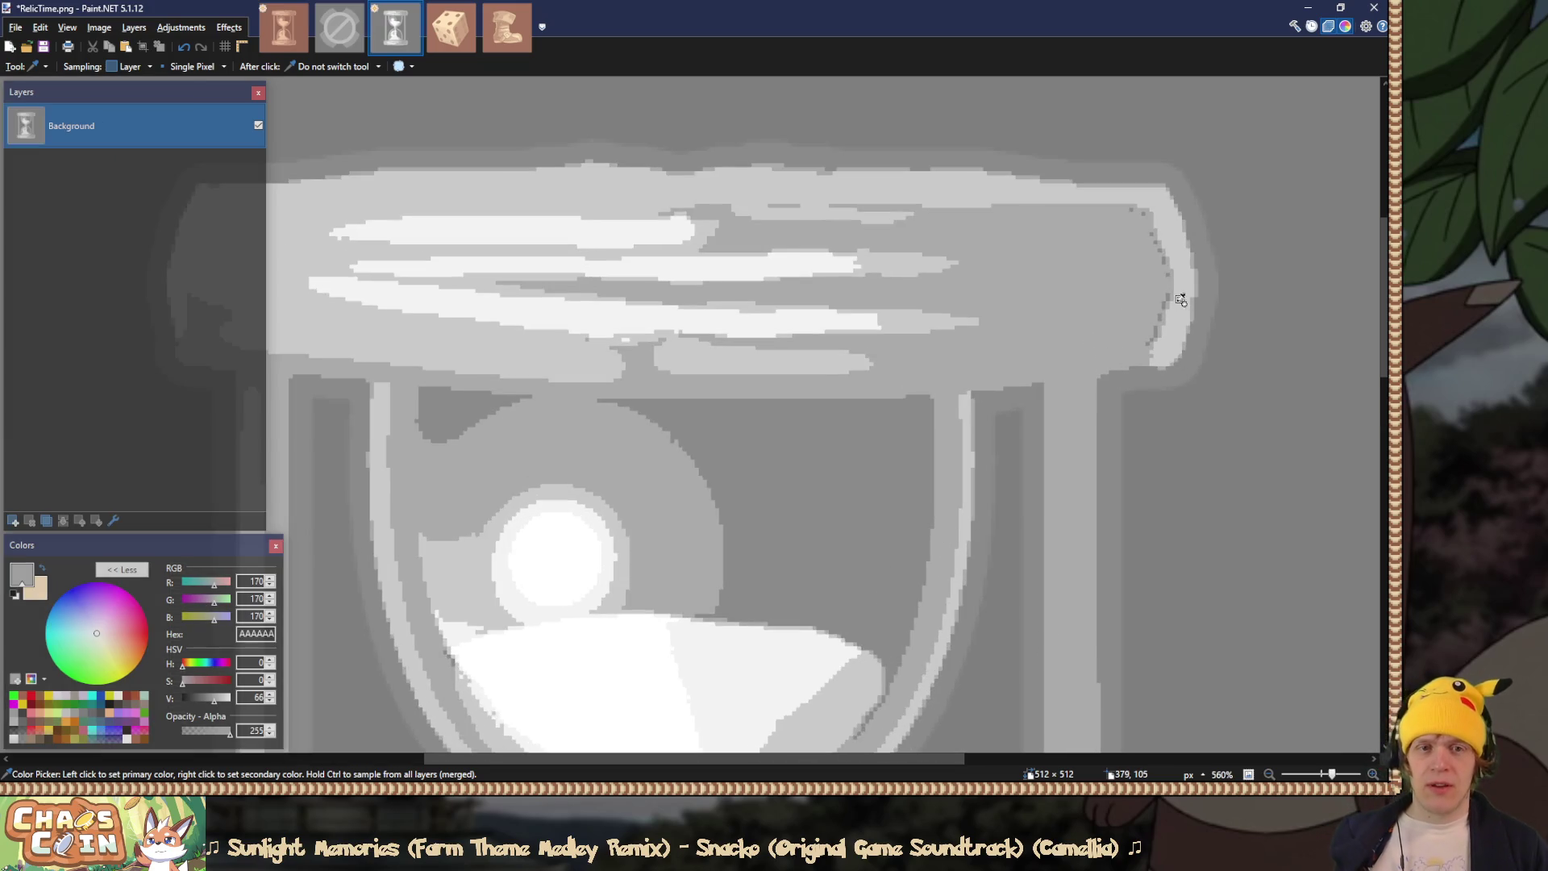
click(1164, 305)
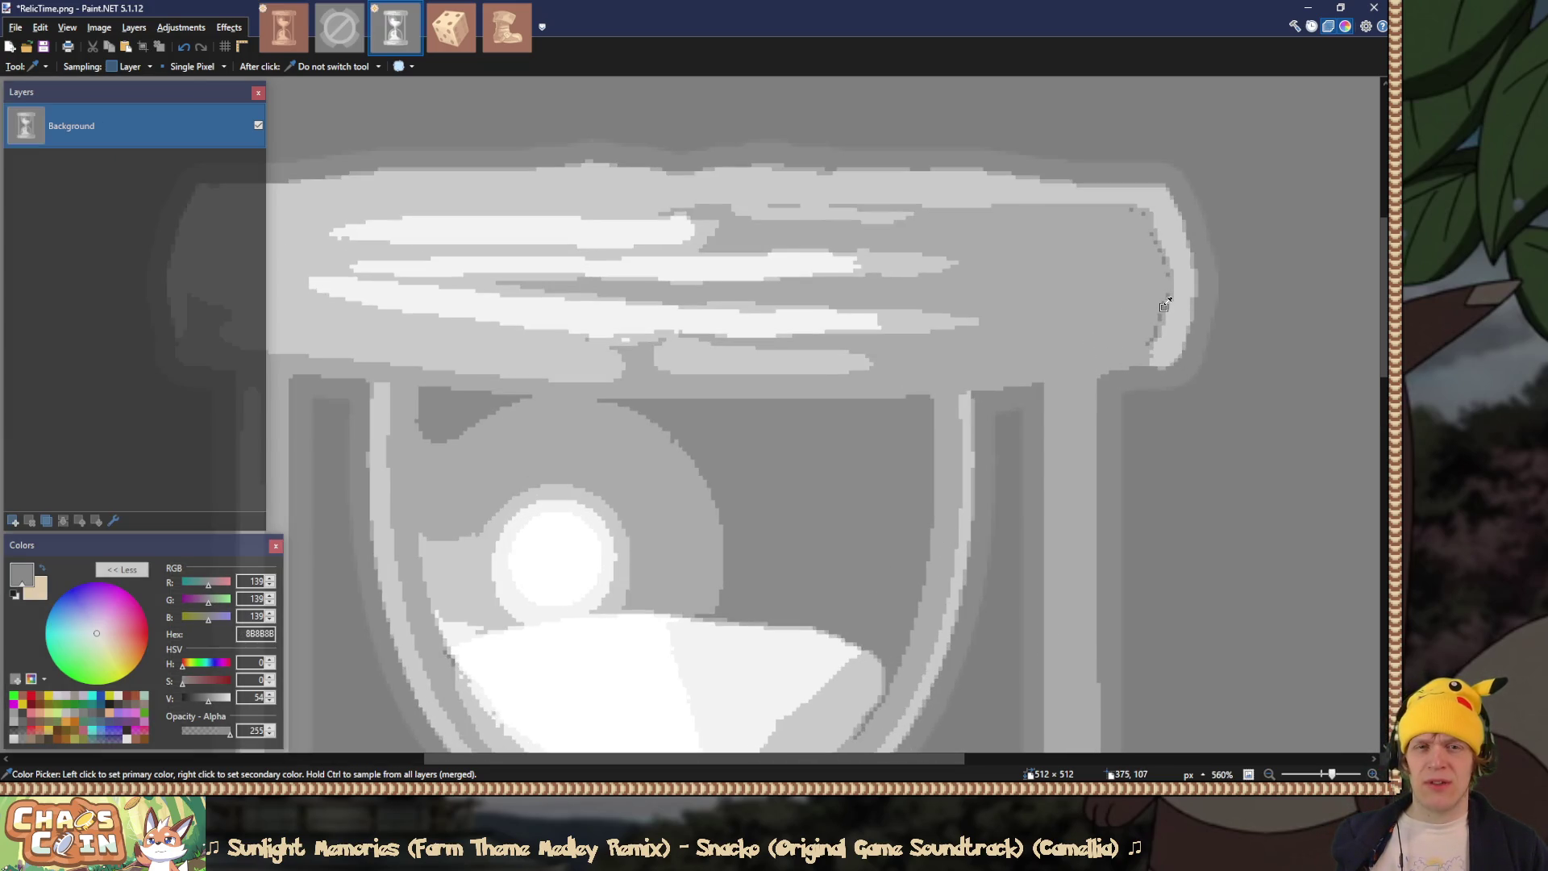
scroll(1164, 306, down, 5)
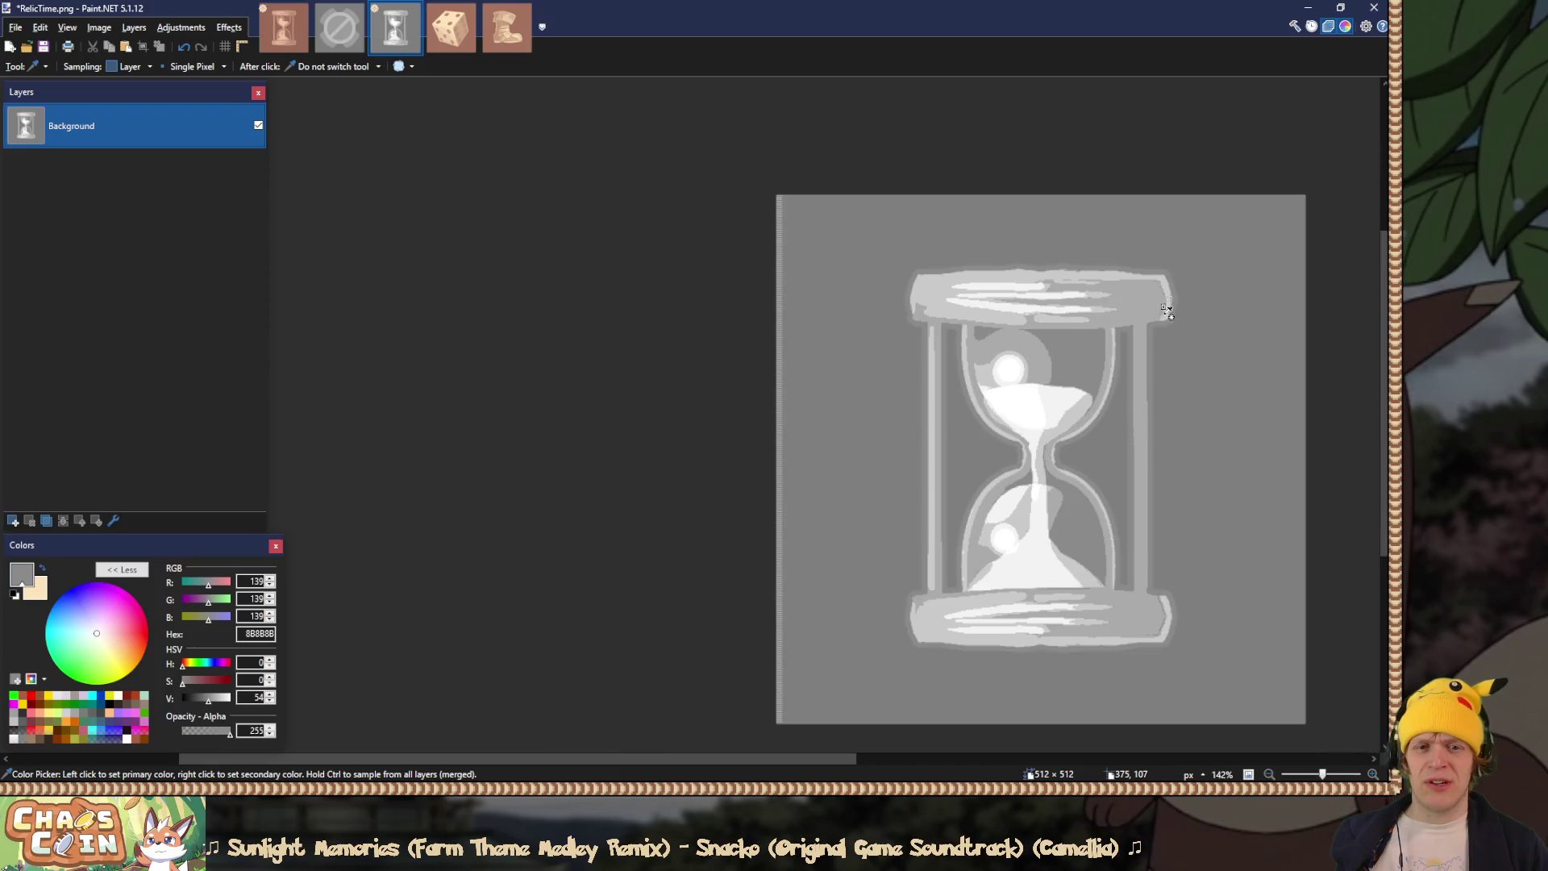
scroll(1161, 636, up, 5)
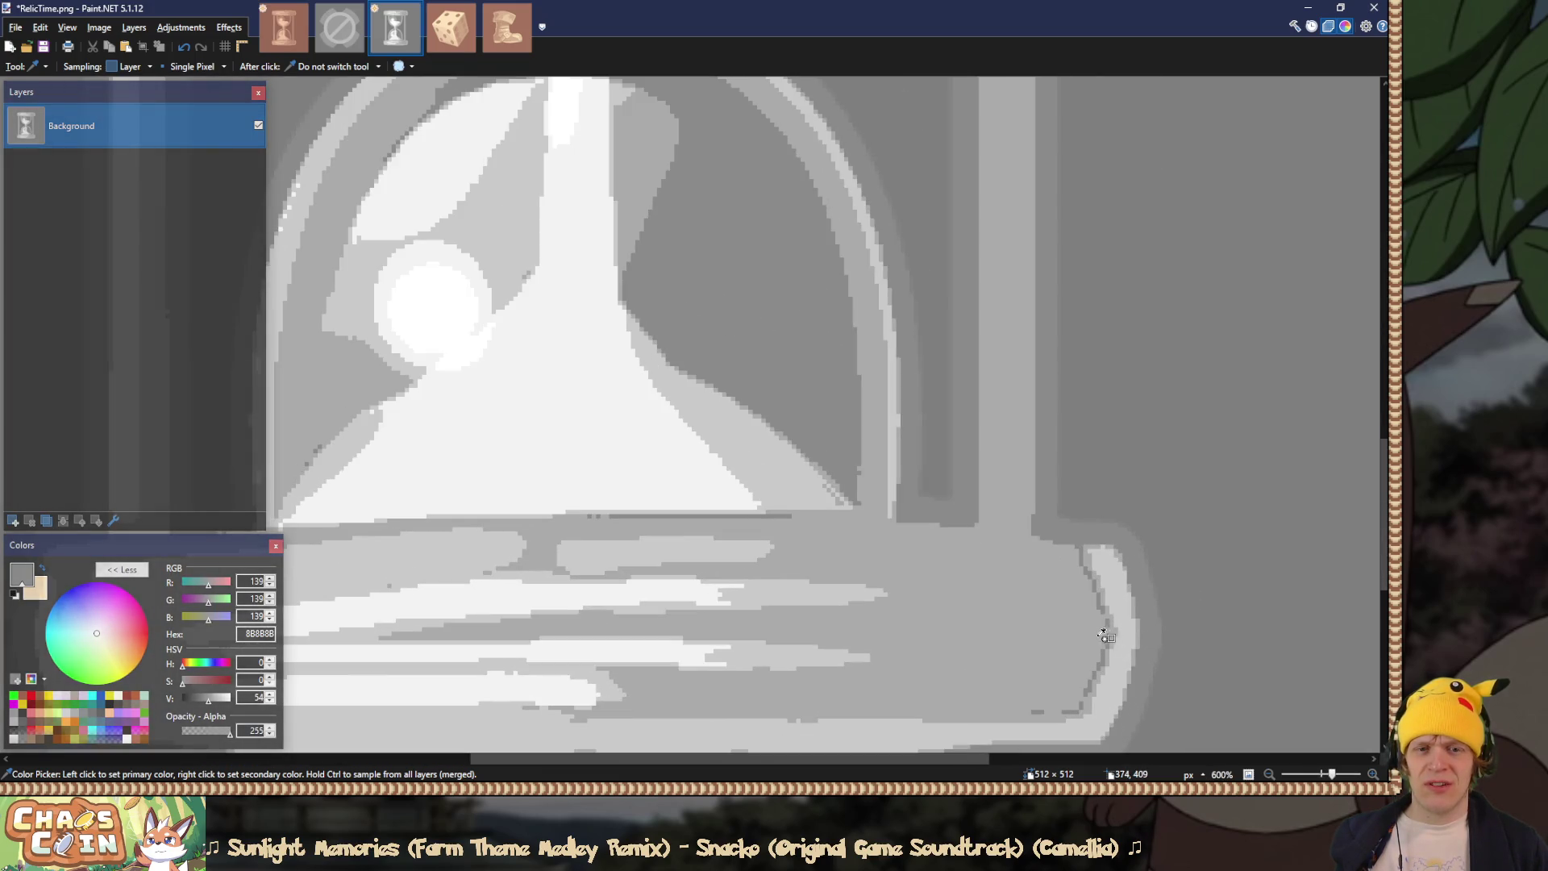
scroll(1108, 636, down, 9)
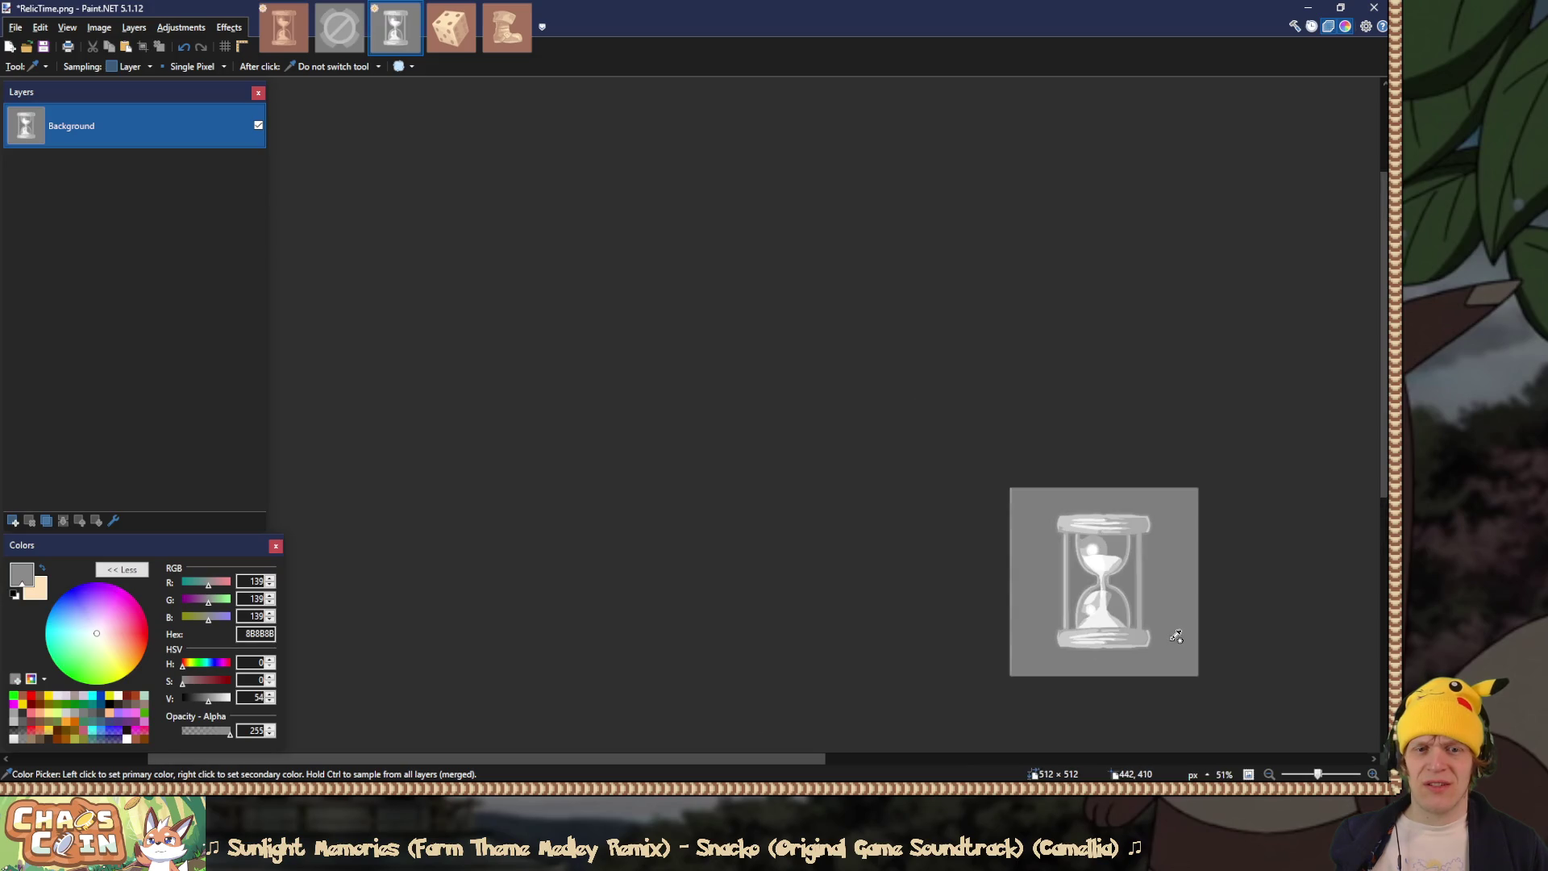
scroll(1176, 636, up, 5)
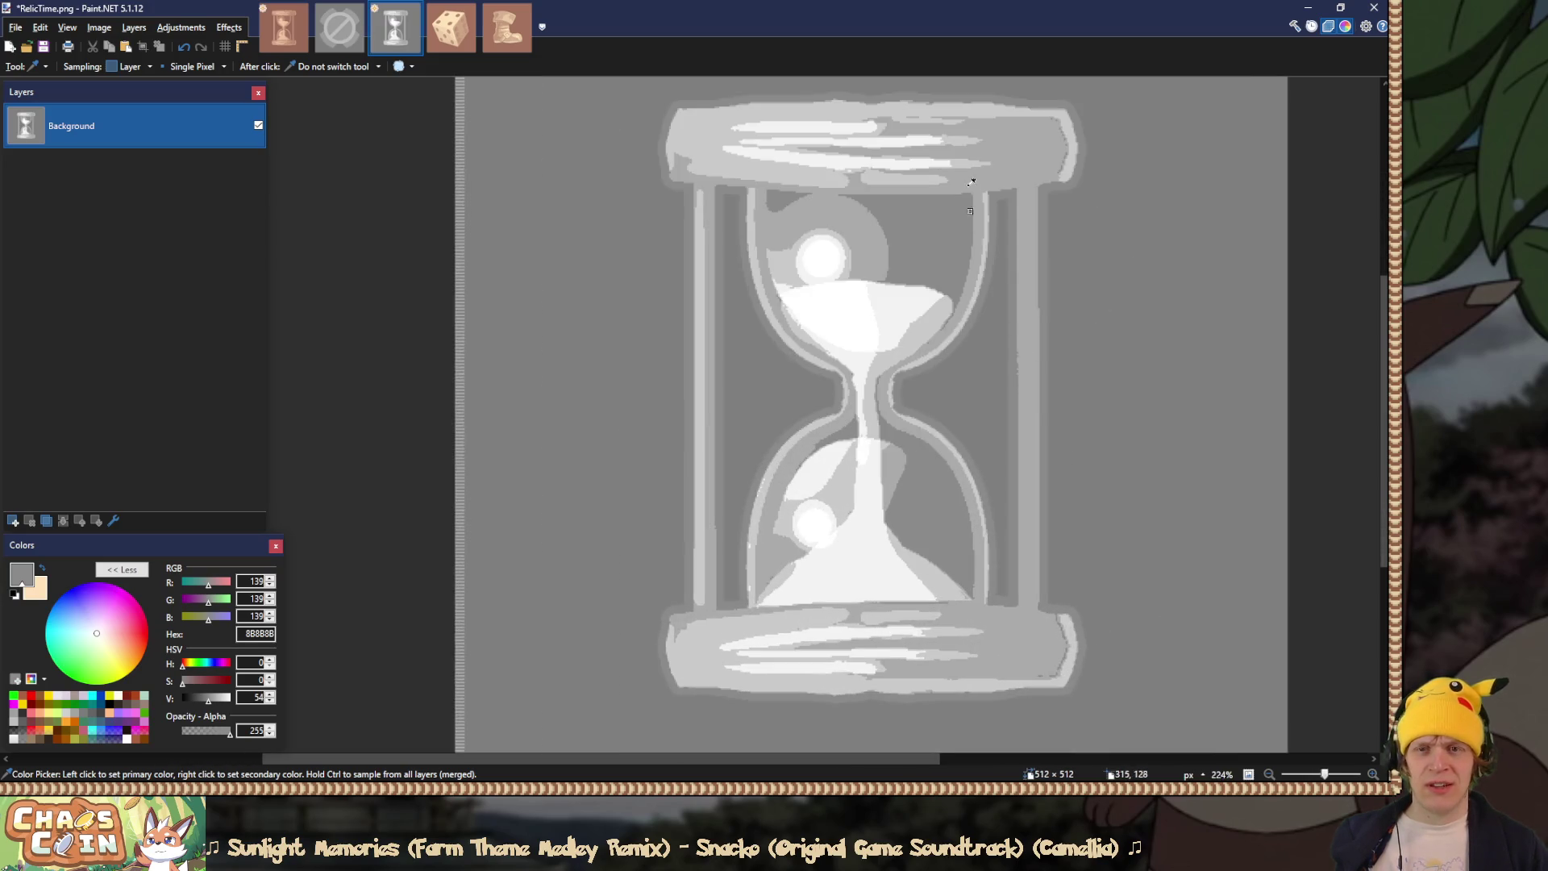
scroll(771, 379, up, 7)
scroll(806, 355, down, 4)
click(818, 348)
click(657, 392)
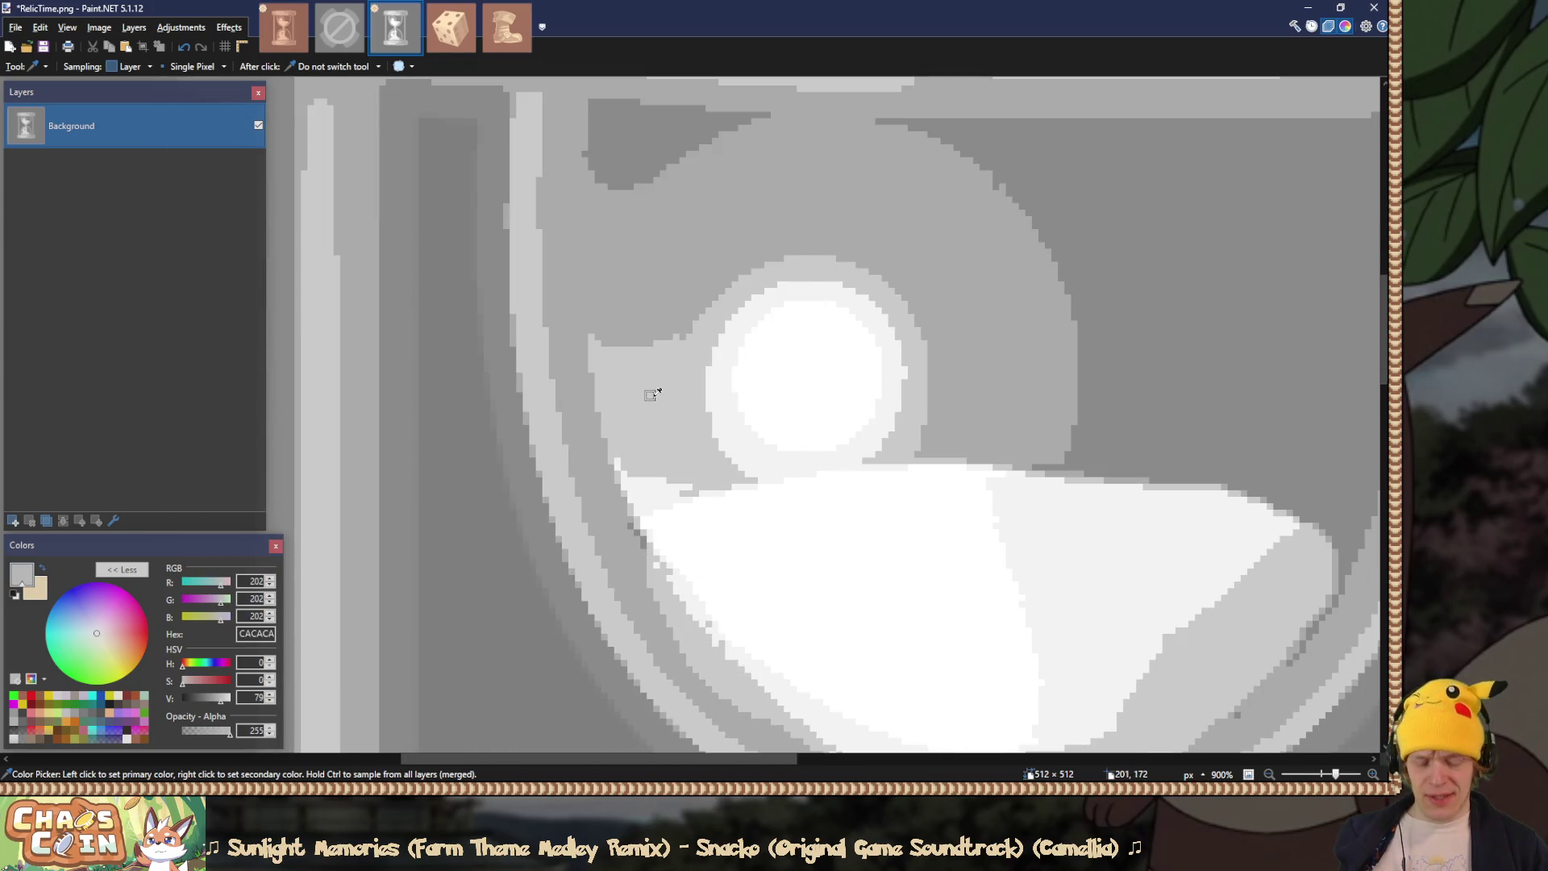
Step: Brighten the fill colour in steps to light grey D6D6D6
key(f)
click(272, 694)
click(272, 694)
click(271, 694)
click(272, 694)
click(272, 693)
scroll(628, 395, down, 6)
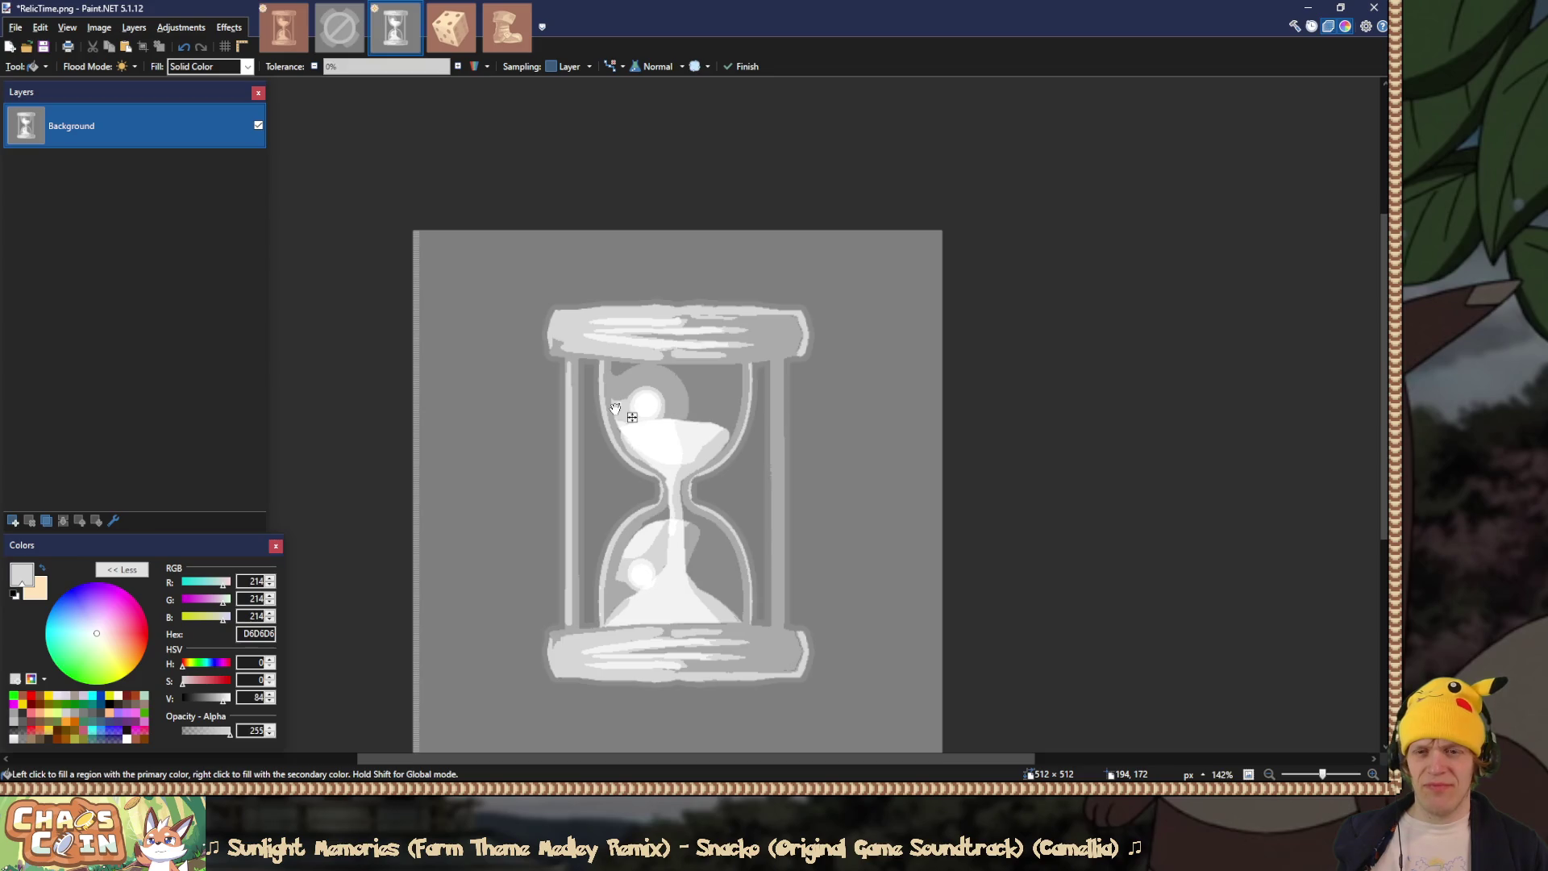
Step: Set the fill to D3D3D3, then sample the upper glow's grey and raise brightness to 70
click(269, 701)
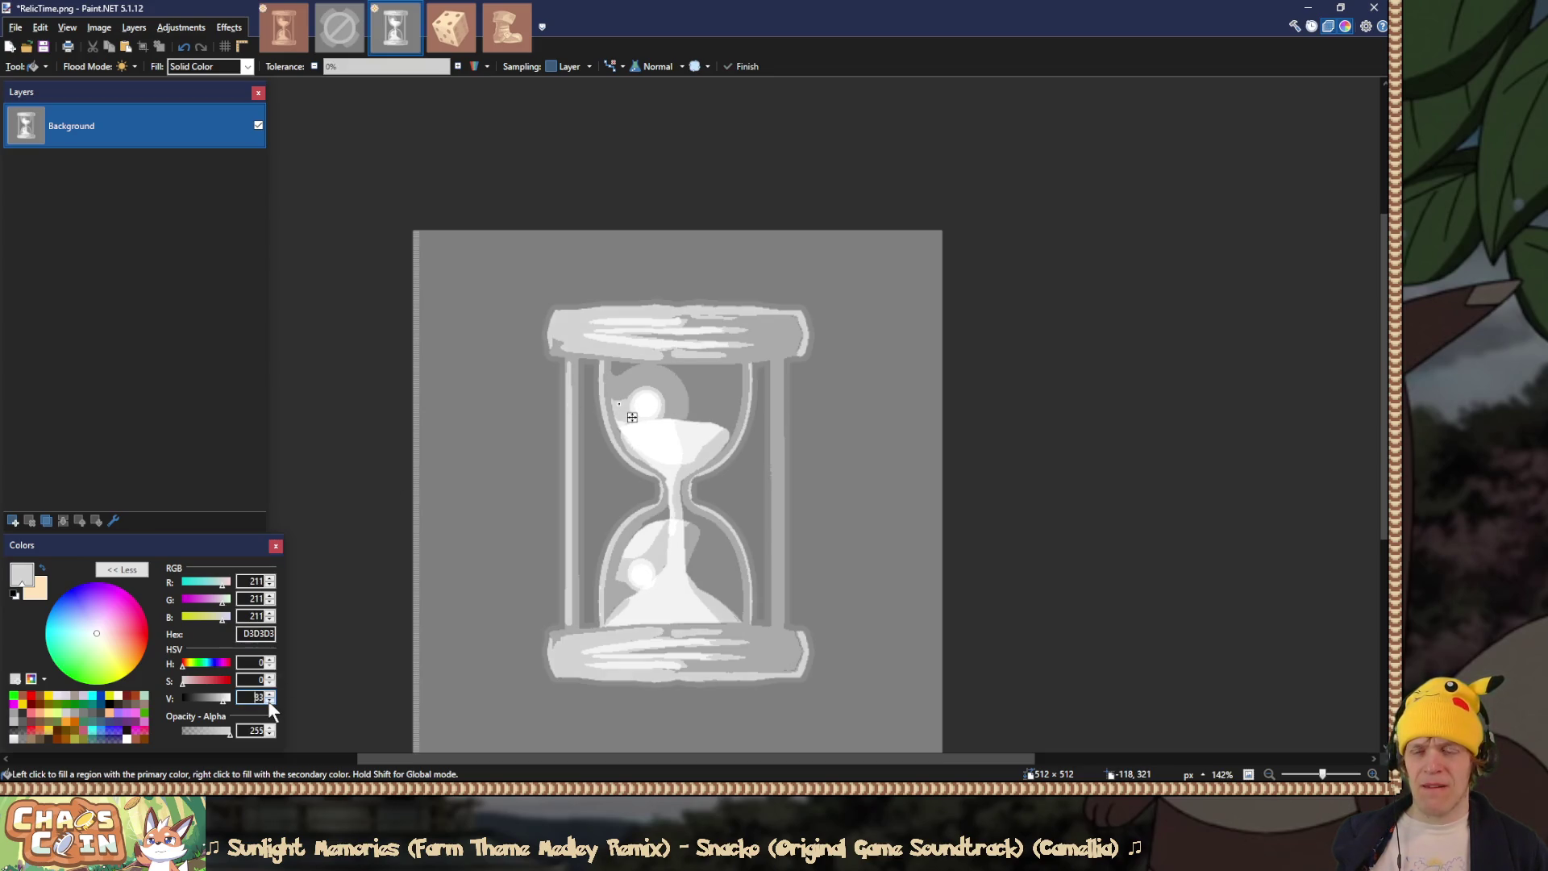
key(s)
key(k)
click(680, 387)
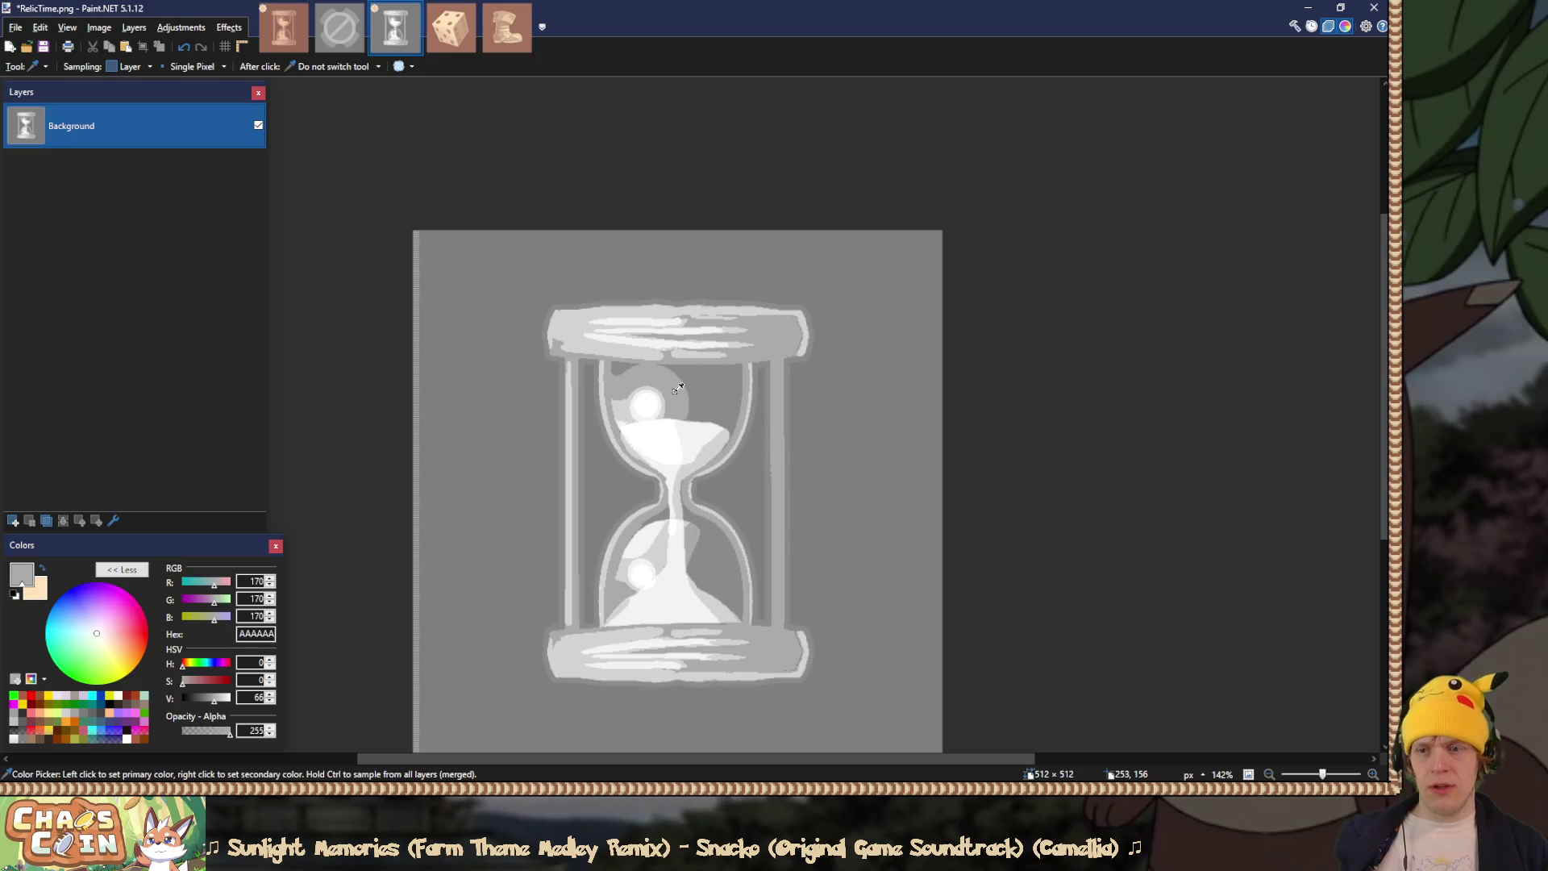
key(f)
triple_click(270, 694)
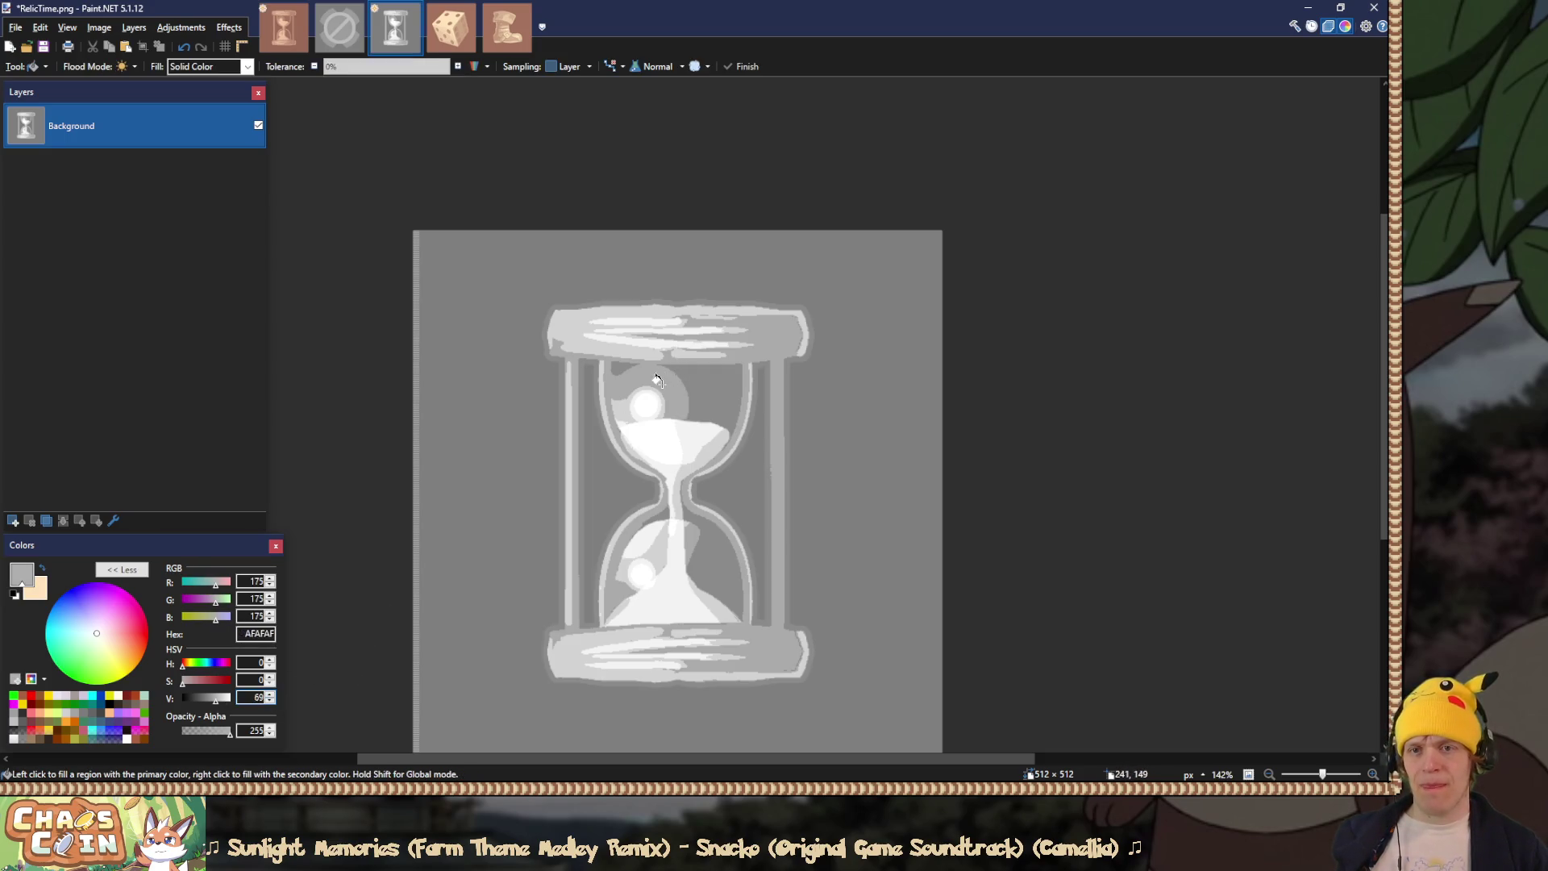
click(270, 695)
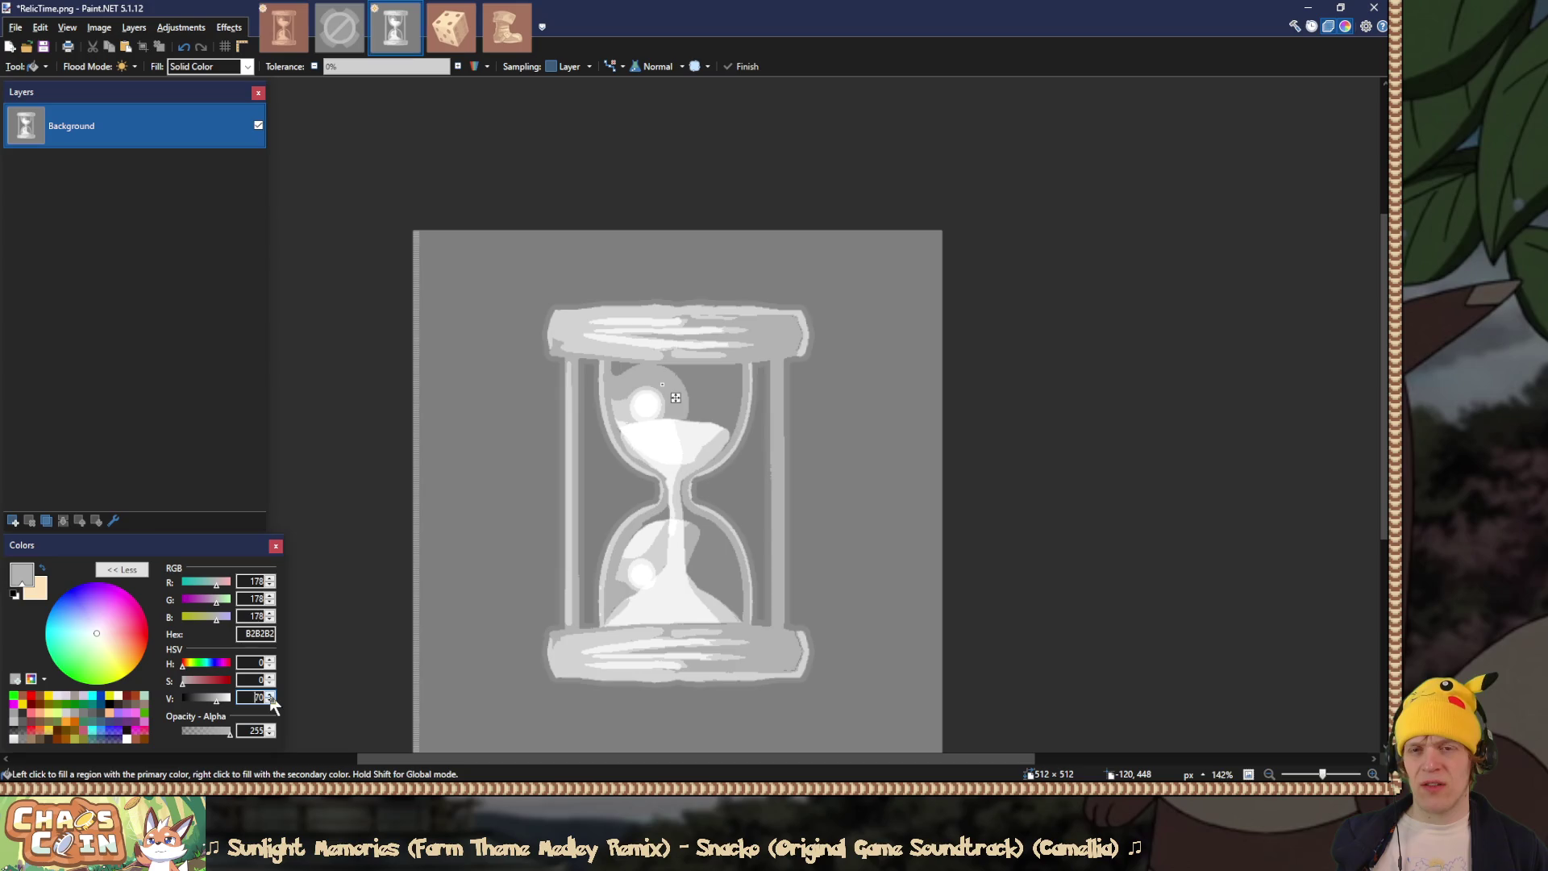
key(s)
Step: Sample greys across the hourglass and brighten the working grey to 969696
key(k)
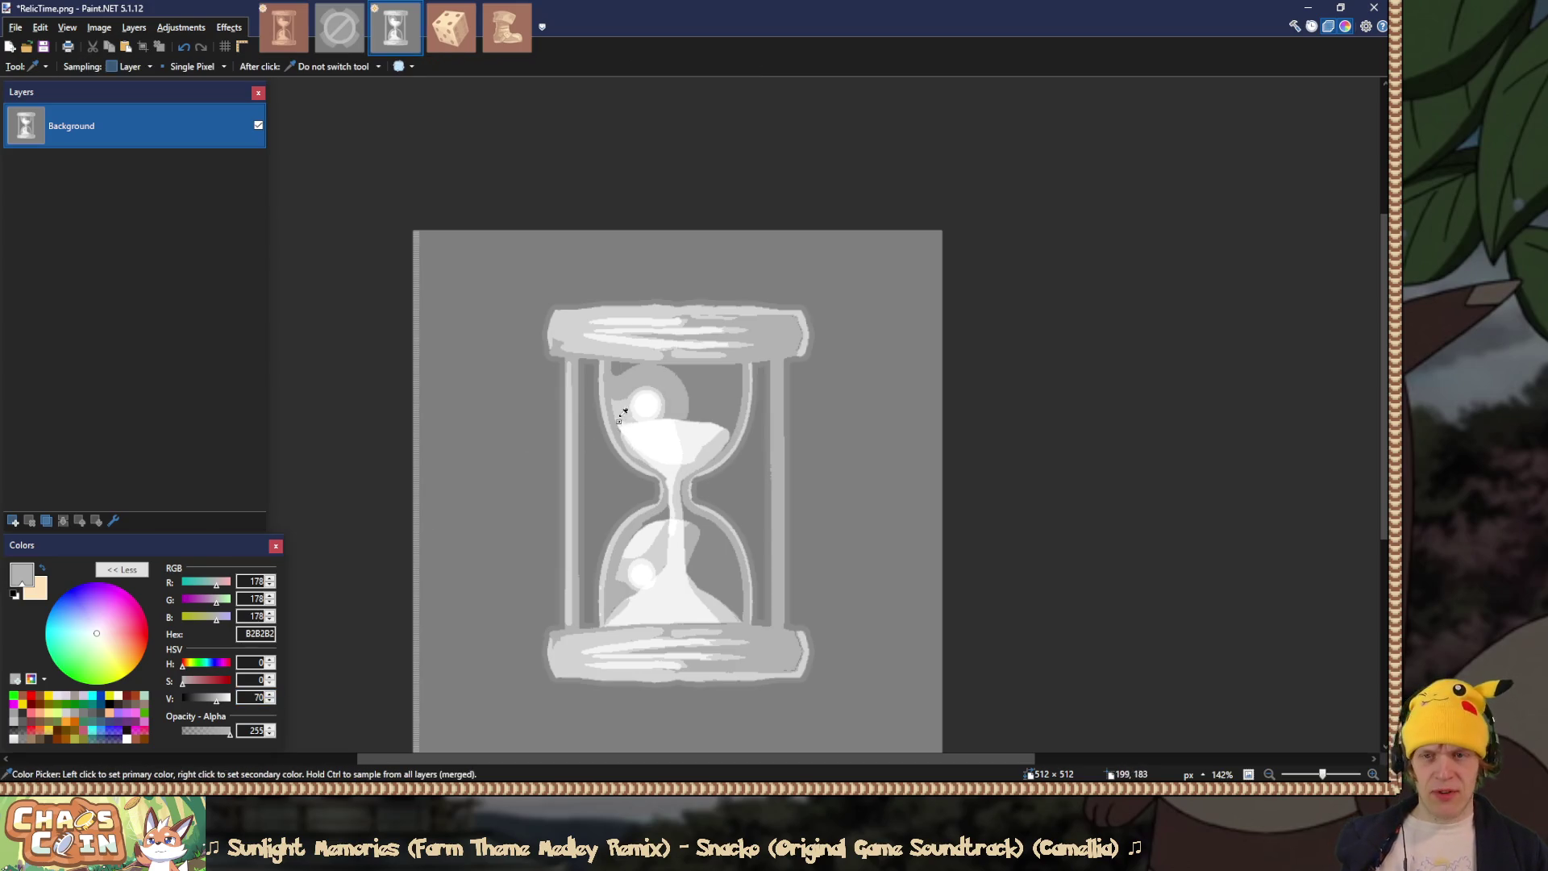
click(730, 391)
click(731, 391)
click(745, 392)
drag(670, 393, 801, 333)
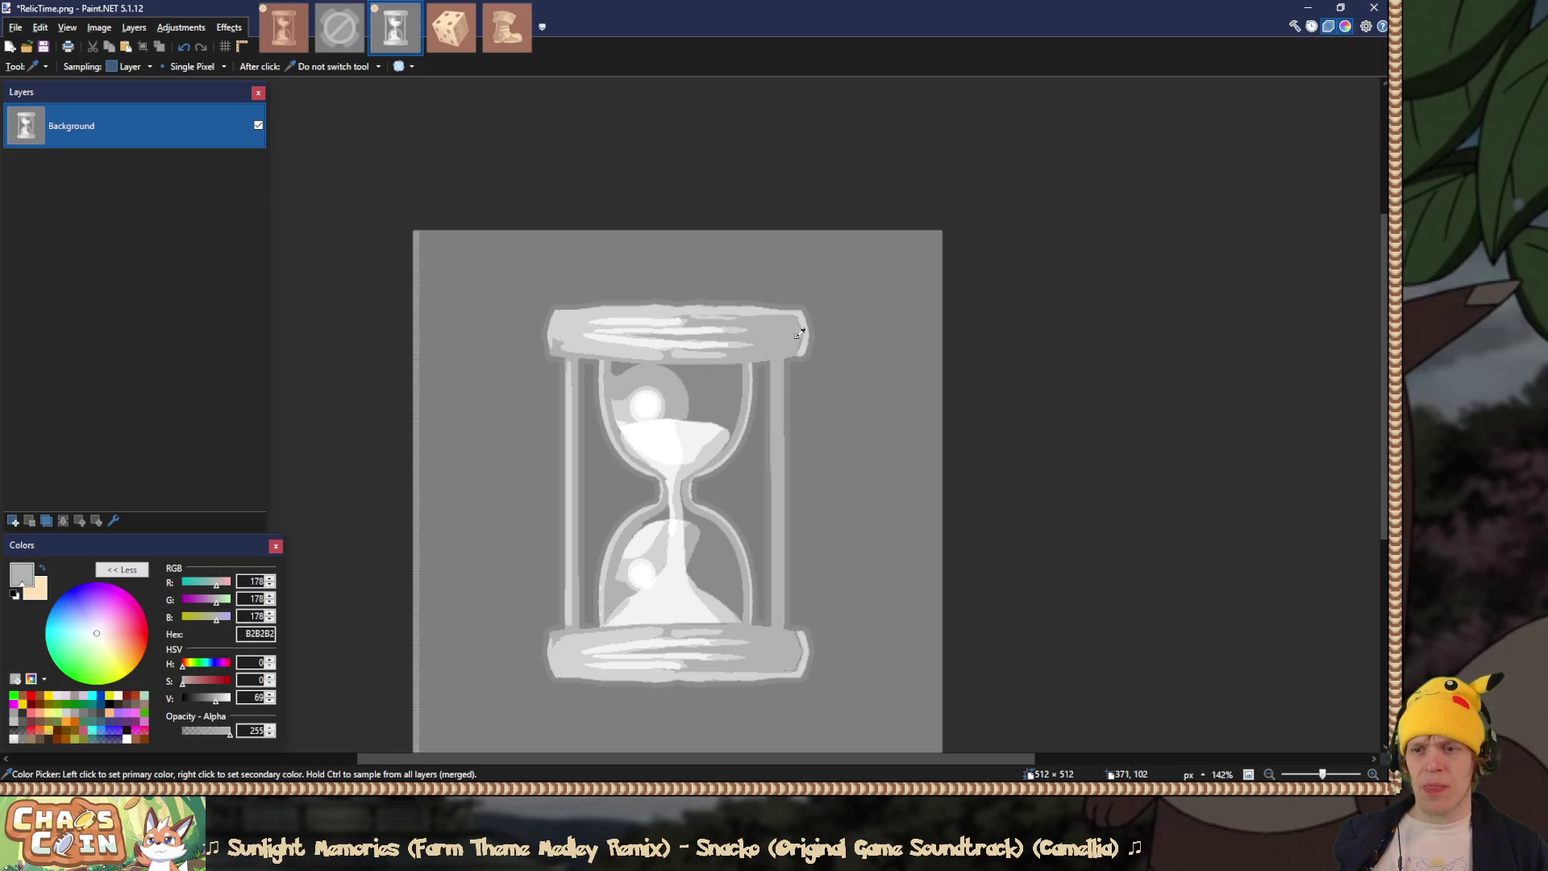
click(664, 376)
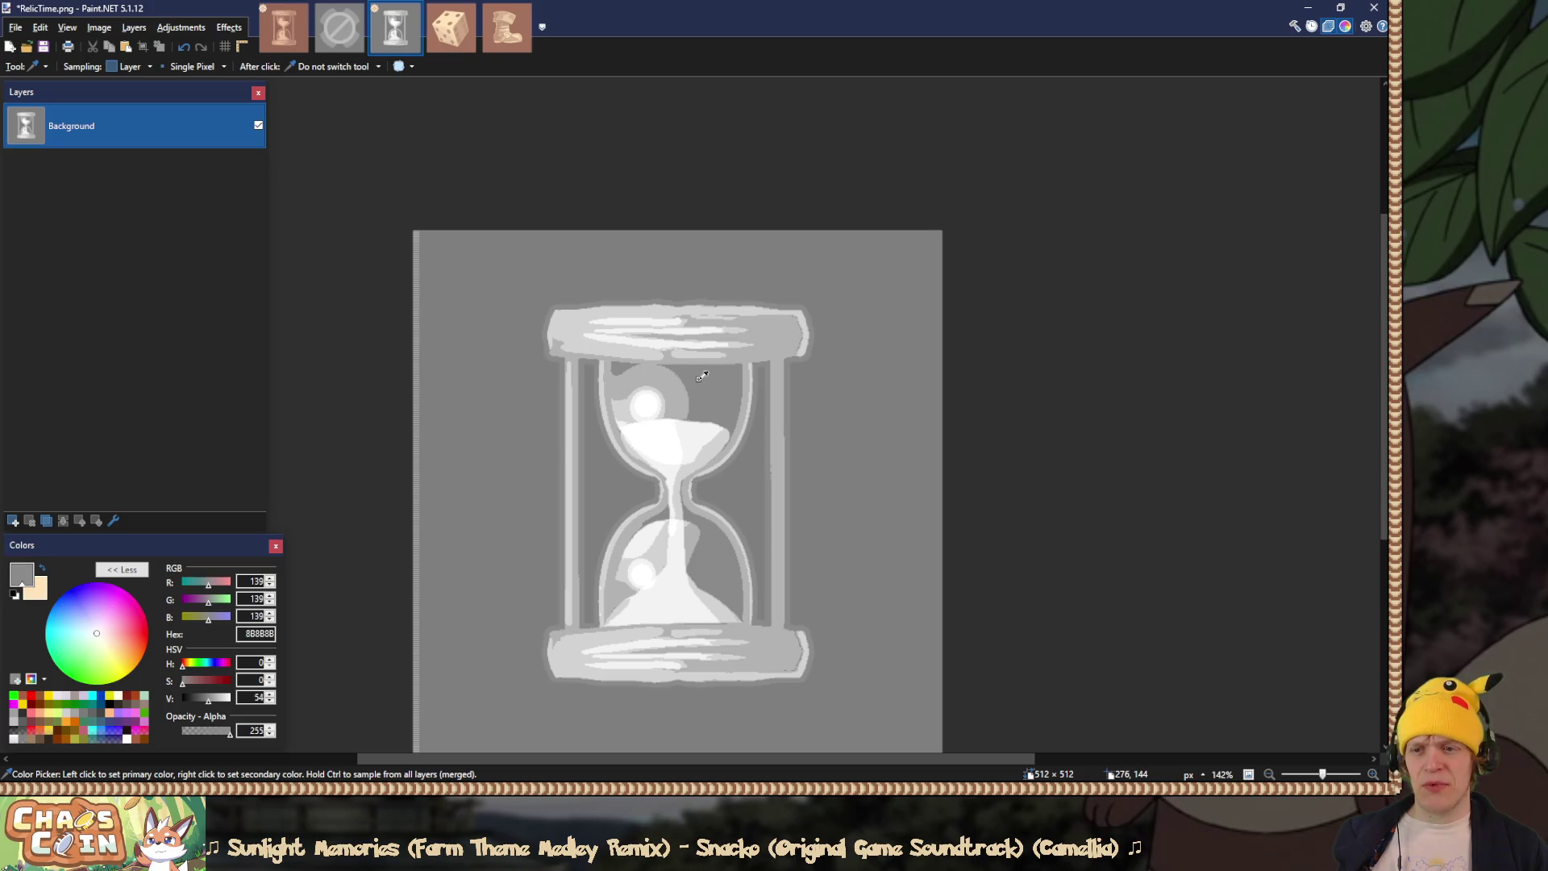
key(f)
triple_click(274, 691)
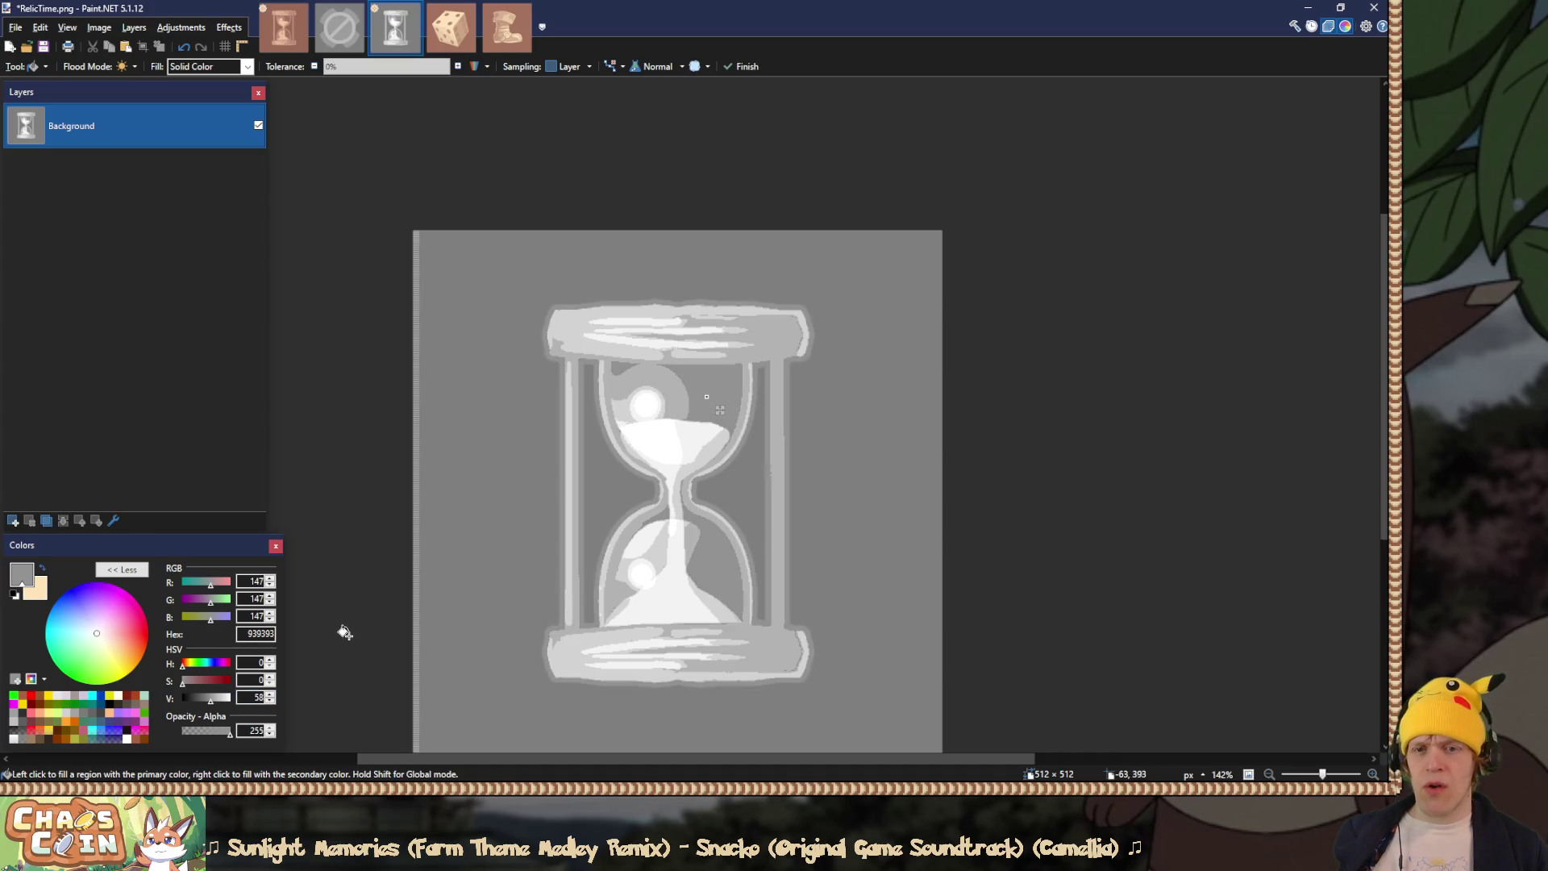
click(271, 694)
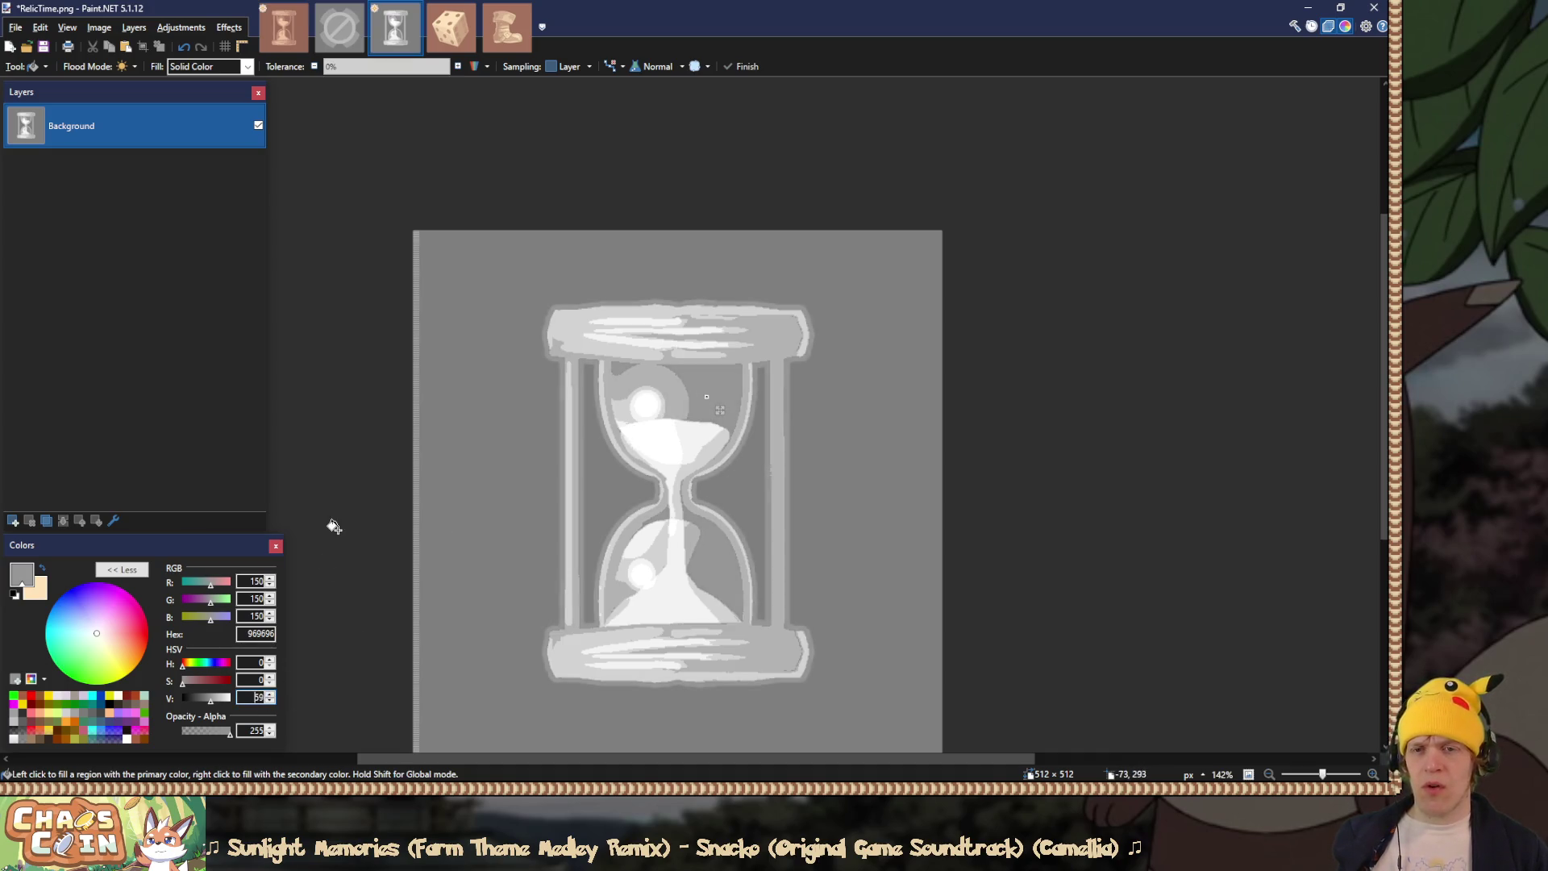
scroll(338, 532, down, 3)
scroll(323, 529, up, 4)
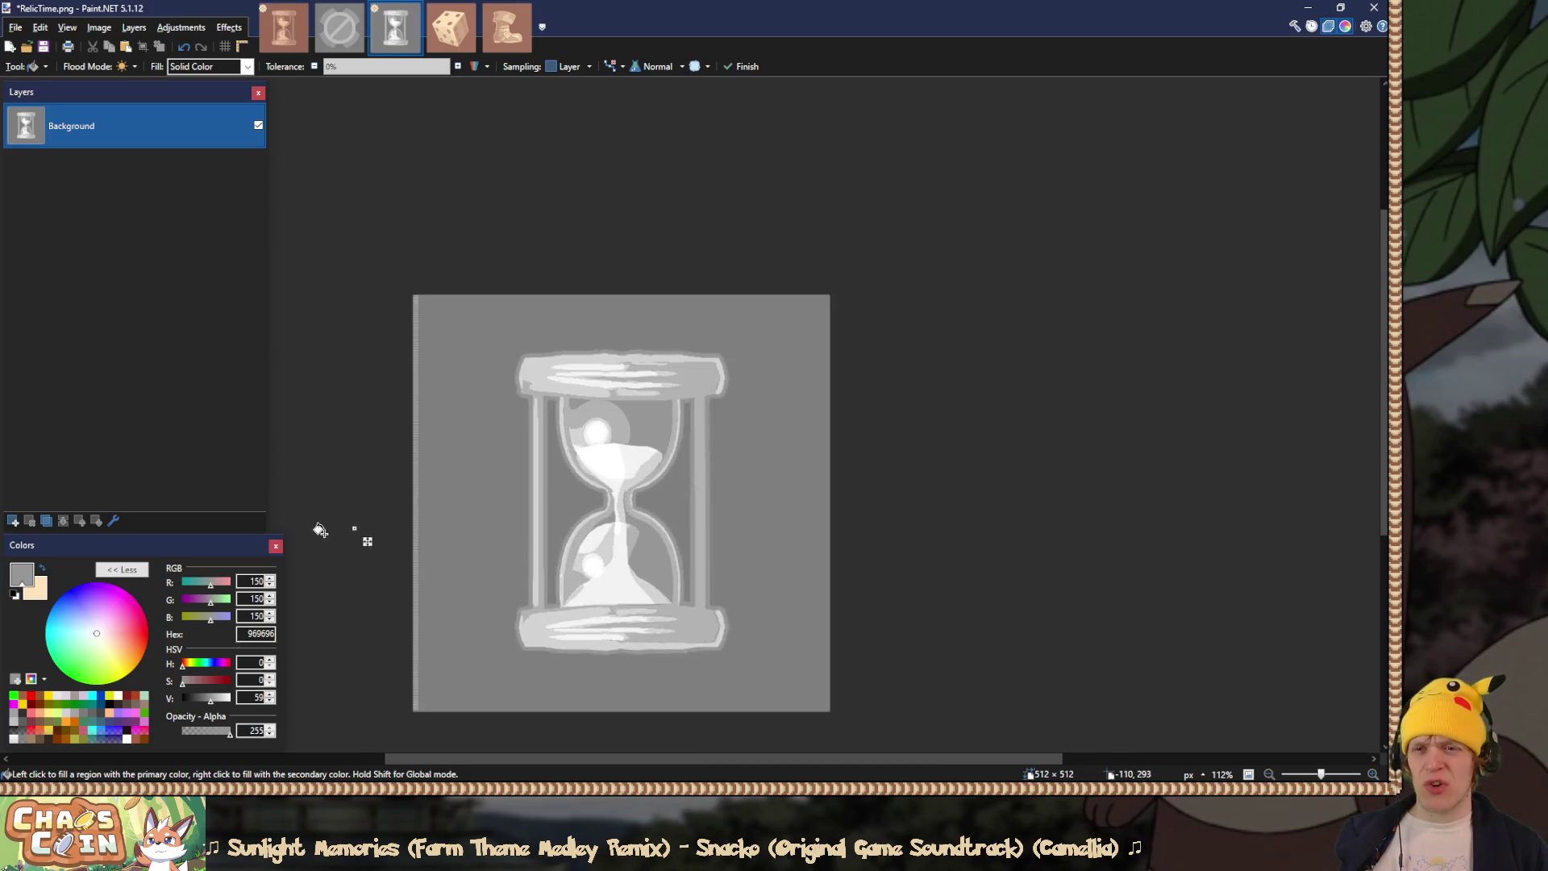
key(s)
scroll(380, 177, down, 3)
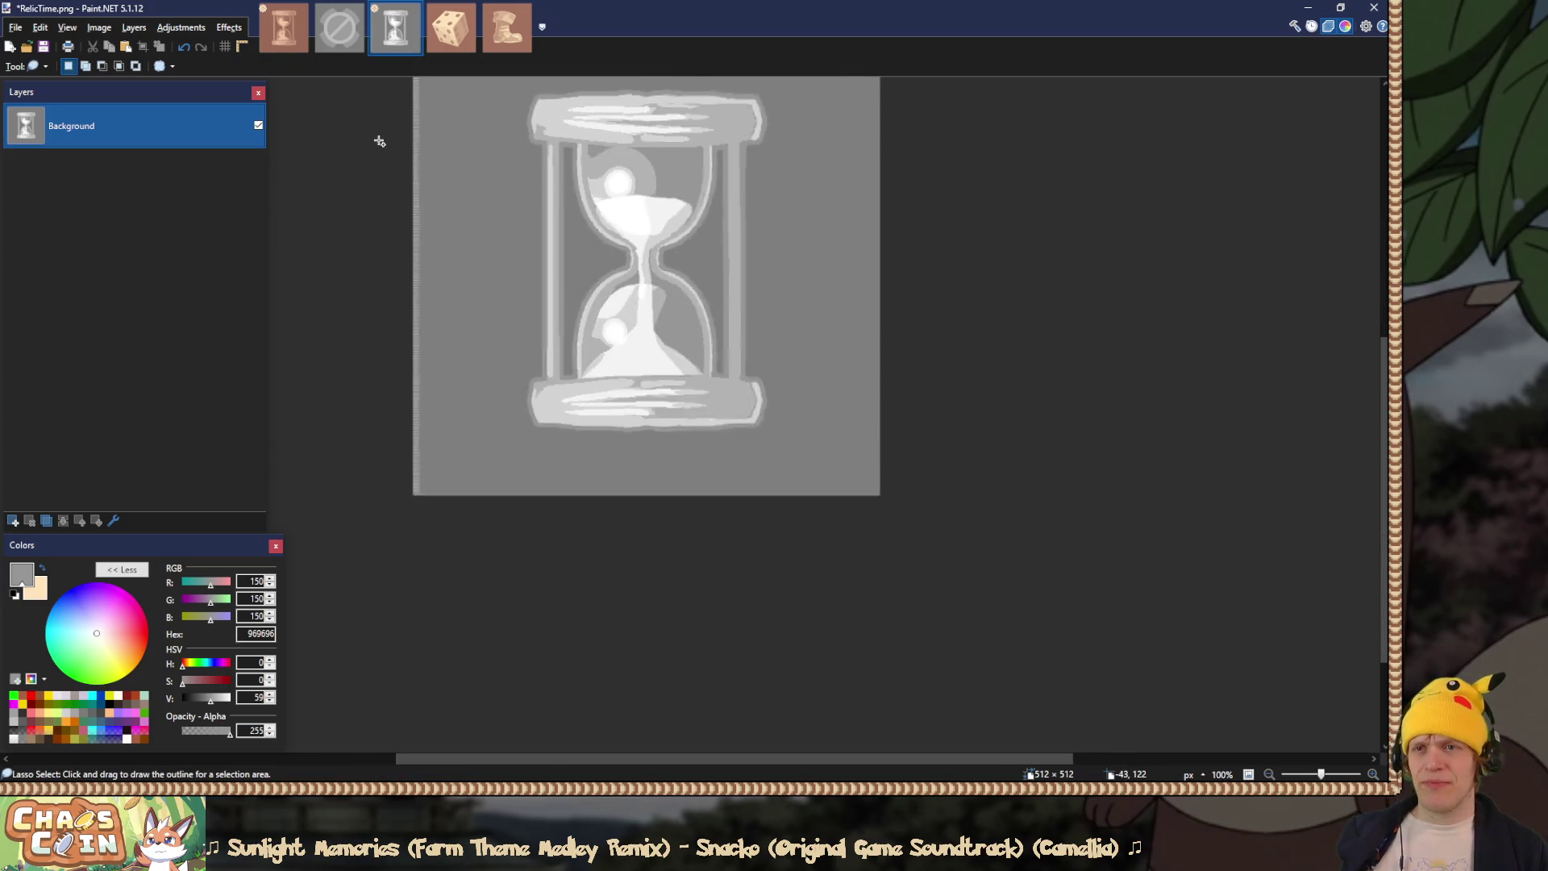
Step: Erase RelicTime's left edge strip and grey background to transparency, then select all
key(s)
key(s)
key(s)
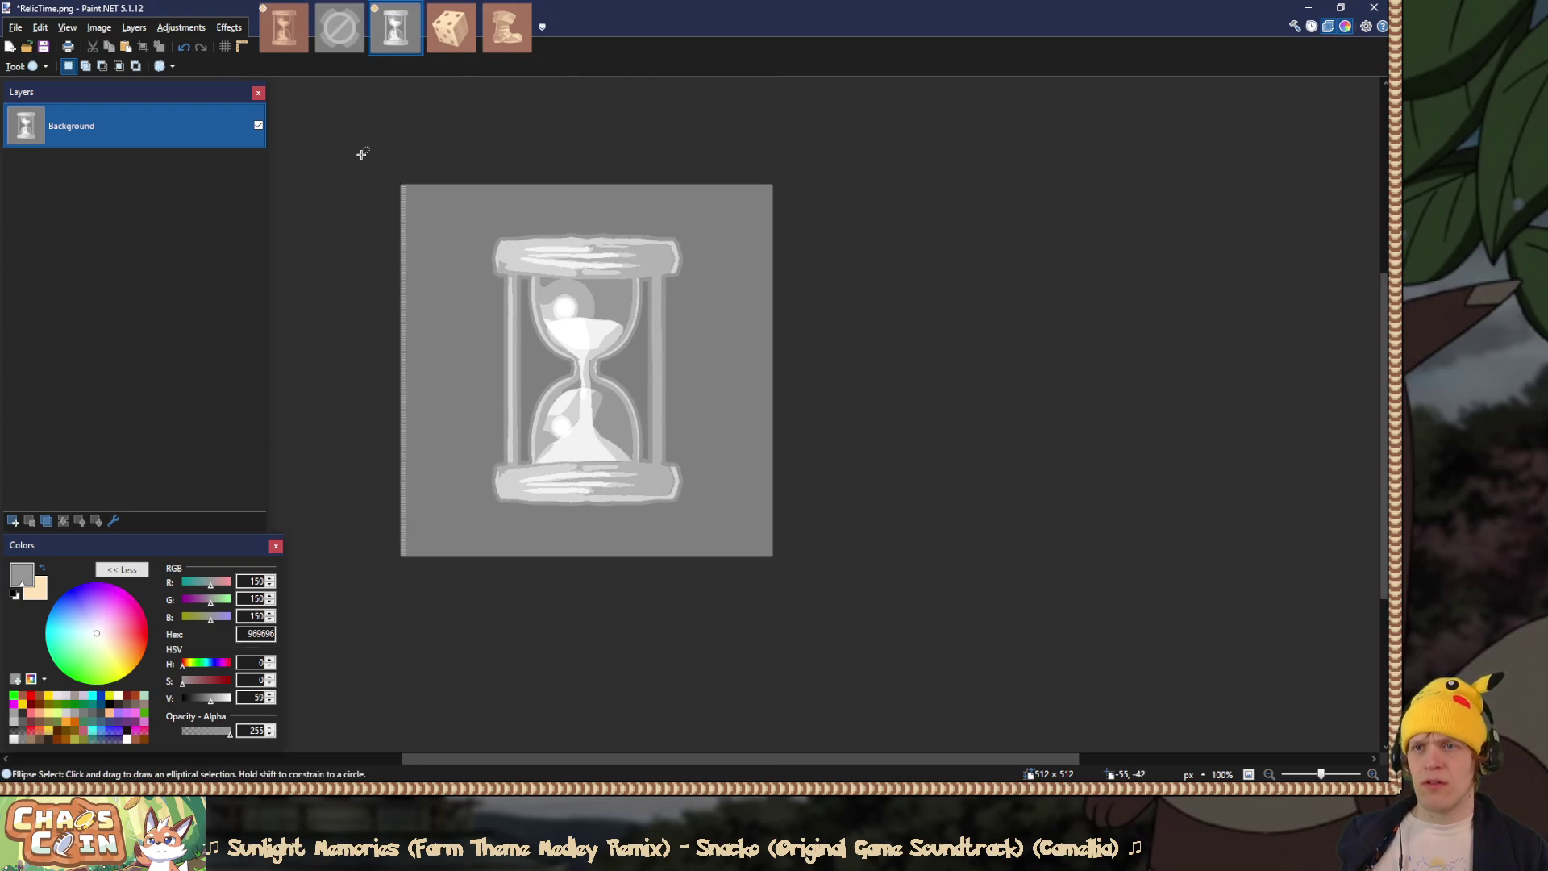
drag(362, 158, 440, 619)
key(Delete)
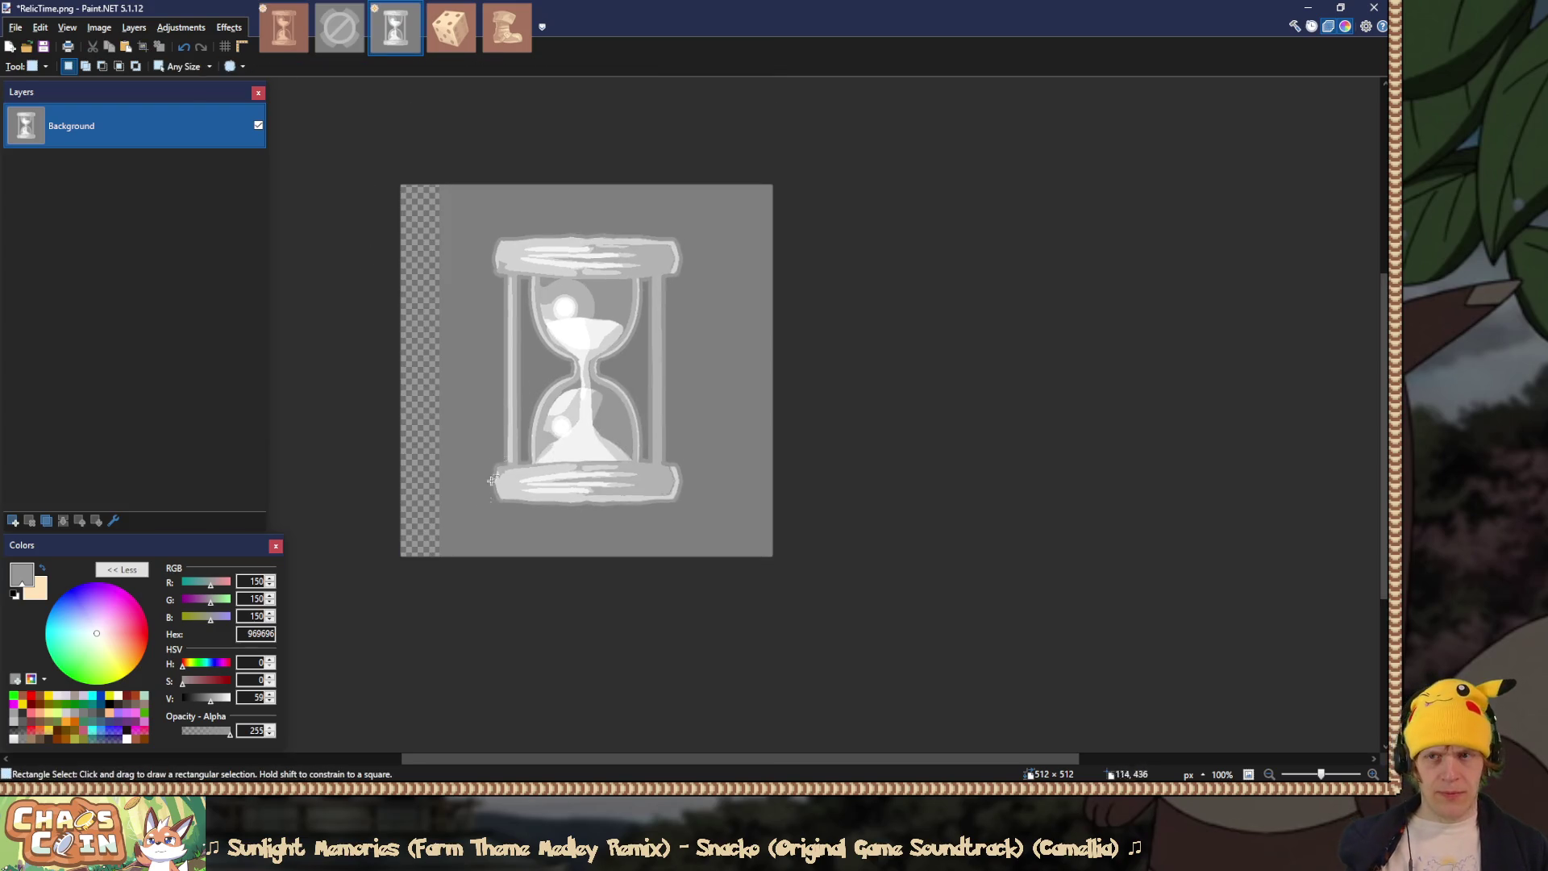
key(s)
key(s)
key(s)
click(464, 246)
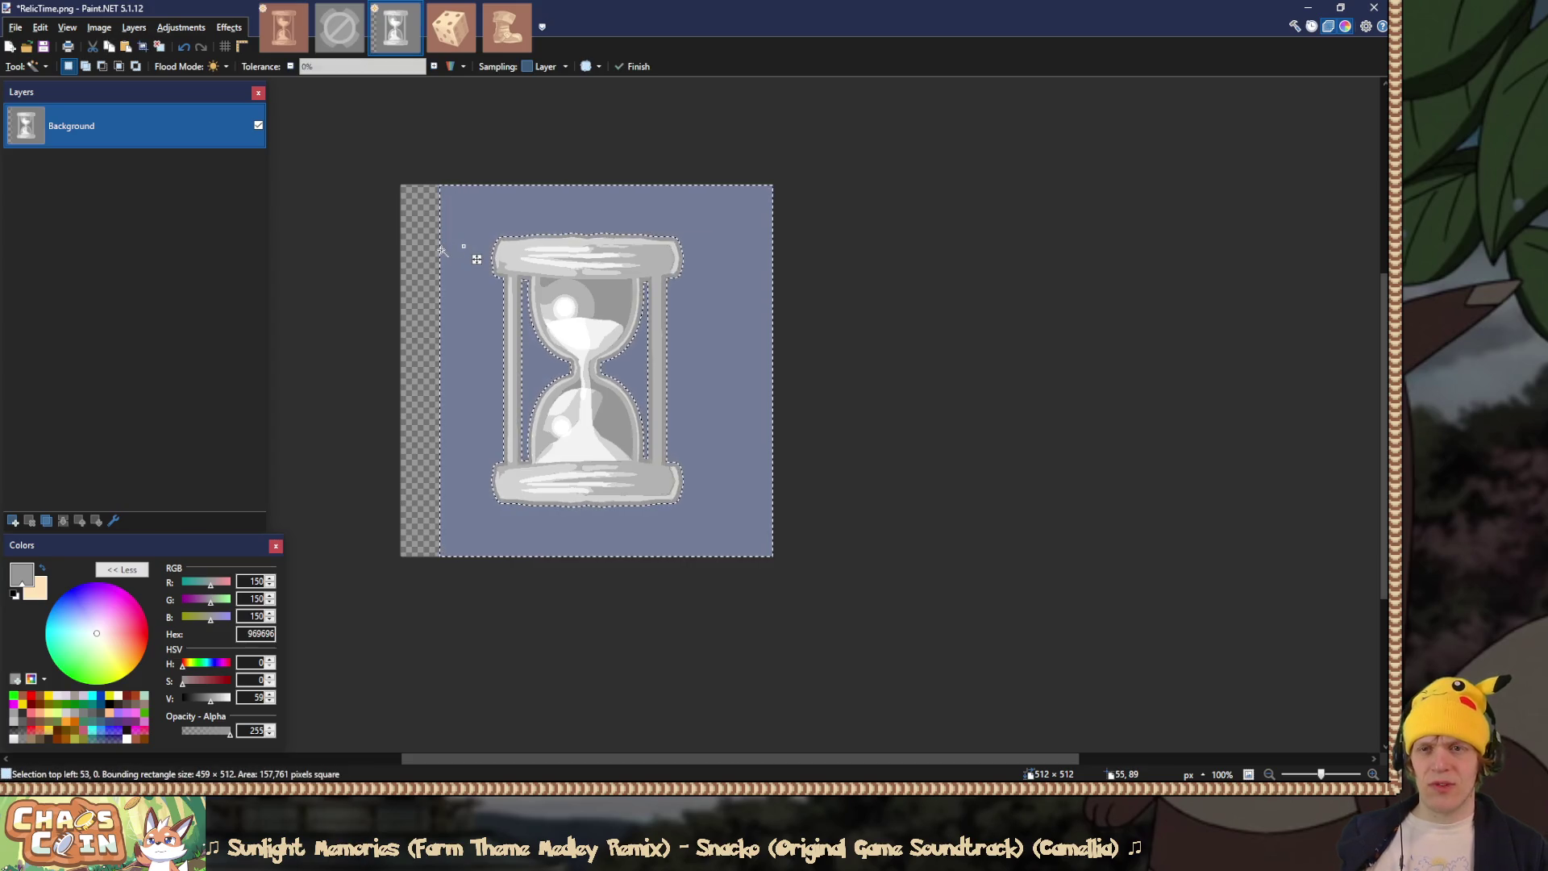
key(Delete)
key(ctrl+a)
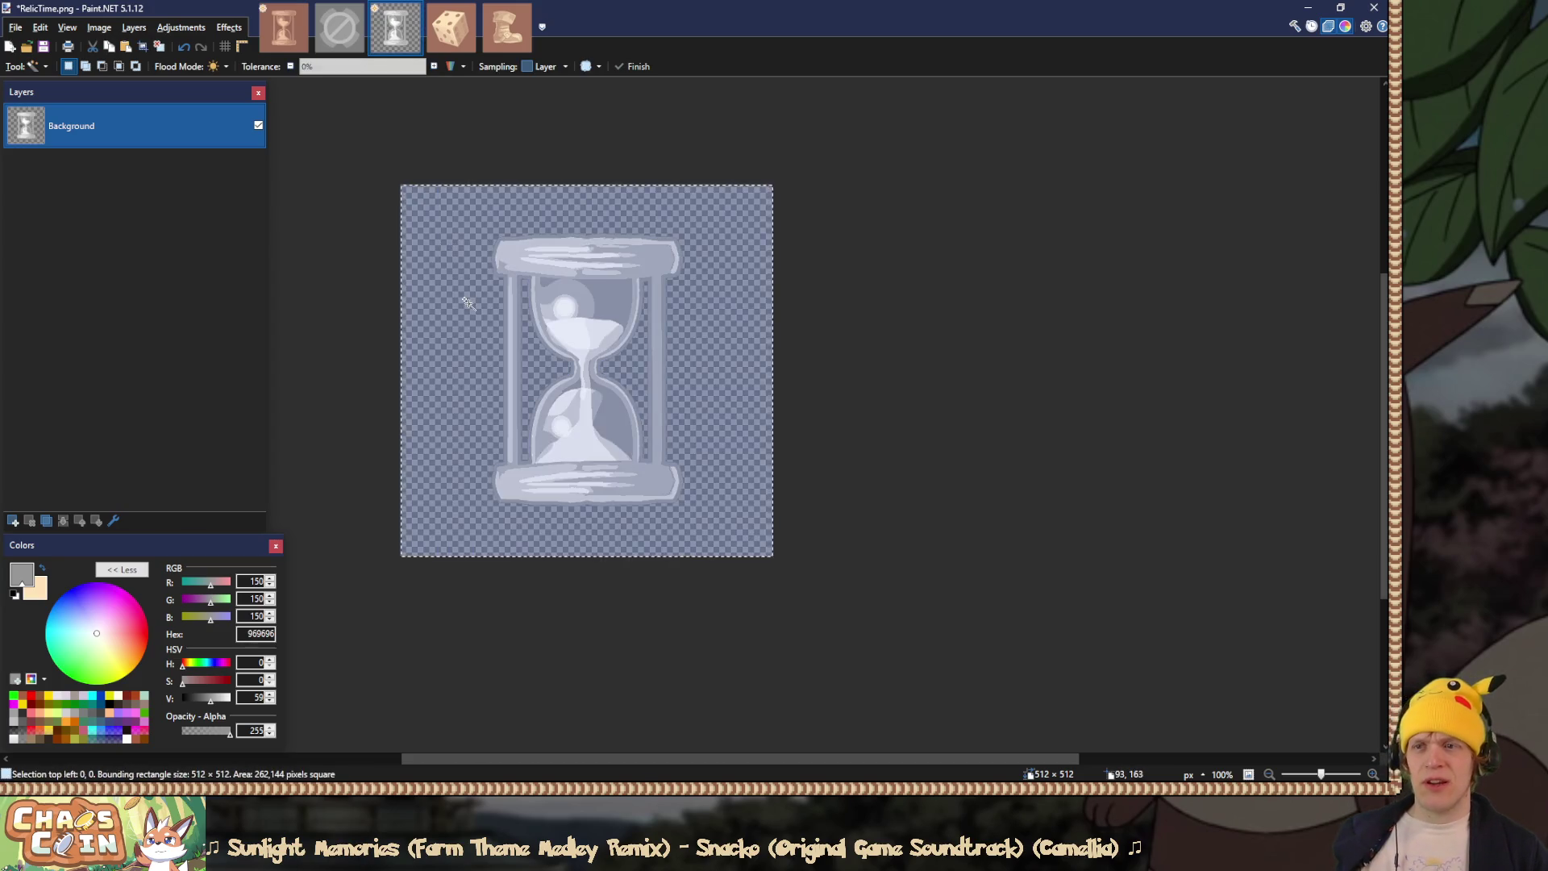
Step: Paste the hourglass onto RelicWarp's time layer and flatten the image
click(283, 28)
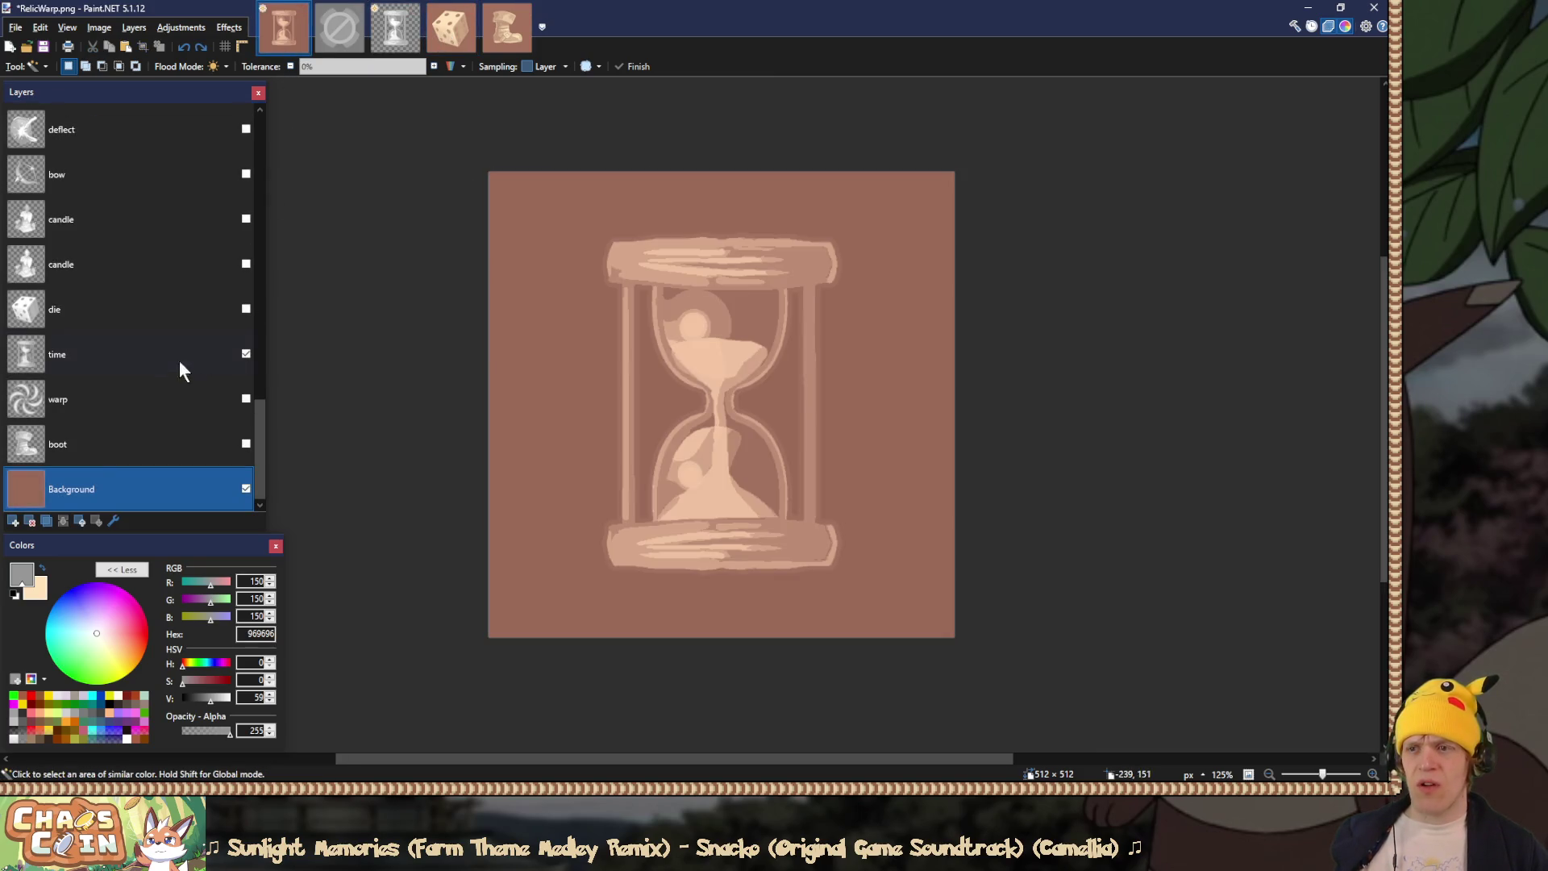
click(139, 355)
key(m)
key(s)
key(ctrl+d)
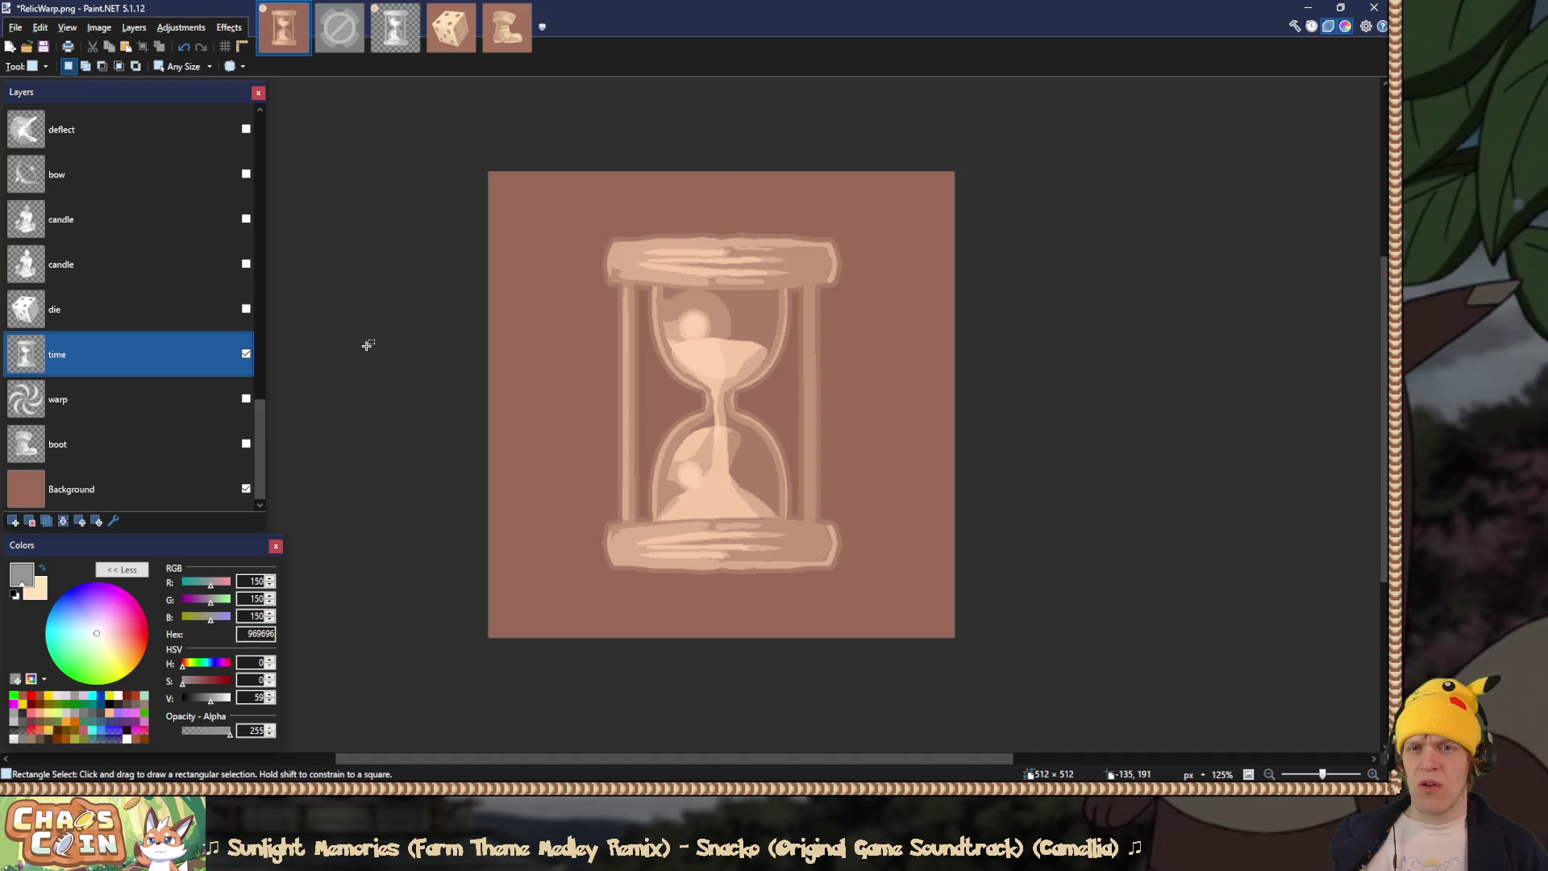
key(ctrl+shift+f)
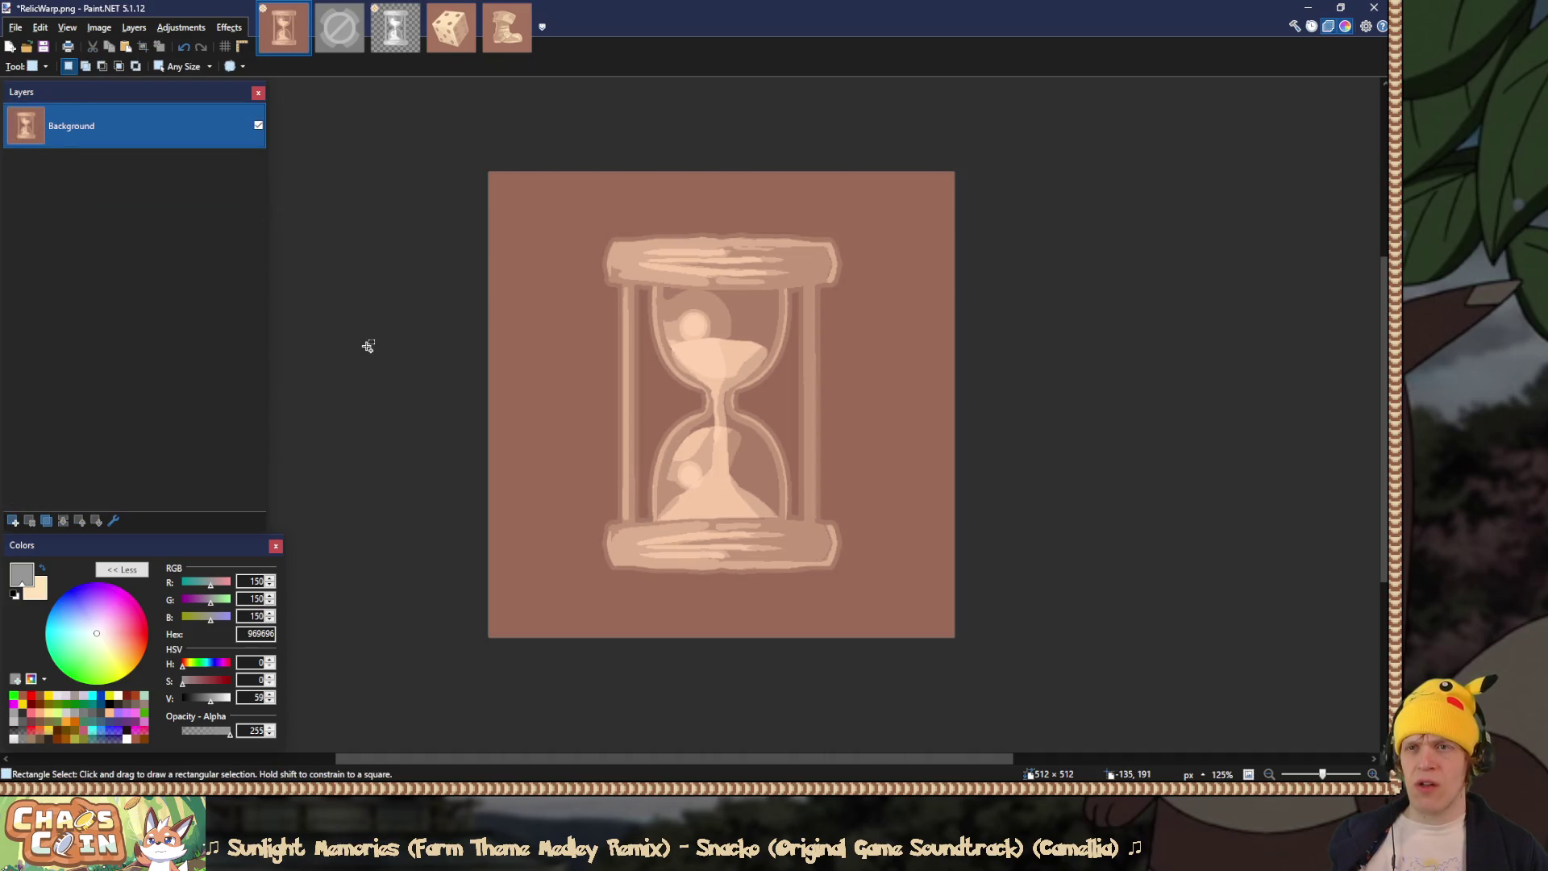
key(ctrl+Tab)
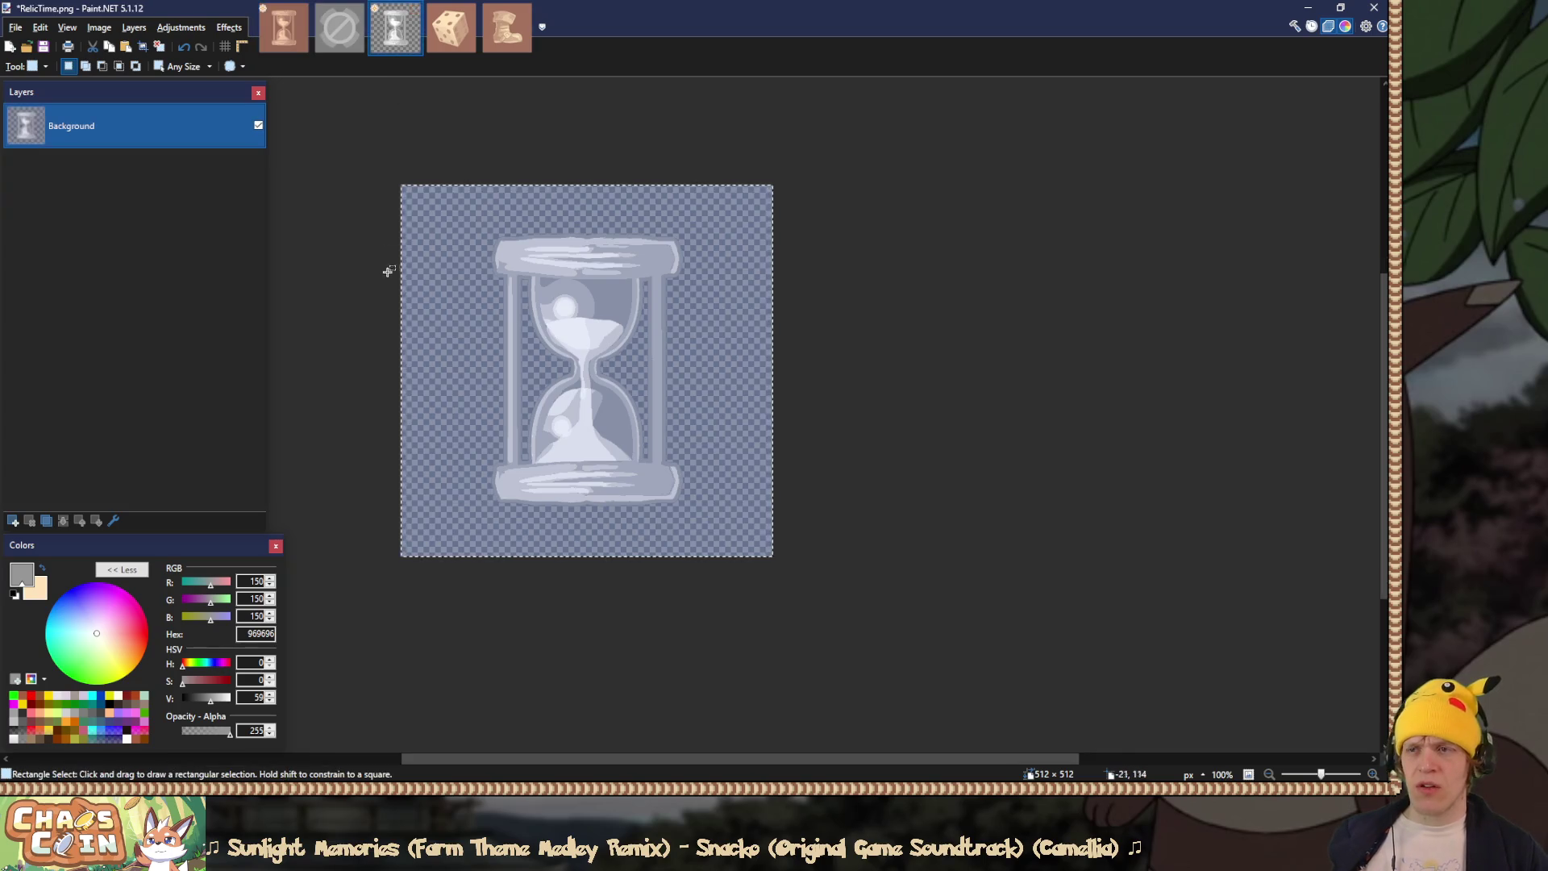
Step: Paste the hourglass over RelicDodge and sample its sand colour FFD2AE as primary
click(461, 41)
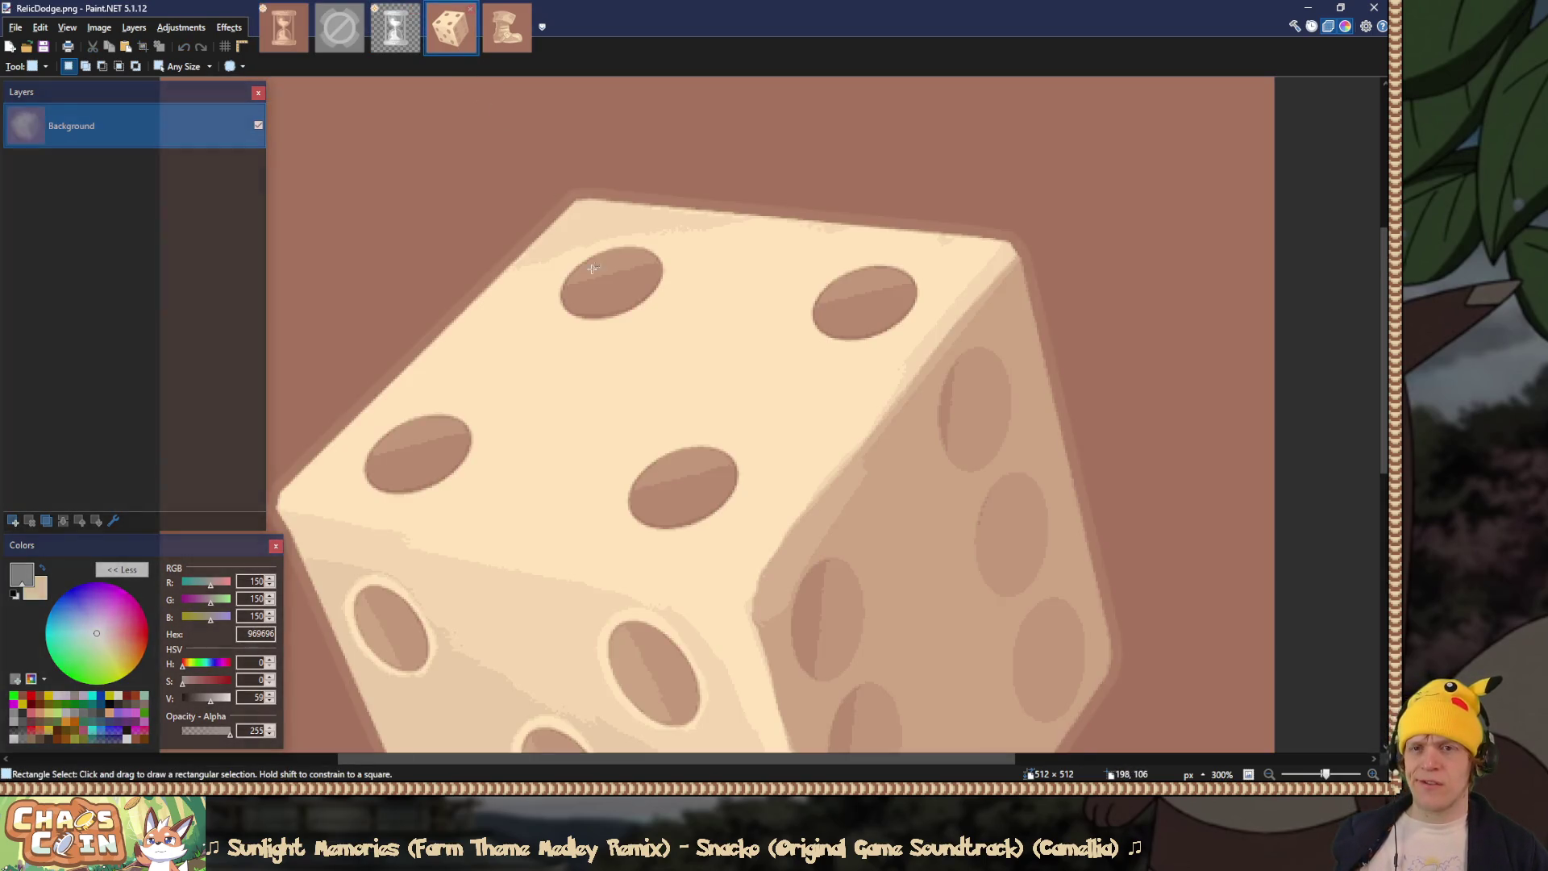
key(ctrl+v)
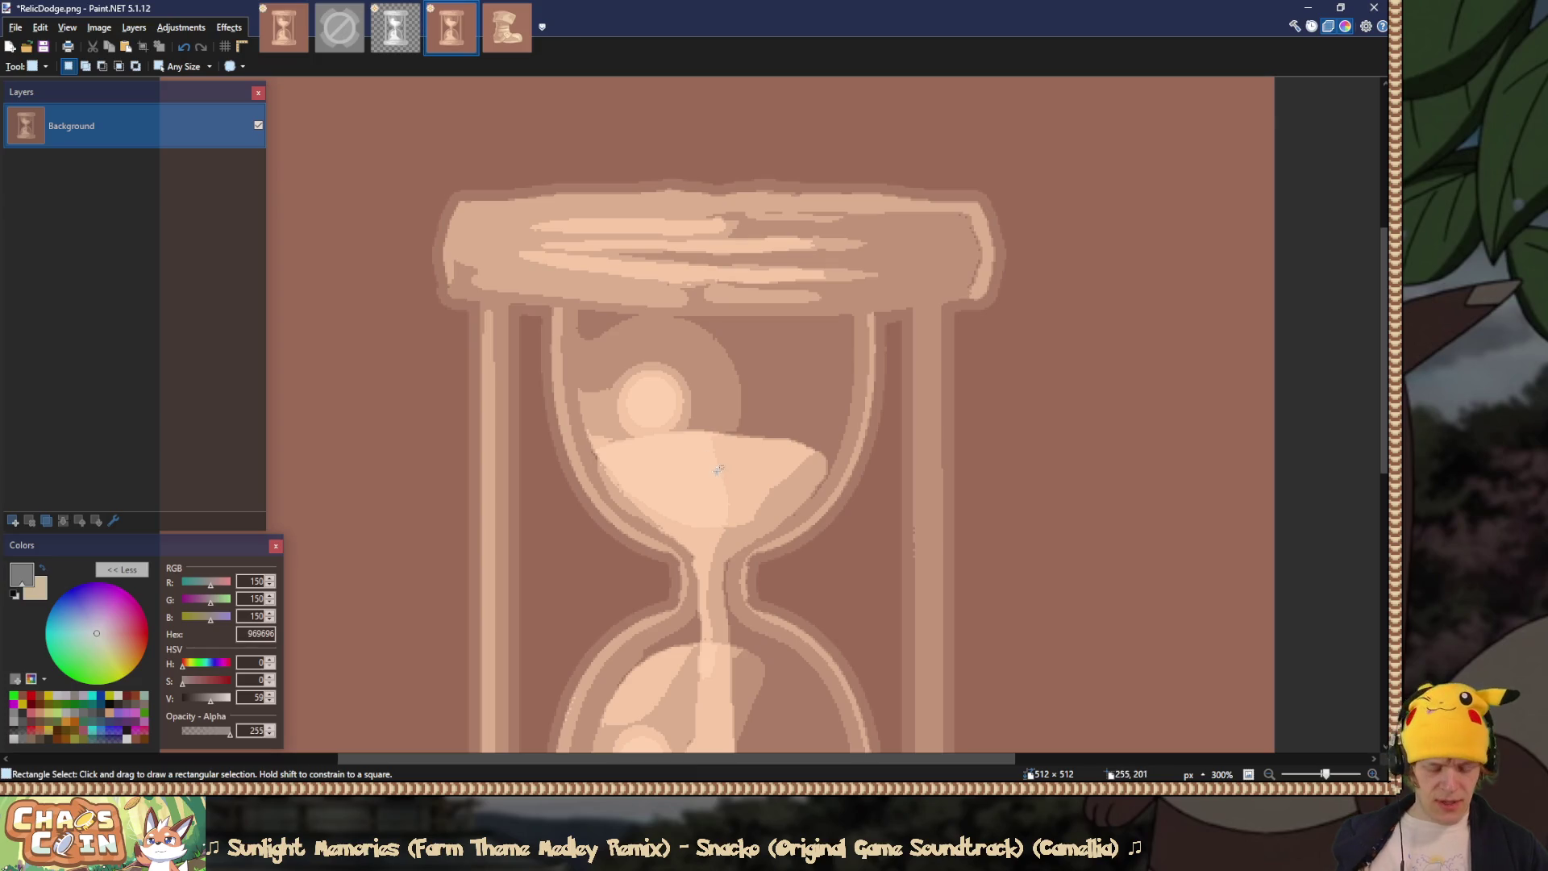
key(k)
click(686, 473)
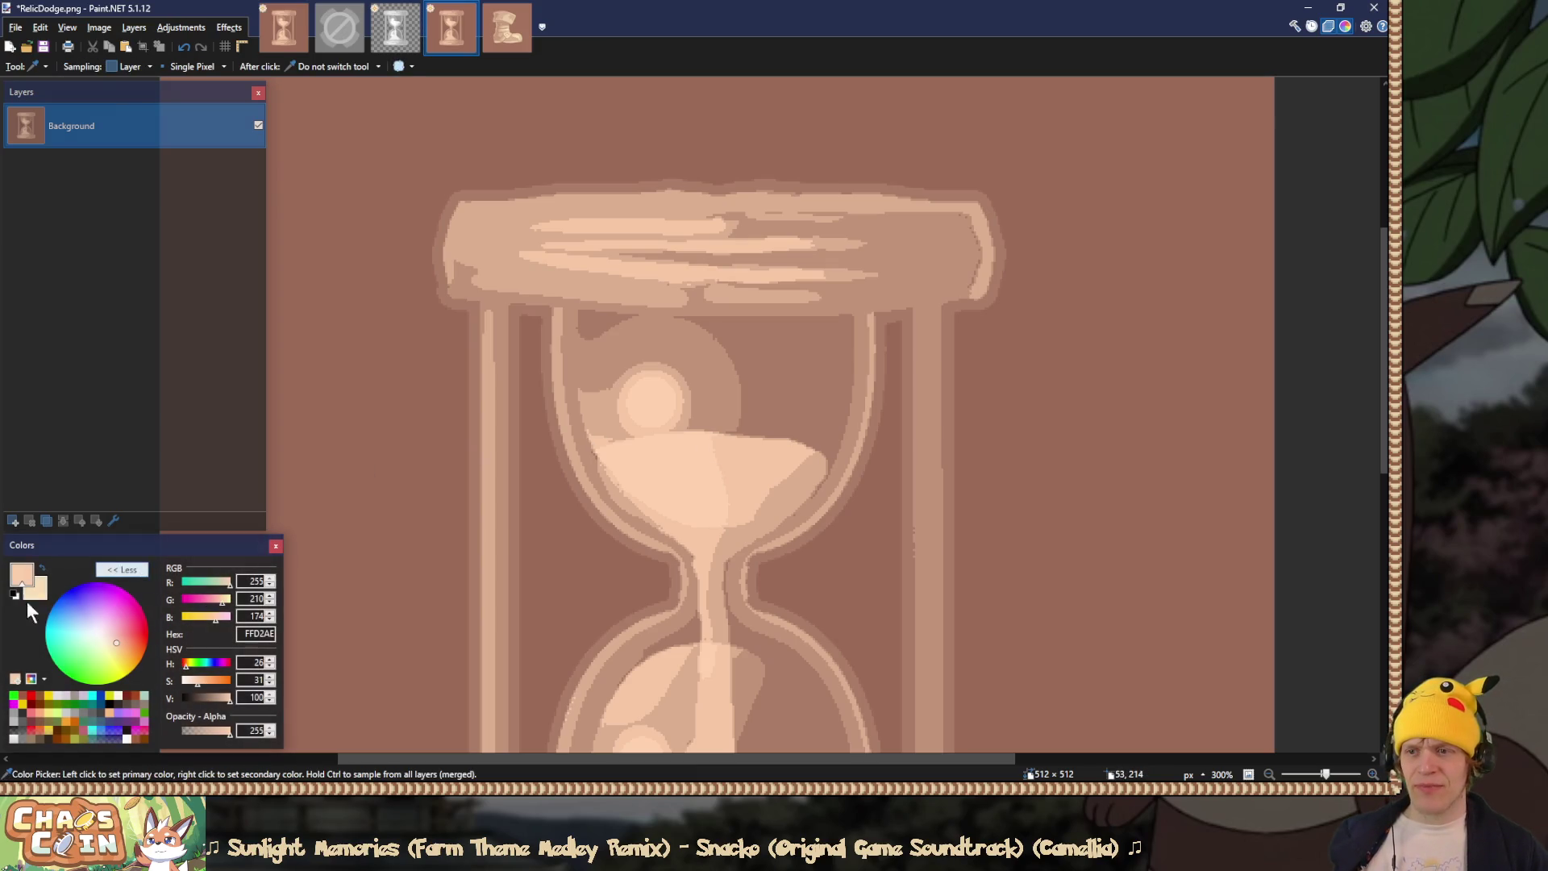
click(45, 592)
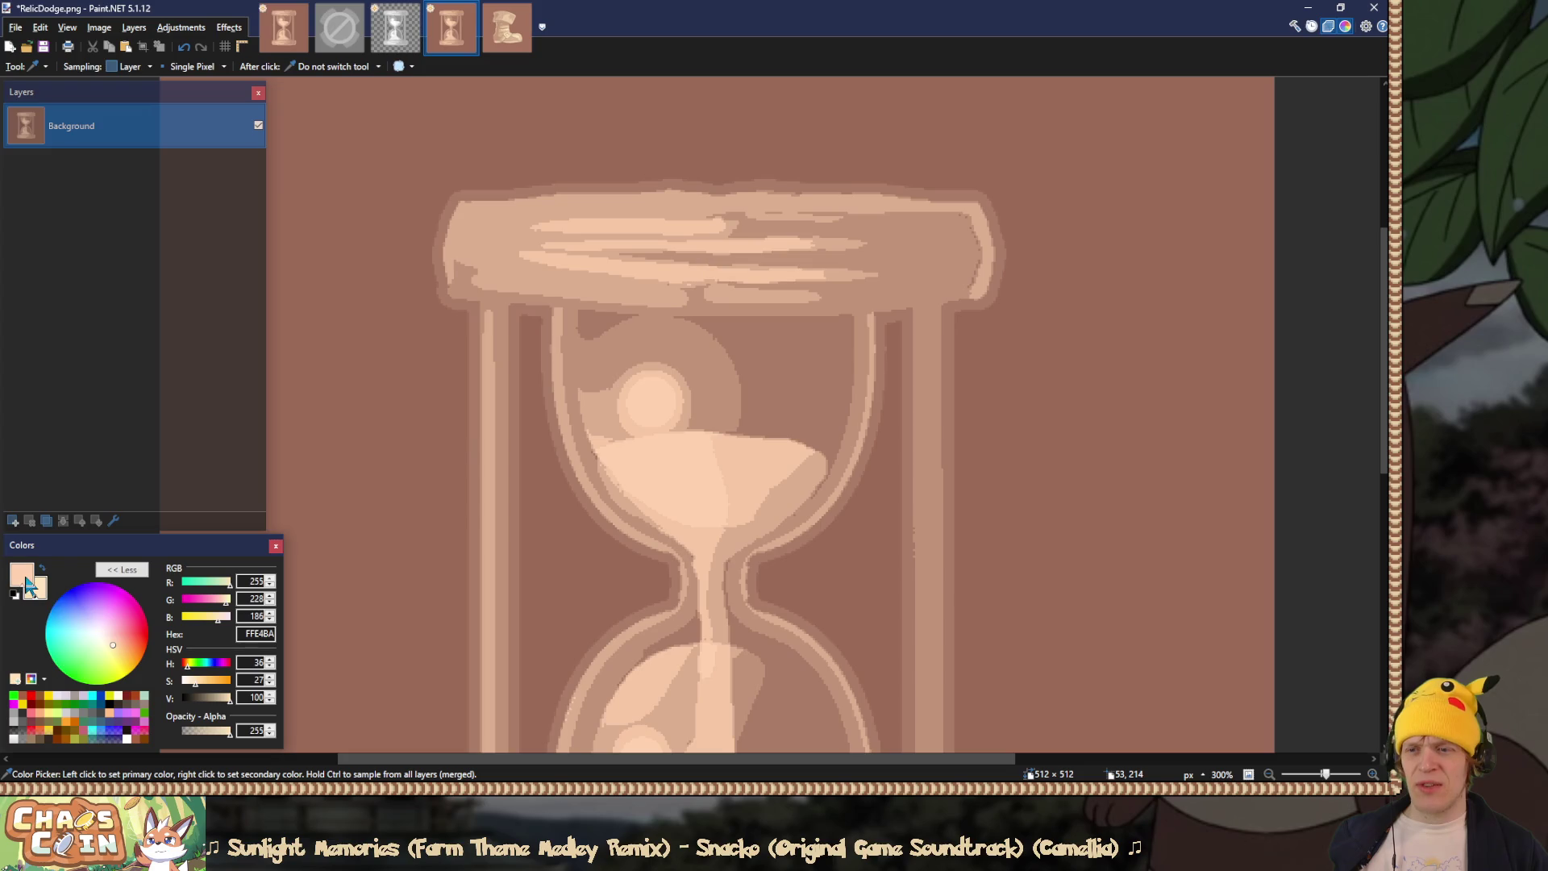
click(29, 582)
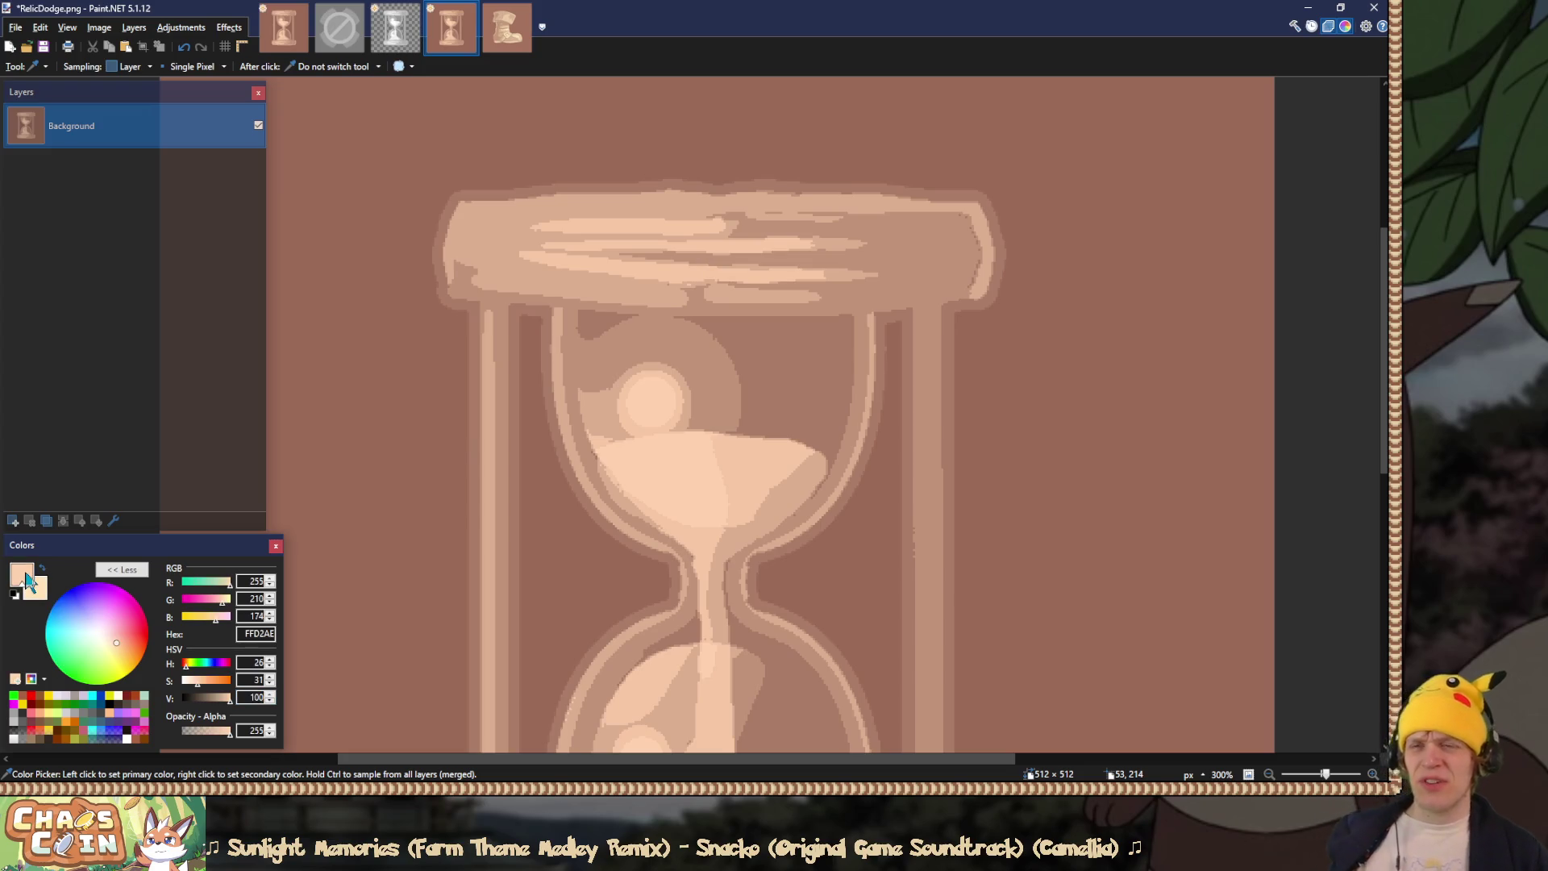
Step: Restore RelicDodge's dice artwork, check the RelicWarp image, then return to RelicDodge
key(ctrl+v)
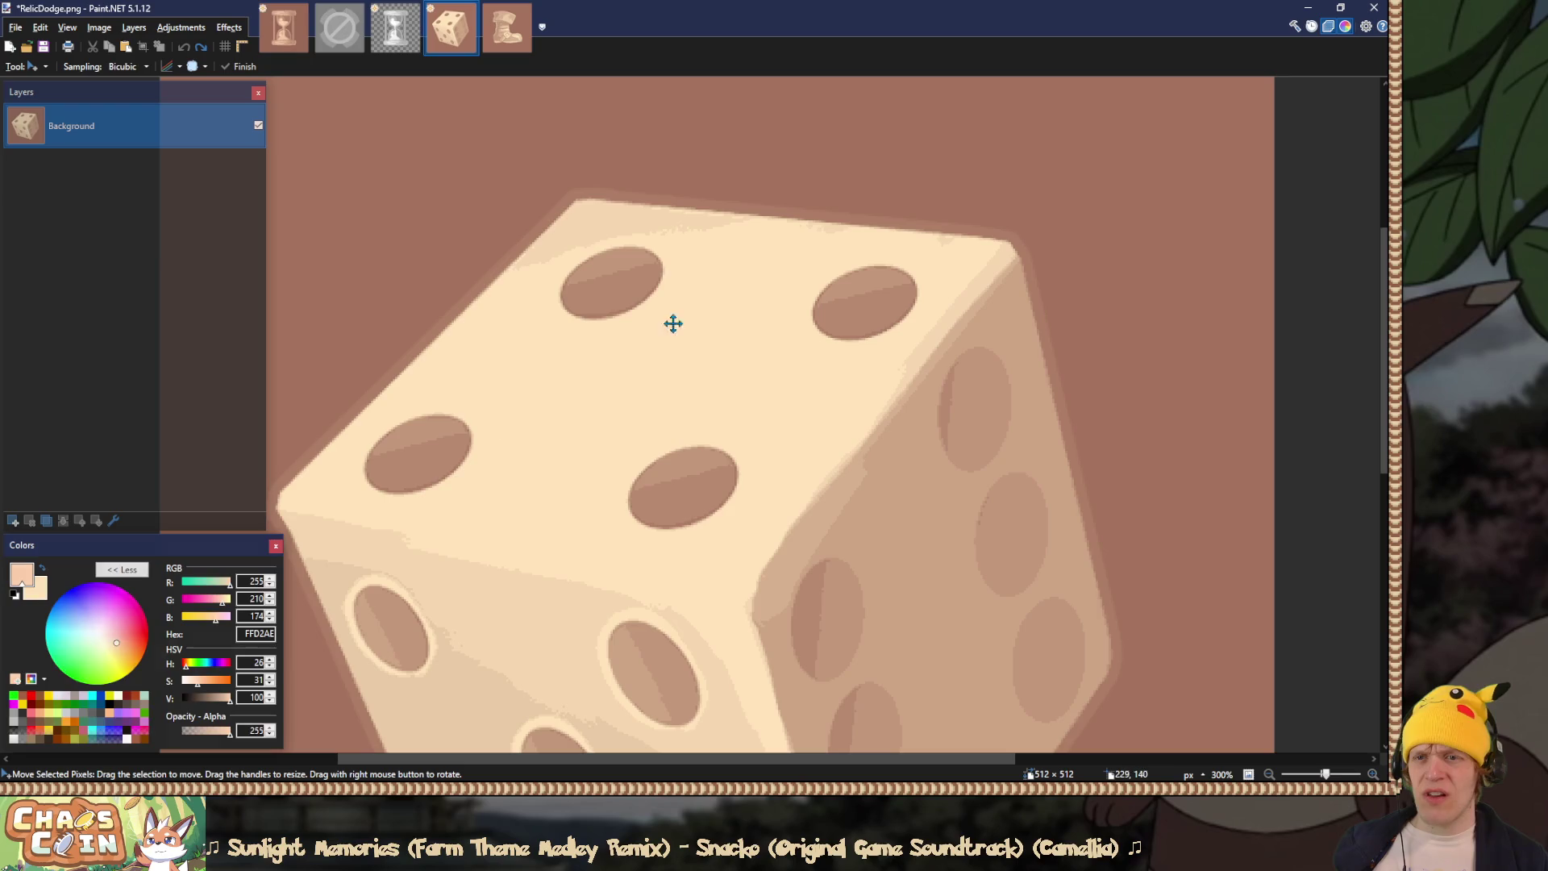
key(s)
scroll(453, 180, down, 5)
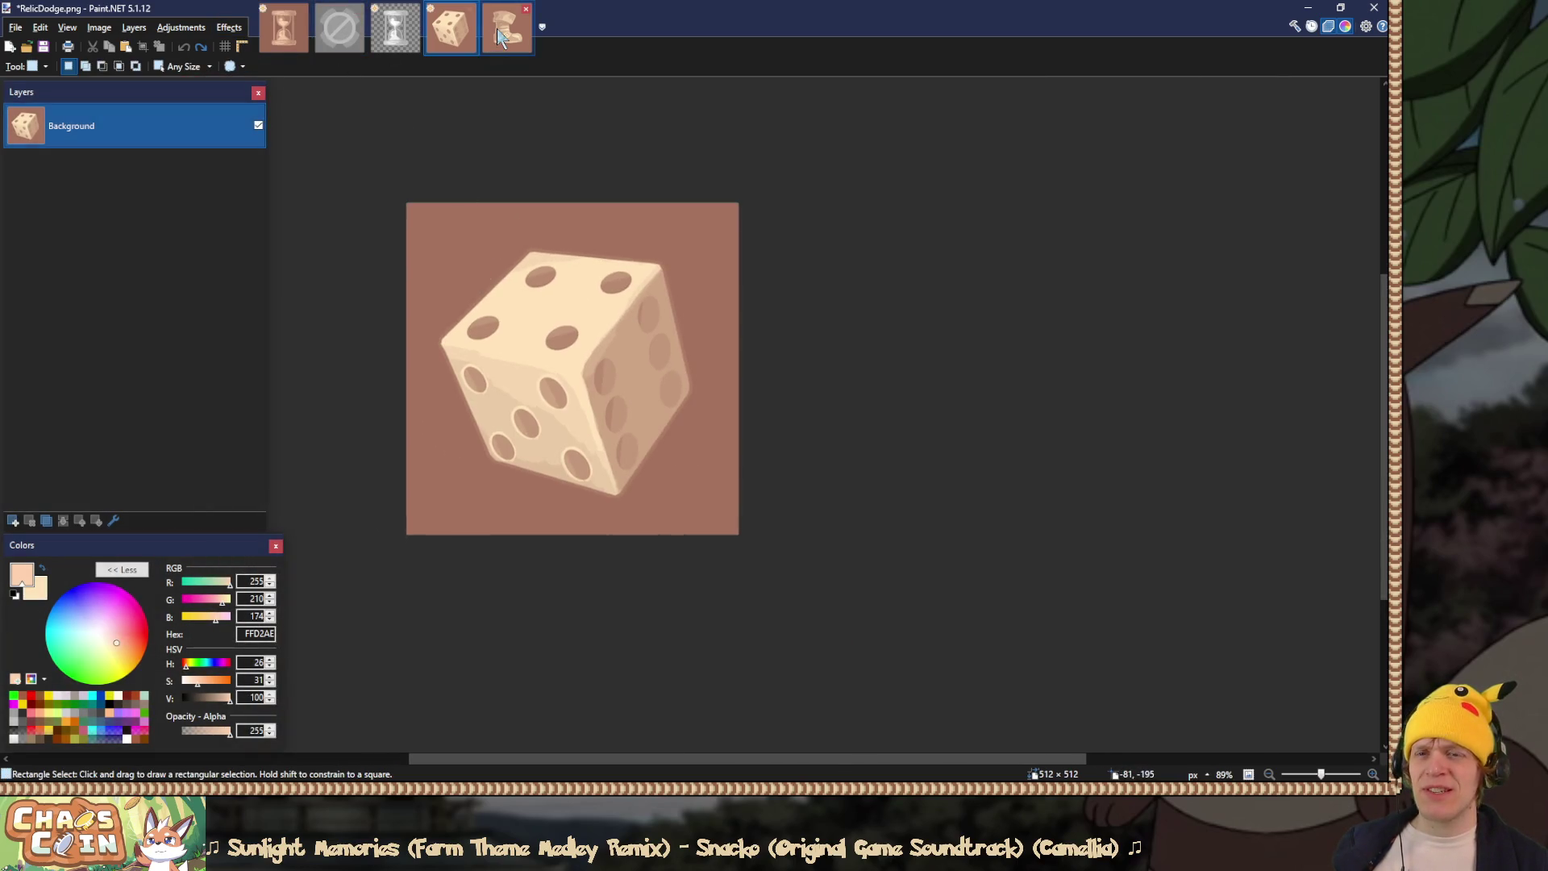
click(287, 33)
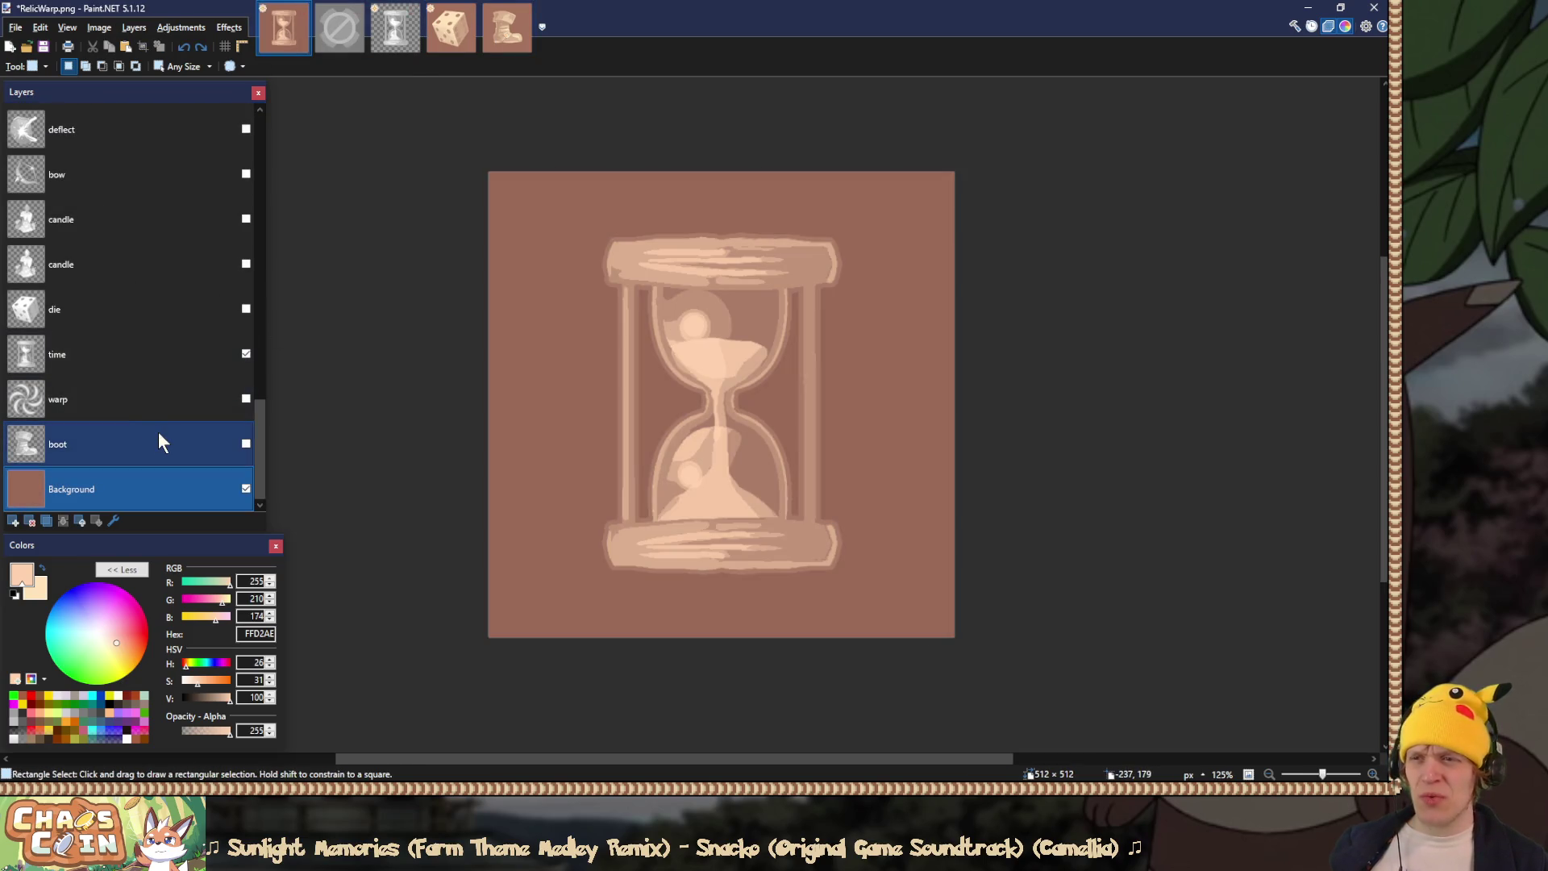
scroll(158, 440, up, 2)
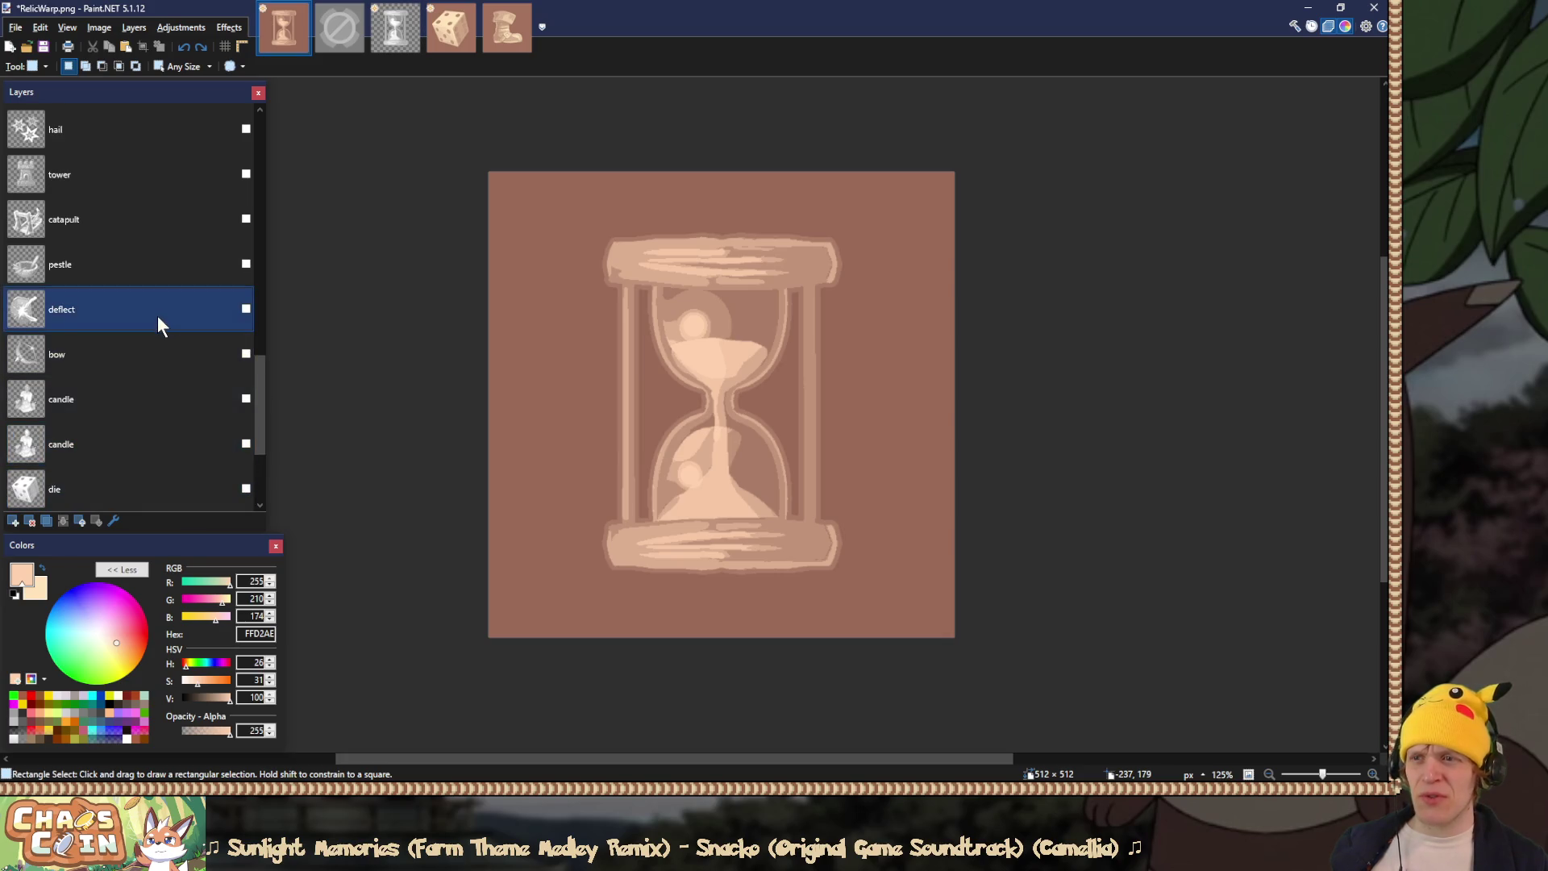
click(453, 34)
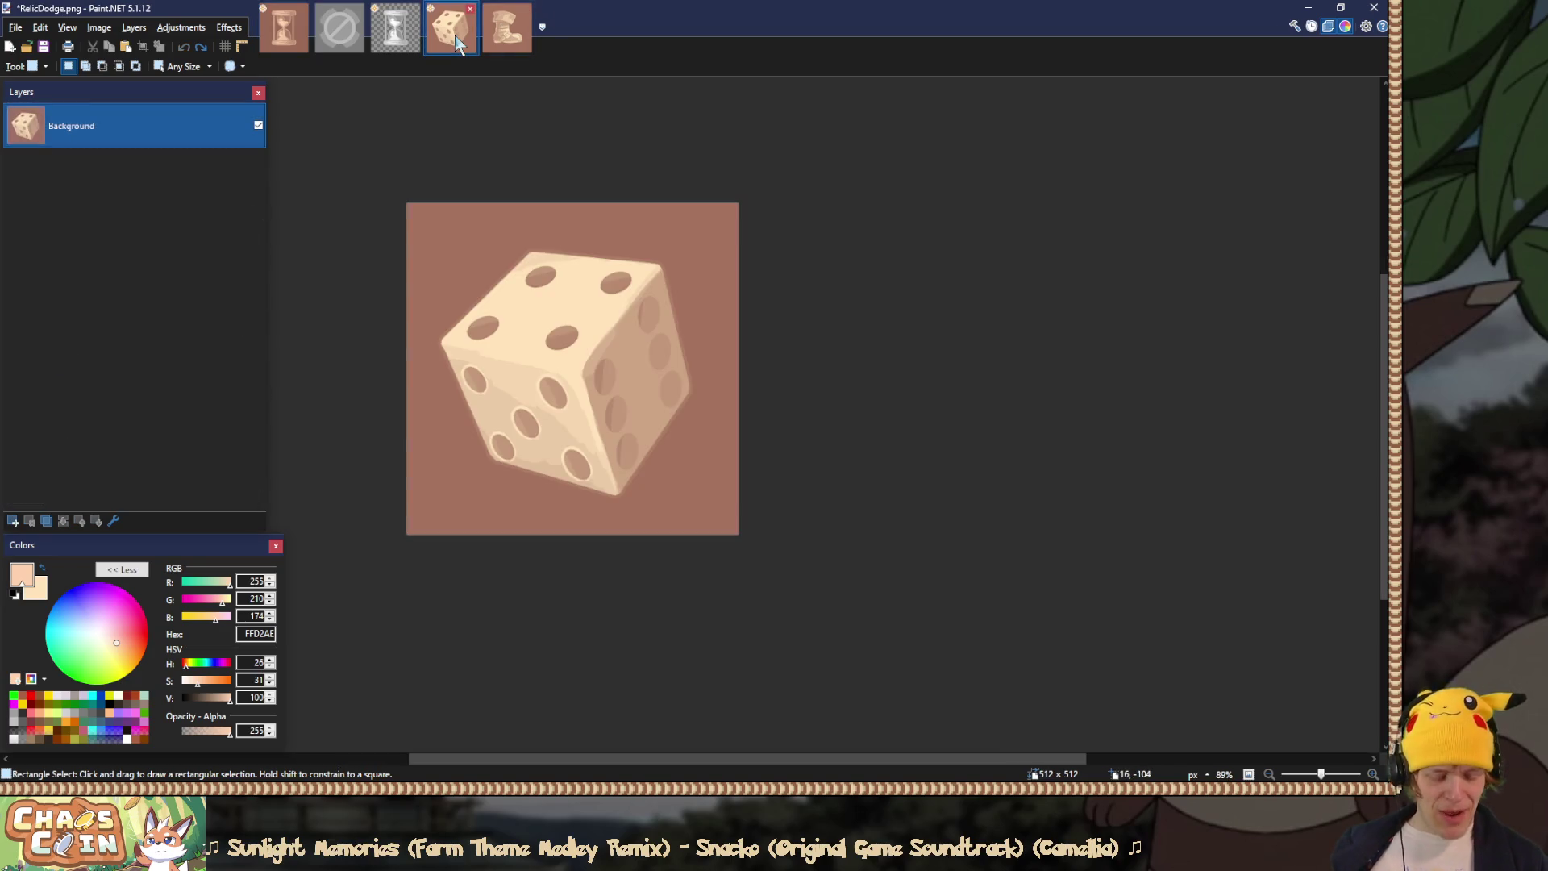
key(ctrl+o)
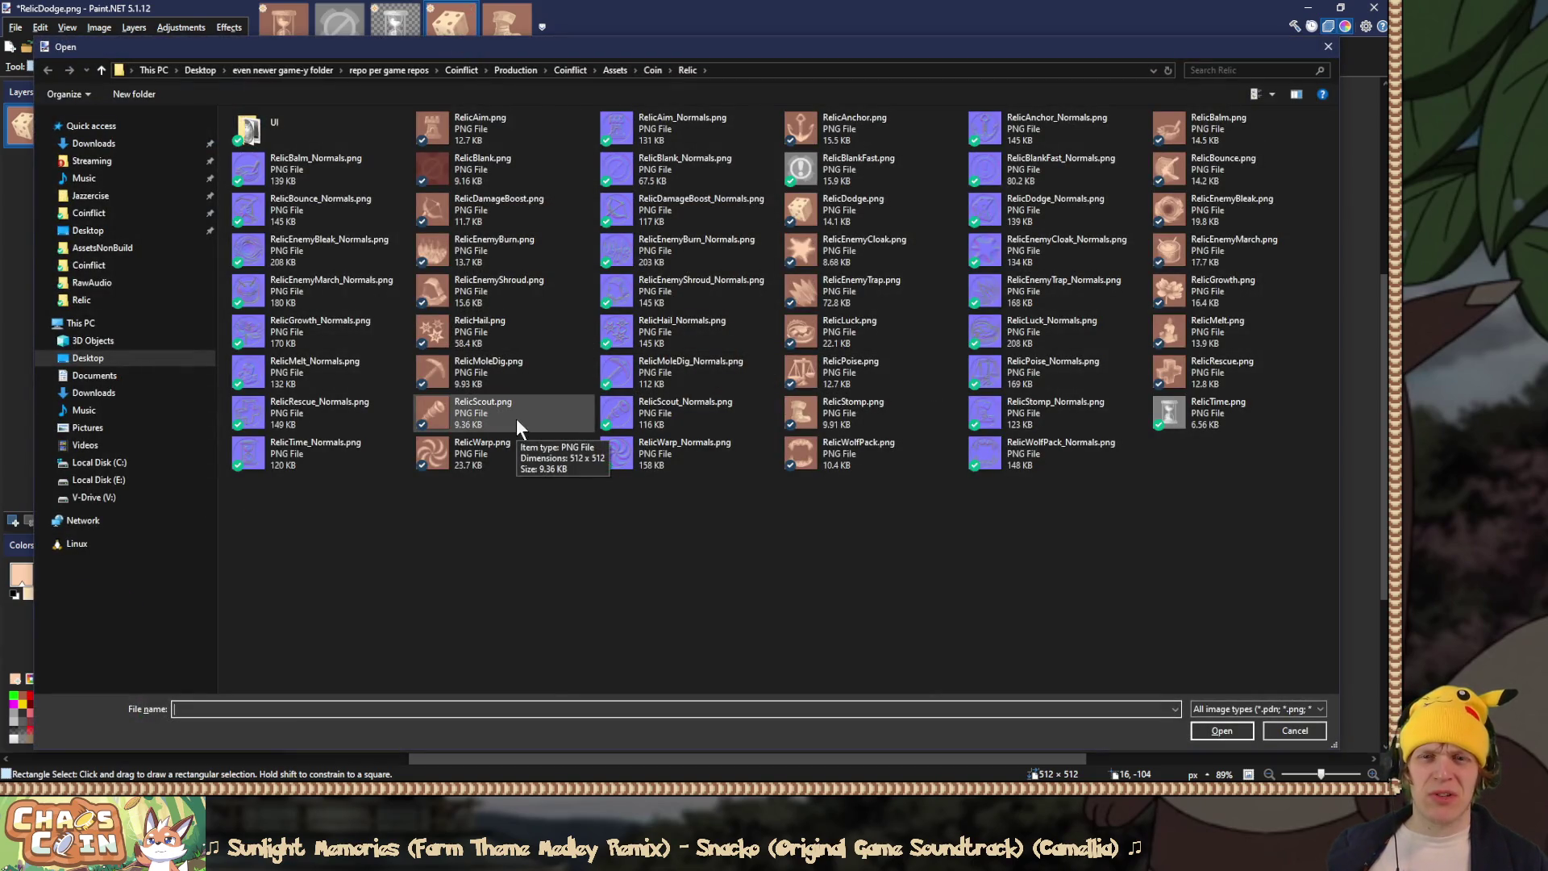
Step: Open RelicLuck.png, then return to RelicWarp and select its time layer
double_click(841, 325)
scroll(771, 461, up, 6)
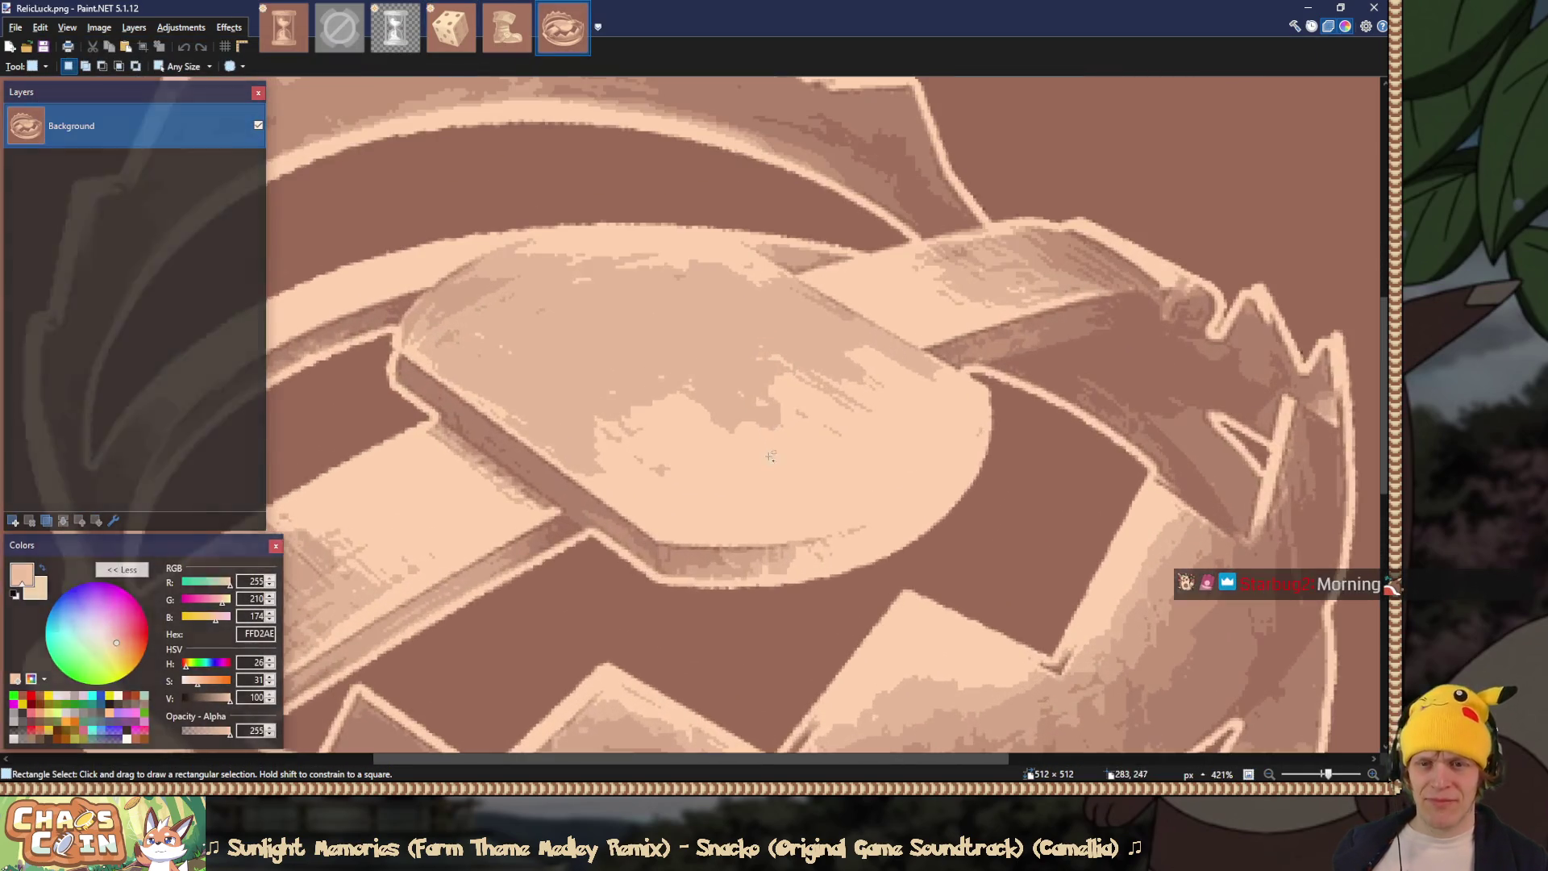
key(k)
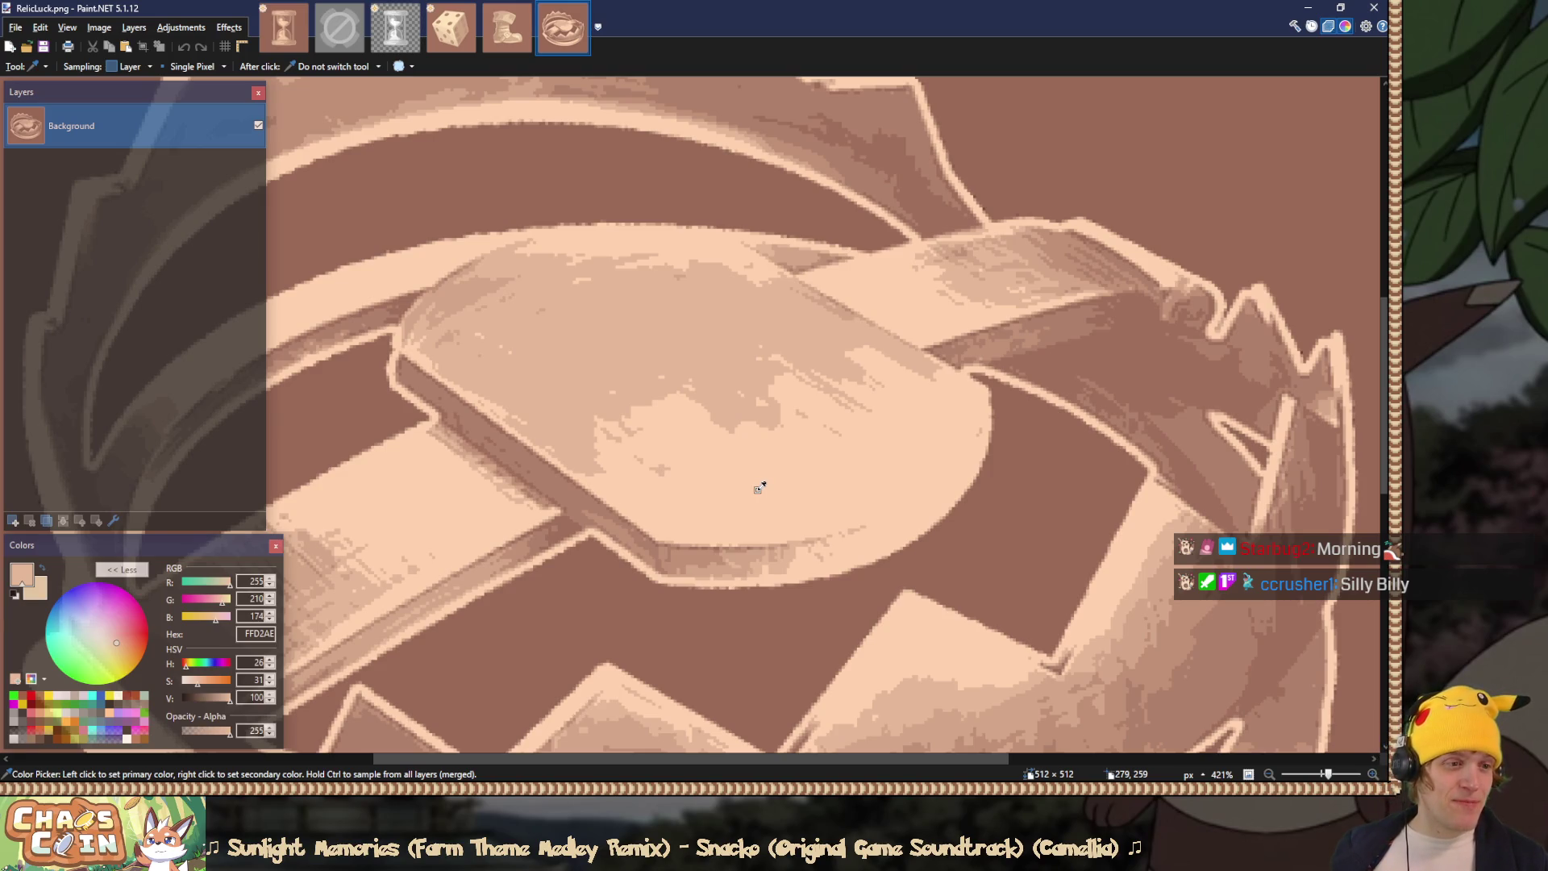
click(286, 42)
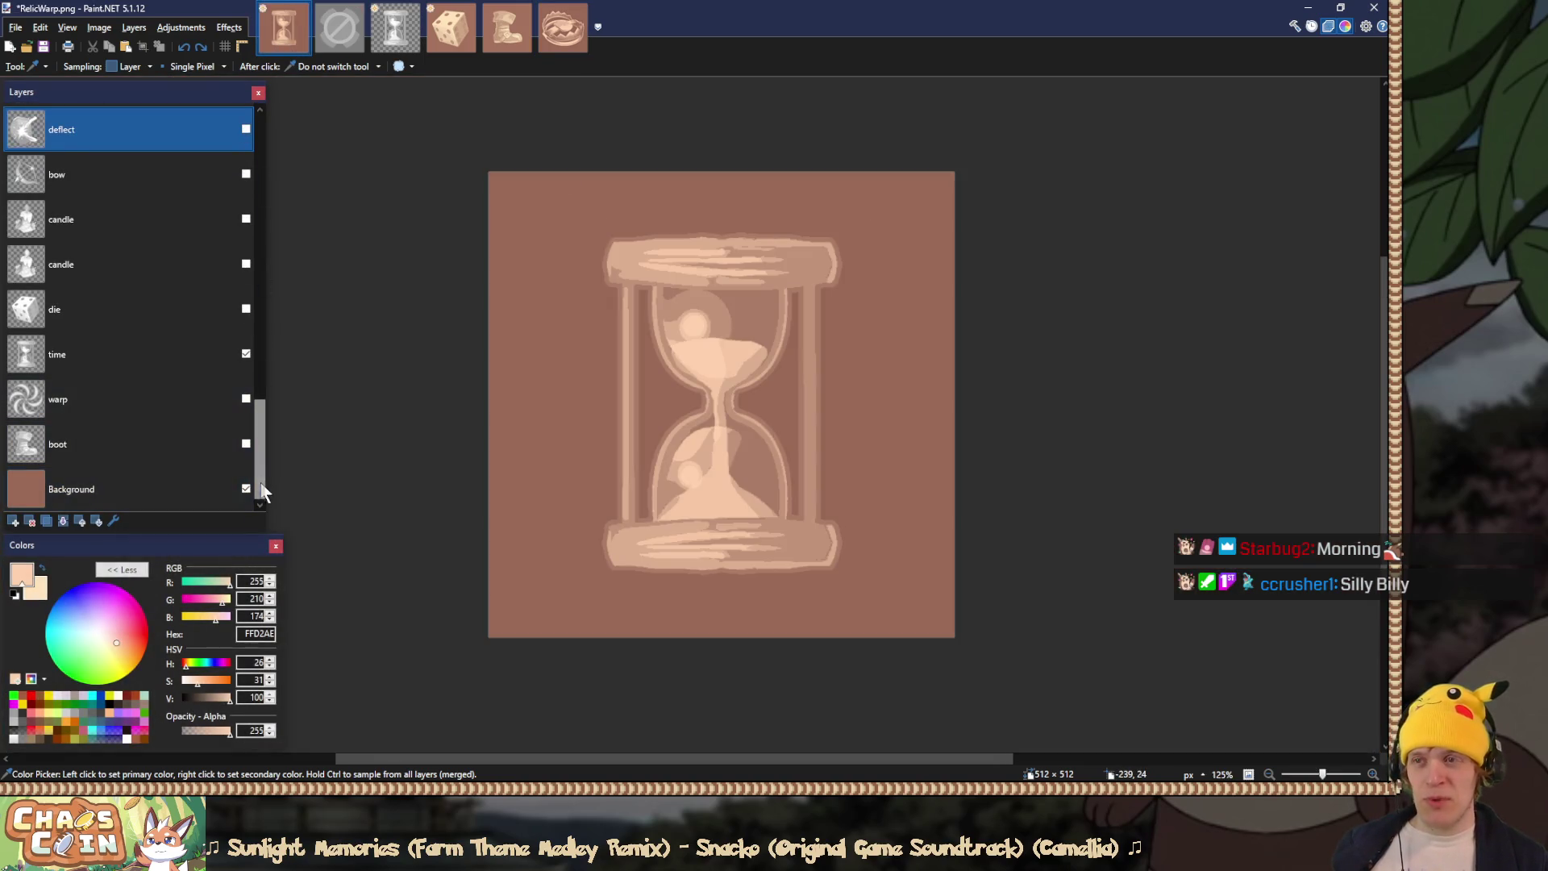
scroll(260, 463, up, 1)
scroll(253, 495, down, 1)
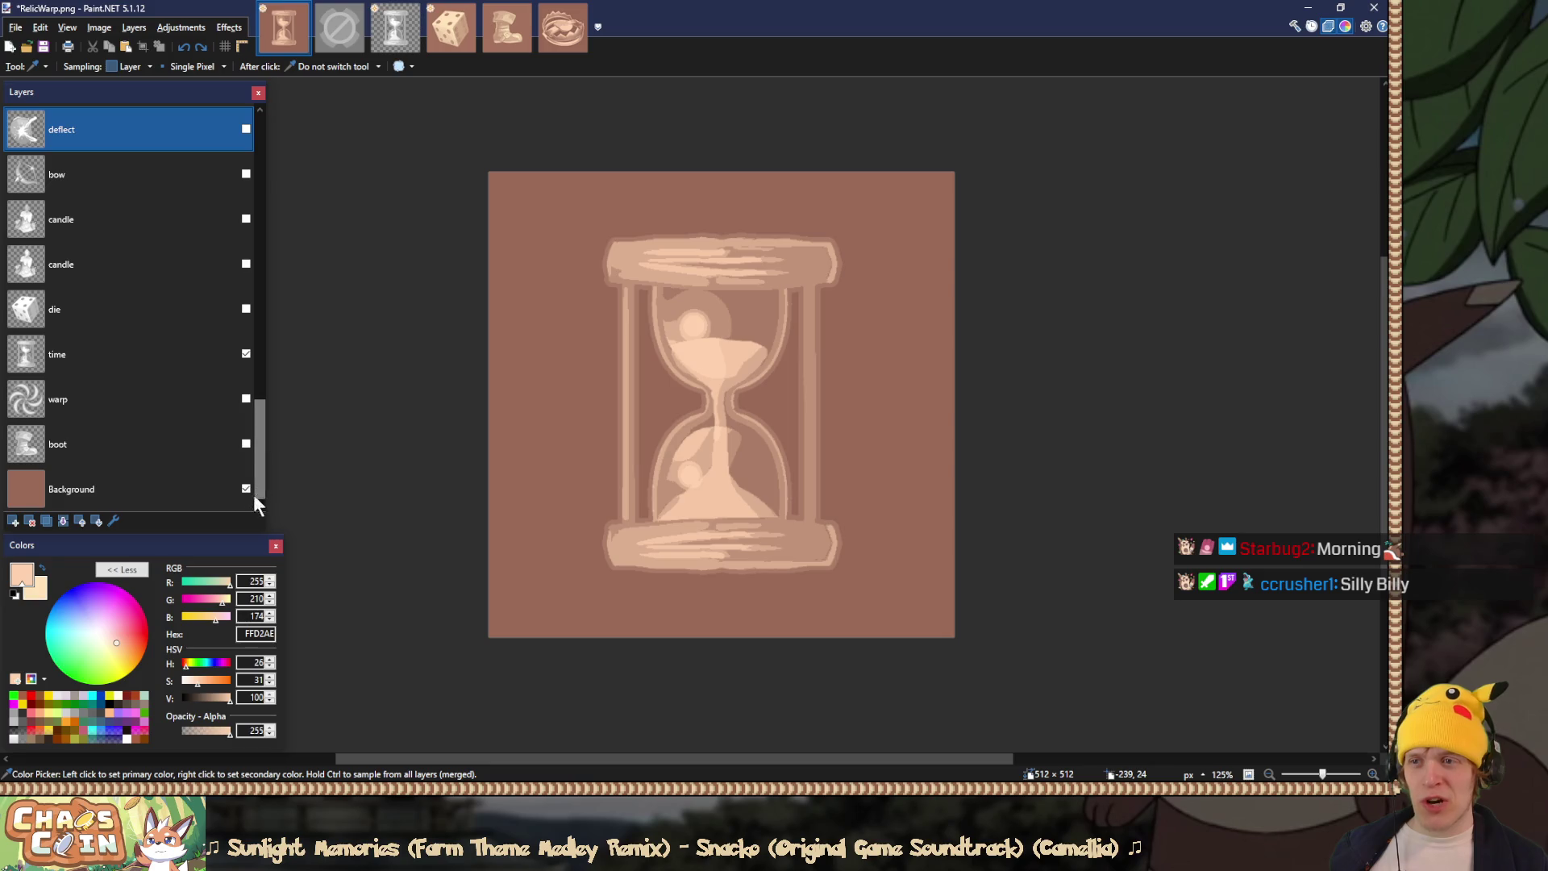
click(190, 367)
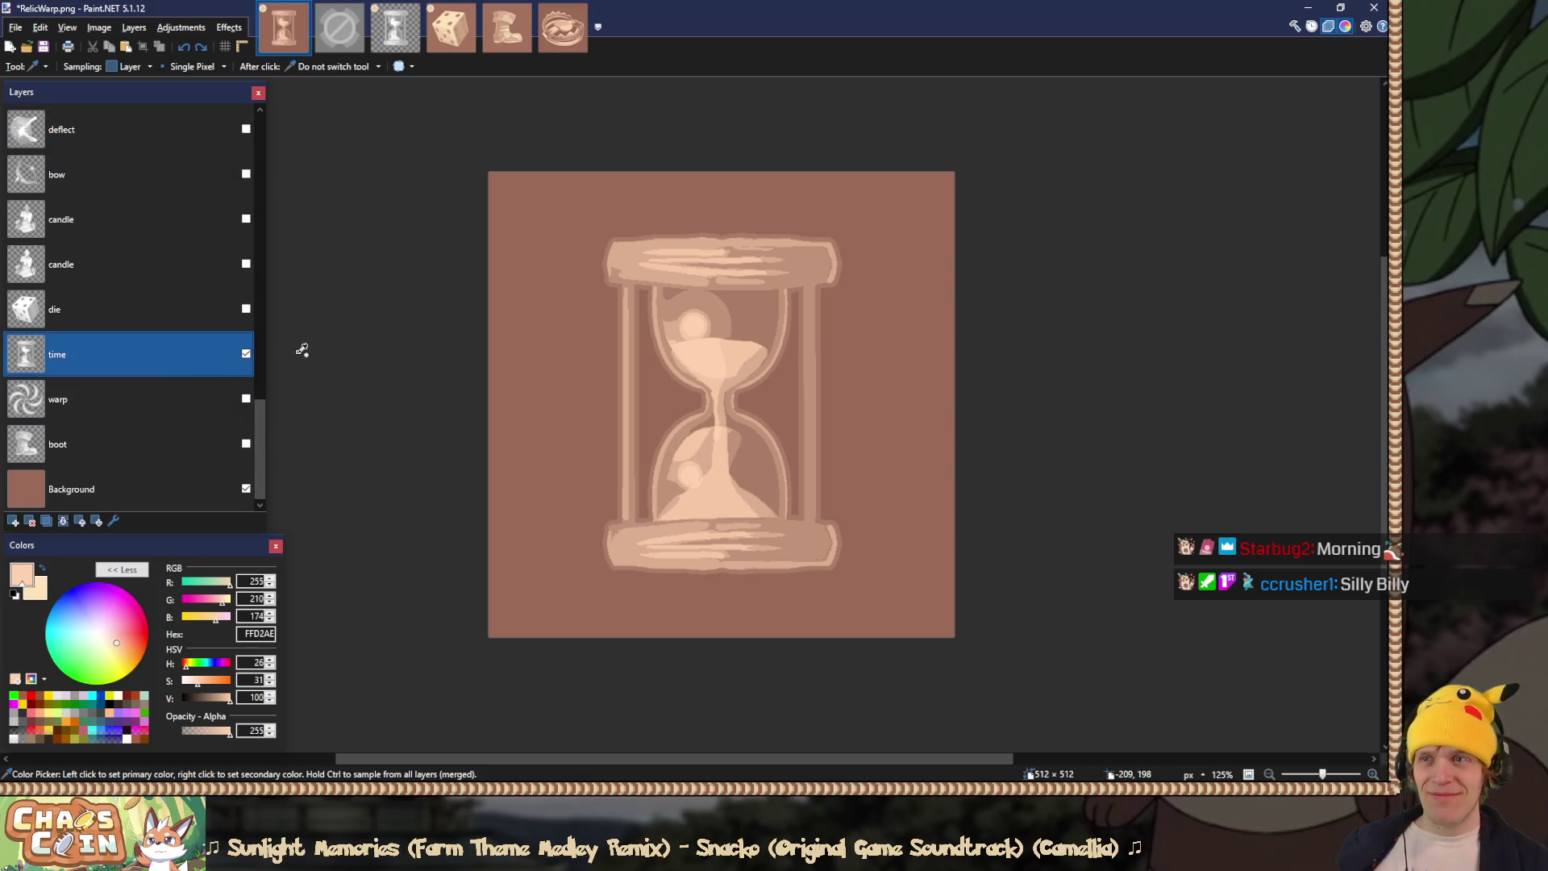
Step: Flatten the hourglass icon, save it over RelicTime.png, then restore the layers
key(ctrl+shift+f)
key(ctrl+shift+s)
double_click(1100, 427)
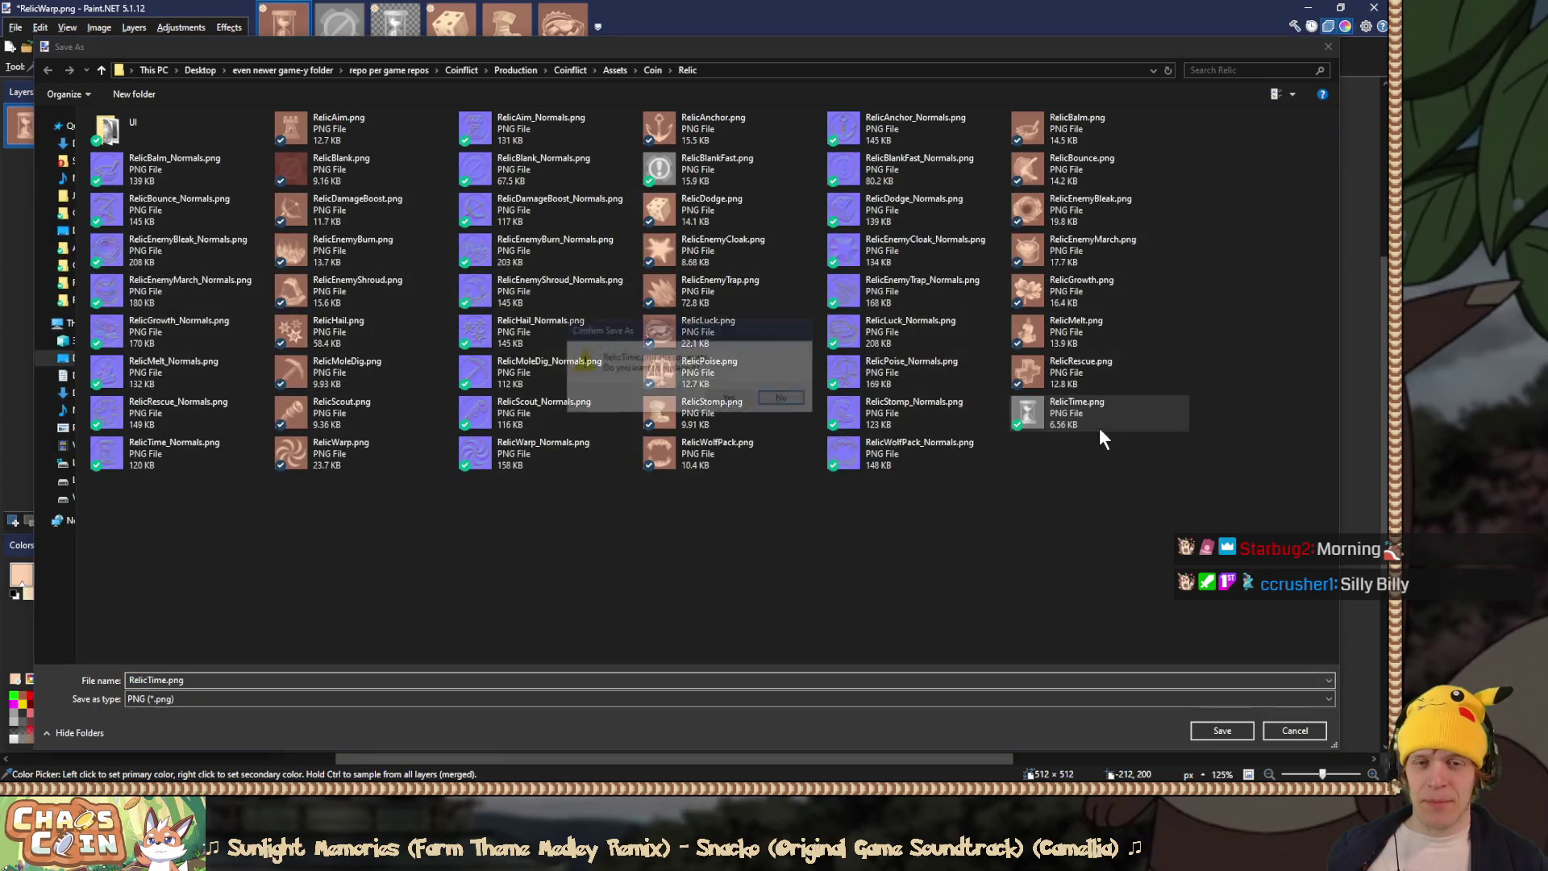
click(752, 404)
click(584, 574)
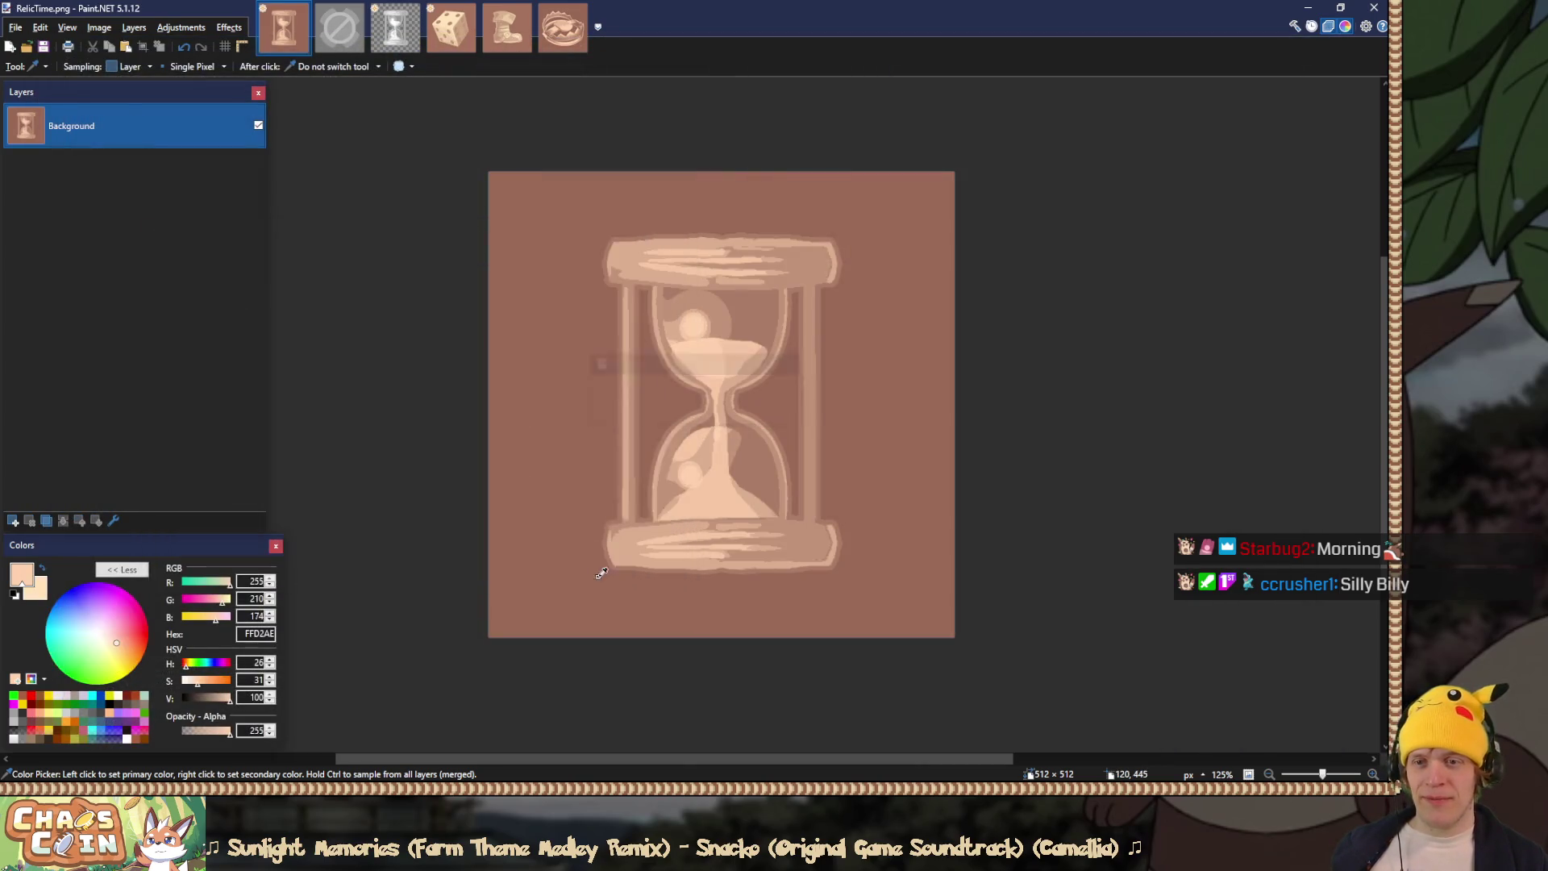
key(ctrl+z)
Step: Swap the hourglass for the boot and save it flattened over RelicStomp.png, then restore the layers
click(193, 445)
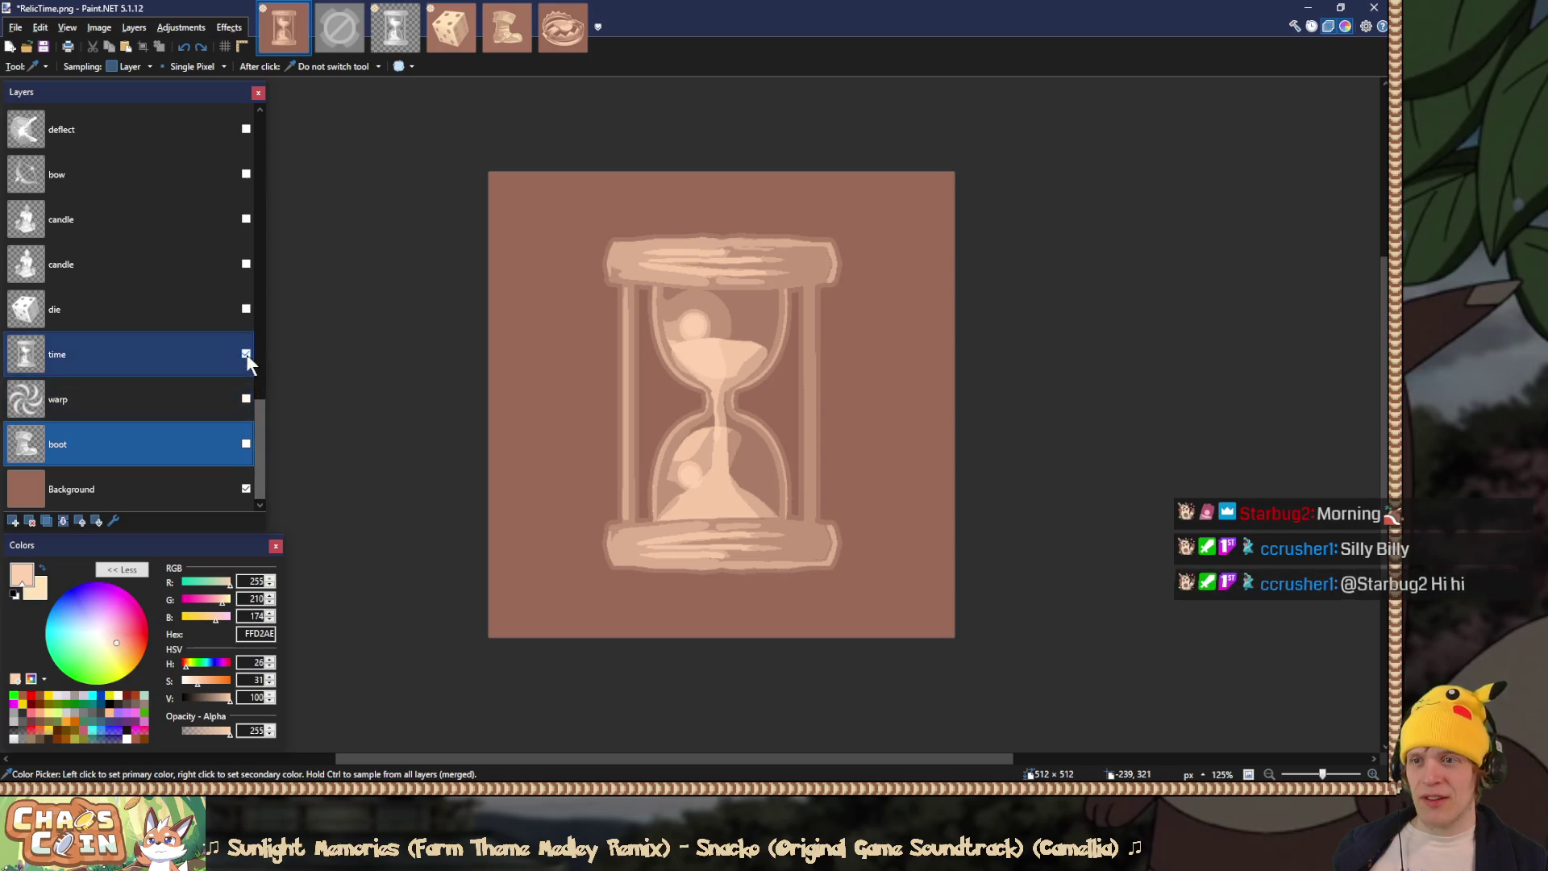
click(246, 353)
click(246, 443)
key(ctrl+shift+f)
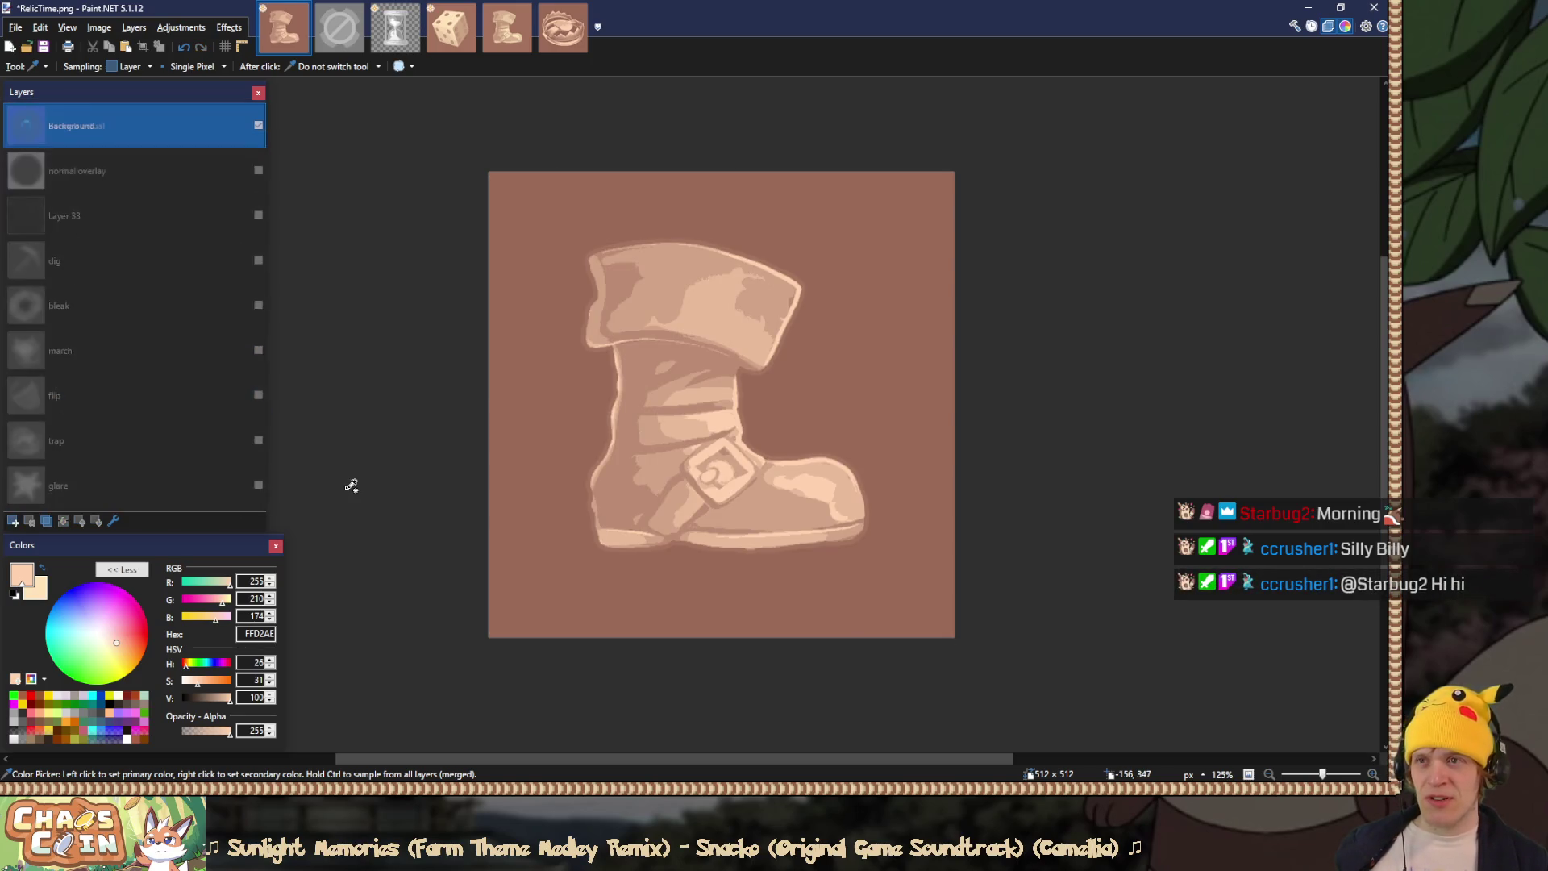
key(ctrl+shift+s)
double_click(718, 418)
click(726, 407)
click(586, 577)
key(ctrl+z)
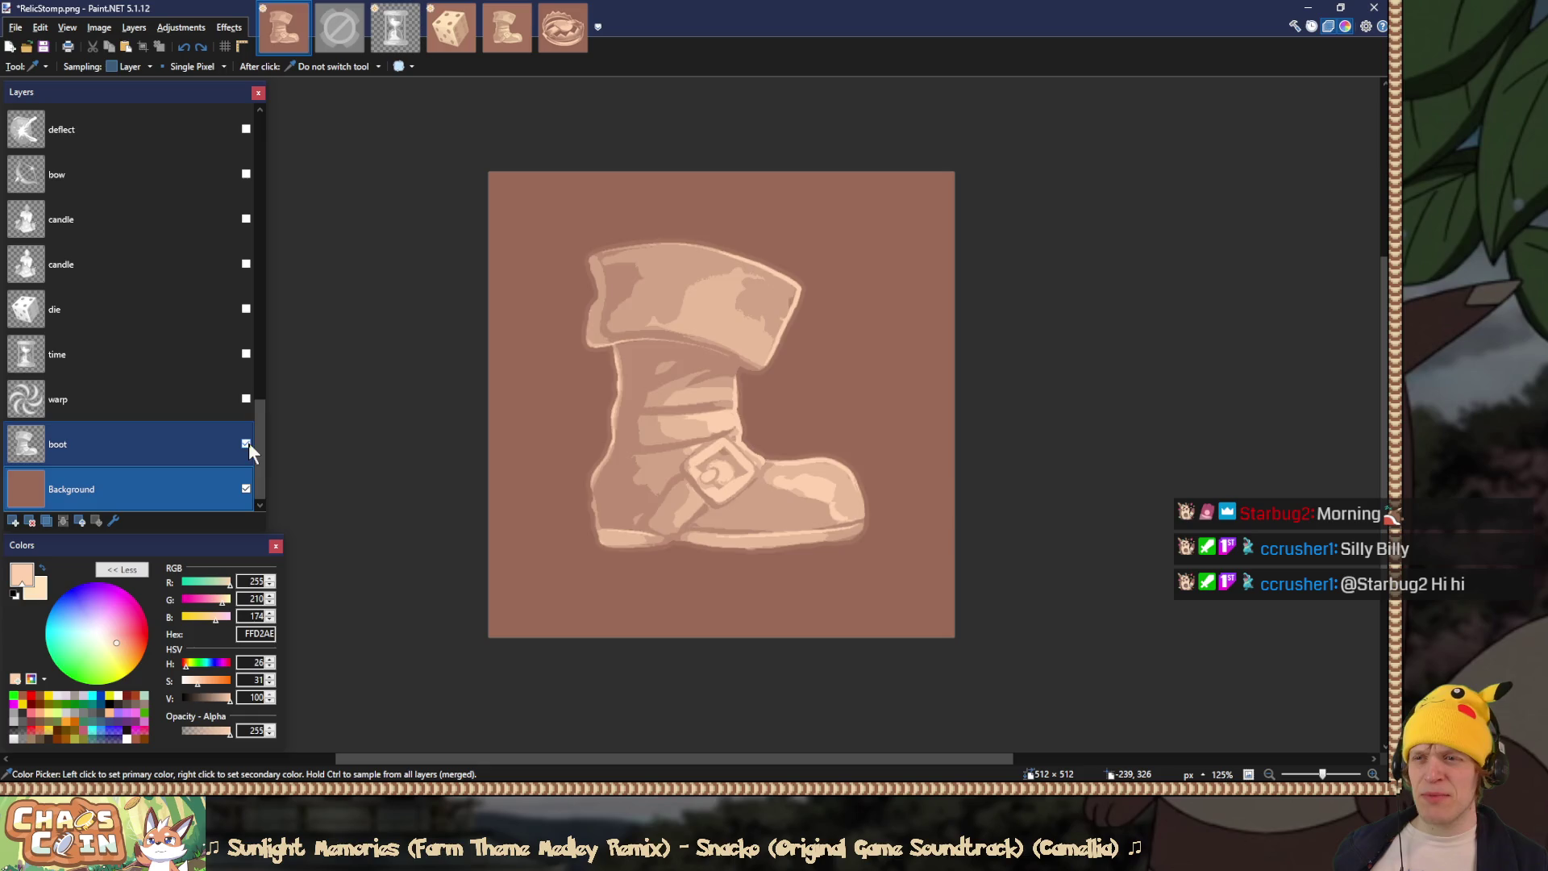
Step: Show the die instead of the boot and save it over RelicDodge.png
click(246, 443)
click(246, 309)
key(ctrl+shift+s)
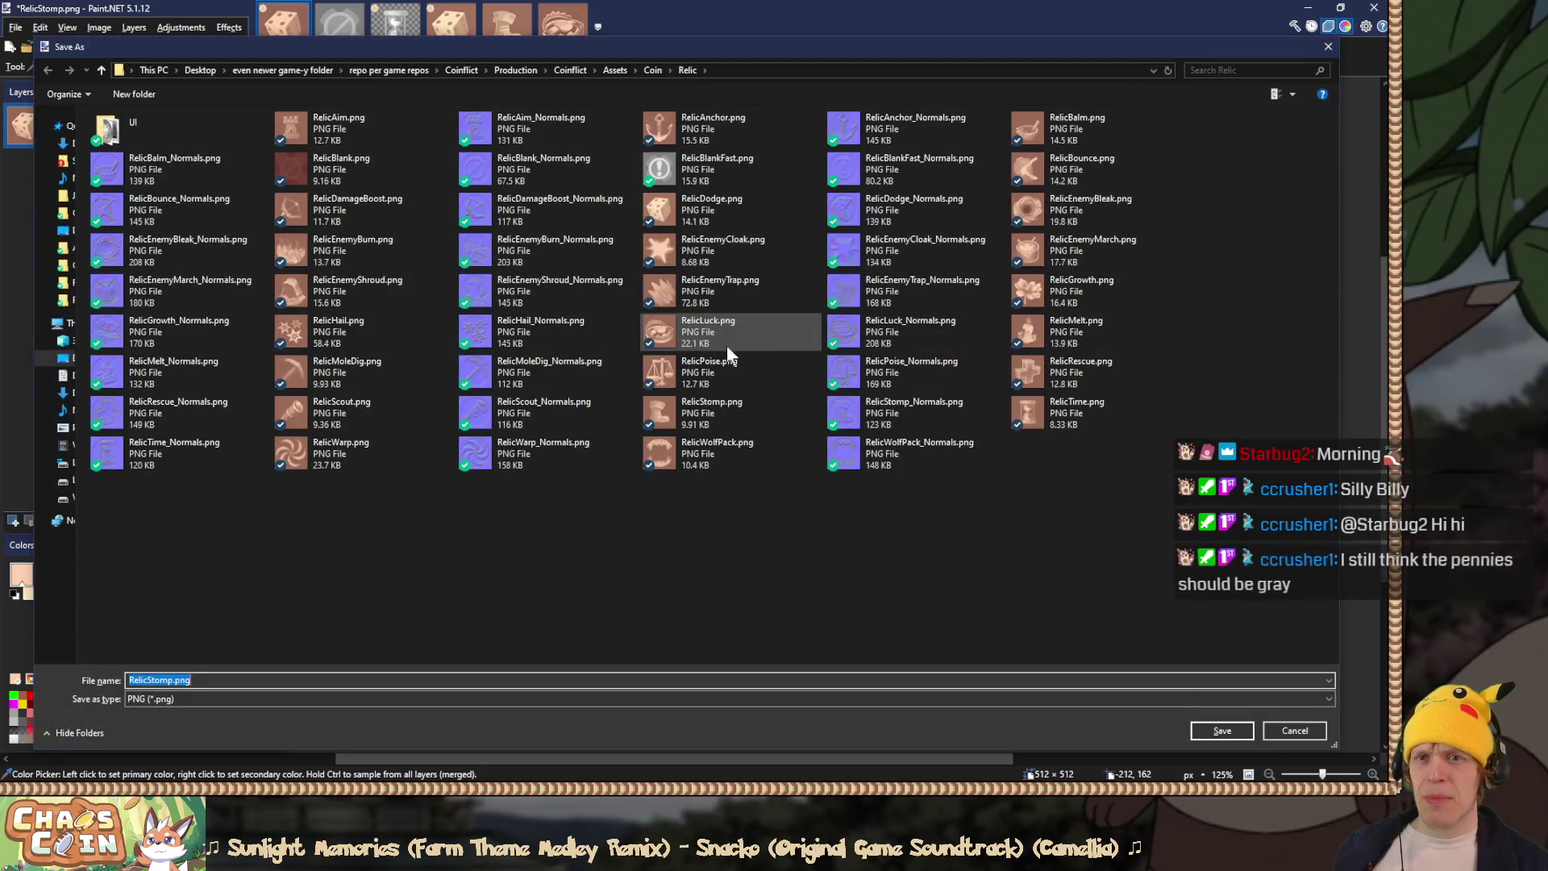
double_click(739, 210)
click(728, 399)
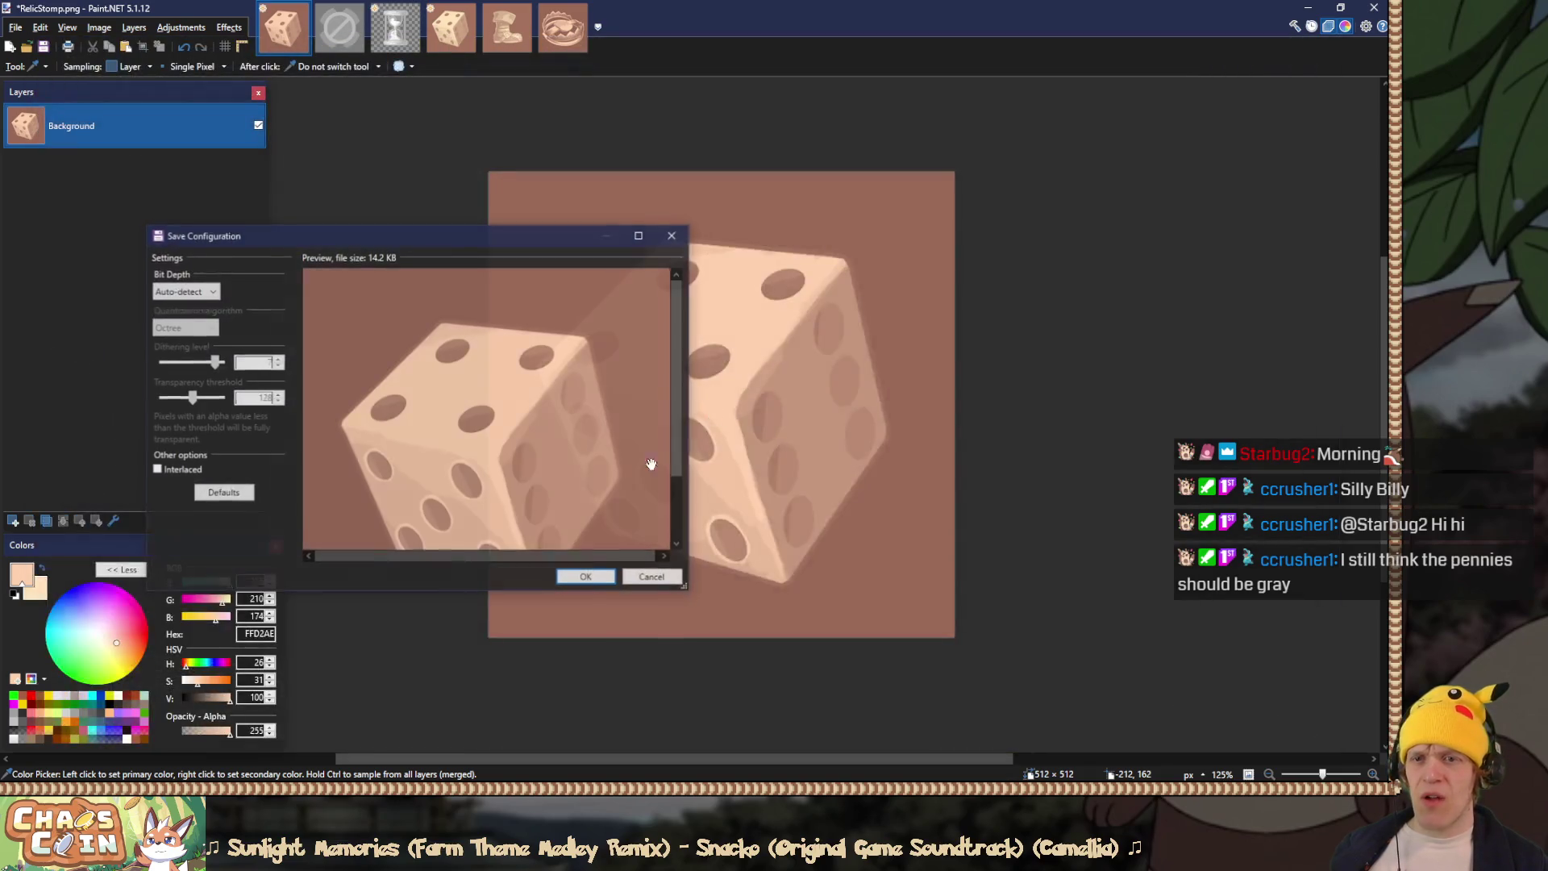
click(581, 576)
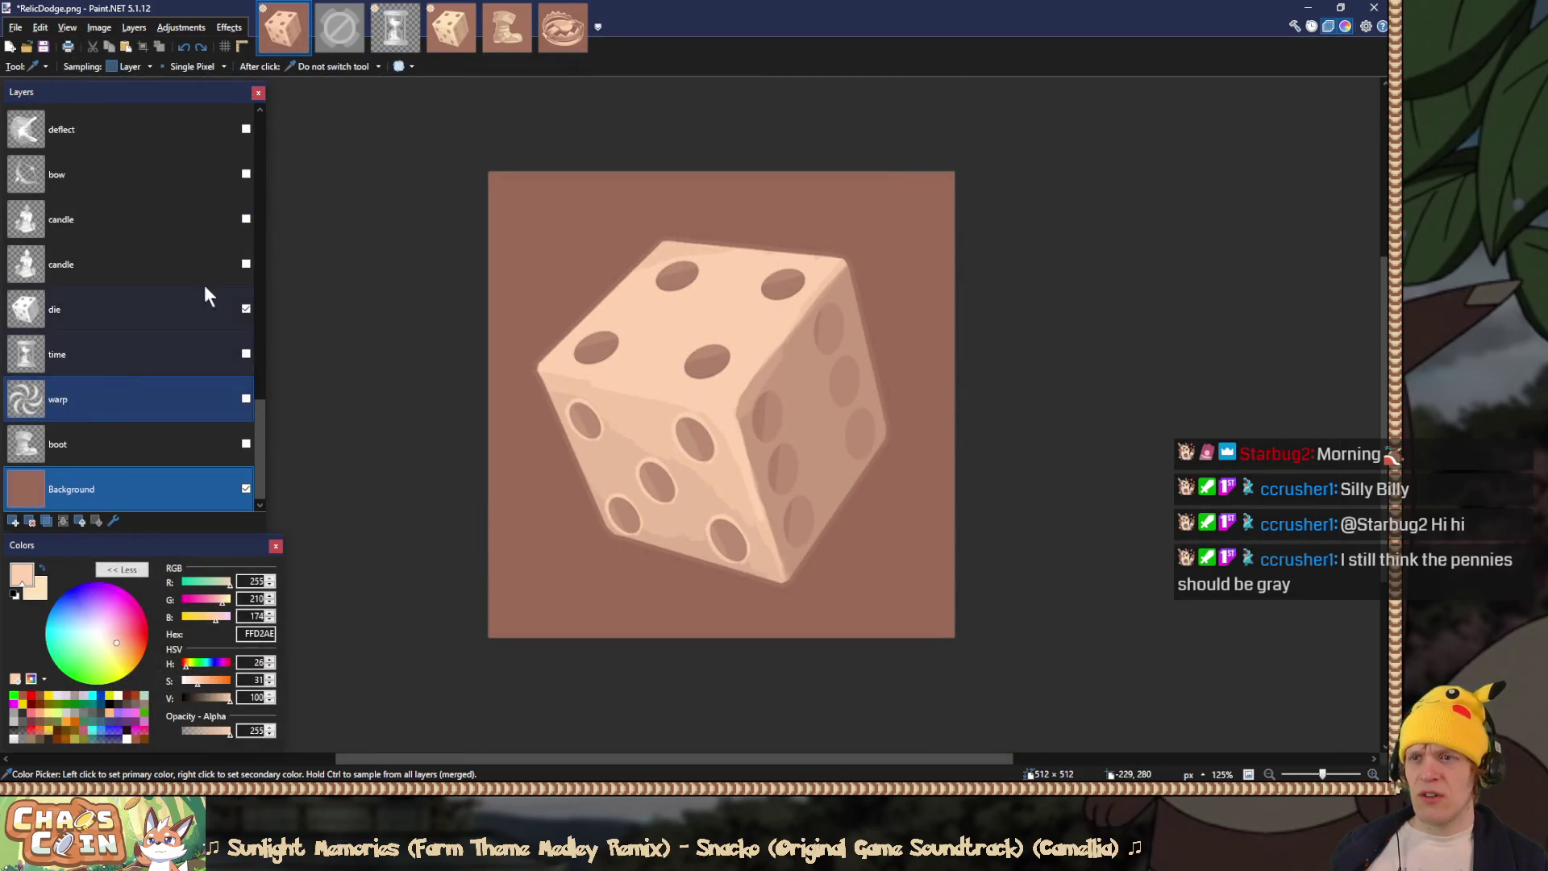
Step: Hide the die and make the candle the only visible icon layer
click(195, 298)
click(246, 309)
click(246, 218)
click(246, 173)
click(246, 174)
click(244, 229)
click(245, 224)
click(243, 176)
click(244, 221)
Step: Save the candle artwork over RelicMelt.png
key(ctrl+shift+s)
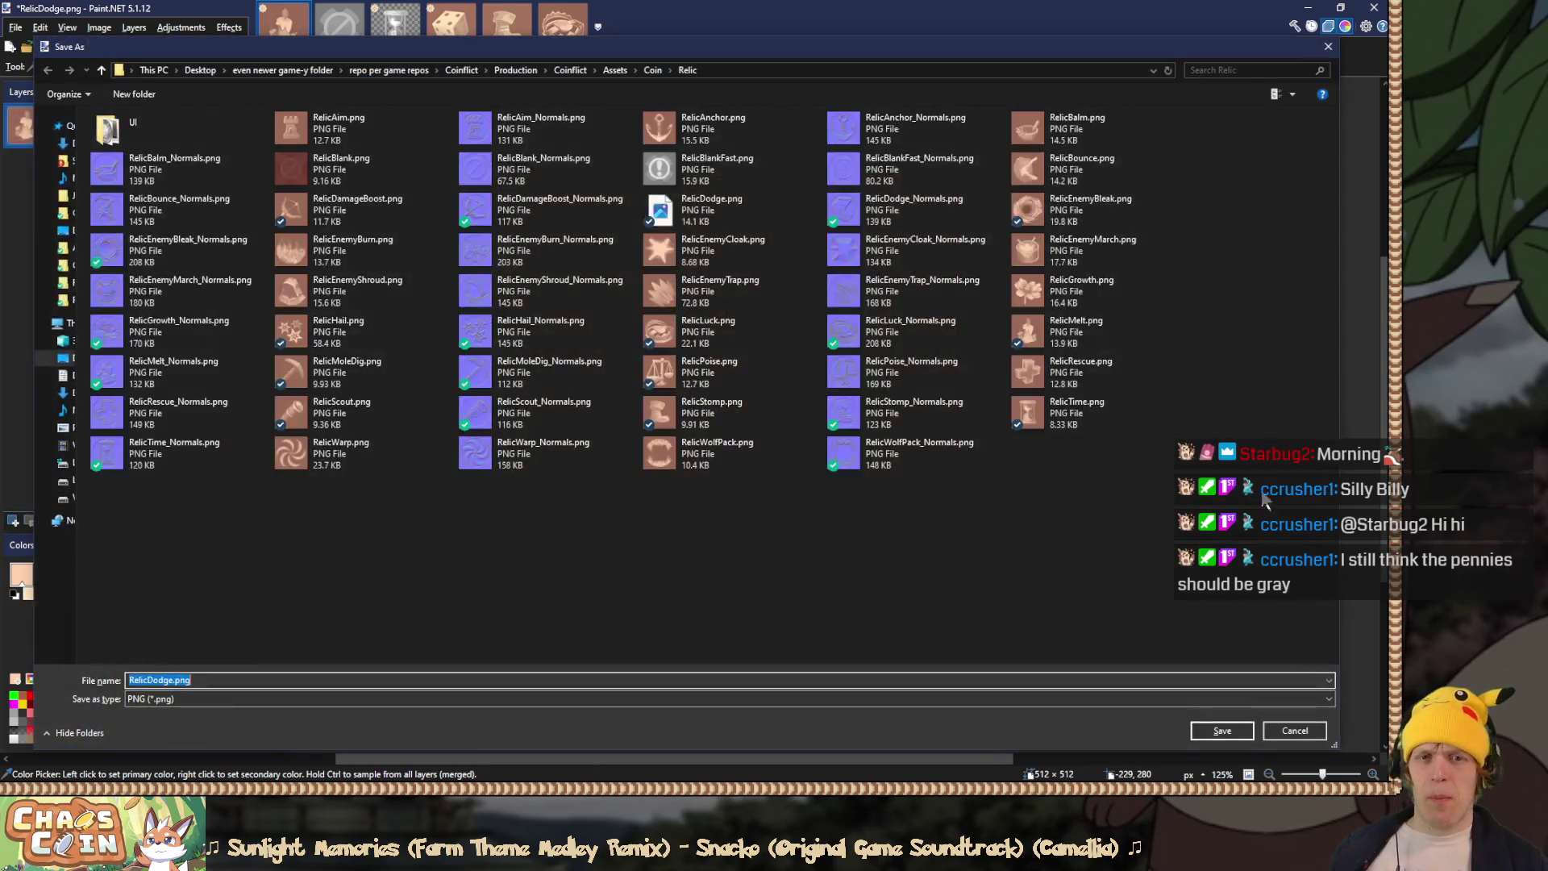
double_click(1106, 347)
click(737, 401)
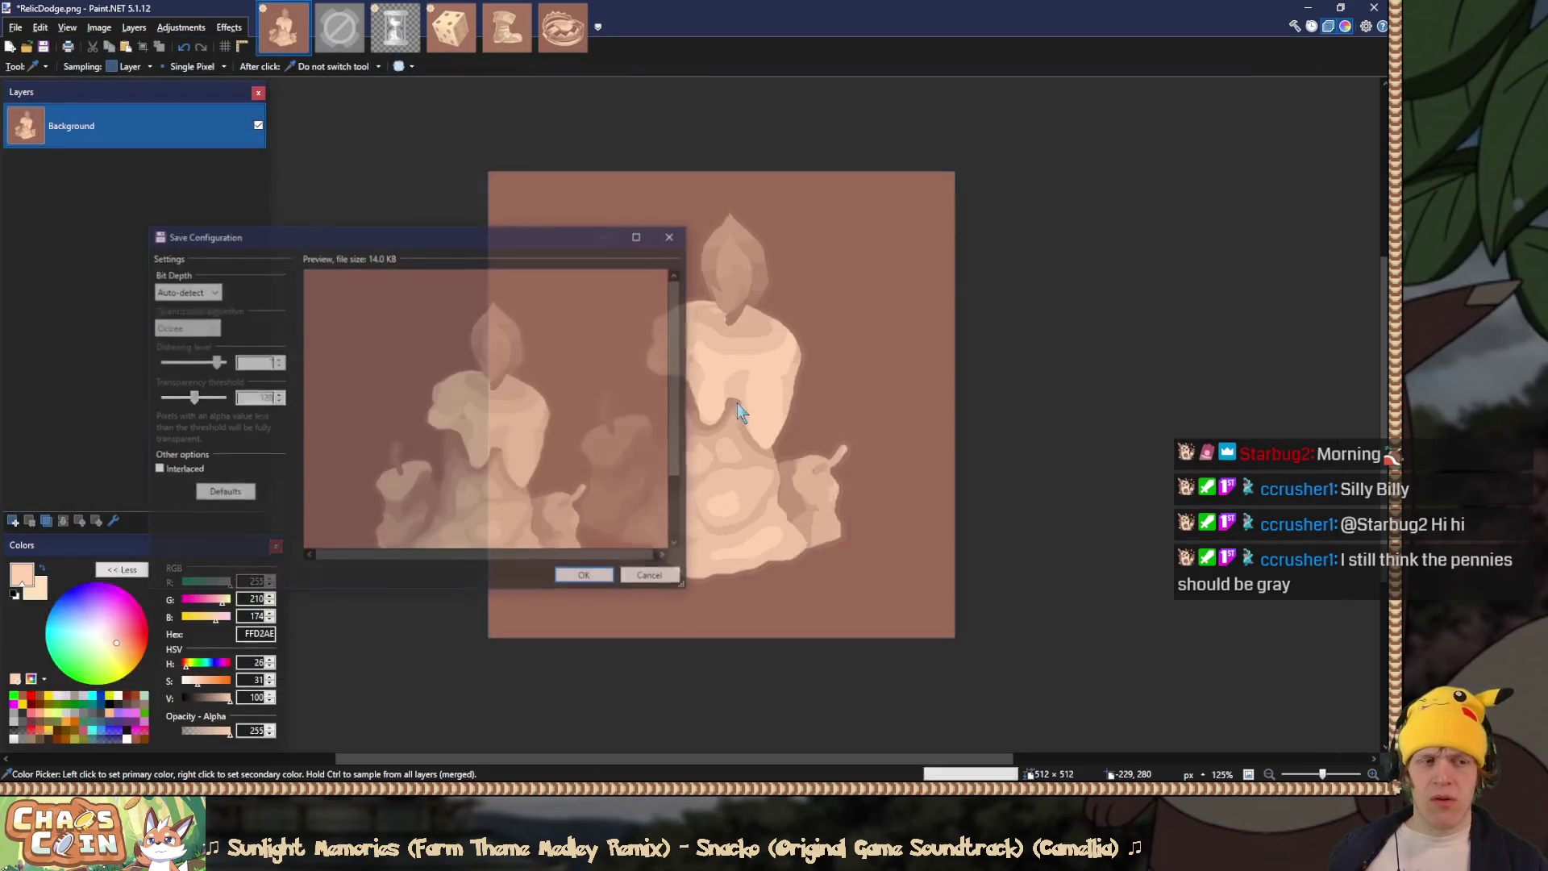
click(586, 577)
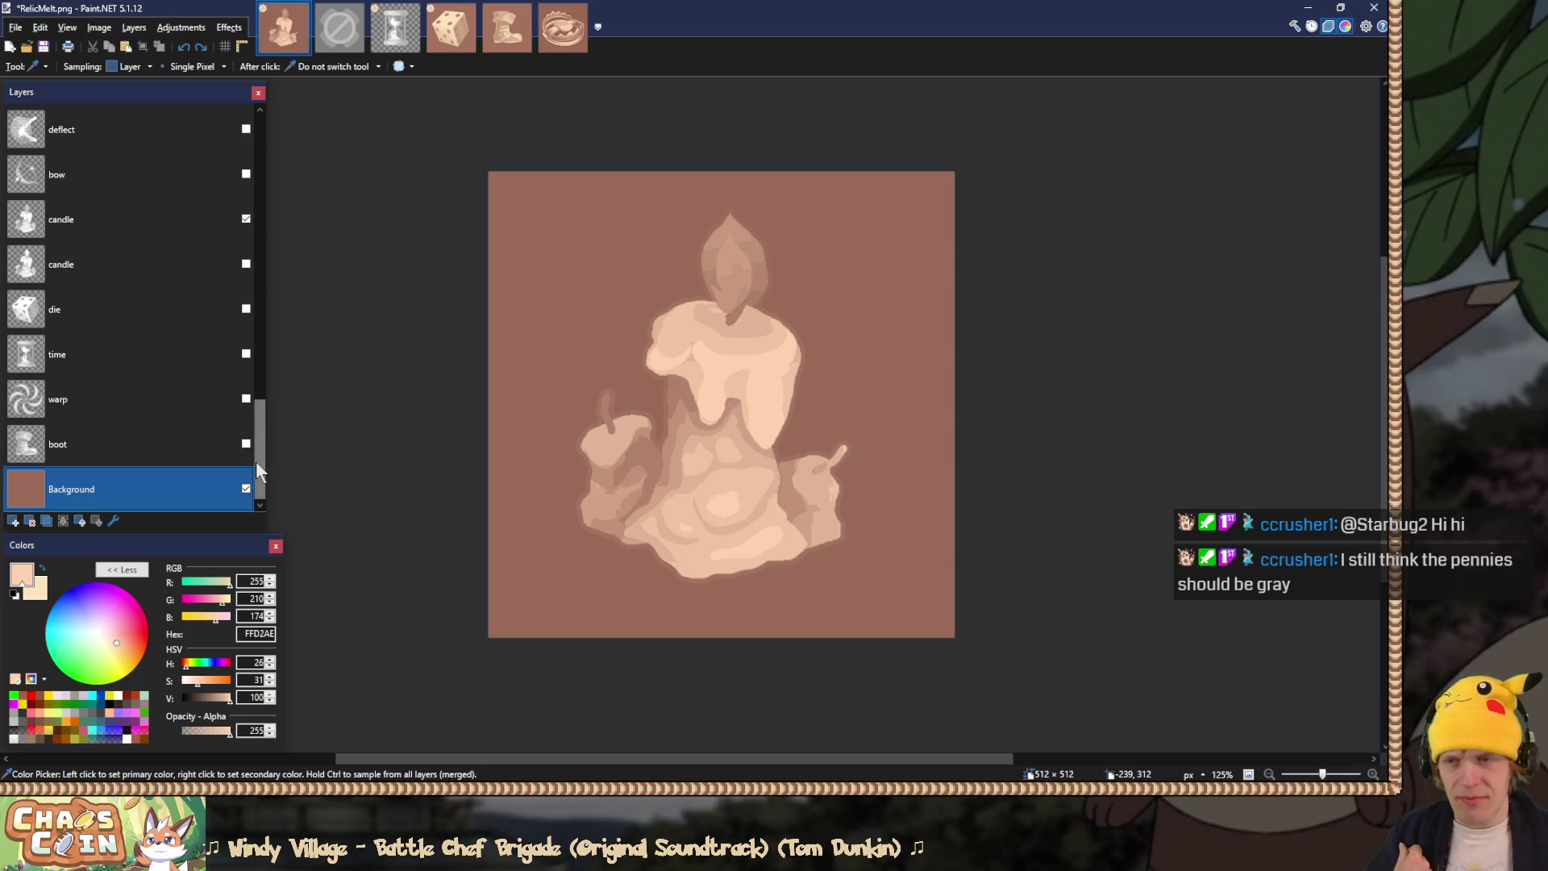
Step: Preview Layer 33's dark radial backdrop, then hide it again
mouse_move(258, 462)
mouse_down()
mouse_move(292, 171)
mouse_move(233, 192)
mouse_up()
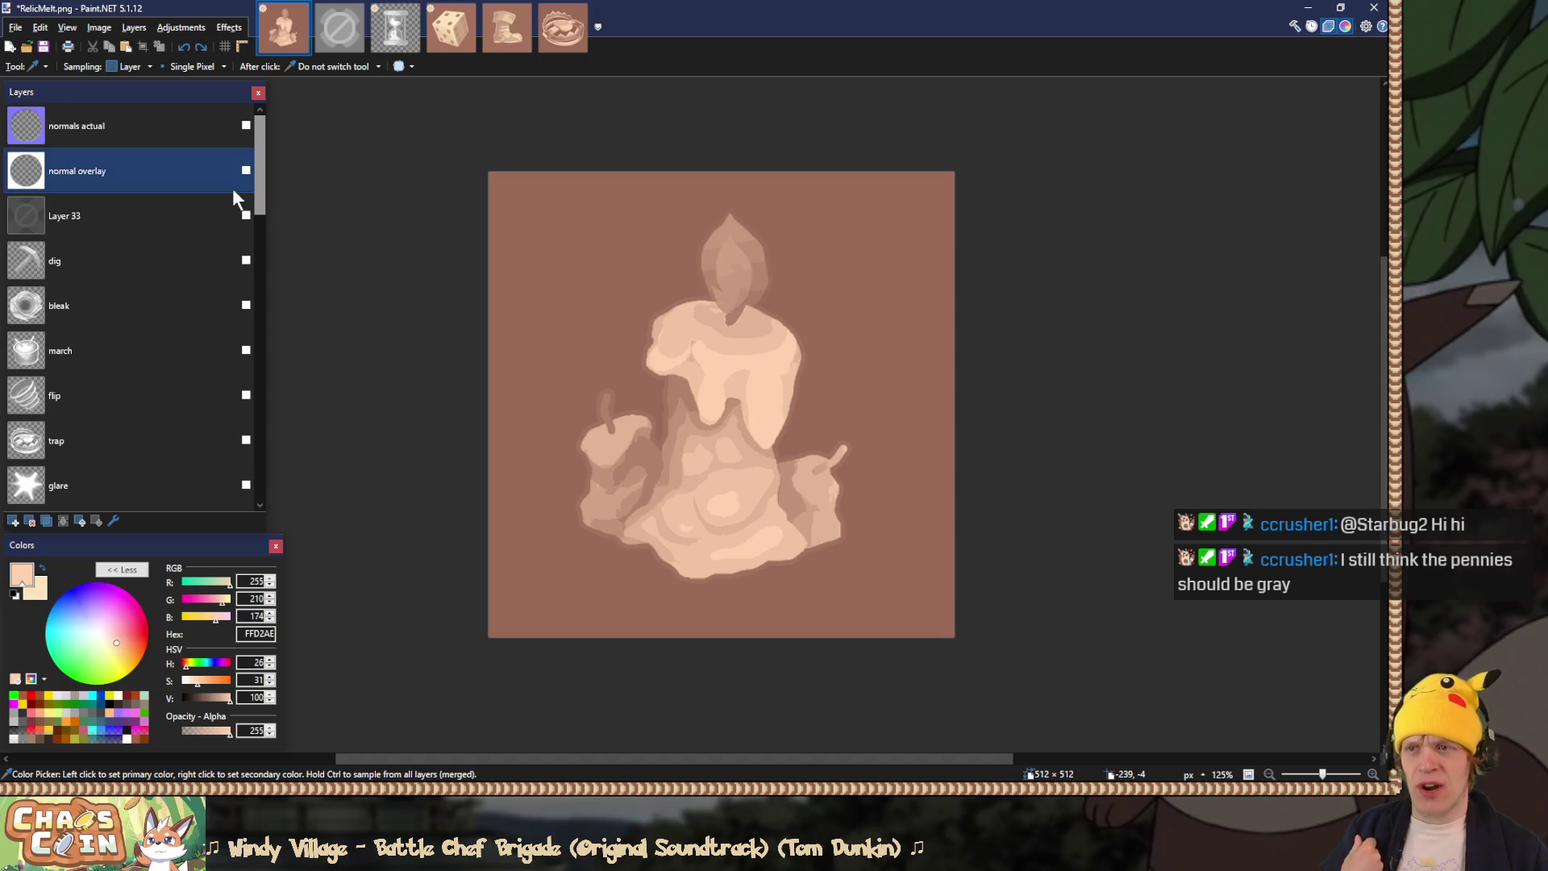
click(75, 216)
click(246, 215)
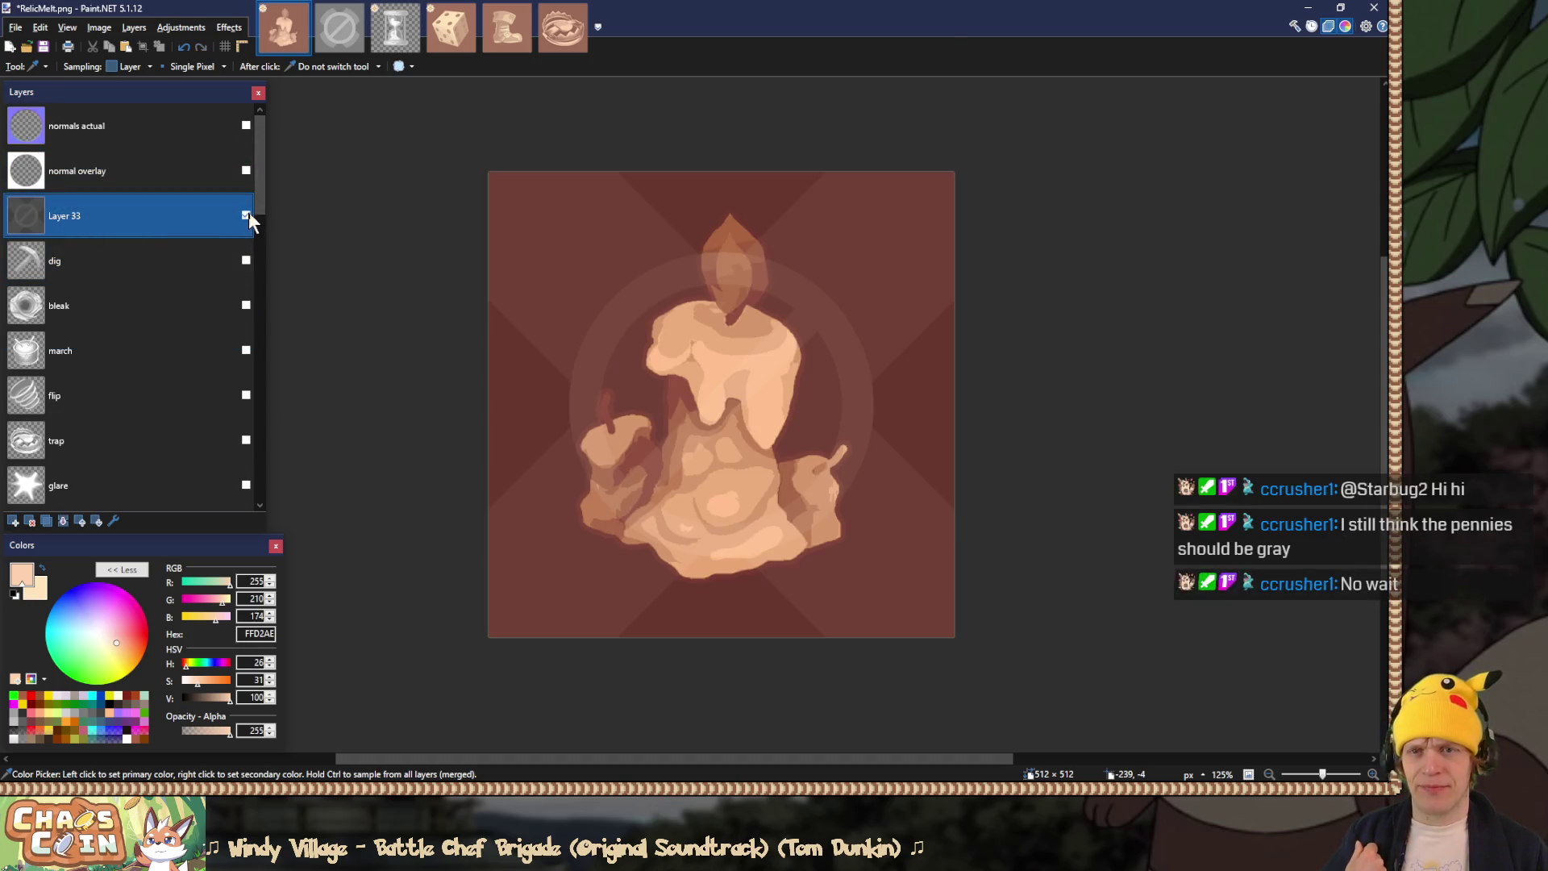
click(246, 216)
Step: Hide the candle to leave the plain brown background, then switch to RelicBlank.png
scroll(192, 254, down, 7)
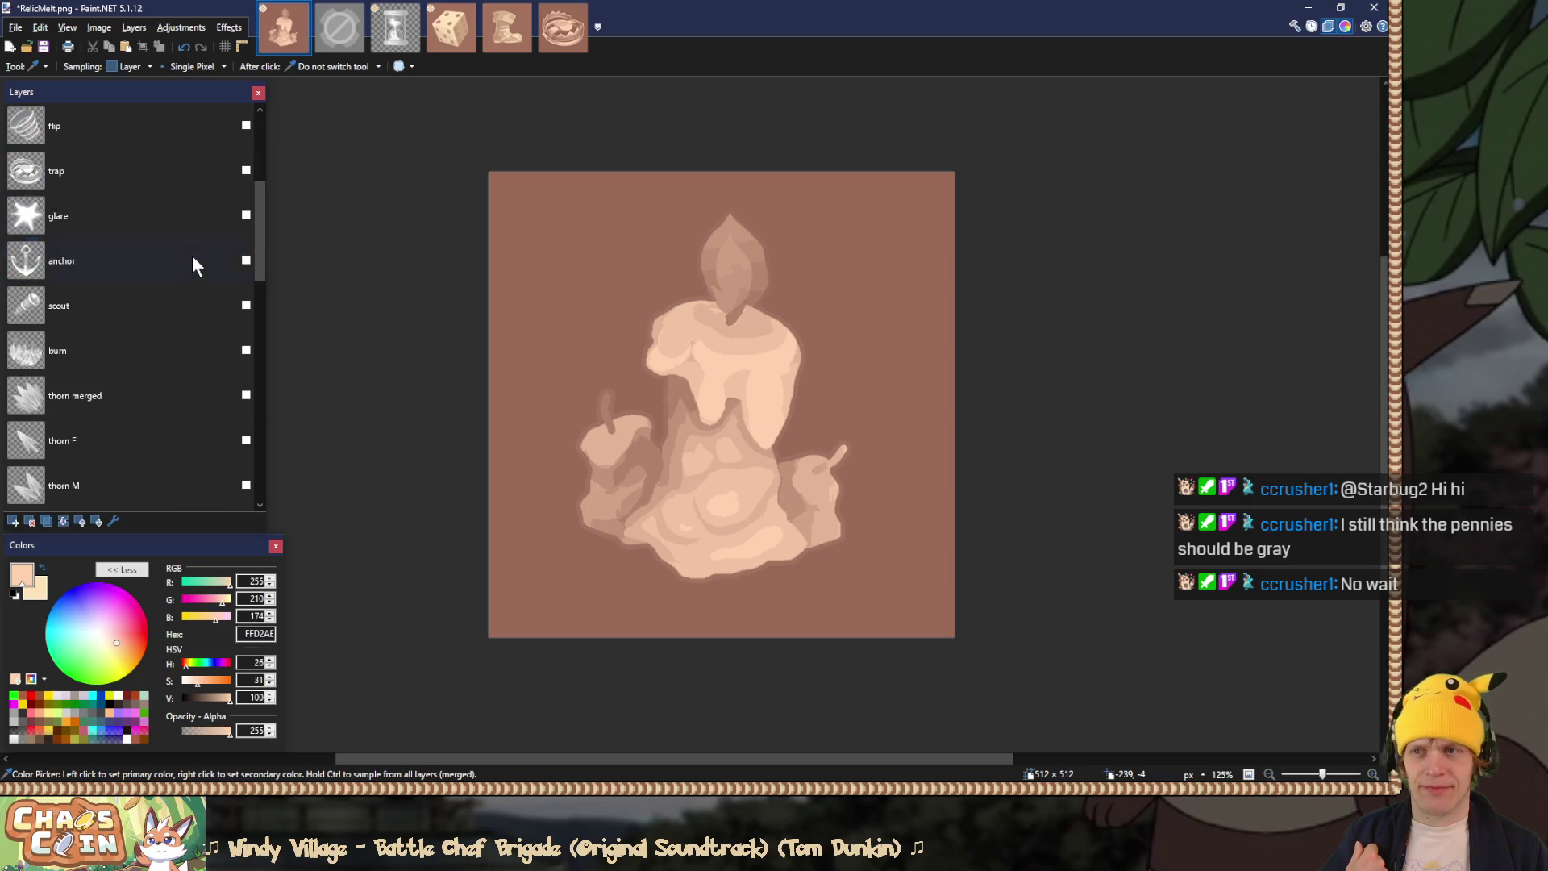
scroll(192, 255, down, 3)
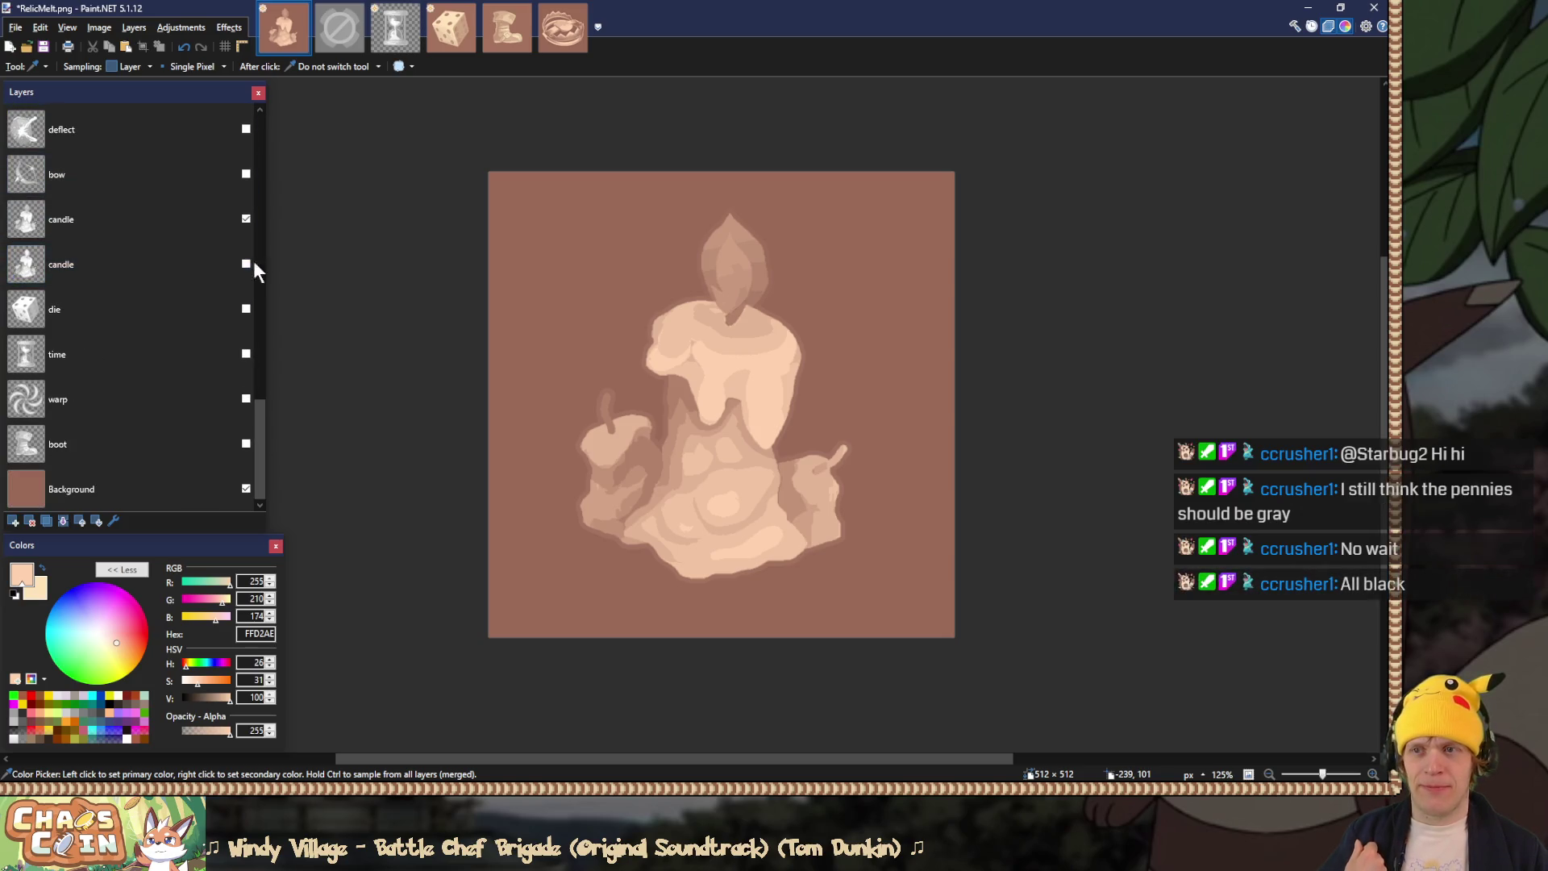
click(245, 219)
scroll(216, 373, up, 10)
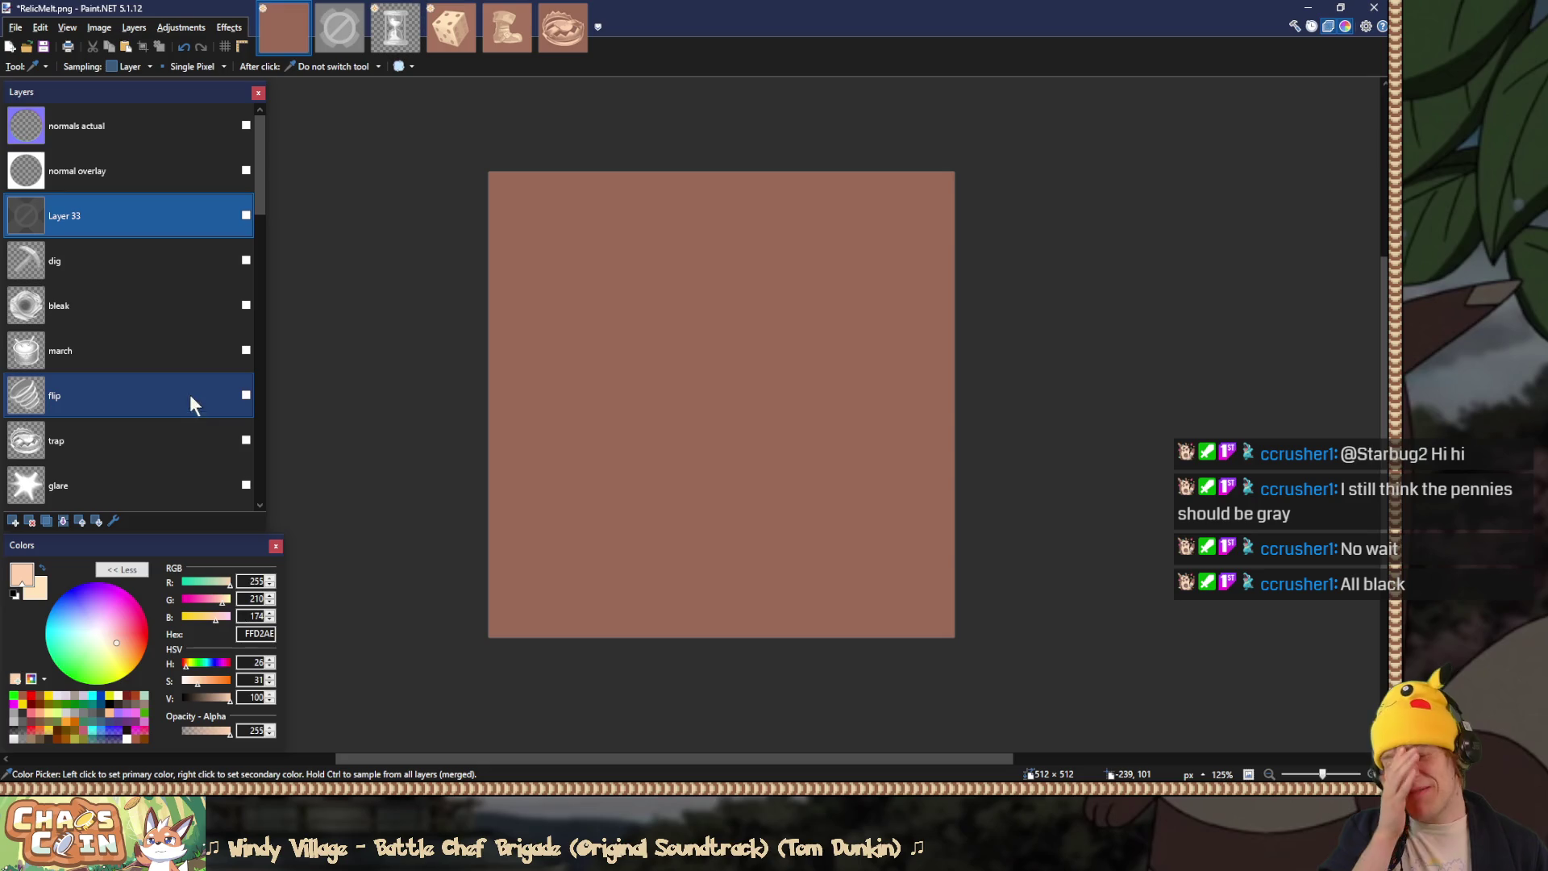
click(326, 33)
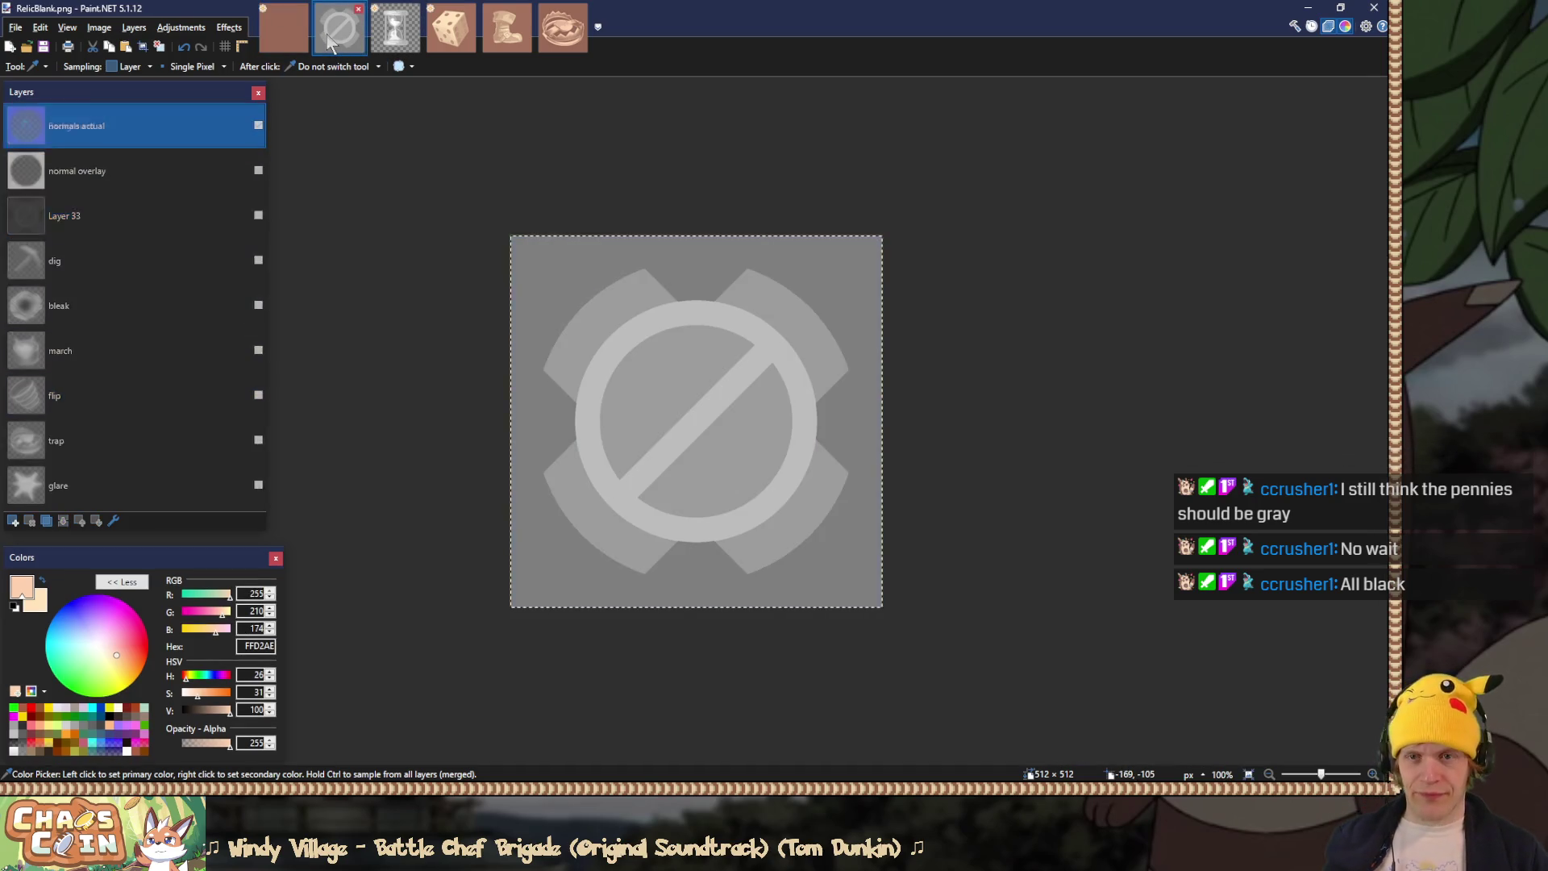
Step: Erase the grey backdrop around the blank icon to transparency and select the whole canvas
key(s)
key(s)
key(s)
key(s)
click(538, 269)
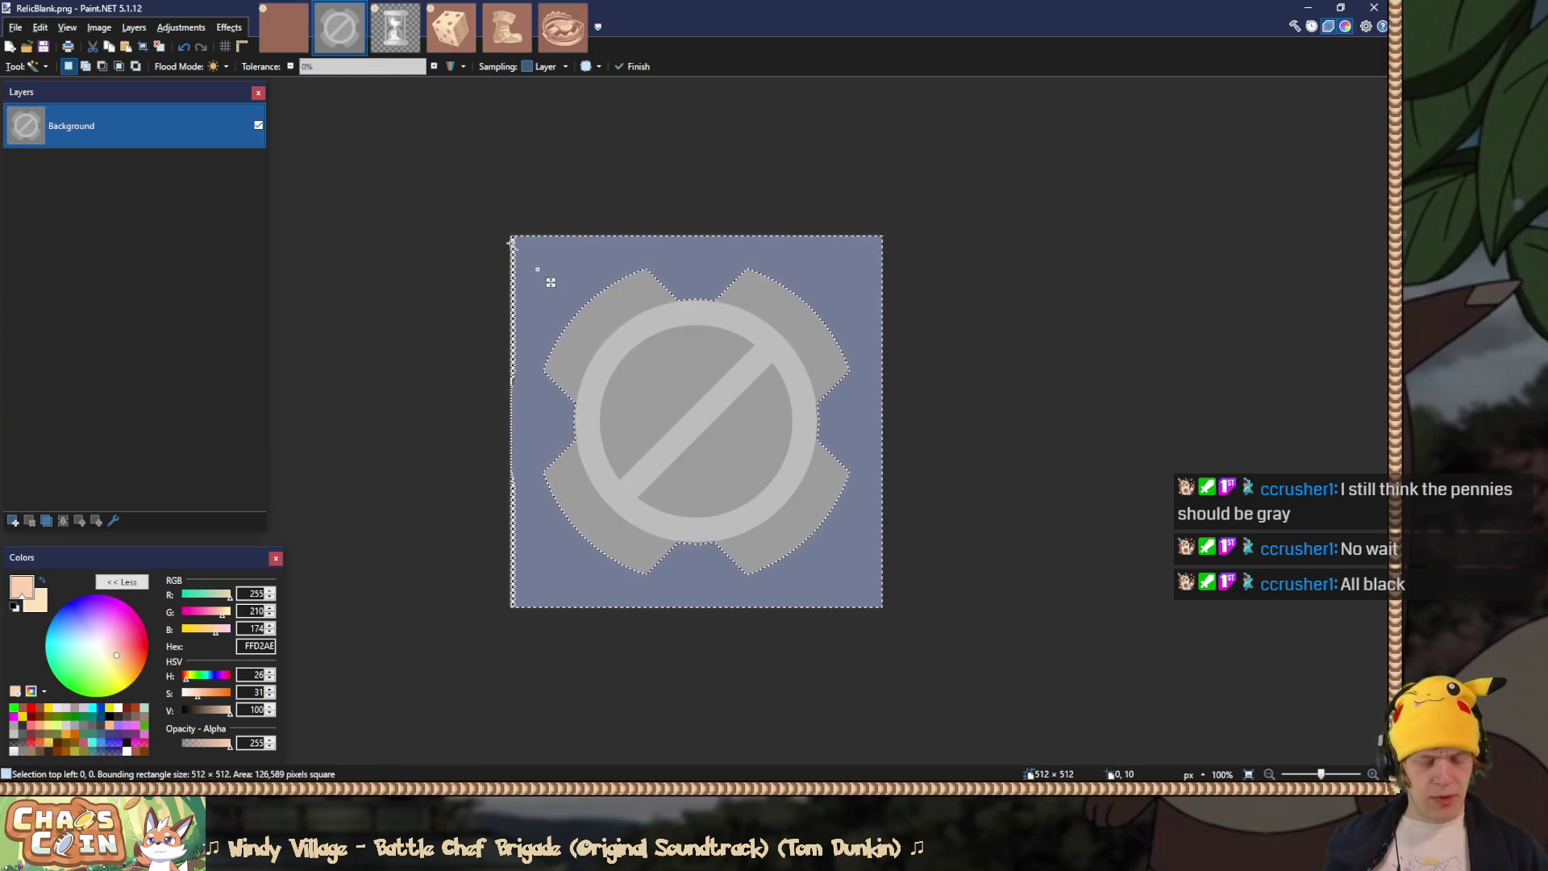
key(Delete)
key(s)
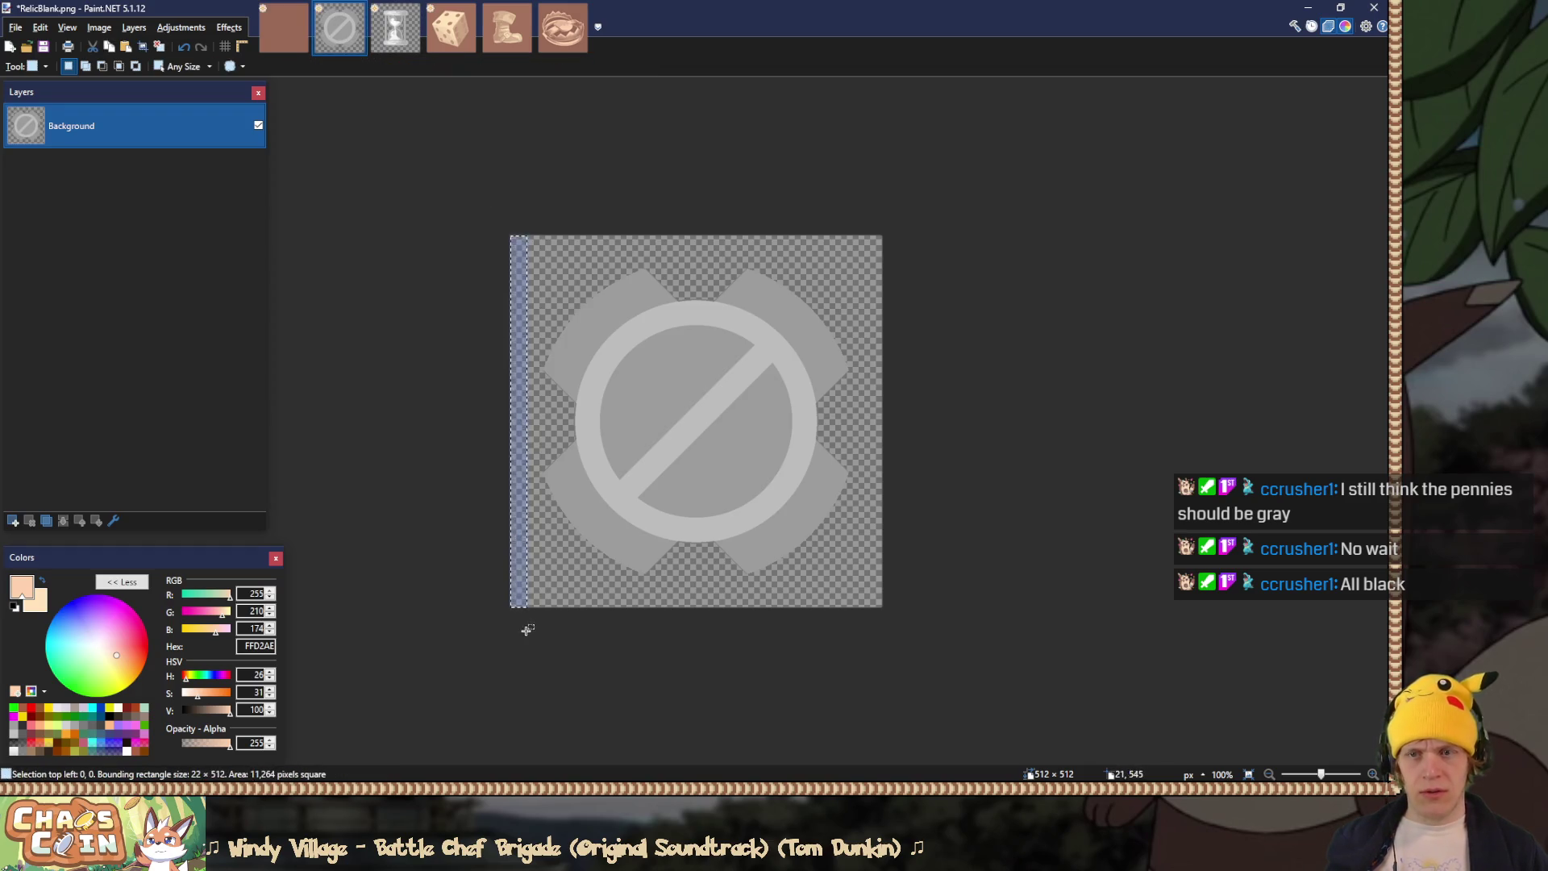
key(ctrl+a)
Step: In RelicMelt, rename Layer 33 to 'blank' and move it down just above fast
click(284, 28)
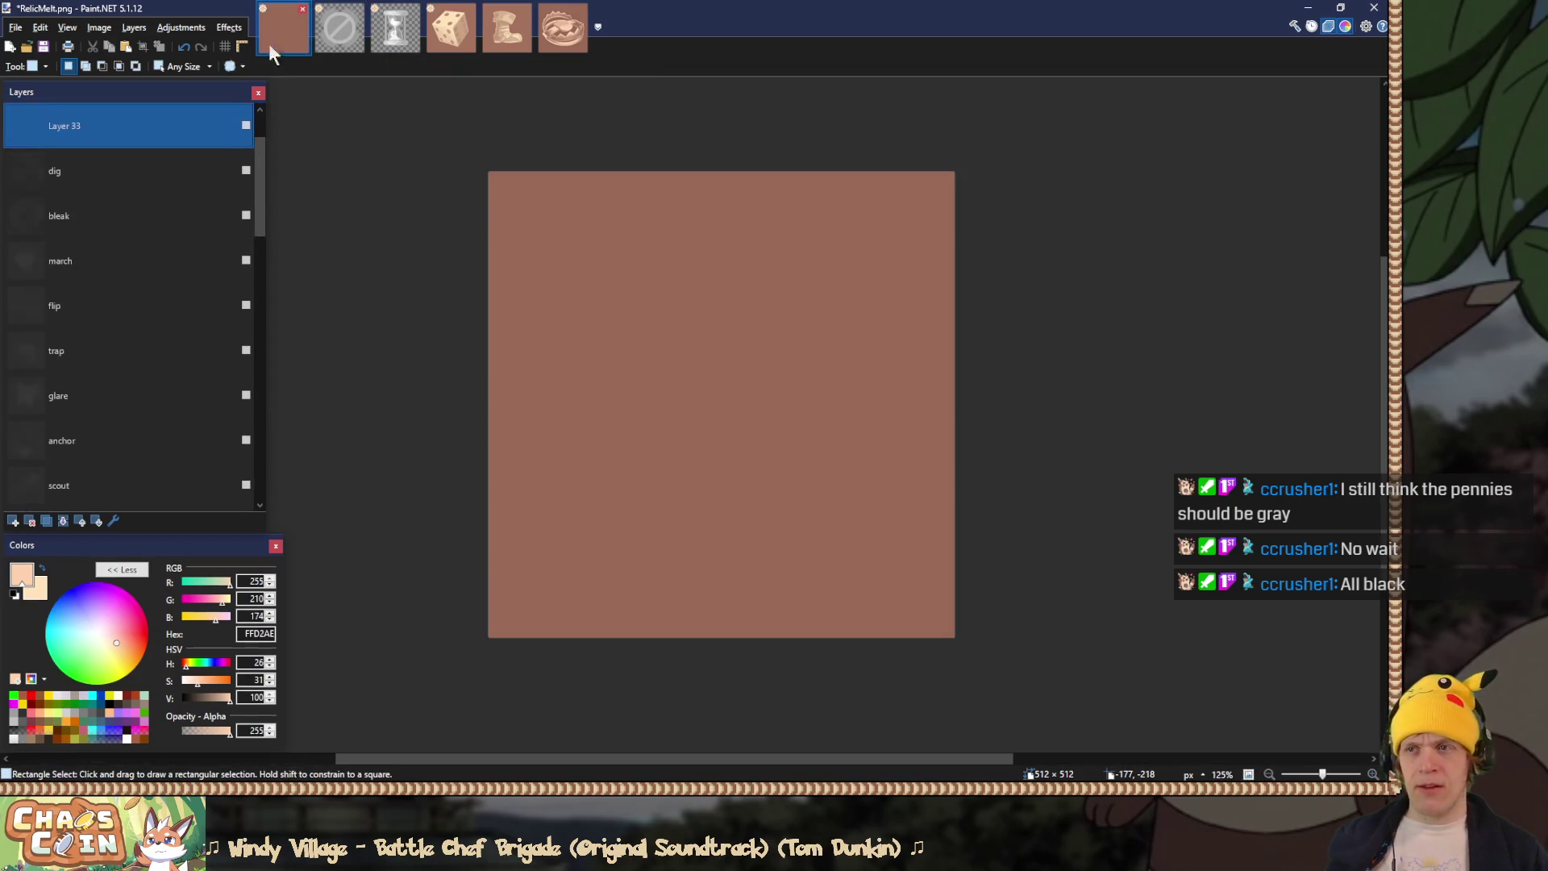
scroll(152, 186, up, 2)
double_click(90, 221)
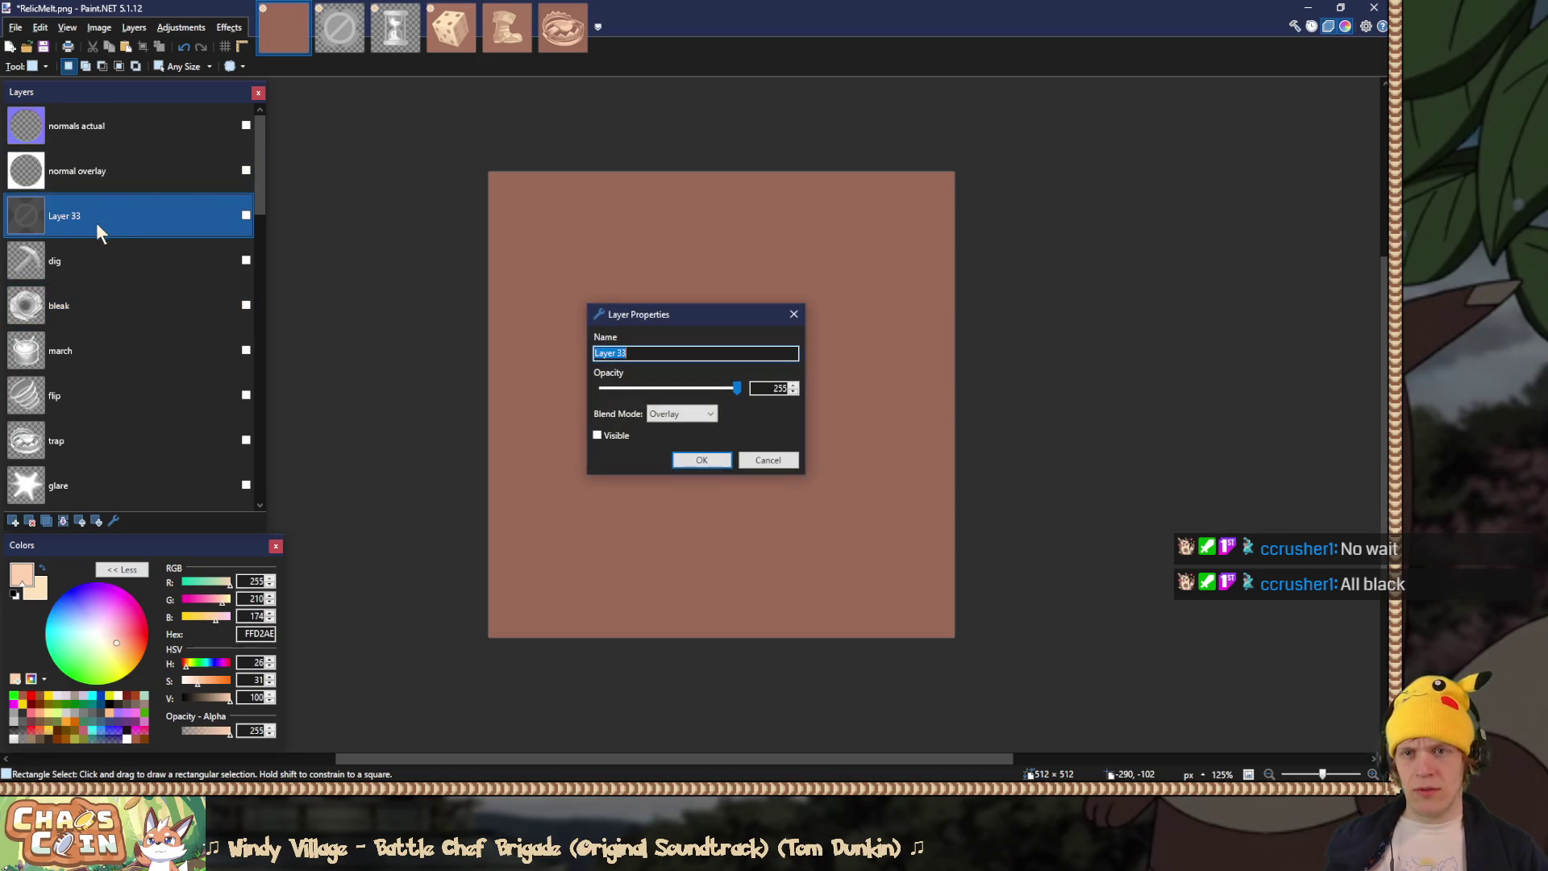
text(lank)
key(Return)
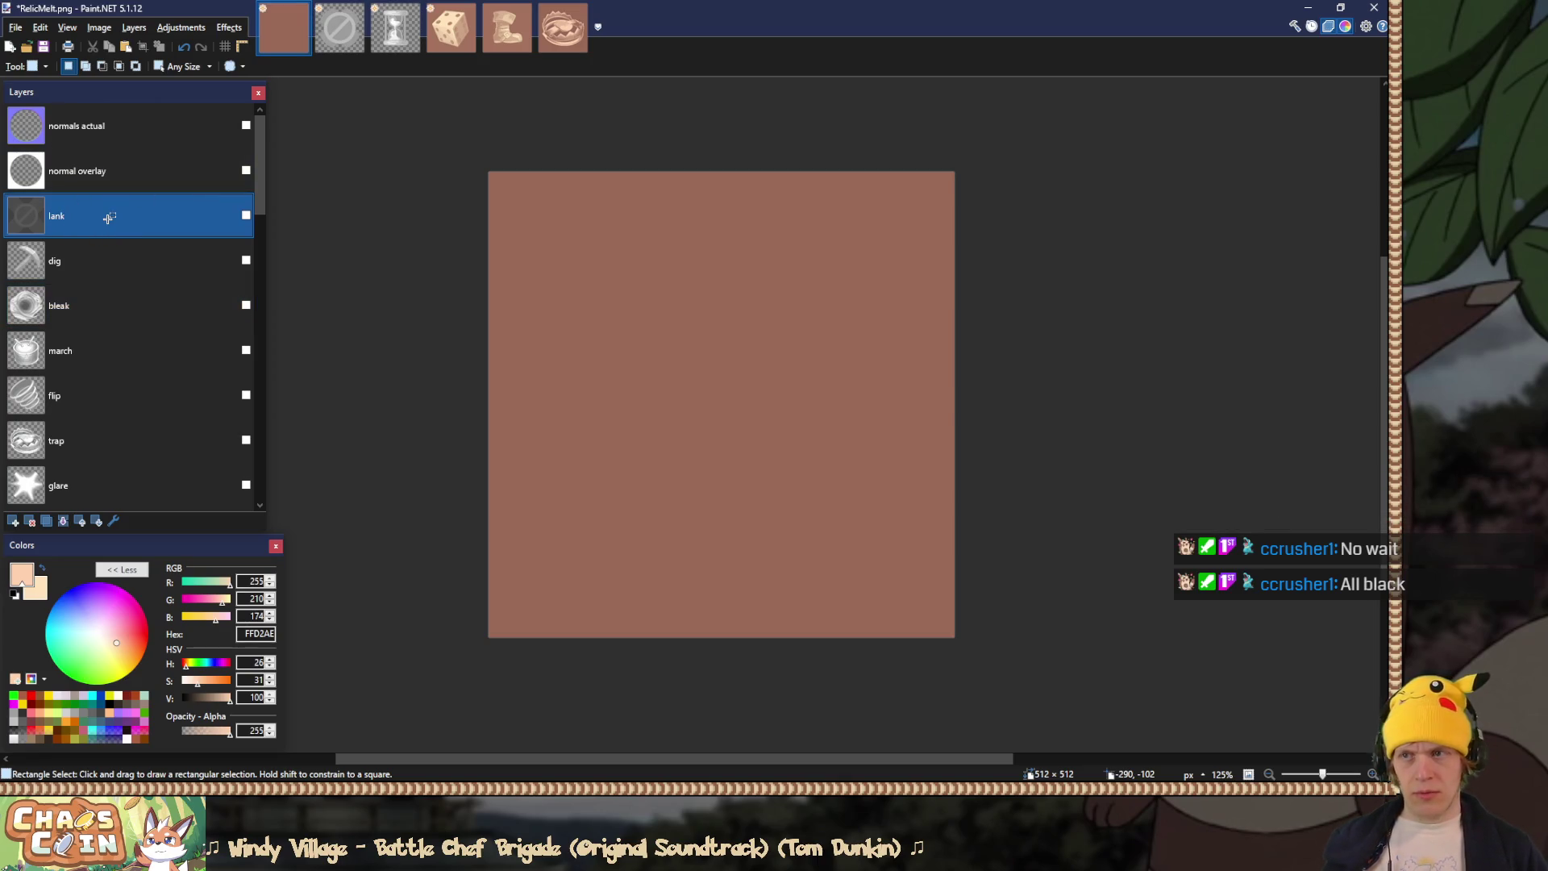
double_click(60, 214)
key(Home)
text(b)
key(Return)
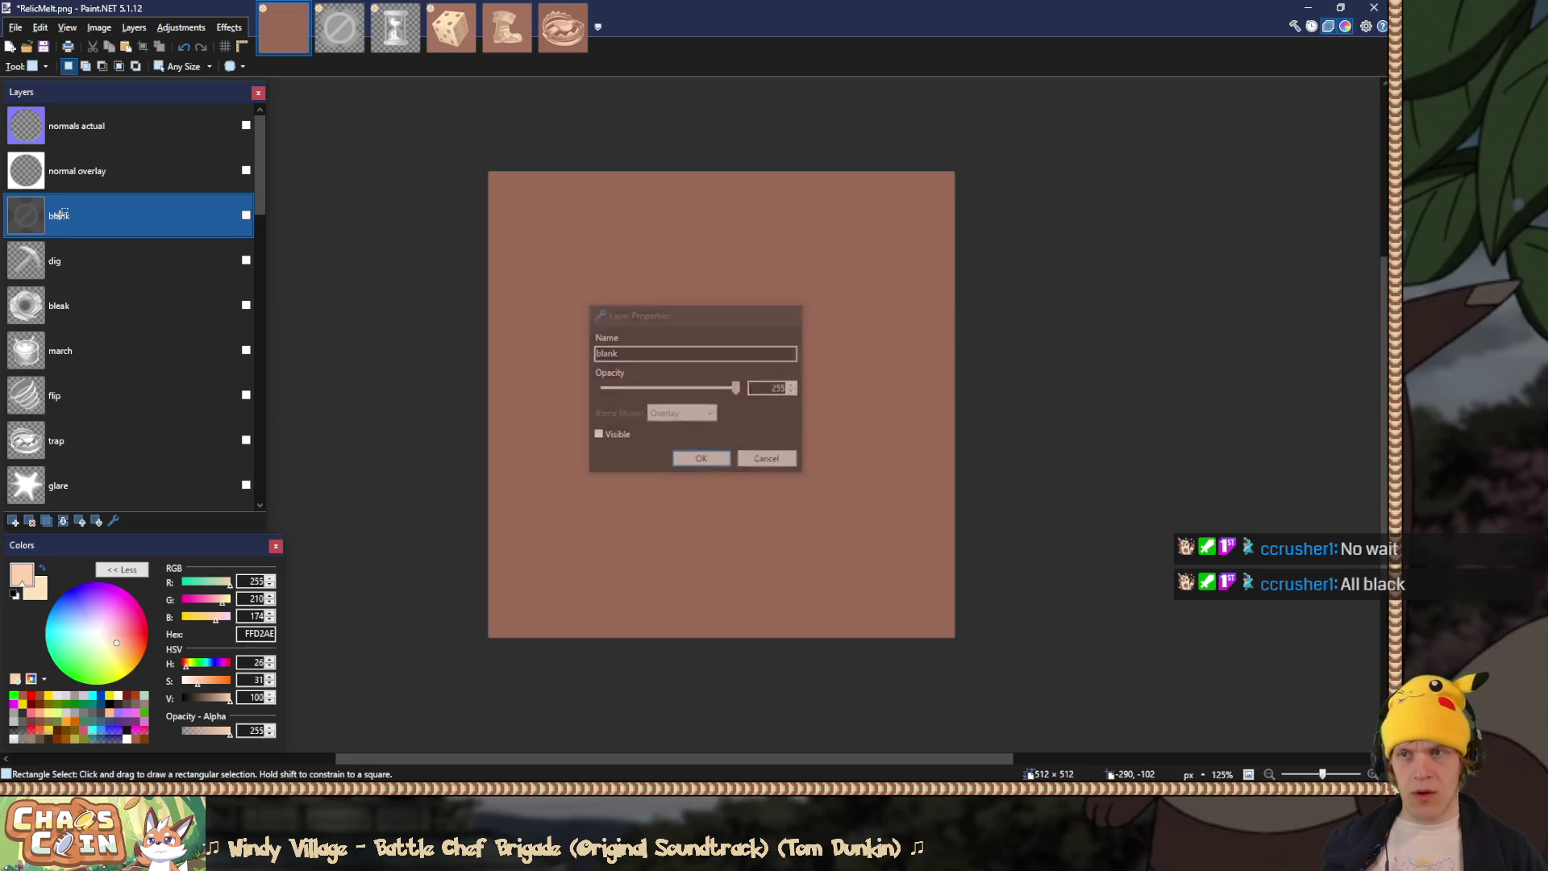
mouse_move(113, 216)
mouse_down()
mouse_move(195, 234)
mouse_move(85, 513)
mouse_move(112, 267)
mouse_move(113, 442)
mouse_move(126, 324)
mouse_move(123, 168)
mouse_move(132, 386)
mouse_move(116, 176)
mouse_move(118, 354)
mouse_up()
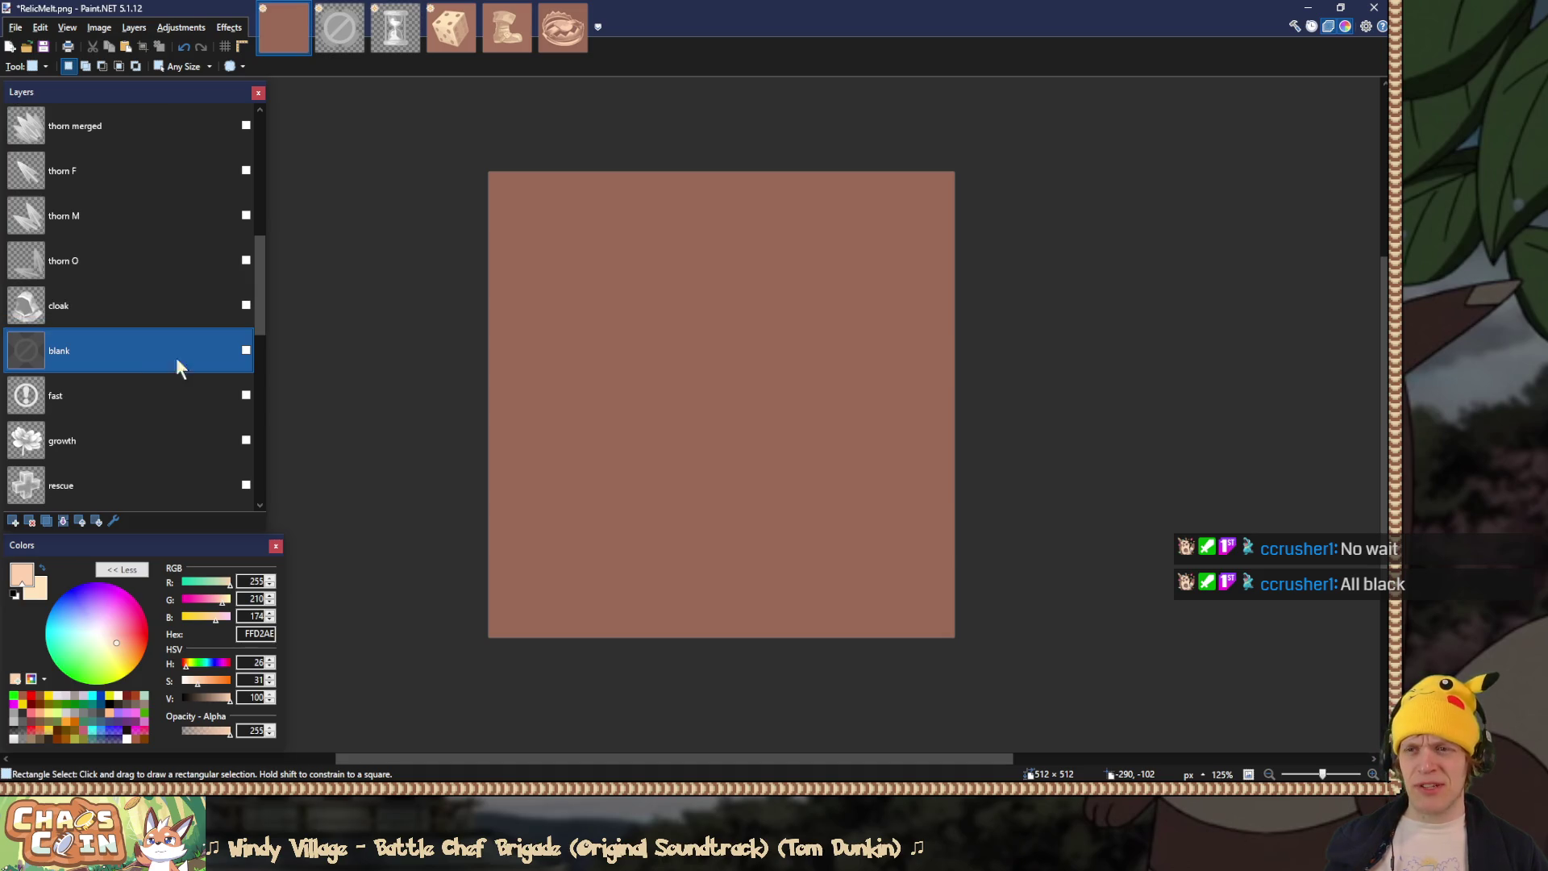
Step: Paste the lighter blank icon into the blank layer
click(245, 350)
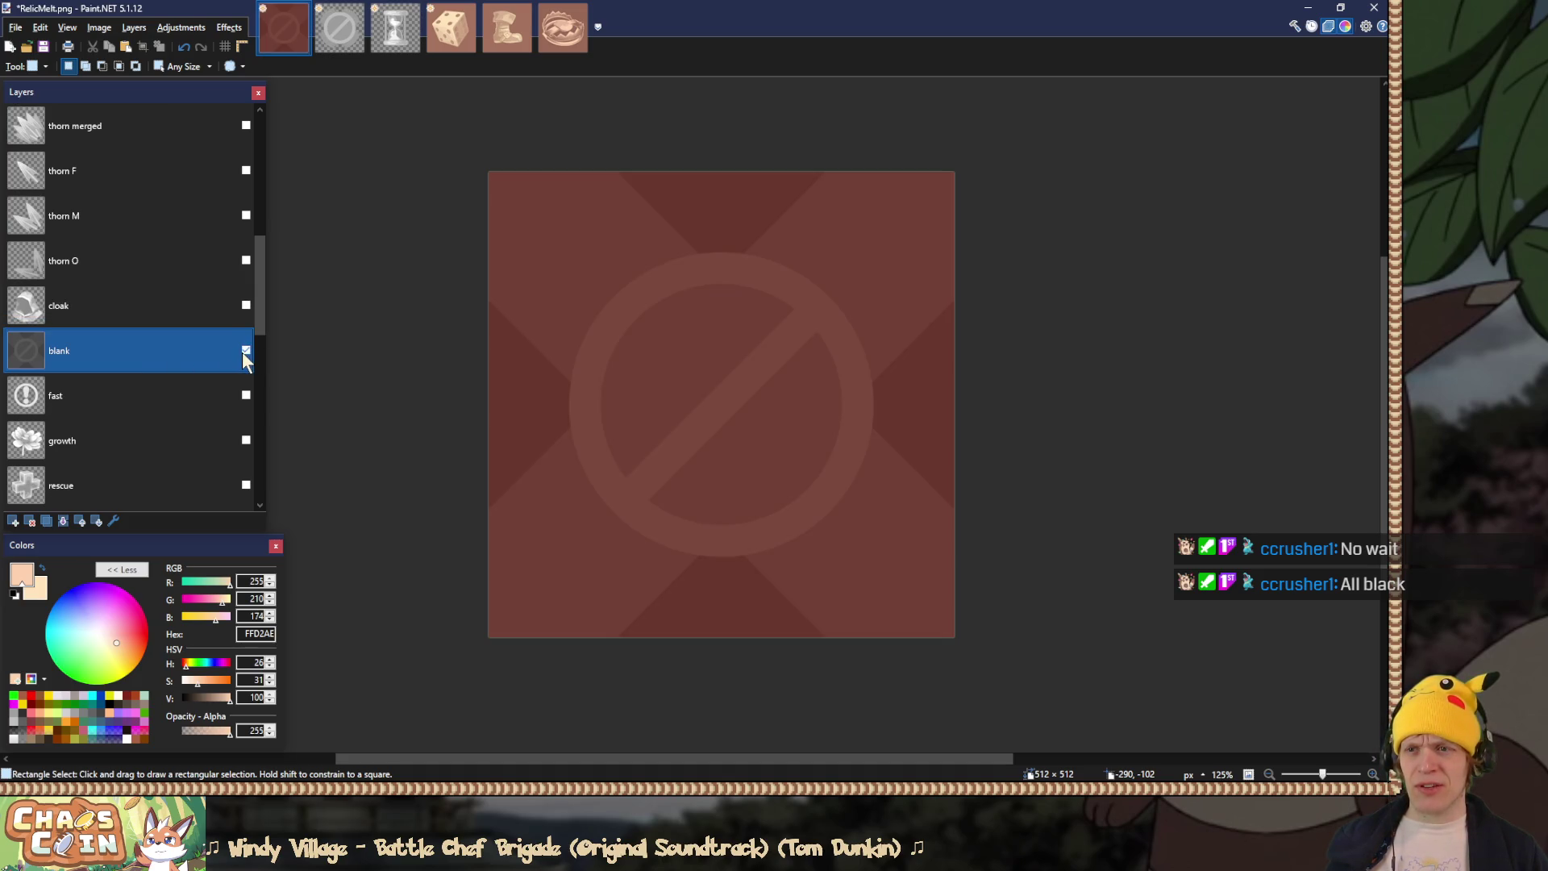
click(245, 351)
click(248, 350)
key(ctrl+v)
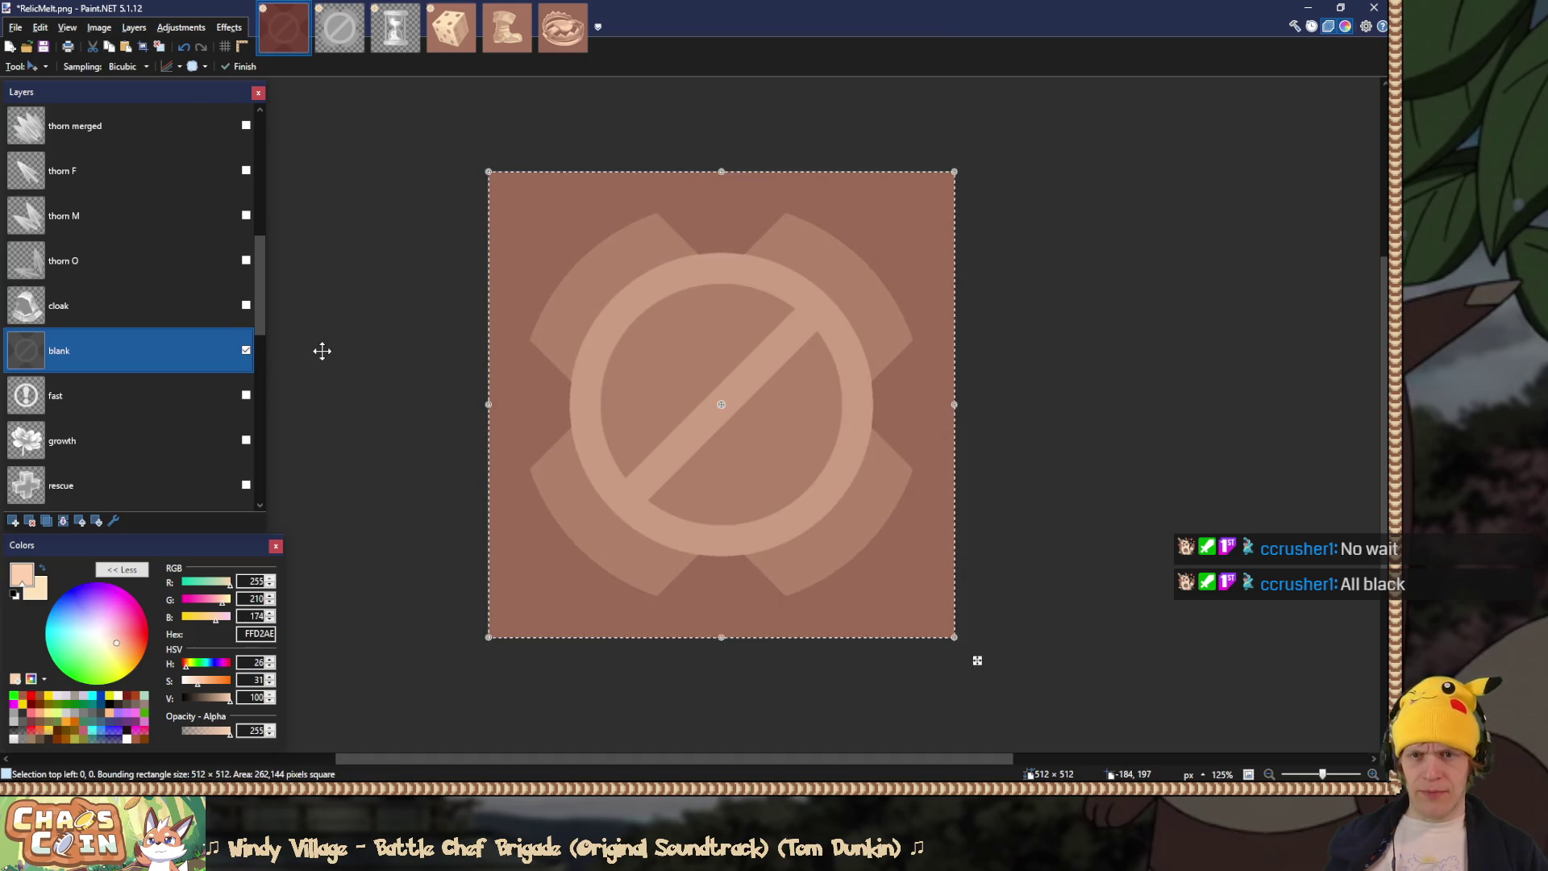
key(ctrl+d)
Step: Move the fast layer above blank and compare the icons with different layers visible
click(246, 395)
drag(201, 394, 203, 354)
click(245, 351)
click(246, 395)
click(246, 350)
click(246, 350)
click(246, 394)
click(246, 350)
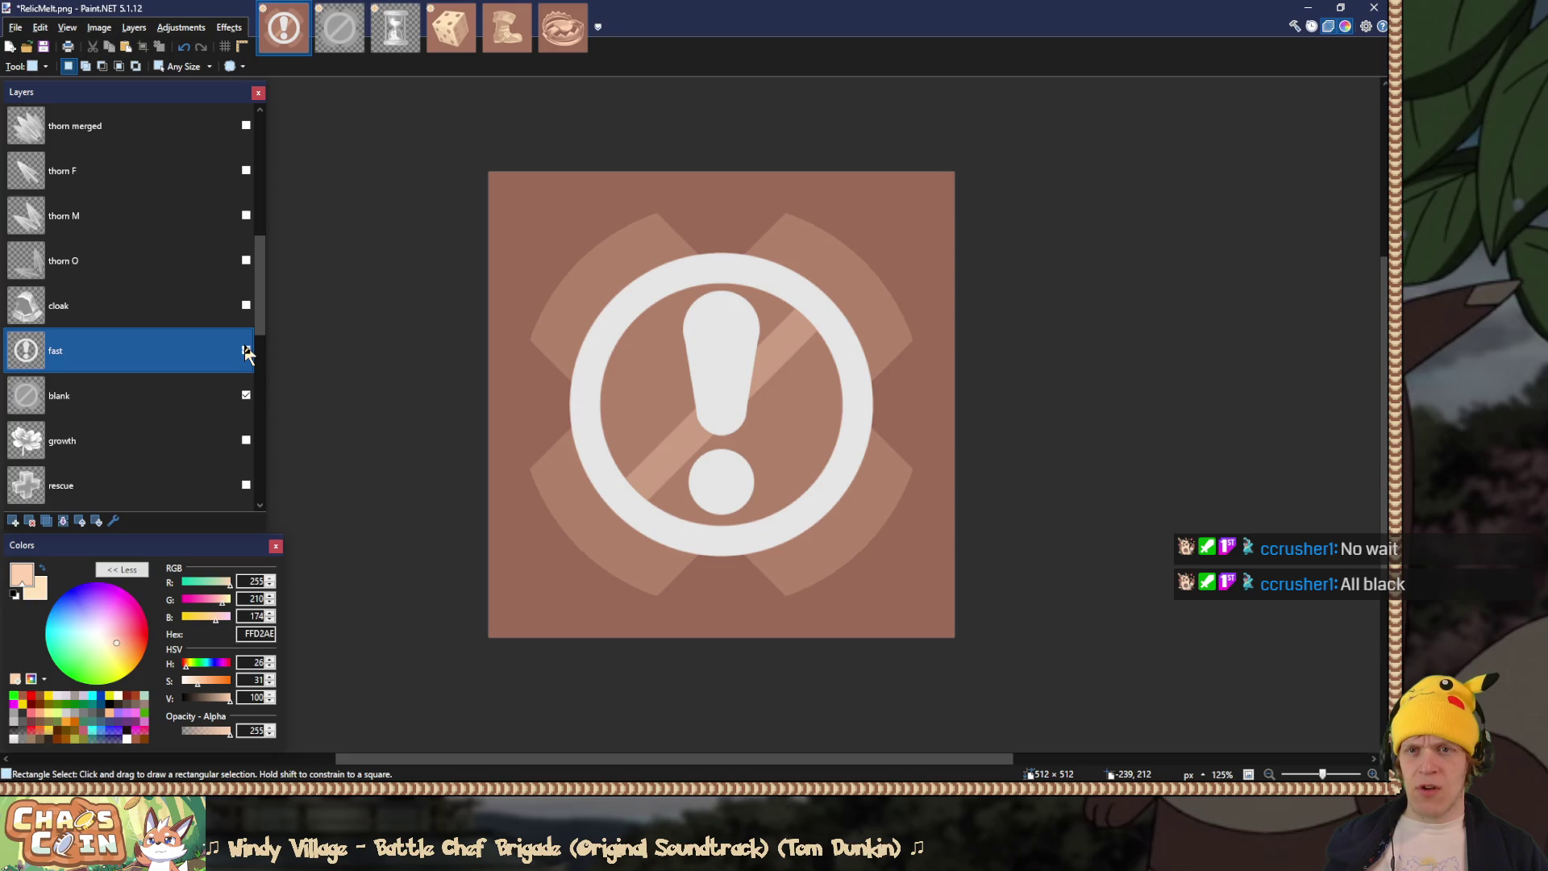
click(246, 350)
Step: Set the fast layer's blend mode to Overlay, preview it, then hide it
double_click(98, 389)
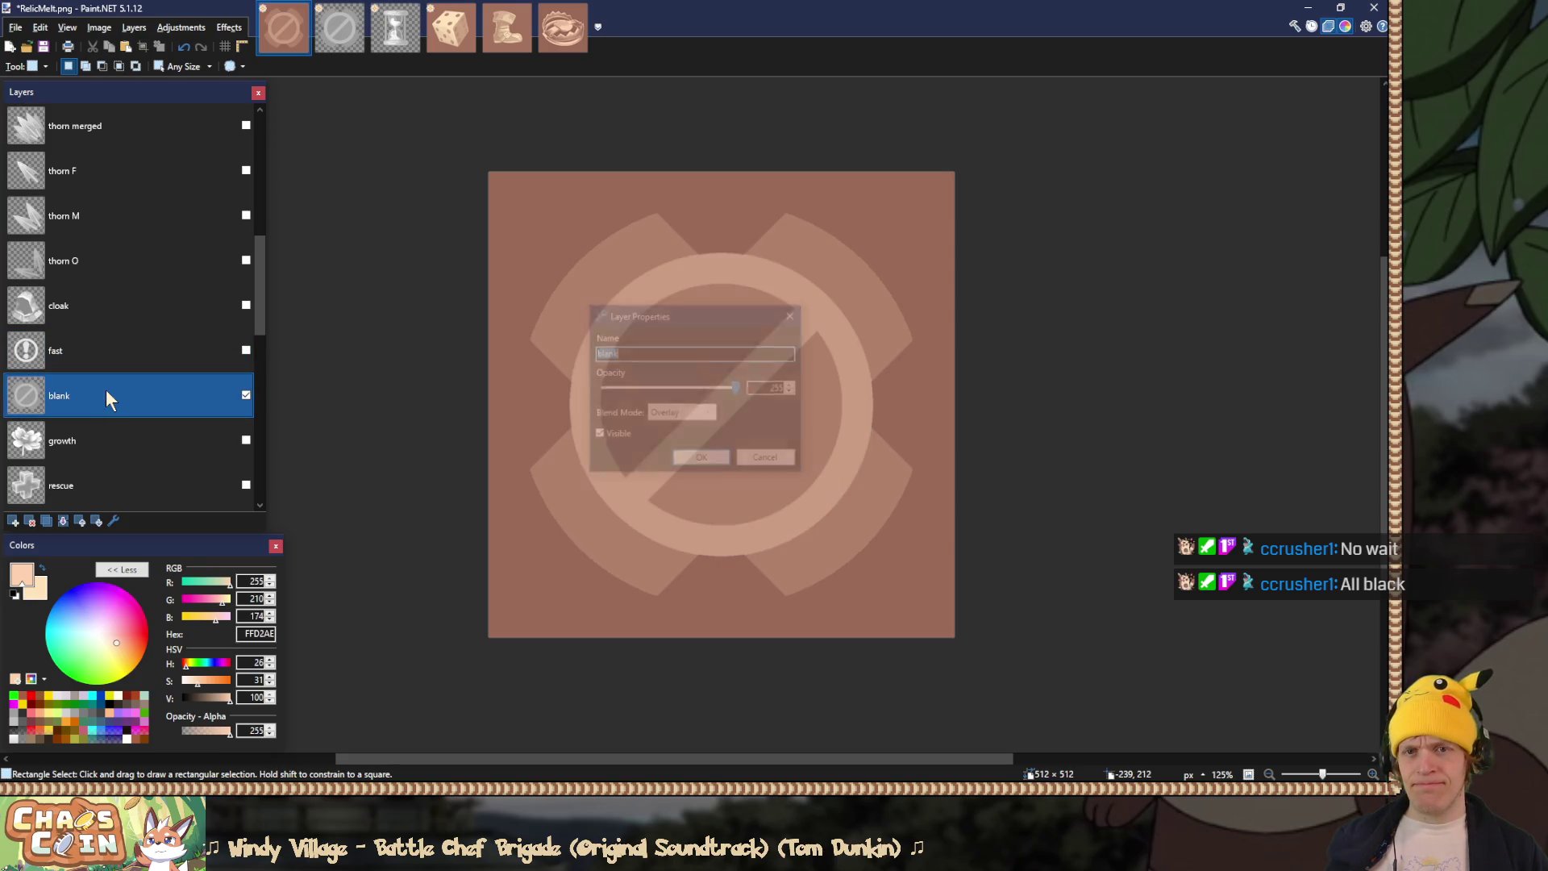
click(788, 314)
click(110, 359)
double_click(110, 358)
click(675, 414)
click(684, 498)
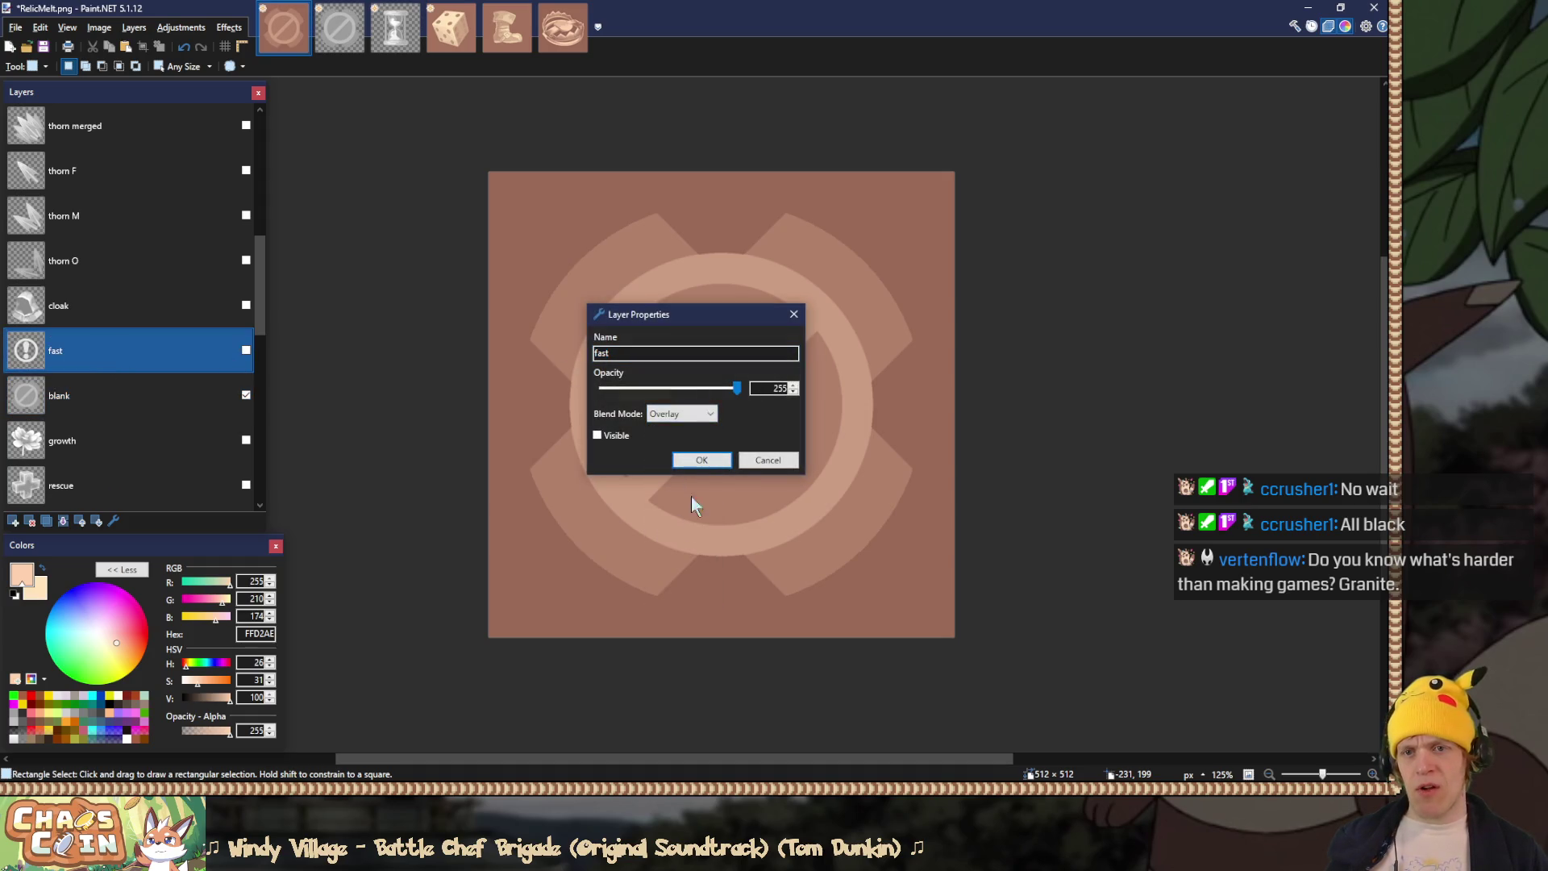
click(700, 459)
click(246, 351)
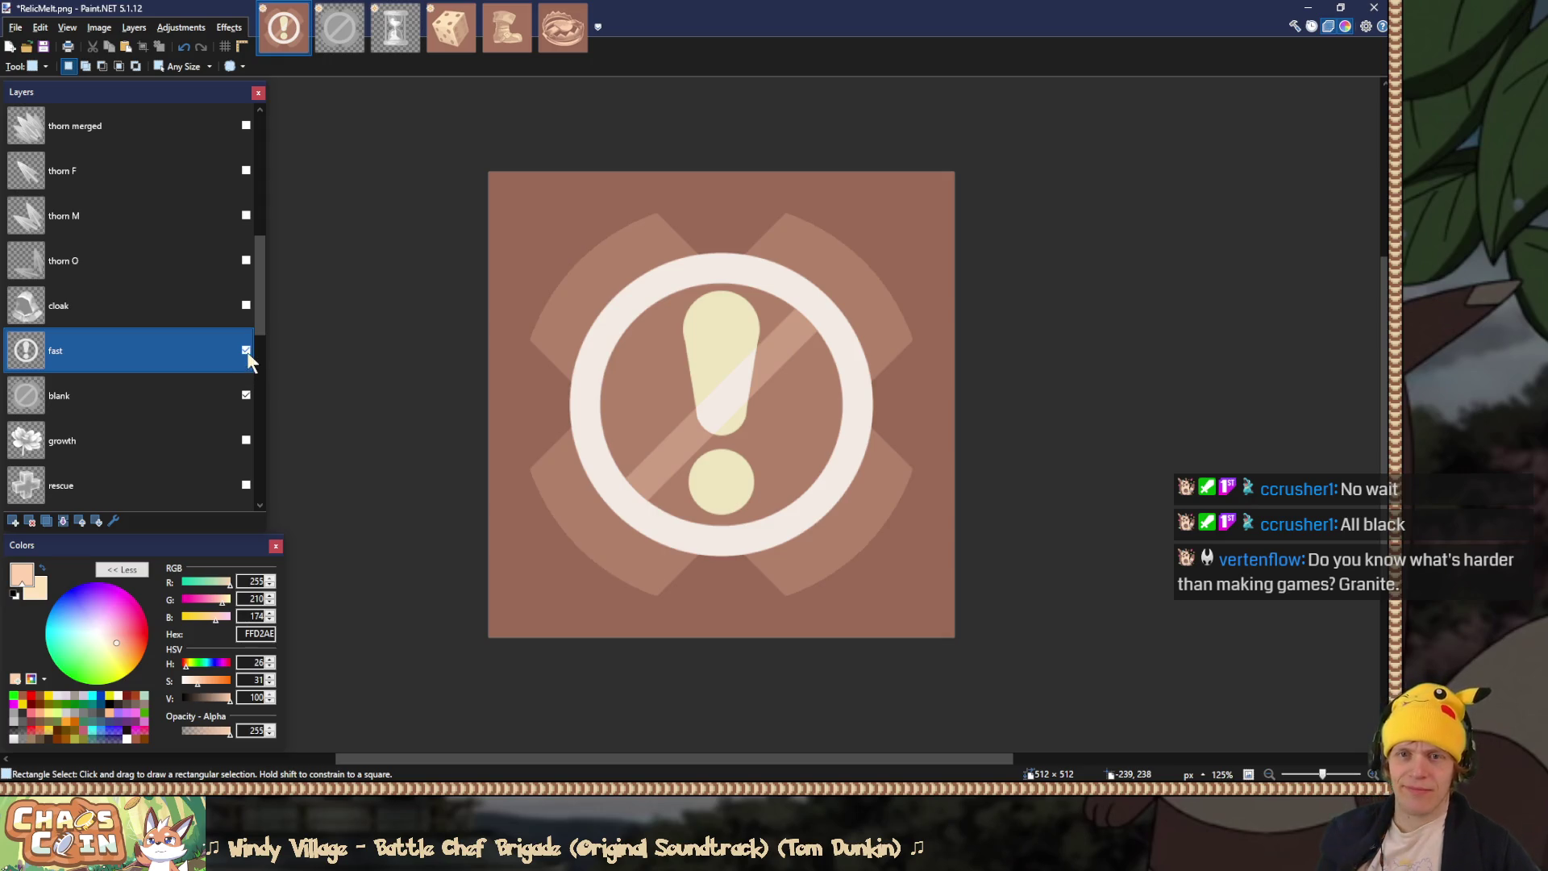
click(246, 351)
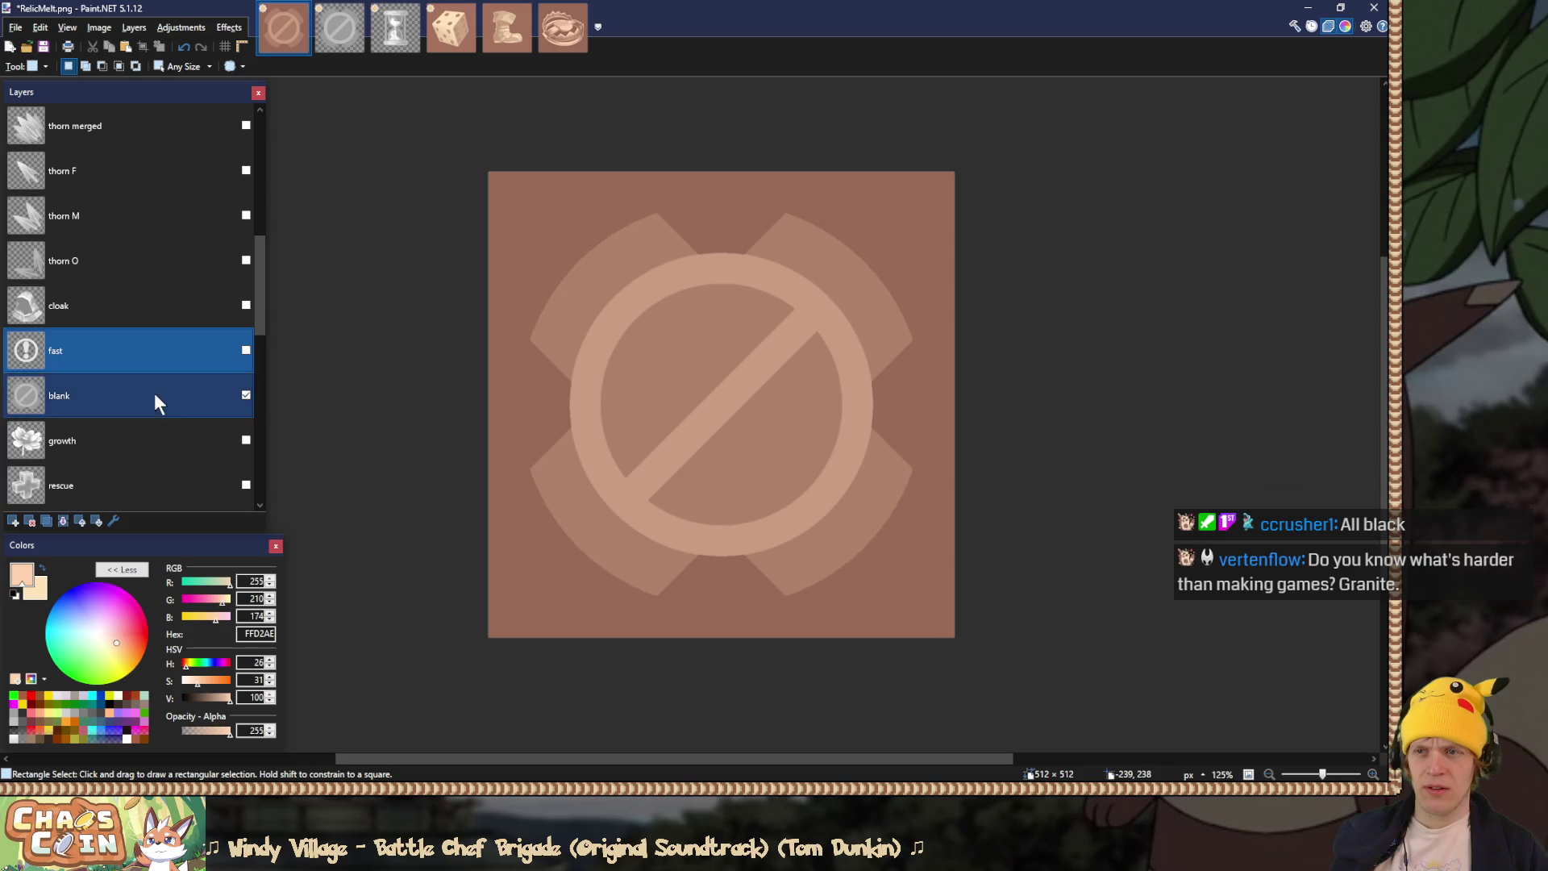
Step: Keep fast on Overlay, switch the blank layer to Normal blending, and select the Background layer
double_click(202, 341)
click(674, 416)
click(679, 424)
click(701, 459)
double_click(90, 395)
click(681, 414)
click(685, 428)
click(698, 458)
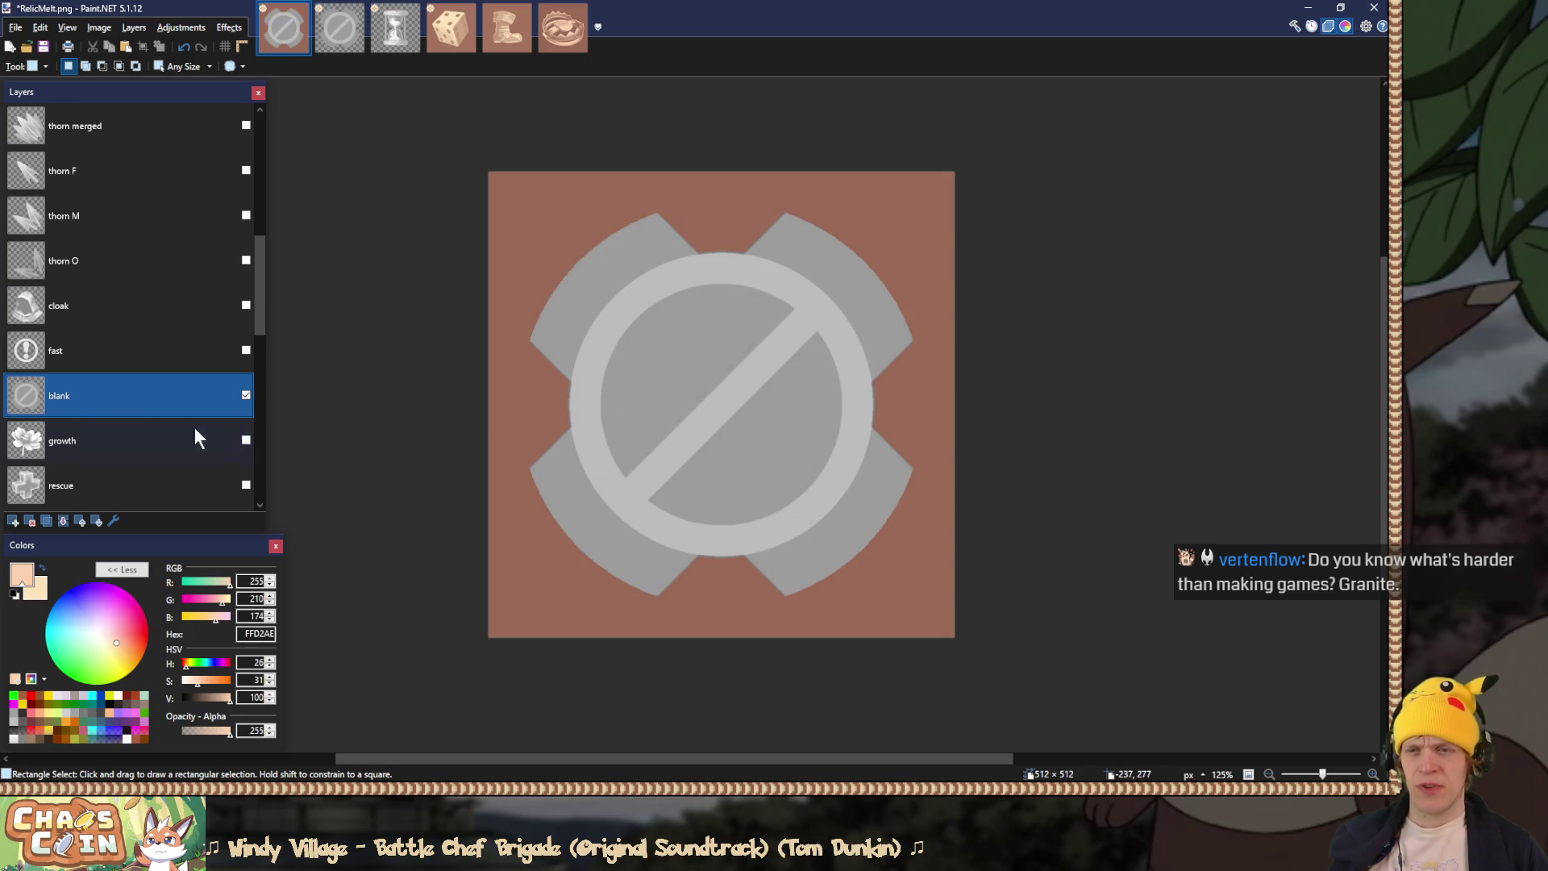
click(116, 433)
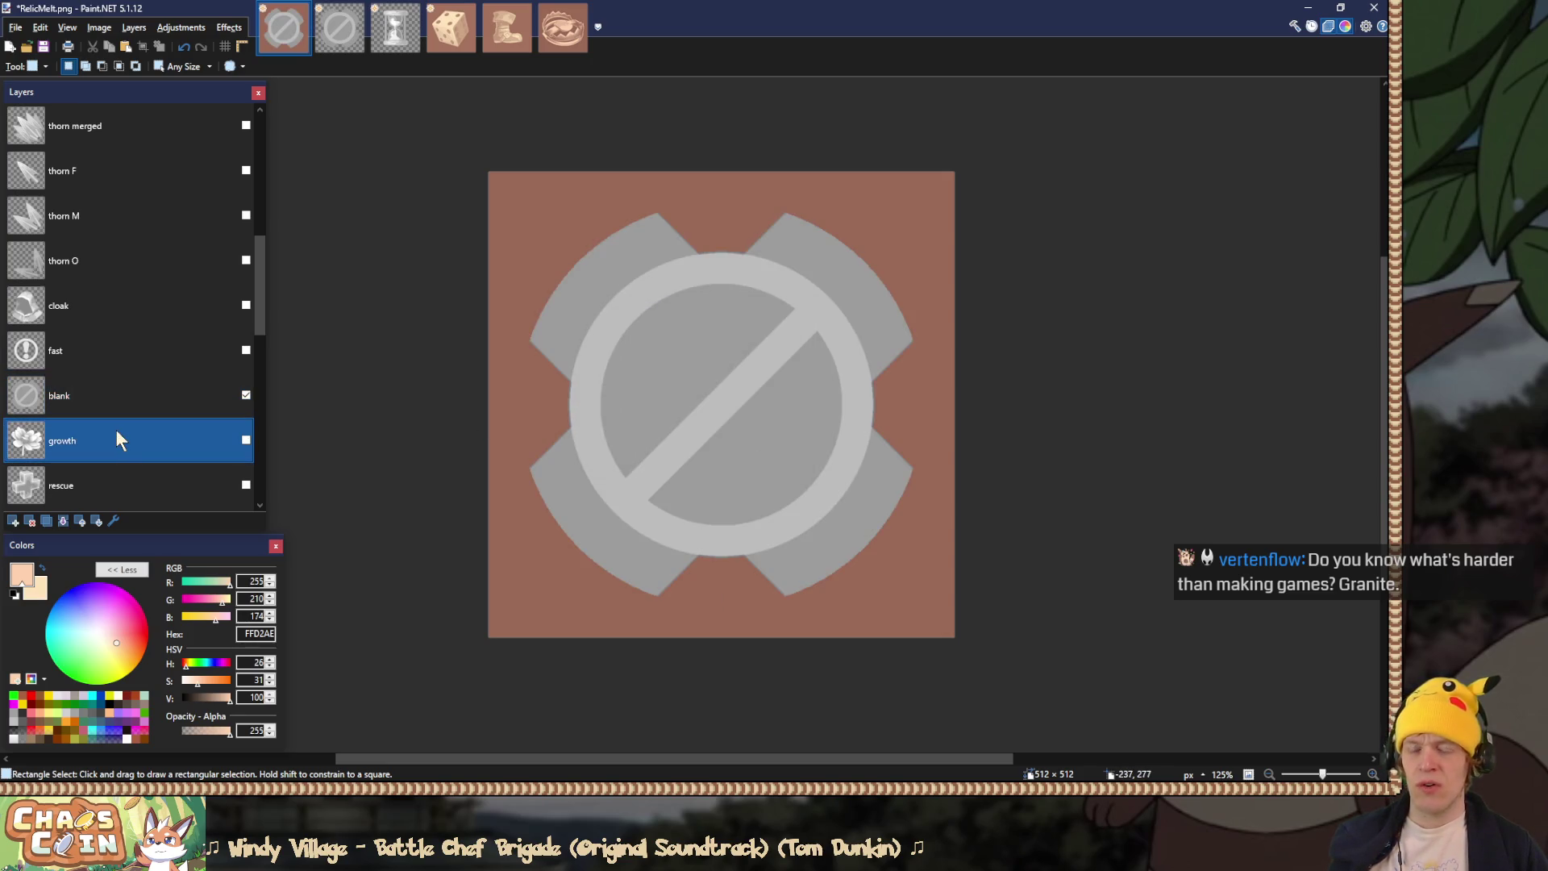
scroll(117, 428, down, 5)
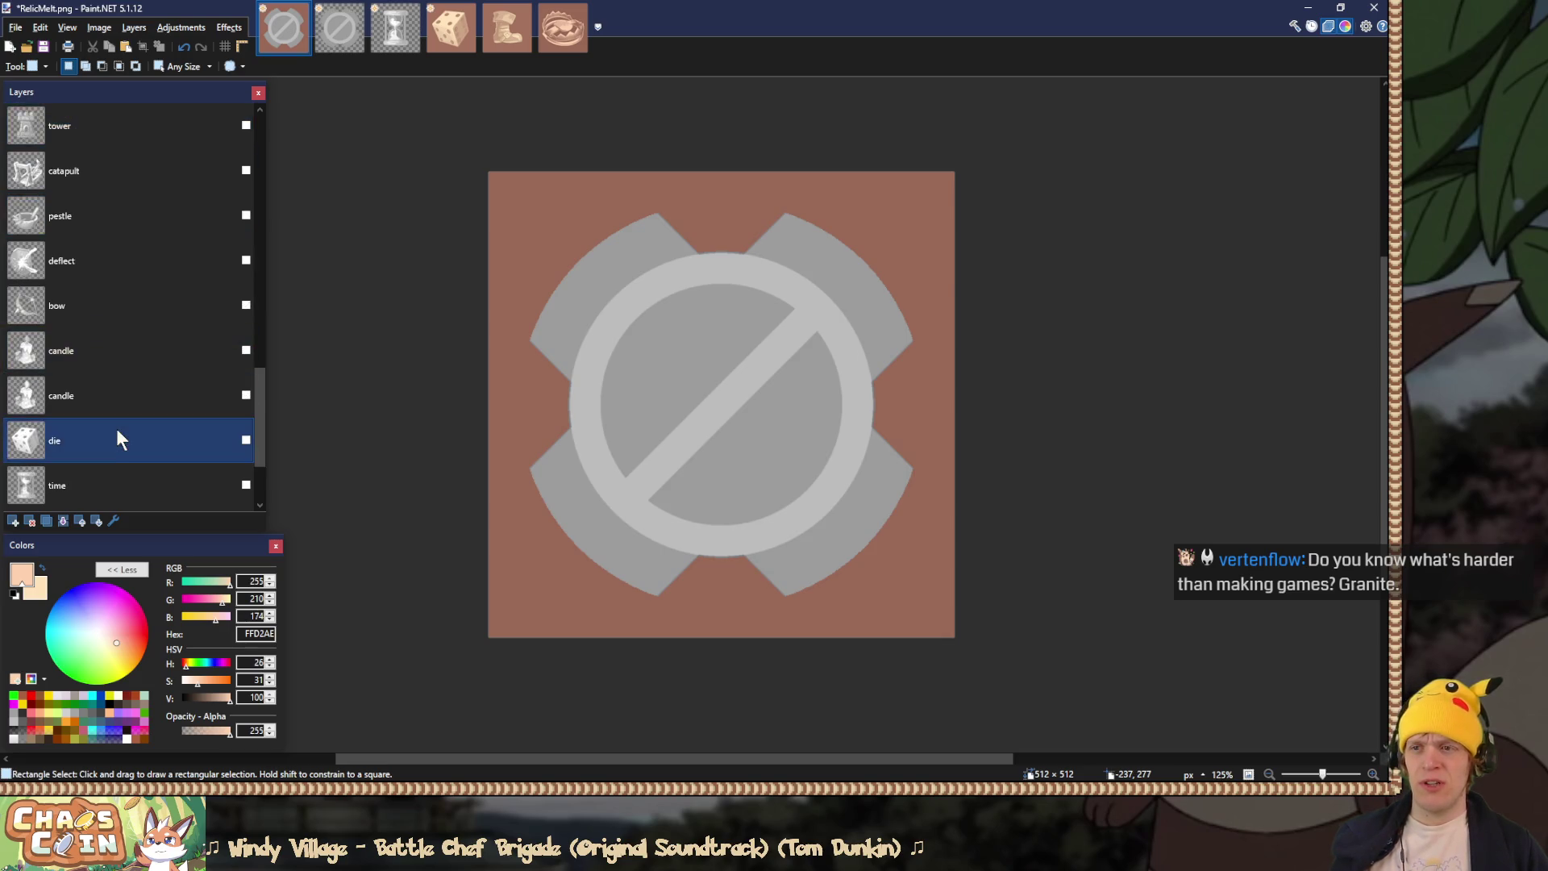
click(64, 493)
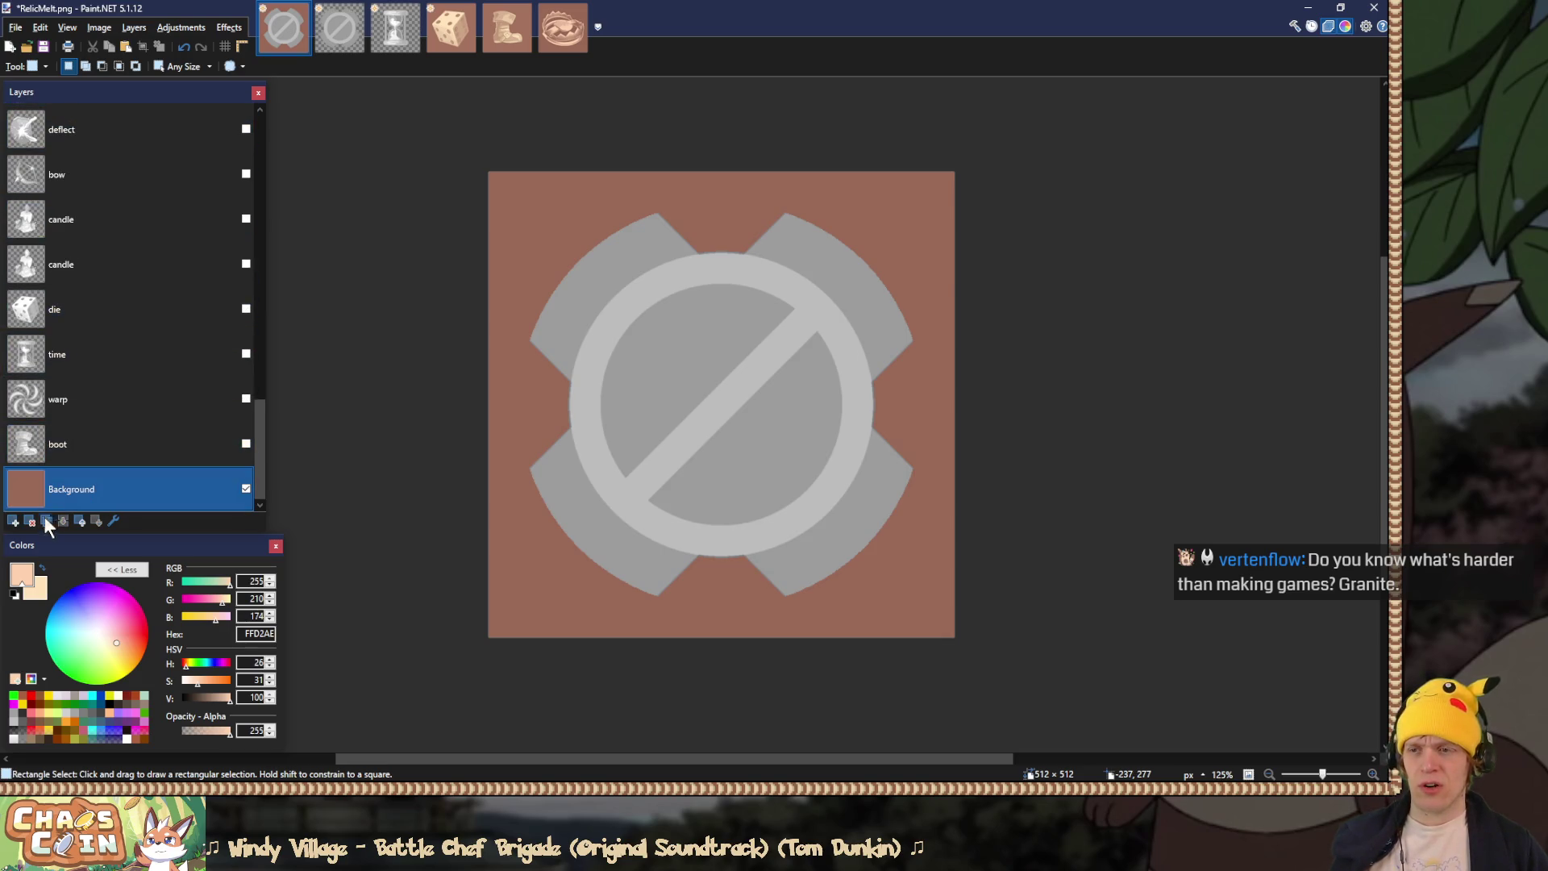
Step: Name the background copy 'Background blank', move it beneath Background, and hide the original
double_click(75, 477)
text(ank)
key(Return)
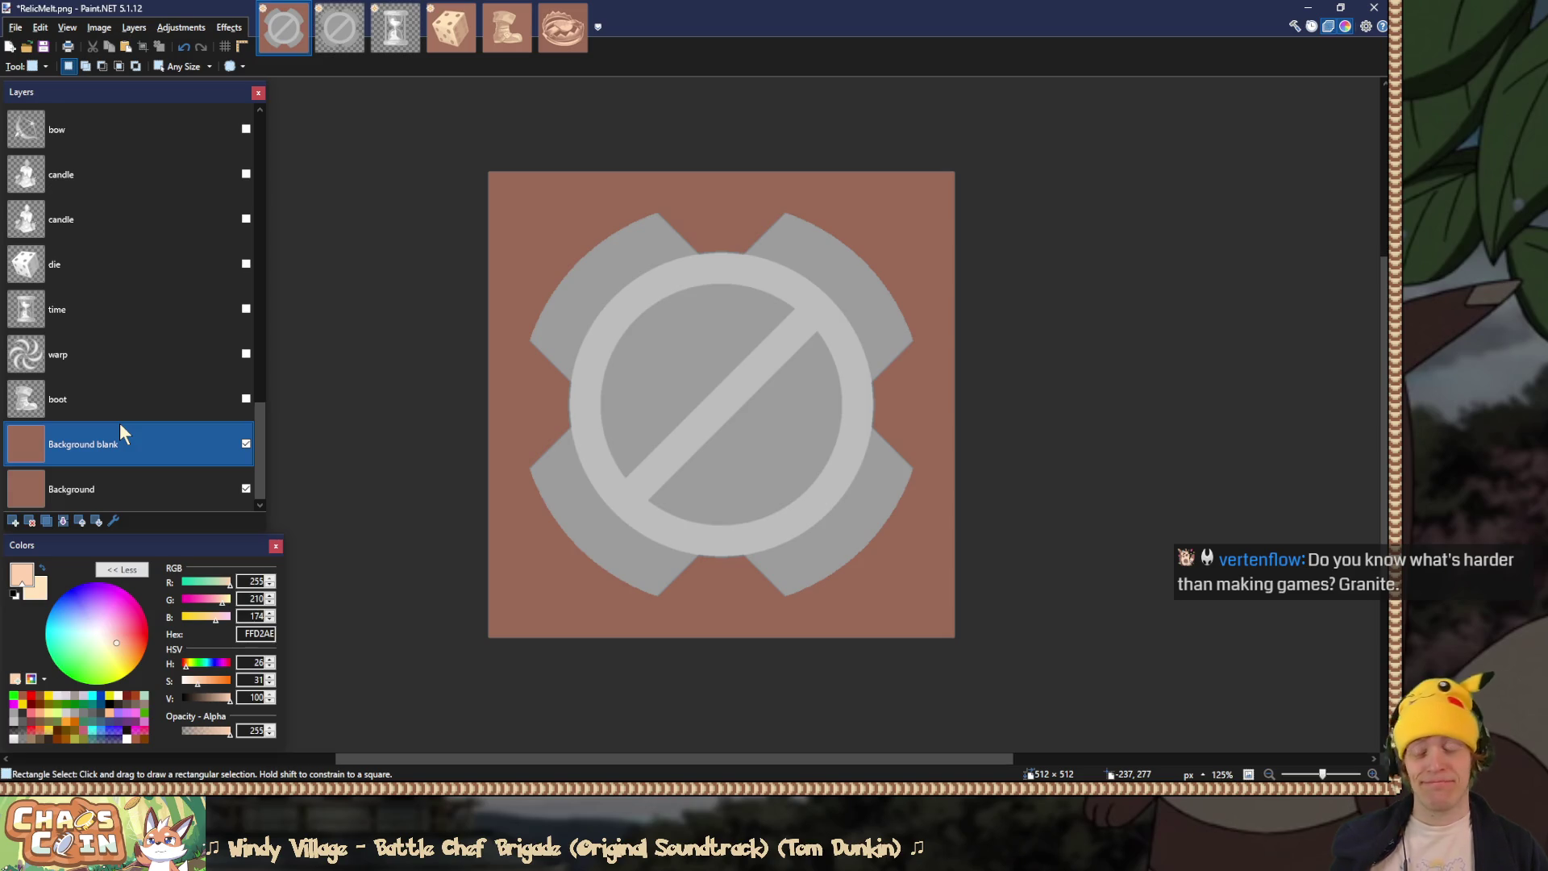
drag(119, 422, 190, 468)
click(246, 444)
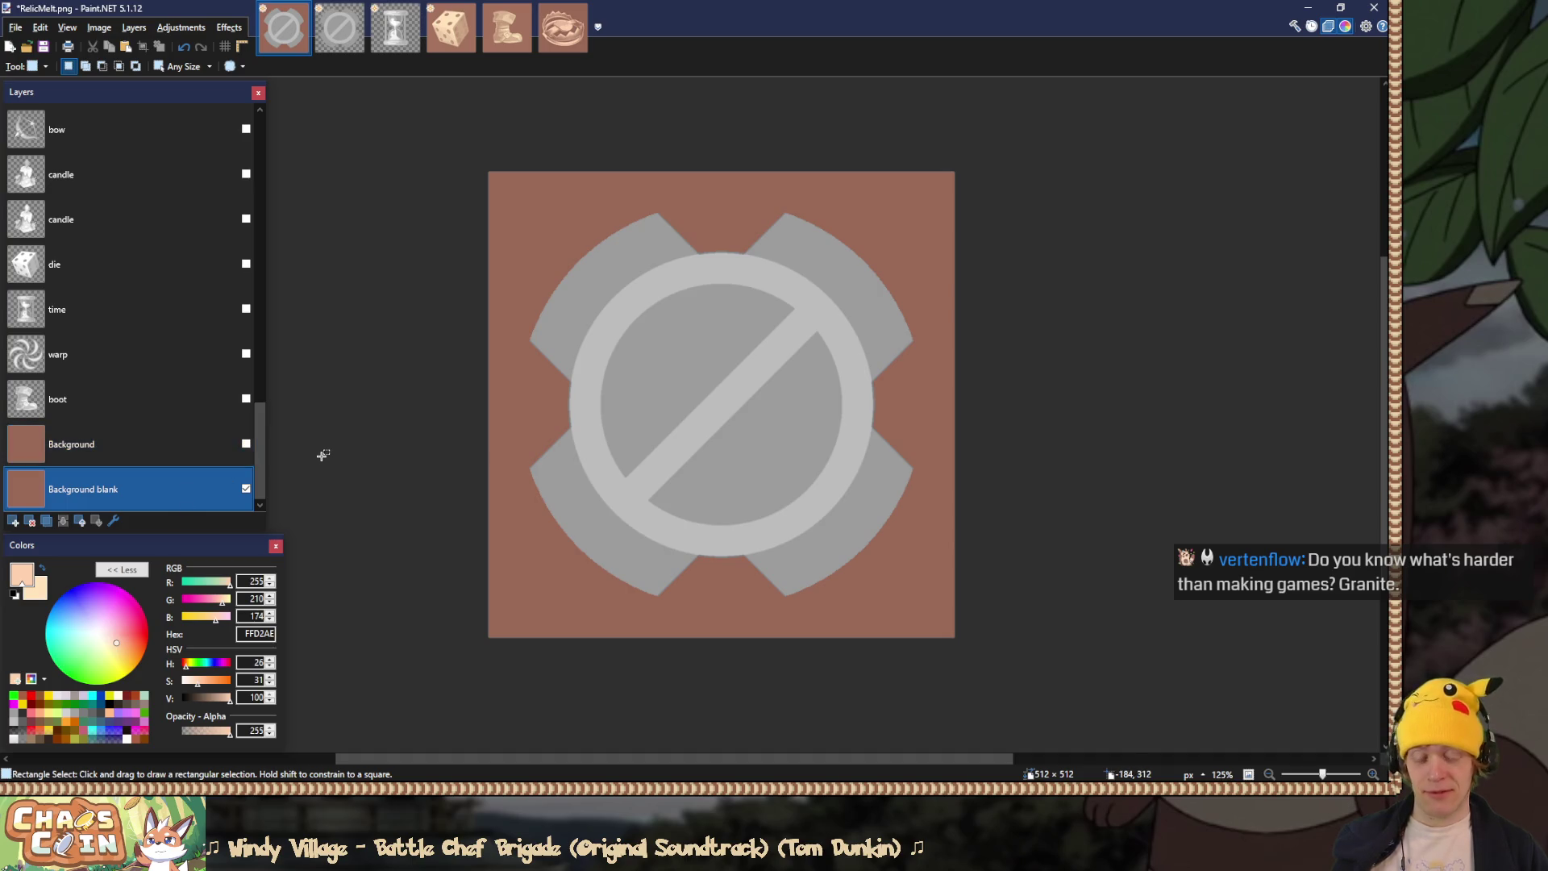
Step: Open Hue/Saturation on Background blank, trying a higher lightness before resetting it to 0
key(ctrl+shift+u)
mouse_move(630, 427)
mouse_down()
mouse_move(644, 429)
mouse_move(637, 392)
mouse_move(588, 394)
mouse_move(622, 400)
mouse_up()
click(809, 427)
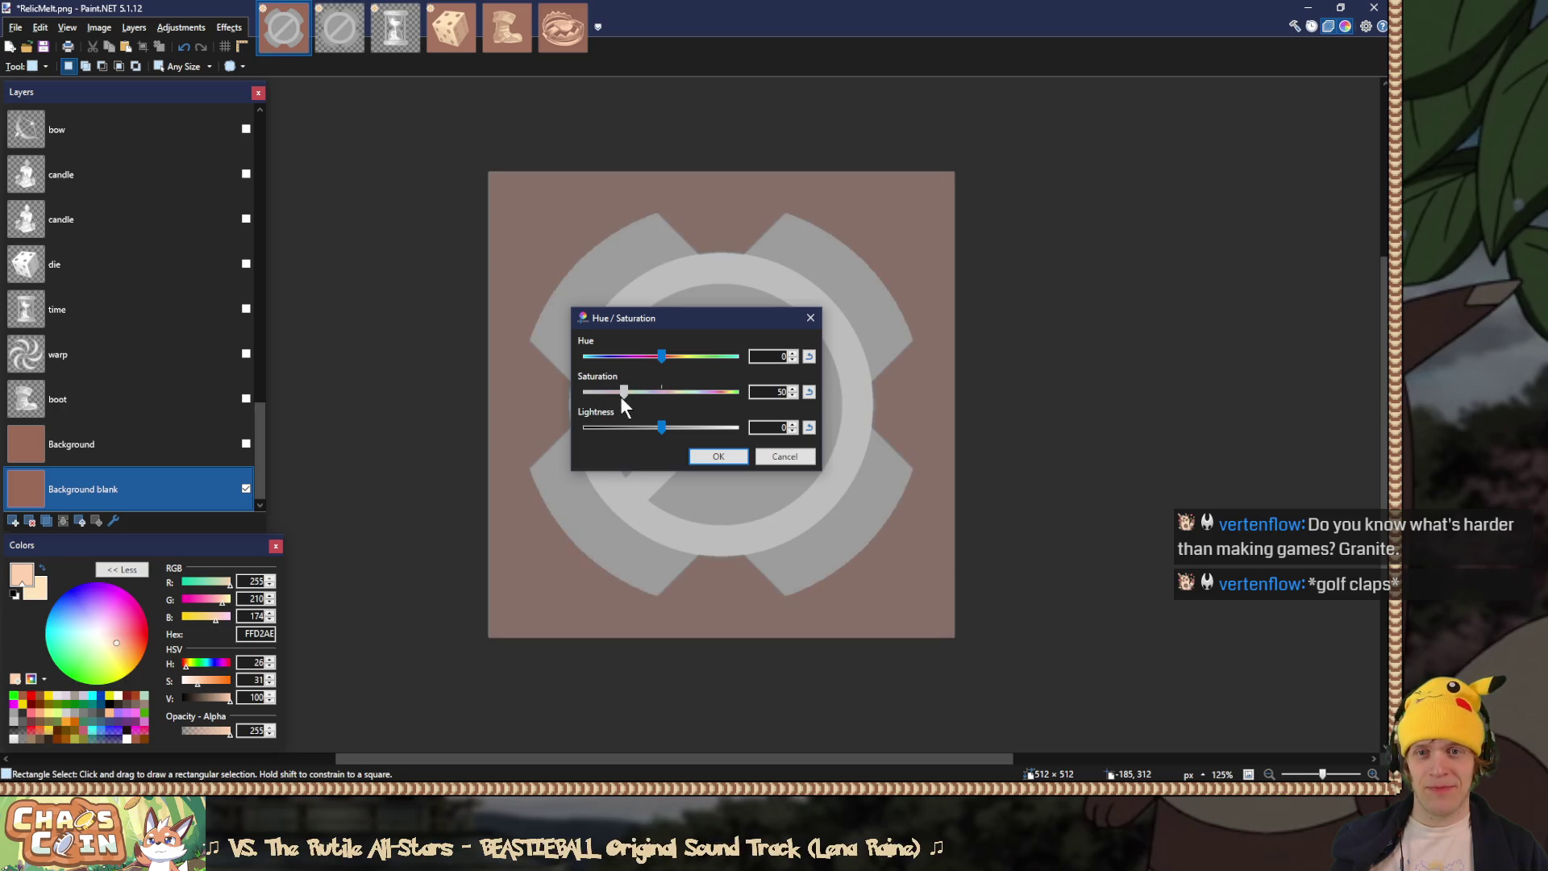
Step: Apply Saturation 50 to Background blank and set the blank layer back to Overlay blending
click(702, 456)
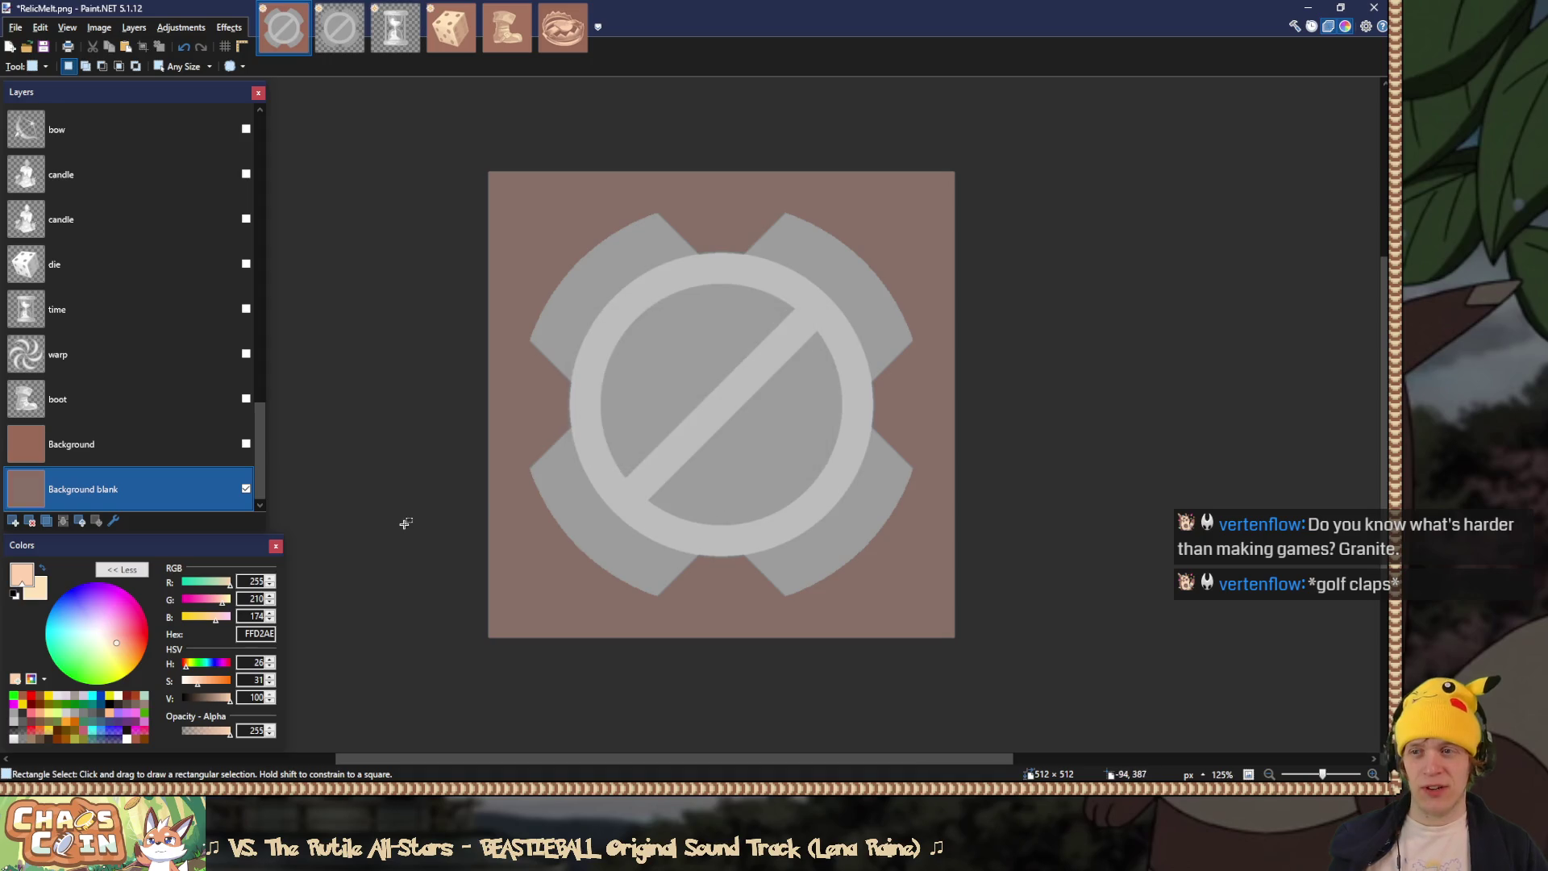
scroll(135, 414, up, 5)
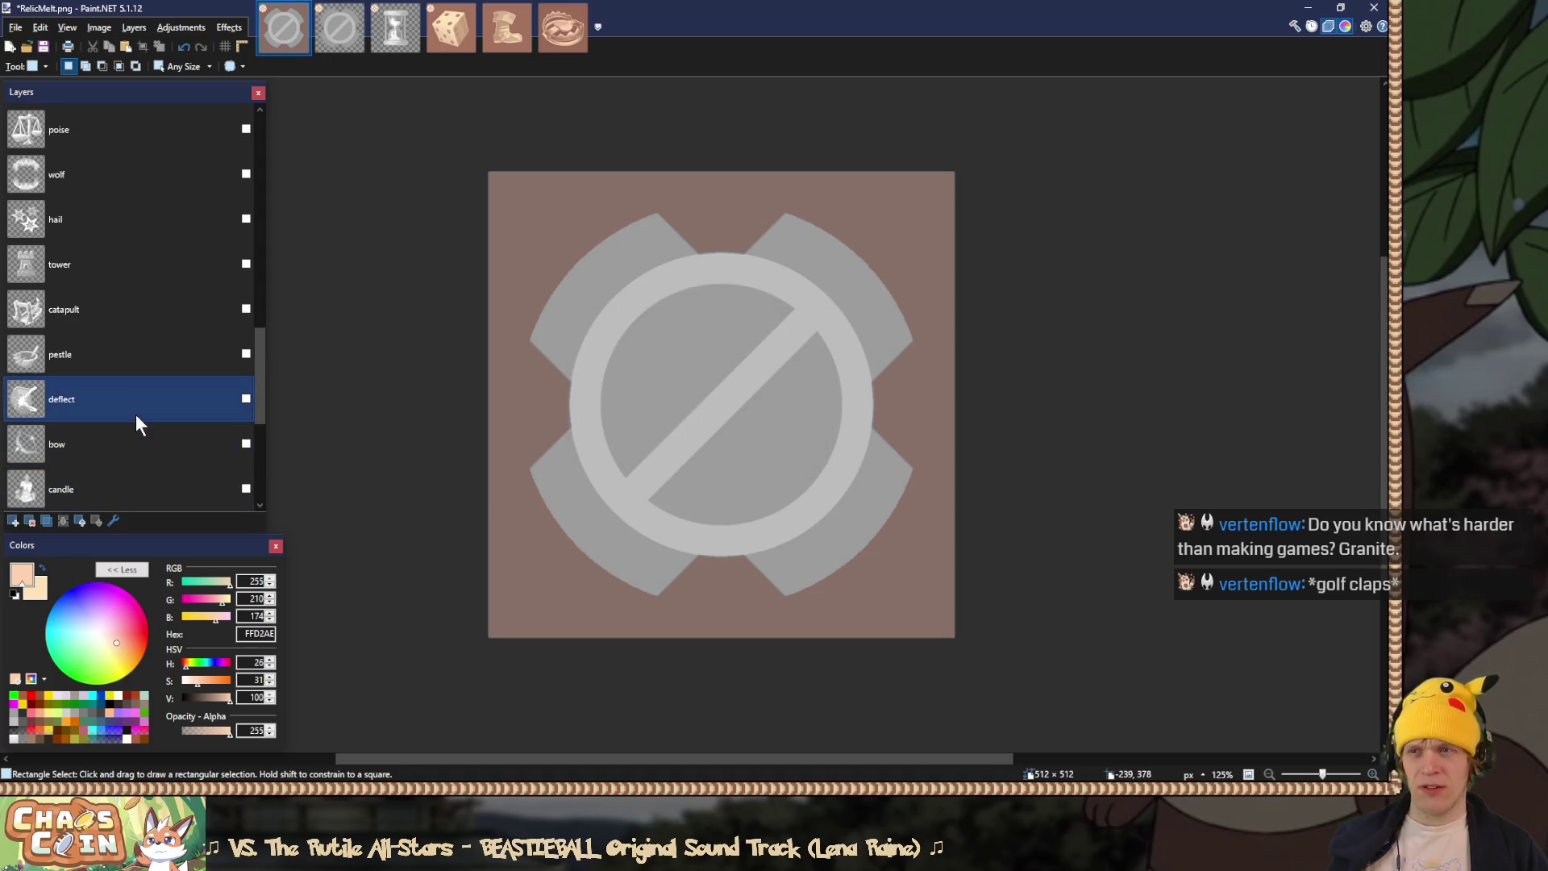
scroll(135, 415, up, 2)
double_click(155, 177)
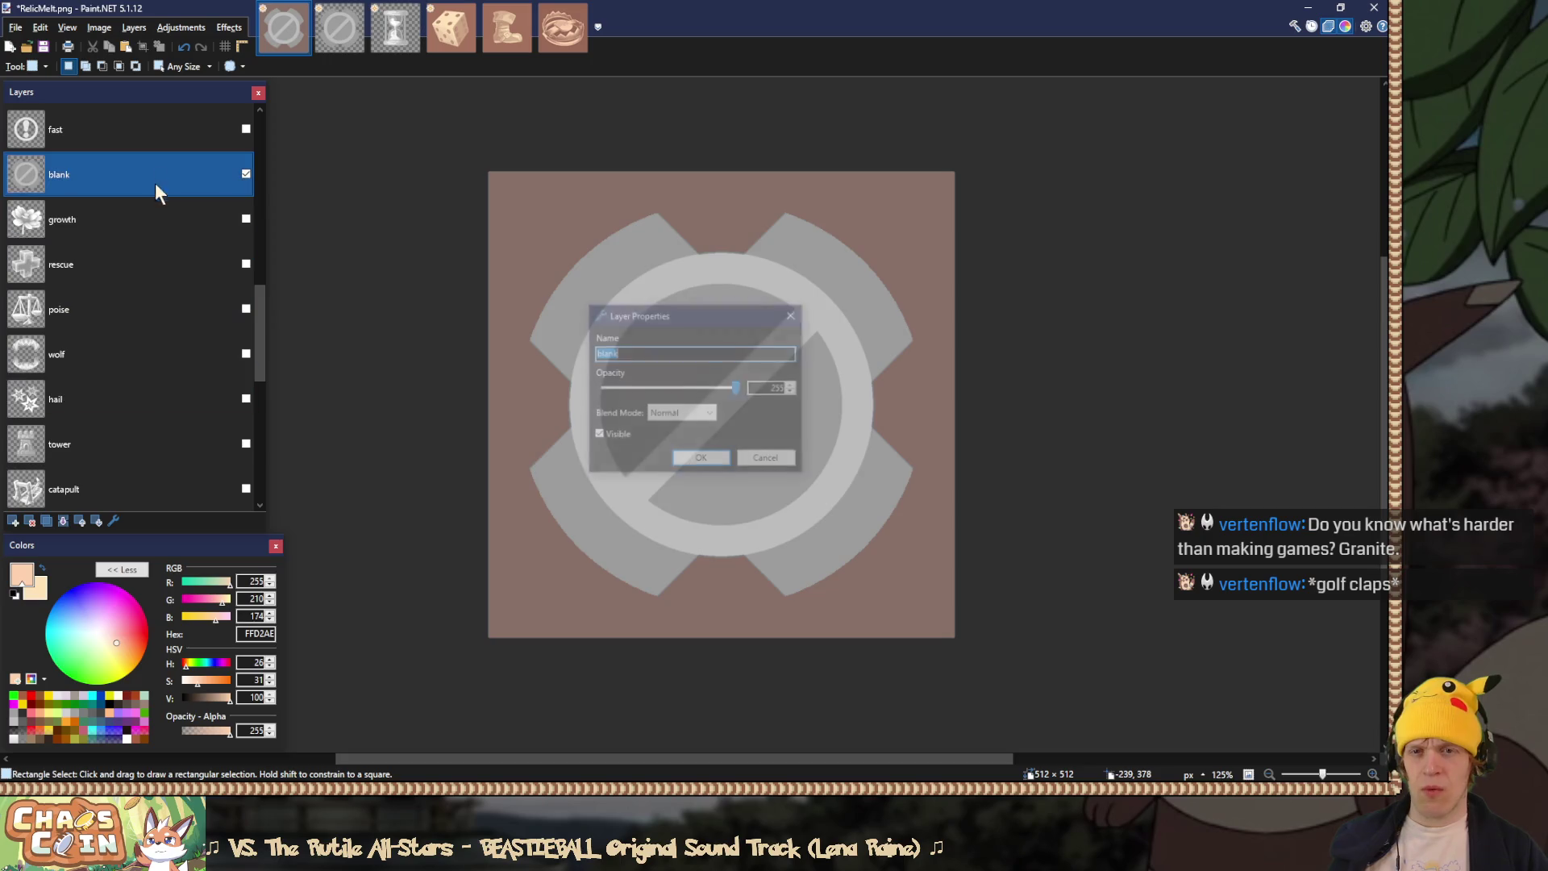
click(682, 414)
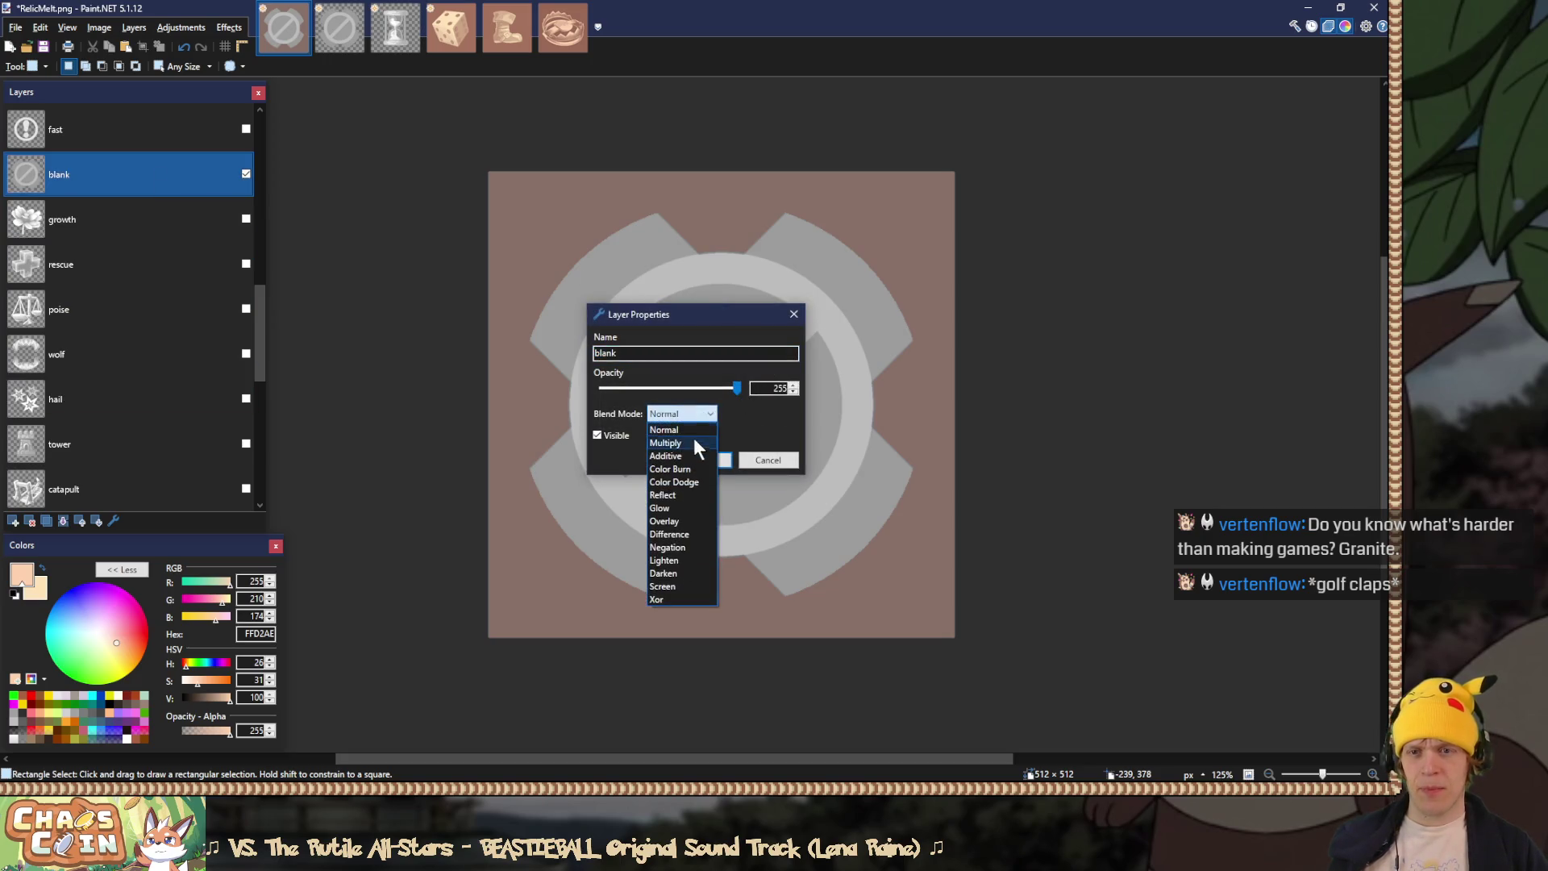
click(678, 523)
click(699, 460)
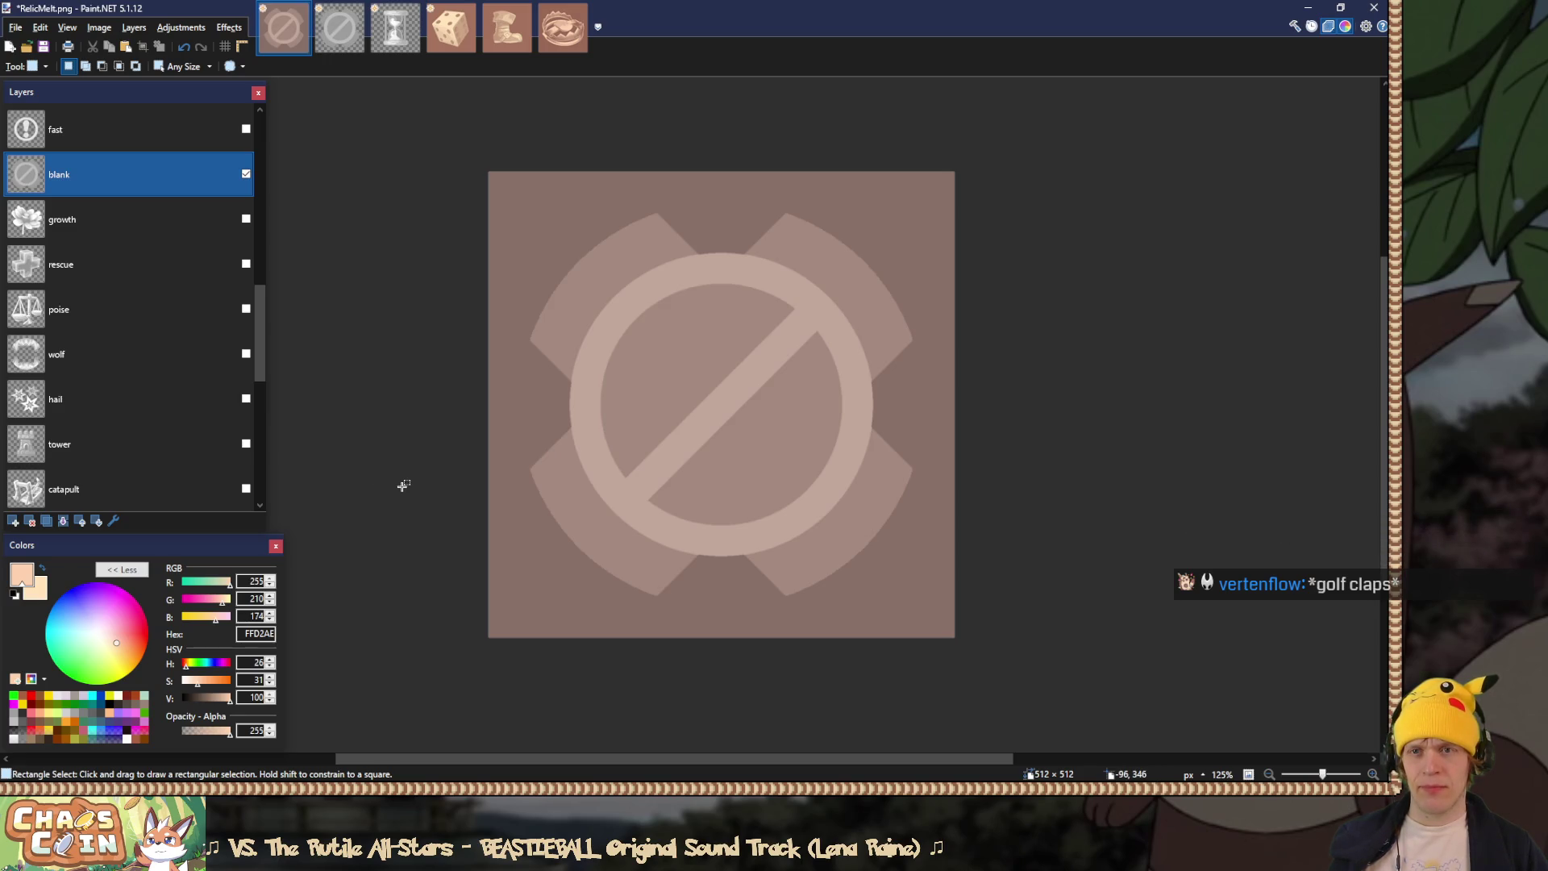
Step: Darken Background blank with Hue/Saturation at Lightness -10
scroll(139, 419, down, 5)
click(100, 487)
click(793, 315)
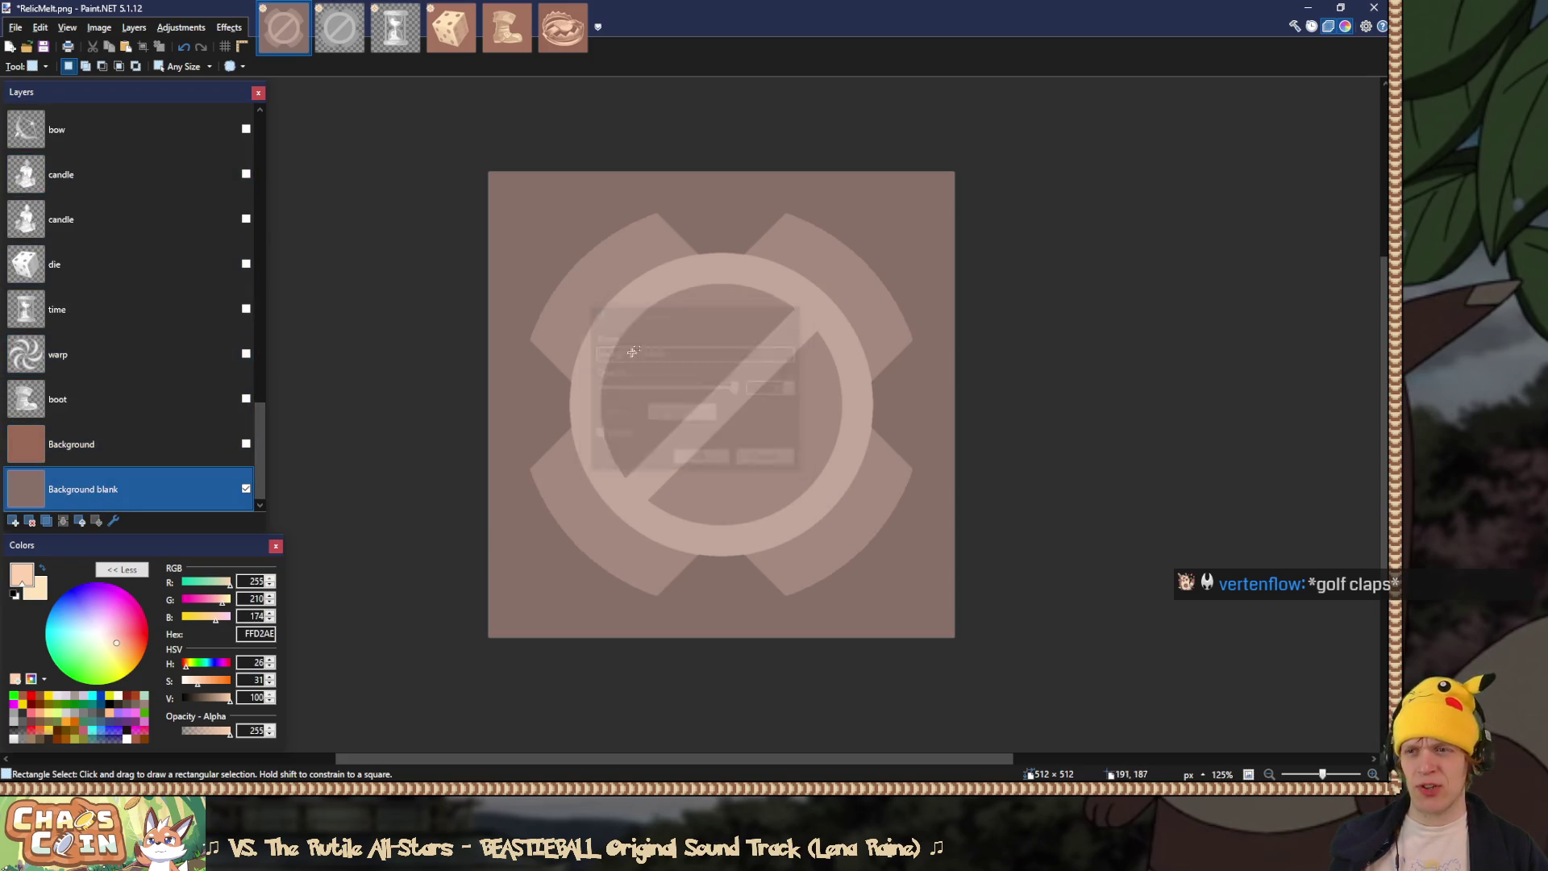
key(ctrl+shift+u)
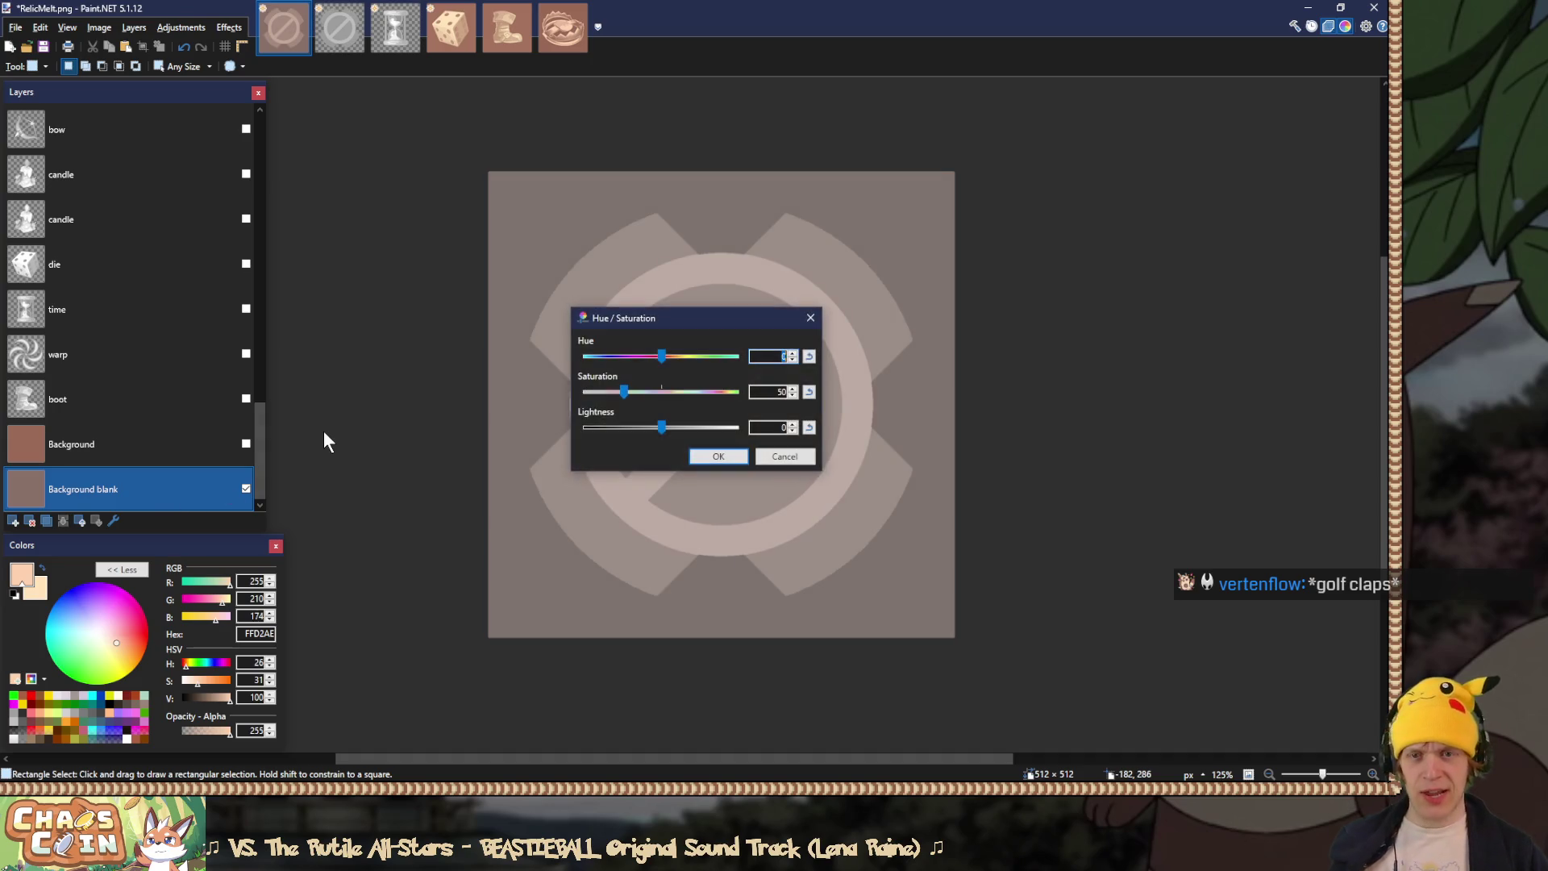
click(809, 392)
drag(659, 428, 652, 429)
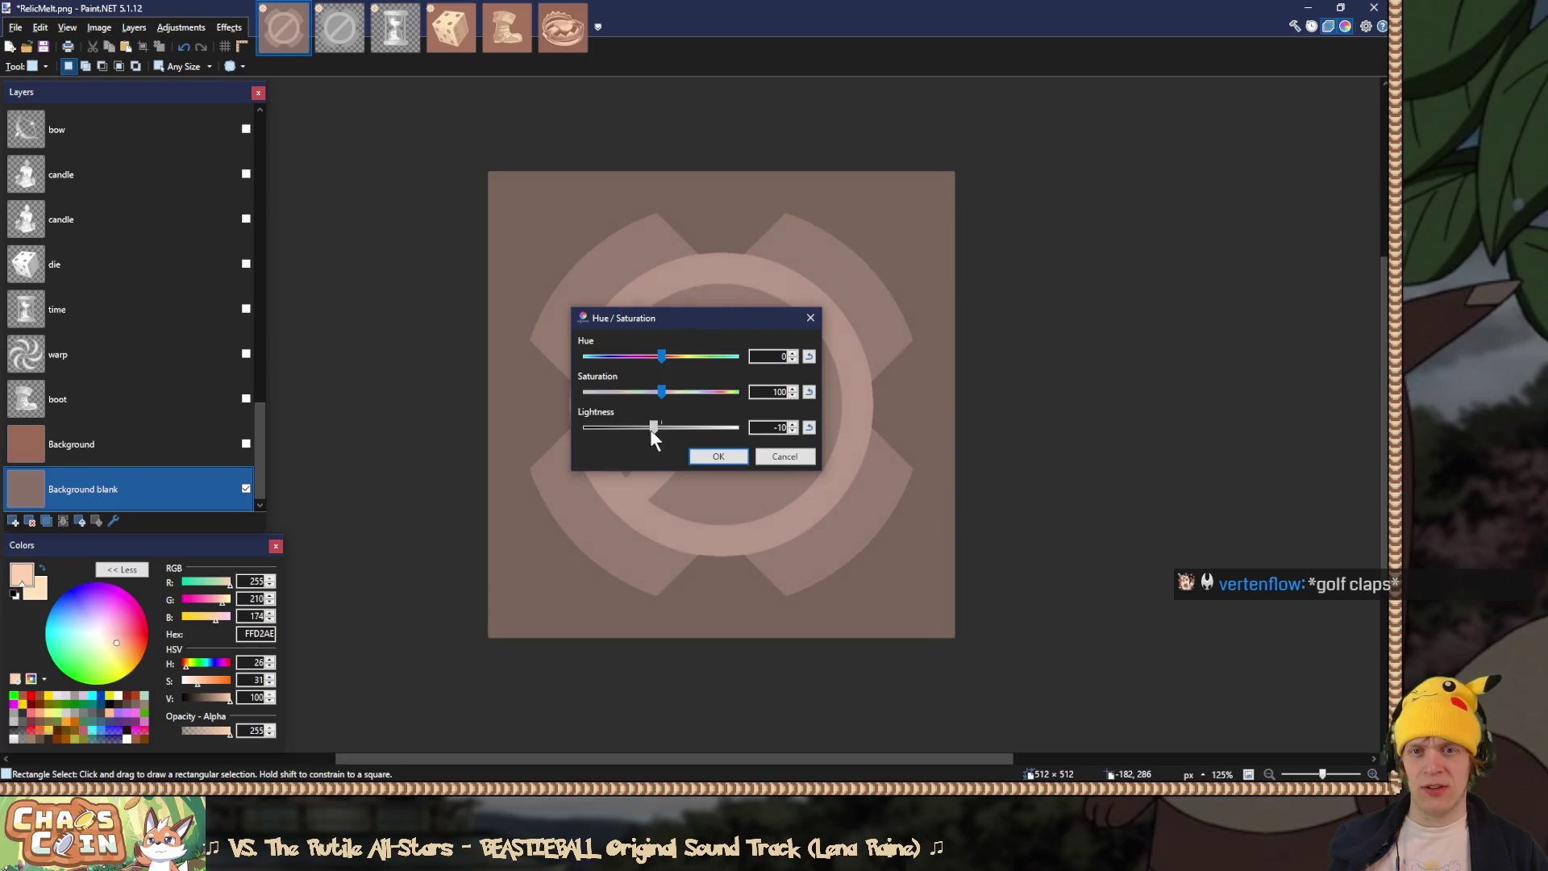
click(734, 461)
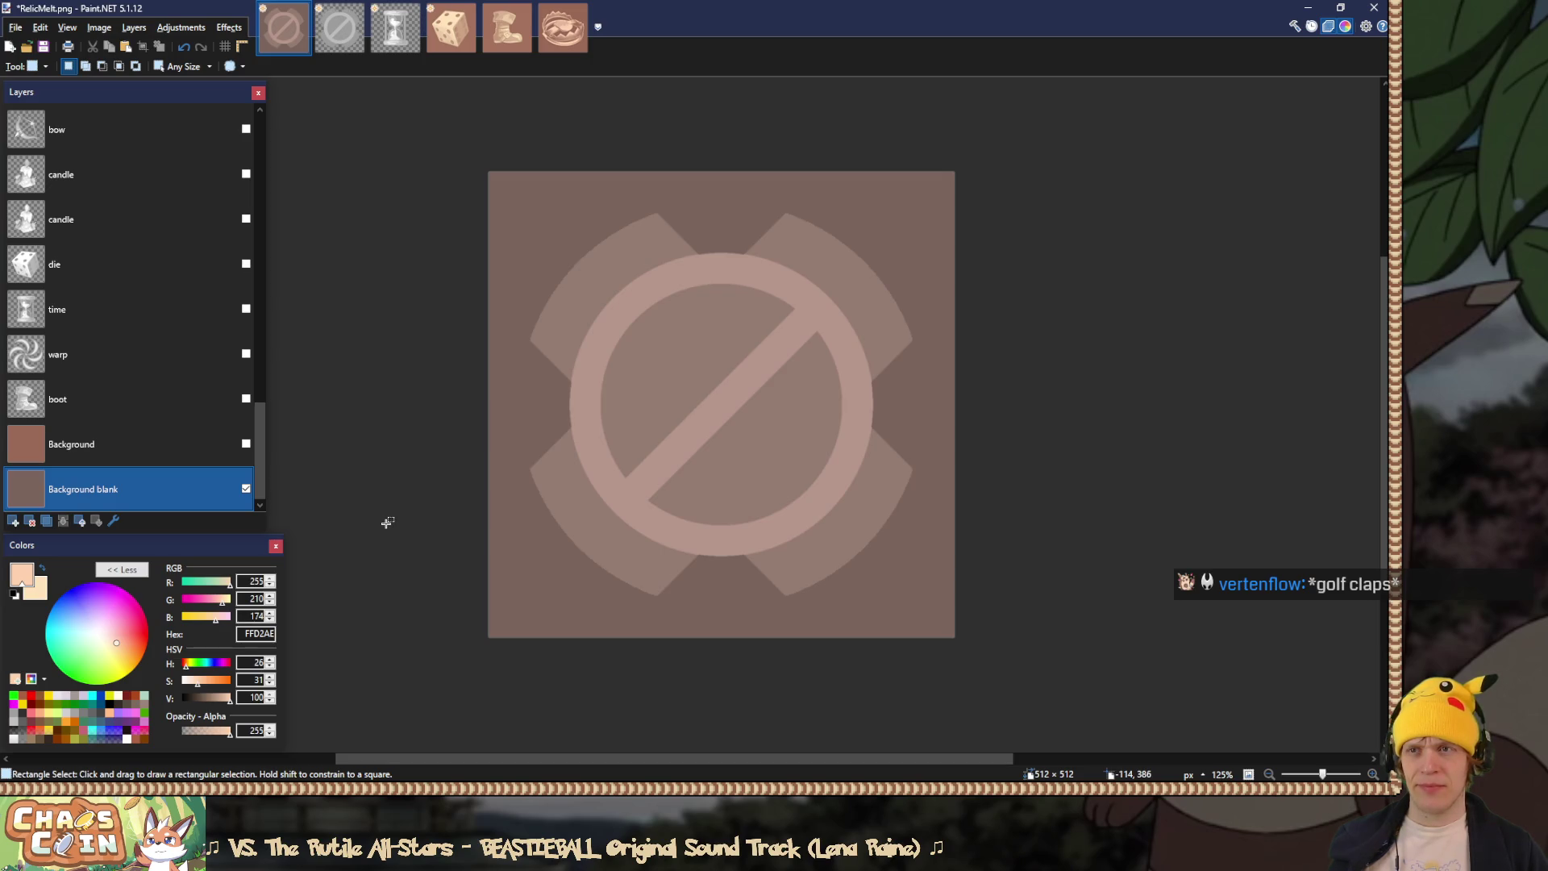
scroll(161, 489, up, 5)
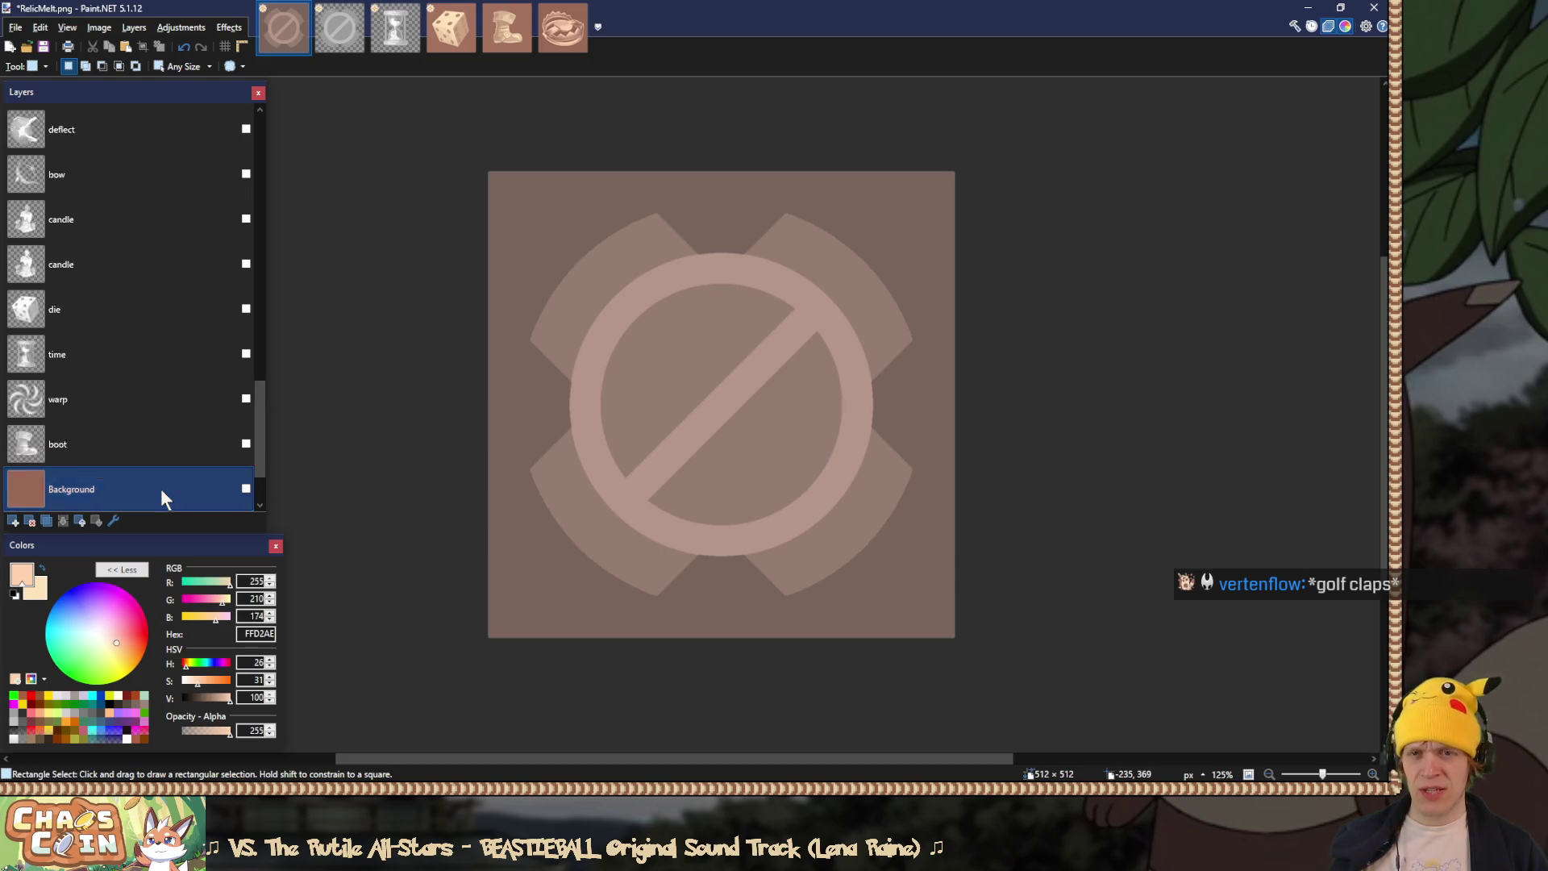
Step: Save the flattened blank relic over RelicBlank.png, then undo the flatten to restore layers
click(161, 488)
key(ctrl+shift+s)
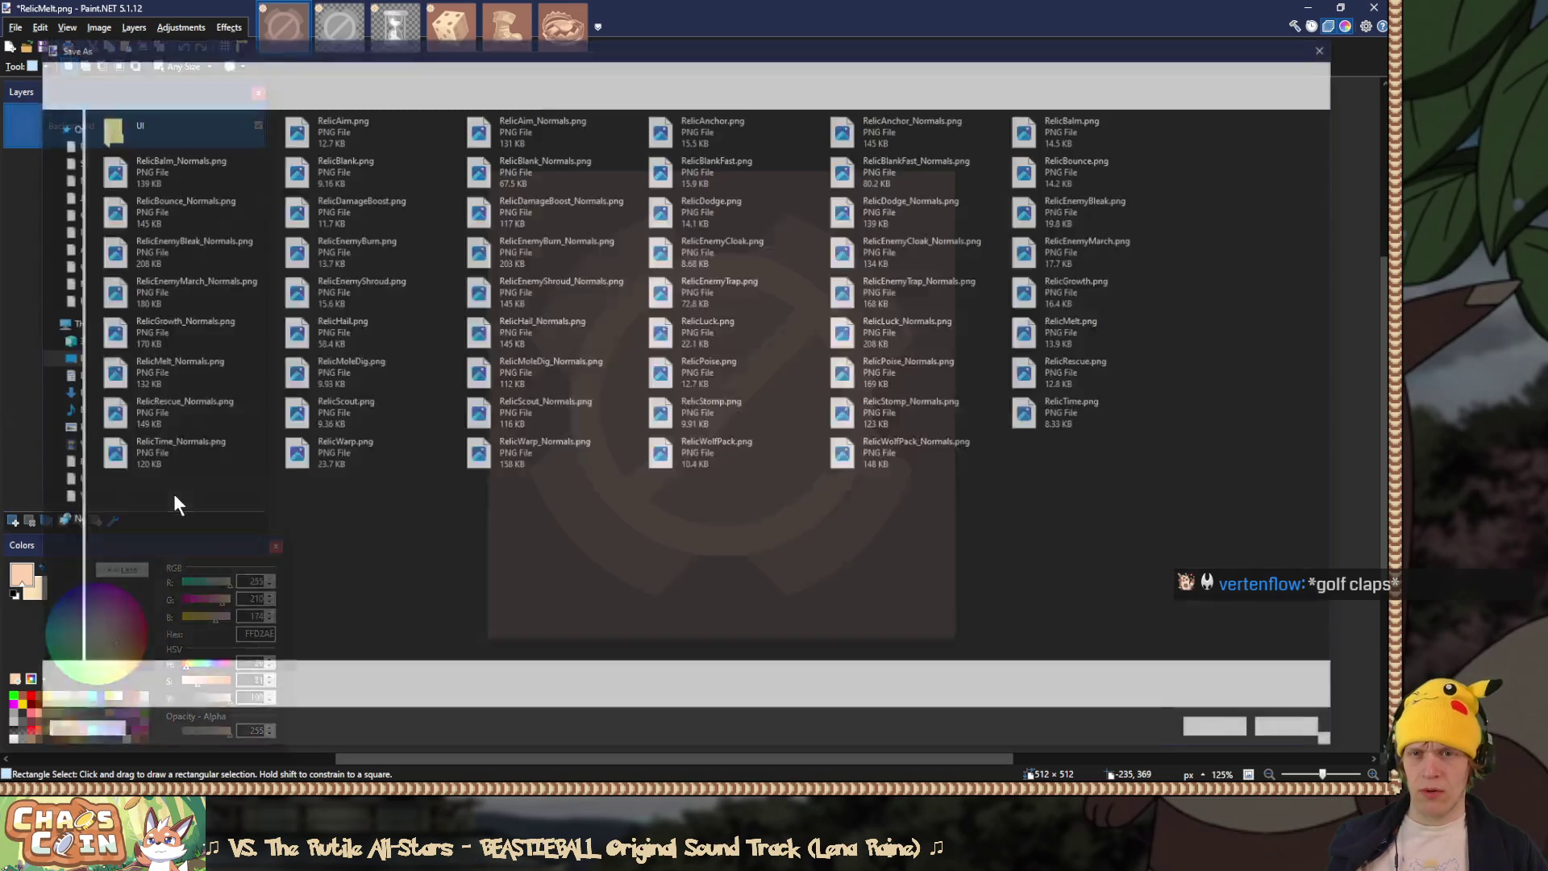
click(363, 162)
double_click(363, 161)
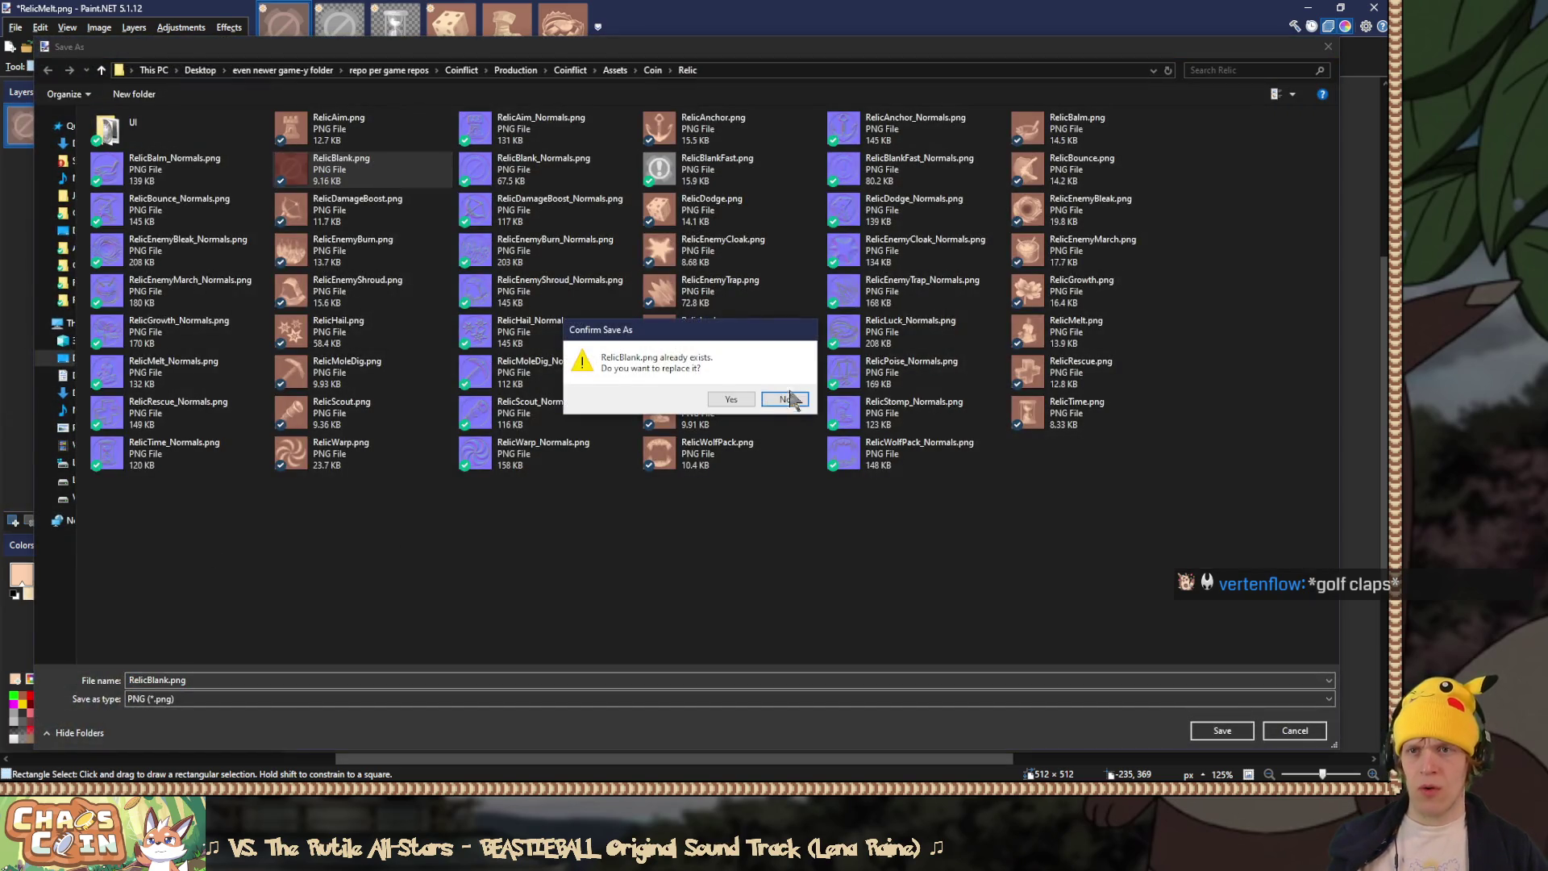
click(724, 400)
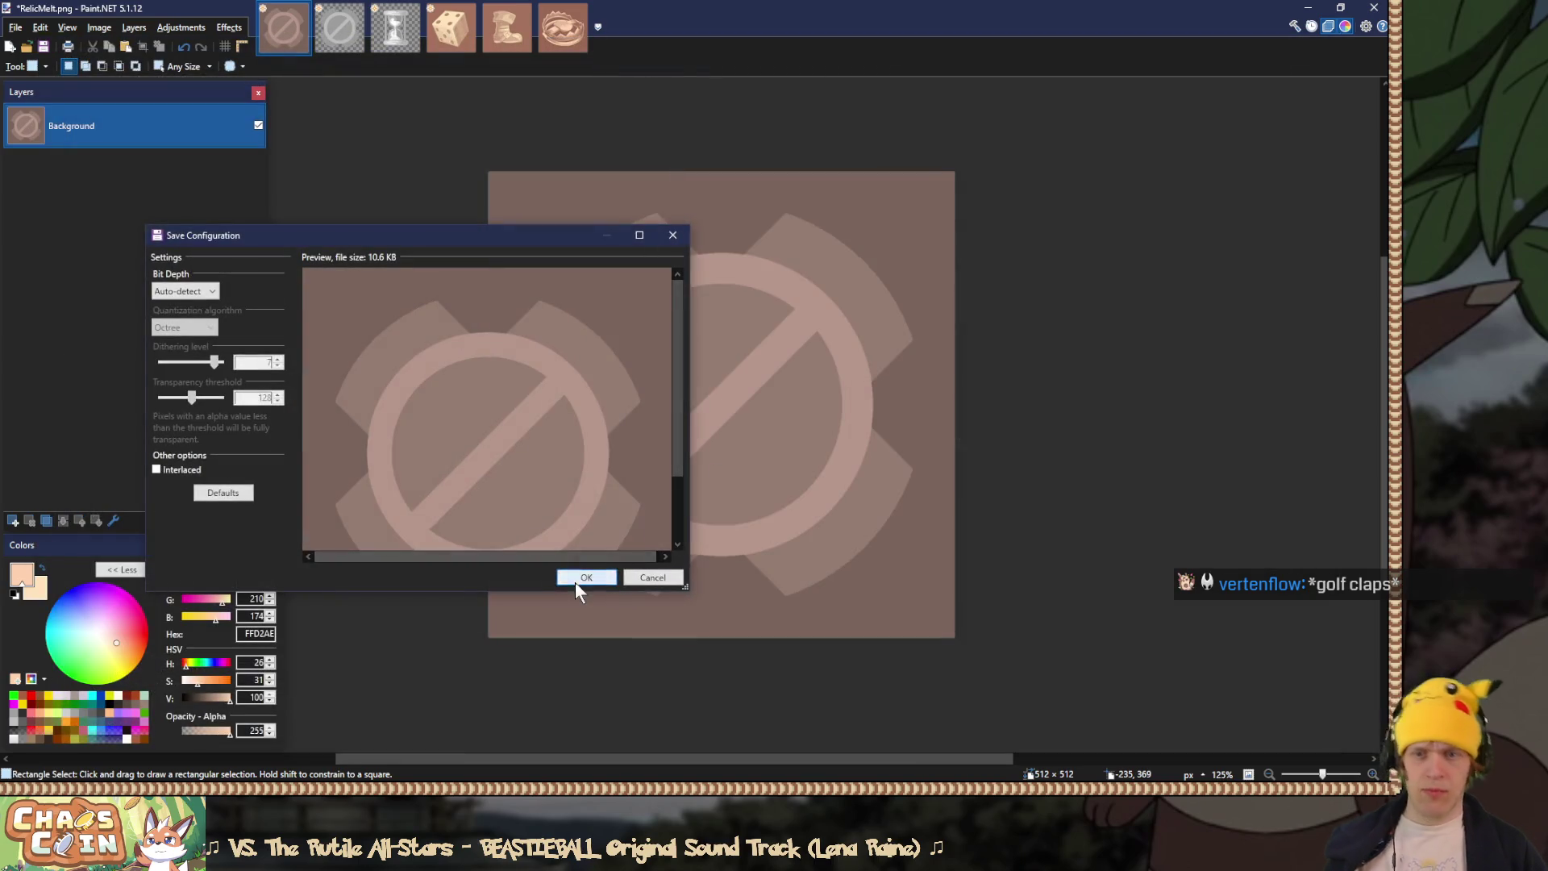
click(586, 576)
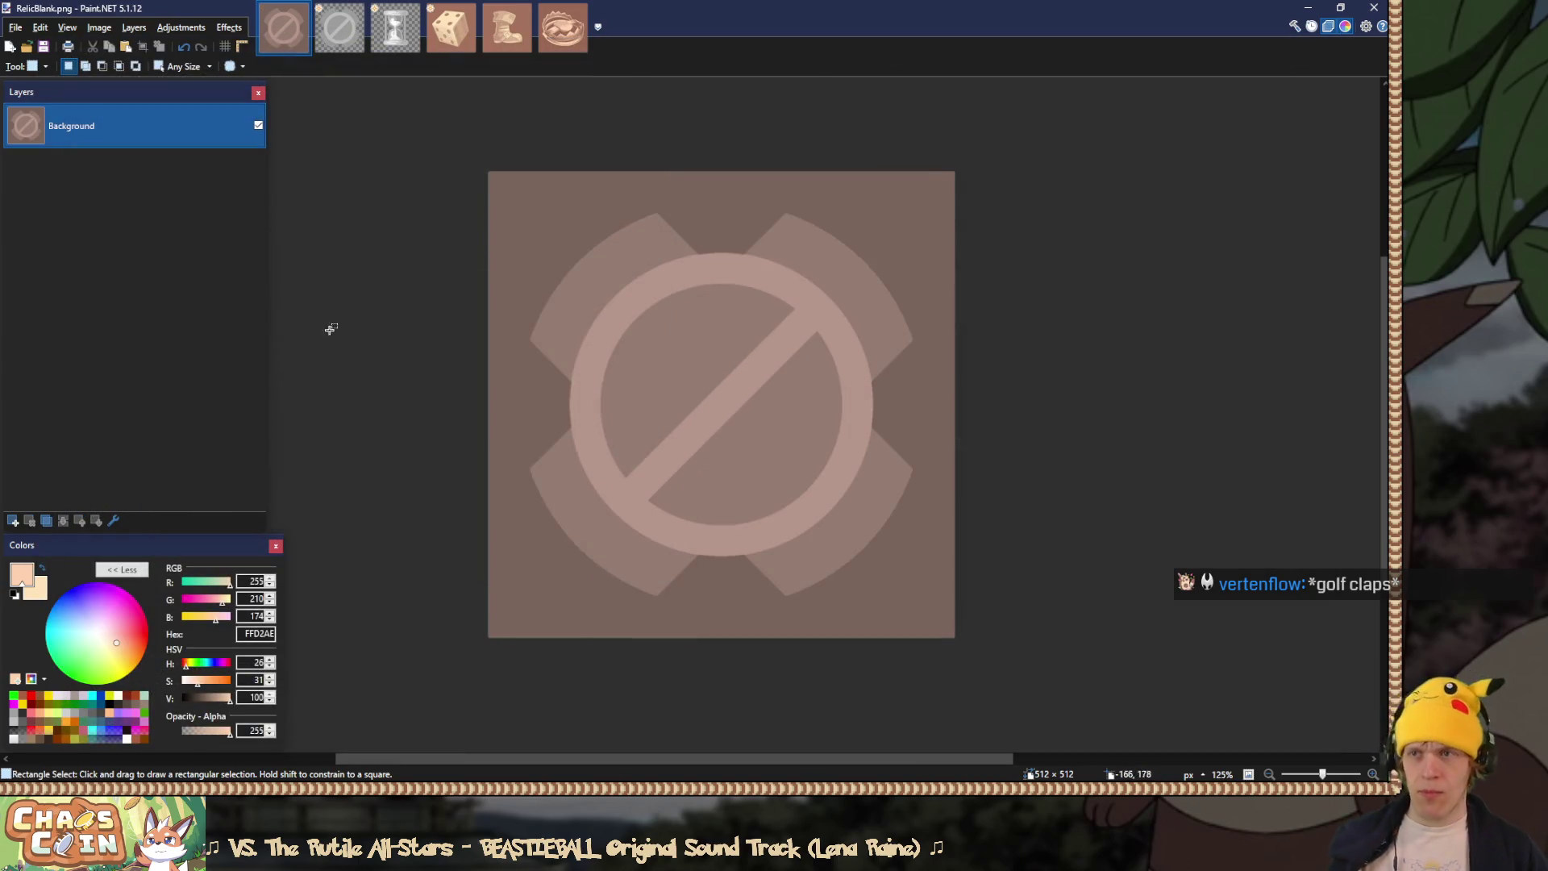
key(ctrl+z)
Step: Duplicate the blank layer, hide the lower copy, and set the upper copy to Normal blending
scroll(216, 337, up, 2)
scroll(216, 337, down, 2)
scroll(217, 343, up, 2)
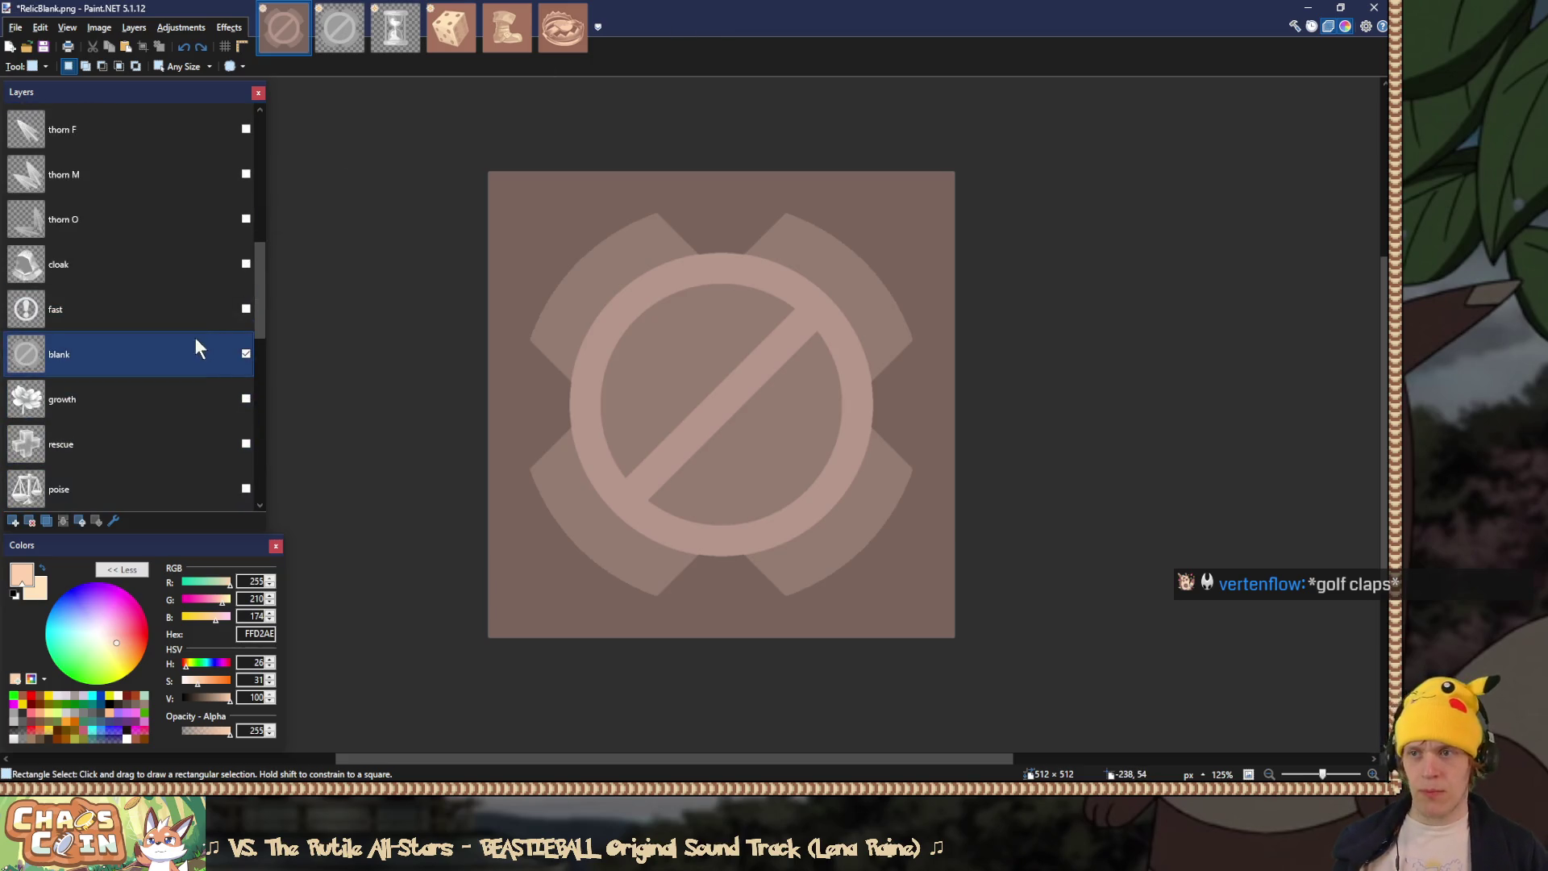
click(195, 347)
click(47, 519)
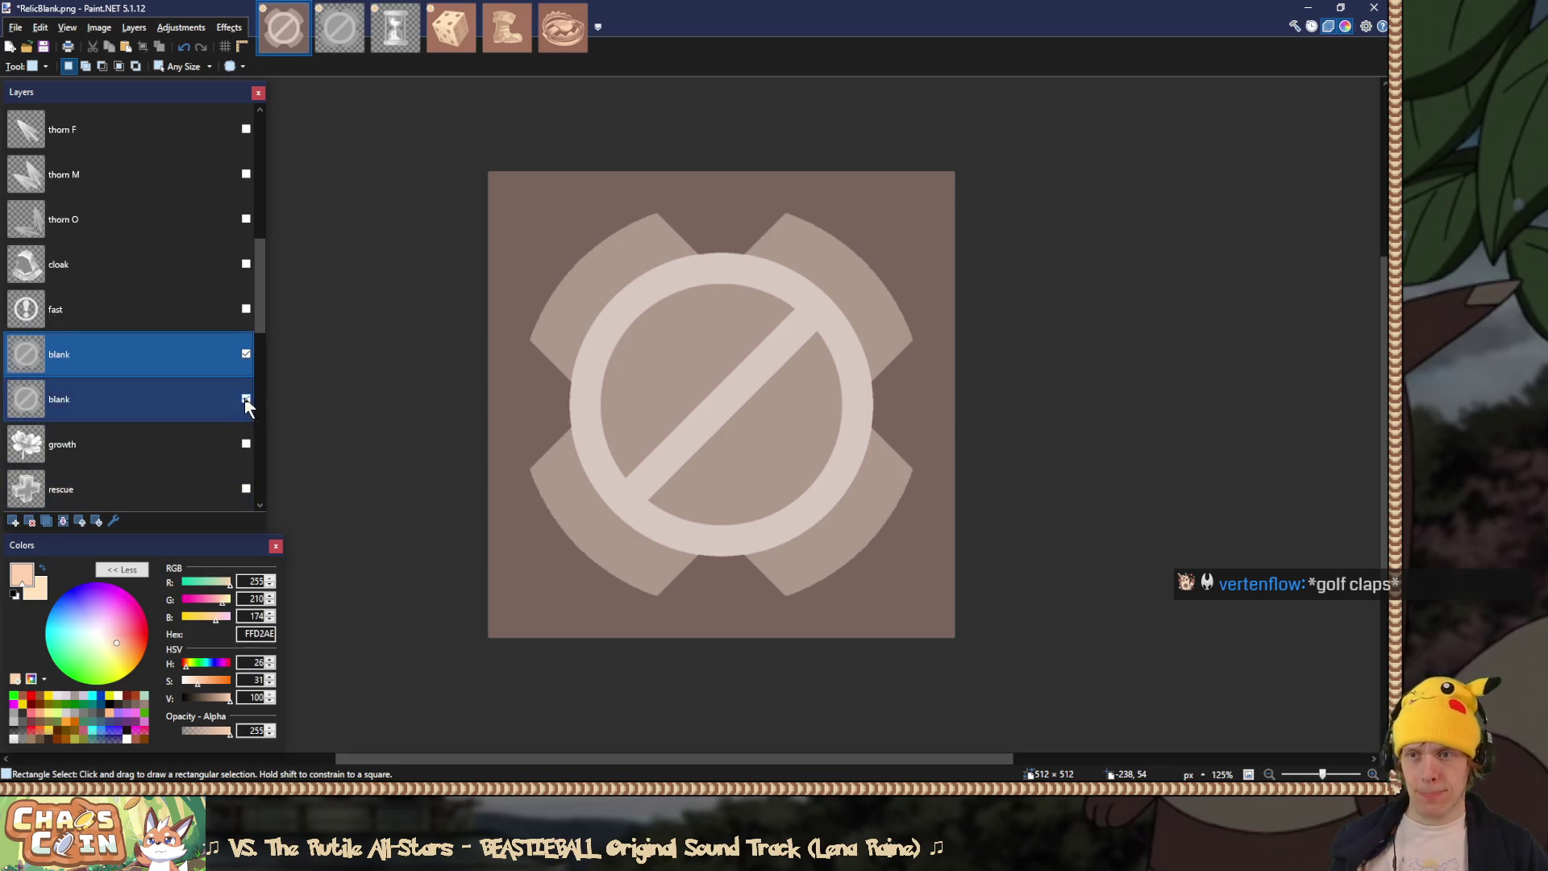
click(246, 399)
double_click(112, 358)
click(681, 412)
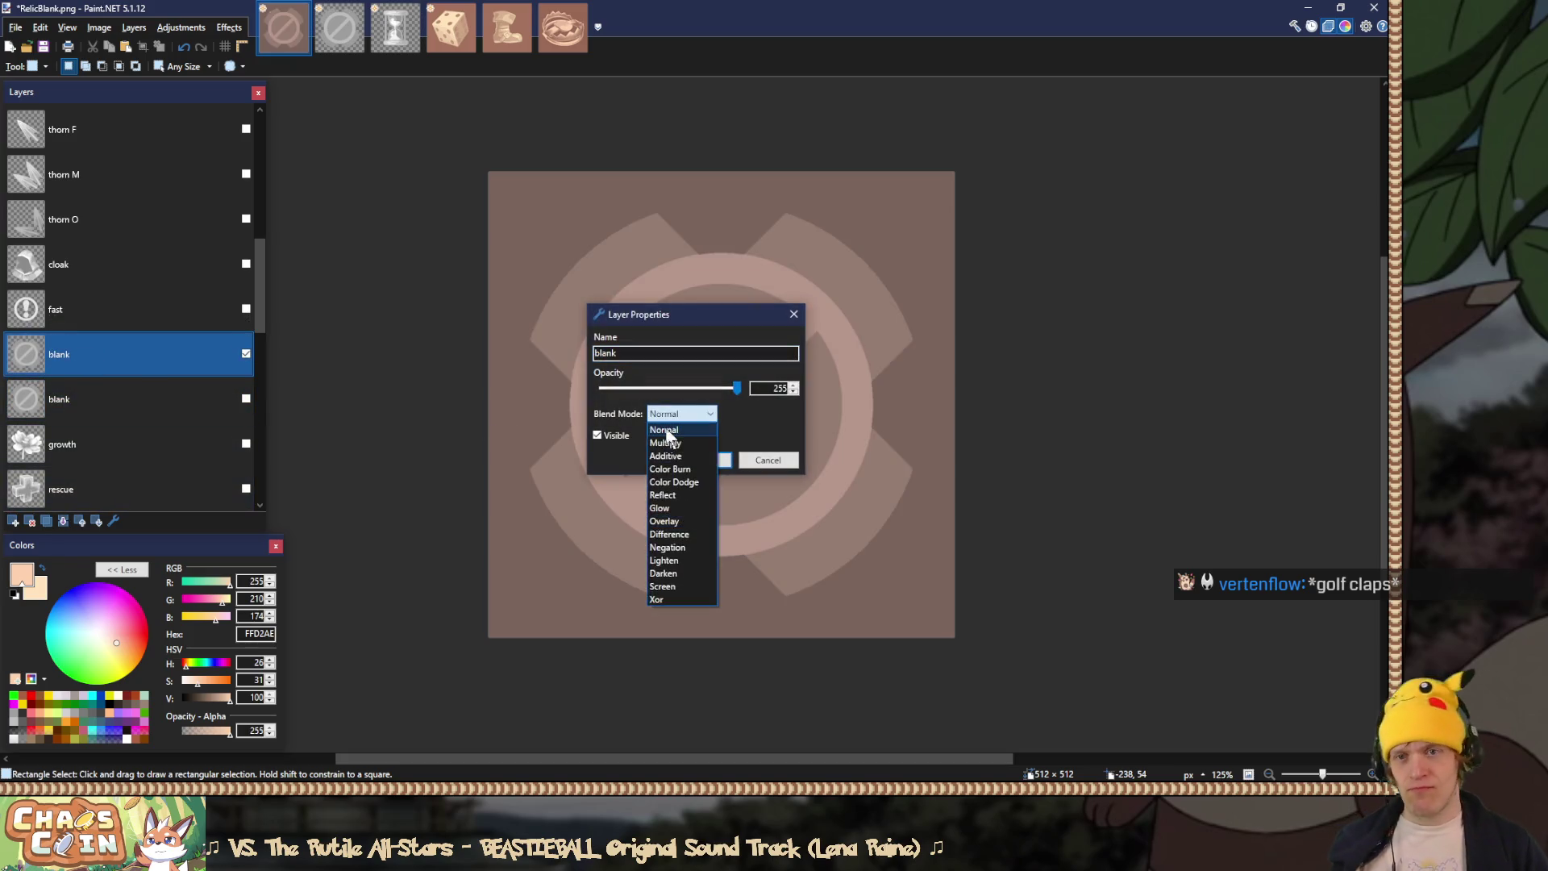
click(665, 428)
click(695, 458)
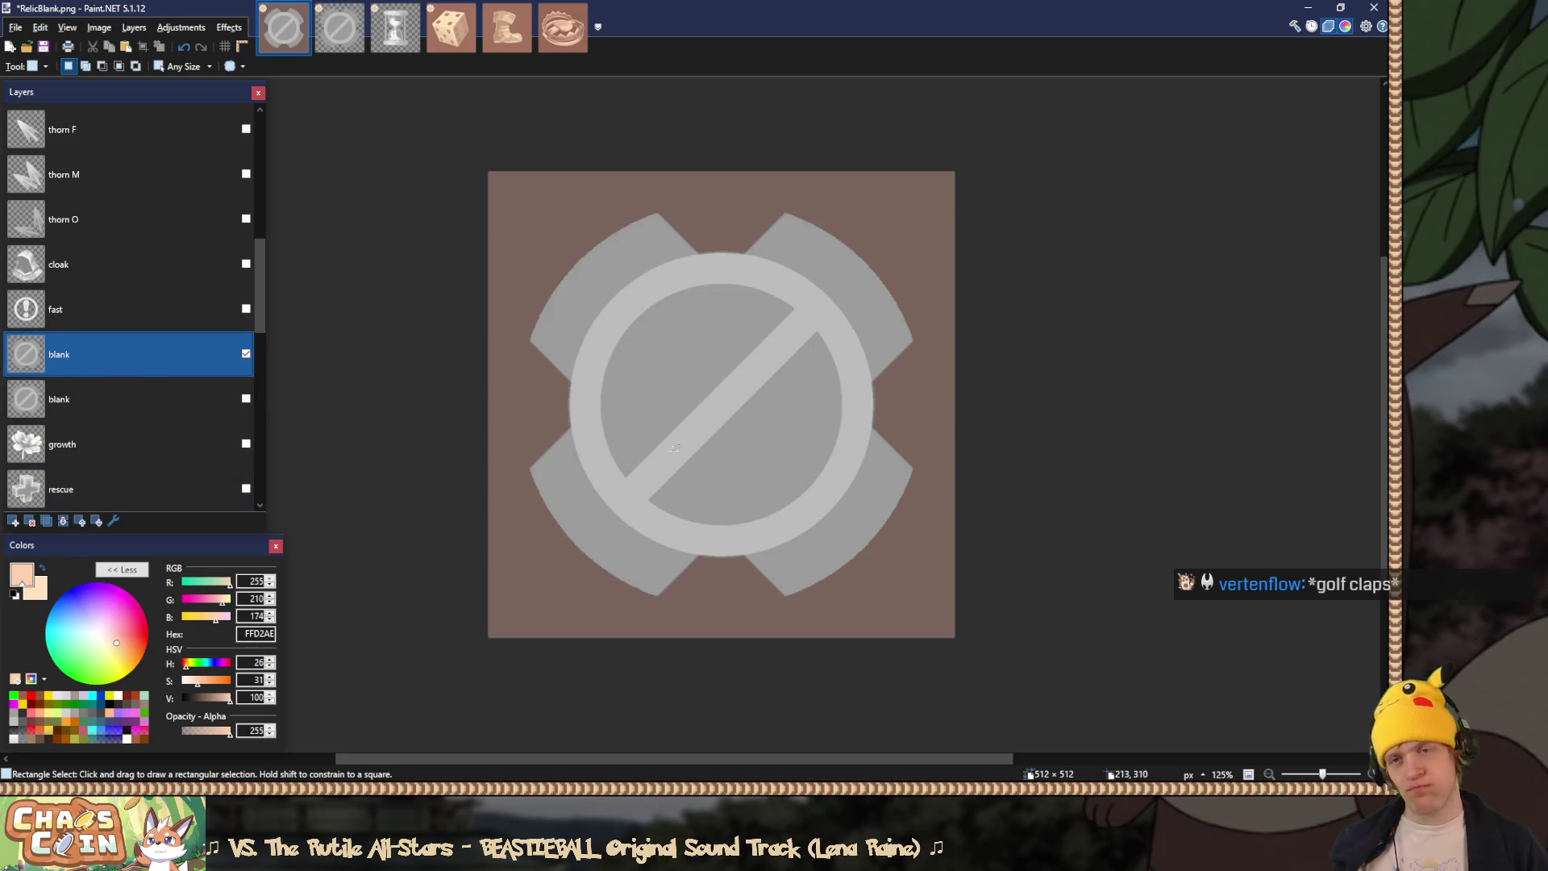
Step: Briefly show and hide the fast exclamation layer, then select the upper blank layer
click(246, 309)
click(187, 311)
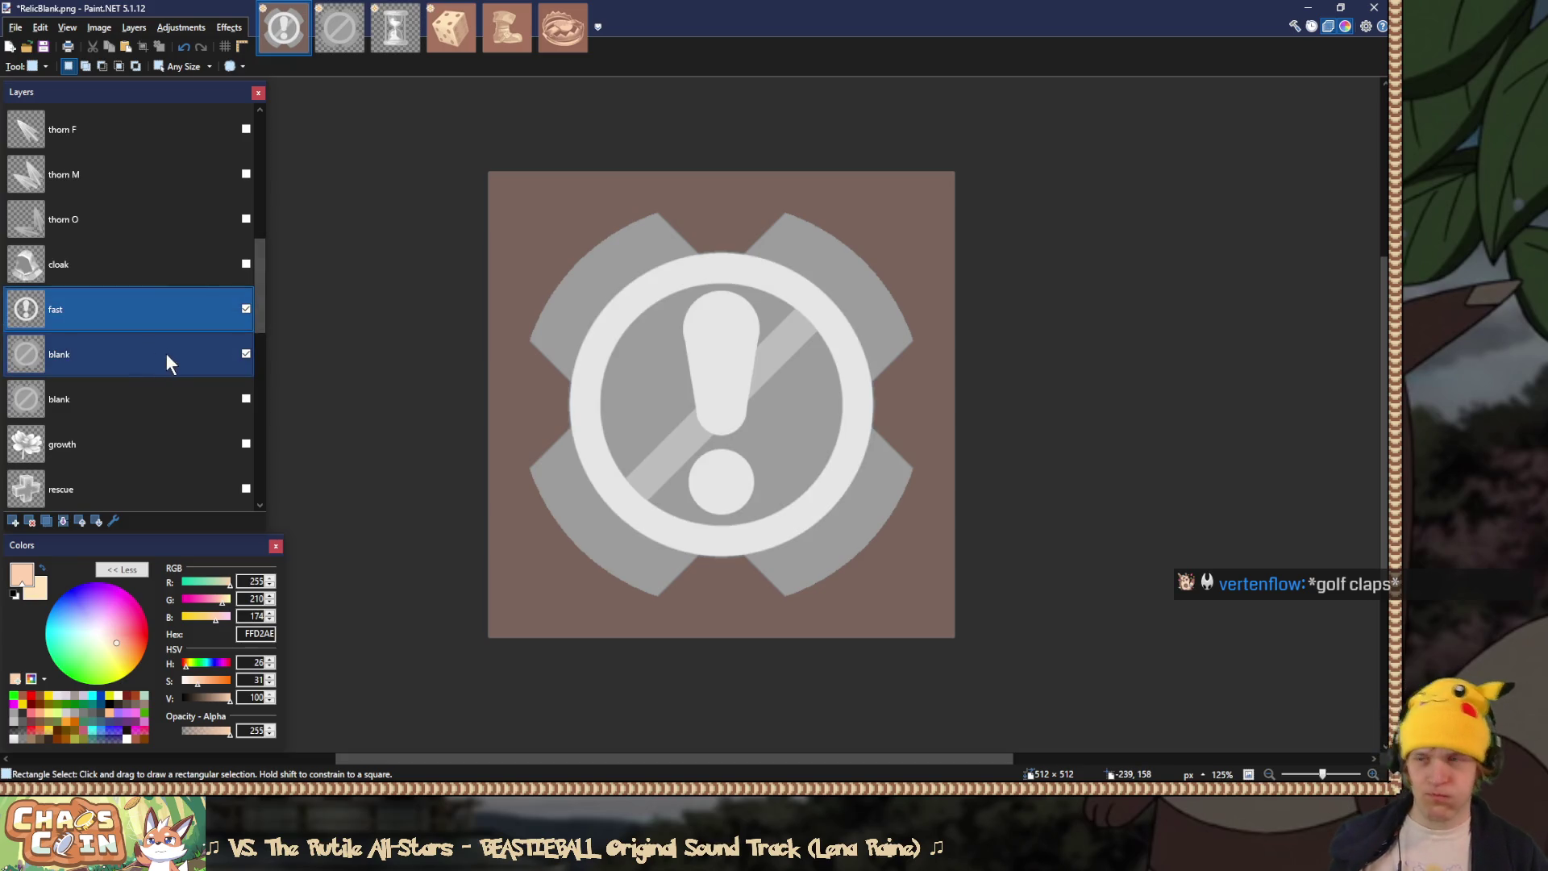
click(246, 309)
click(206, 339)
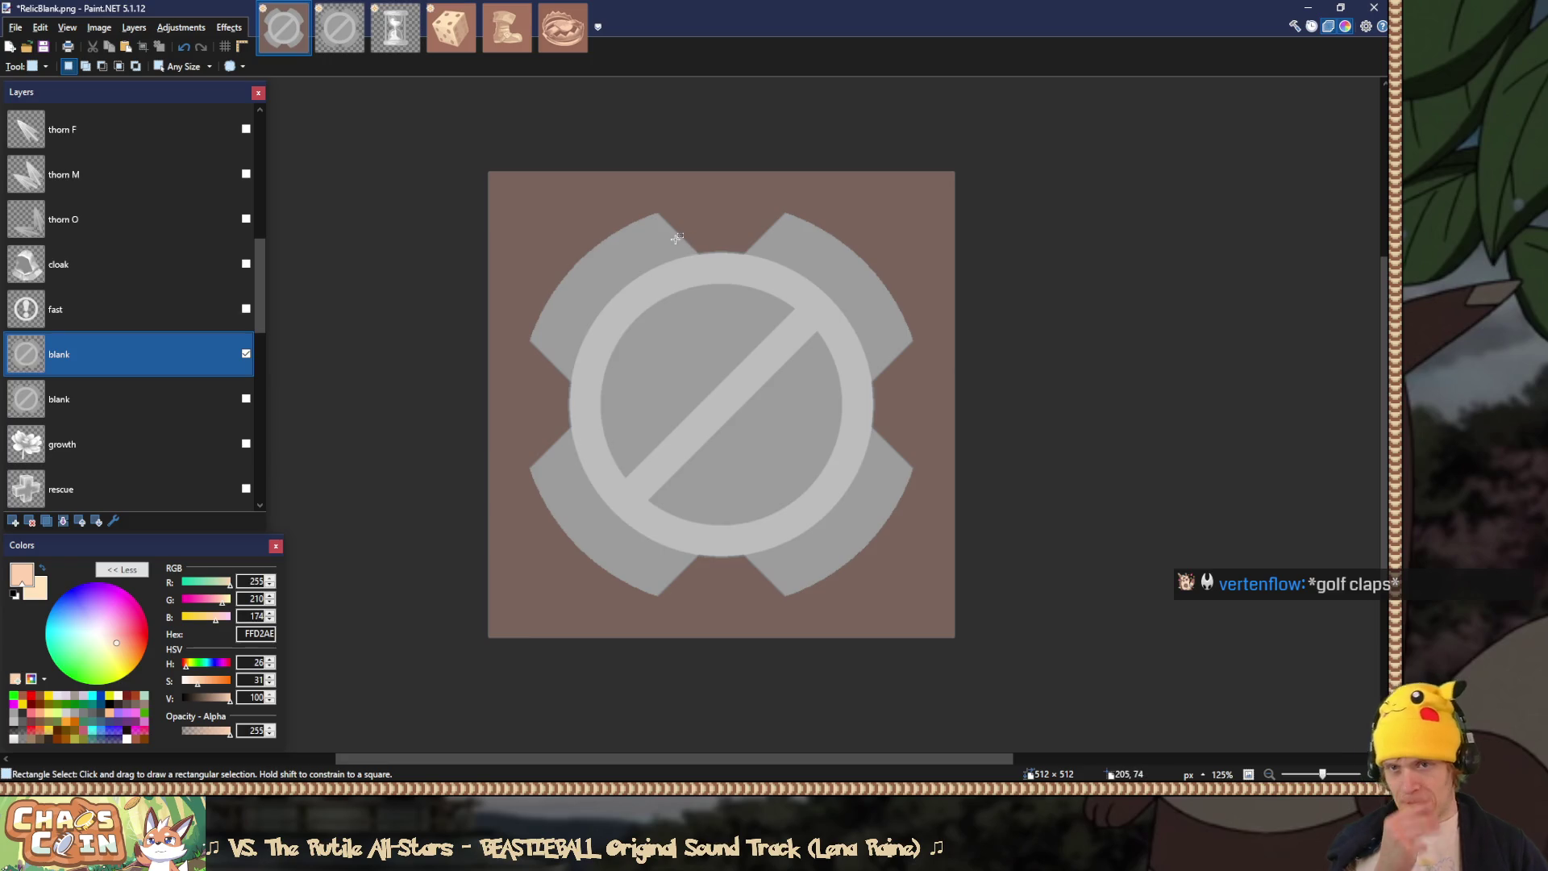
Step: Sample grey 9C9C9C from the icon and fill the light ring with it
scroll(673, 312, up, 5)
key(s)
key(s)
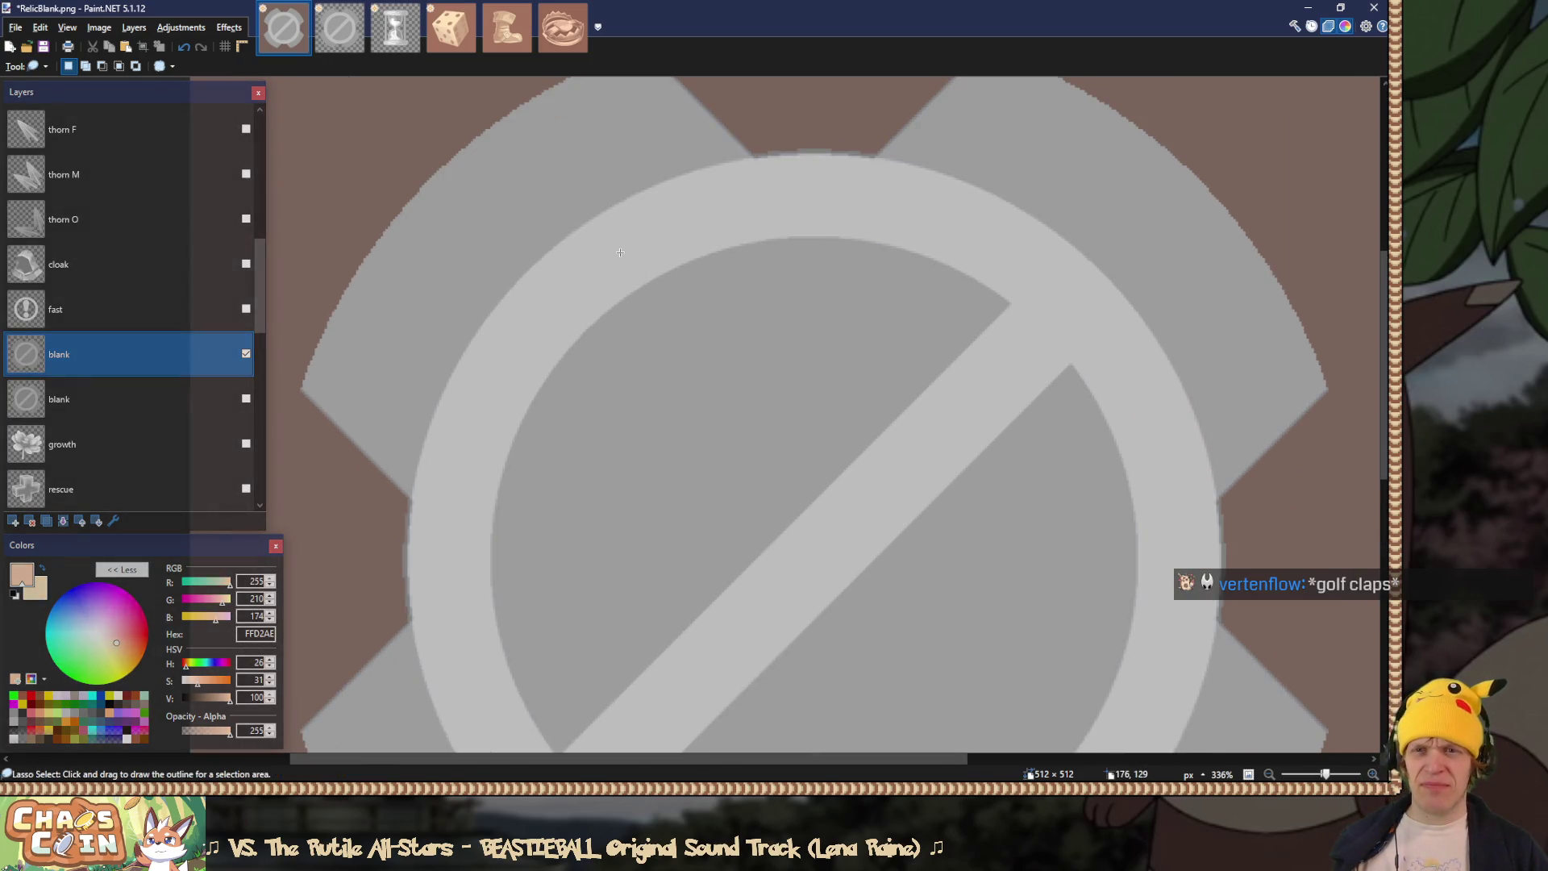
scroll(621, 251, up, 5)
key(k)
click(773, 390)
scroll(770, 388, down, 3)
key(f)
click(653, 324)
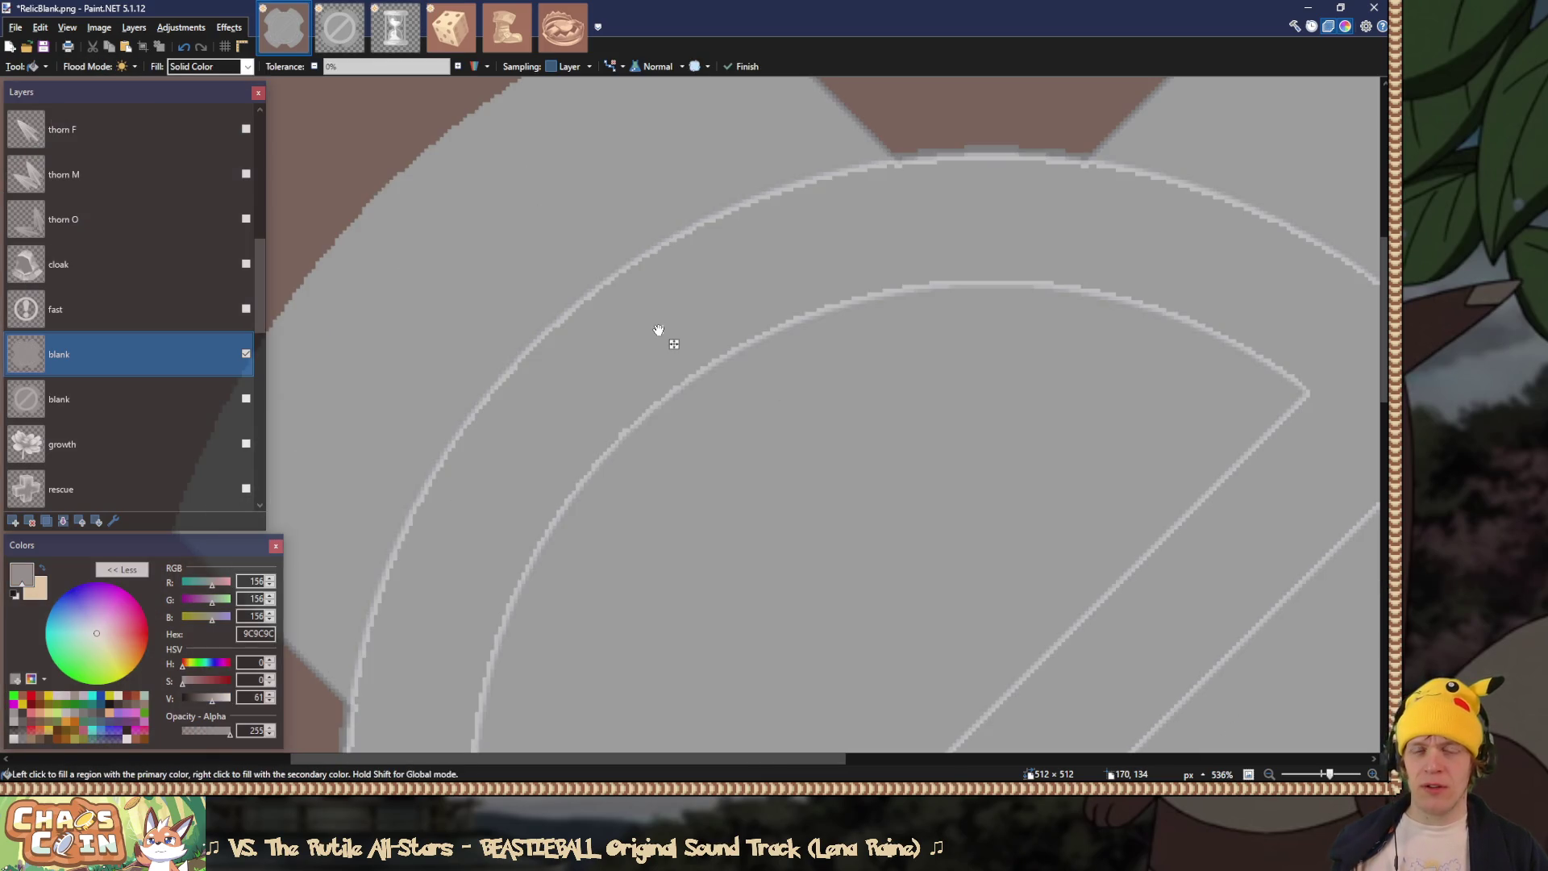
Step: Fill the remaining light outline pixels, arc specks and diagonal streak with grey 9C9C9C
scroll(819, 298, up, 4)
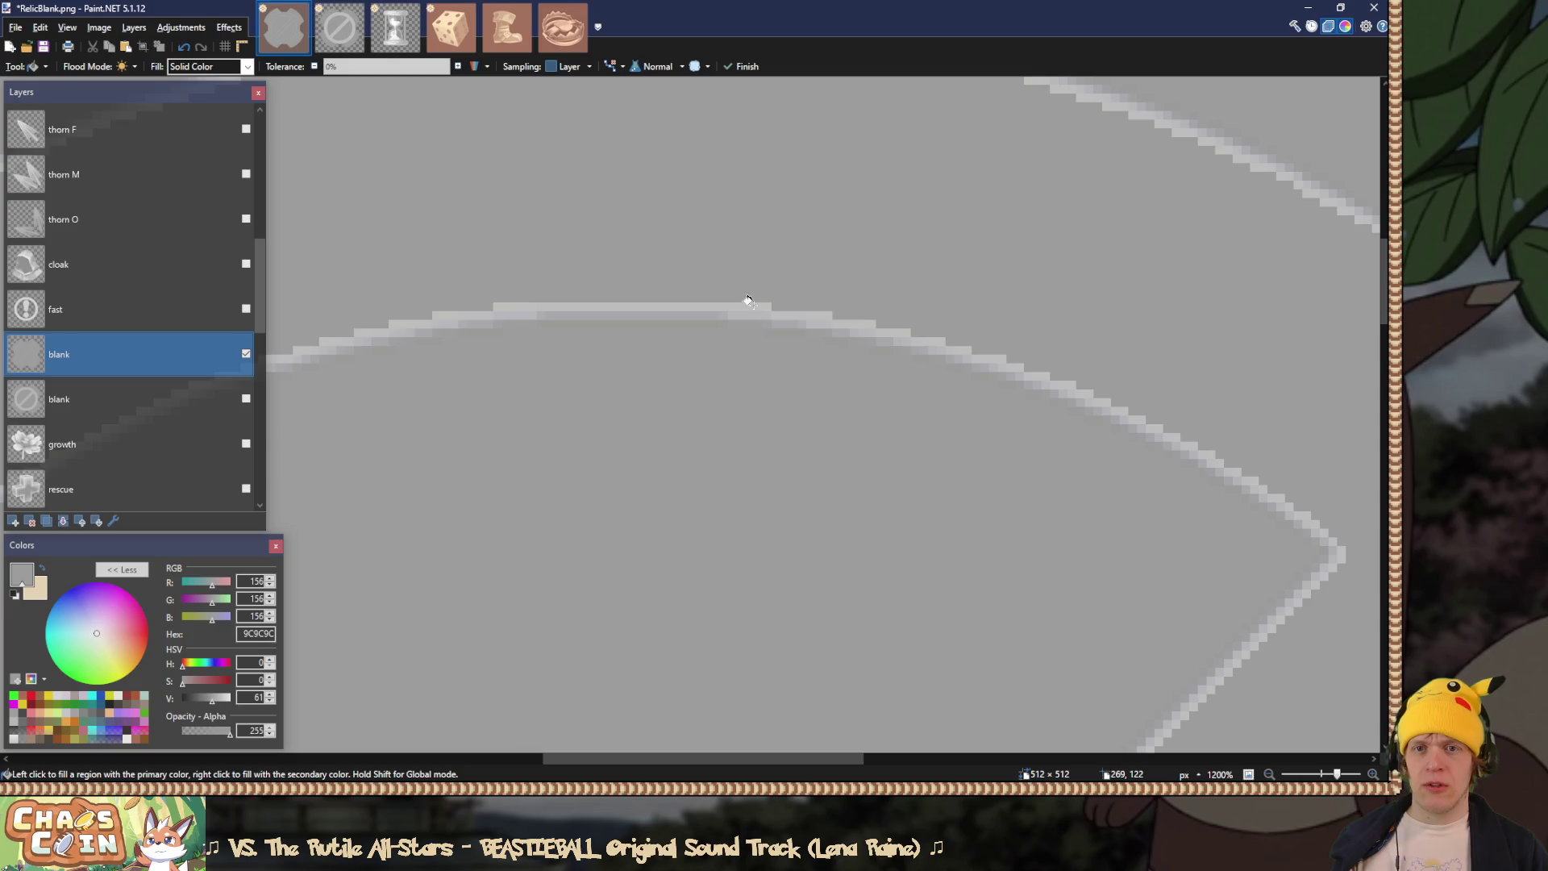
click(675, 305)
click(645, 315)
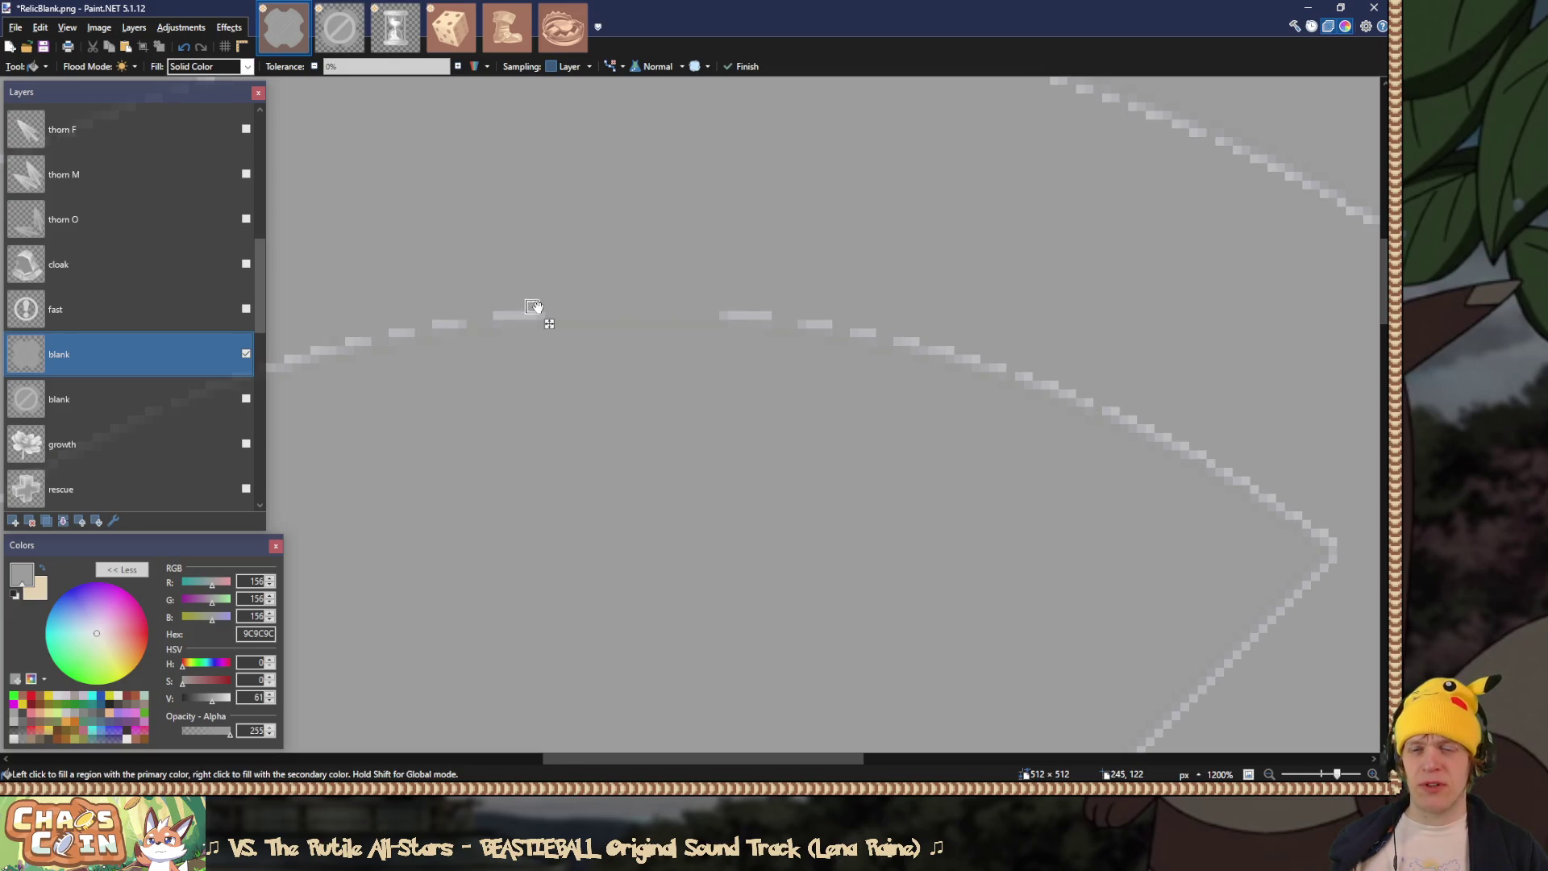
scroll(520, 306, up, 2)
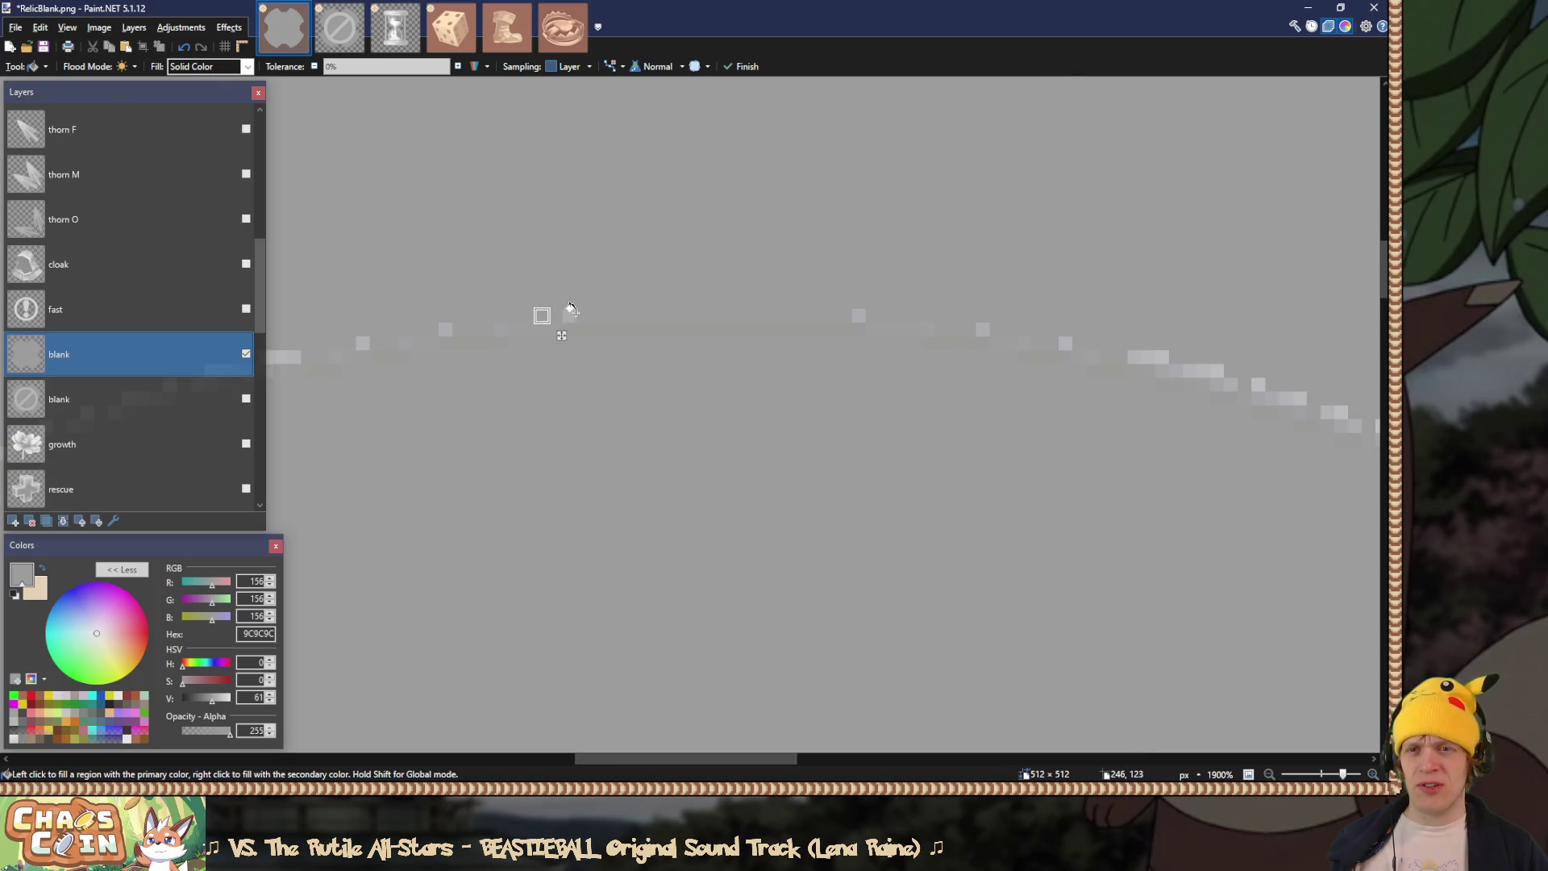
click(363, 342)
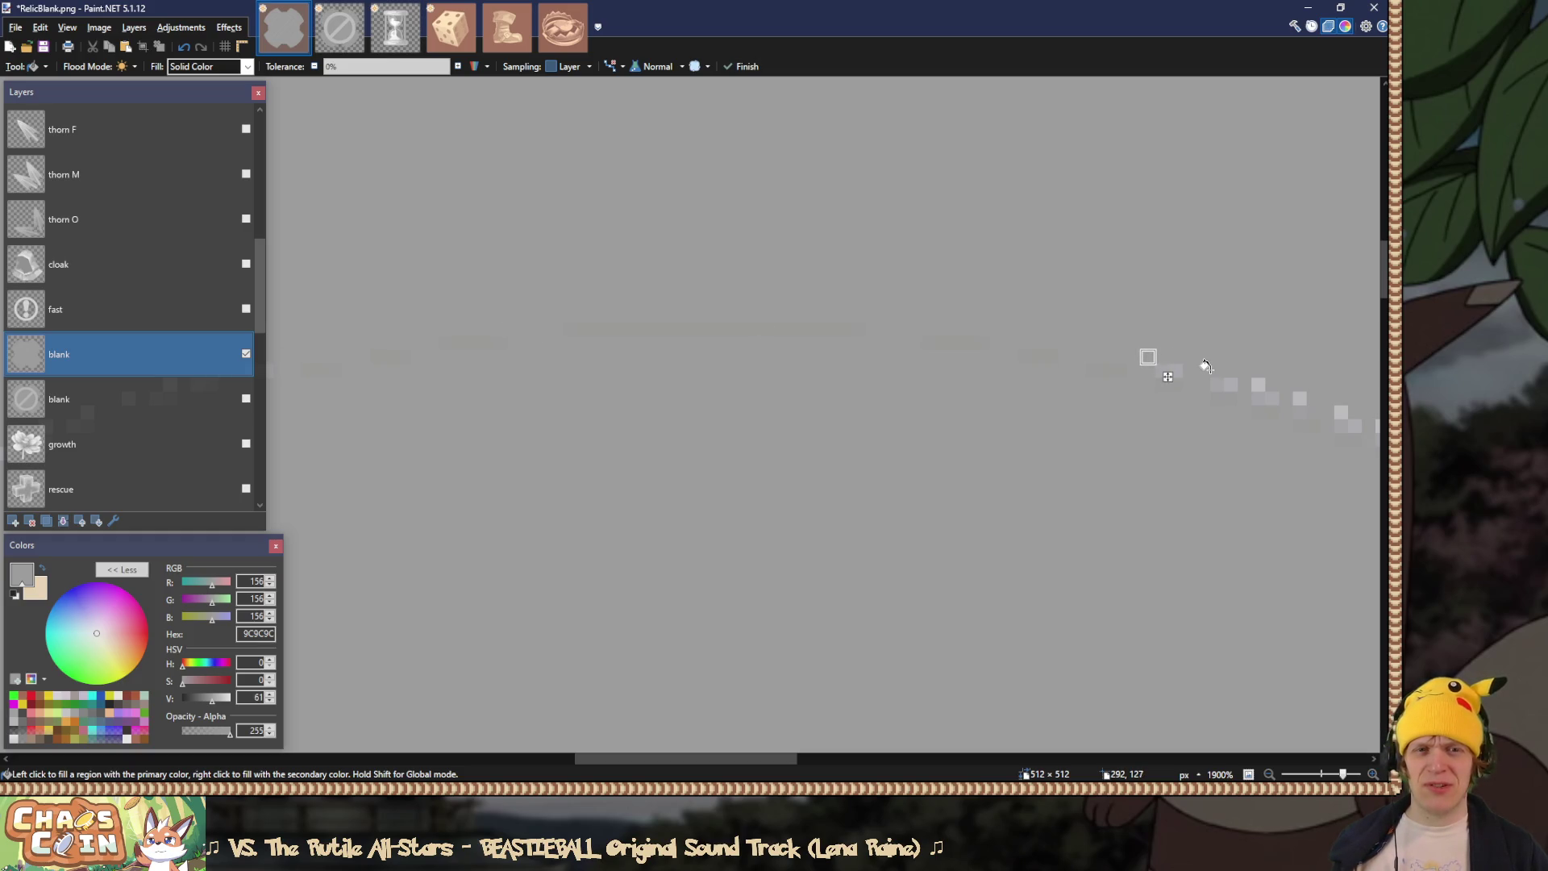
mouse_move(1173, 369)
mouse_down()
mouse_move(972, 349)
mouse_move(1054, 373)
mouse_move(1018, 371)
mouse_up()
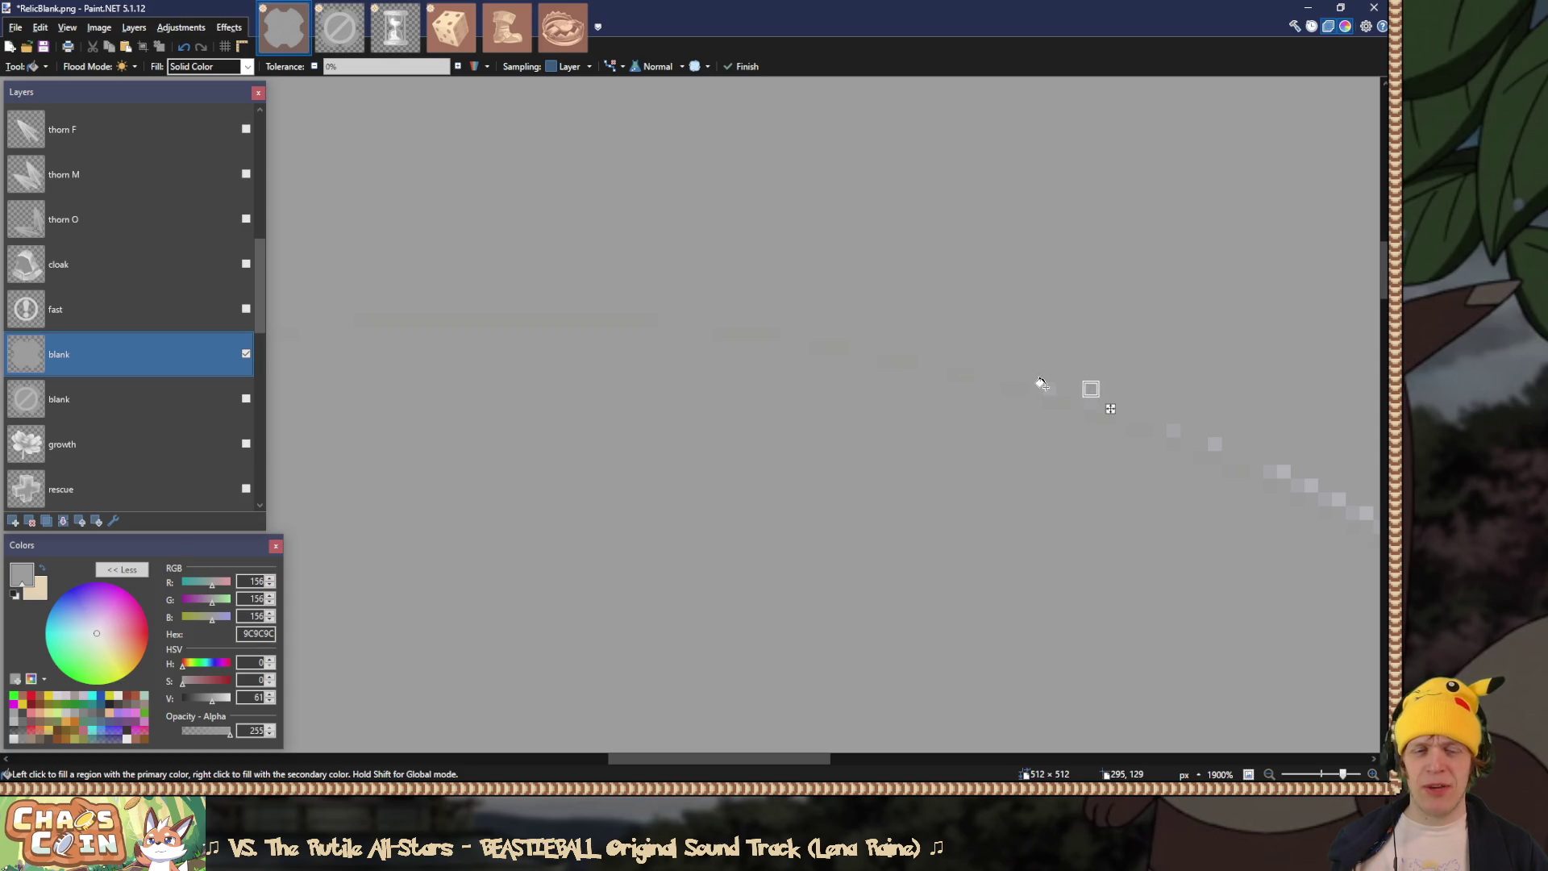
drag(1013, 380, 893, 429)
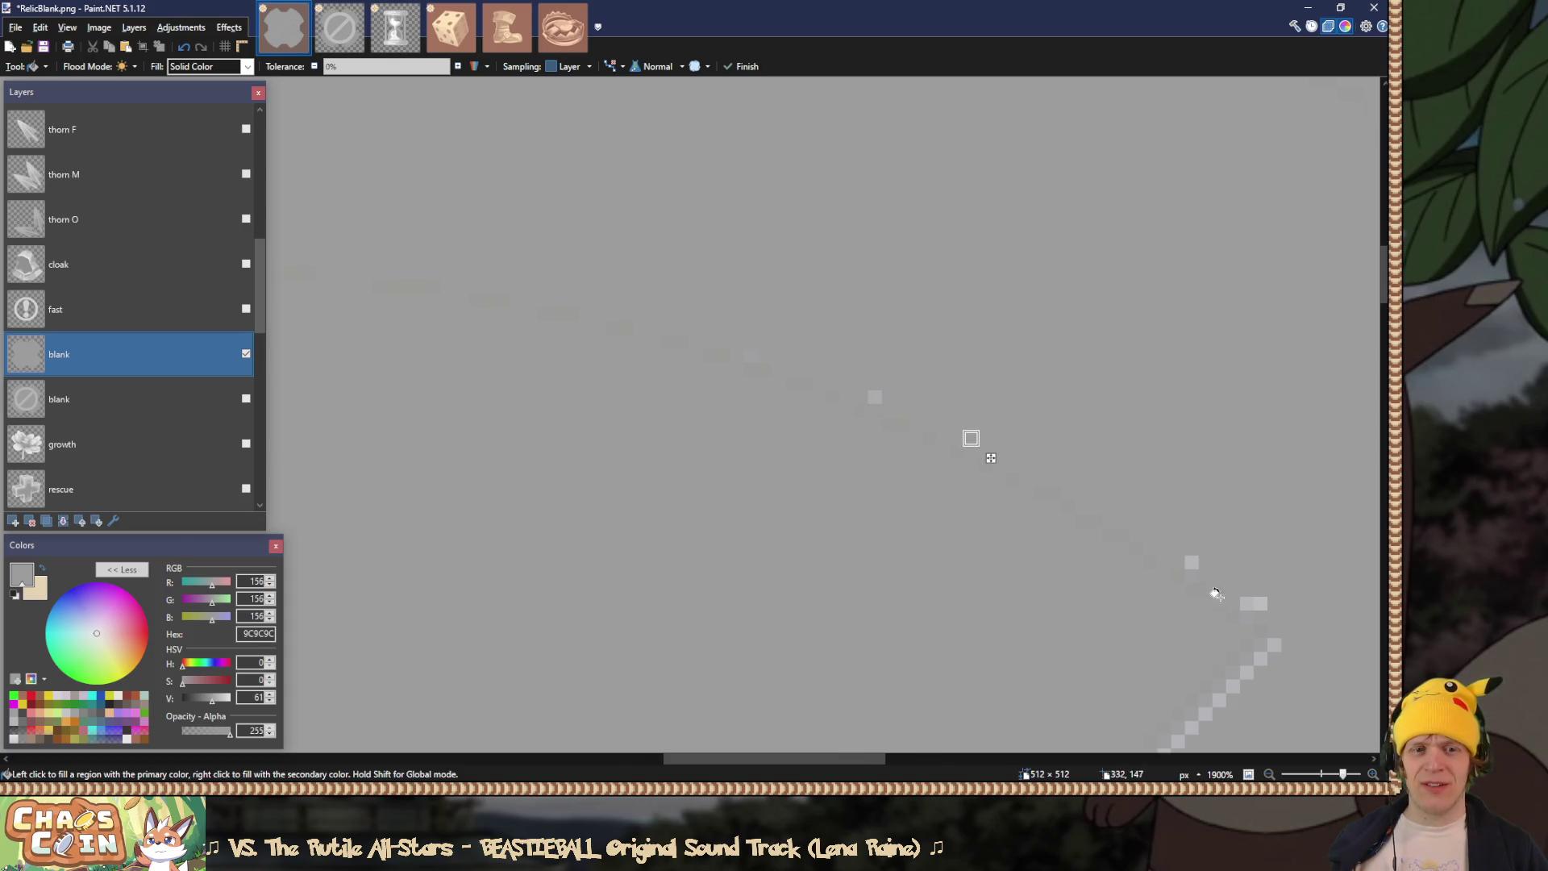
click(1245, 601)
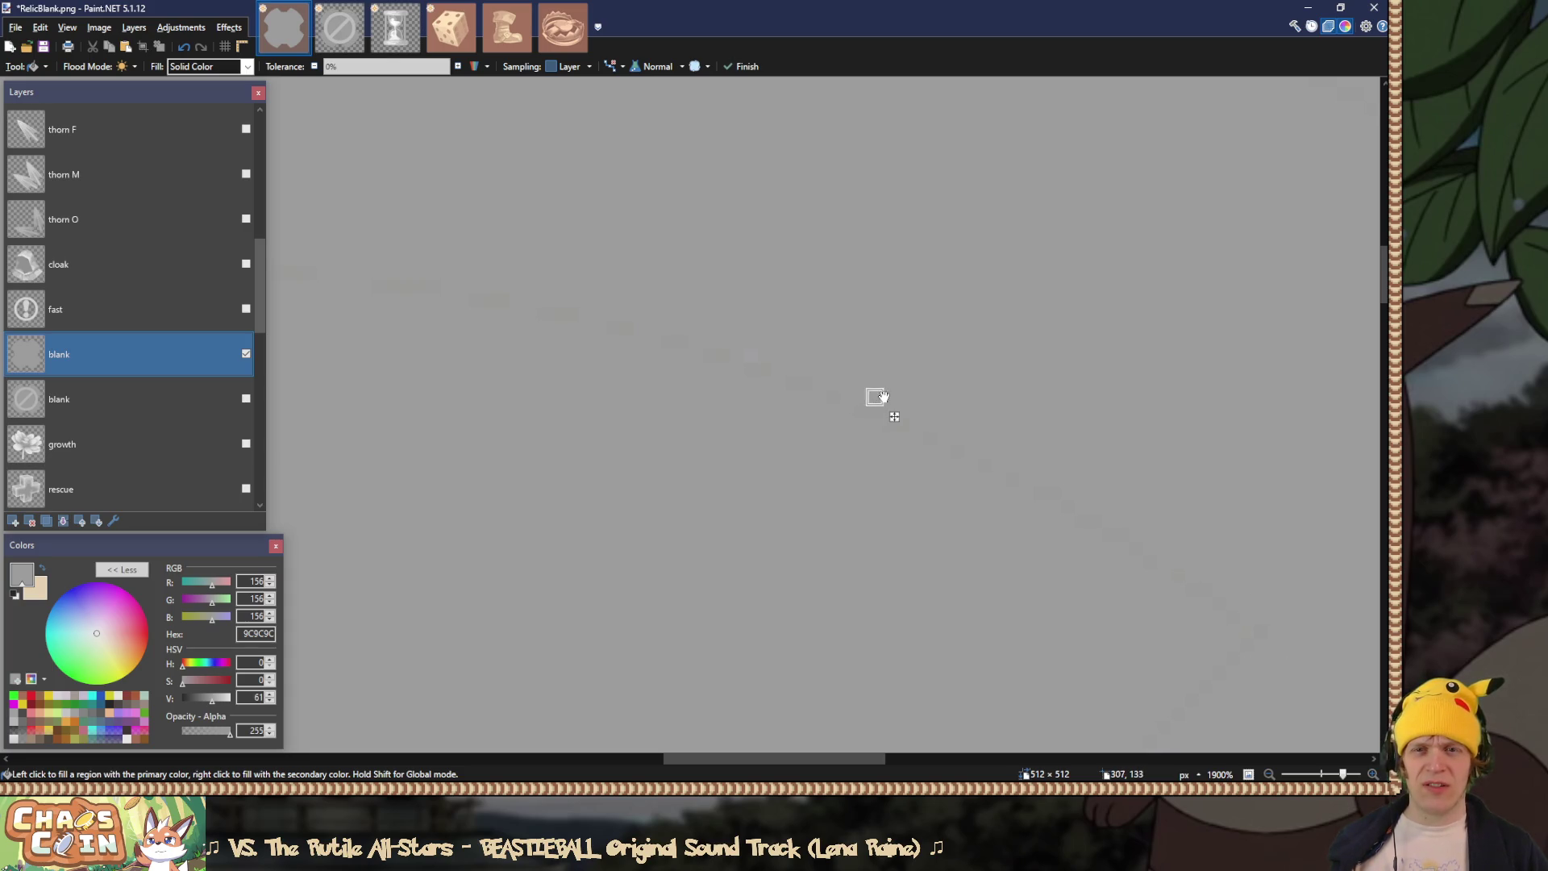
scroll(743, 351, down, 8)
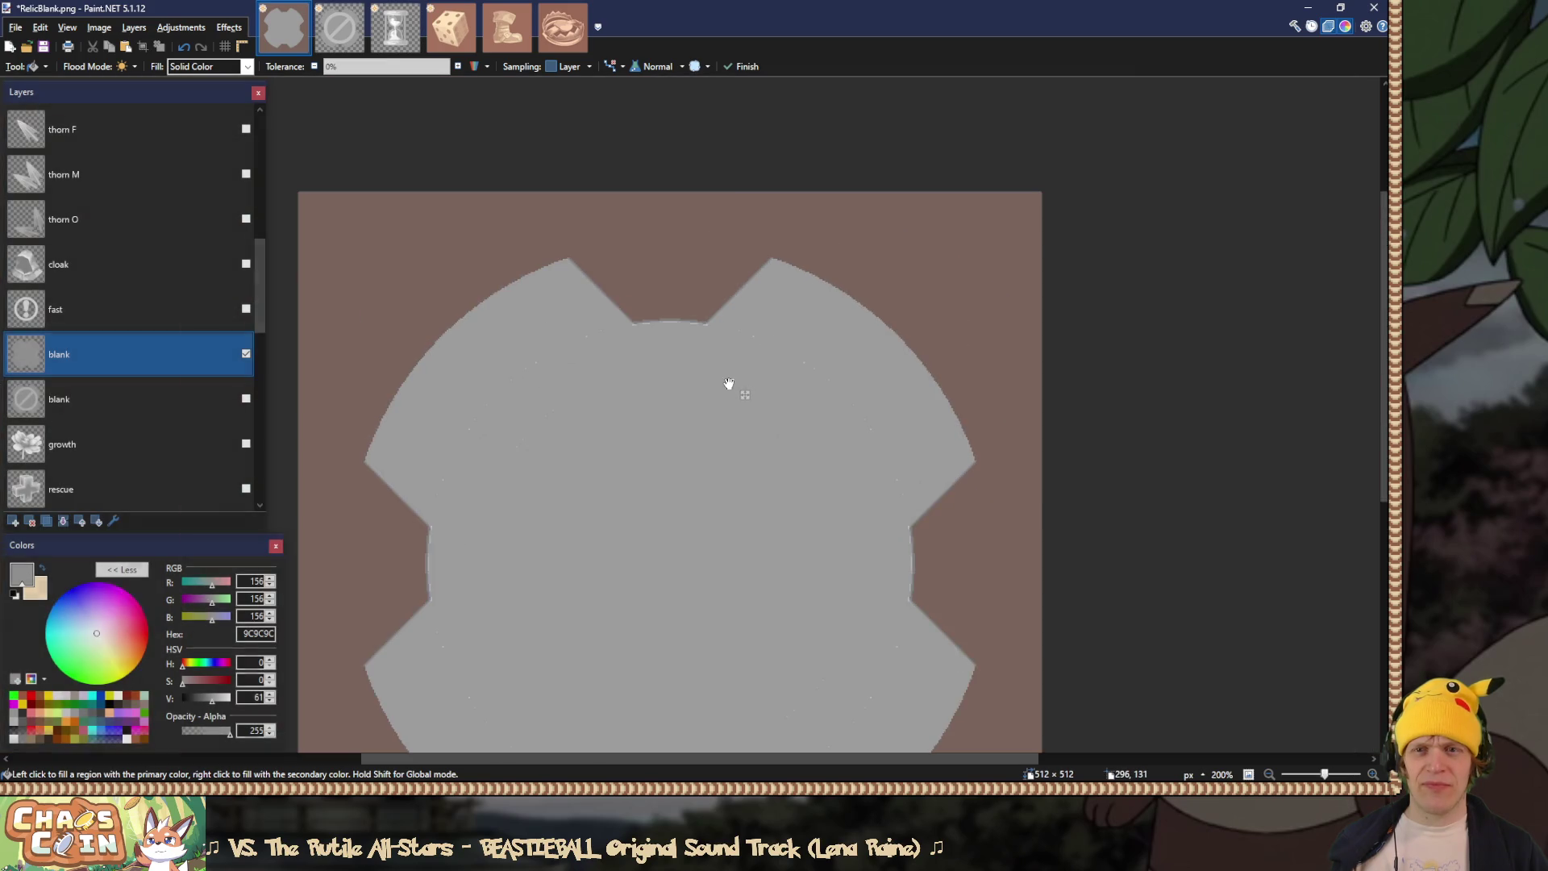
drag(768, 368, 792, 308)
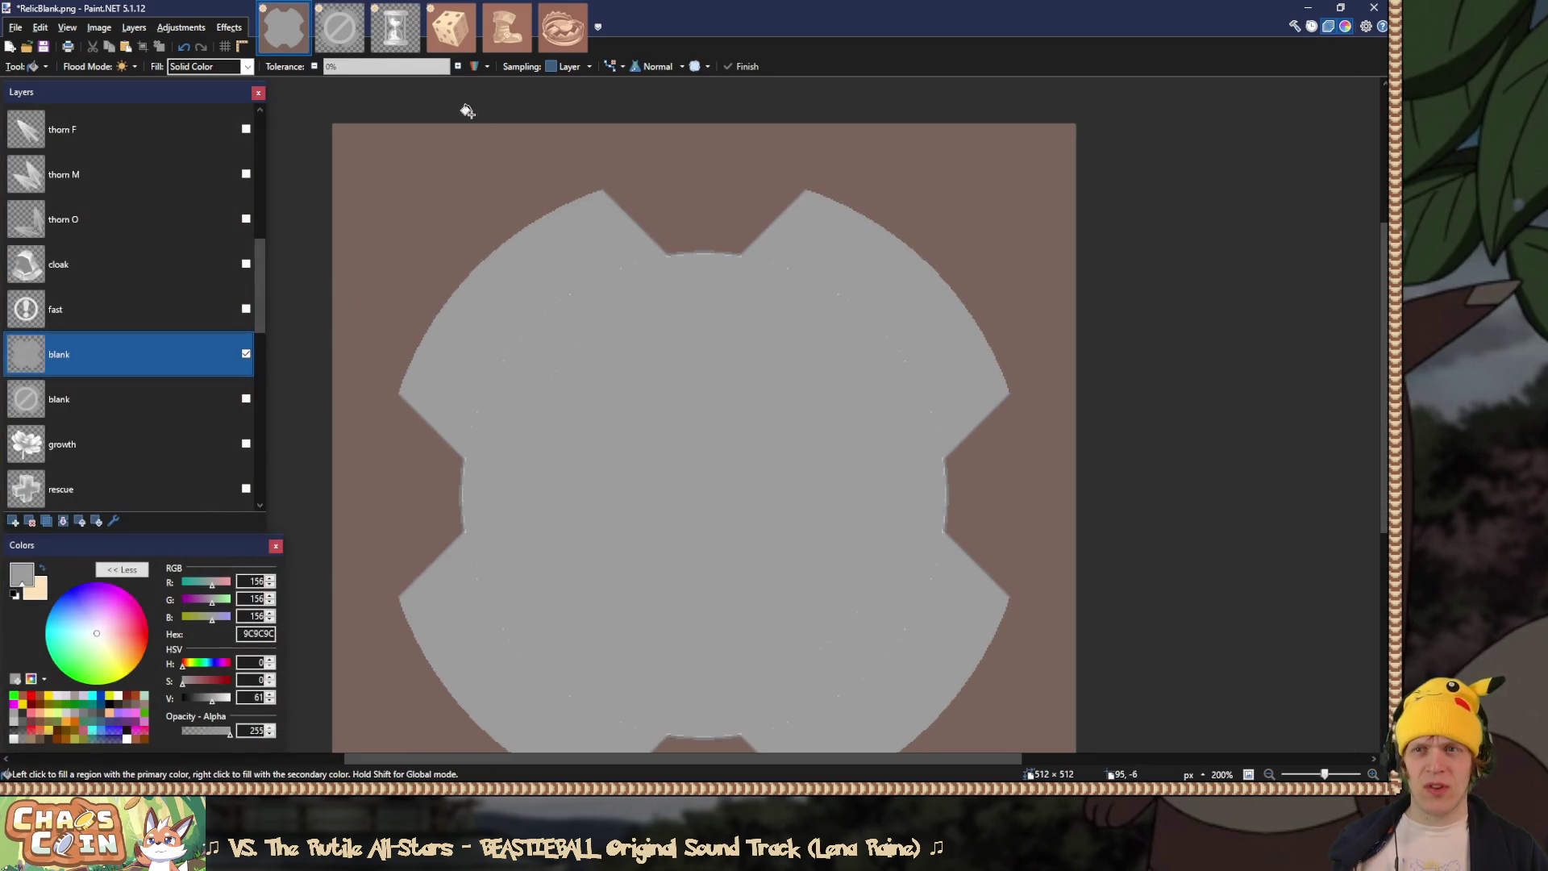
scroll(702, 252, up, 9)
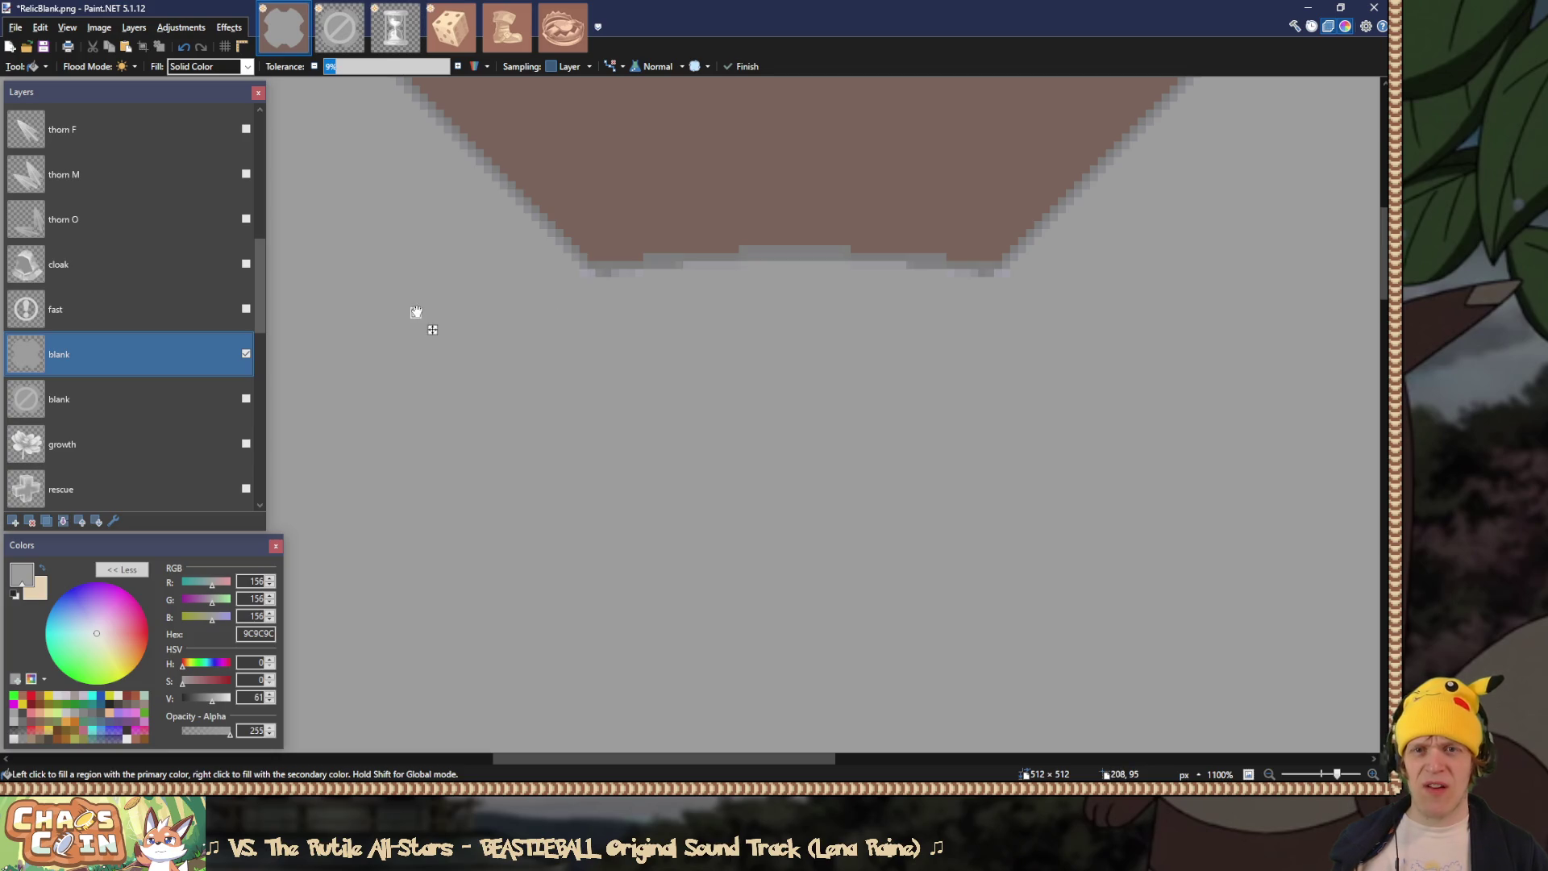
scroll(432, 329, down, 6)
Step: Magic-wand select the grey relic shape to check it, then clear the selection
key(s)
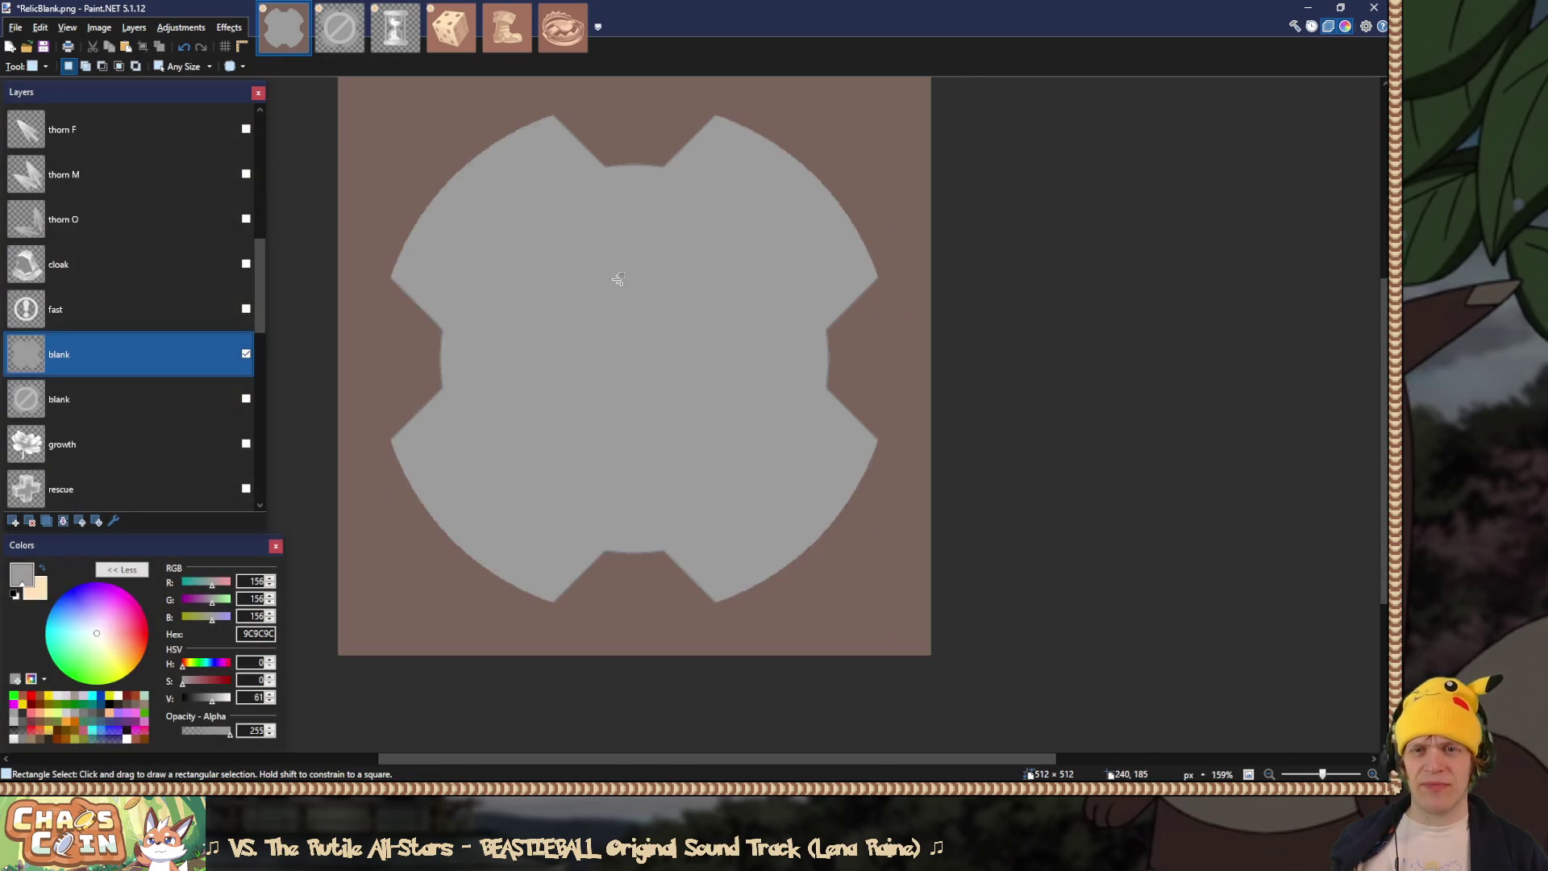
scroll(617, 277, up, 2)
key(s)
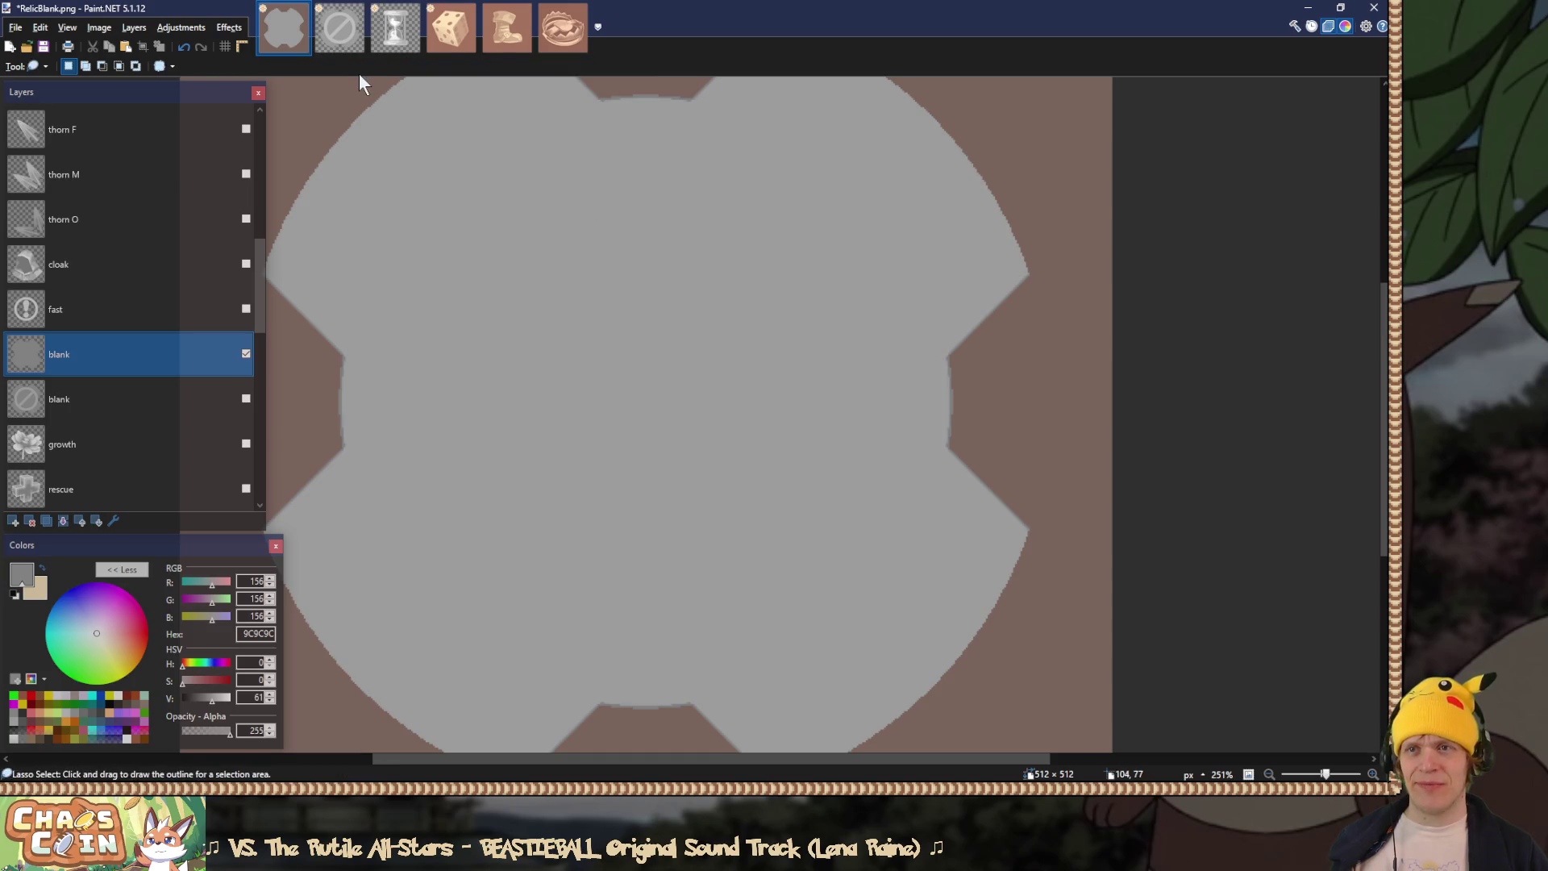
key(s)
key(s)
click(638, 321)
scroll(610, 465, up, 1)
scroll(610, 465, down, 1)
scroll(608, 472, down, 1)
key(ctrl+d)
key(s)
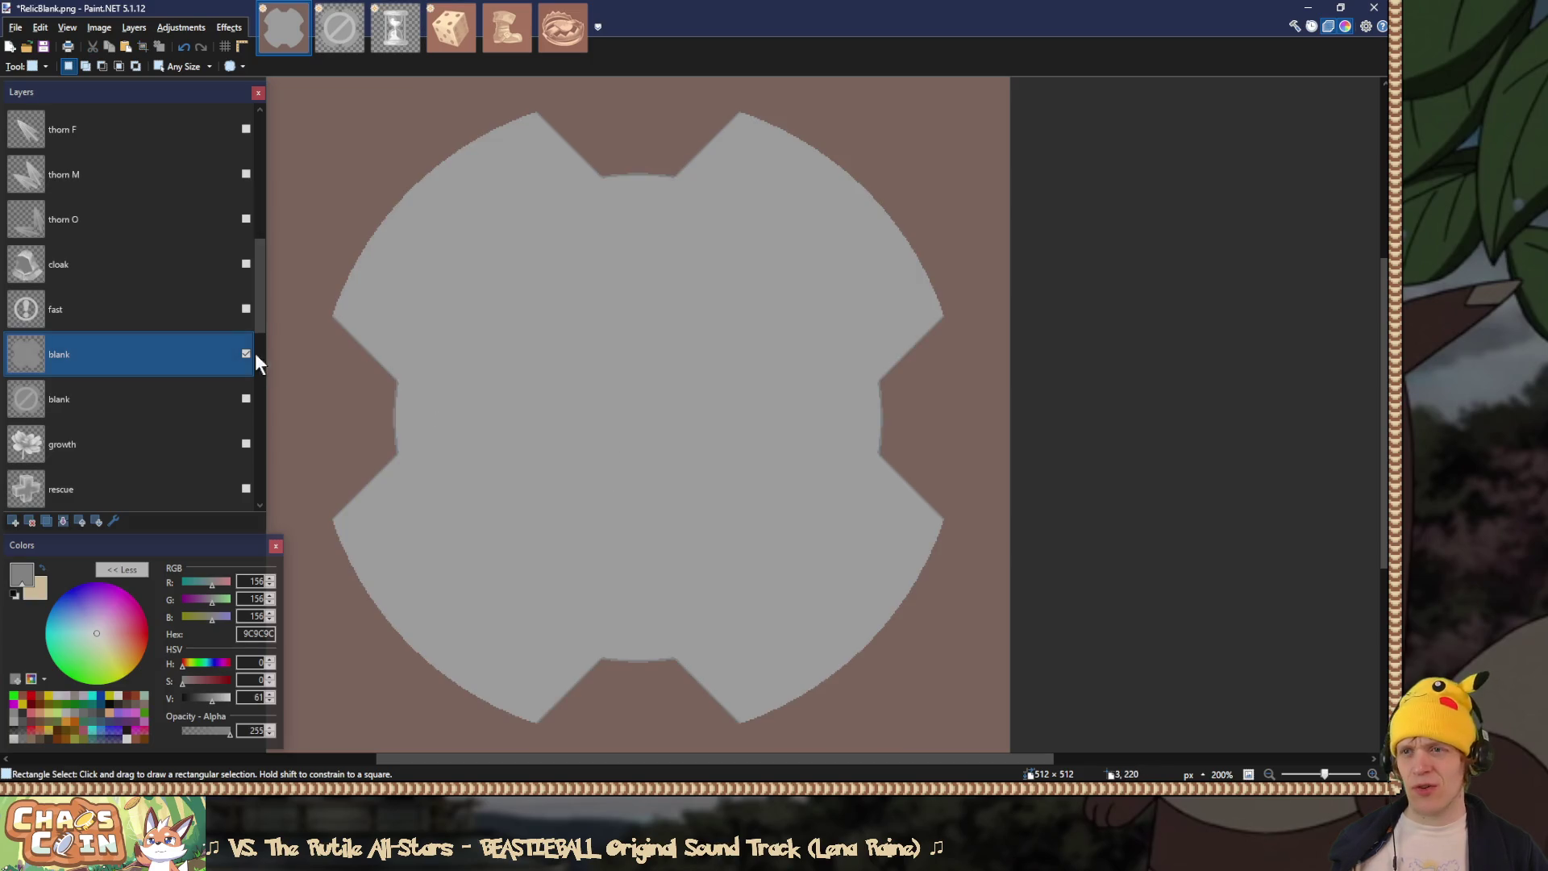
Step: Show the fast layer, merge it down into blank, and set the blend mode to Overlay
click(246, 308)
scroll(425, 398, down, 5)
scroll(134, 414, up, 1)
click(119, 361)
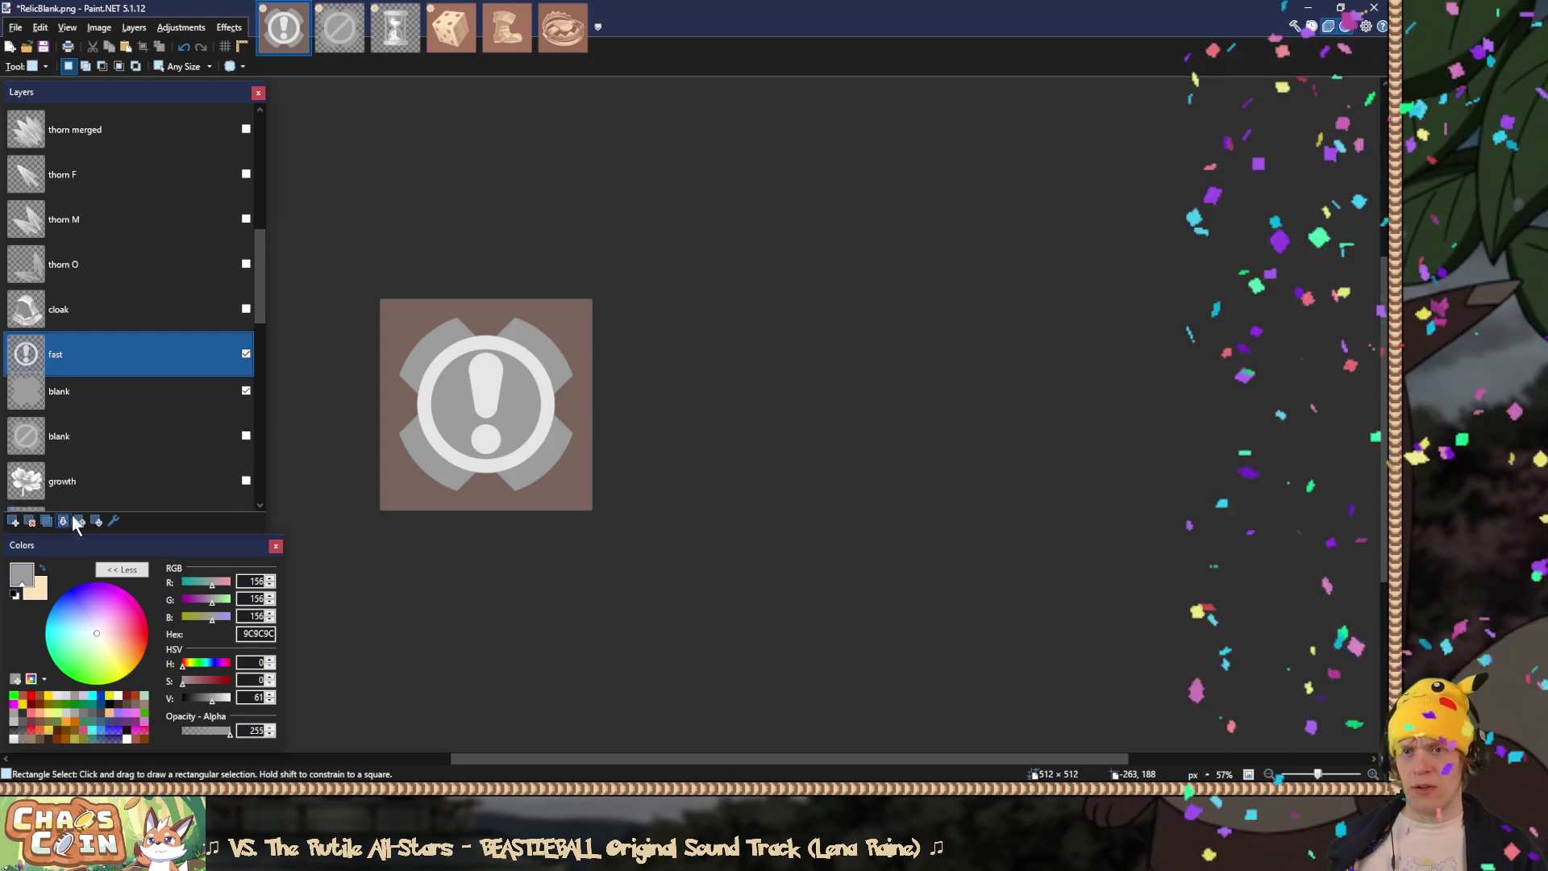
click(65, 520)
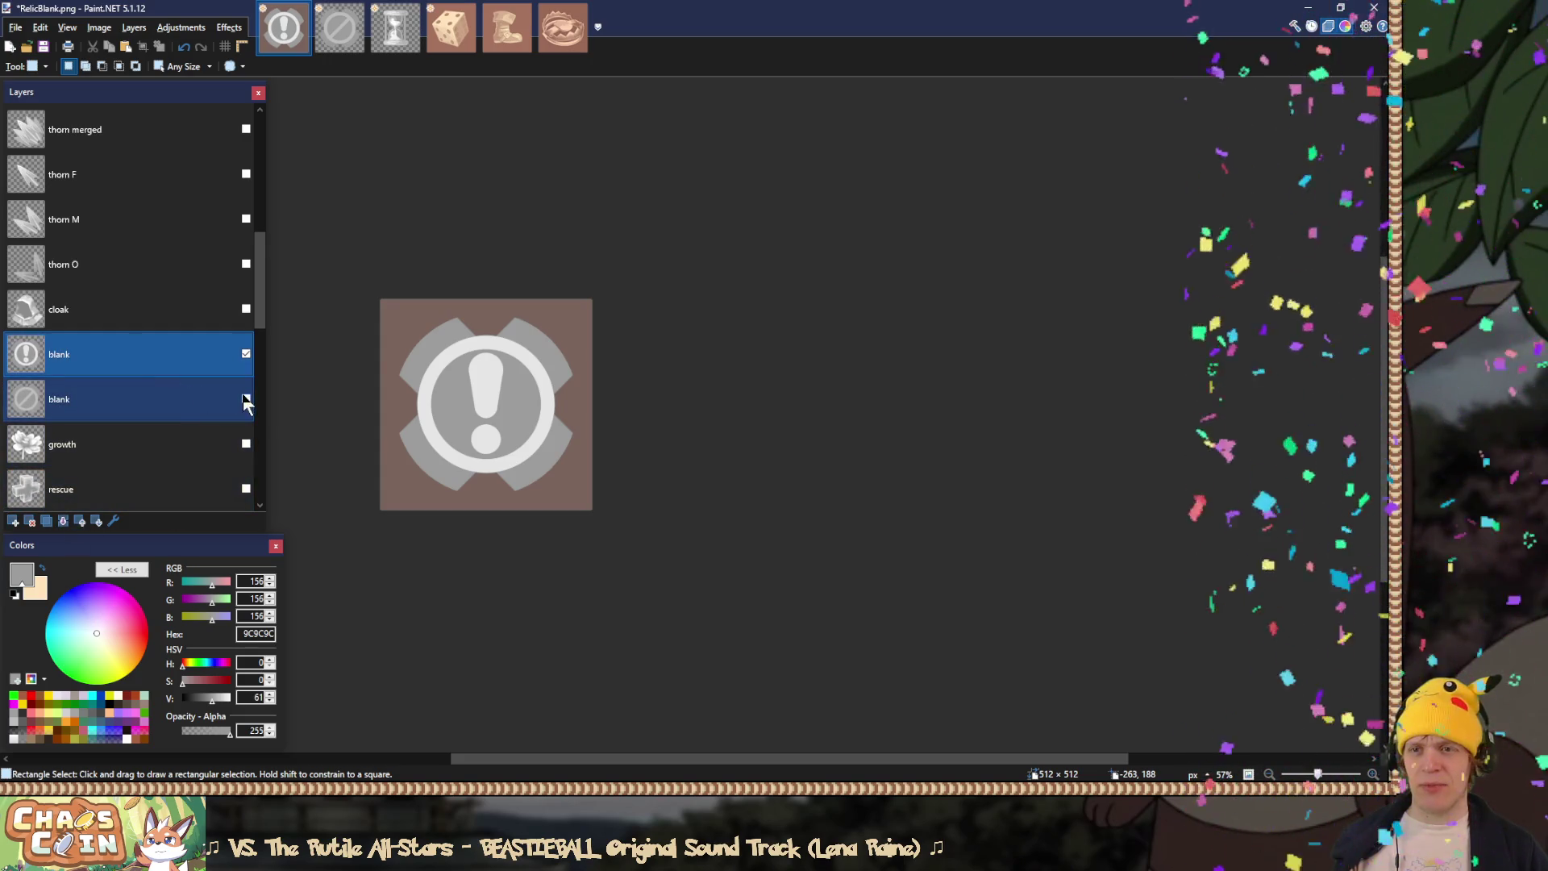
double_click(78, 353)
click(692, 415)
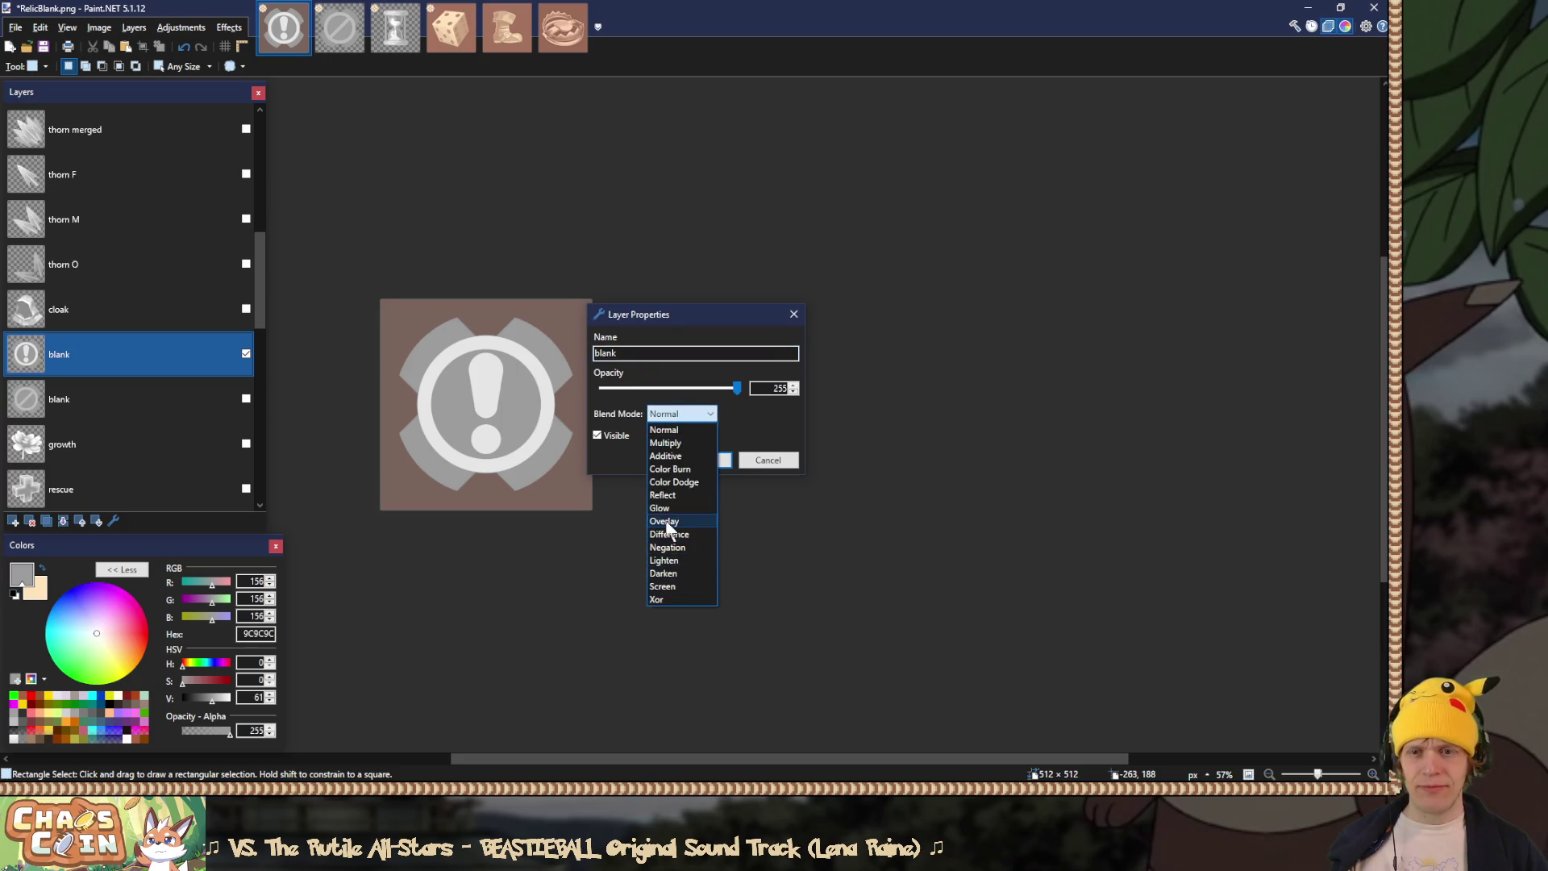
click(665, 522)
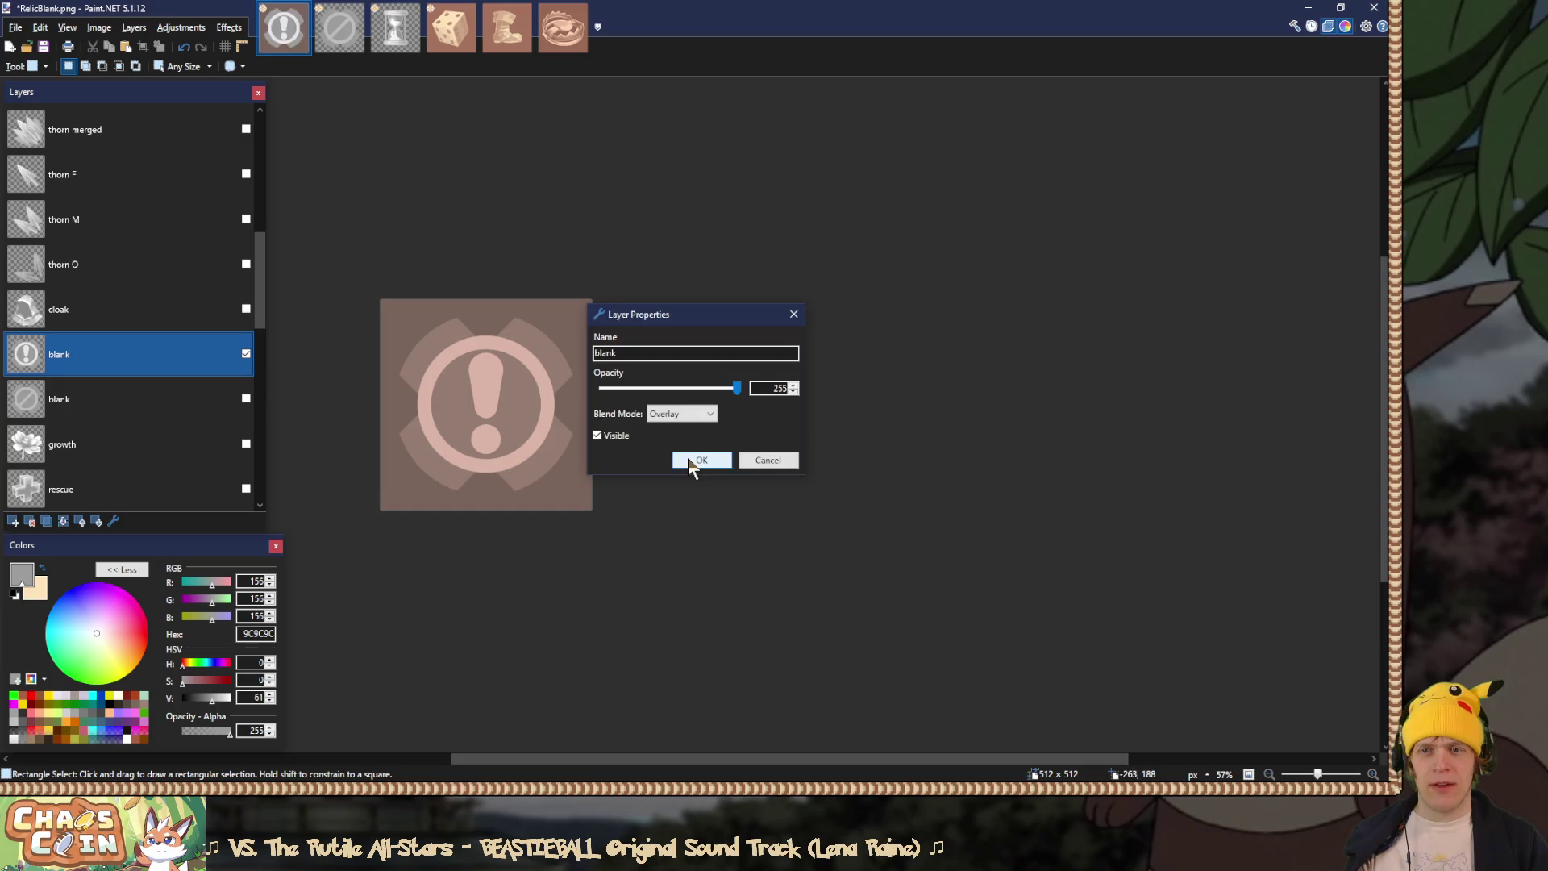
click(694, 461)
Step: Flatten the image and save it as PNG over RelicBlankFast.png
scroll(102, 395, down, 5)
scroll(102, 395, down, 1)
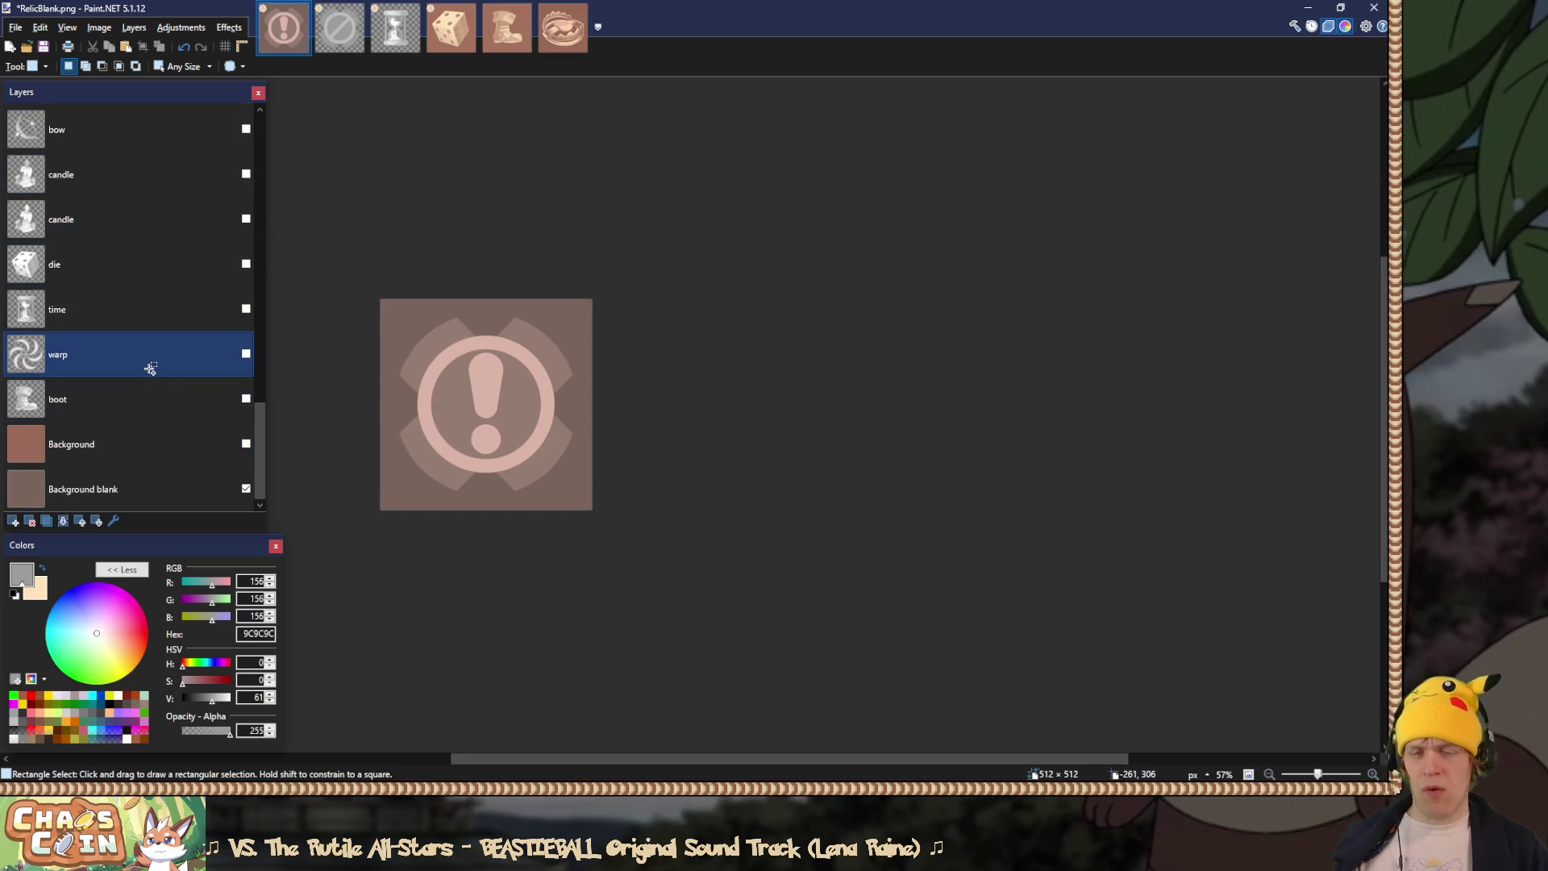
key(ctrl+shift+f)
key(ctrl+shift+s)
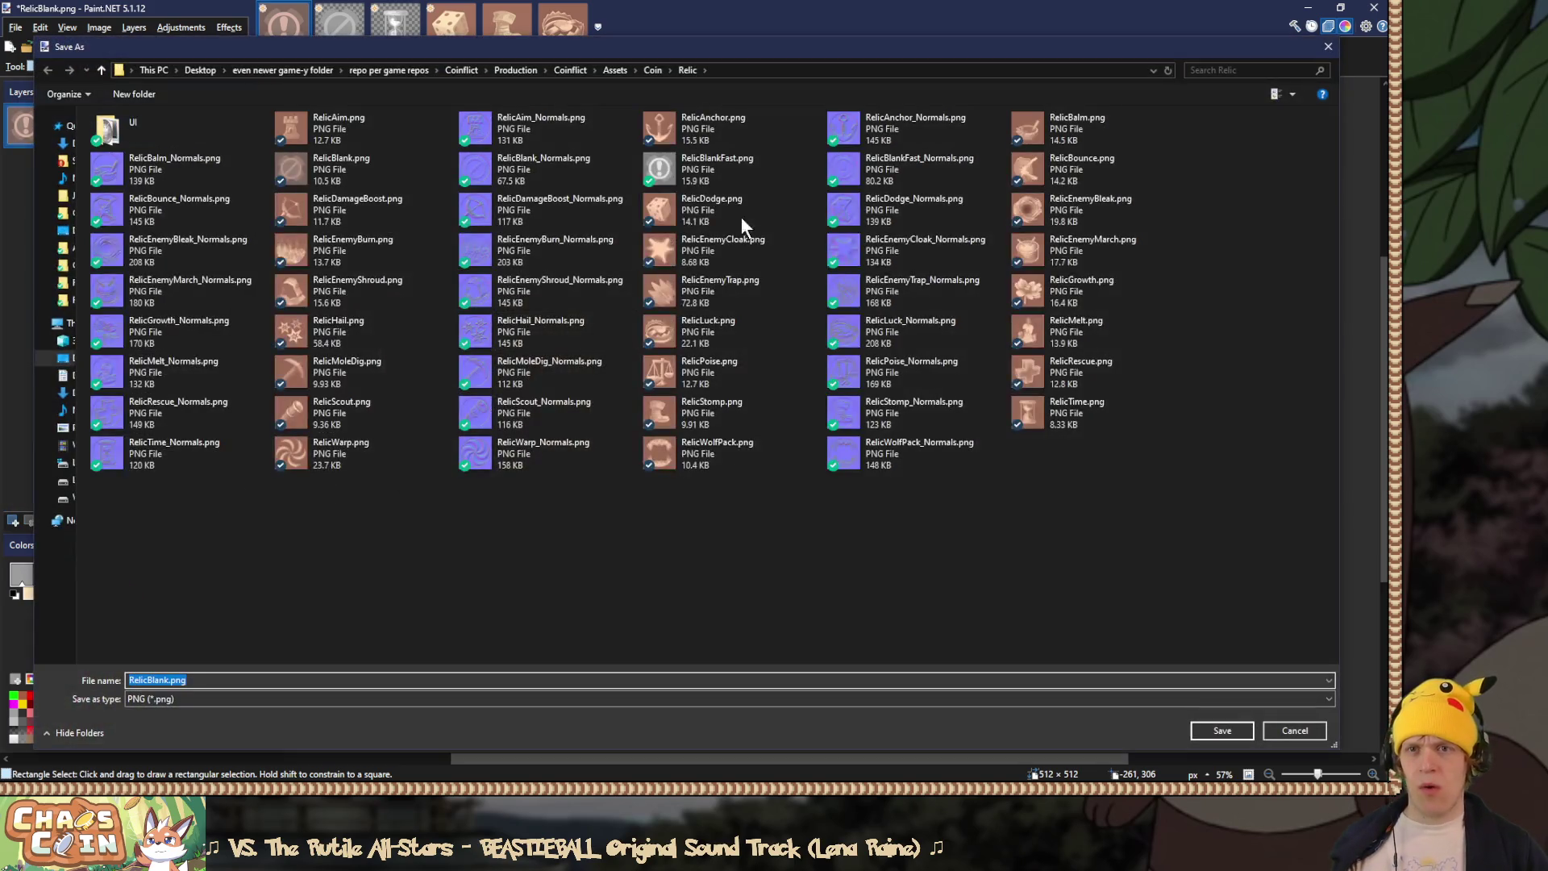
double_click(699, 173)
click(731, 399)
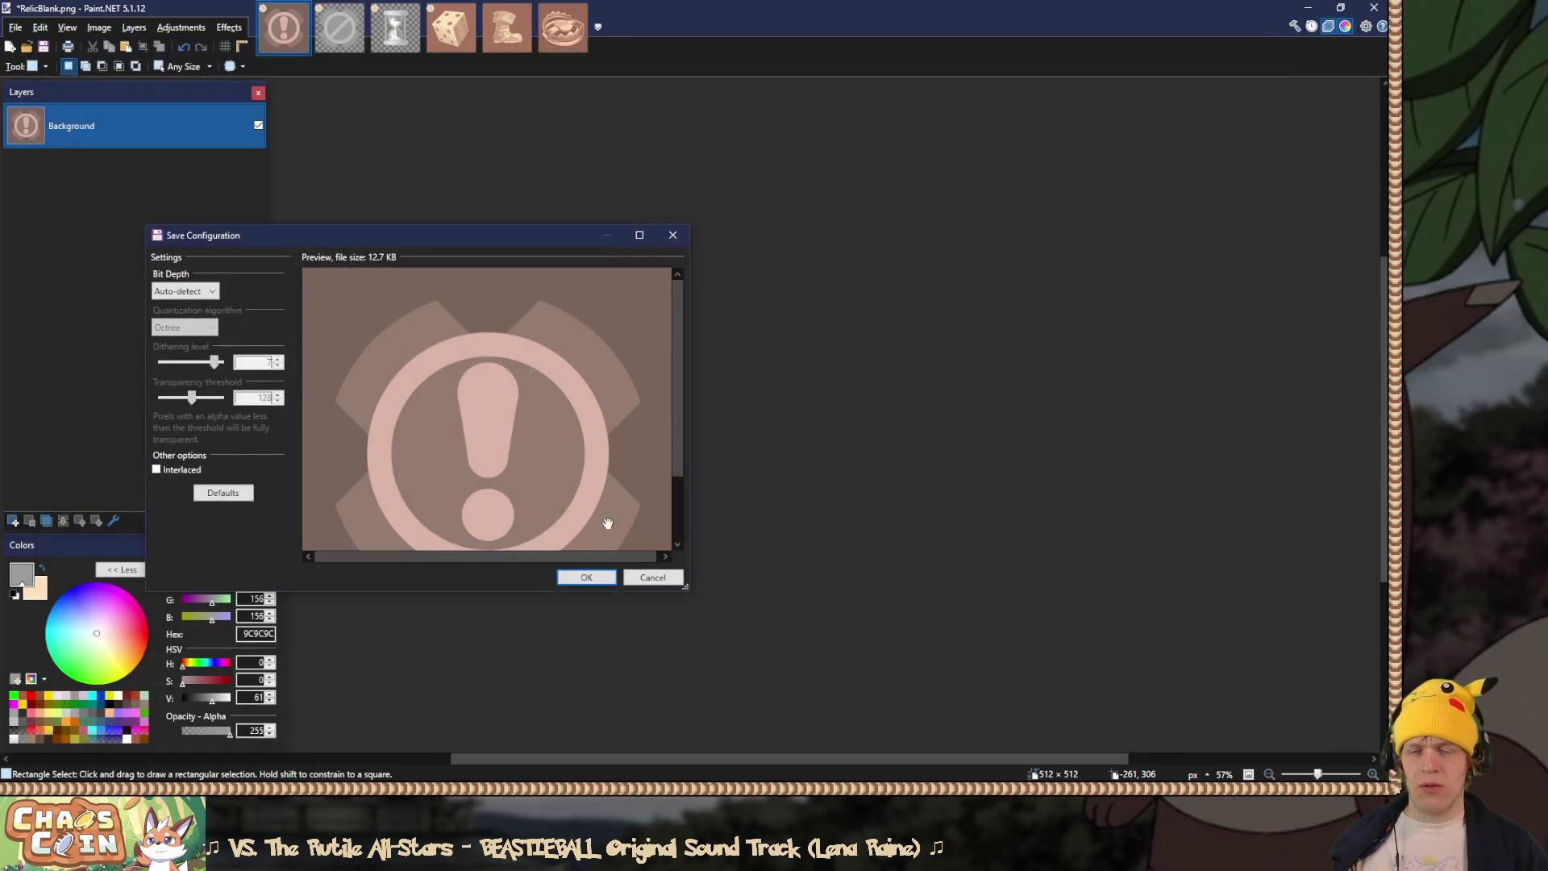
click(595, 571)
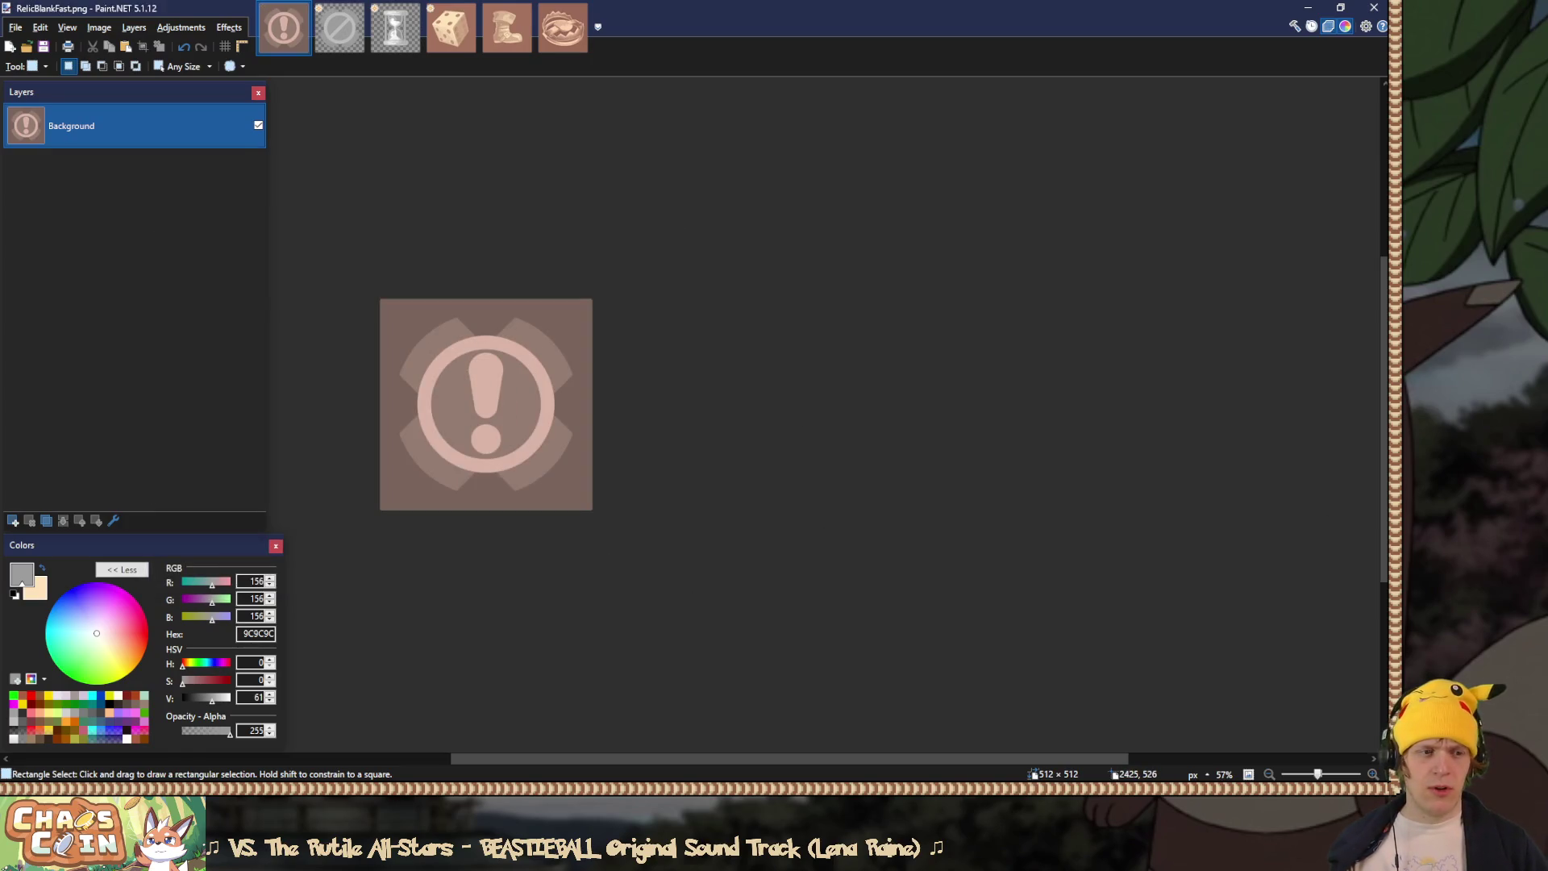
key(alt+Tab)
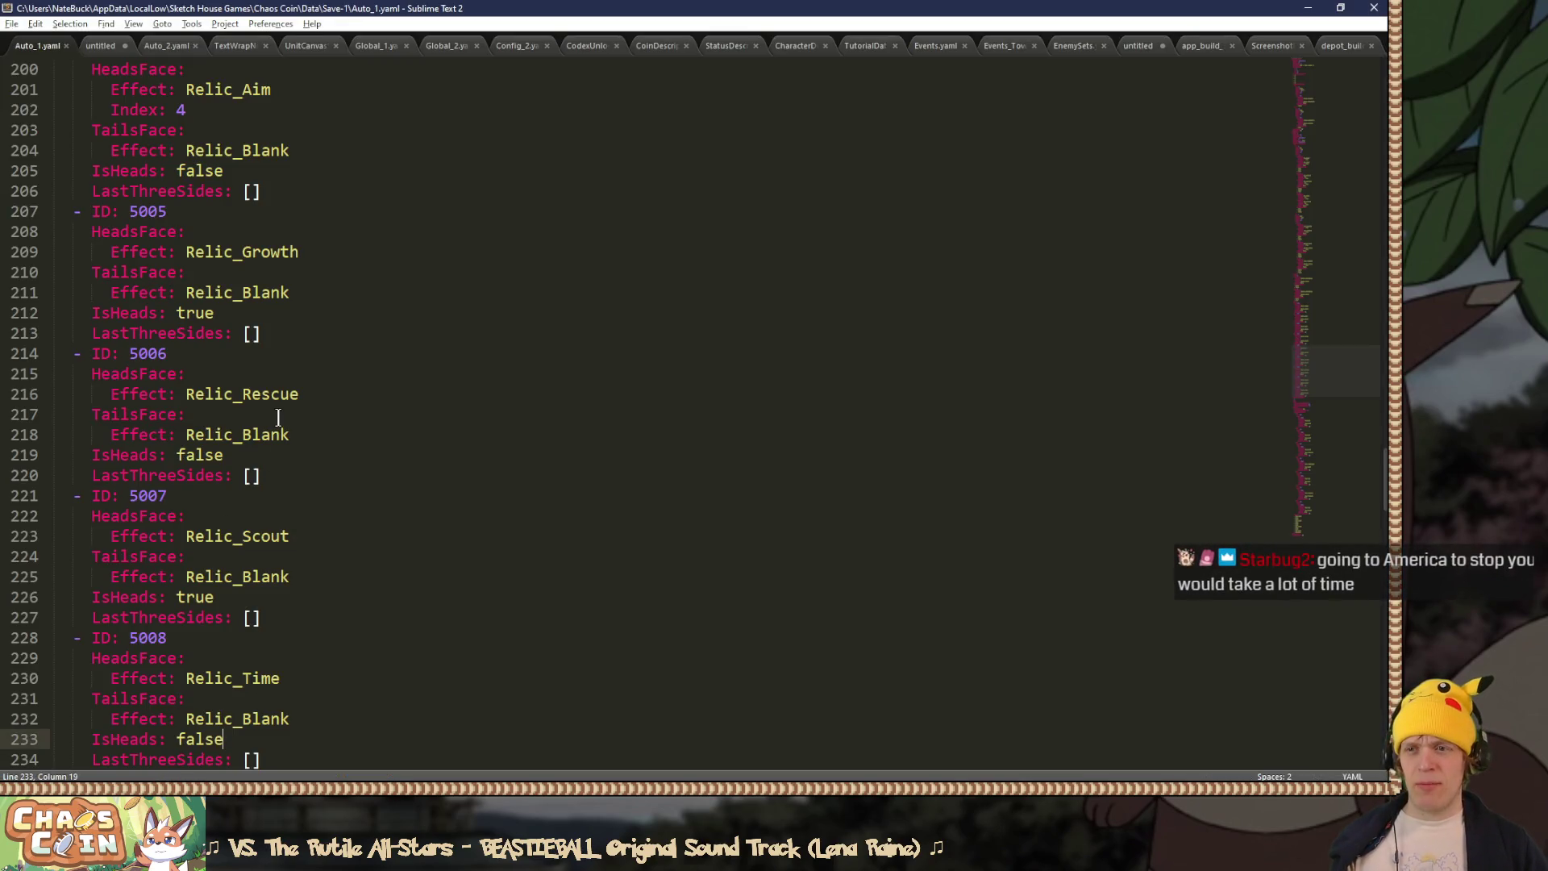
Step: Append 'Fast' to line 218's Relic_Blank so coin 5006's tails reads Relic_BlankFast, and save
click(314, 440)
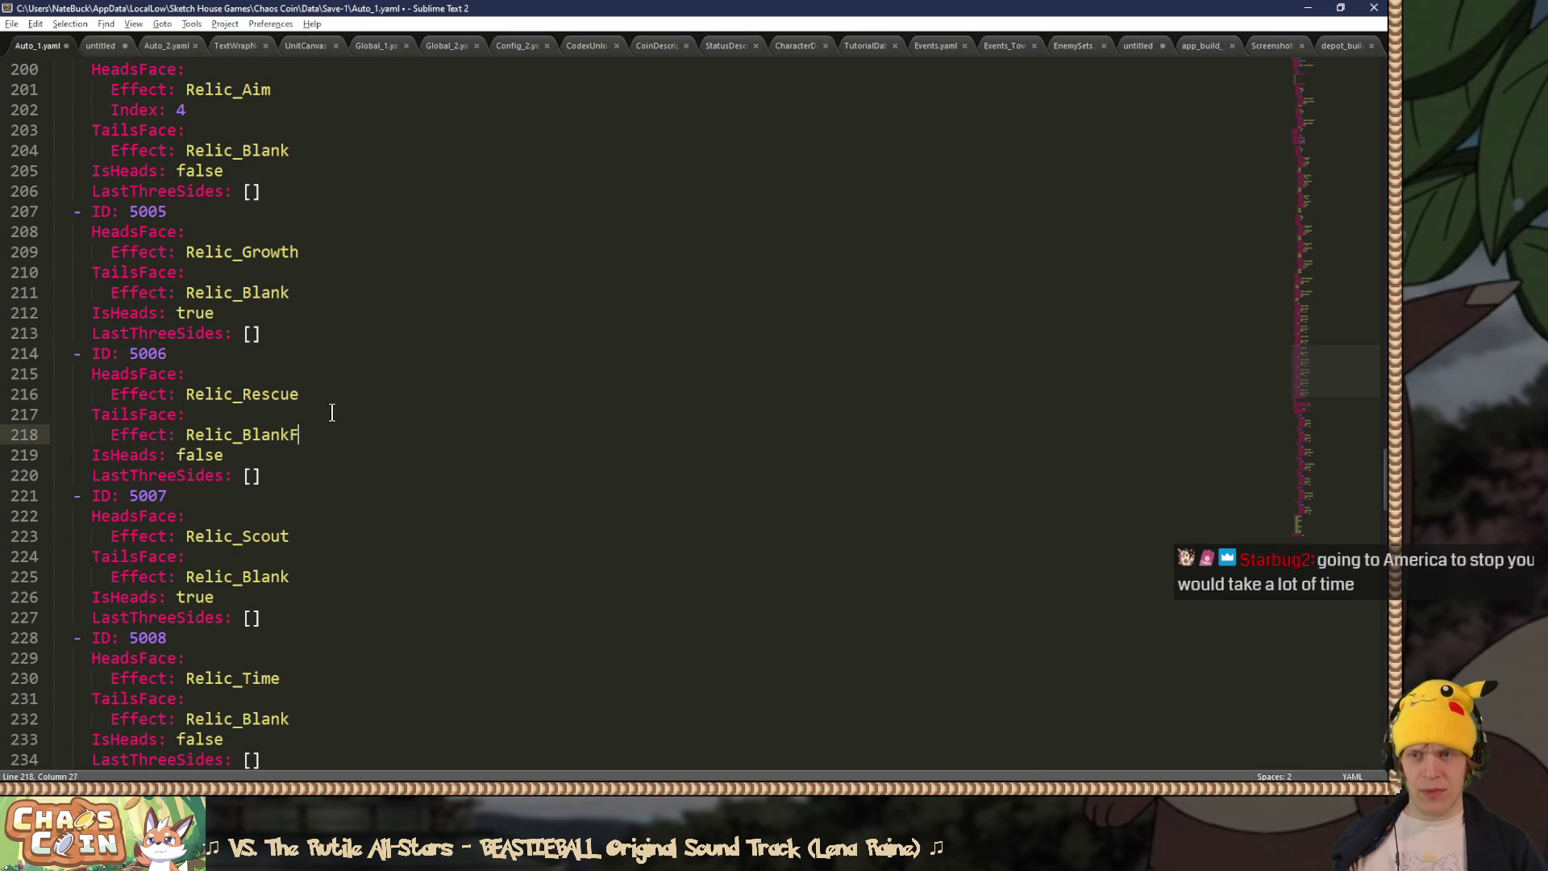
key(ctrl+s)
scroll(370, 435, down, 5)
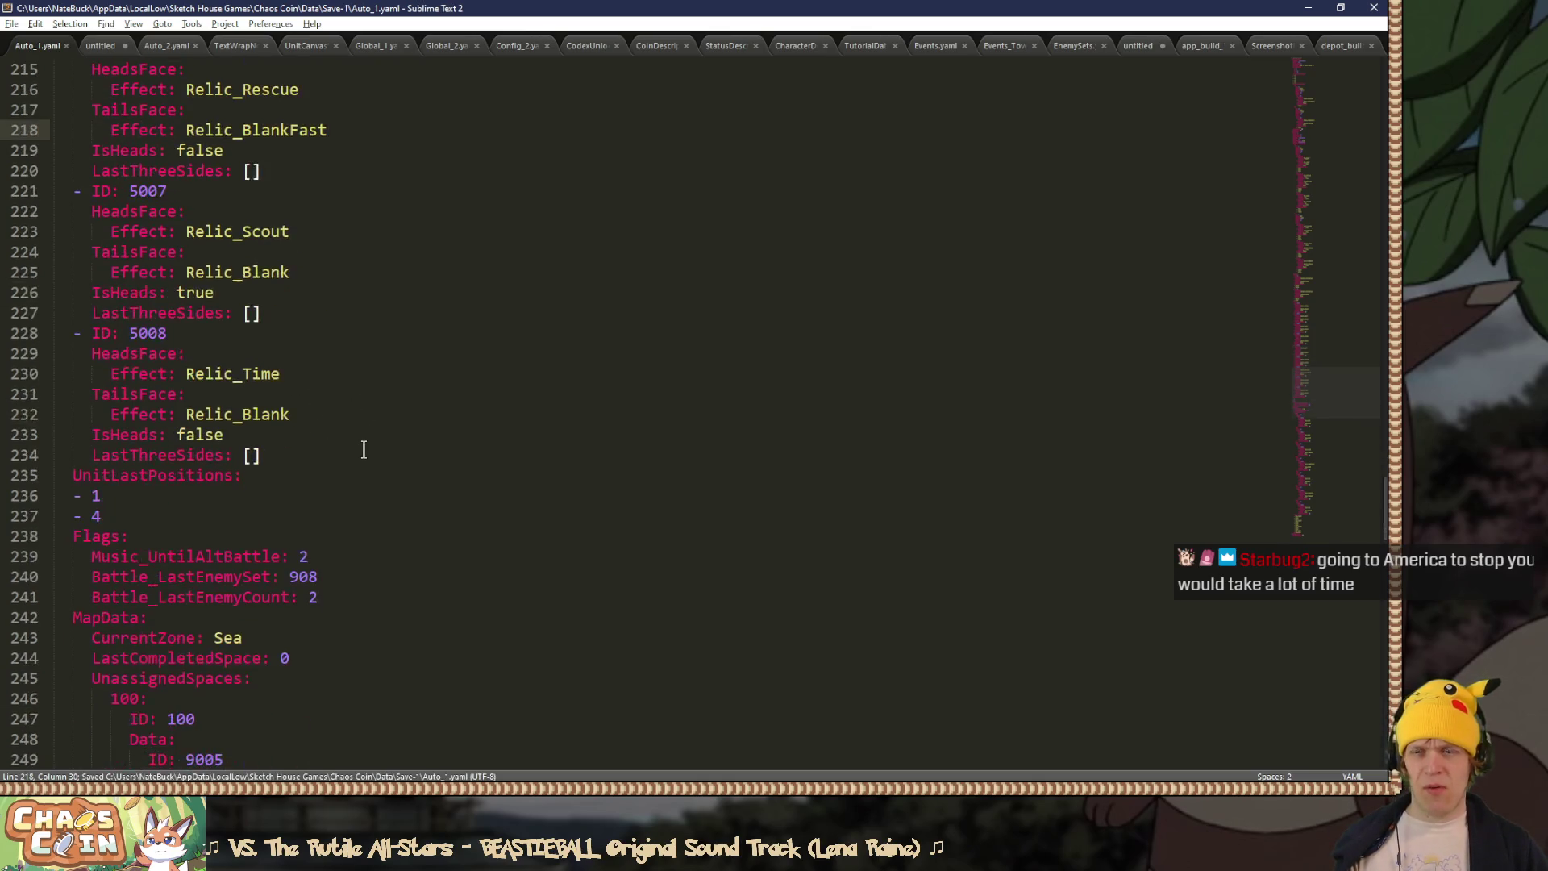
key(alt+Tab)
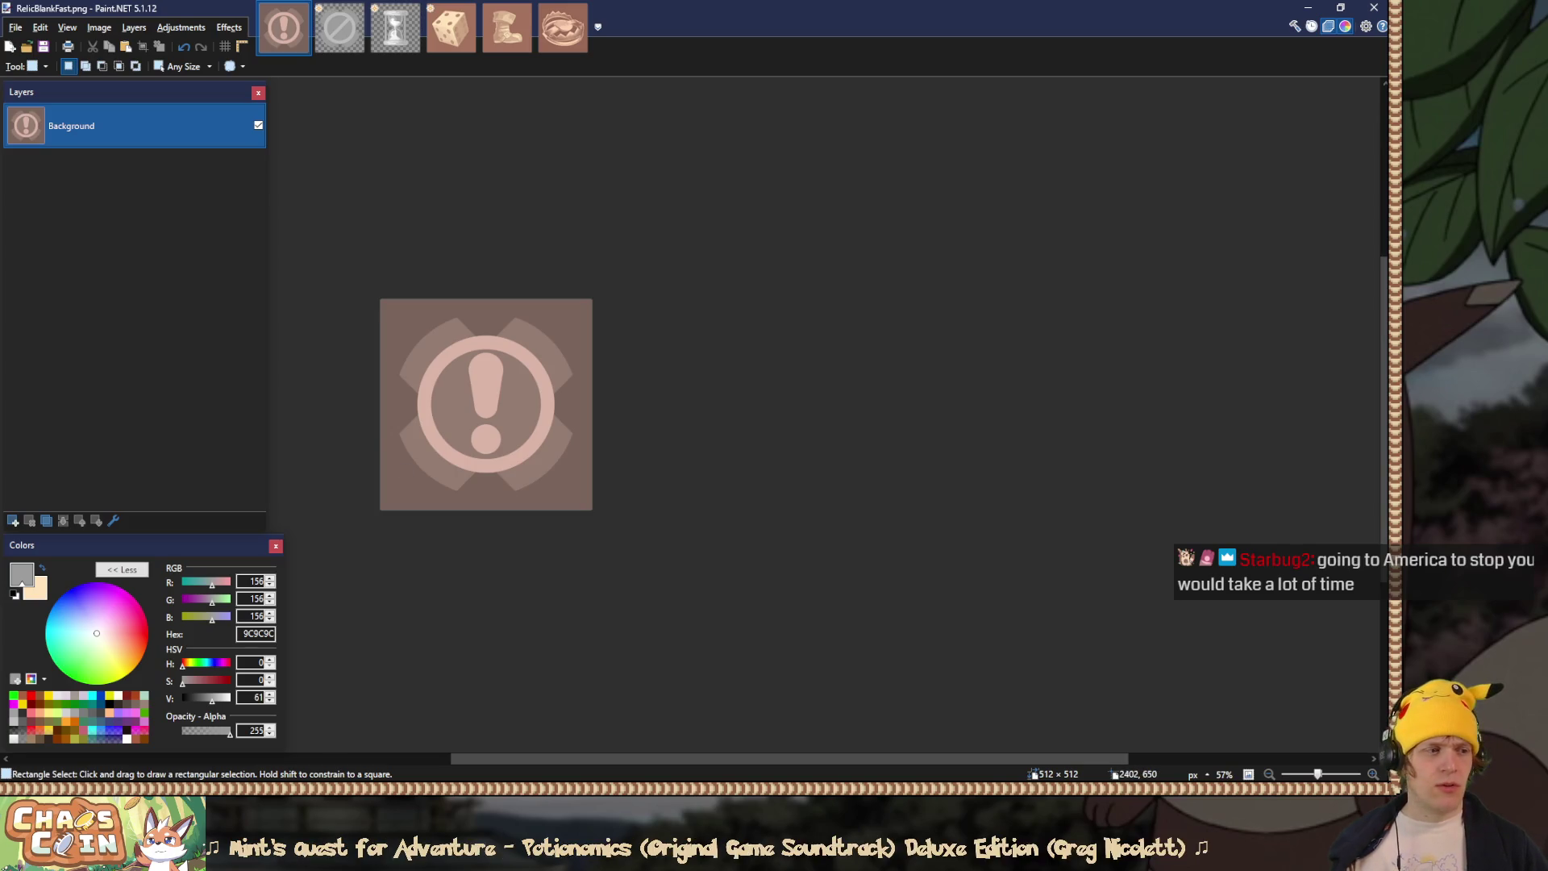
key(alt+Tab)
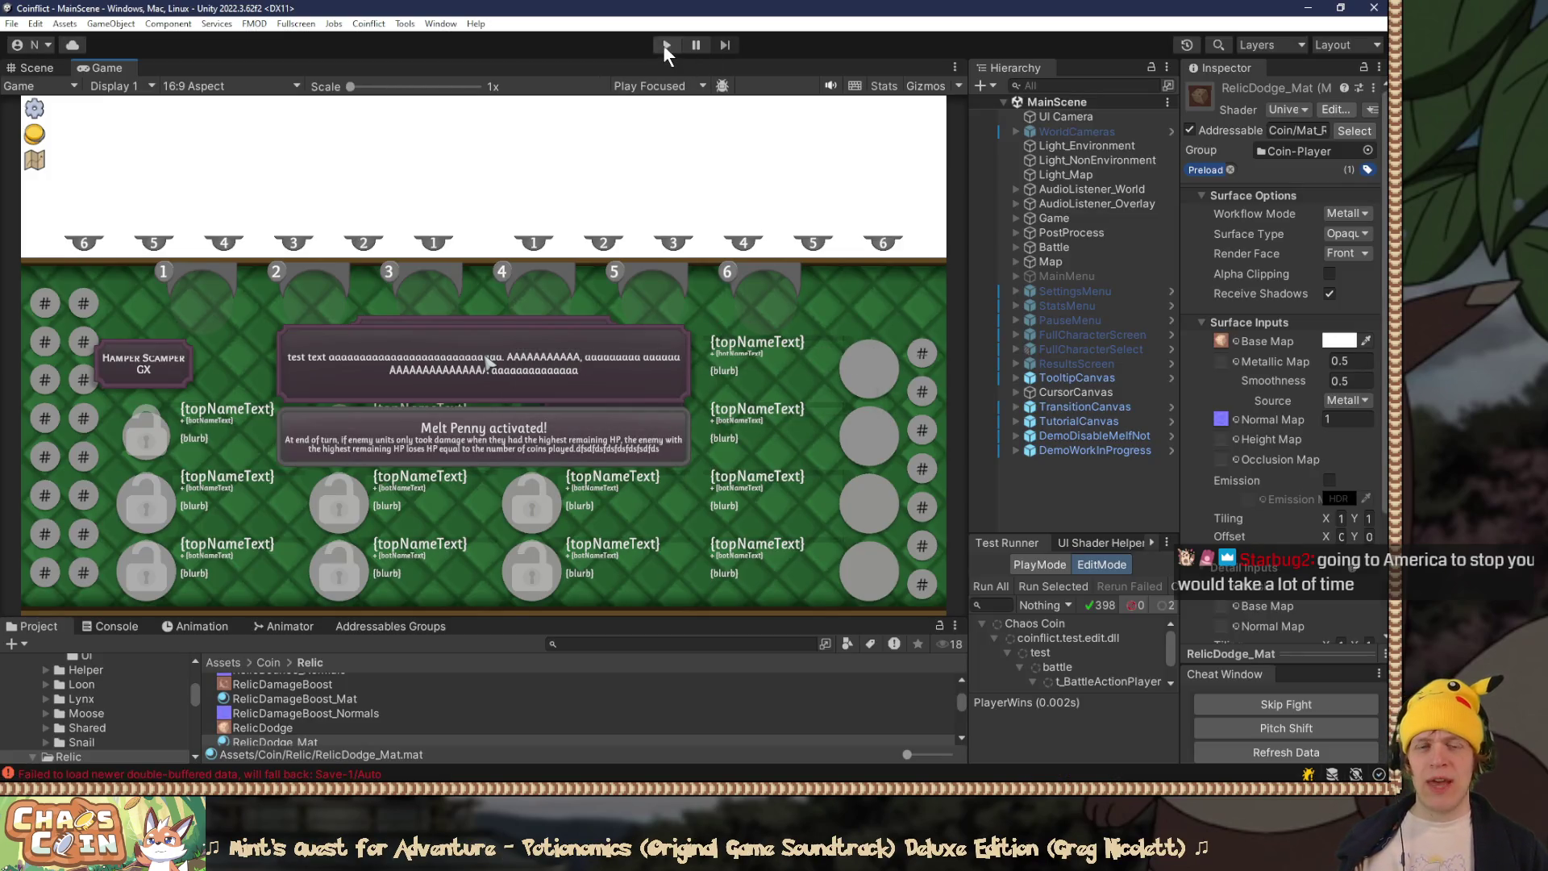
Step: Play the game, continue the saved run into the battle, and go fullscreen with F10
click(664, 46)
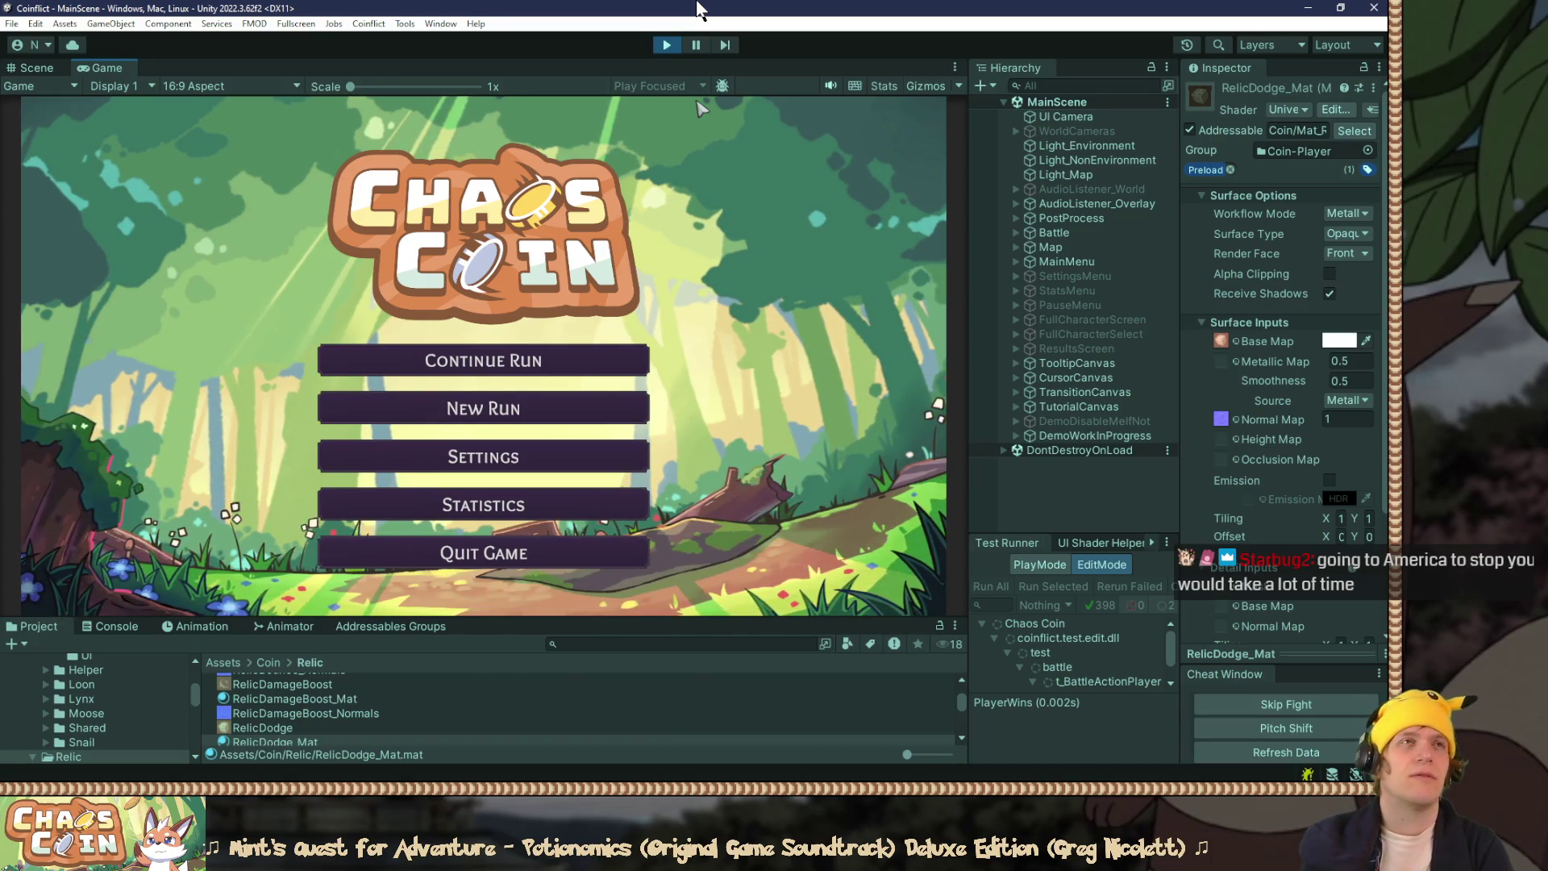
click(610, 373)
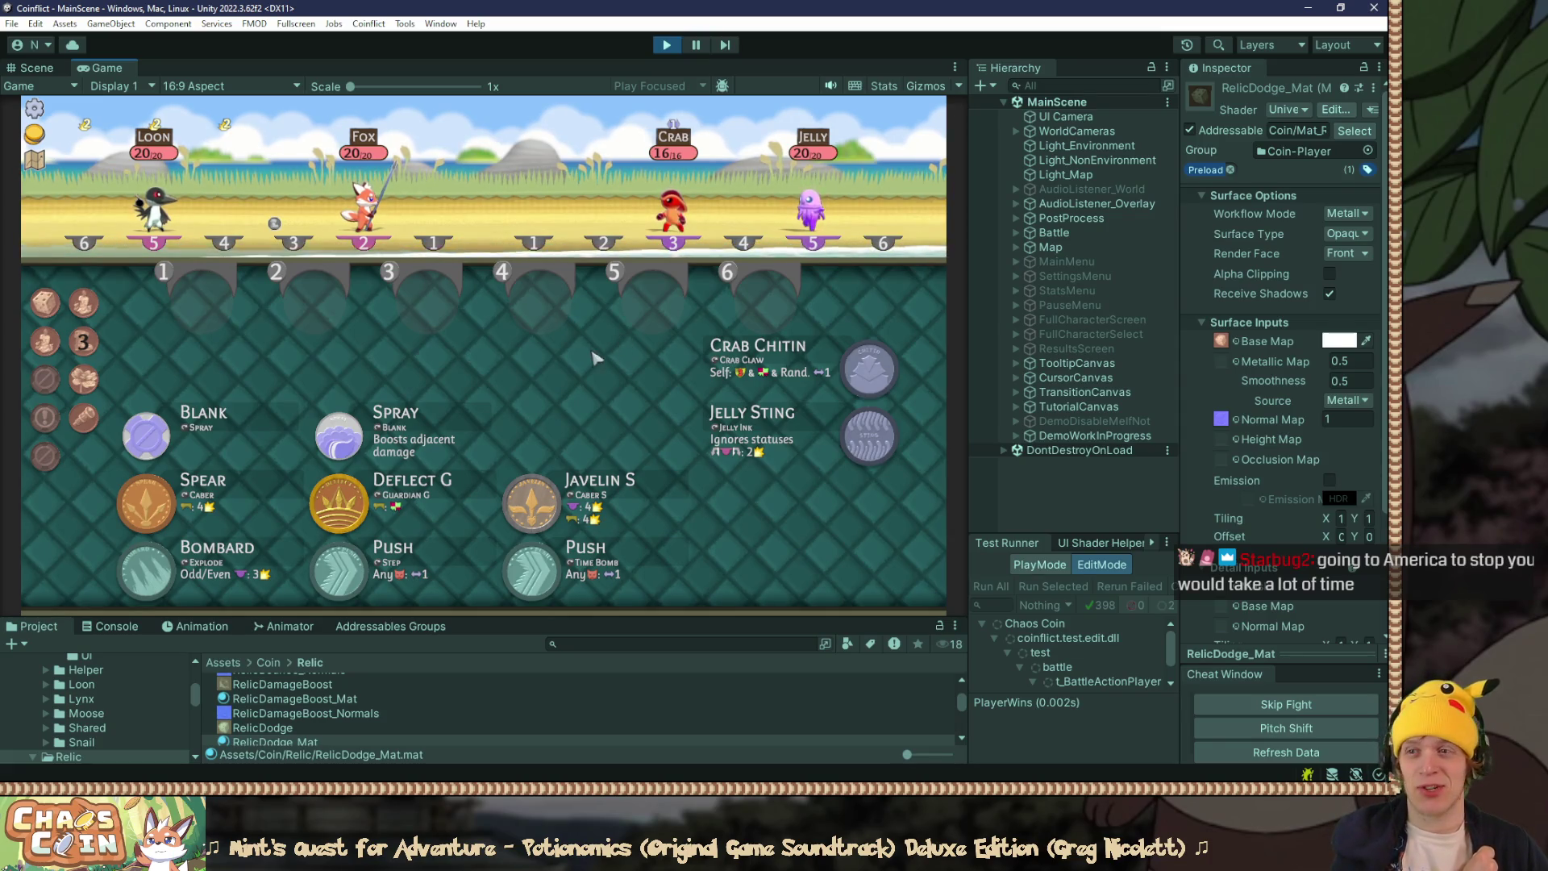
key(F10)
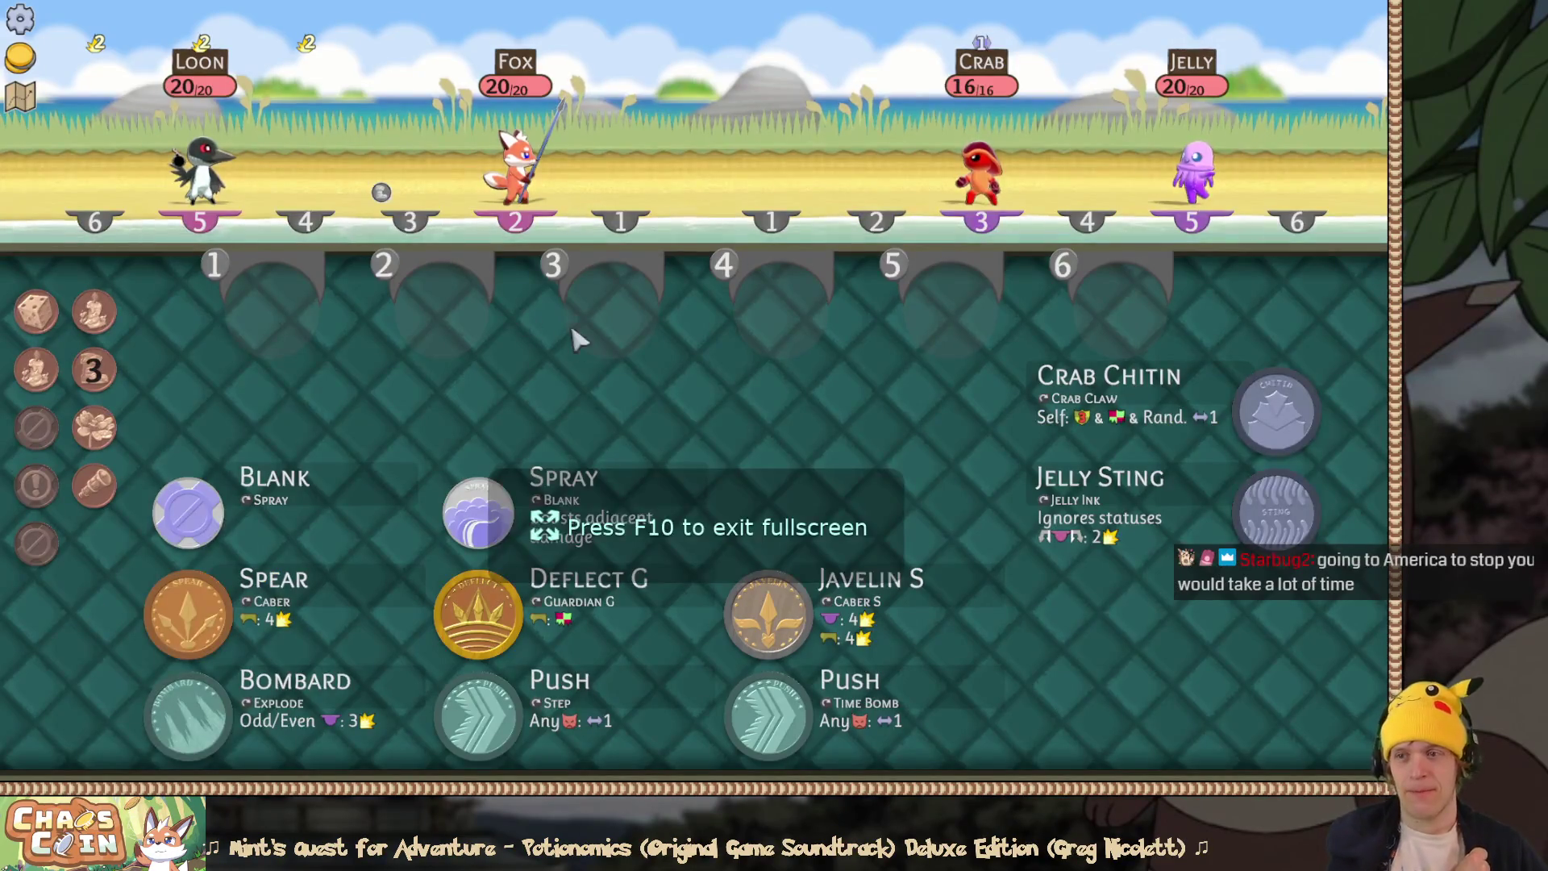
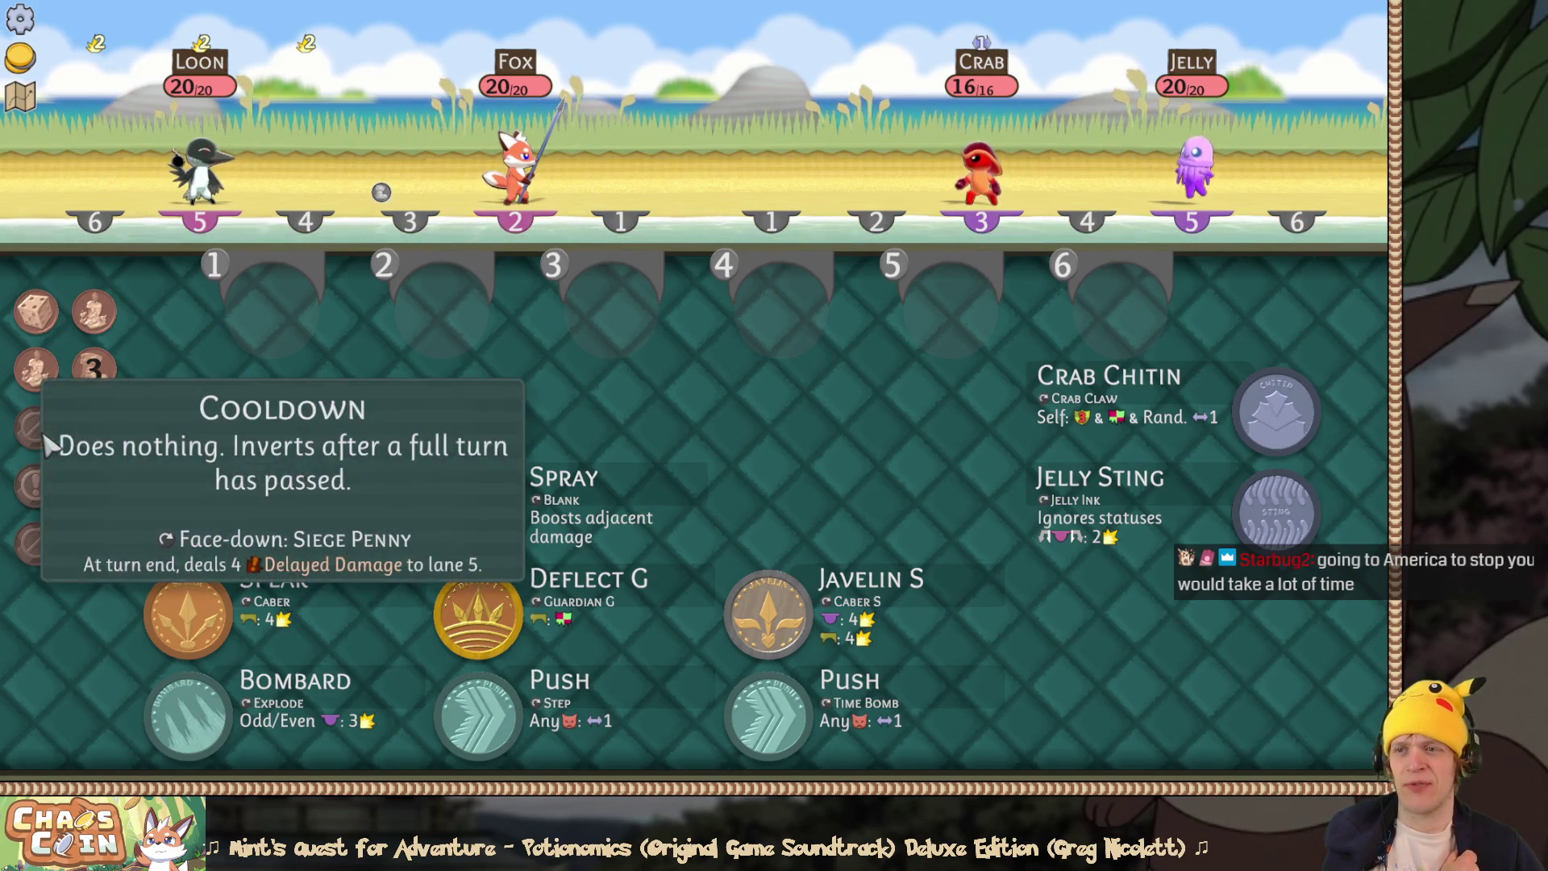
Step: Leave fullscreen play with F11 to get back to the Unity editor
mouse_move(44, 437)
mouse_move(42, 499)
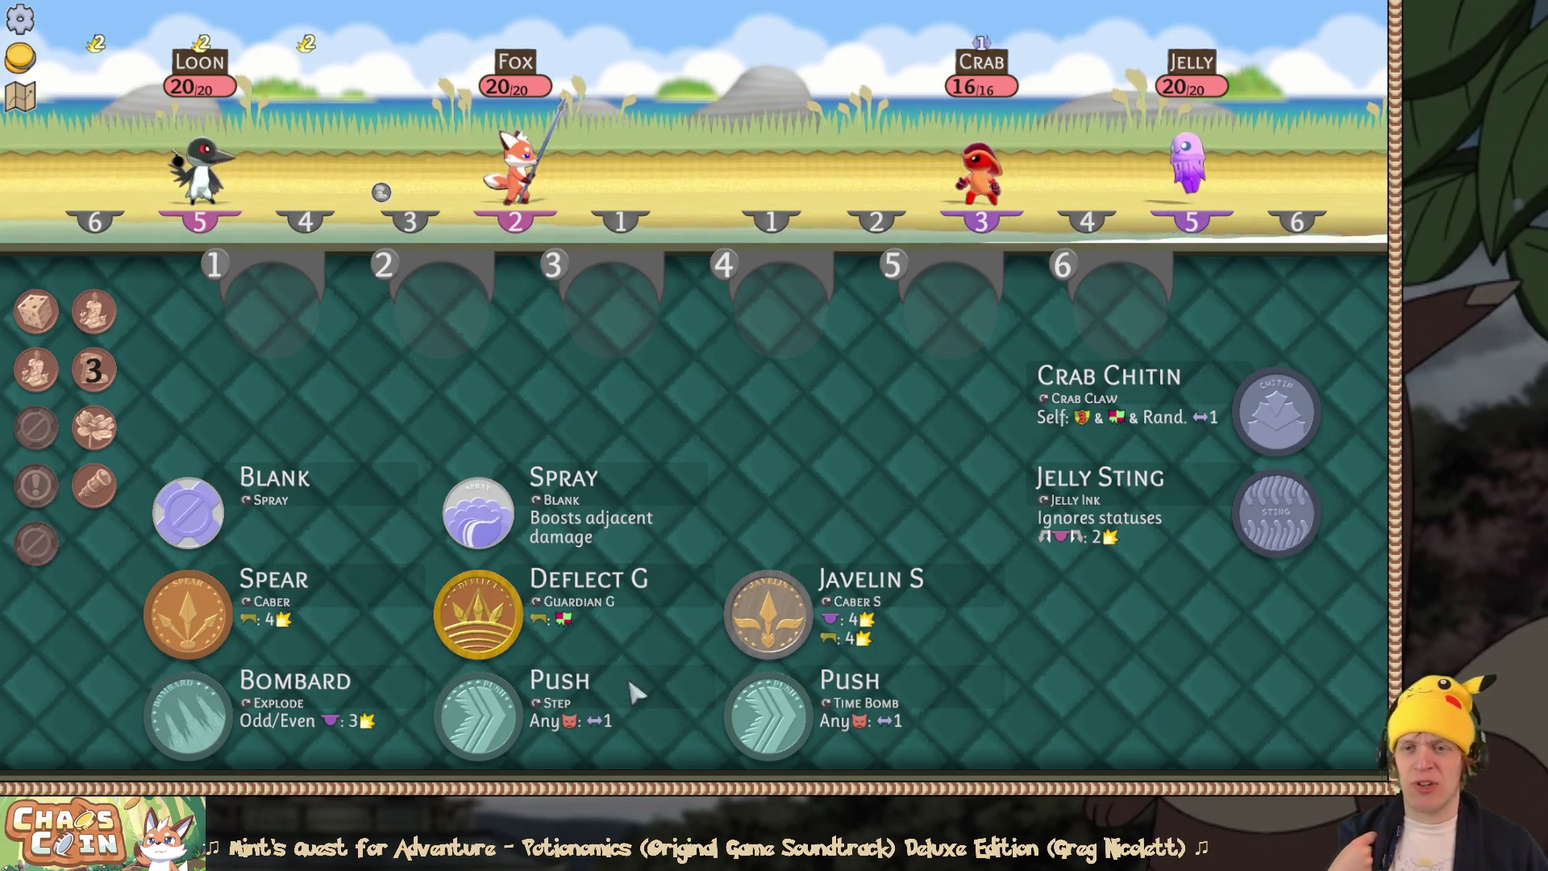
mouse_move(453, 615)
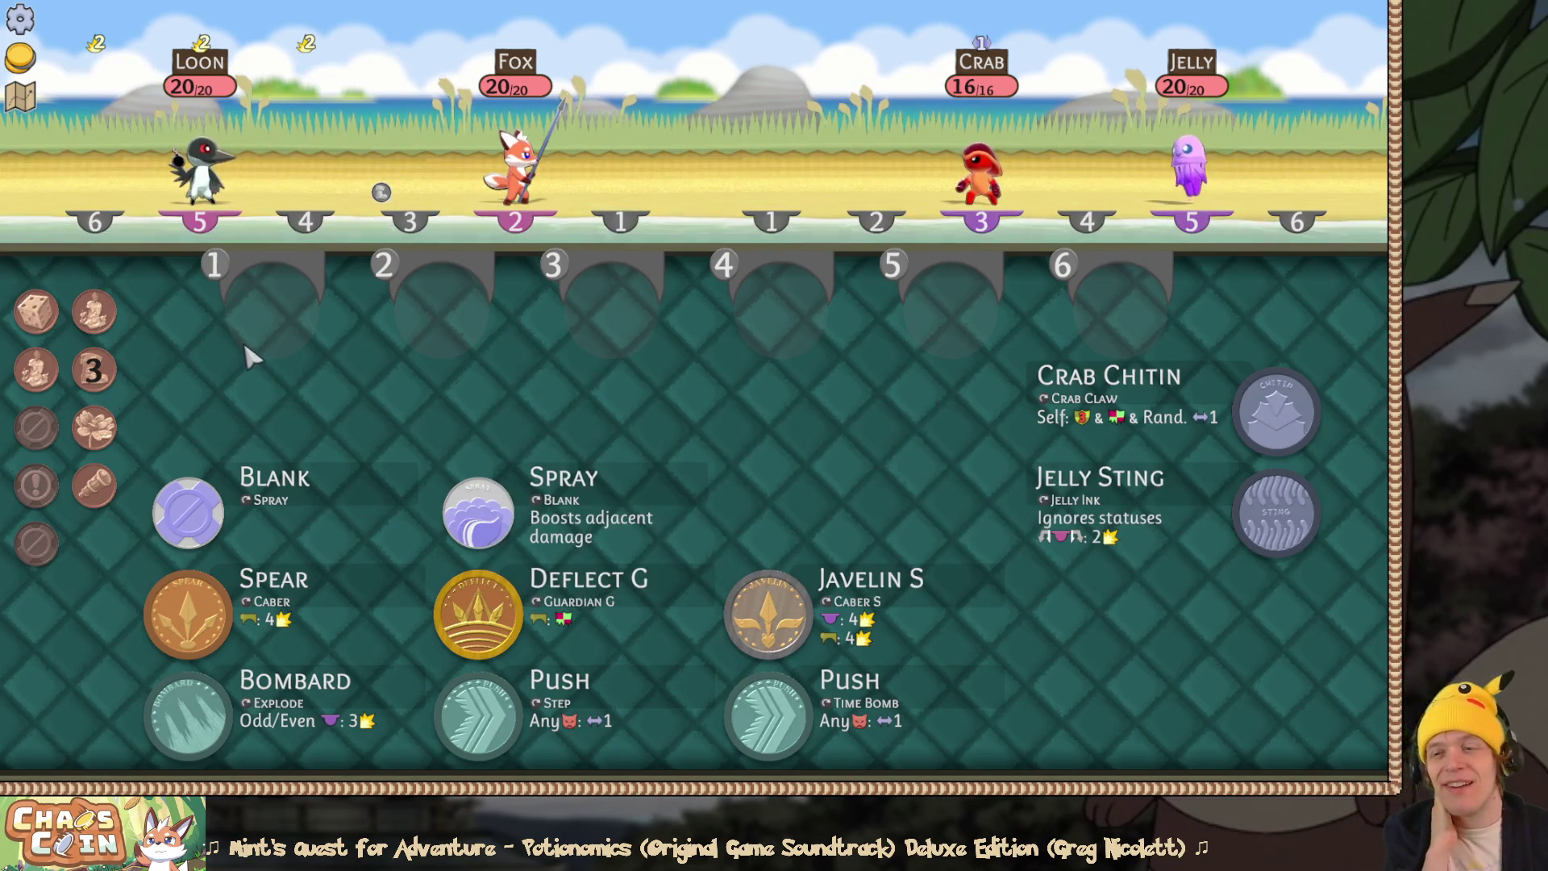
mouse_move(93, 370)
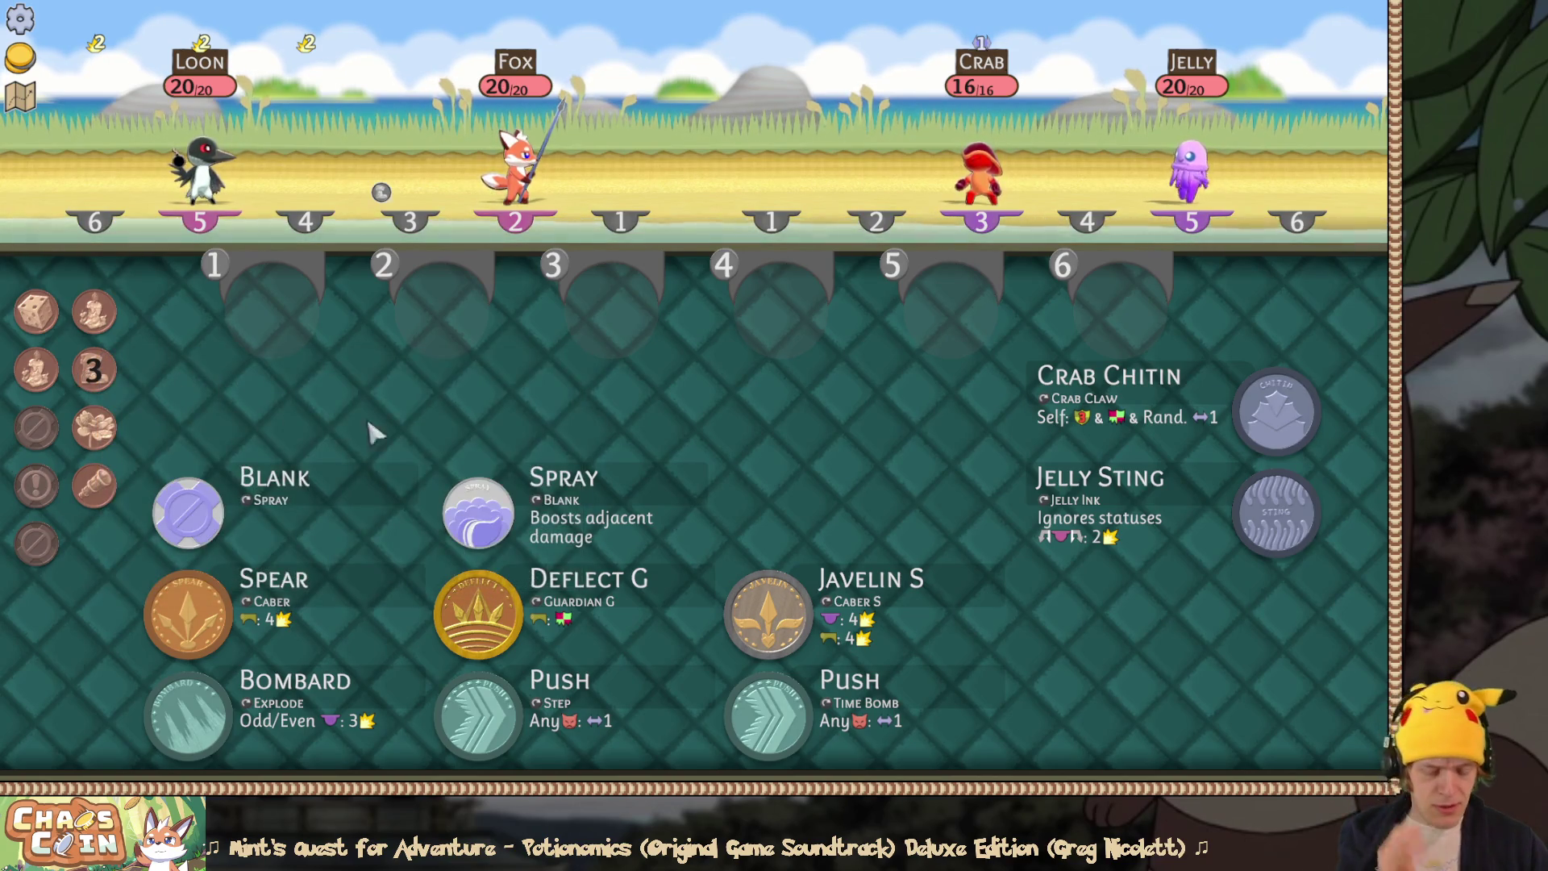
key(F11)
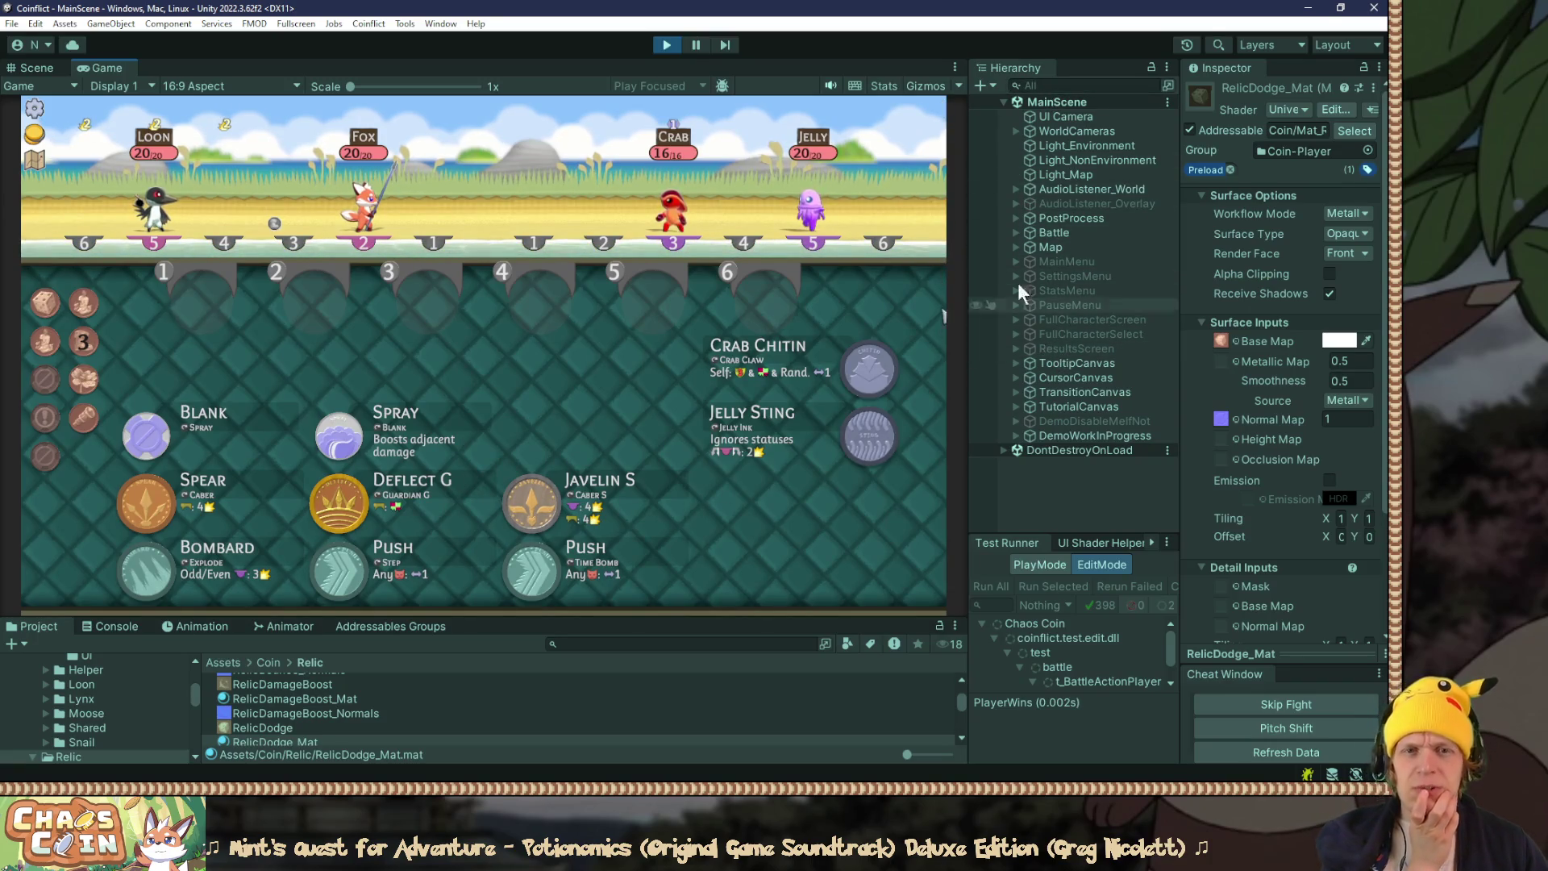
Step: Expand Battle > BattleContainer > UICanvas > CoinSpace > Relics > PlayerRelicContainer and select Coin_RelicUI_00
click(1016, 232)
click(1030, 247)
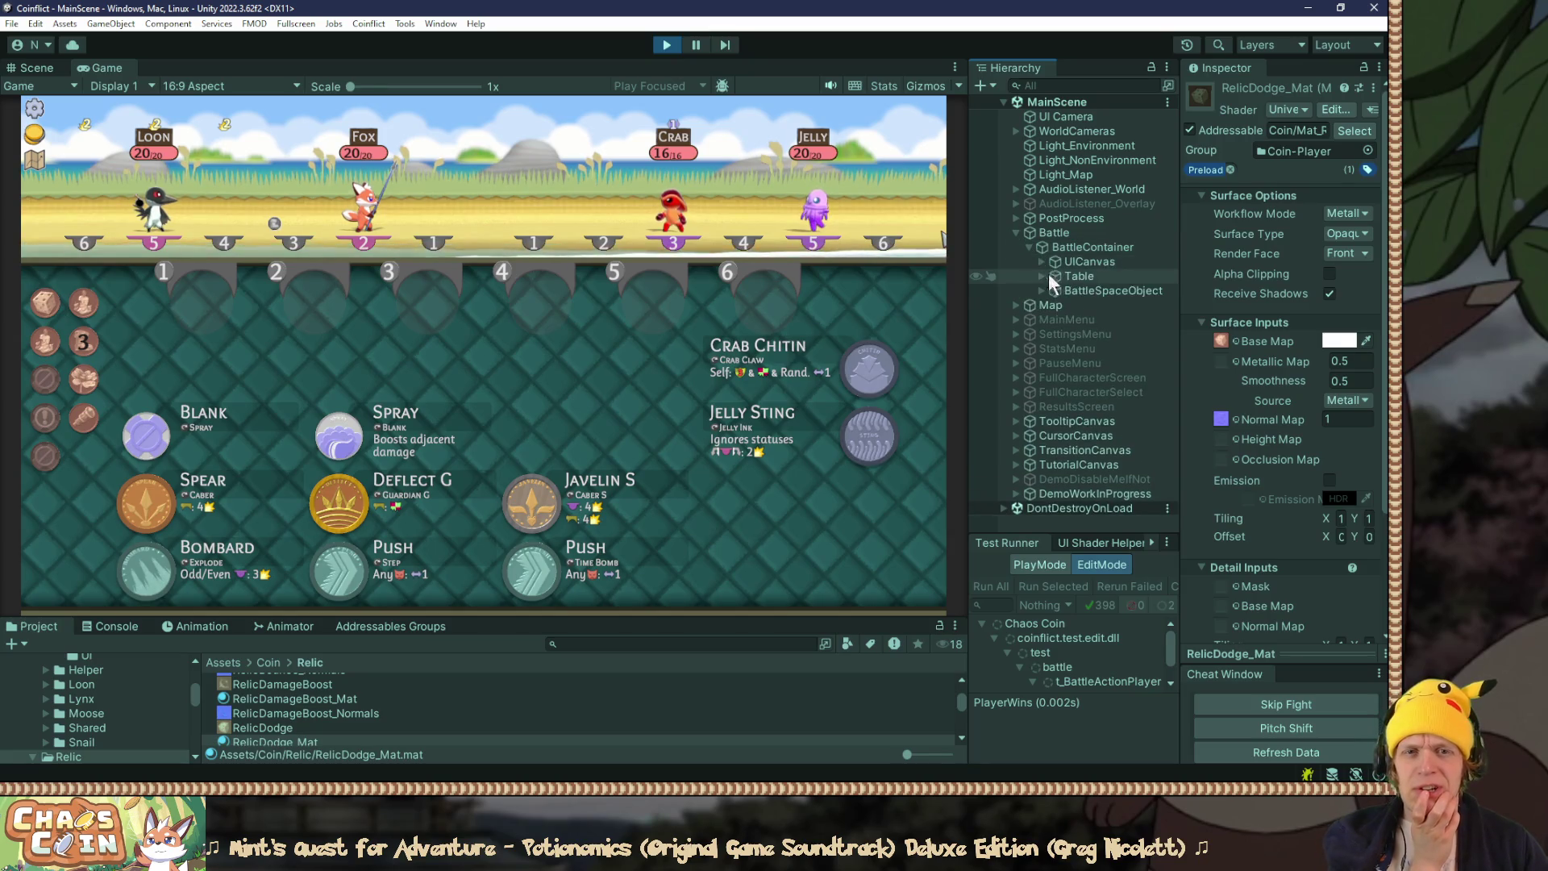
click(1041, 290)
click(1041, 290)
click(1041, 262)
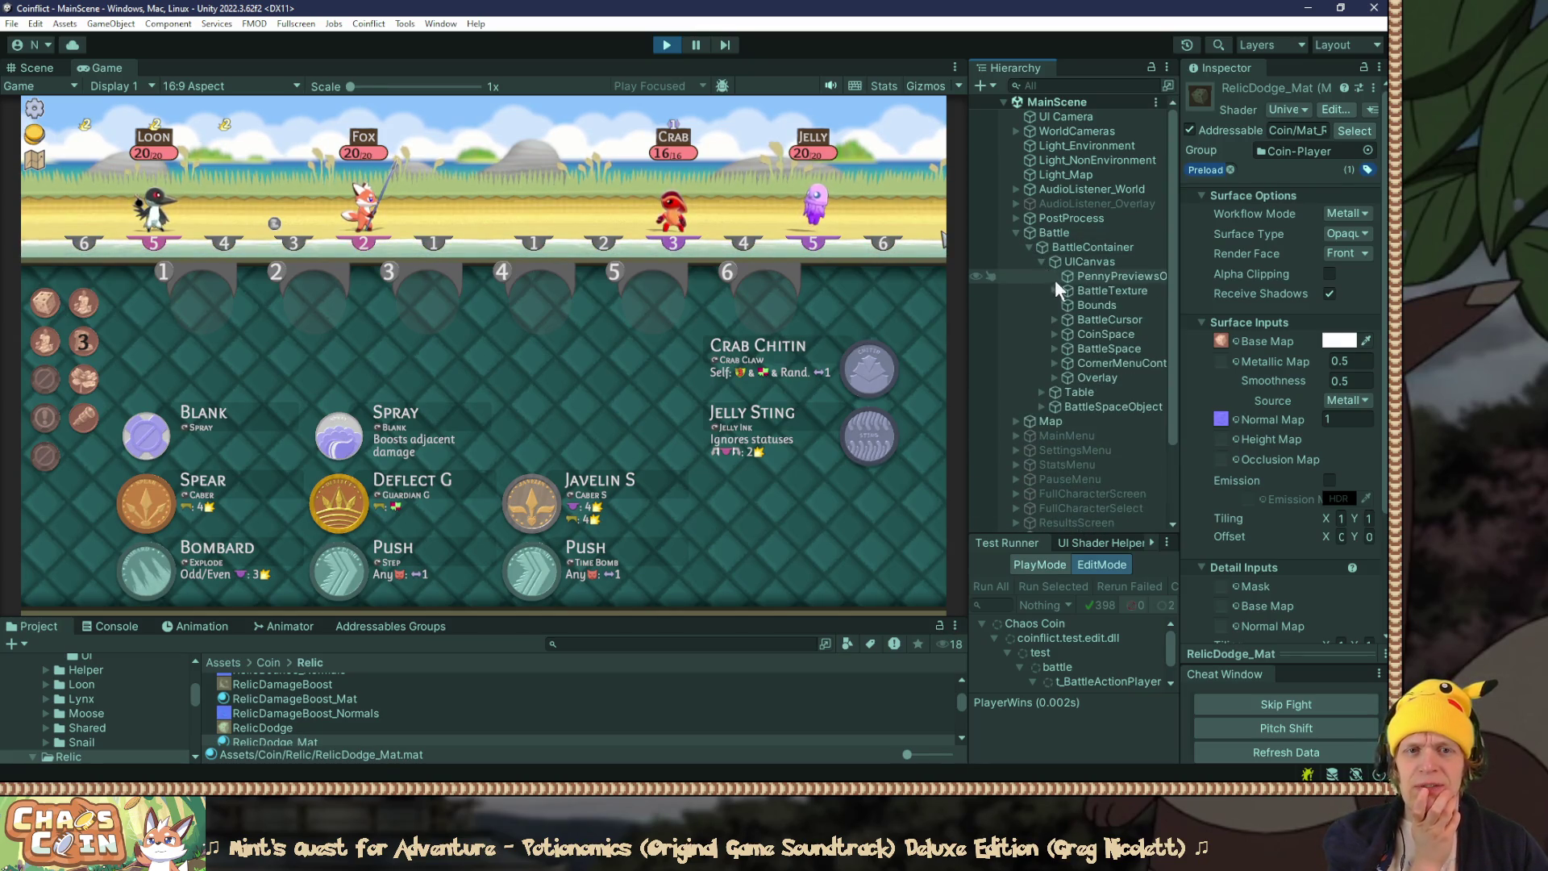
click(1054, 333)
scroll(1079, 450, down, 5)
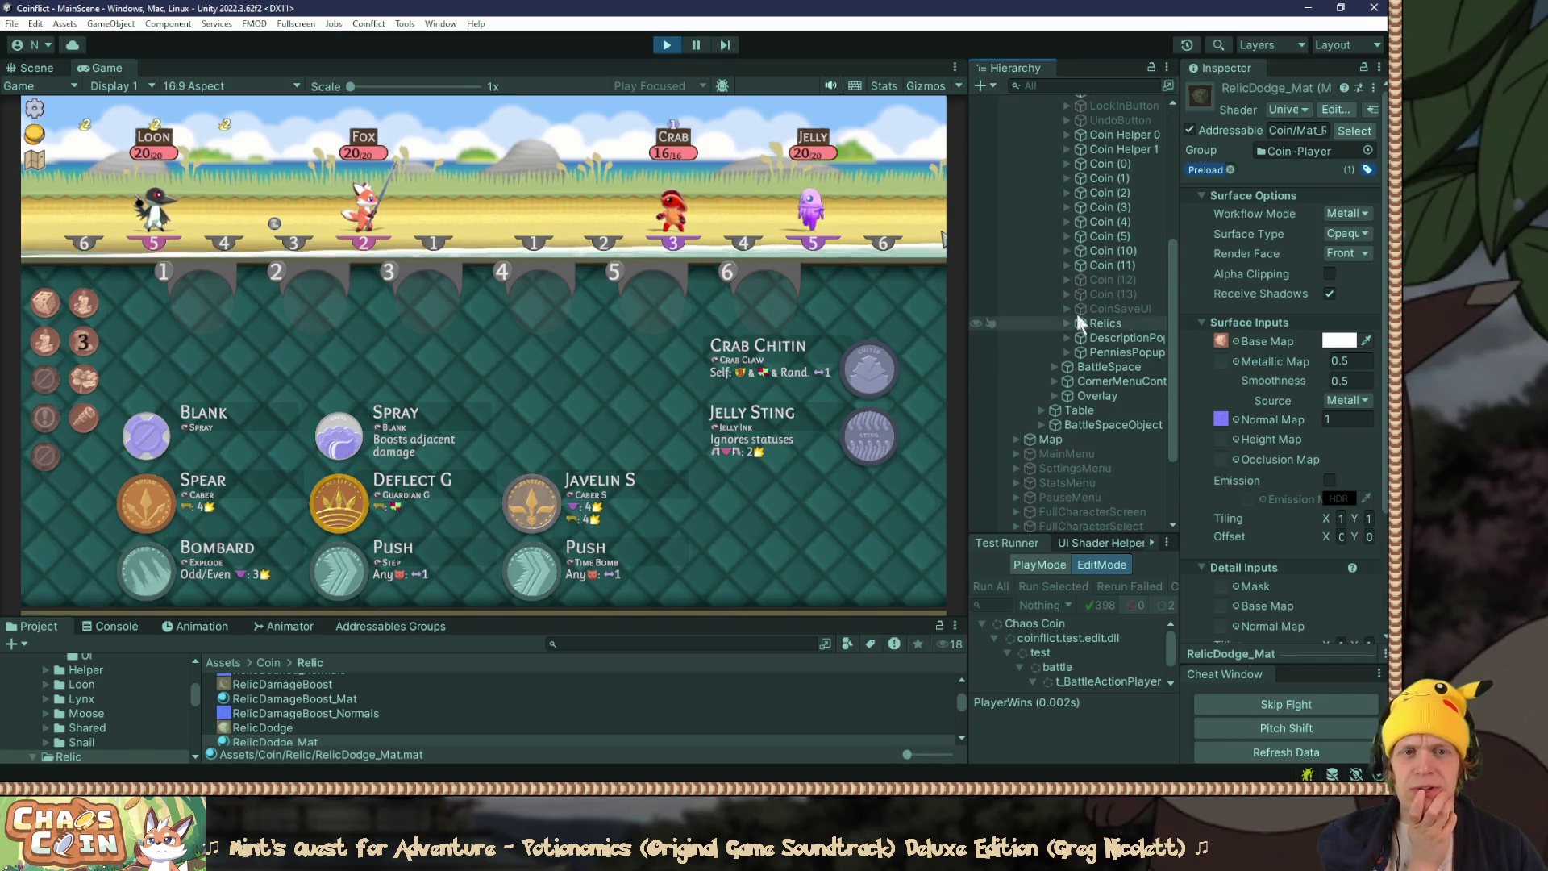
click(1067, 322)
click(1081, 337)
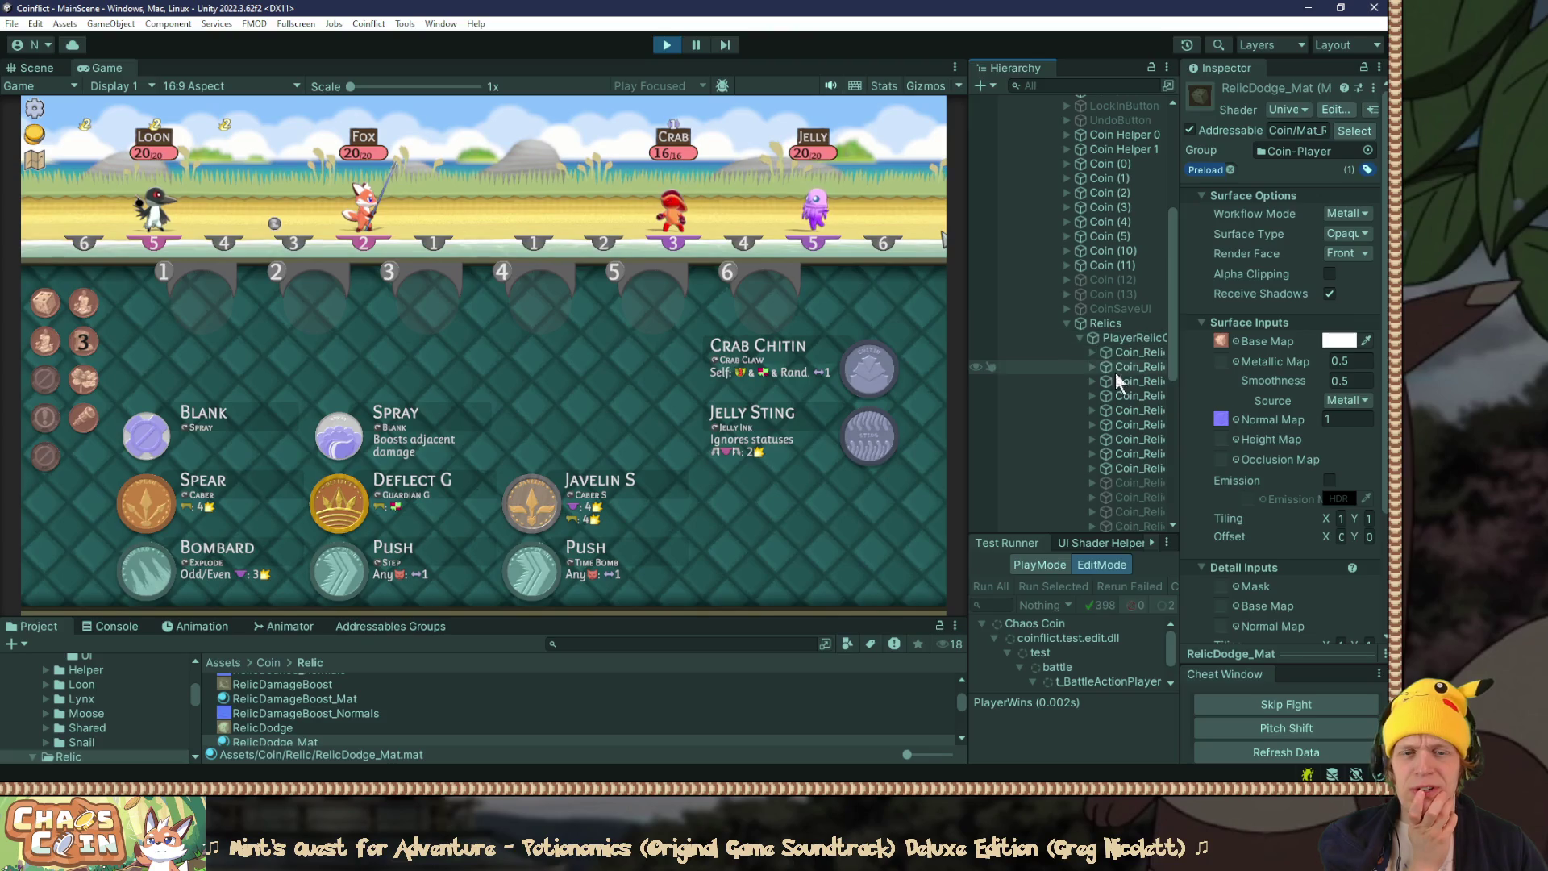
click(1134, 352)
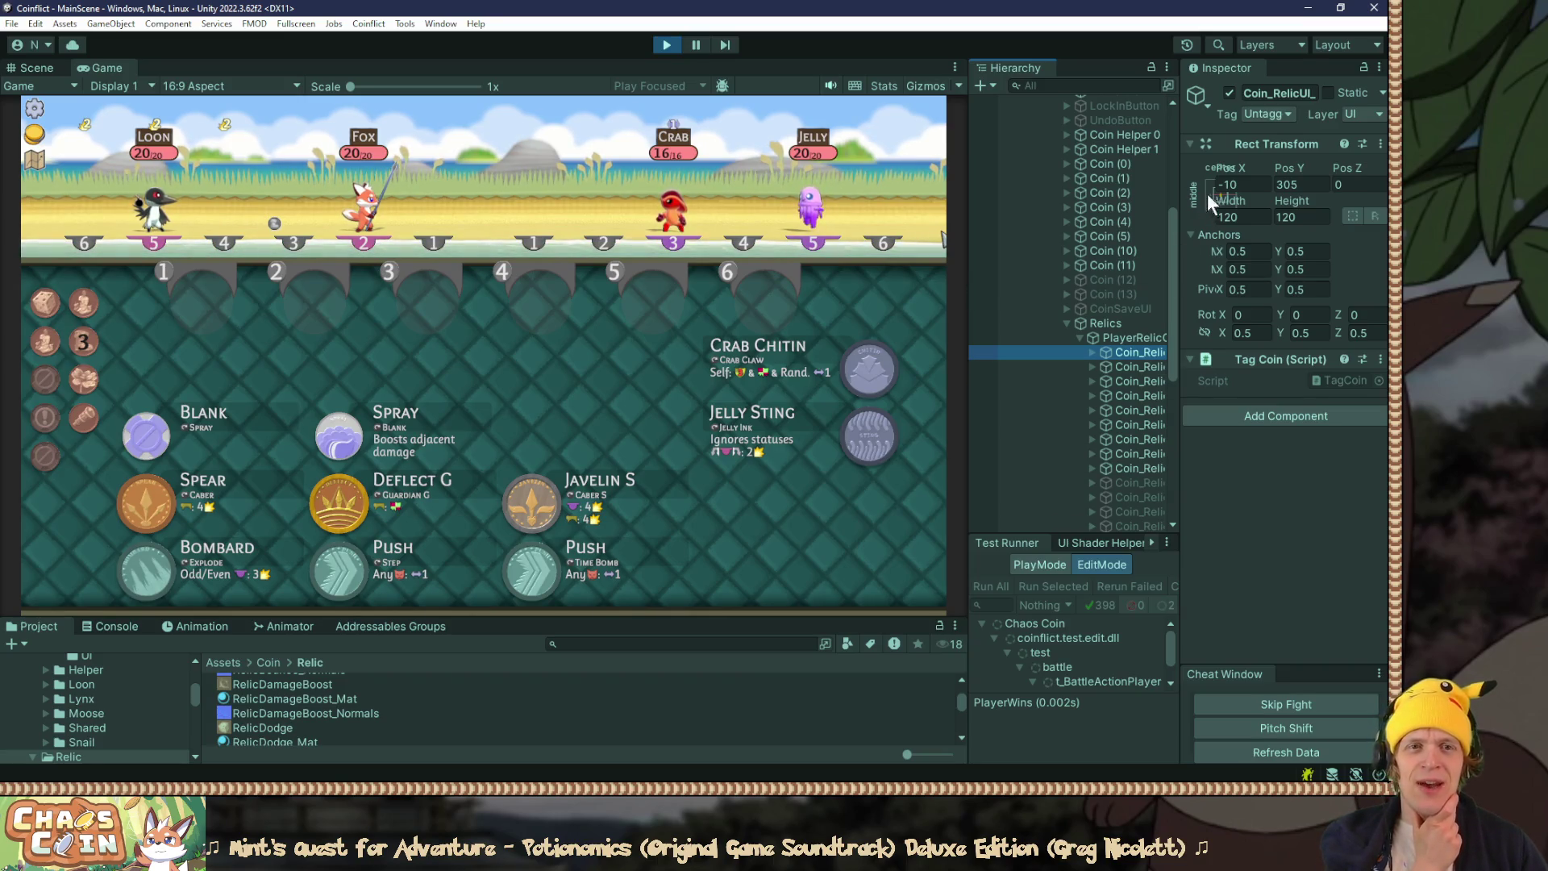
Step: Narrow the Game view and widen the Hierarchy panel
mouse_move(1179, 191)
mouse_down()
mouse_move(1207, 198)
mouse_move(1161, 199)
mouse_move(1301, 198)
mouse_move(1144, 191)
mouse_up()
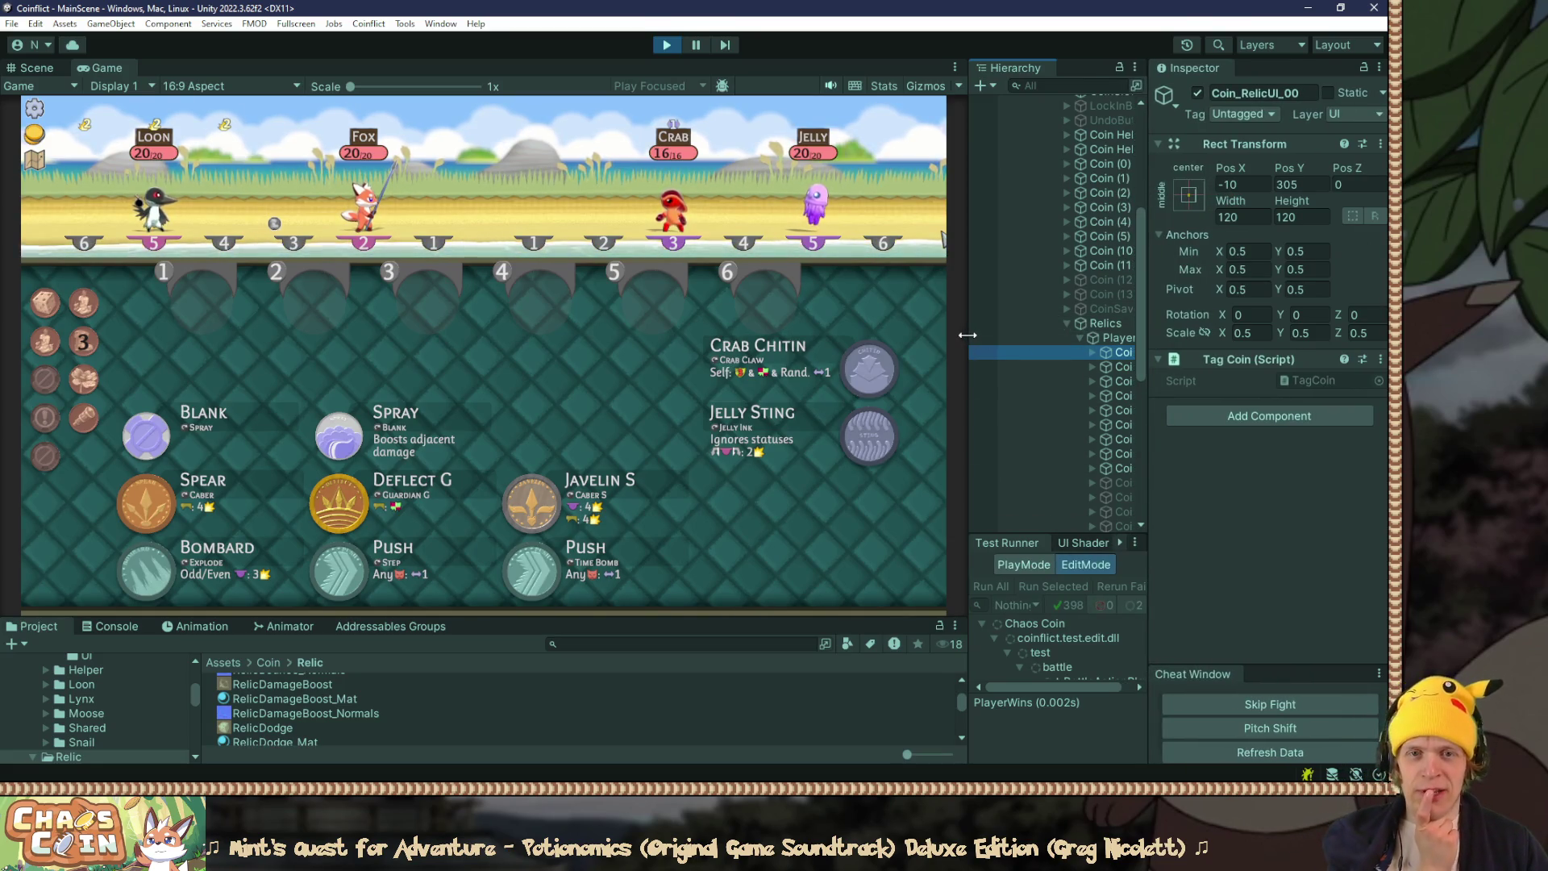
drag(967, 335, 886, 334)
mouse_move(1093, 334)
mouse_down()
mouse_move(1173, 336)
mouse_move(1149, 336)
mouse_up()
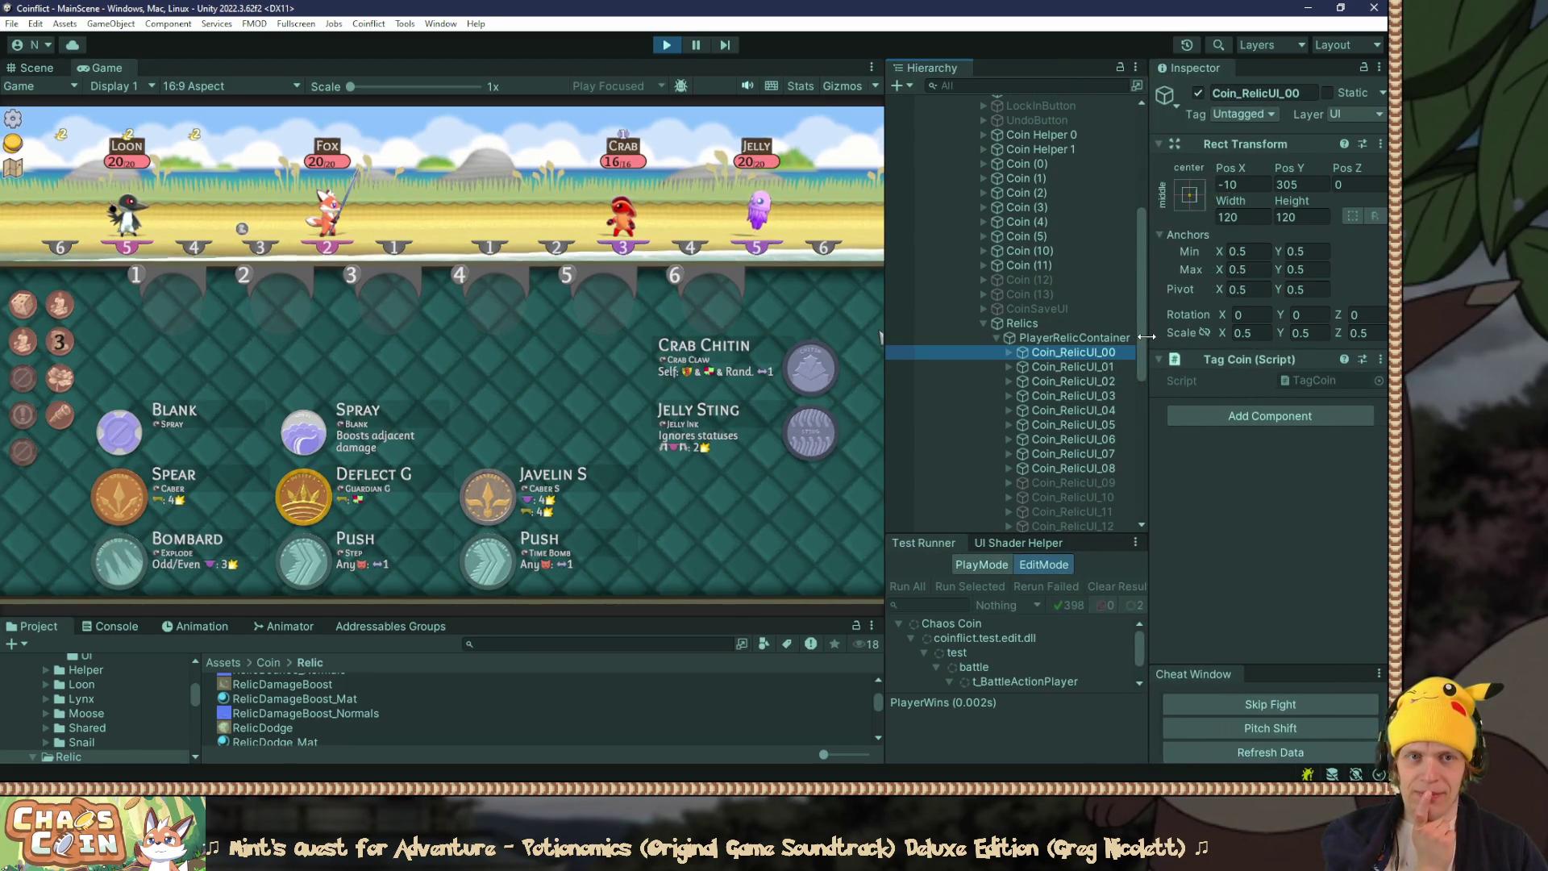
Step: Select relic coin Coin_RelicUI_03 and inspect its RelicUI_03 child
click(1047, 395)
click(1008, 396)
click(1023, 411)
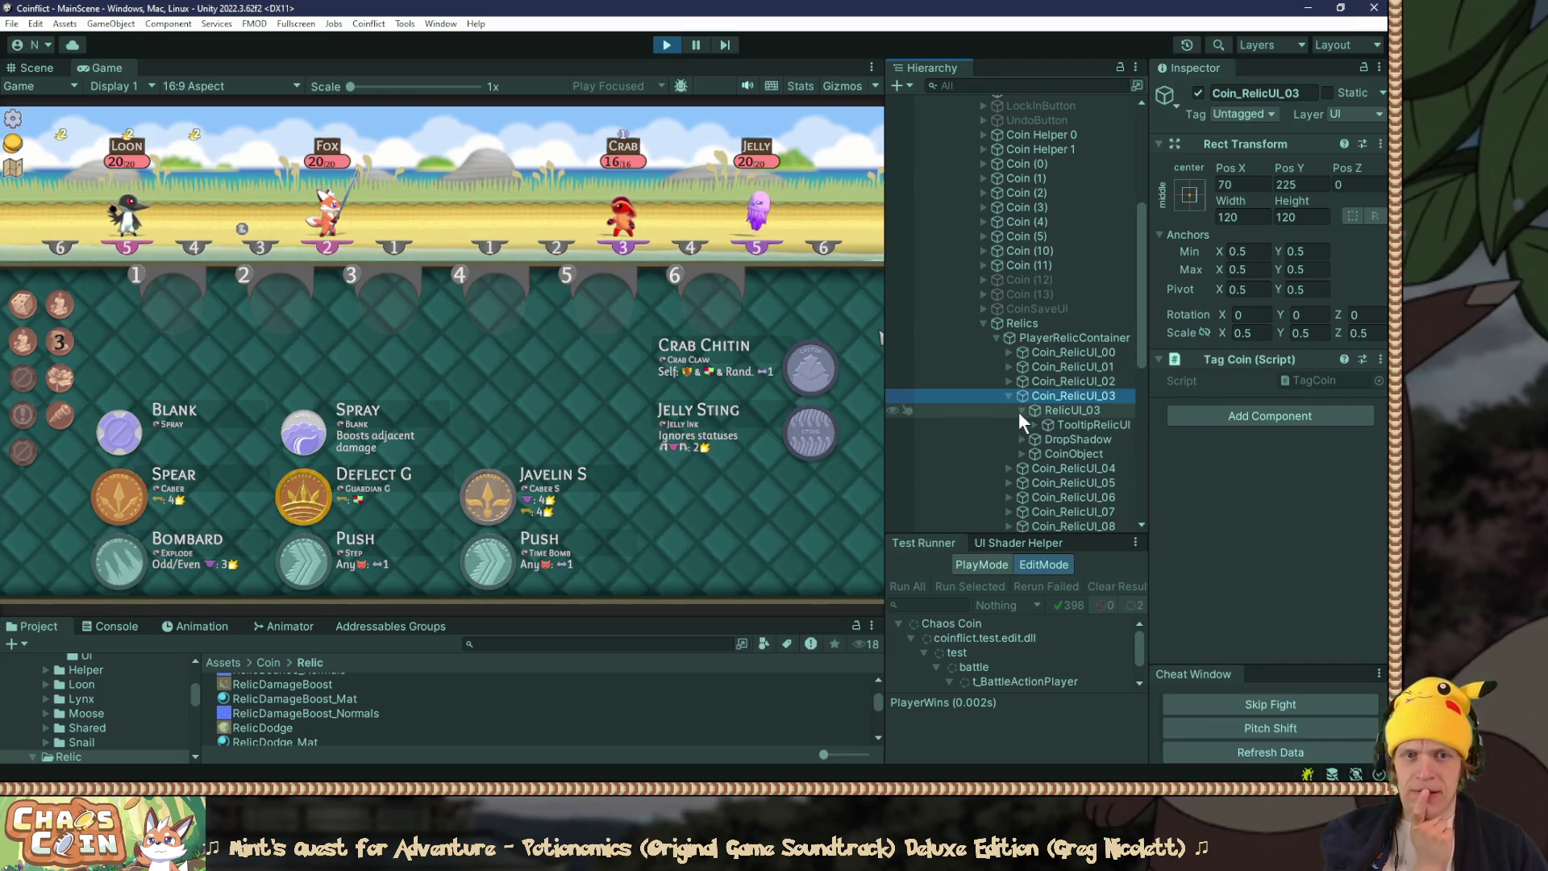
click(1040, 410)
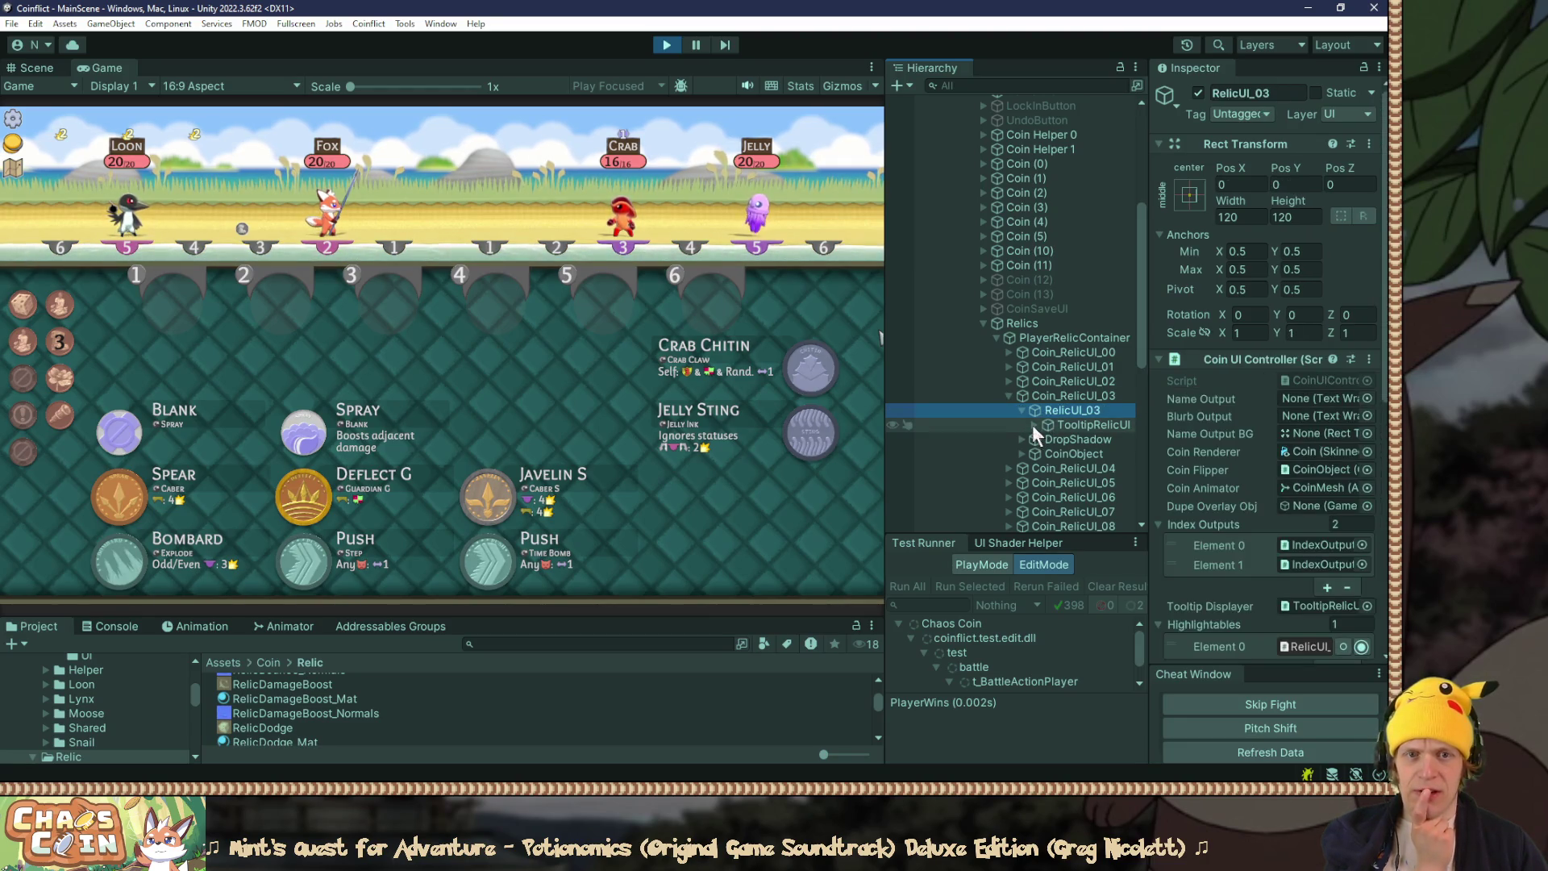
click(1023, 410)
Step: Drill through CoinObject > Container > CoinMesh > CoinBoneInner to select the IndexOutputHead text
click(1022, 437)
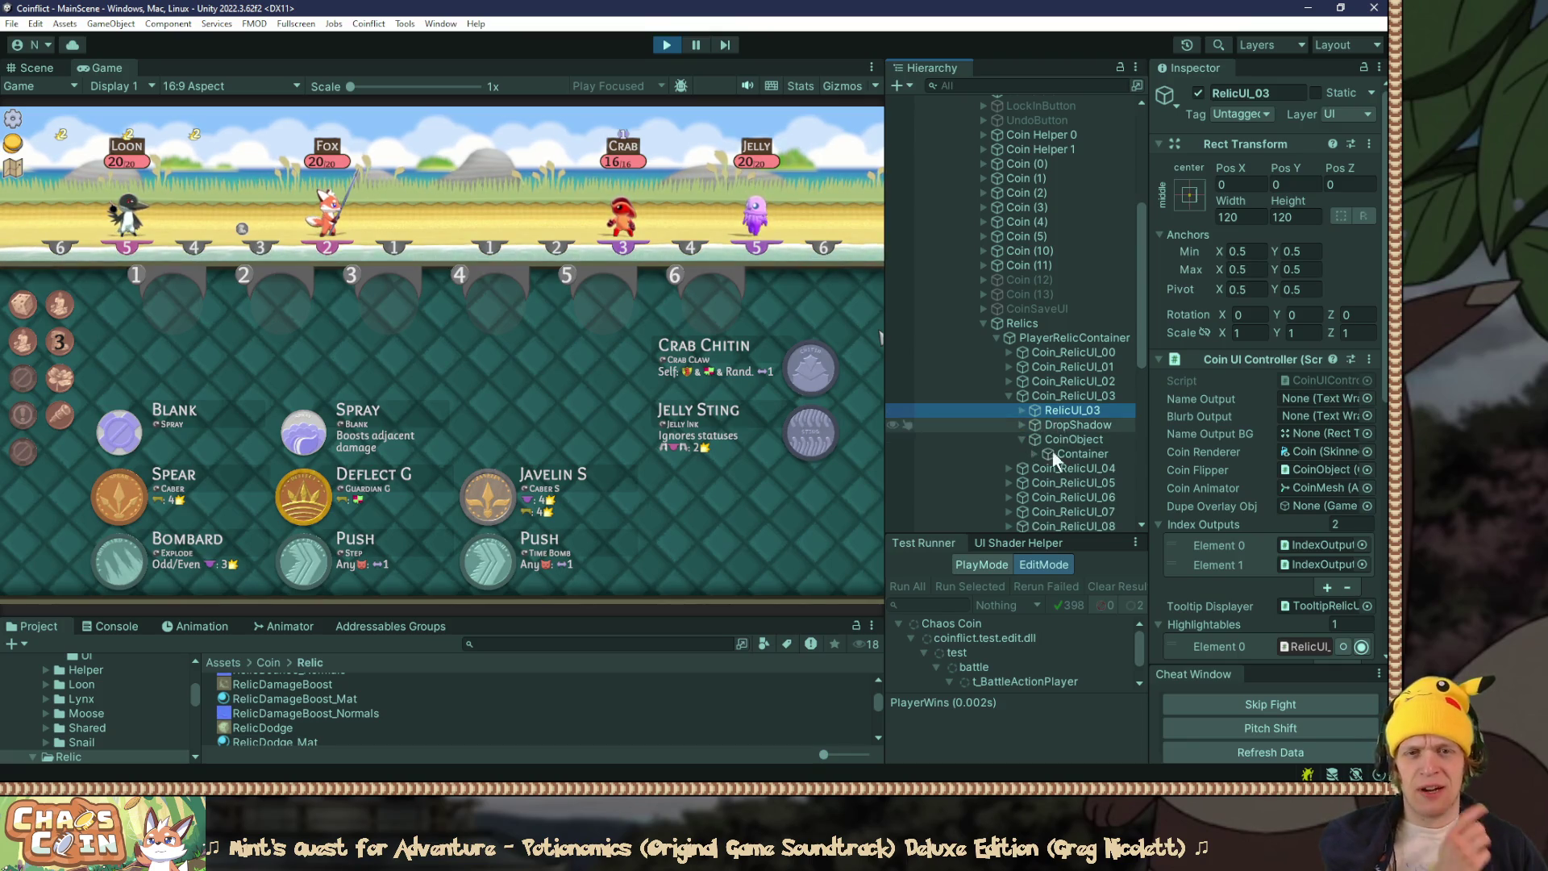
click(1033, 455)
click(1046, 468)
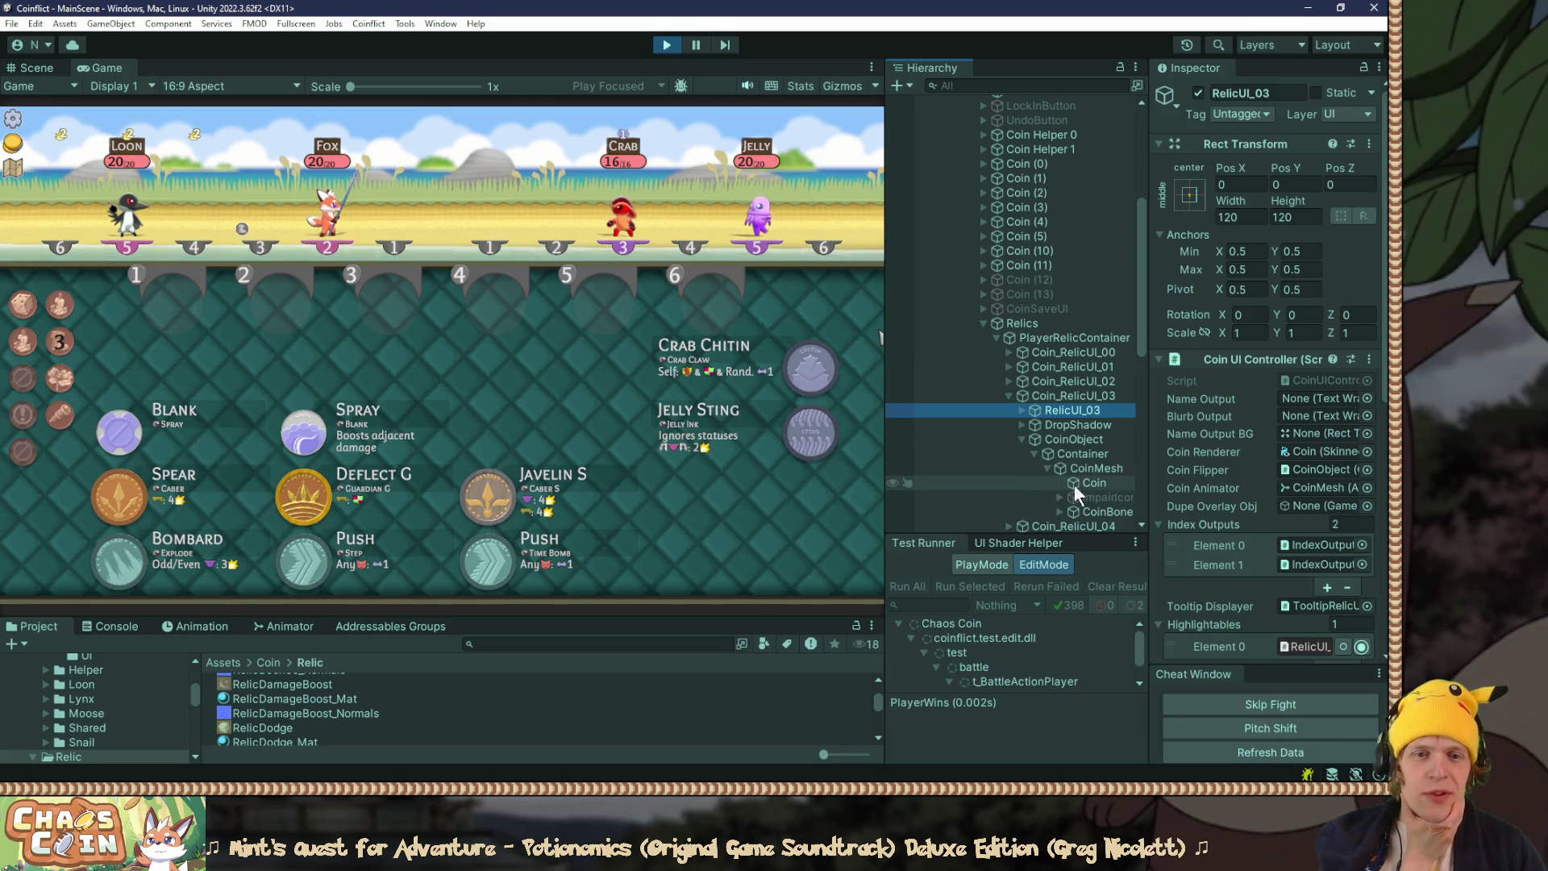
scroll(1073, 512, down, 2)
click(1101, 474)
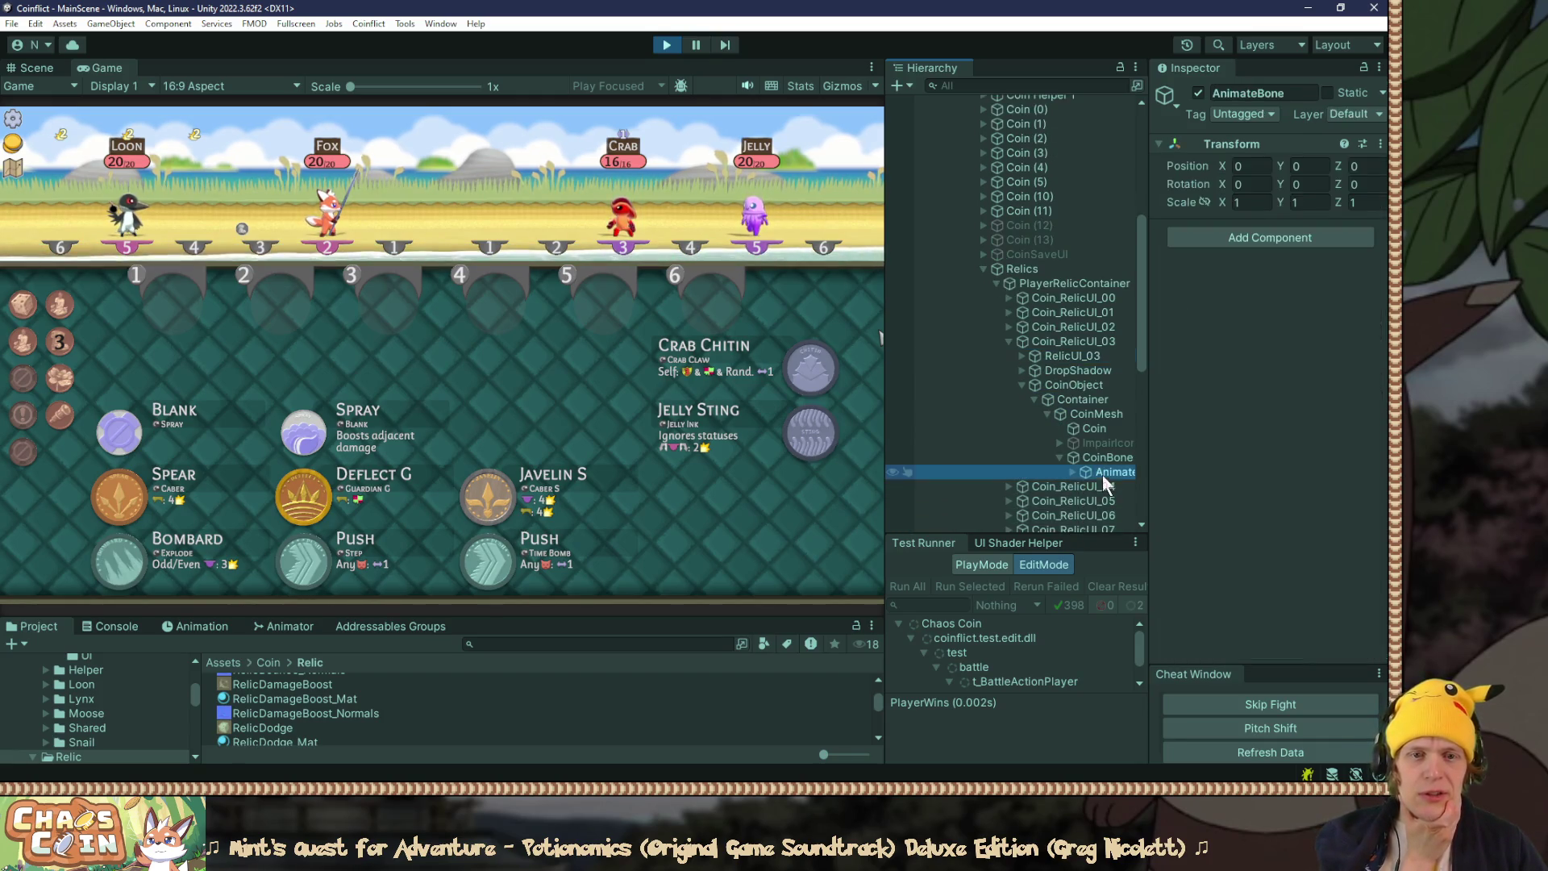
click(1074, 472)
click(1096, 484)
click(1085, 486)
click(1120, 500)
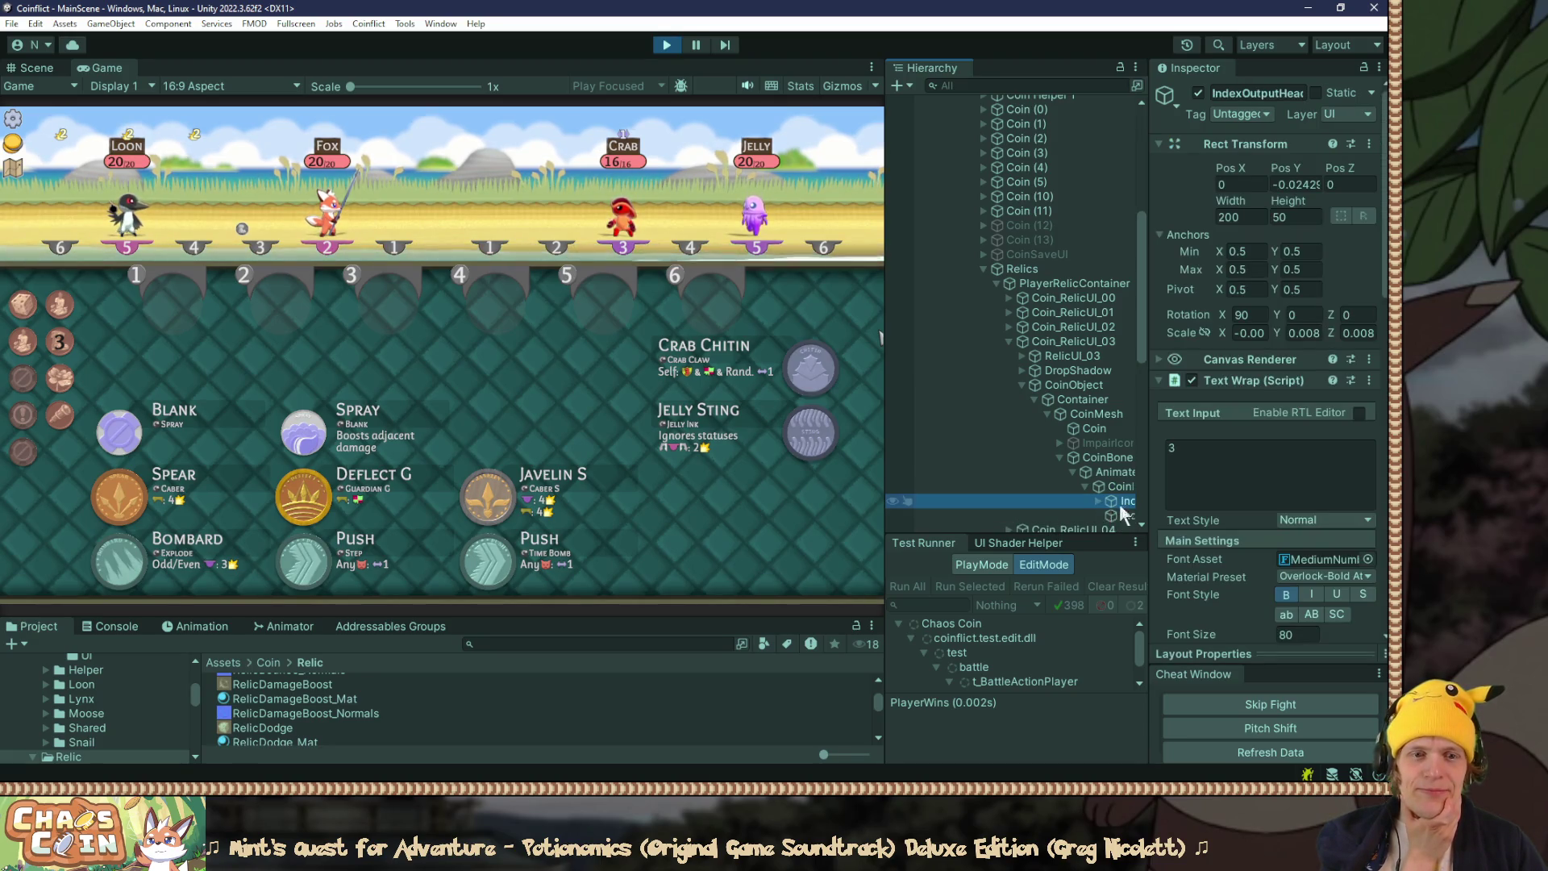
Step: Set IndexOutputHead's vertex colour to near-black 1A1A1A, then switch to Paint.NET
scroll(1263, 507, down, 3)
click(1301, 532)
mouse_move(1298, 525)
mouse_down()
mouse_move(1290, 452)
mouse_move(1202, 555)
mouse_up()
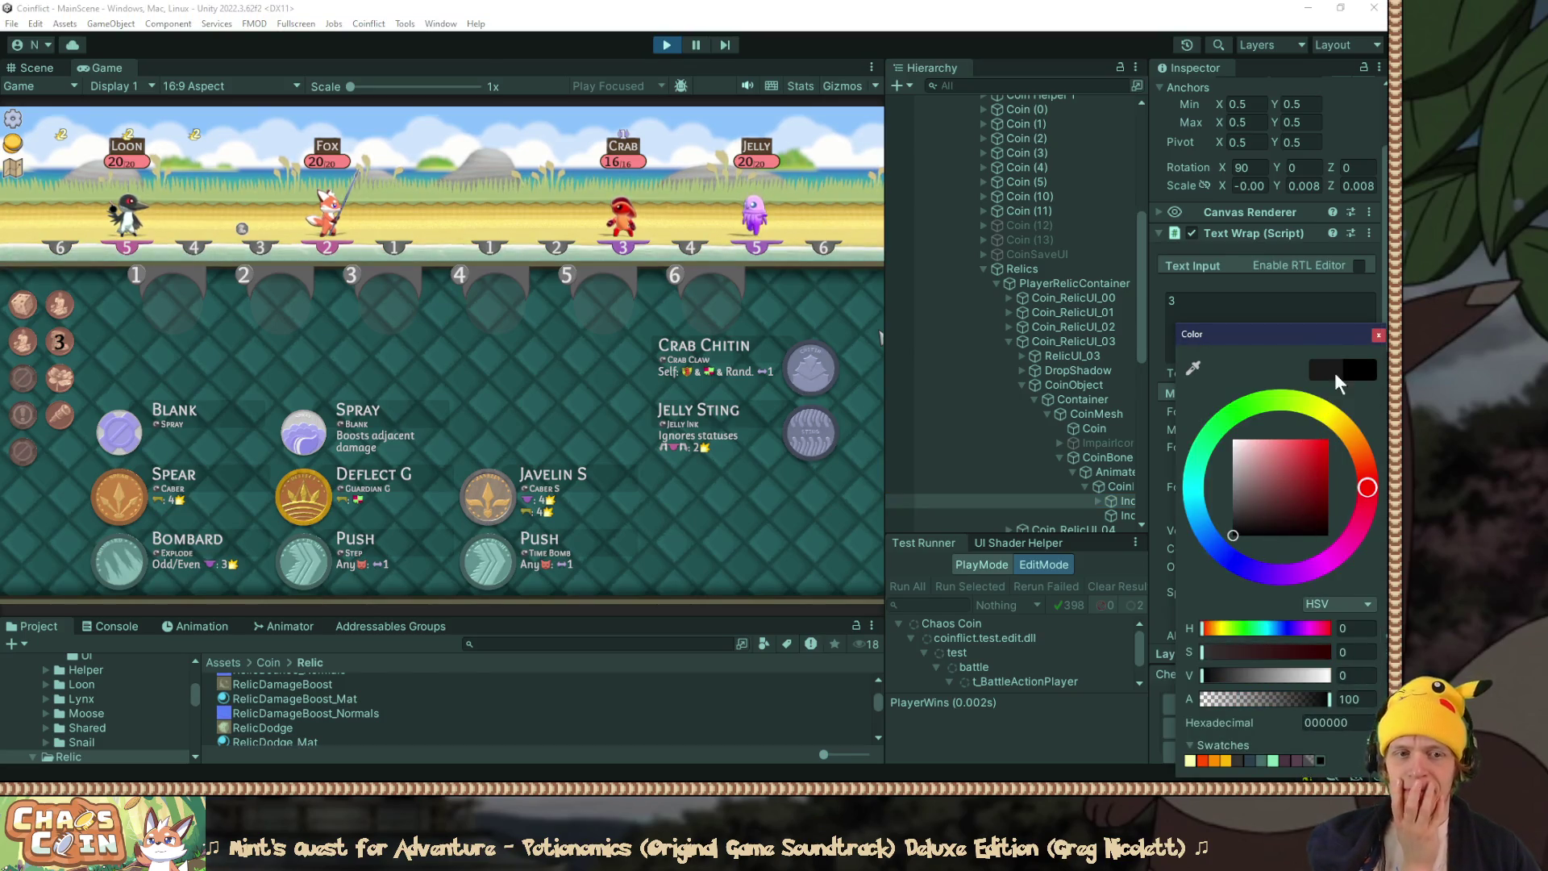
click(1376, 334)
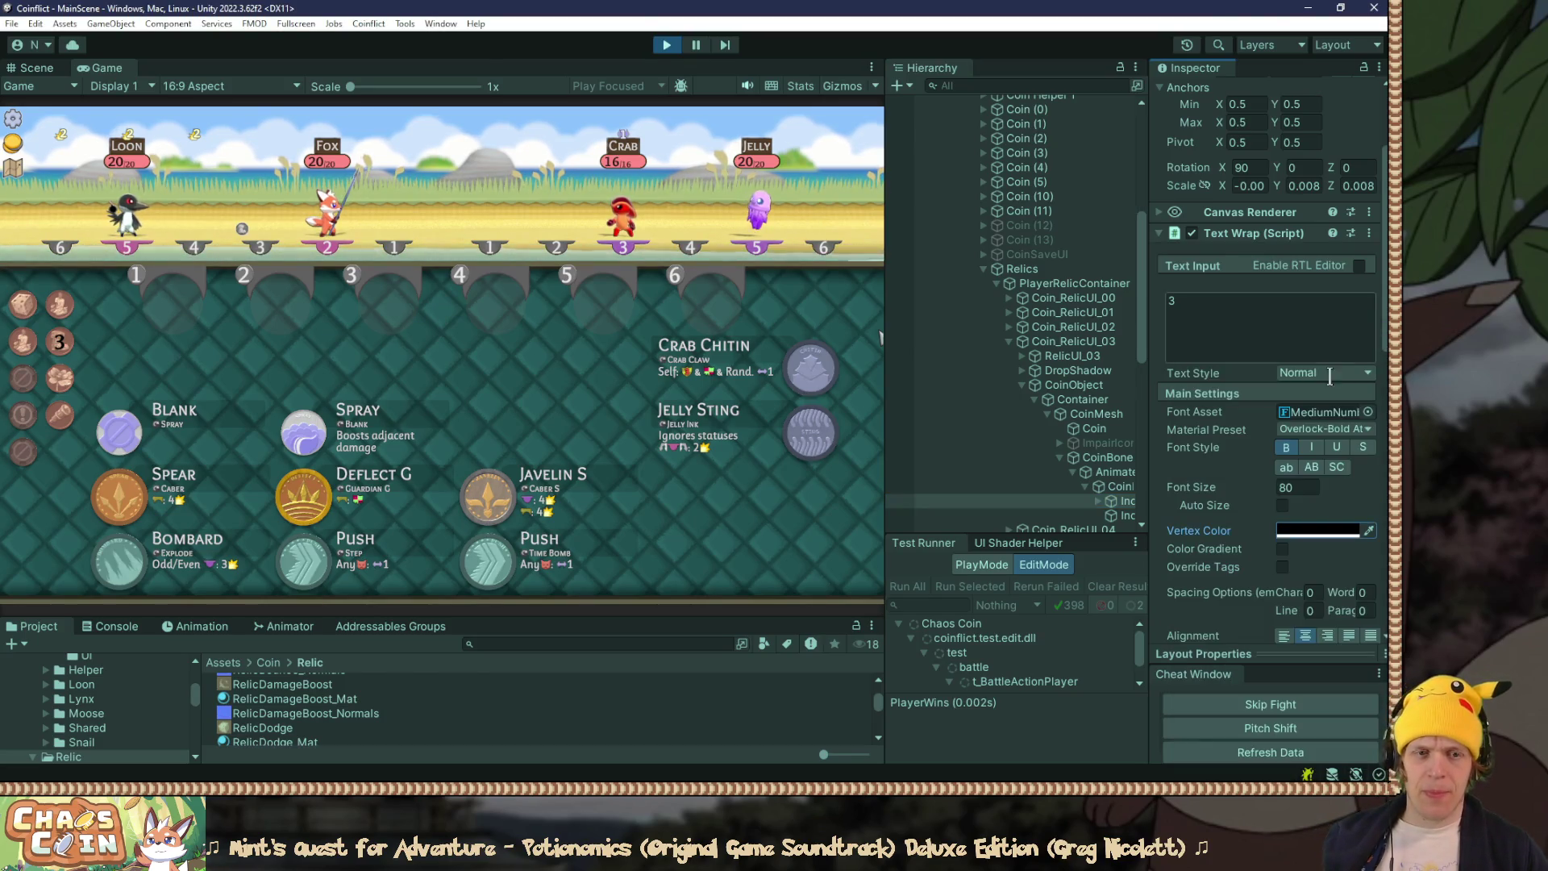
click(1320, 532)
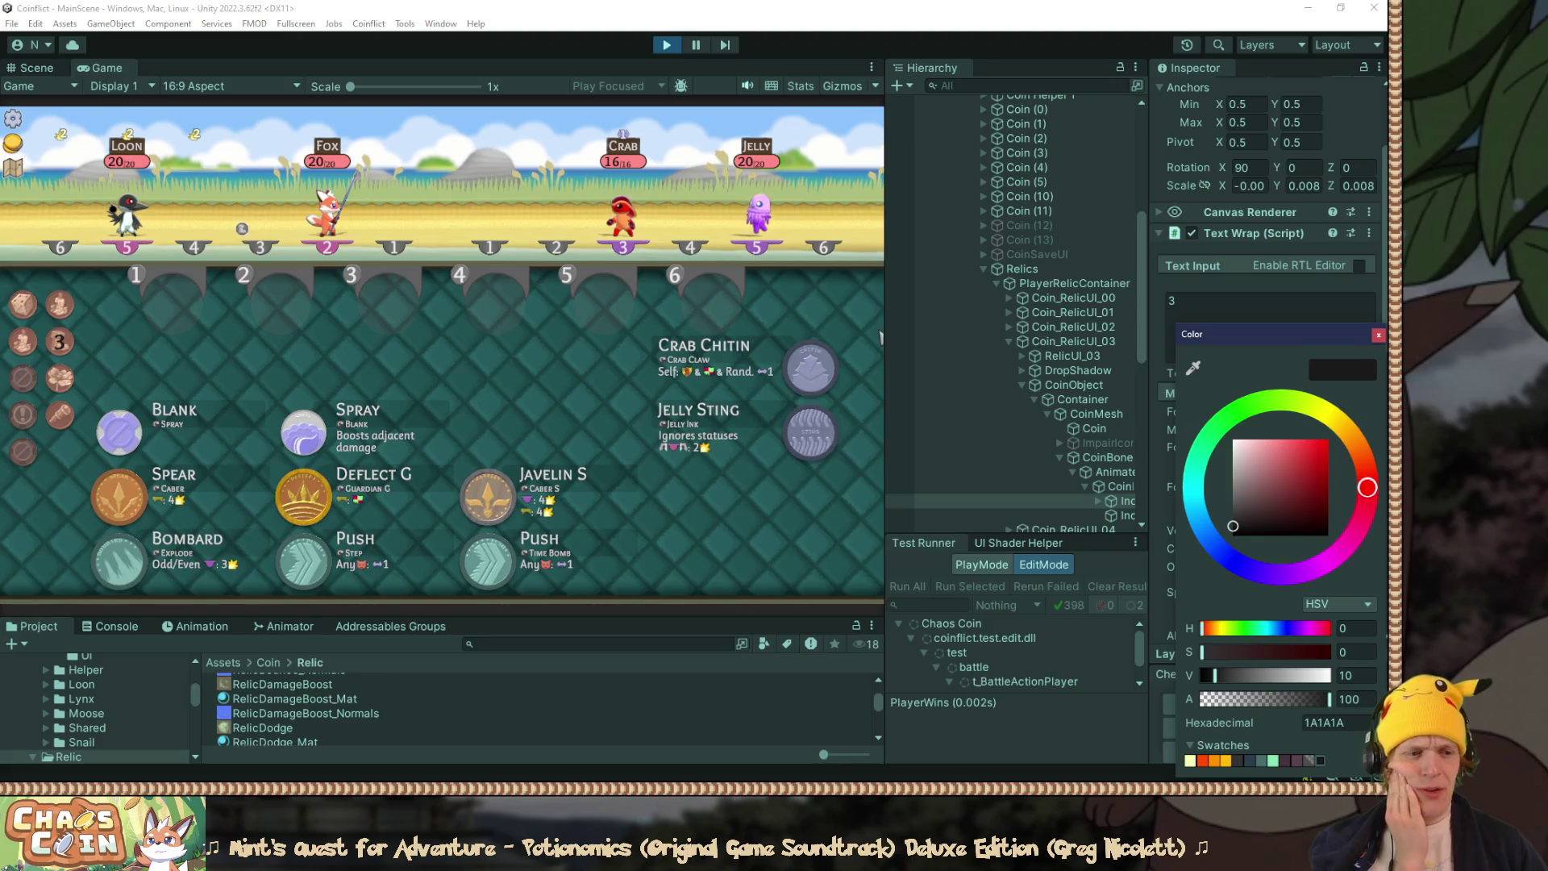
key(alt+Tab)
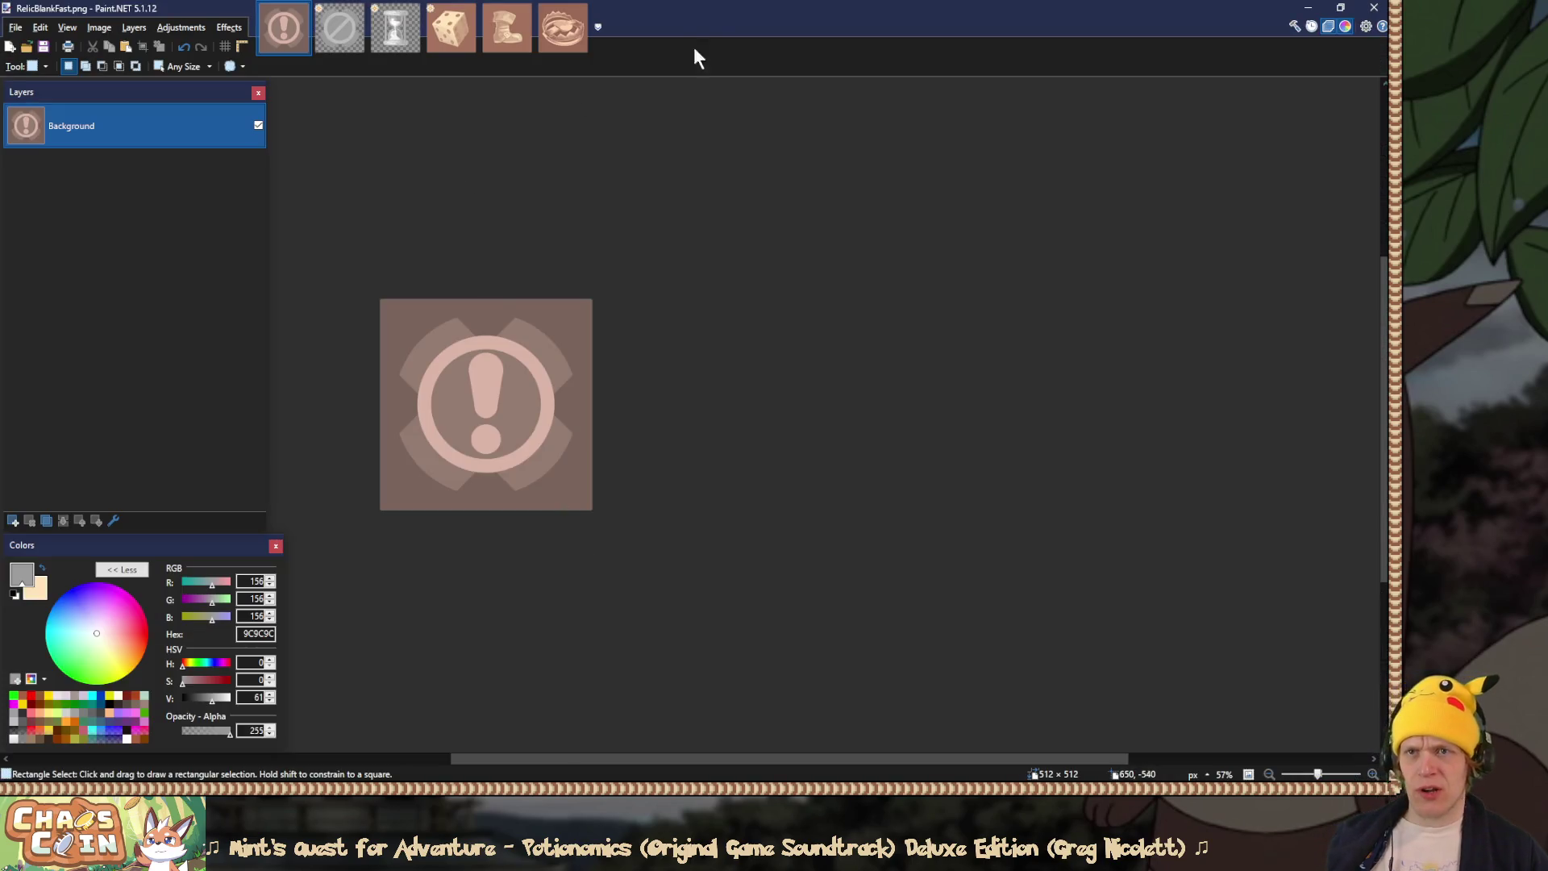
Step: Show the Background layer and sample the brown backgrounds of the blank and dice relic images
click(234, 460)
click(246, 445)
key(k)
click(407, 322)
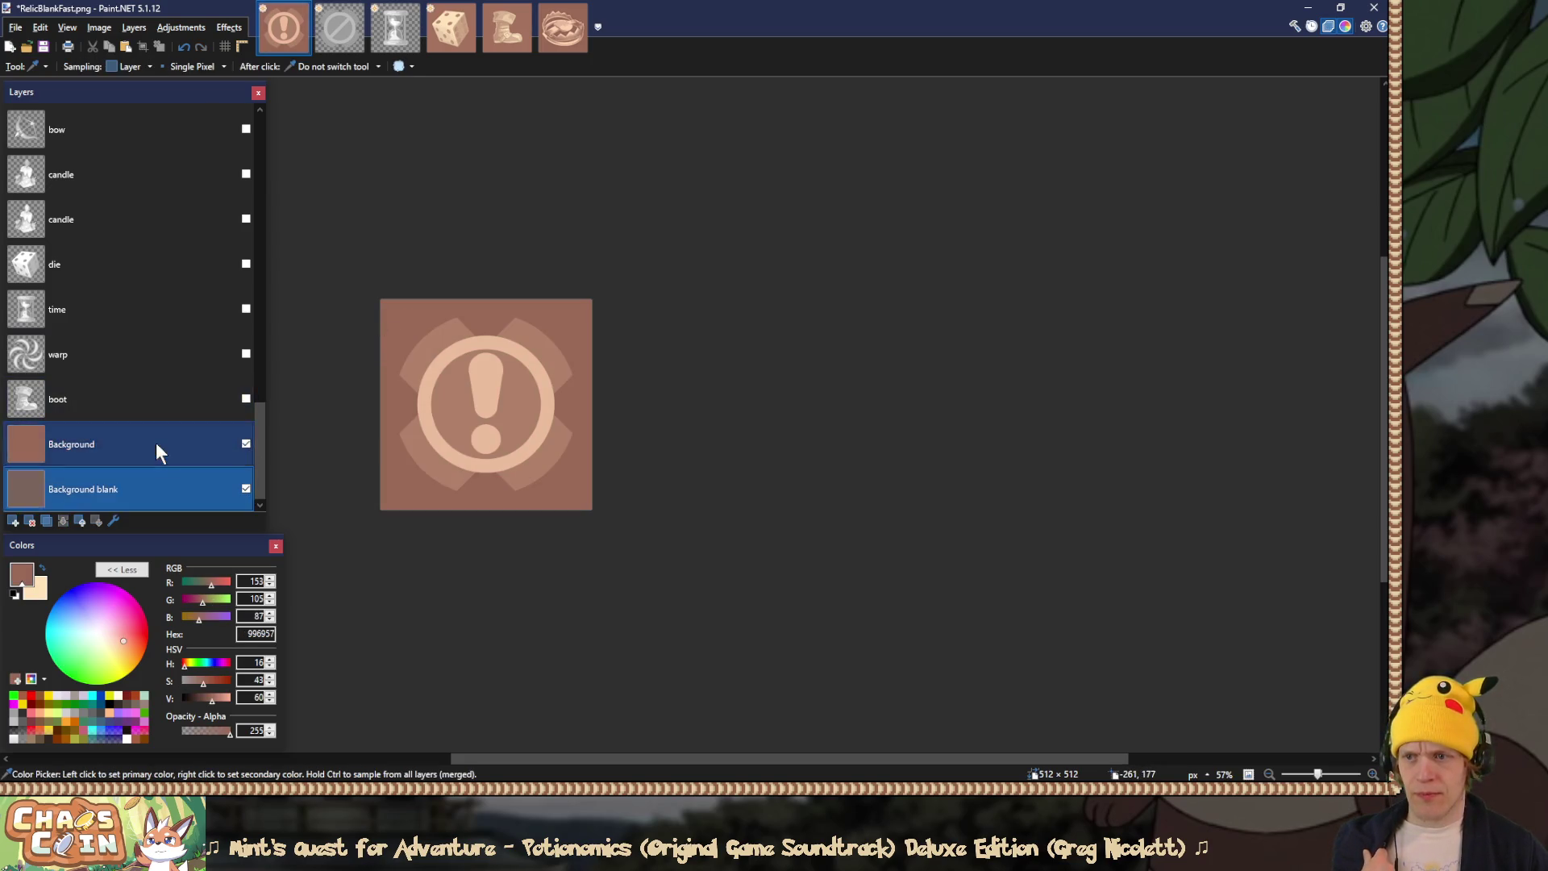
click(450, 51)
click(424, 245)
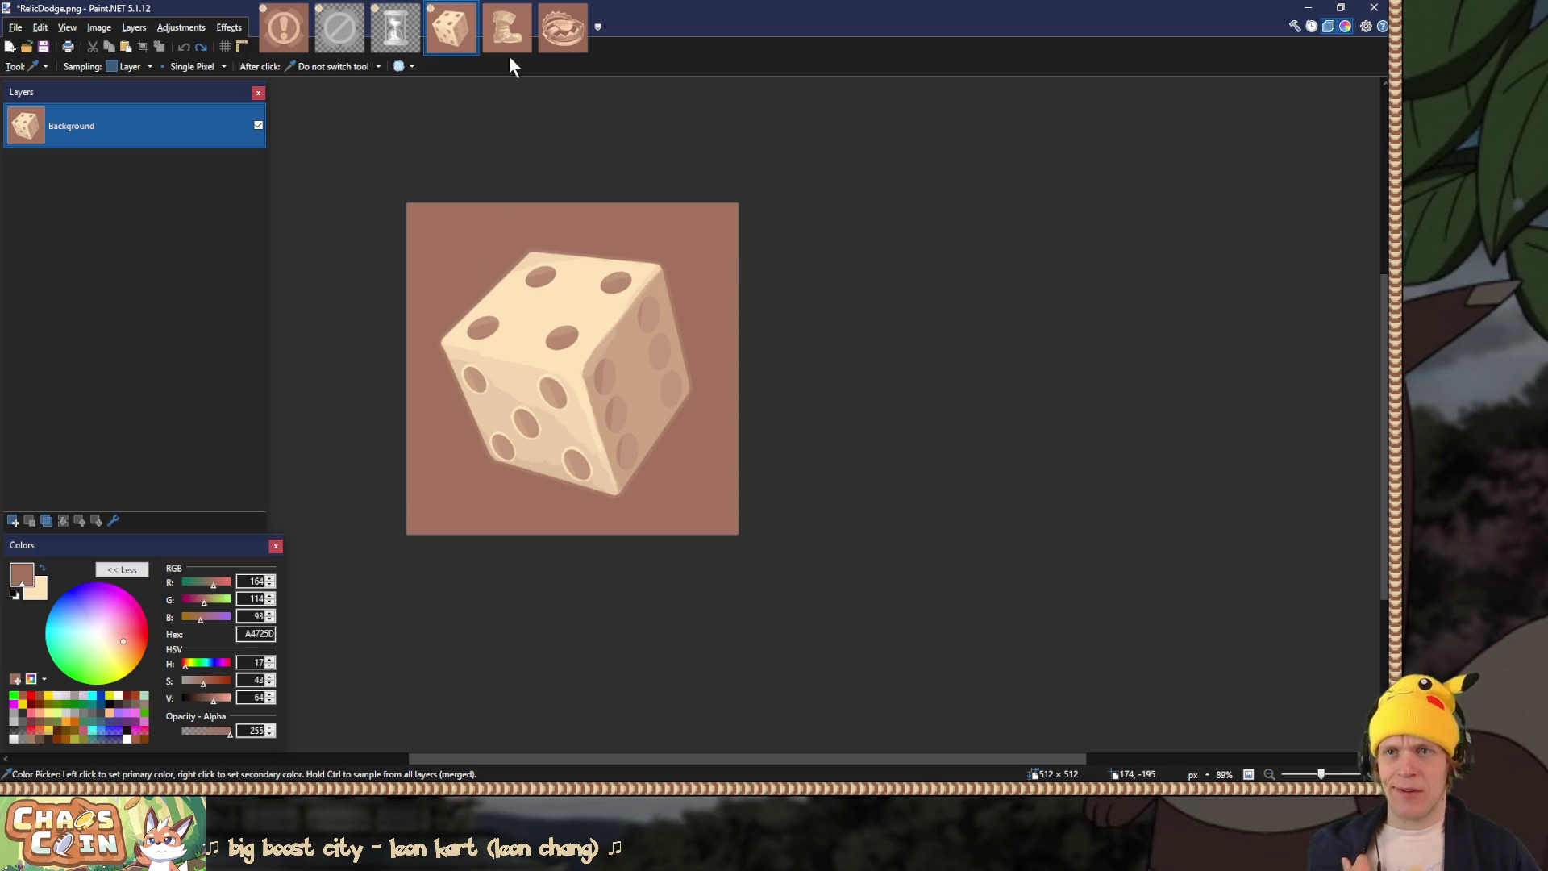
Step: Close the RelicDodge and RelicStomp images without saving and return to Unity
click(470, 11)
click(810, 498)
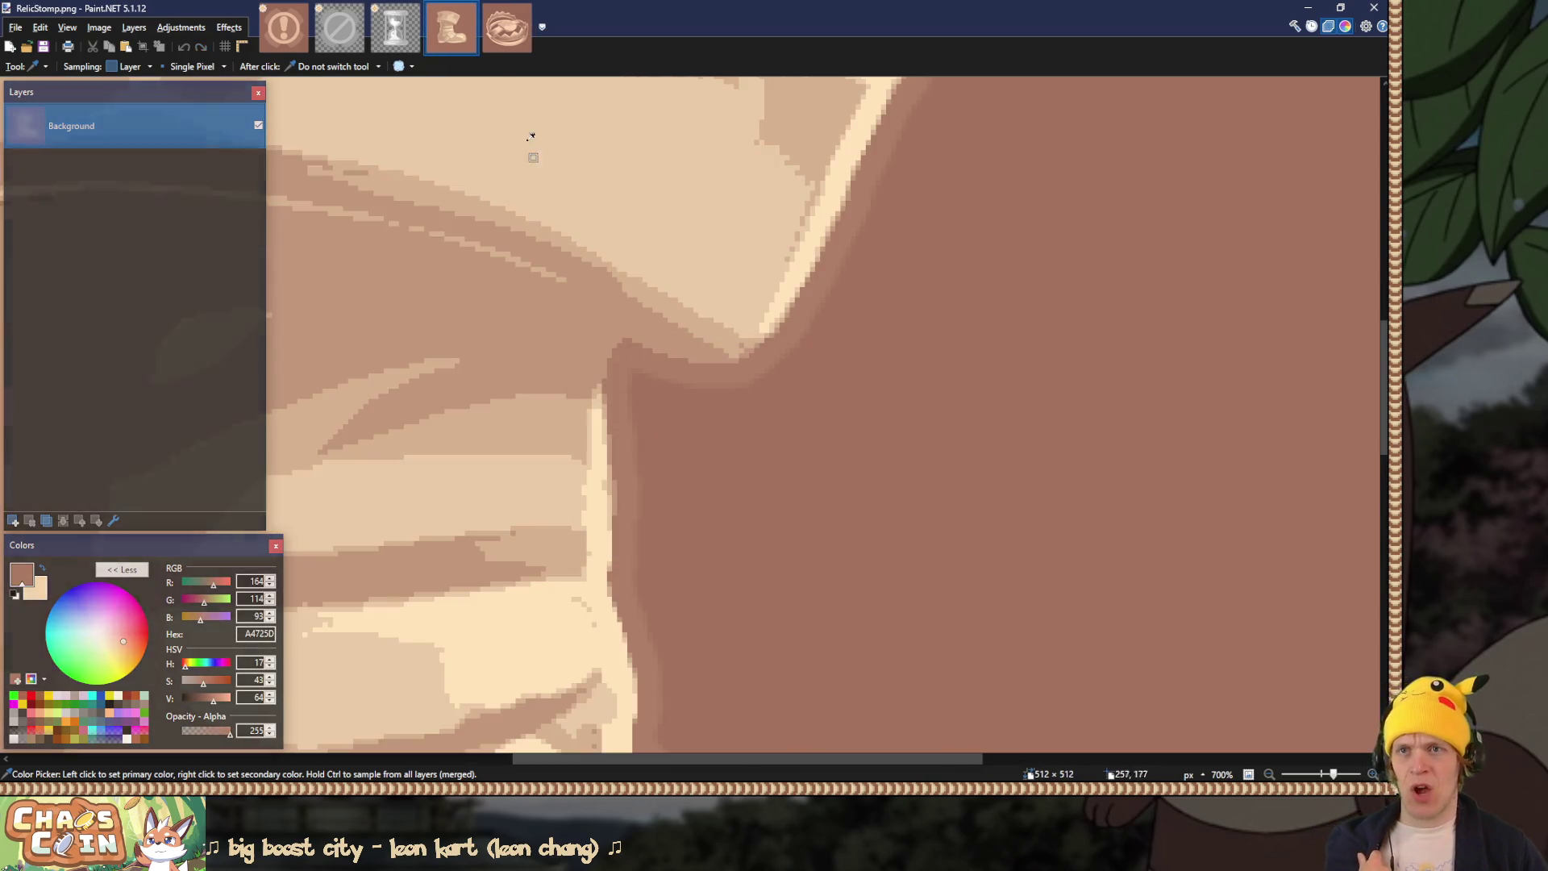
click(471, 10)
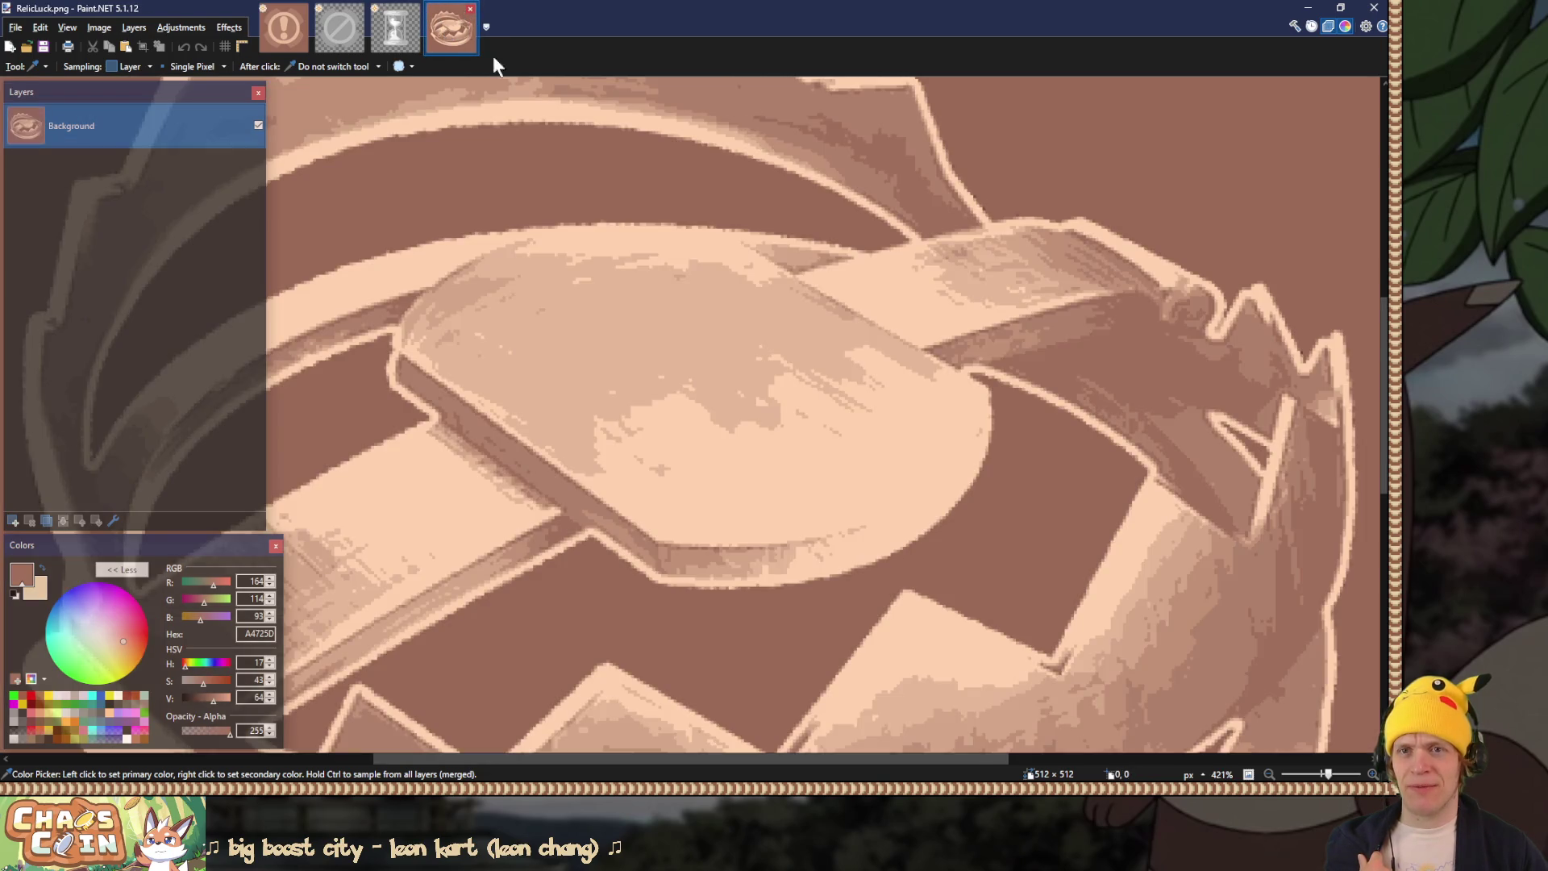
scroll(1008, 136, up, 3)
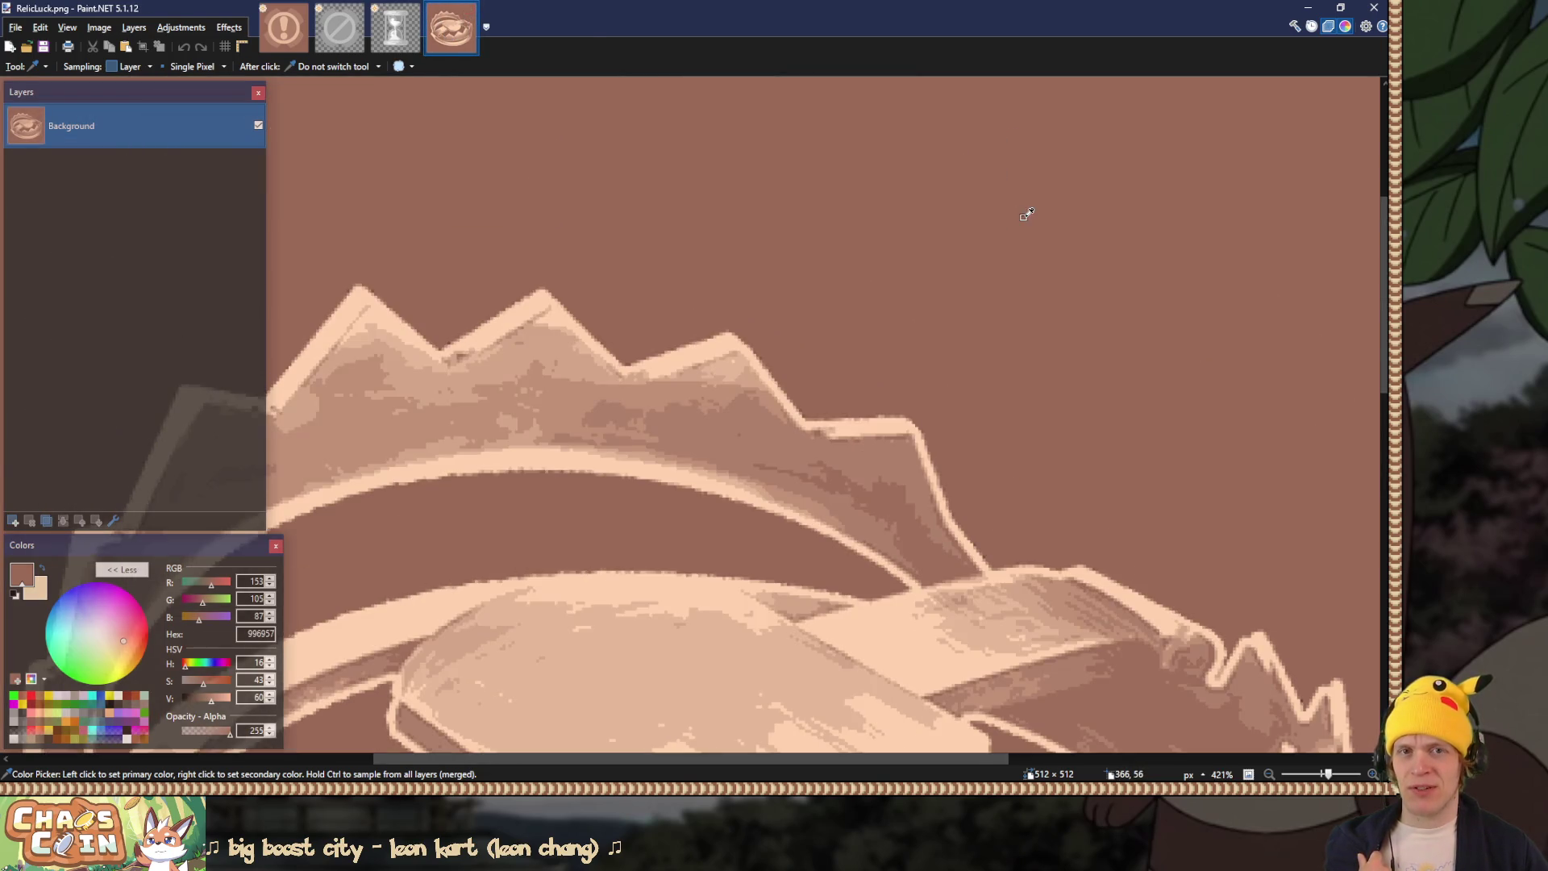
scroll(1023, 214, down, 4)
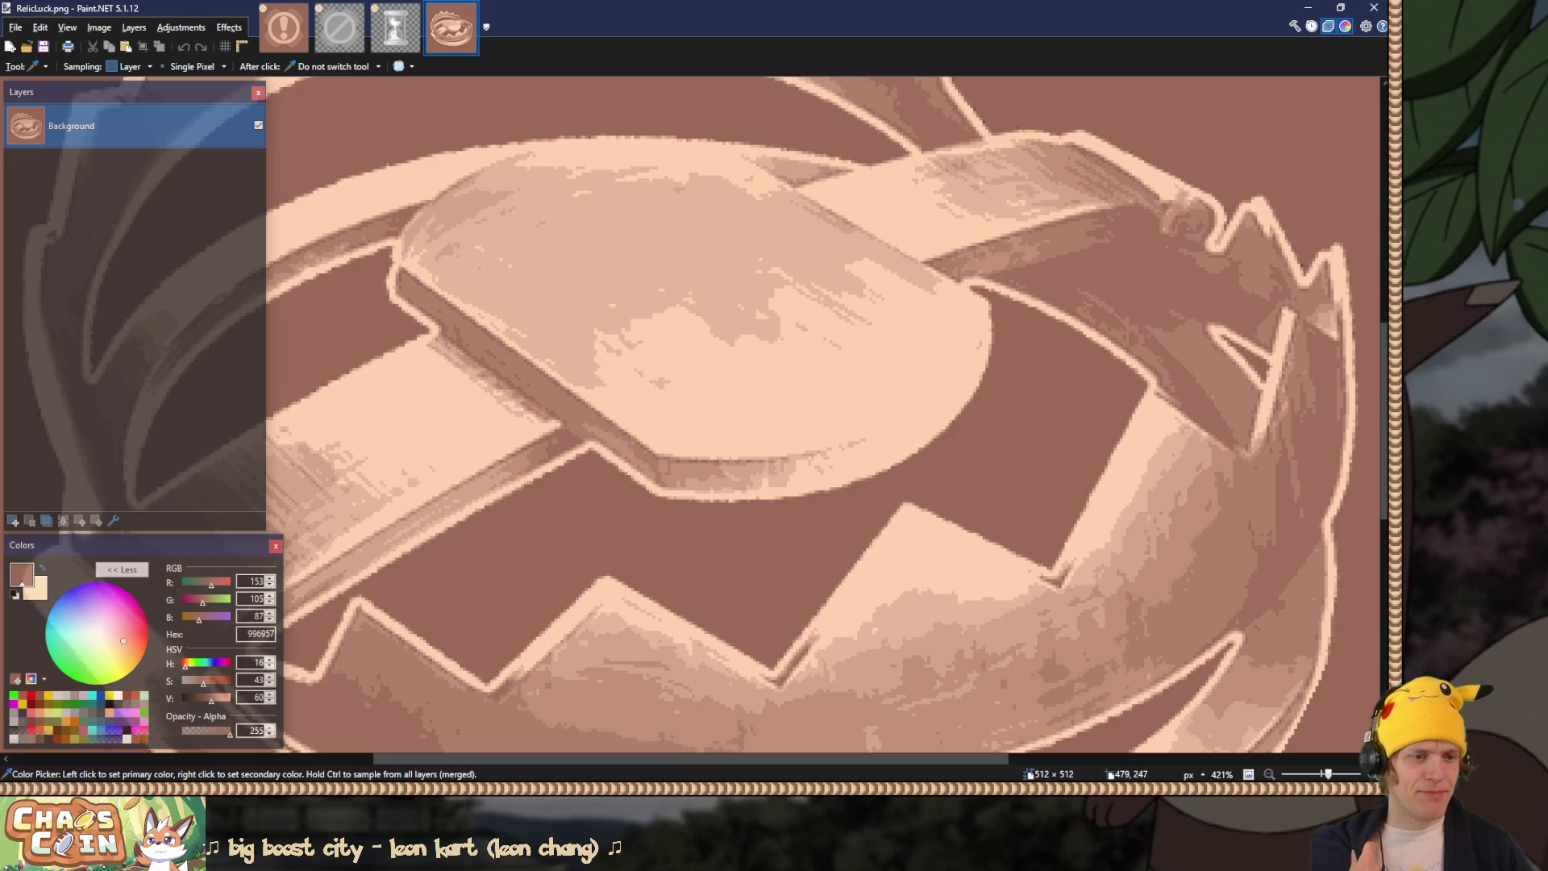
key(alt+Tab)
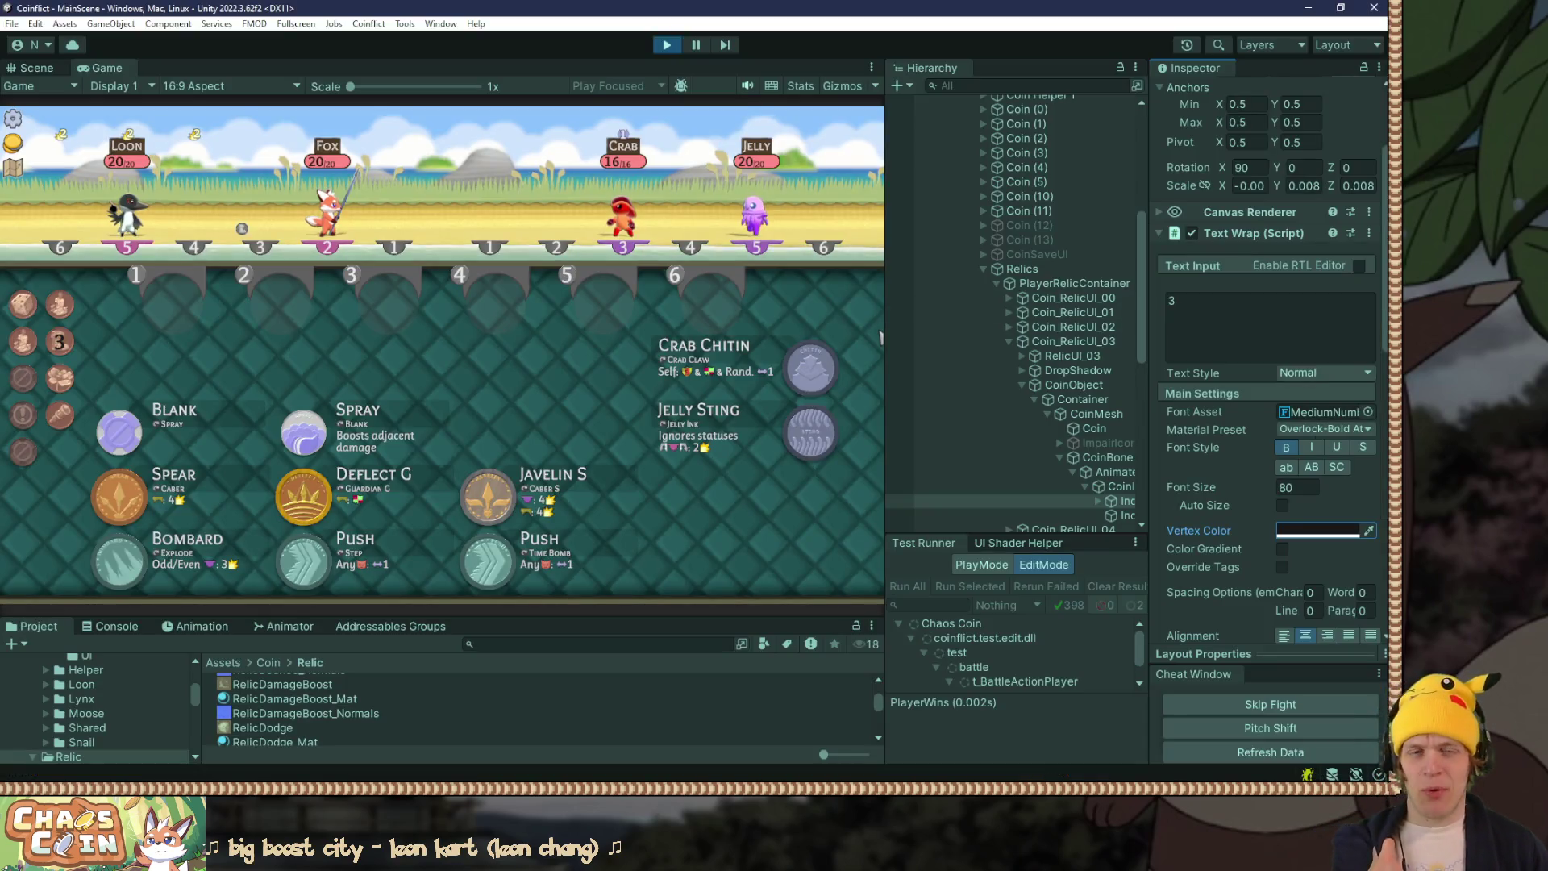
Step: Change the number text colour to dark brown 330E00 and preview it fullscreen
click(1315, 530)
mouse_move(1202, 630)
mouse_down()
mouse_move(1241, 653)
mouse_move(1334, 654)
mouse_up()
mouse_move(1214, 676)
mouse_down()
mouse_move(1241, 675)
mouse_move(1227, 684)
mouse_up()
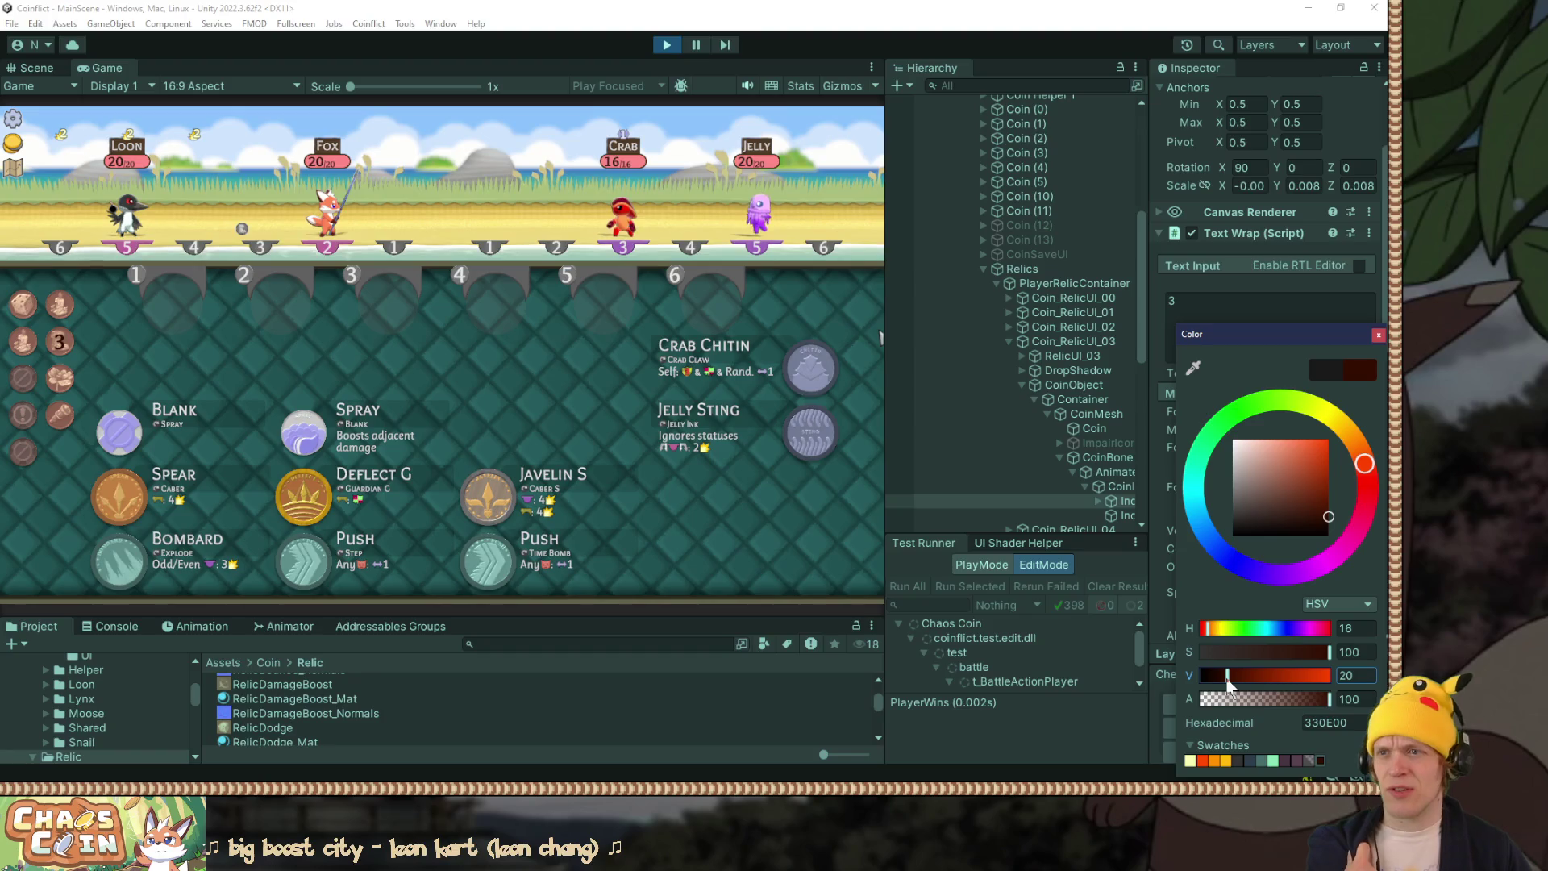
click(1379, 336)
key(F10)
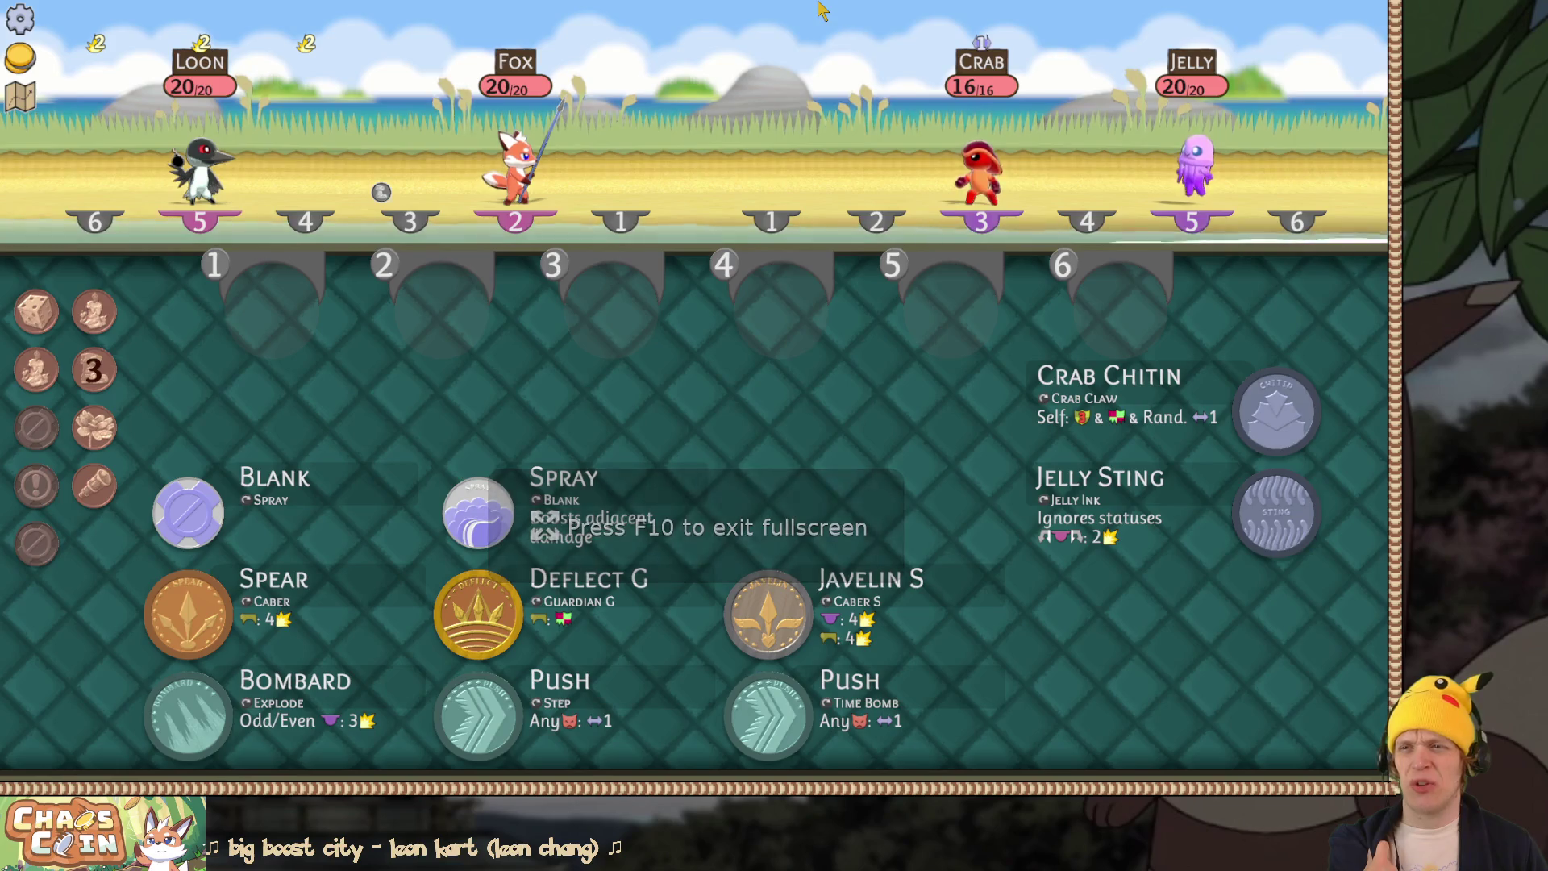
Step: Brighten the number text colour to 411200 (V 20 to 25) and view fullscreen again
key(F10)
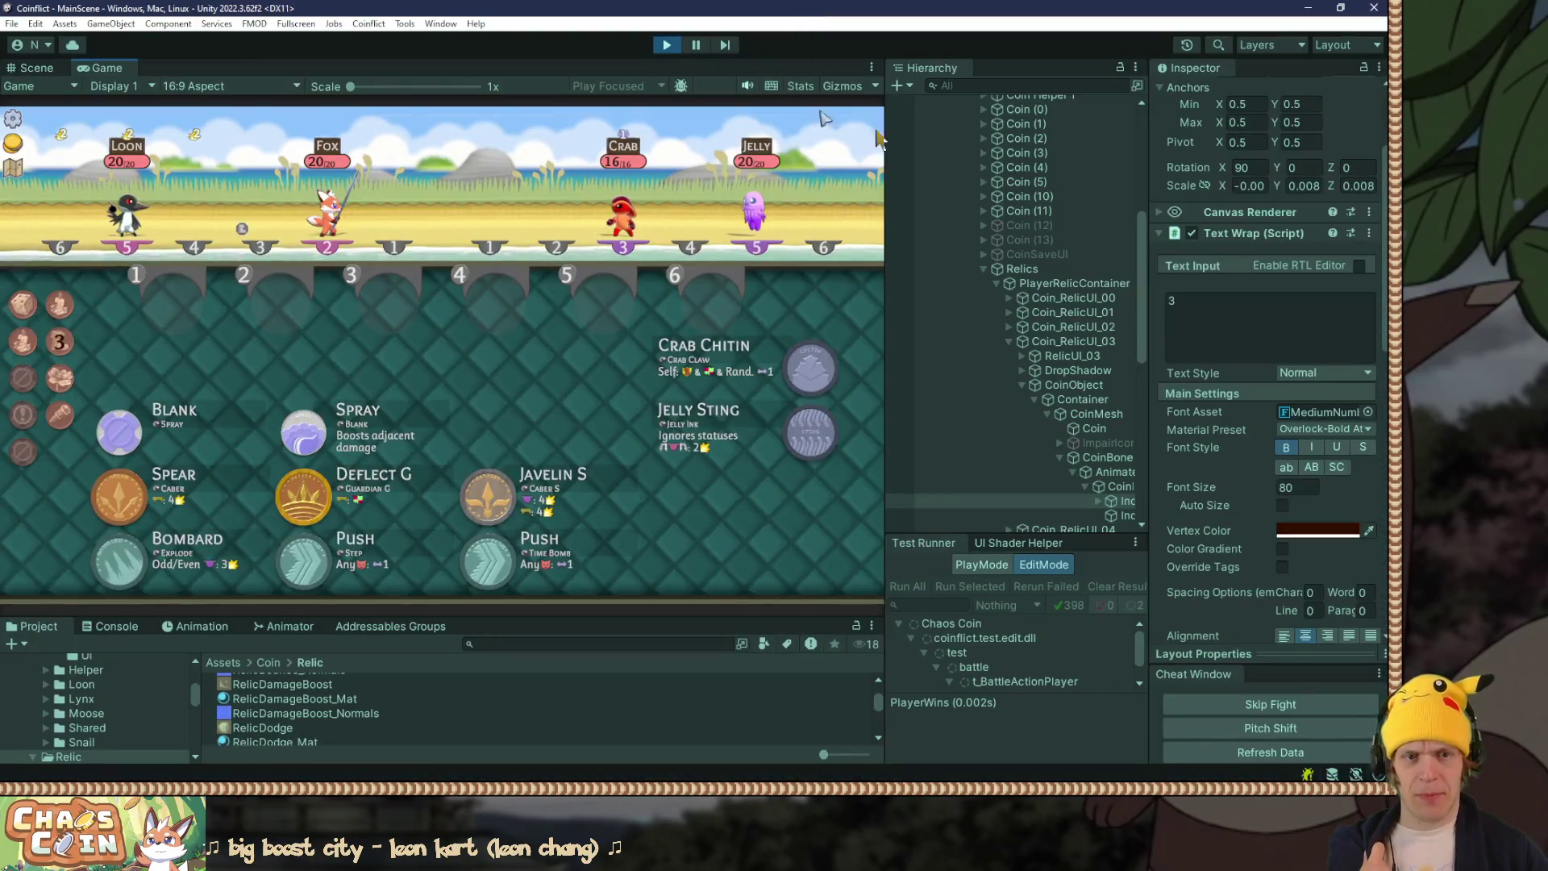
click(1316, 529)
drag(1231, 675, 1235, 677)
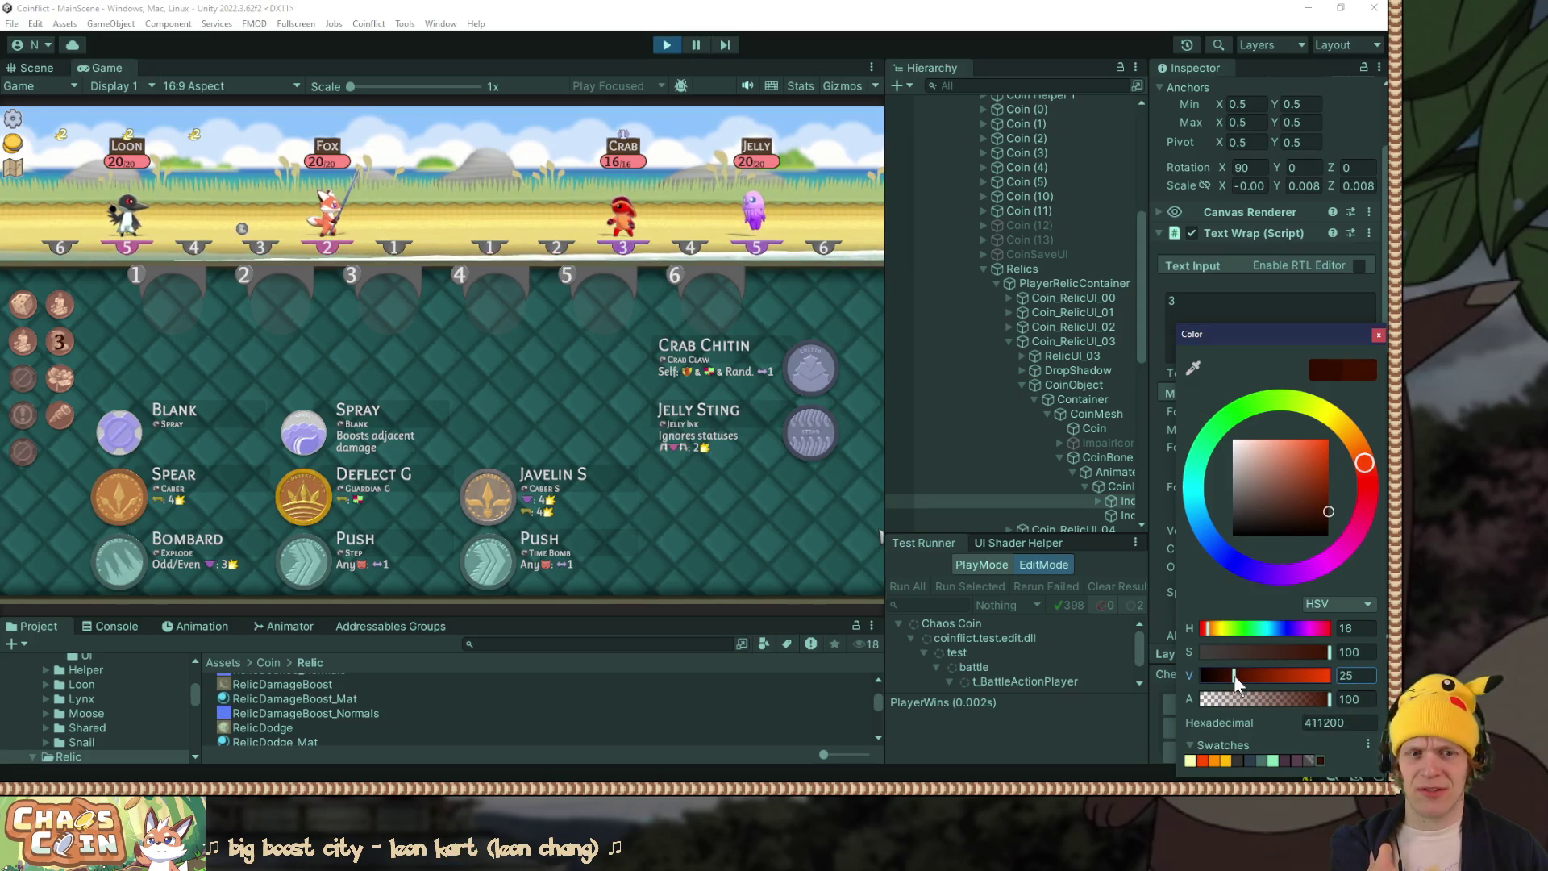
click(1378, 334)
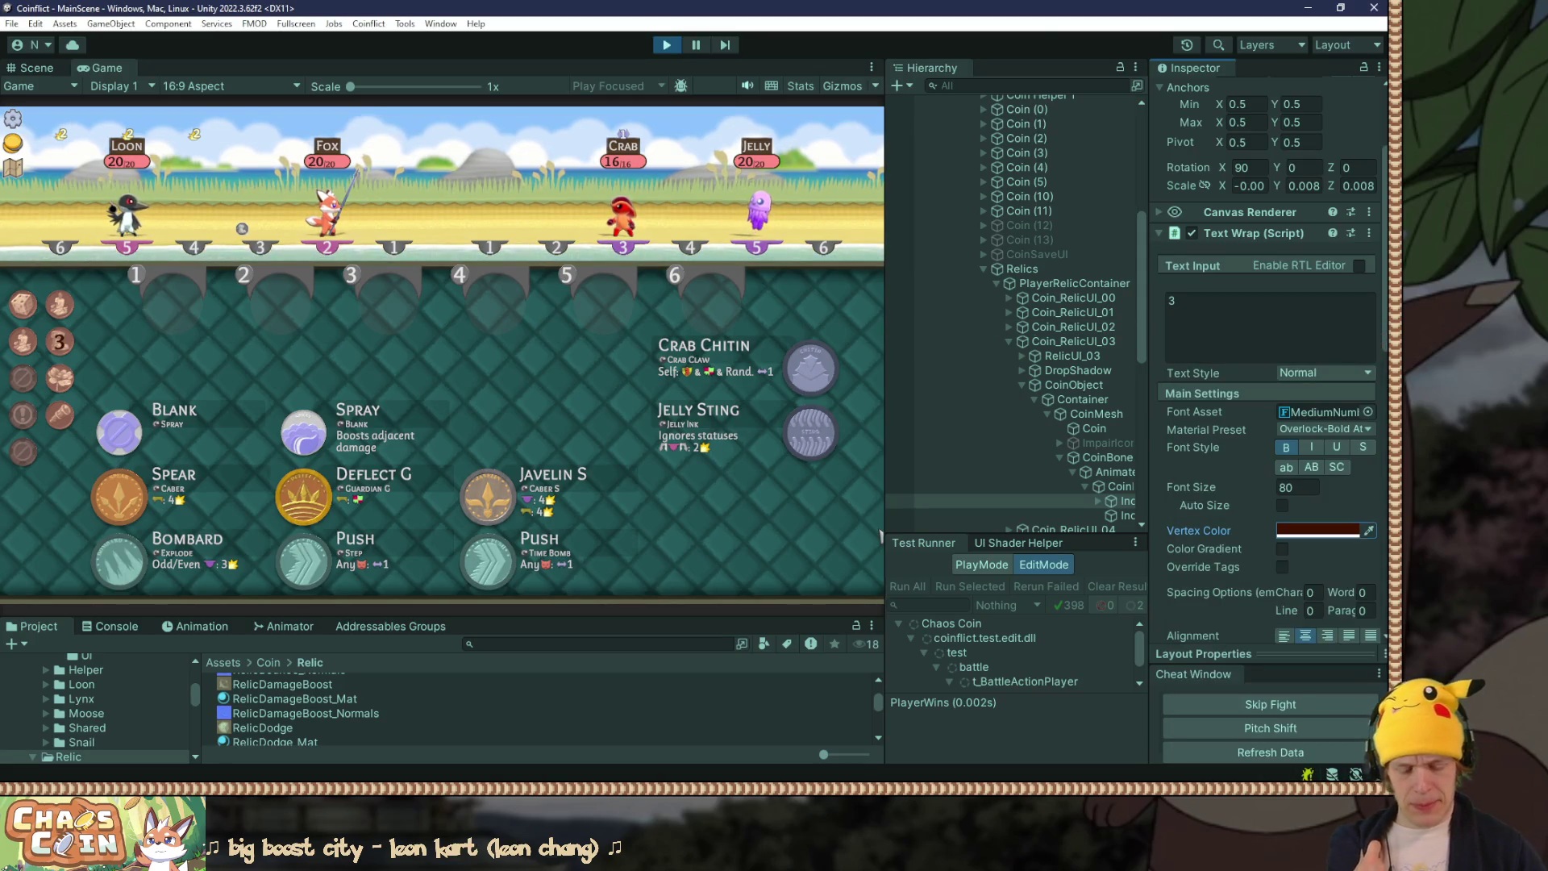
key(F10)
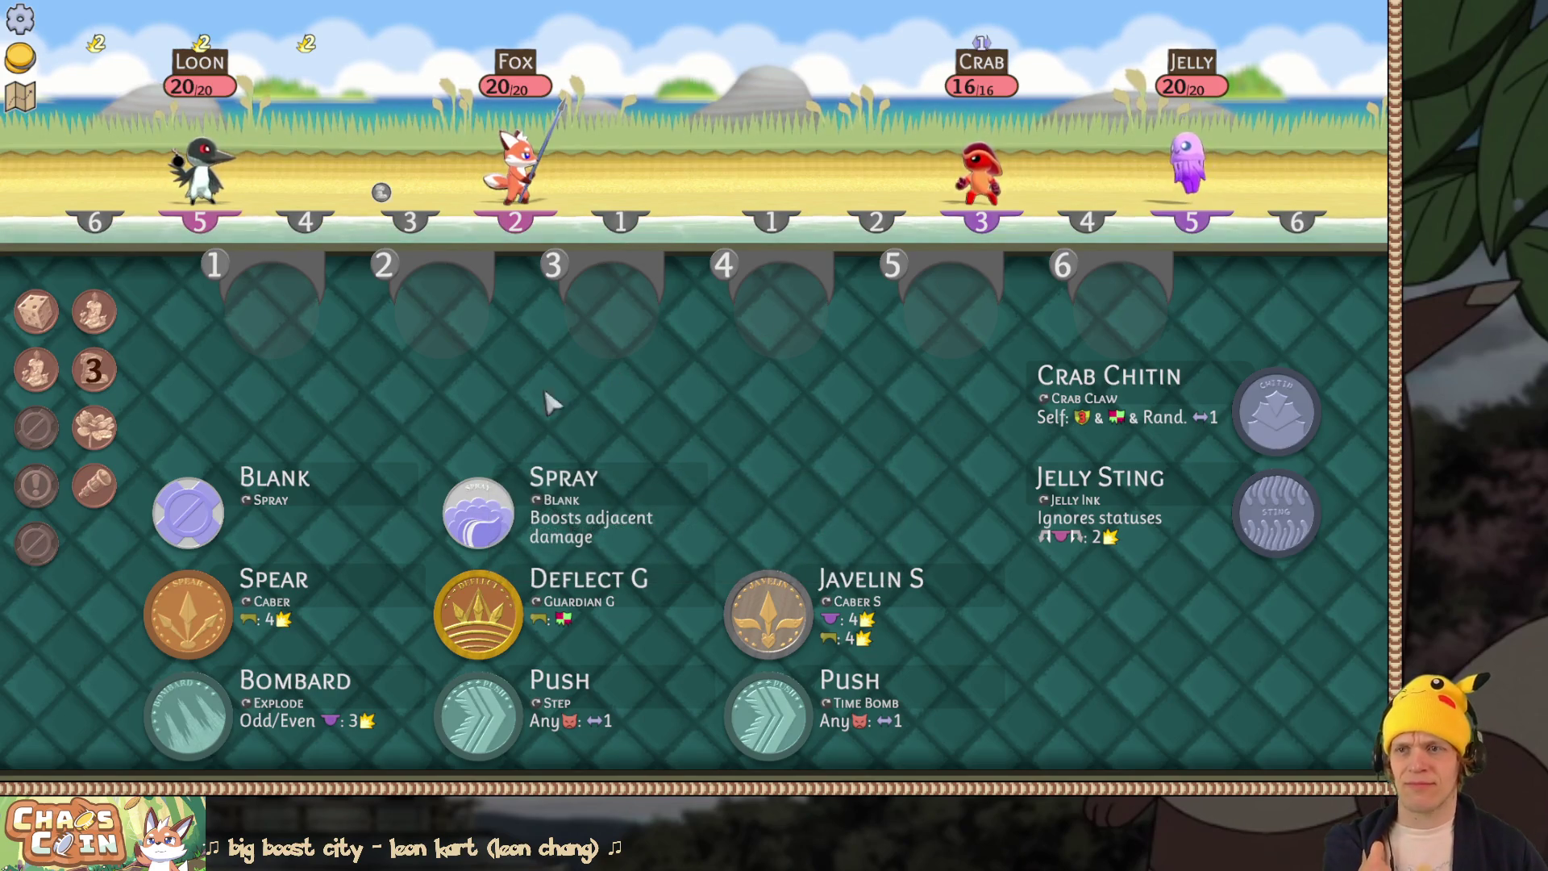
mouse_move(109, 385)
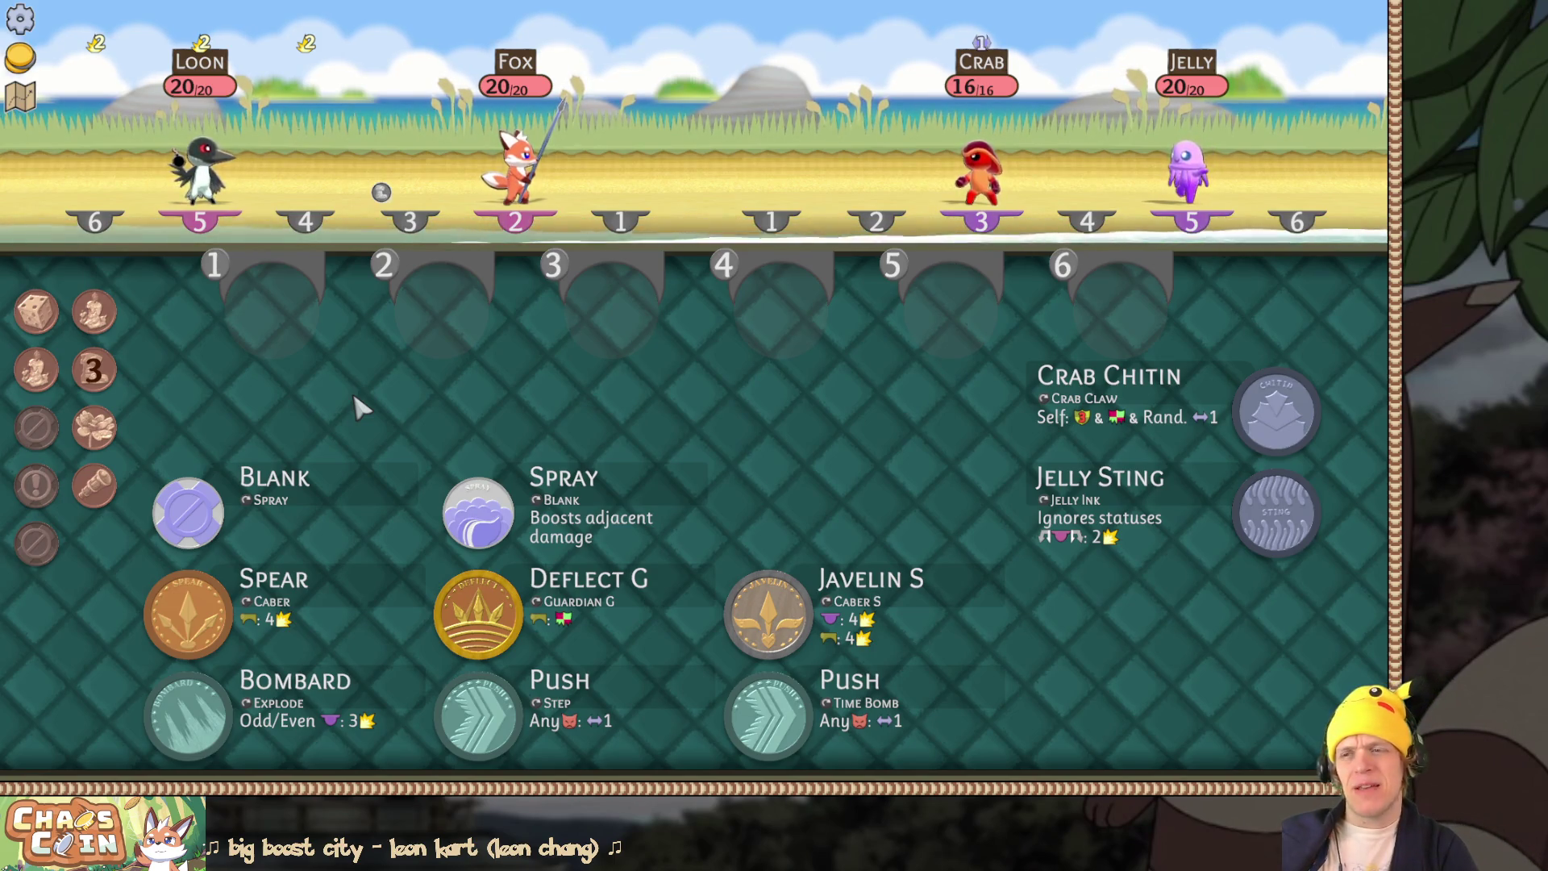
key(F11)
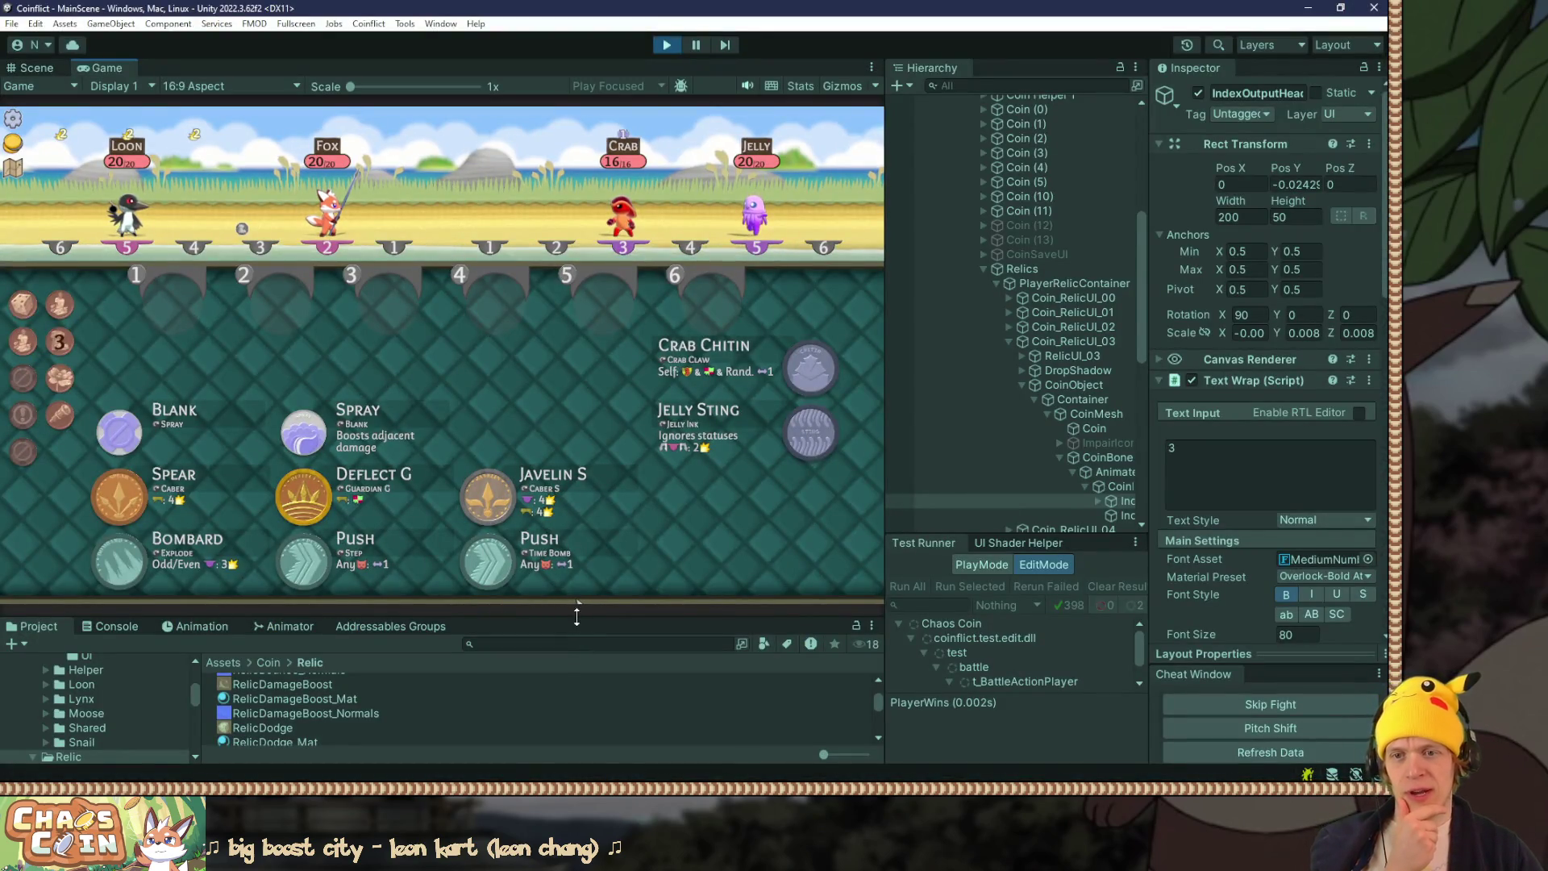
Step: Resize the Game/Project splitter, toggle fullscreen with F10, then shrink the Game view slightly
drag(577, 611, 570, 359)
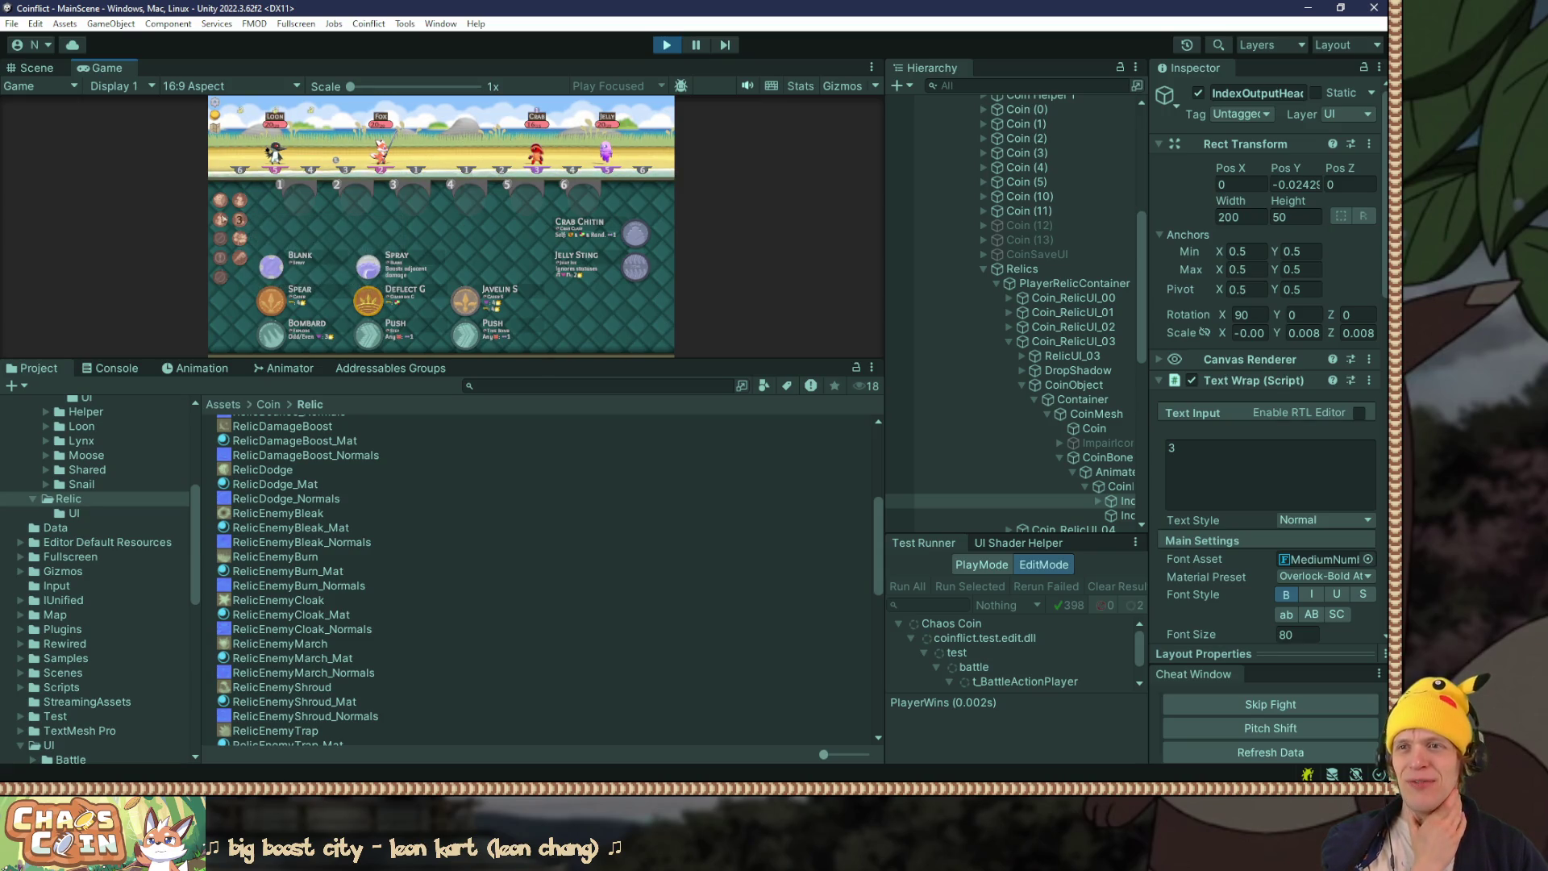
mouse_move(239, 226)
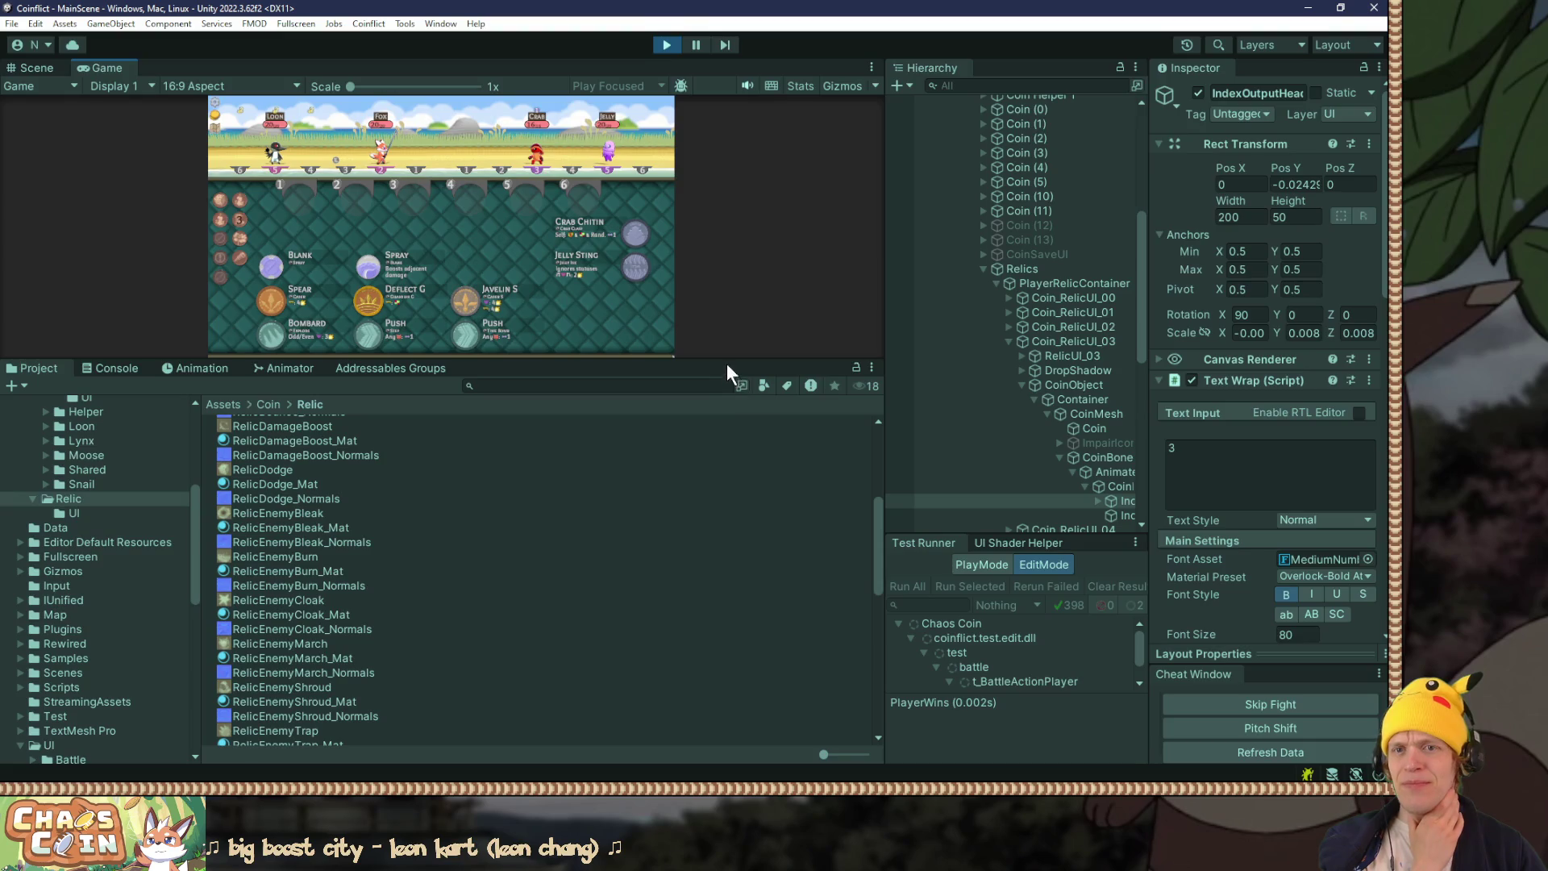
drag(727, 364, 727, 512)
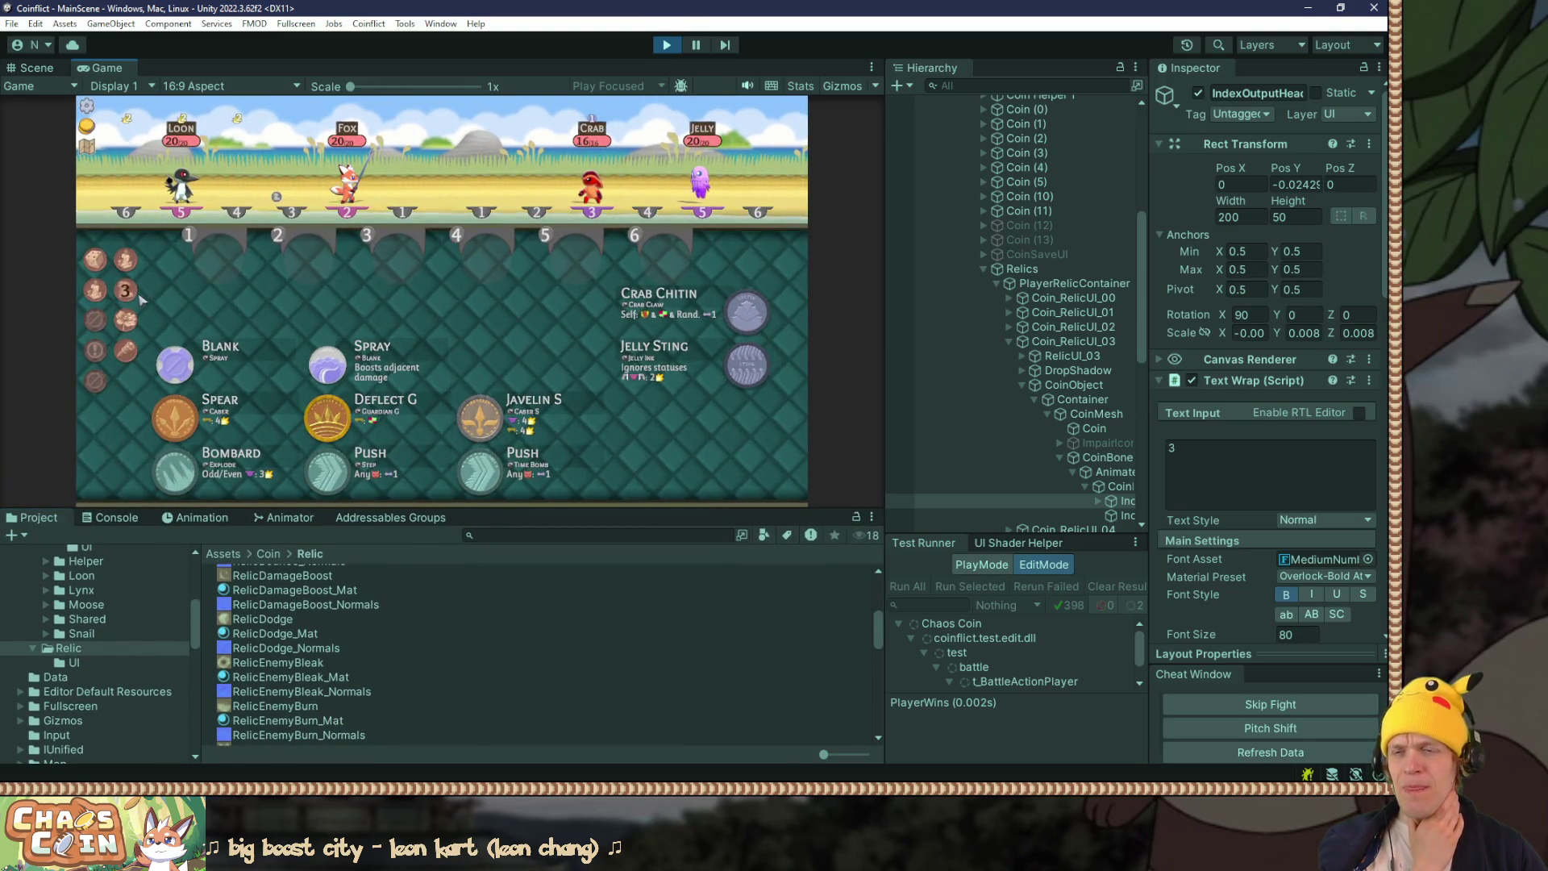
mouse_move(129, 298)
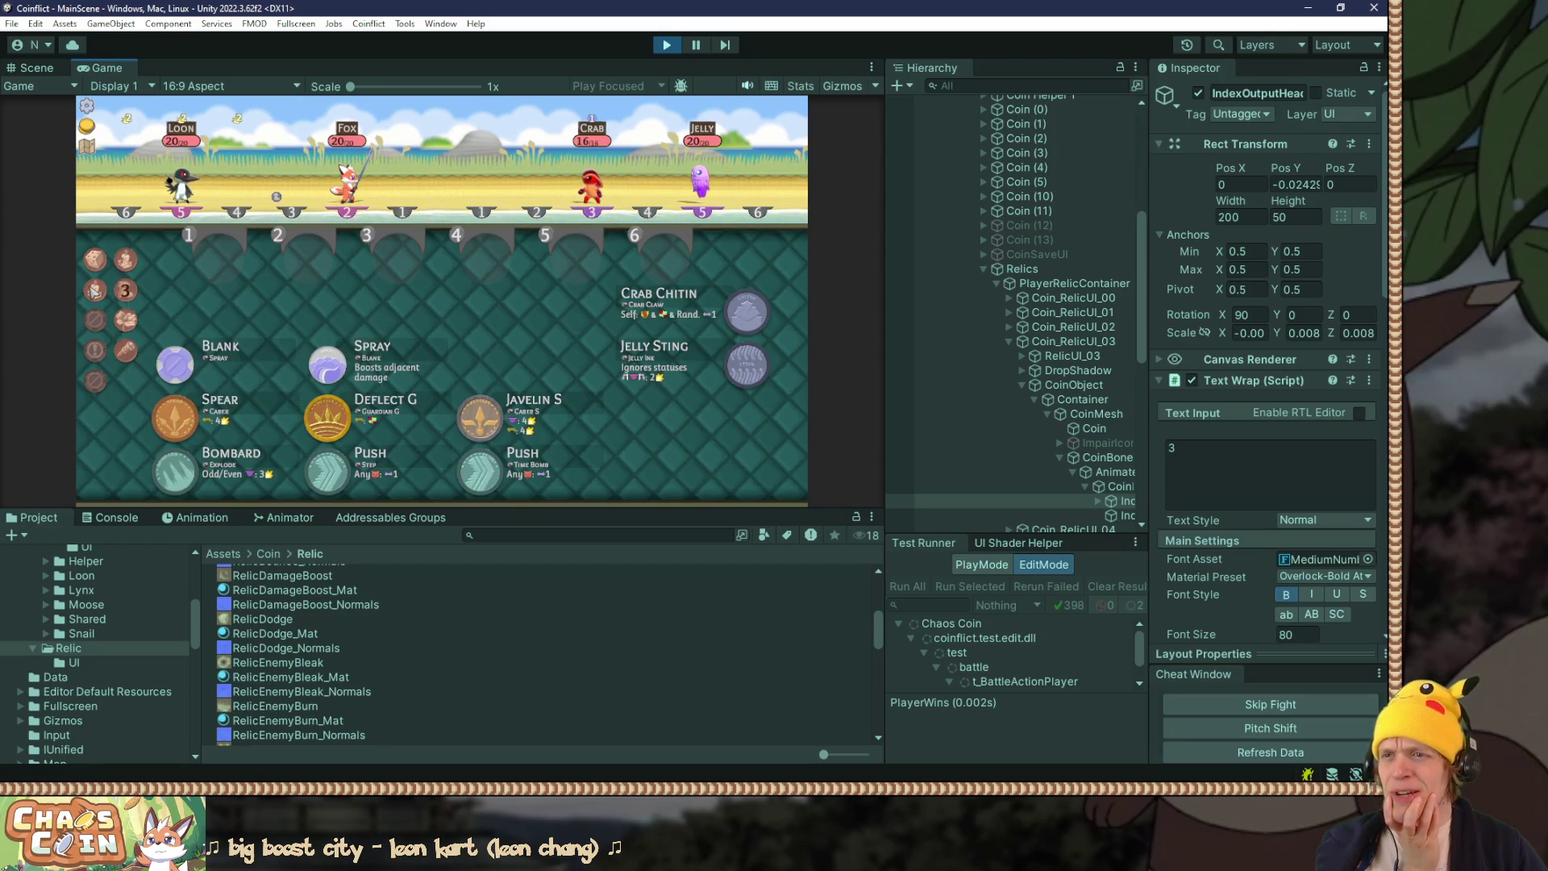
key(F10)
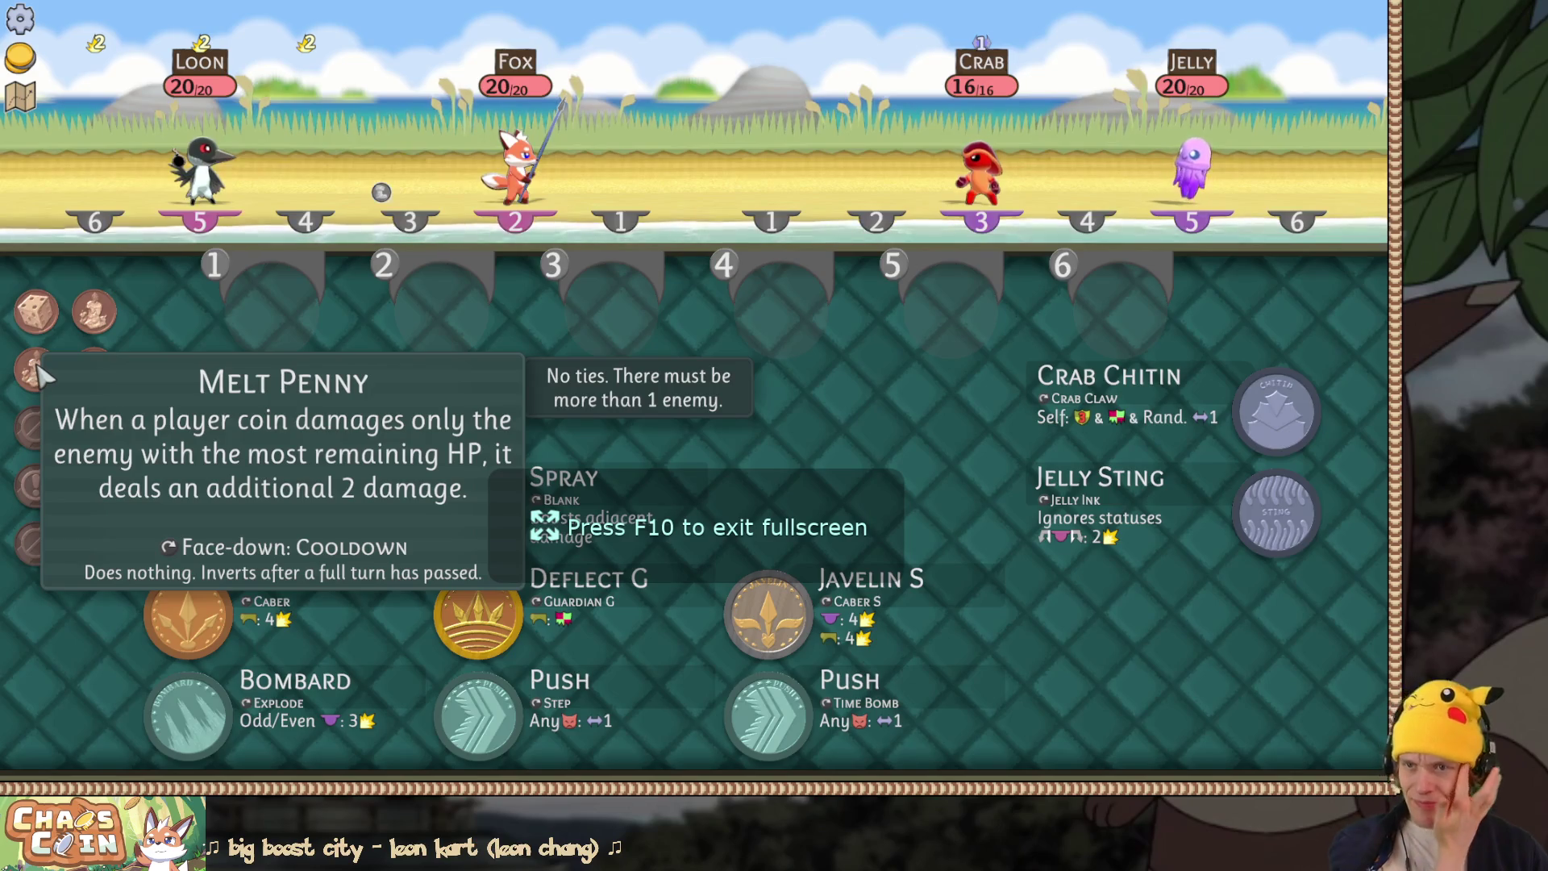
key(F10)
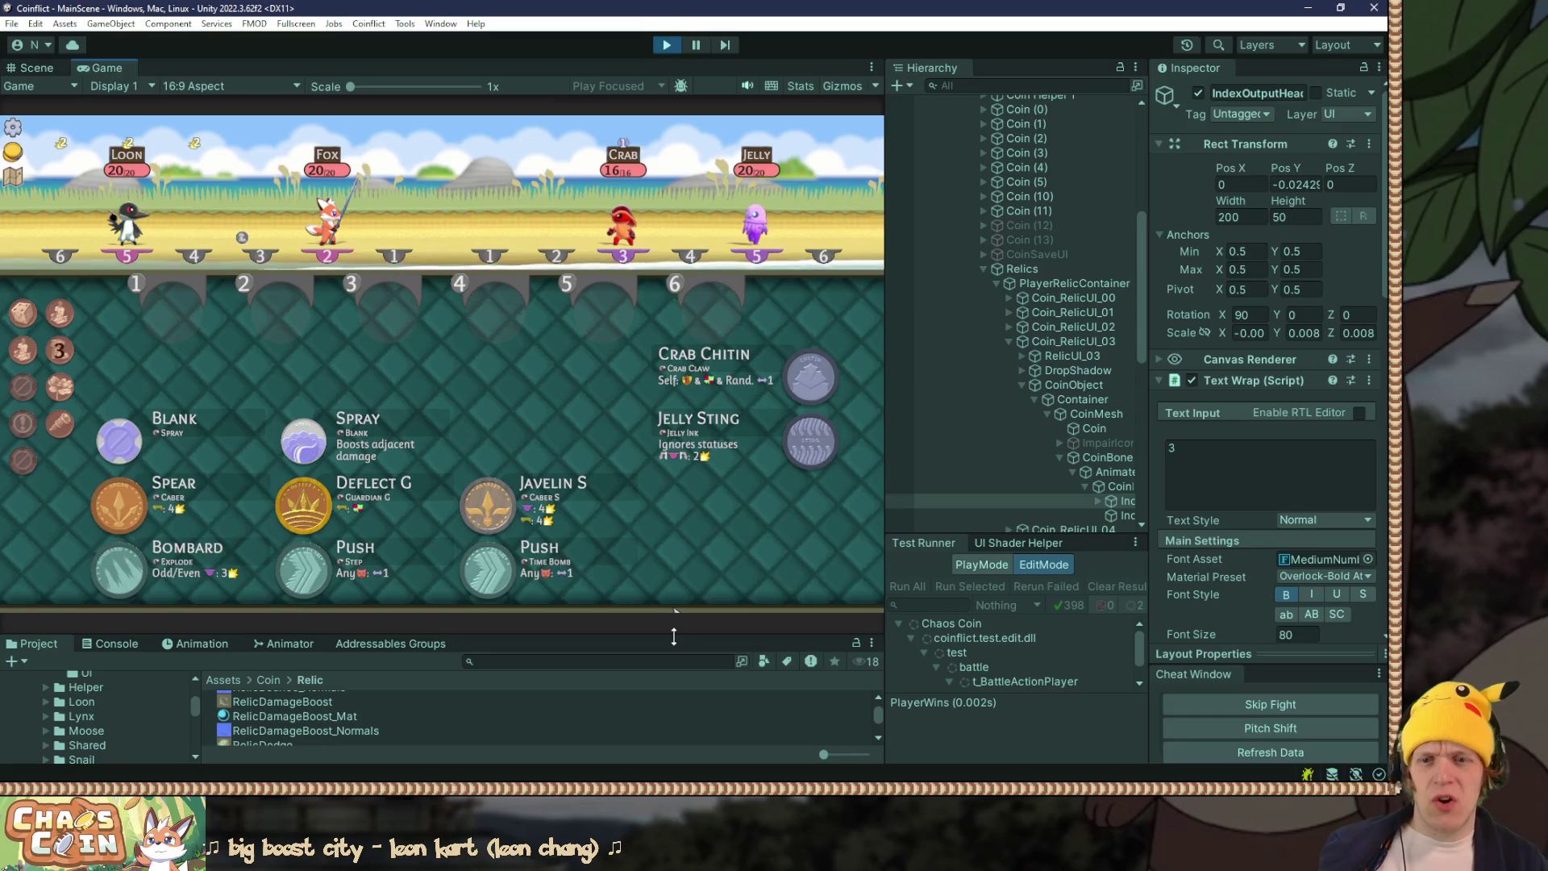
drag(677, 632, 677, 529)
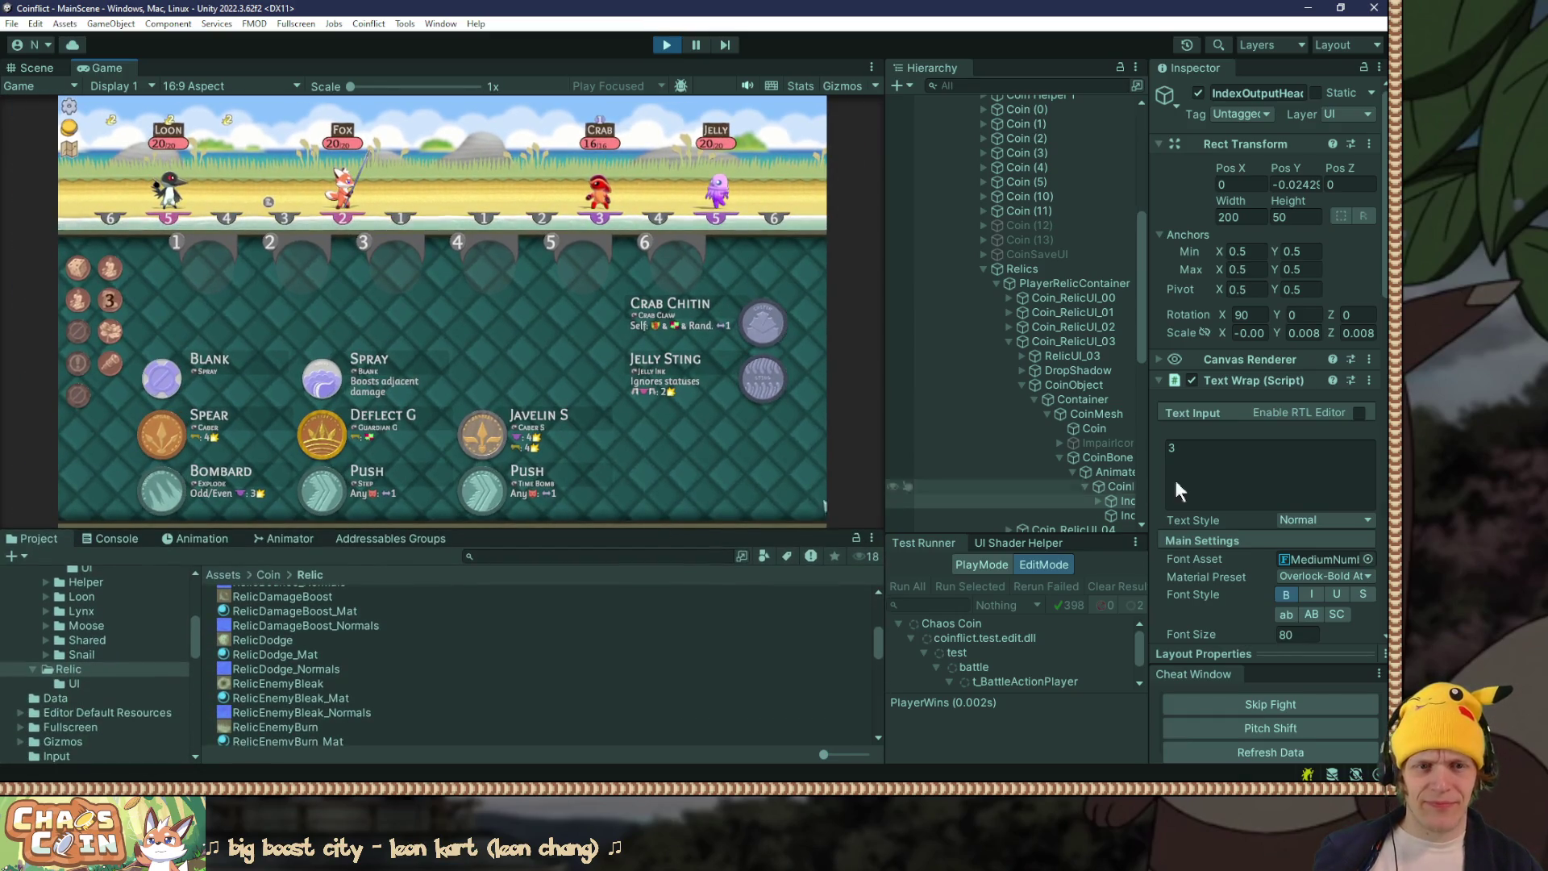
scroll(1314, 463, down, 5)
Step: Close the colour picker and stop Play mode
click(1316, 482)
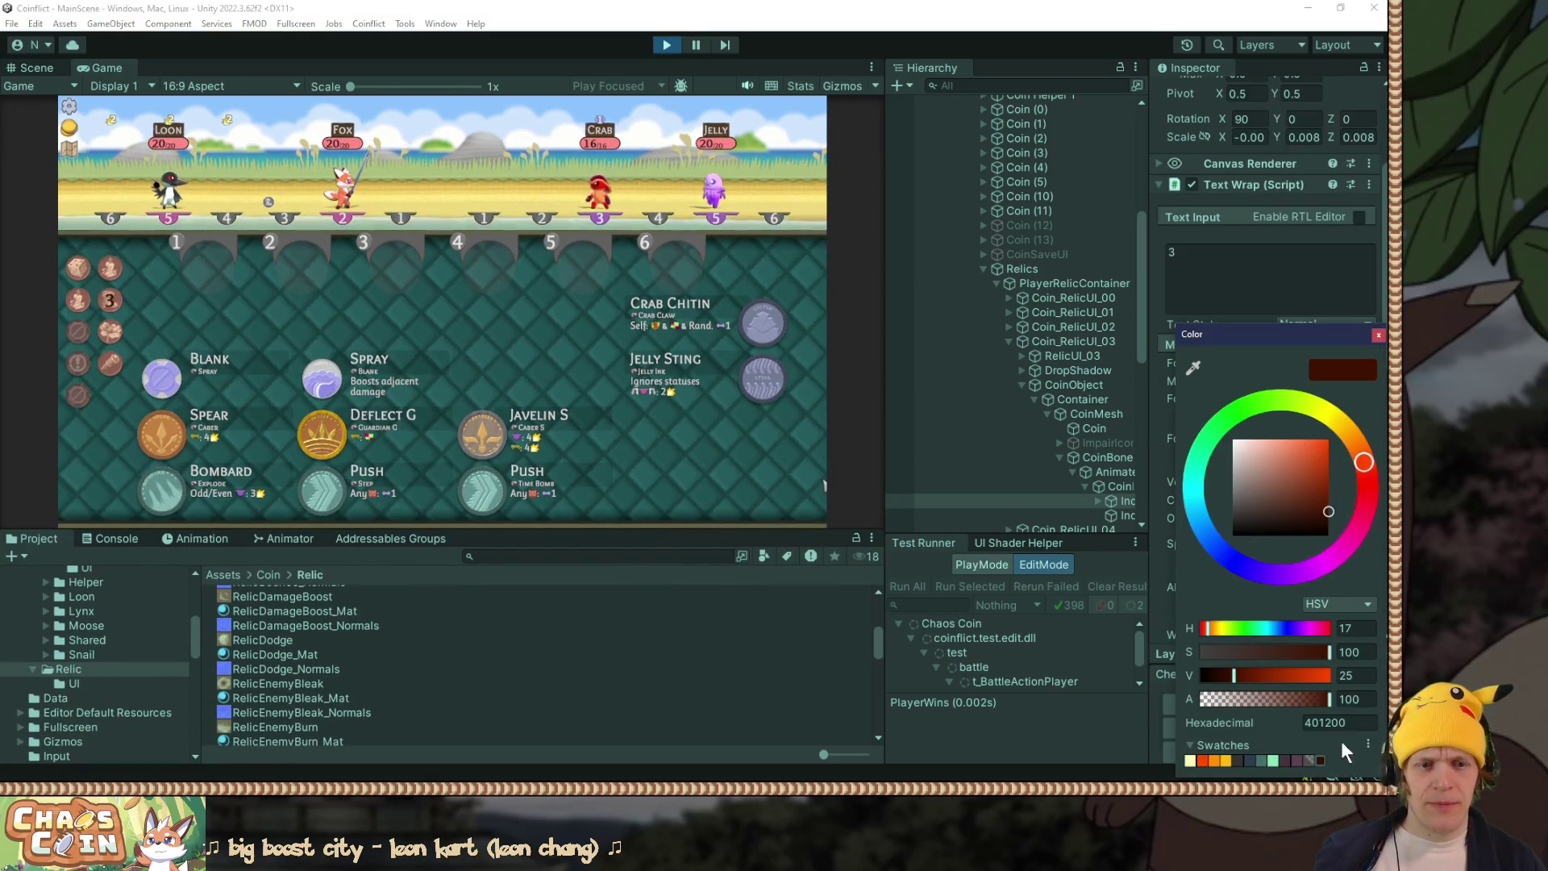
click(1378, 334)
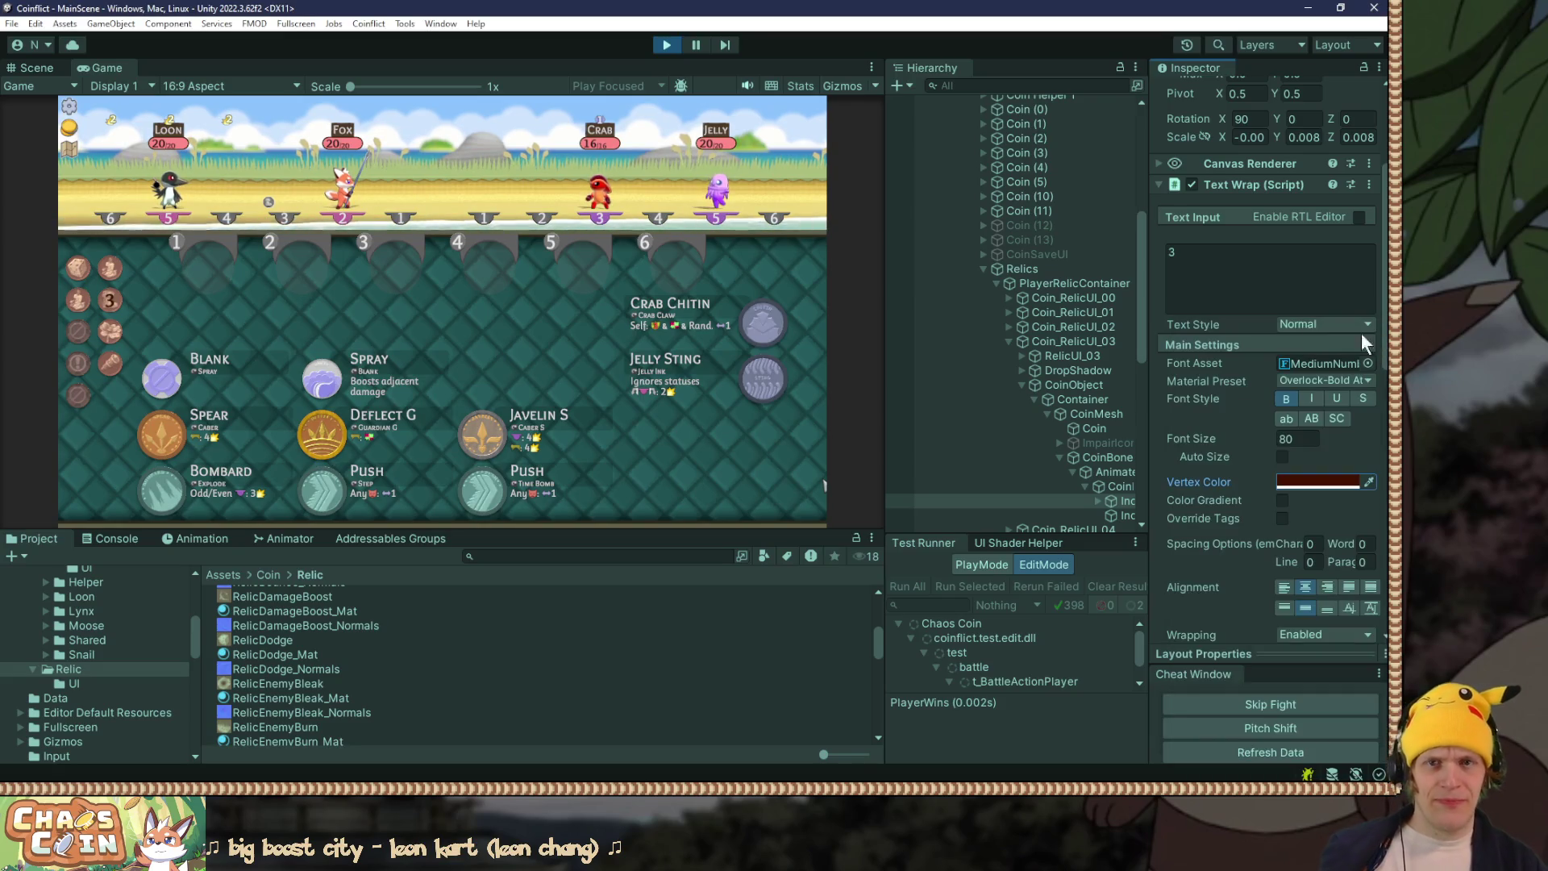
click(664, 44)
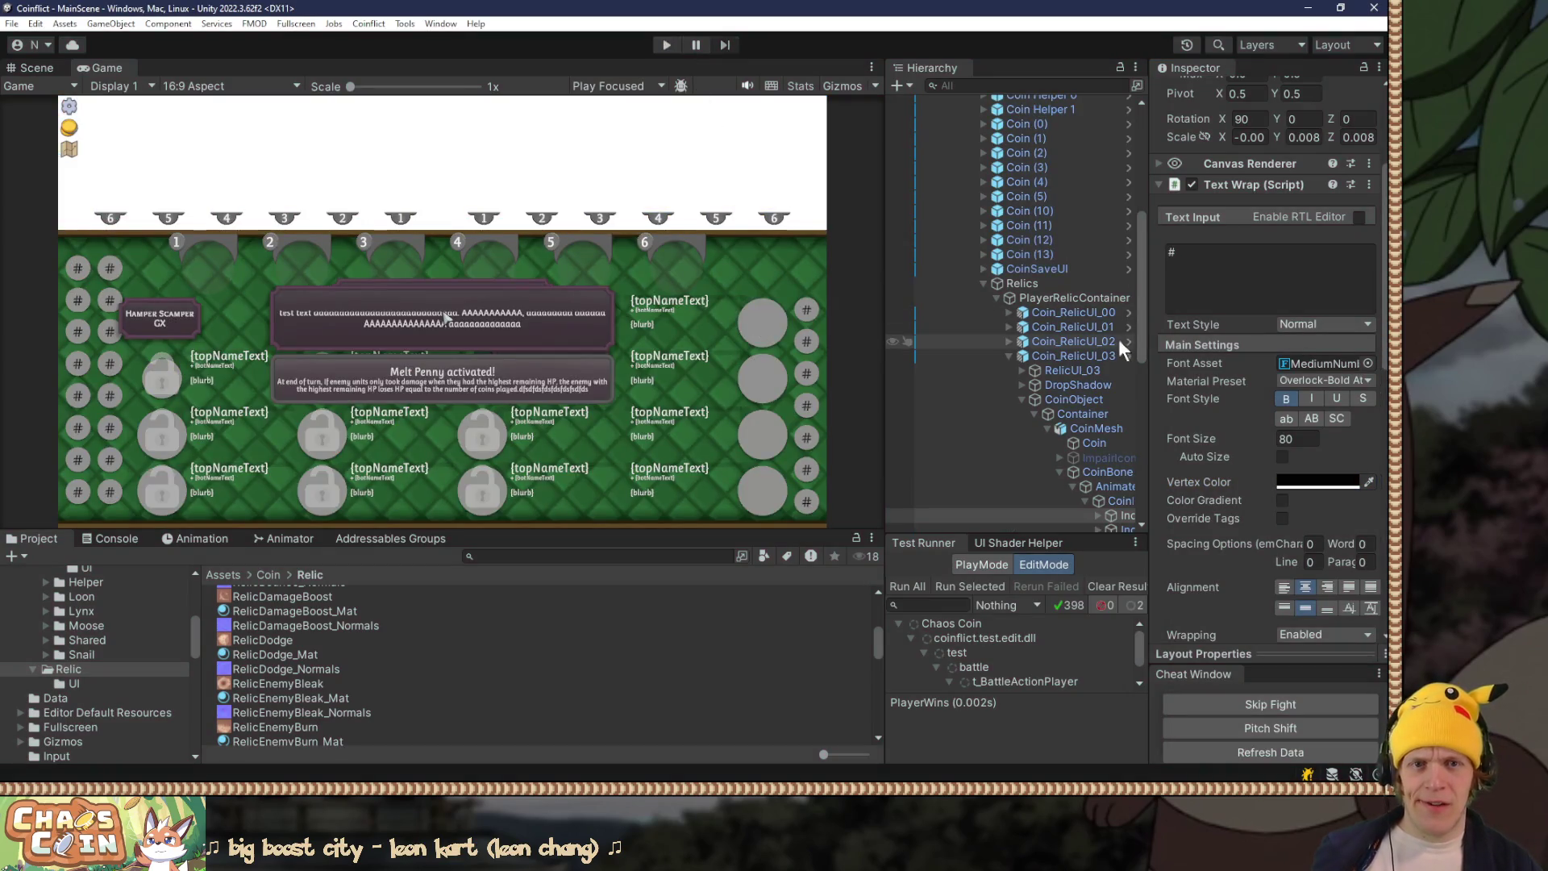
Step: Trace relic coins Coin_RelicUI_03 and Coin_RelicUI_02 back to their Coin_RelicUI source prefab
click(1062, 356)
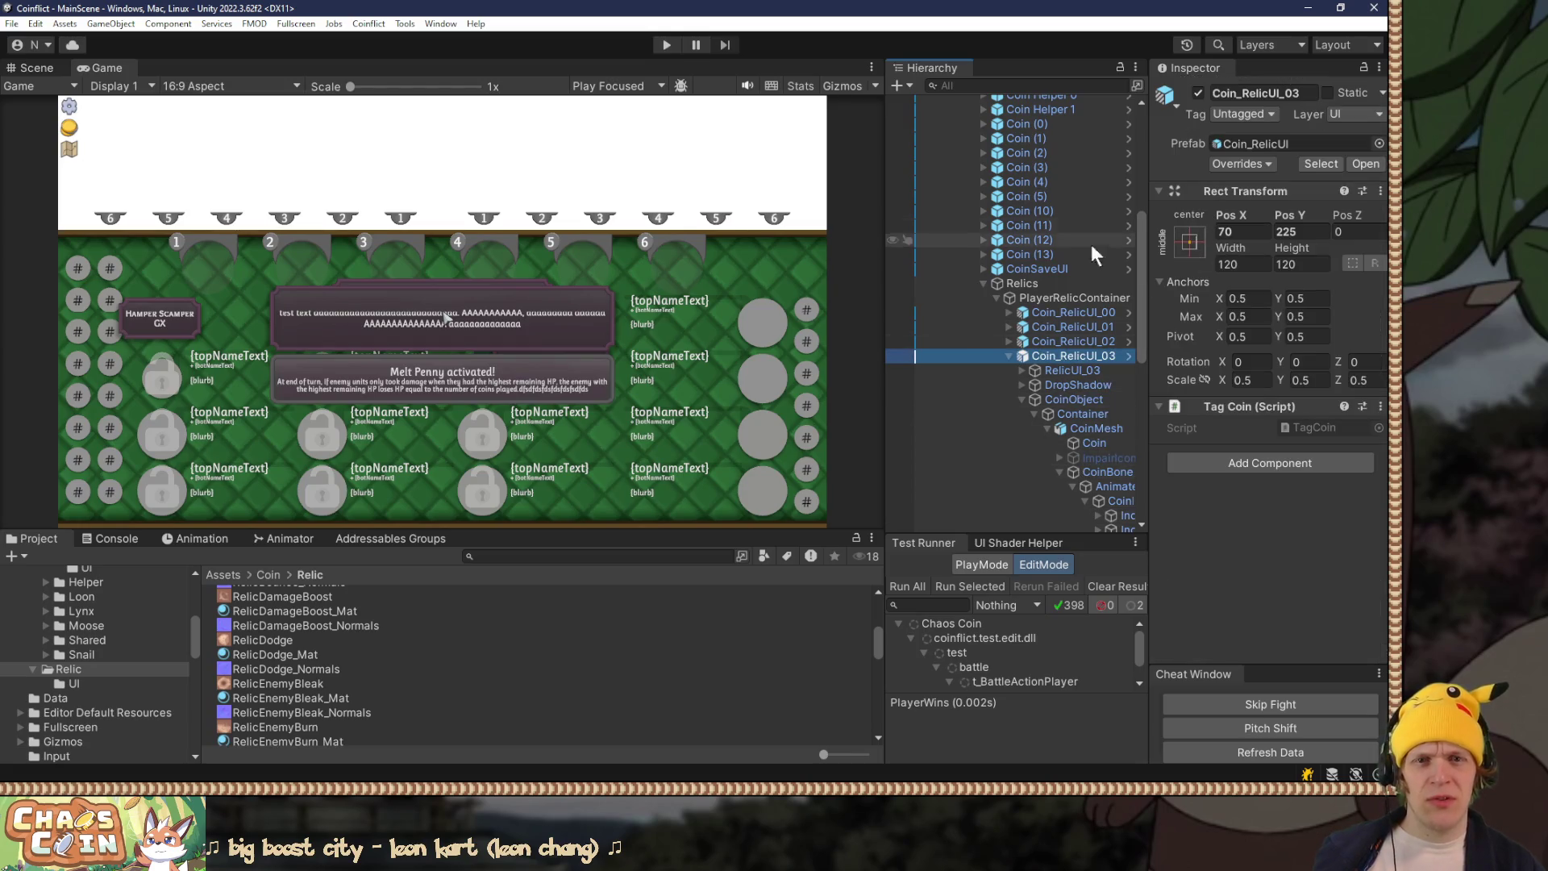
click(1290, 144)
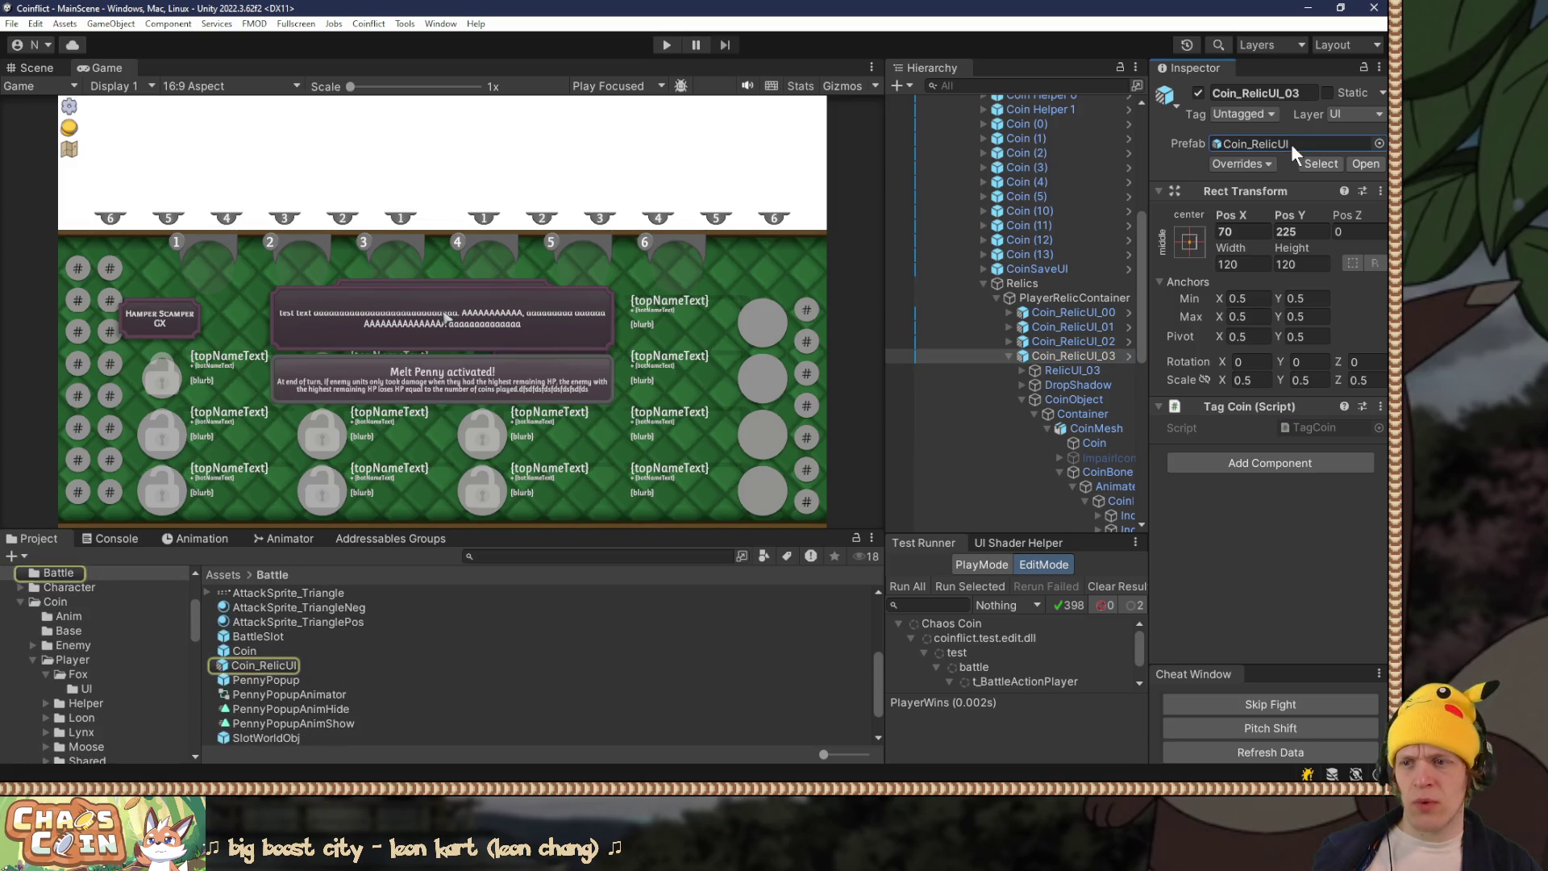
click(257, 666)
click(317, 650)
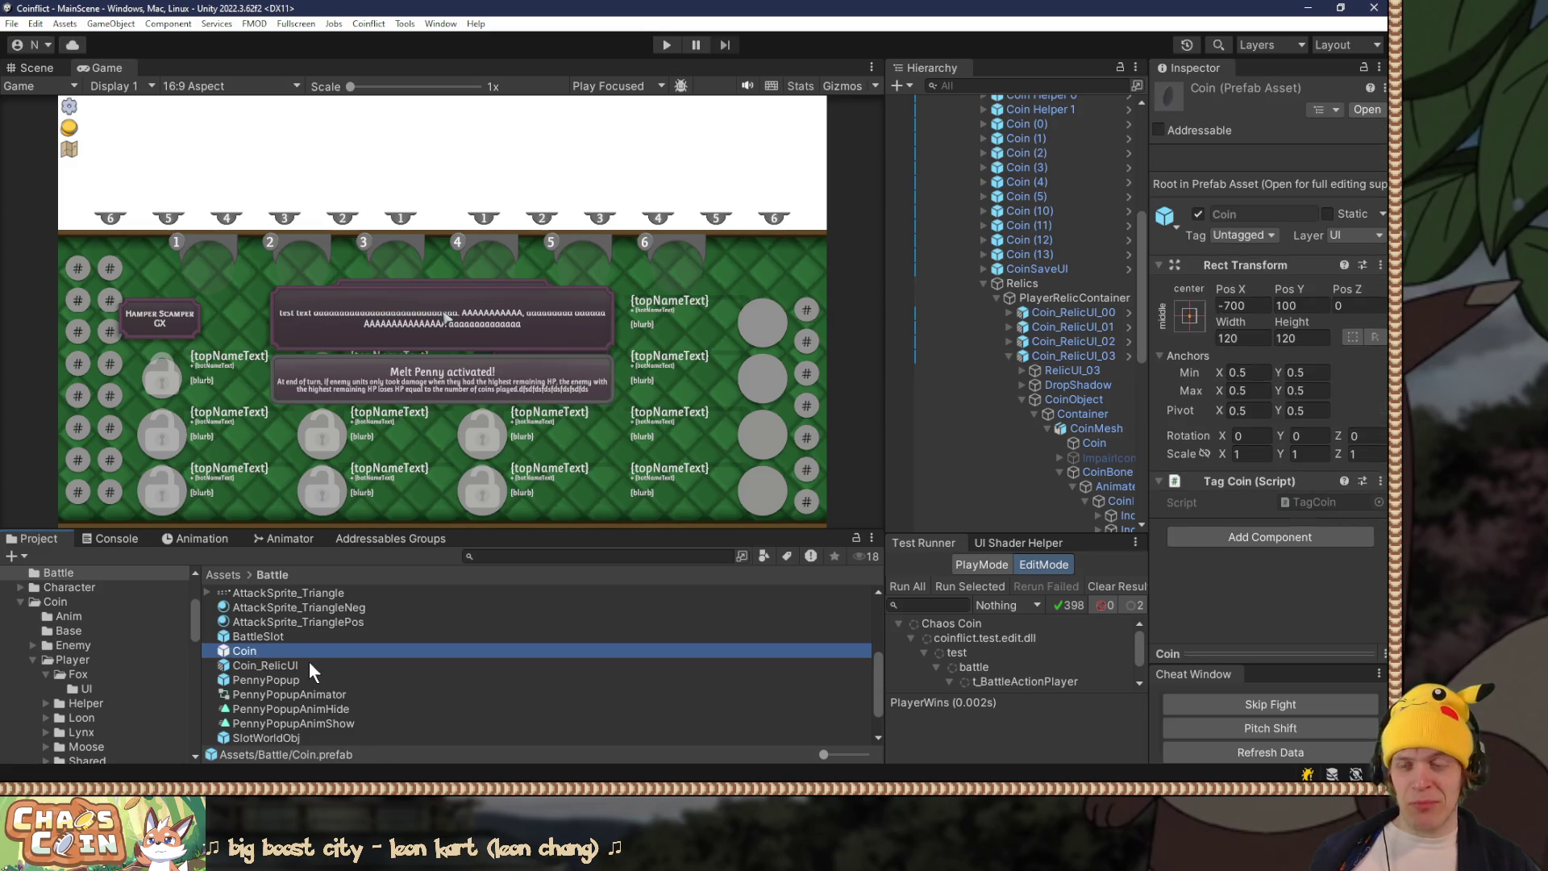
click(1119, 342)
click(1318, 155)
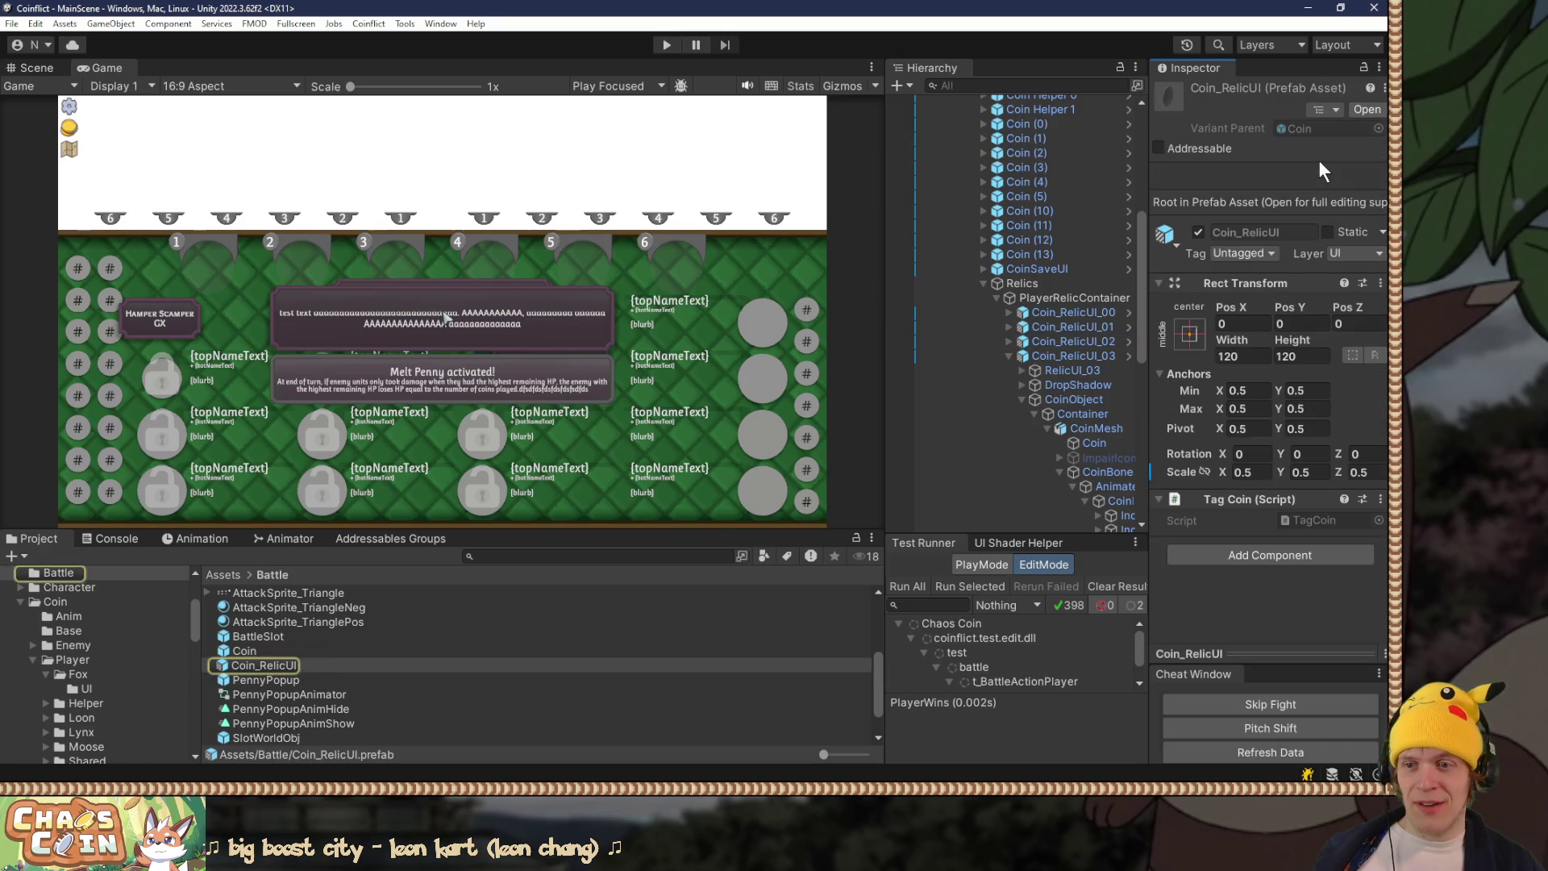
click(434, 640)
click(412, 660)
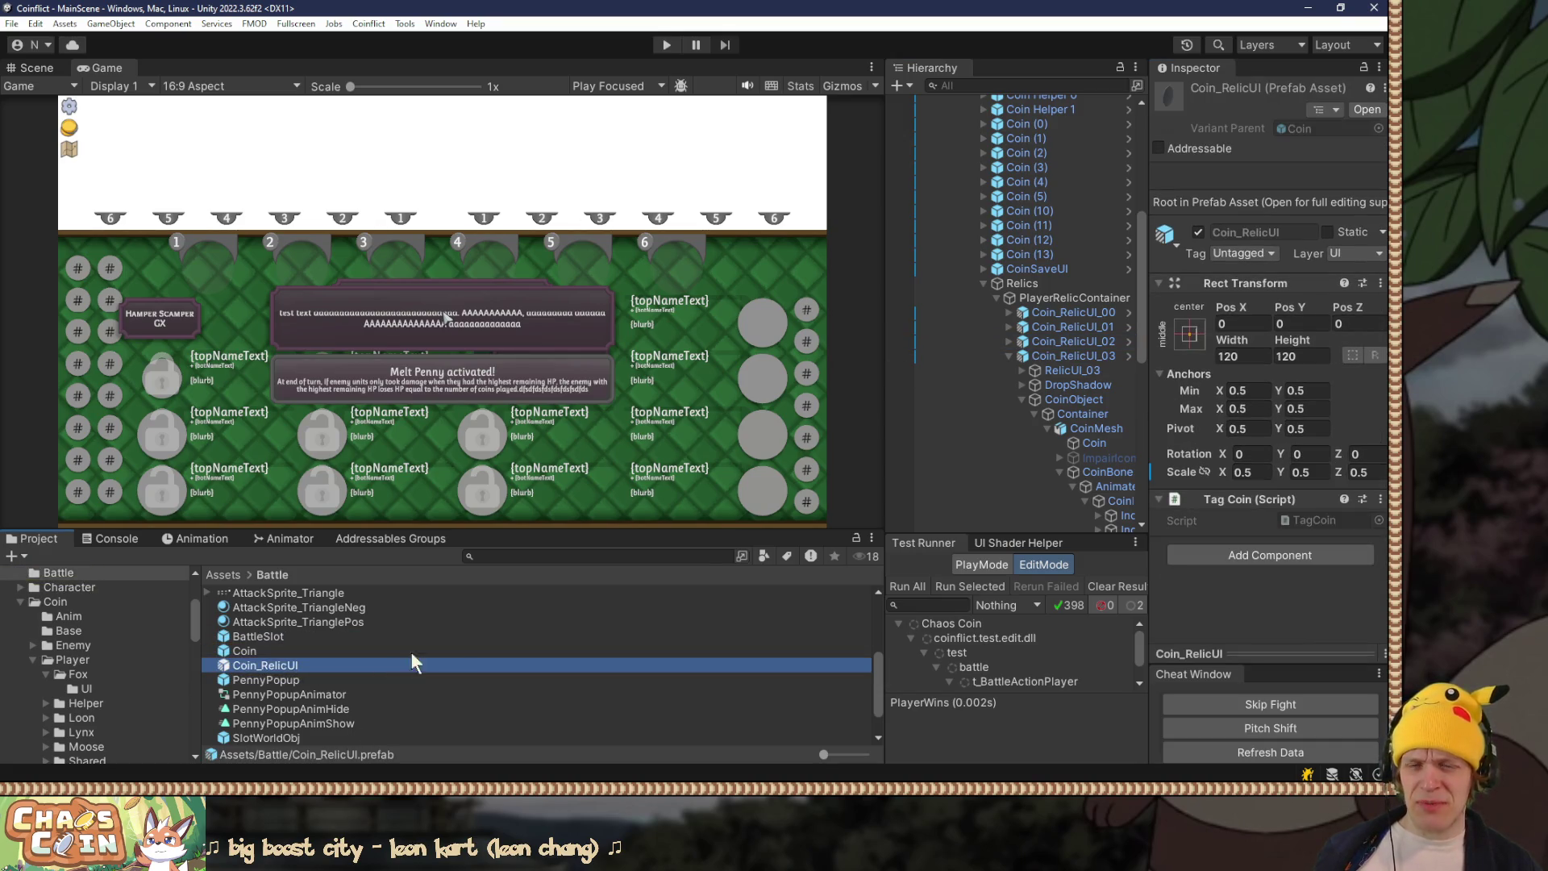
click(1086, 342)
click(1317, 160)
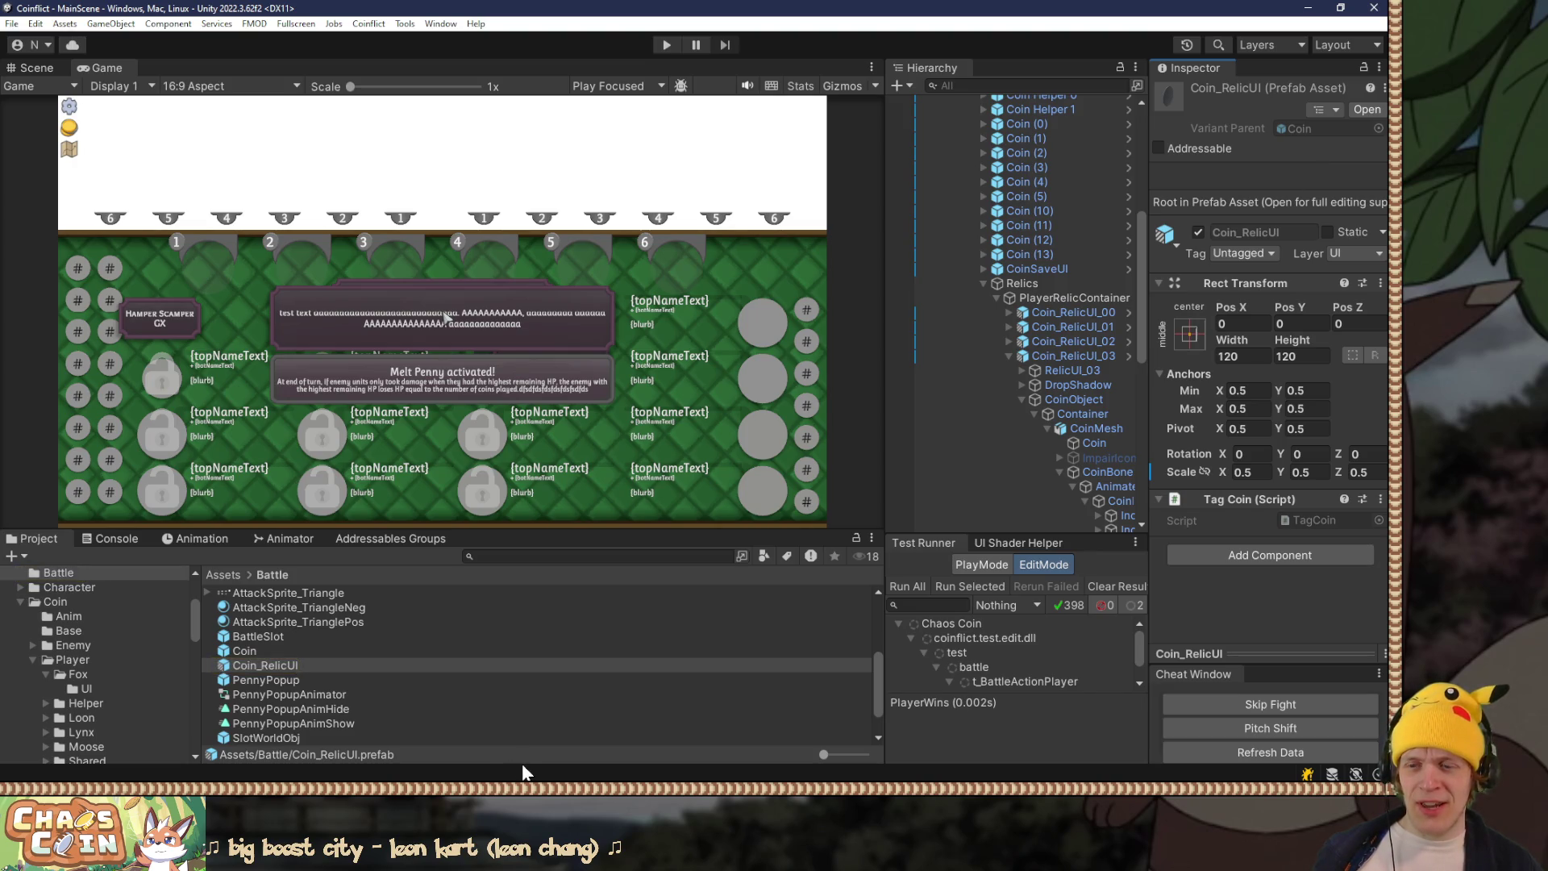
Step: Double-click the Coin_RelicUI prefab in Assets/Battle to open it in prefab mode
click(297, 666)
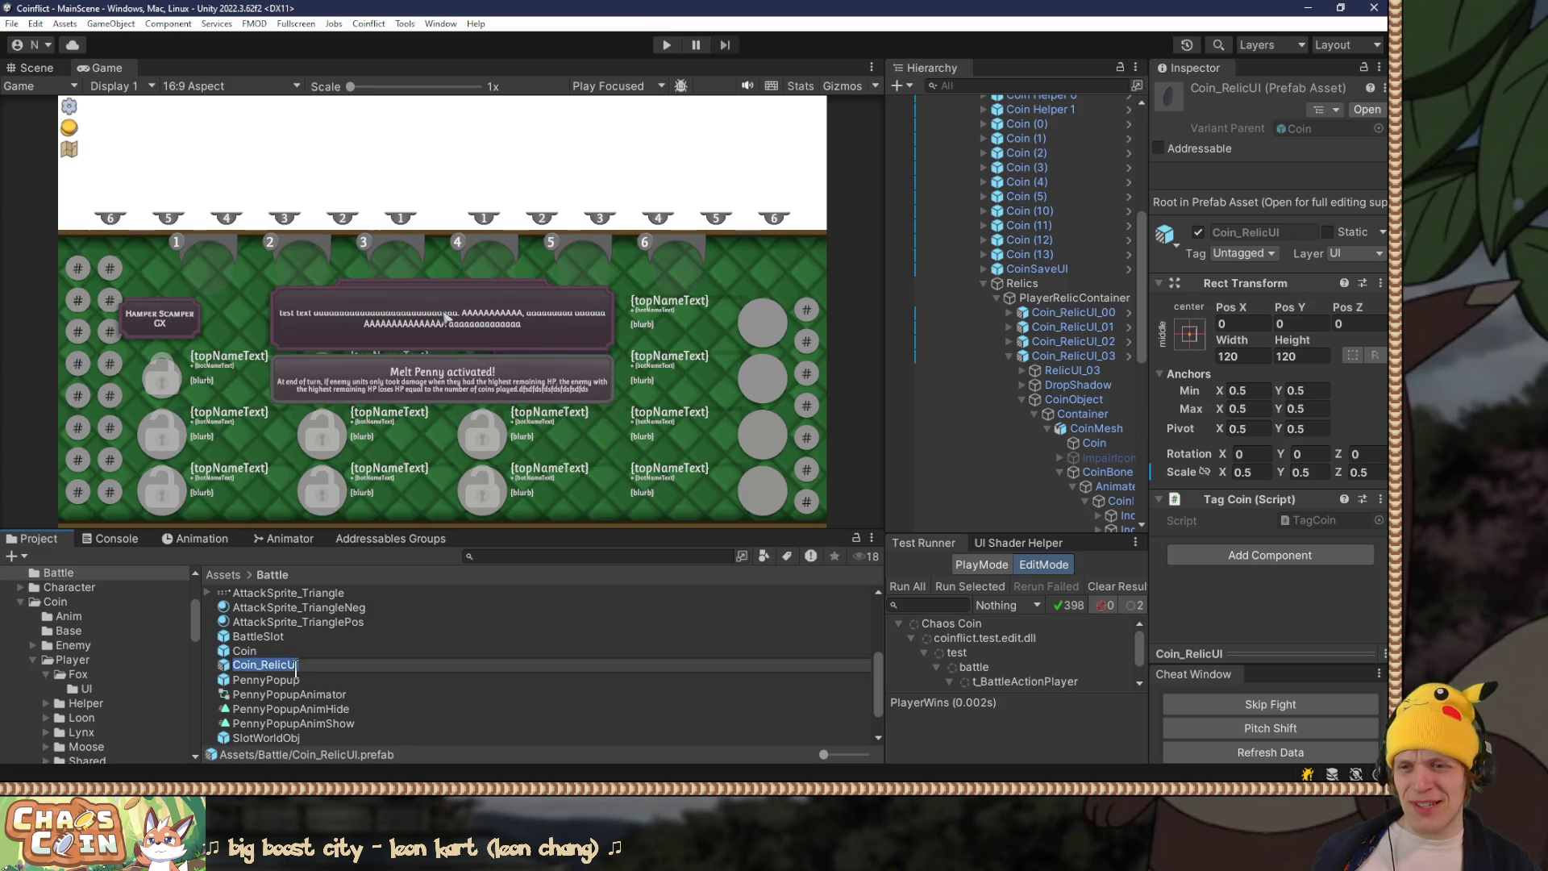
click(1098, 327)
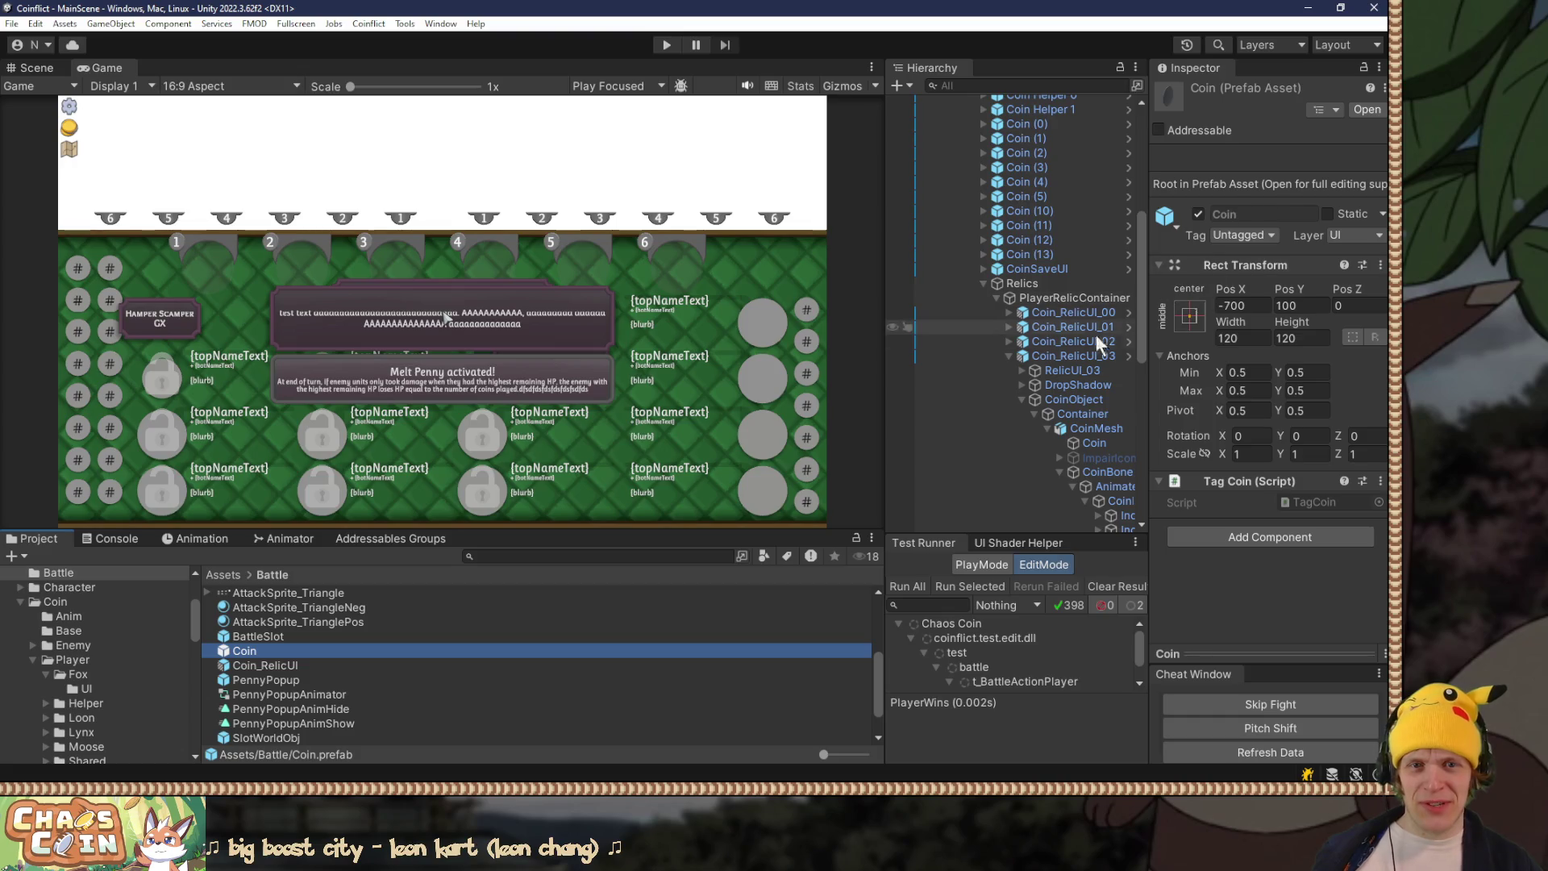
click(1310, 169)
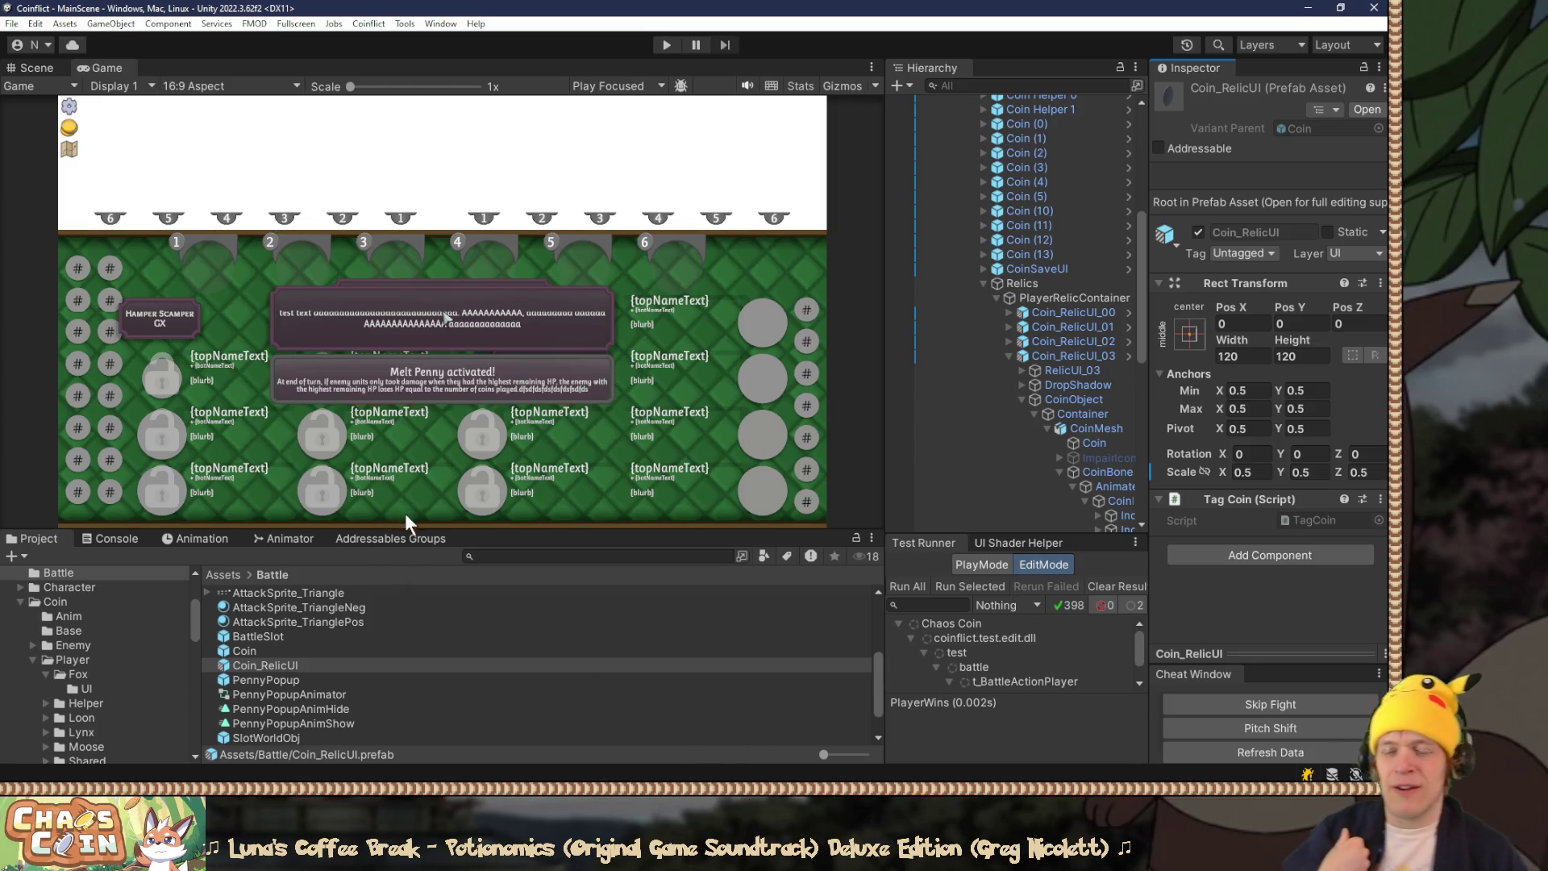
click(297, 664)
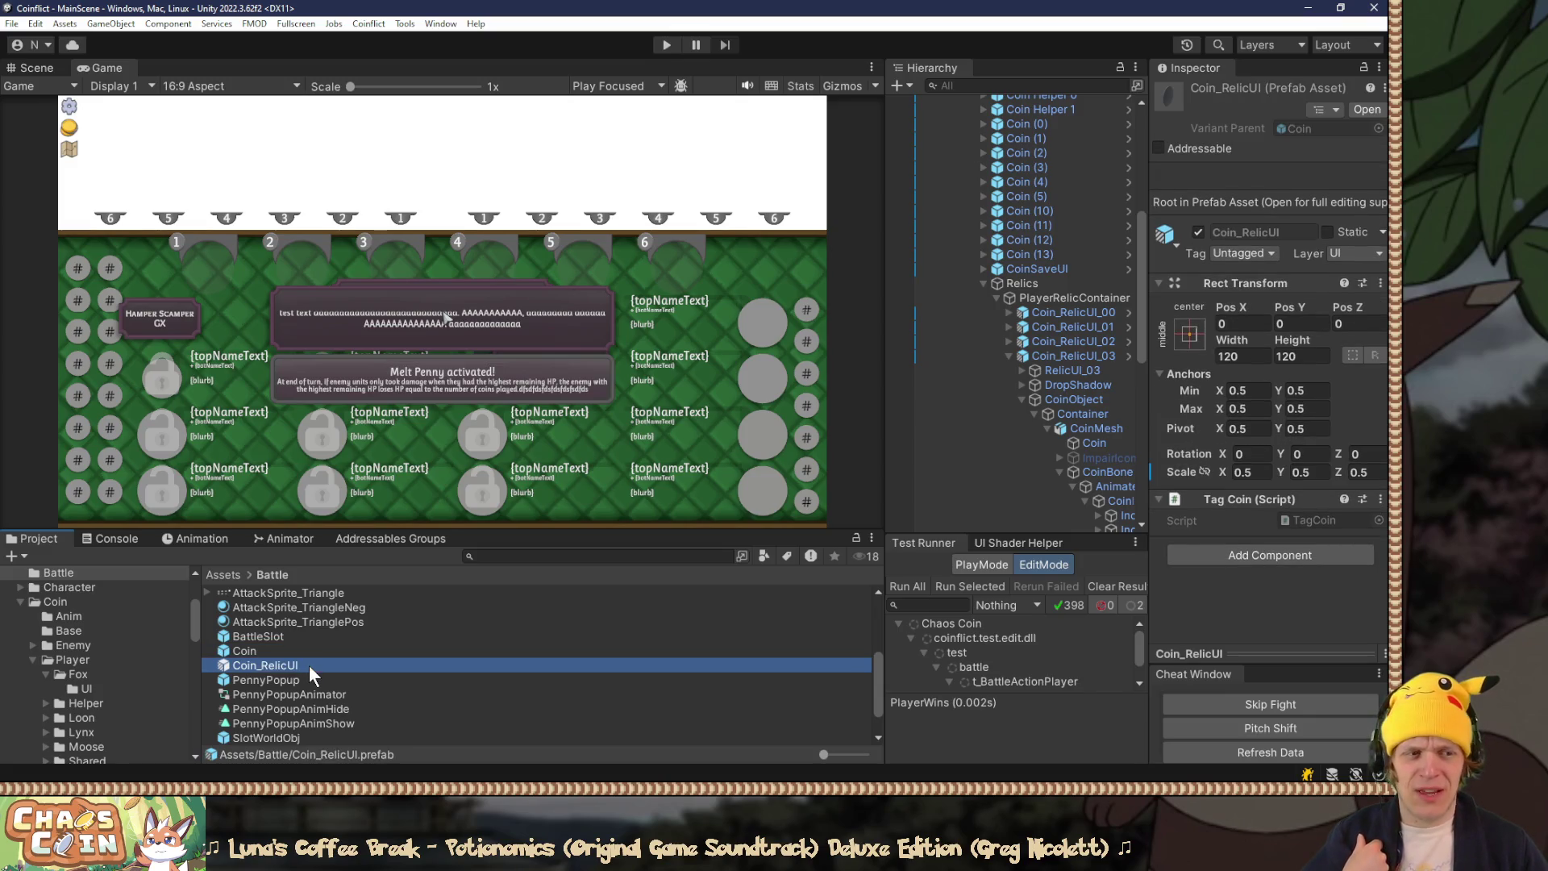
double_click(296, 665)
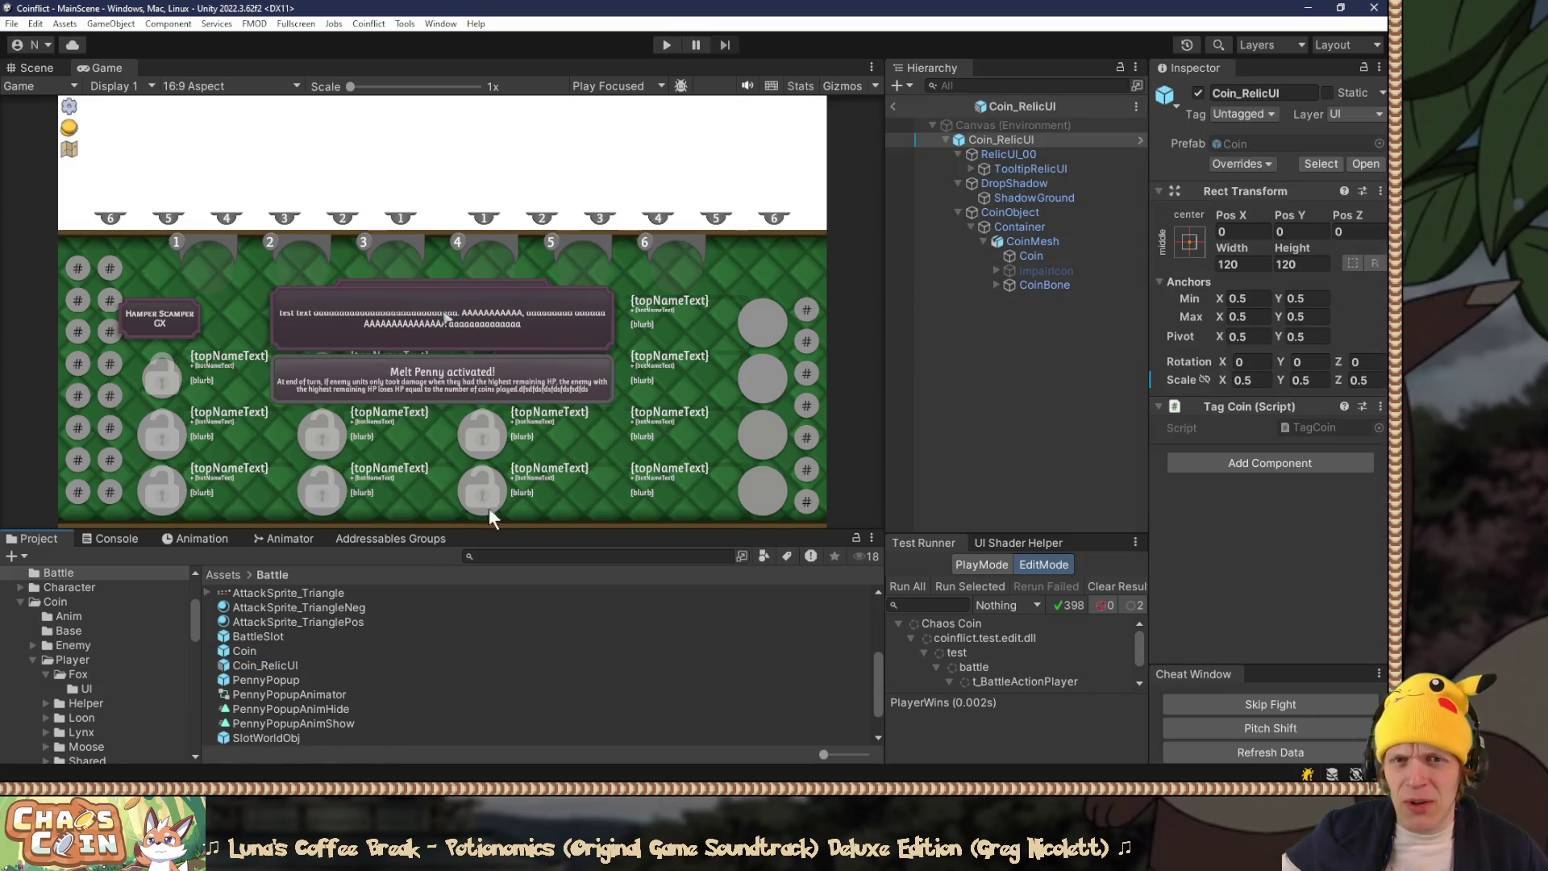
Step: Expand CoinBone > AnimateBone > CoinBoneInner and select the IndexOutputHead text
click(30, 68)
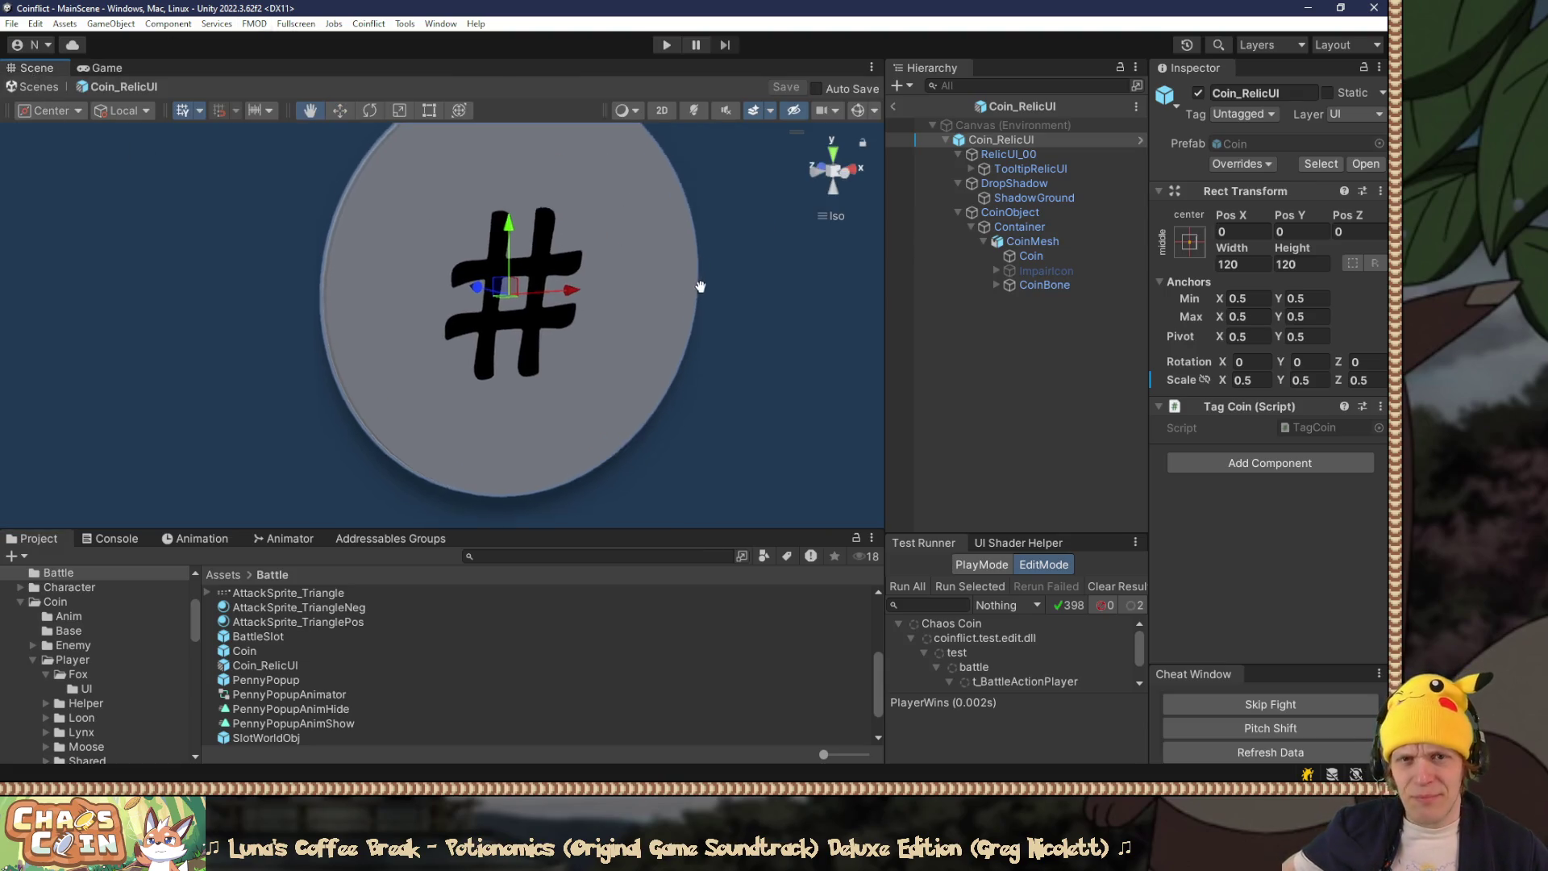
click(1060, 286)
click(997, 284)
click(1009, 299)
click(1019, 313)
click(1021, 314)
click(1069, 329)
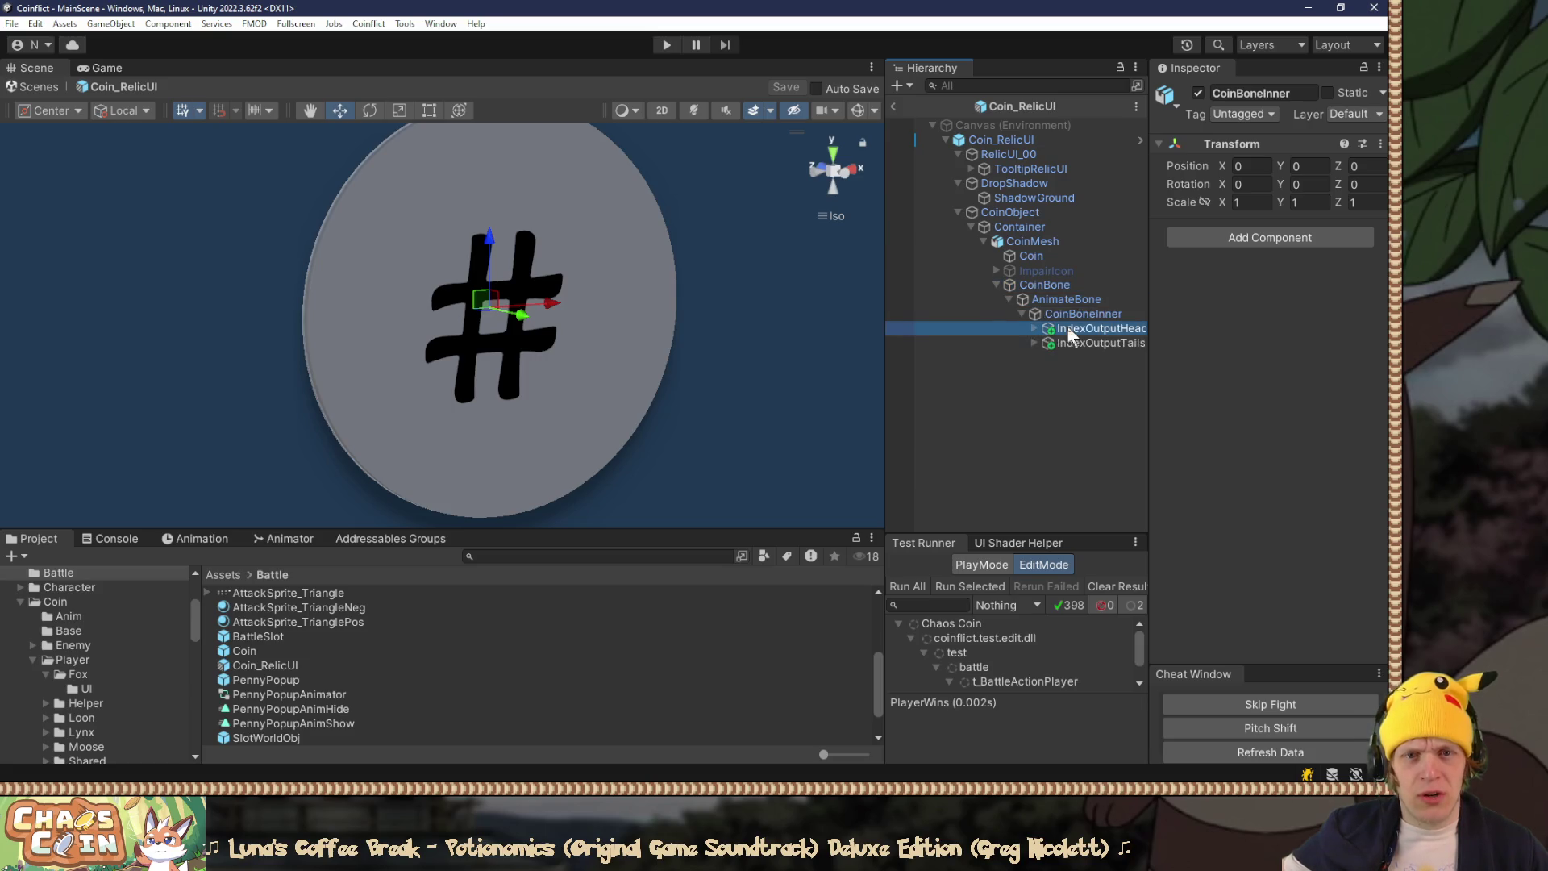
Step: Set the vertex colour of IndexOutputHead and IndexOutputTails to 401200
scroll(1309, 492, down, 3)
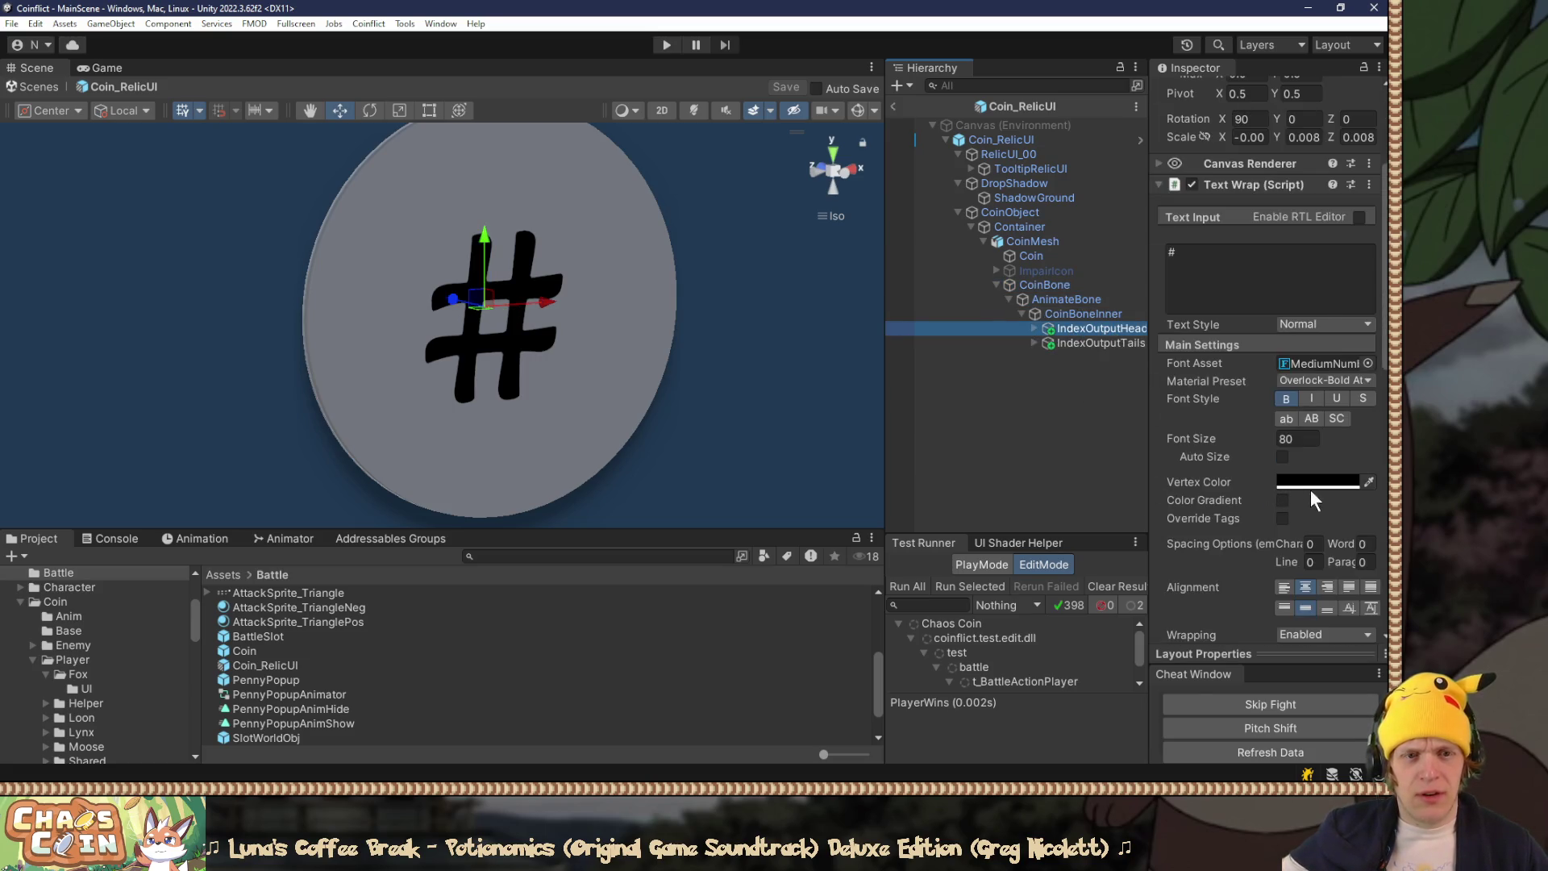
click(1309, 481)
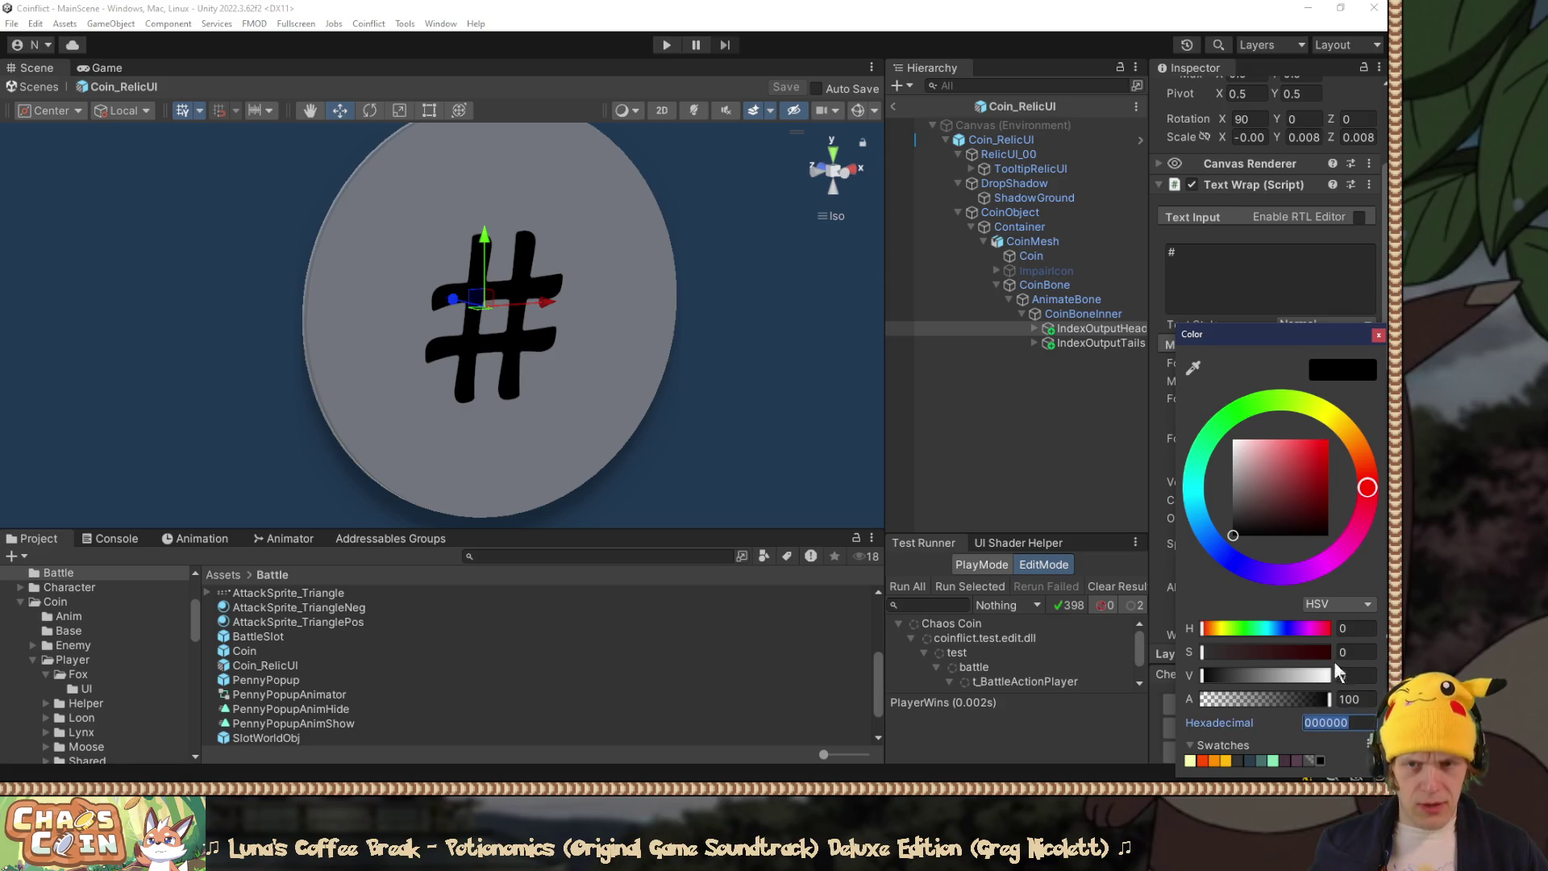
text(401200)
click(1378, 335)
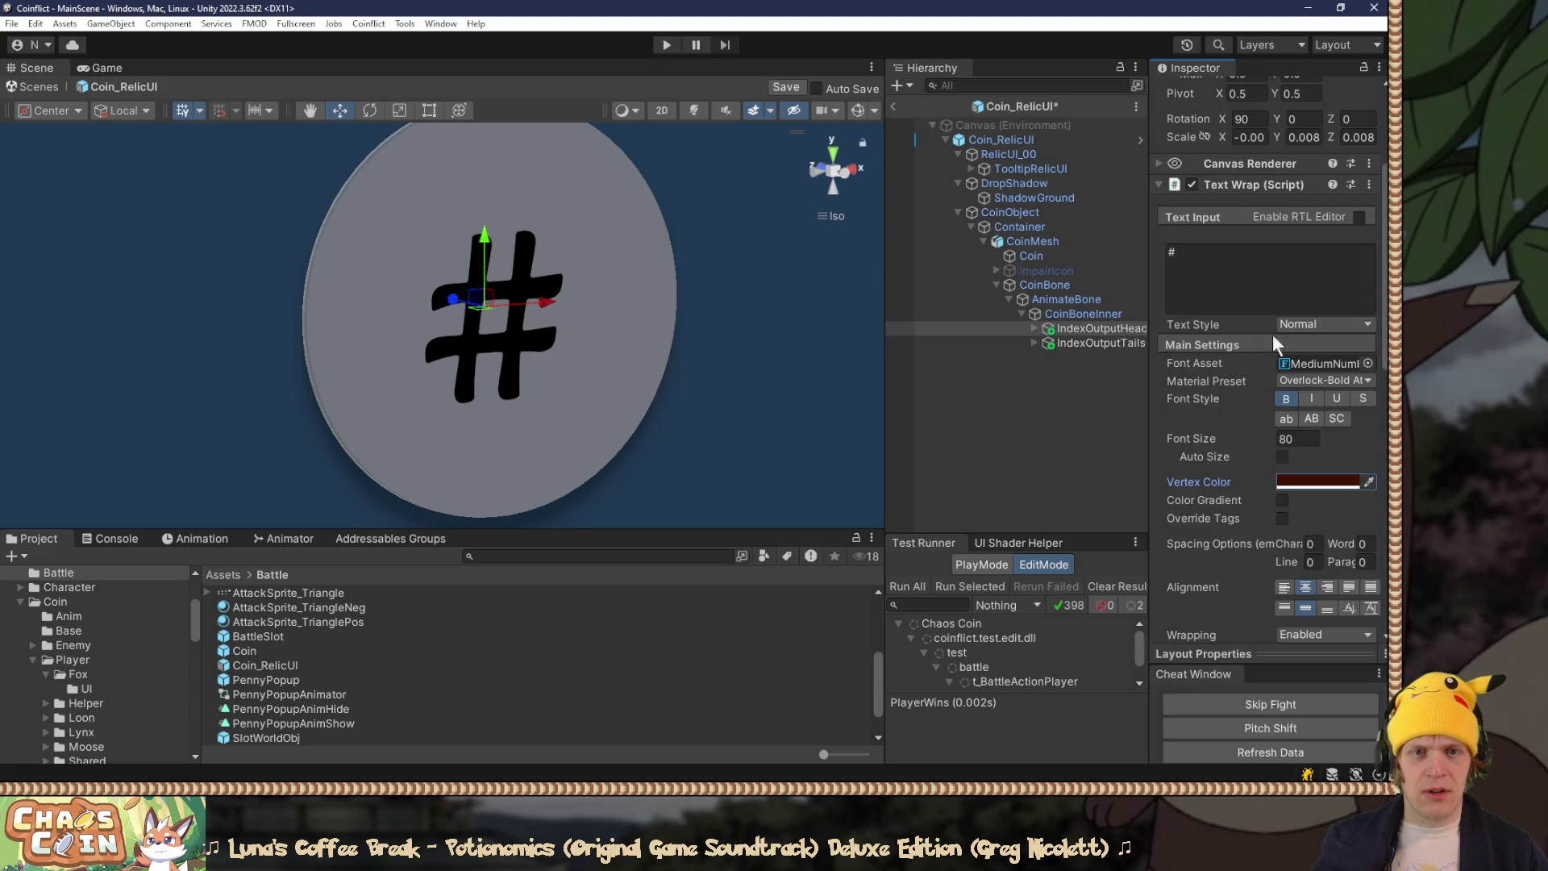
click(1086, 343)
click(1313, 477)
click(1339, 722)
text(401200)
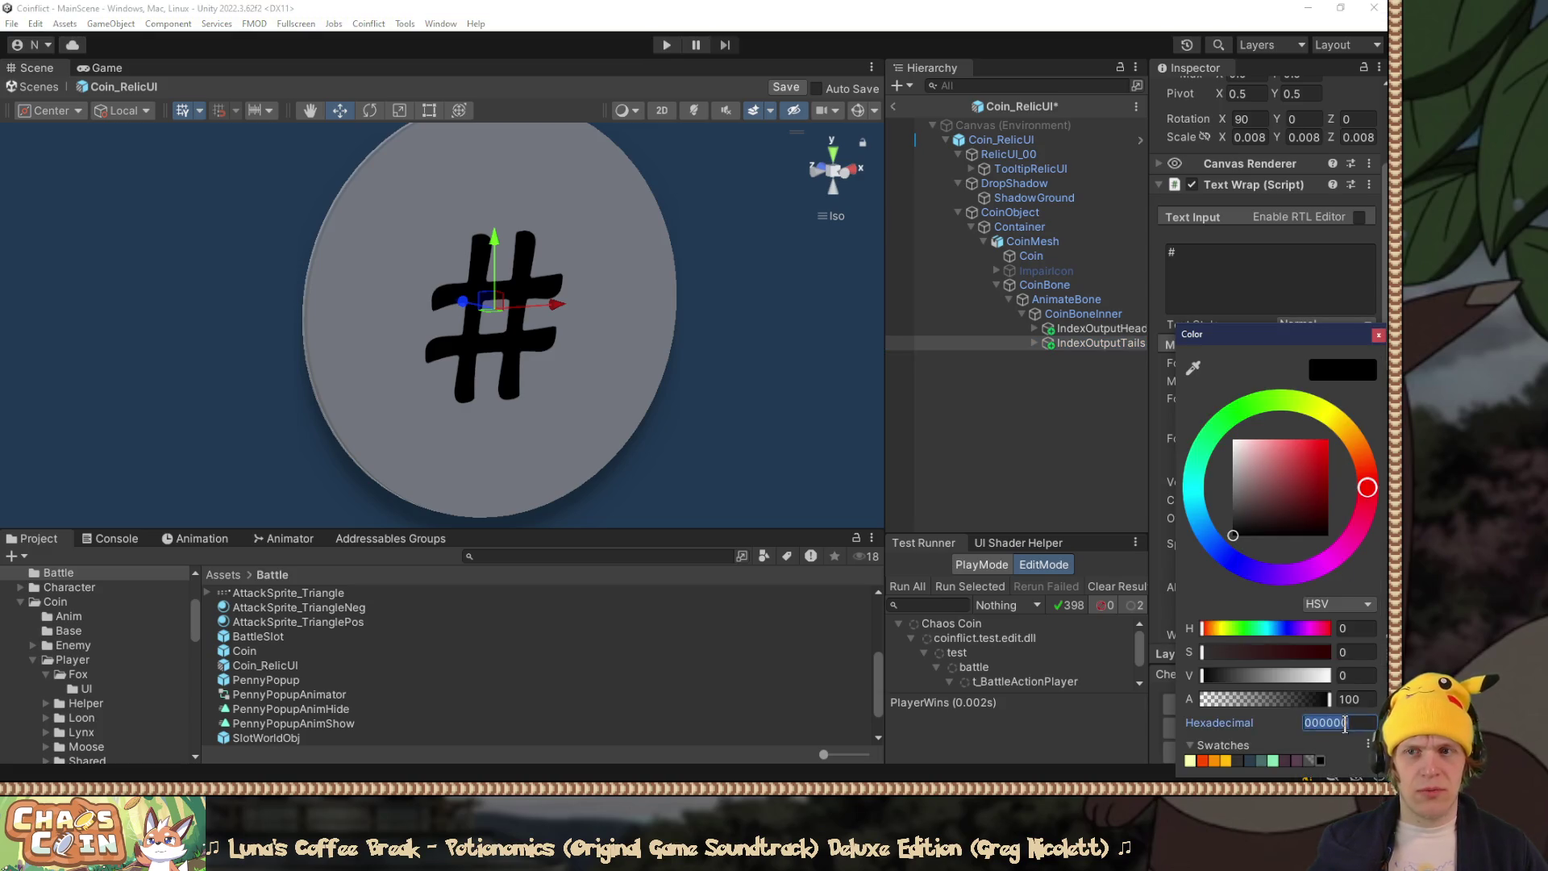
click(1376, 336)
Step: Add Text Wrap Non Default Color to IndexOutputTails and move it above Text Wrap
scroll(1340, 360, down, 10)
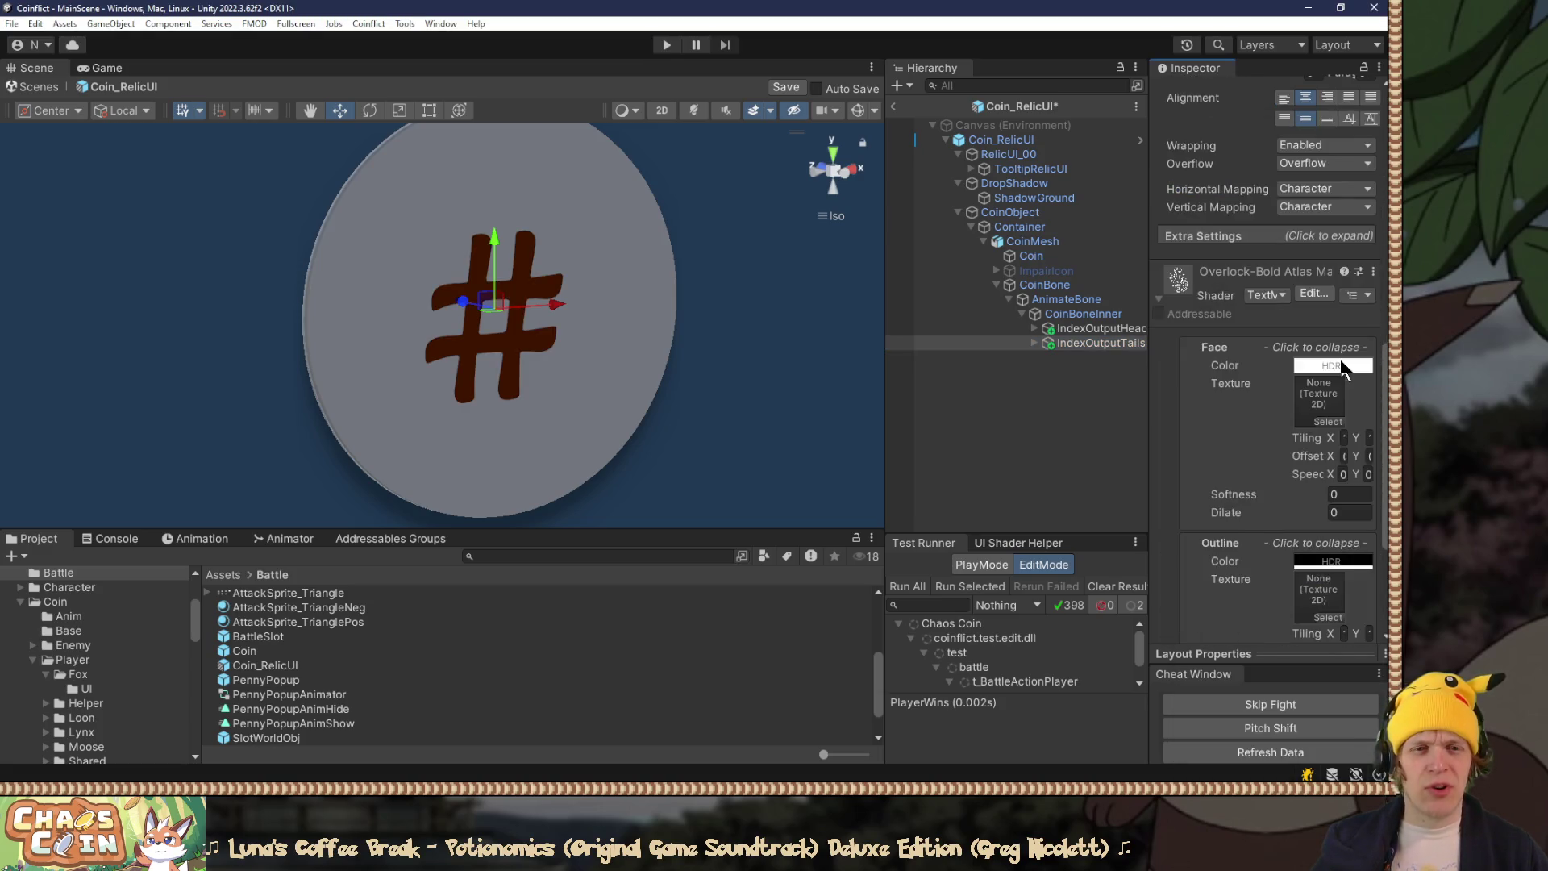
click(1159, 297)
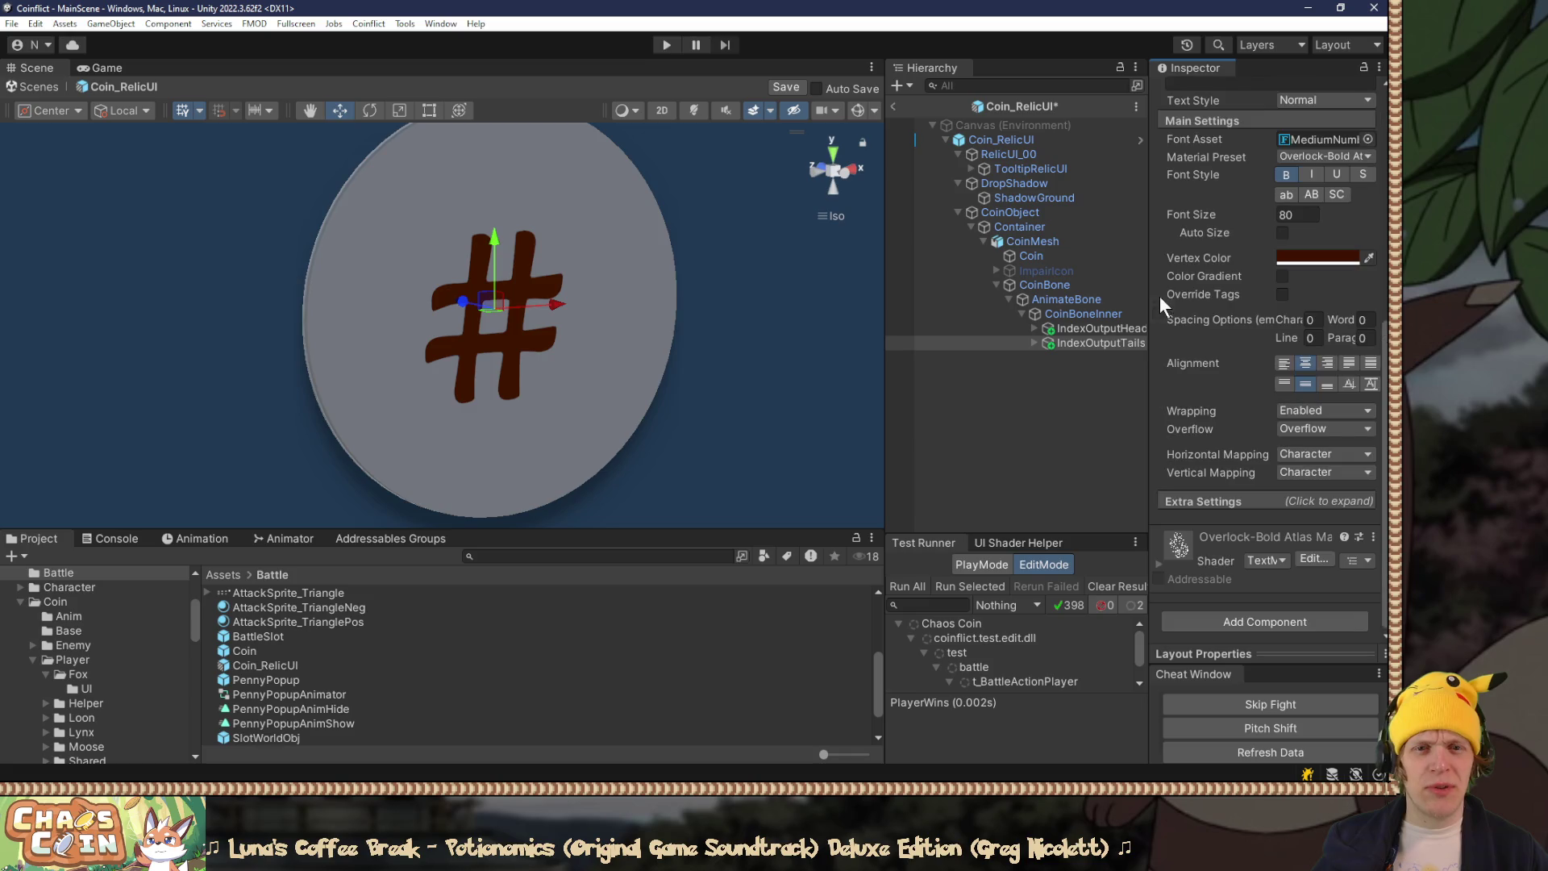
click(1227, 621)
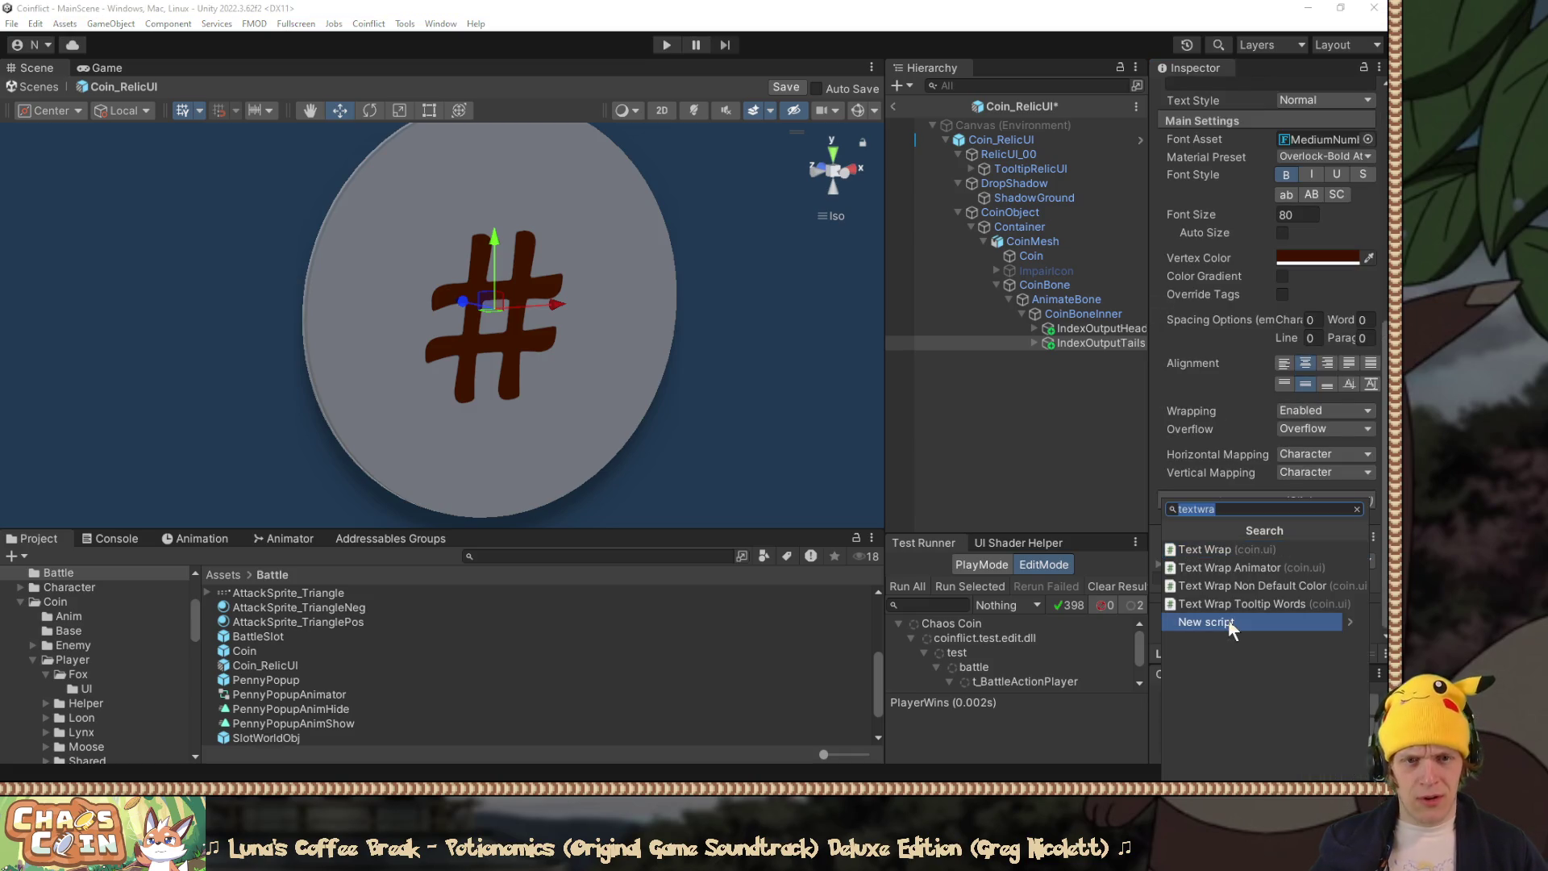
click(1286, 584)
right_click(1212, 539)
click(1255, 586)
scroll(1215, 441, up, 10)
Step: Add Text Wrap Non Default Color to IndexOutputHead, move it up, save, and exit the prefab
click(1090, 325)
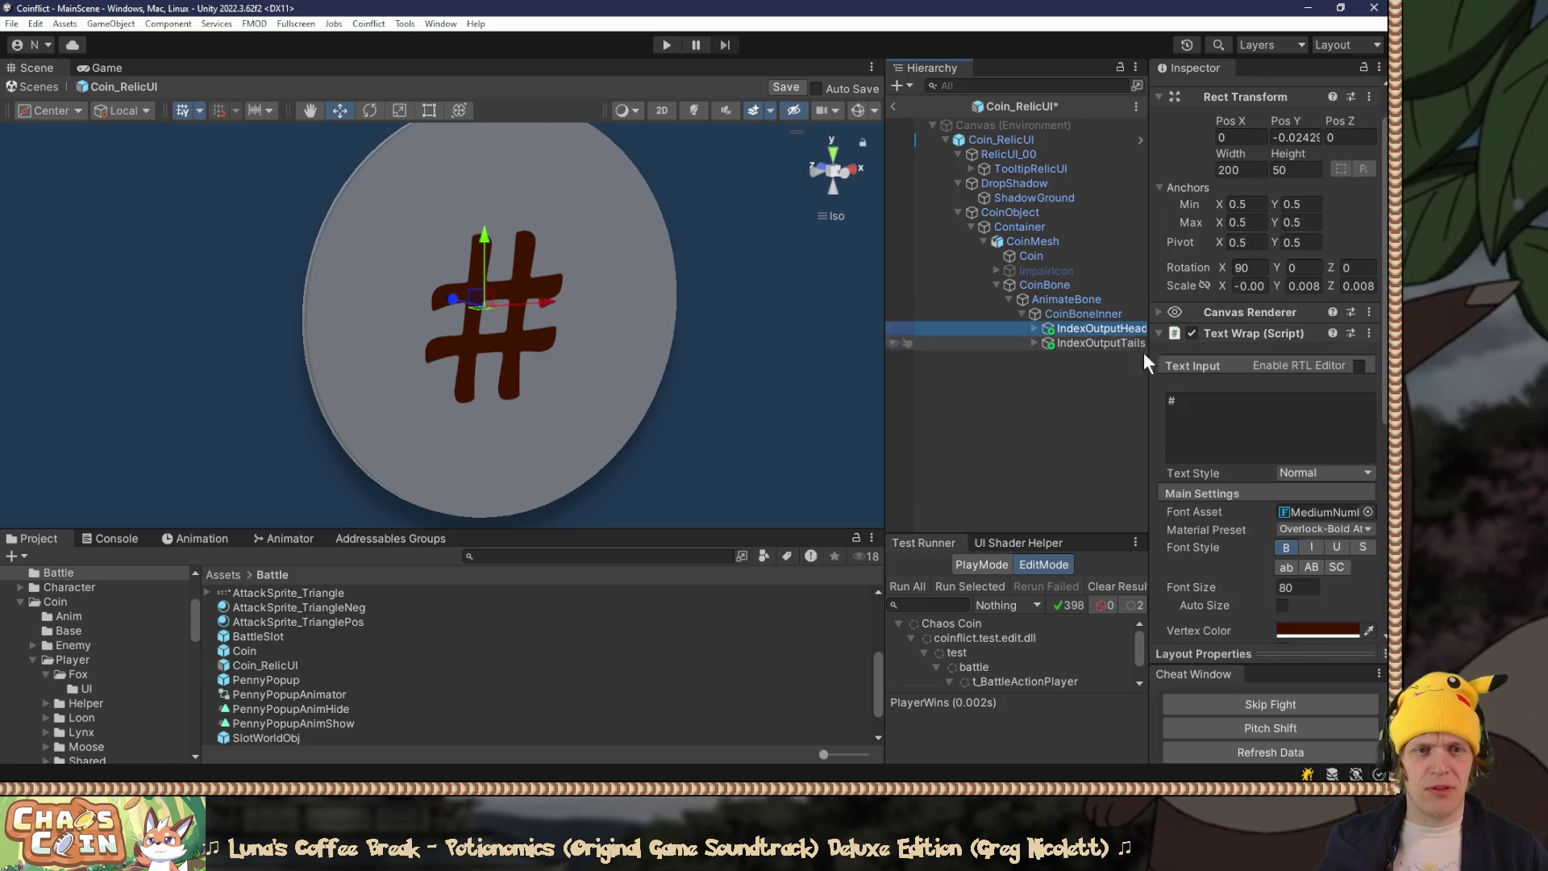
scroll(1226, 553, down, 8)
click(1231, 616)
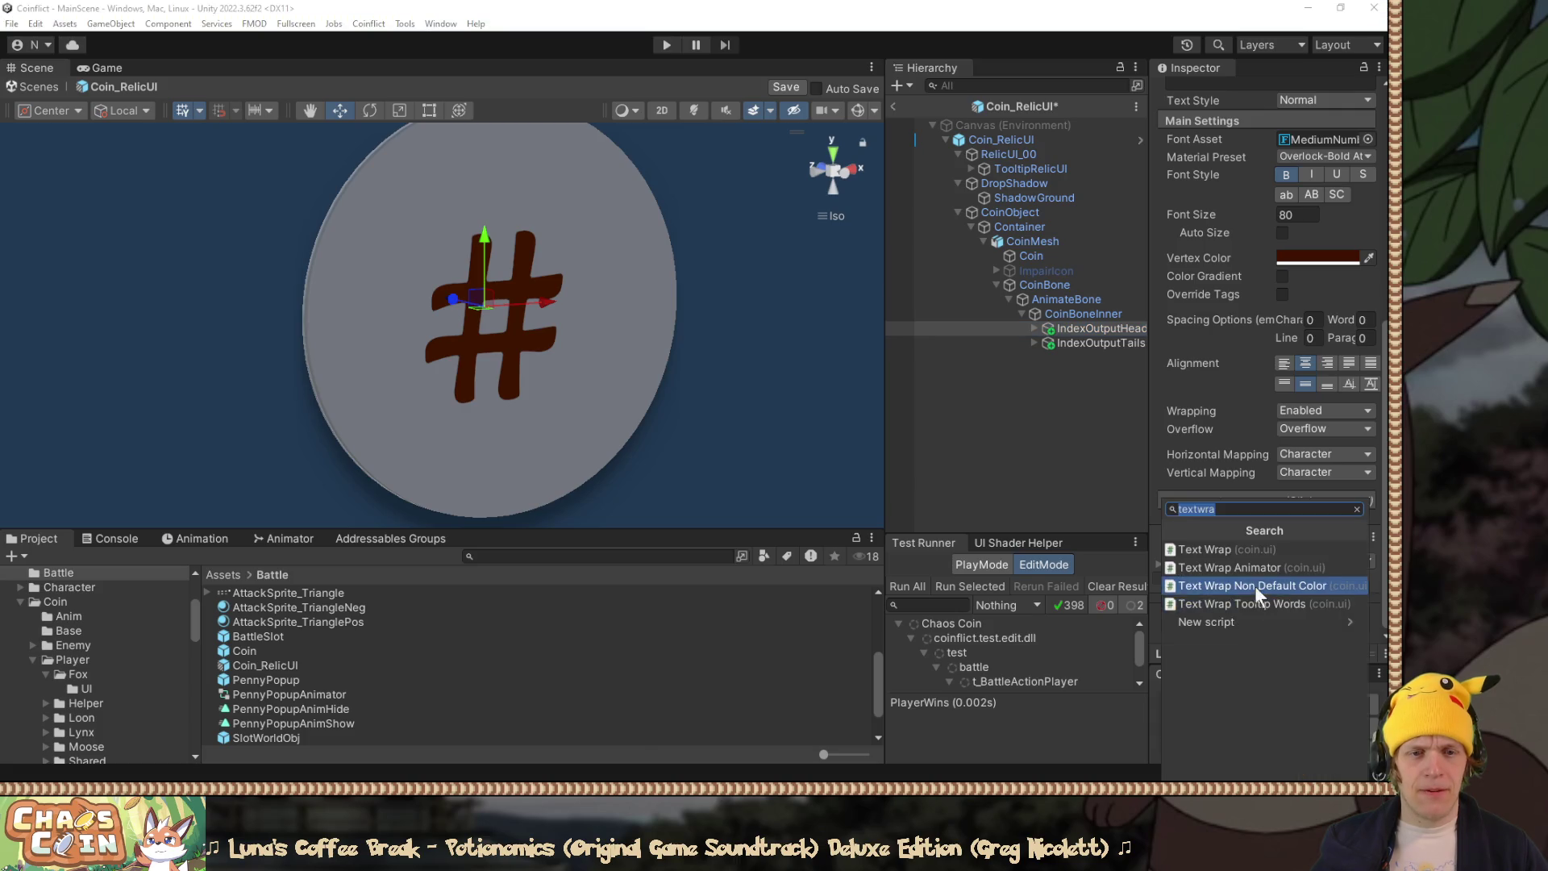
click(1254, 585)
right_click(1225, 538)
click(1264, 581)
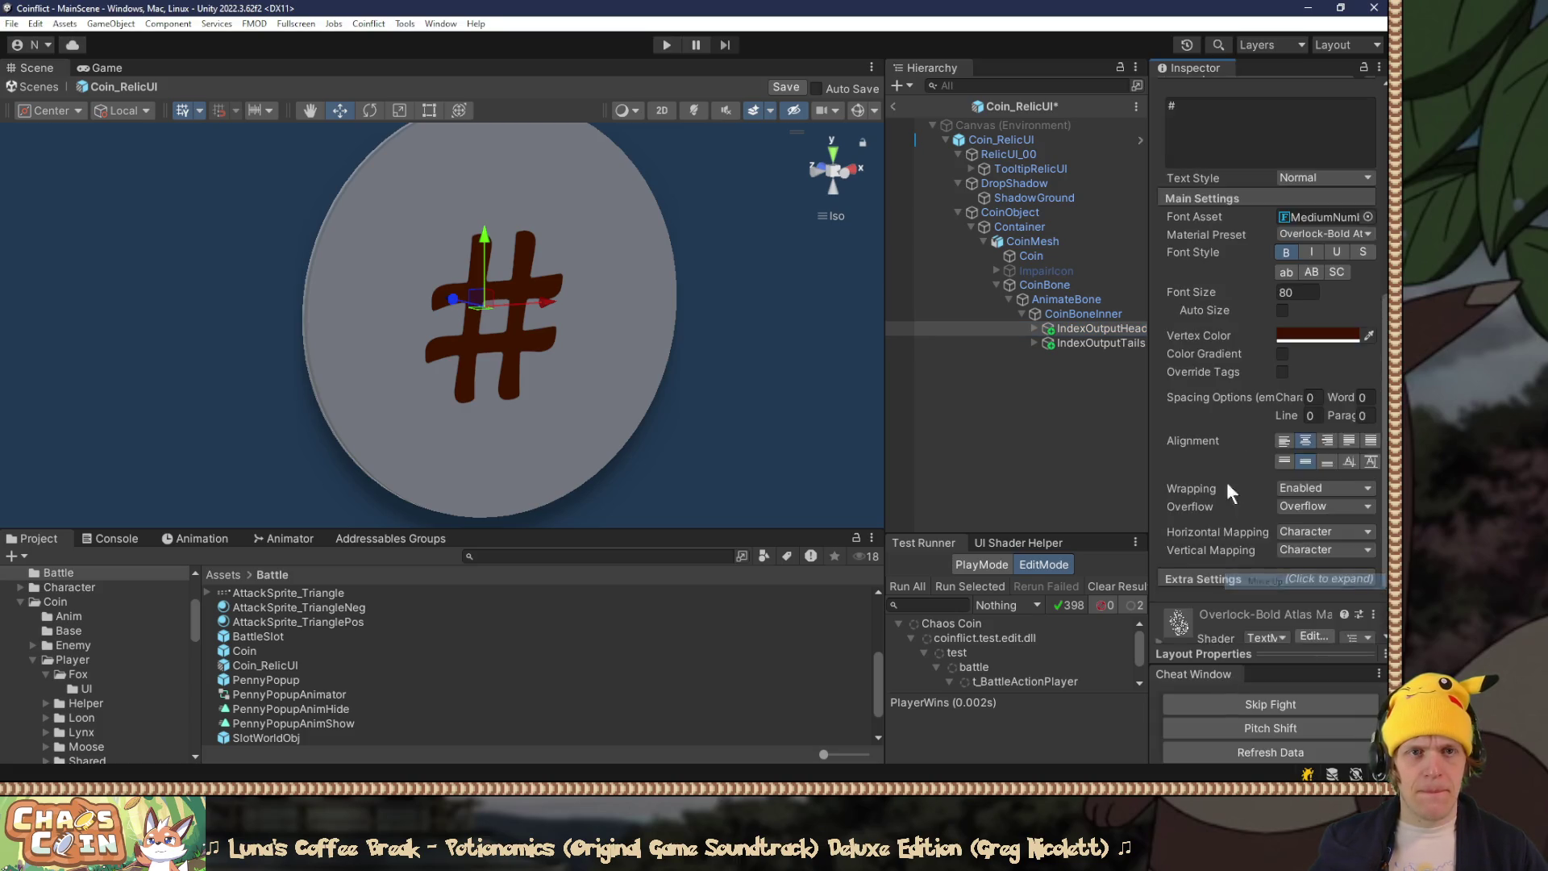
scroll(1225, 468, up, 8)
key(ctrl+s)
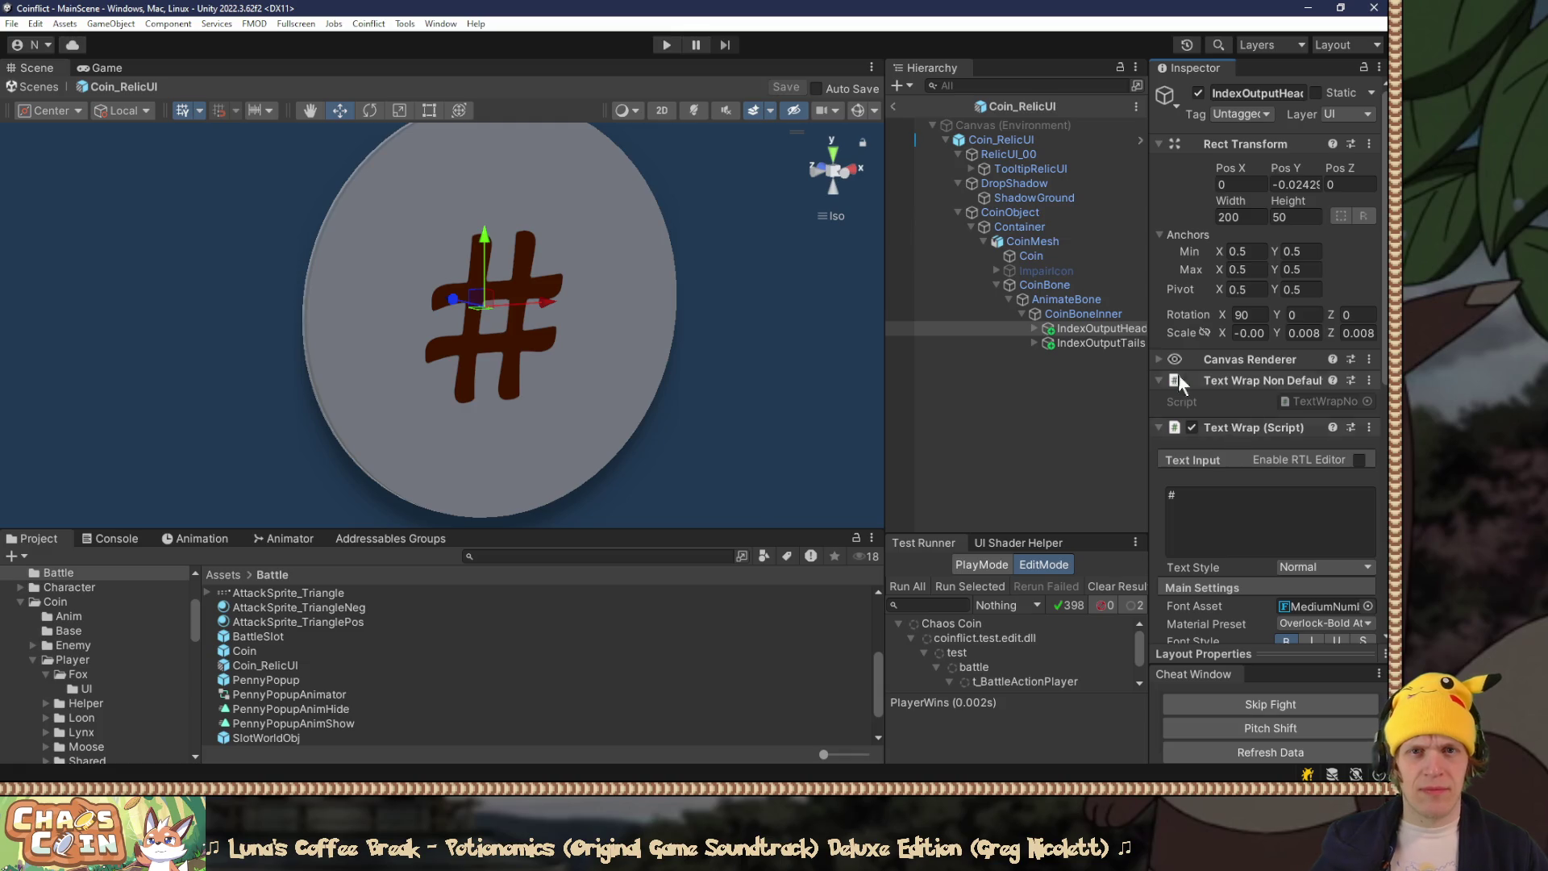
click(891, 105)
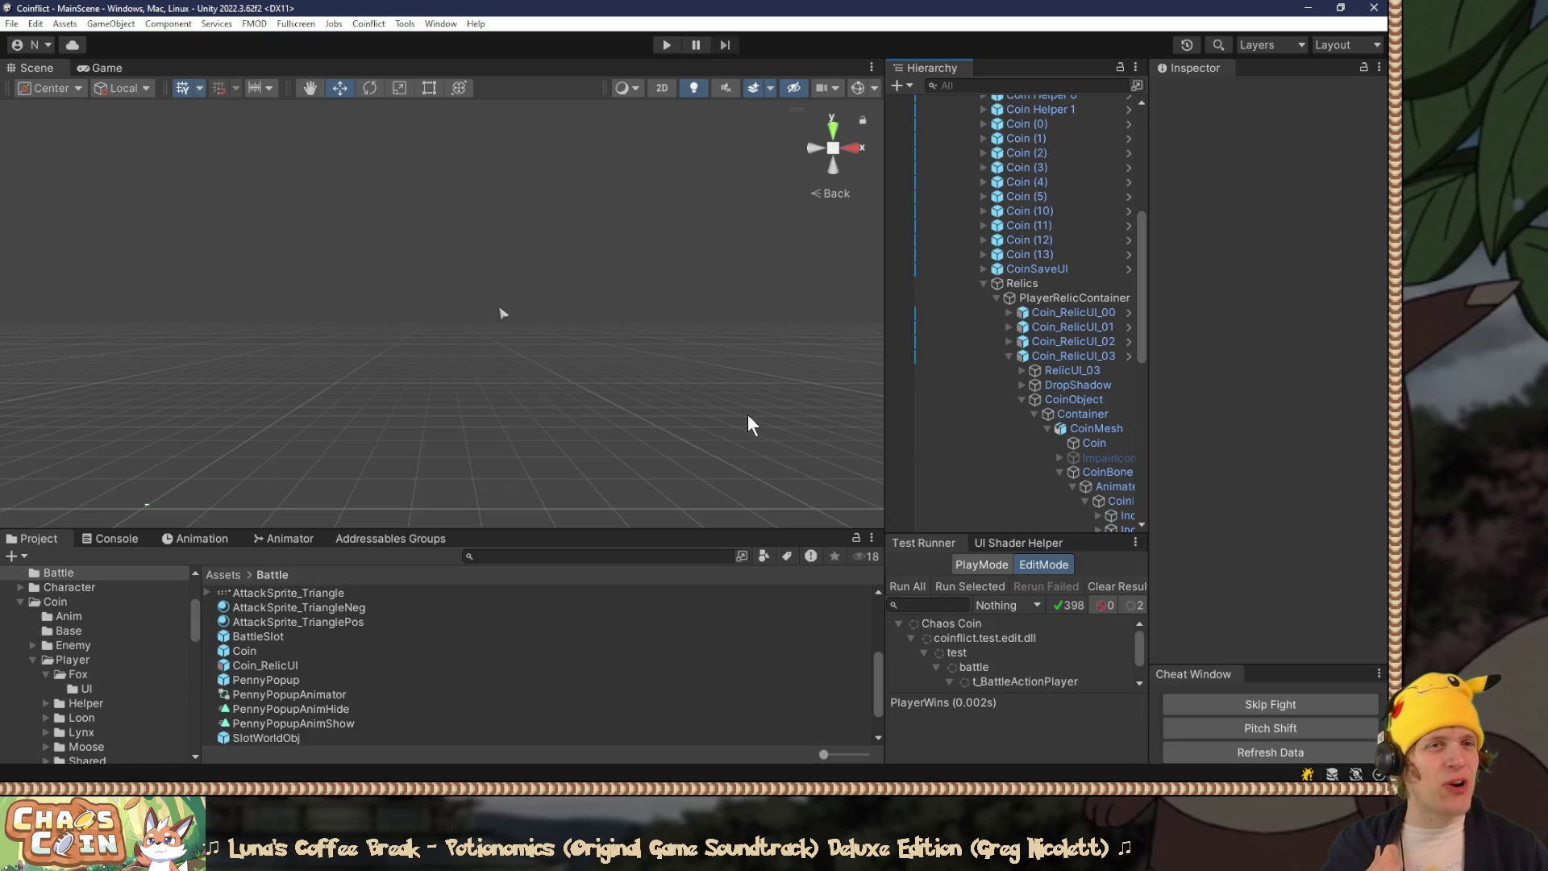
Step: Enlarge the Project panel and browse the Relic folder's RelicAim and RelicBalm textures and materials
drag(699, 531, 708, 474)
scroll(439, 643, up, 3)
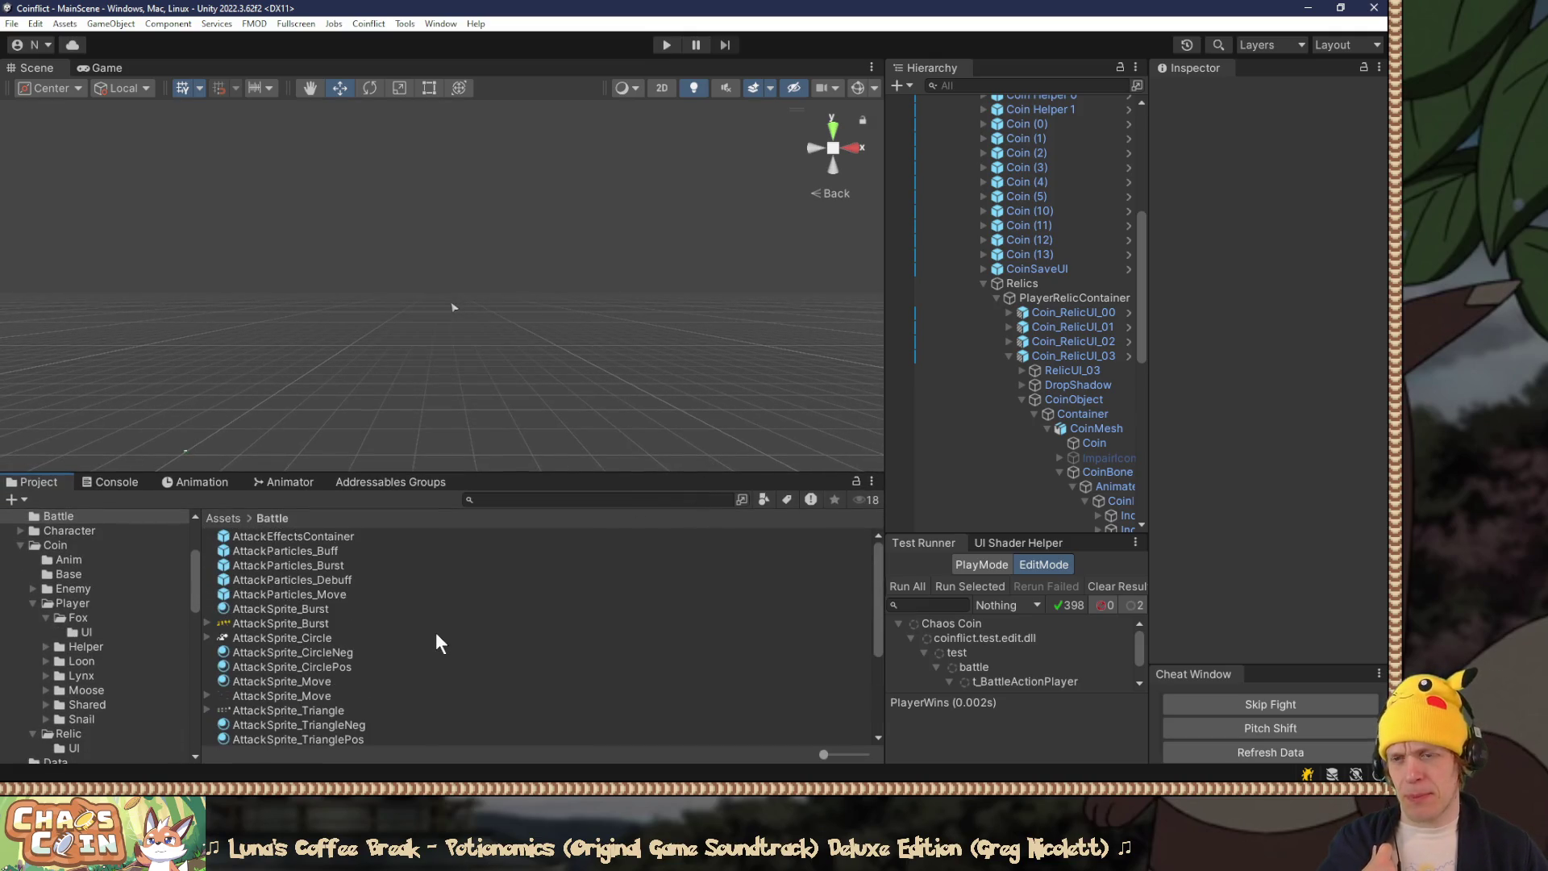
scroll(439, 643, down, 5)
scroll(435, 642, up, 5)
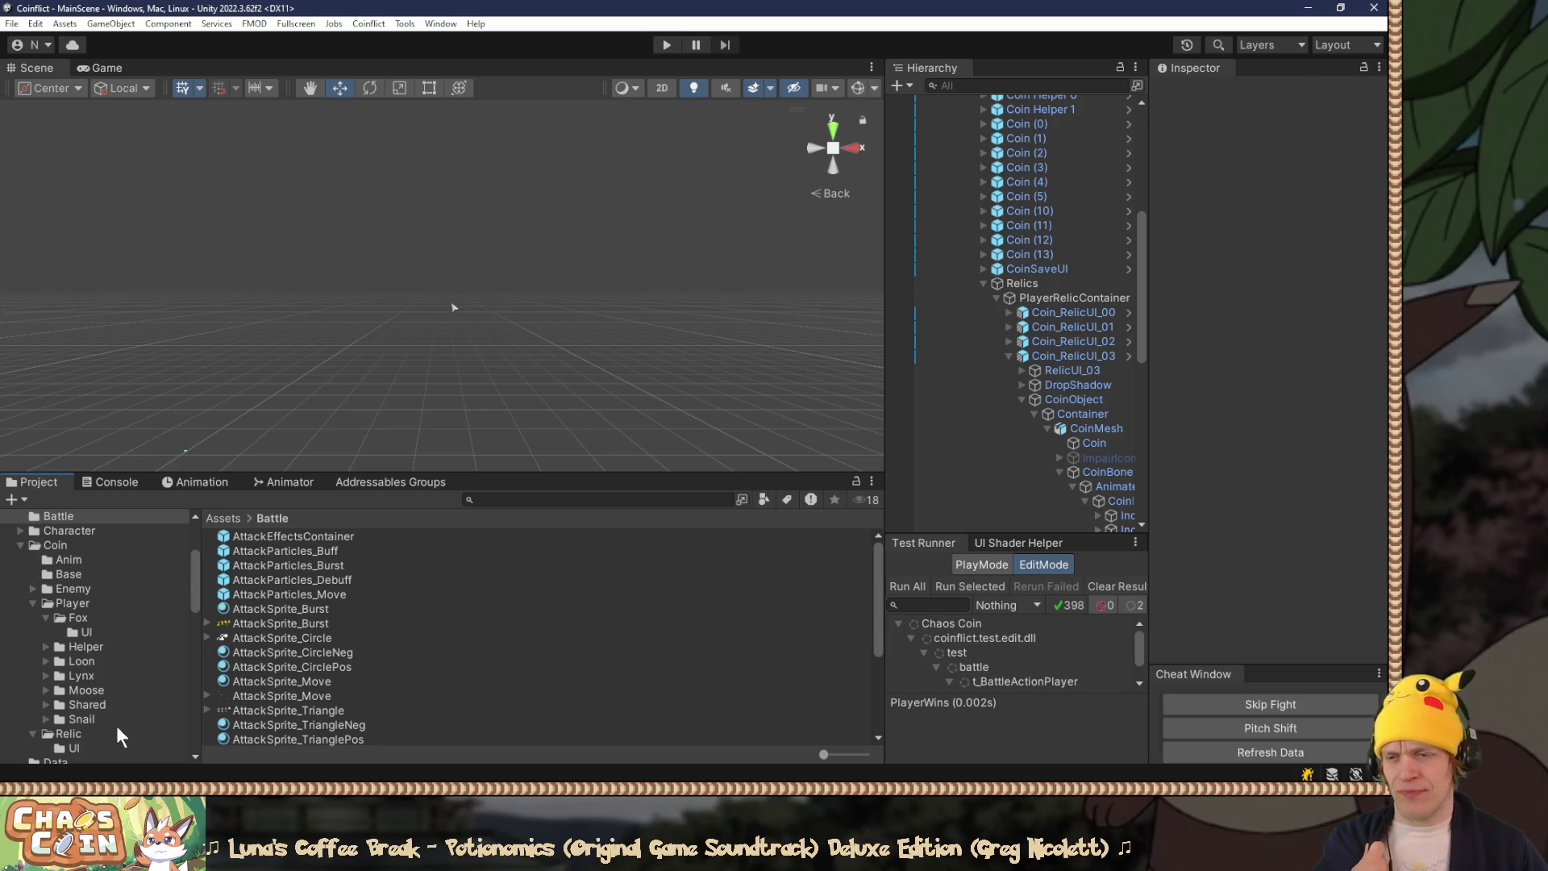
click(87, 732)
click(282, 553)
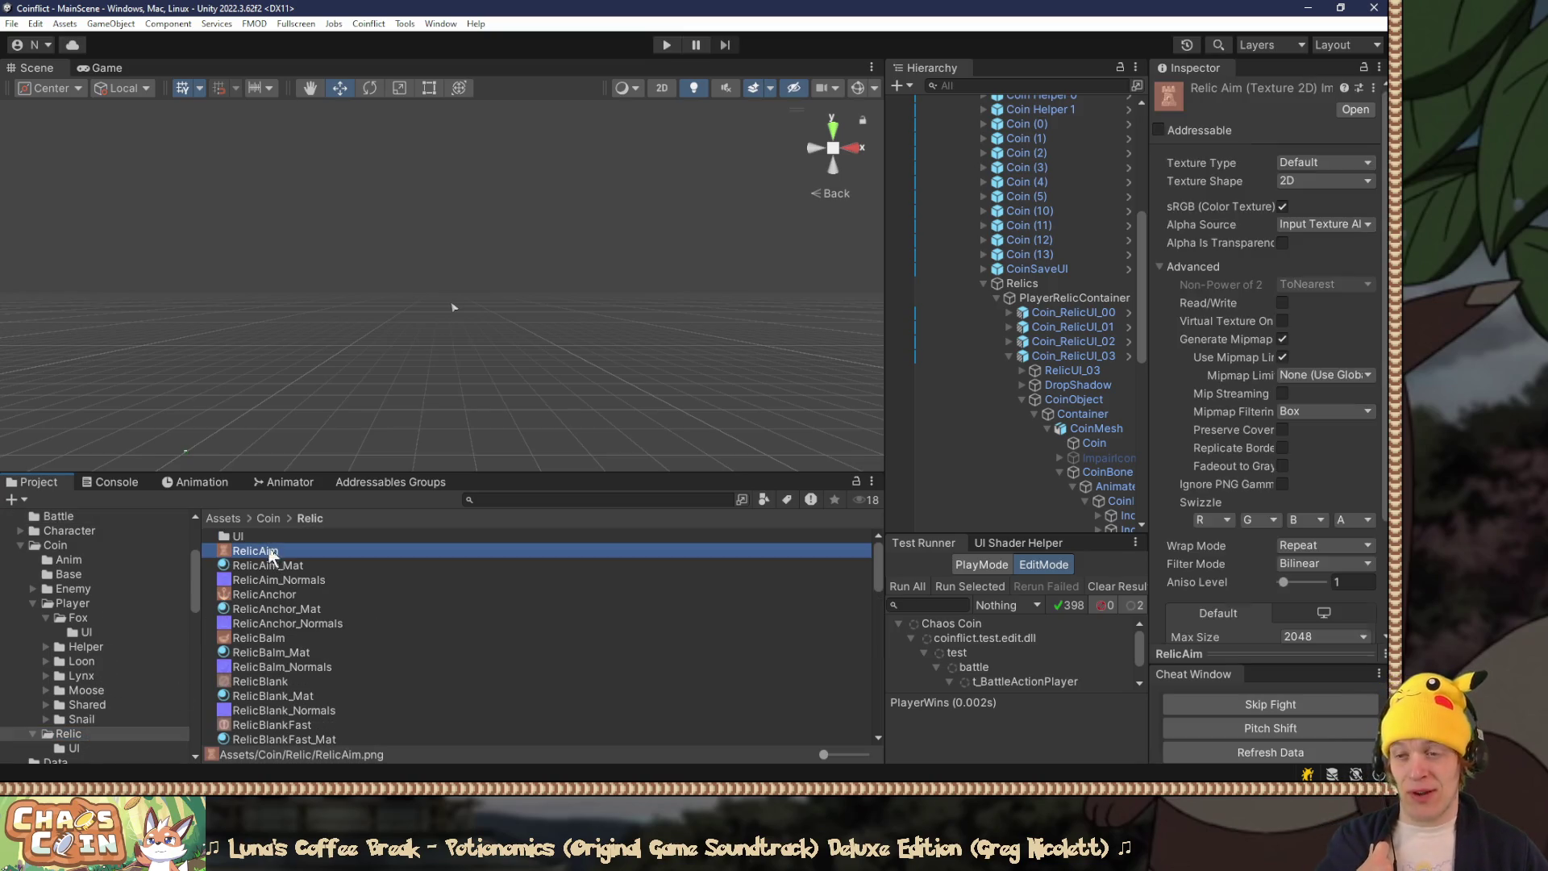
click(288, 569)
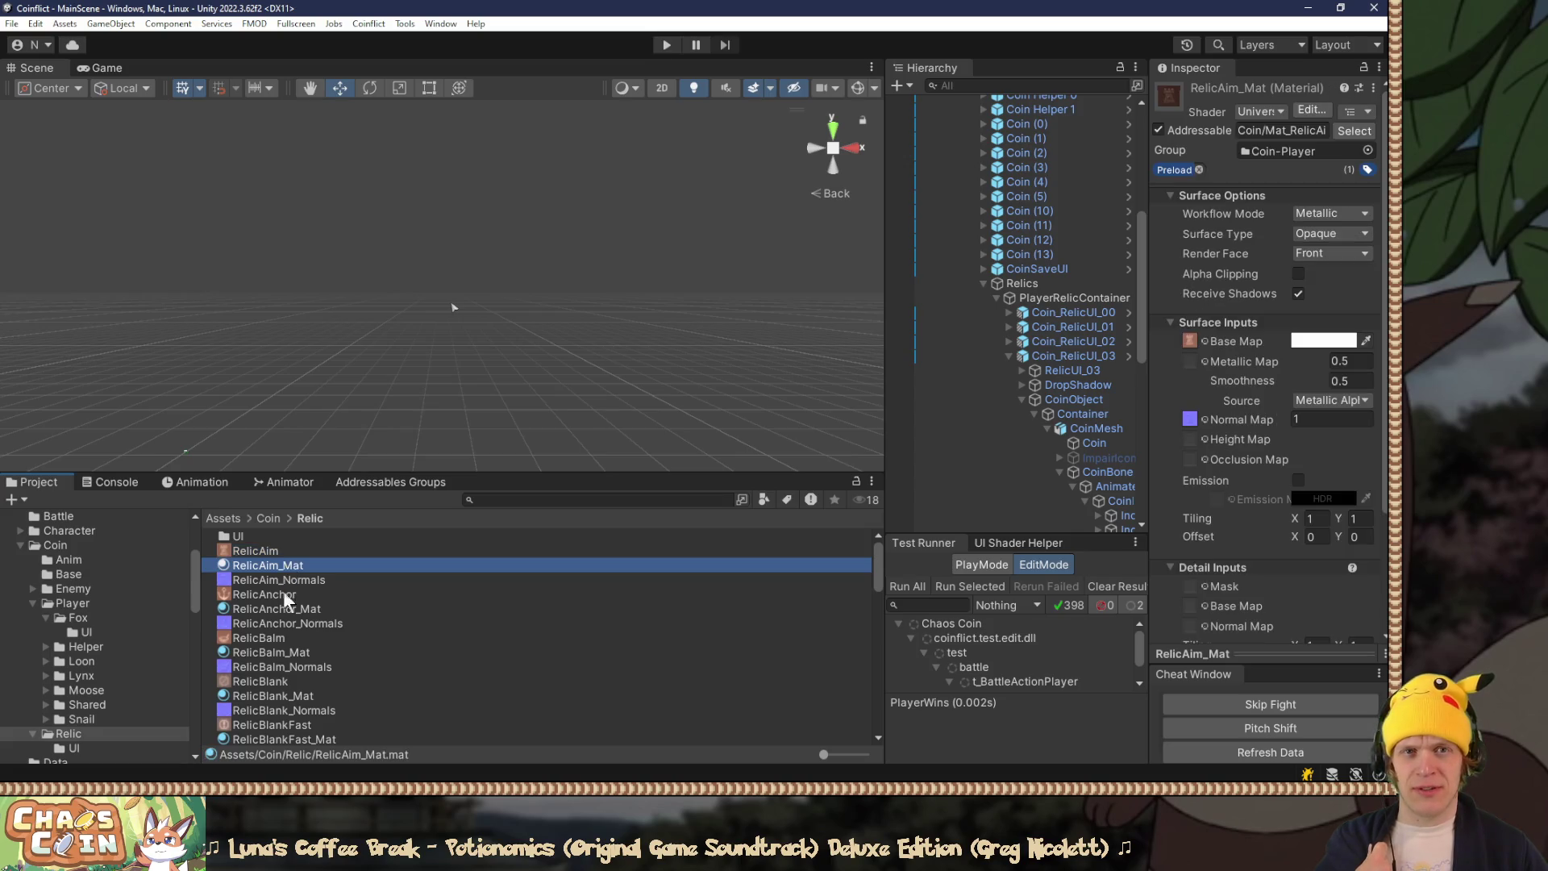
click(278, 638)
click(287, 610)
Step: Open the Relic UI subfolder, inspect the RelicAim_UI, RelicAnchor_UI and RelicBalm_UI assets, then press Play
click(260, 538)
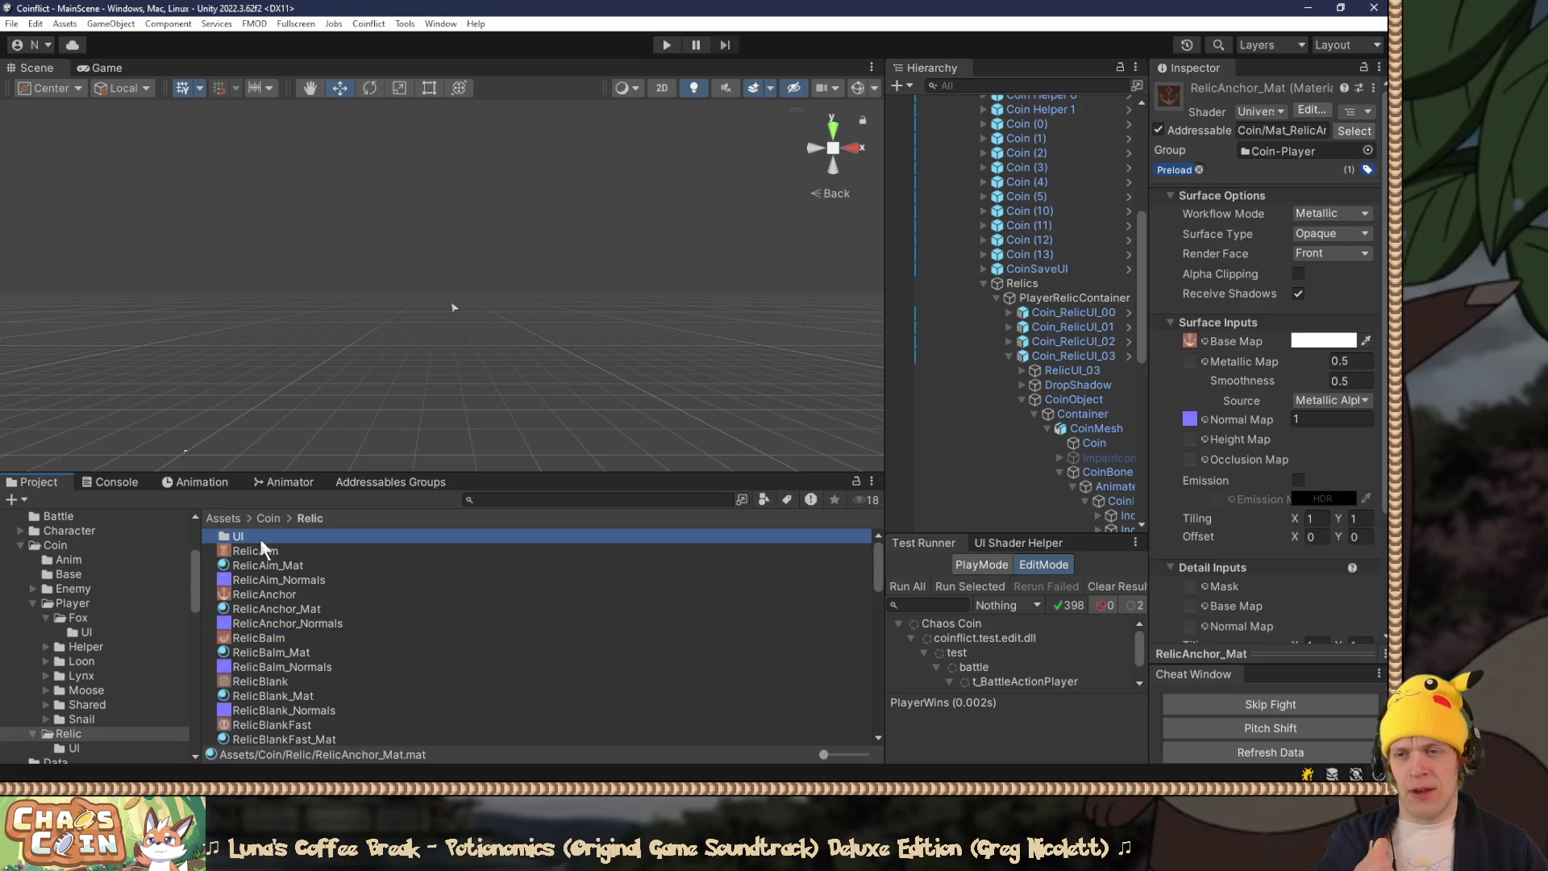
double_click(261, 541)
click(276, 555)
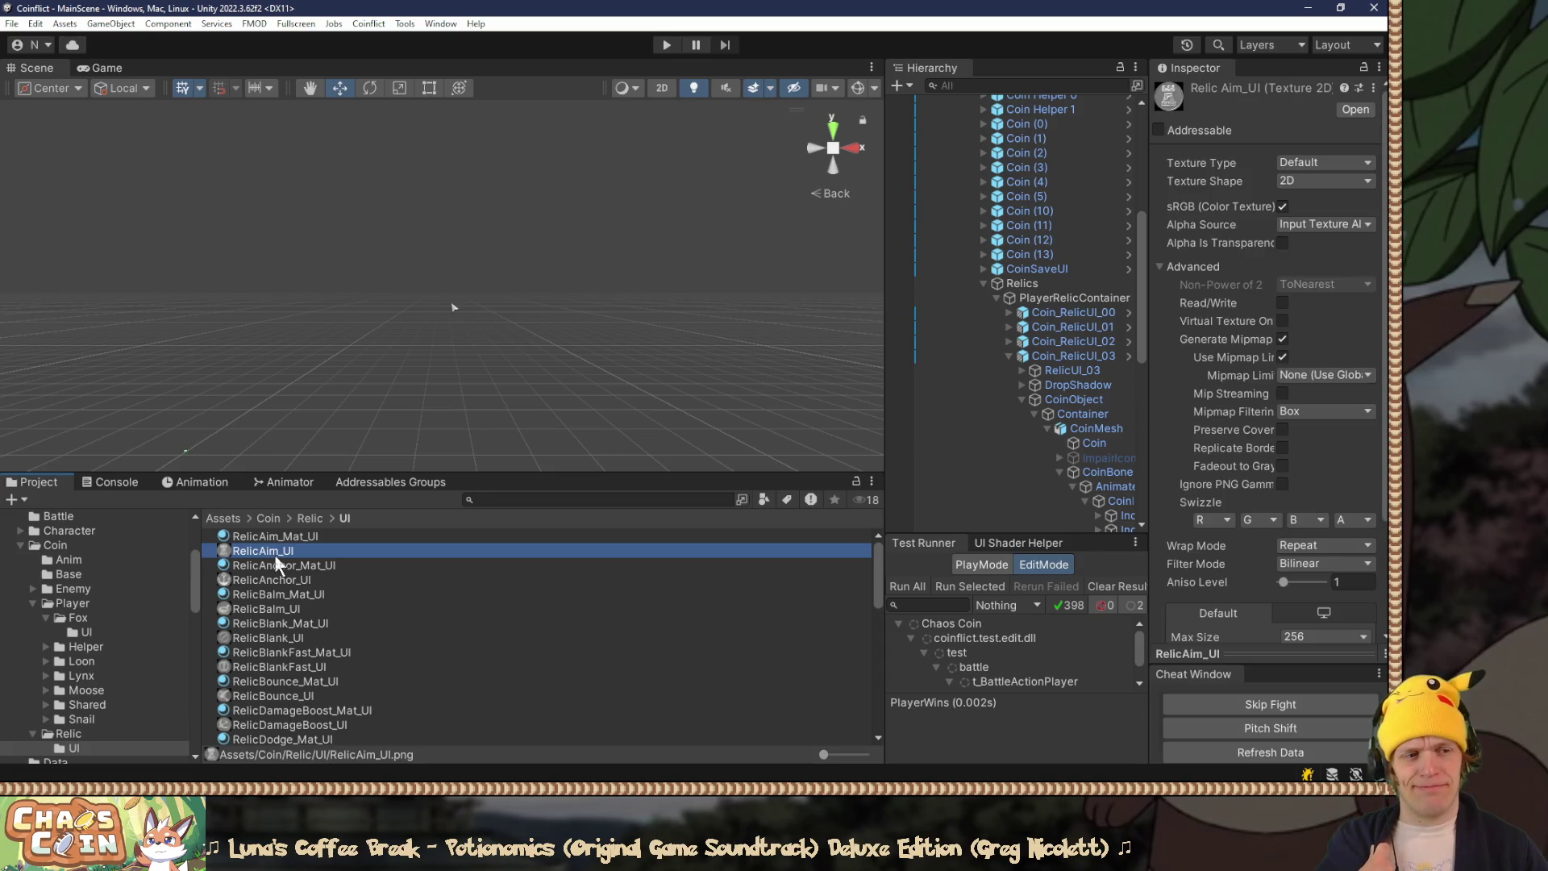
click(262, 582)
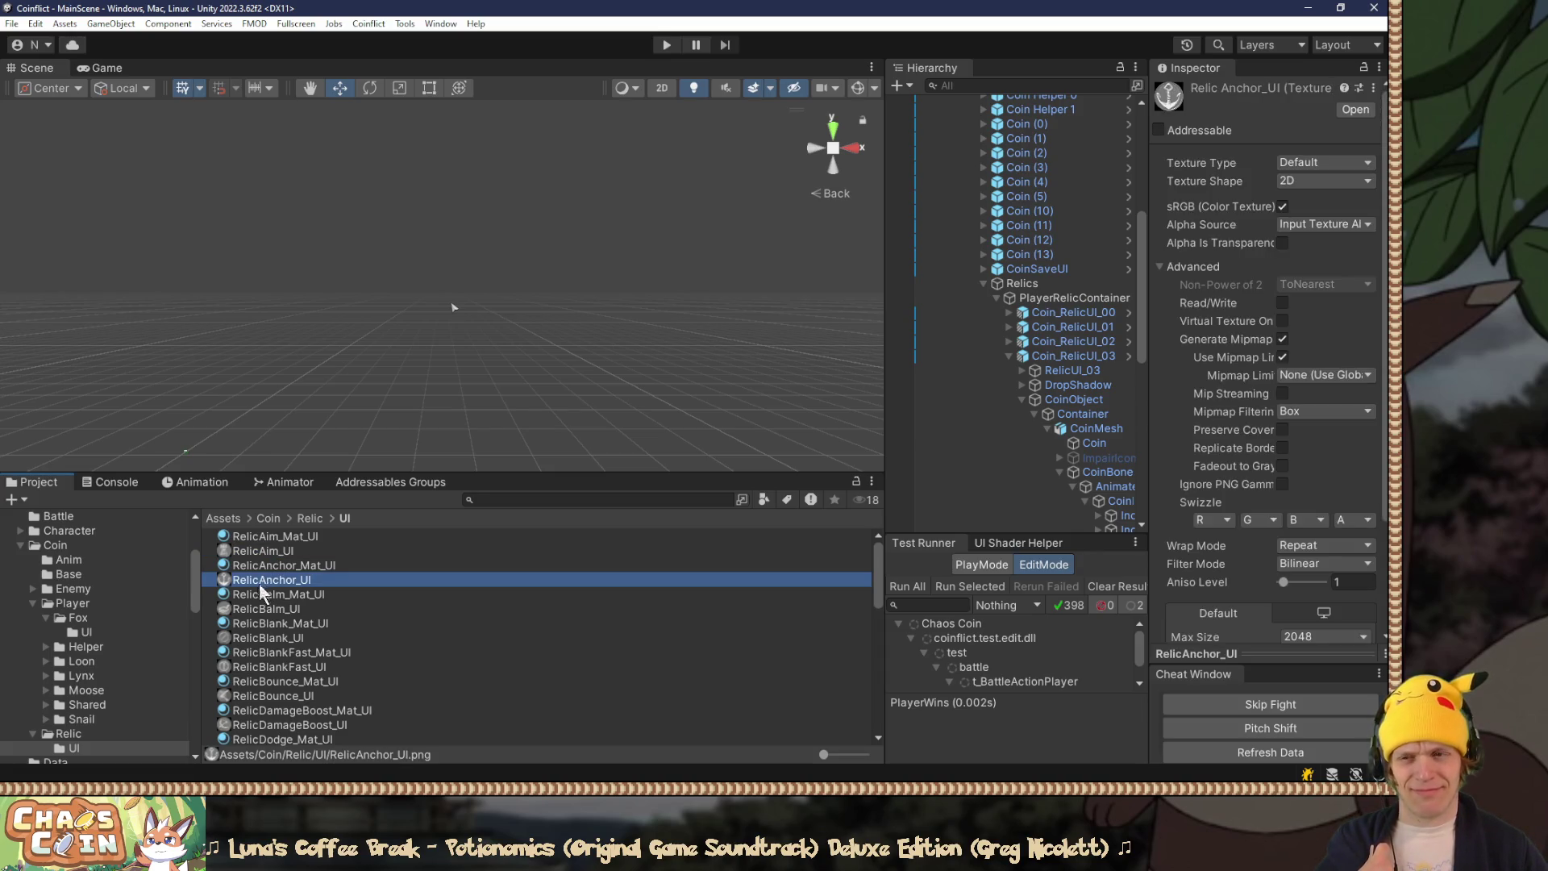
click(257, 596)
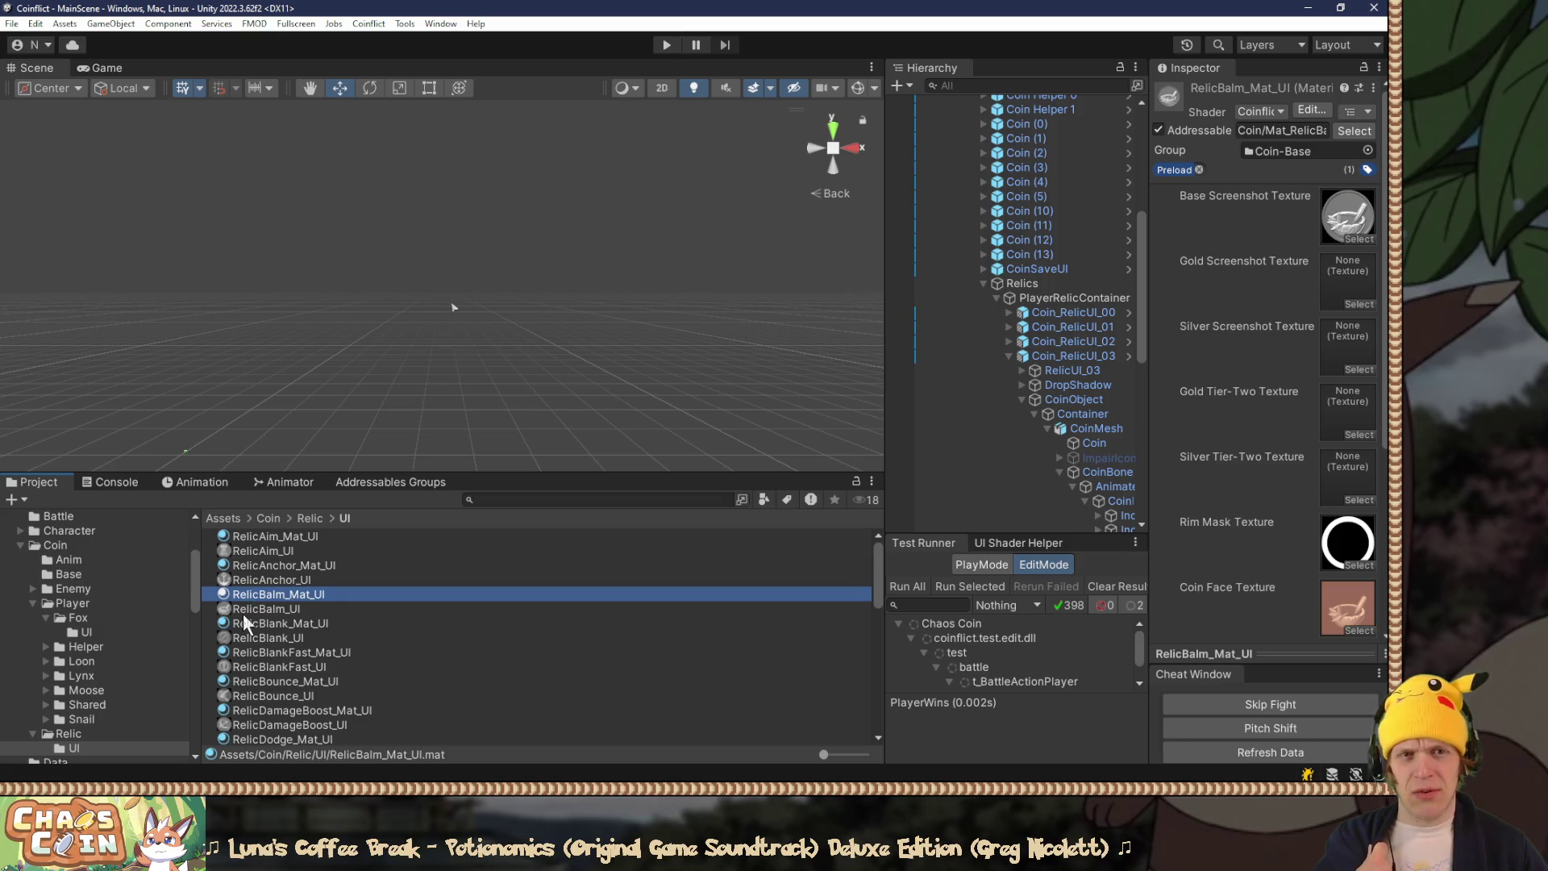
click(245, 615)
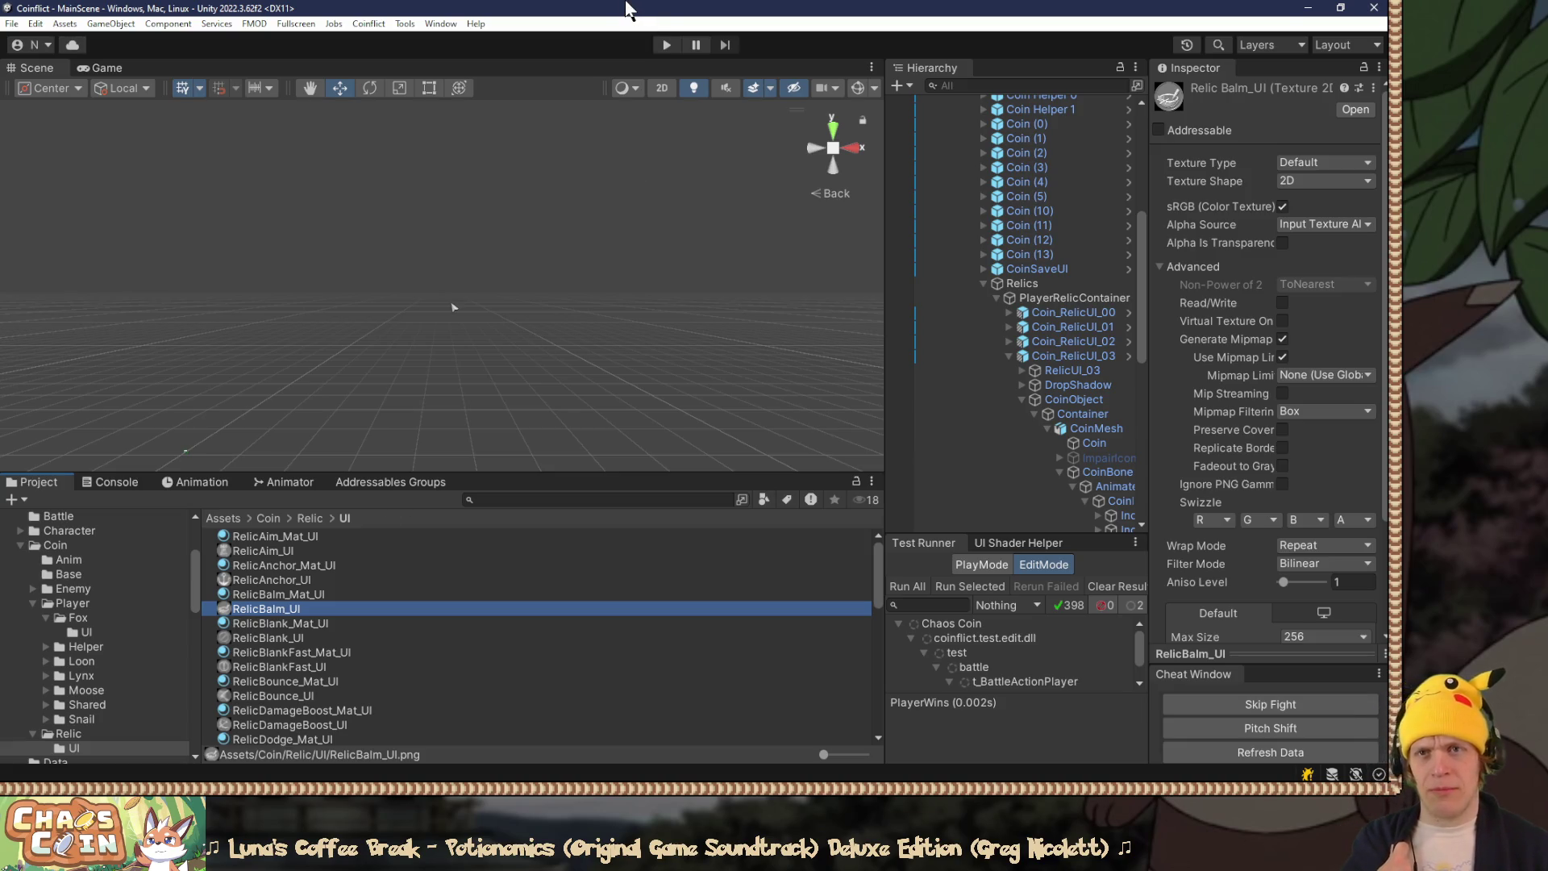
click(666, 45)
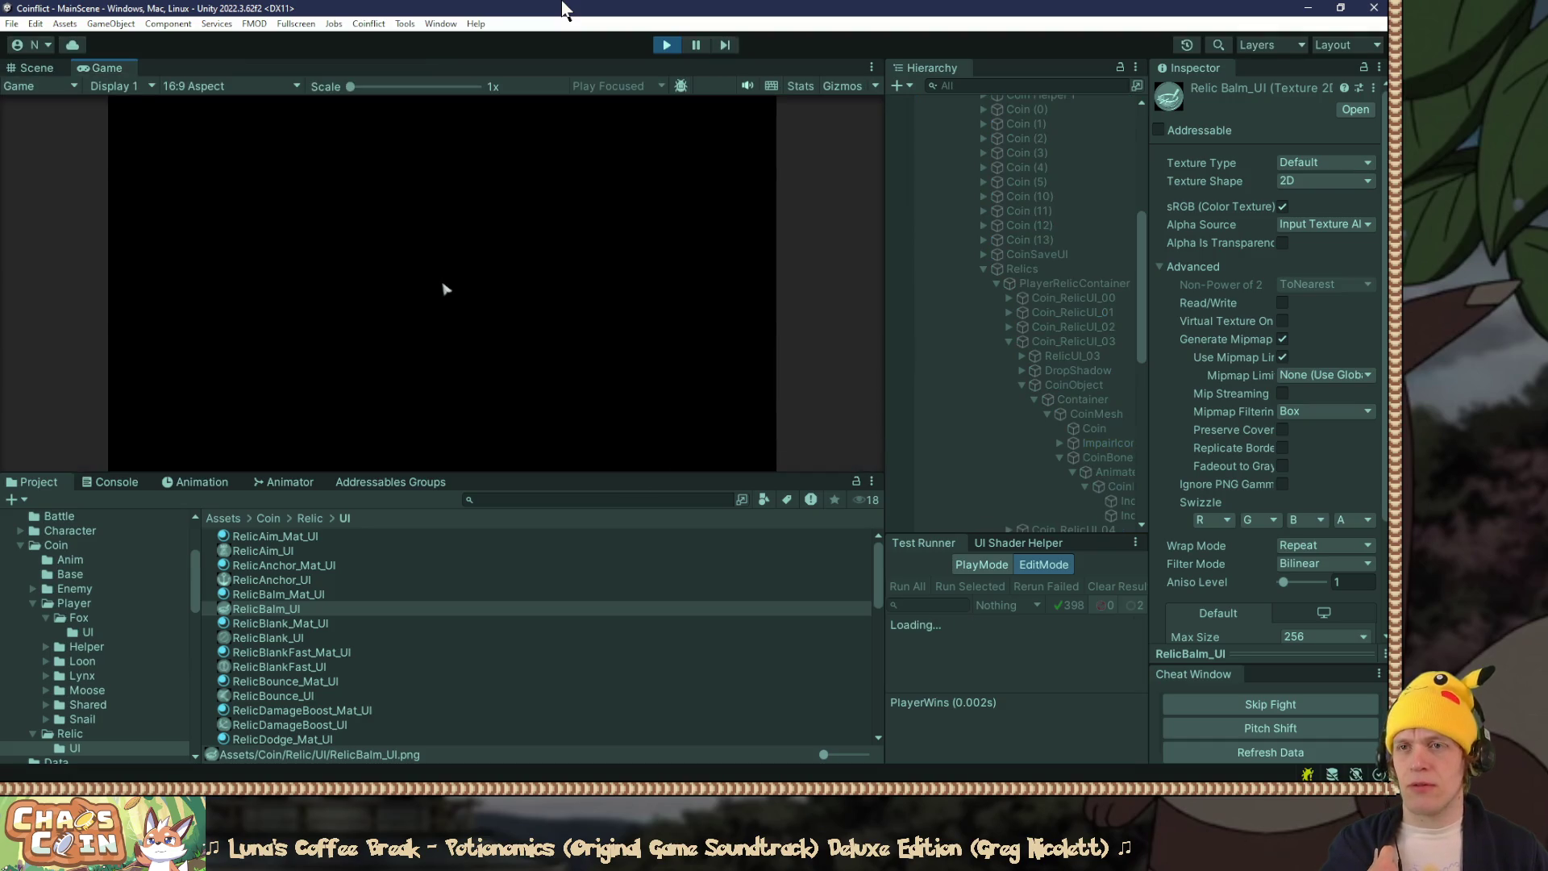
Step: Move the Unity window aside, choose Continue Run in the fullscreen Game view, then exit fullscreen
mouse_move(562, 9)
mouse_down()
mouse_move(597, 64)
mouse_move(1290, 130)
mouse_move(1322, 111)
mouse_move(1532, 113)
mouse_up()
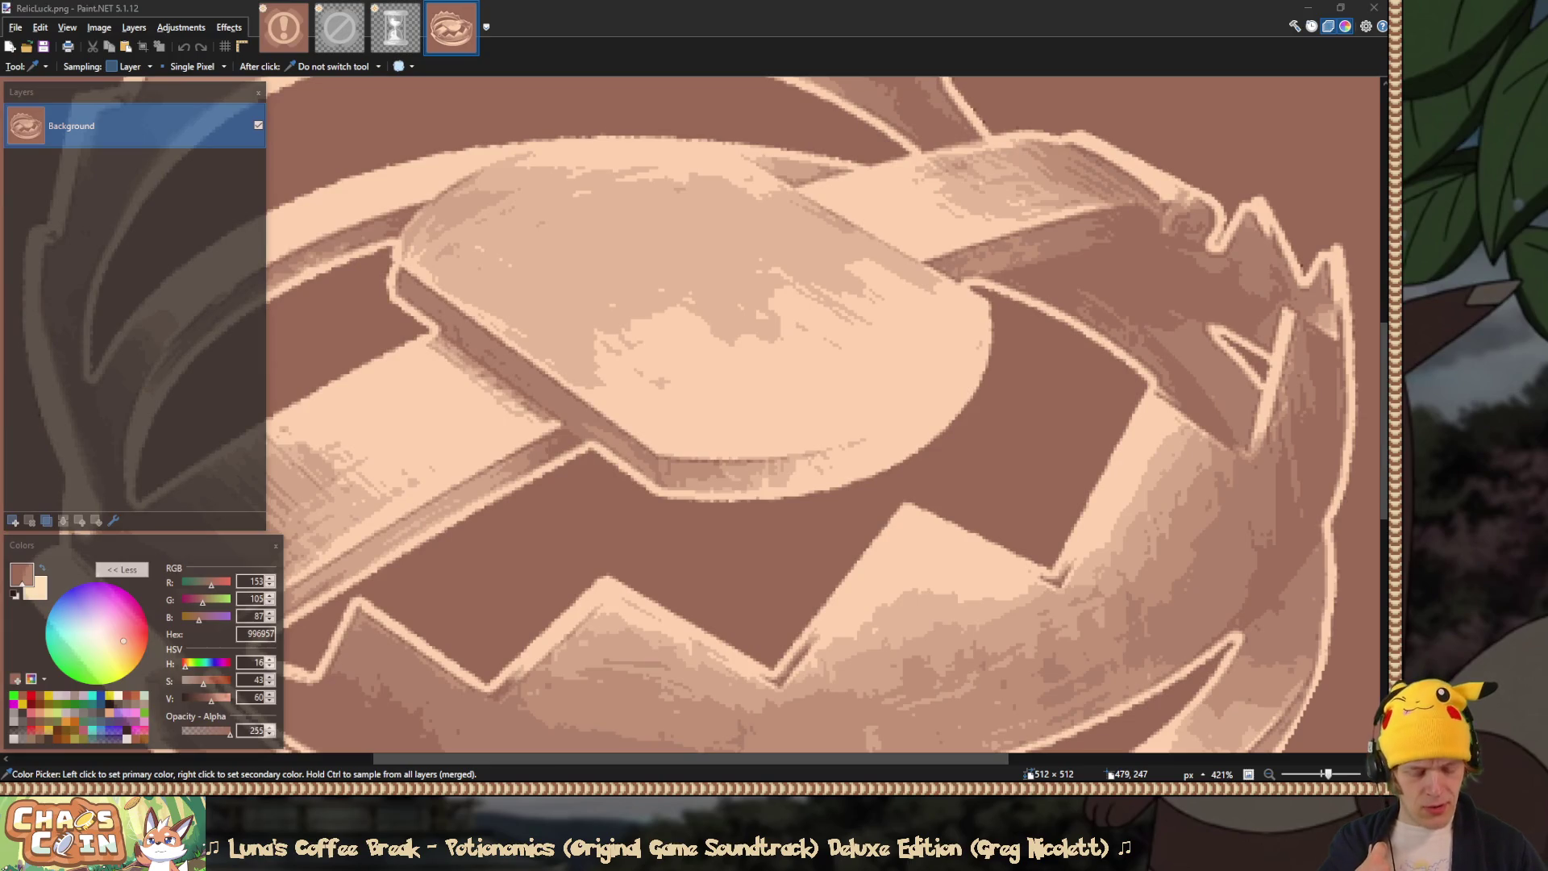
key(F10)
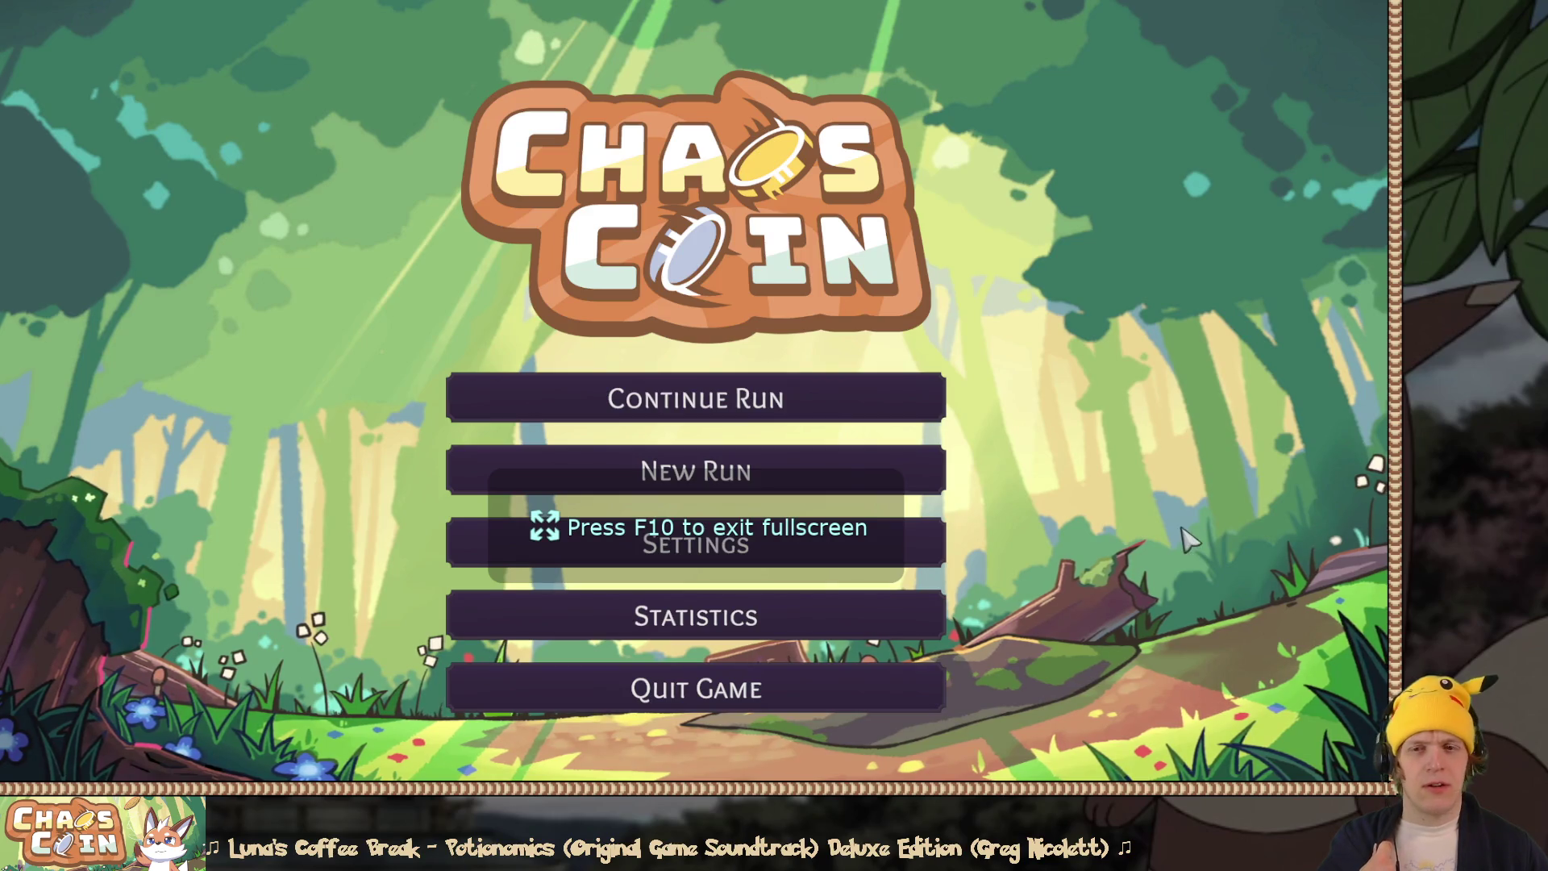
click(927, 415)
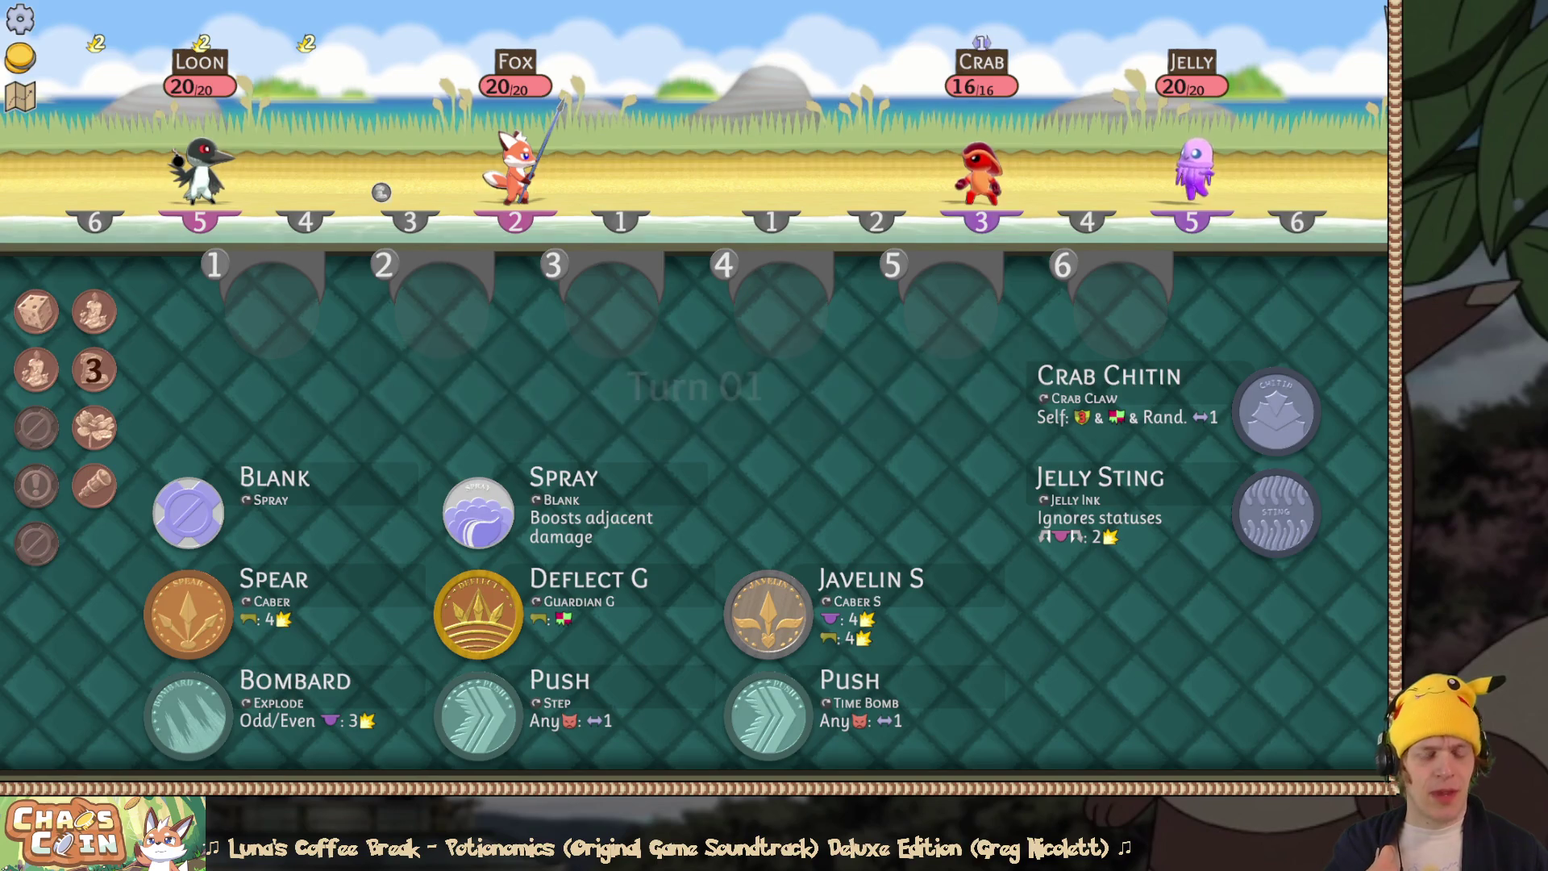
key(alt+Tab)
key(alt+Tab)
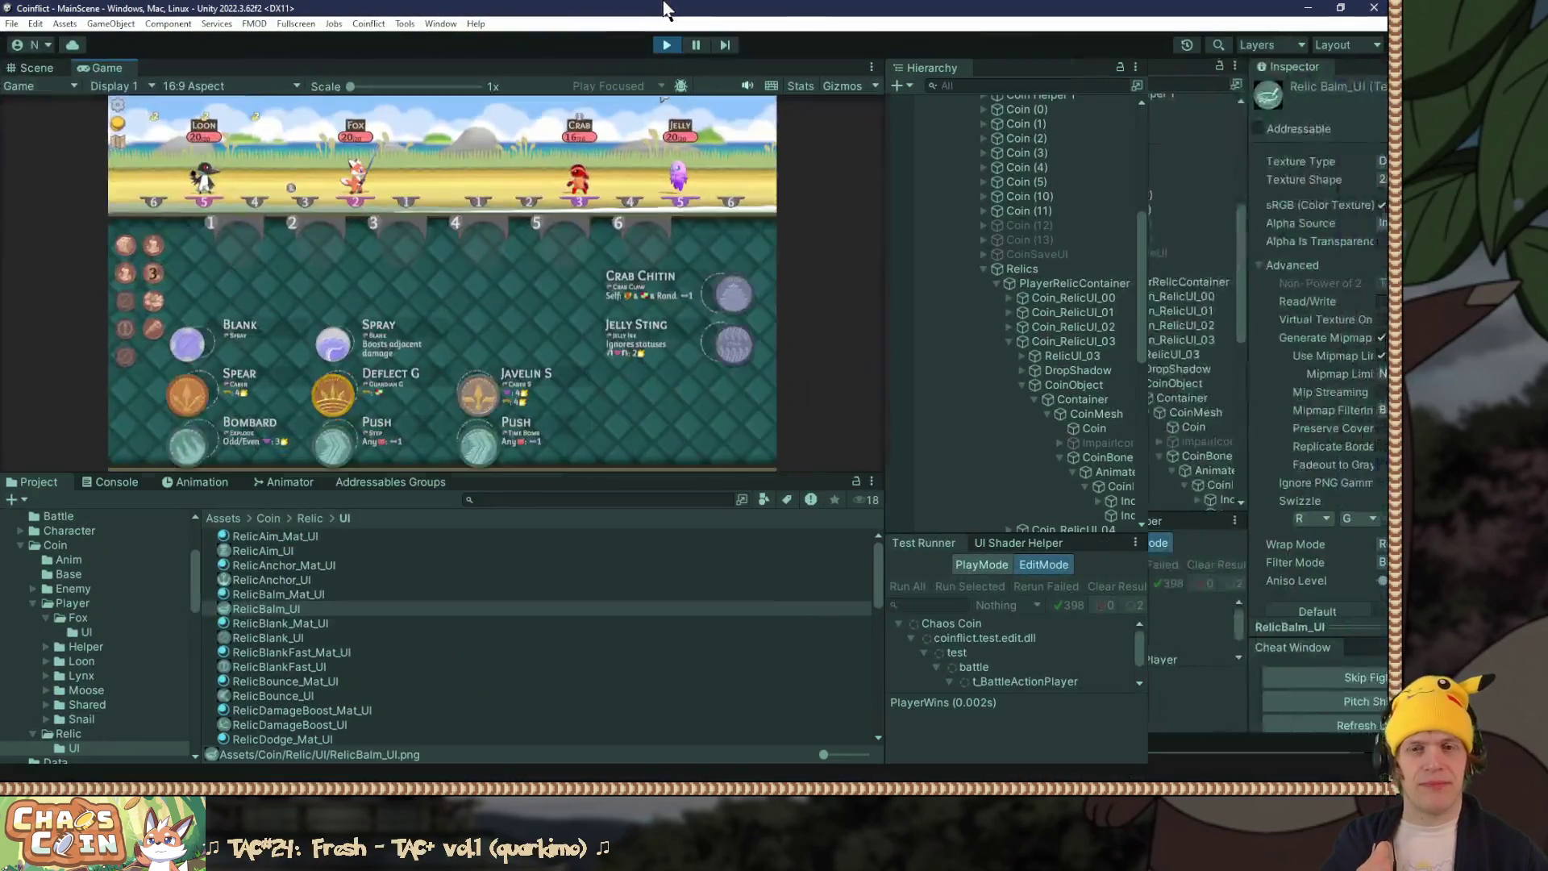
mouse_move(1140, 270)
mouse_down()
mouse_move(1151, 458)
mouse_move(1130, 129)
mouse_up()
Step: Collapse the Battle and CoinSpace objects and drag EditorCoinScreenshot from Assets/Test into the scene
click(932, 233)
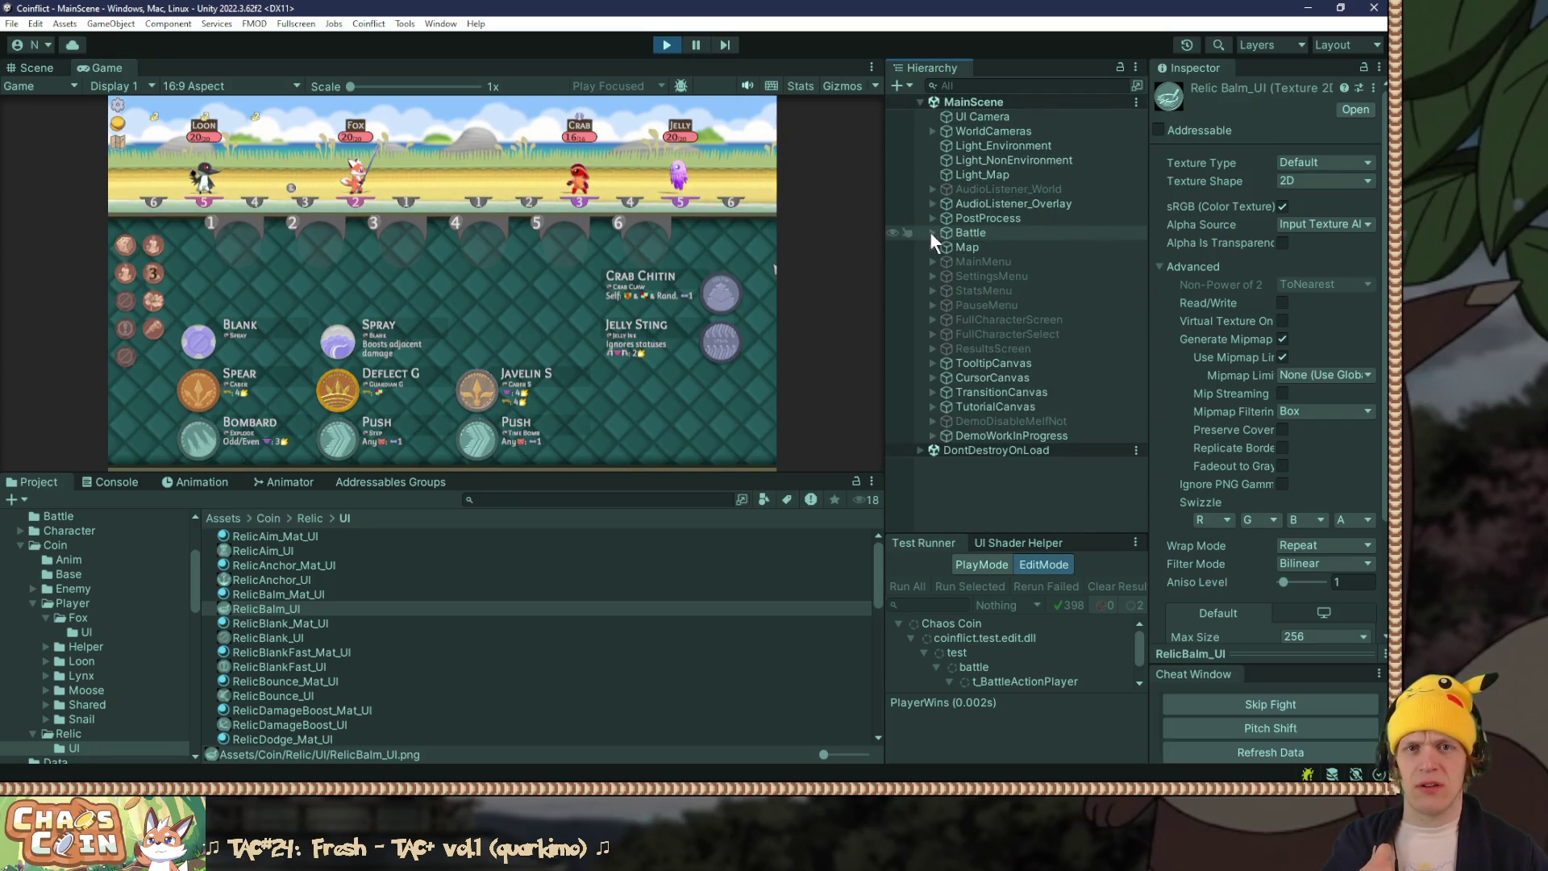
click(932, 232)
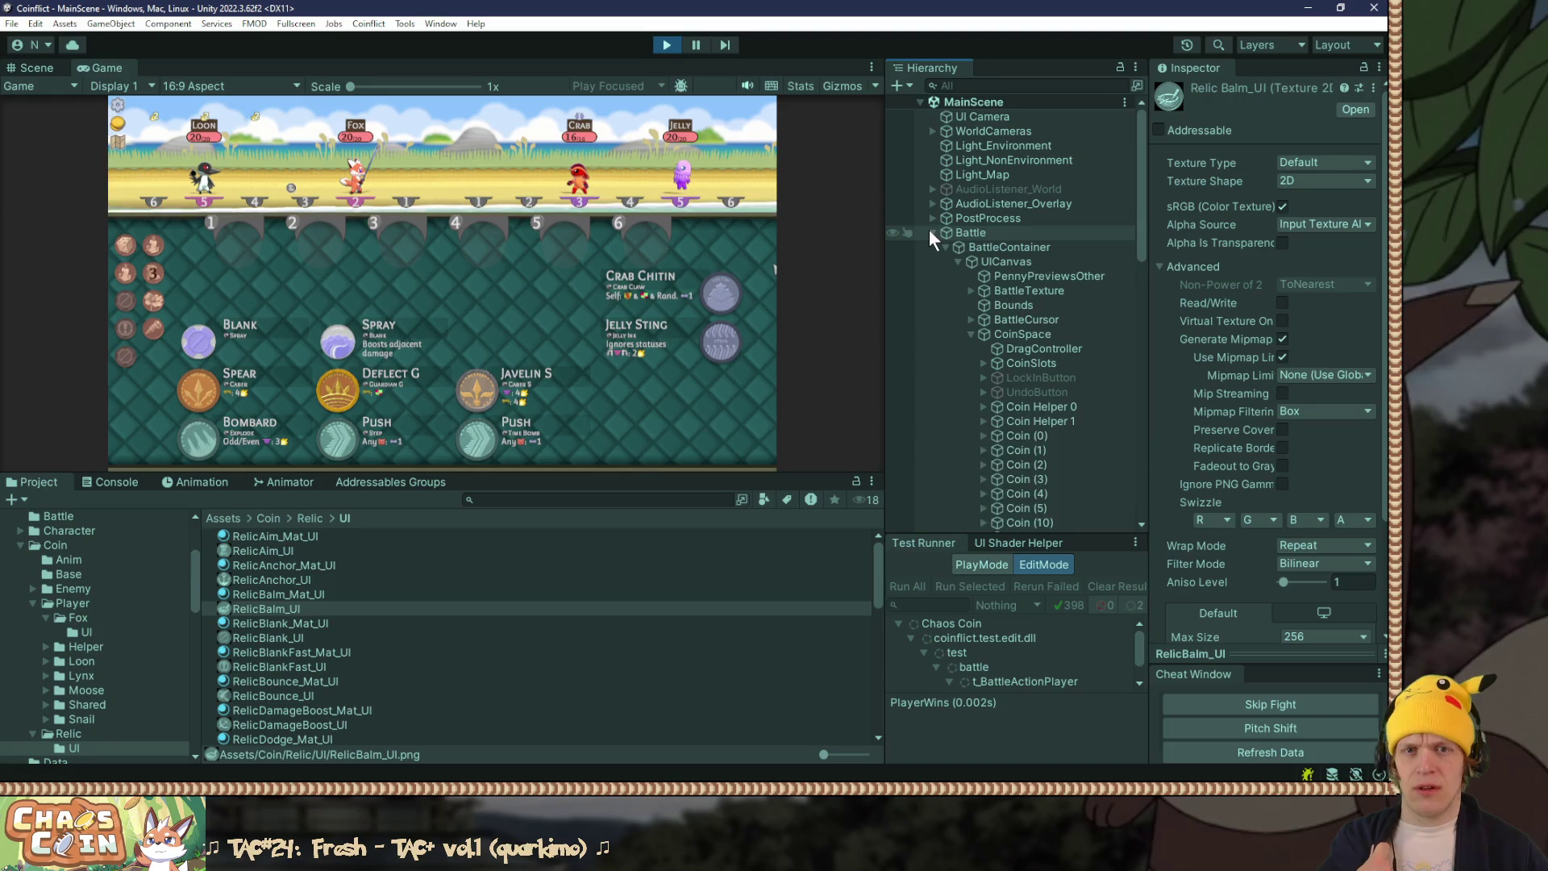
click(971, 334)
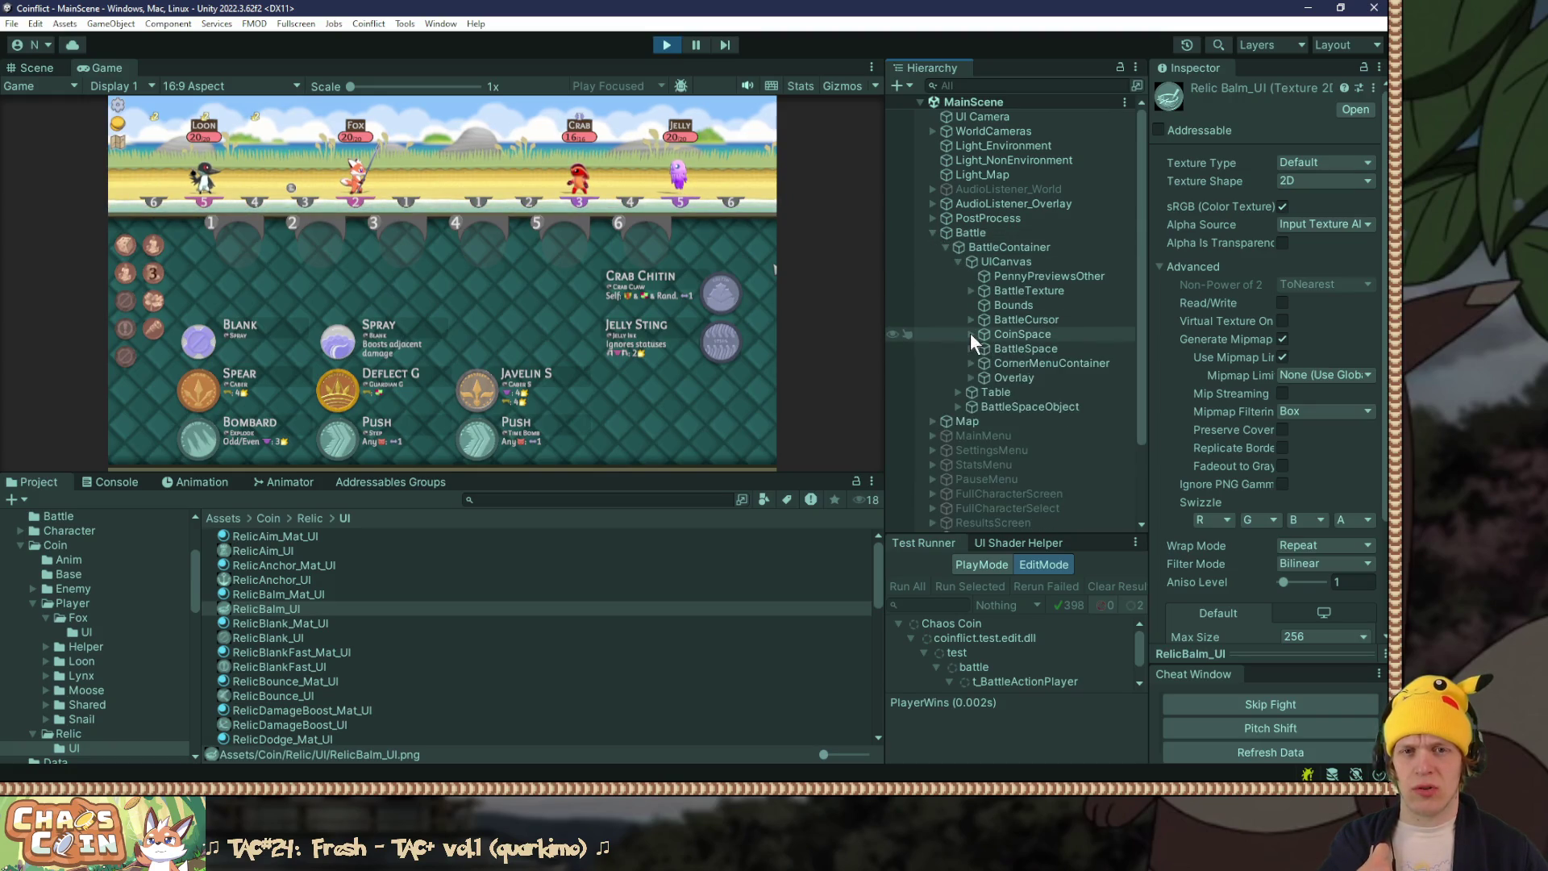
click(933, 233)
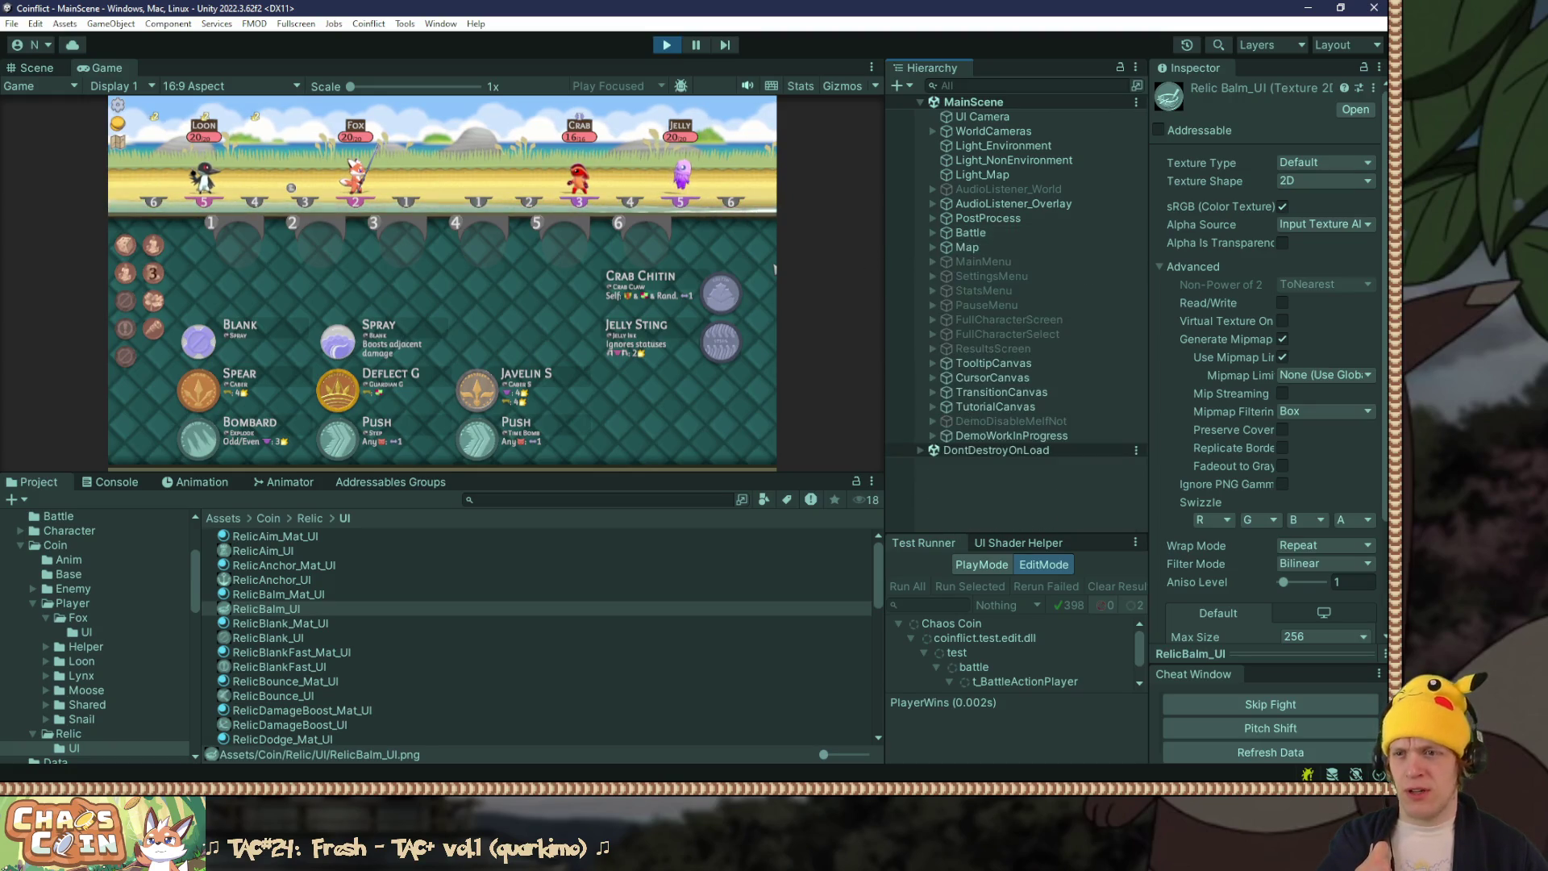
scroll(56, 619, down, 4)
scroll(56, 619, down, 4)
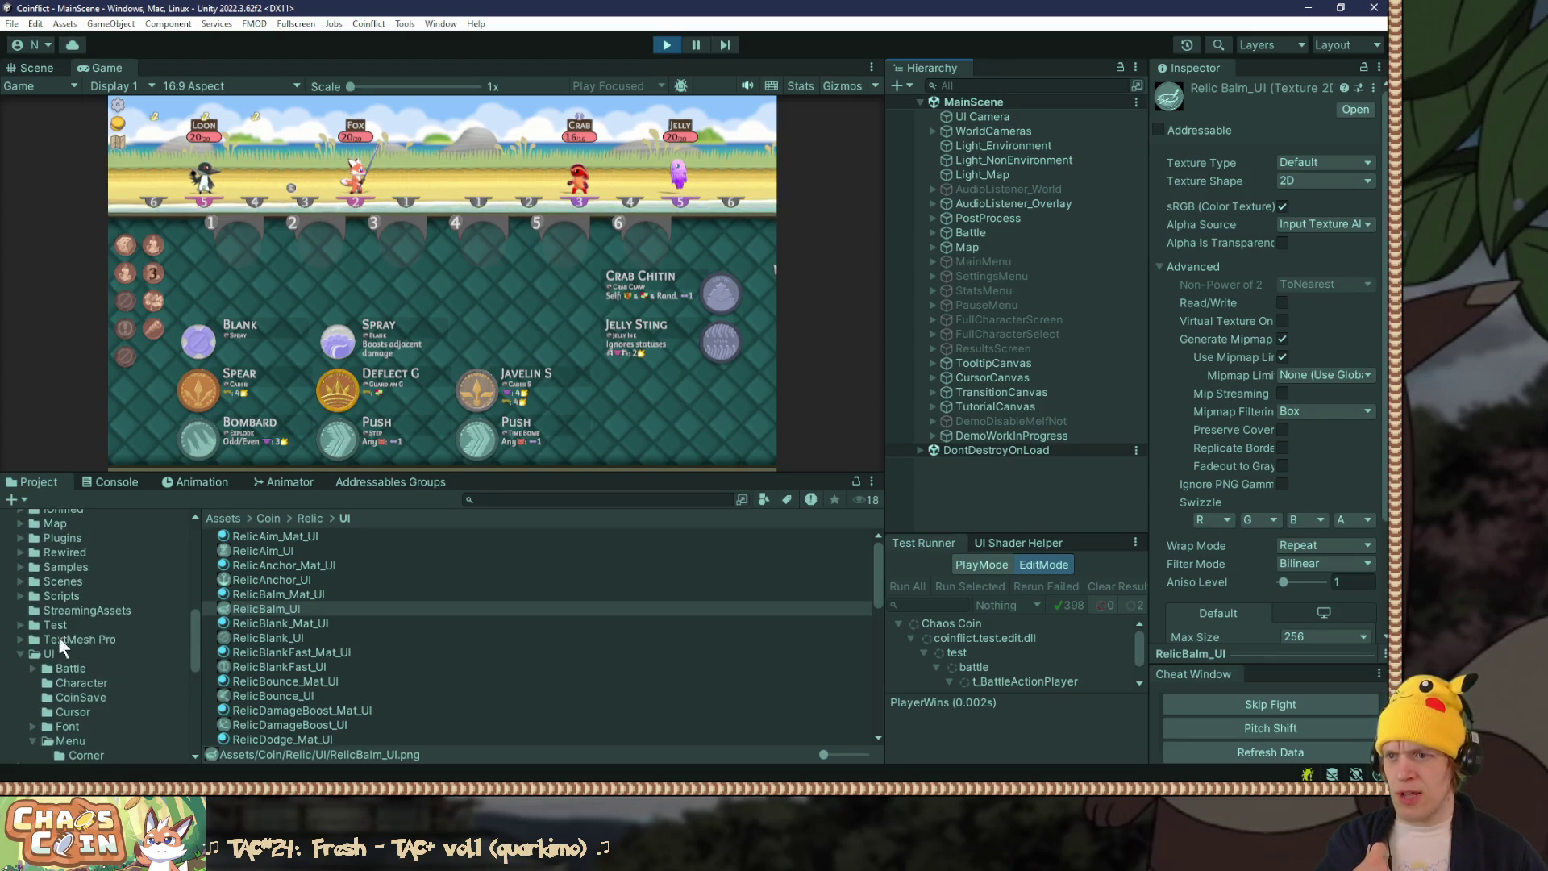
click(54, 625)
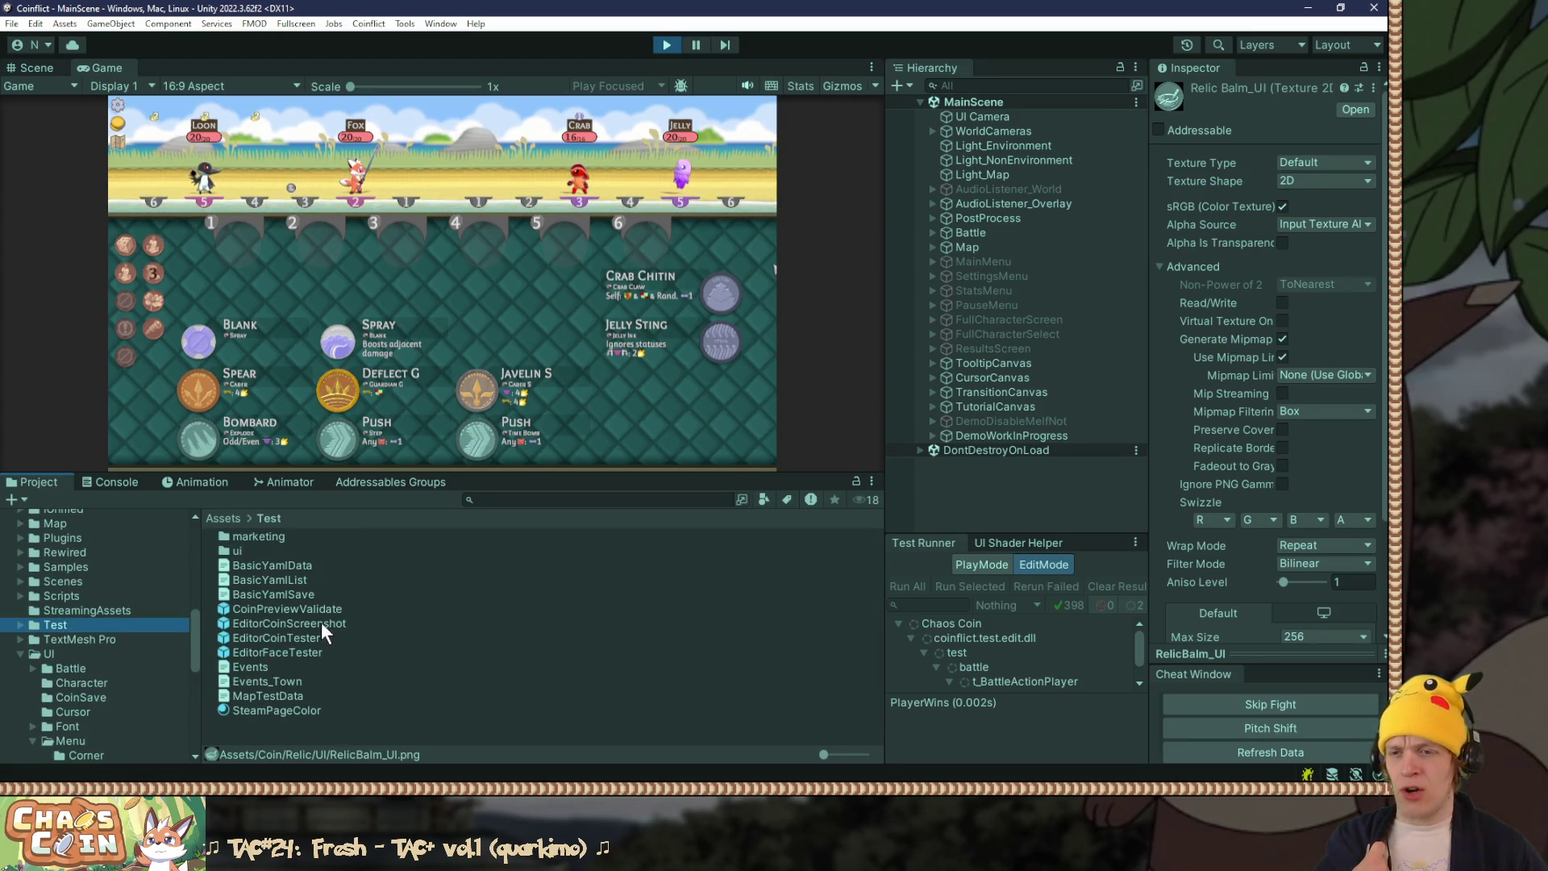
drag(324, 622, 1074, 491)
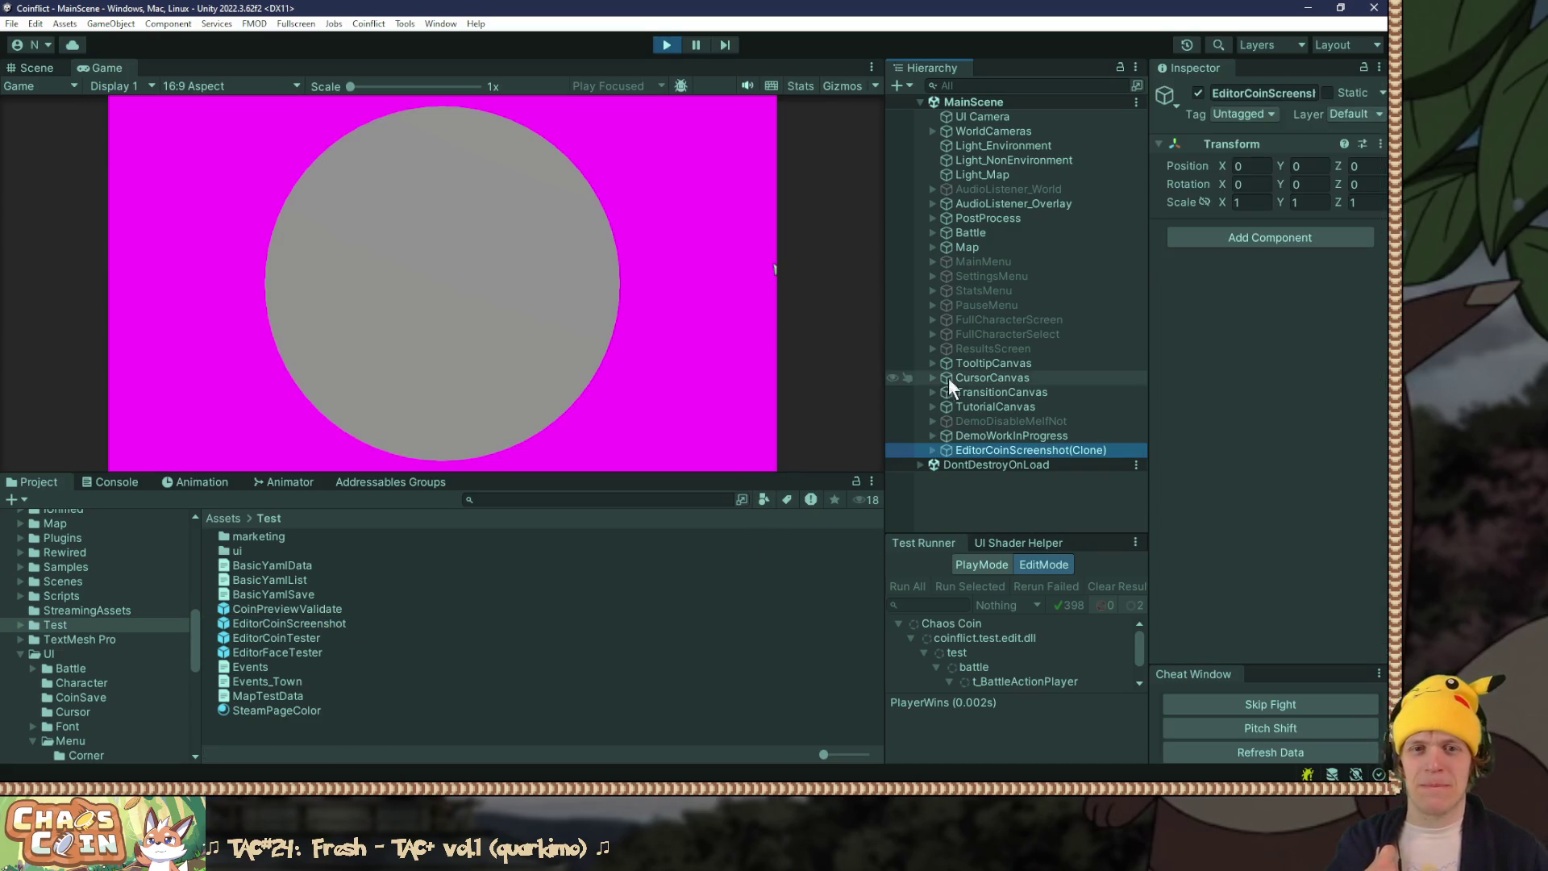
Step: On the clone's EditorCoinTester, set Player Type to Relic and Heads Effect to Relic_Blank
click(933, 449)
click(996, 464)
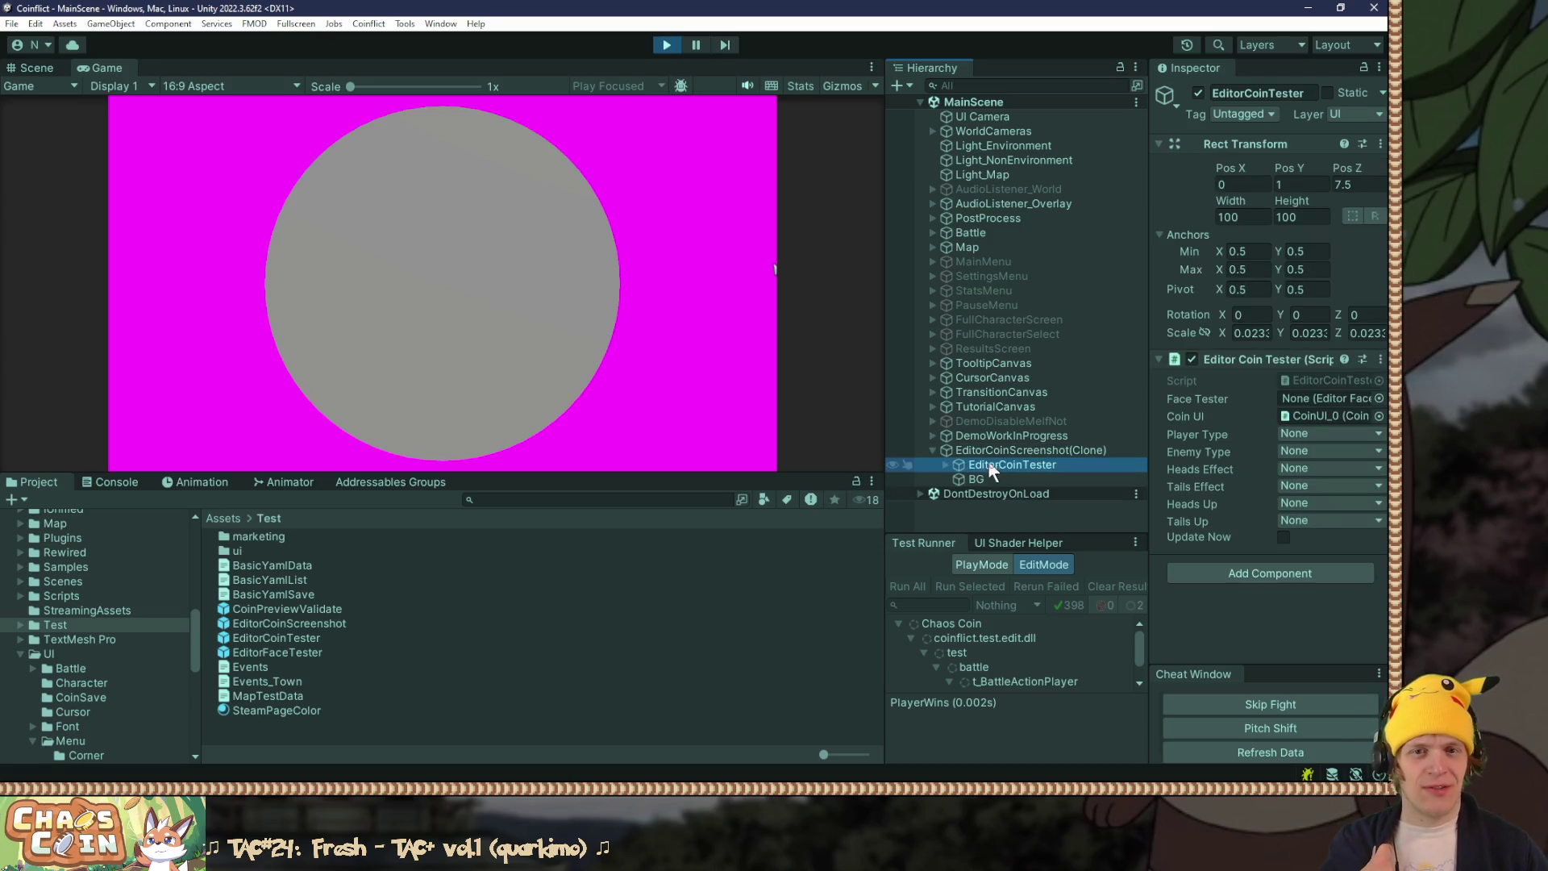
click(1327, 437)
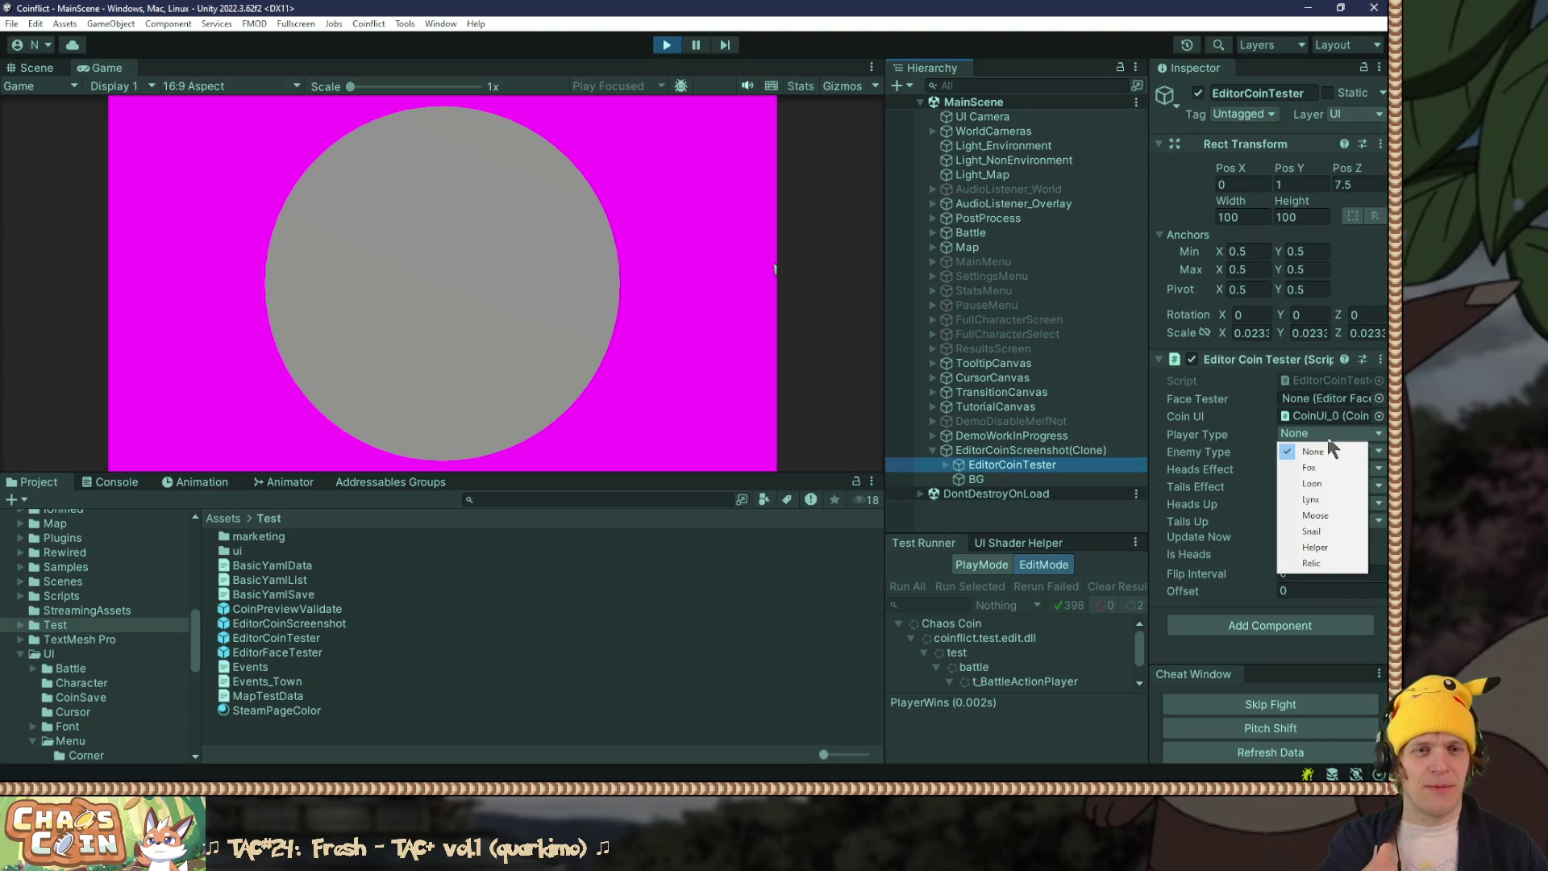
click(1323, 563)
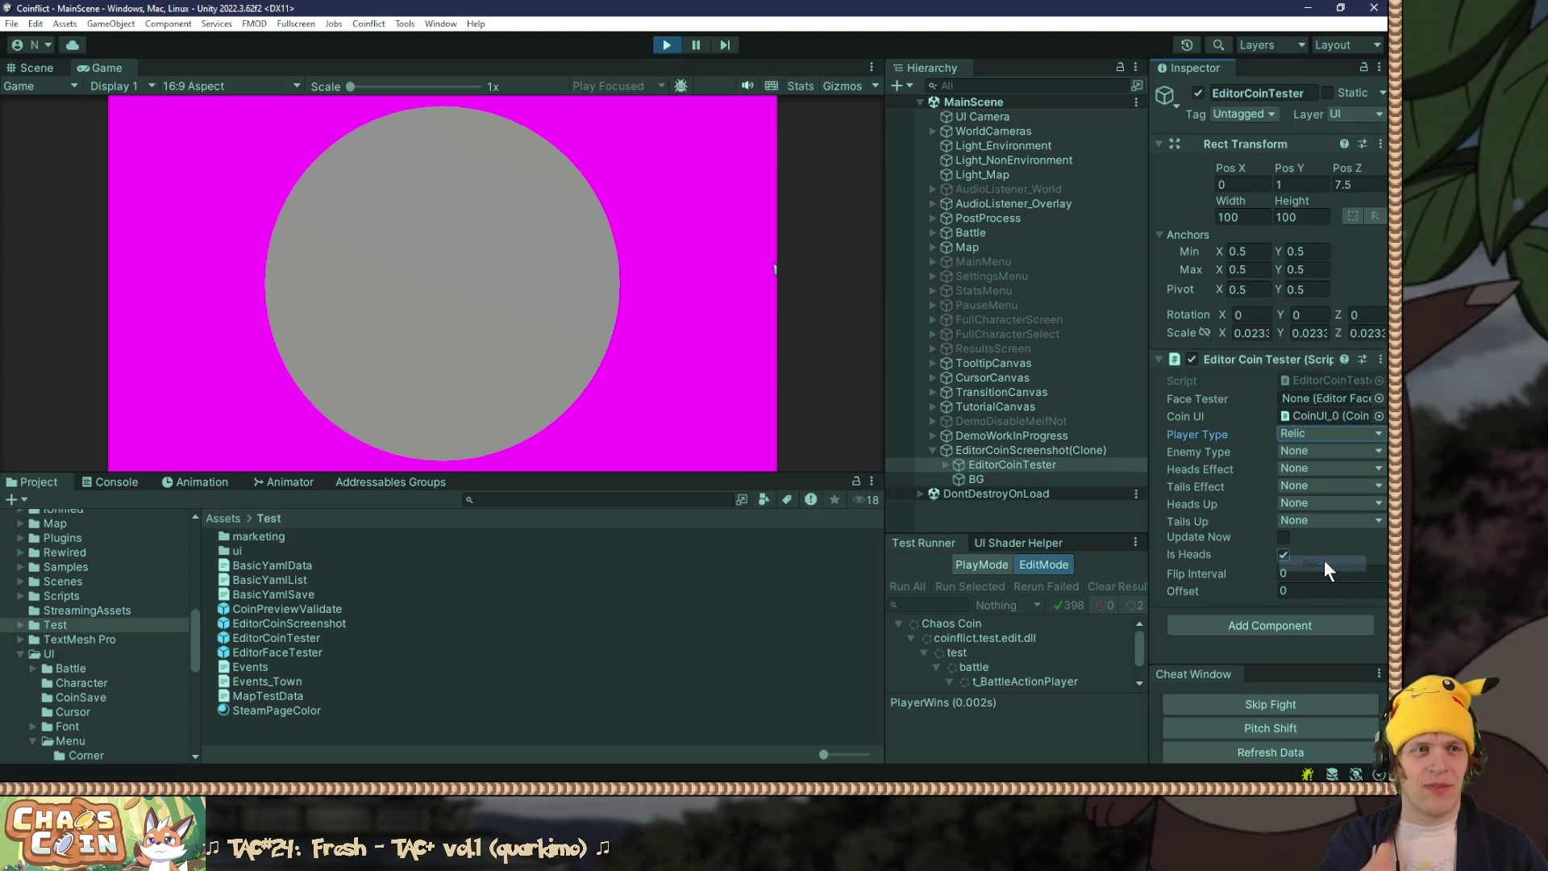
click(1298, 448)
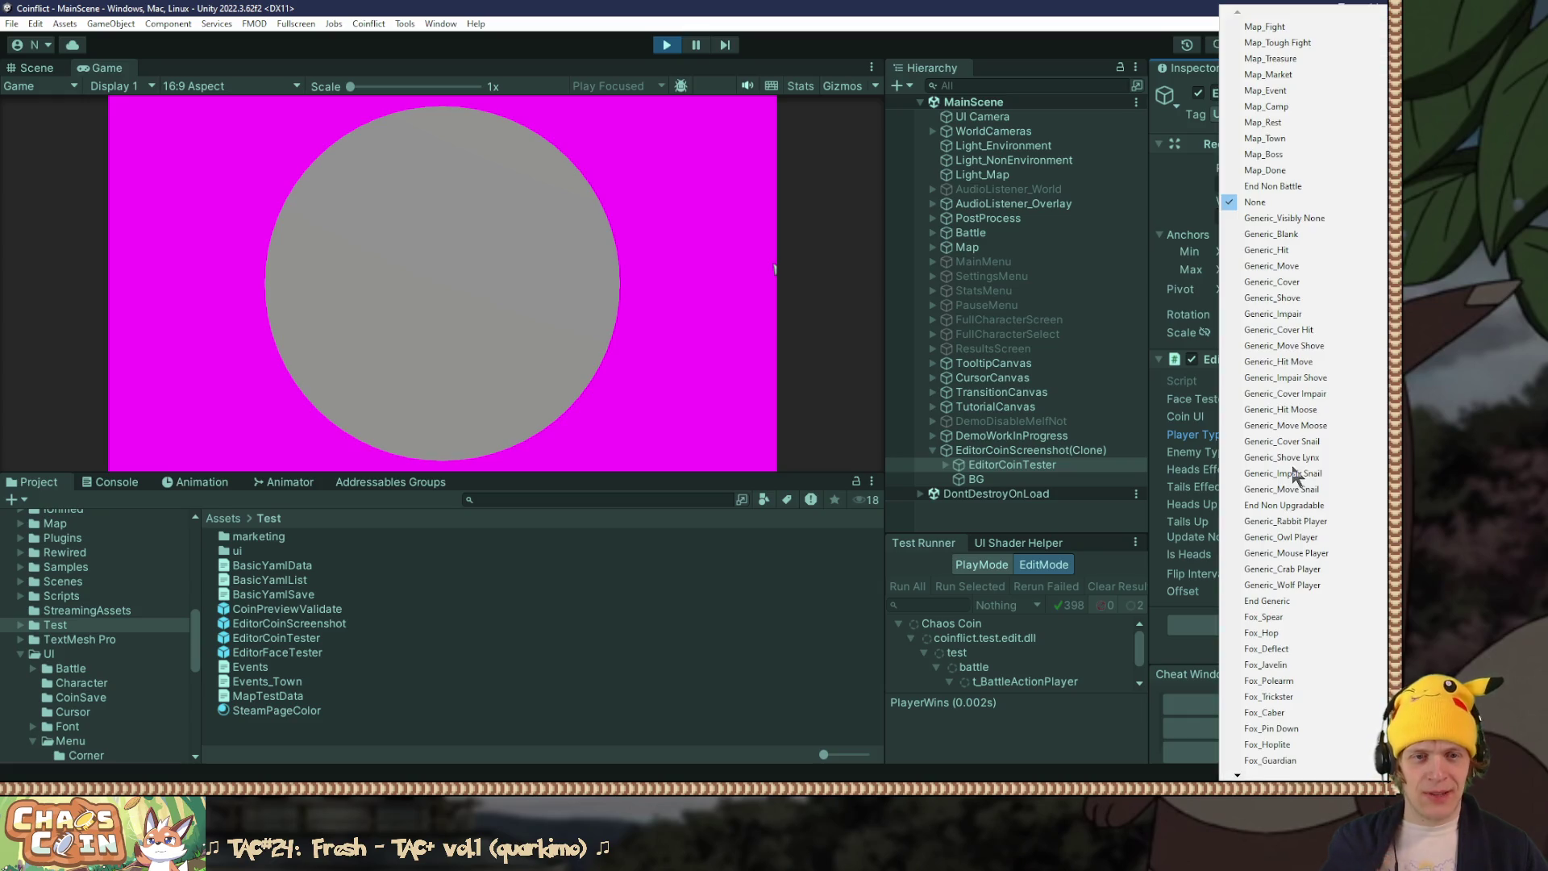
scroll(1292, 476, down, 10)
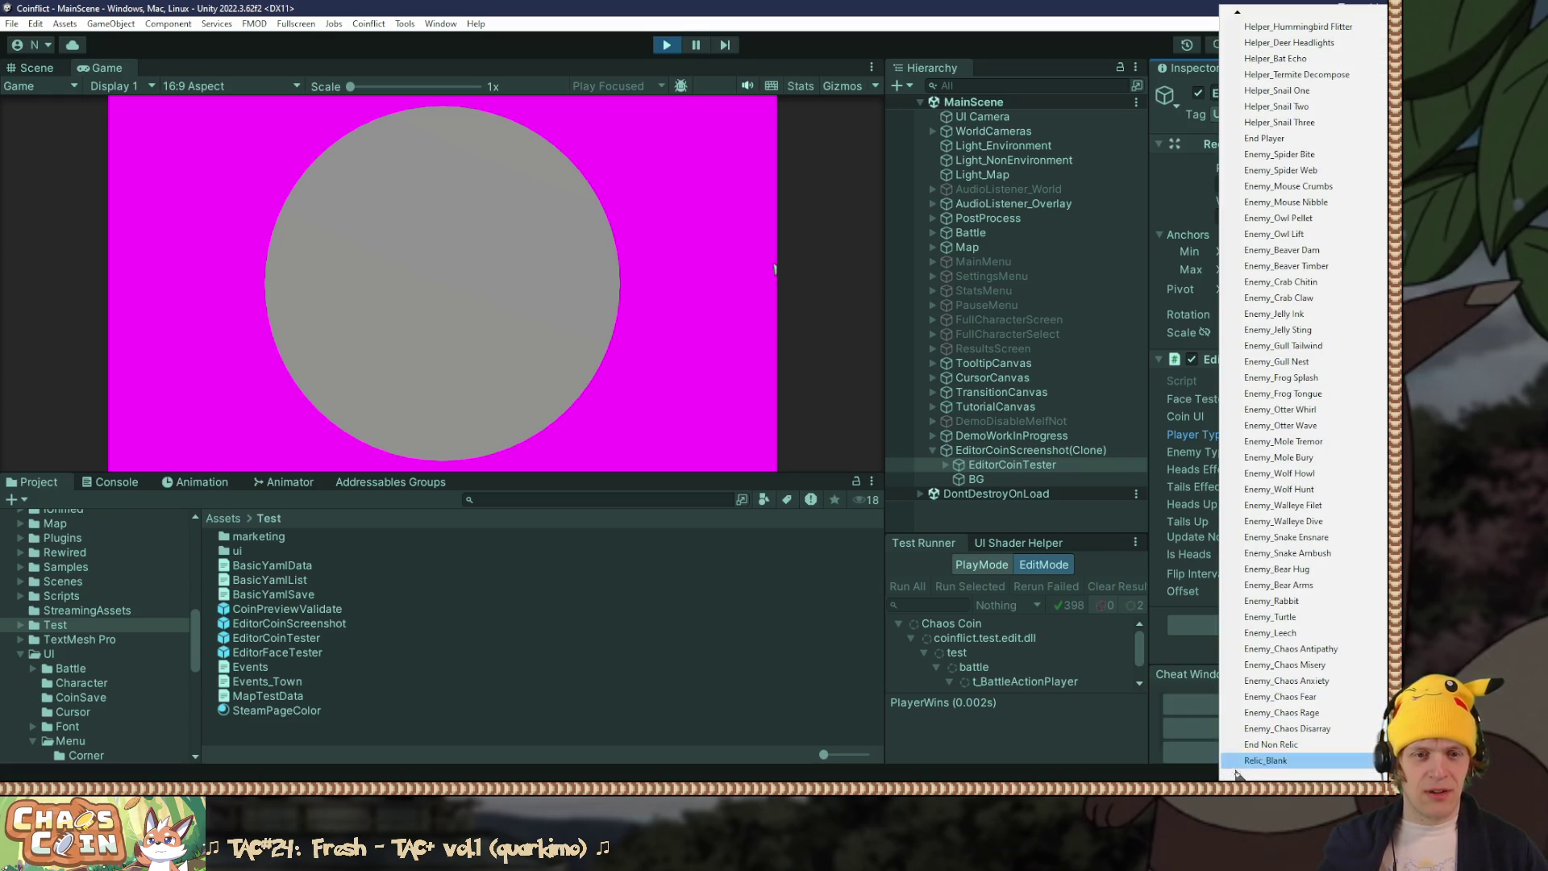
click(1273, 760)
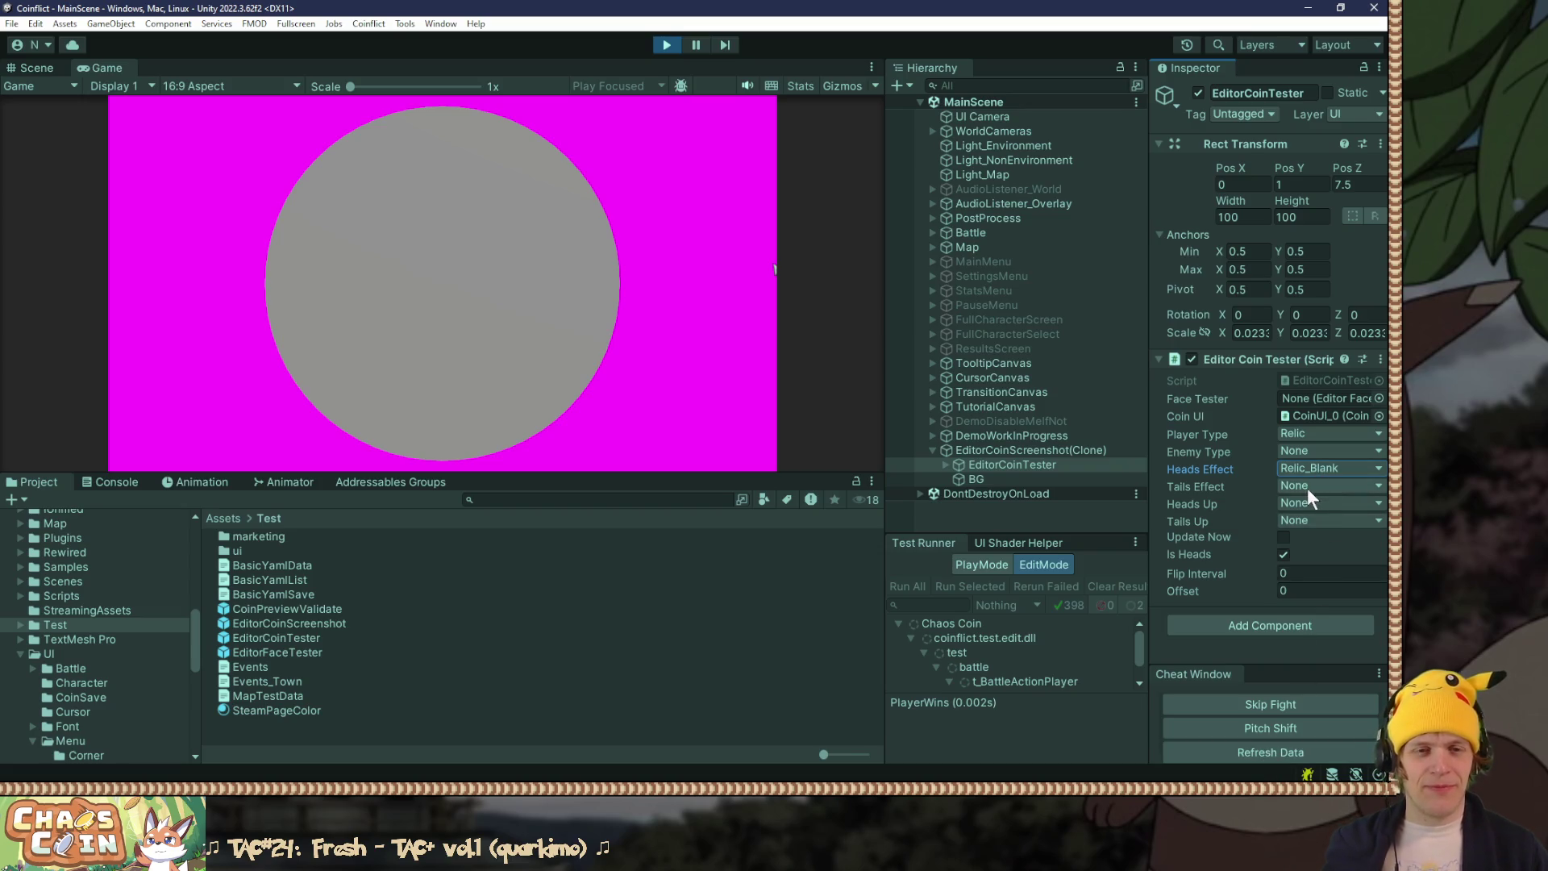
Step: Set Tails Effect to Relic_Balm, tick Update Now, and untick Is Heads to show tails
click(1311, 485)
scroll(1308, 487, down, 10)
scroll(1277, 694, down, 3)
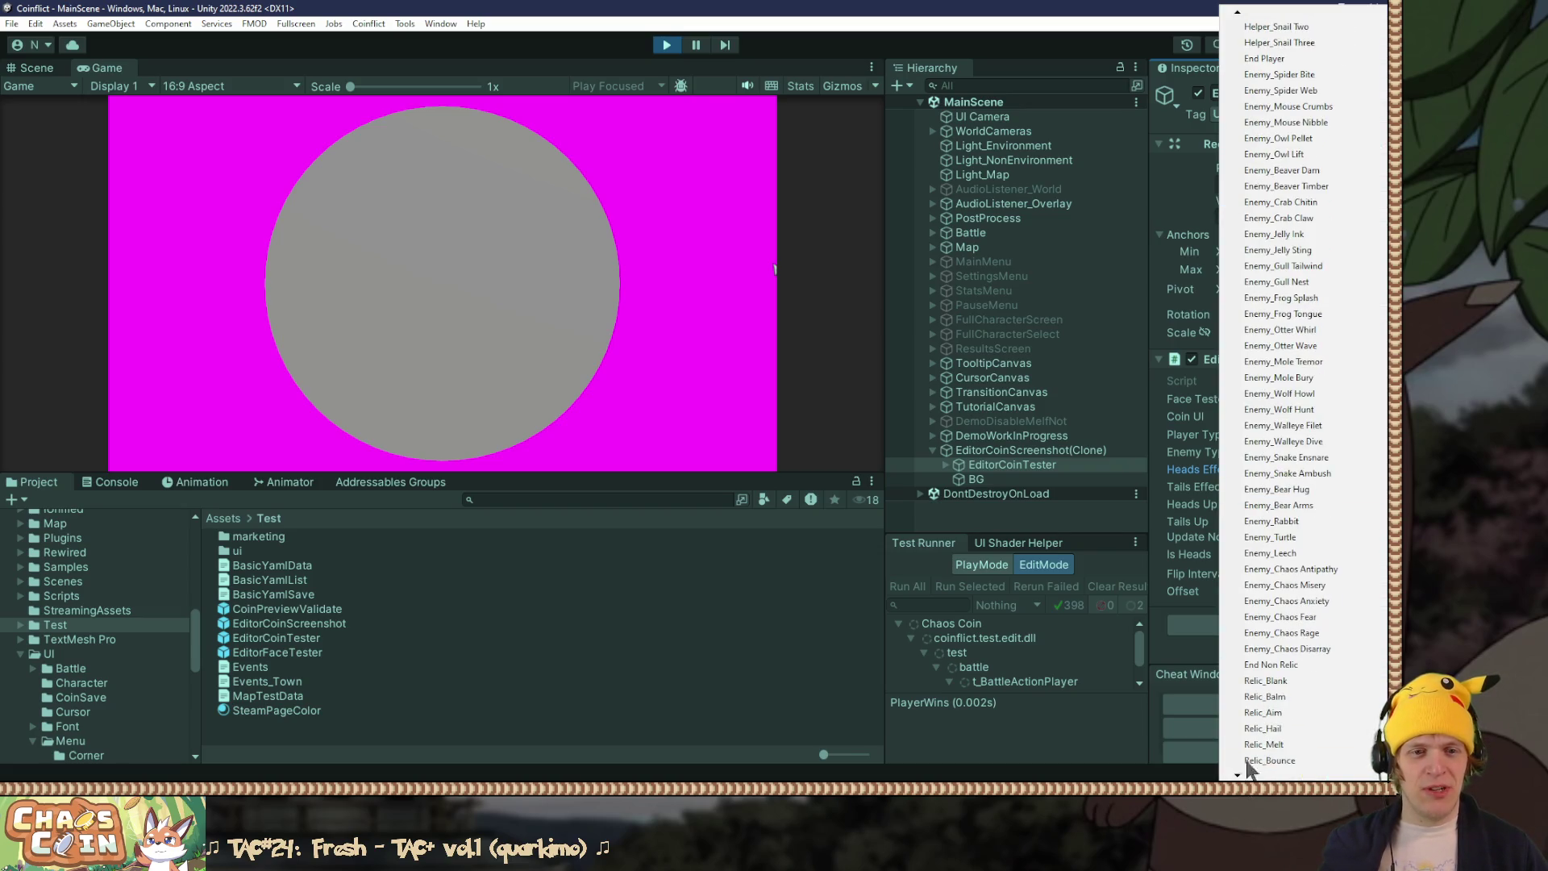
click(1277, 694)
click(1280, 535)
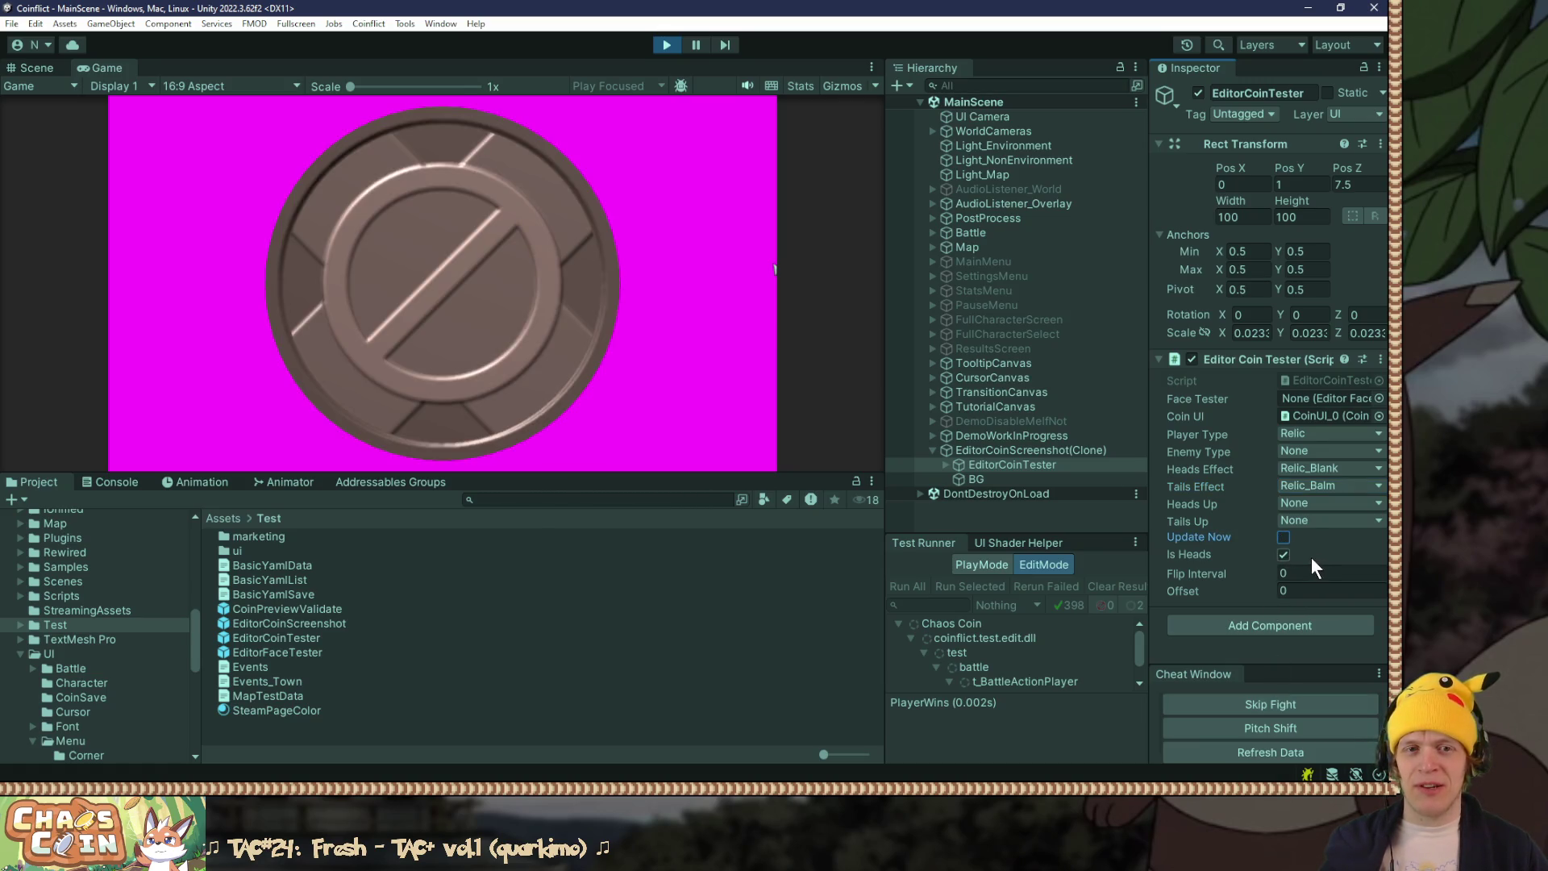
click(1284, 553)
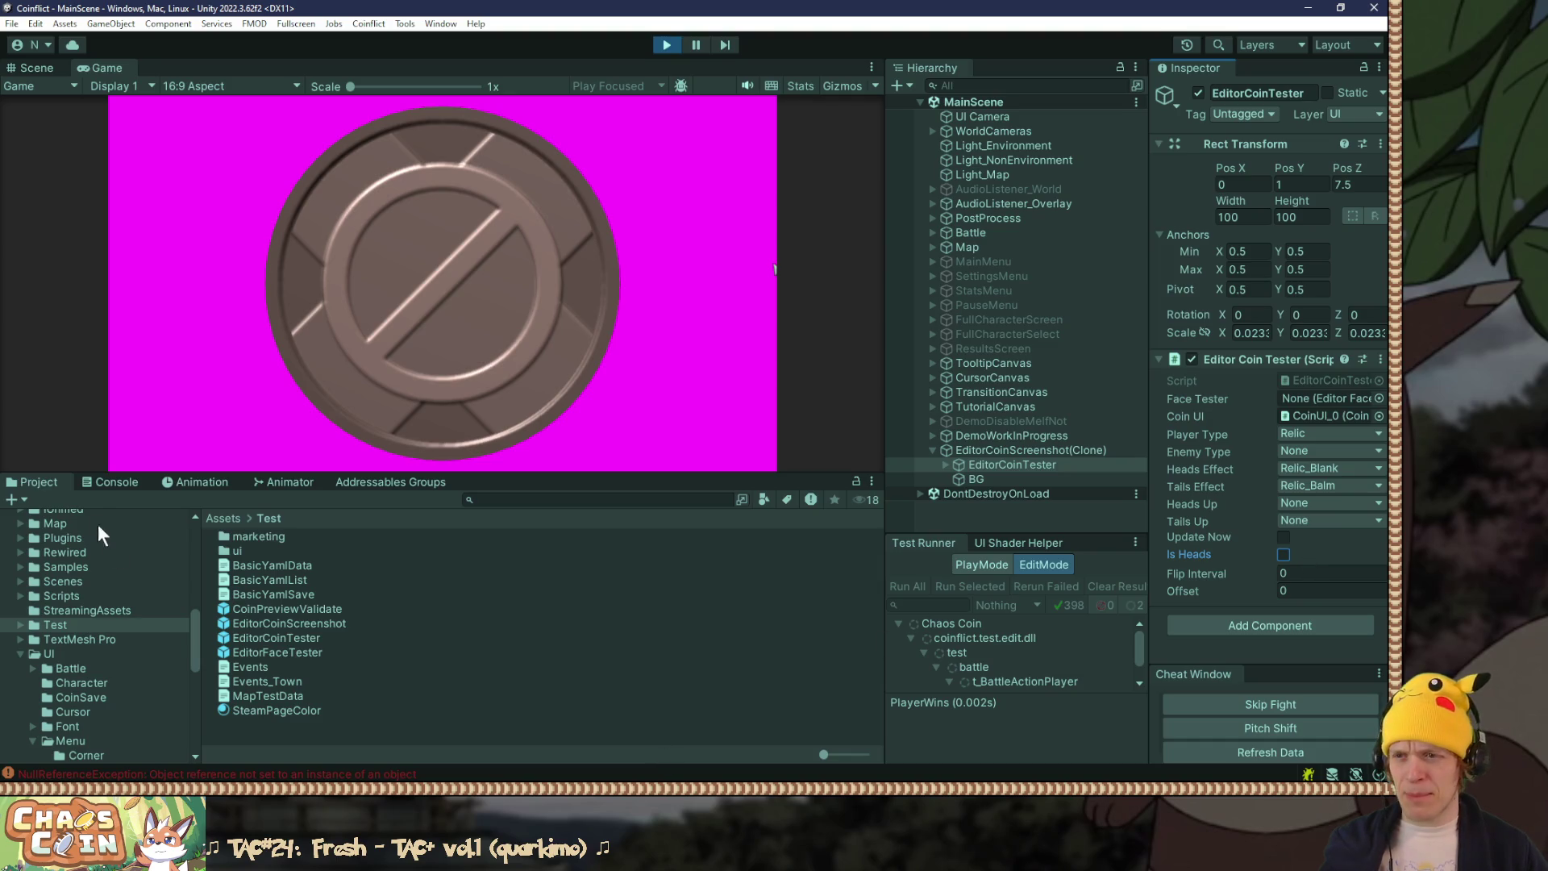
Step: Open the NullReferenceException in the Console and follow its CoinDescriptions.cs:547 stack-trace link
click(103, 482)
click(168, 521)
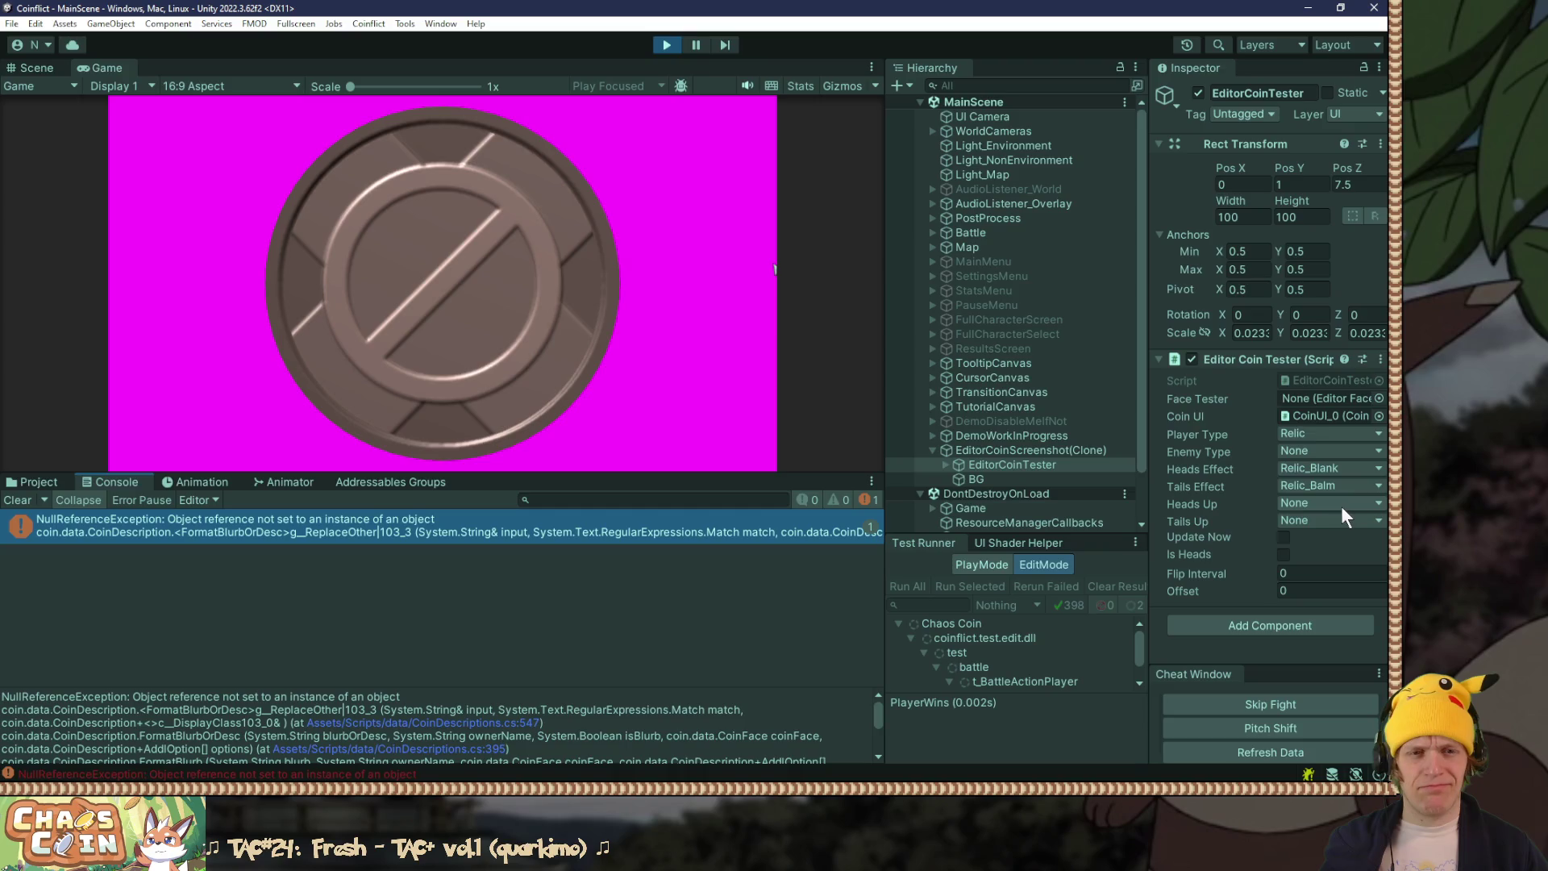
click(474, 730)
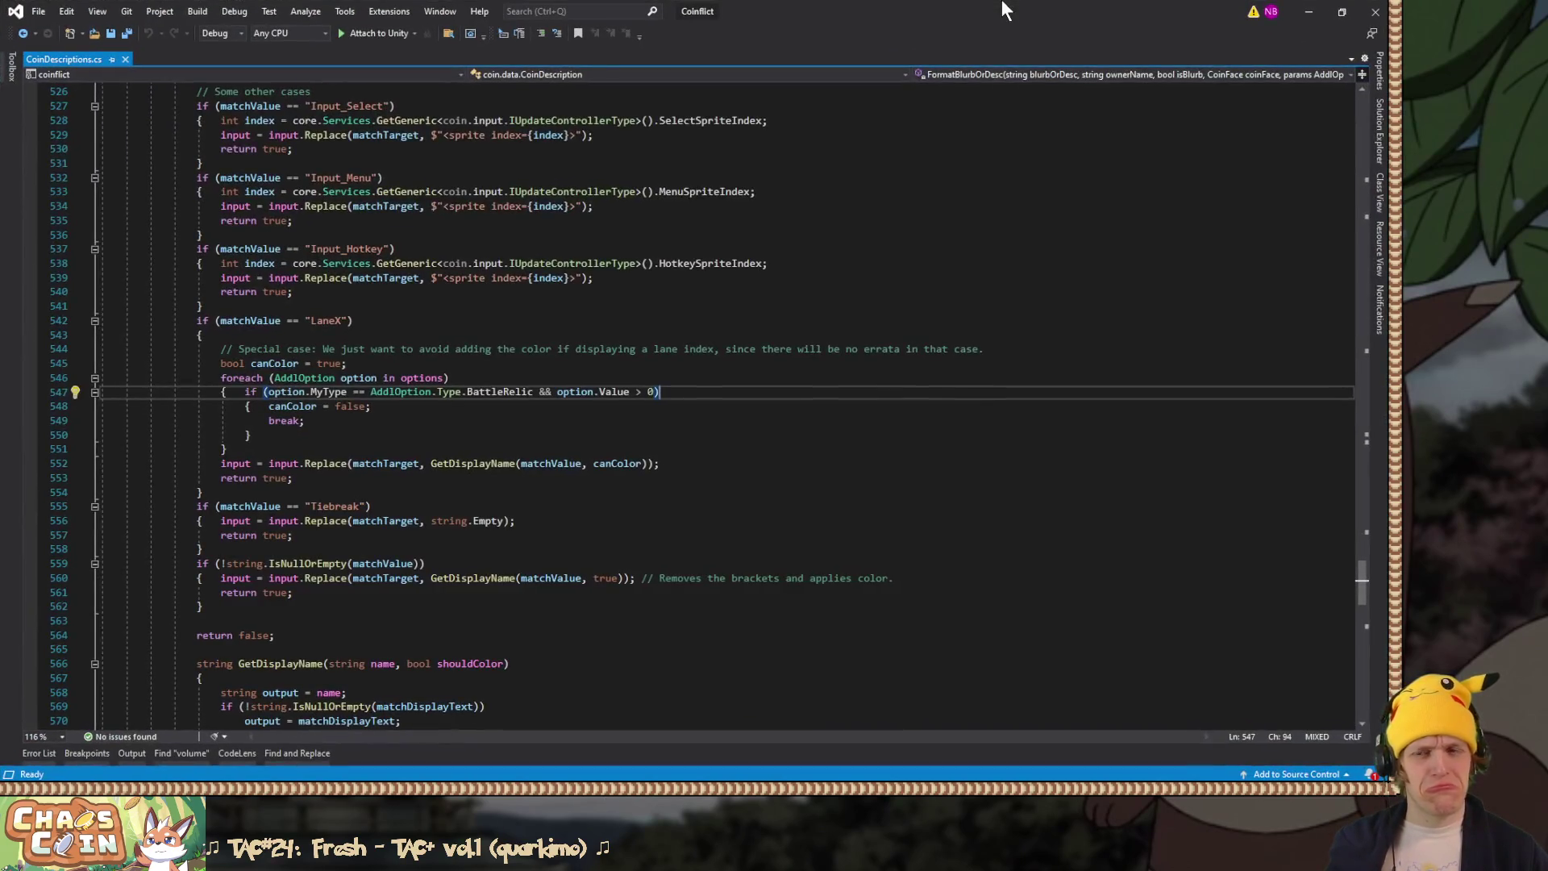
Step: Inspect the LaneX string and the option.Value check on line 547
ctrl+scroll(547, 437, up, 3)
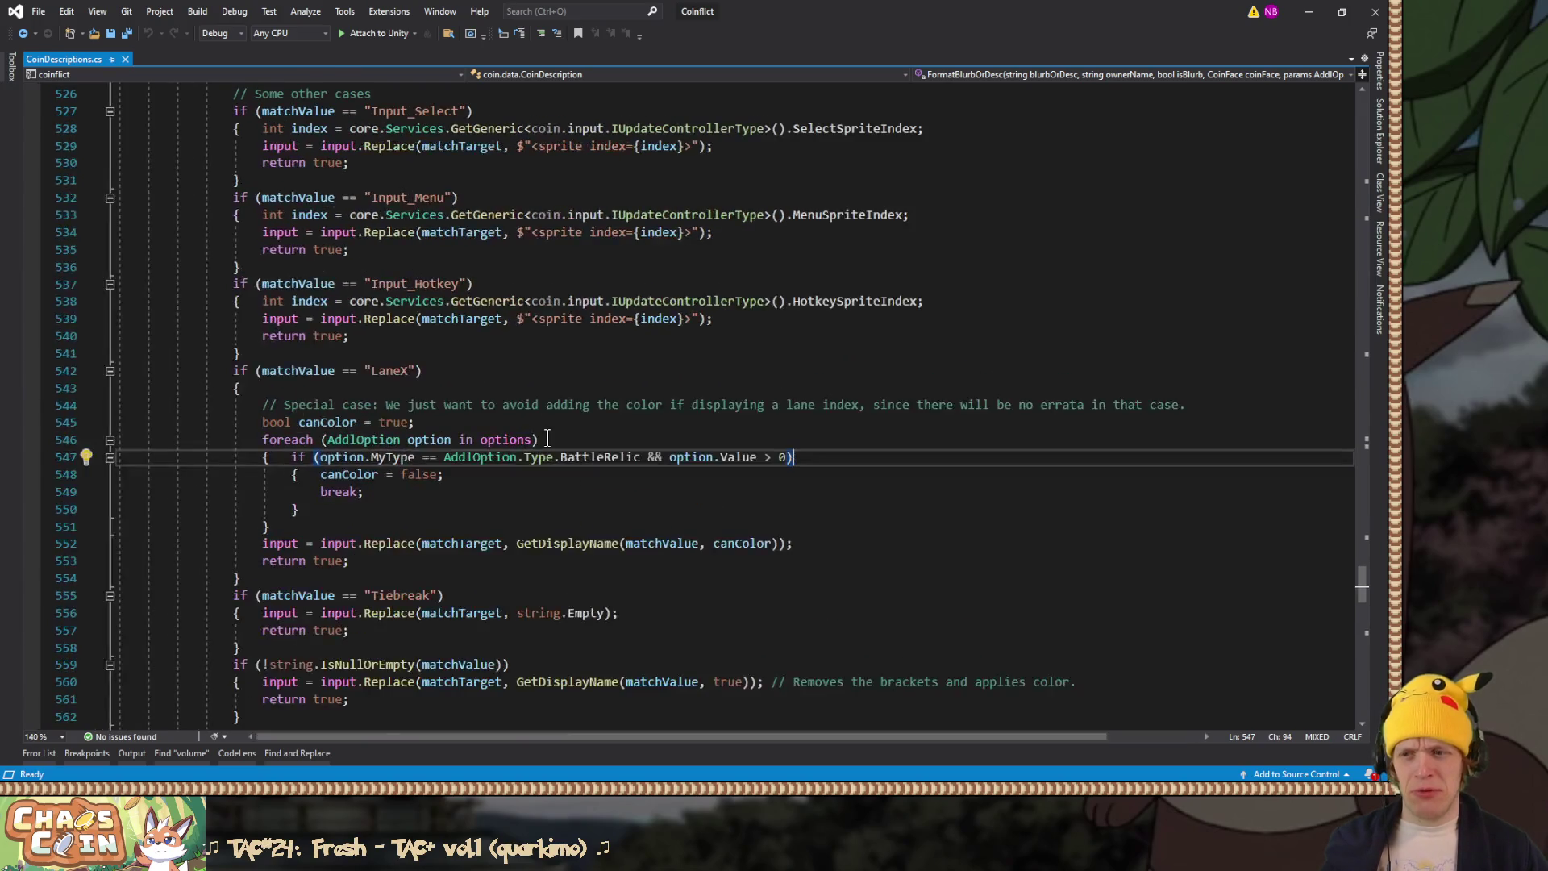
scroll(547, 437, down, 1)
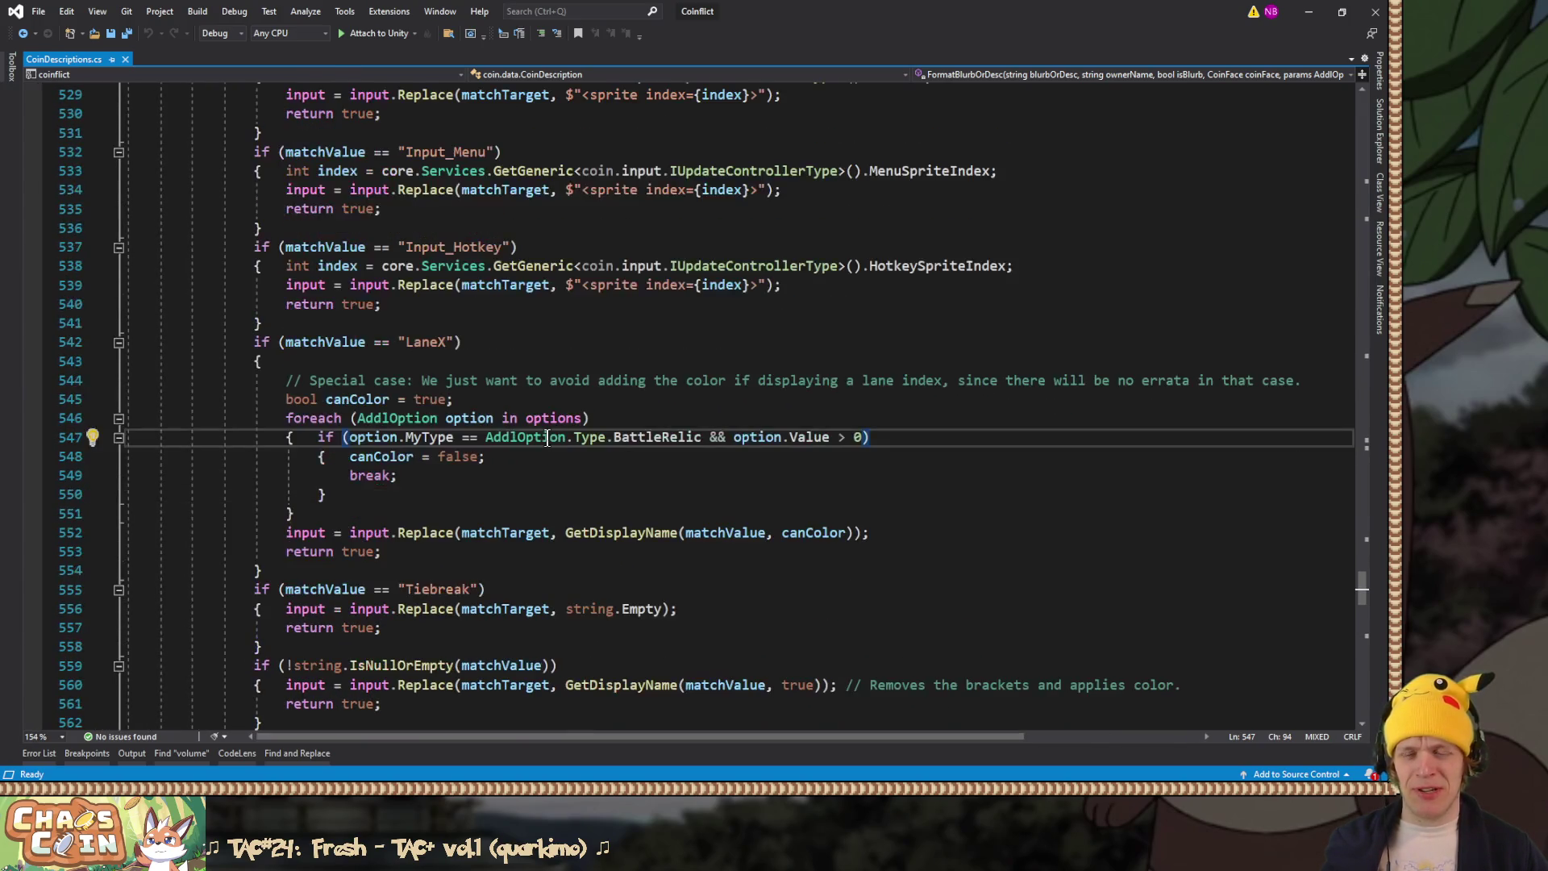
double_click(428, 345)
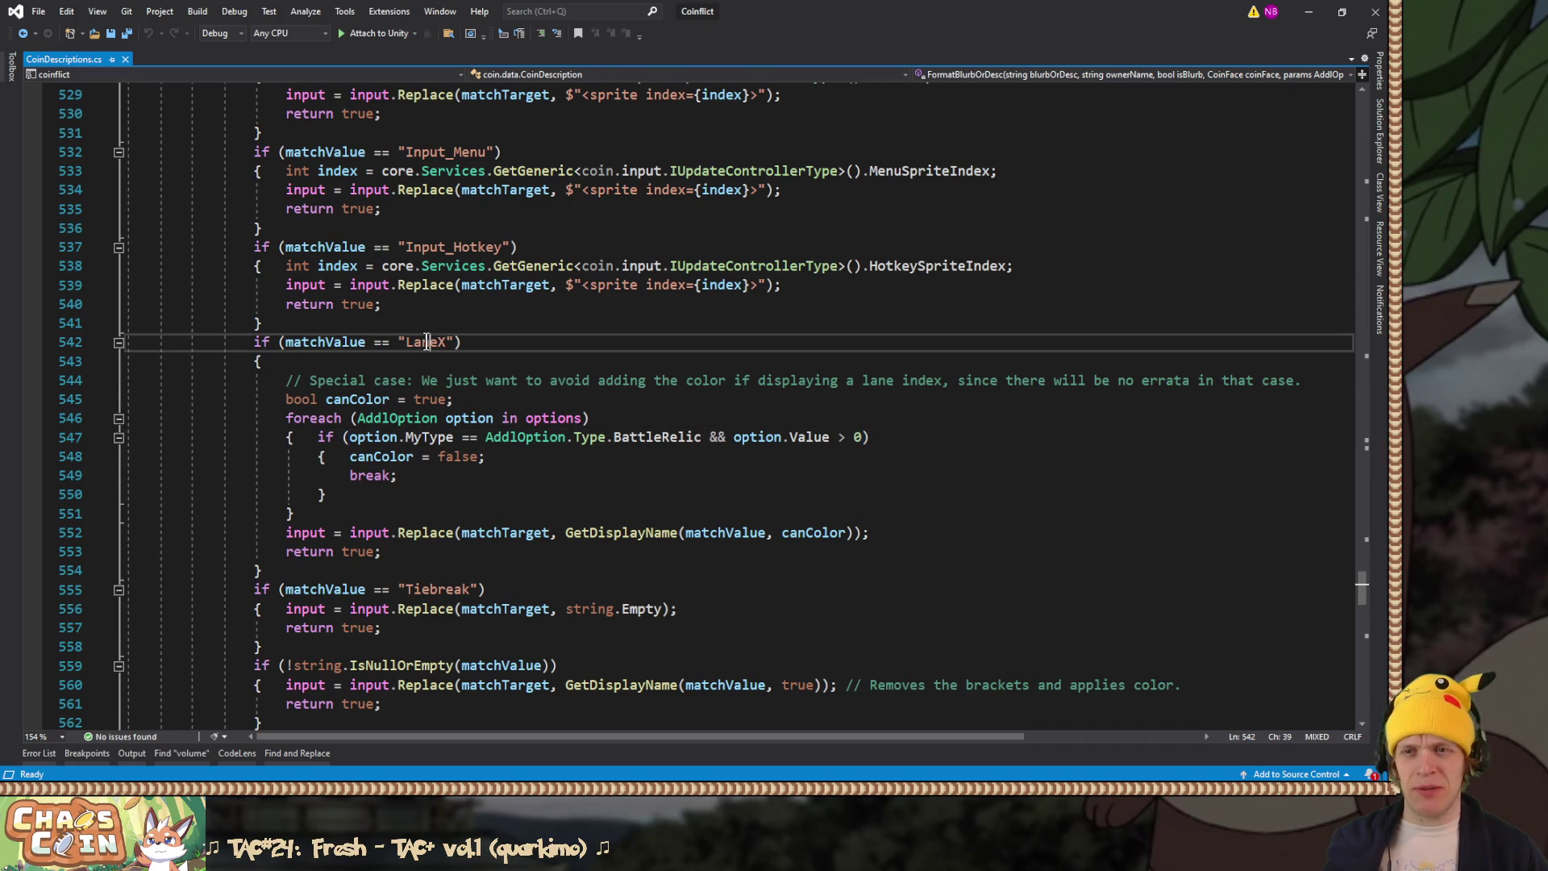
drag(450, 345, 416, 345)
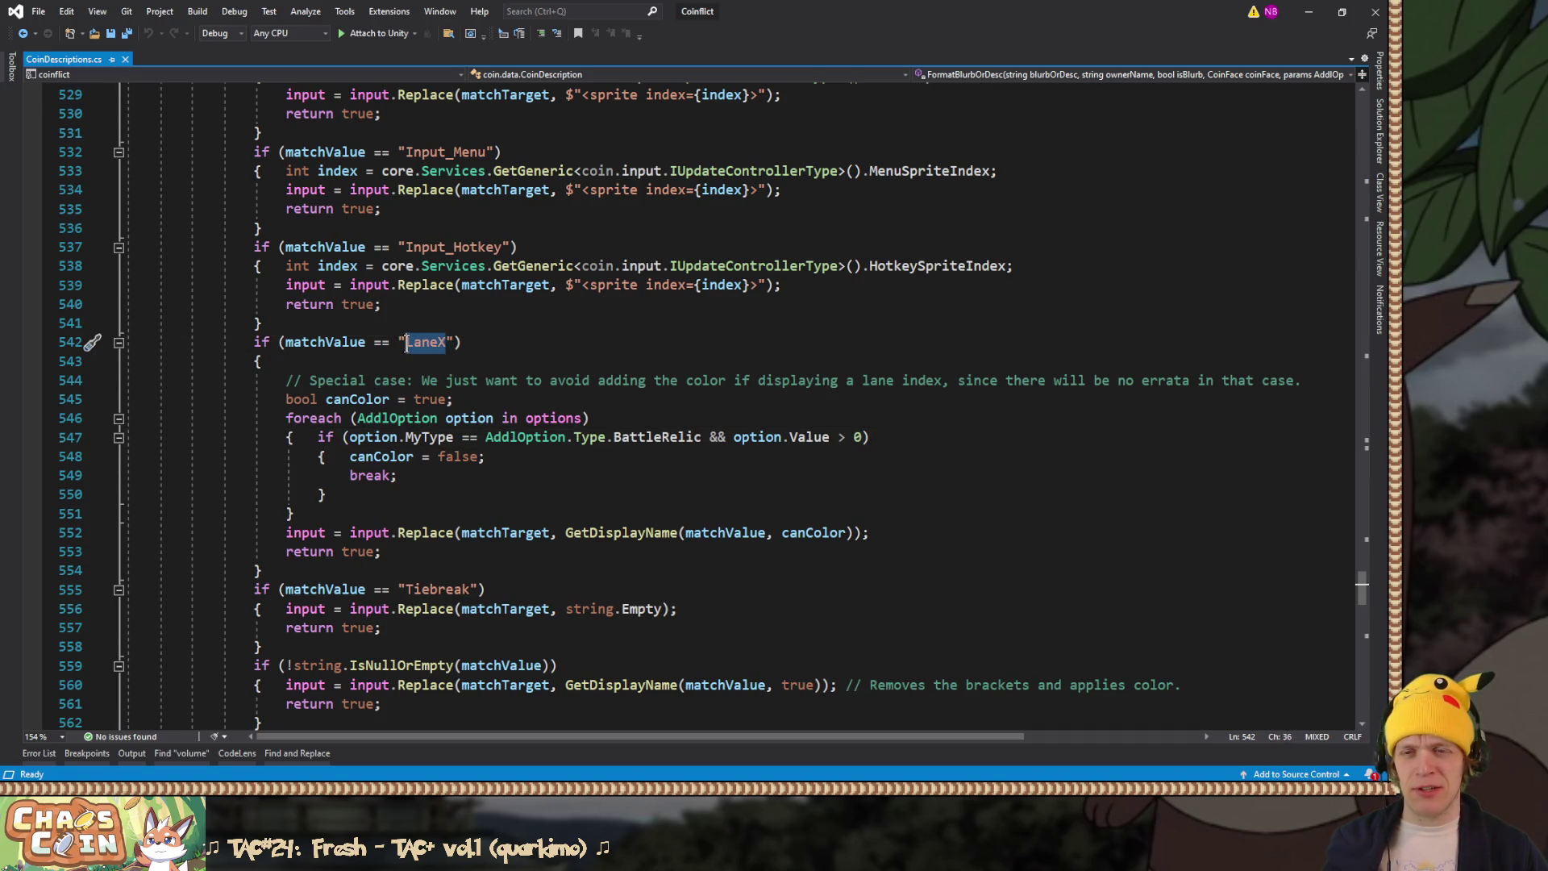
click(901, 437)
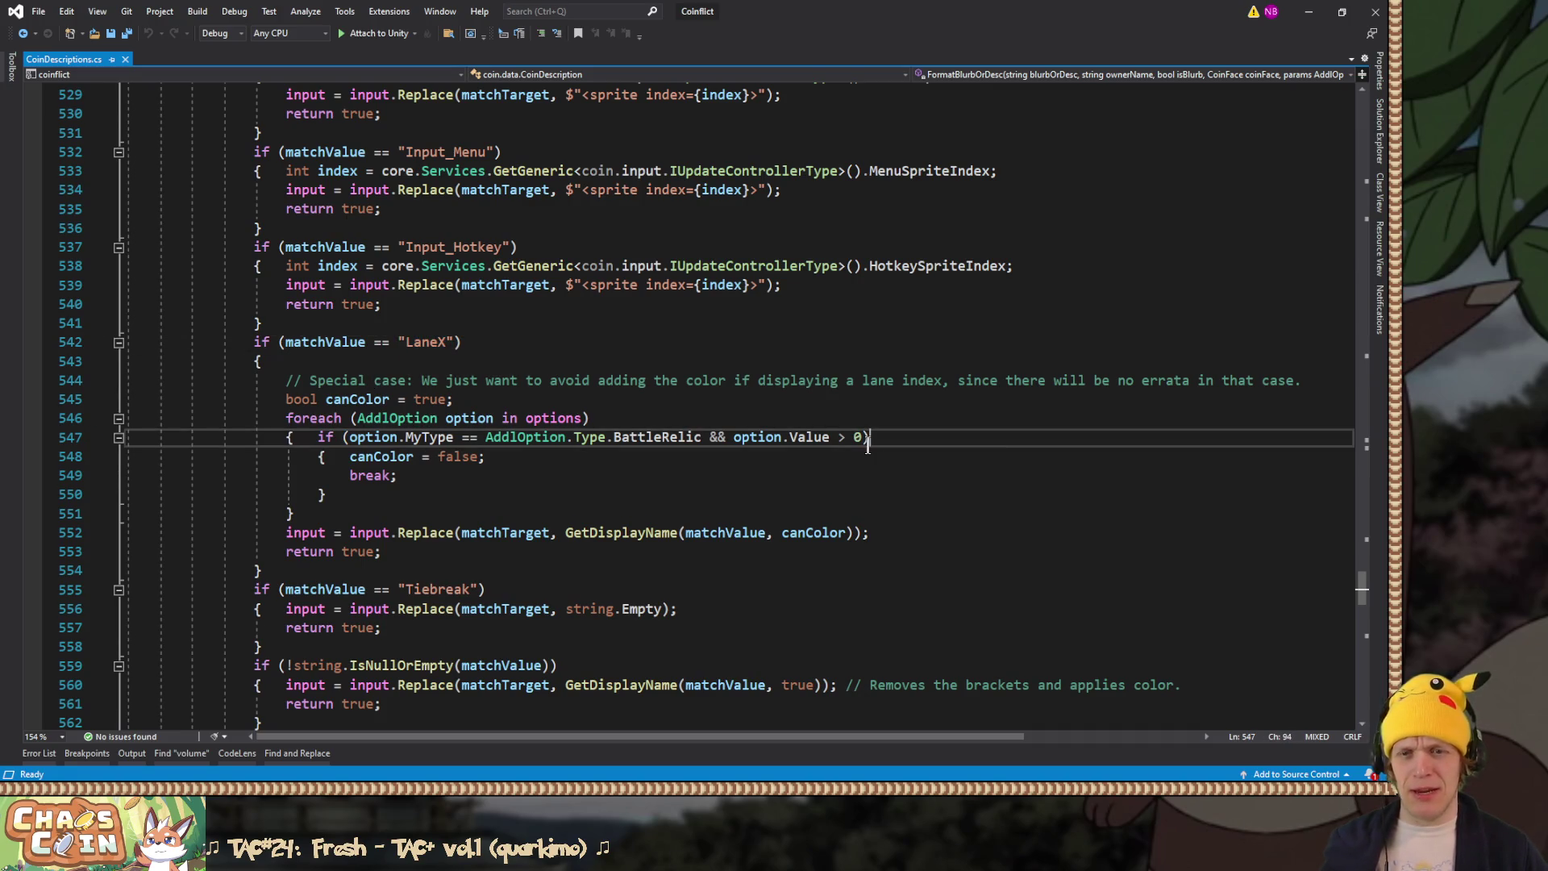
double_click(754, 439)
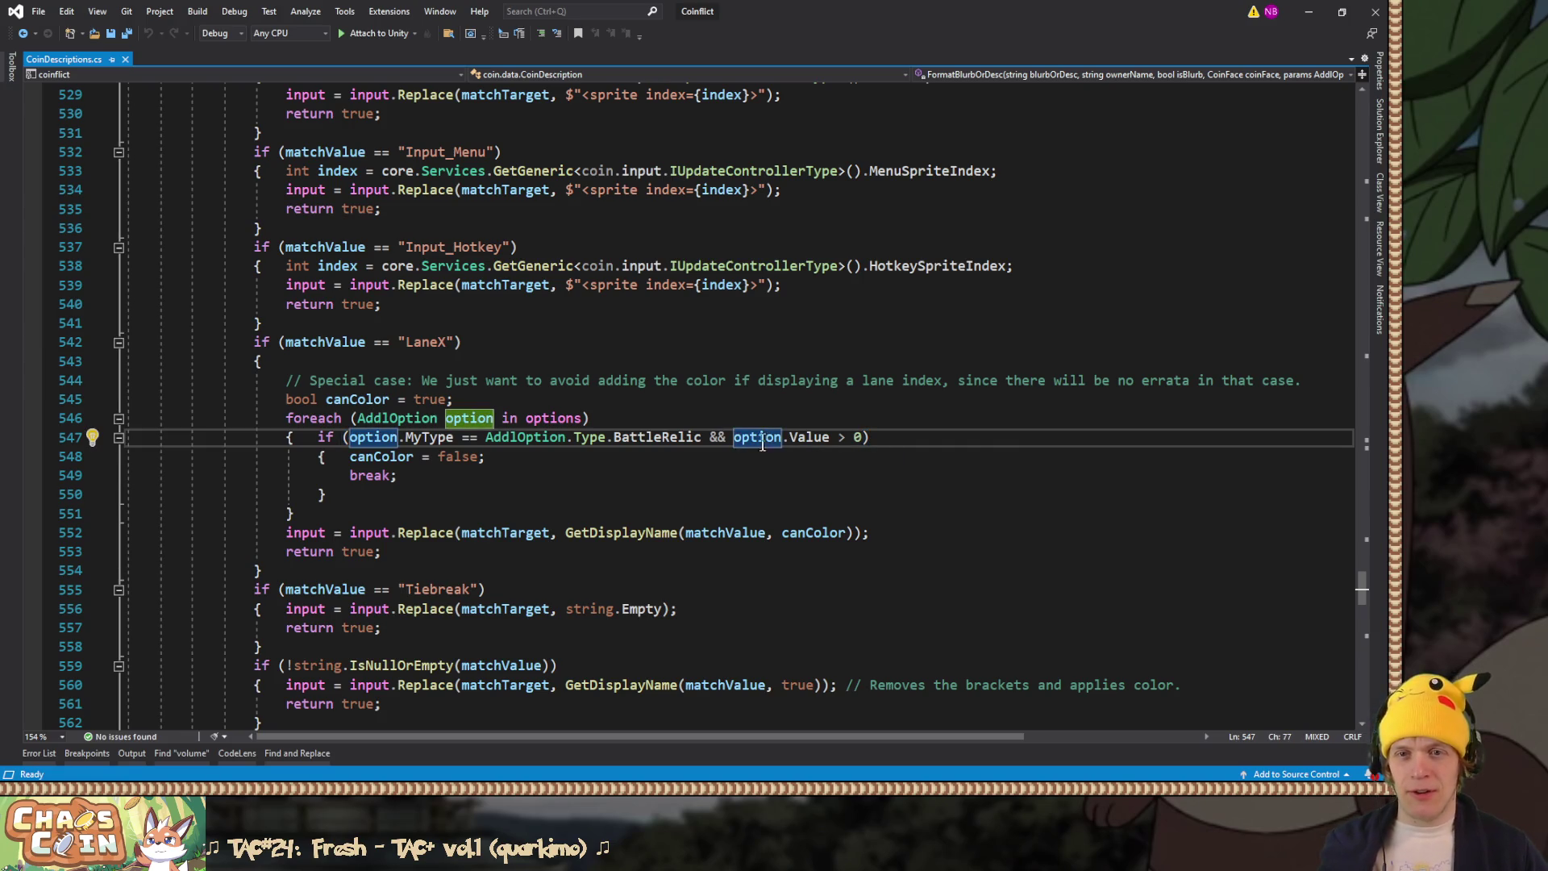
double_click(808, 439)
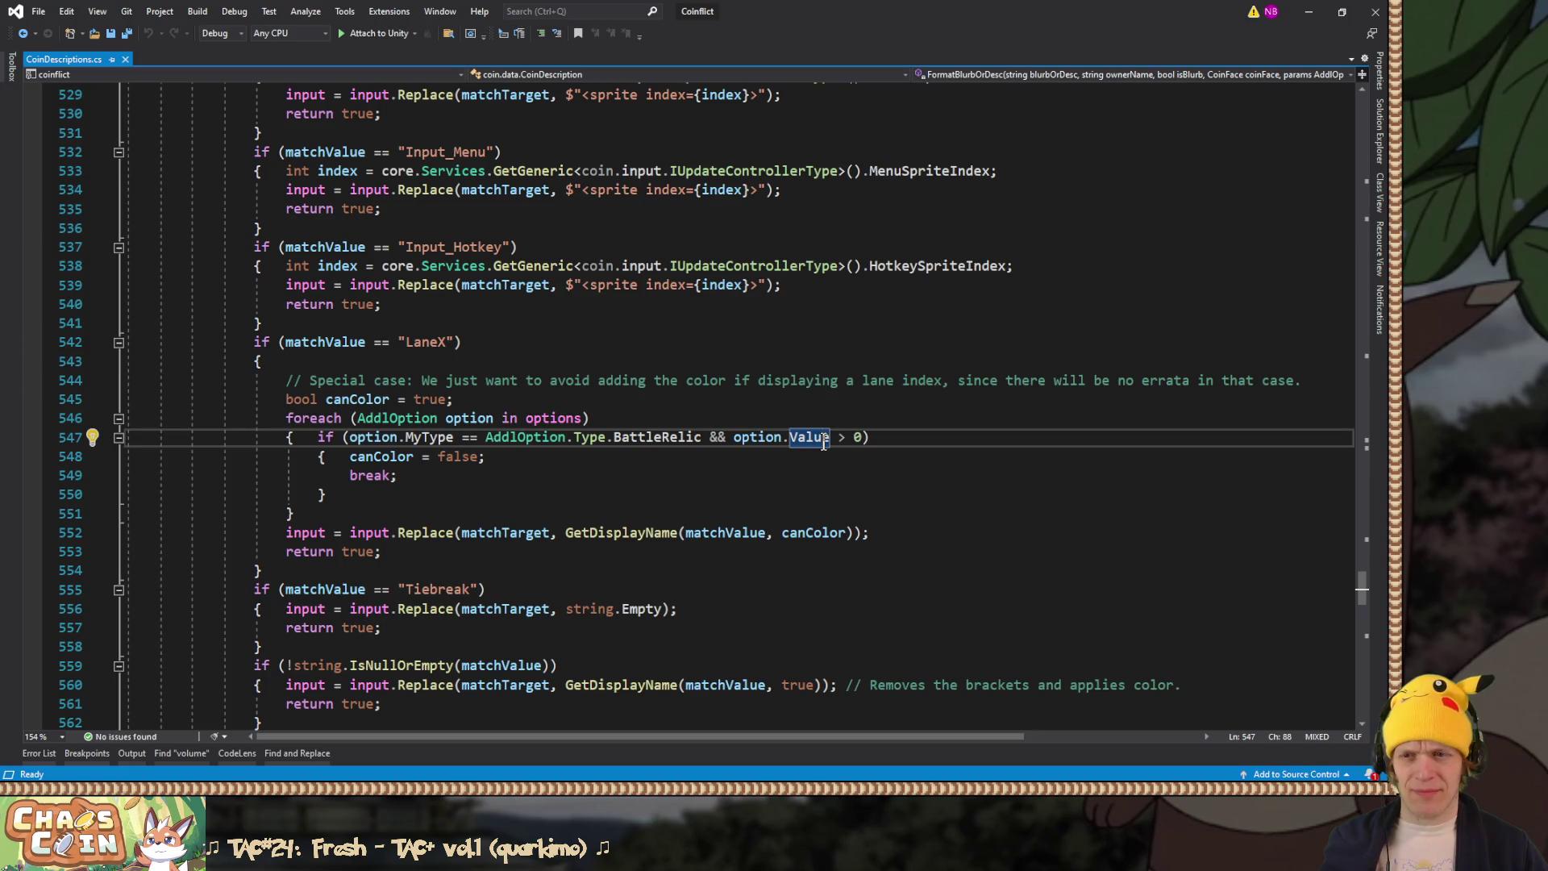
click(692, 475)
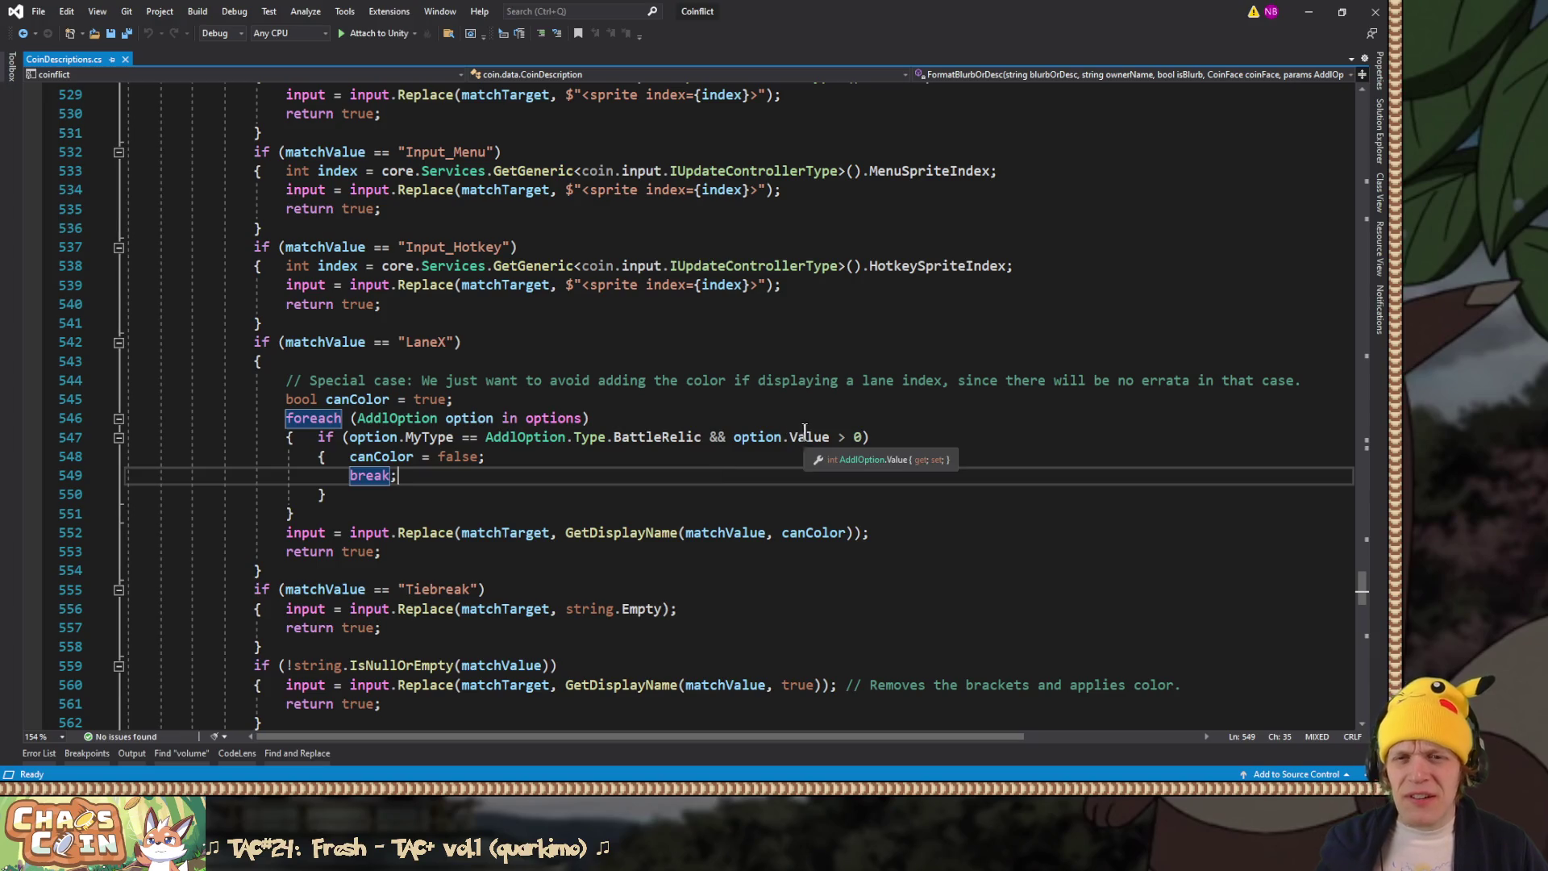
click(759, 443)
Step: Try edits to the line 547 condition, revert it to the original, and return to Unity
key(ctrl+Left)
text(option.Hash)
key(Tab)
key(ctrl+BackSpace)
text(has)
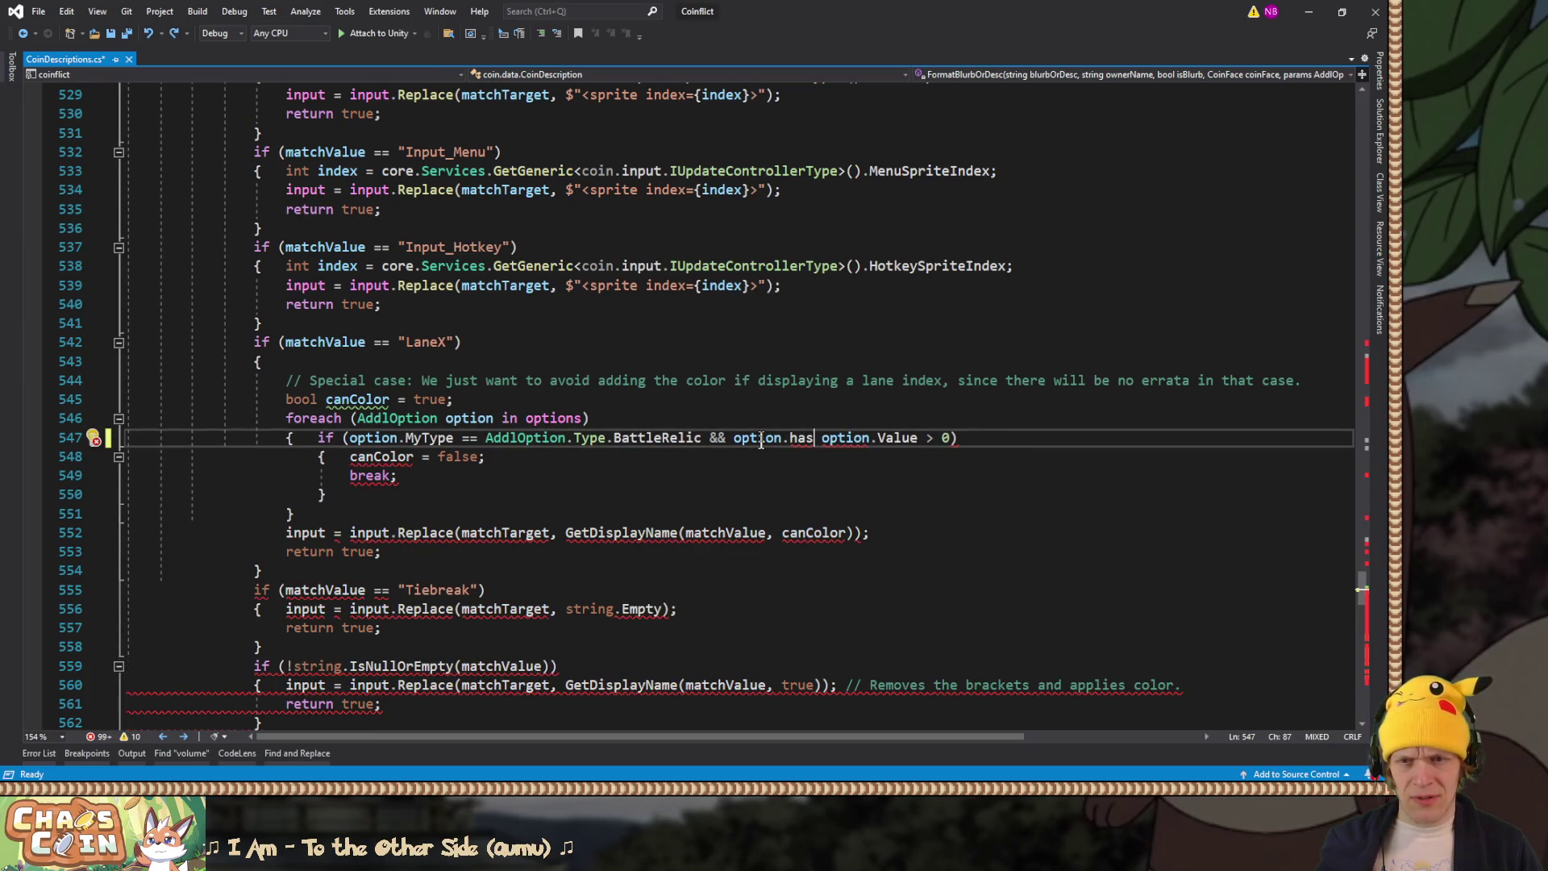
key(BackSpace)
key(BackSpace)
key(BackSpace)
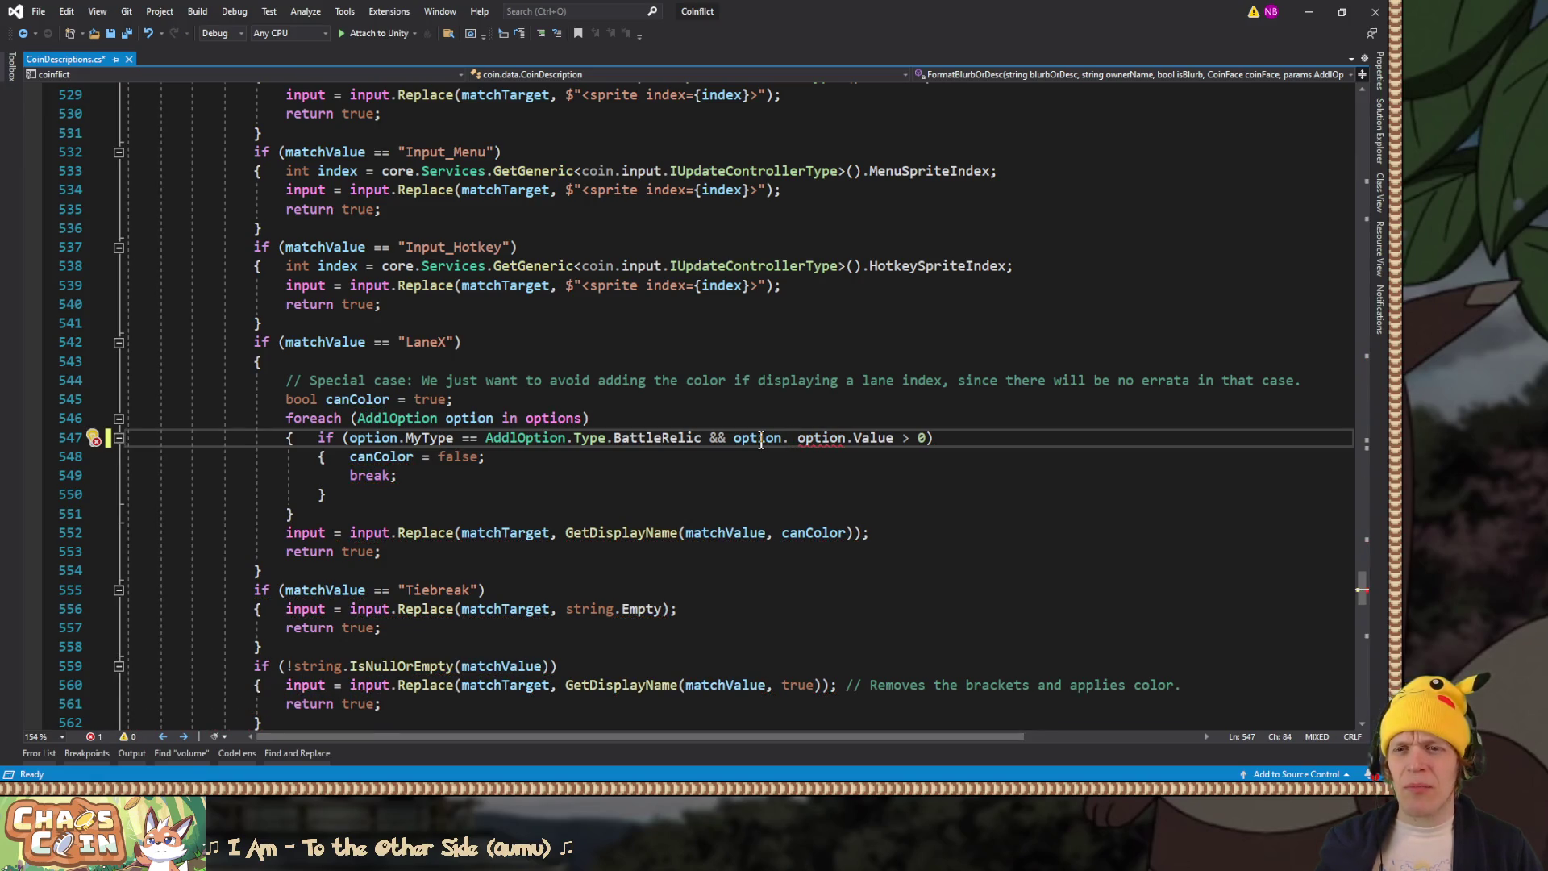
key(BackSpace)
key(BackSpace)
key(BackSpace)
text((*)
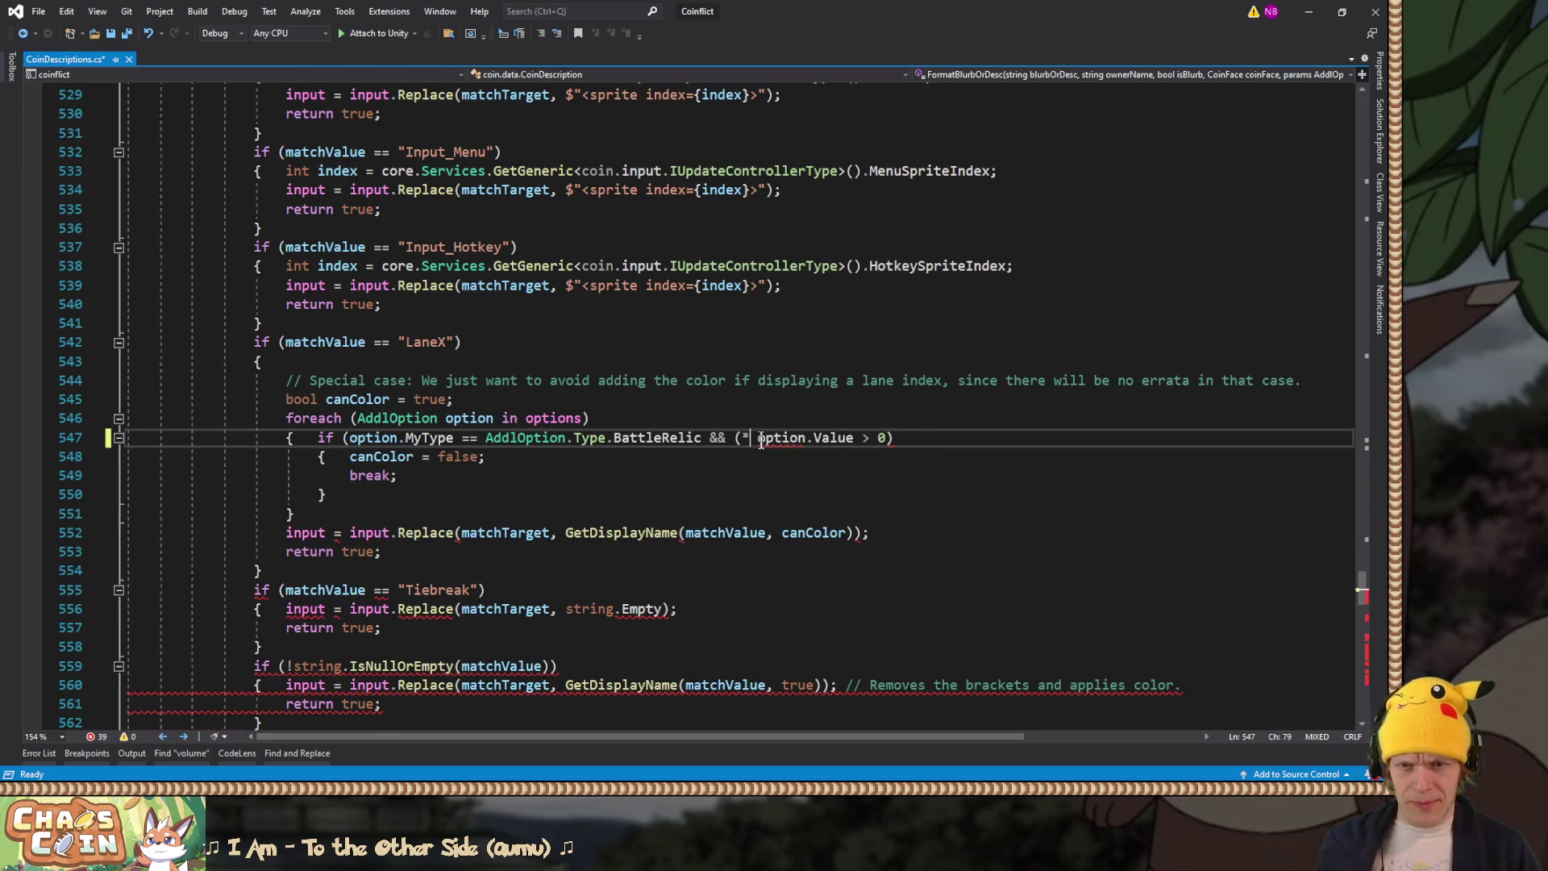
text(!optio)
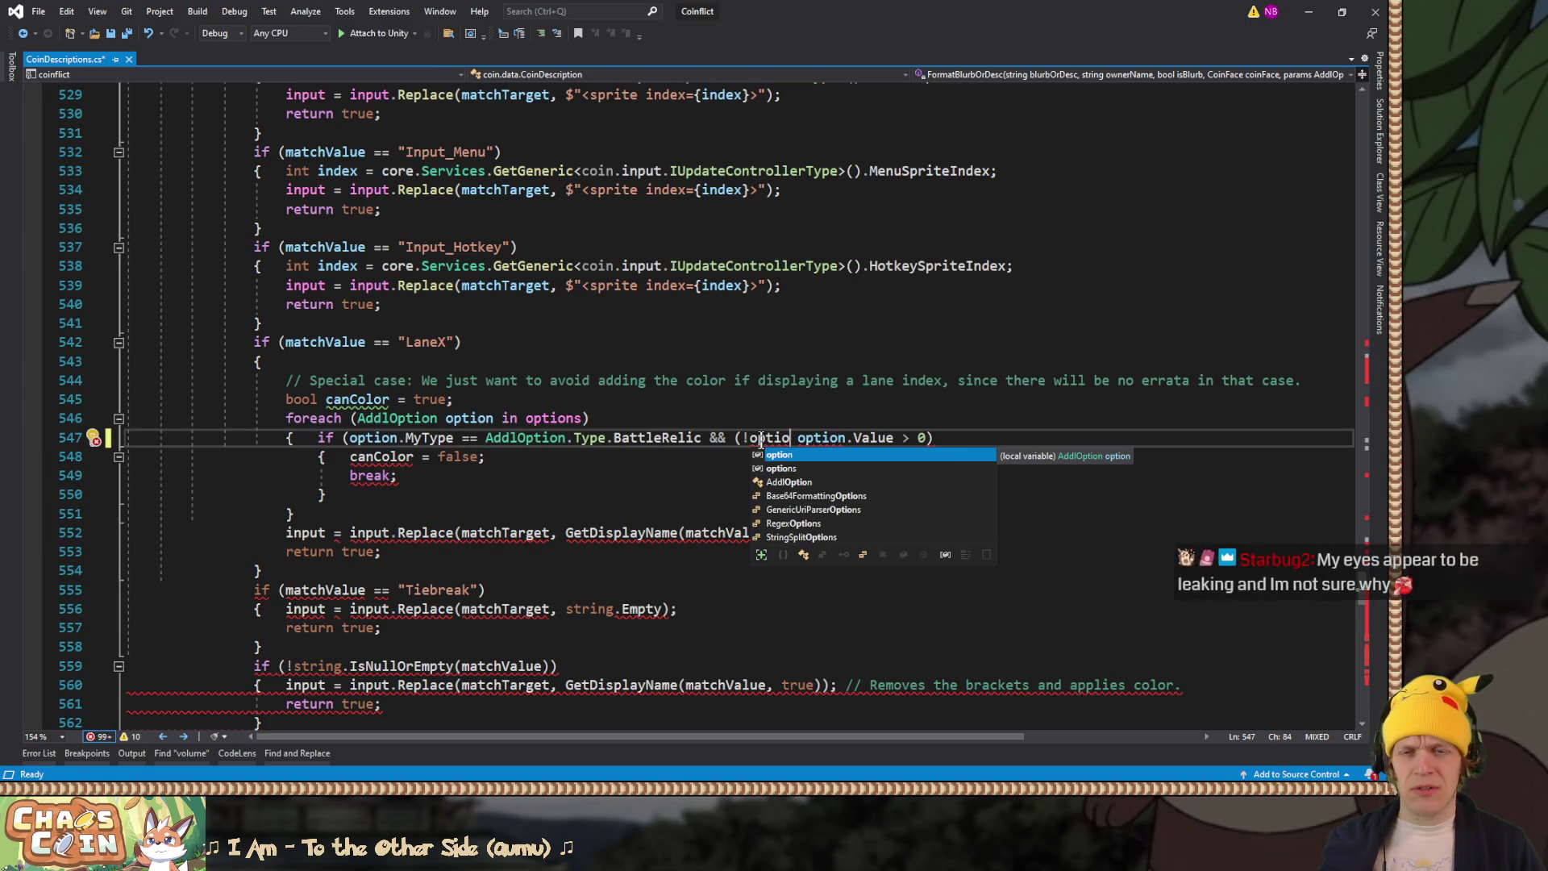
key(BackSpace)
key(BackSpace)
key(BackSpace)
text(option.)
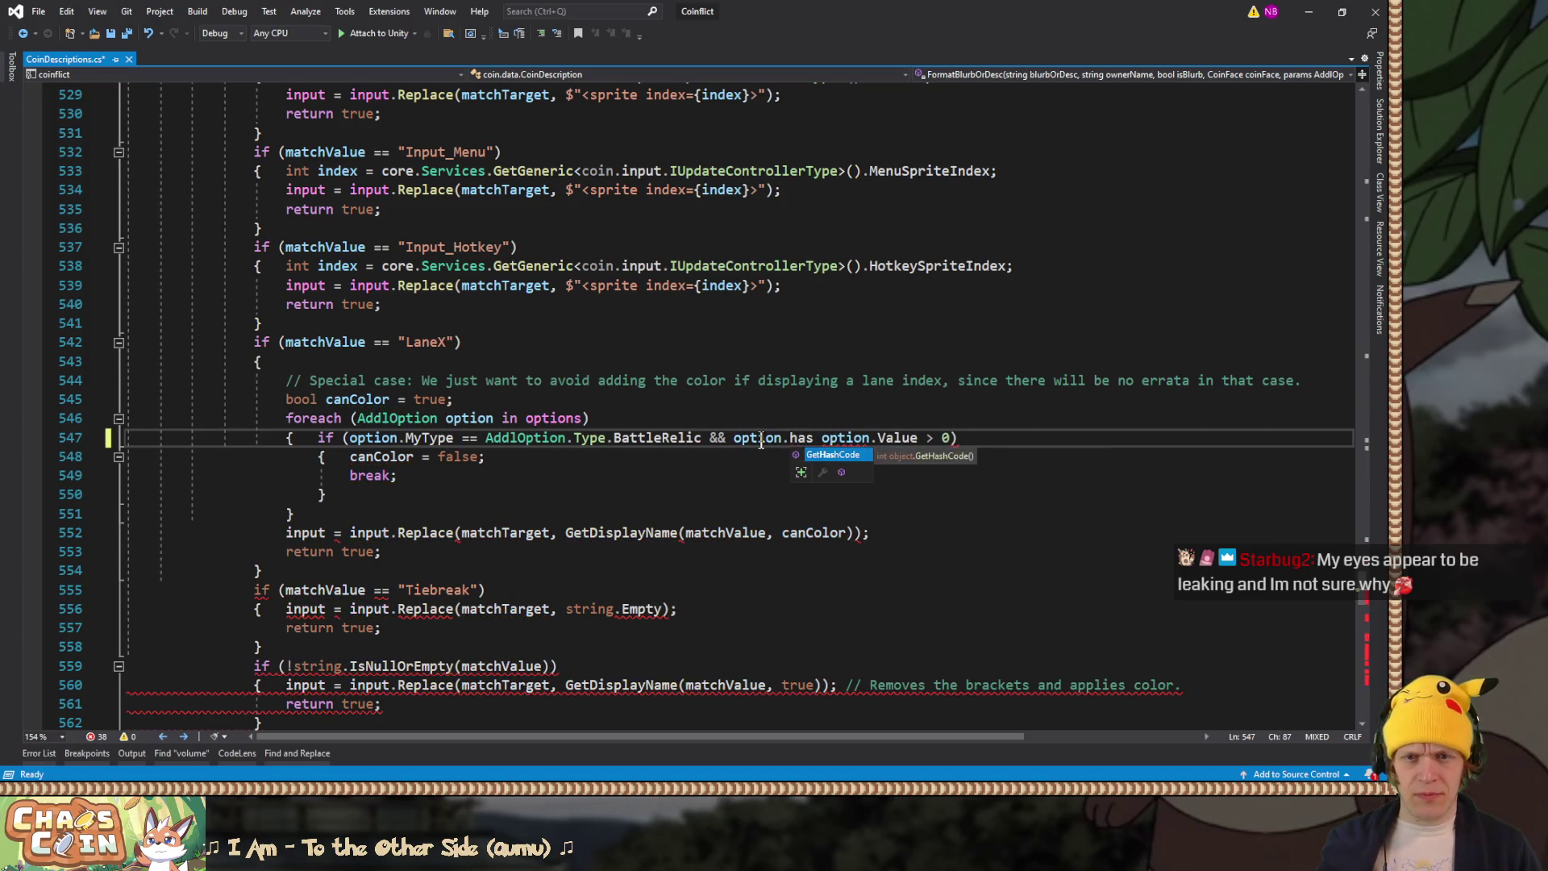
text(h)
key(BackSpace)
text(v)
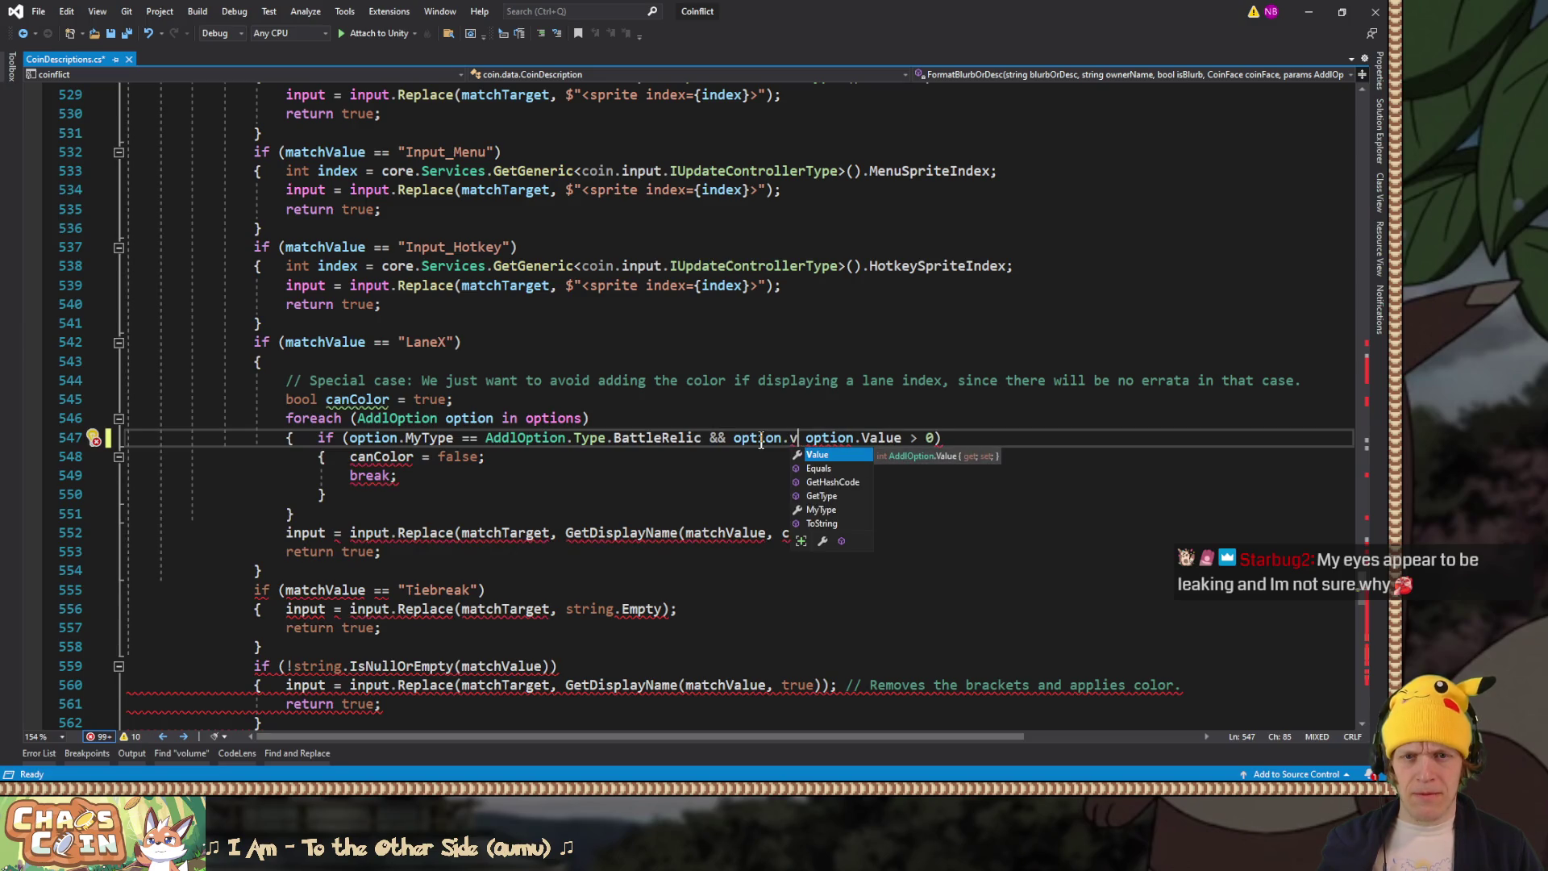
key(BackSpace)
key(BackSpace)
key(Right)
key(BackSpace)
key(BackSpace)
key(BackSpace)
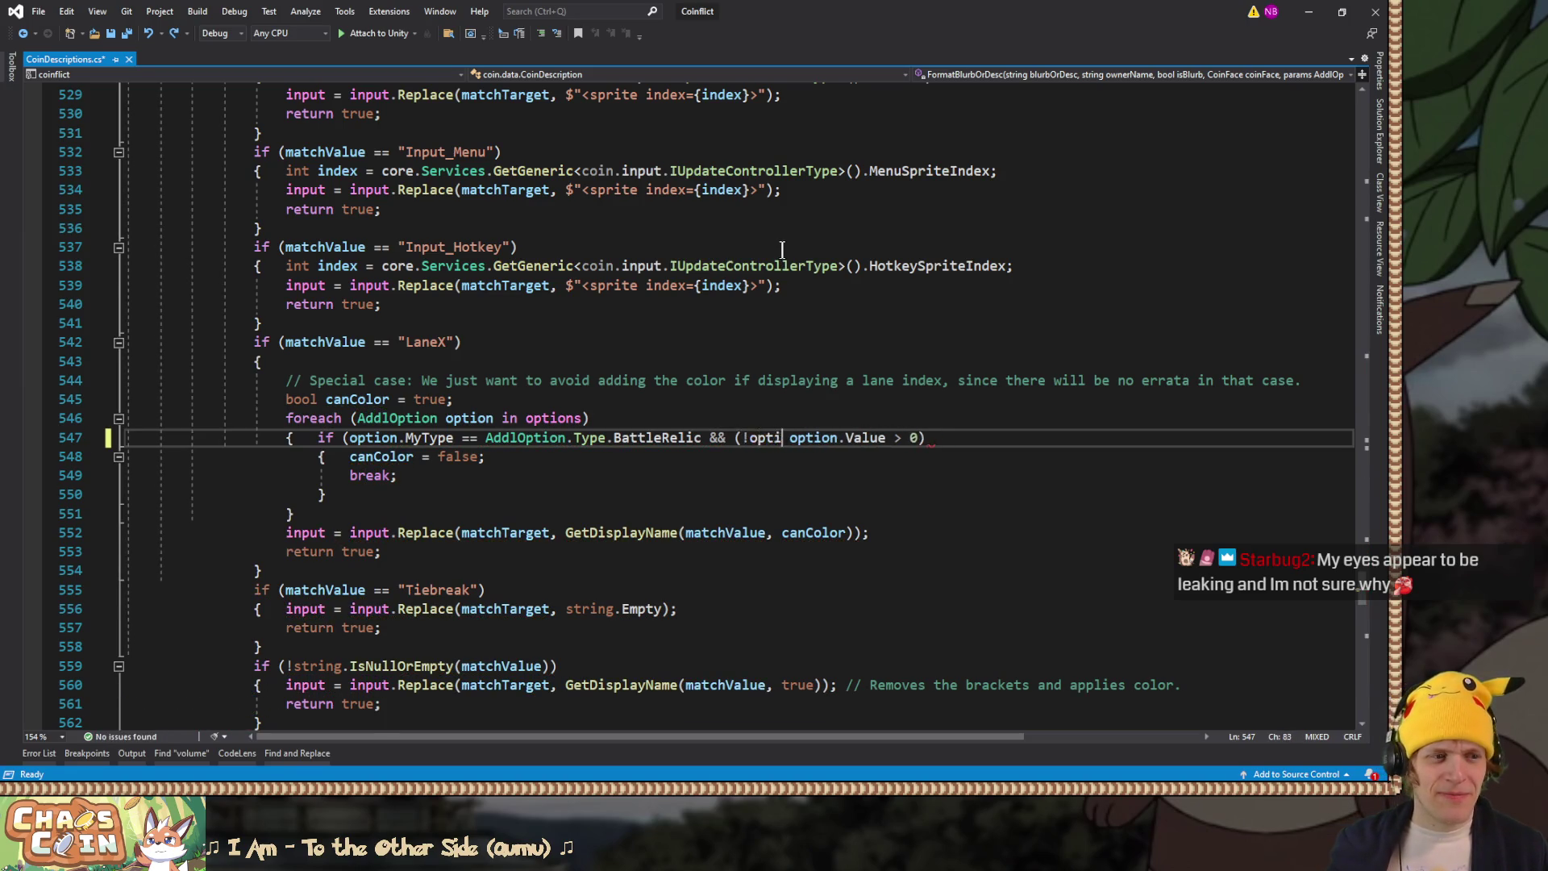
key(BackSpace)
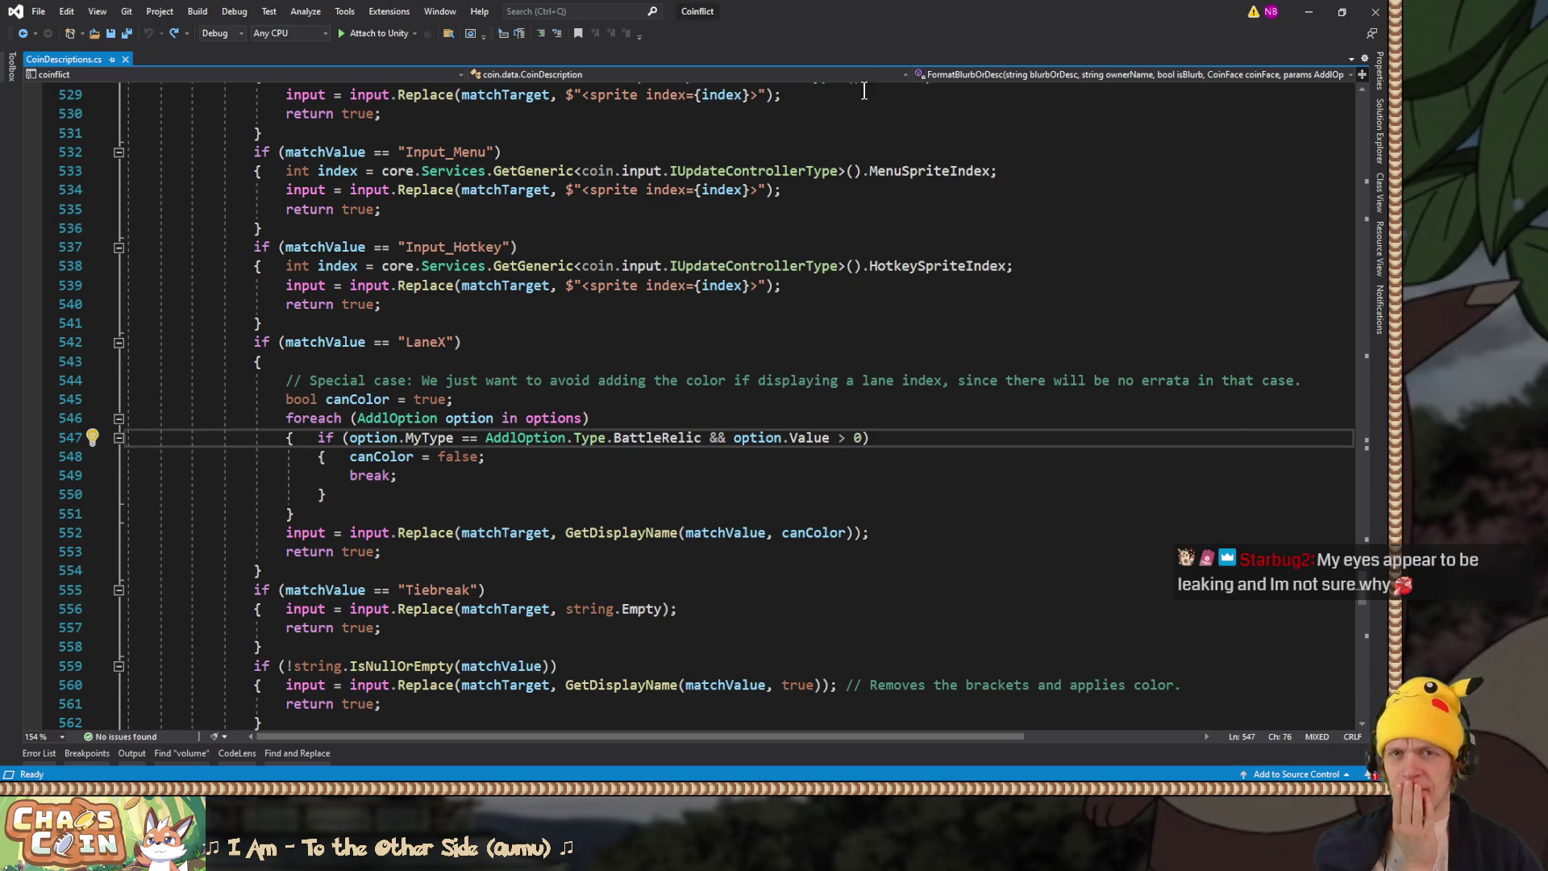
key(alt+Tab)
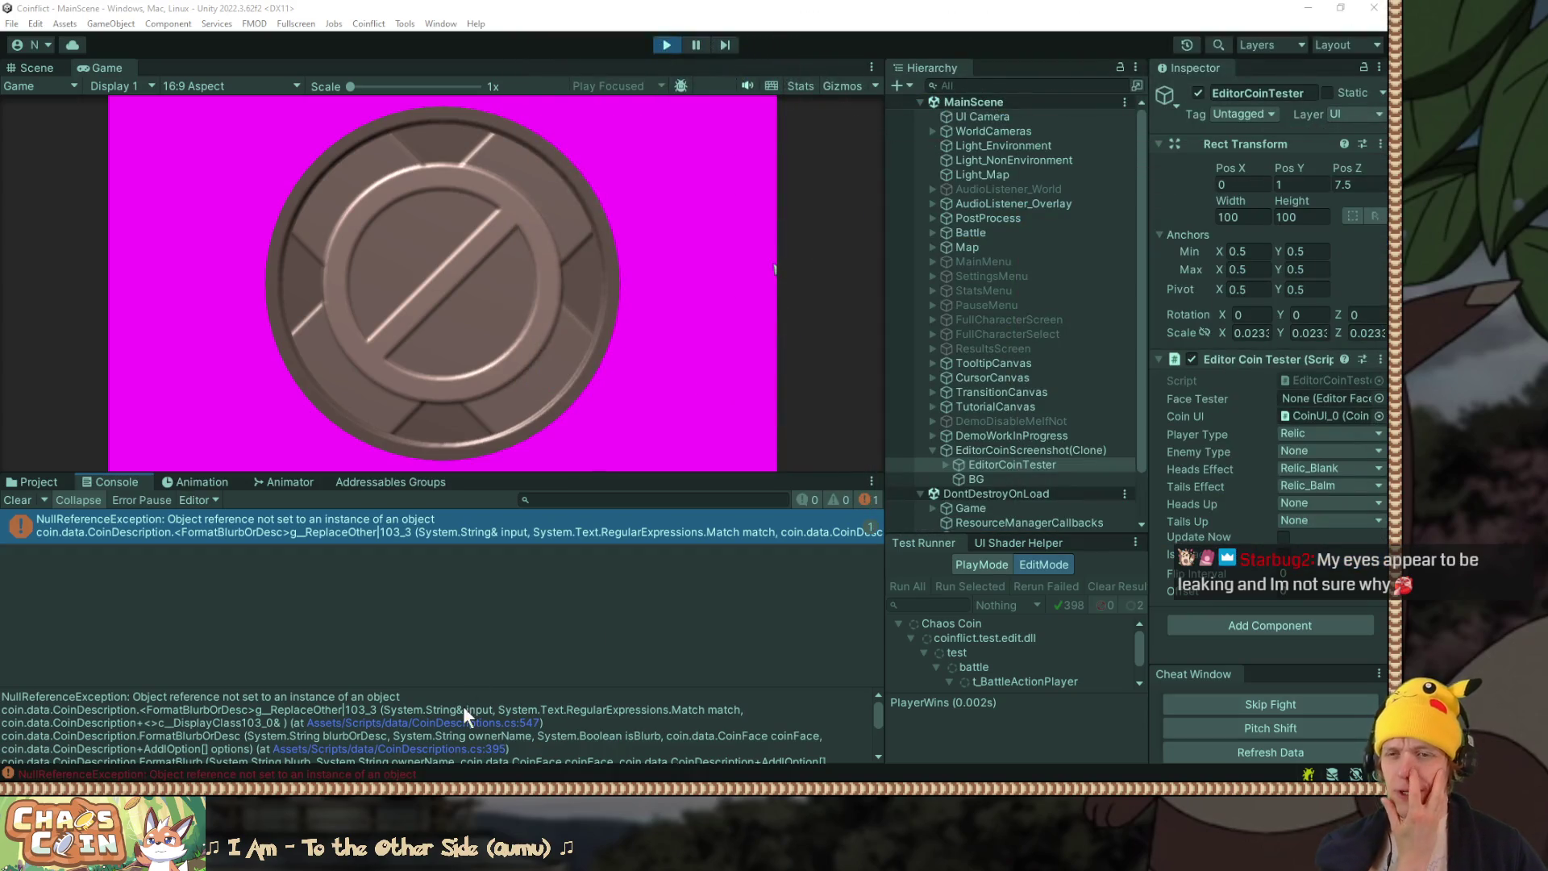
Step: Enlarge the stack trace pane and open CoinUIController.cs at line 376
drag(500, 687, 474, 613)
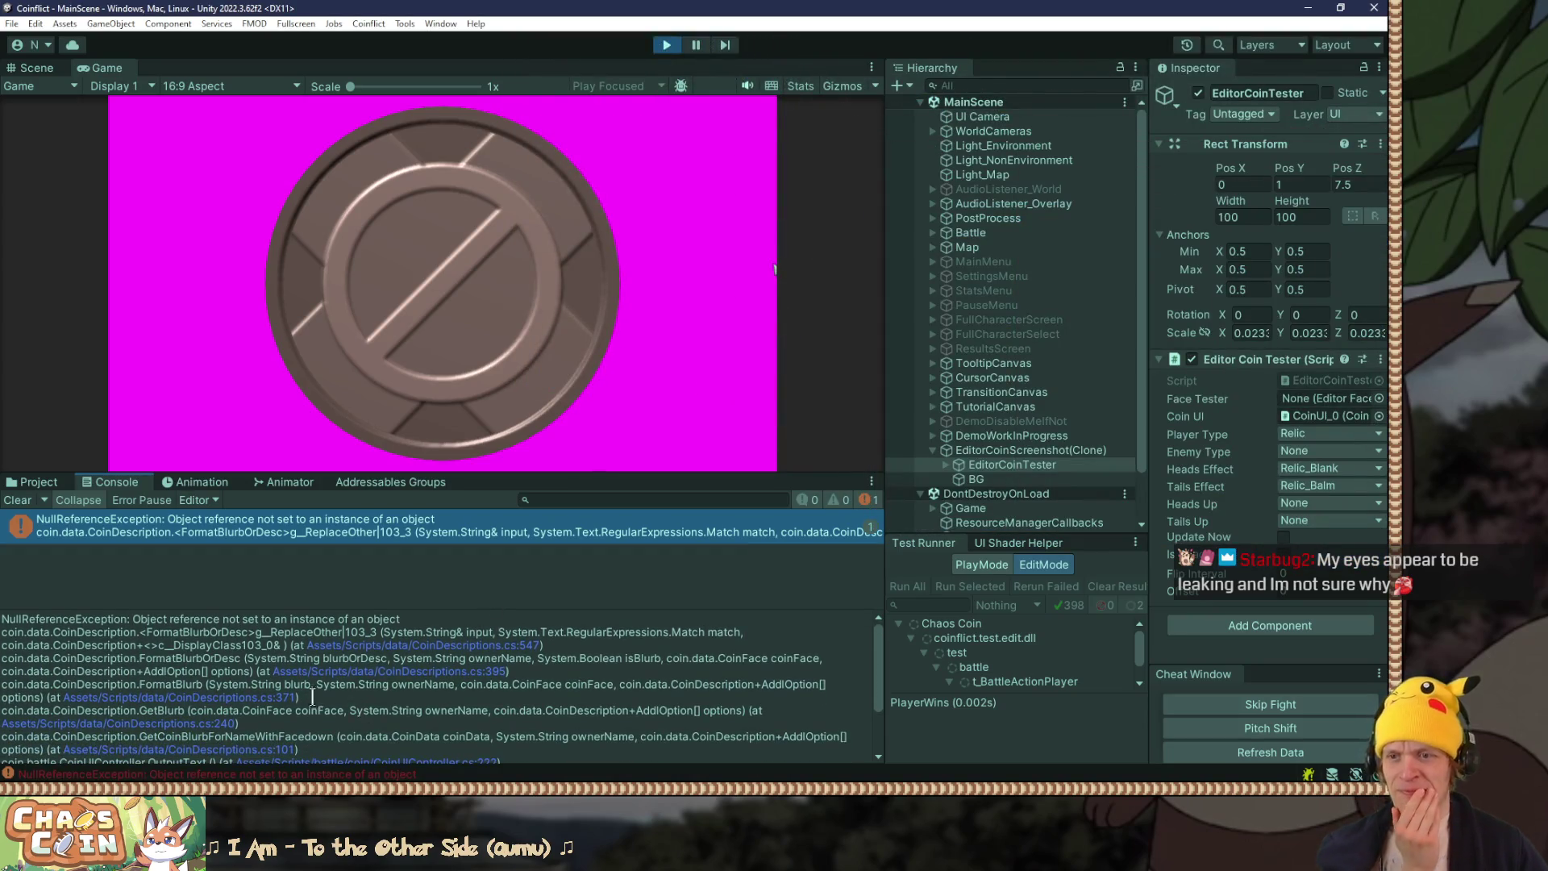
scroll(274, 725, down, 2)
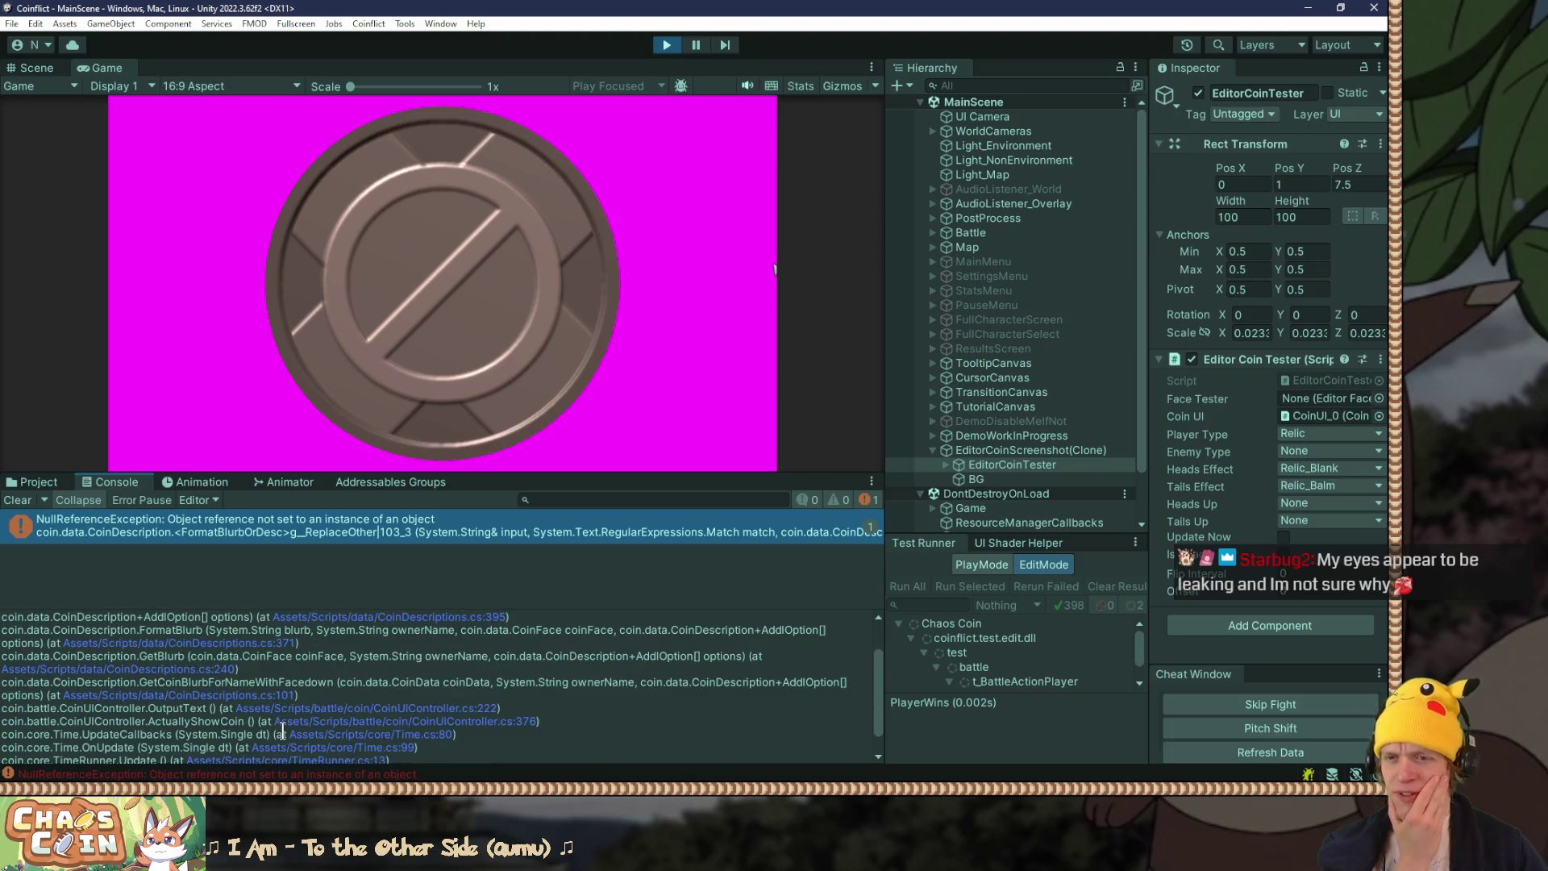
scroll(500, 708, down, 1)
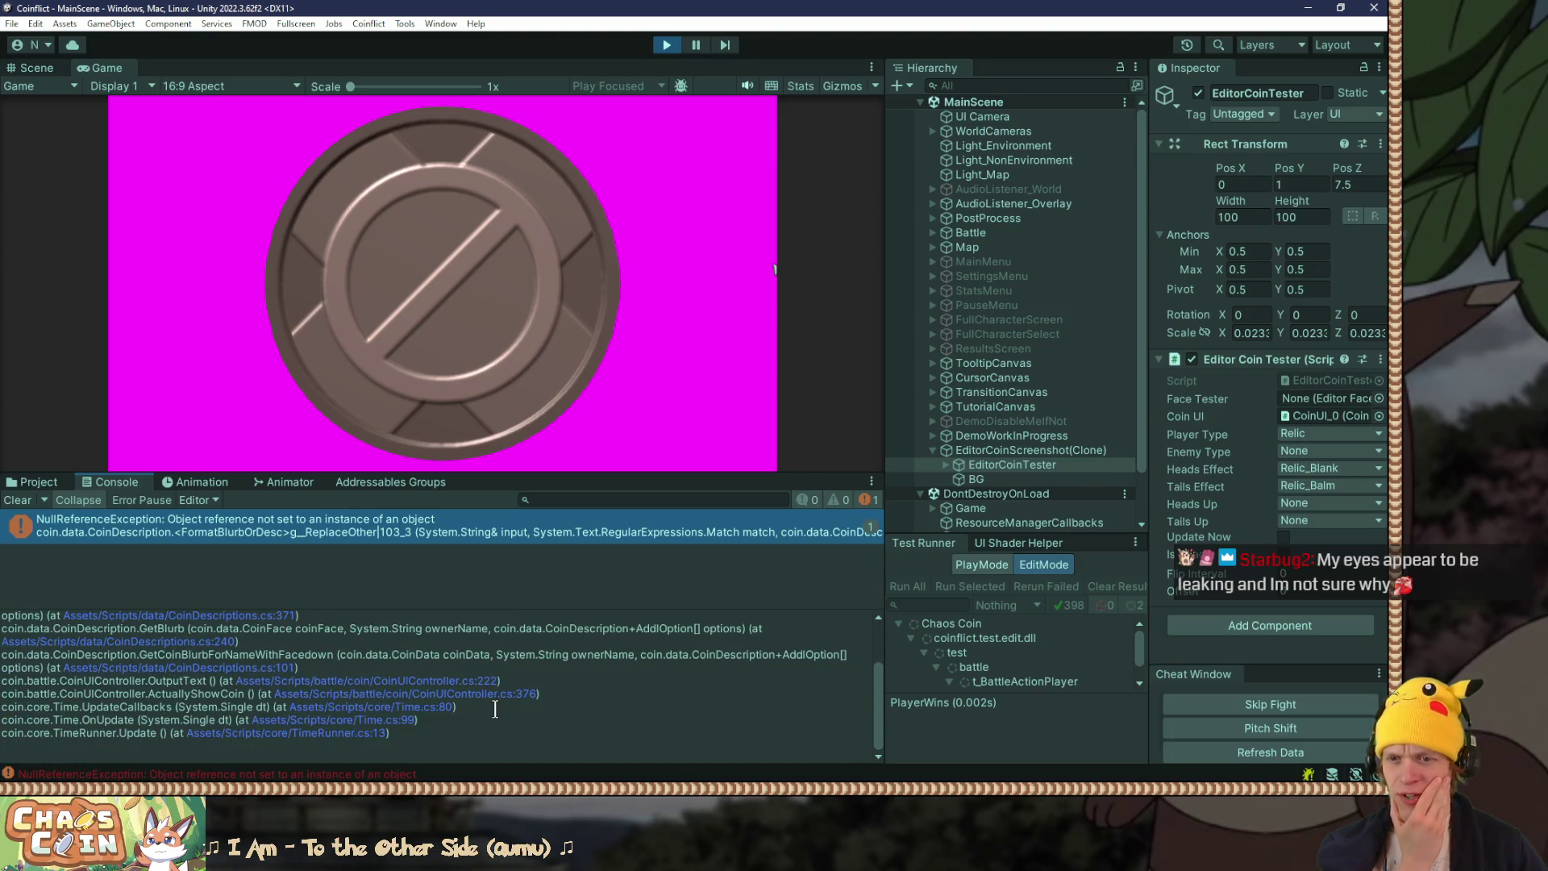
click(353, 691)
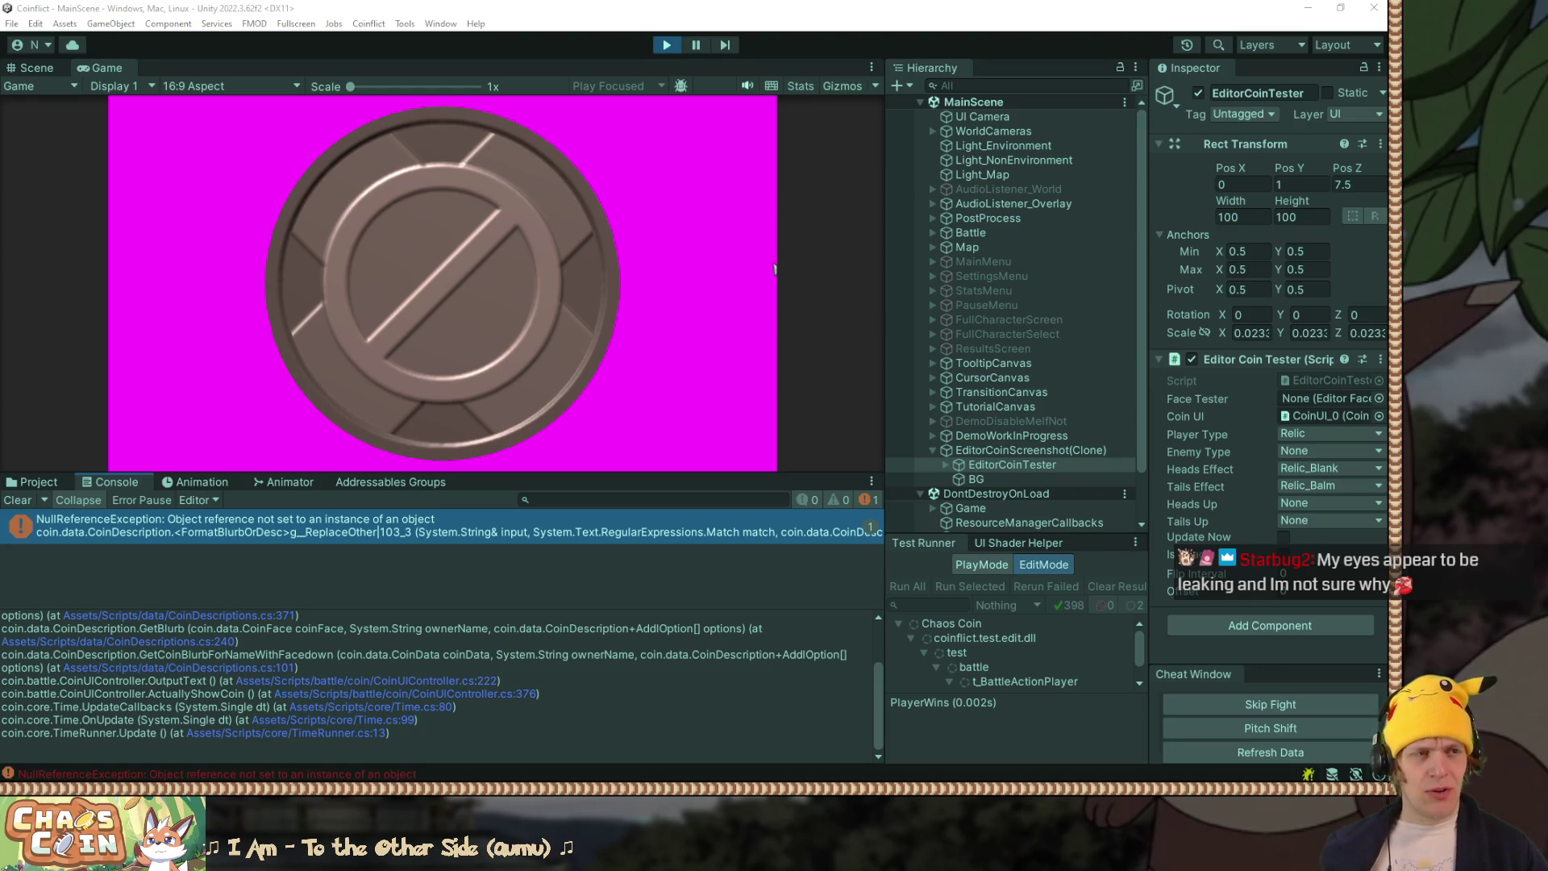
Step: Stop Play mode and select the LaneX canColor block in Visual Studio
key(ctrl+p)
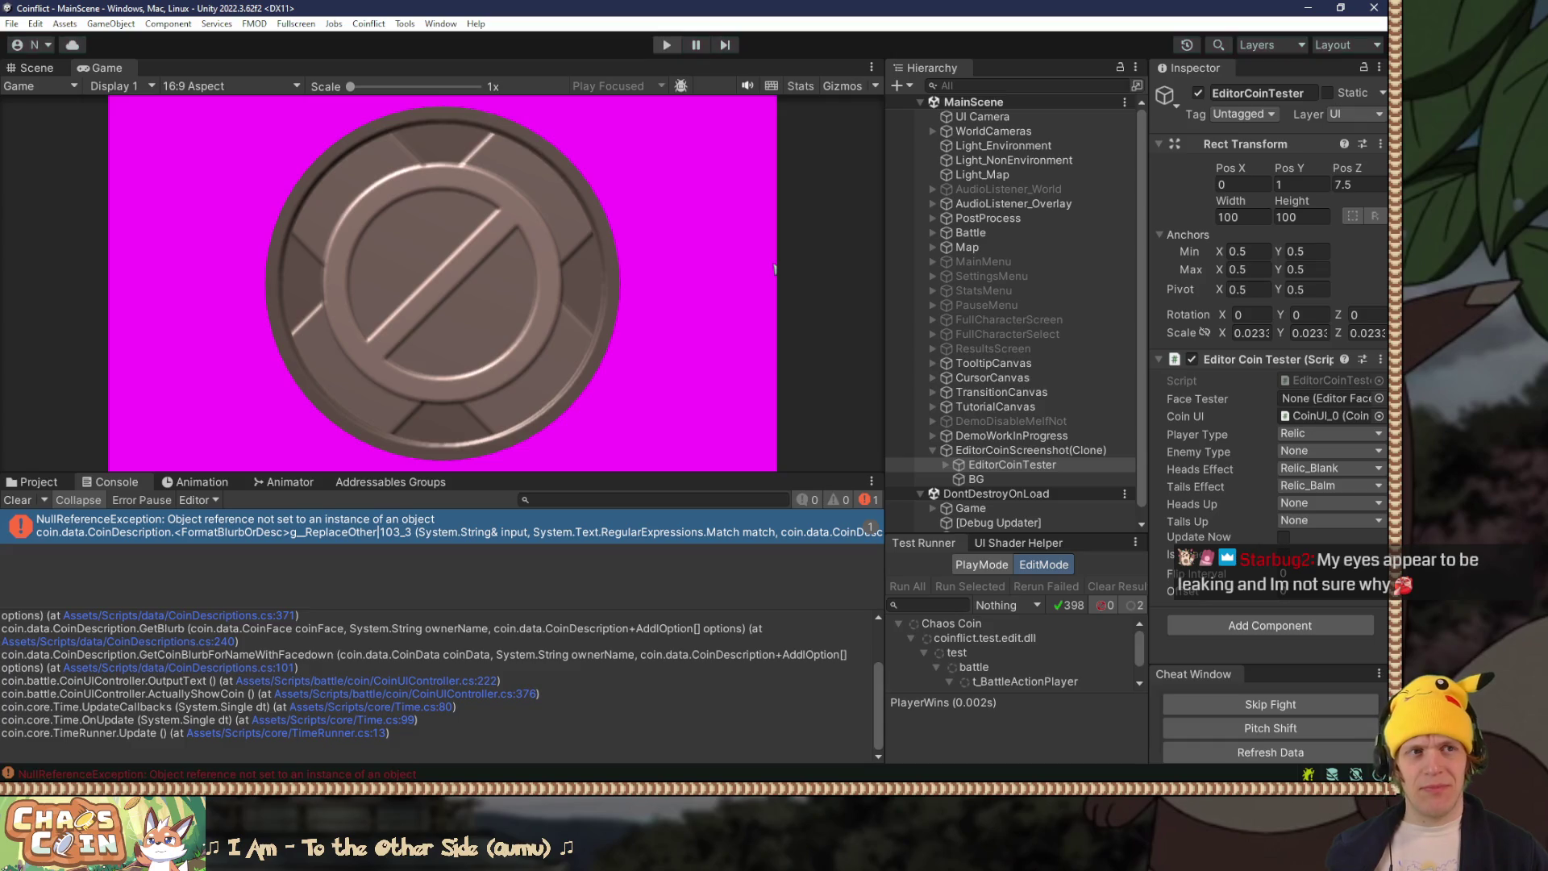
key(alt+Tab)
mouse_move(288, 401)
mouse_down()
mouse_move(294, 522)
mouse_move(320, 548)
mouse_move(326, 531)
mouse_up()
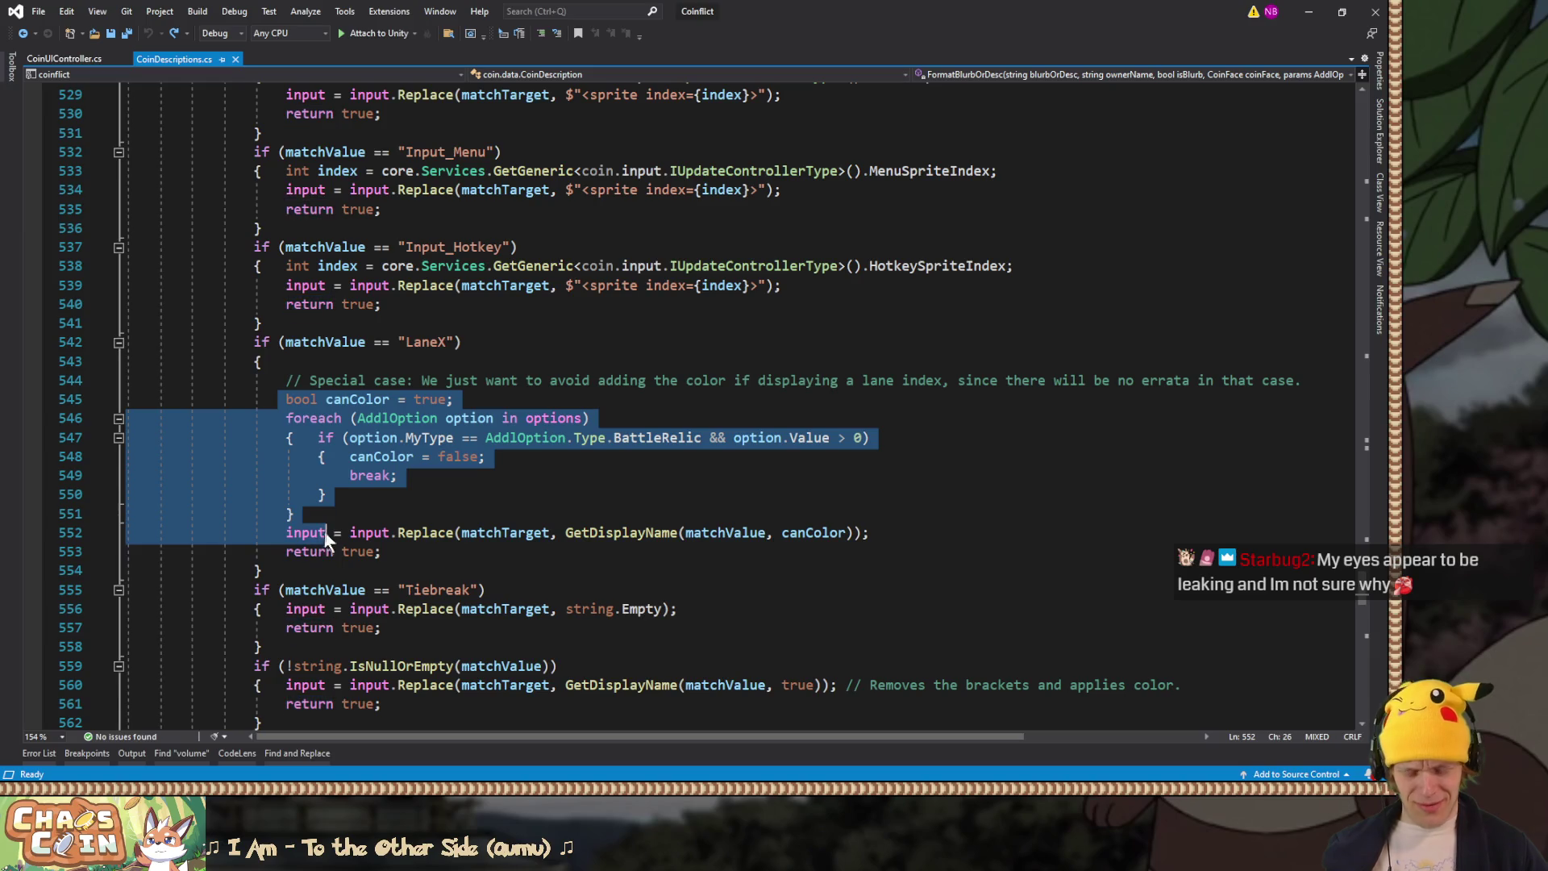
Step: Comment out lines 545–552 with Ctrl+K, Ctrl+C, save CoinDescriptions.cs, and return to Unity
key(ctrl+k)
key(ctrl+c)
key(ctrl+s)
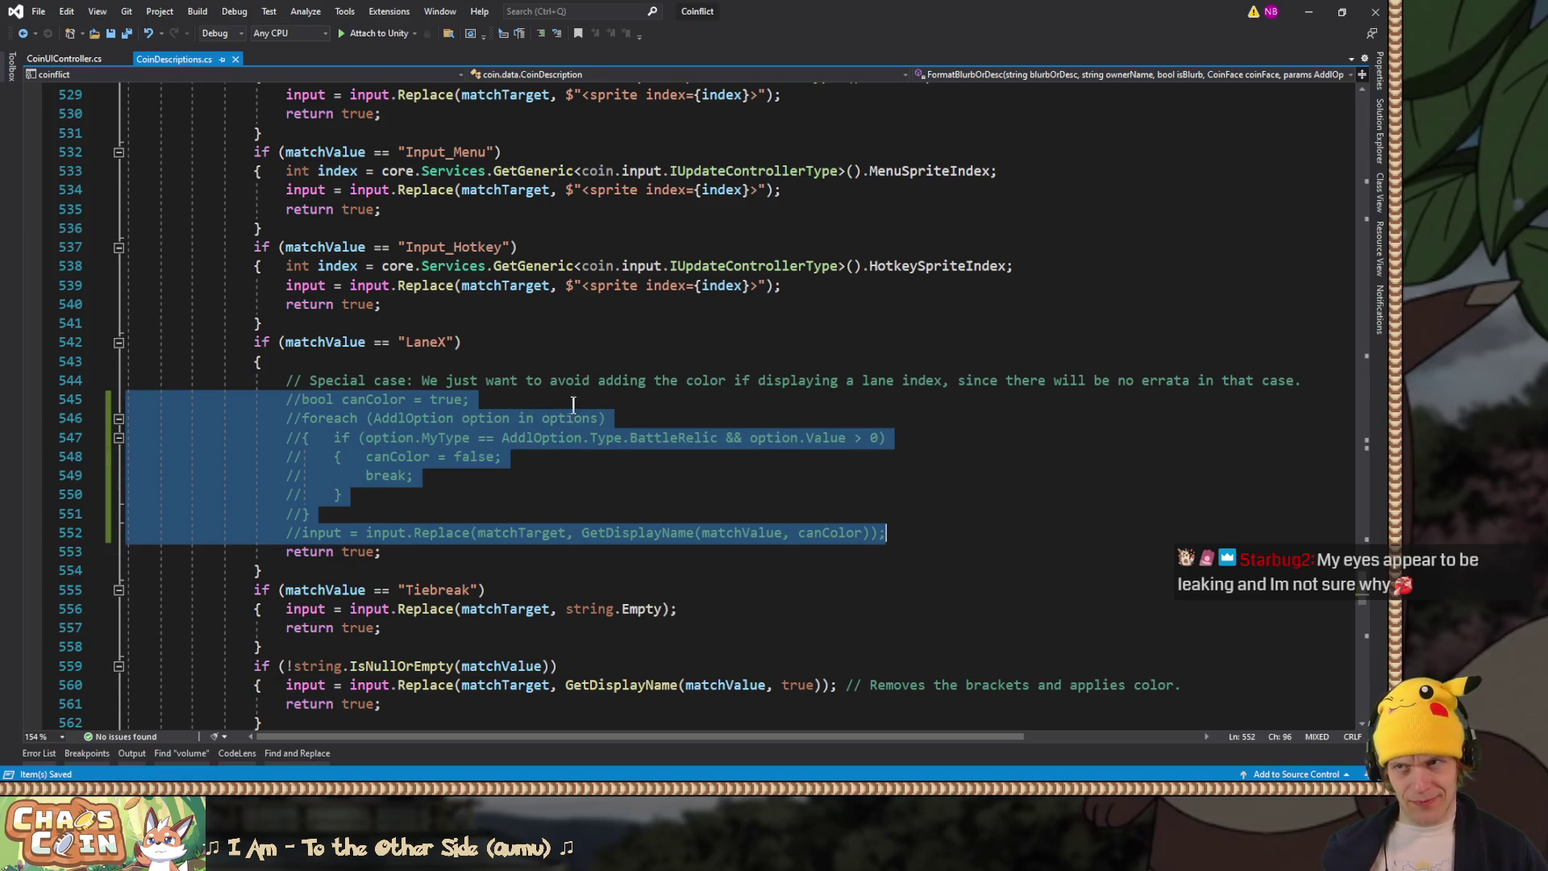
key(alt+Tab)
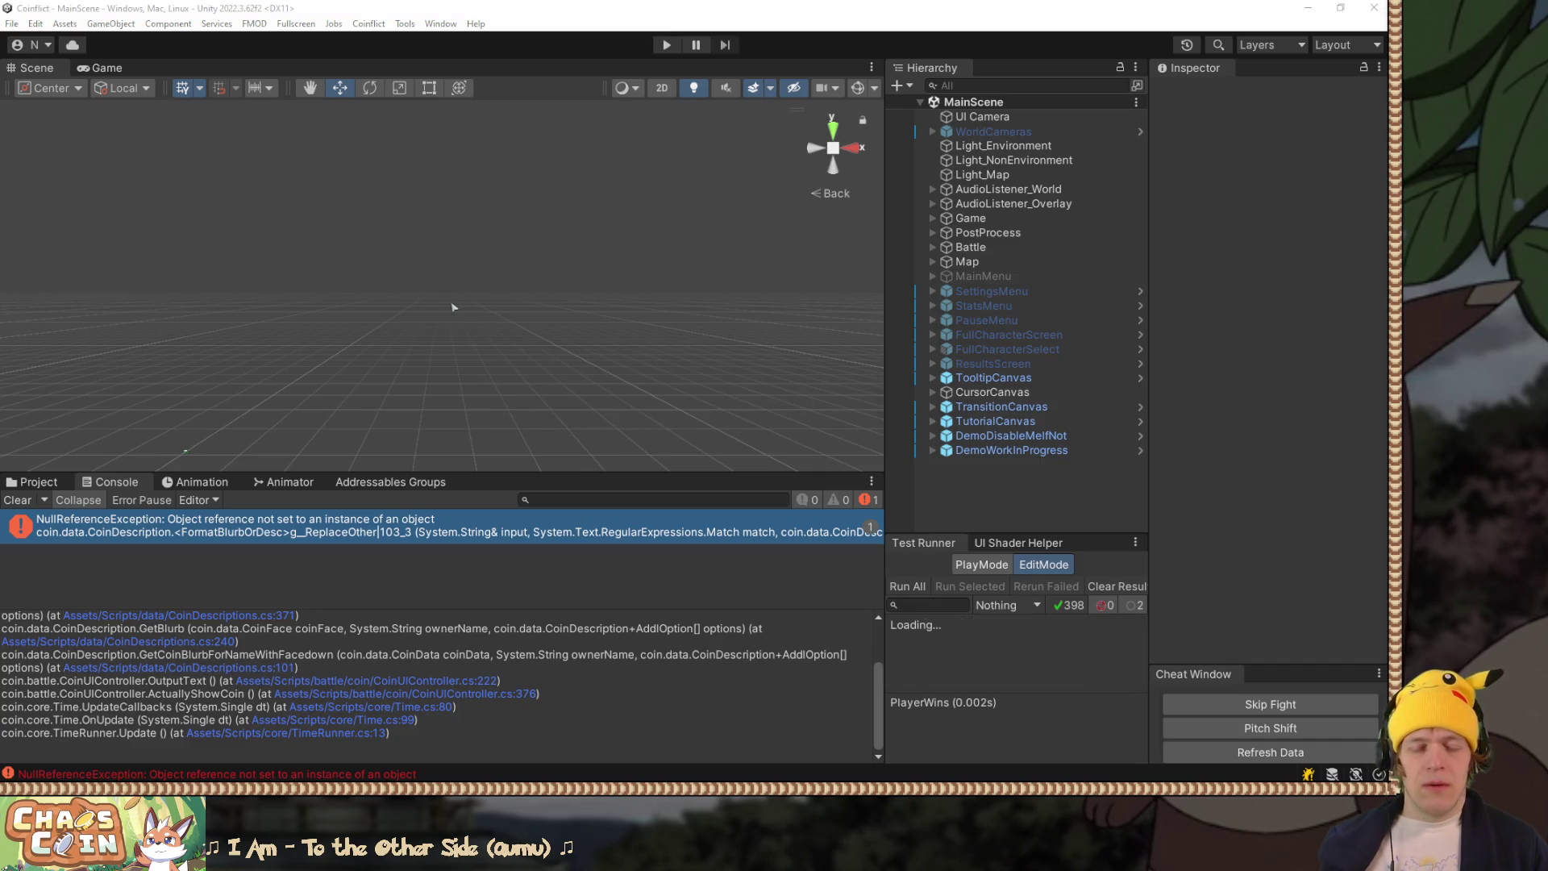
Step: Enter Play mode and continue the saved run from the main menu
click(802, 7)
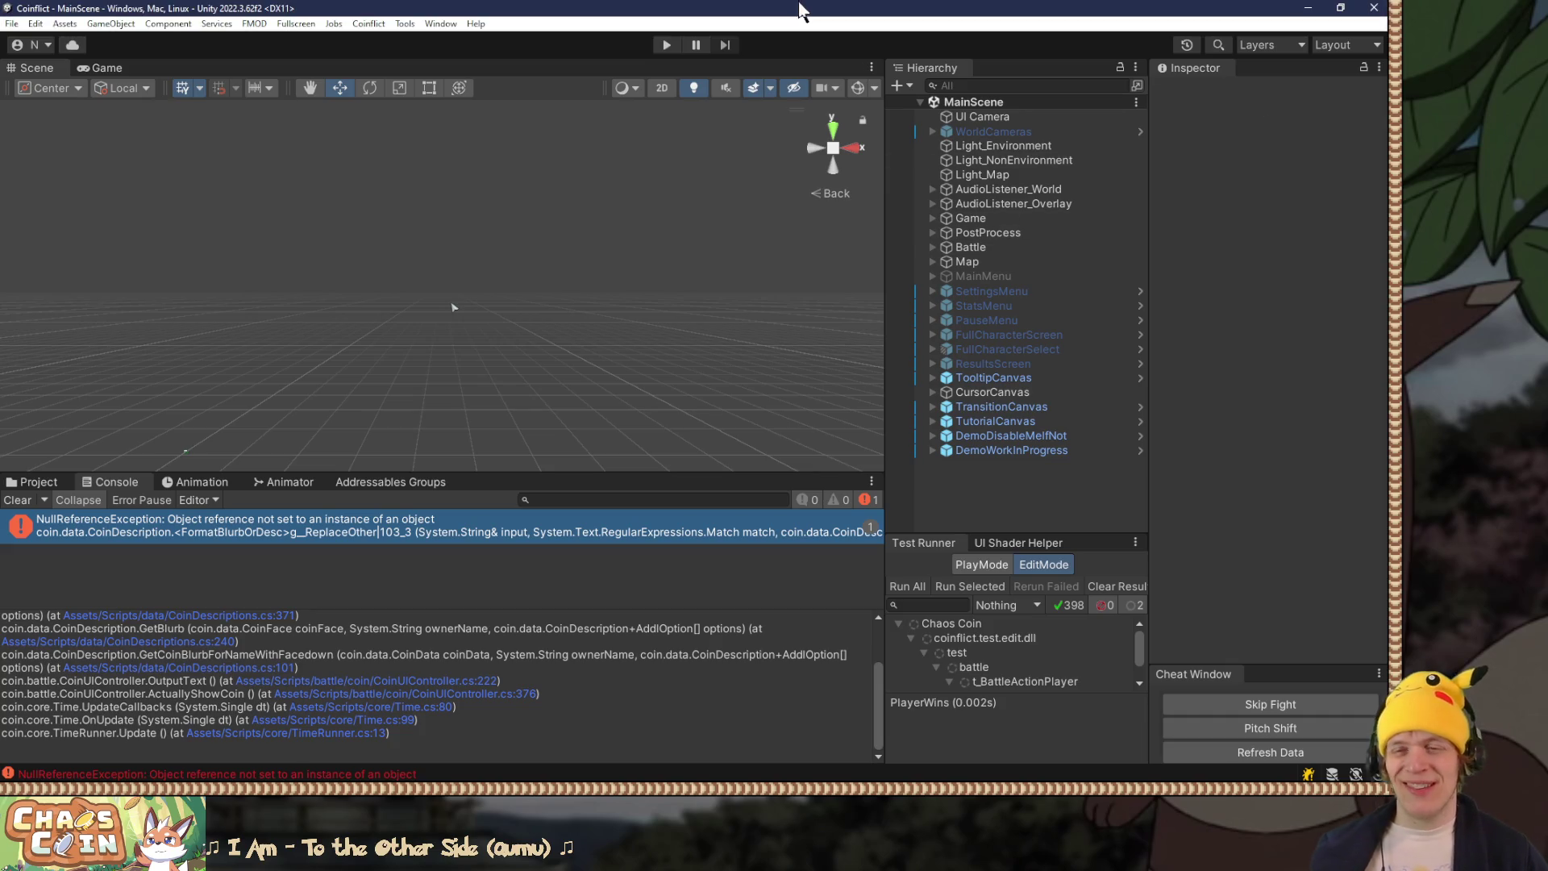
click(666, 44)
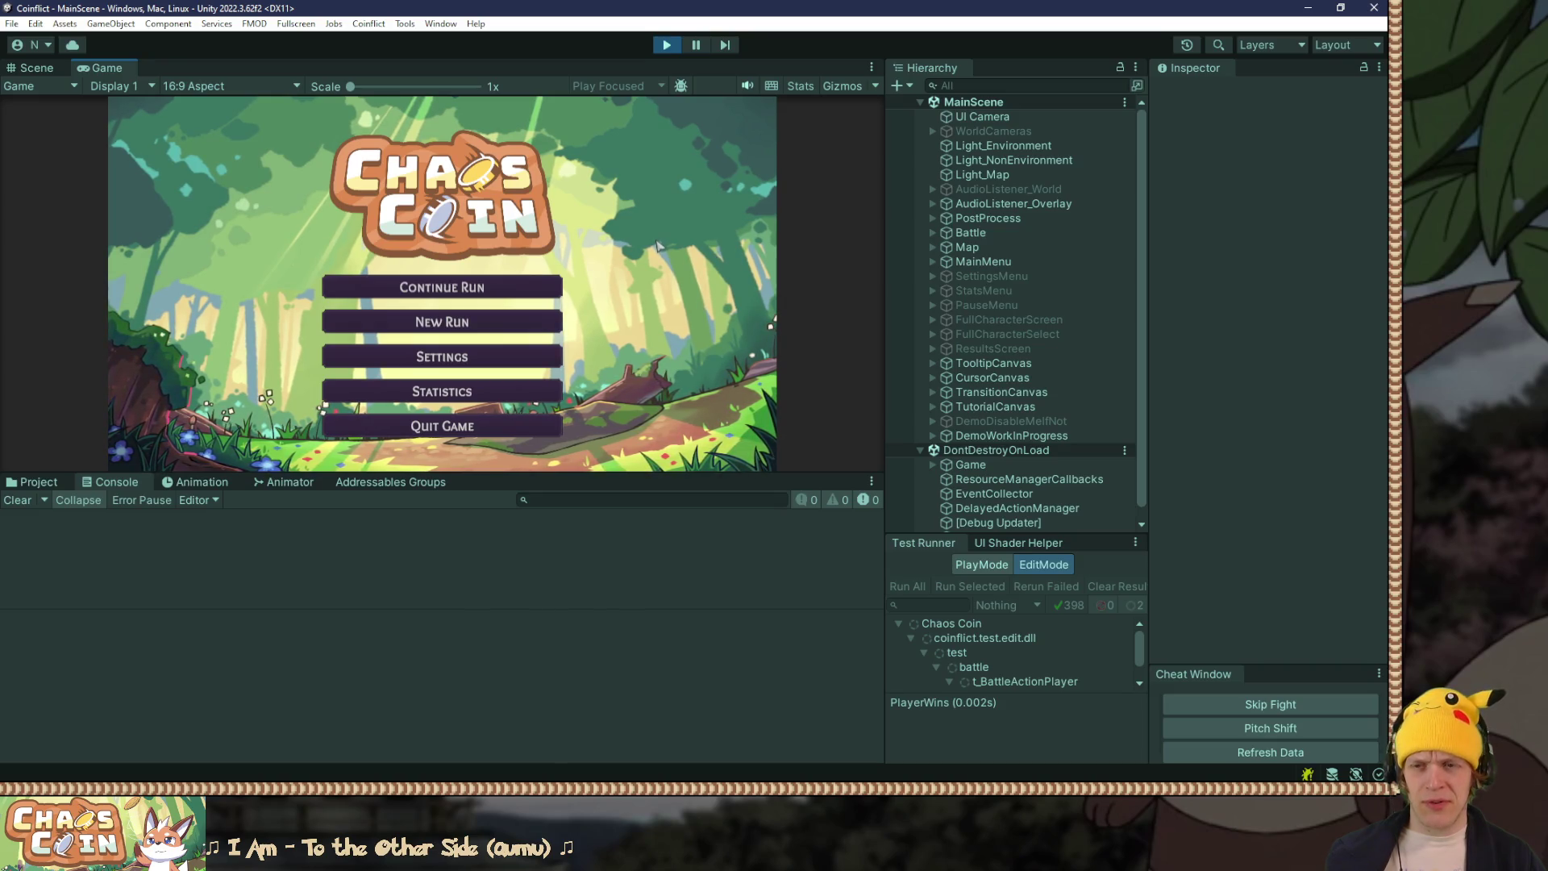
click(556, 294)
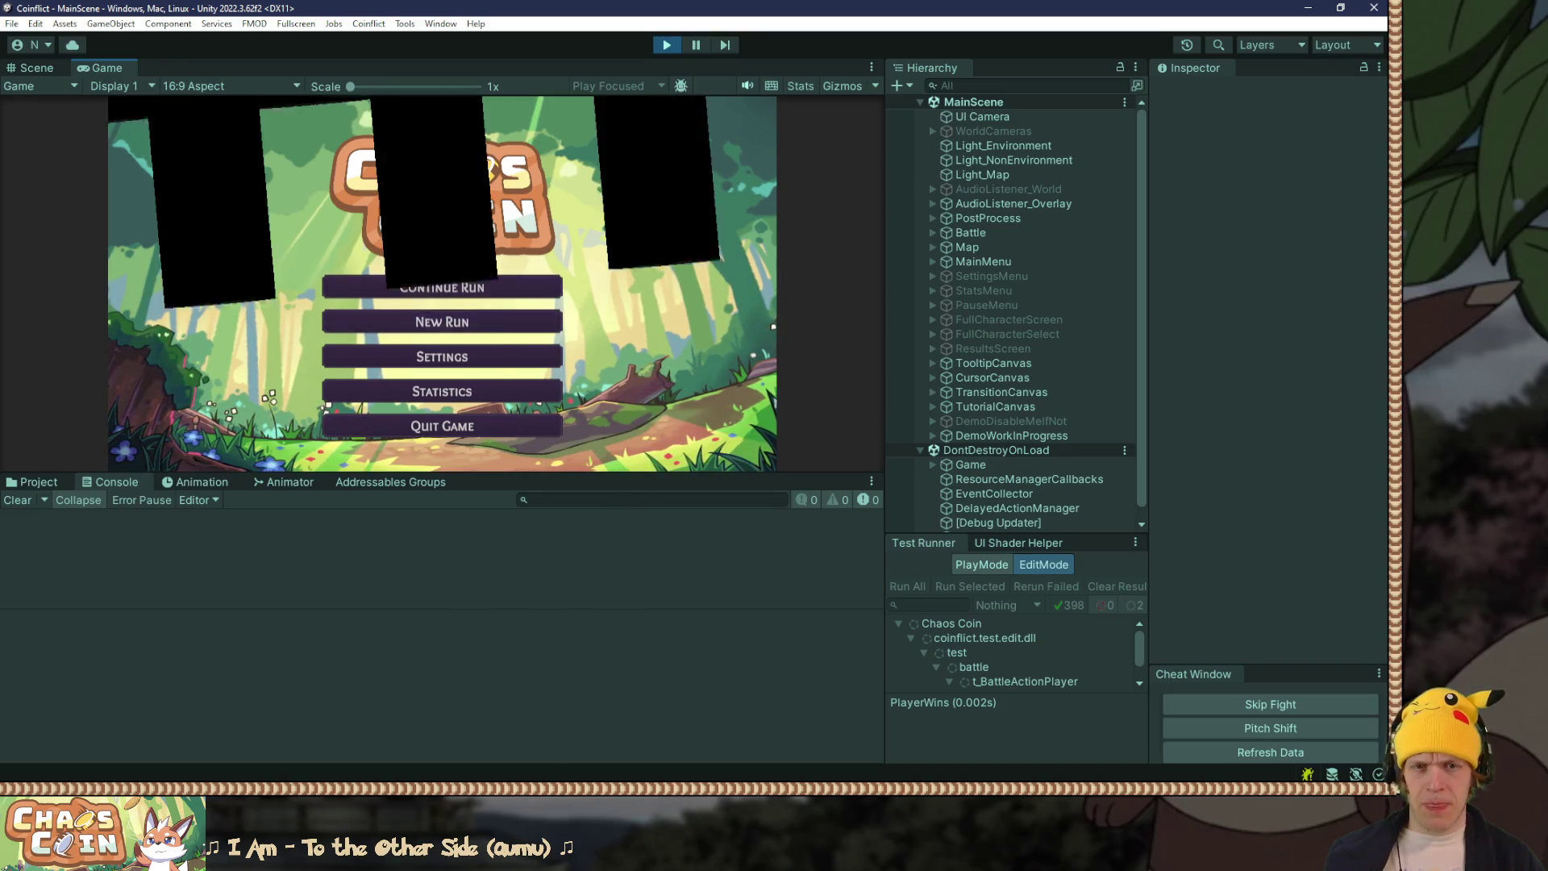
Step: Drag the EditorCoinScreenshot prefab from Assets/Test into the Hierarchy
click(920, 450)
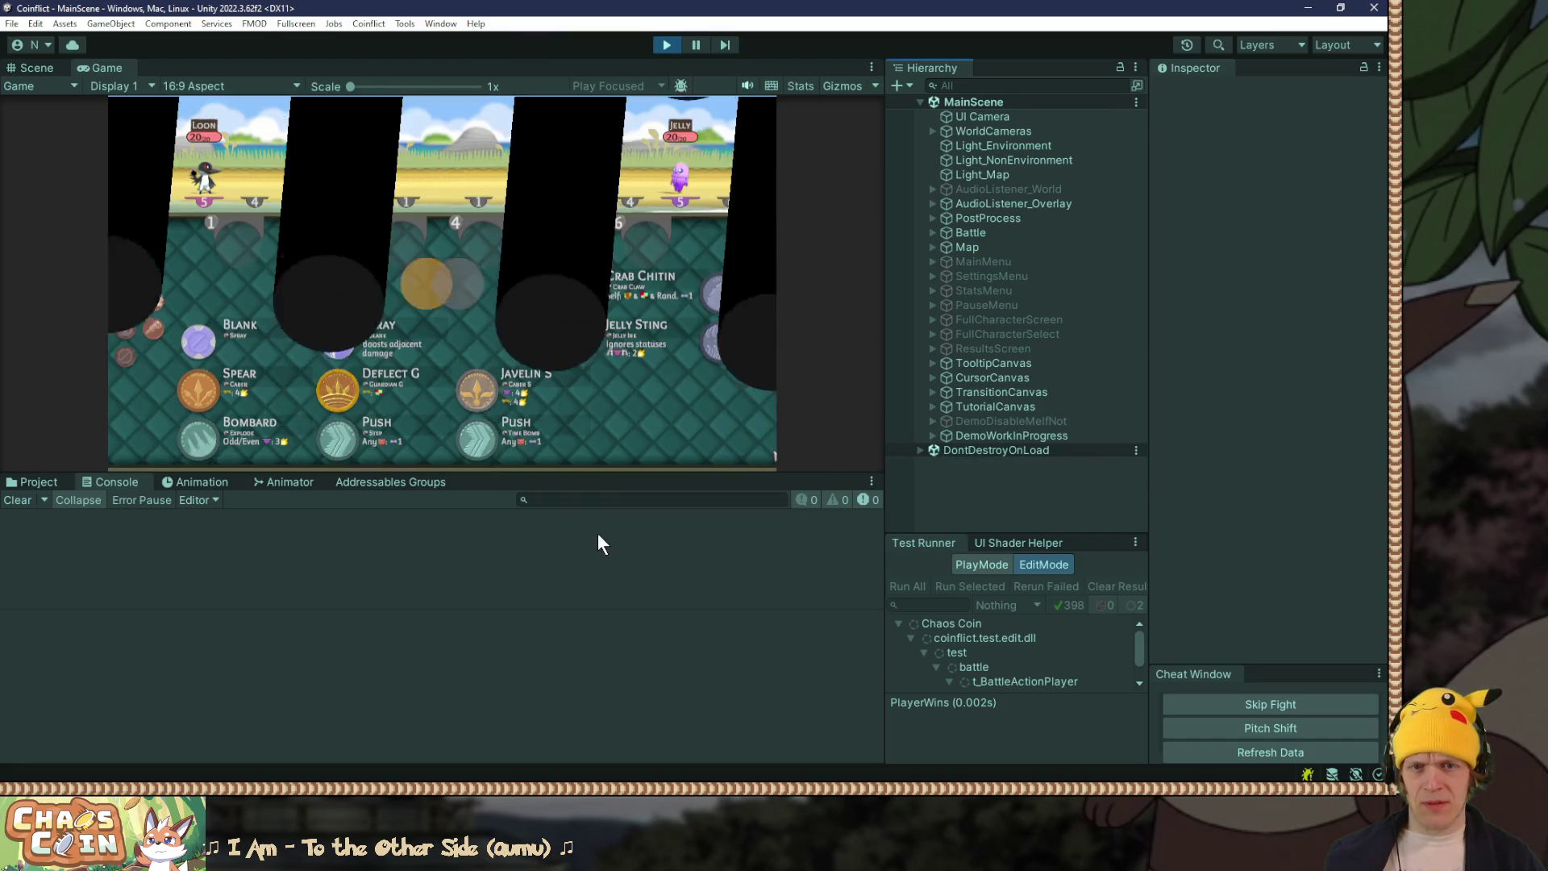
click(30, 480)
mouse_move(300, 623)
mouse_down()
mouse_move(1129, 461)
mouse_move(1081, 482)
mouse_up()
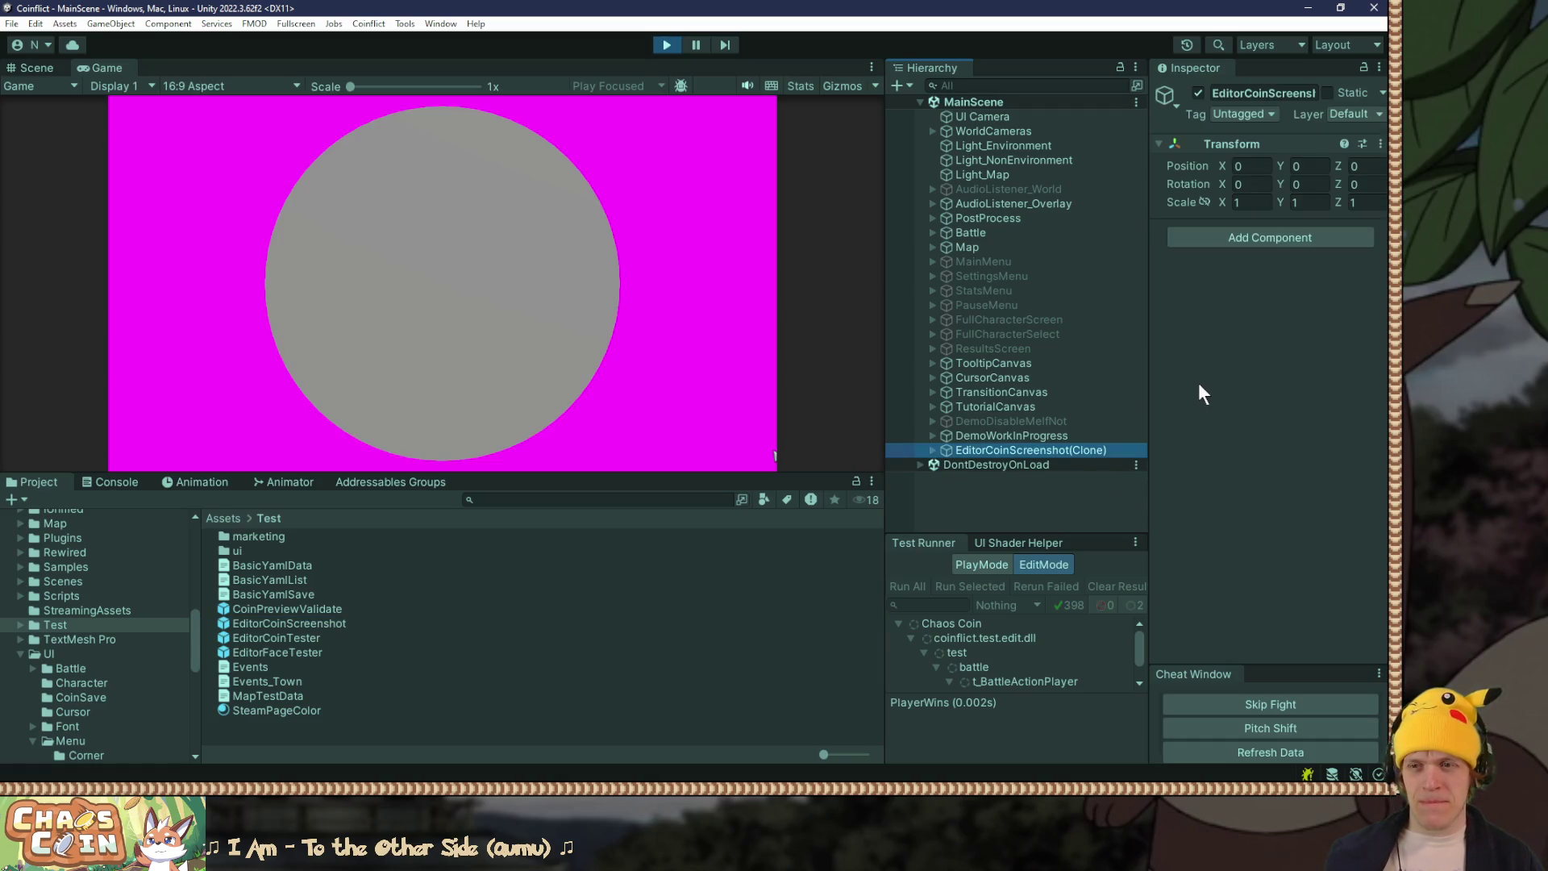
Step: Set EditorCoinTester to Relic, Relic_Blank heads, Relic_Balm tails, update it, and toggle Is Heads off and on
click(933, 450)
click(992, 466)
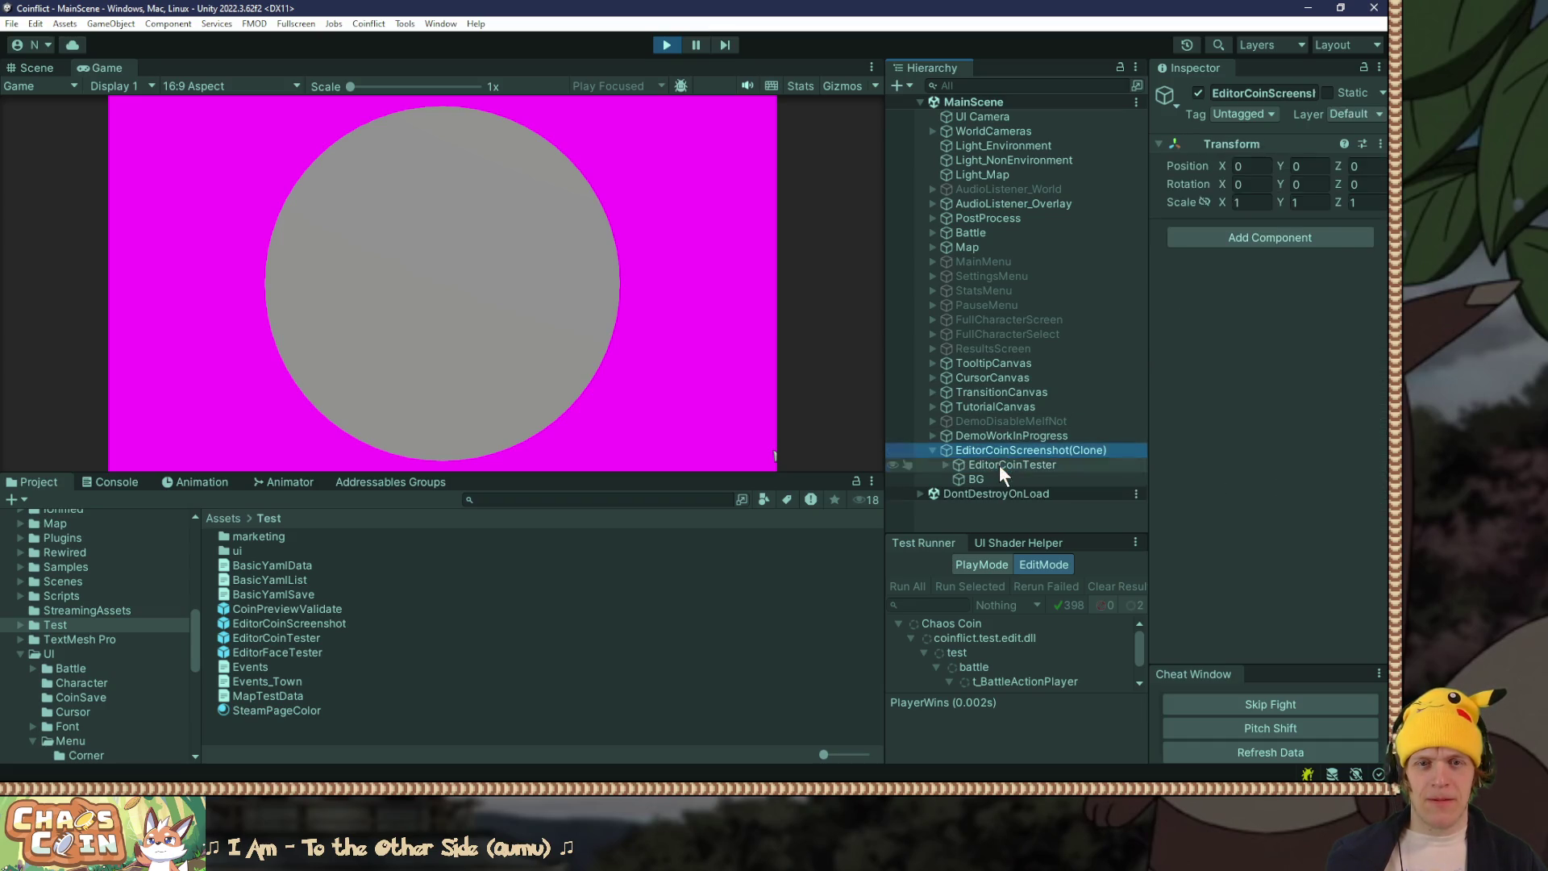
click(1330, 433)
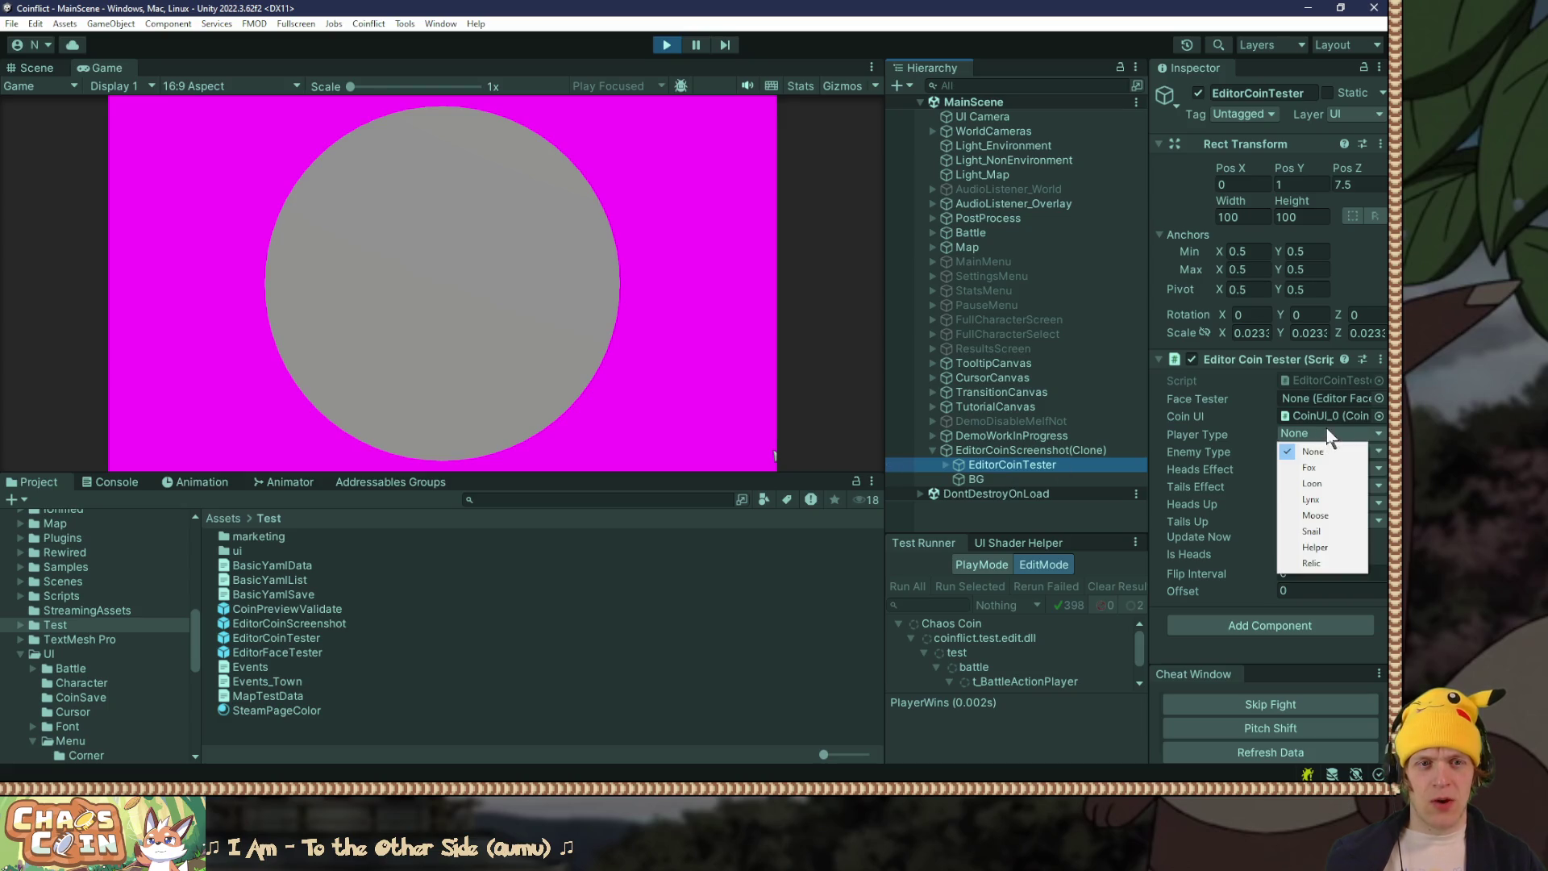
click(1312, 564)
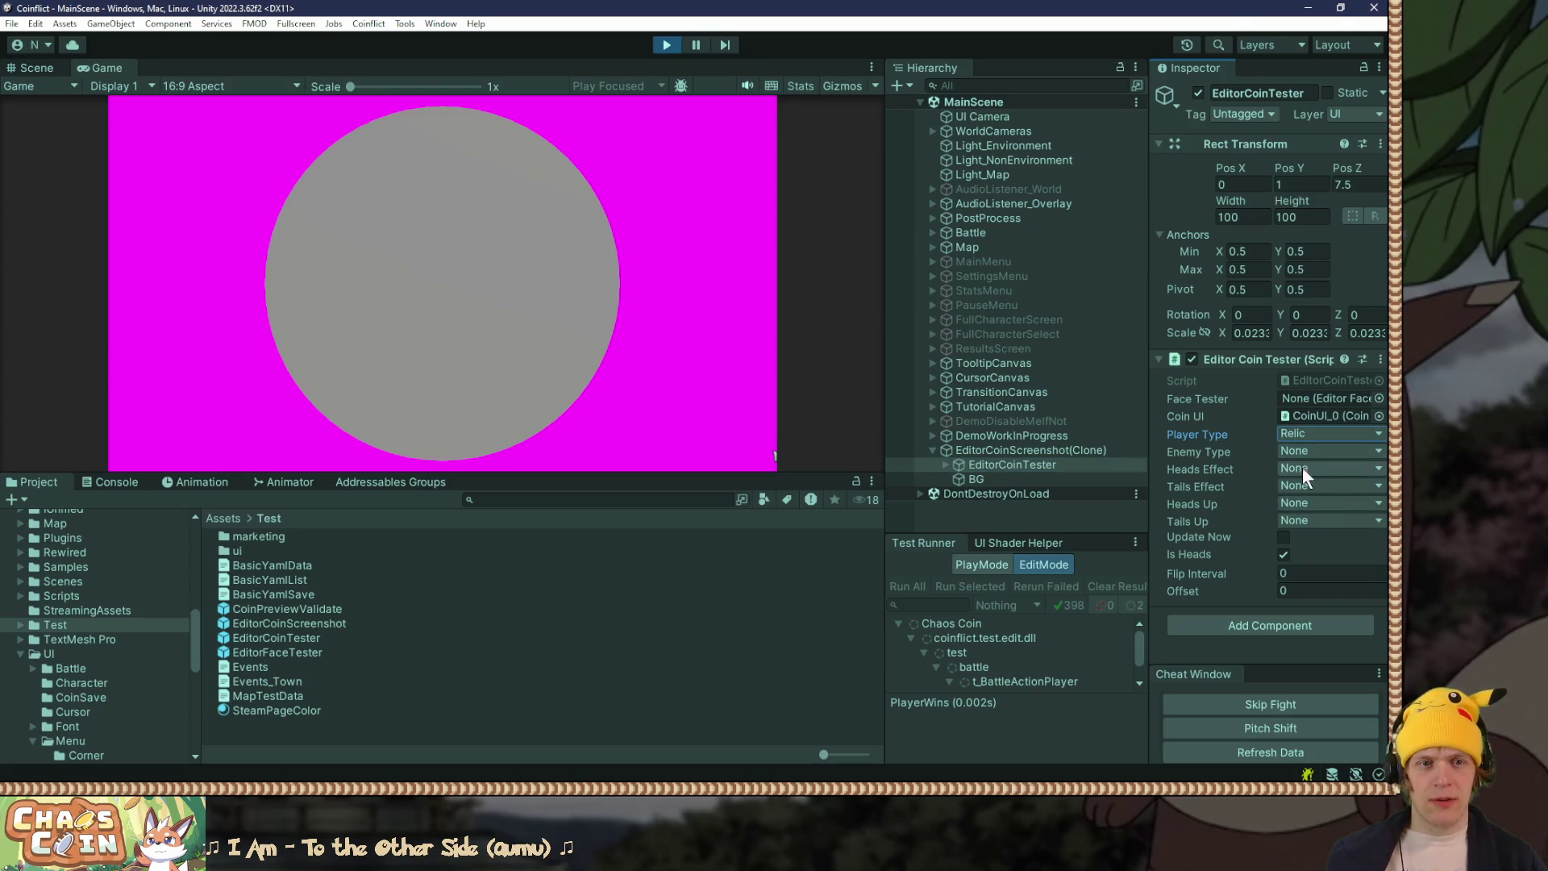
click(1308, 451)
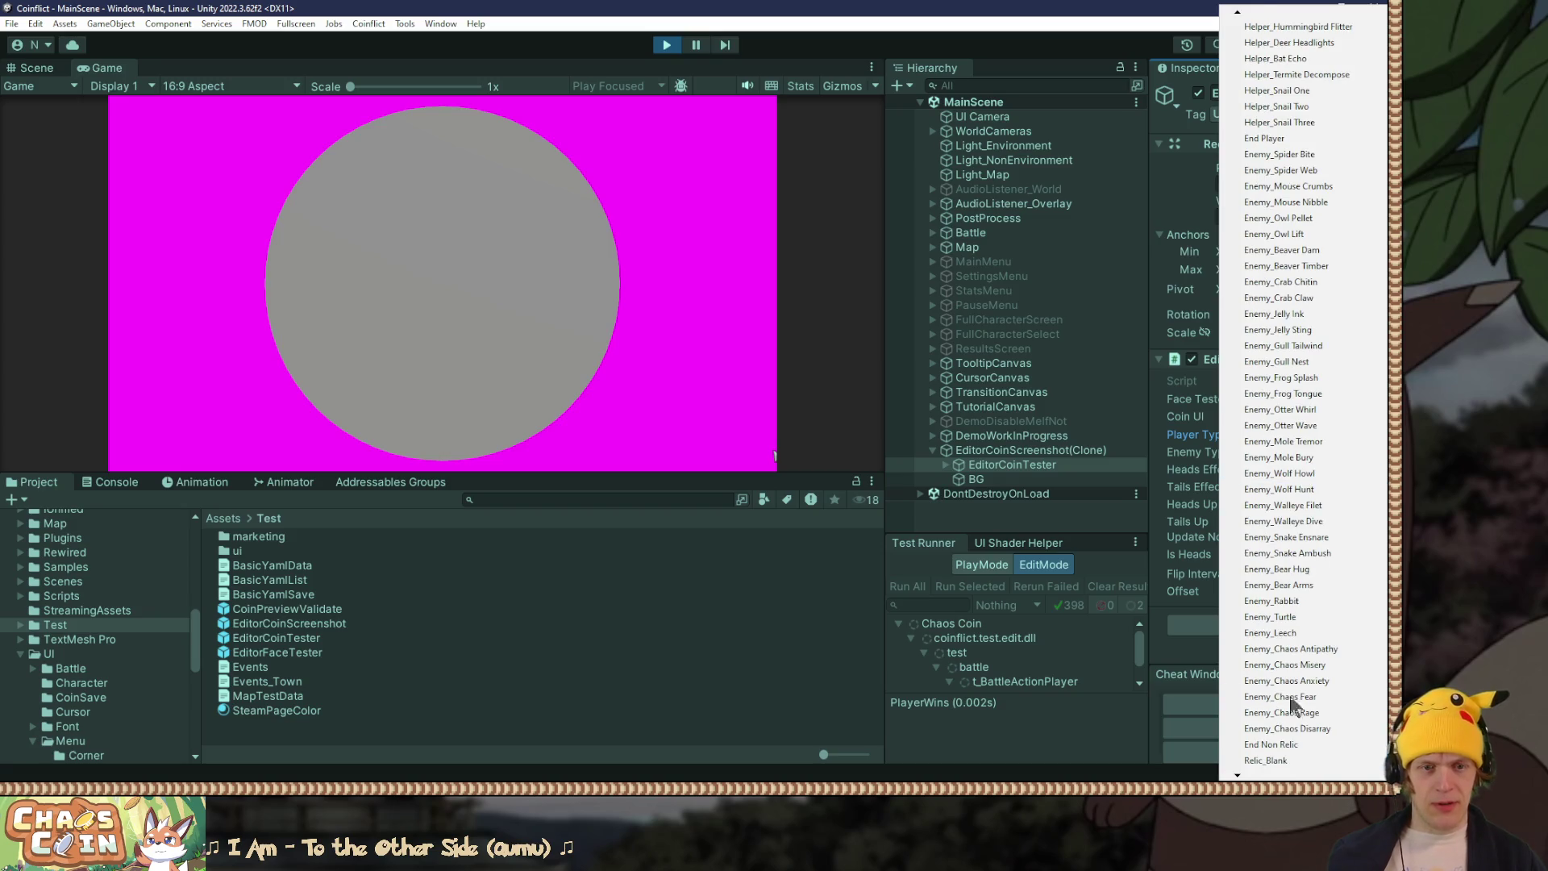
click(1290, 760)
click(1317, 487)
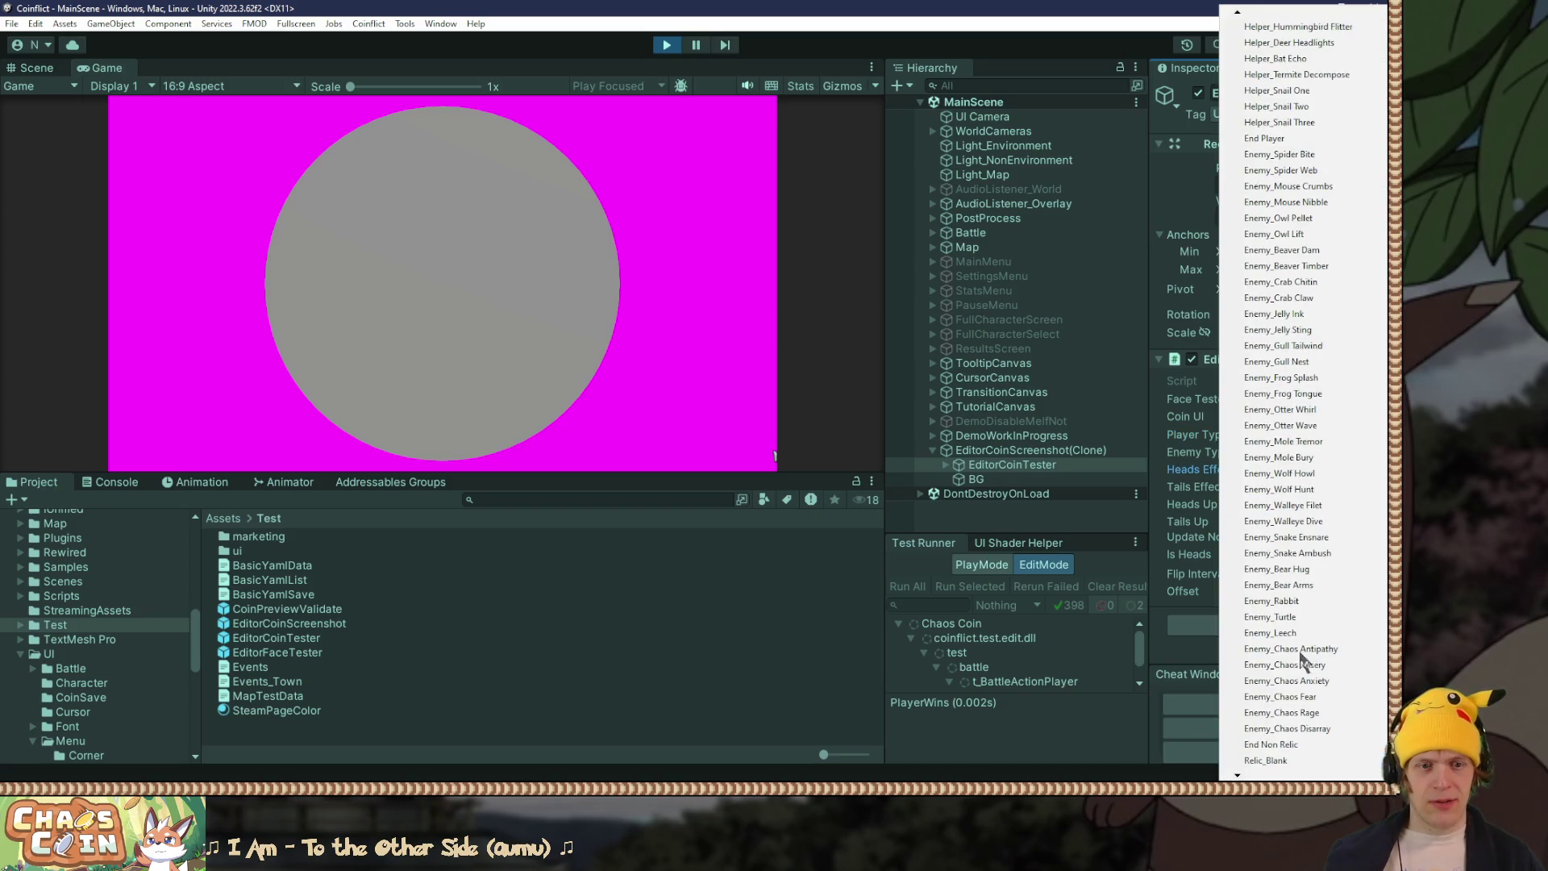
click(1267, 760)
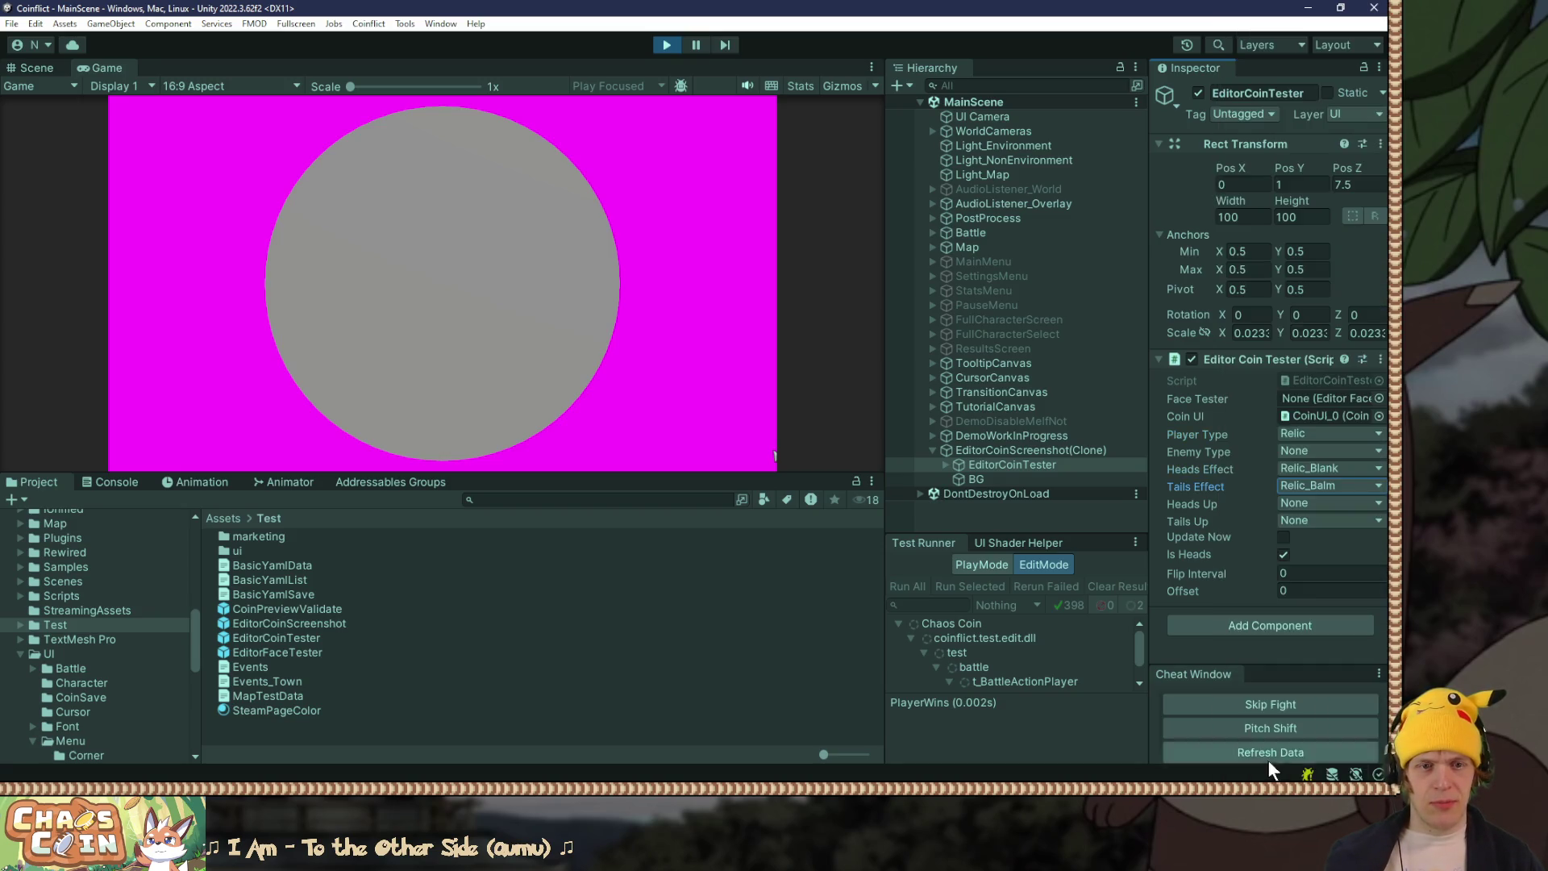
click(1282, 537)
click(1281, 554)
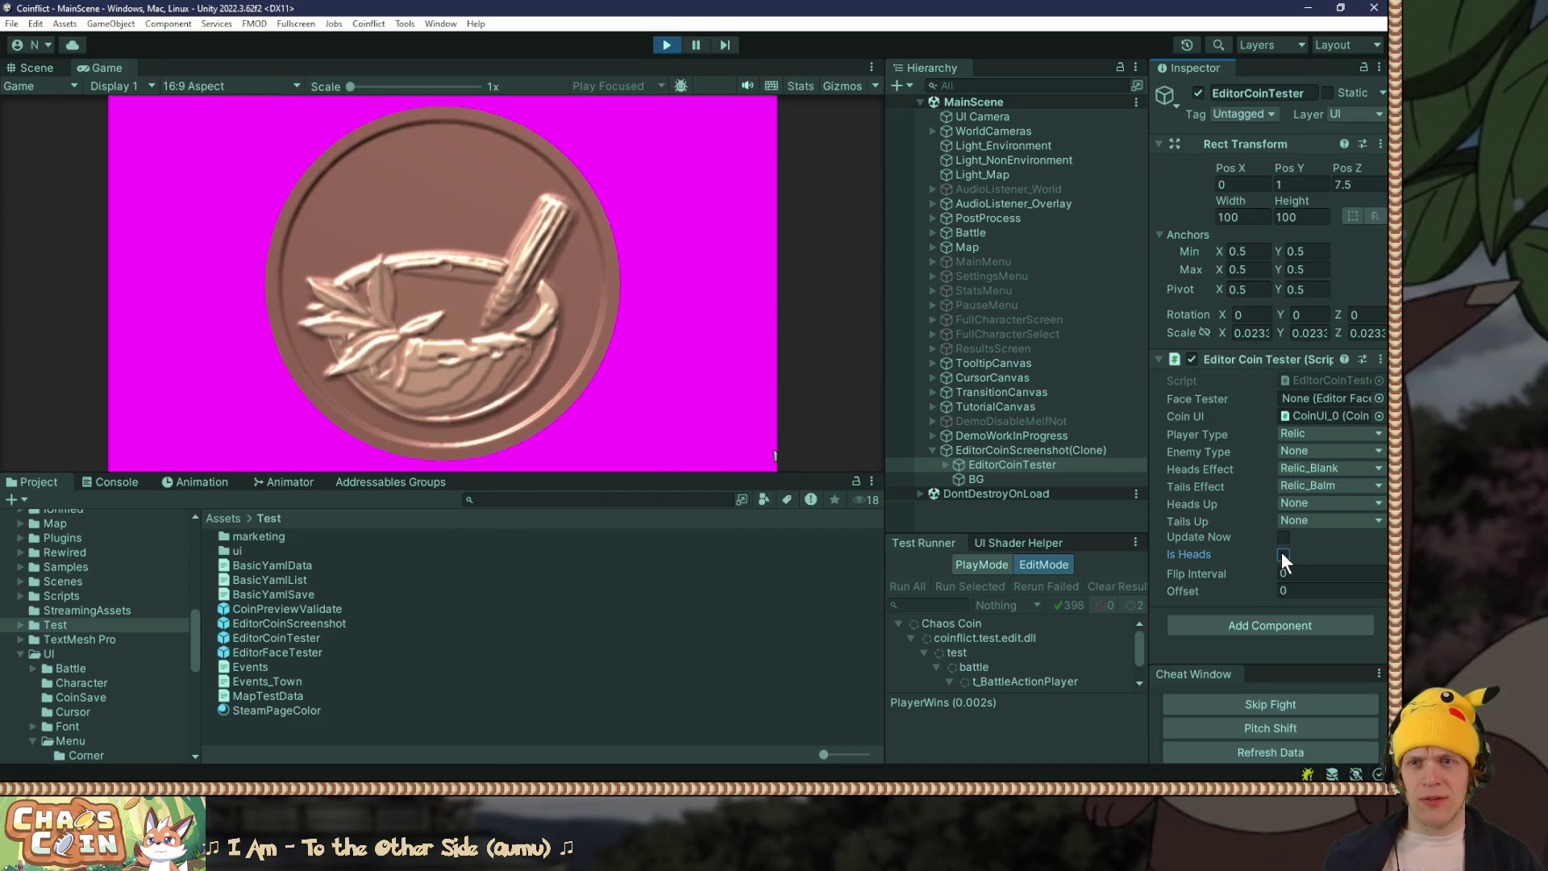
click(1281, 554)
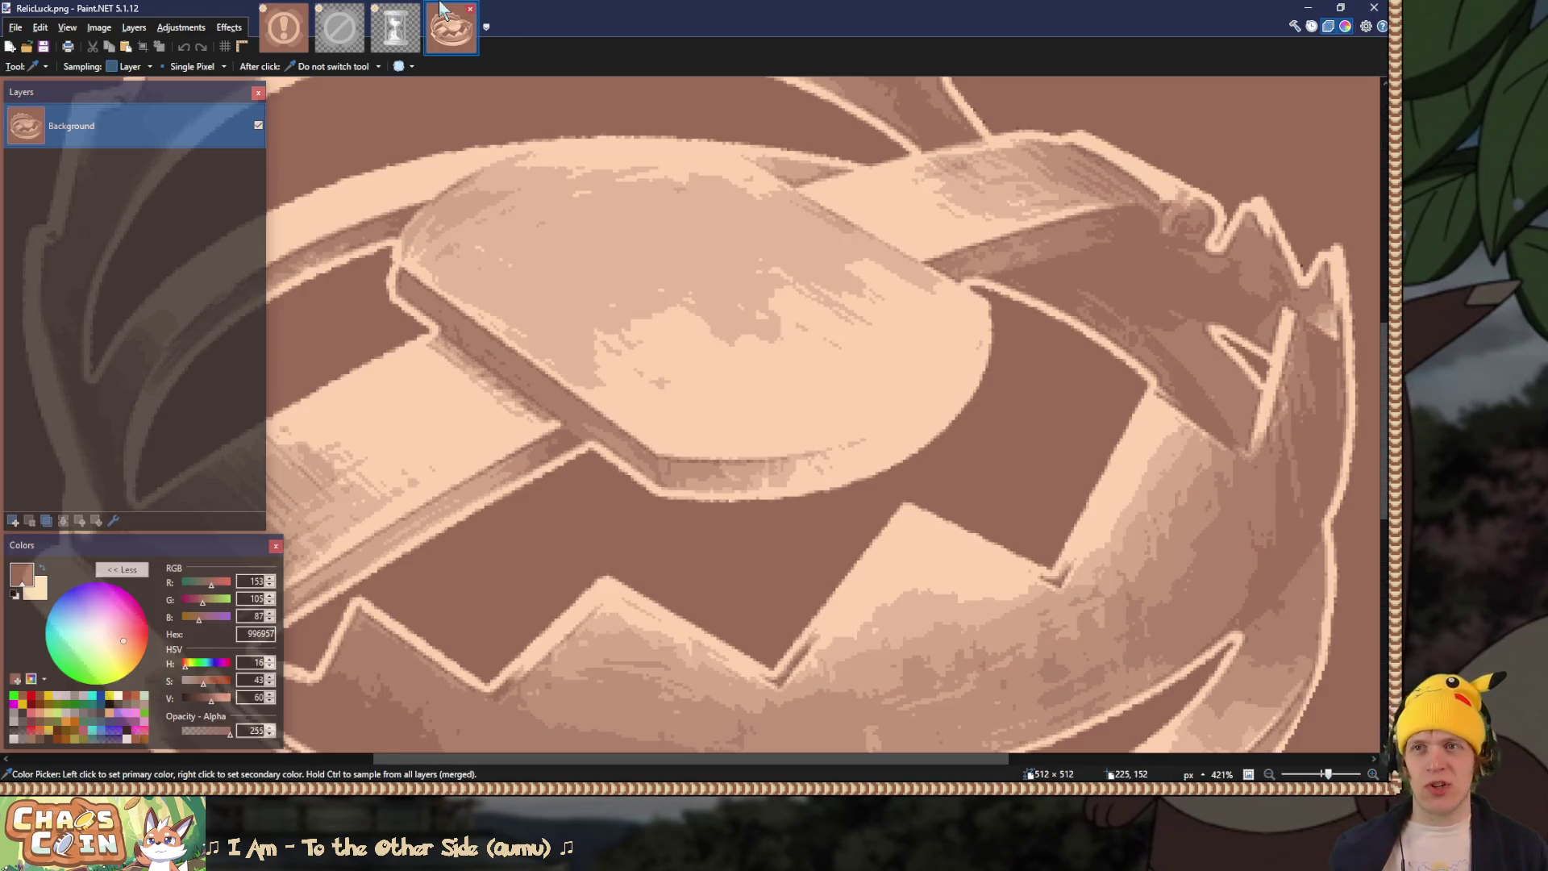
Step: In the exclamation icon image, hide the blank exclamation layer and show the cloak, thorn O and thorn M layers
click(283, 28)
mouse_move(261, 438)
mouse_down()
mouse_move(267, 93)
mouse_move(259, 439)
mouse_up()
click(246, 444)
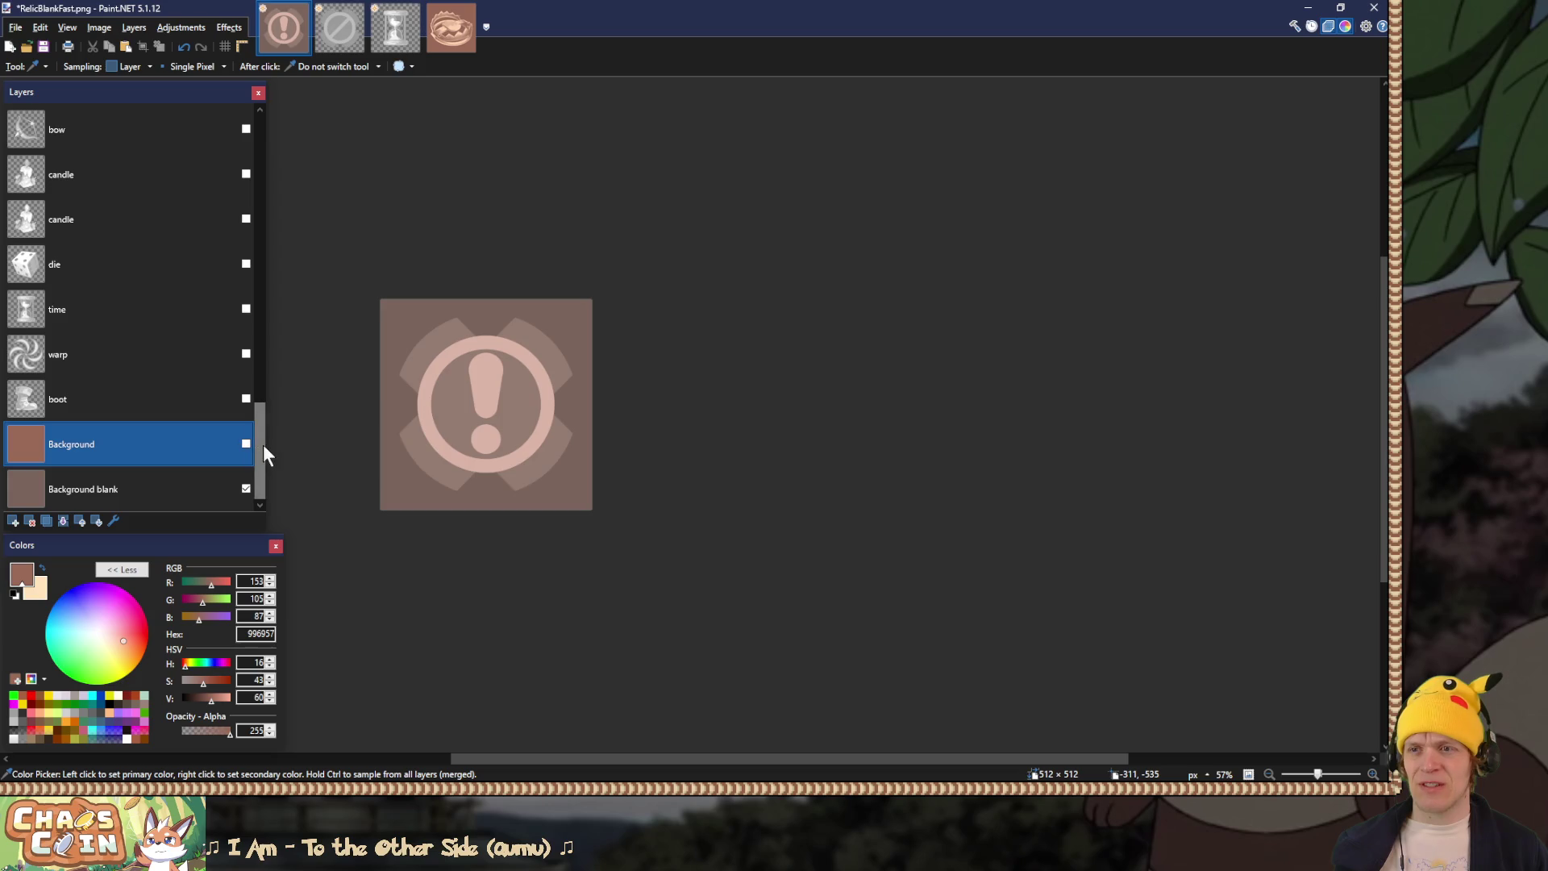
click(246, 444)
mouse_move(259, 476)
mouse_down()
mouse_move(259, 200)
mouse_move(259, 298)
mouse_up()
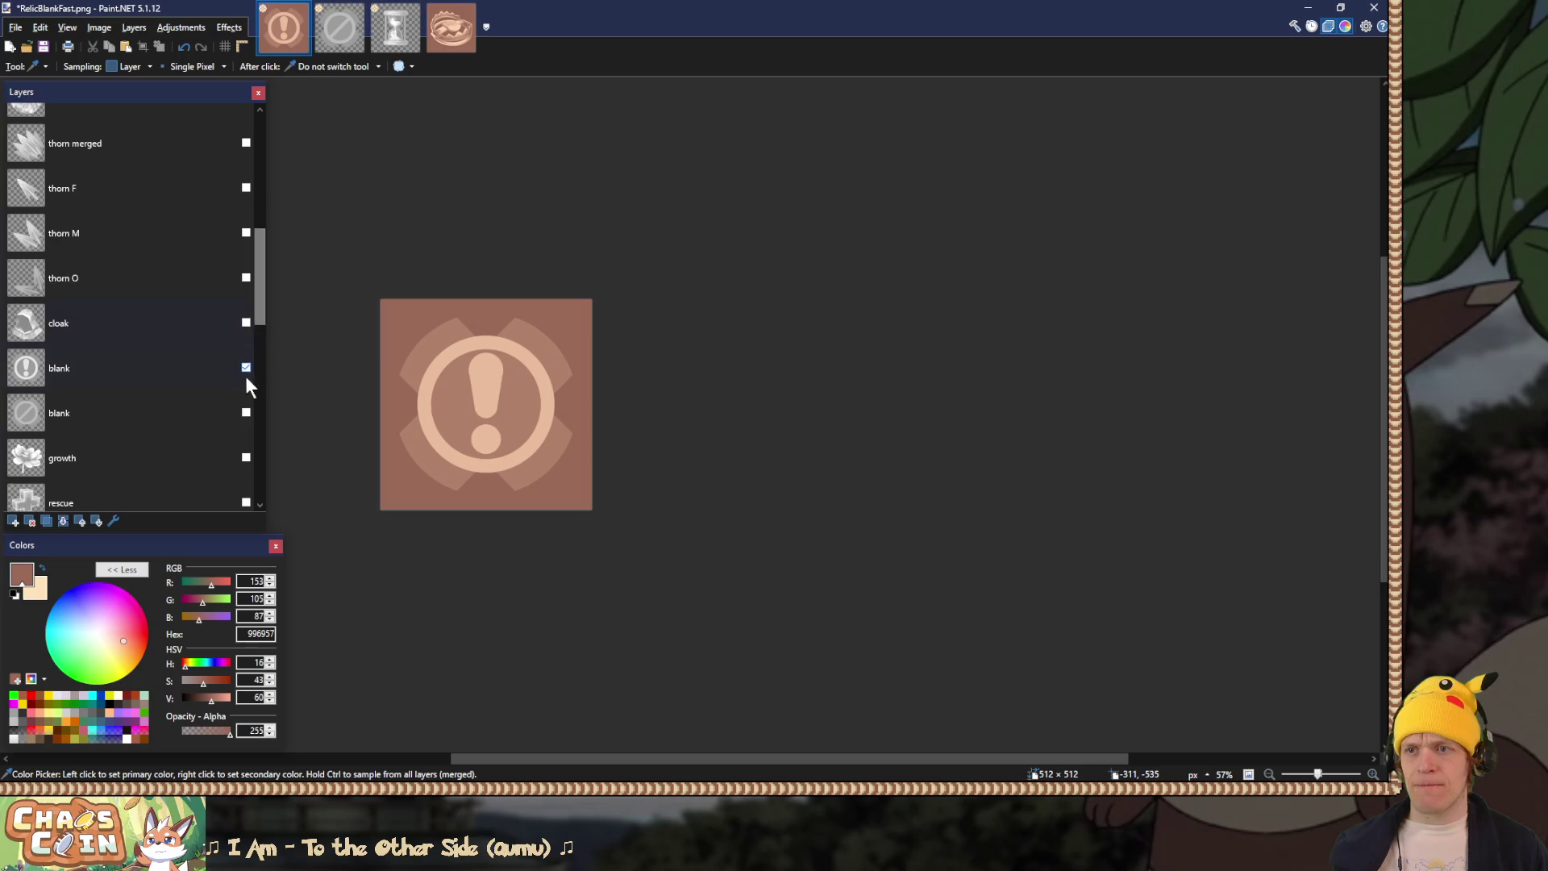
click(246, 368)
click(246, 322)
click(246, 278)
click(246, 233)
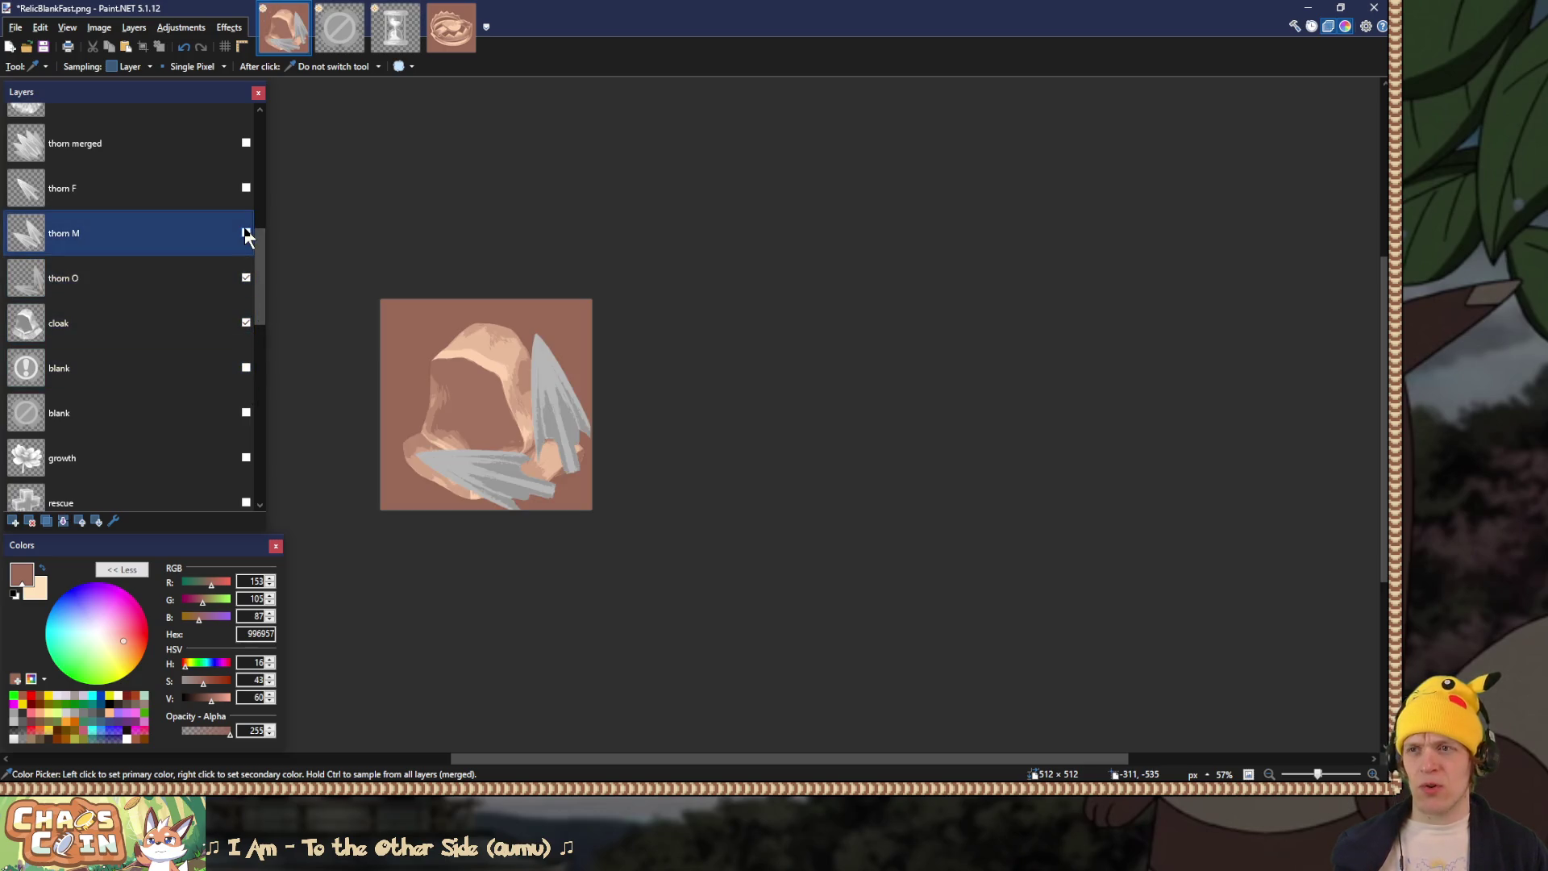
Step: Save the image over Relics.pdn in the AssetsNonBuild folder and close it
key(ctrl+shift+s)
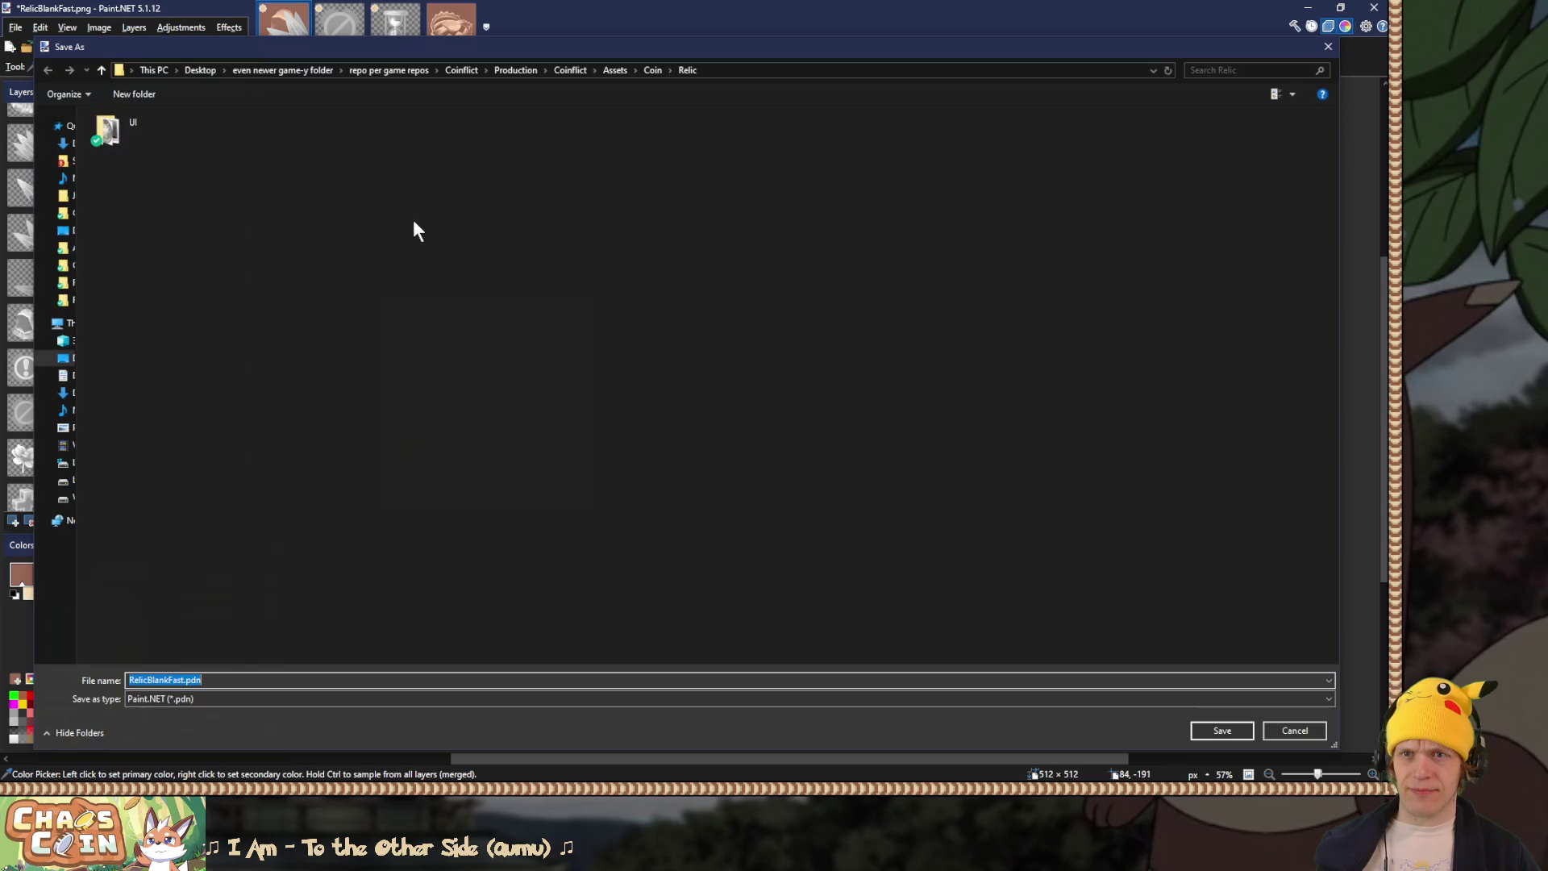
click(573, 70)
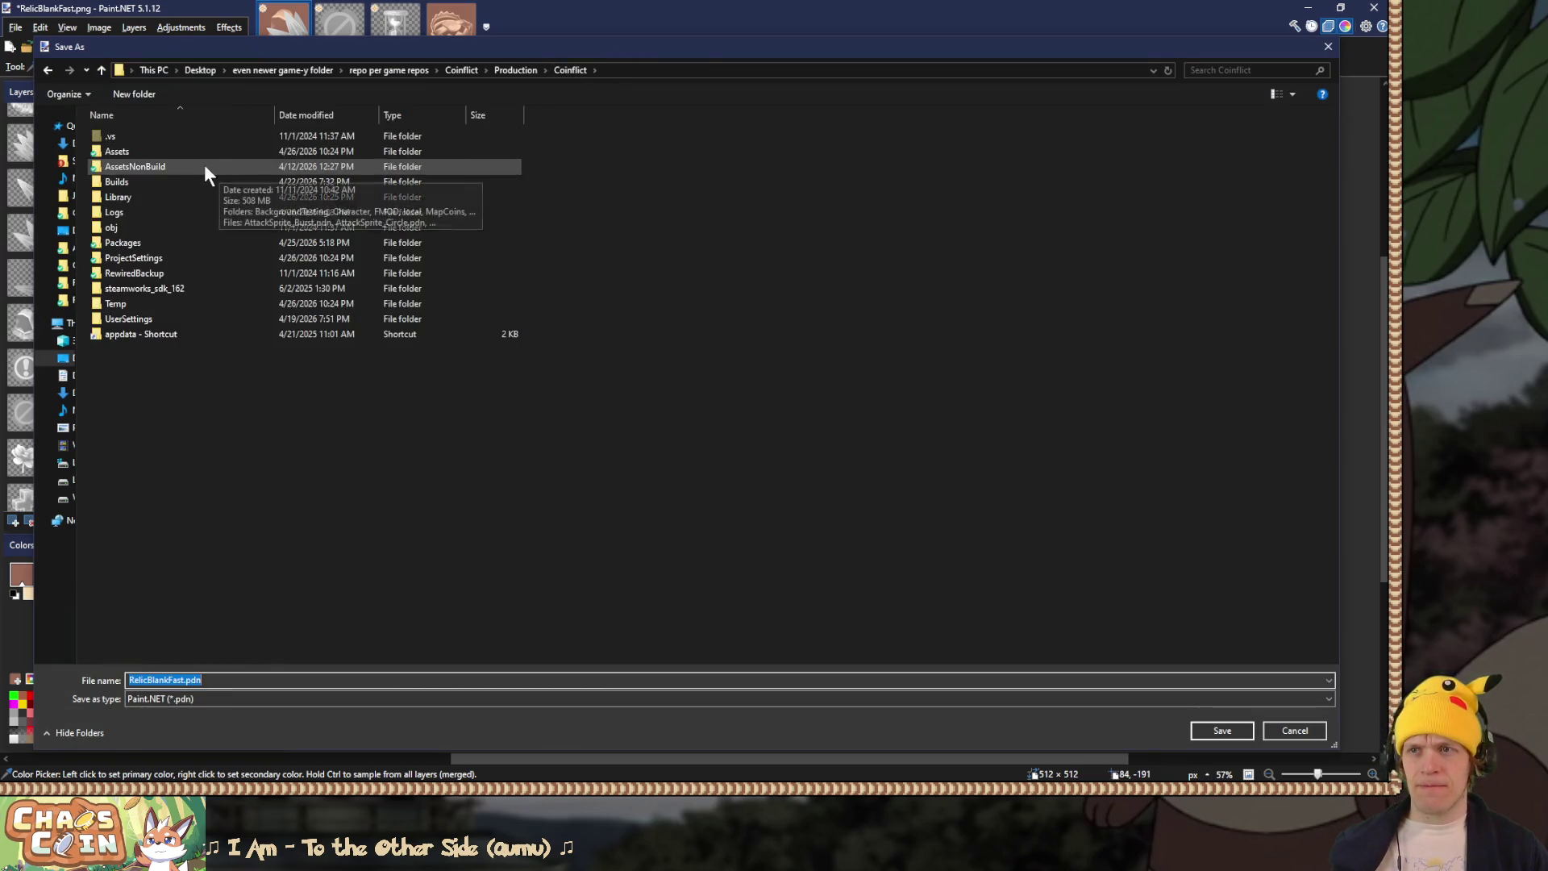
double_click(205, 164)
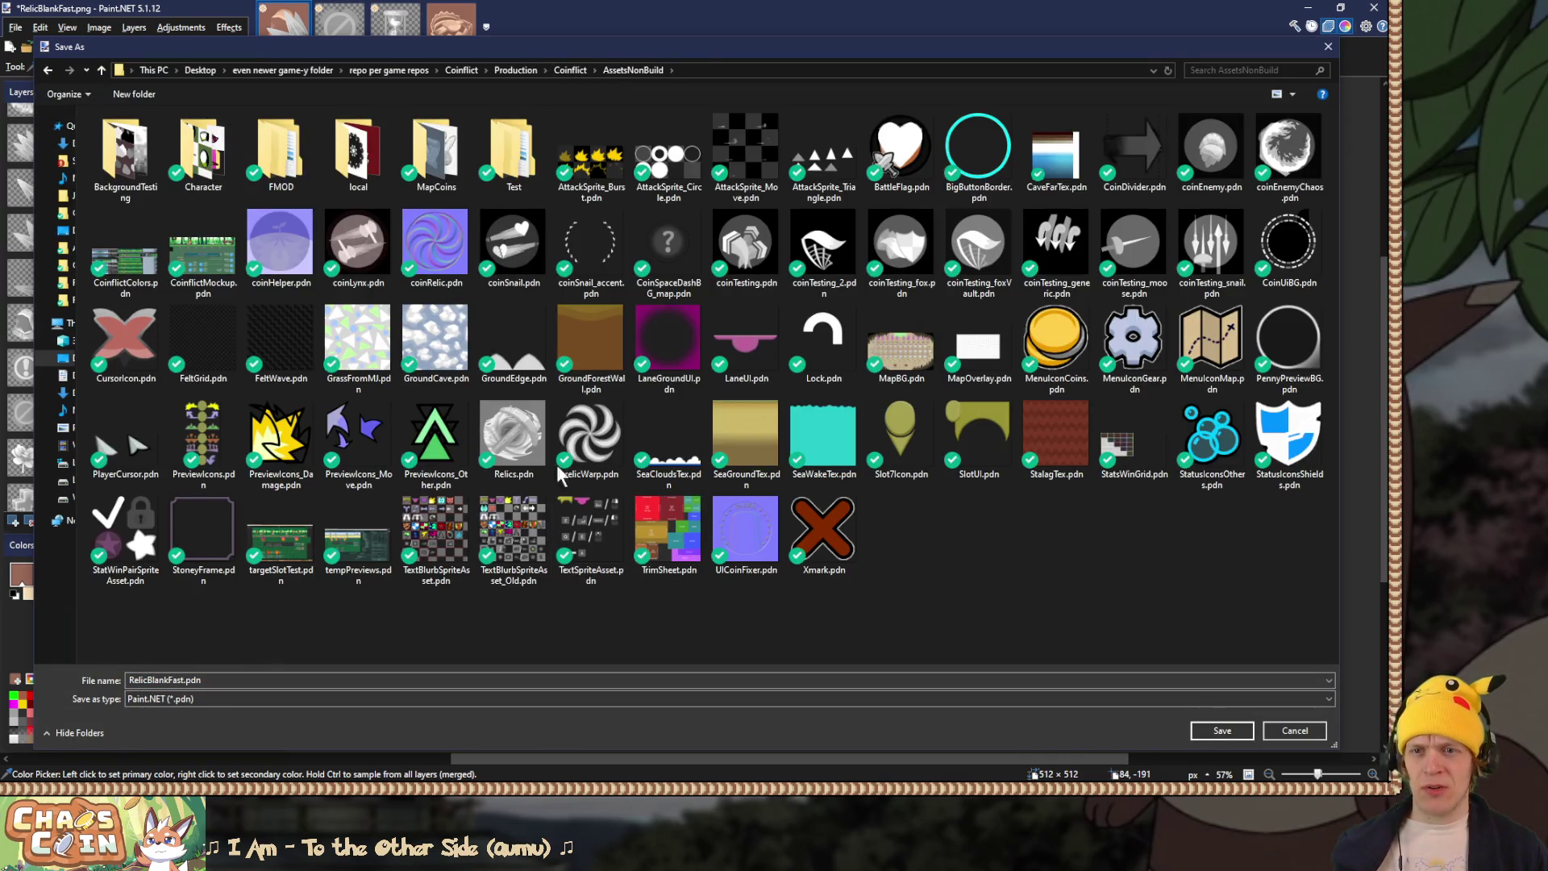
click(508, 440)
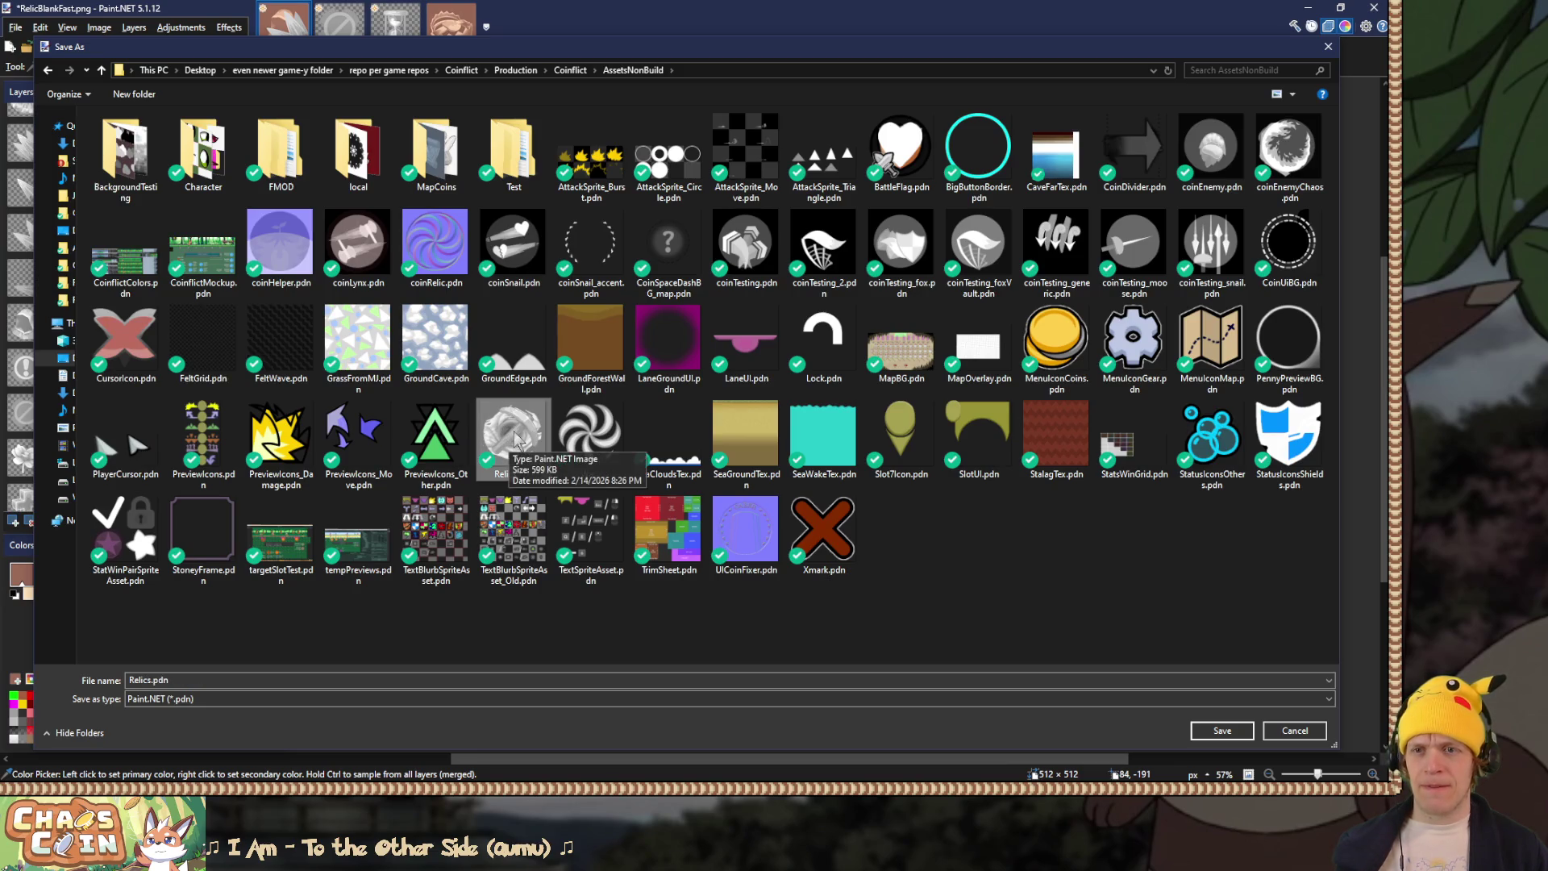
double_click(513, 441)
click(730, 399)
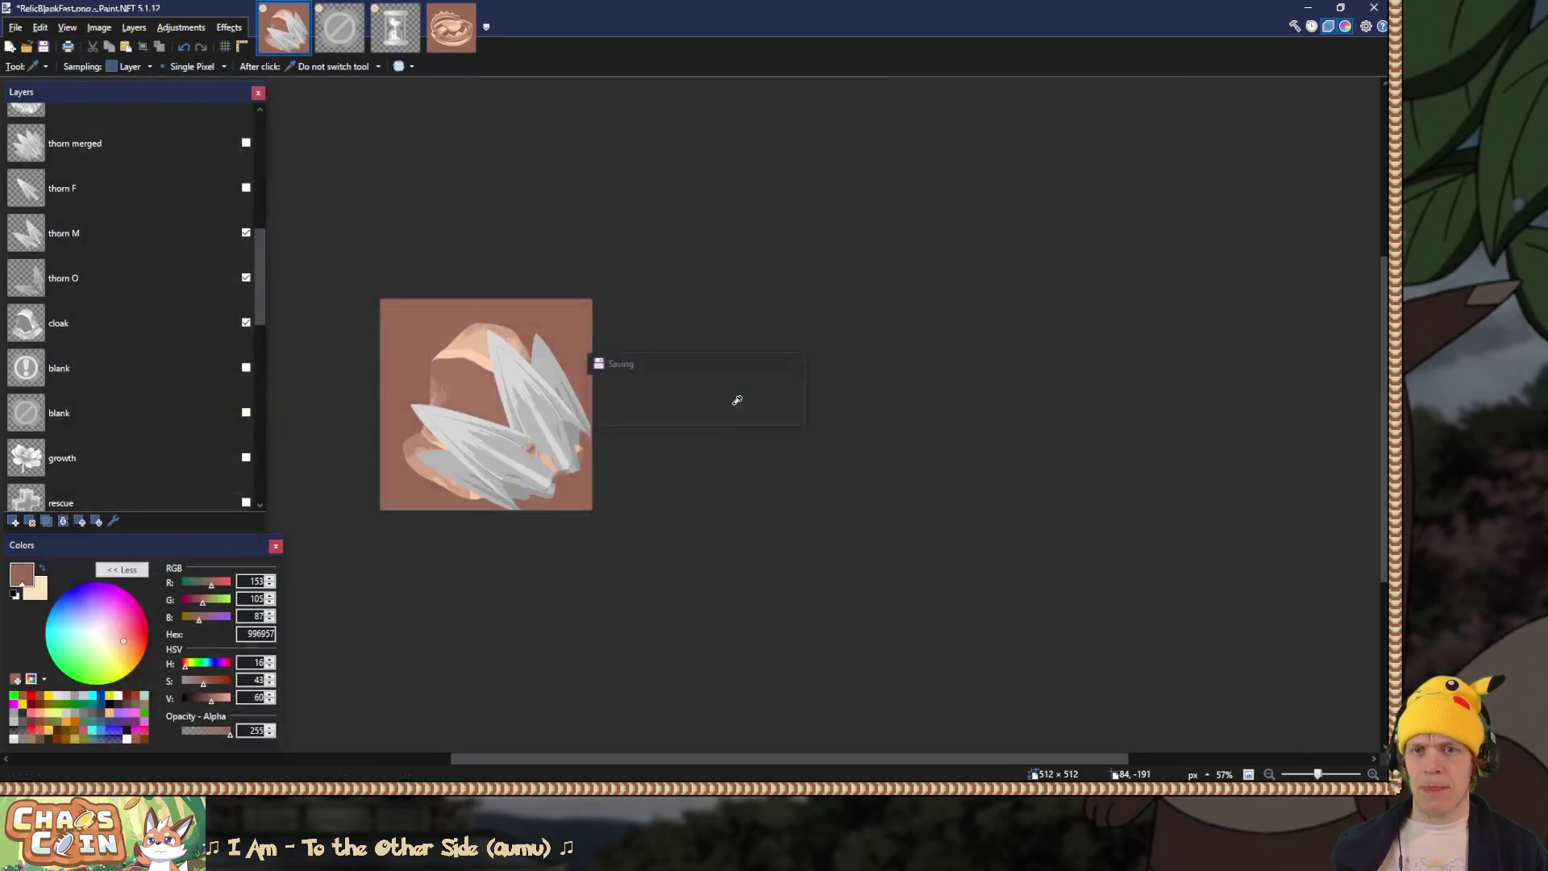
click(305, 9)
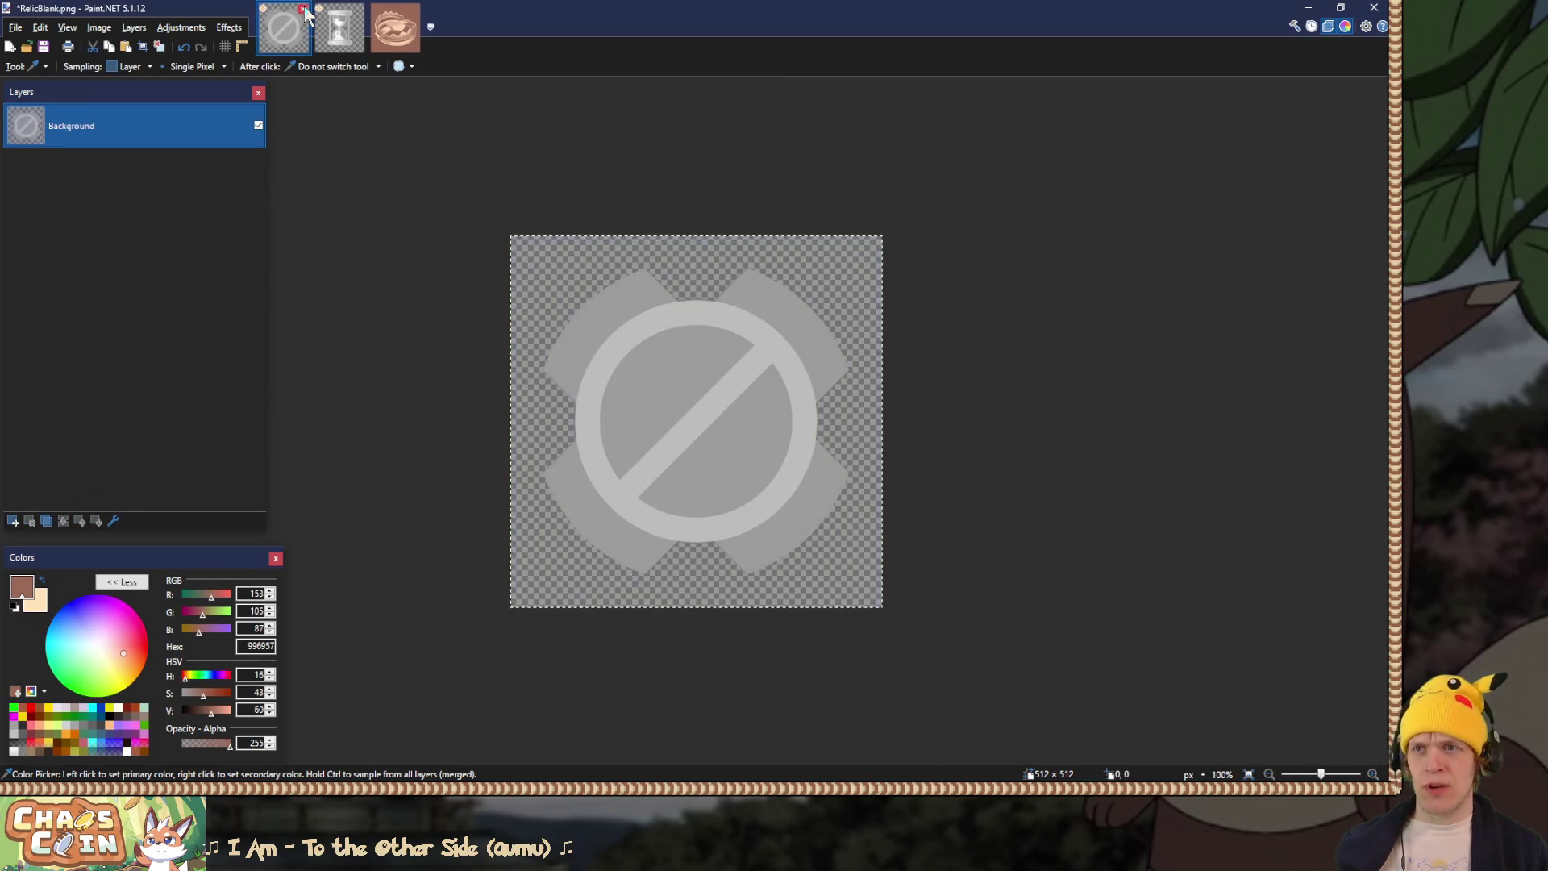
Step: Close RelicBlank.png without saving and begin closing RelicTime.png
click(304, 9)
click(621, 498)
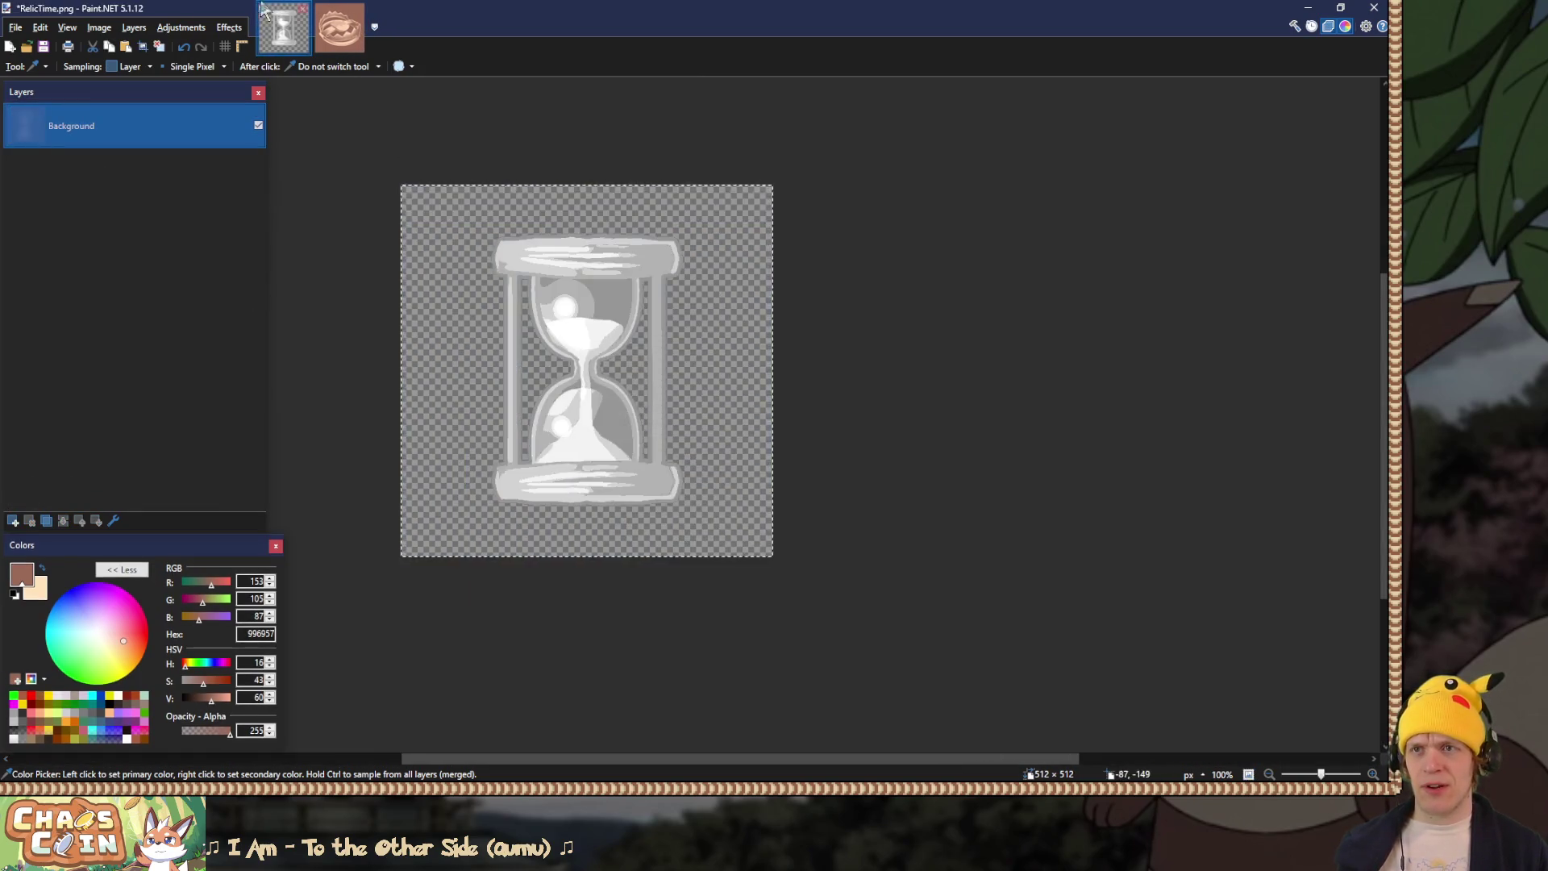
click(305, 9)
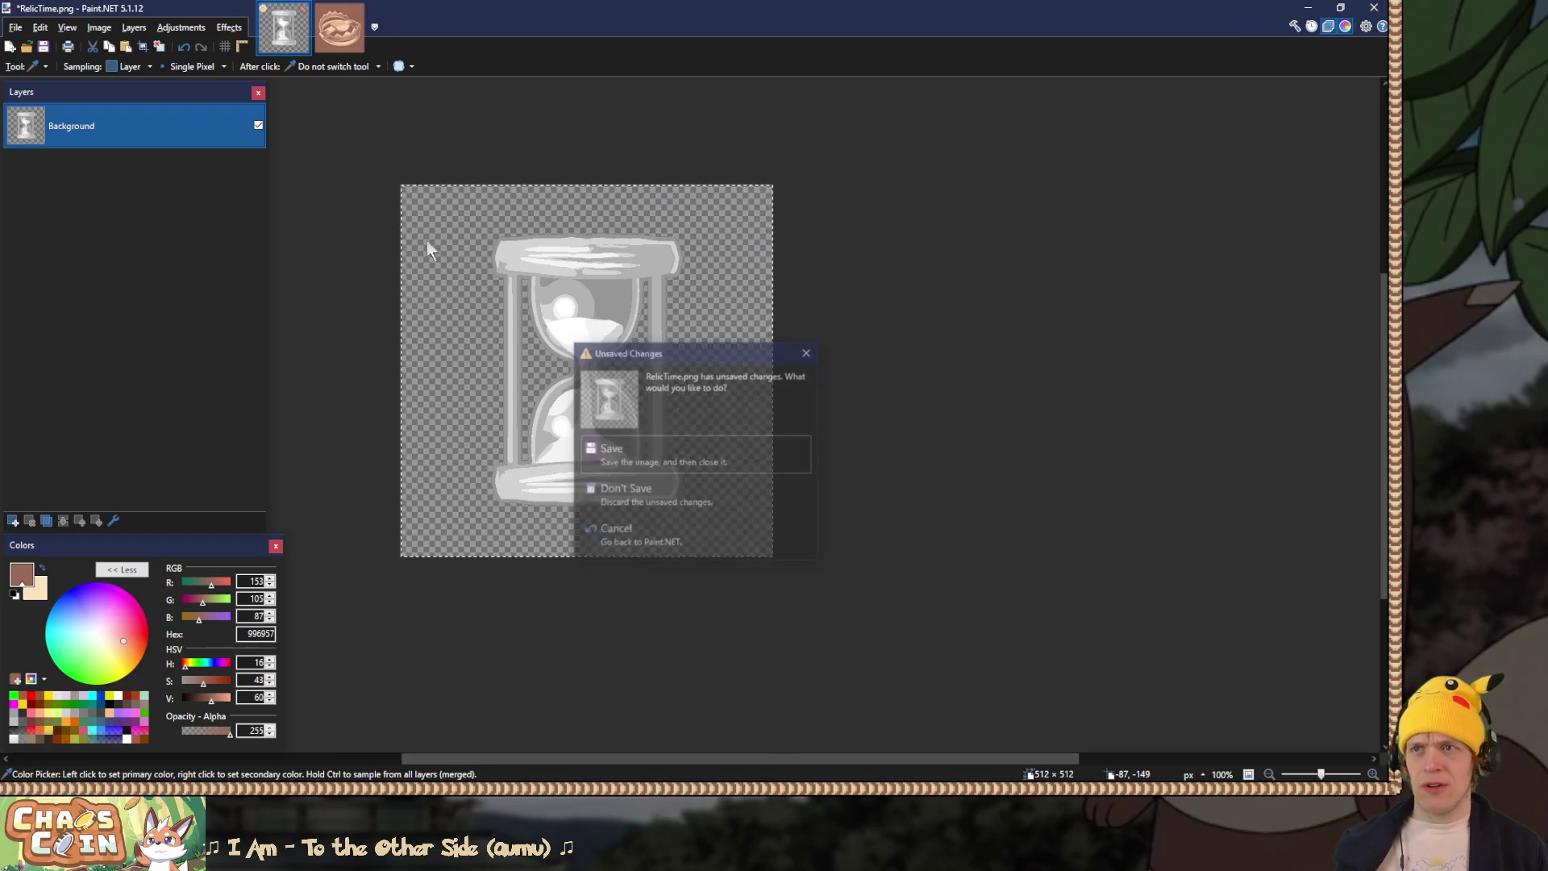
Step: Close the remaining images unsaved and create a new 1920×1080 blank image
click(639, 504)
click(303, 9)
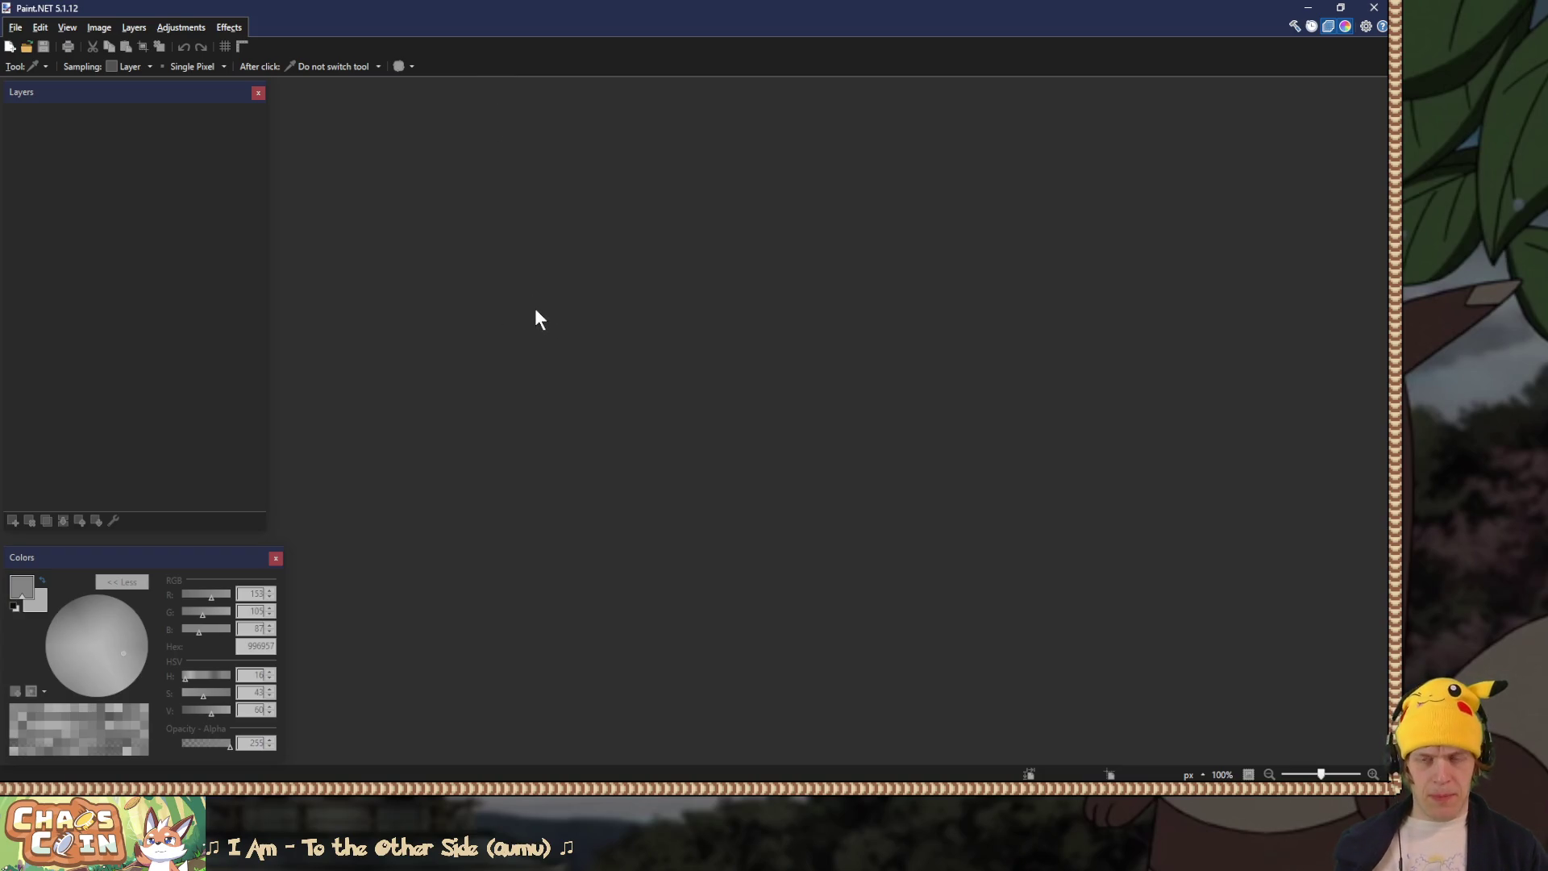
key(ctrl+n)
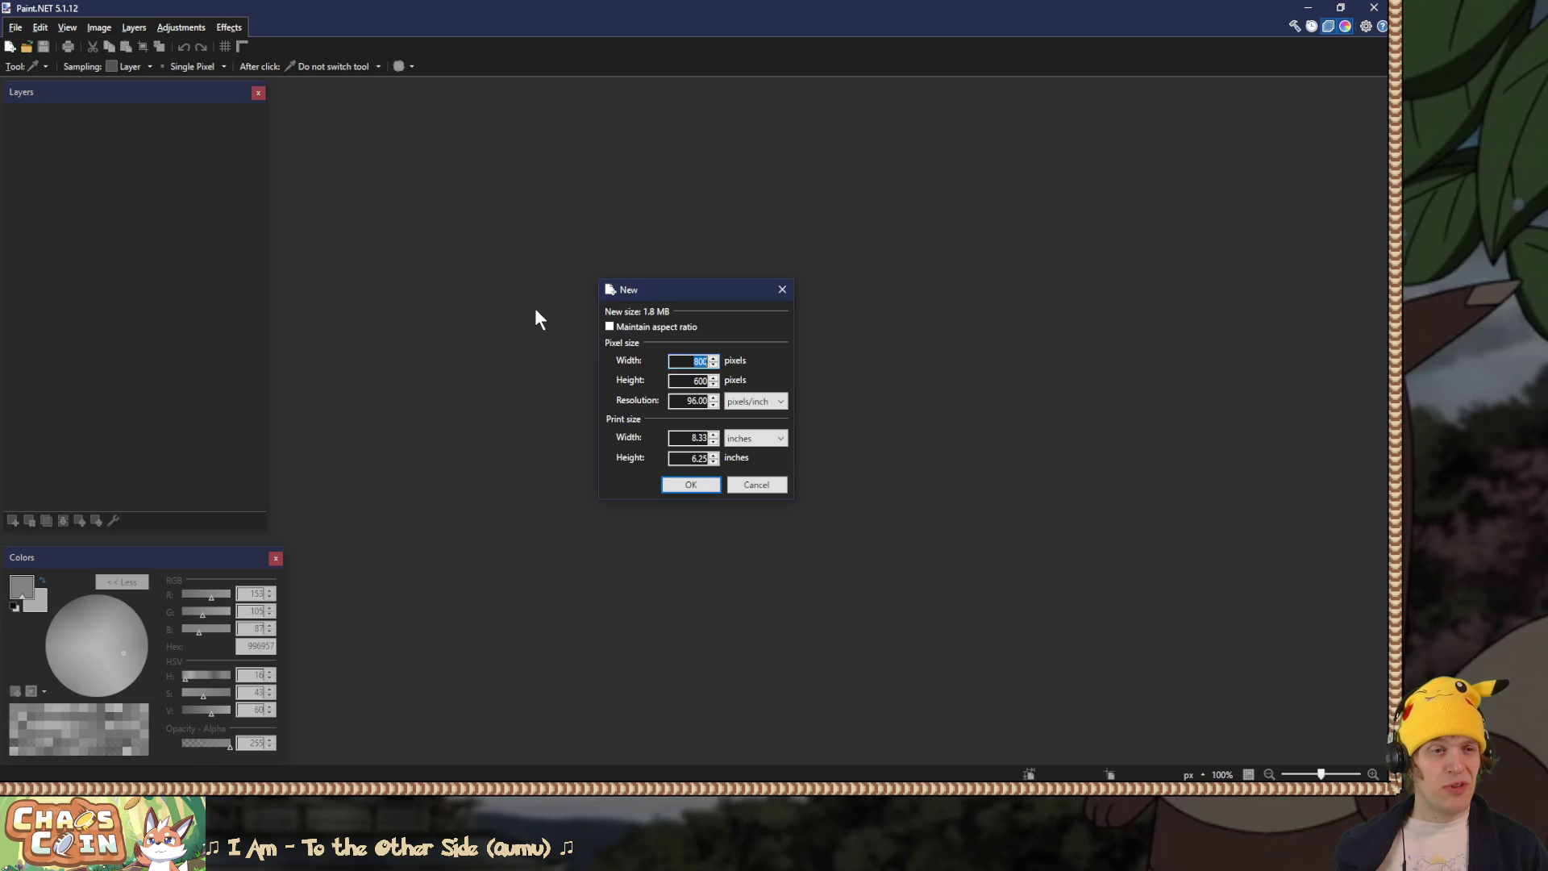
text(1920)
key(Tab)
text(1080)
key(Return)
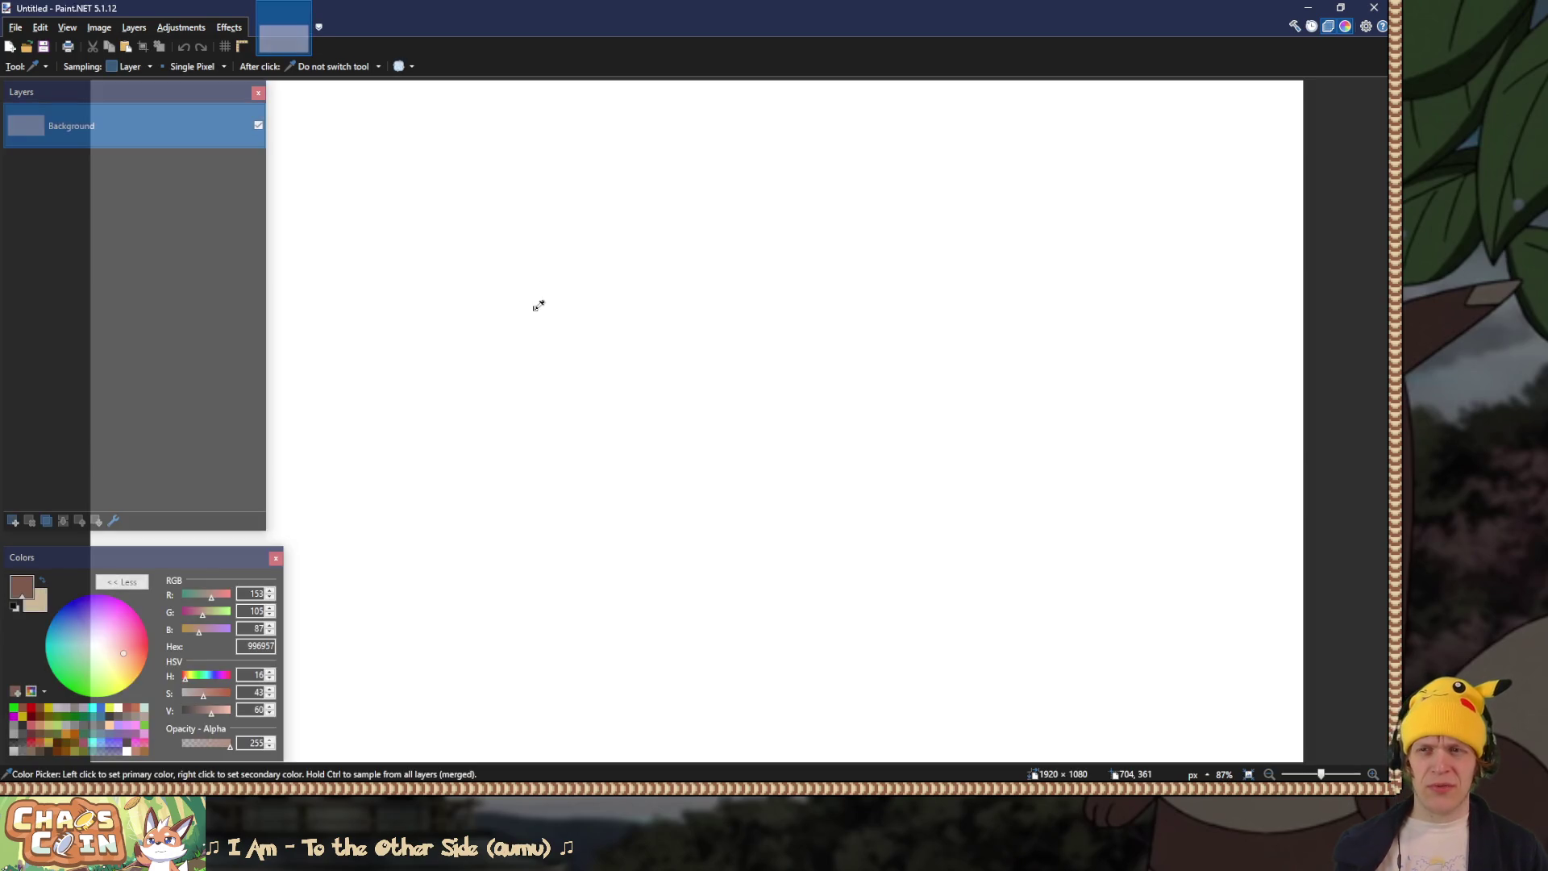
Step: Switch to the Rectangle Select tool and go back to Unity
key(s)
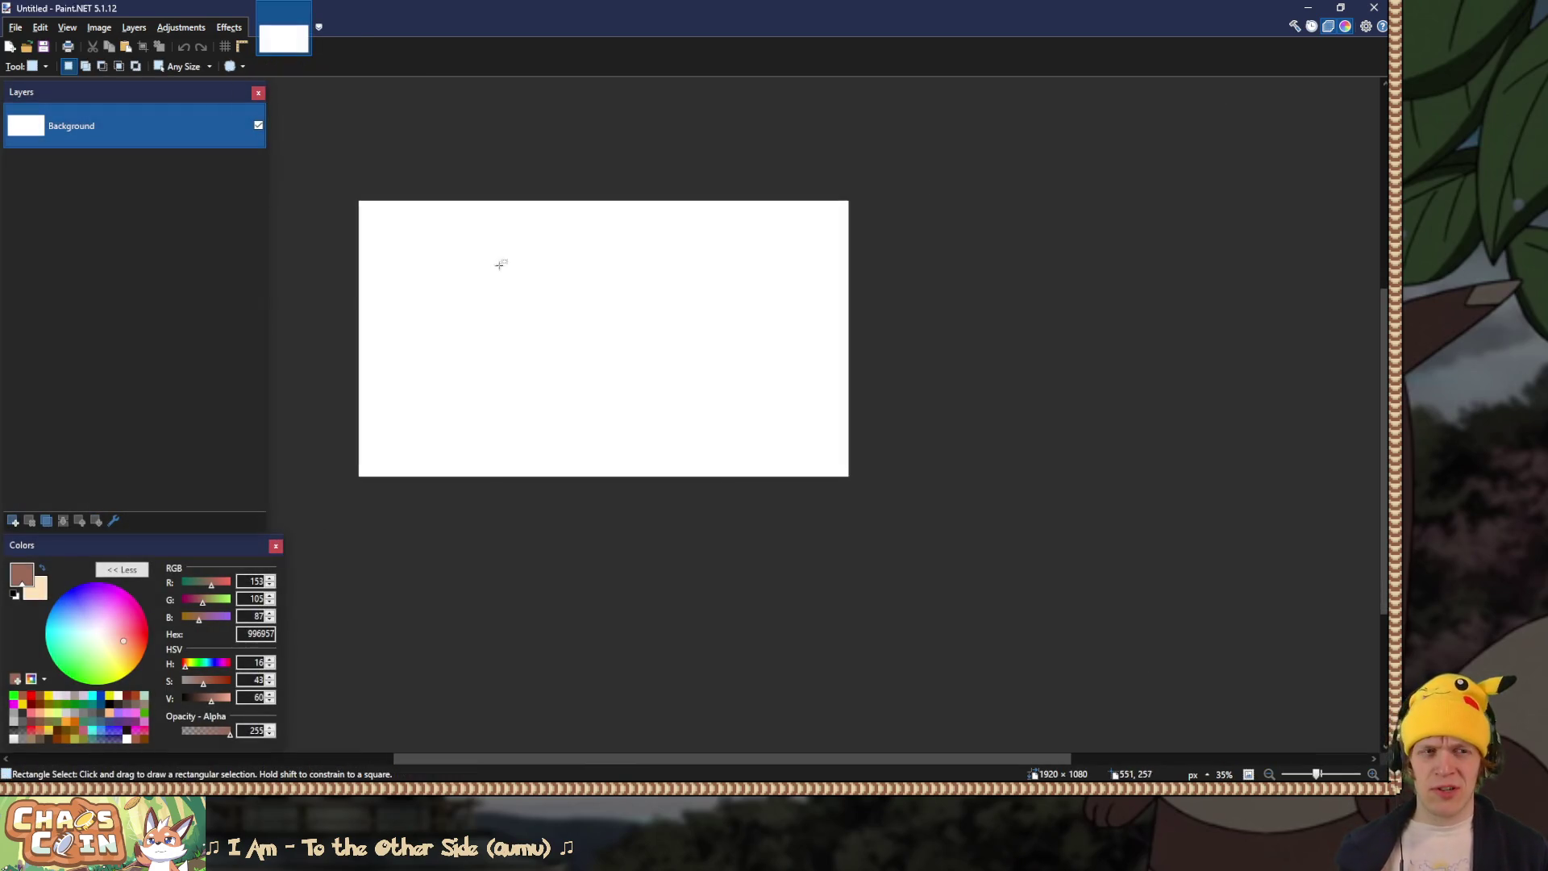
scroll(566, 320, up, 3)
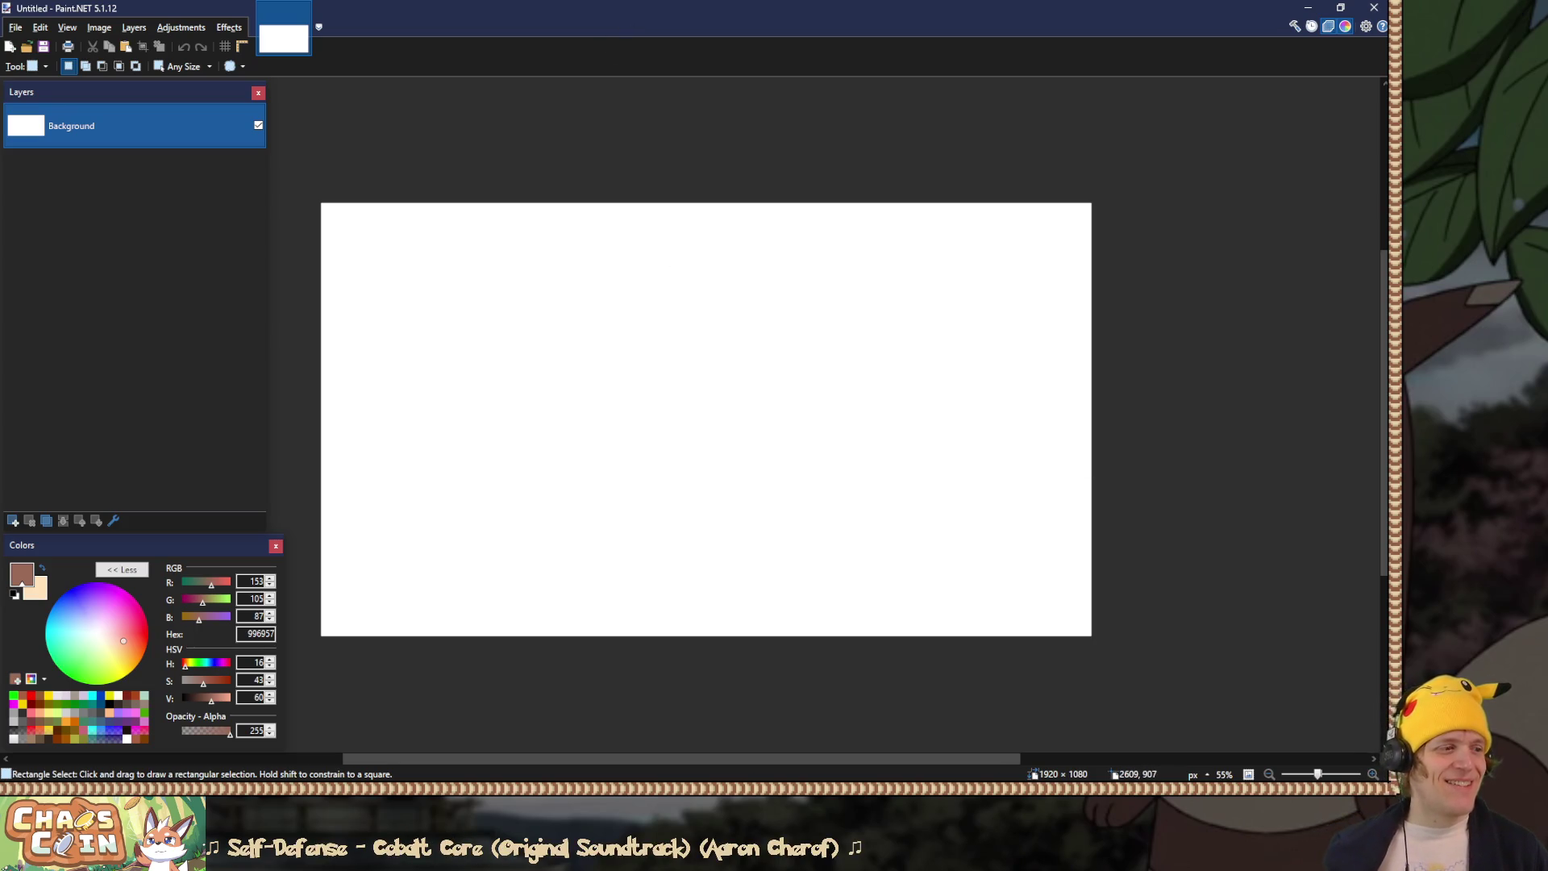
key(alt+Tab)
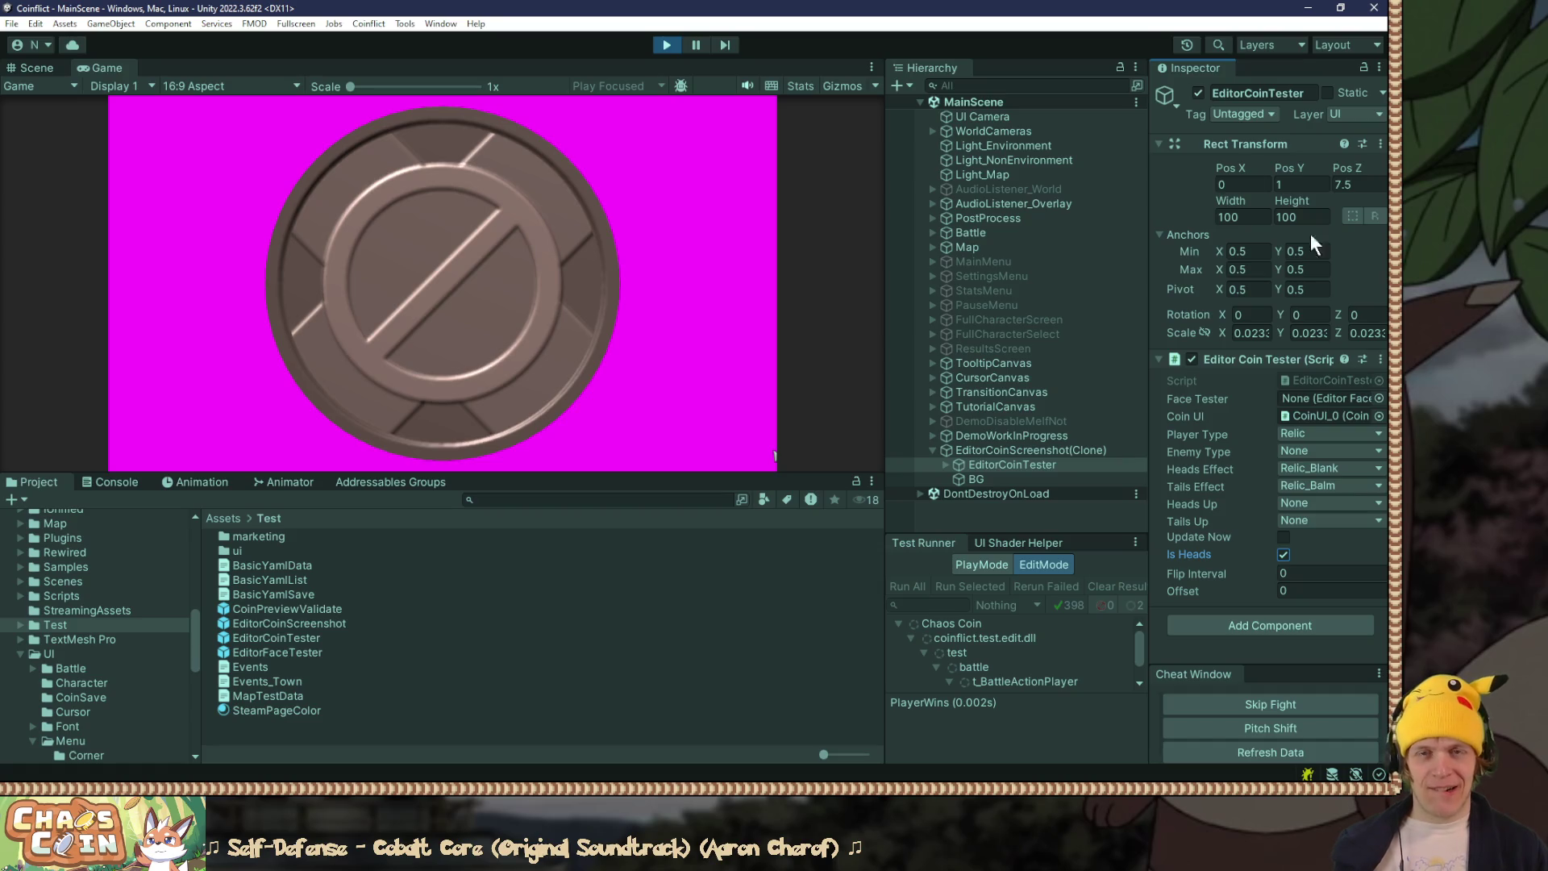
Step: View the bronze coin render full-size, then close the preview to return to the blank canvas
key(alt+Tab)
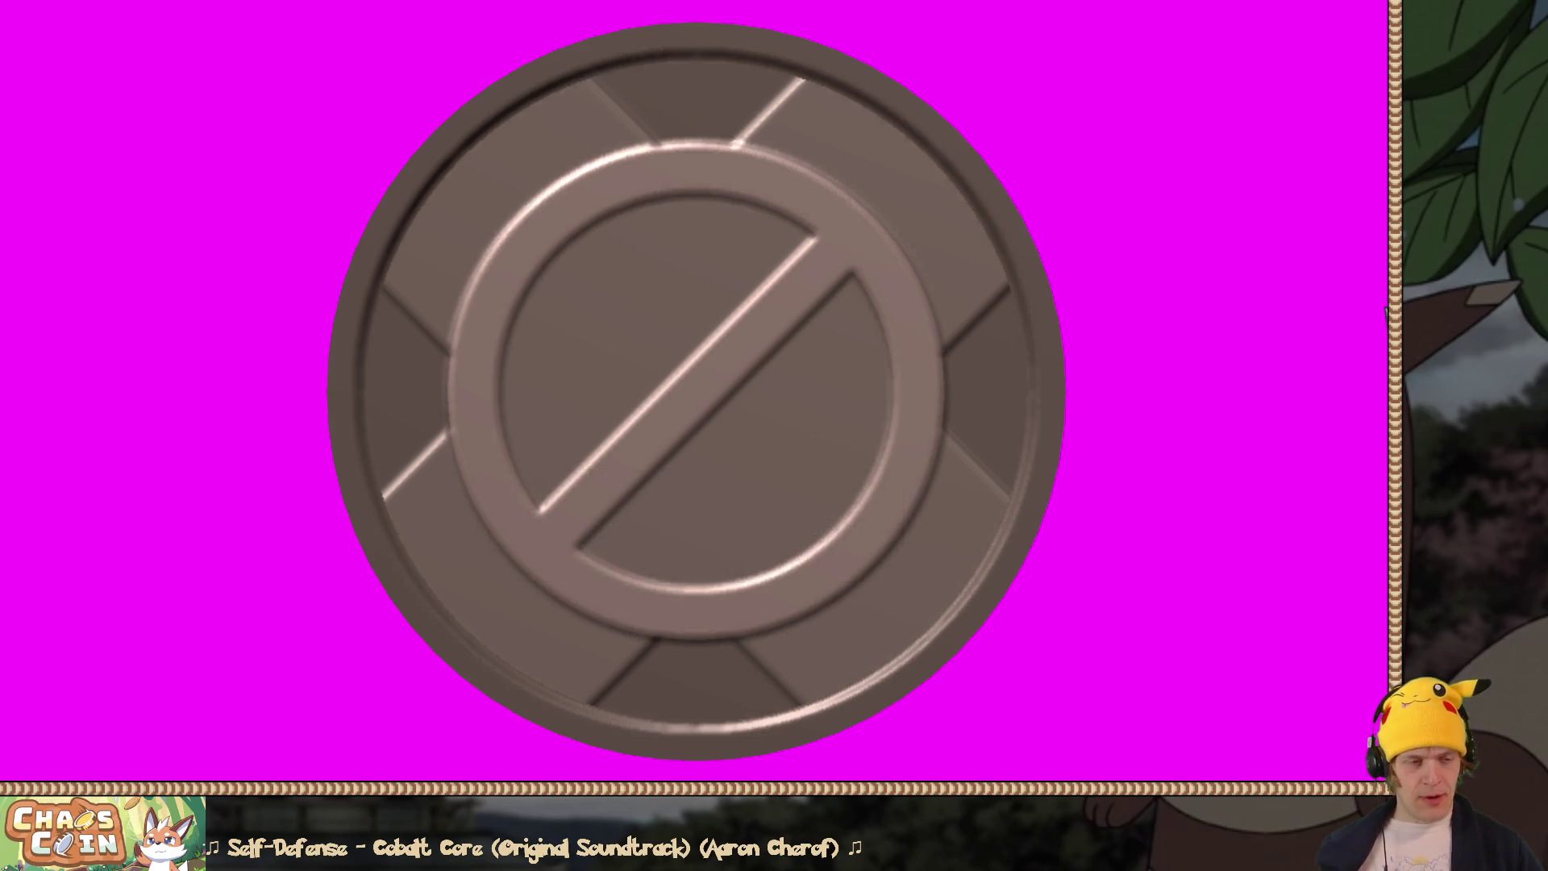
key(F10)
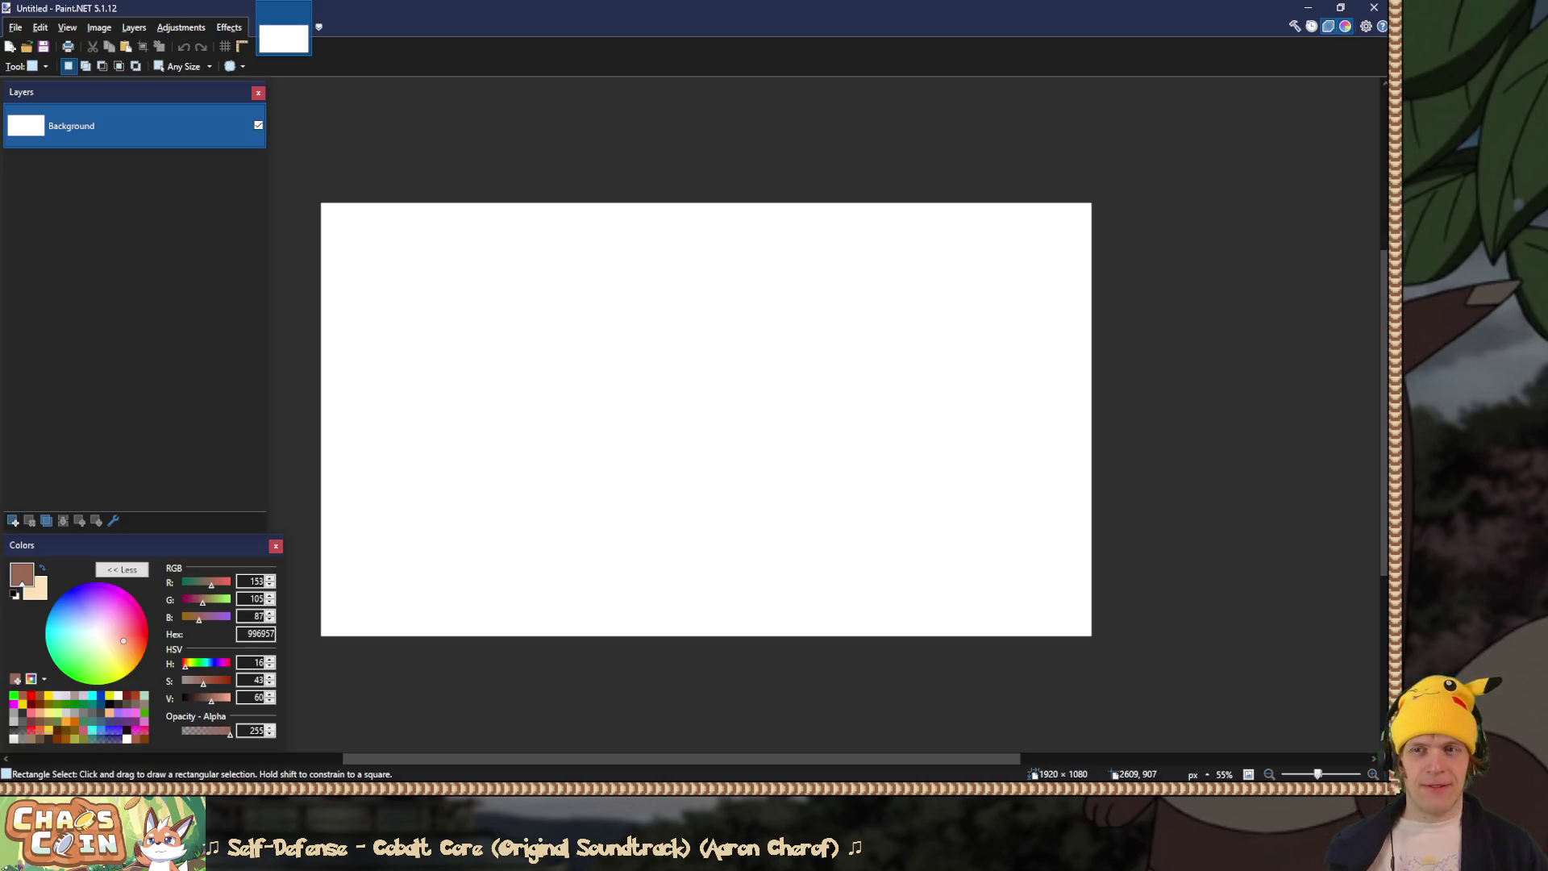
Step: Paste the slashed-circle coin render, expanding the canvas to 4920×1920 instead of clipping it
key(ctrl+v)
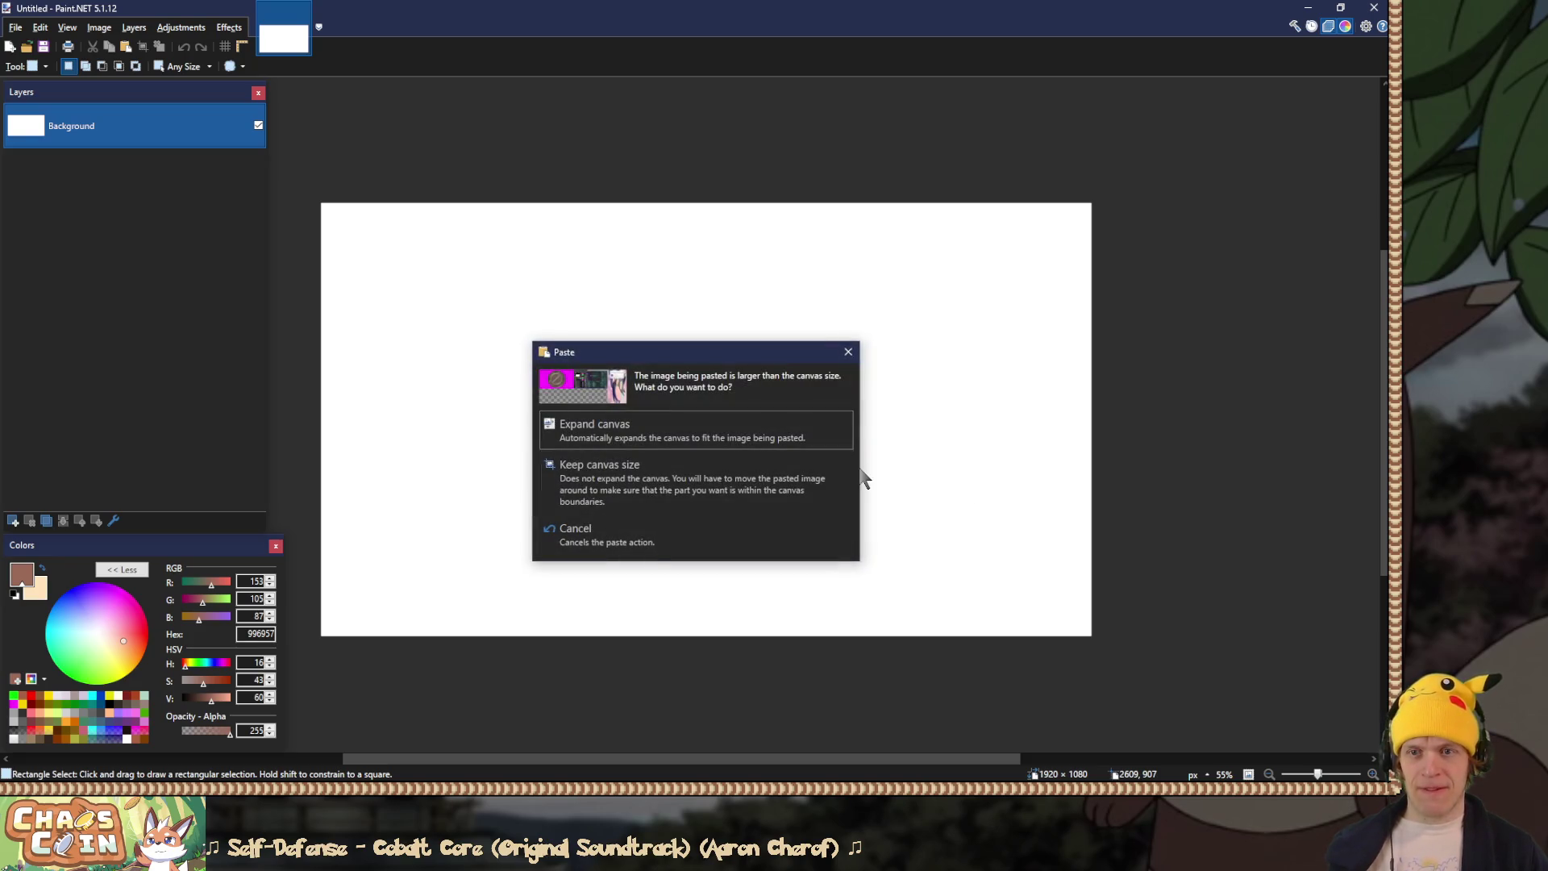
click(797, 498)
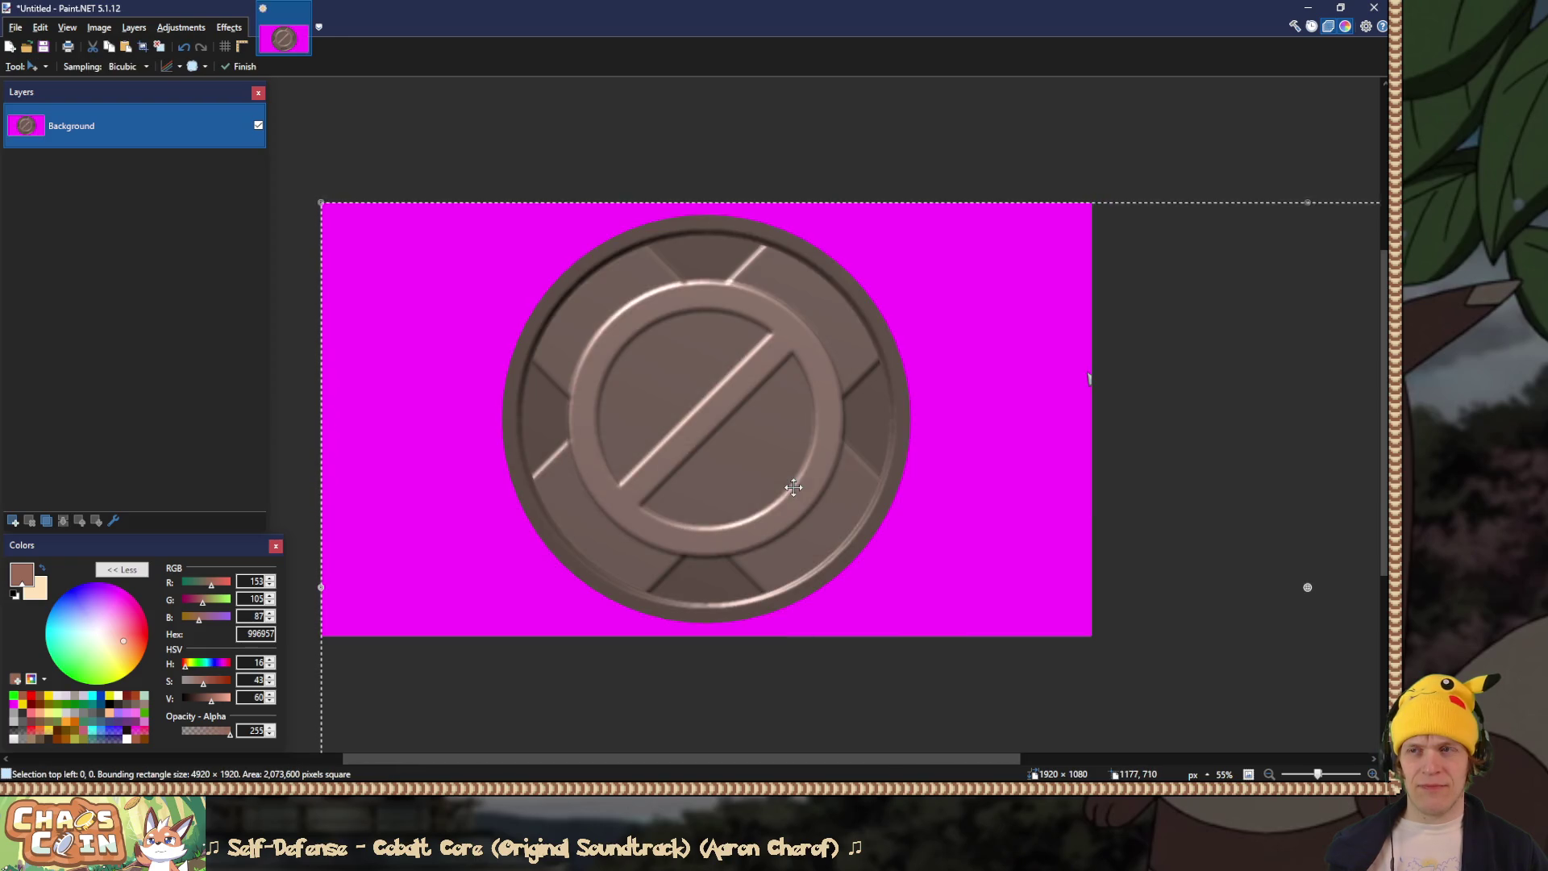
key(ctrl+z)
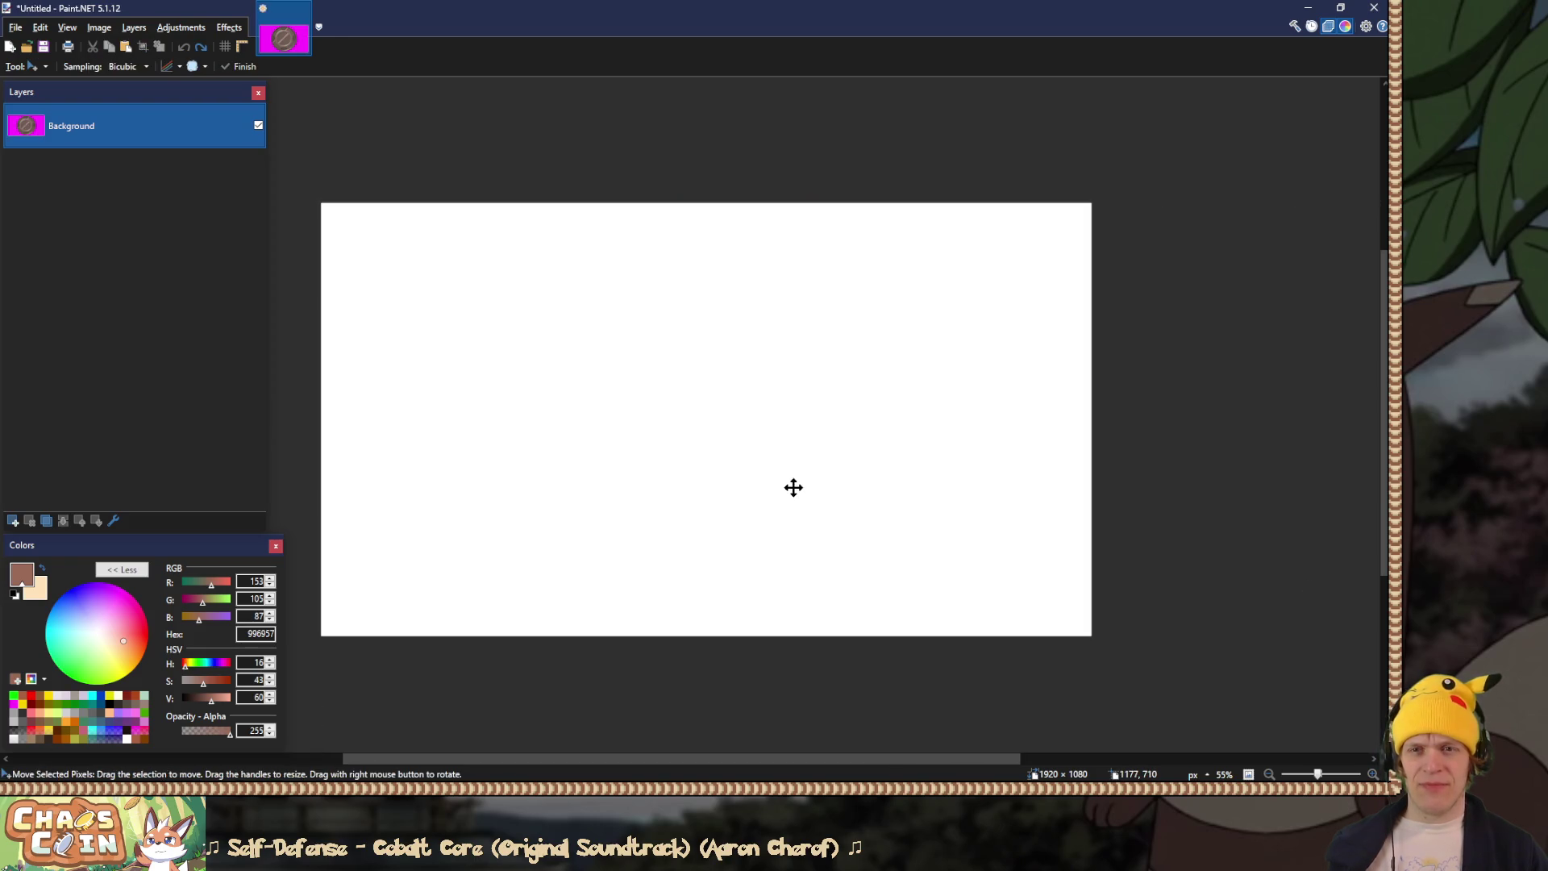
key(ctrl+v)
click(667, 441)
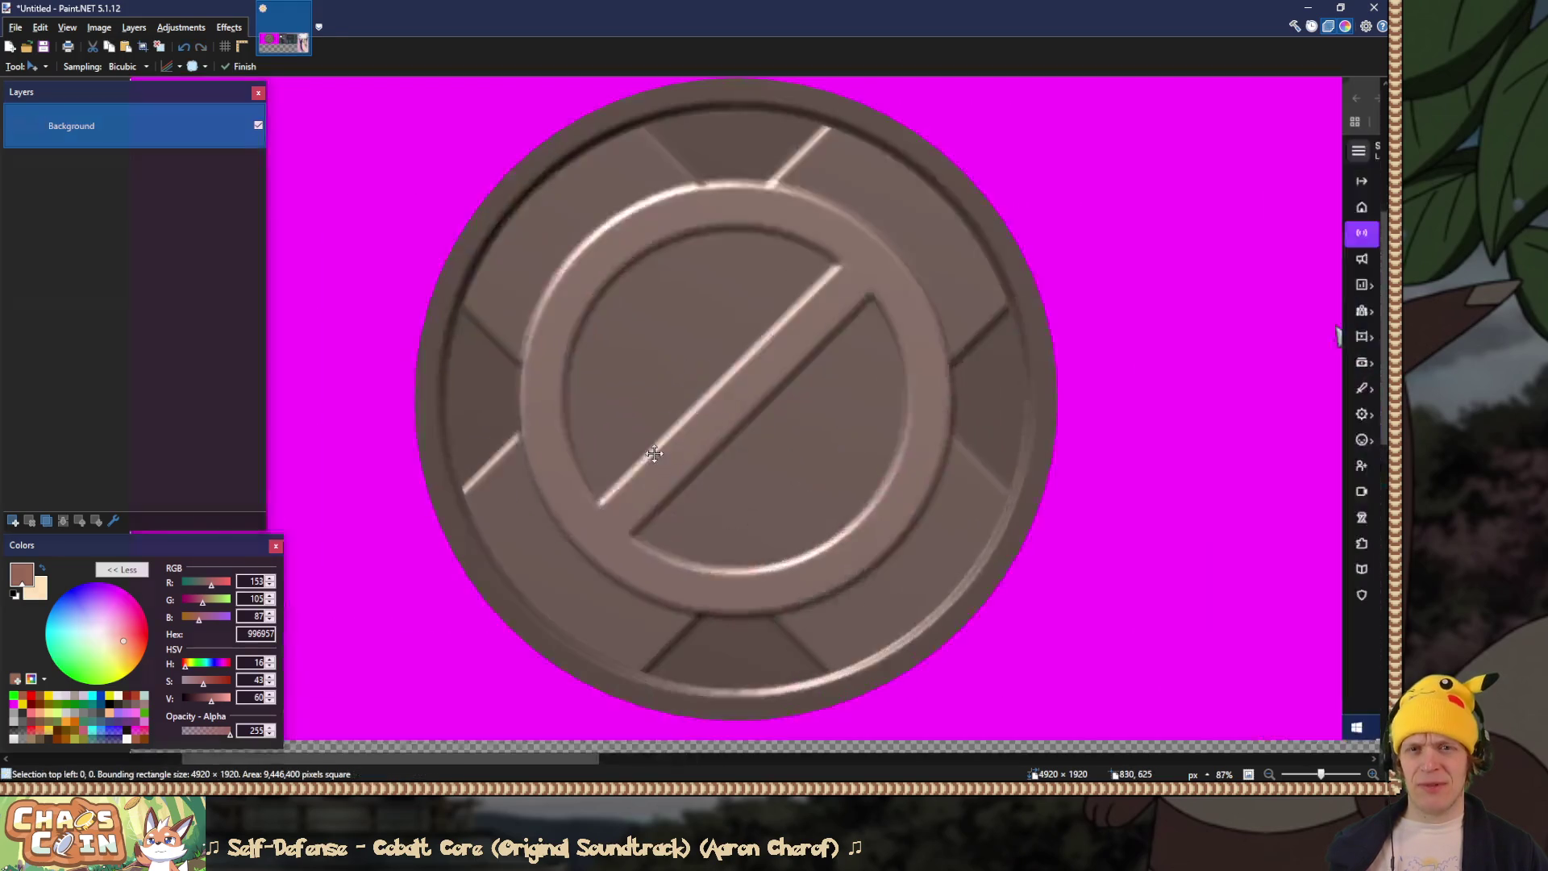
scroll(738, 484, up, 1)
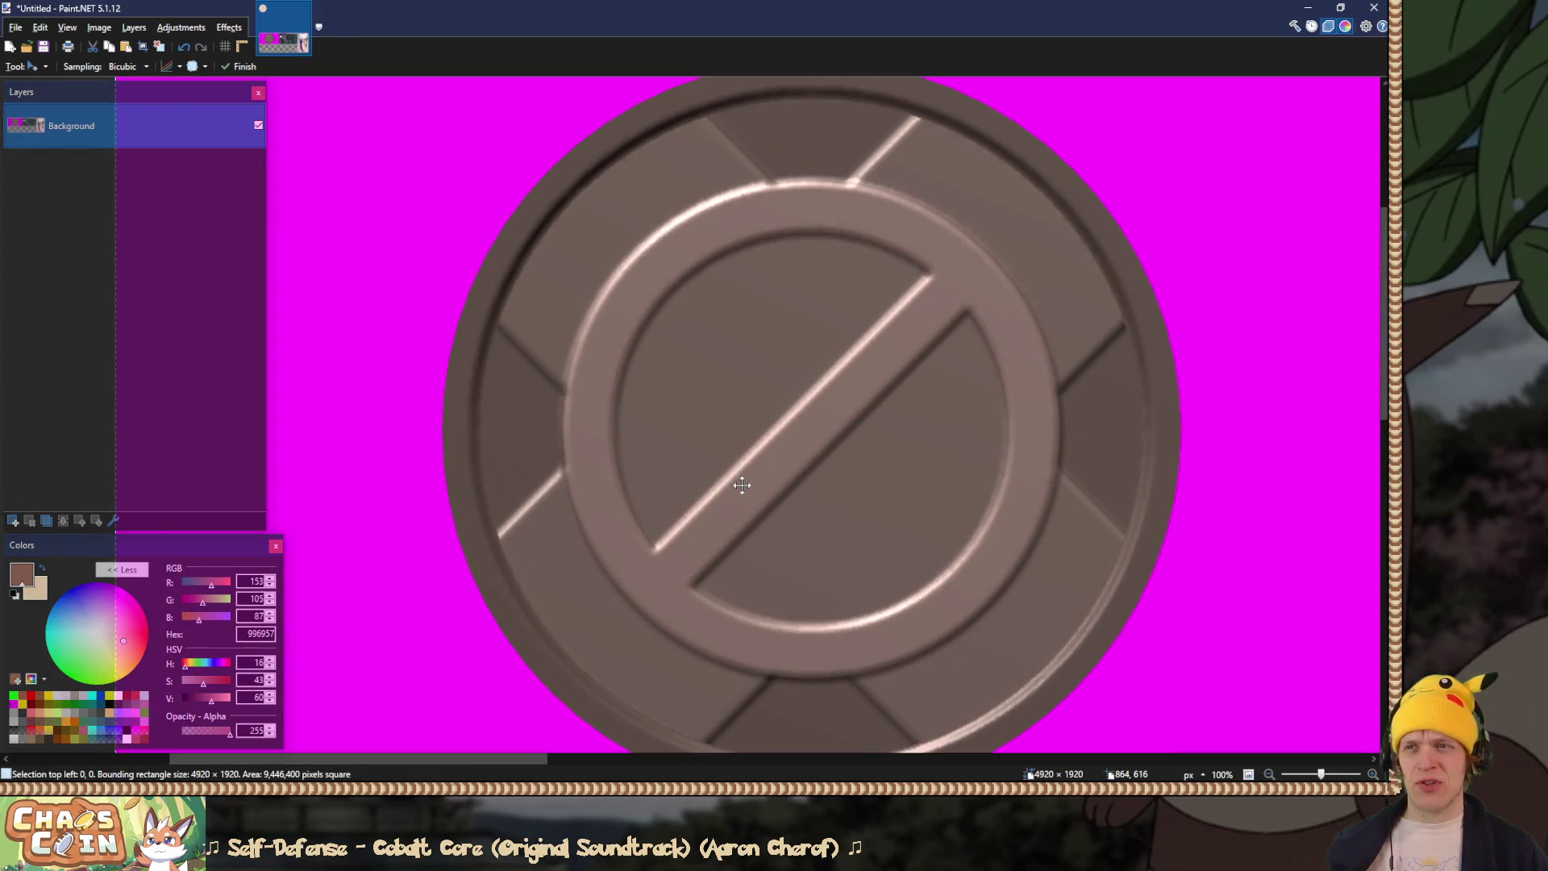
key(s)
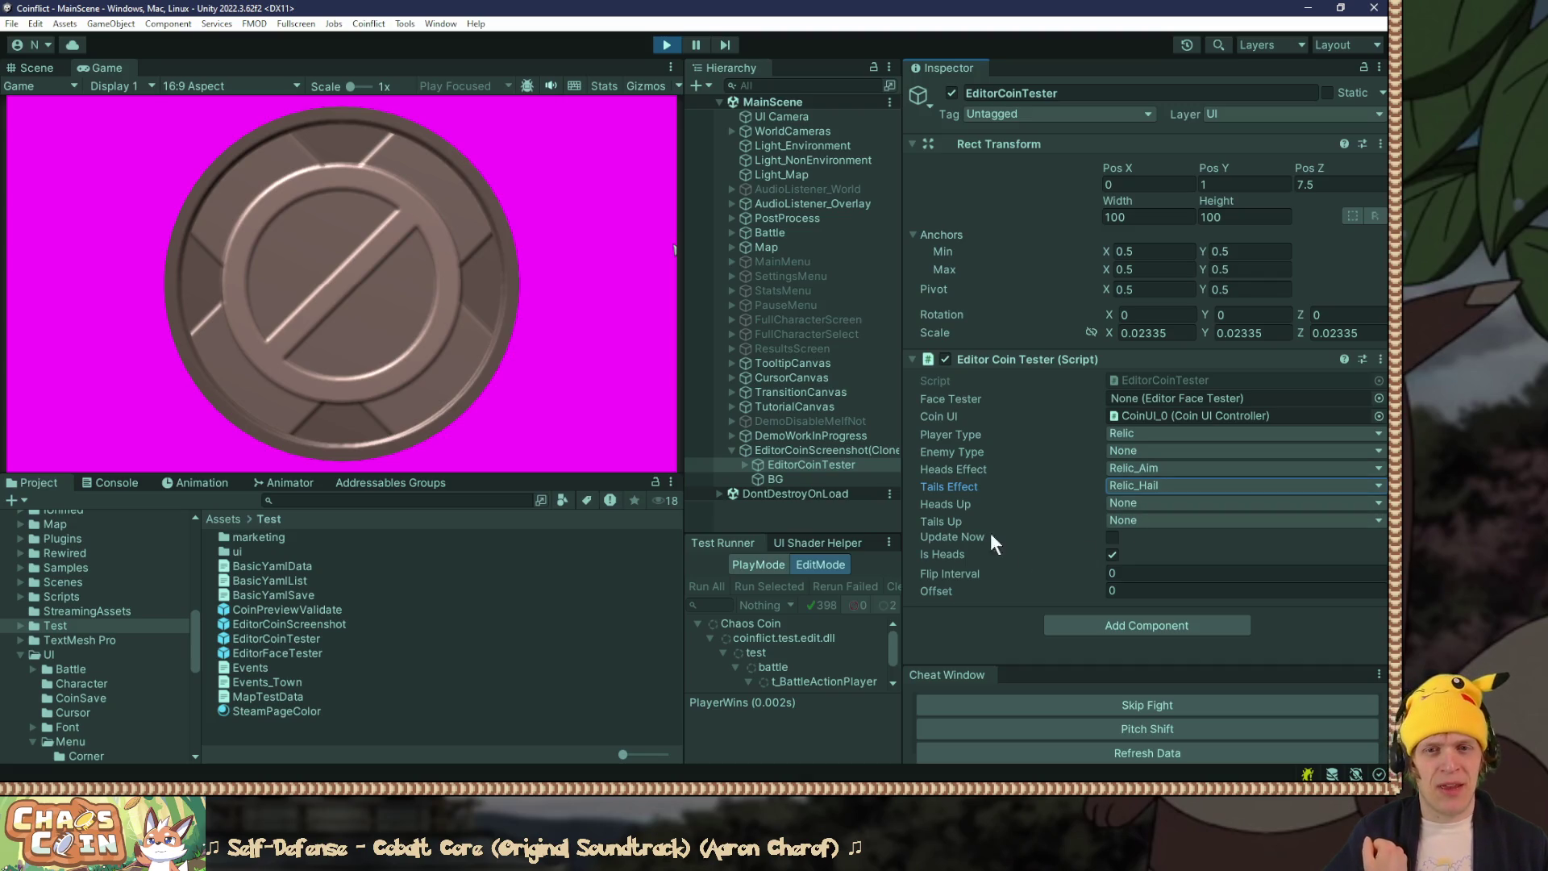
Step: Set the coin tester's Heads Effect to Relic_Aim
click(1176, 467)
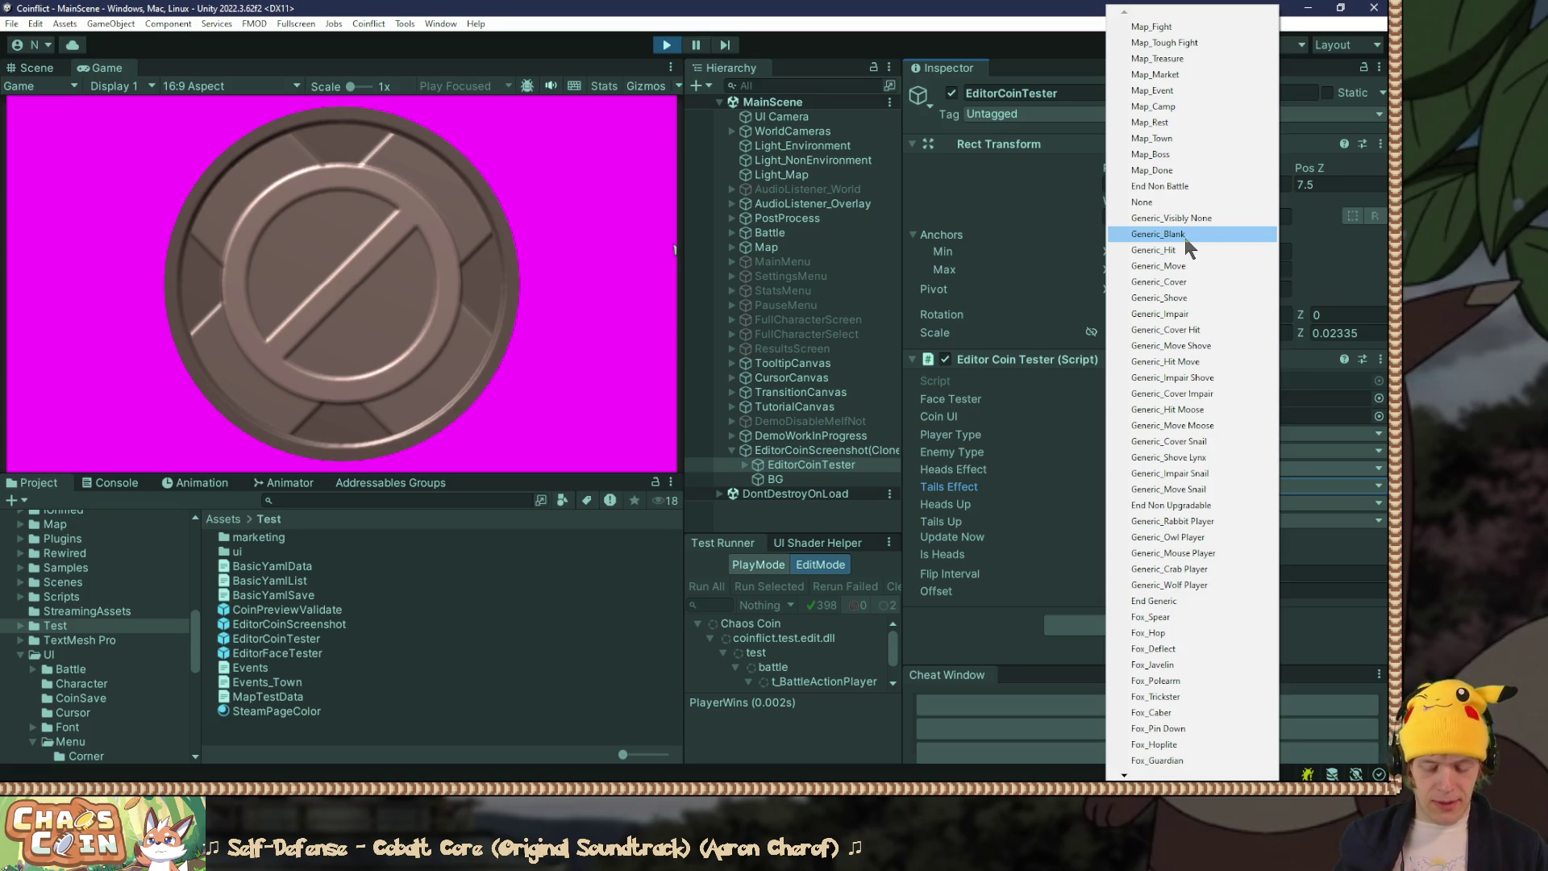
key(f)
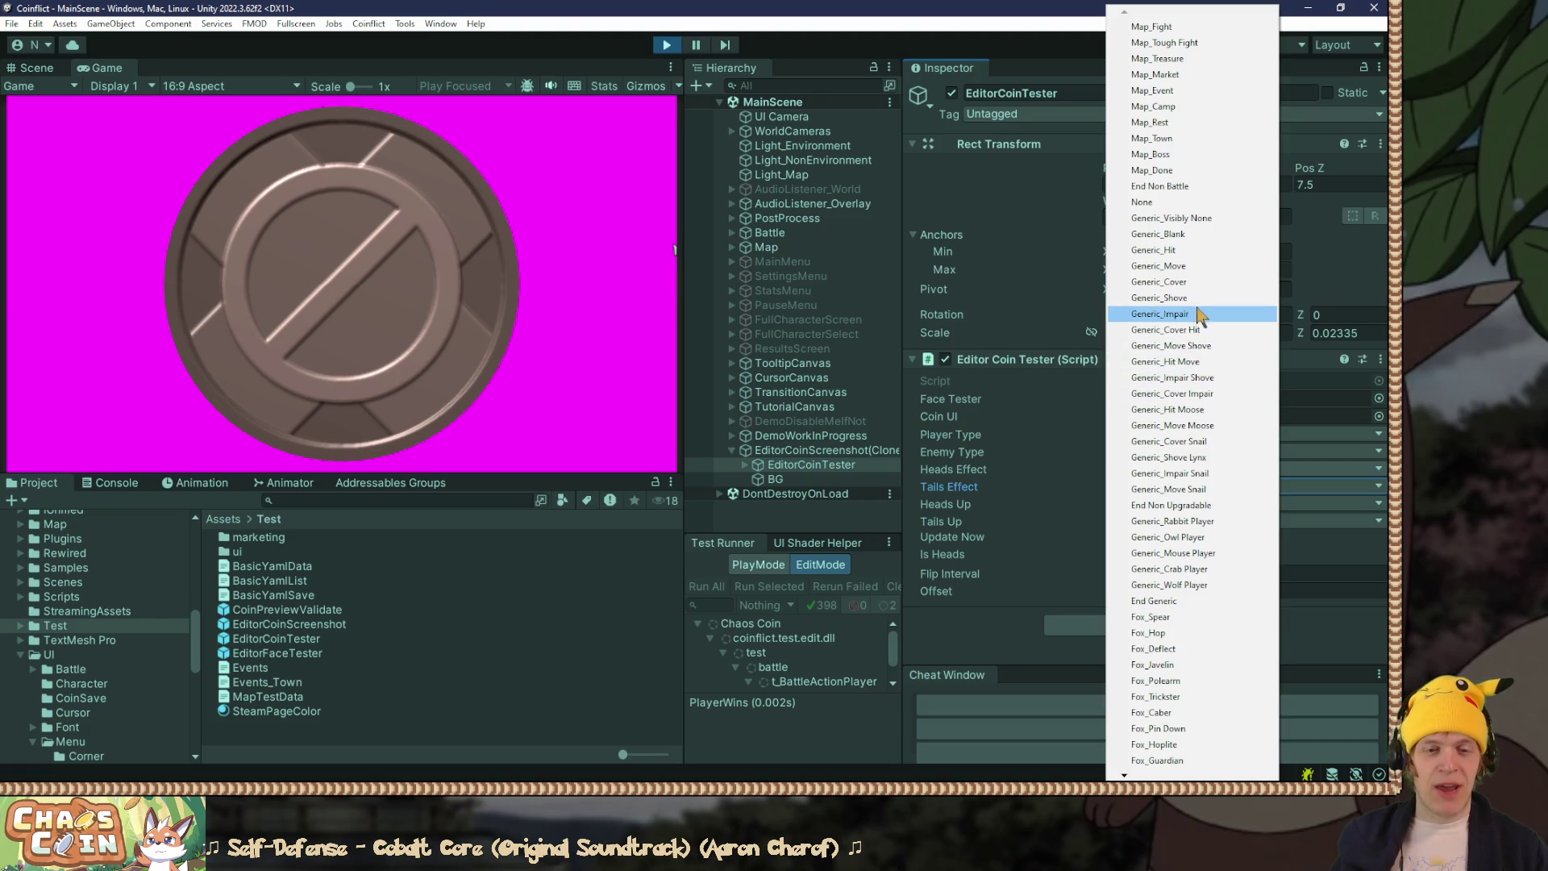
key(f)
key(f)
key(f)
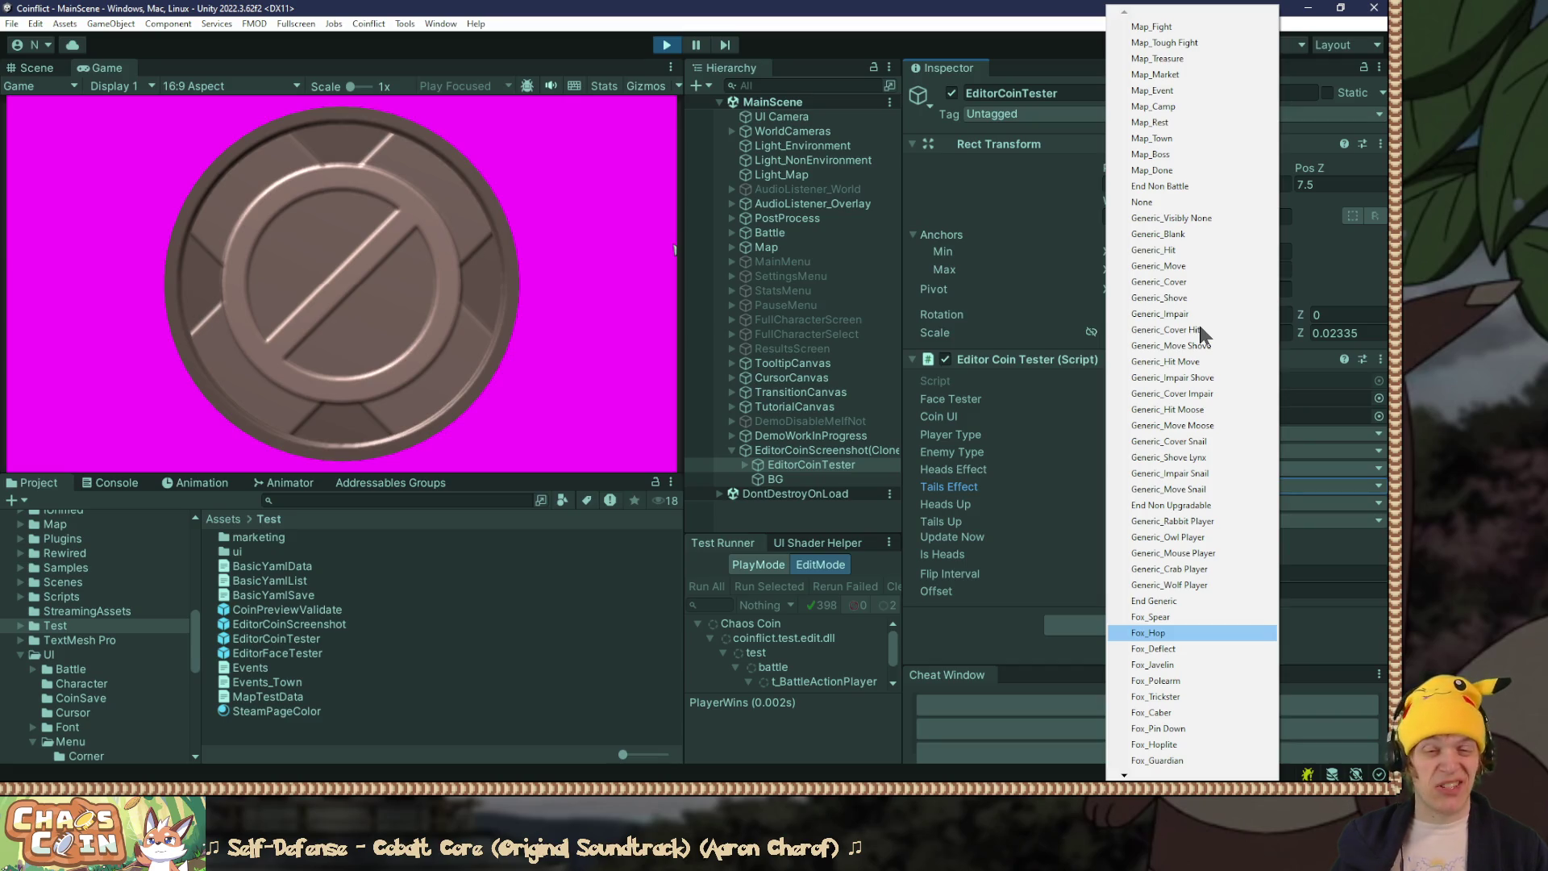
key(f)
key(f)
key(f)
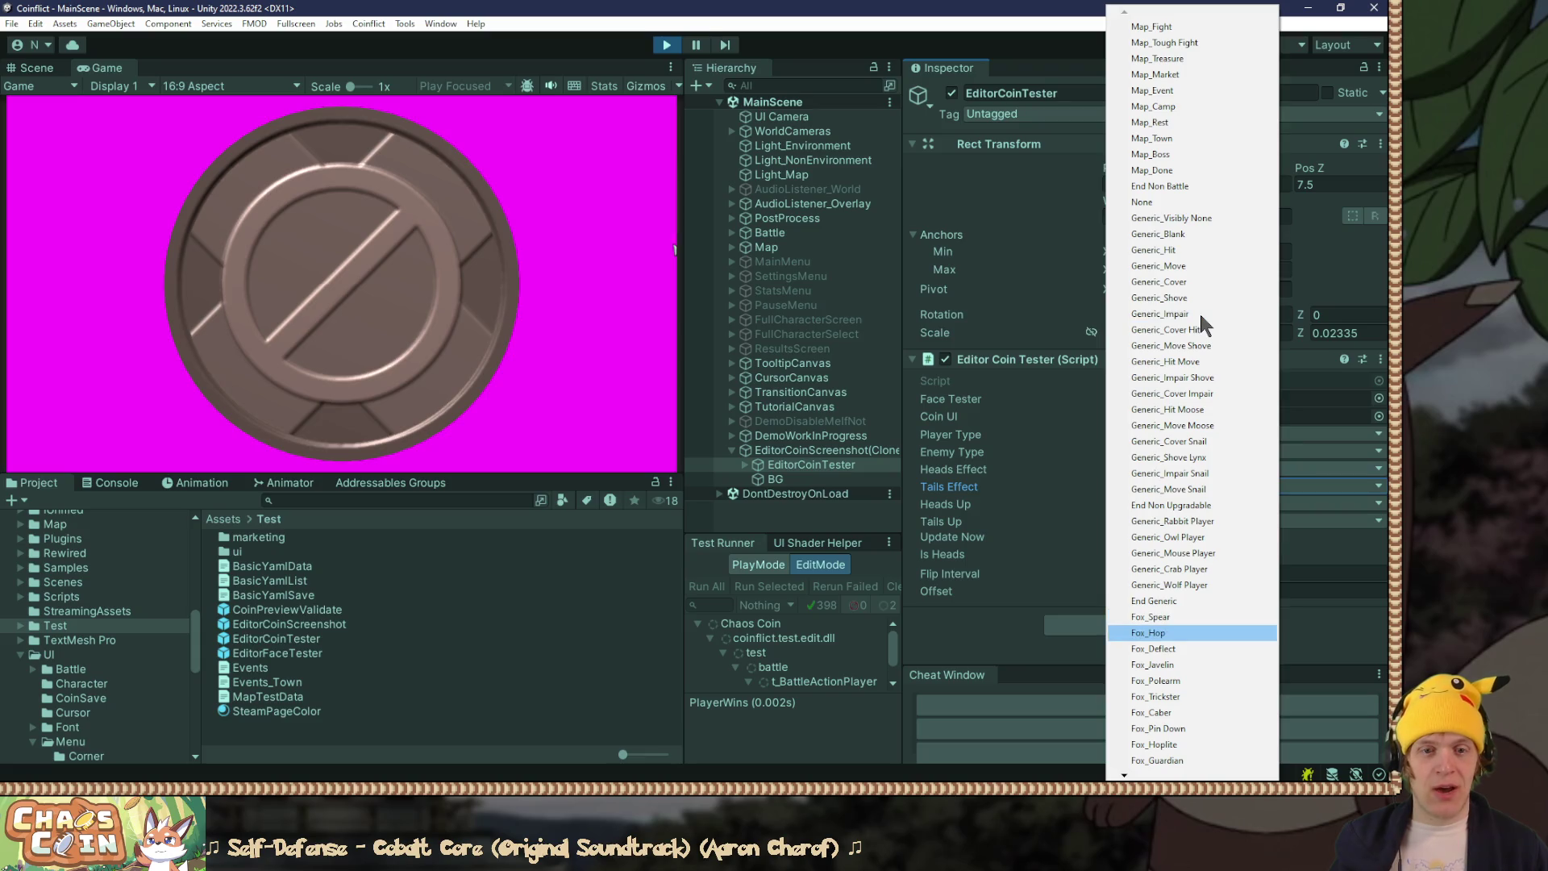
key(Up)
key(Up)
key(Up)
key(Down)
key(Down)
key(Down)
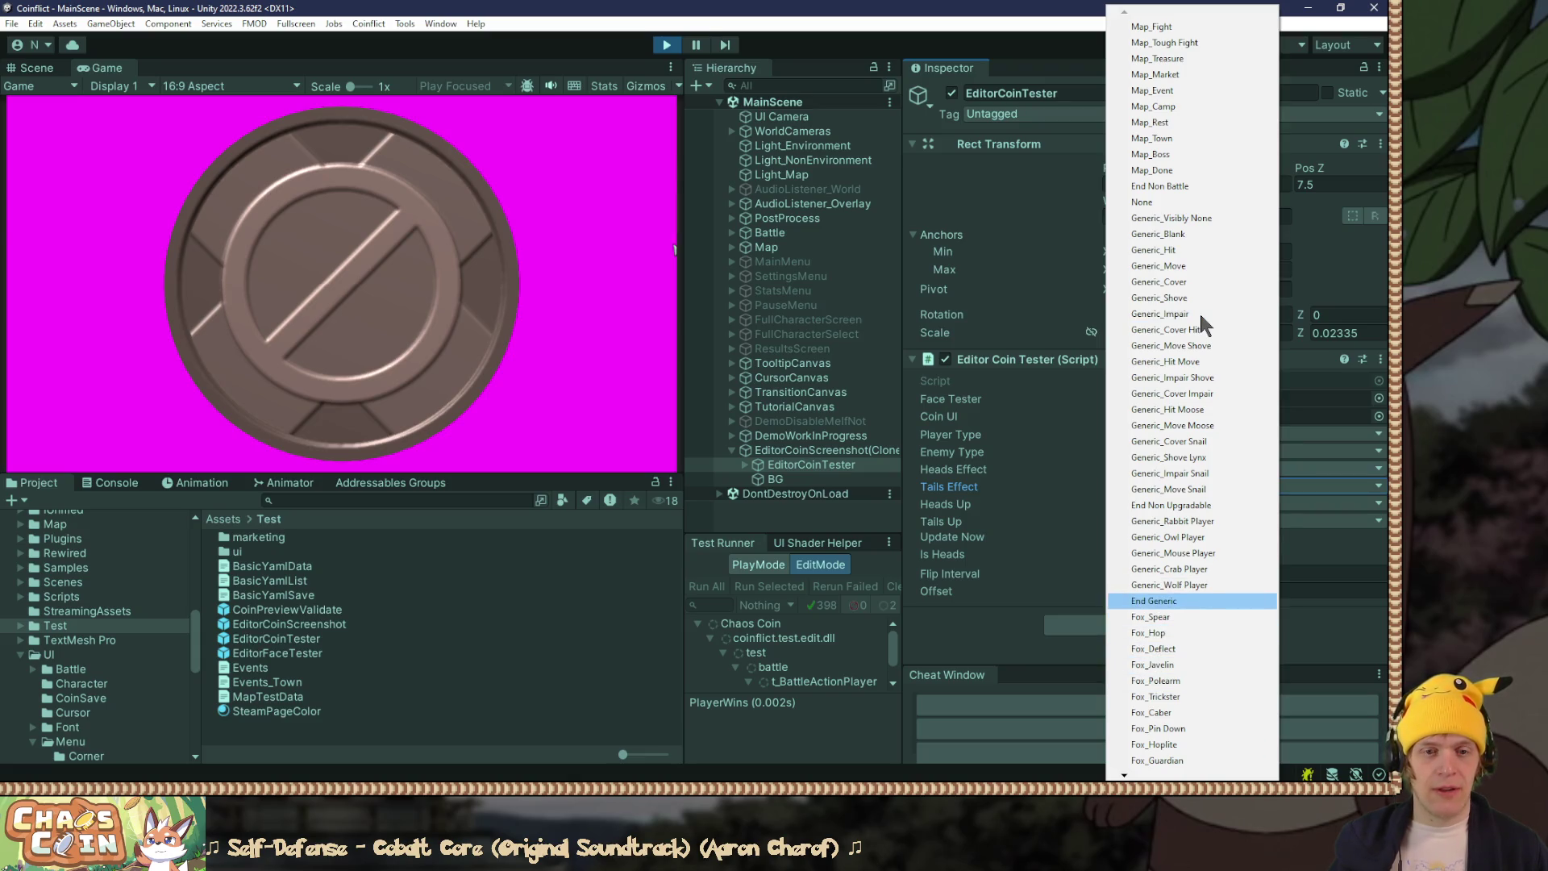
key(Up)
key(Up)
key(Up)
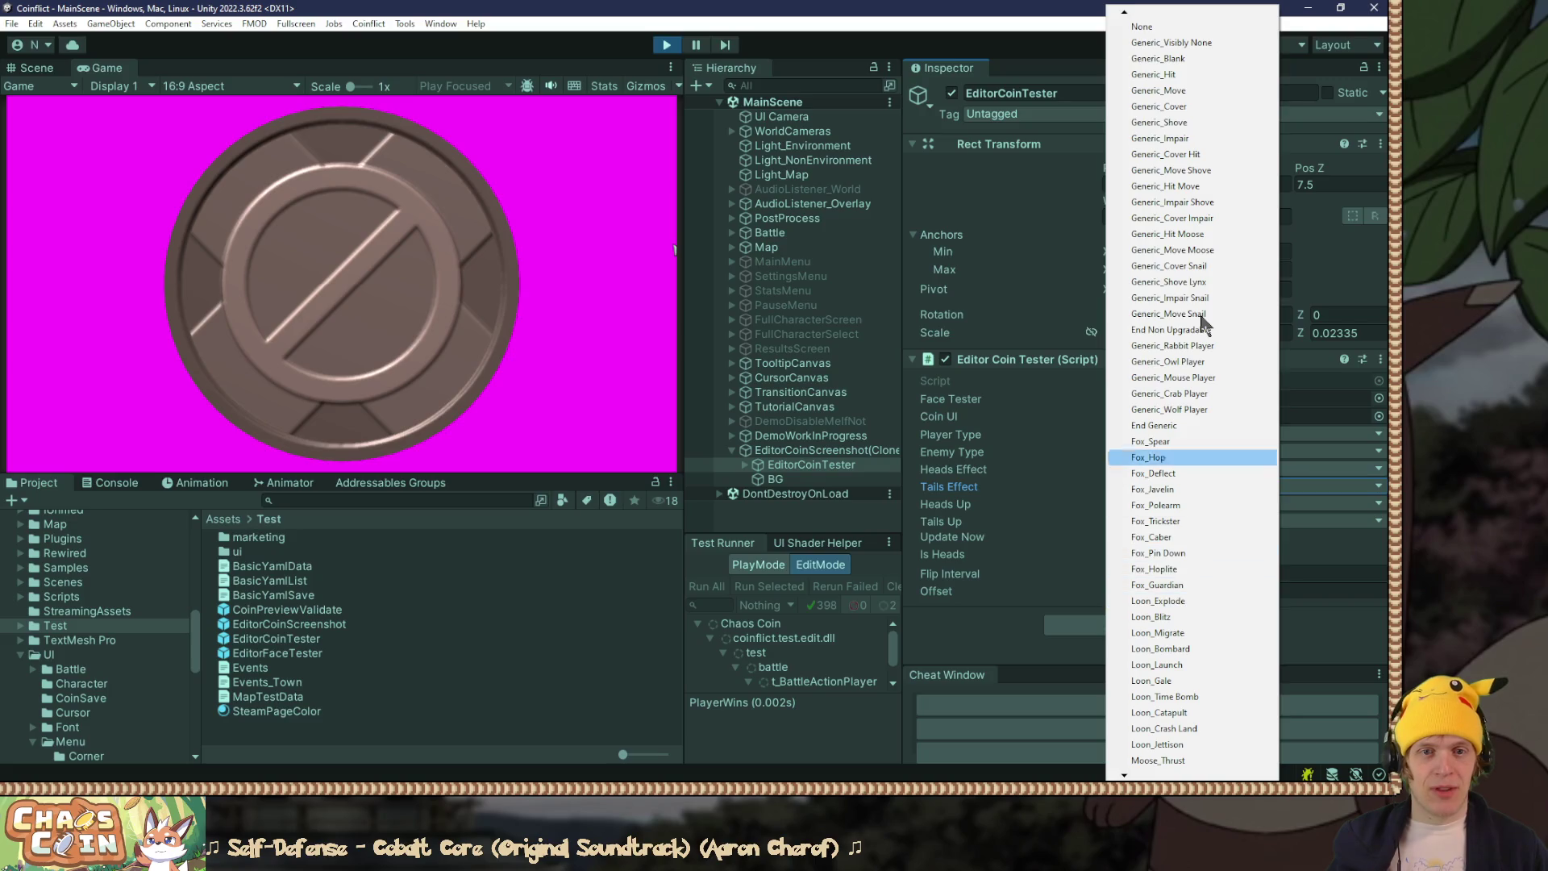
key(r)
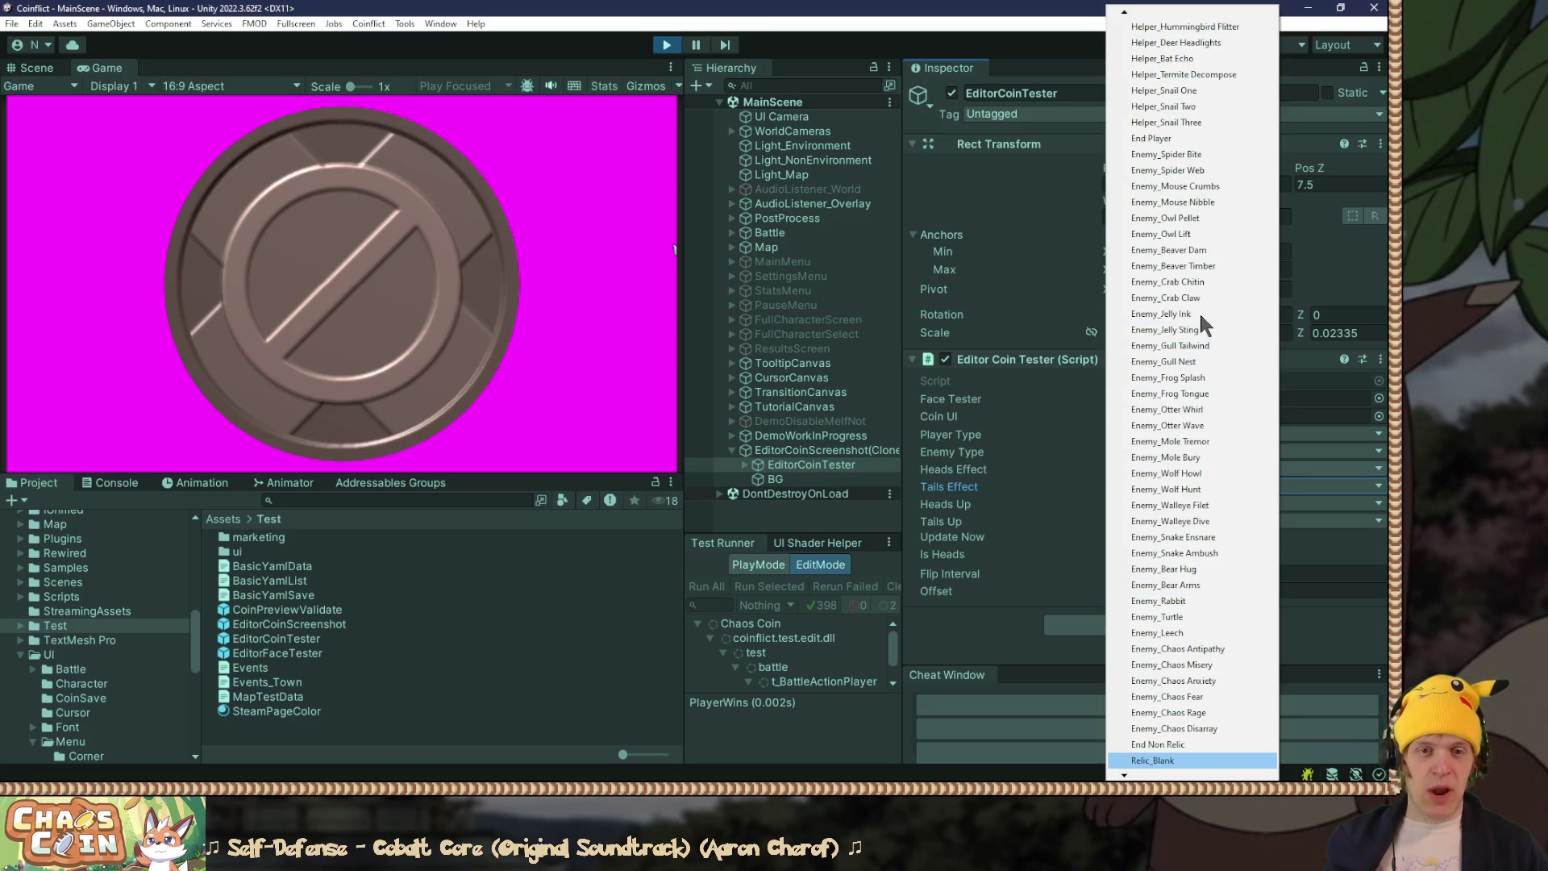
key(Down)
key(Down)
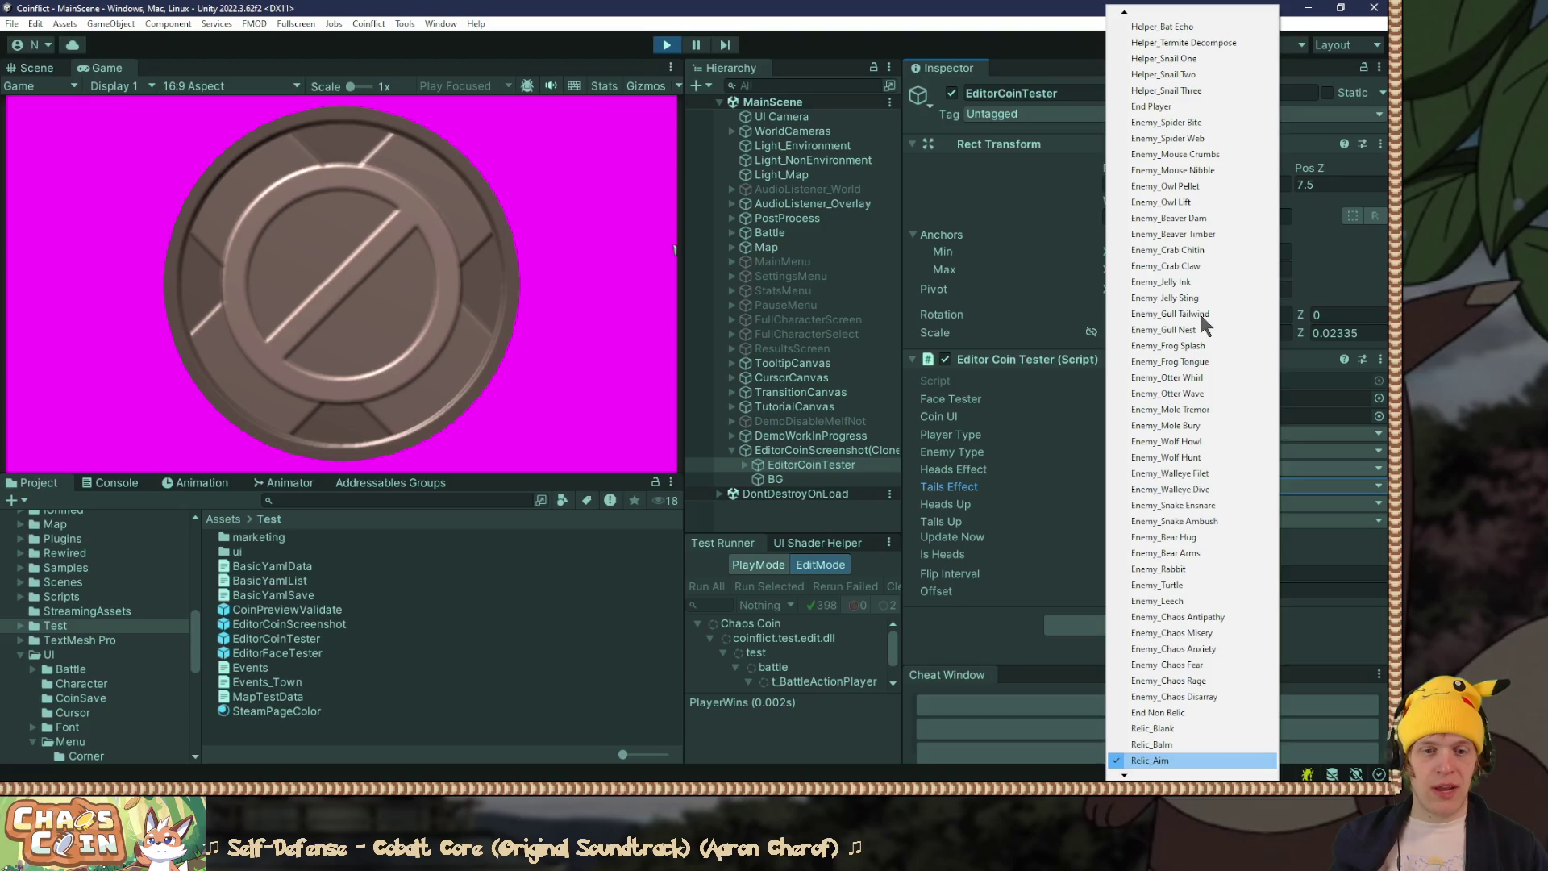
key(Return)
Step: Set the Tails Effect to Relic_Hail
click(1191, 484)
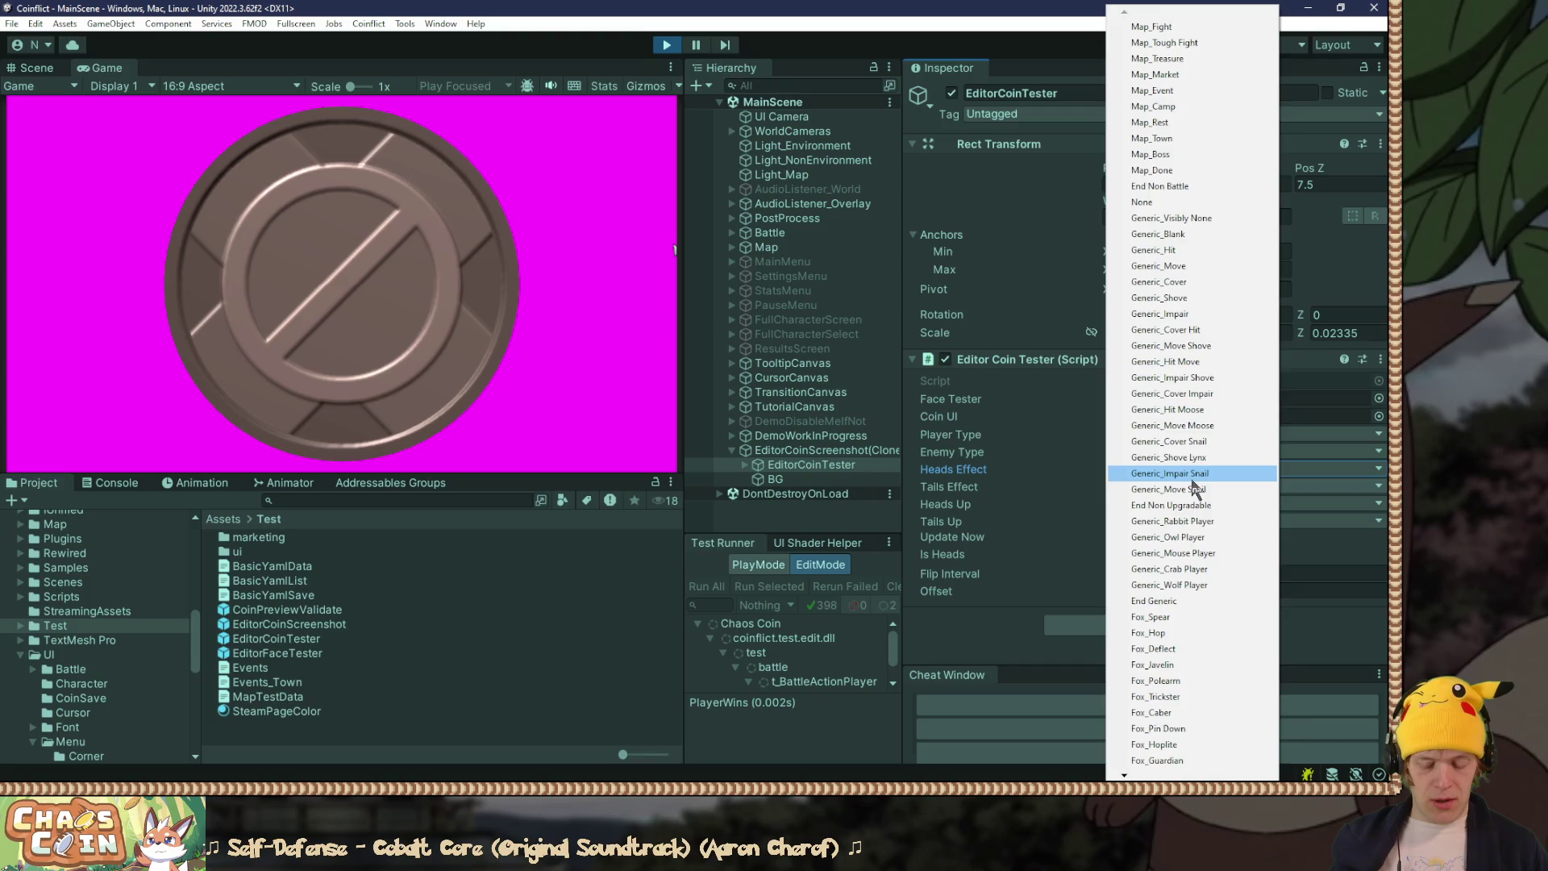
key(Down)
key(Down)
key(Down)
key(Up)
key(Up)
key(Return)
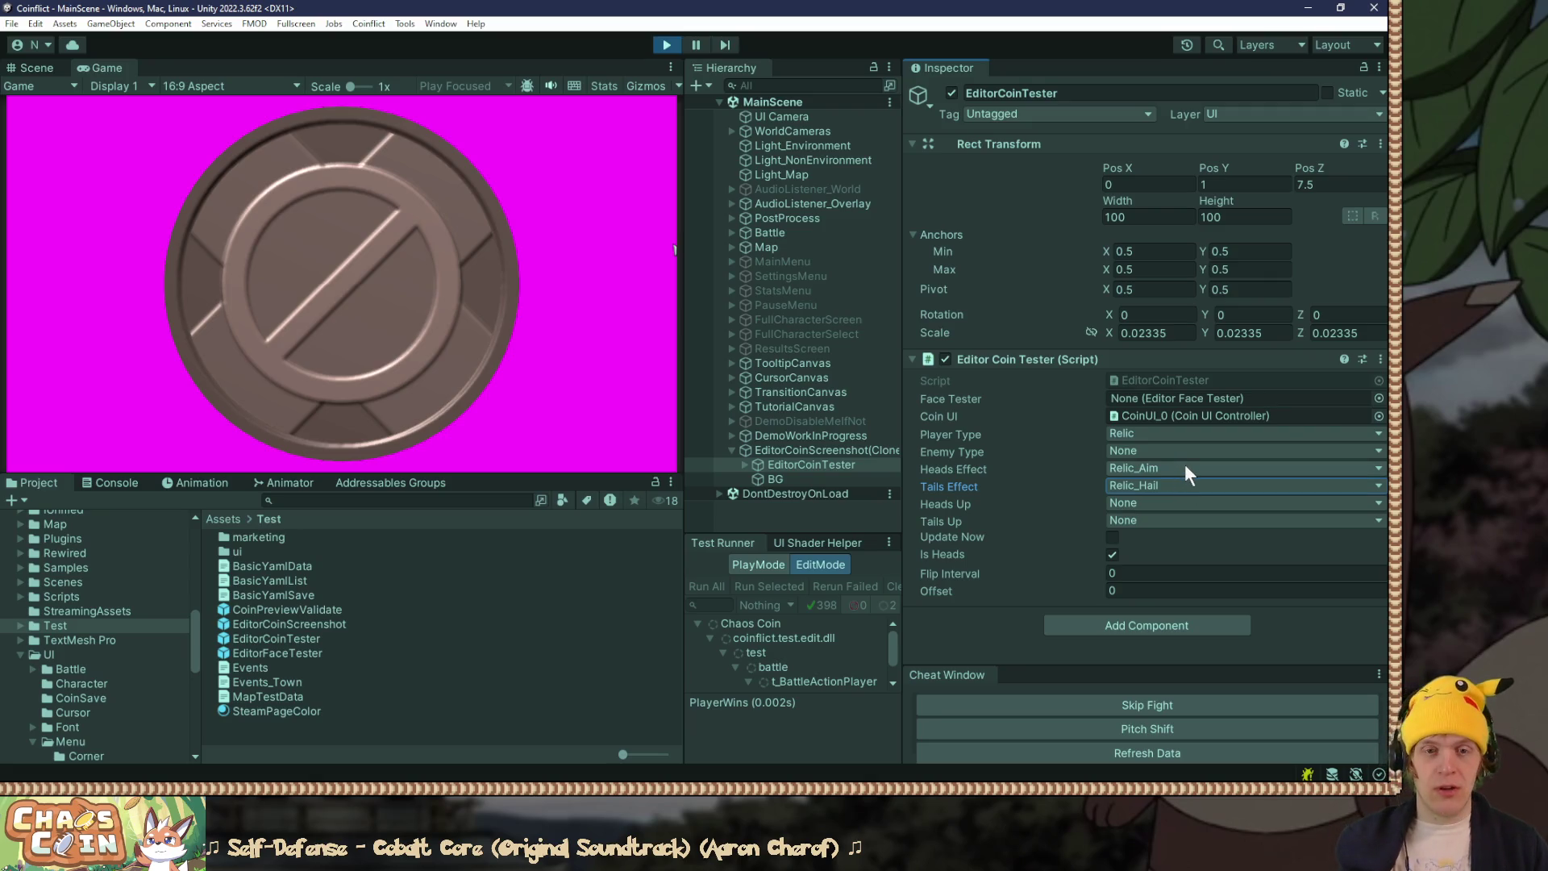
Step: Change the Heads Effect to a relic entry near the end of the list
click(1185, 469)
key(End)
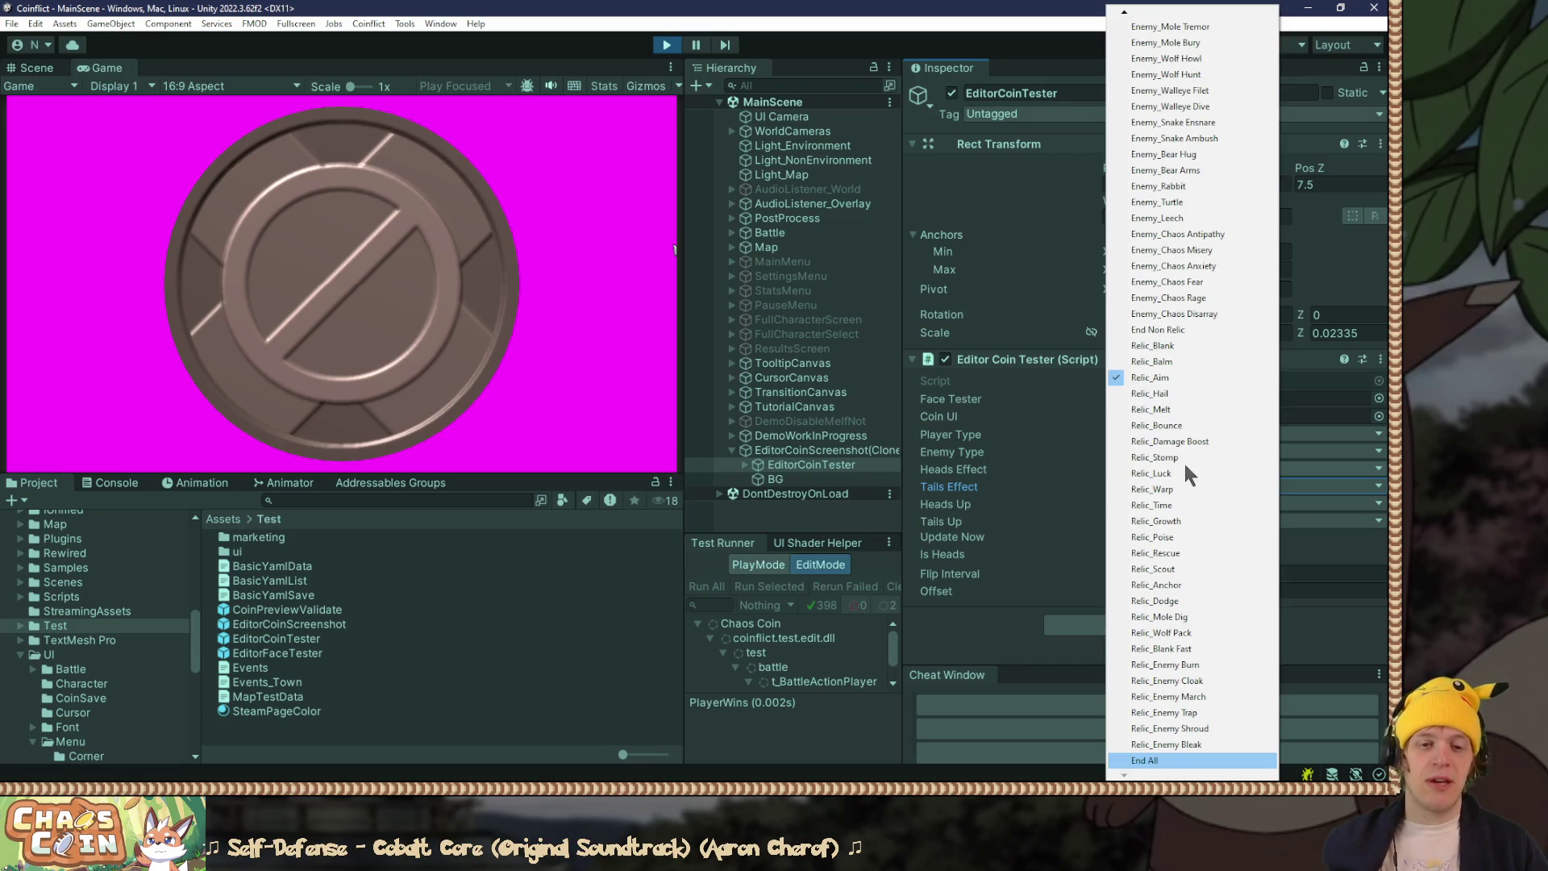
click(1129, 426)
key(alt+Tab)
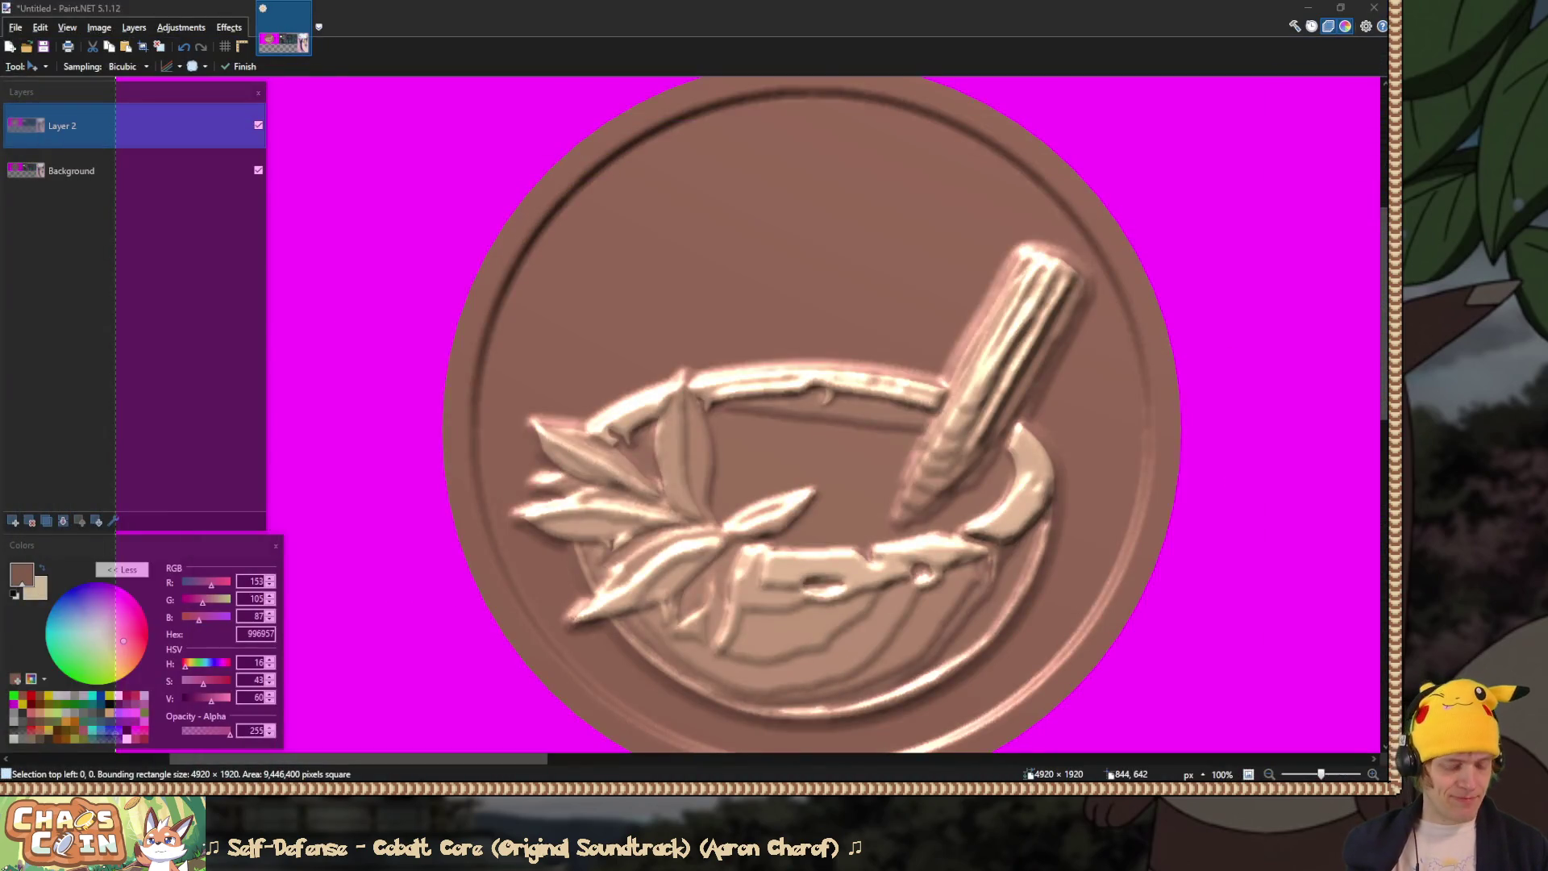
Step: Paste the tower, star and candle coin renders from Unity as new layers
key(alt+Tab)
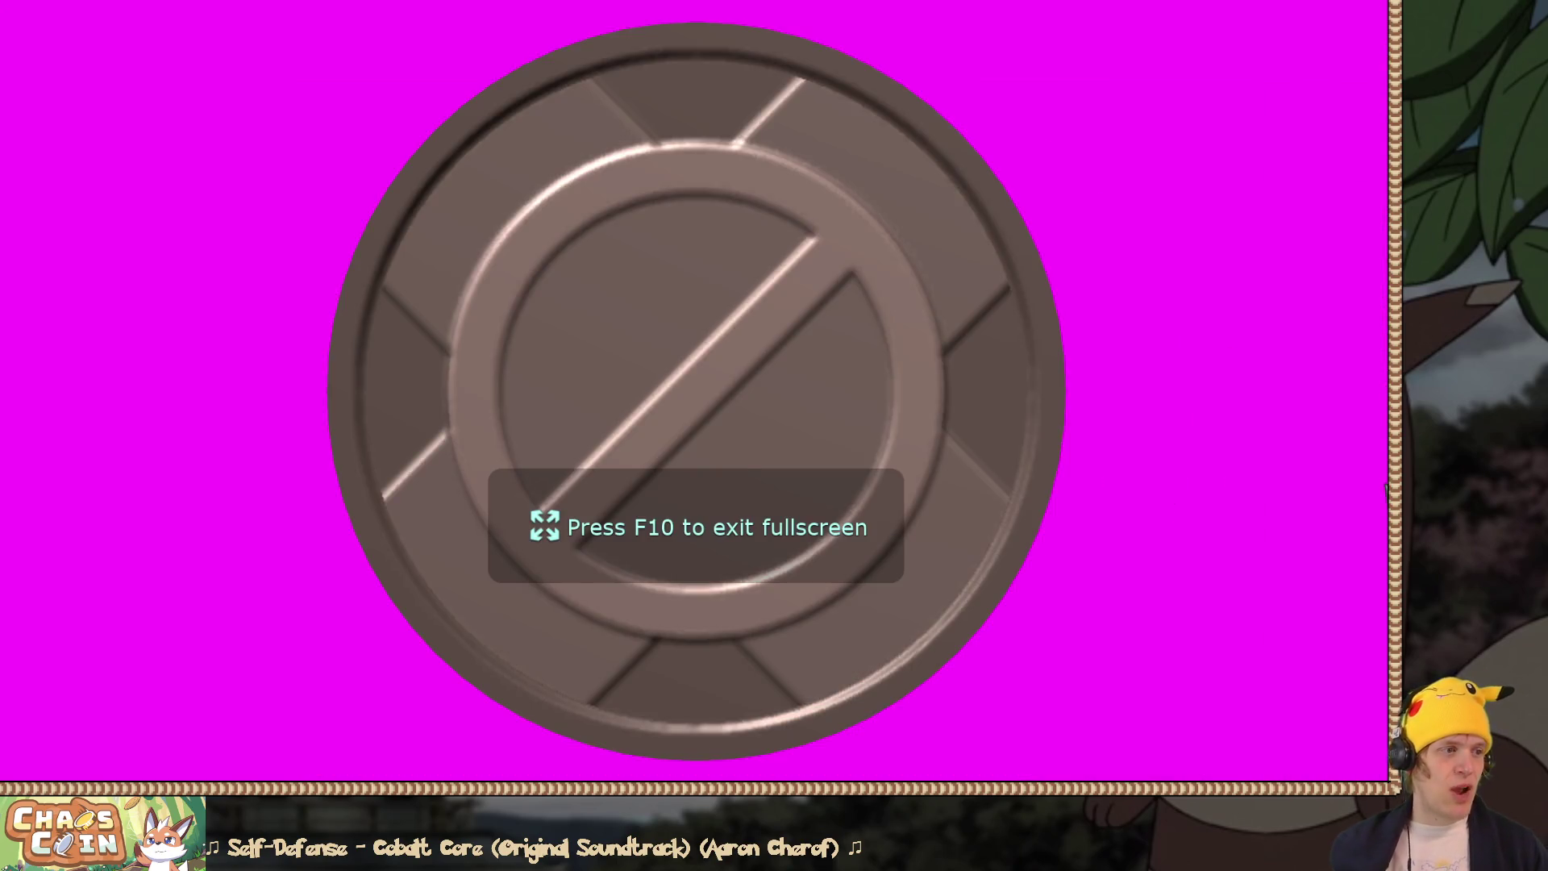
key(Right)
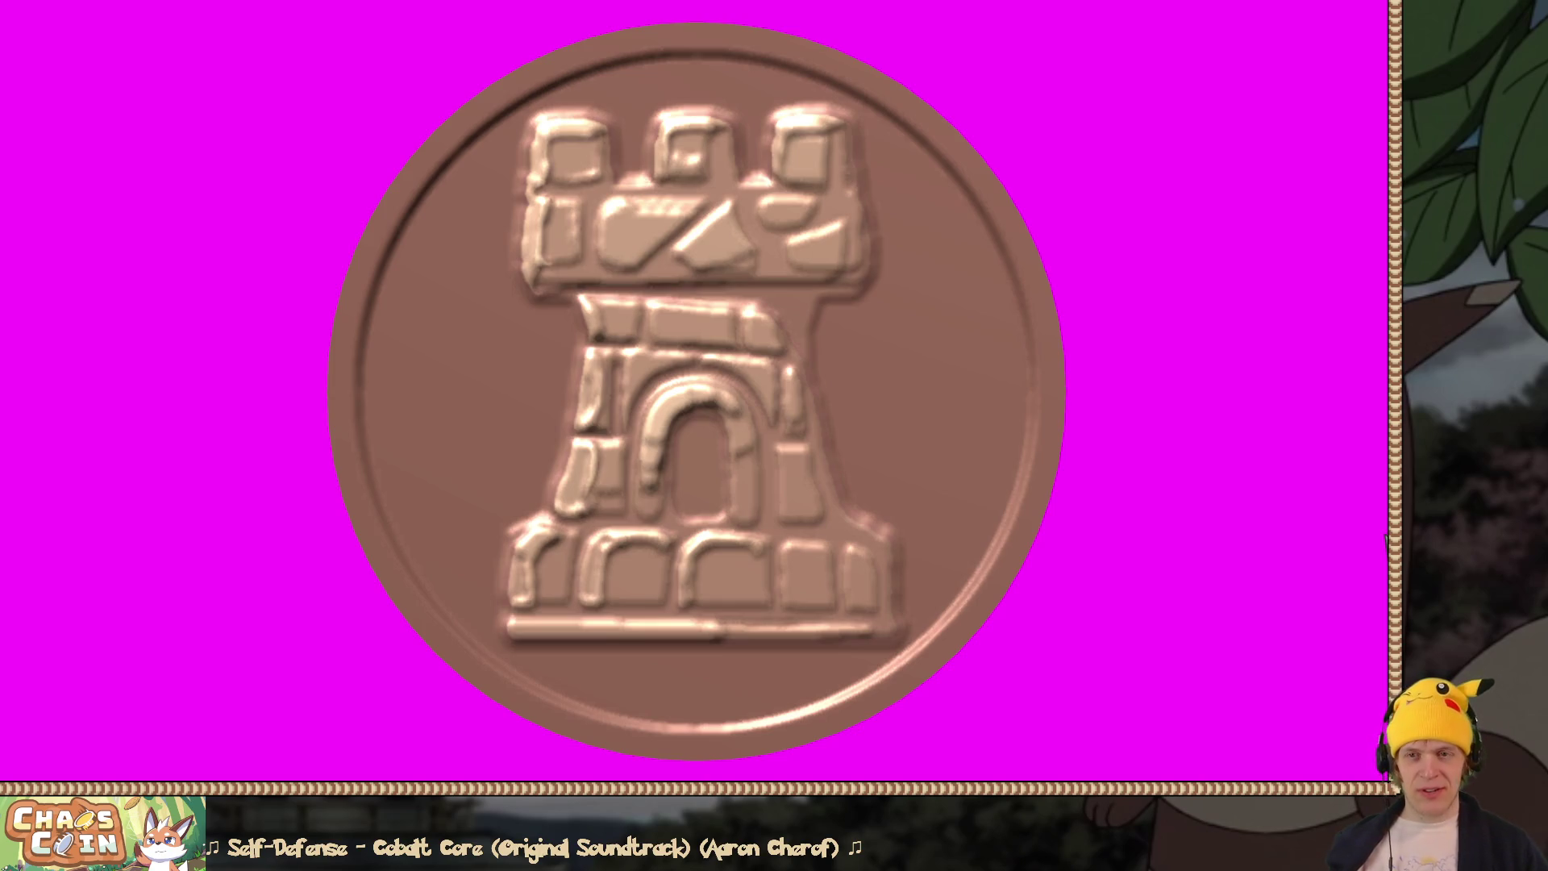
key(alt+Tab)
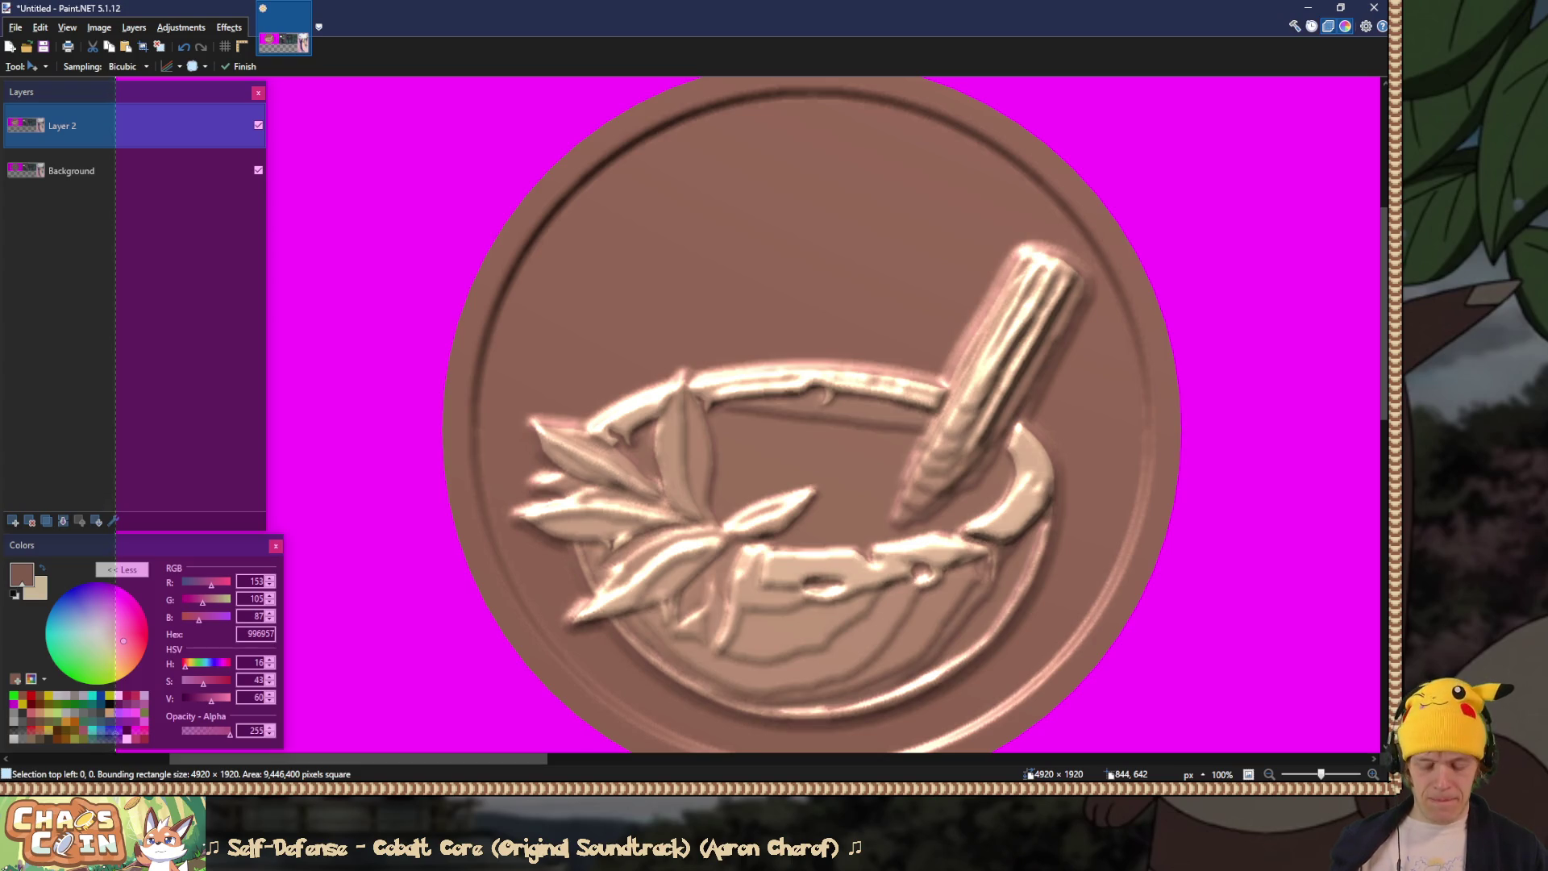
key(ctrl+shift+v)
key(alt+Tab)
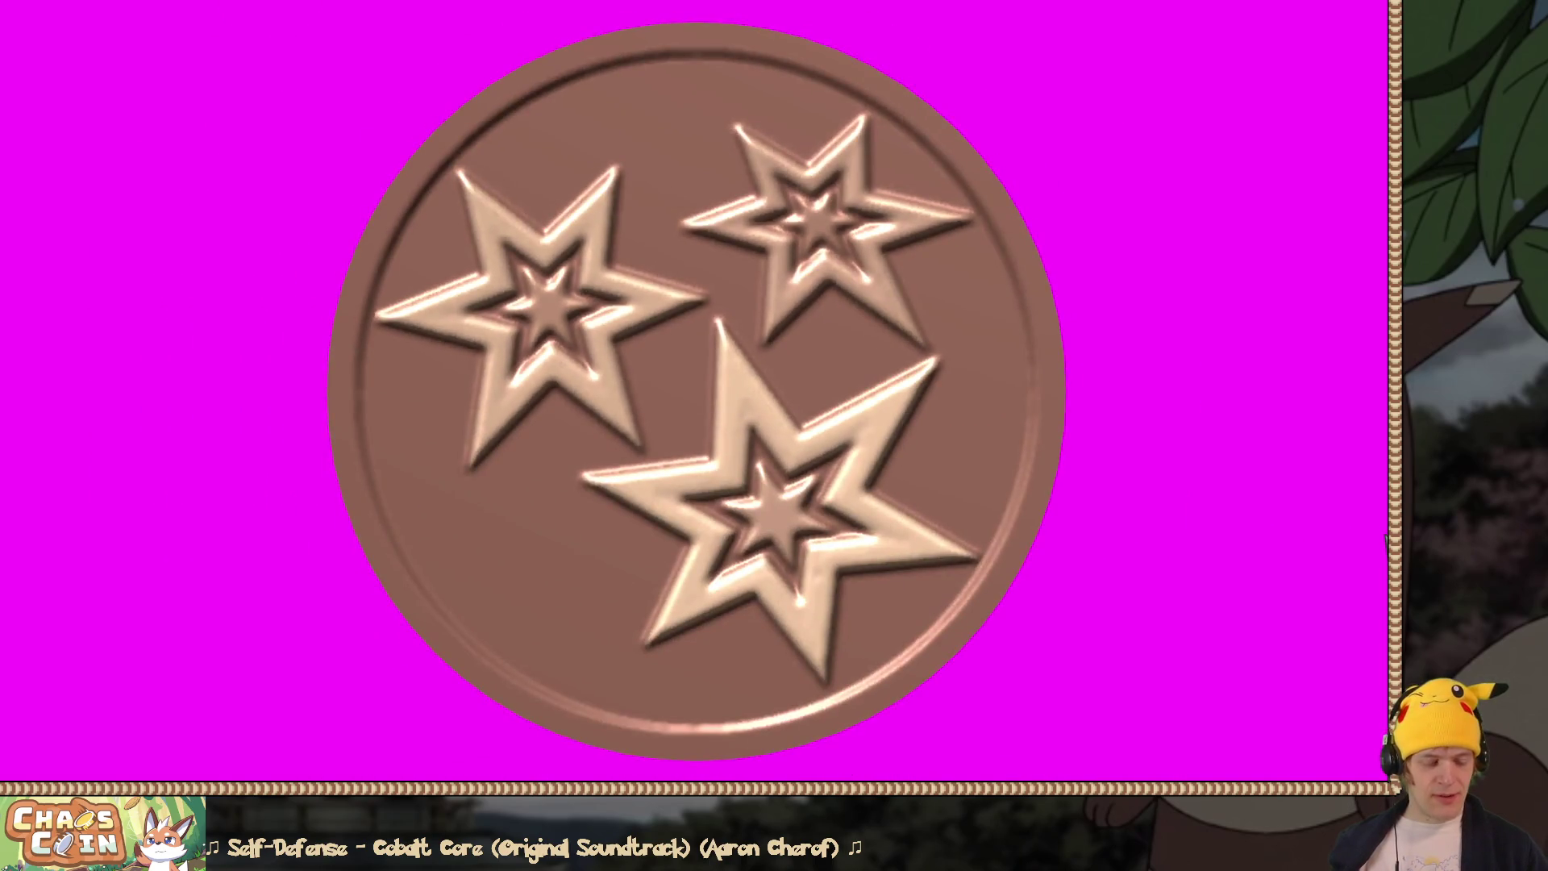
key(alt+Tab)
key(ctrl+shift+v)
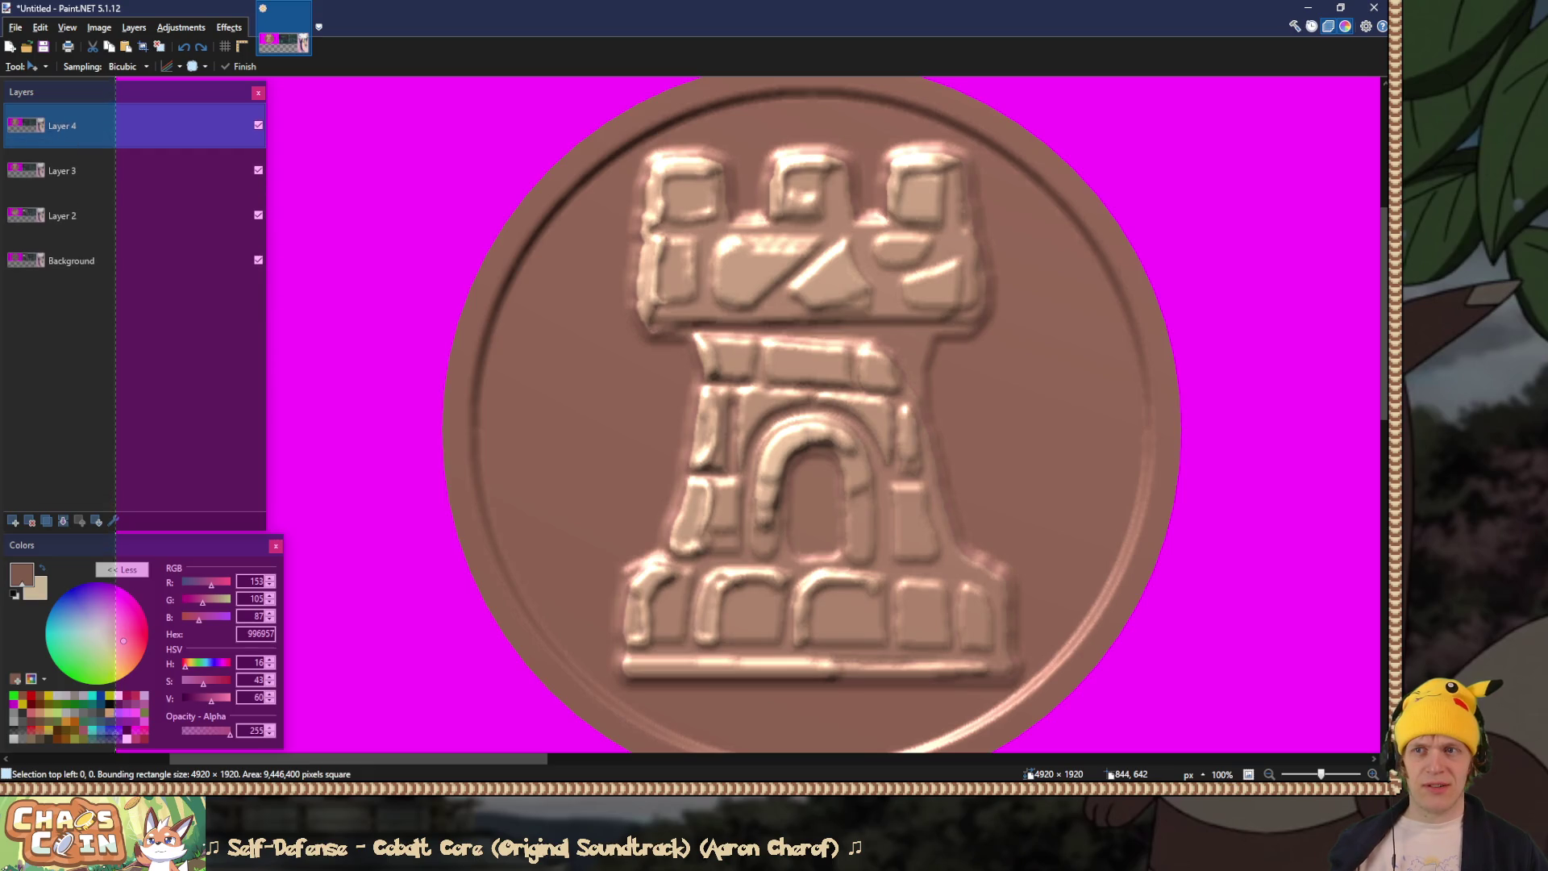
key(alt+Tab)
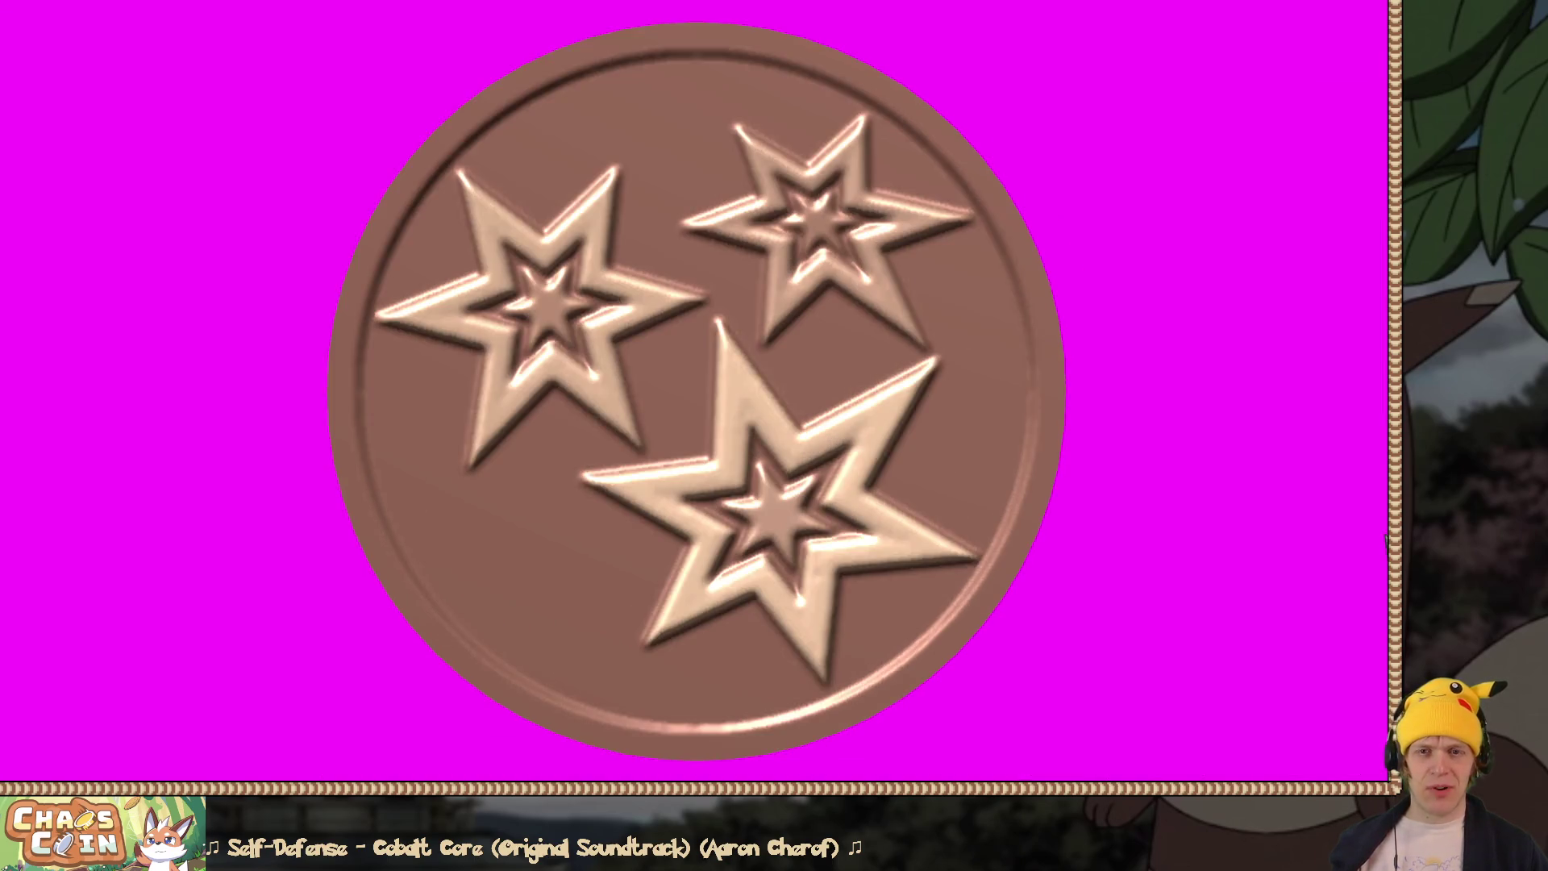
key(alt+Tab)
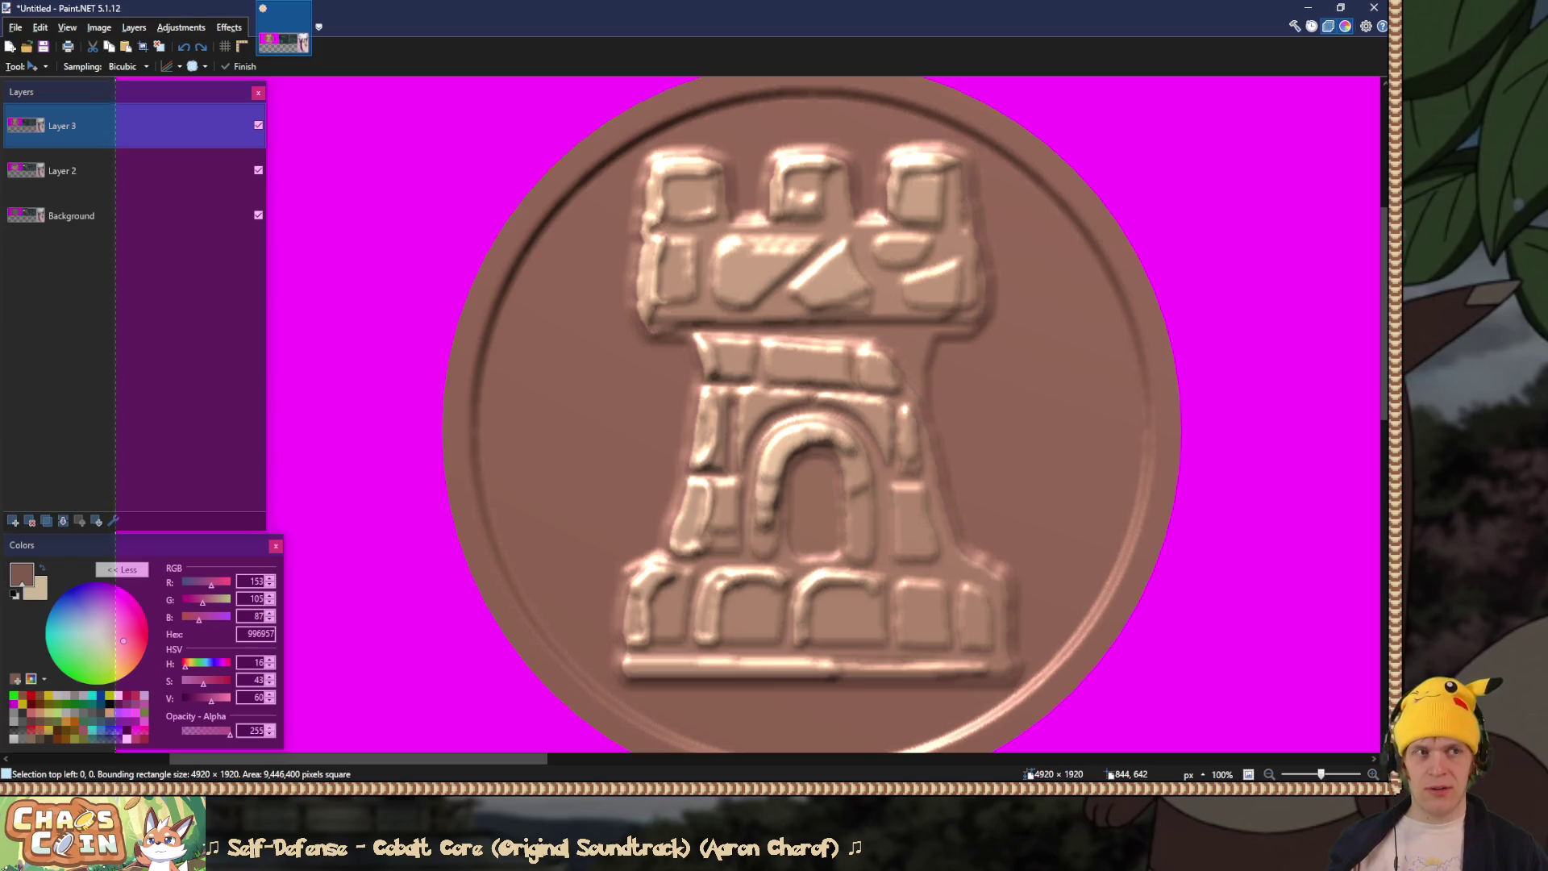
key(ctrl+z)
key(alt+Tab)
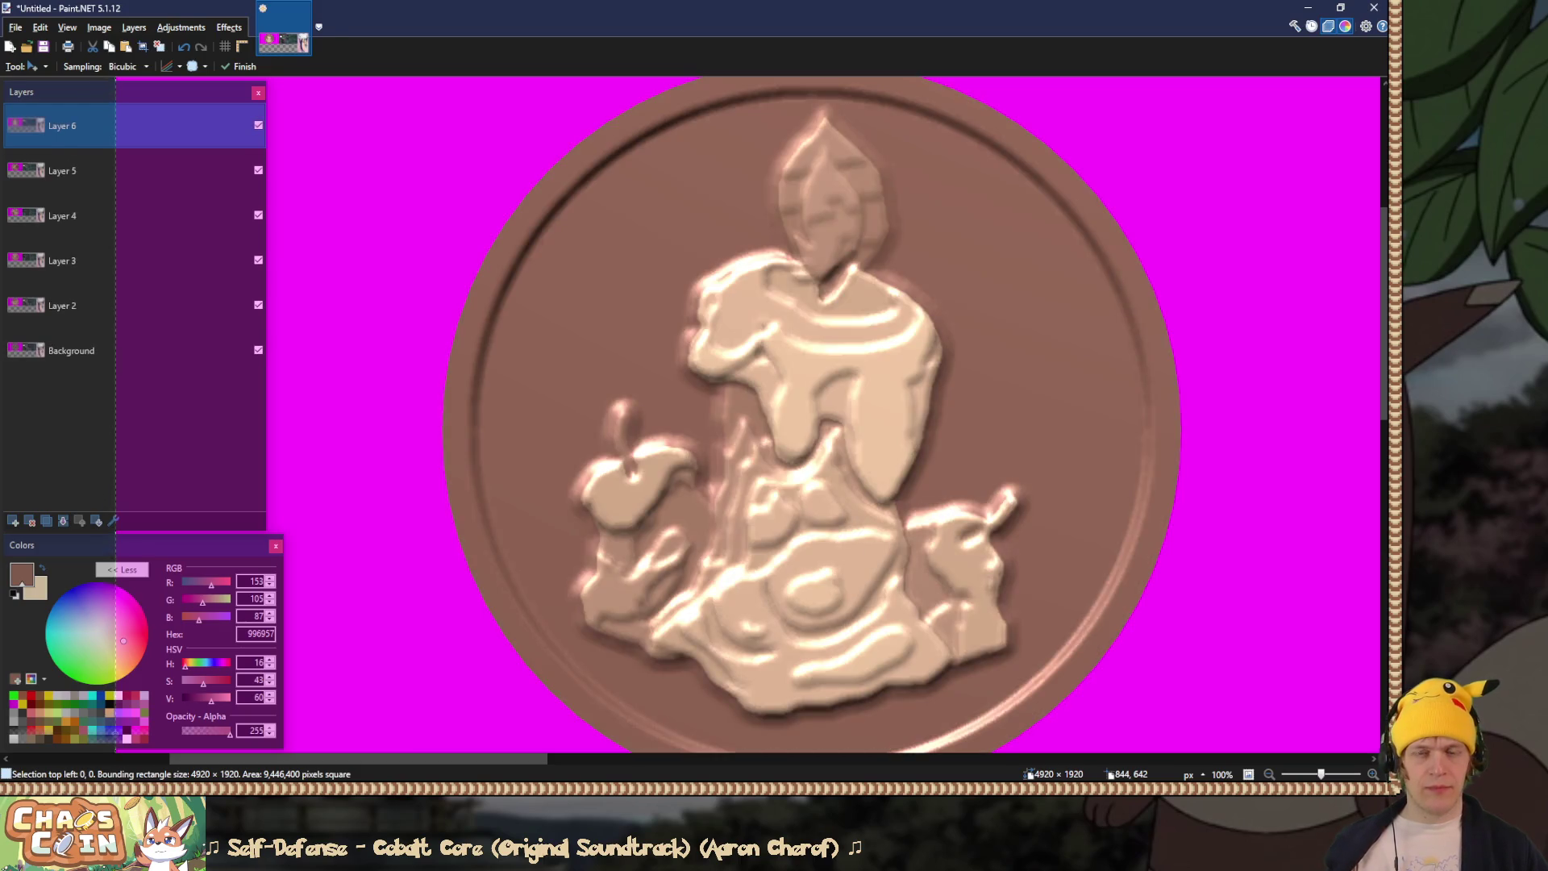
Step: Toggle the coin layers to compare them, then delete the shattered-shield Layer 5
click(259, 125)
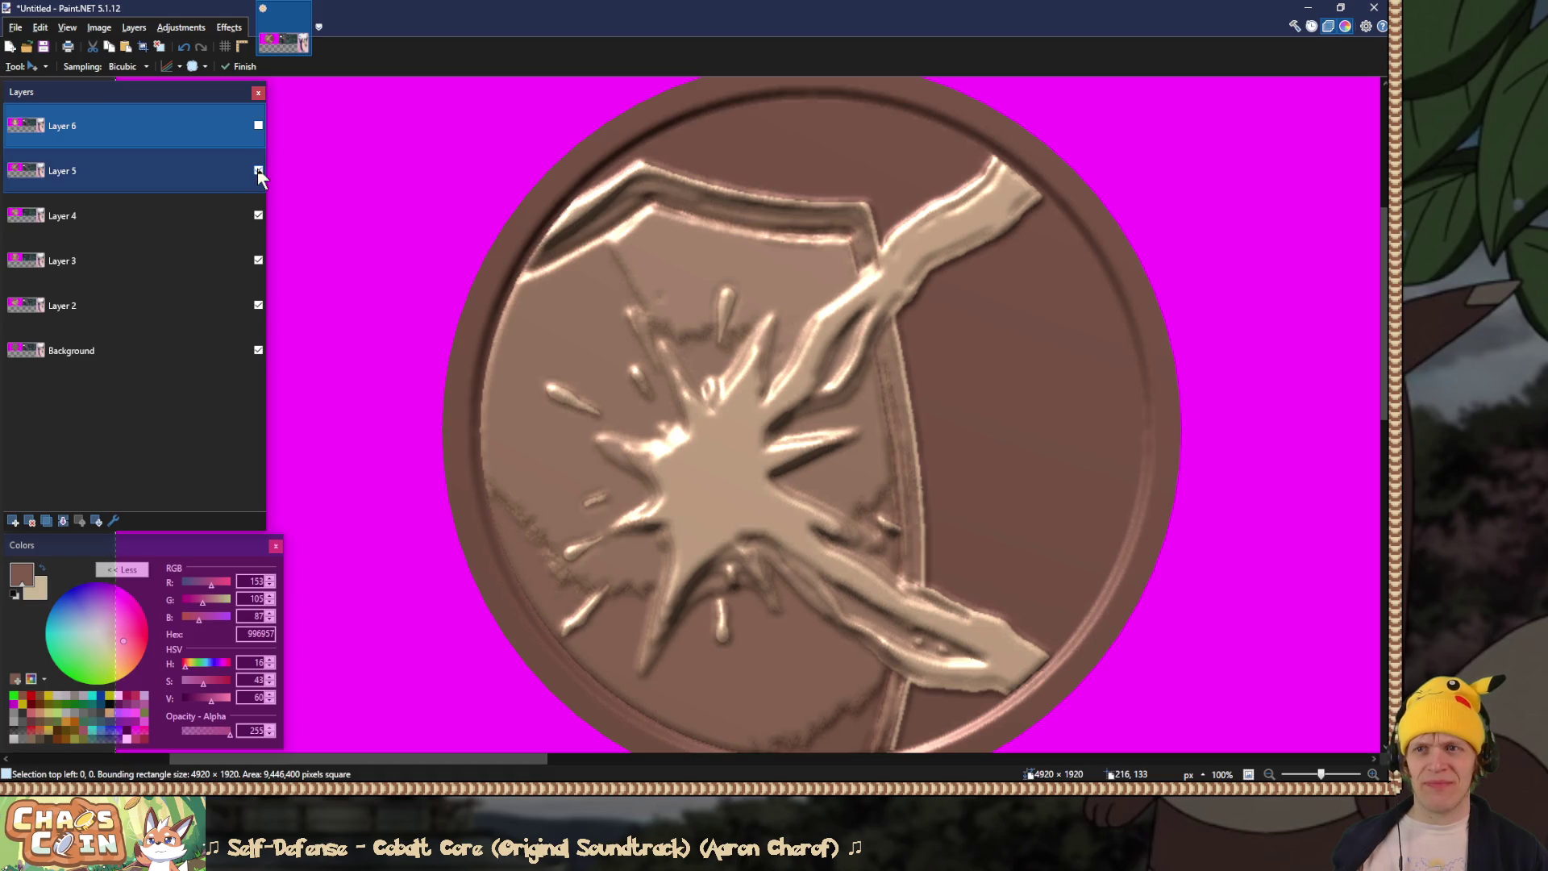
click(258, 170)
click(258, 170)
click(258, 170)
click(258, 215)
click(258, 215)
click(258, 171)
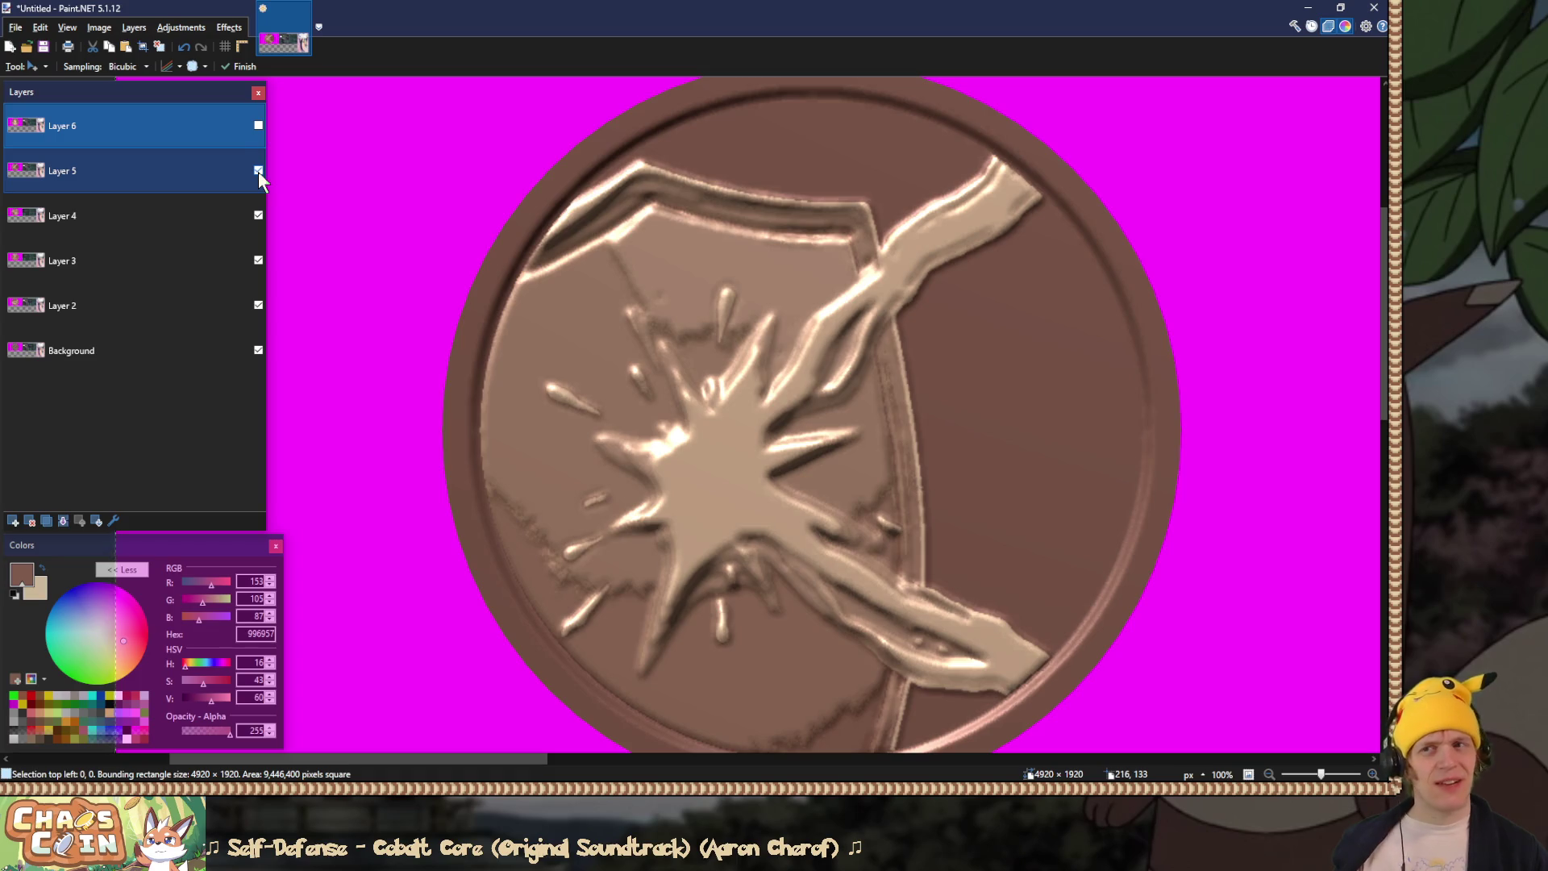
click(258, 171)
click(193, 171)
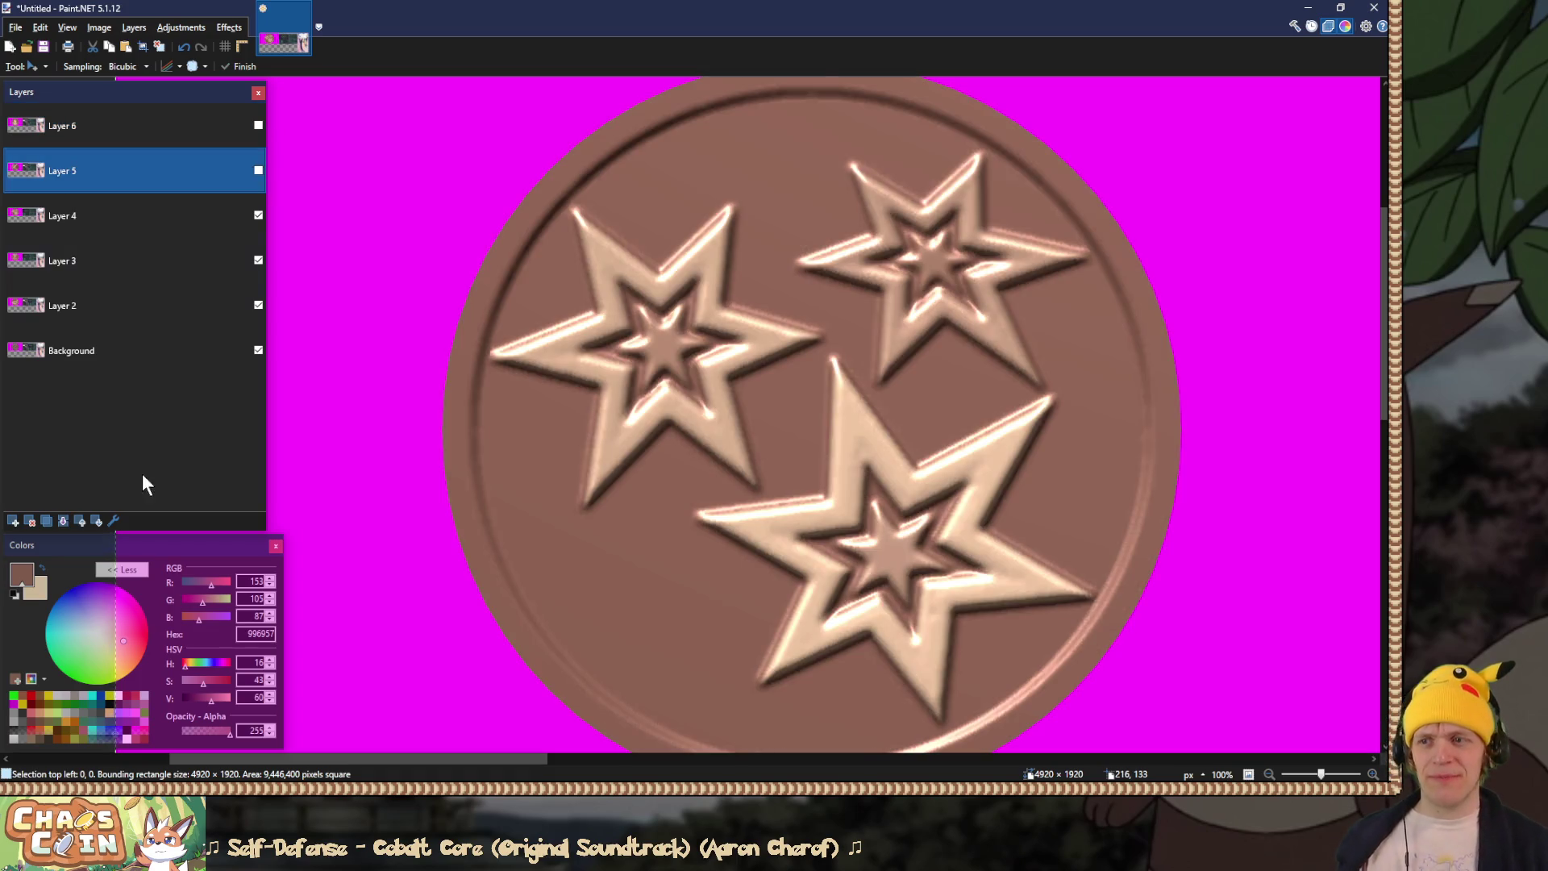
click(29, 520)
key(ctrl+o)
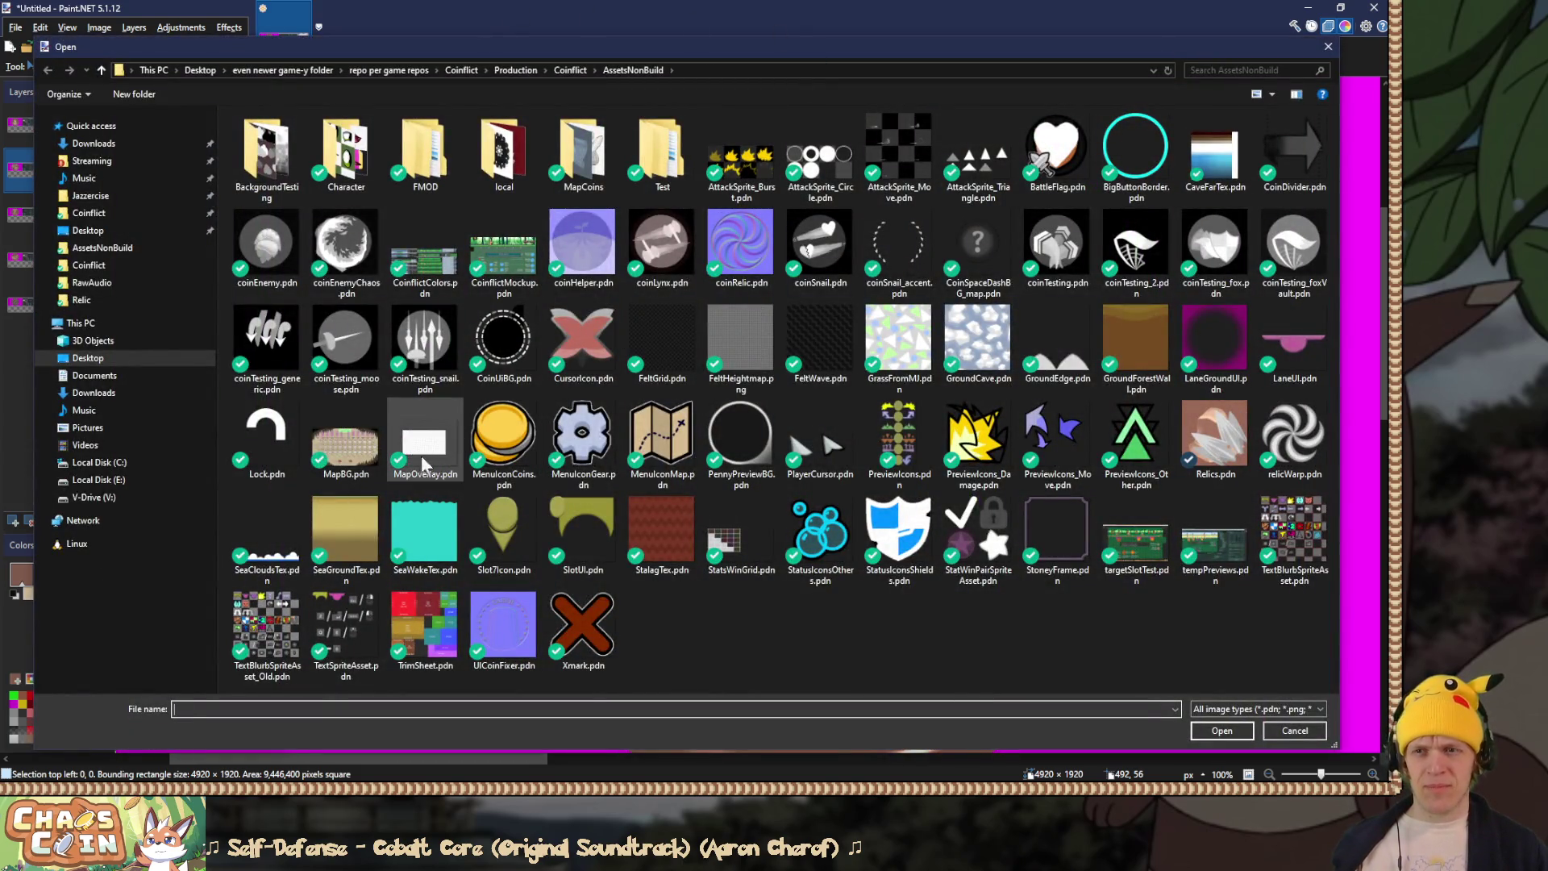
Step: Open Relics.pdn, hide the thorn and cloak layers, show deflect, and flatten the image
double_click(1215, 436)
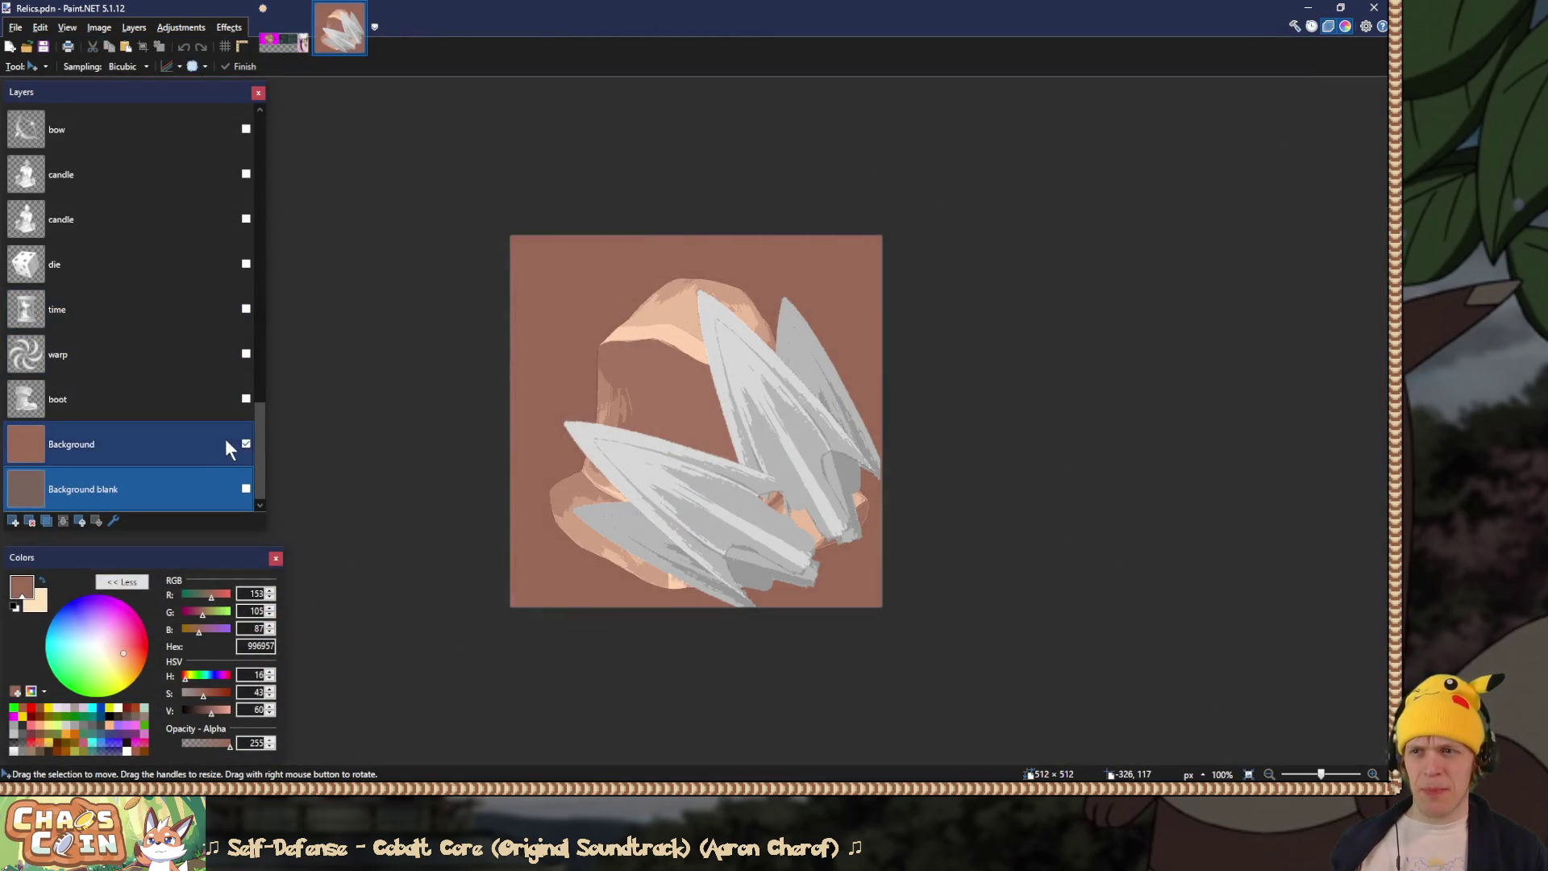
mouse_move(258, 442)
mouse_down()
mouse_move(258, 406)
mouse_move(258, 447)
mouse_up()
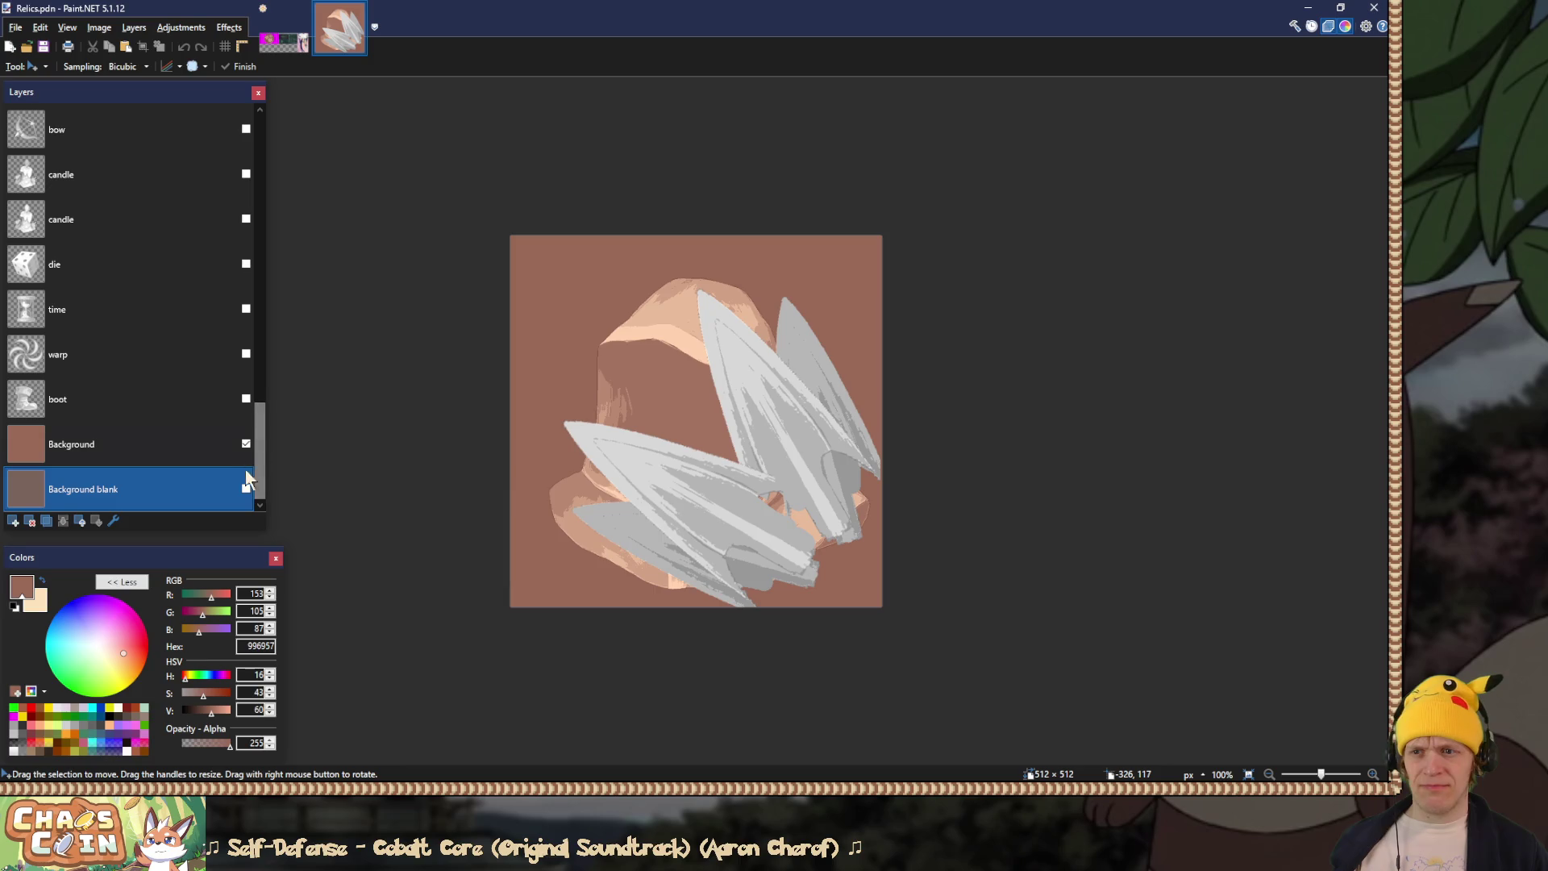
mouse_move(261, 463)
mouse_down()
mouse_move(256, 307)
mouse_move(264, 441)
mouse_move(257, 379)
mouse_up()
click(246, 224)
click(246, 178)
click(246, 268)
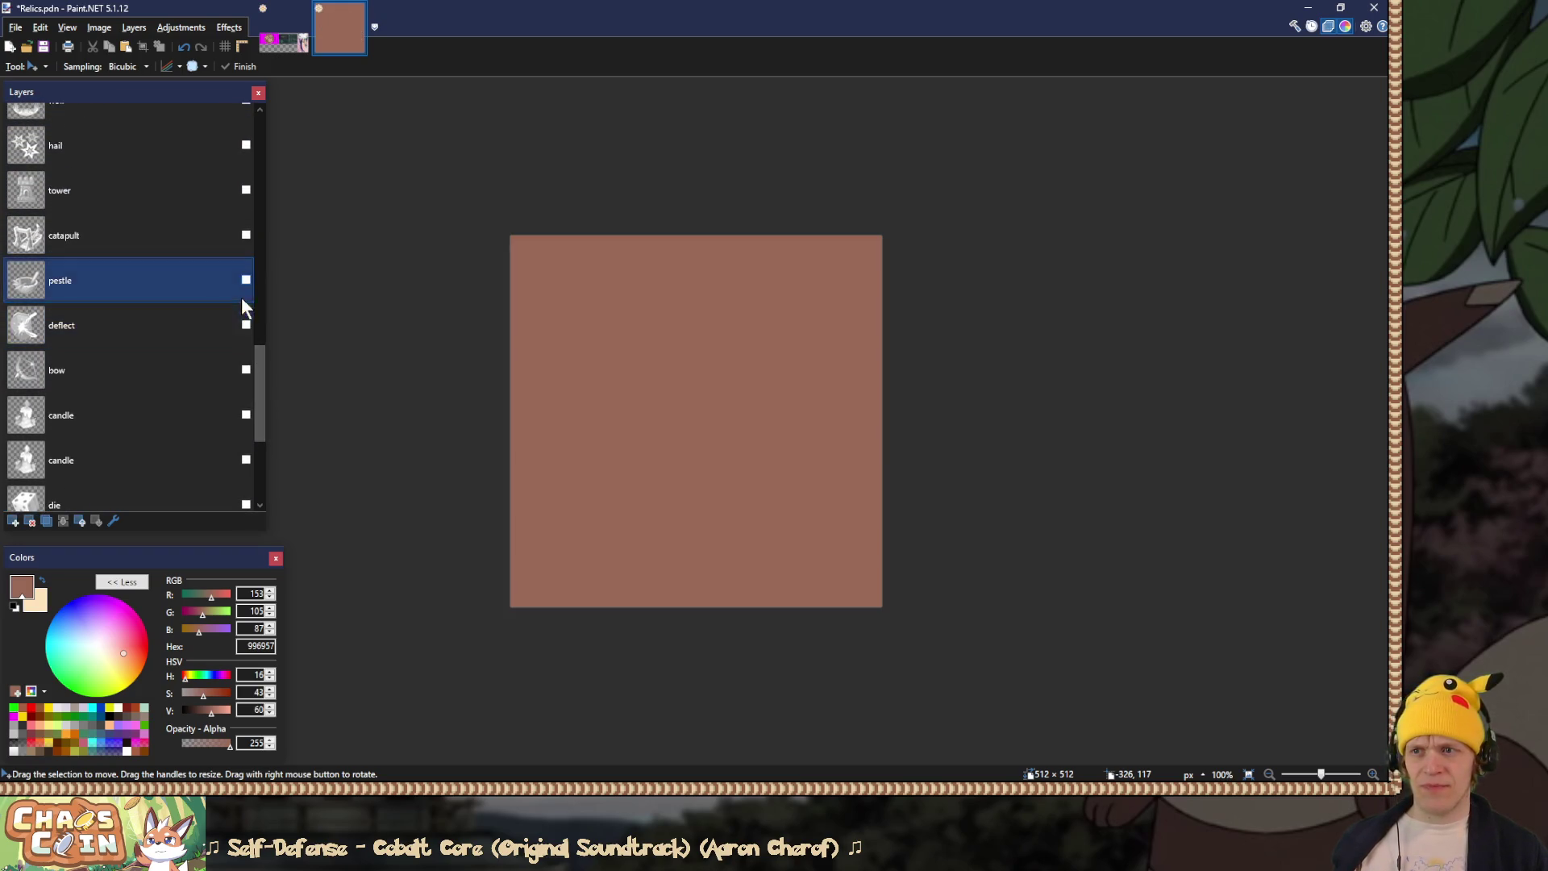
click(245, 325)
key(ctrl+s)
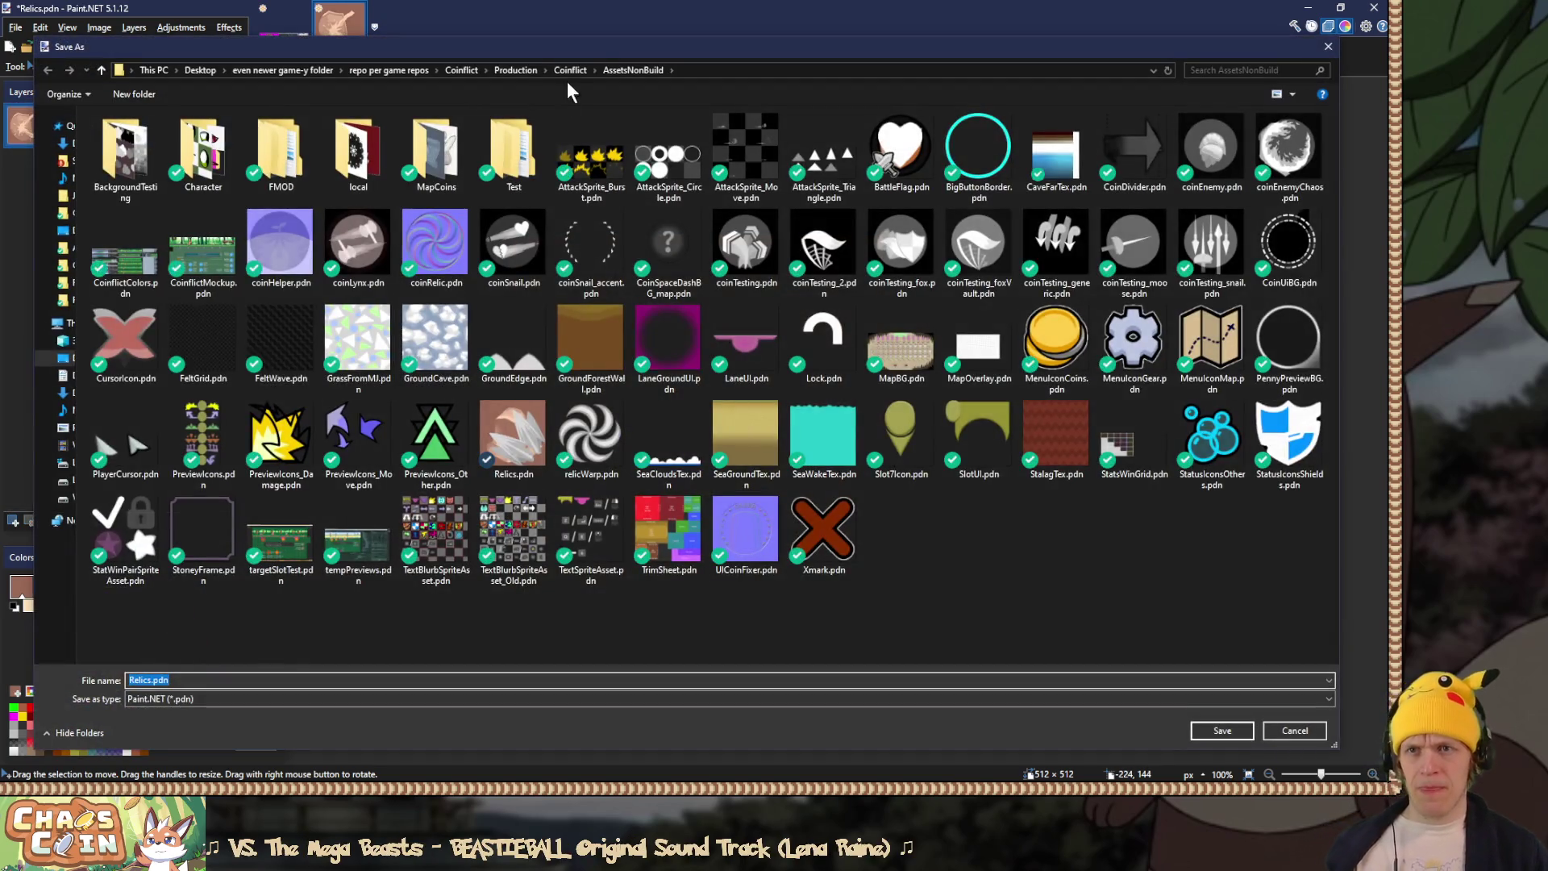
Step: Browse to Coinflict/Assets/Coin/Relic and choose PNG as the save type
click(569, 71)
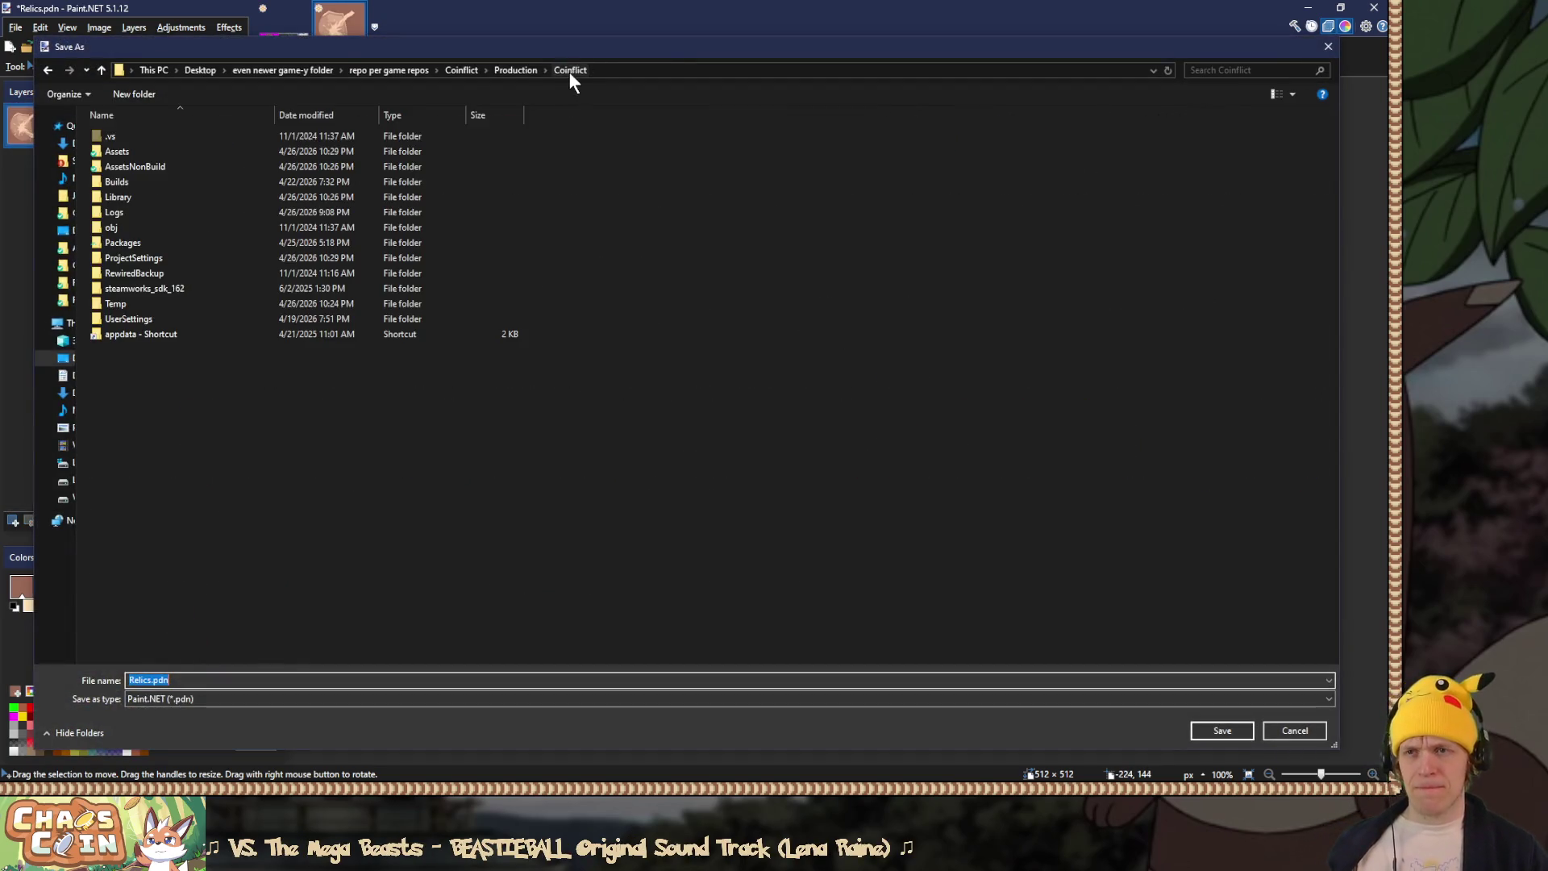
double_click(138, 151)
double_click(134, 210)
double_click(435, 152)
click(239, 698)
click(311, 538)
click(230, 704)
click(198, 565)
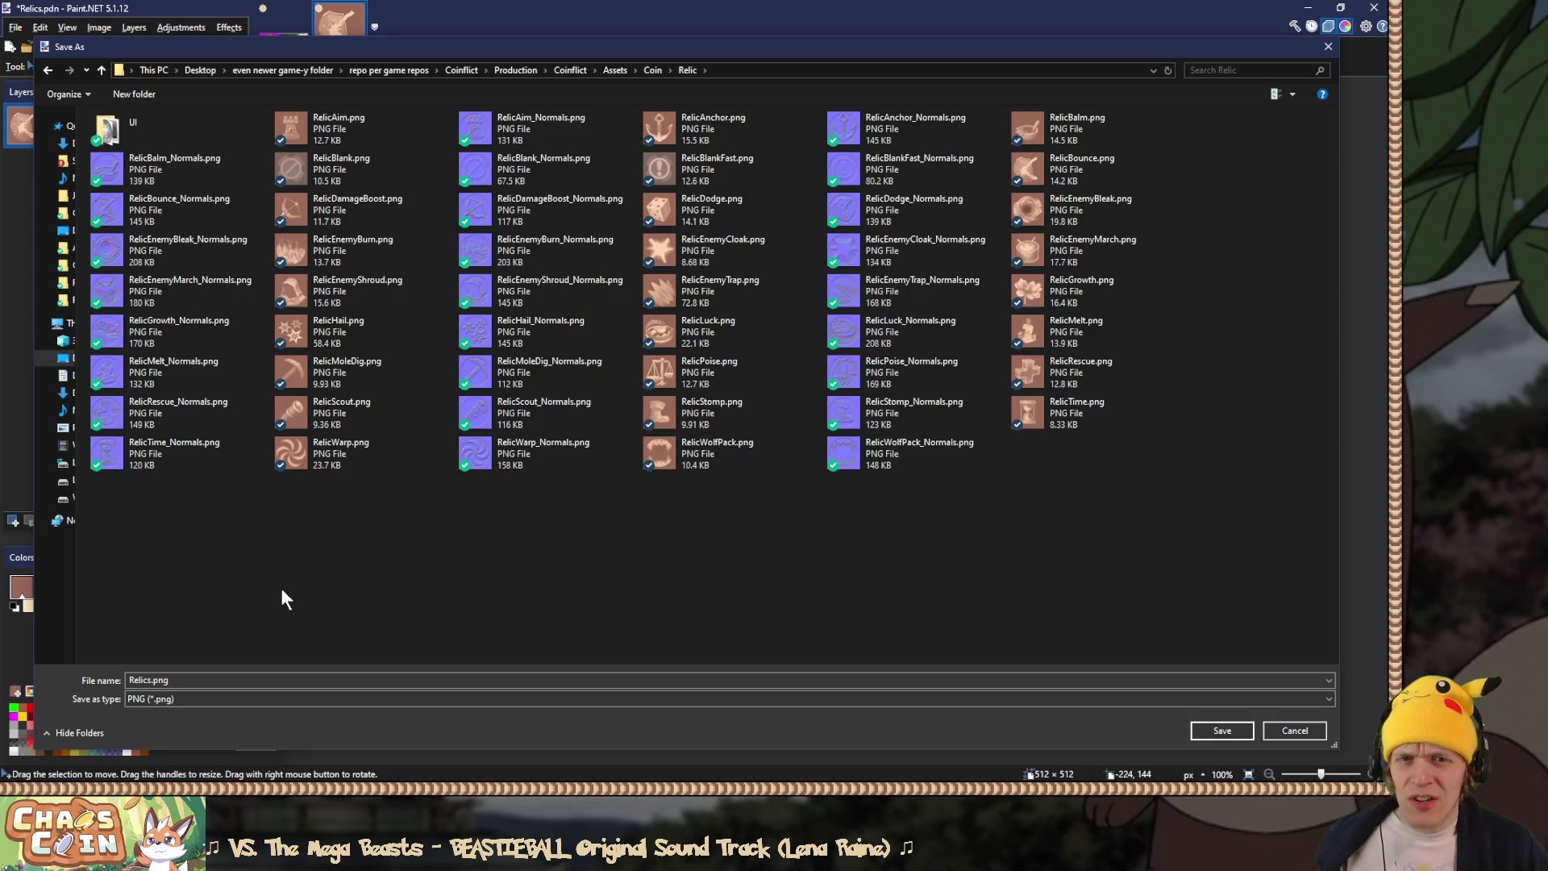
Step: Overwrite RelicBounce.png and accept the PNG save settings
ctrl+scroll(282, 588, up, 4)
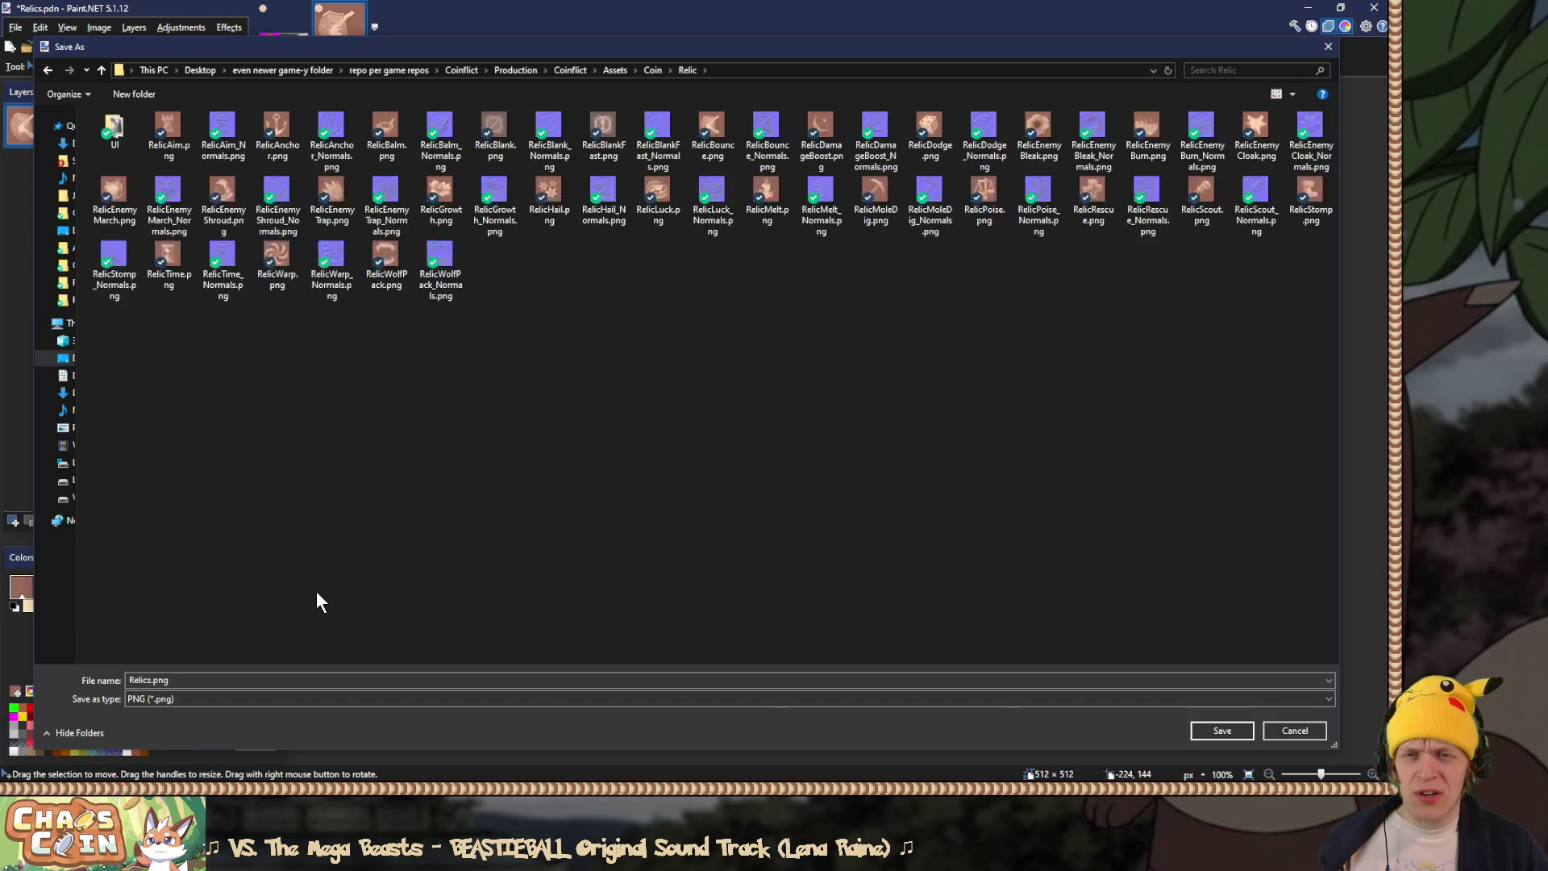
ctrl+scroll(316, 592, up, 5)
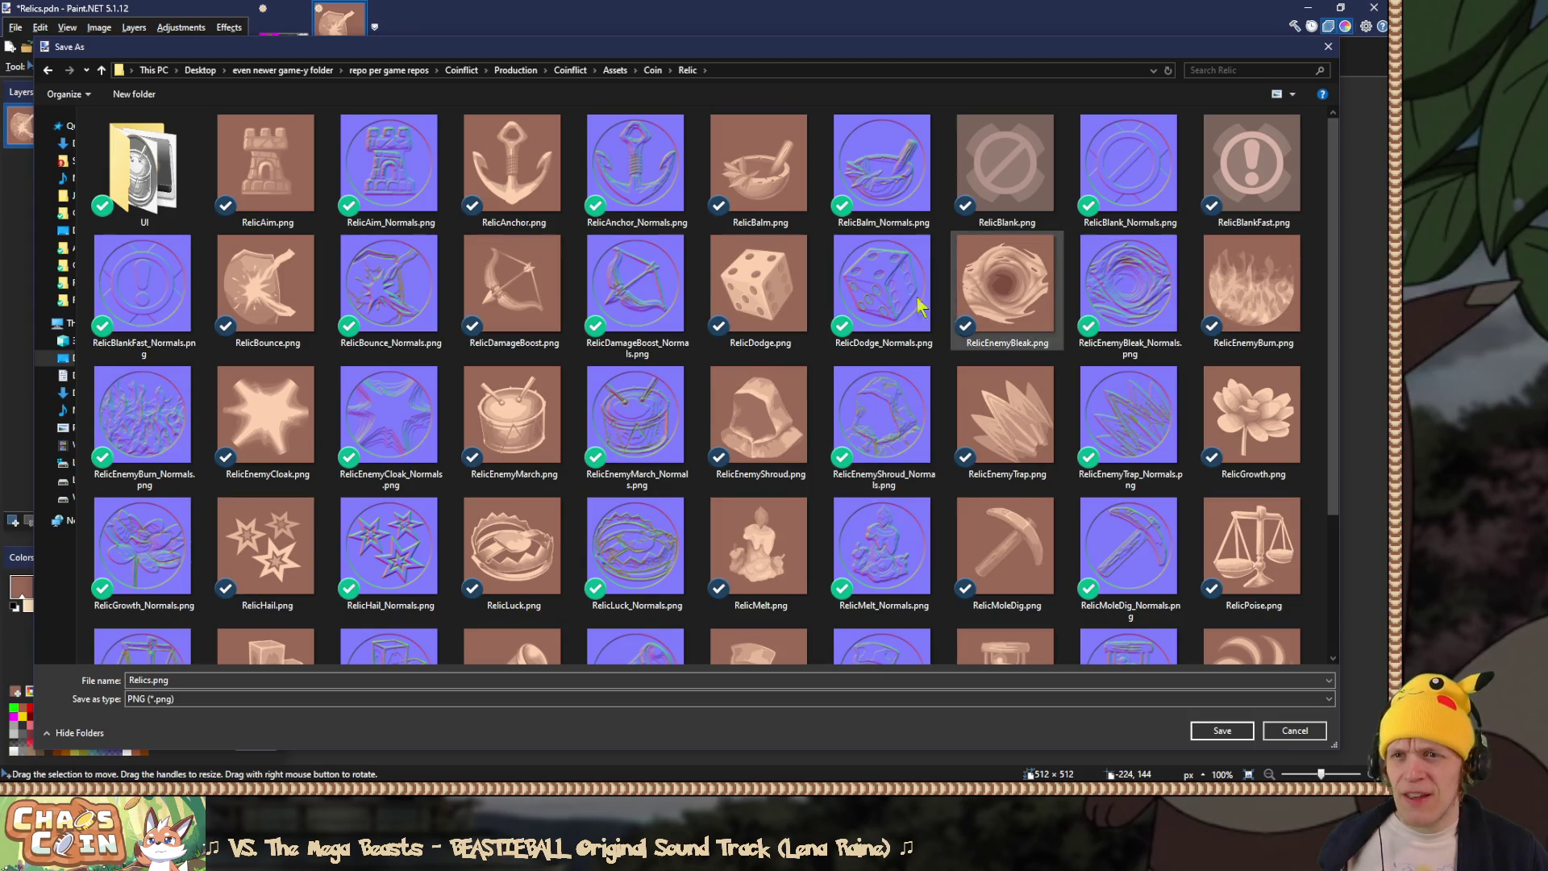
ctrl+scroll(297, 265, up, 2)
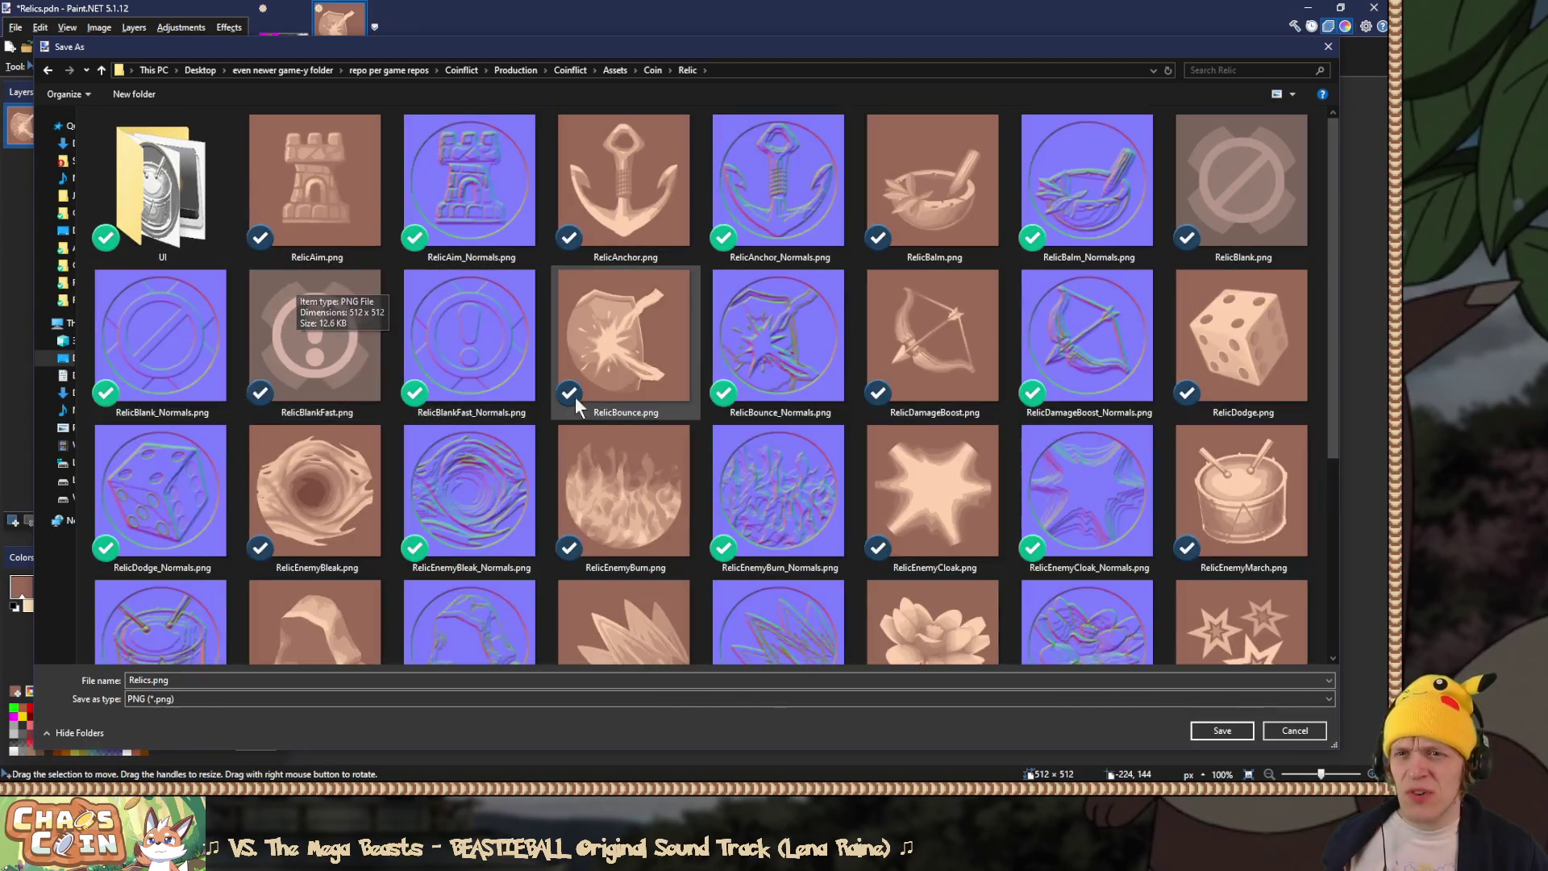
double_click(660, 352)
click(730, 400)
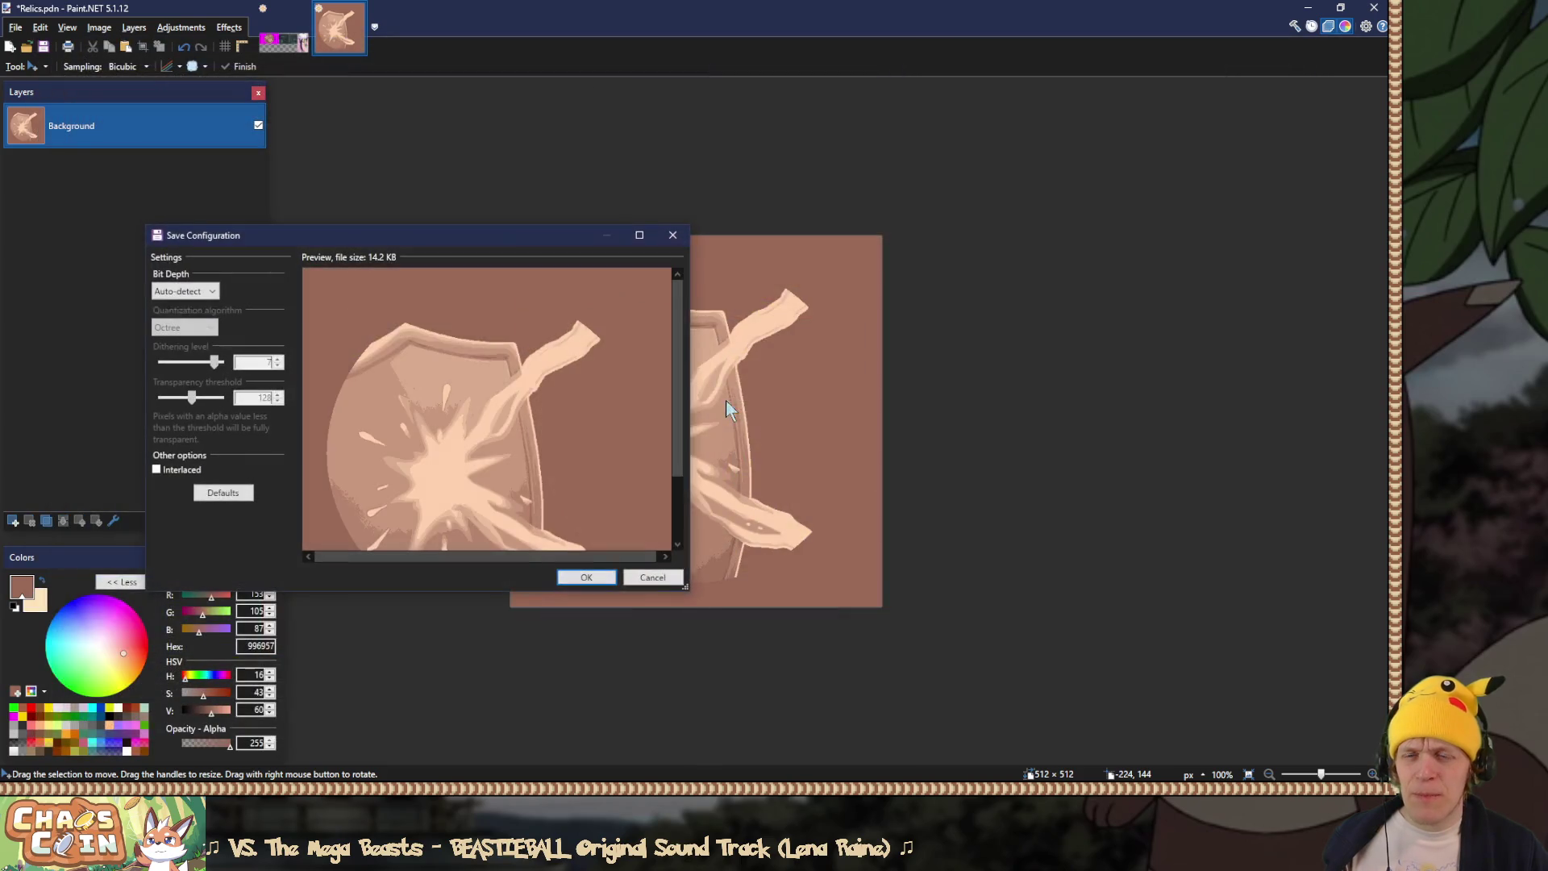
click(592, 578)
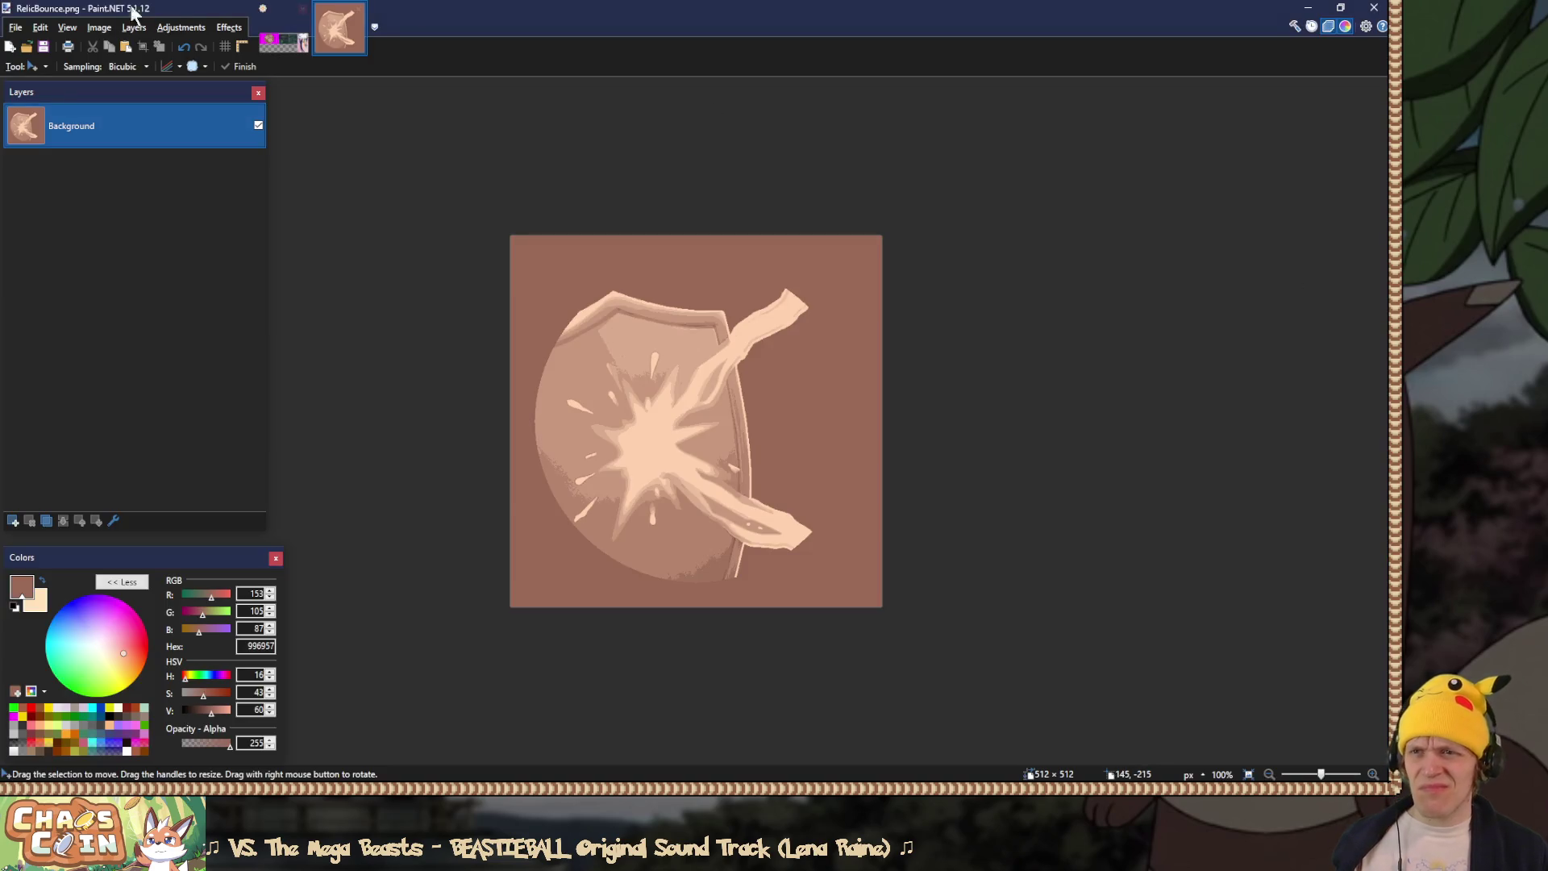
Step: Return to the Untitled comparison image, select Layer 6 and compare it against Layer 4
click(284, 38)
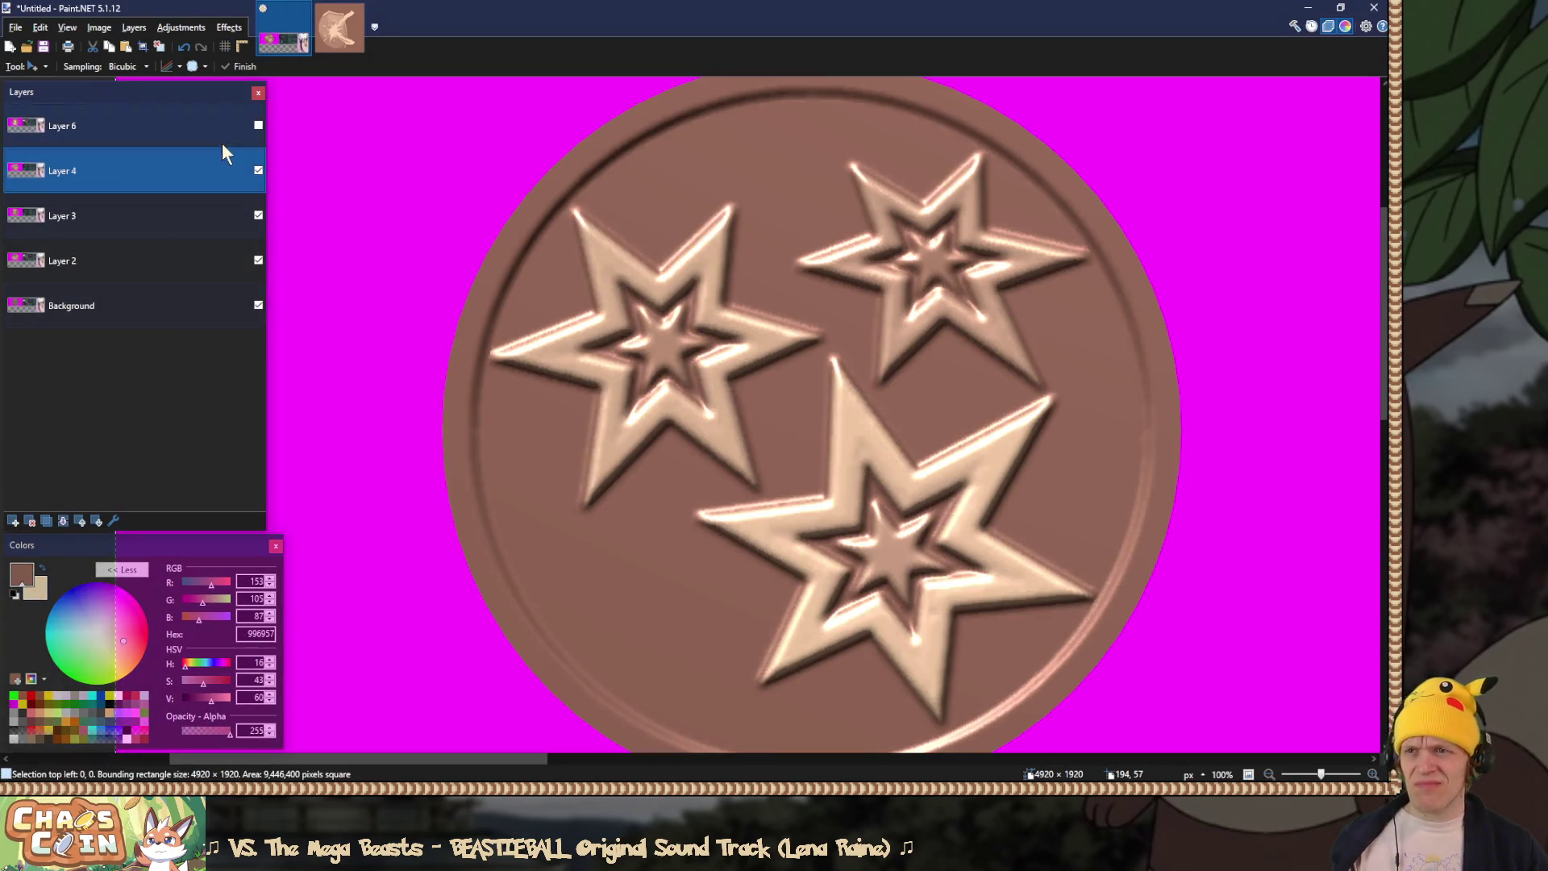
click(259, 126)
click(239, 138)
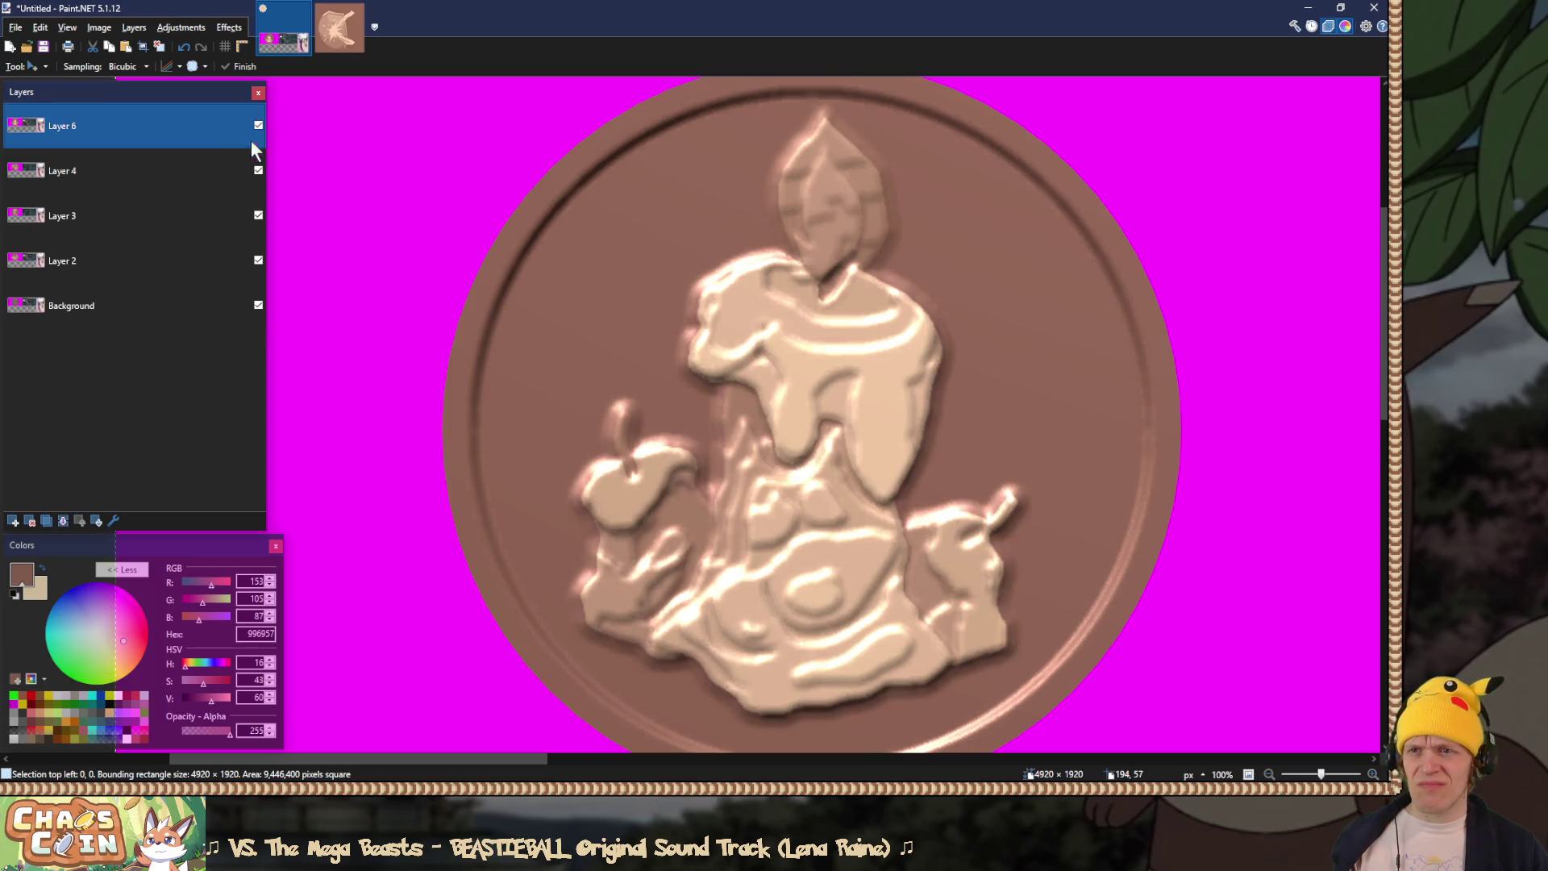
click(258, 126)
click(258, 170)
click(258, 170)
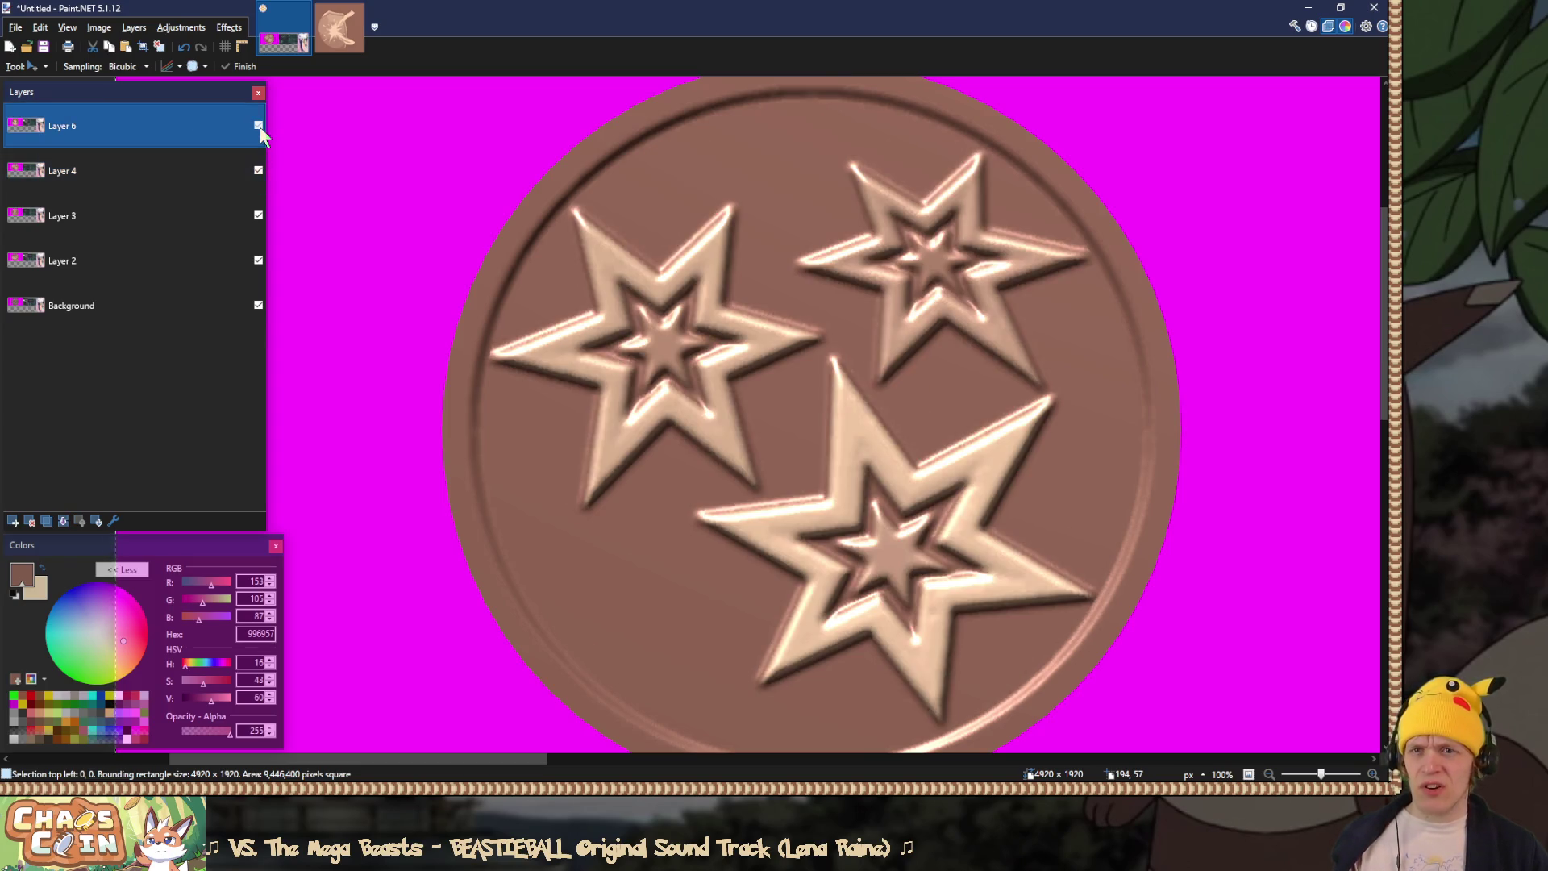
click(258, 126)
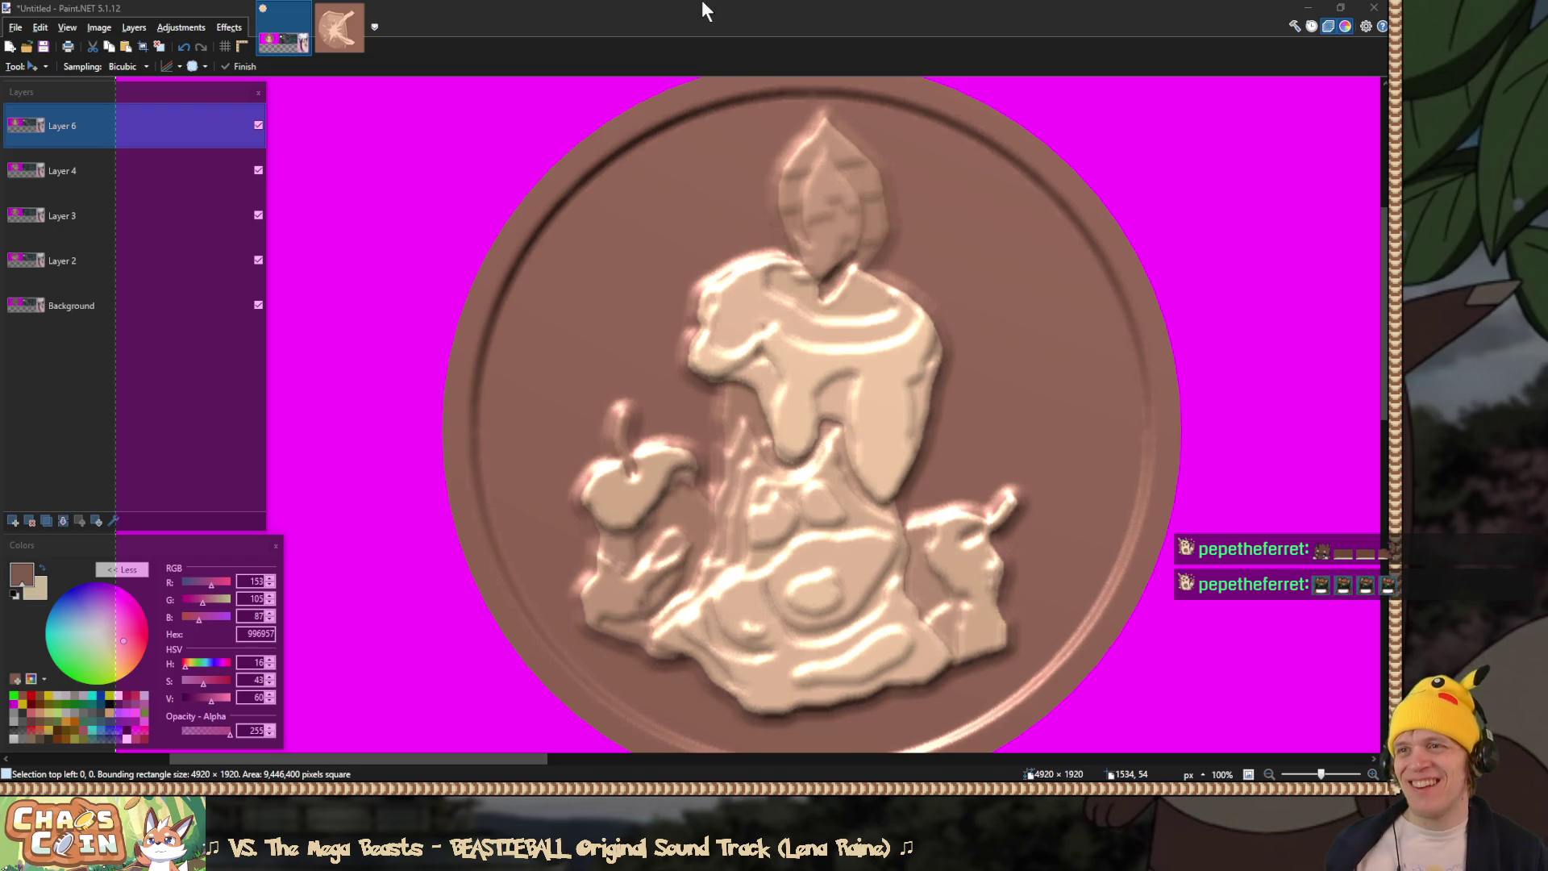
Step: Compare the candle, tower and bowl coin layers by toggling their visibility
click(148, 159)
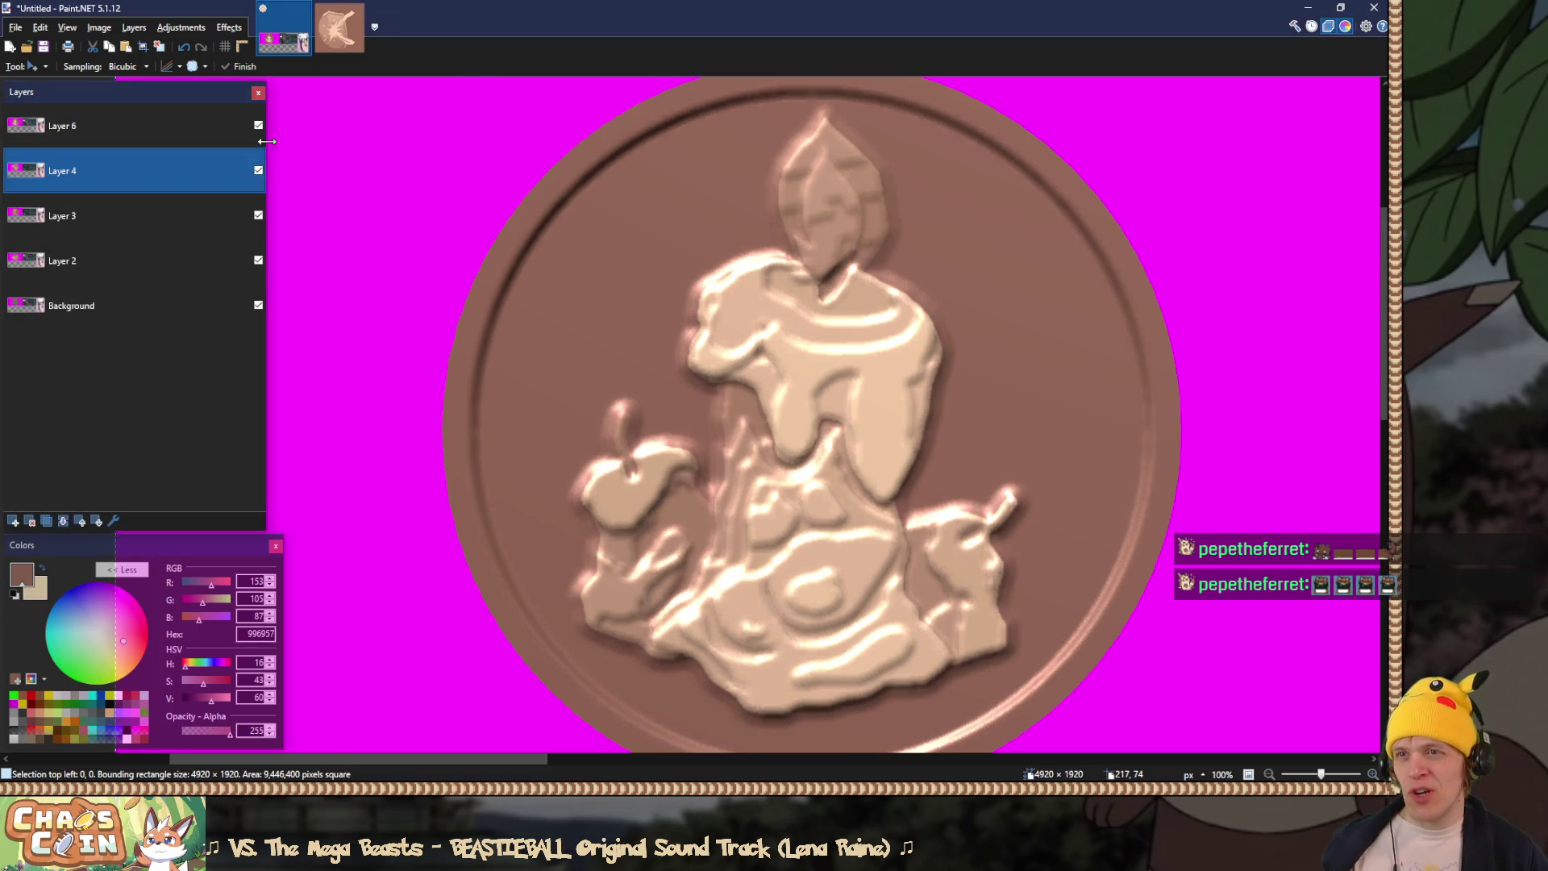
click(258, 126)
click(258, 126)
click(207, 128)
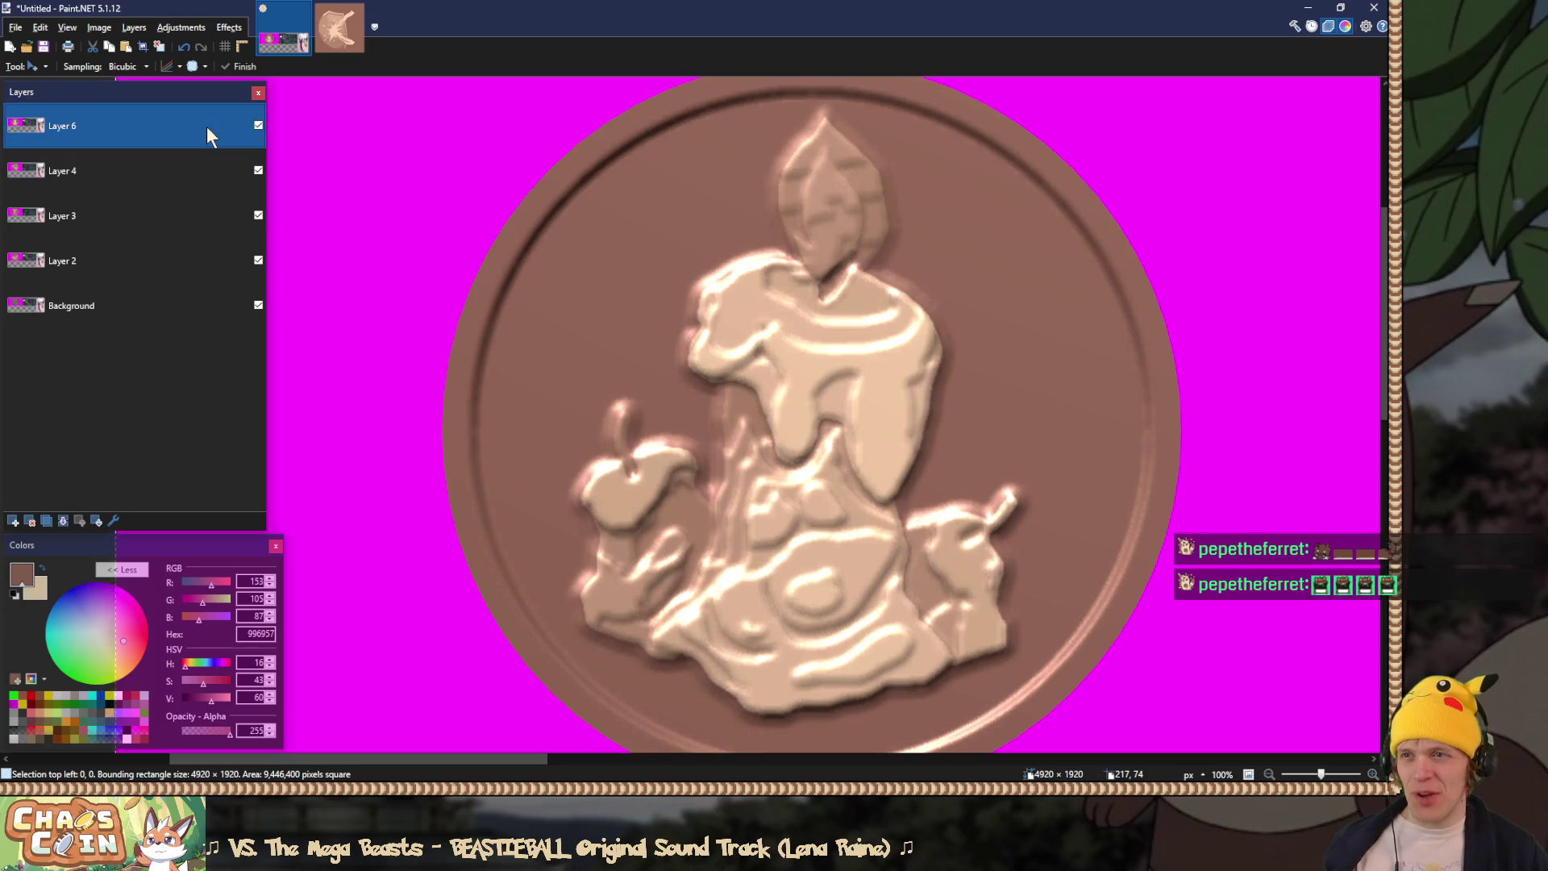
click(258, 125)
click(258, 170)
click(258, 216)
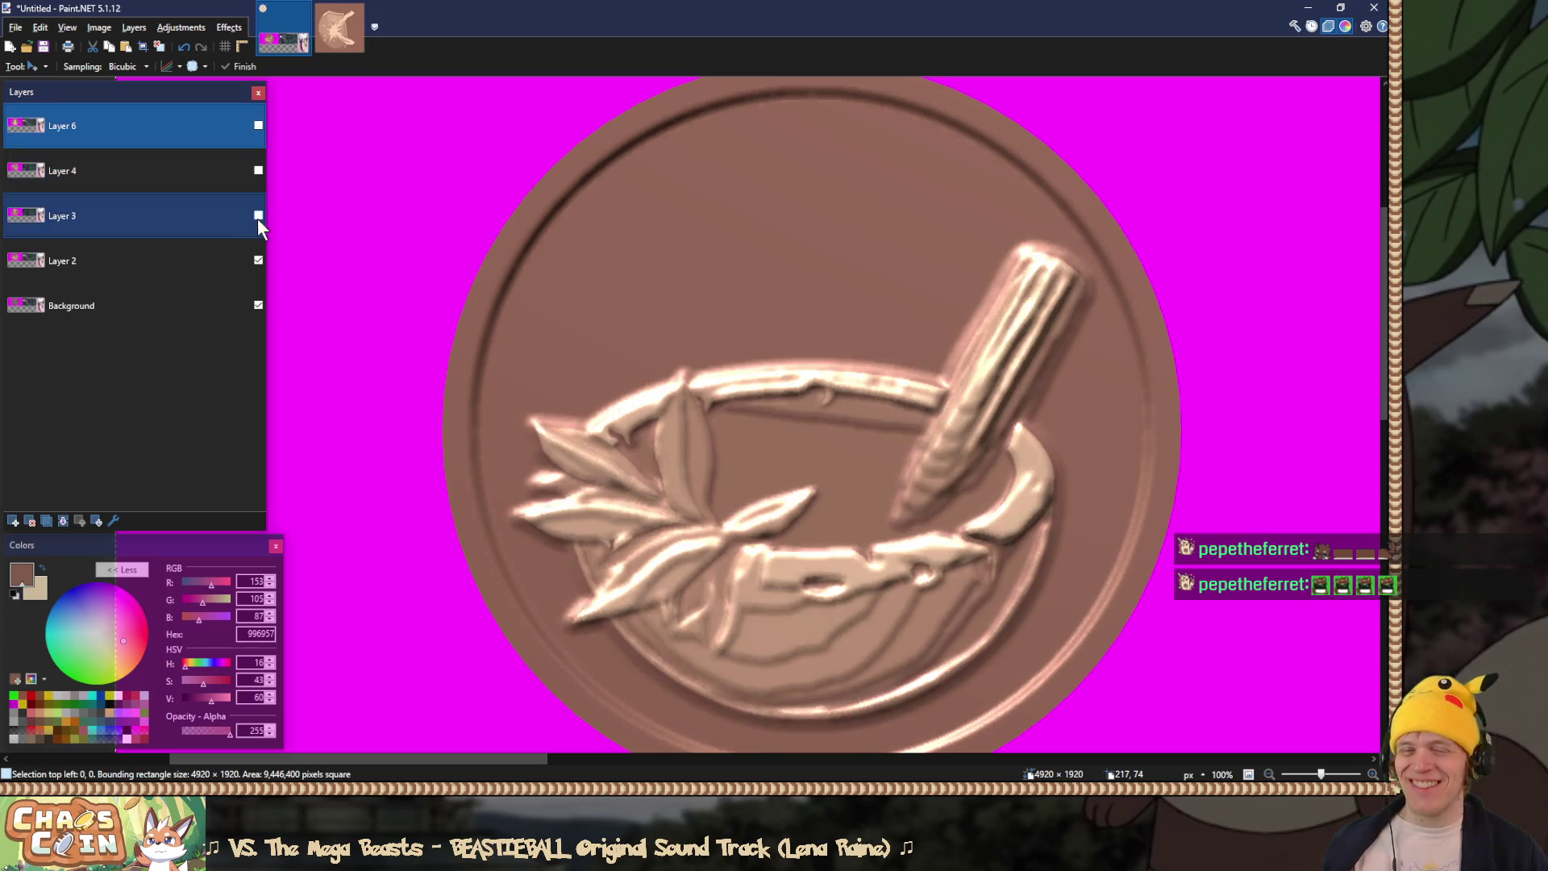
click(258, 216)
click(258, 170)
click(258, 125)
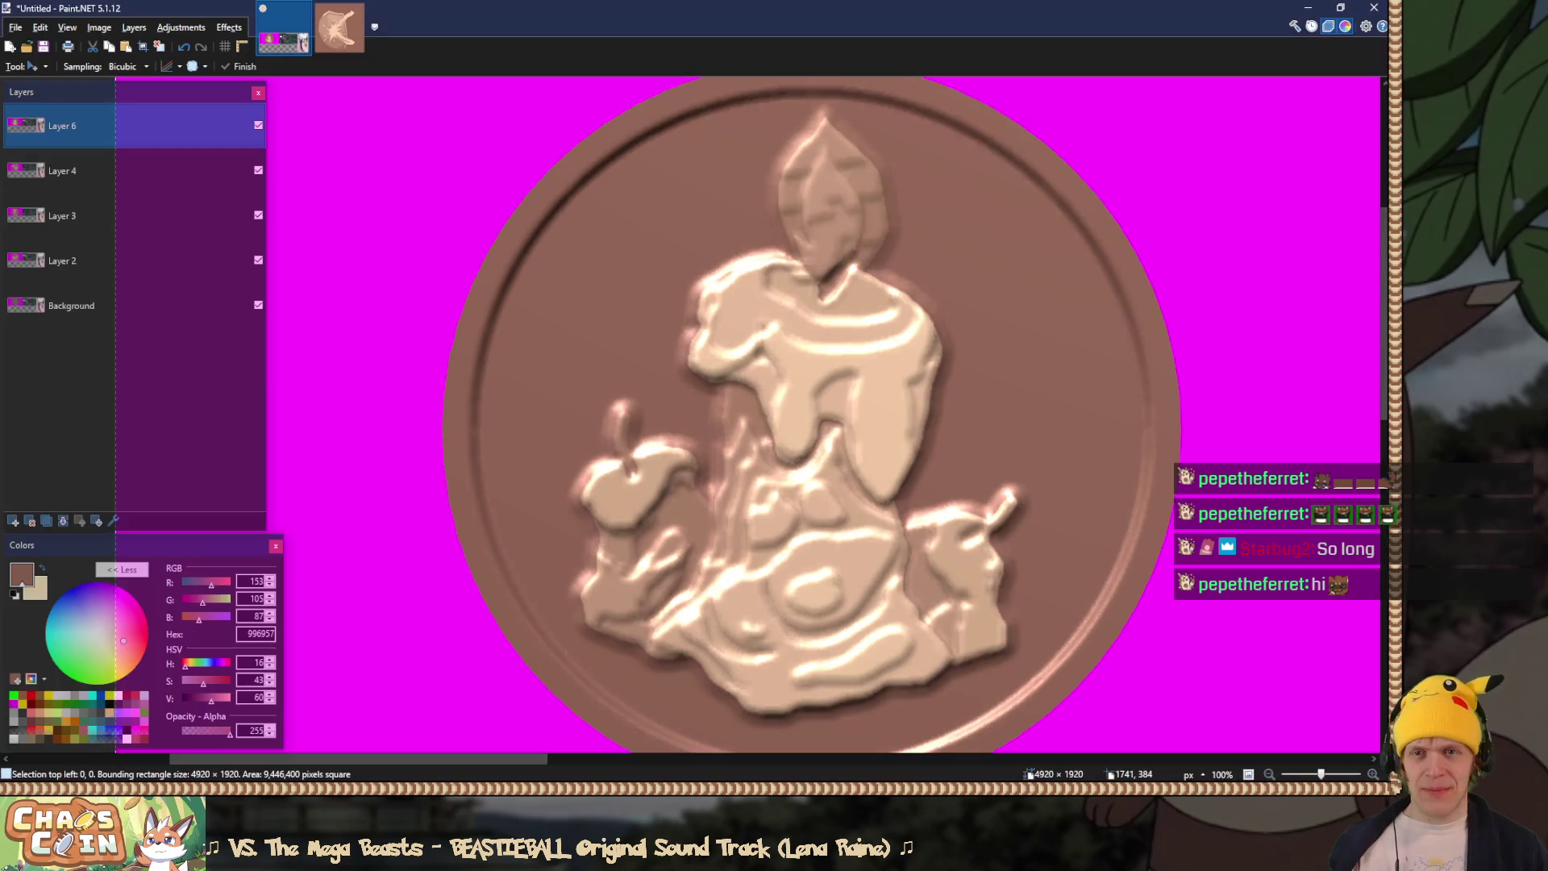
Step: Paste the shield coin render as a new top layer and toggle it to compare
key(ctrl+shift+d)
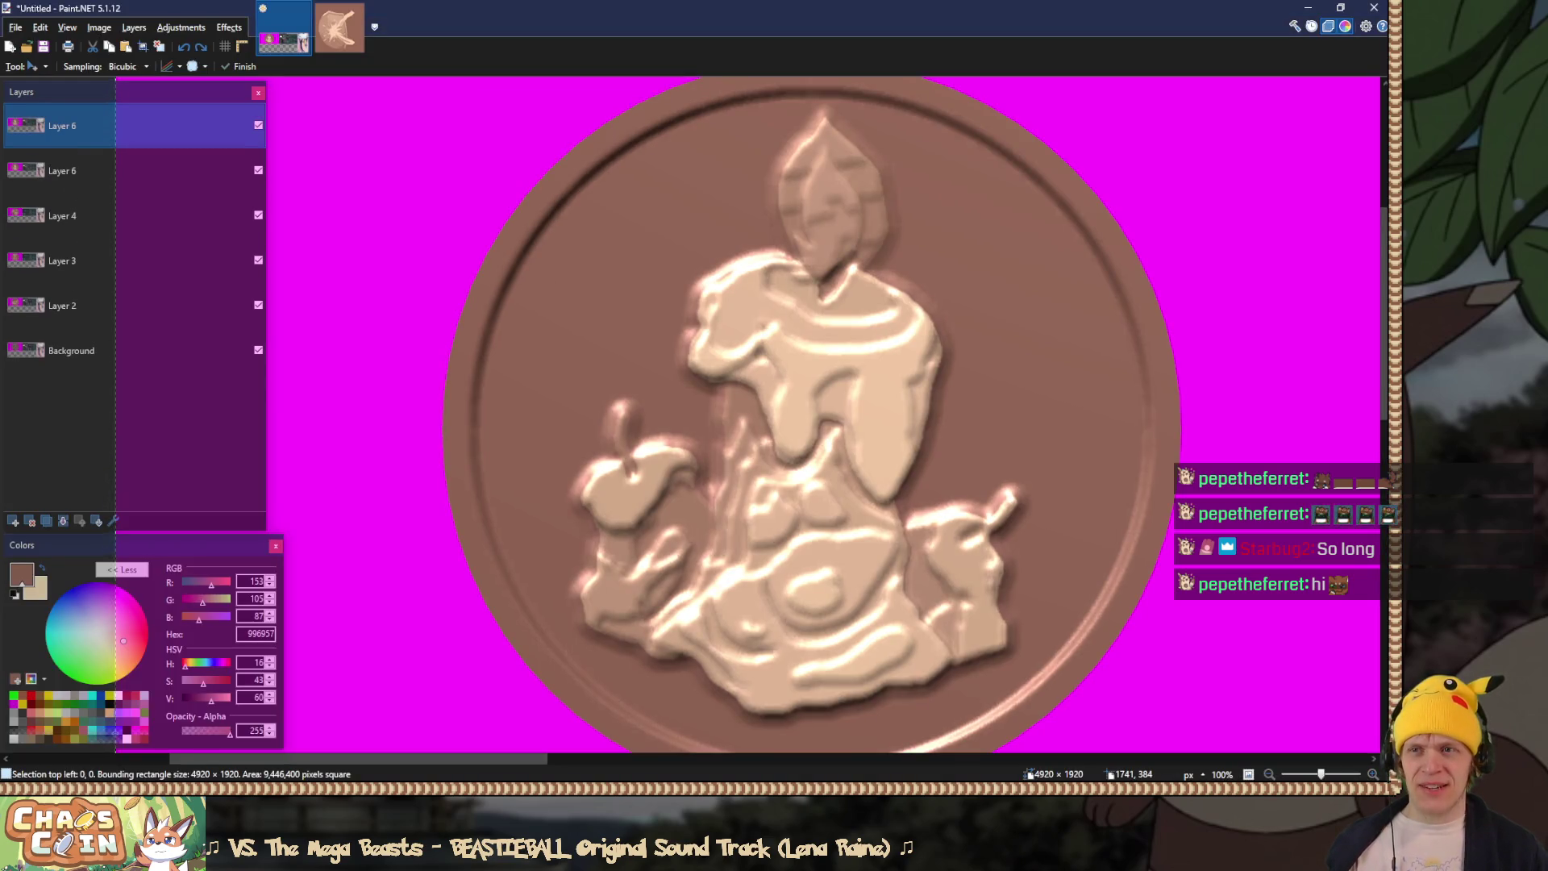
key(ctrl+z)
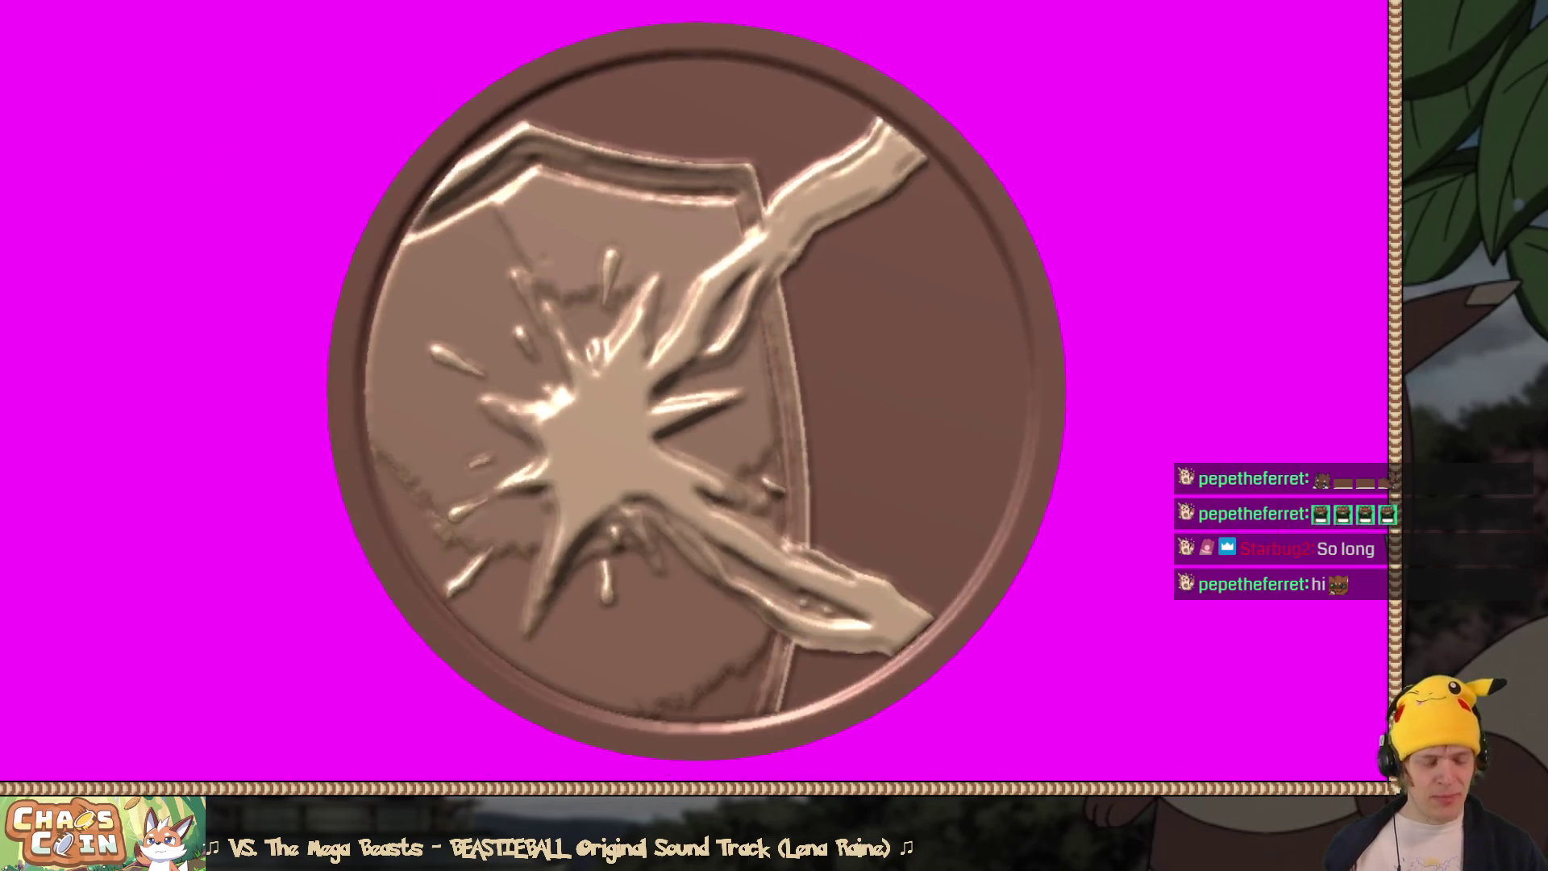
key(ctrl+shift+v)
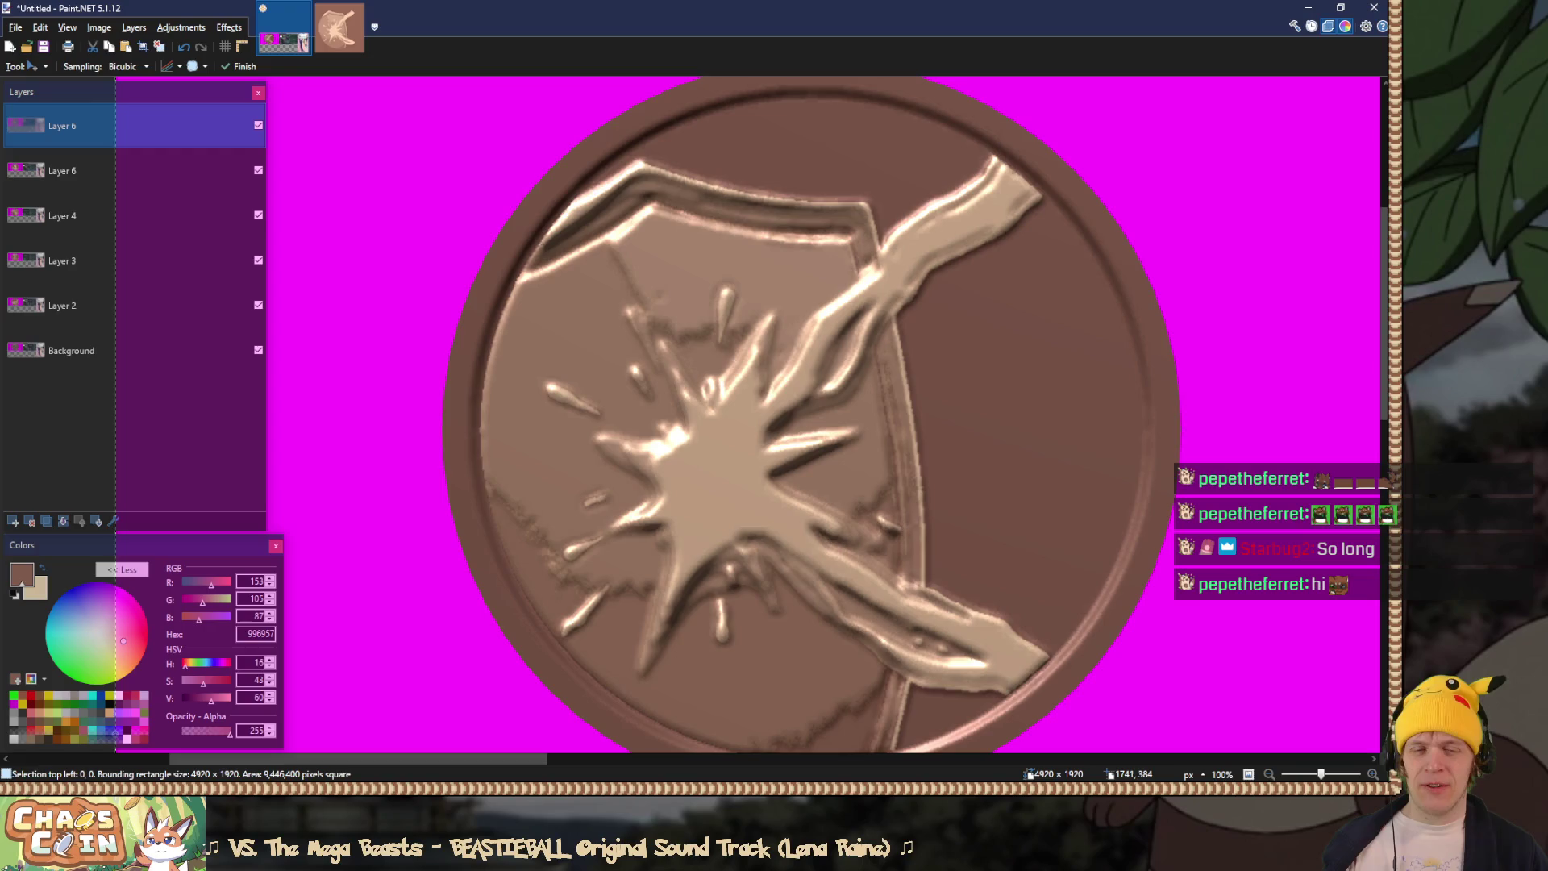
scroll(1105, 377, up, 8)
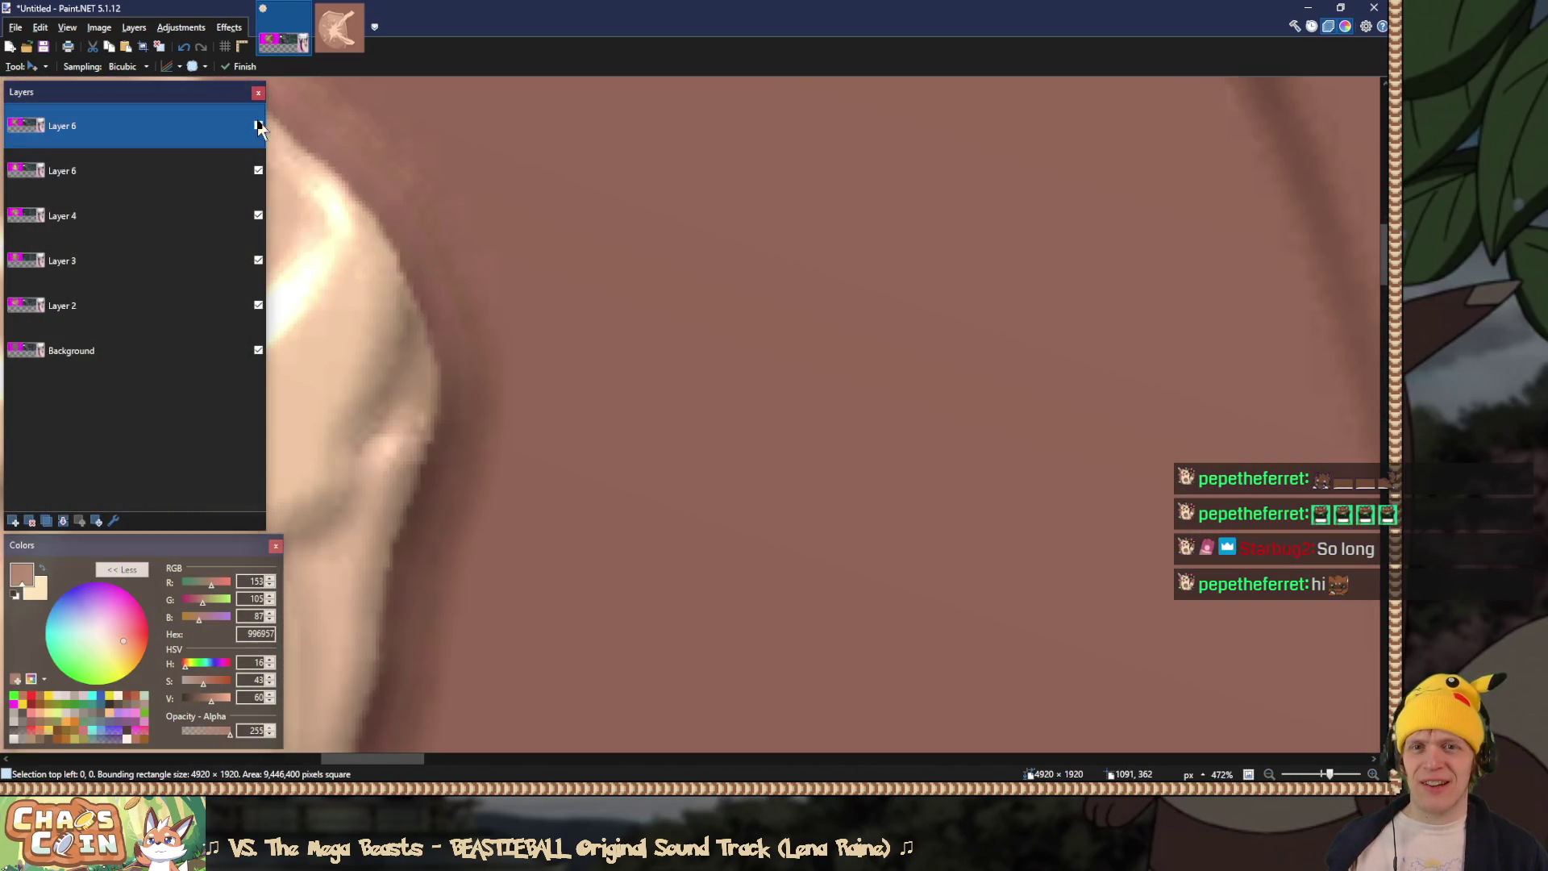
click(258, 125)
click(259, 126)
click(258, 126)
click(259, 125)
scroll(395, 230, down, 10)
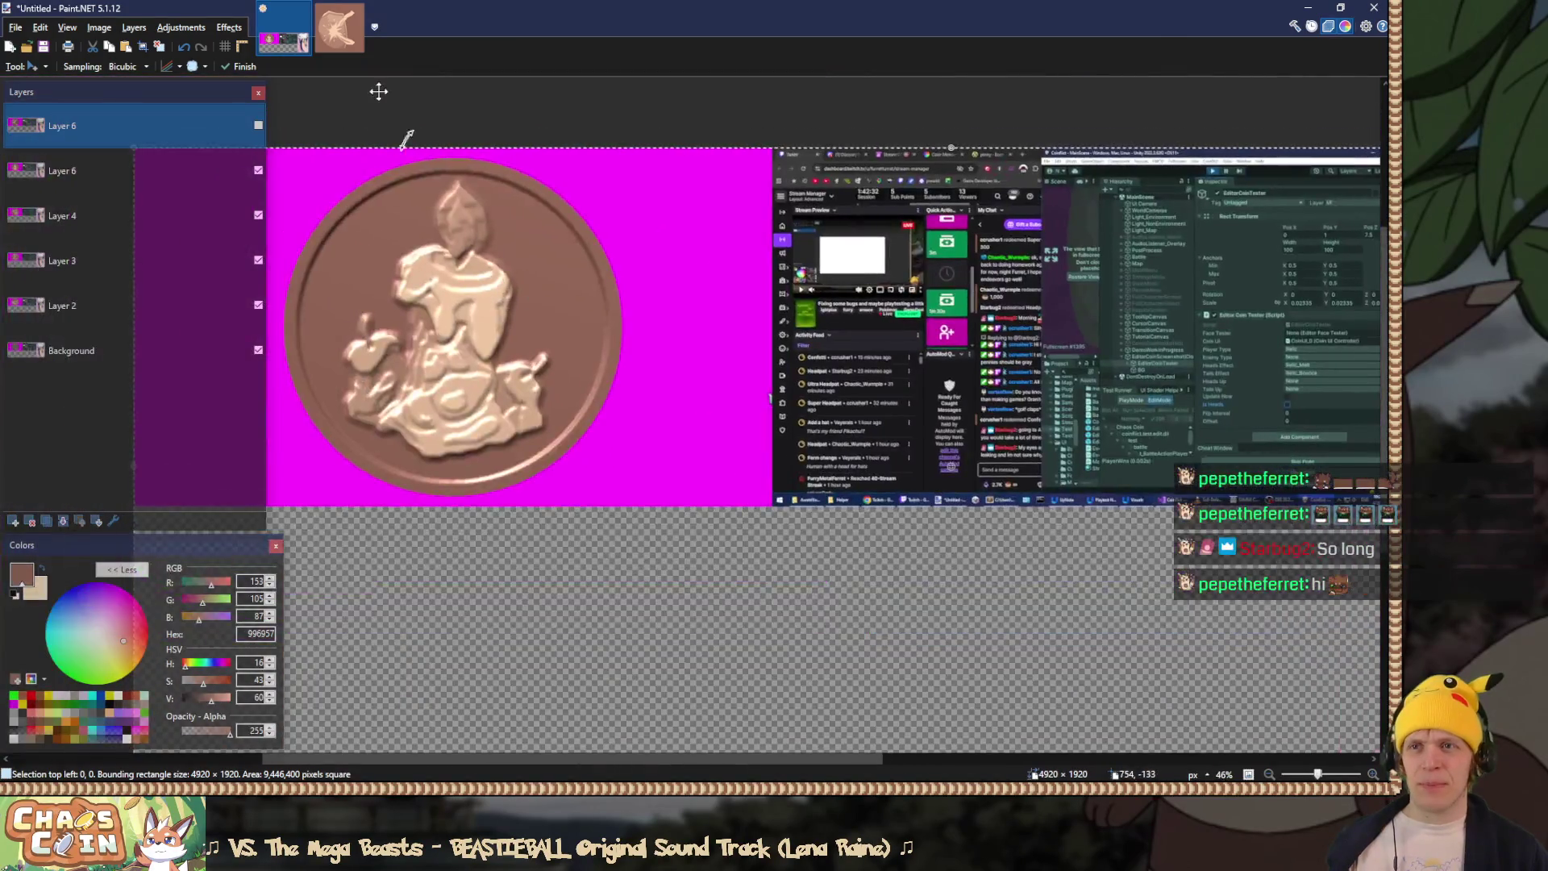
click(339, 50)
Step: Select the deflect layer and magic-wand the flat background around the shield
mouse_move(258, 387)
mouse_down()
mouse_move(258, 474)
mouse_move(258, 407)
mouse_up()
click(135, 365)
click(133, 339)
scroll(787, 390, up, 2)
key(s)
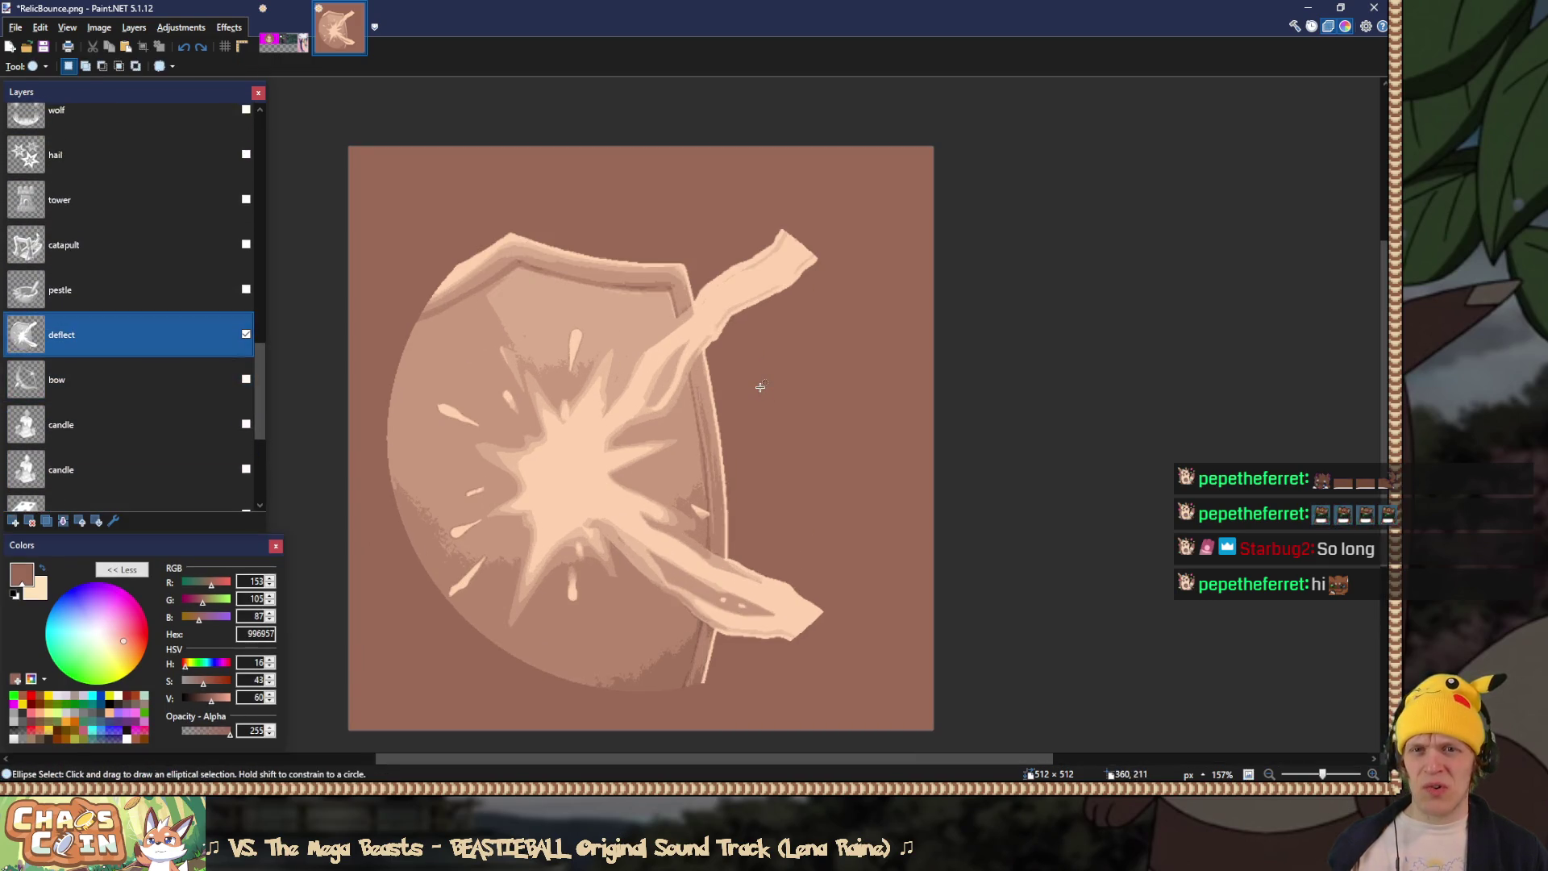
click(761, 388)
key(s)
scroll(766, 391, up, 3)
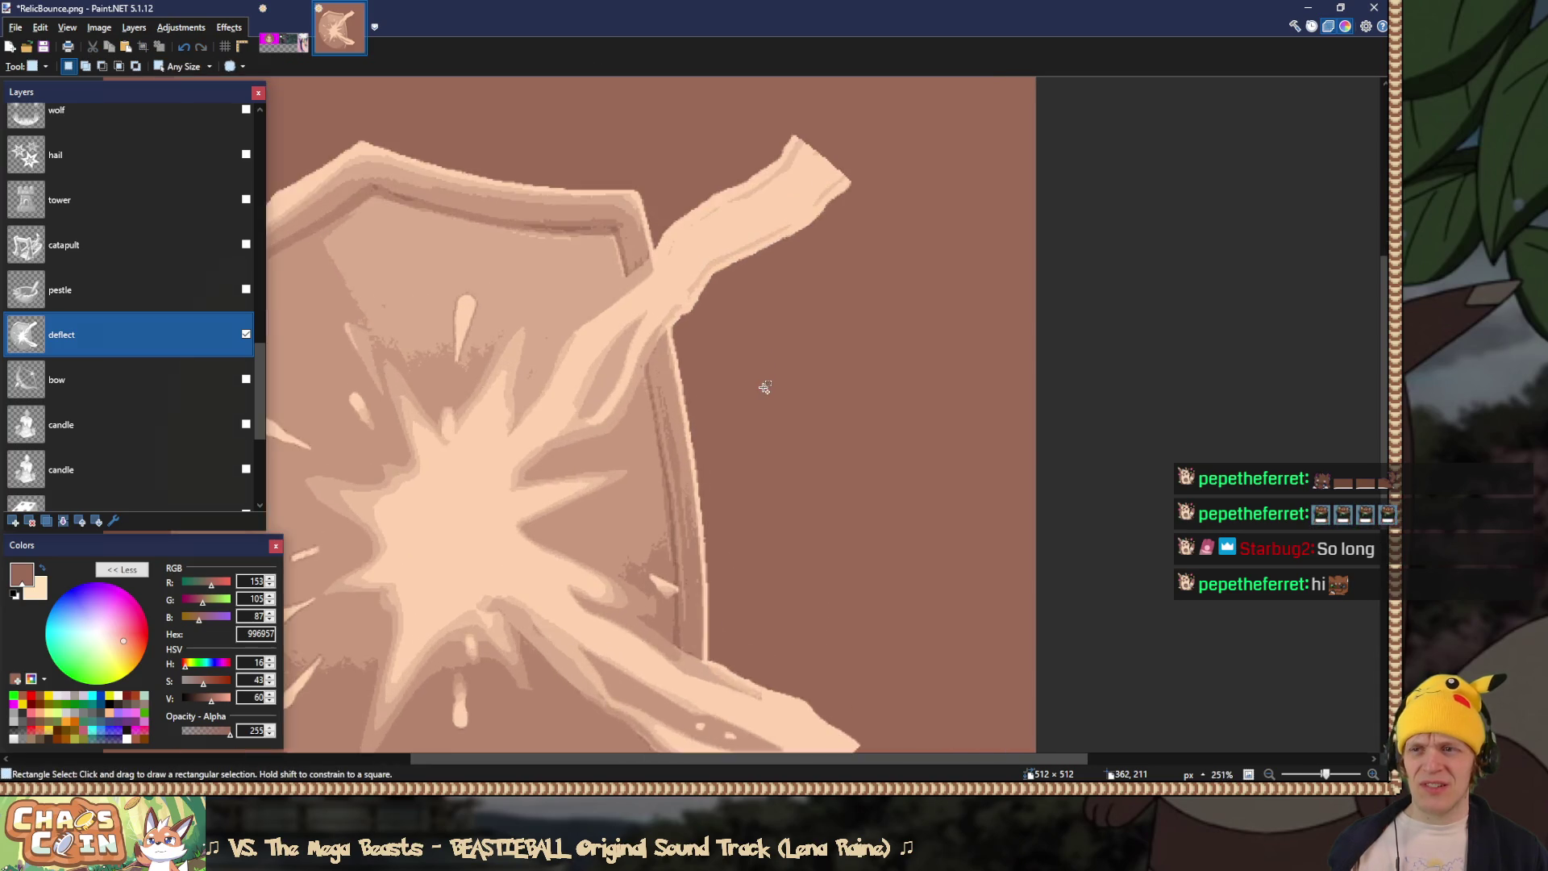
key(s)
click(734, 348)
scroll(734, 348, up, 1)
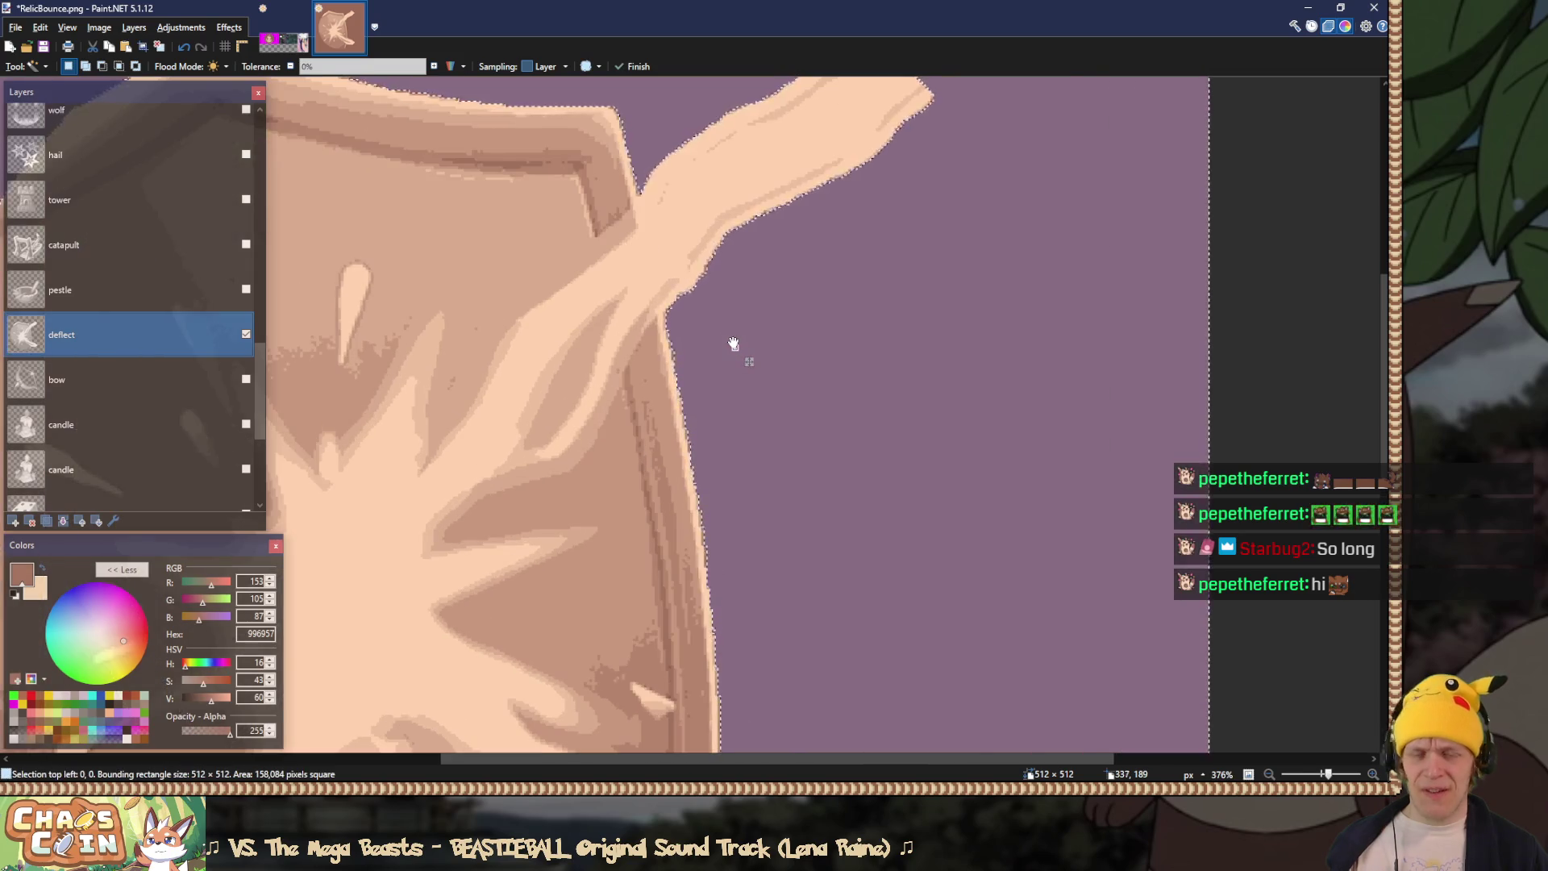
key(s)
Step: Deselect and sample the empty area beside the shield, making the primary colour transparent black
key(ctrl+d)
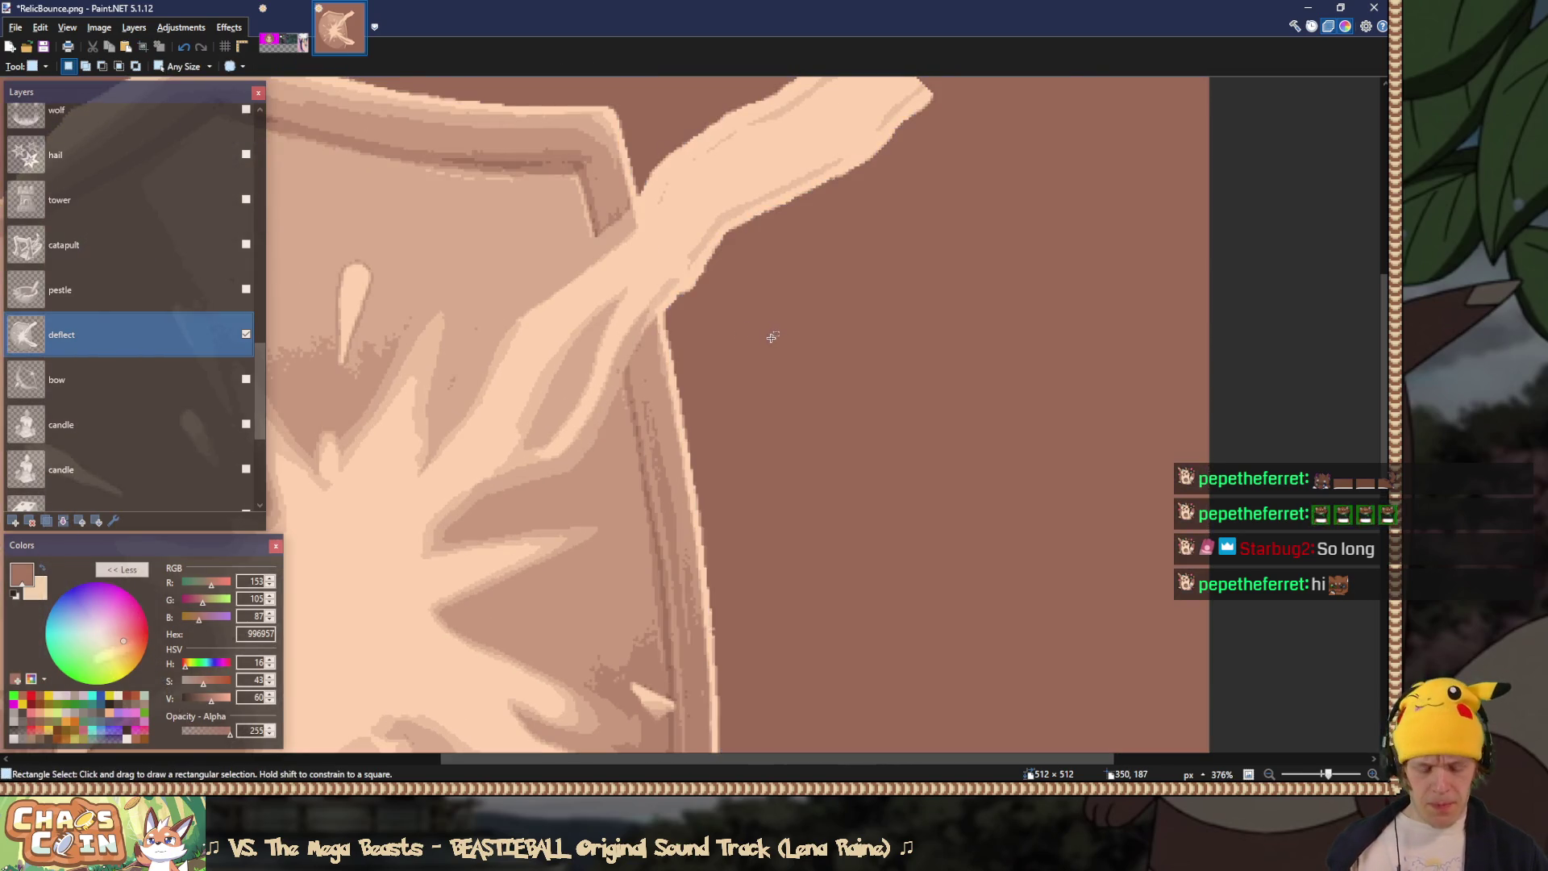
key(k)
click(776, 325)
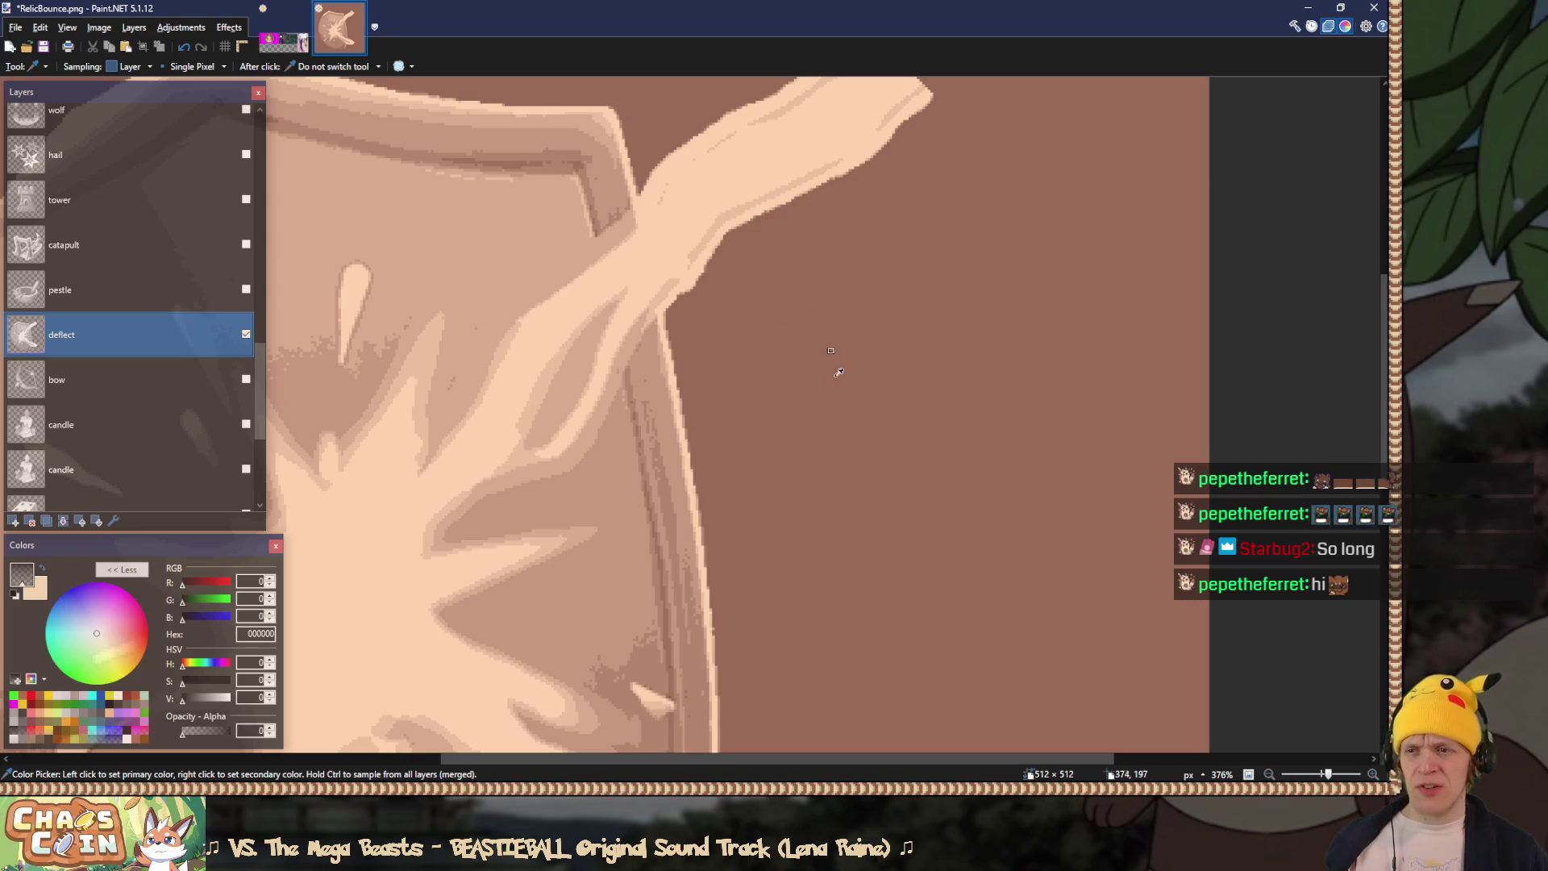
scroll(760, 305, down, 4)
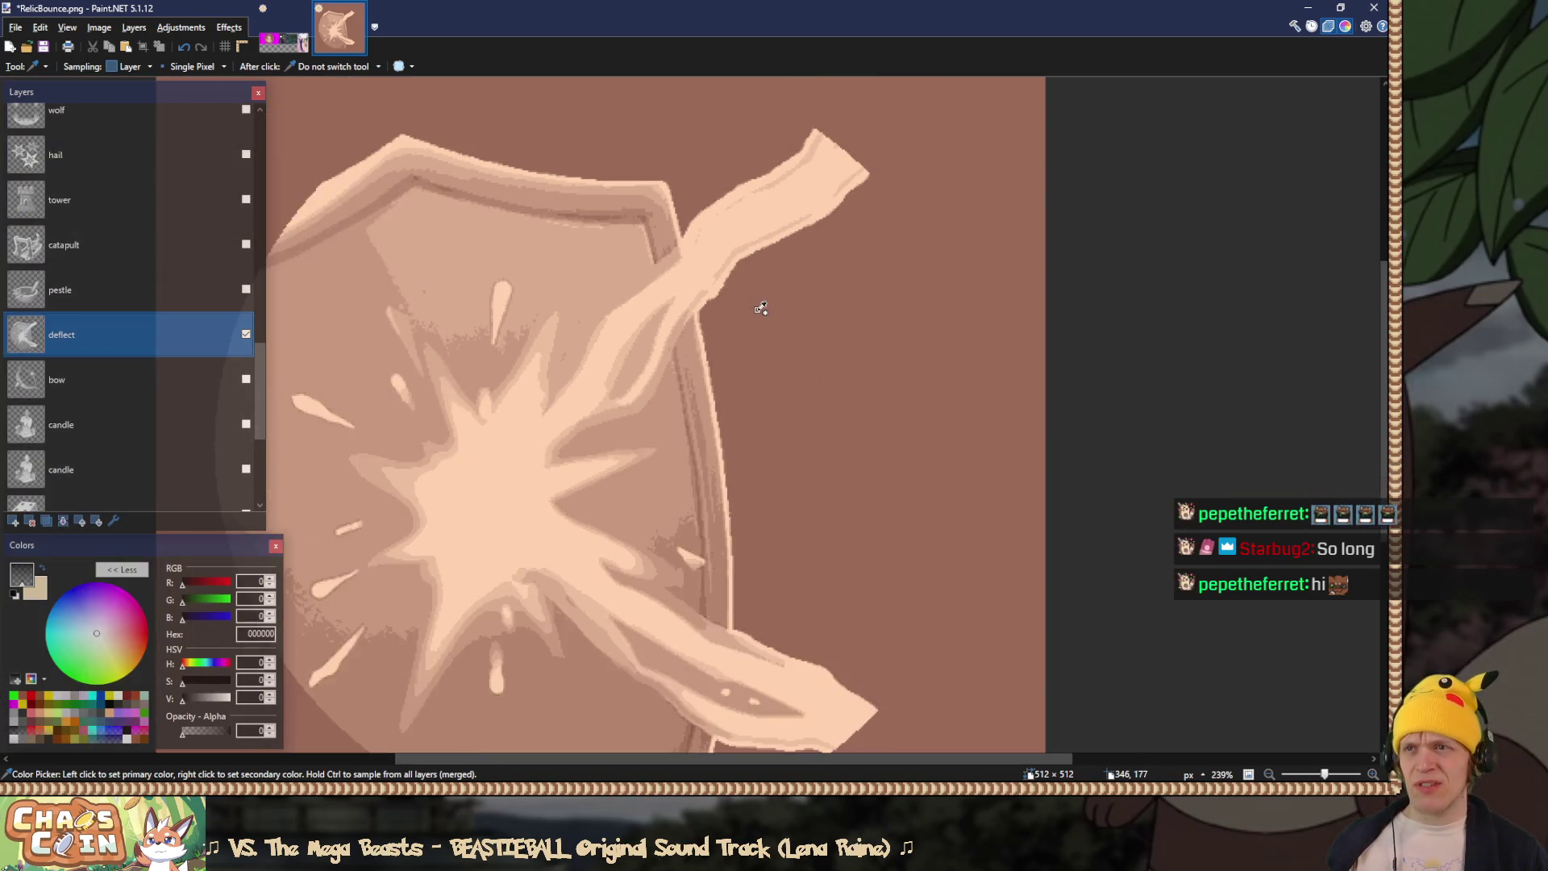
key(s)
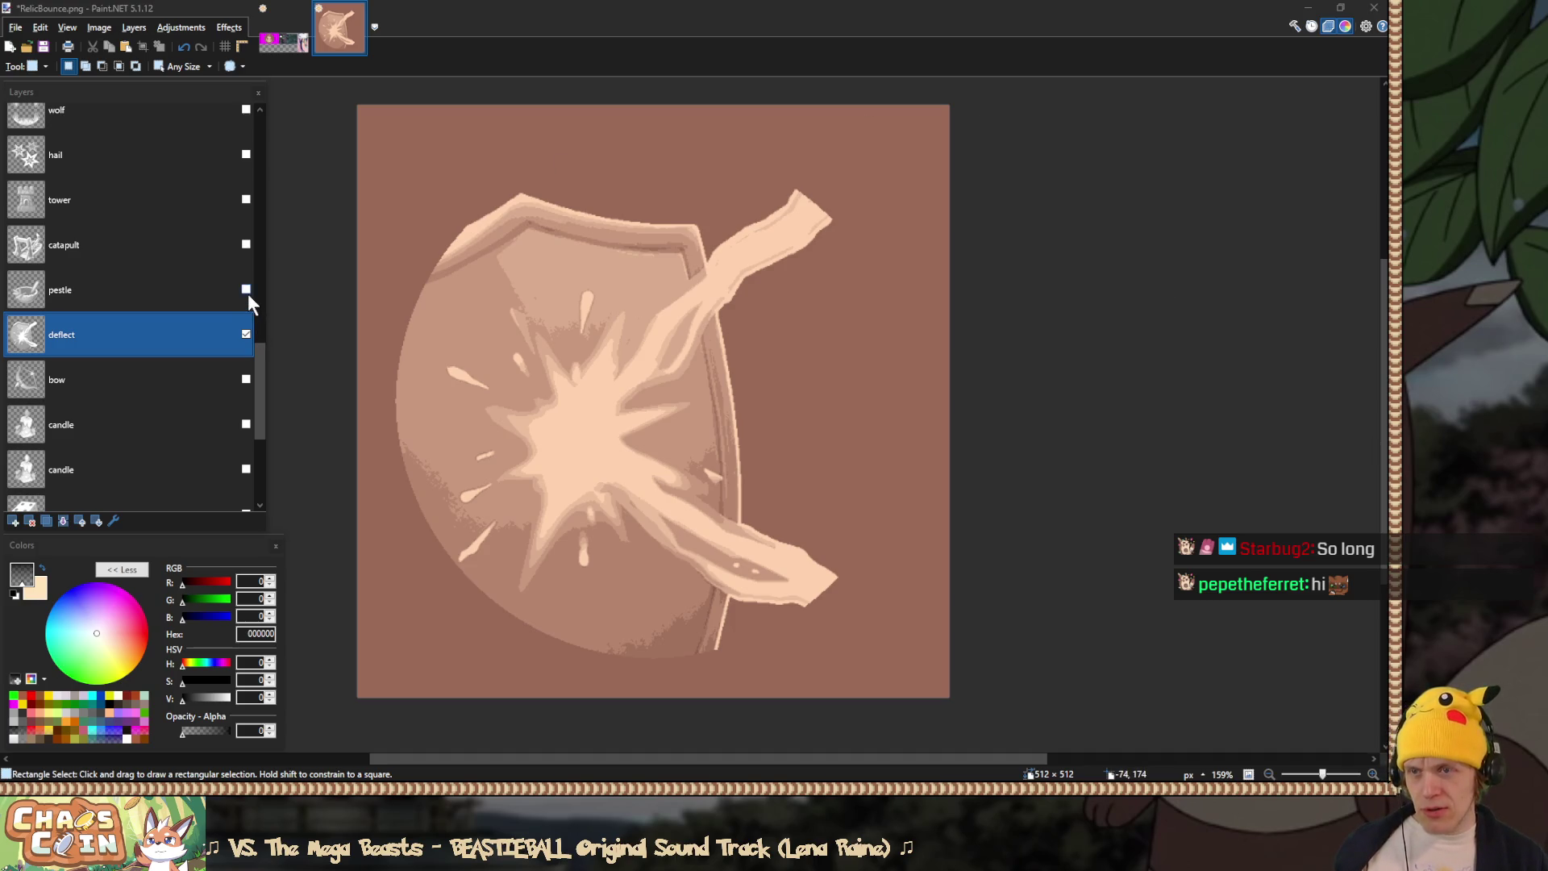
scroll(251, 301, down, 3)
scroll(253, 311, down, 3)
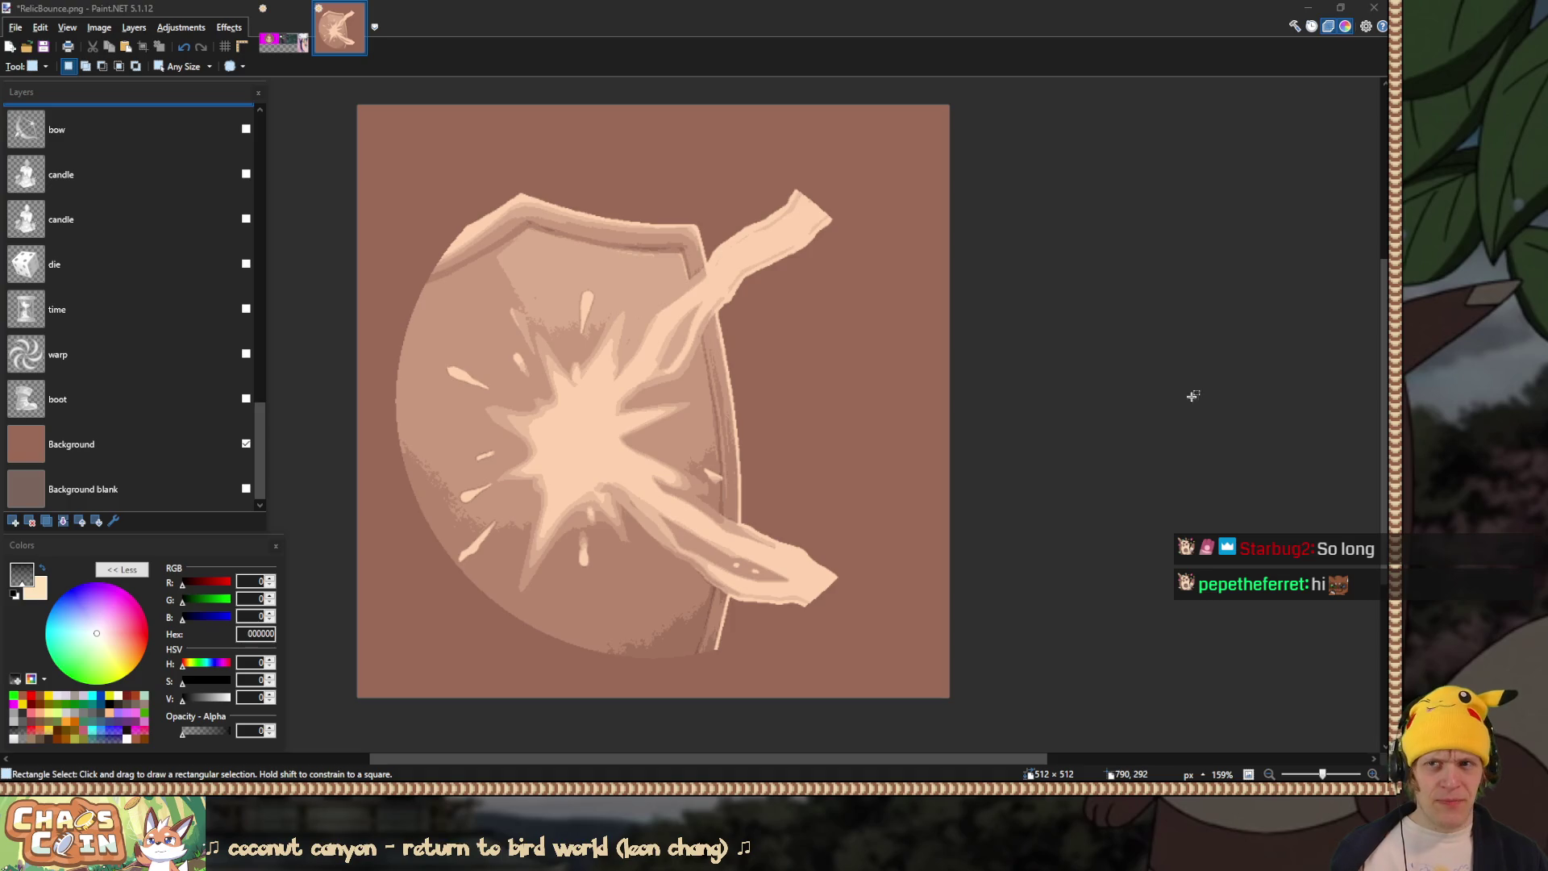
Step: Open RelicBounce.png, RelicDamageBoost.png and RelicEnemyBurn.png together from the Relic folder
key(ctrl+o)
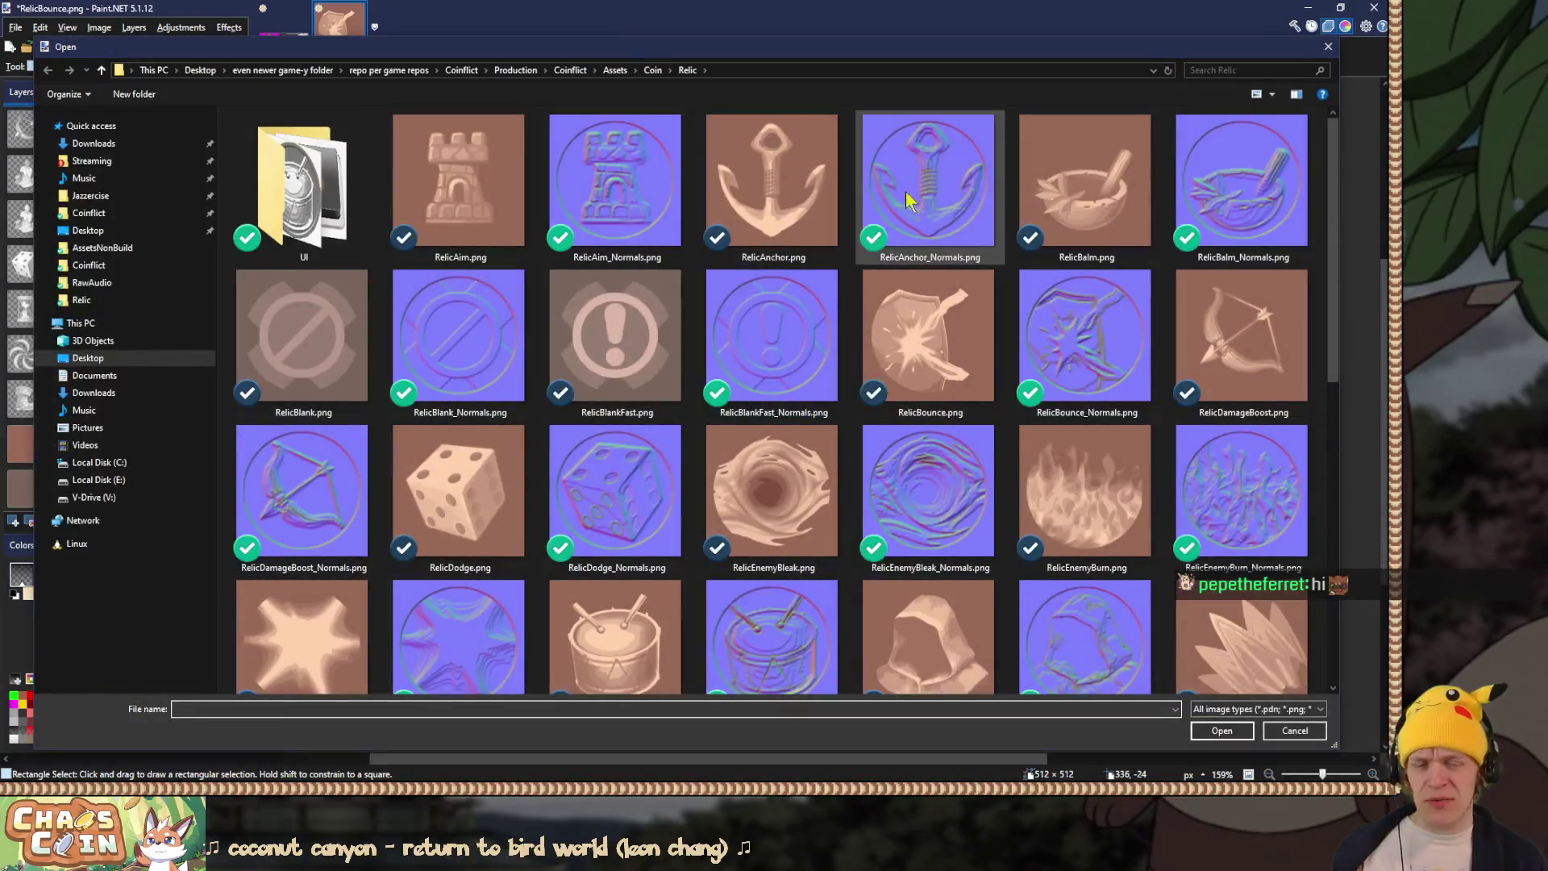
click(927, 339)
ctrl+click(1241, 338)
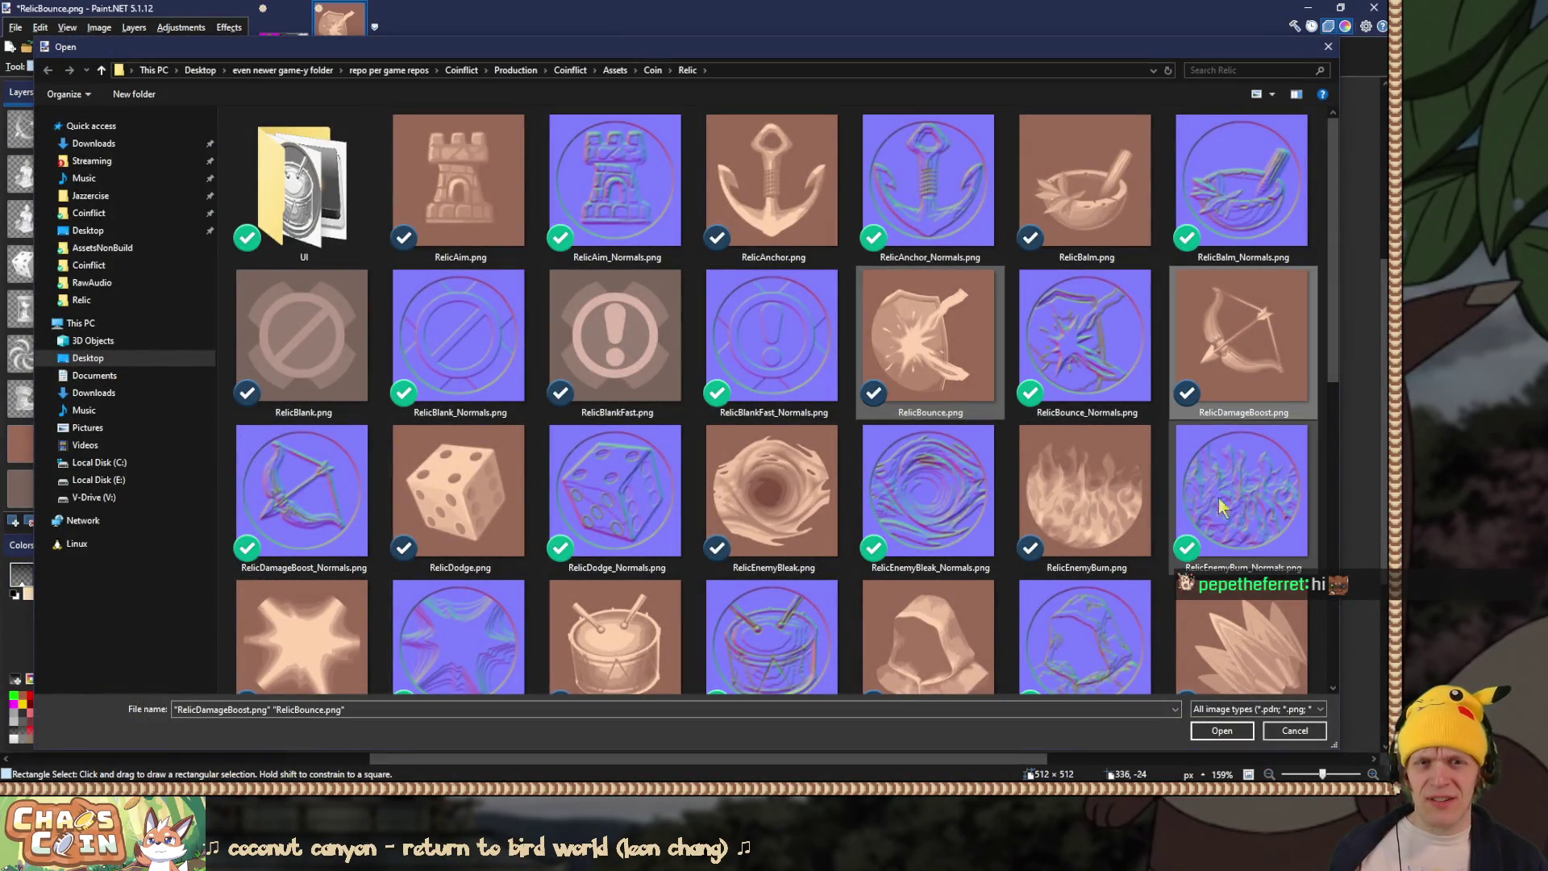
ctrl+click(1121, 491)
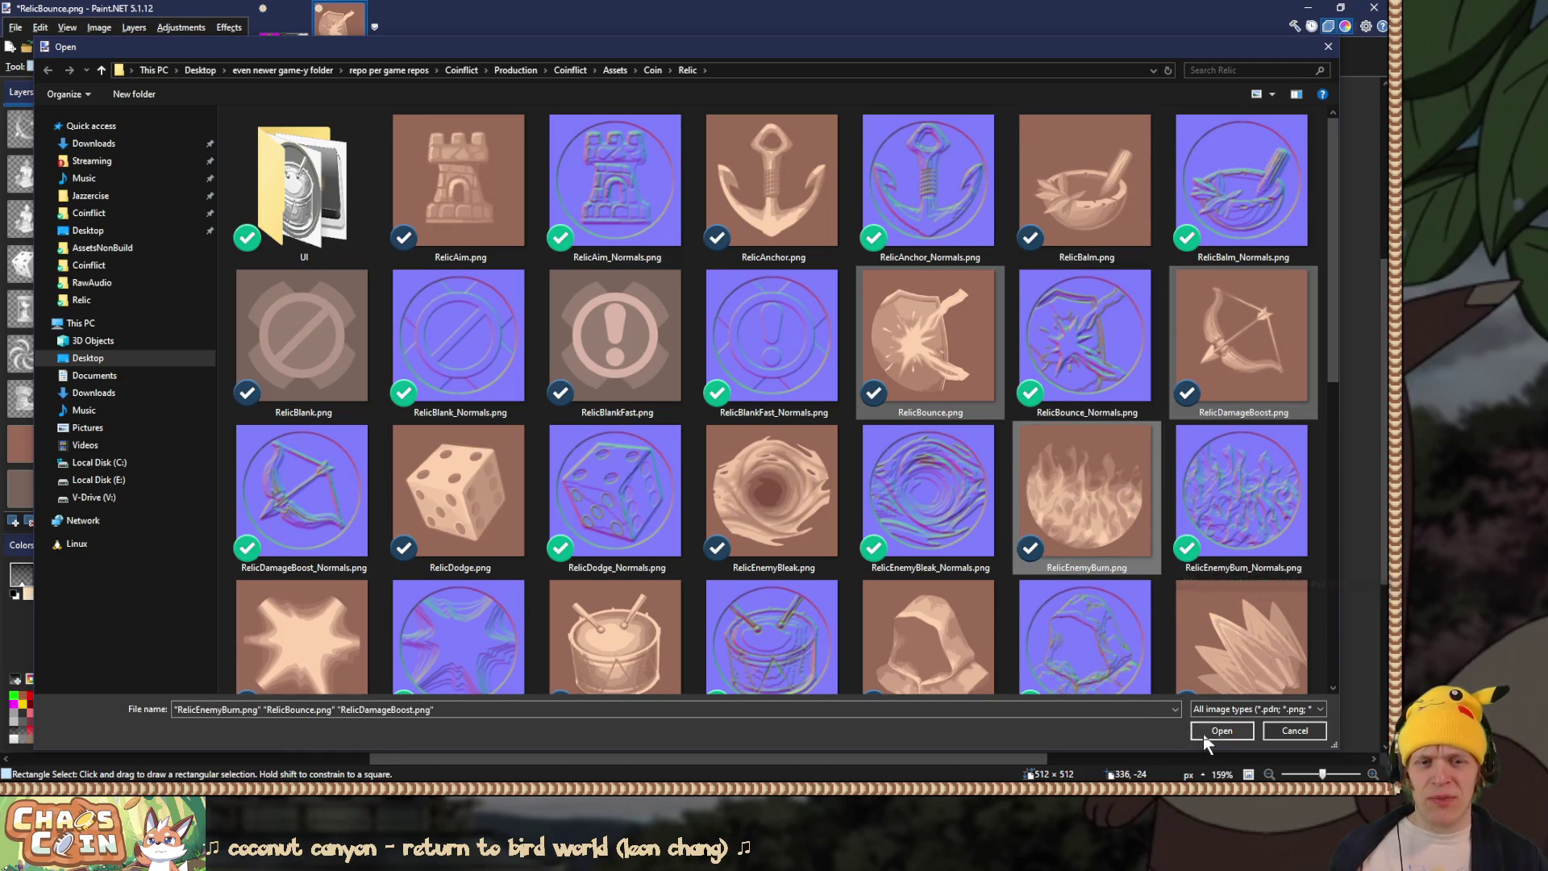
click(1203, 733)
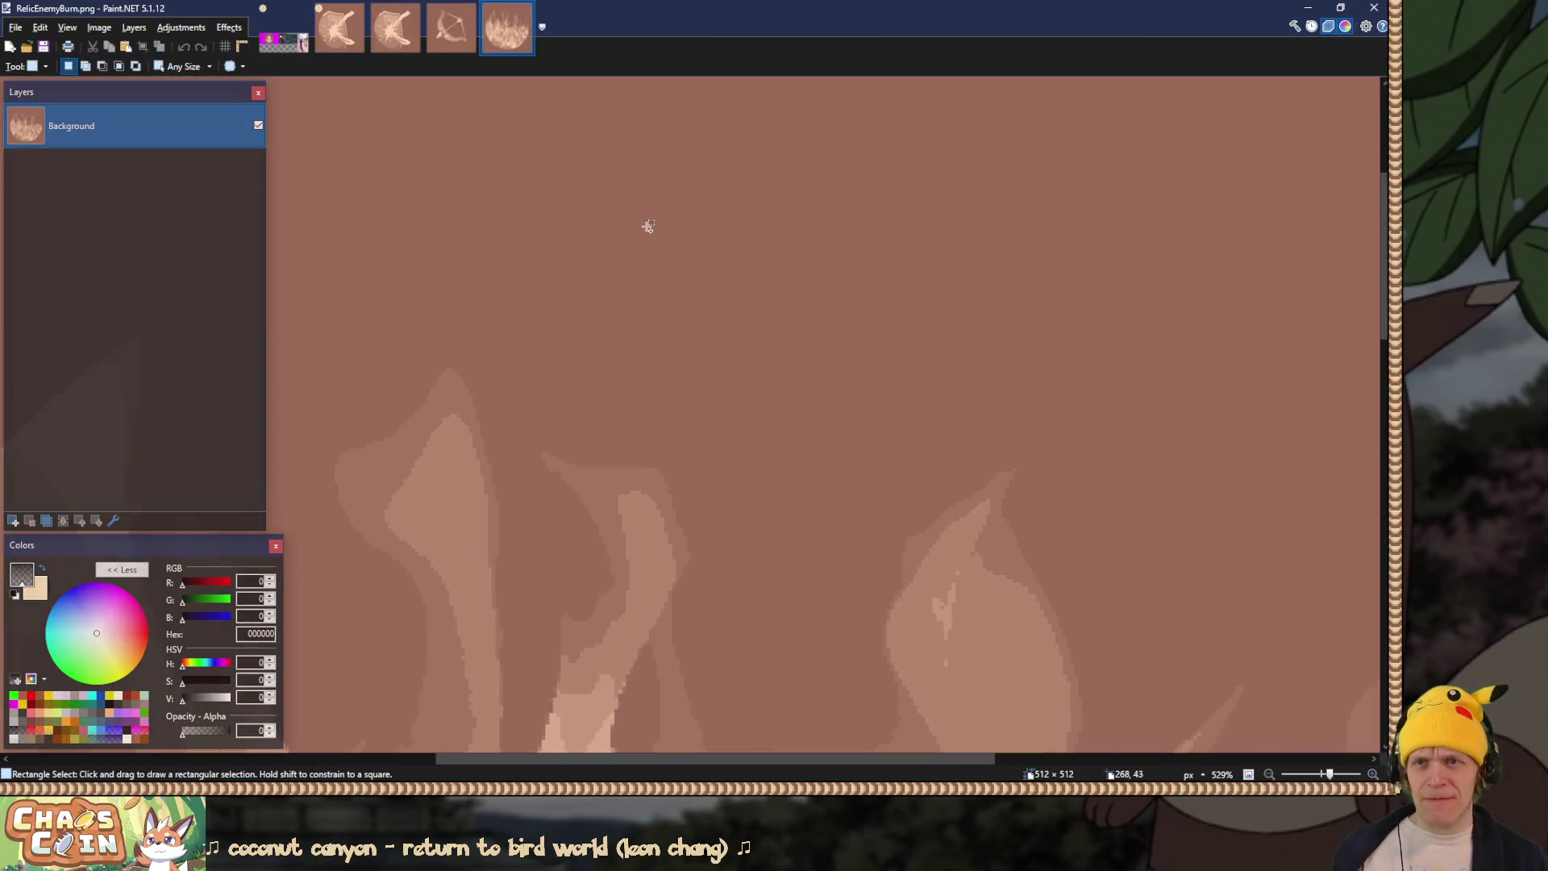
Step: Flip between the shield, bow and fire image tabs to inspect each one
click(449, 26)
scroll(536, 235, up, 5)
click(418, 40)
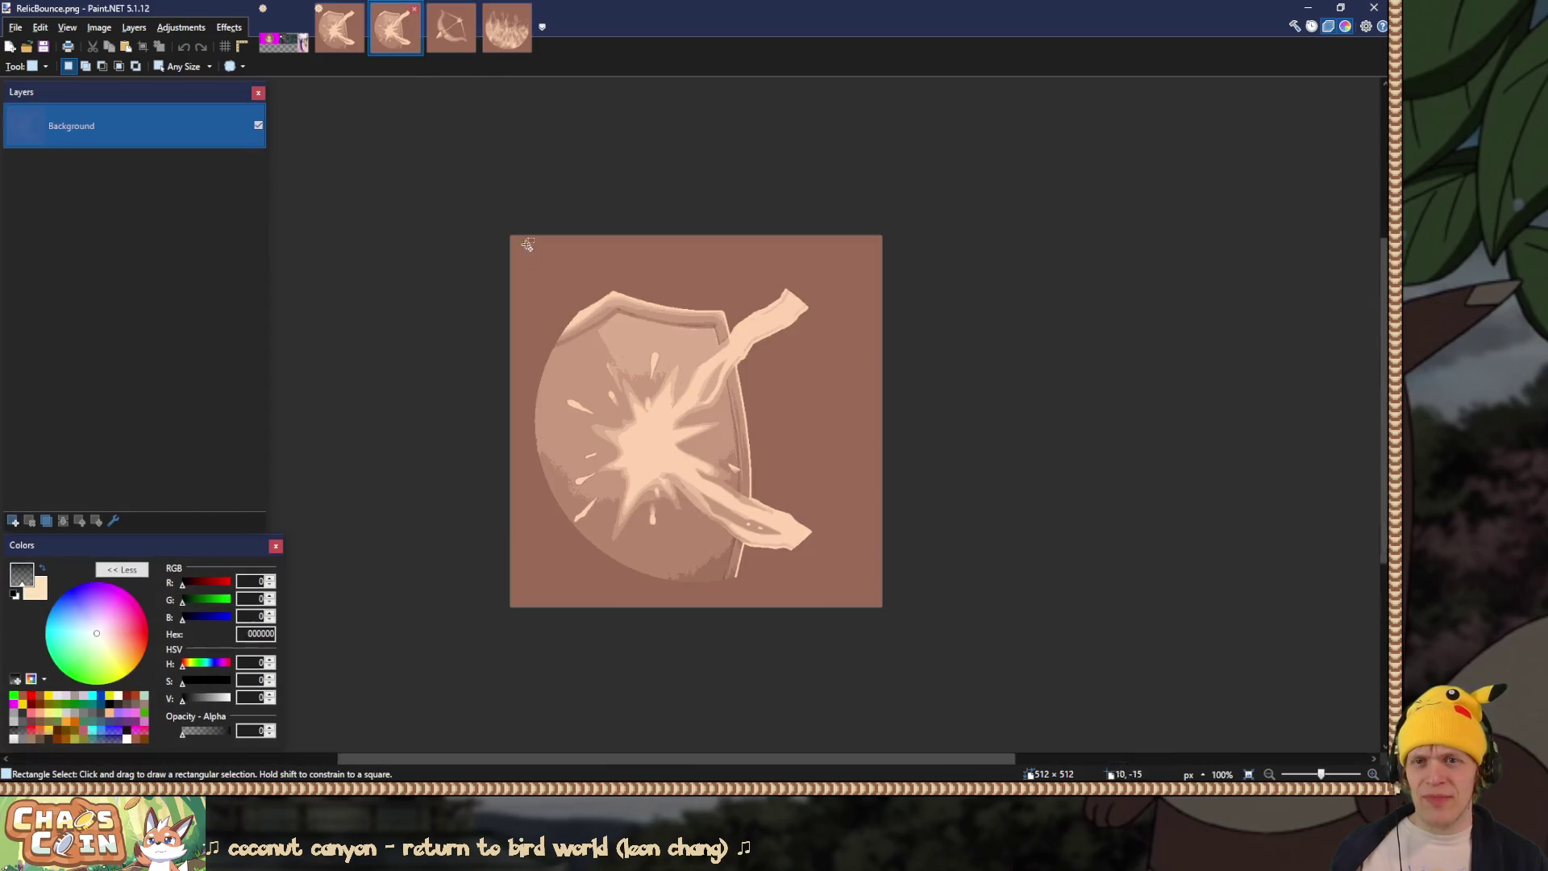
scroll(536, 291, up, 5)
click(449, 36)
click(504, 45)
click(466, 36)
click(408, 34)
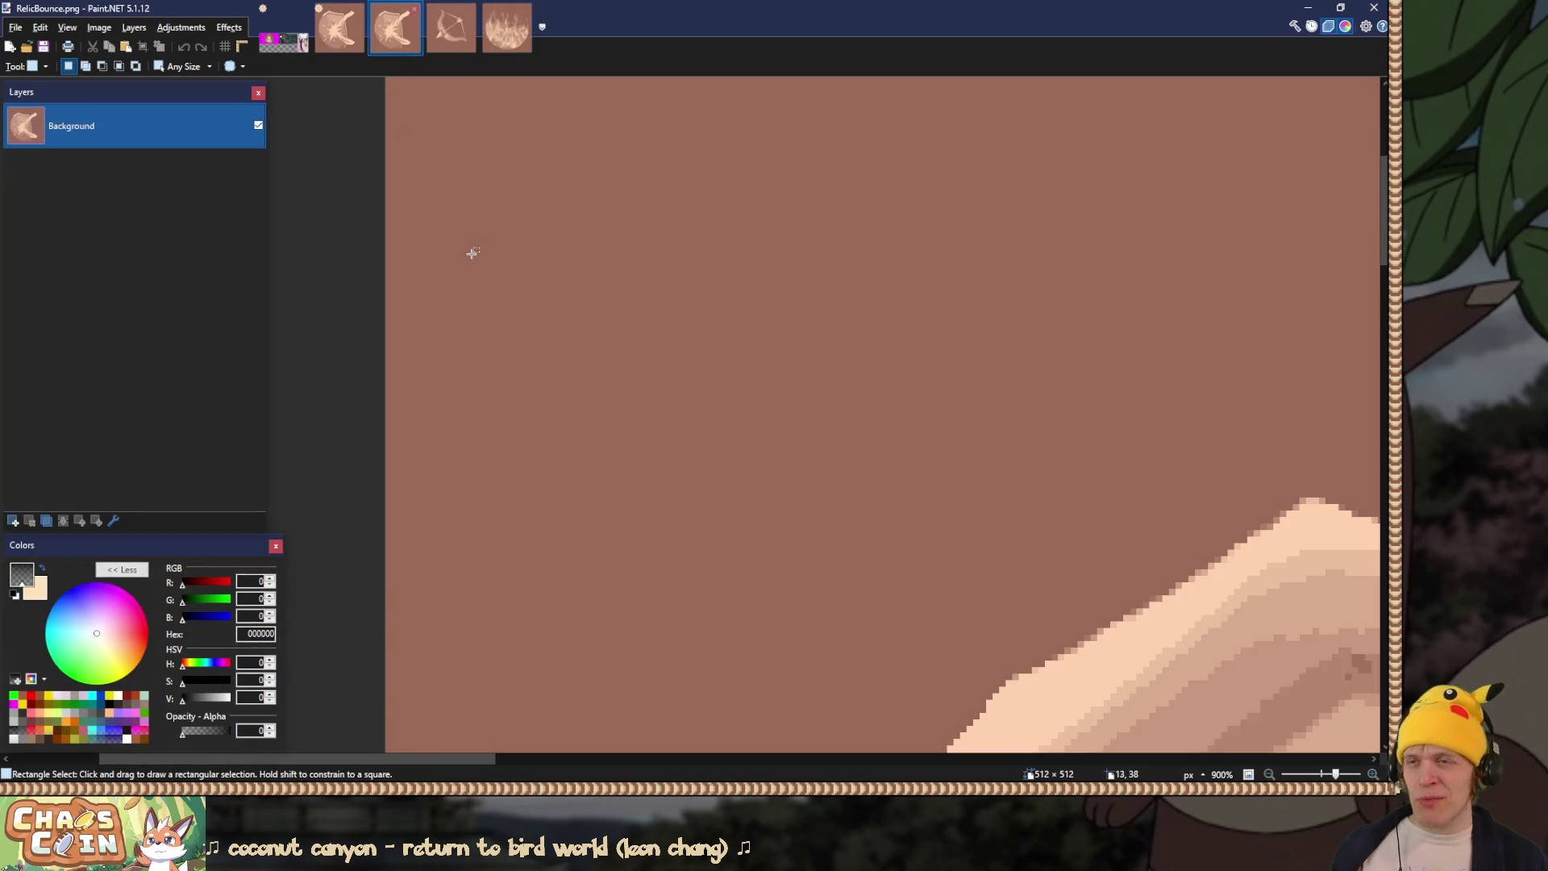
scroll(471, 251, down, 4)
scroll(471, 250, down, 5)
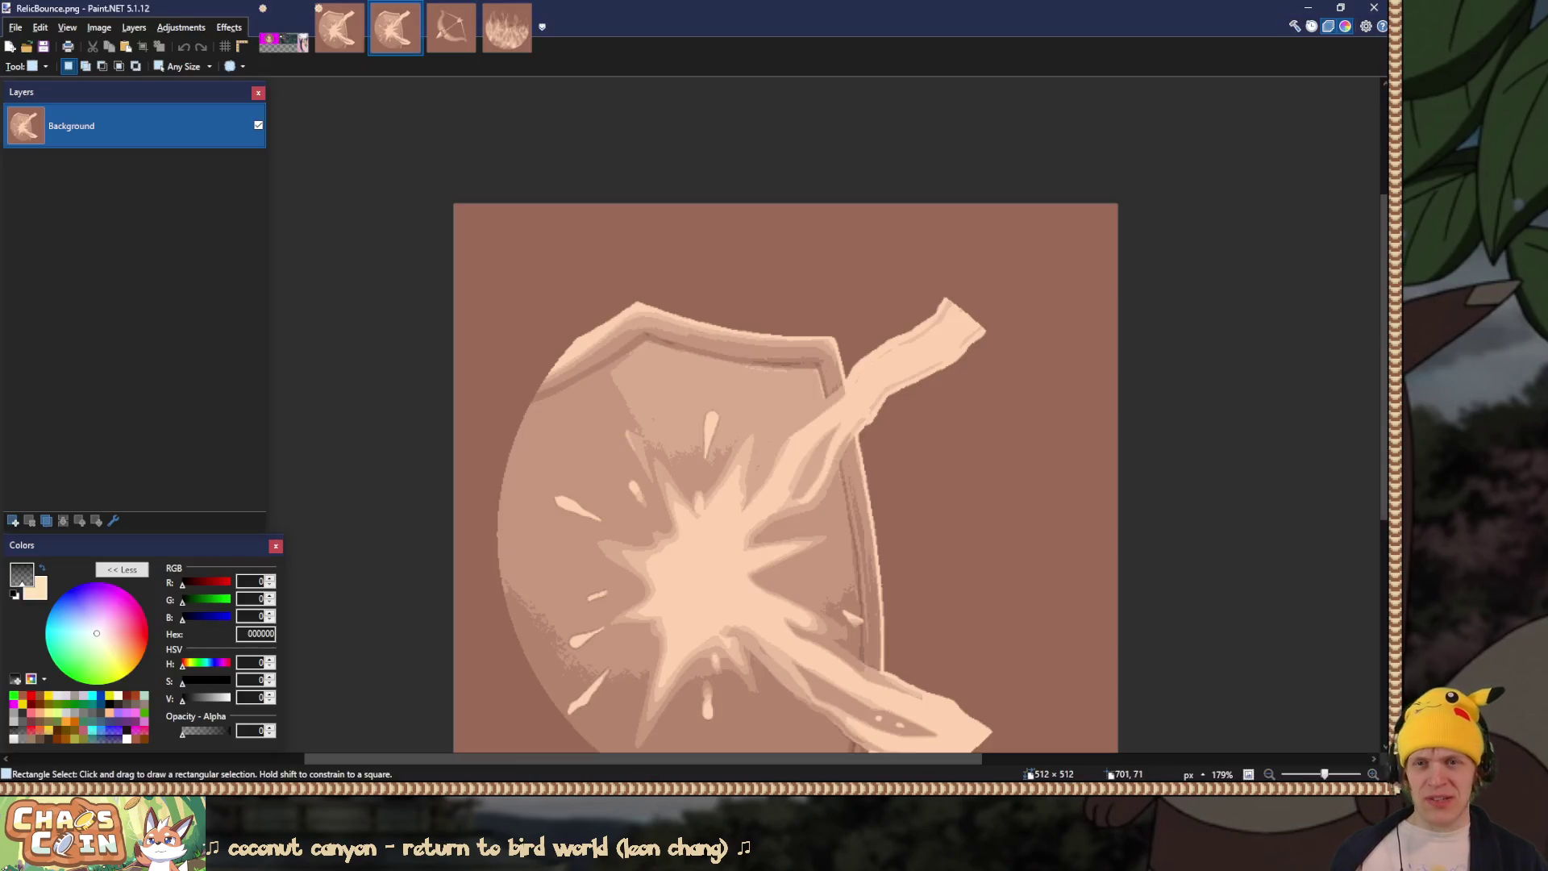
Step: On the Untitled canvas, show the top shield coin layer, toggling it against the candle coin
click(282, 45)
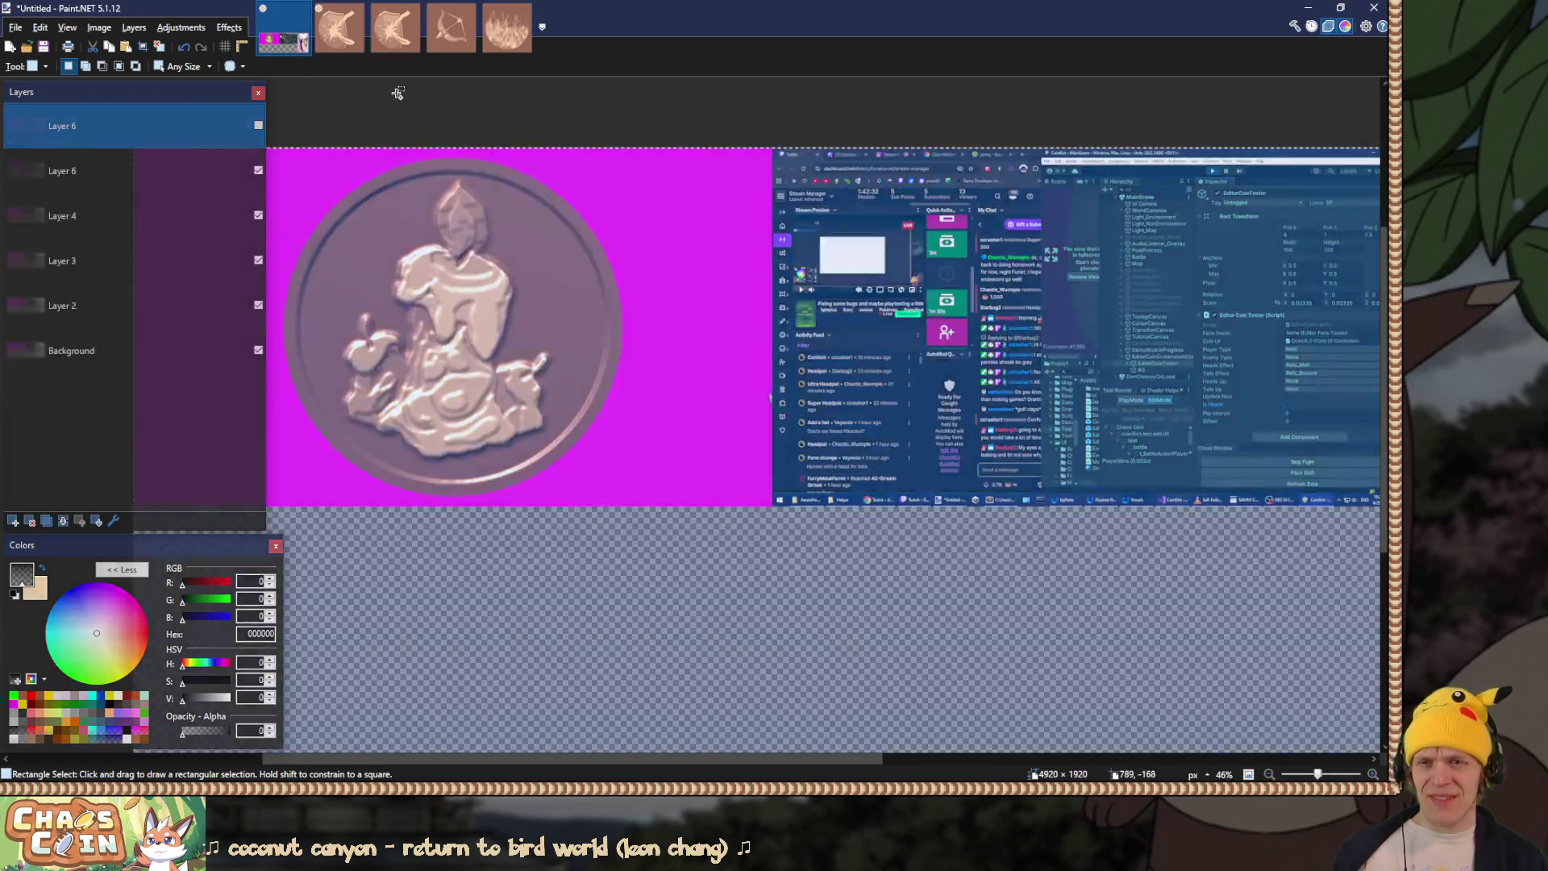
ctrl+scroll(312, 200, up, 5)
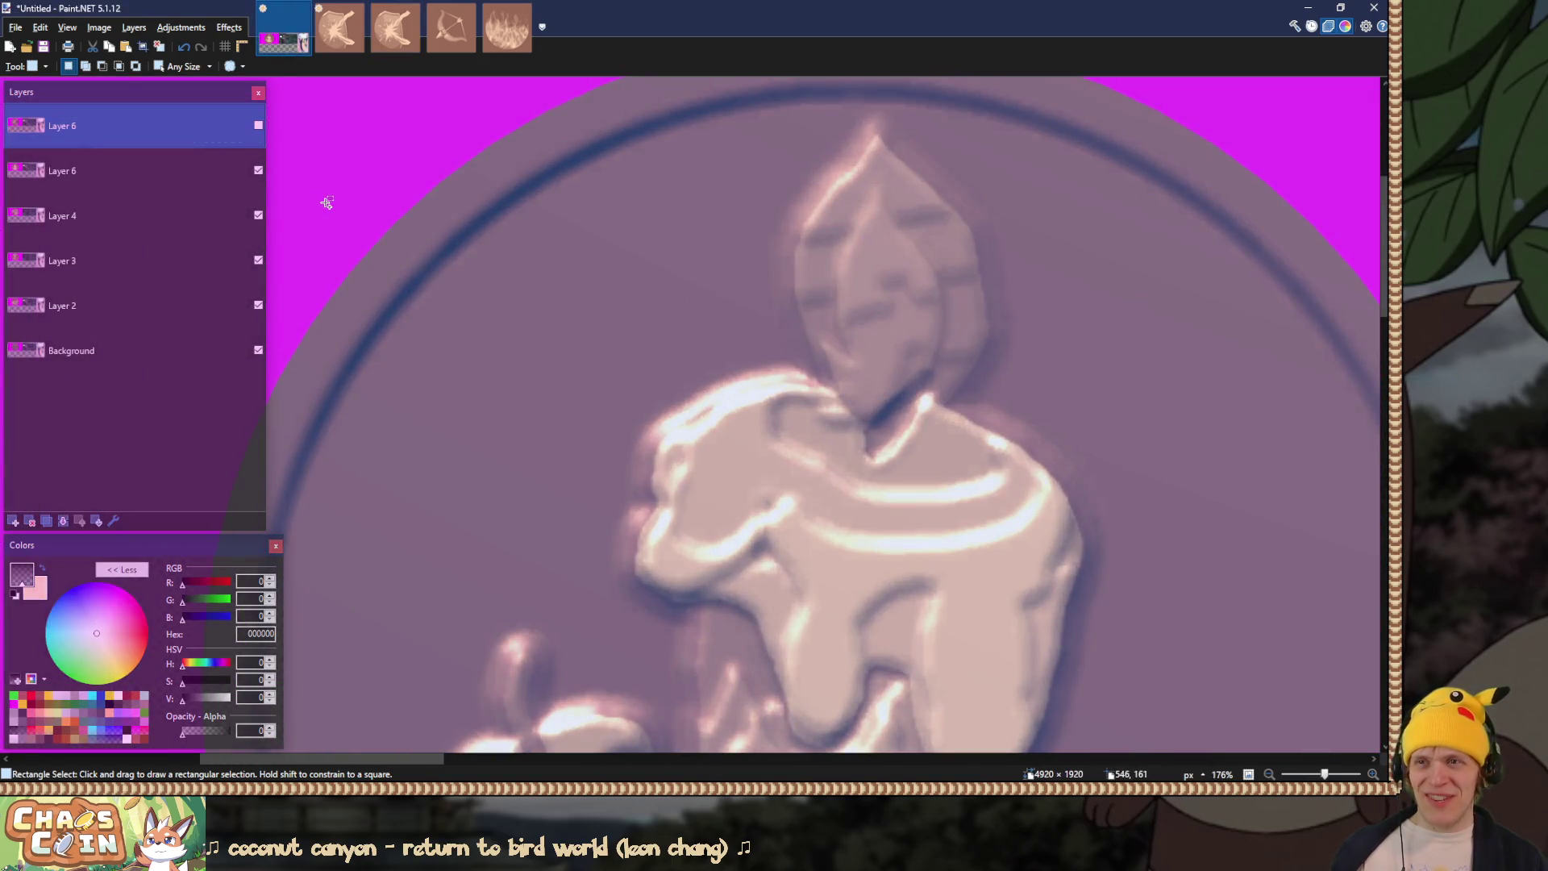
click(257, 125)
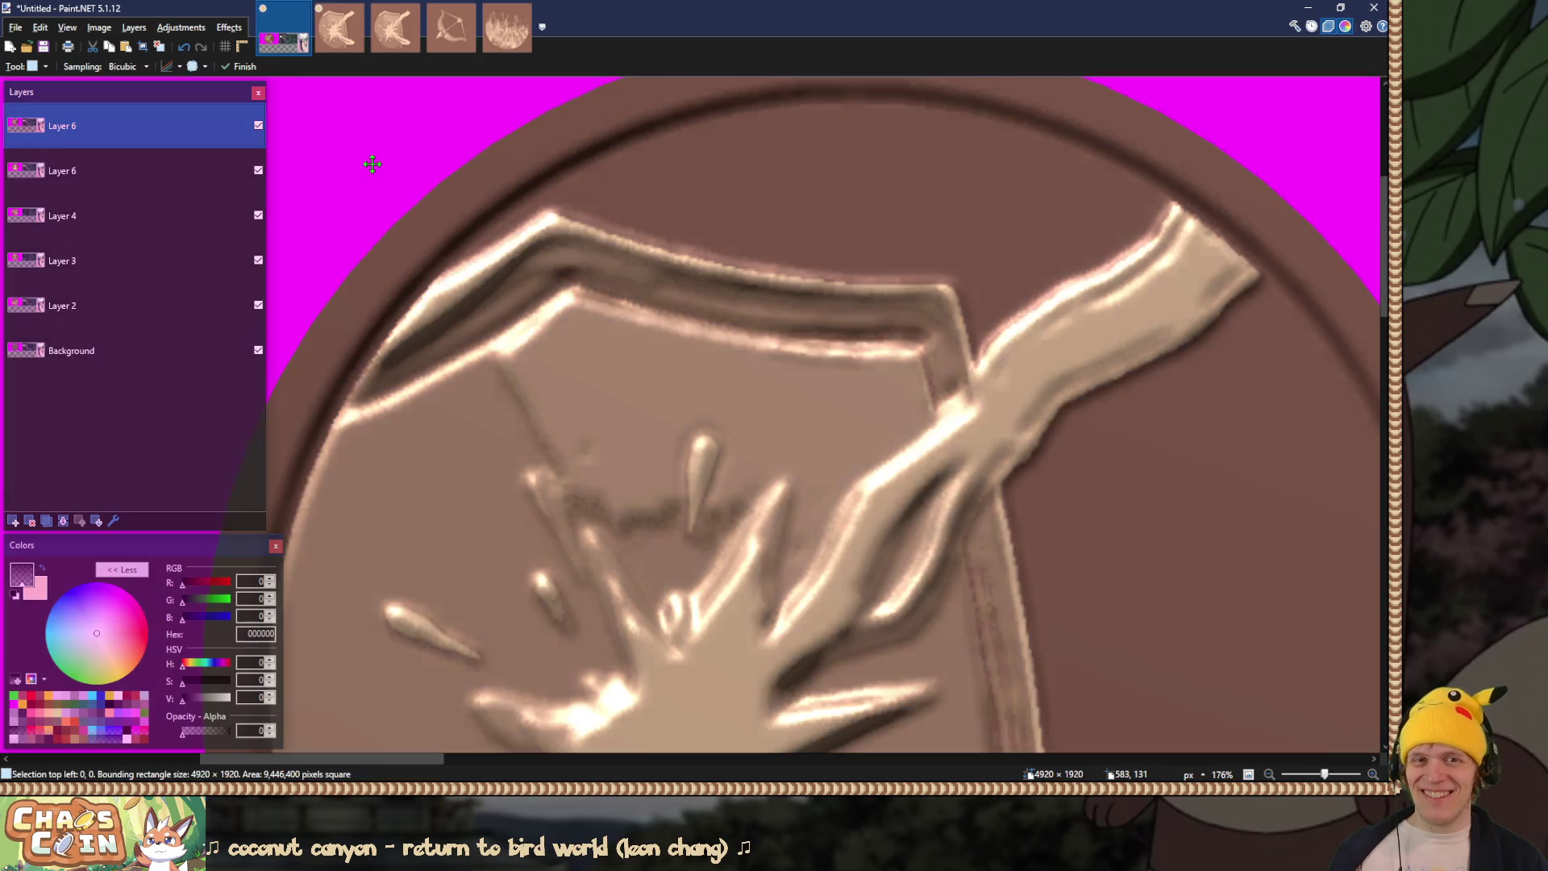
click(259, 125)
click(259, 125)
click(259, 125)
click(259, 125)
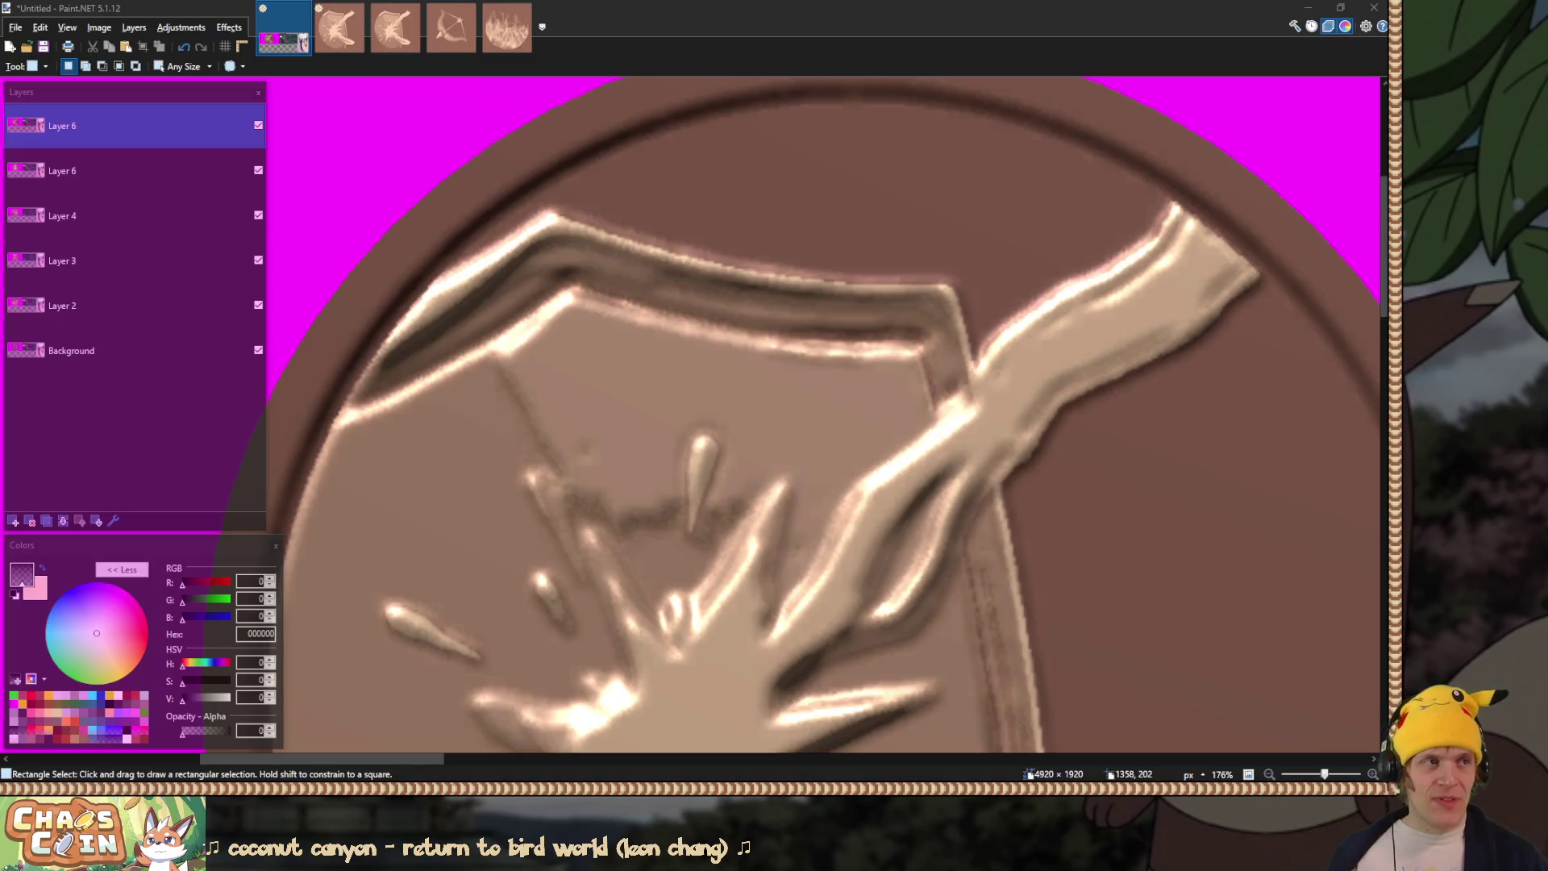
key(alt+Tab)
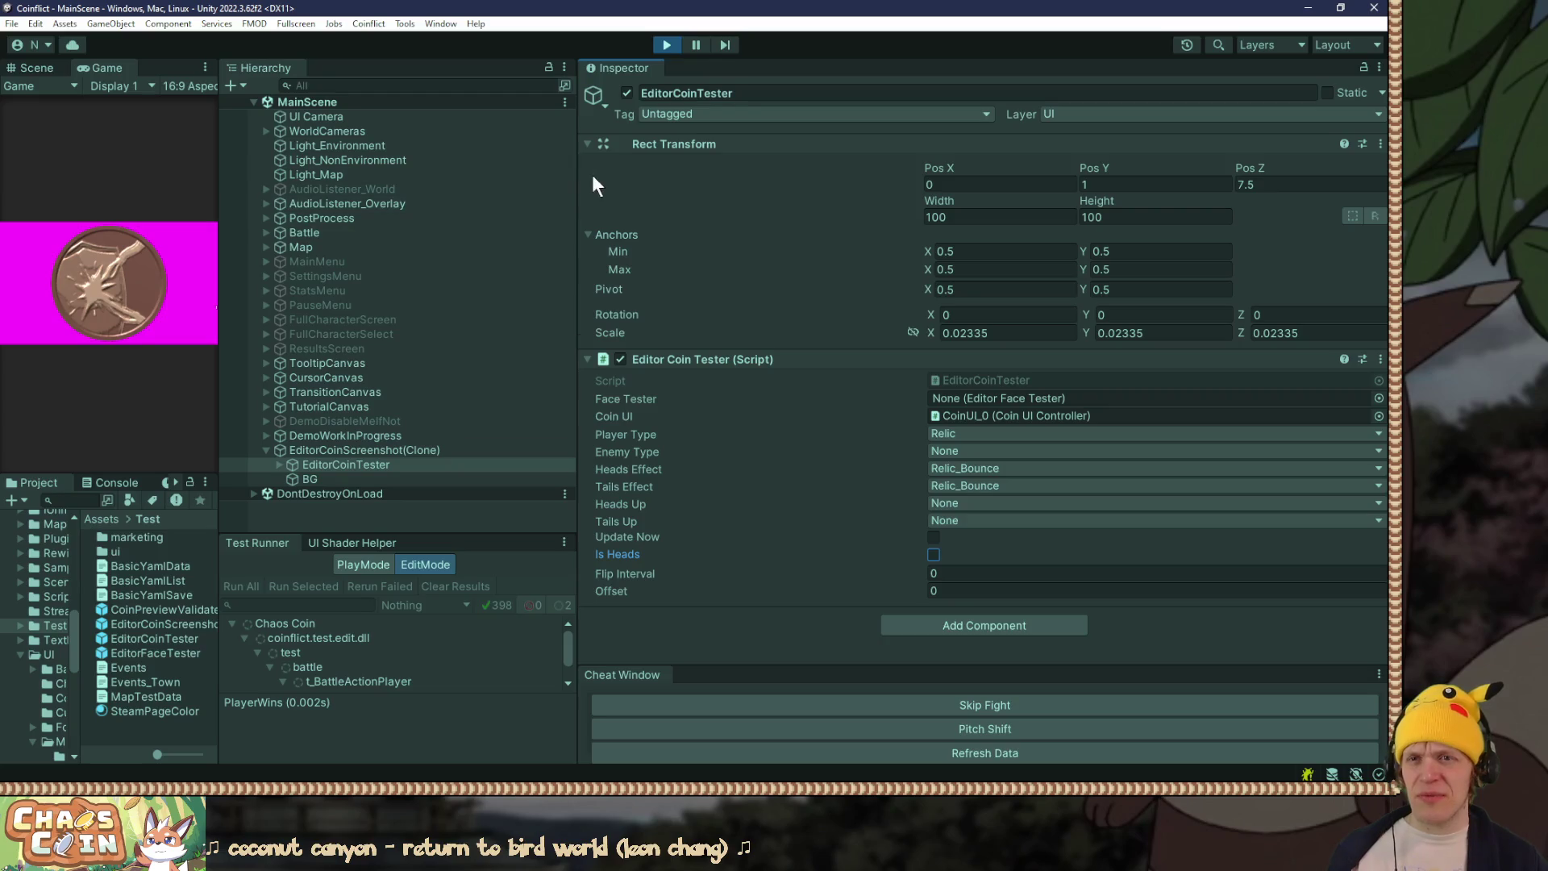
Step: Enlarge the Game view preview of the coin, making it wider and taller
drag(603, 176, 816, 174)
drag(218, 174, 776, 174)
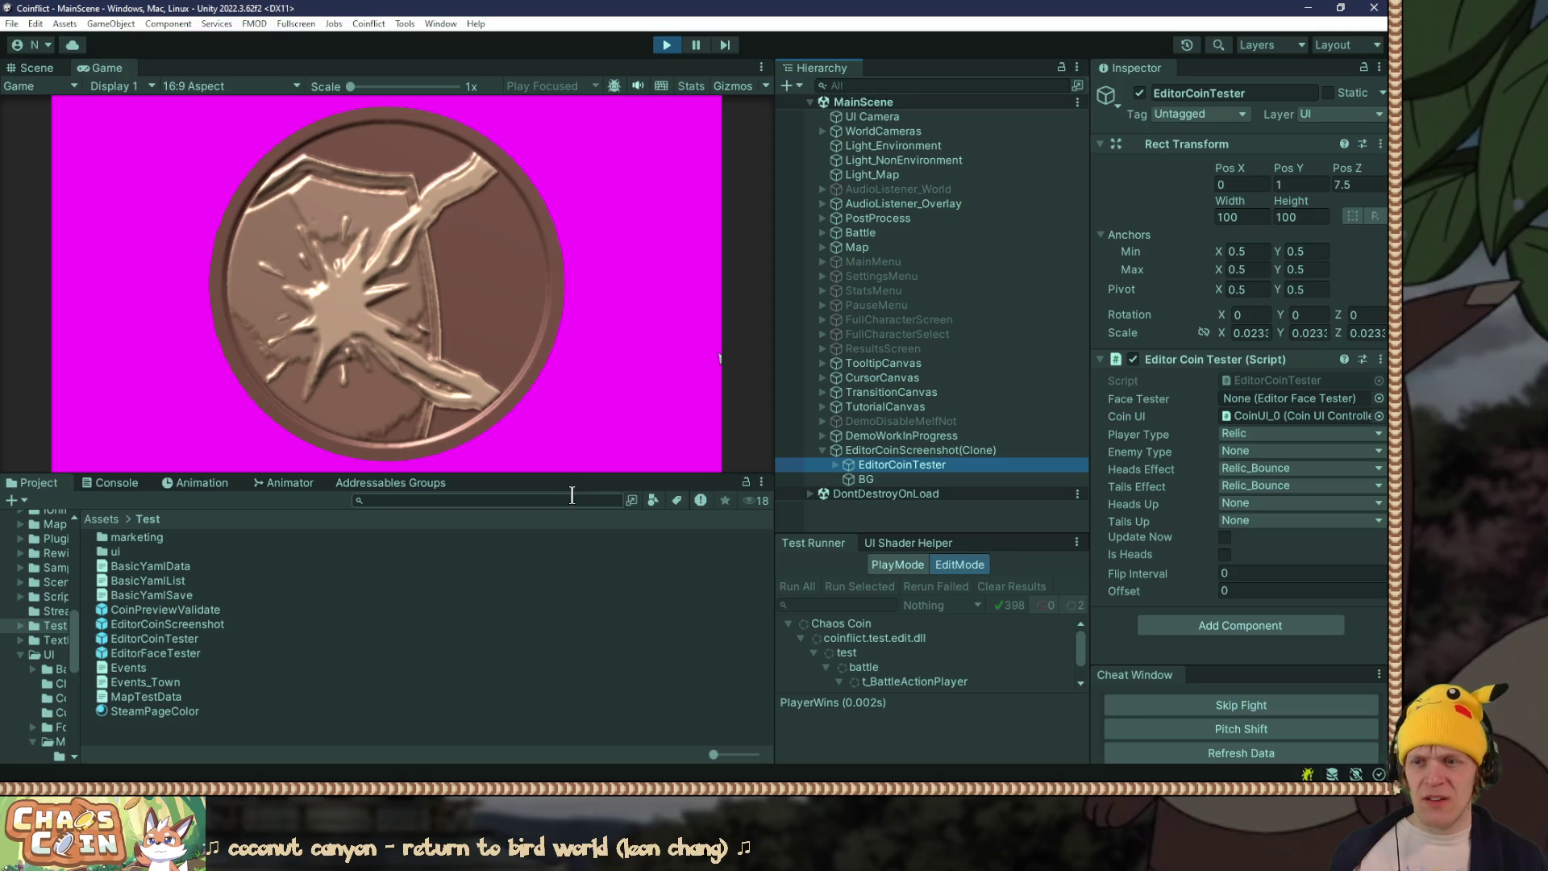
drag(573, 477, 573, 521)
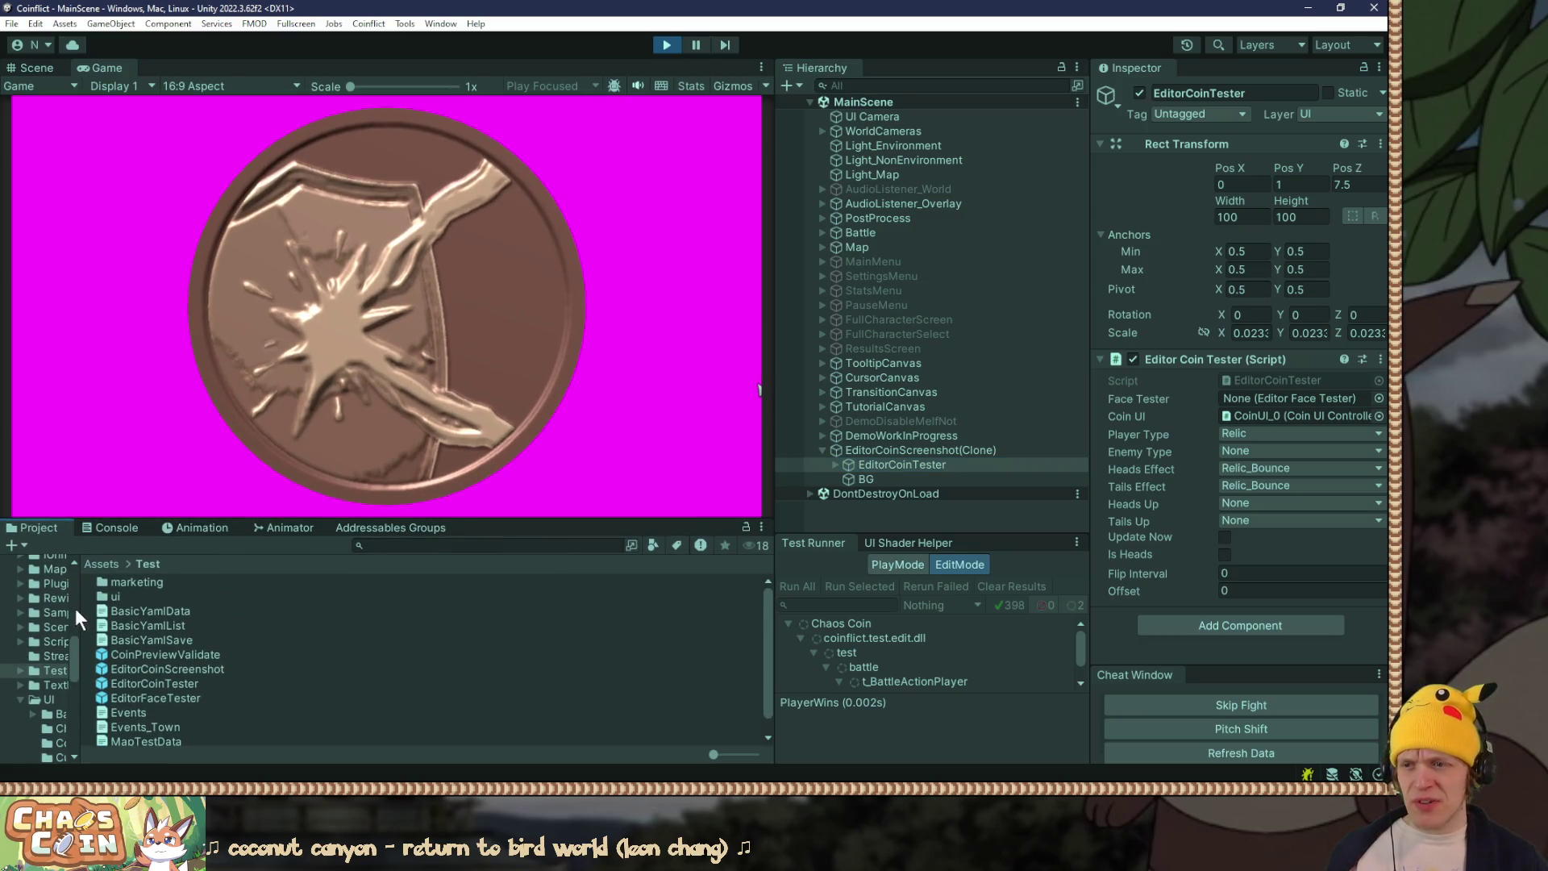
drag(81, 610, 173, 610)
scroll(96, 688, up, 5)
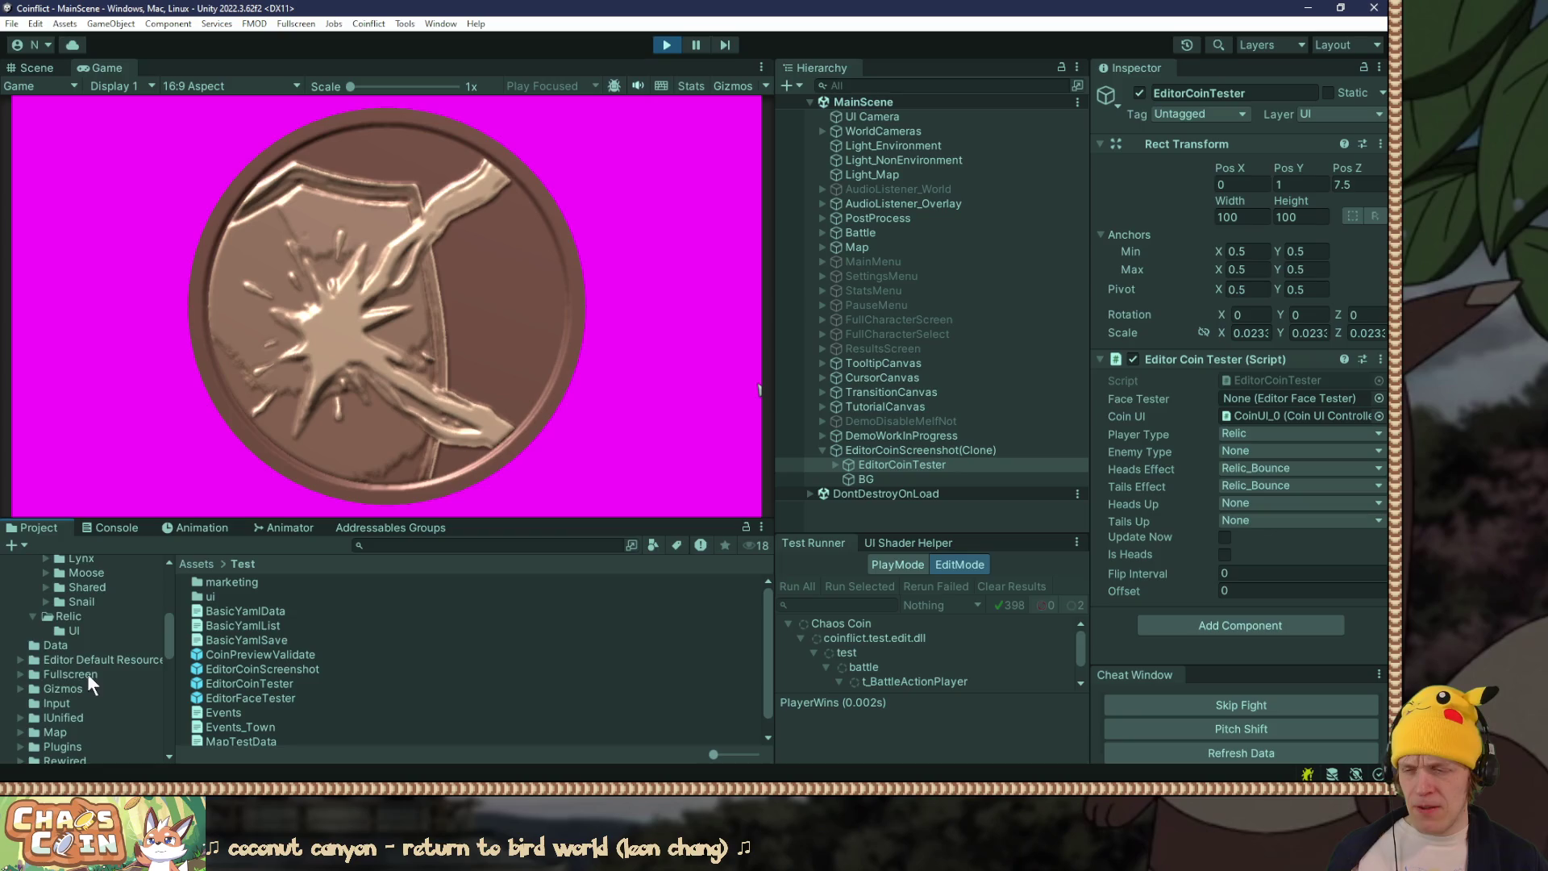
scroll(88, 669, down, 4)
Step: Open the Relic UI folder, select the RelicAim texture and widen the Inspector
click(79, 630)
click(85, 618)
click(269, 594)
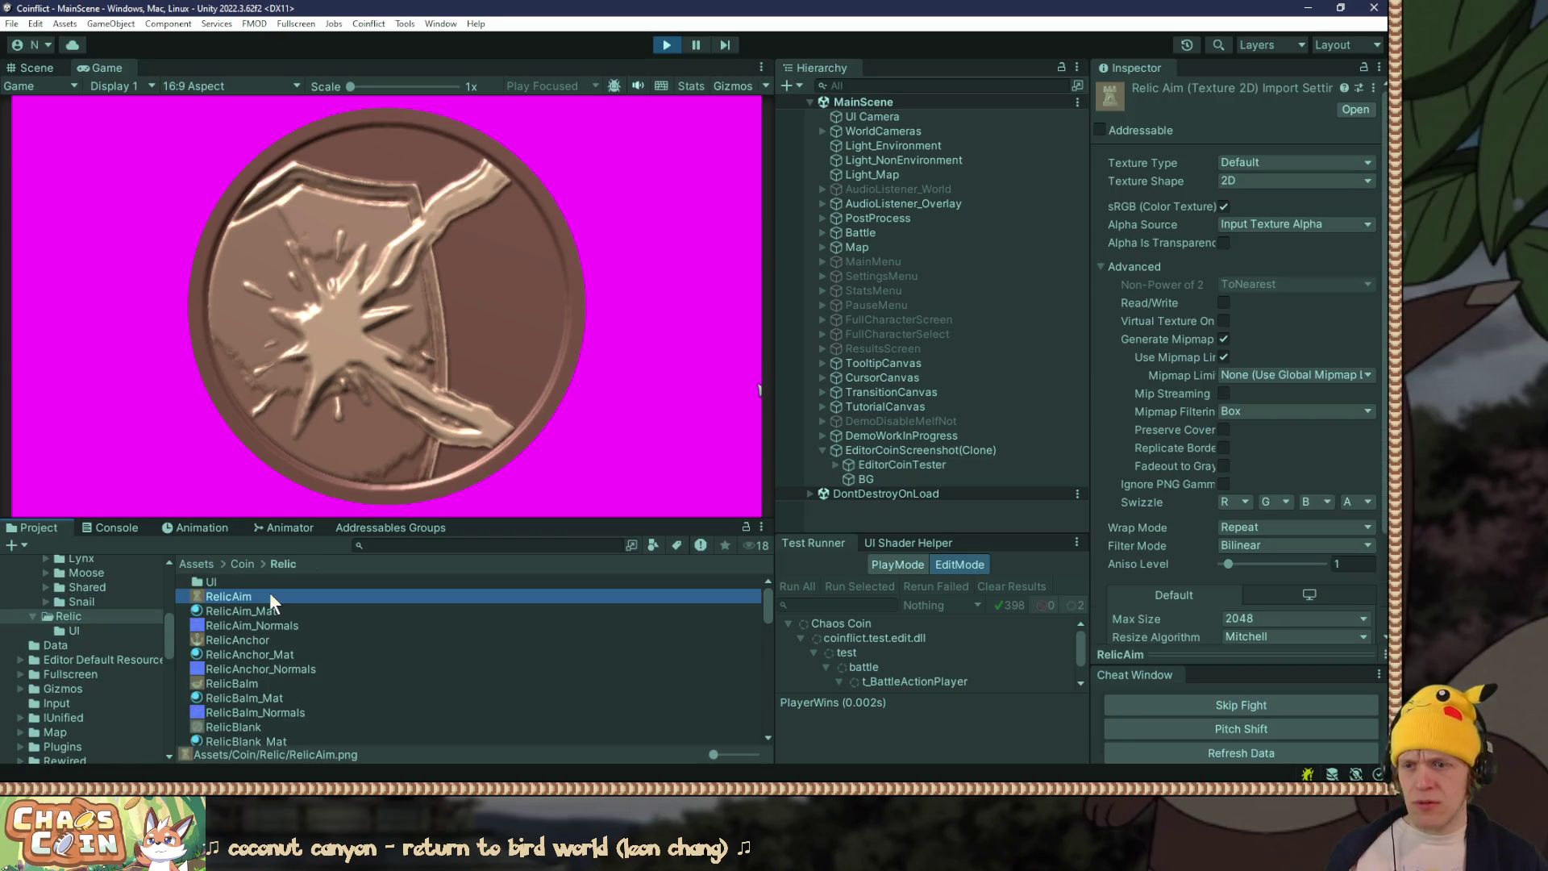
drag(1088, 202, 858, 295)
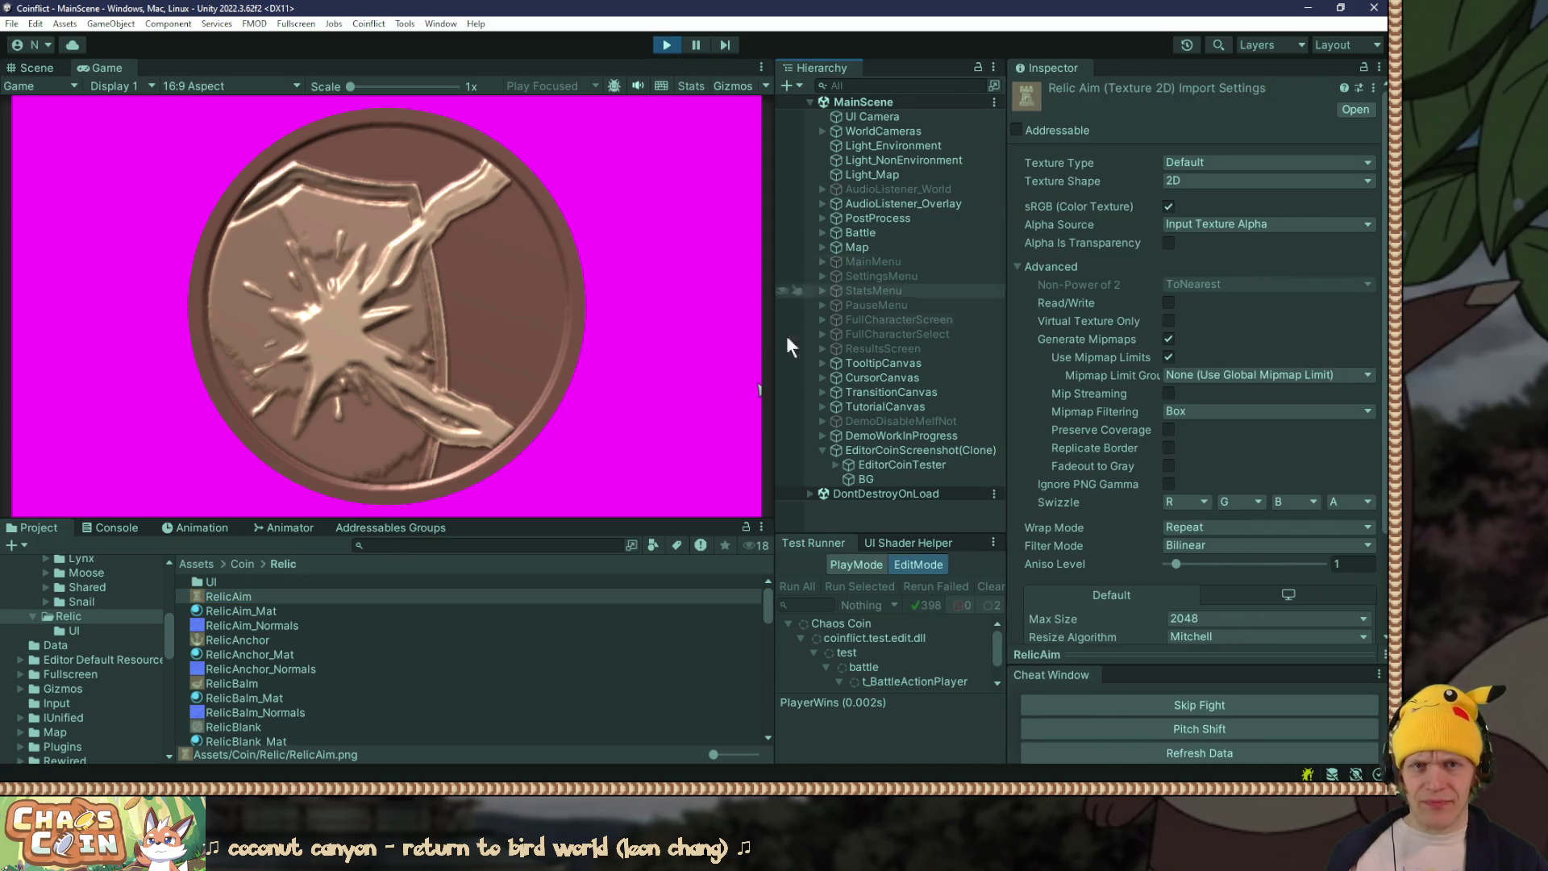
scroll(264, 636, down, 3)
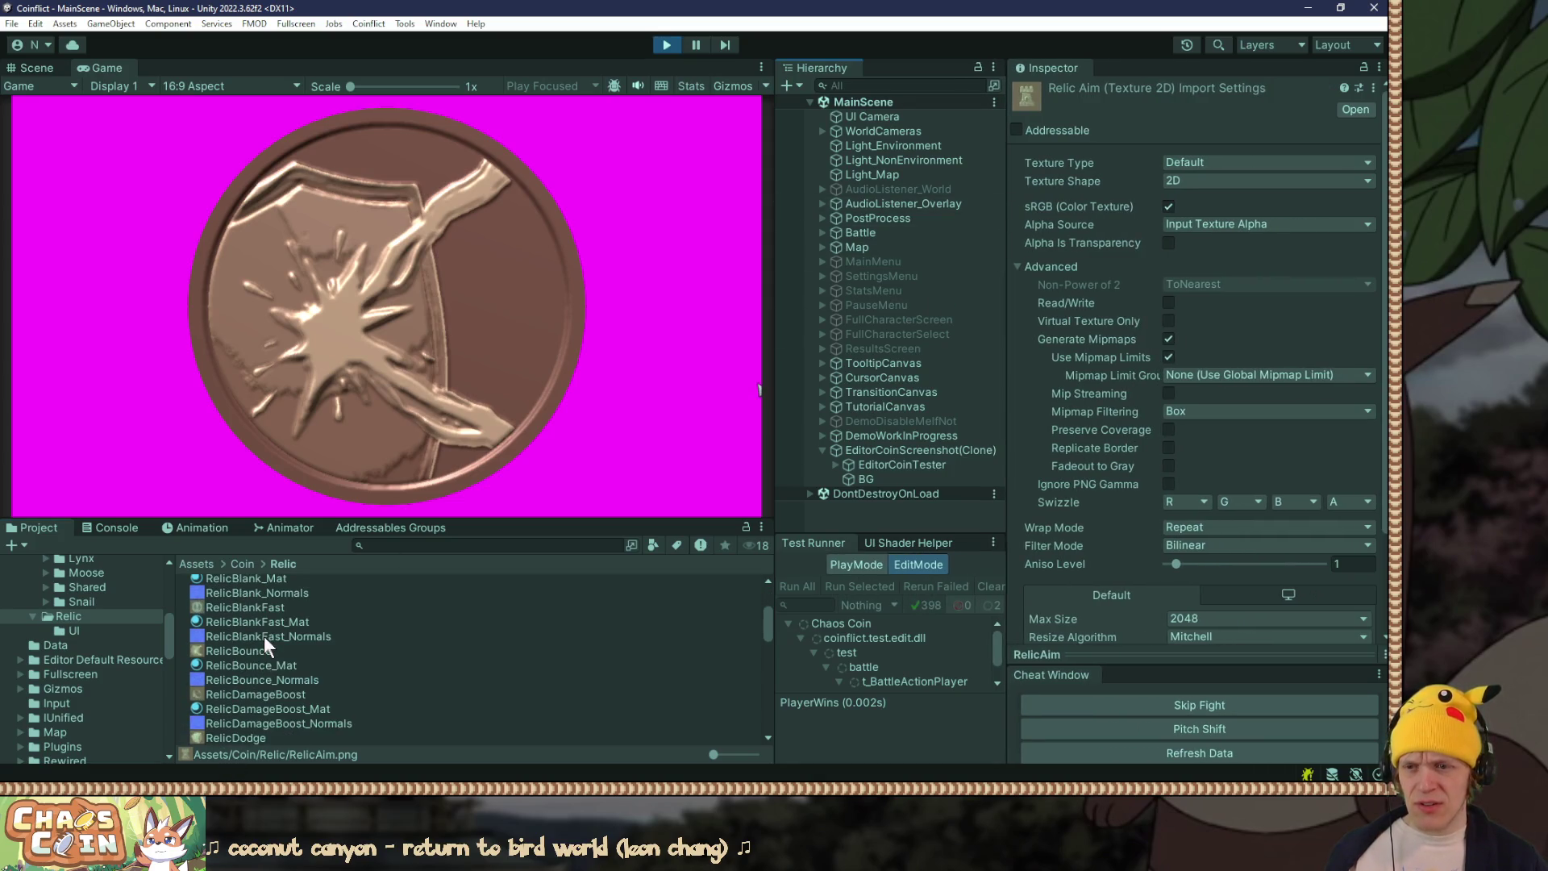
Step: Compare the RelicBounce, RelicBlankFast and RelicDamageBoost assets, ending on RelicBounce_Mat
click(242, 651)
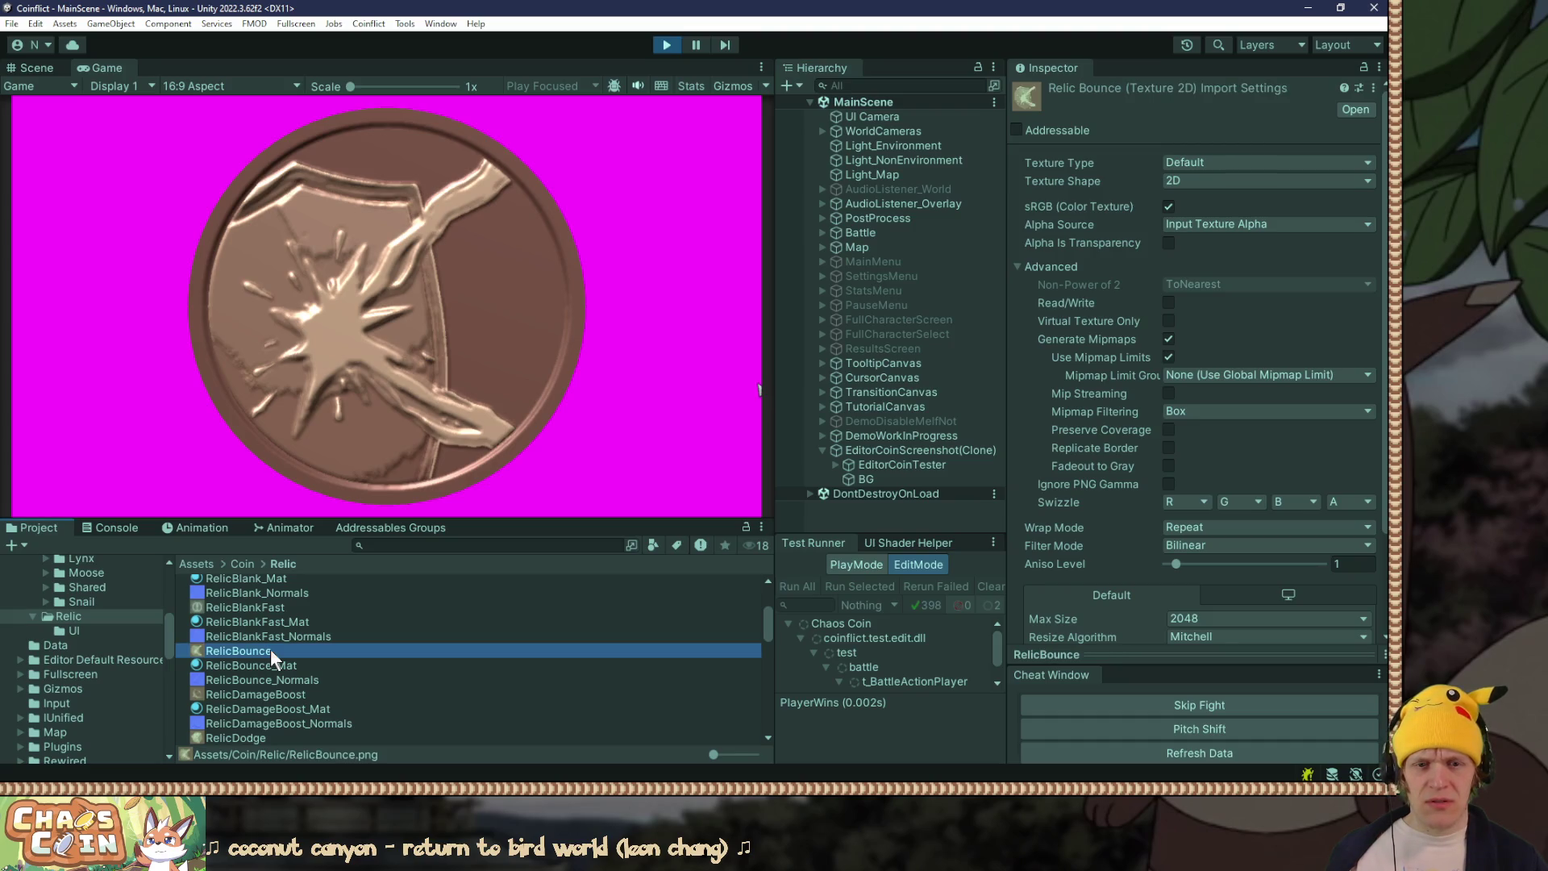
scroll(1111, 520, down, 3)
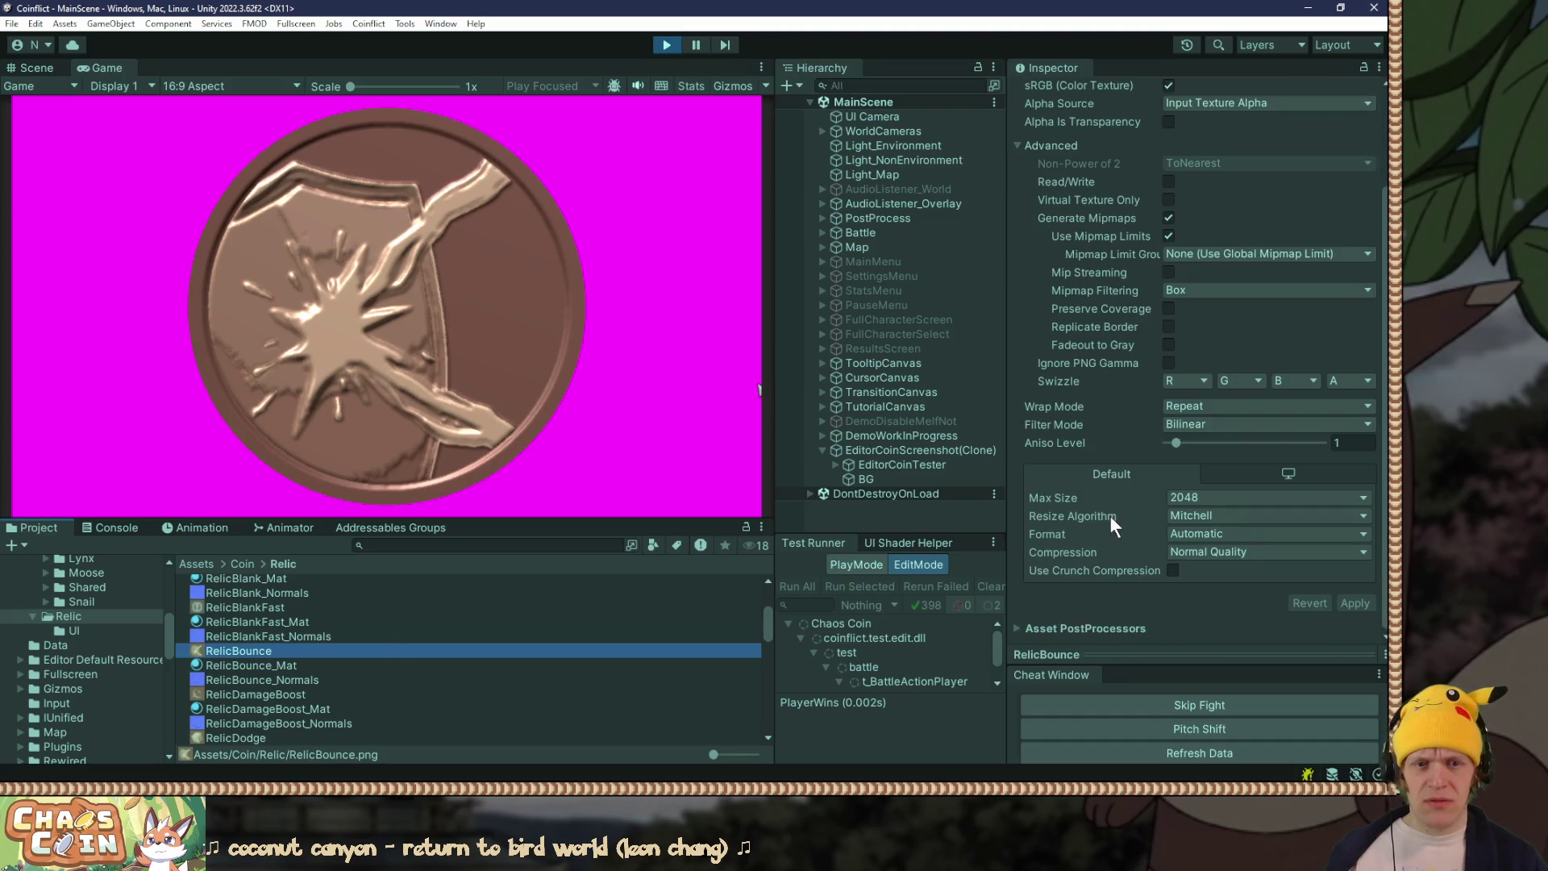
click(245, 608)
click(256, 647)
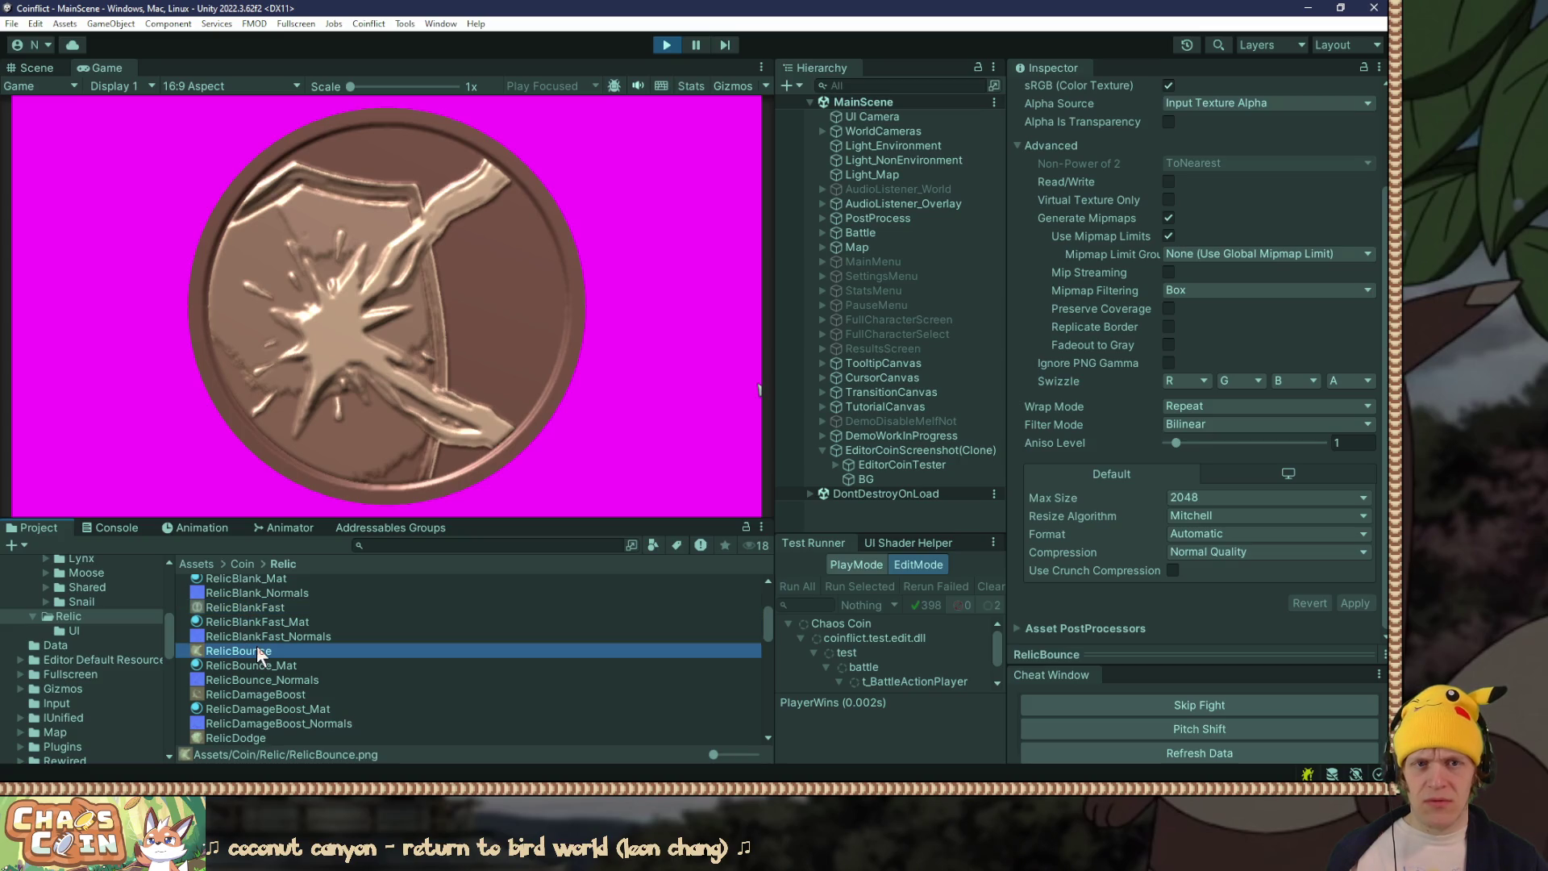
click(242, 692)
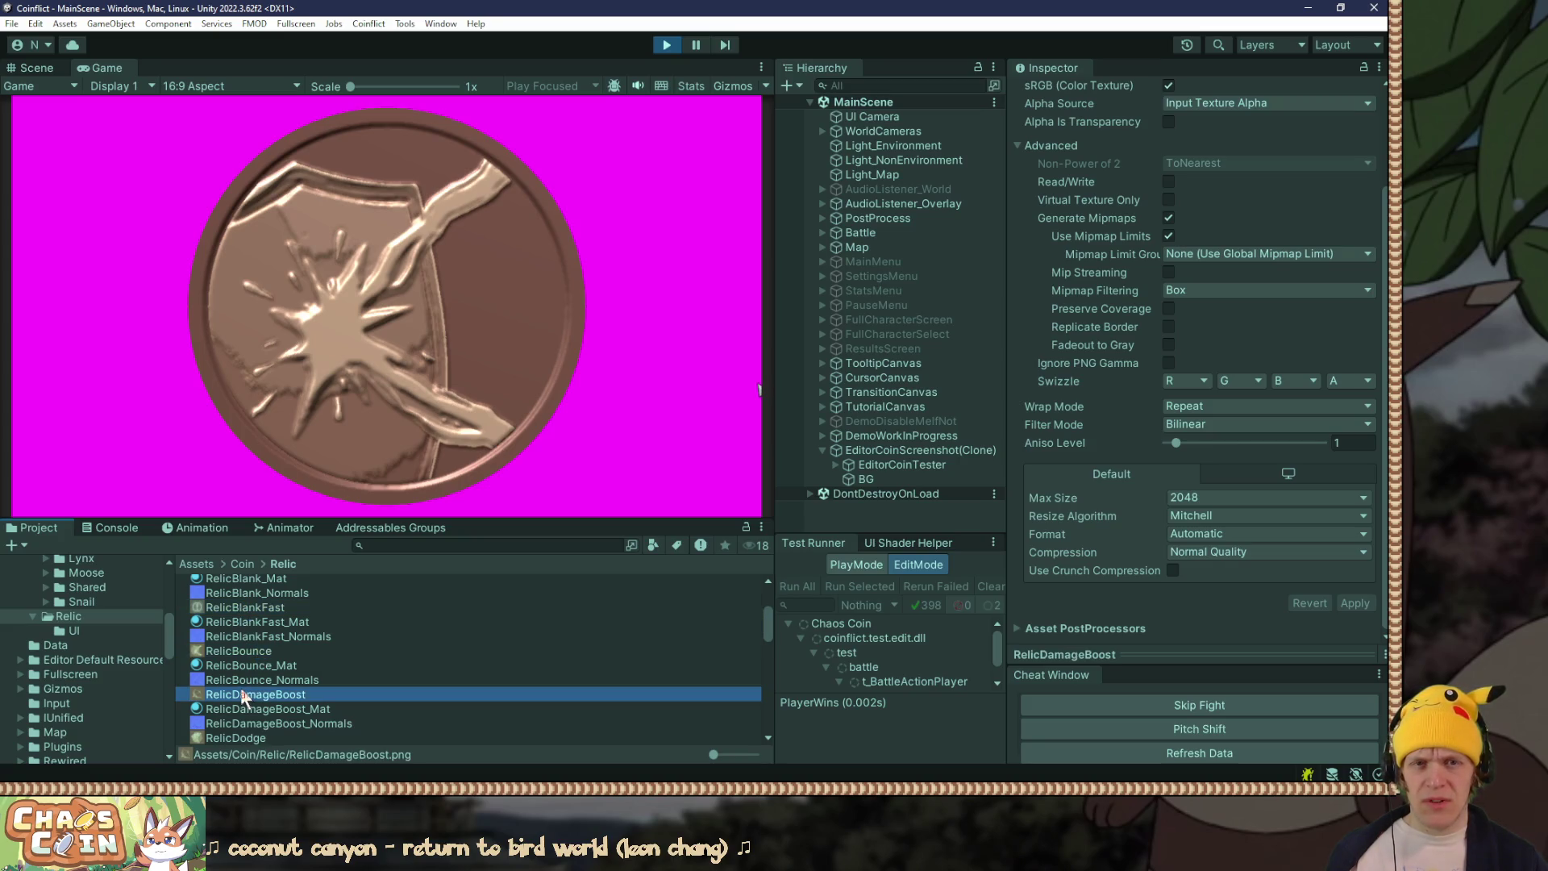
click(239, 651)
click(242, 662)
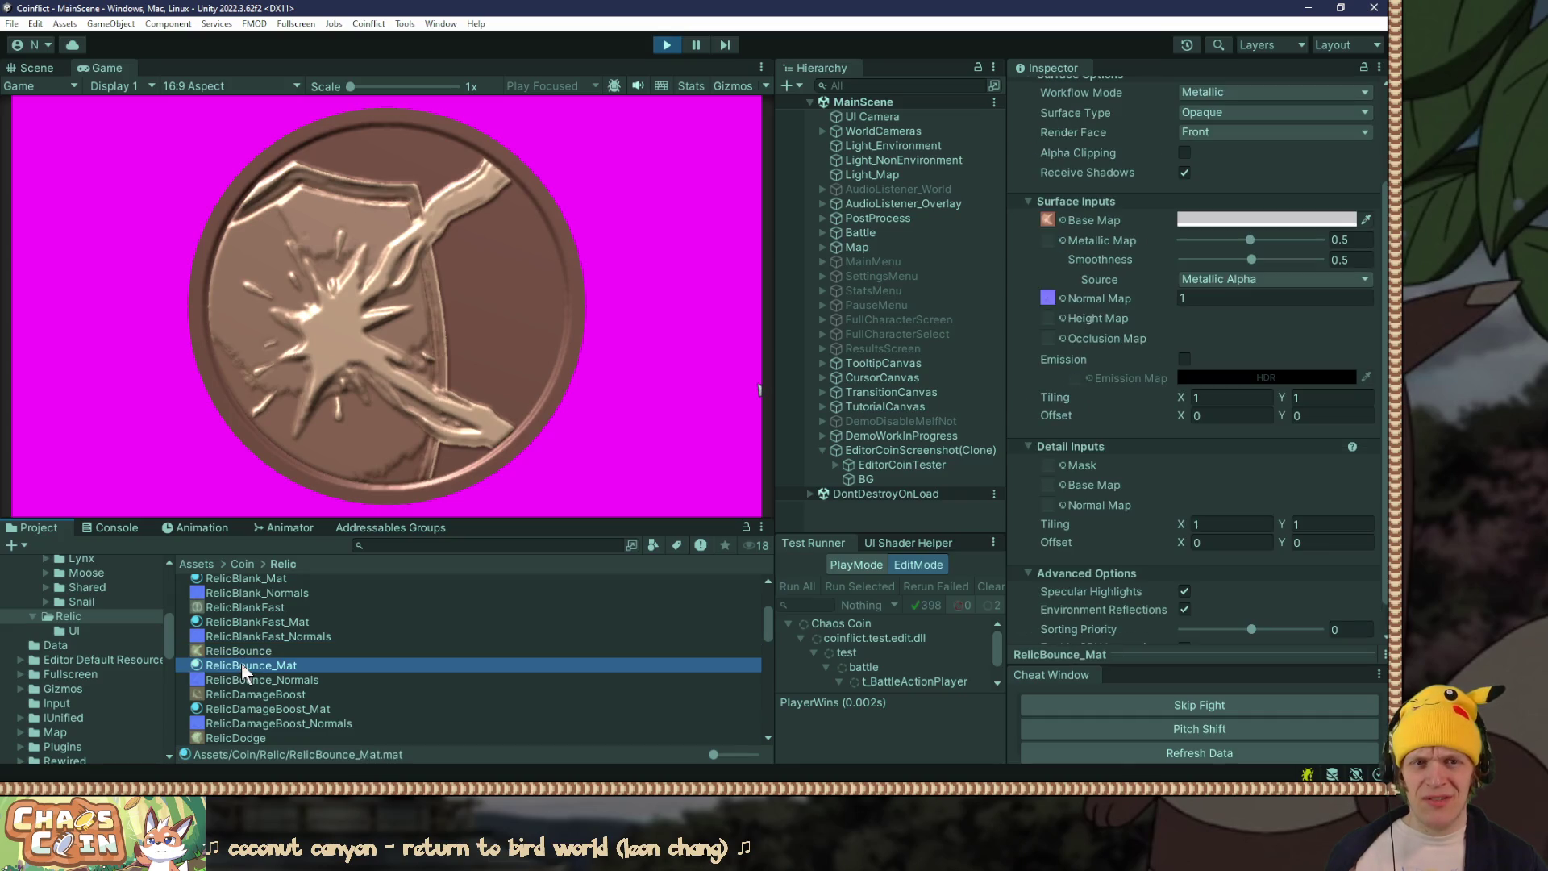
click(295, 698)
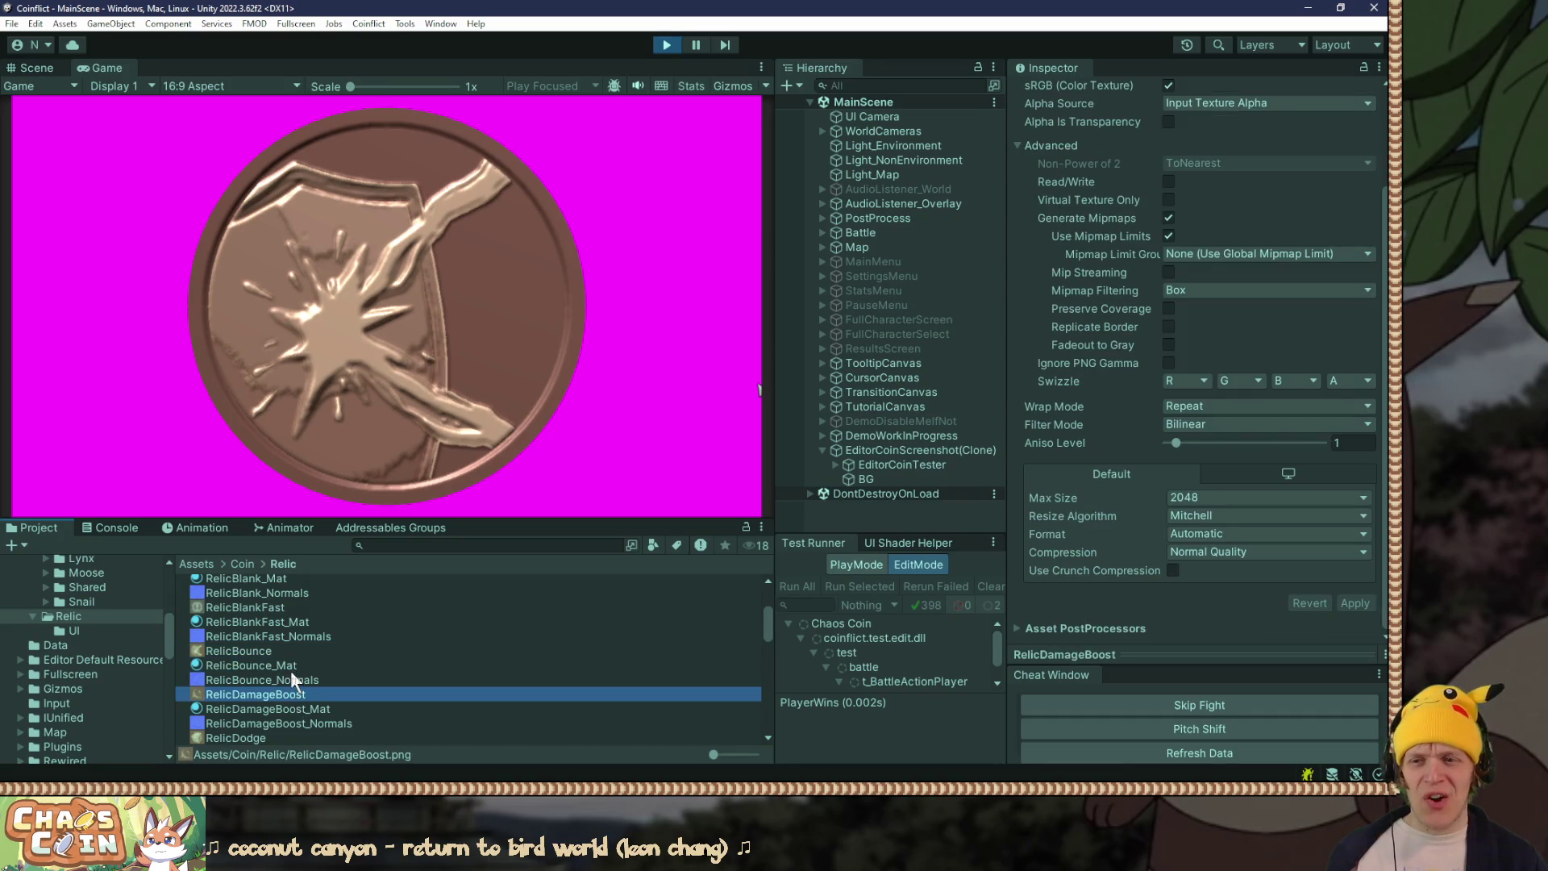
click(290, 668)
click(292, 710)
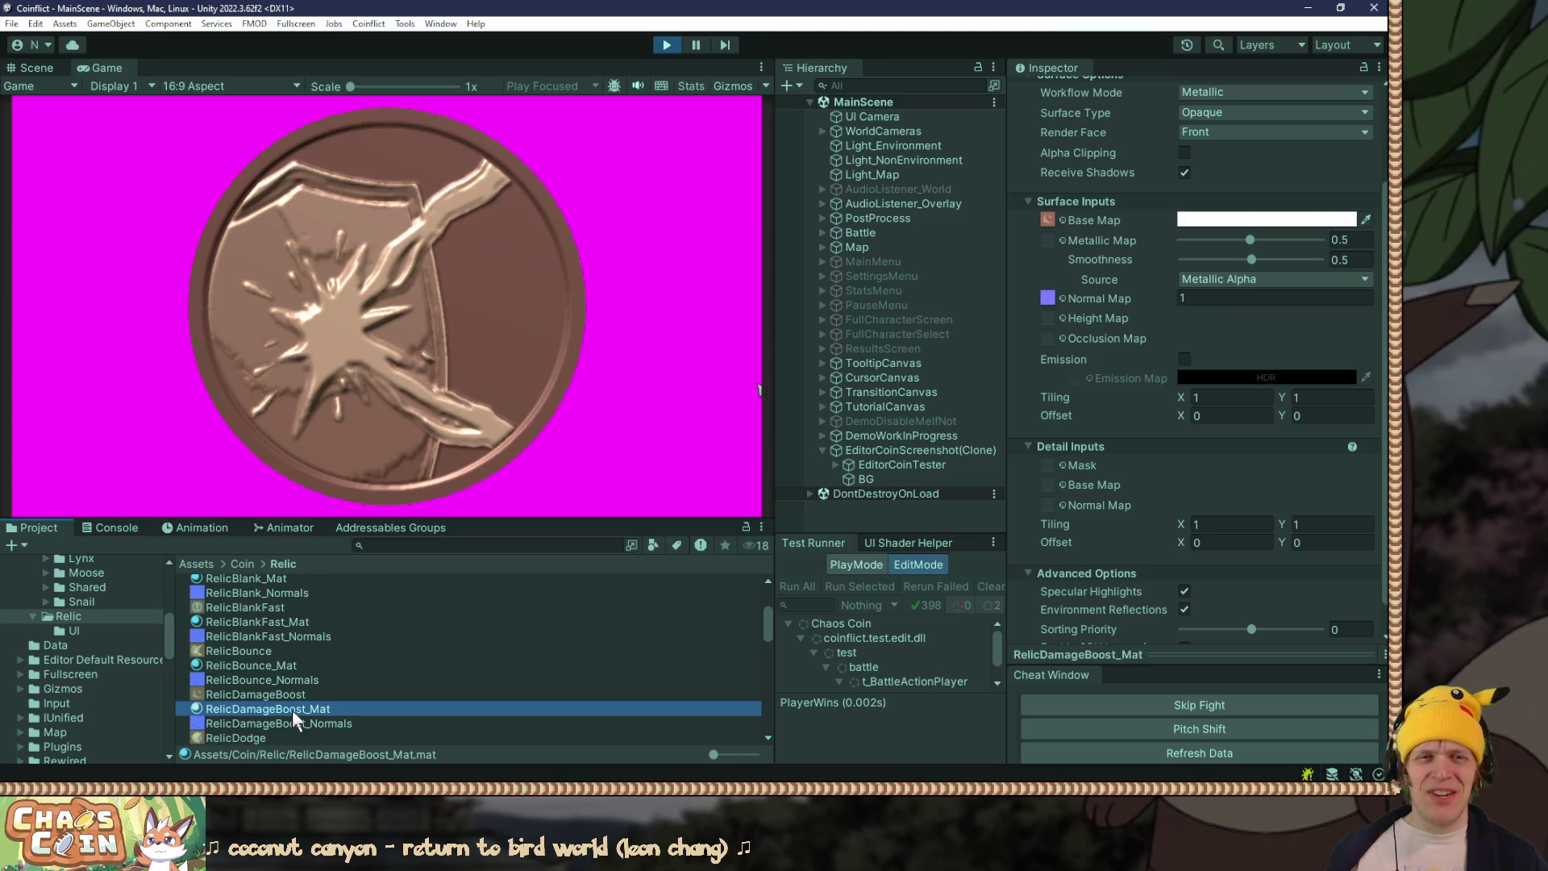
click(260, 661)
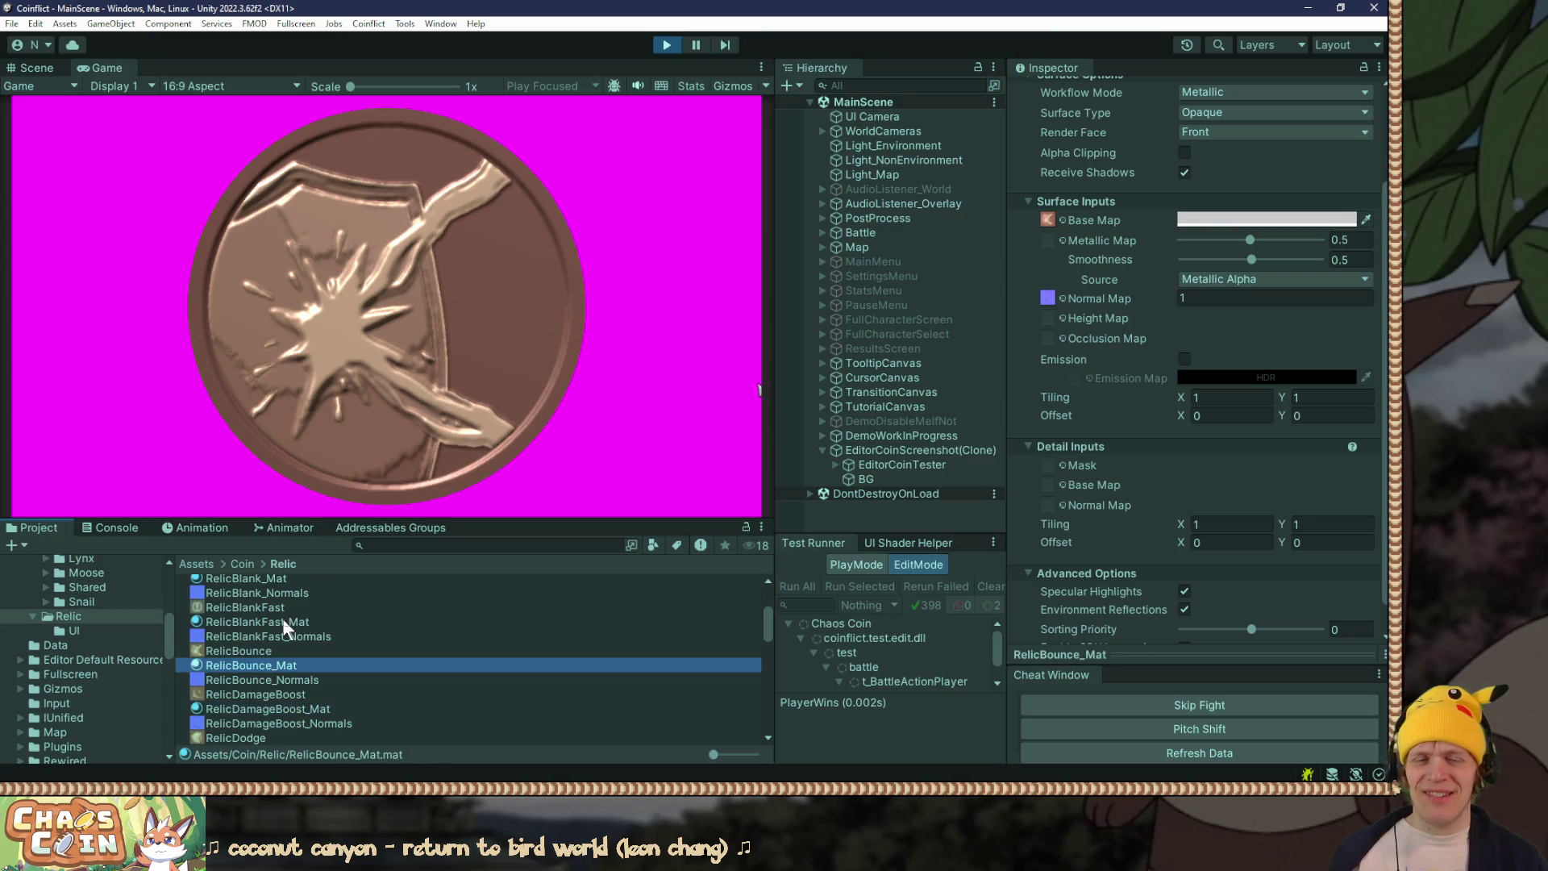
Step: Set RelicBounce_Mat's base colour to full-brightness white (FFFFFF)
click(1249, 218)
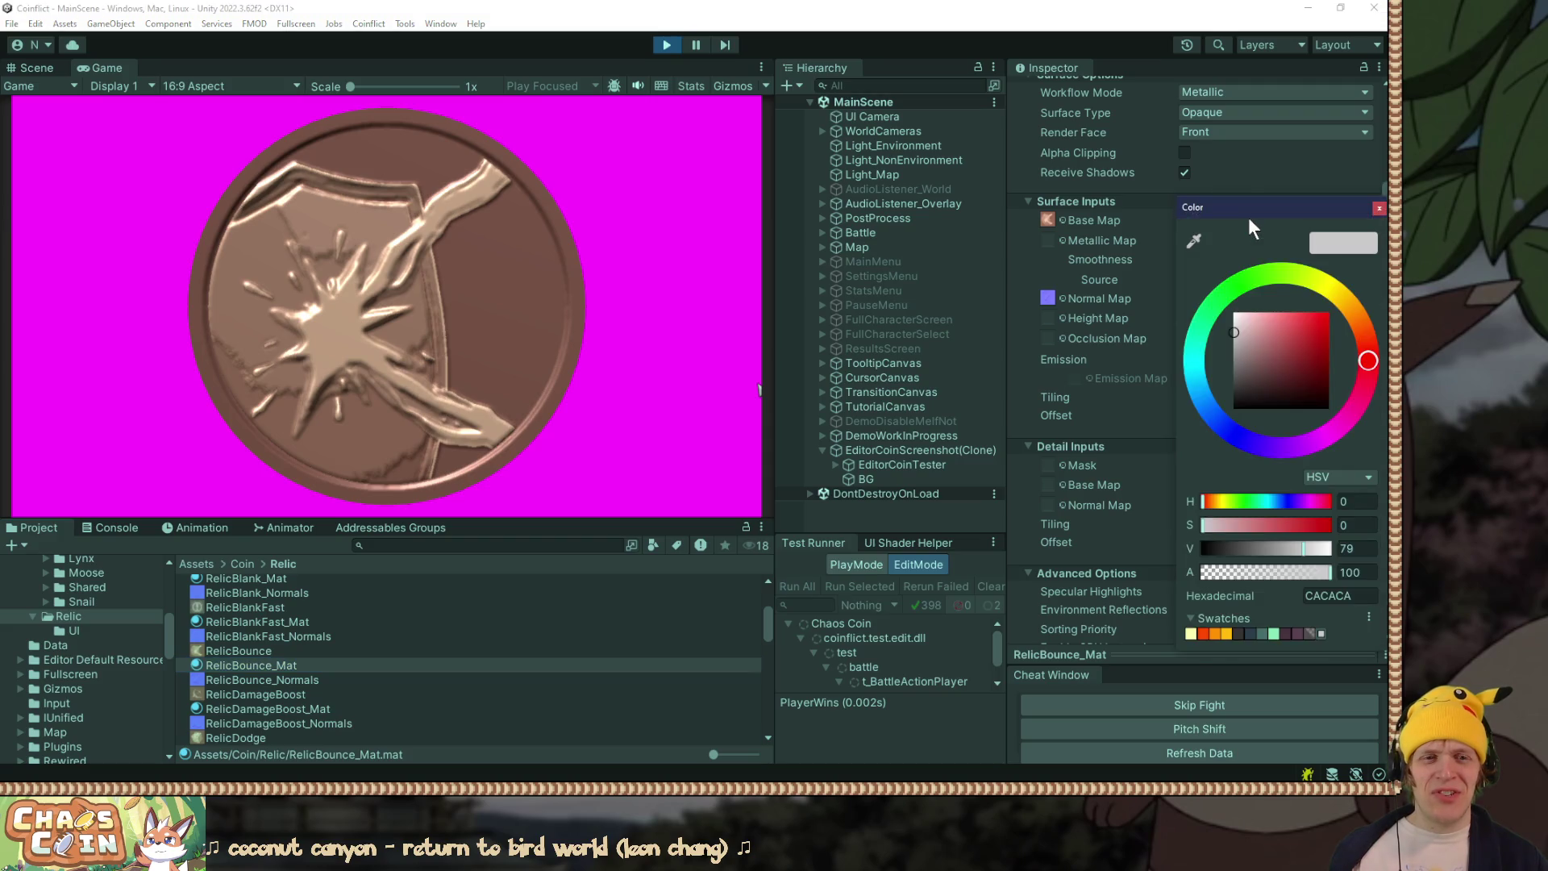
drag(1248, 216, 704, 203)
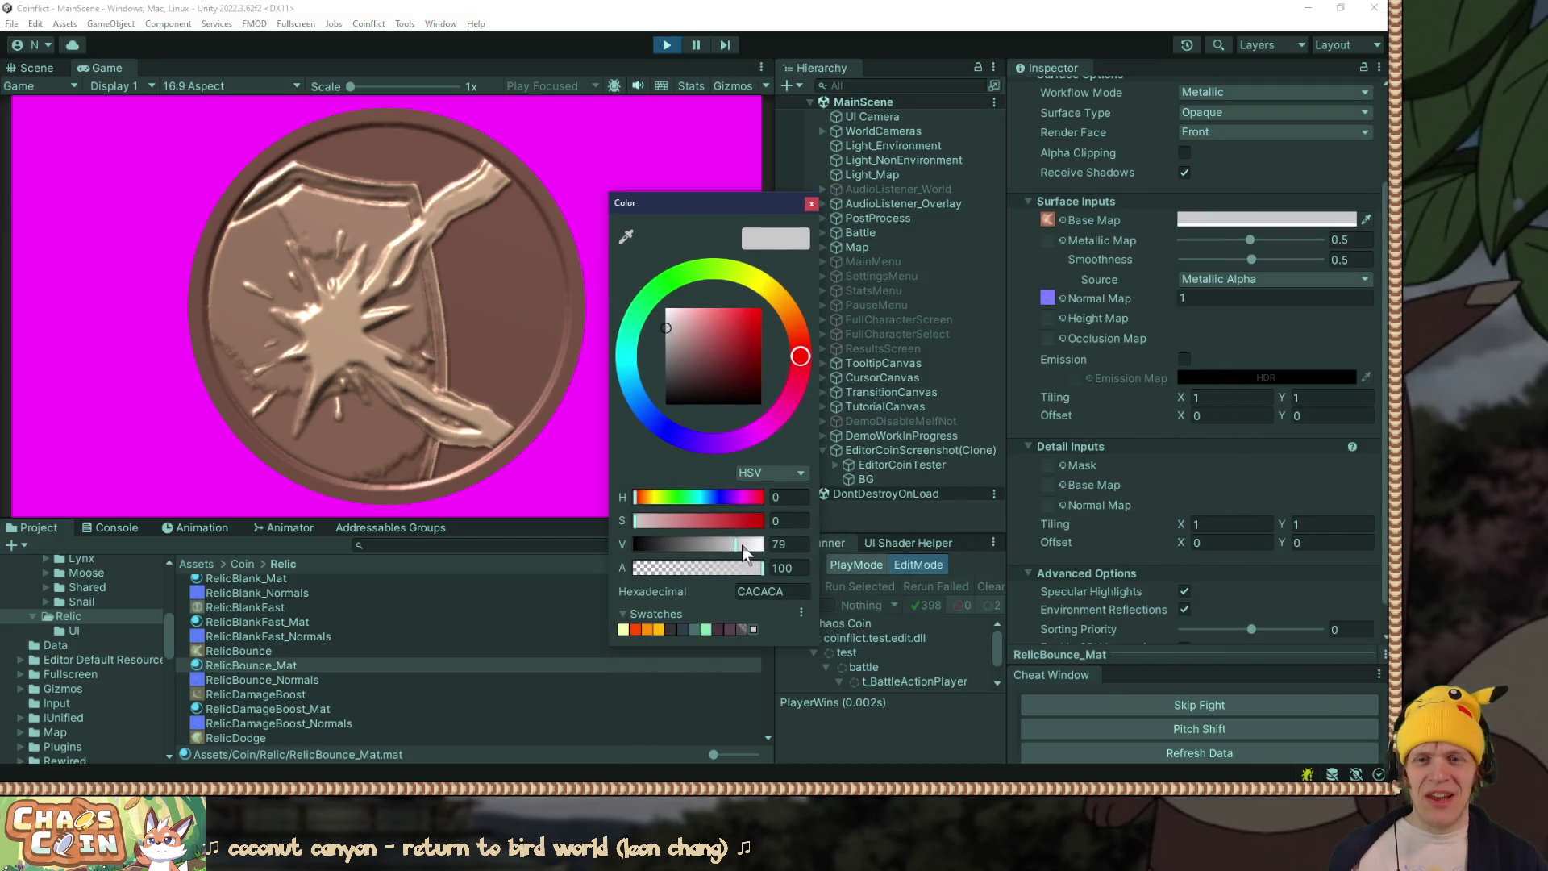
drag(736, 544, 801, 545)
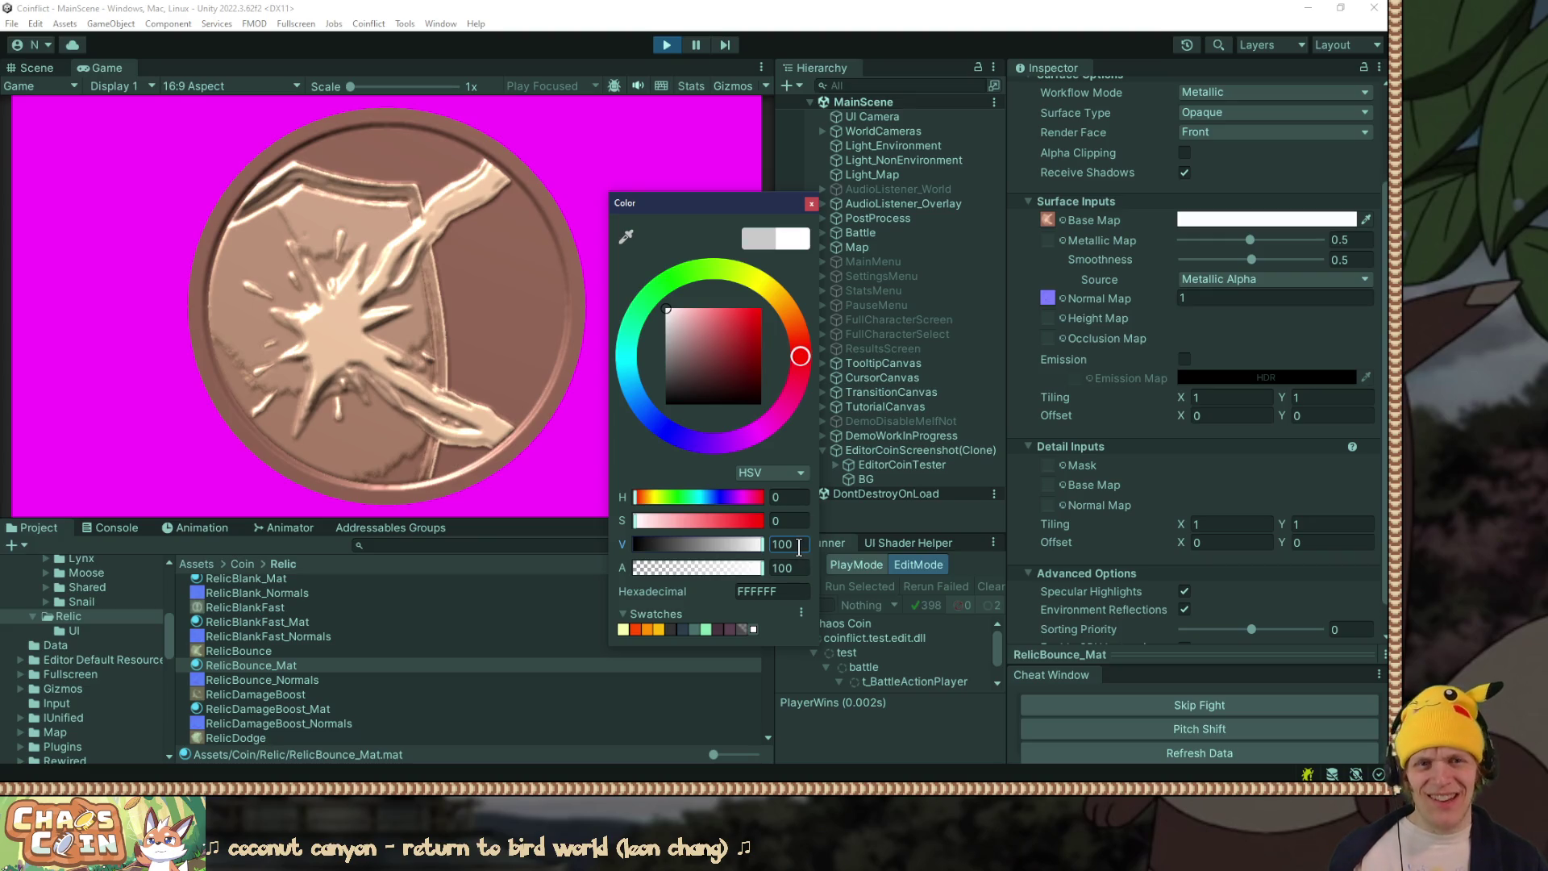
click(811, 204)
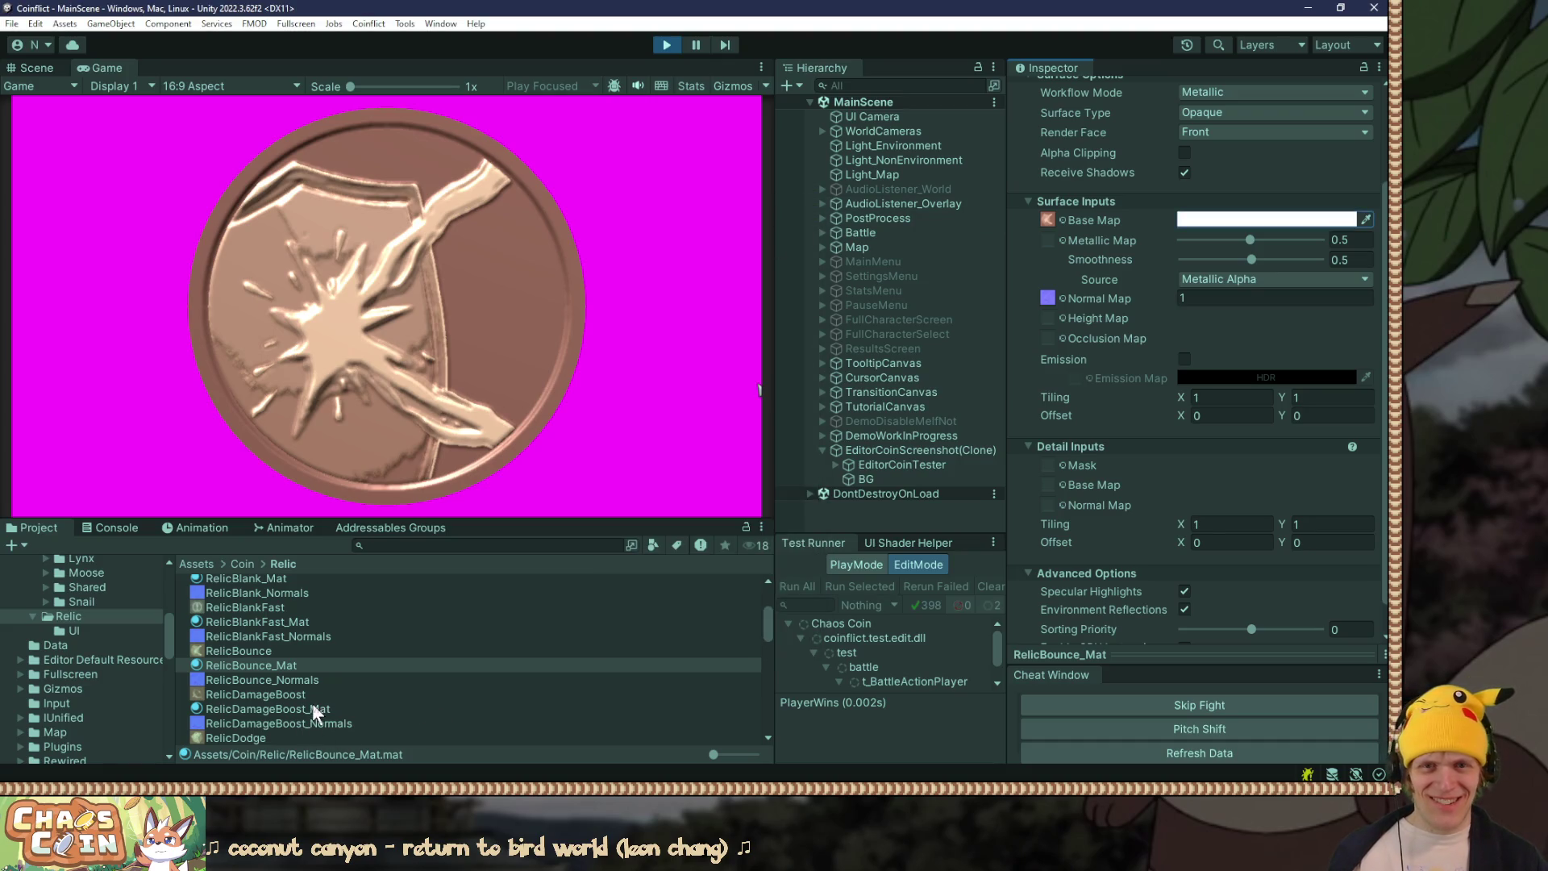
Step: Select the RelicEnemyCloak_Mat material, then return to the Paint.NET comparison canvas
scroll(311, 708, down, 5)
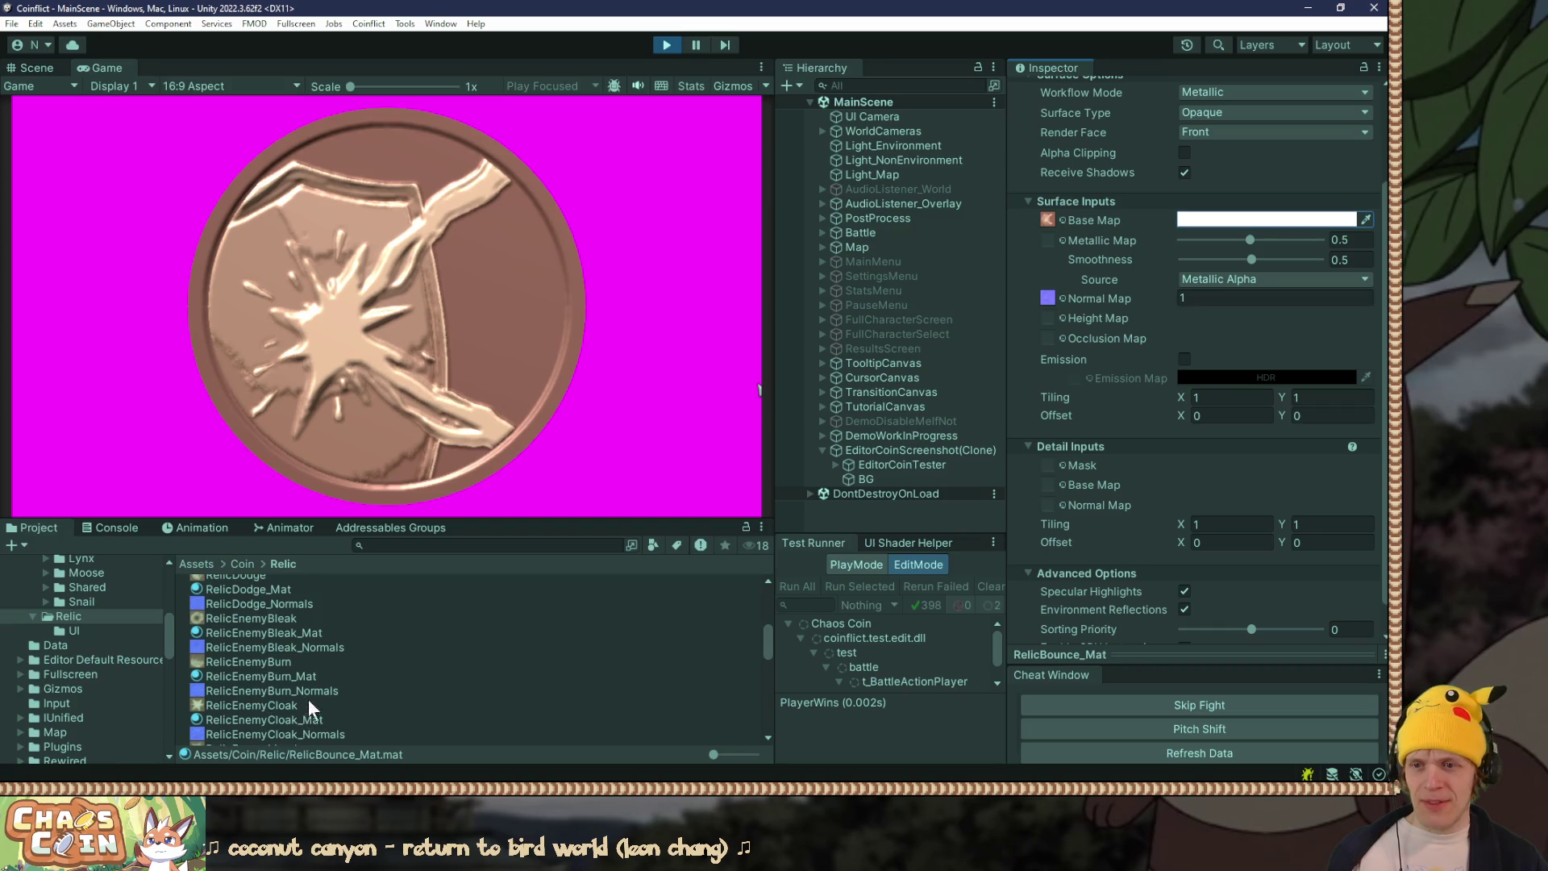
click(310, 718)
scroll(311, 716, up, 5)
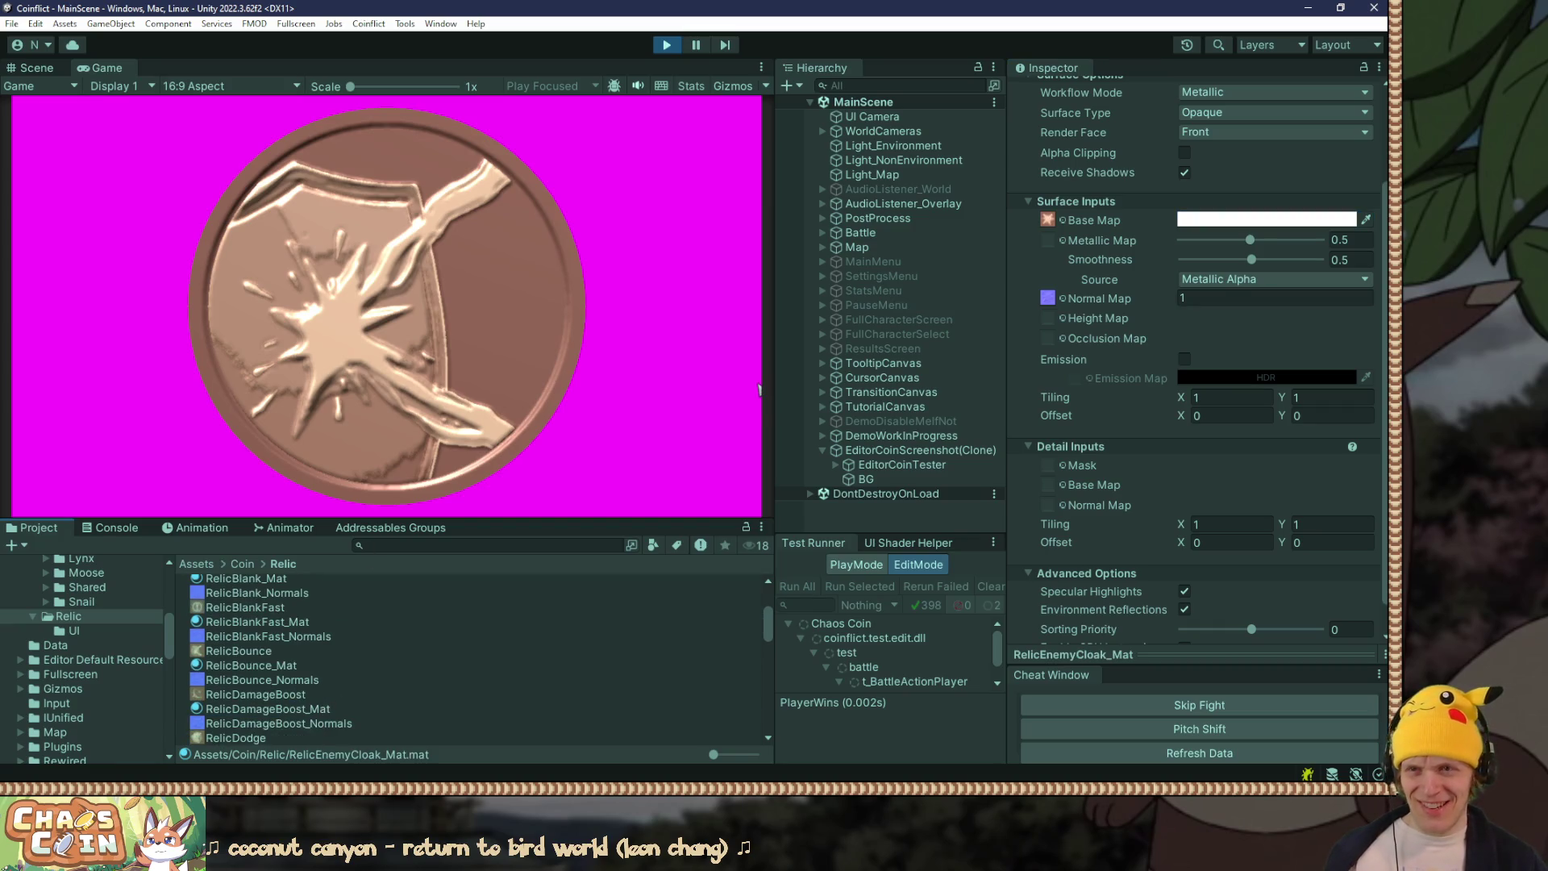
key(alt+Tab)
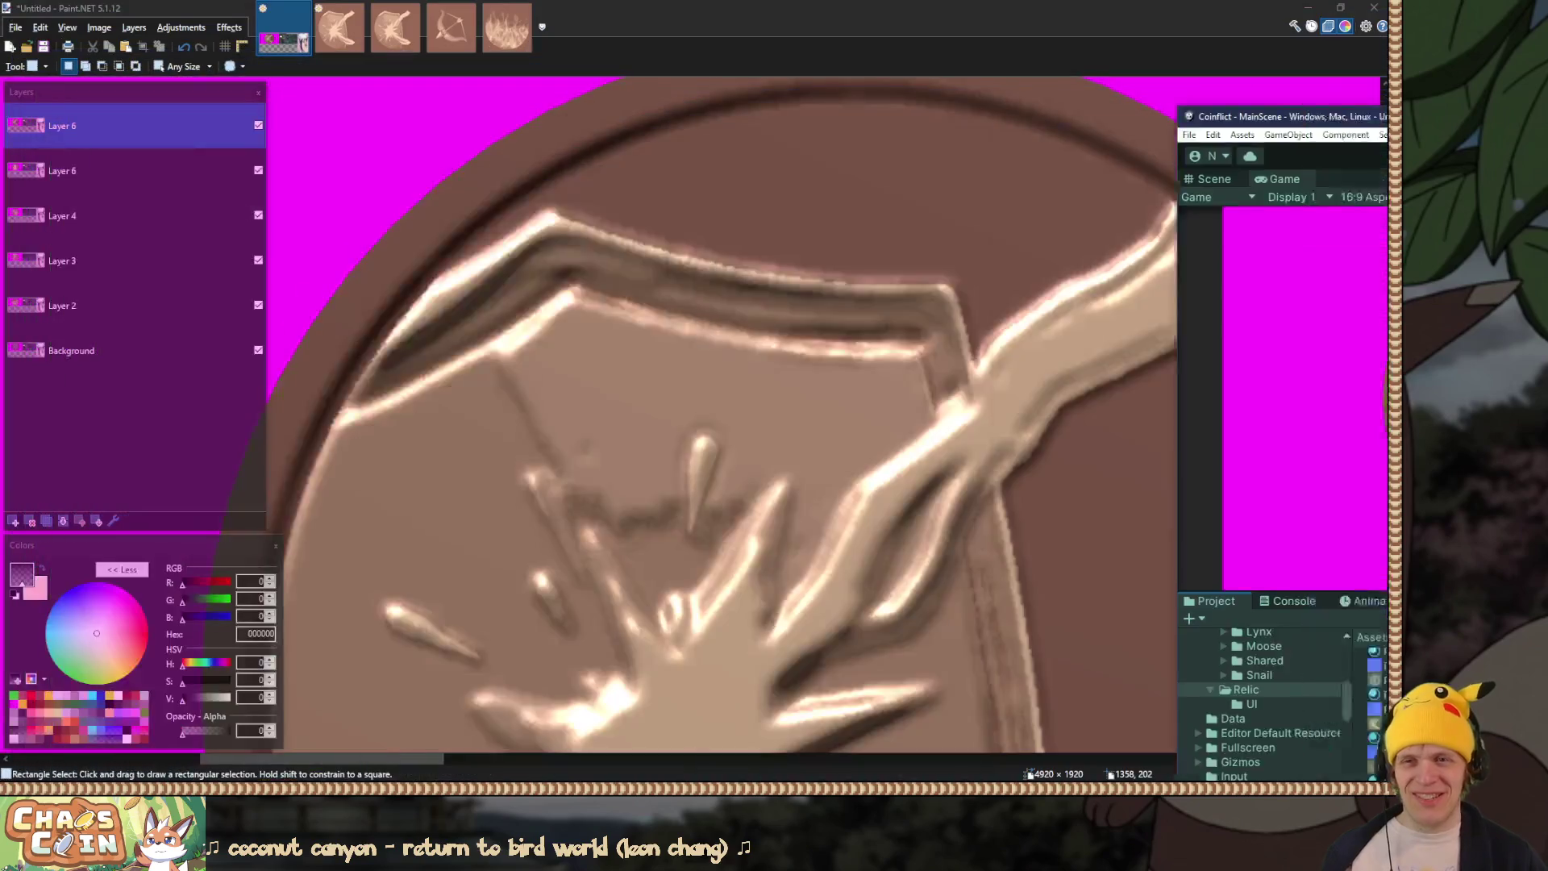
Step: Preview the coin canvas full screen, then paste the bow coin render as a new layer
key(F10)
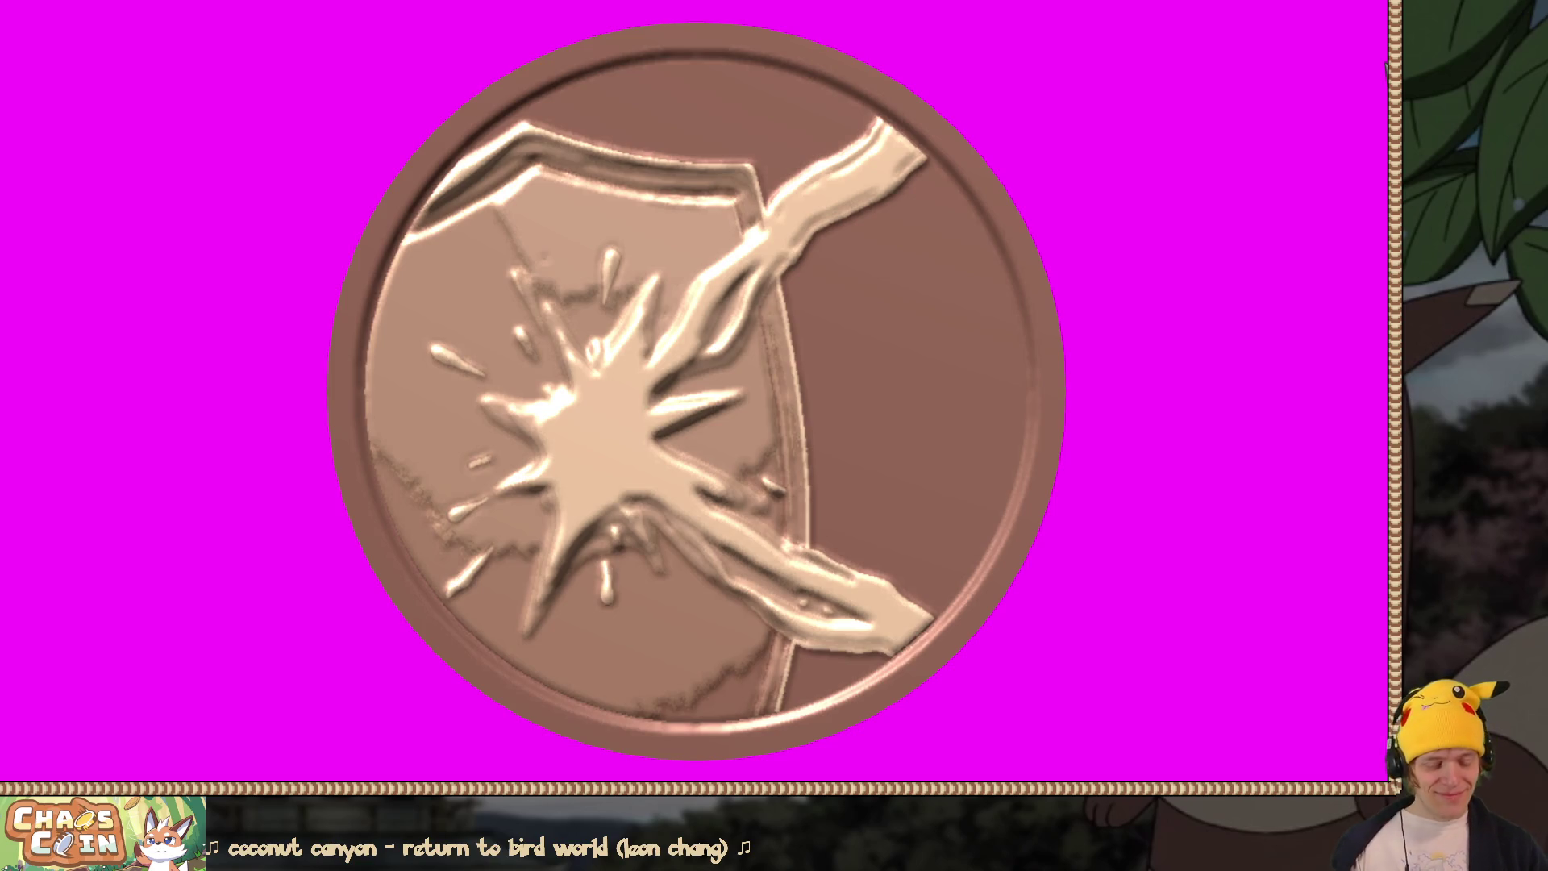
key(F10)
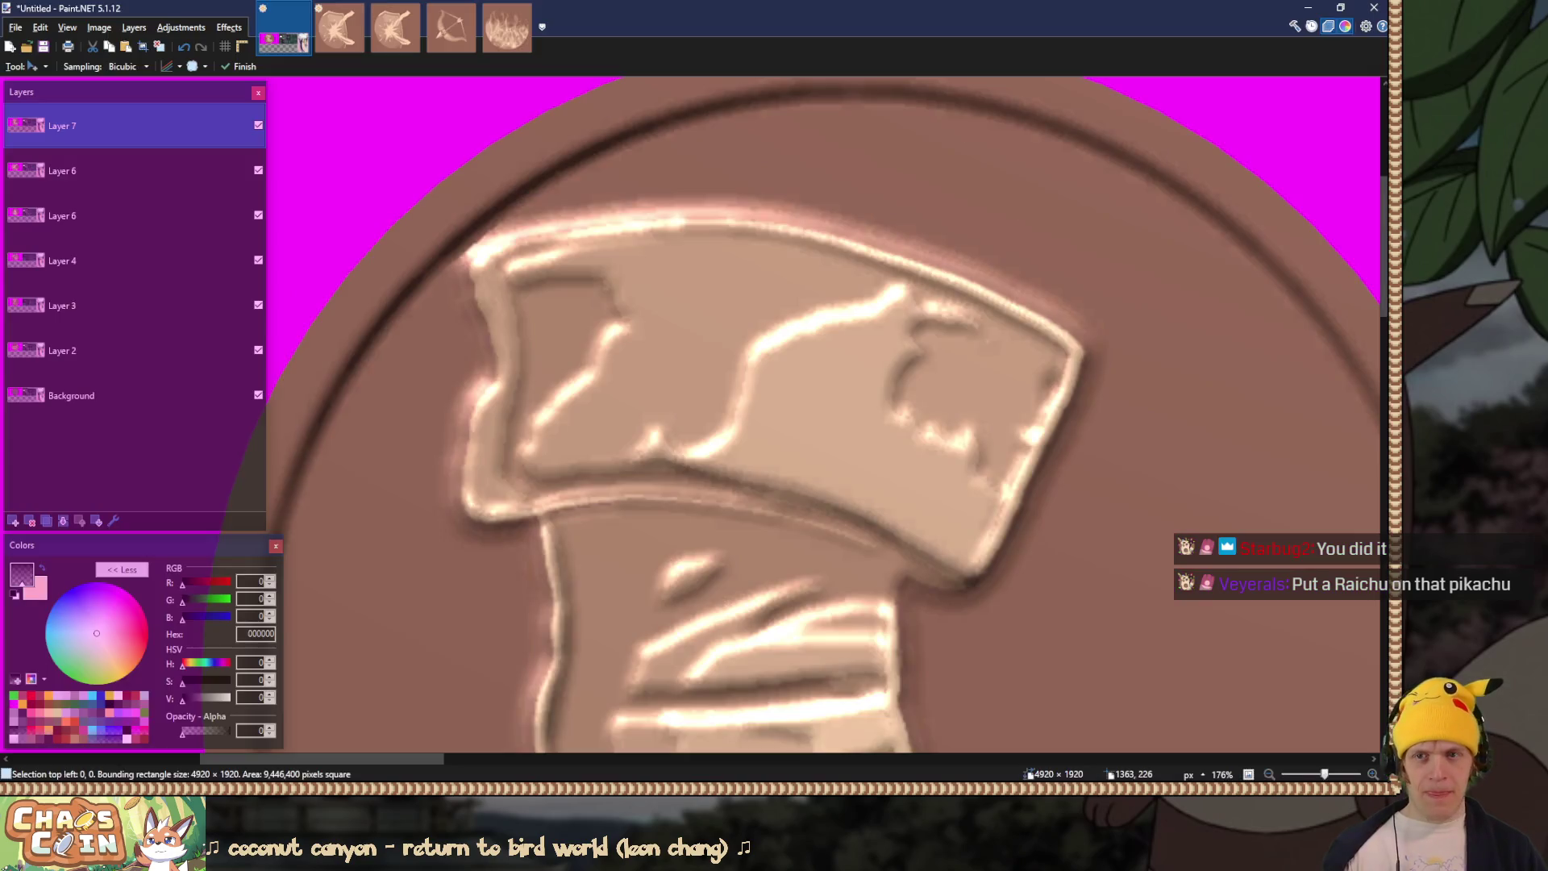
key(ctrl+shift+v)
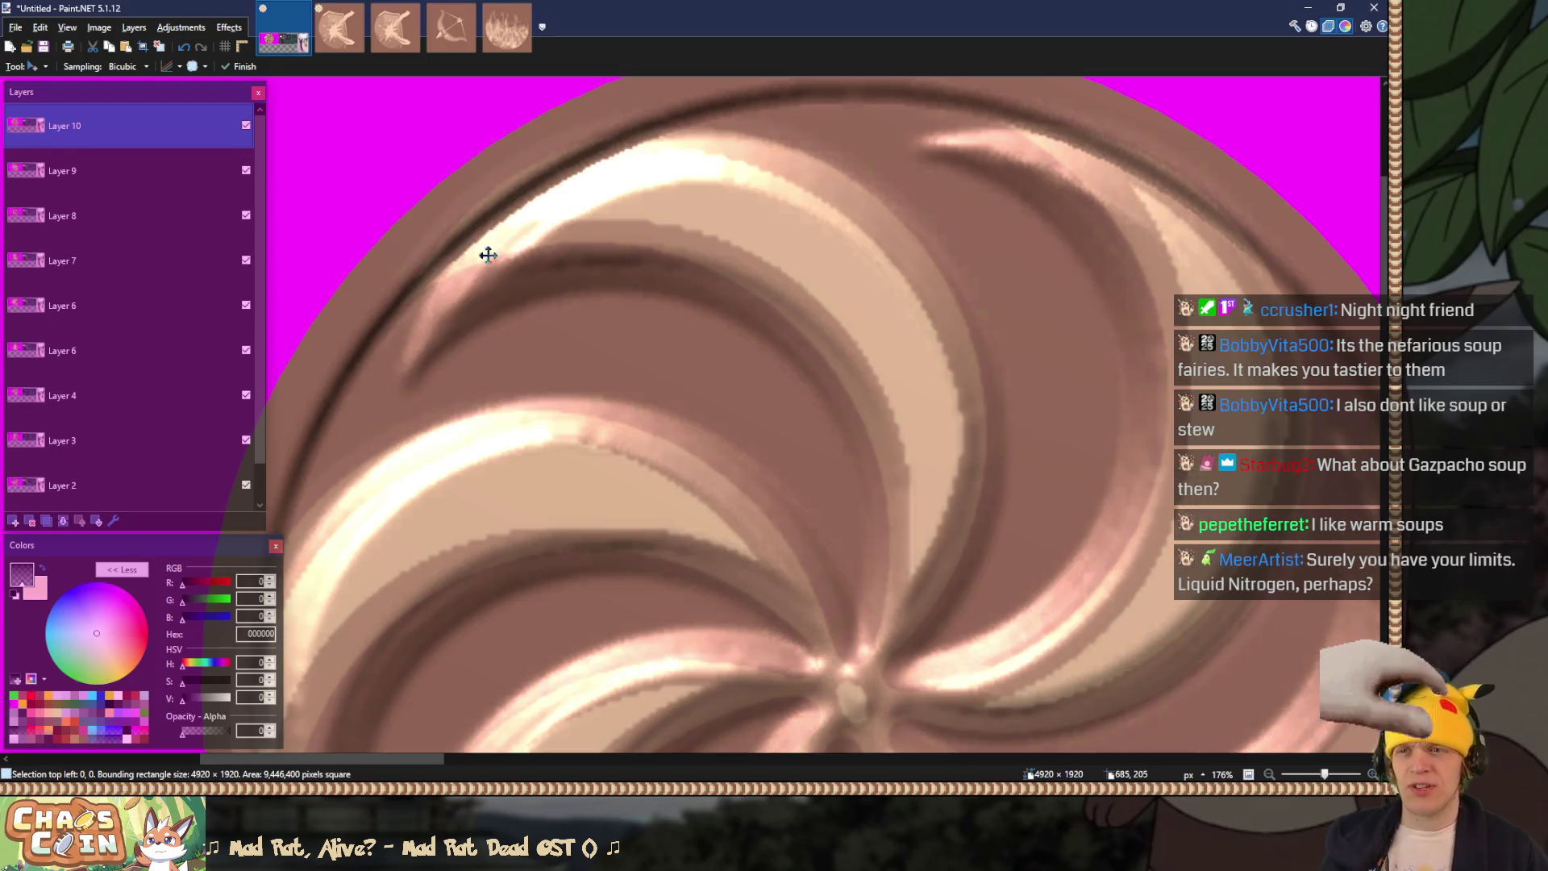
Step: Select Layer 7 in the layer stack
mouse_move(197, 265)
mouse_down()
mouse_move(186, 120)
mouse_move(171, 287)
mouse_move(169, 273)
mouse_move(153, 289)
mouse_up()
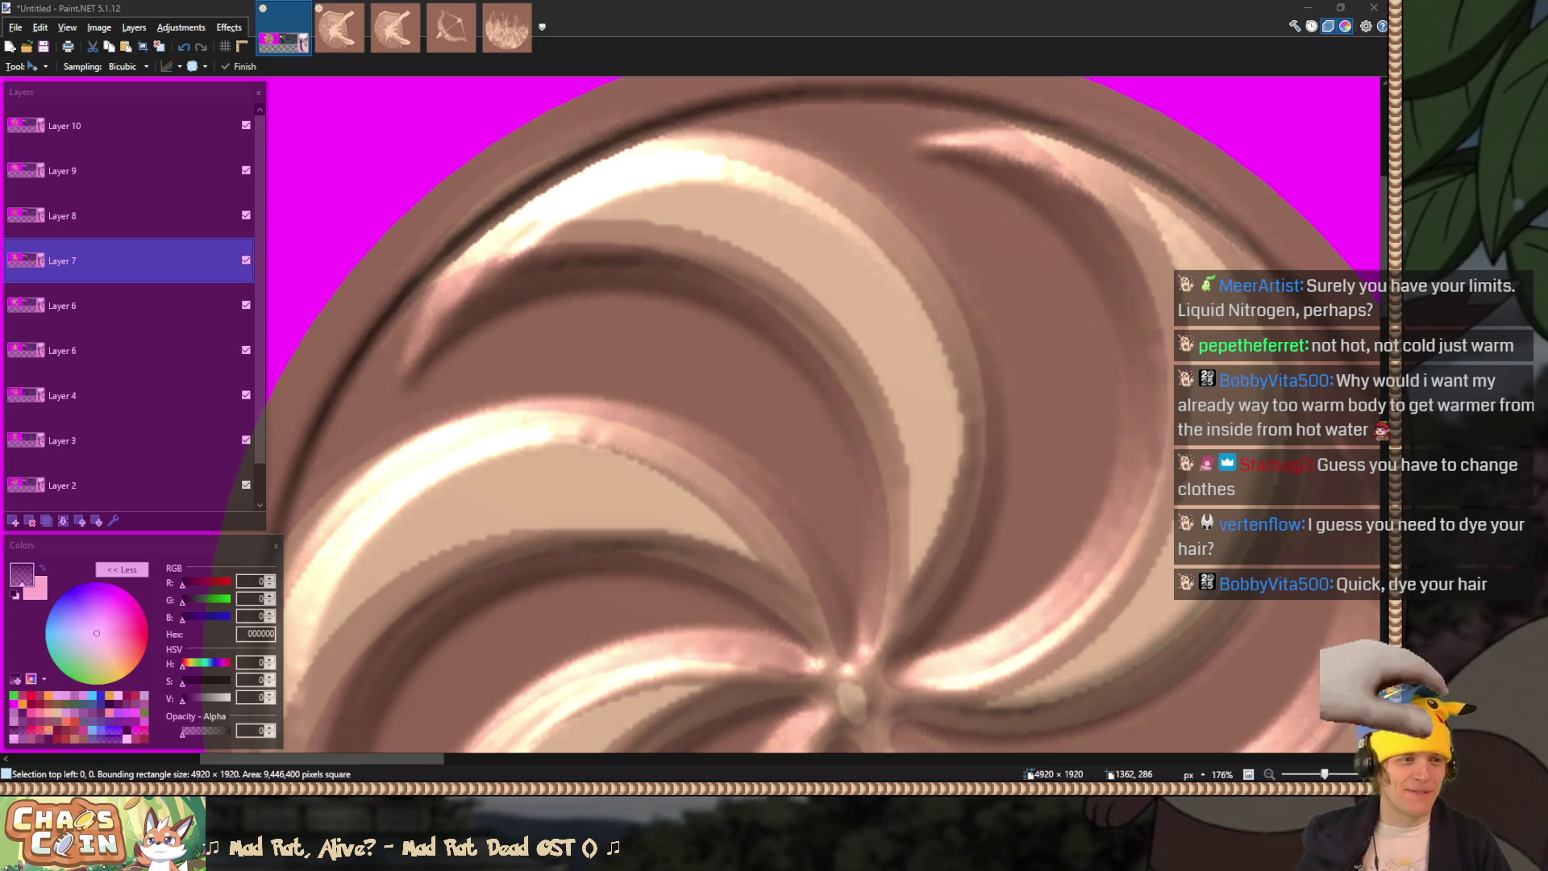
click(725, 9)
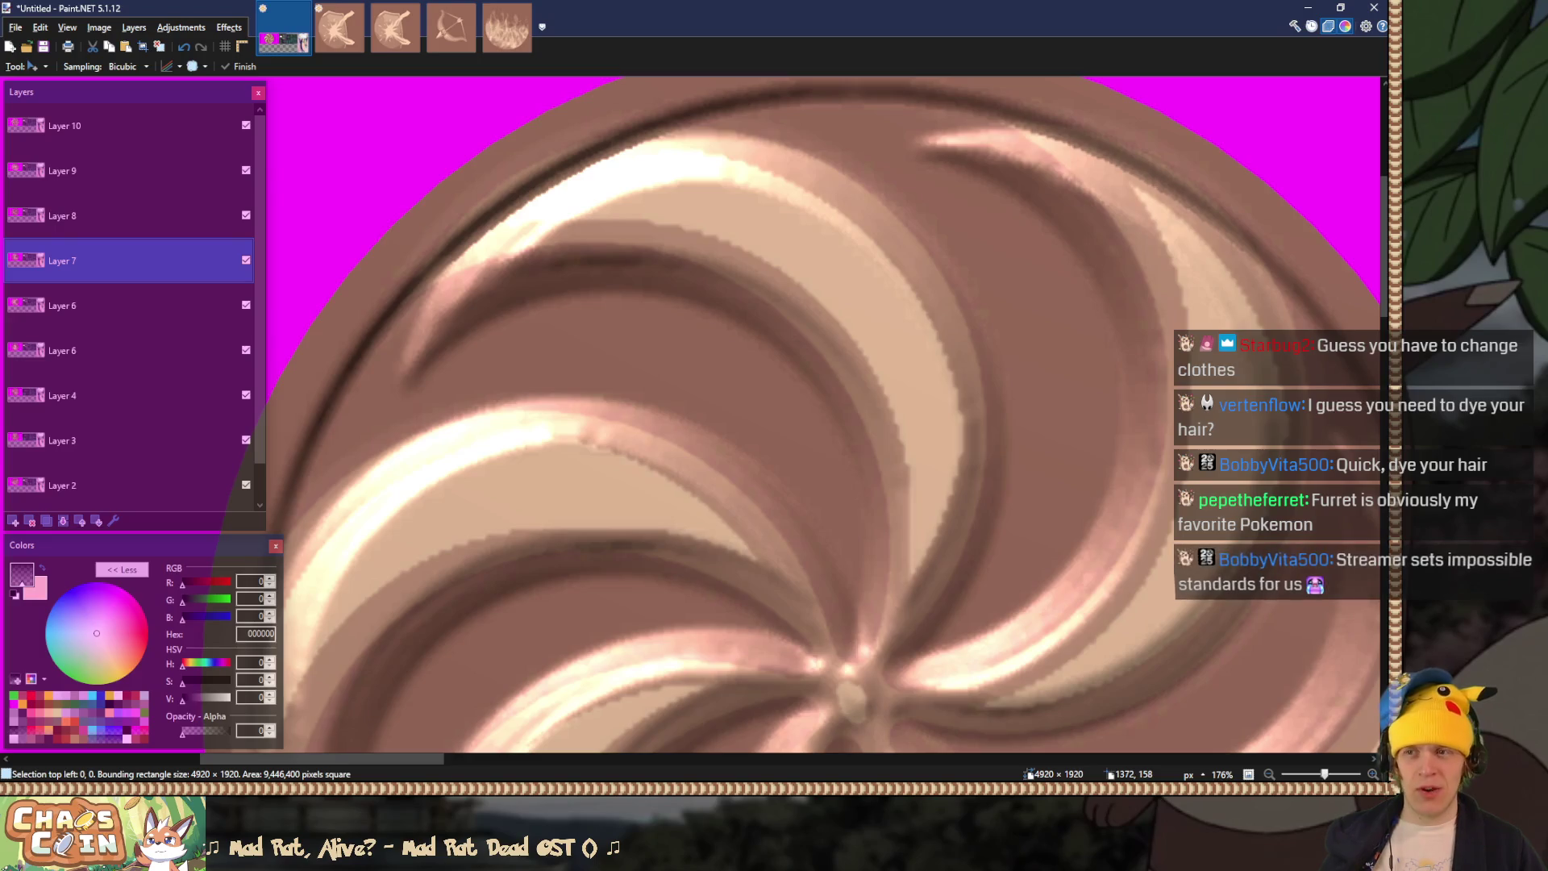
click(108, 121)
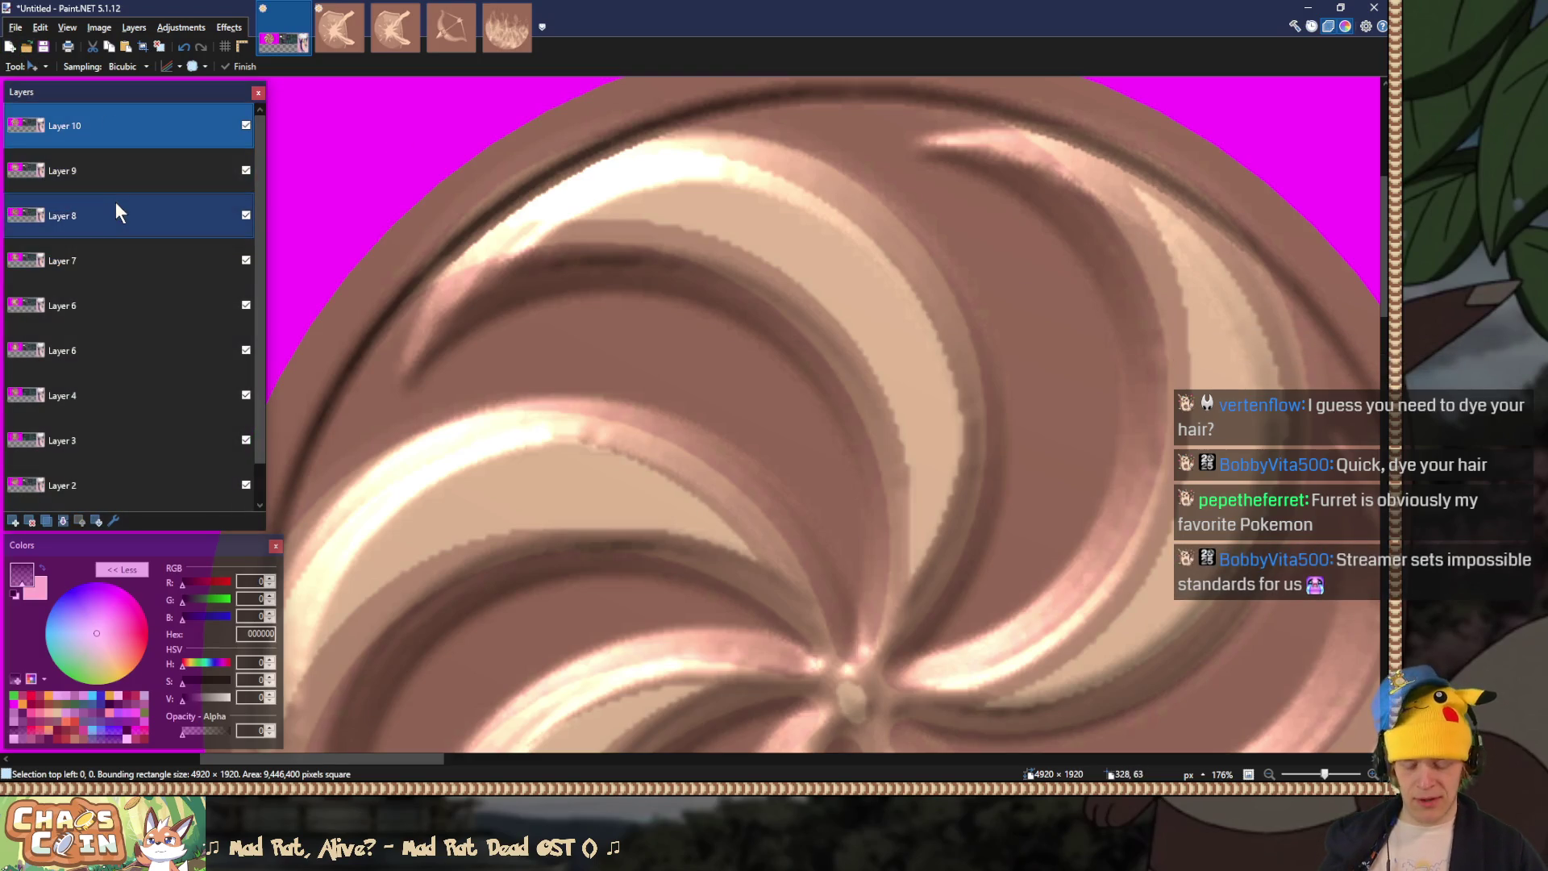
Step: Paste the lotus and hourglass coin renders as two new layers
key(ctrl+shift+v)
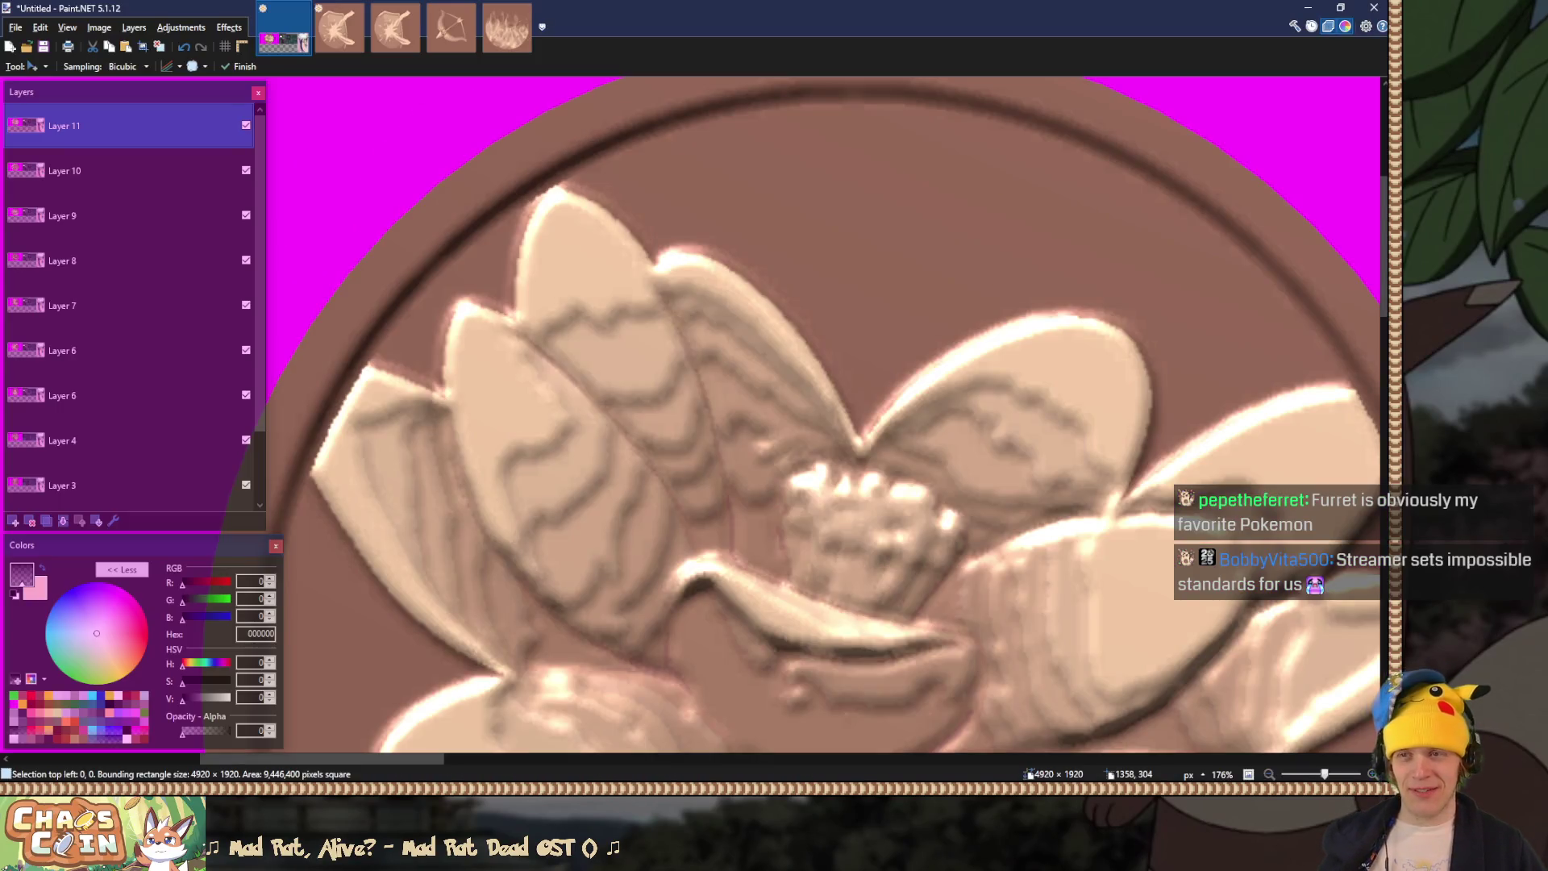
key(ctrl+shift+v)
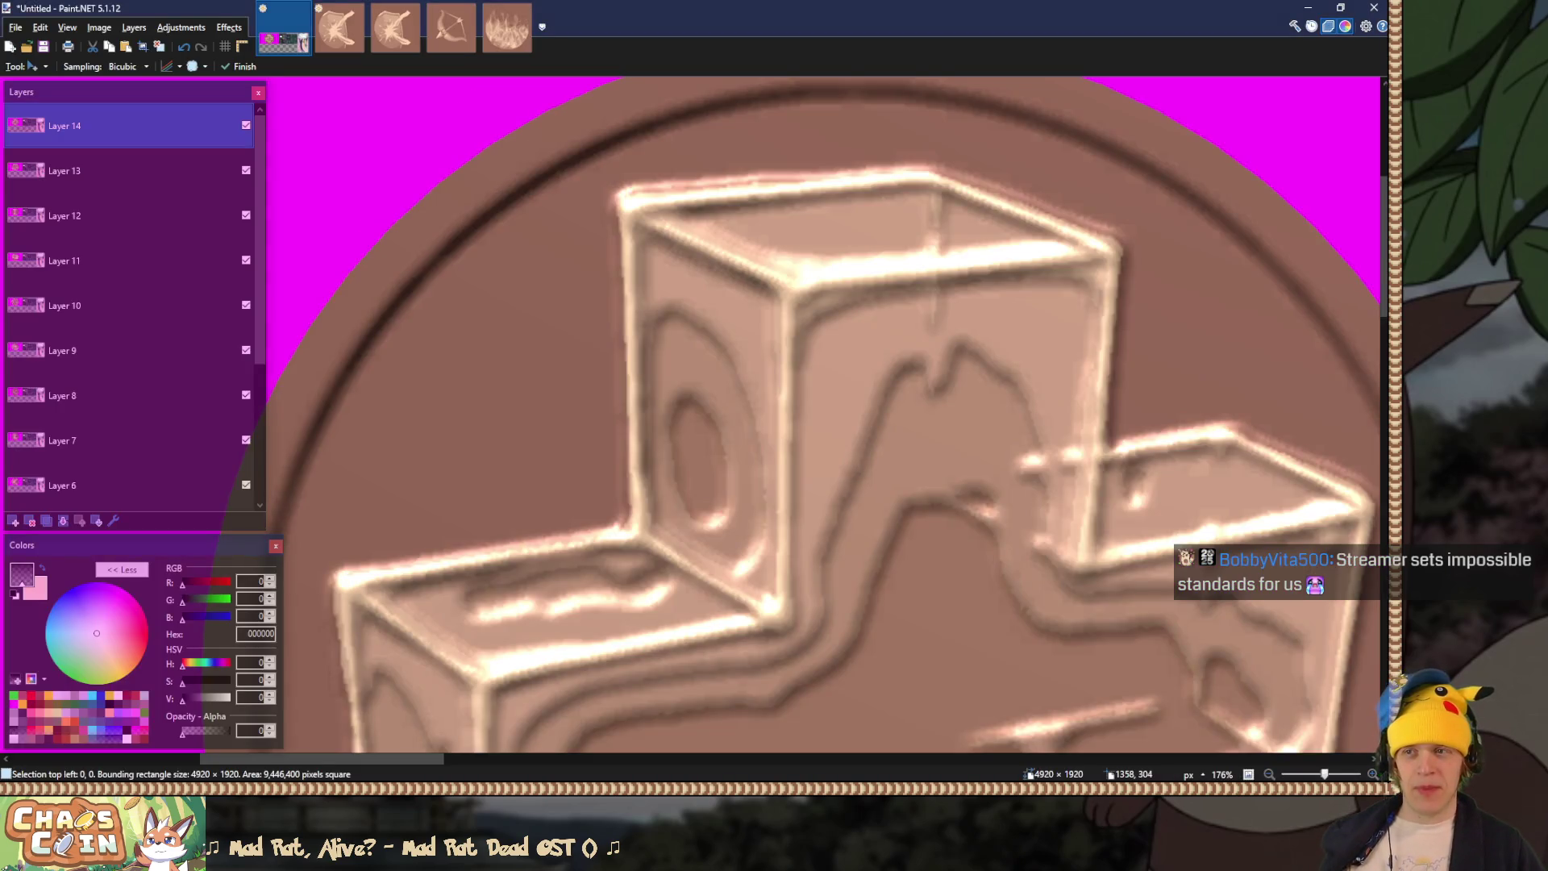
Step: Paste the next coin render, then the spyglass coin render, as new layers
key(ctrl+shift+v)
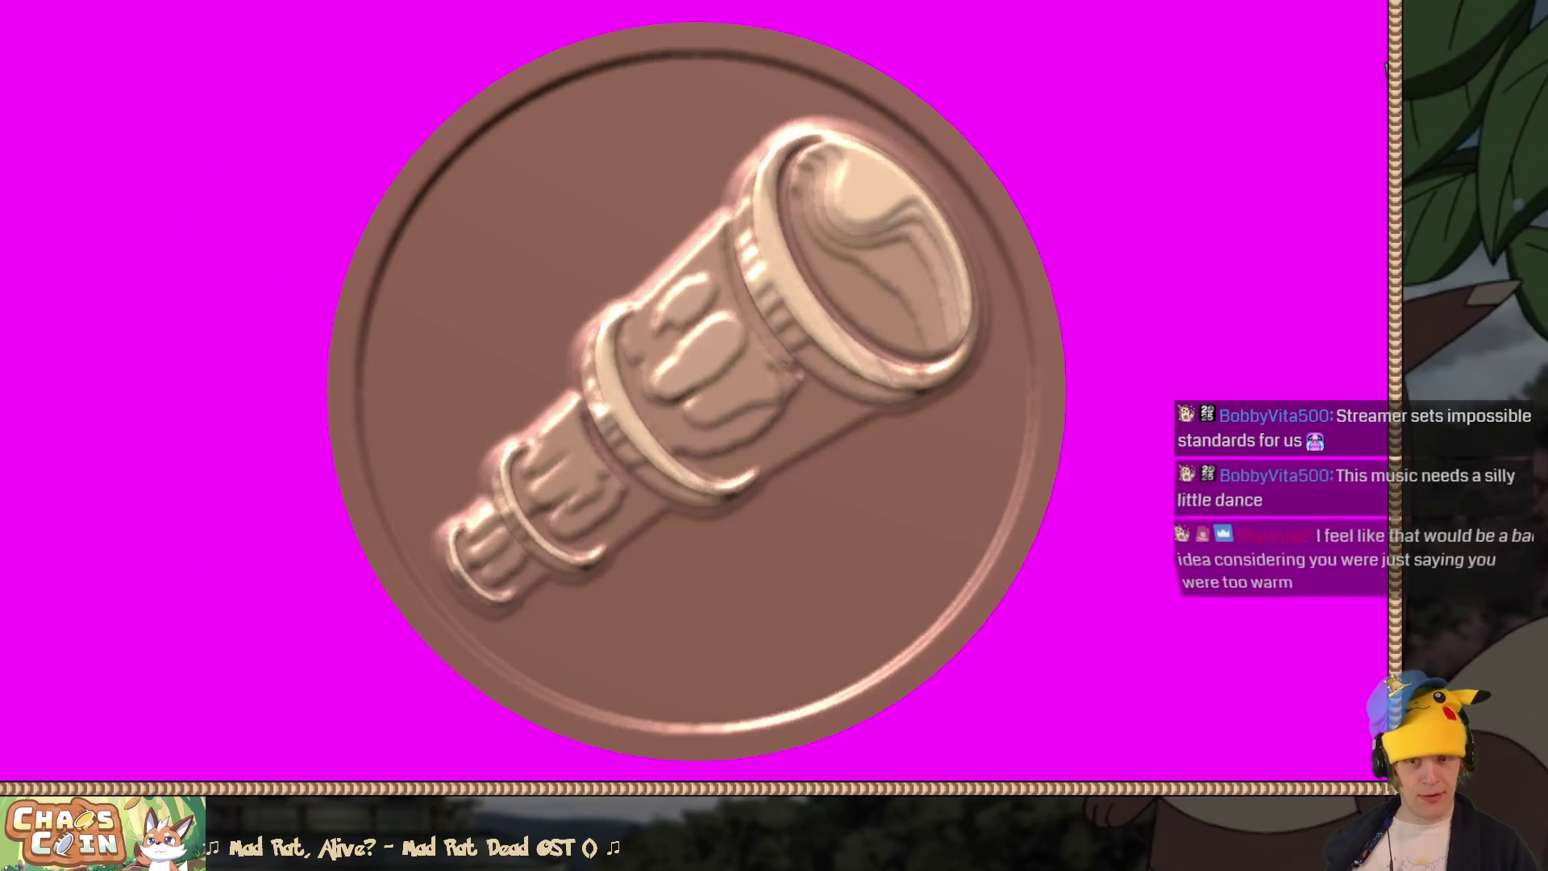
key(ctrl+shift+v)
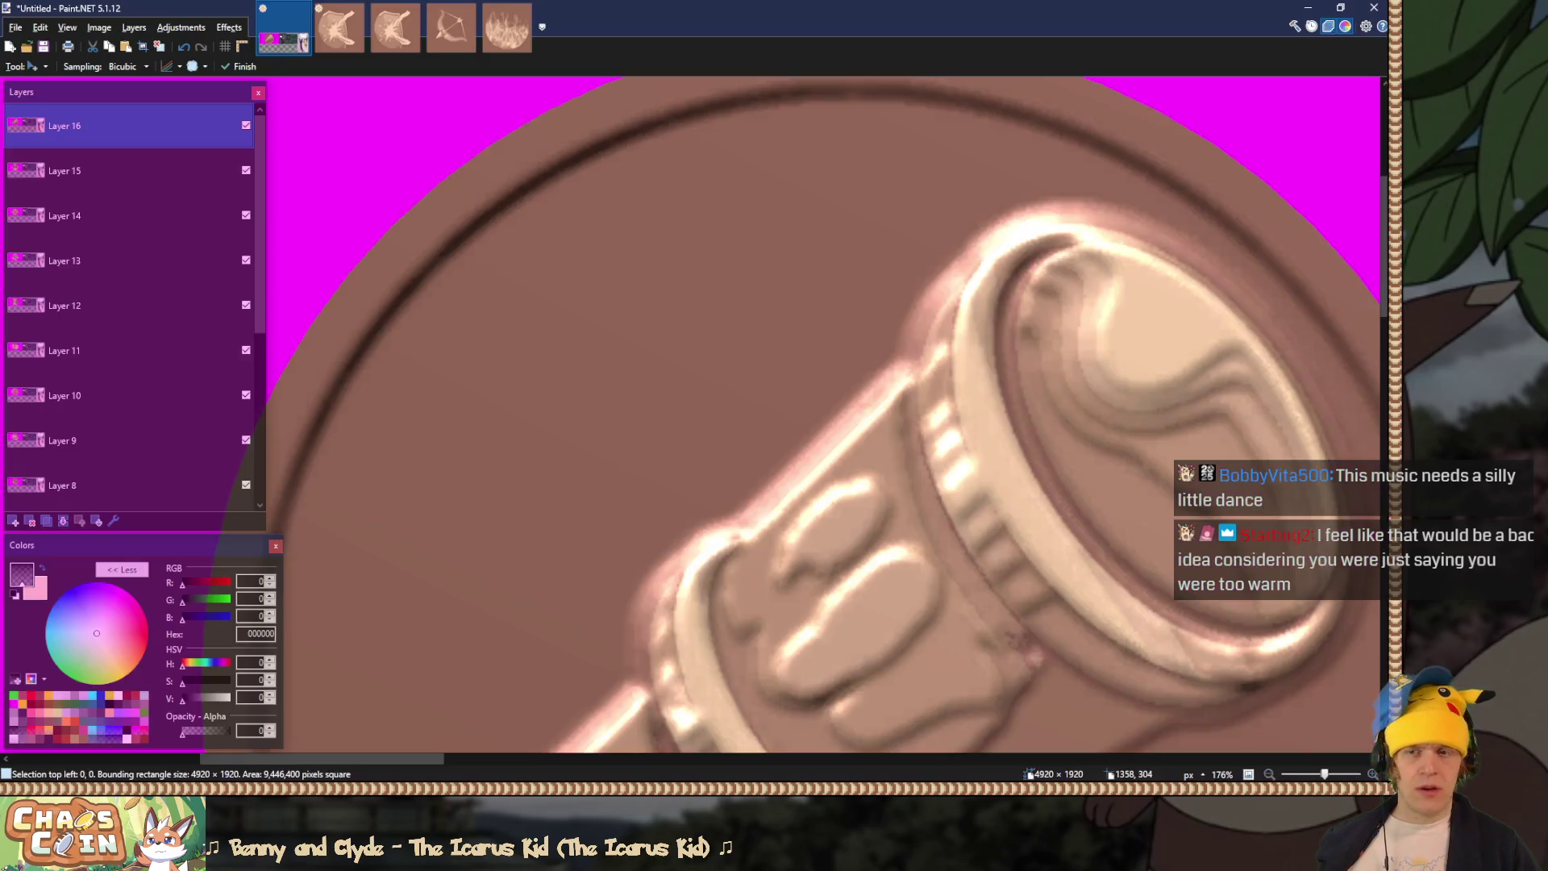
Step: Paste the copied dice coin render on top of the spyglass coin
key(ctrl+v)
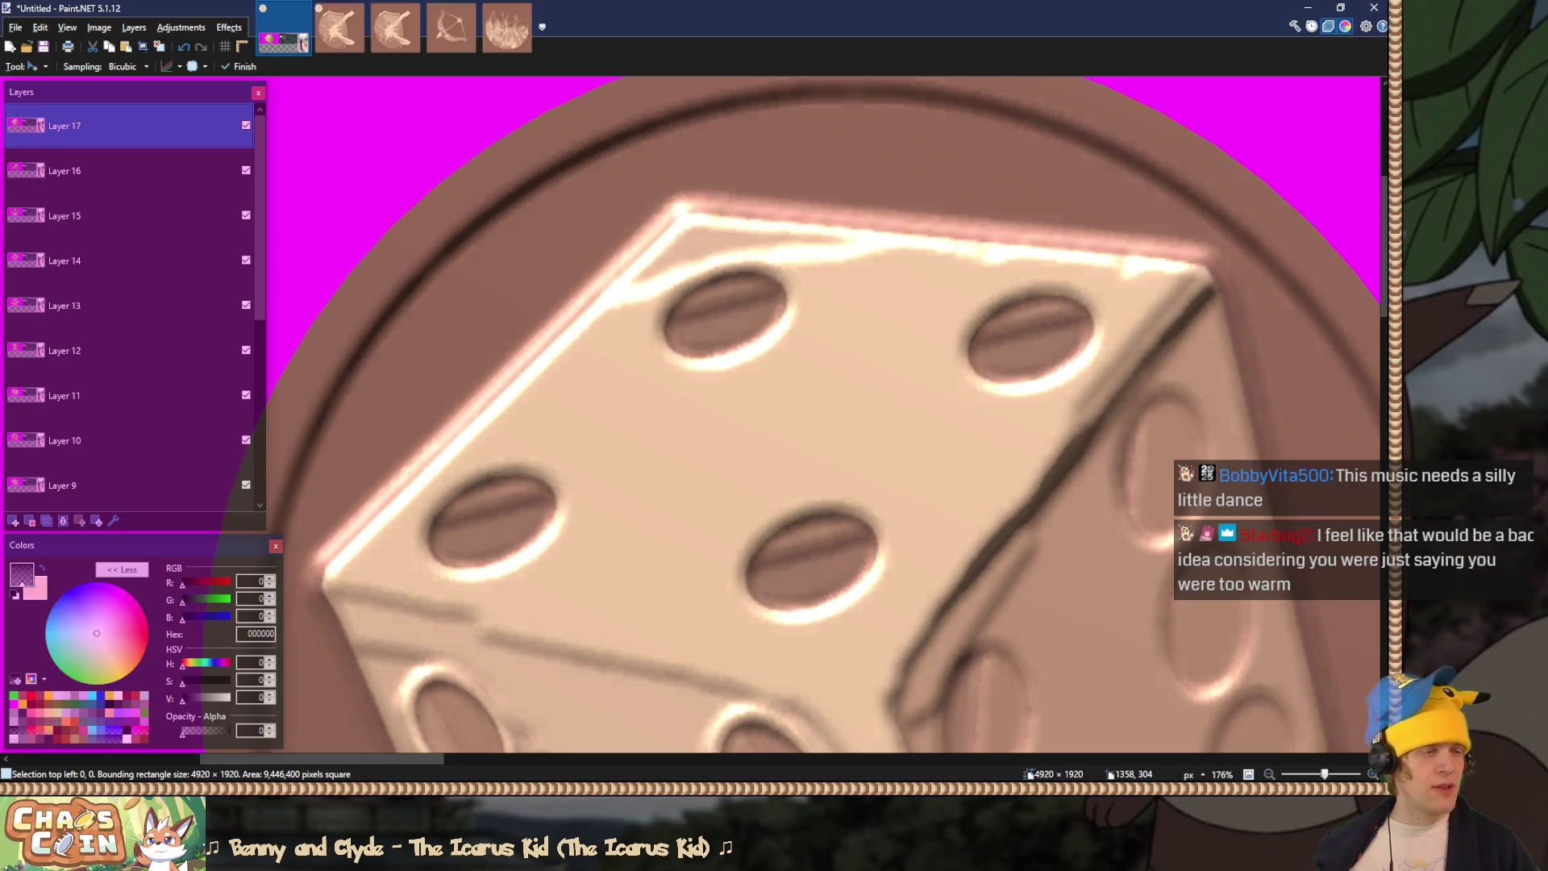
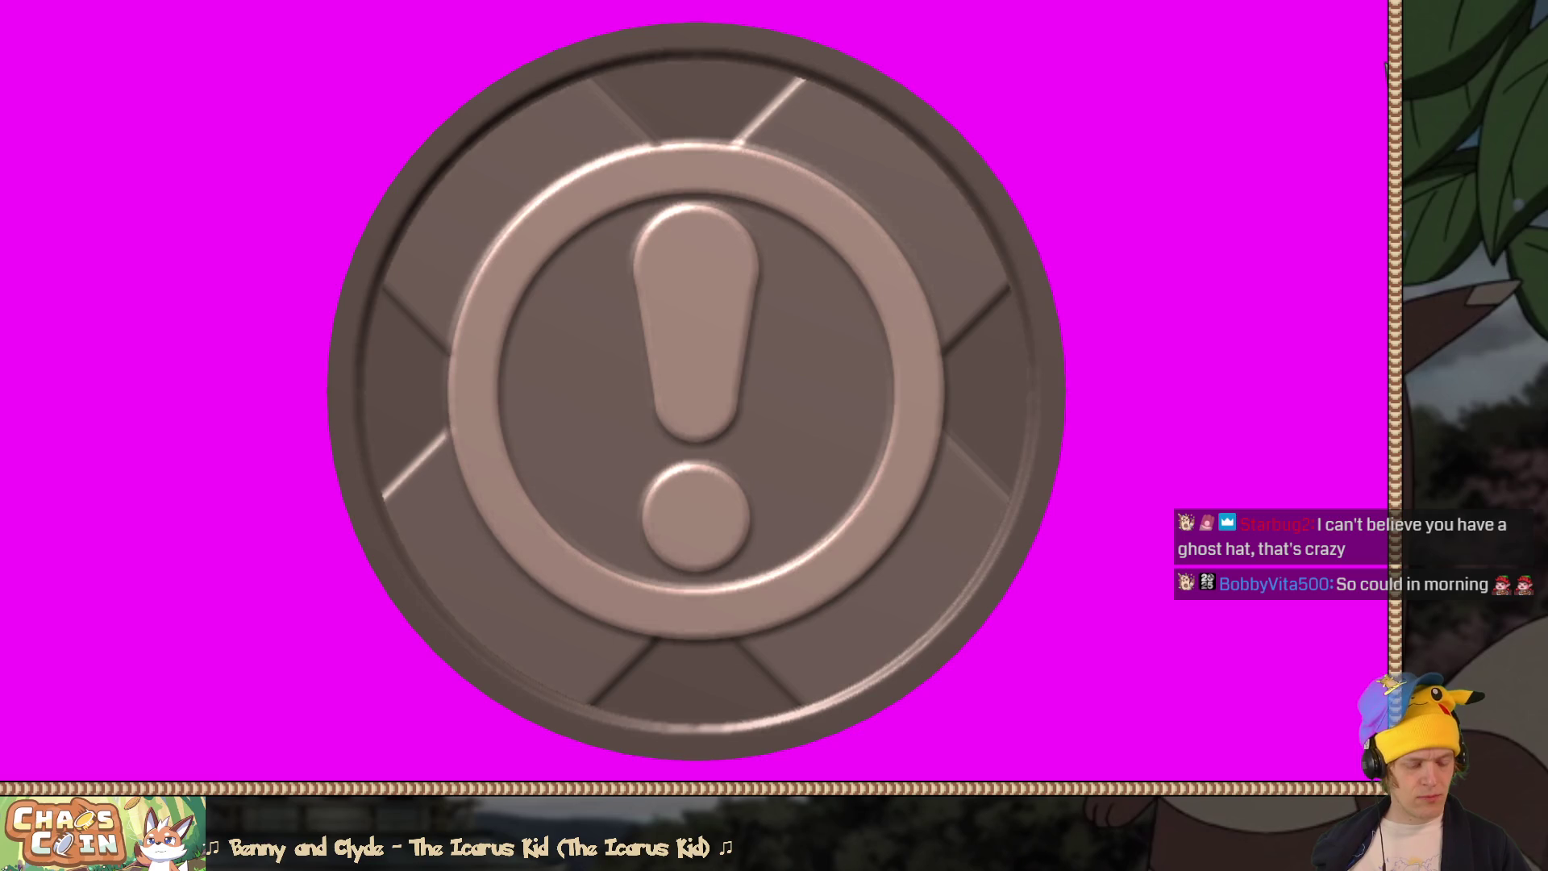
Step: Paste the exclamation-mark coin render into the Untitled image and select its Background layer
key(ctrl+v)
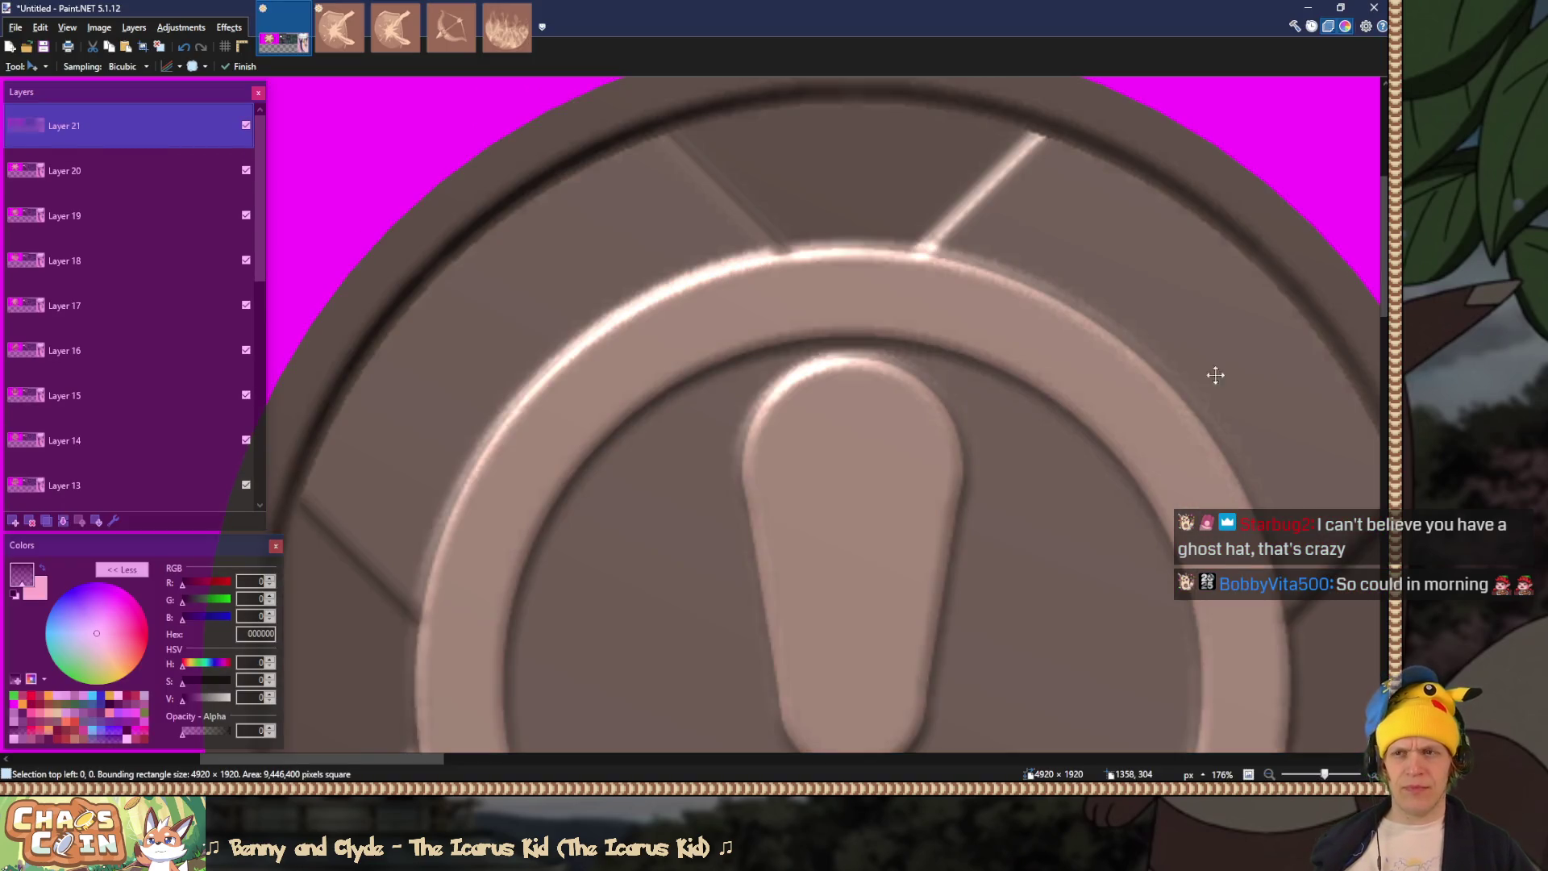
scroll(246, 452, down, 5)
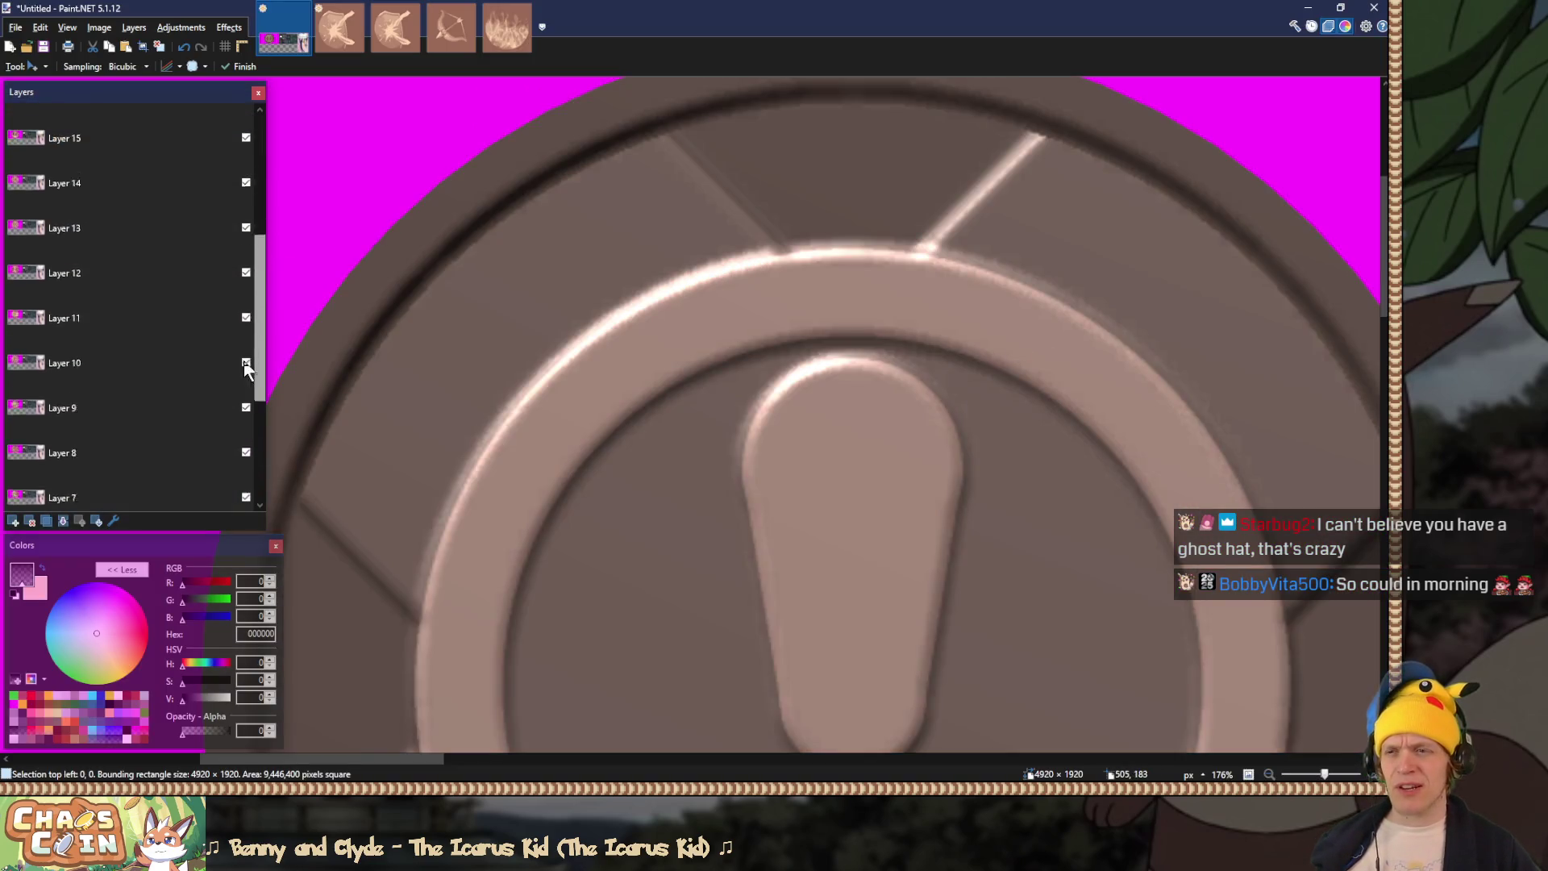
click(239, 489)
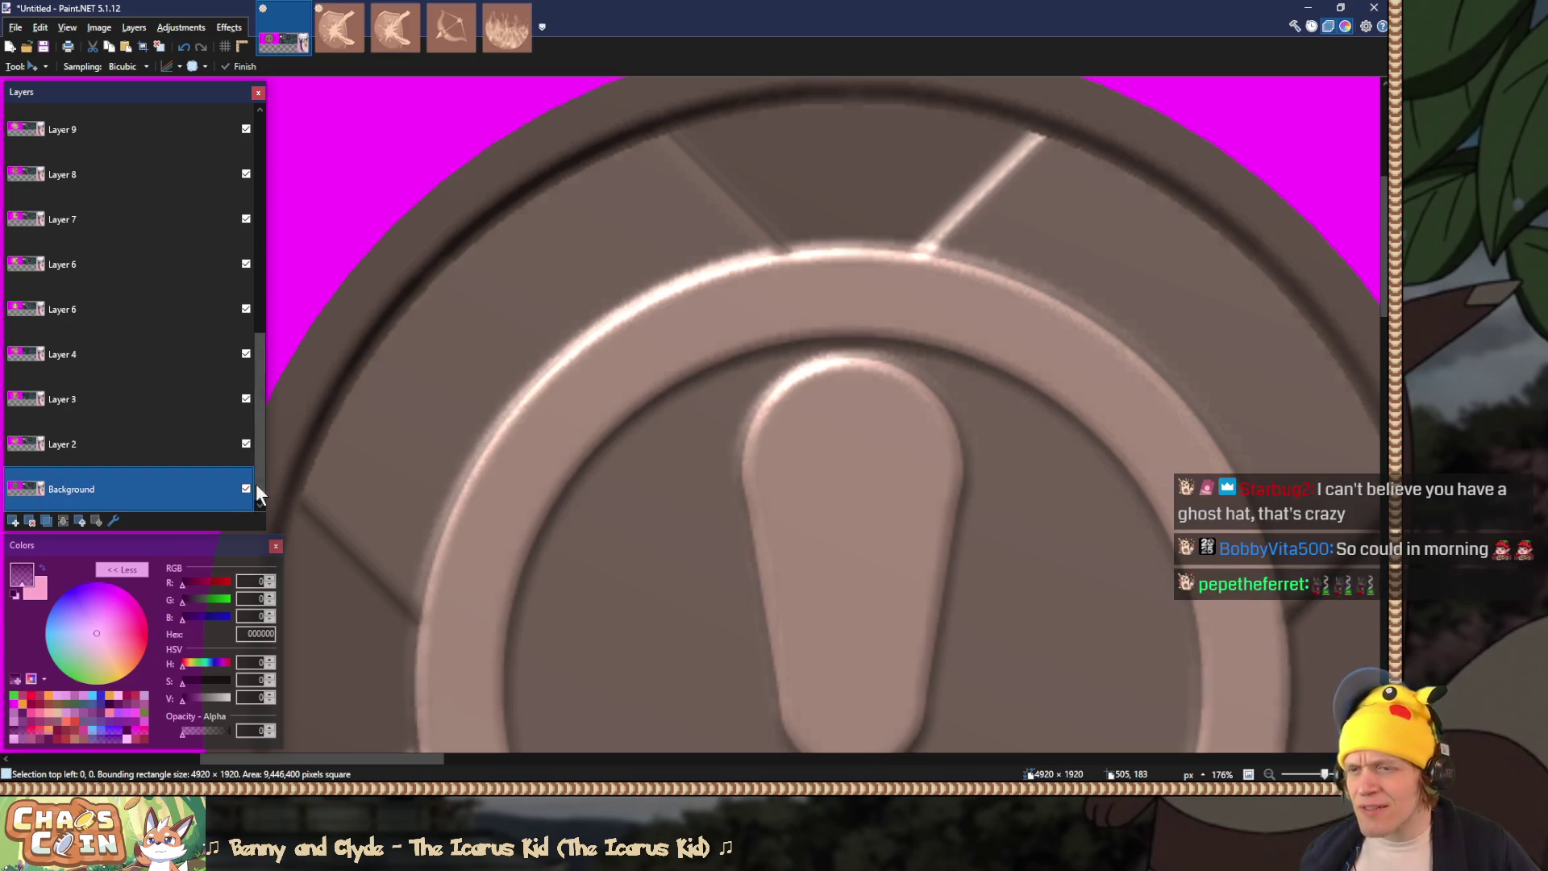
scroll(255, 484, up, 5)
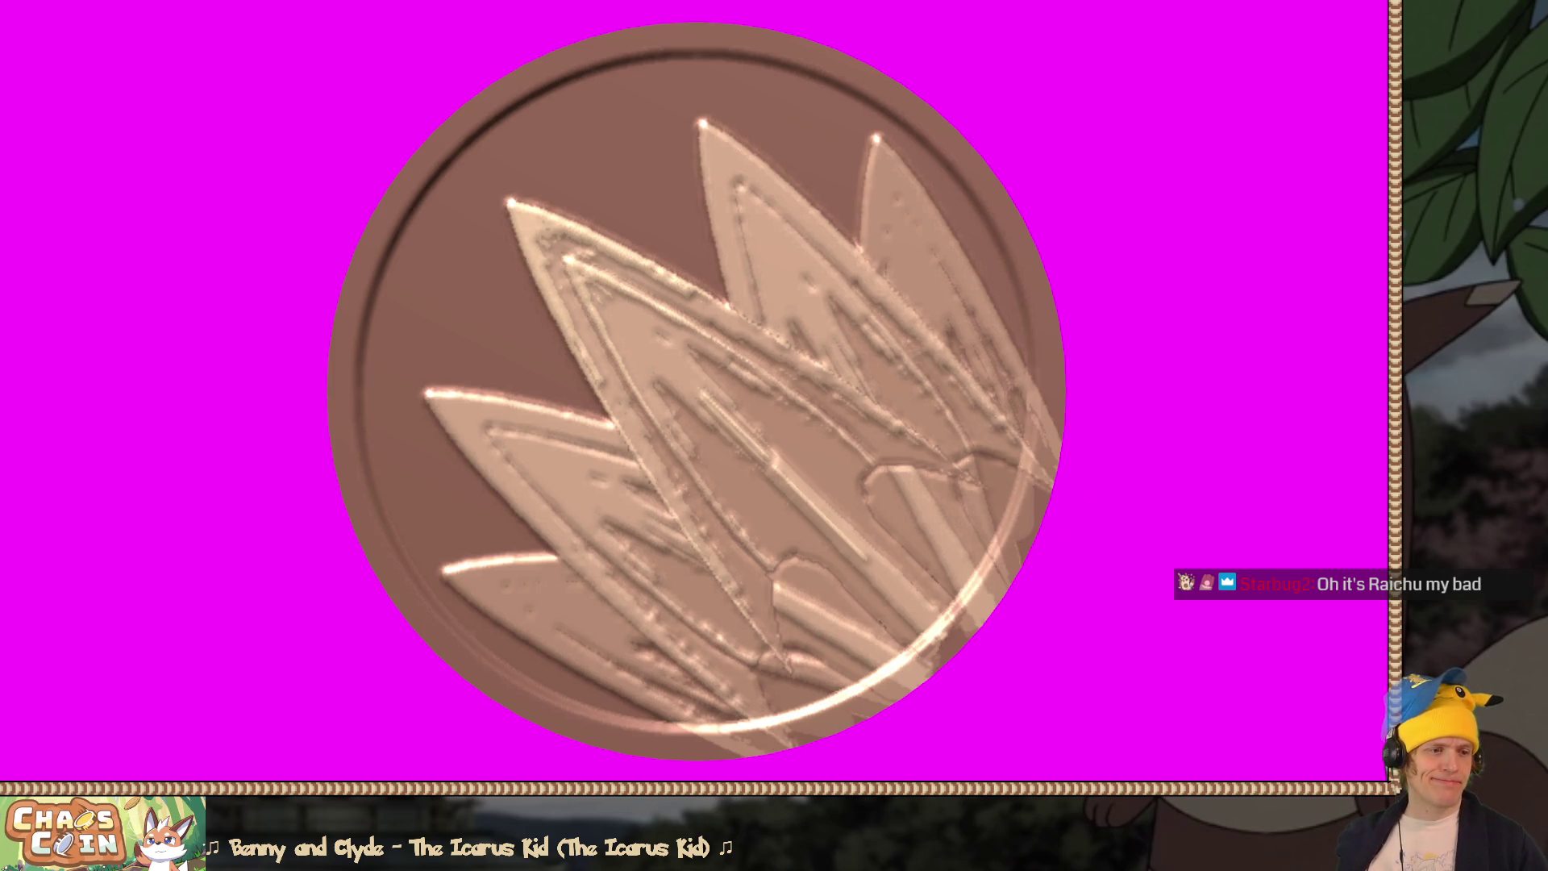
Step: Switch to the RelicBounce image and make the 'thorn merged' layer visible
key(alt+Tab)
click(330, 44)
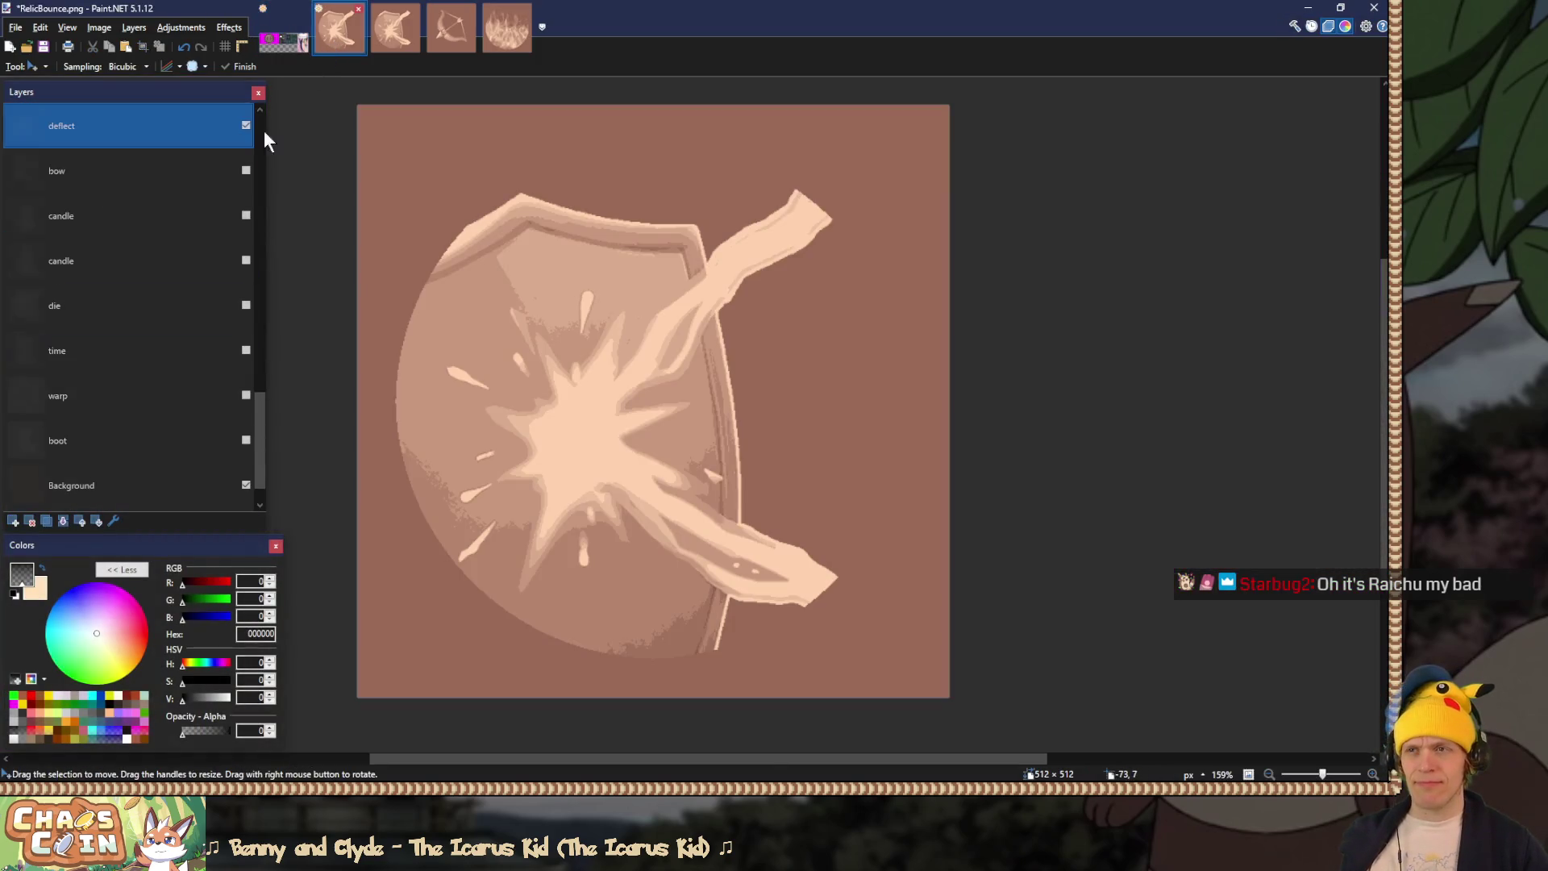
drag(261, 411, 260, 154)
click(245, 223)
Step: Magic-wand the coin circle, delete the thorns outside it, flatten, and start Save As
click(113, 171)
key(s)
click(408, 157)
mouse_move(260, 151)
mouse_down()
mouse_move(258, 298)
mouse_move(273, 248)
mouse_up()
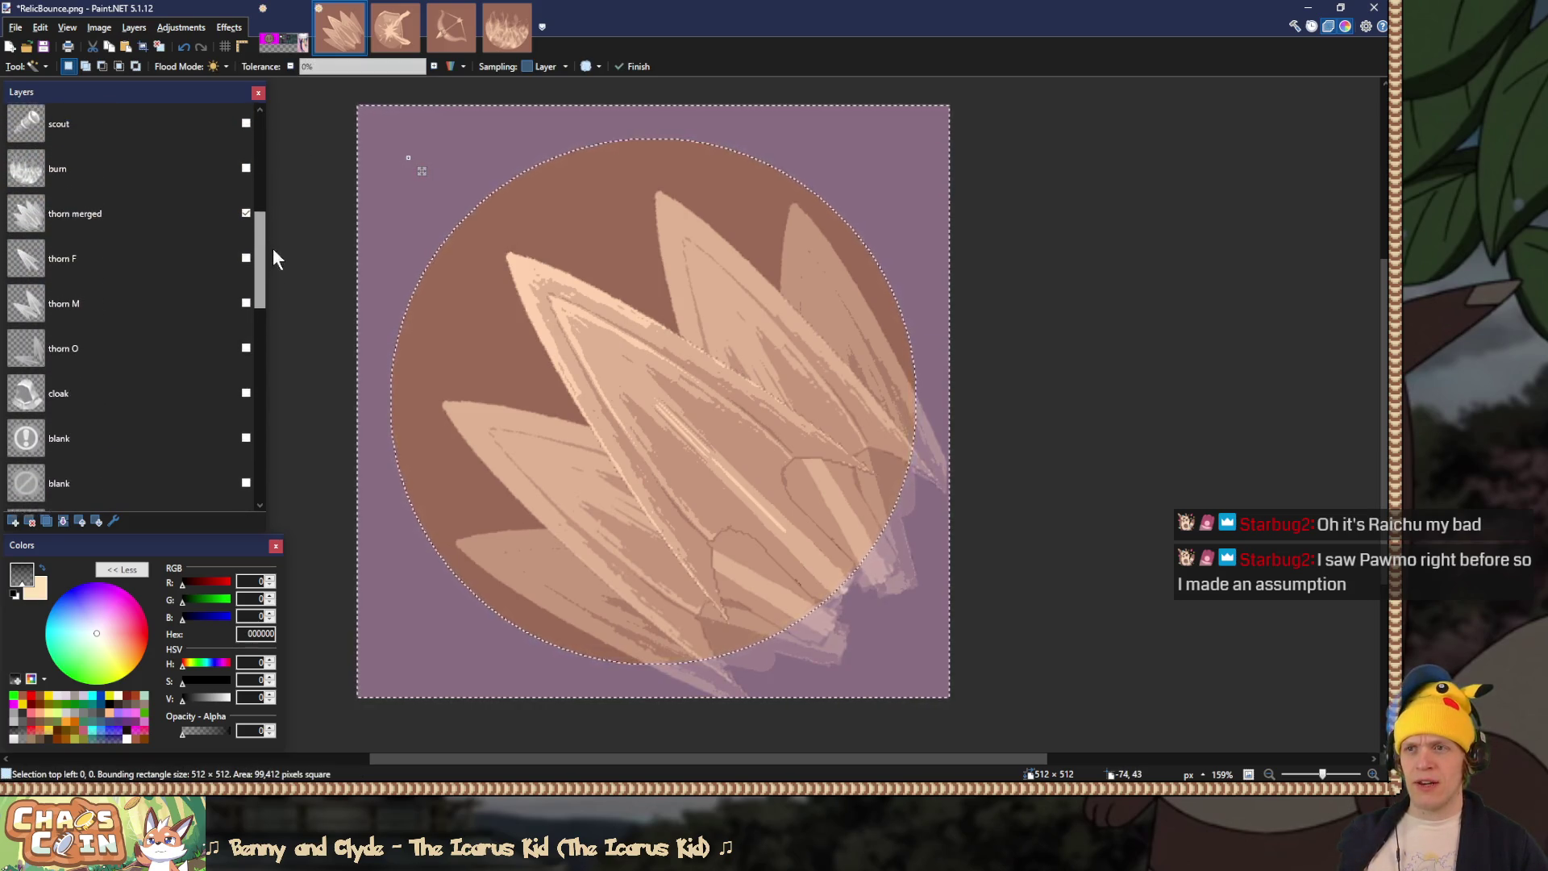
click(195, 221)
key(Delete)
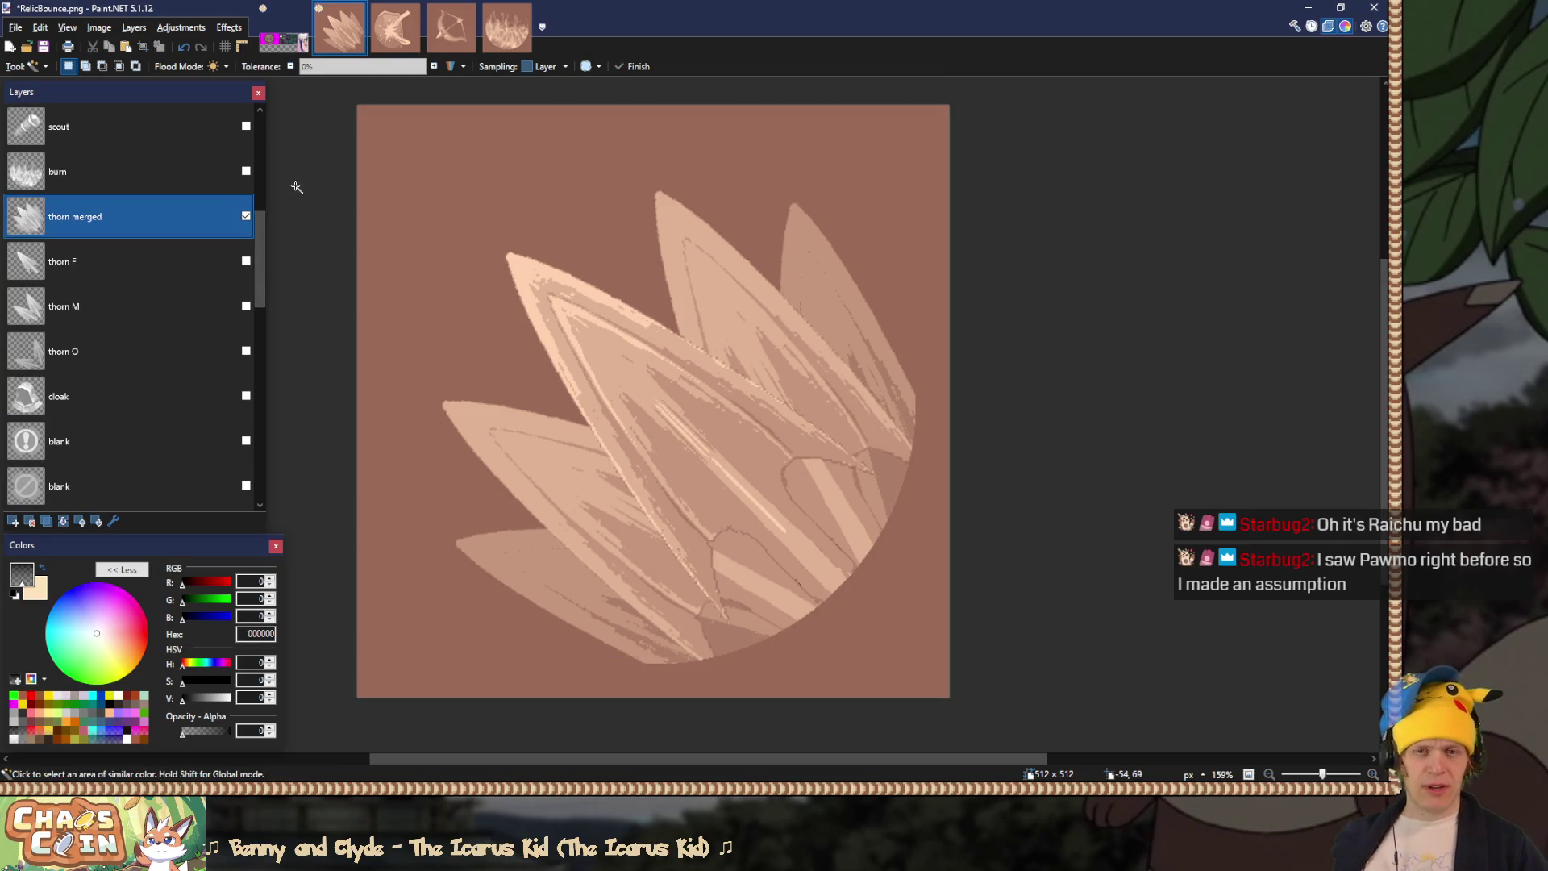
key(ctrl+shift+f)
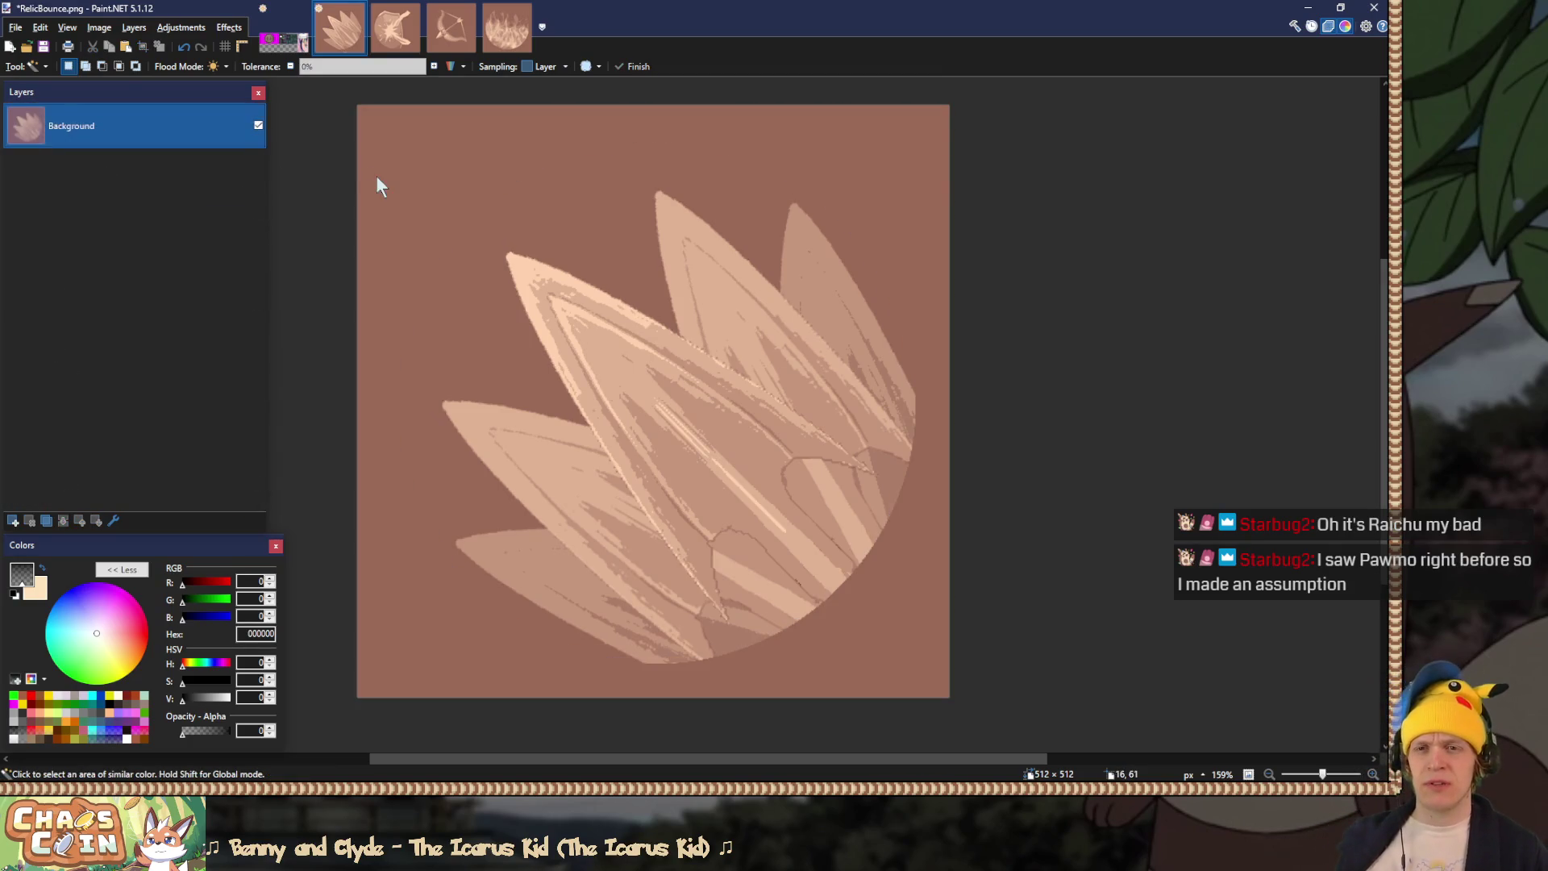
key(ctrl+shift+s)
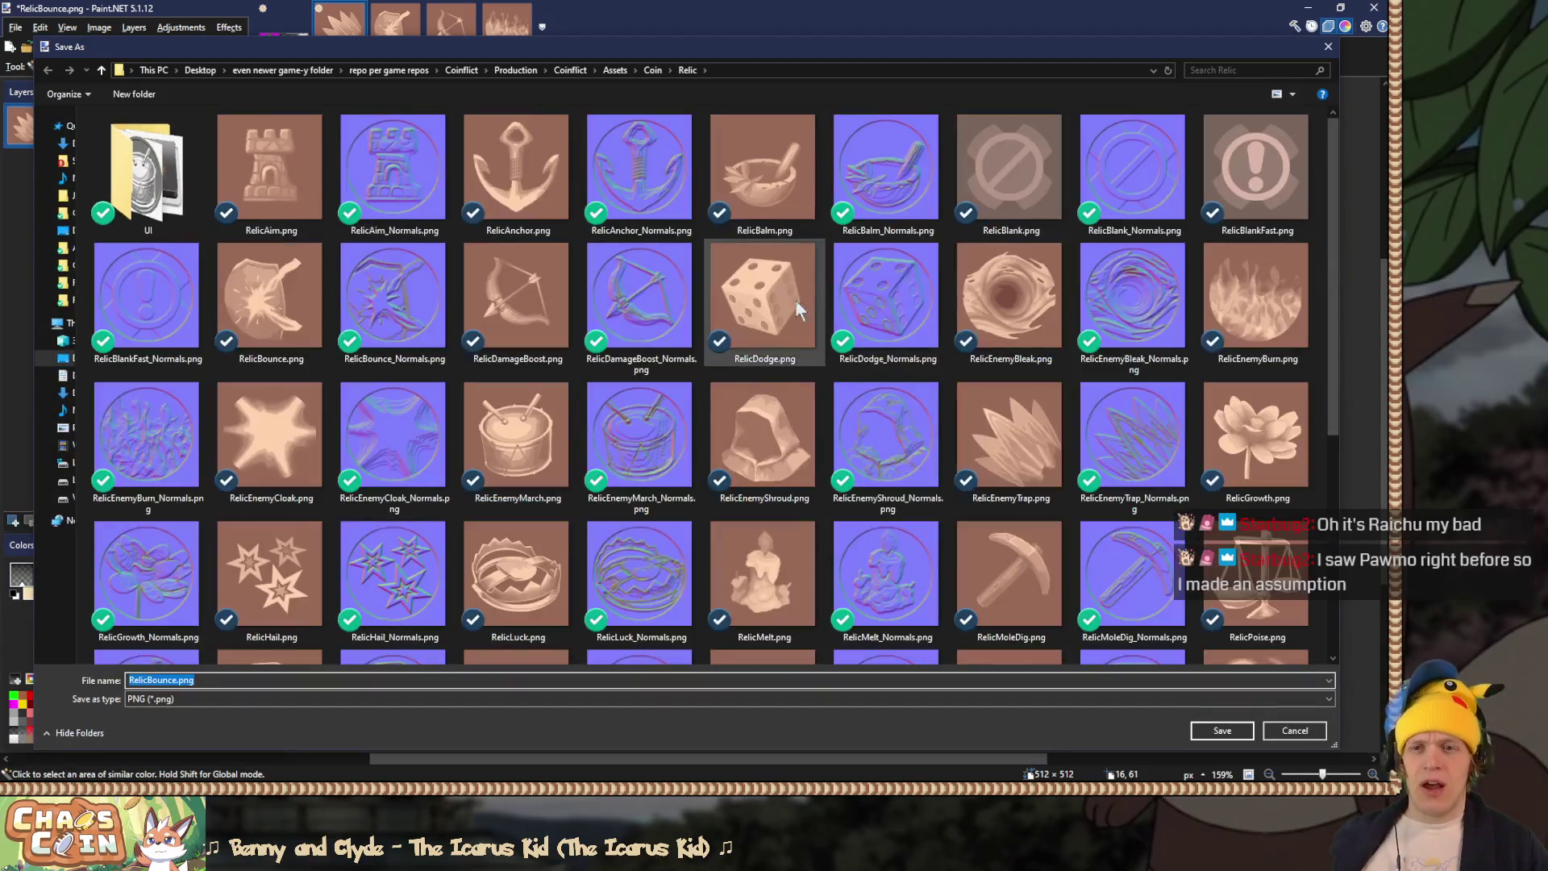
Step: Overwrite RelicEnemyTrap.png with the clipped thorn art, confirming the replace and PNG settings
double_click(987, 419)
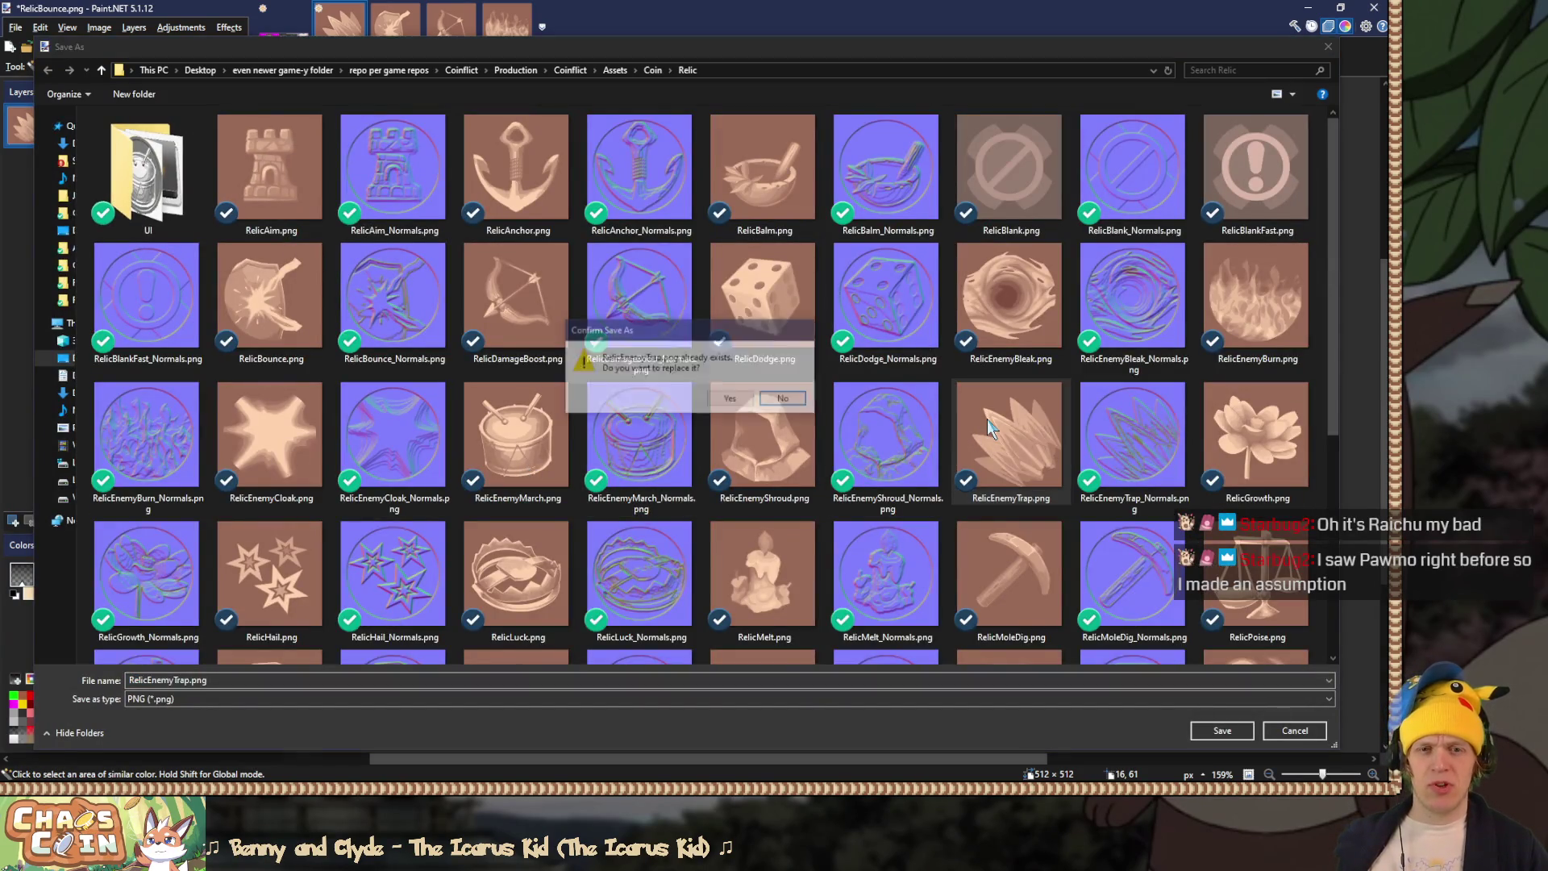
click(730, 398)
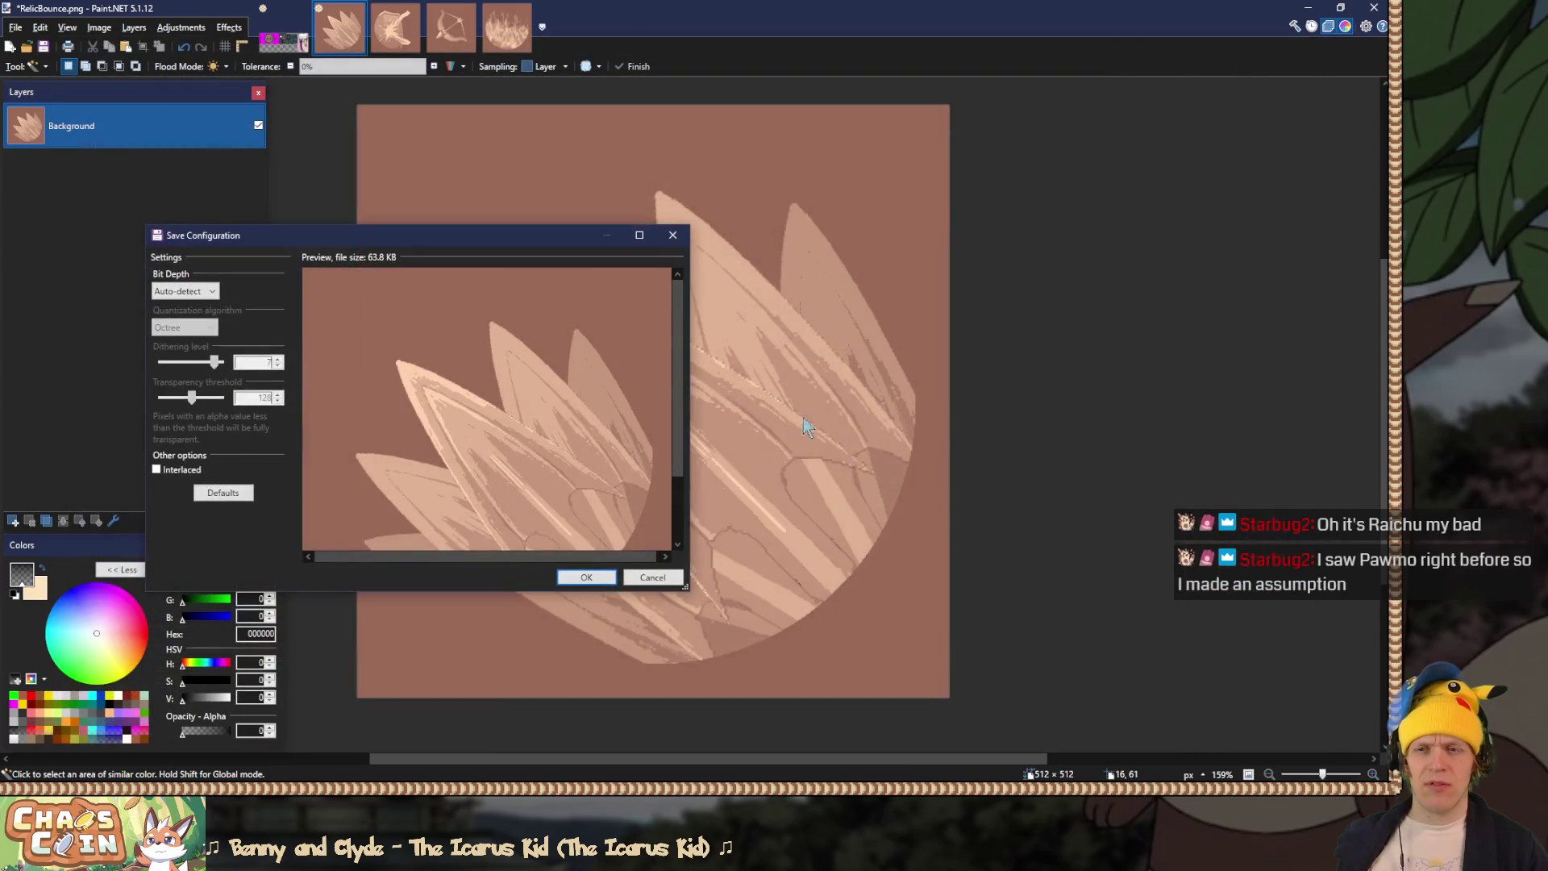
click(578, 577)
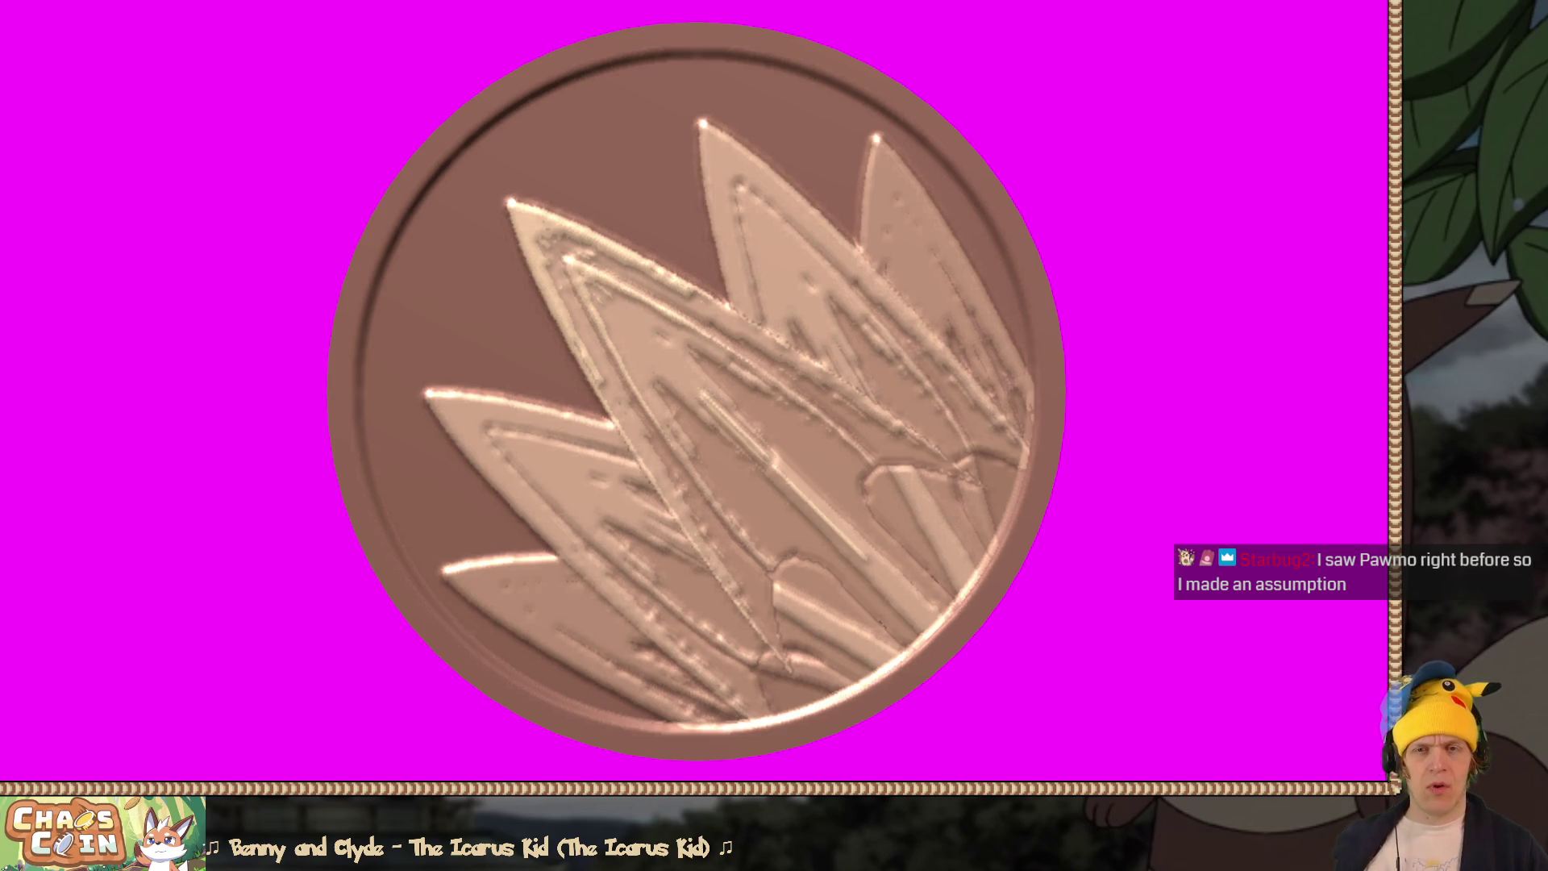
Step: Paste the thorn coin render as a new top layer in the Untitled image
key(alt+Tab)
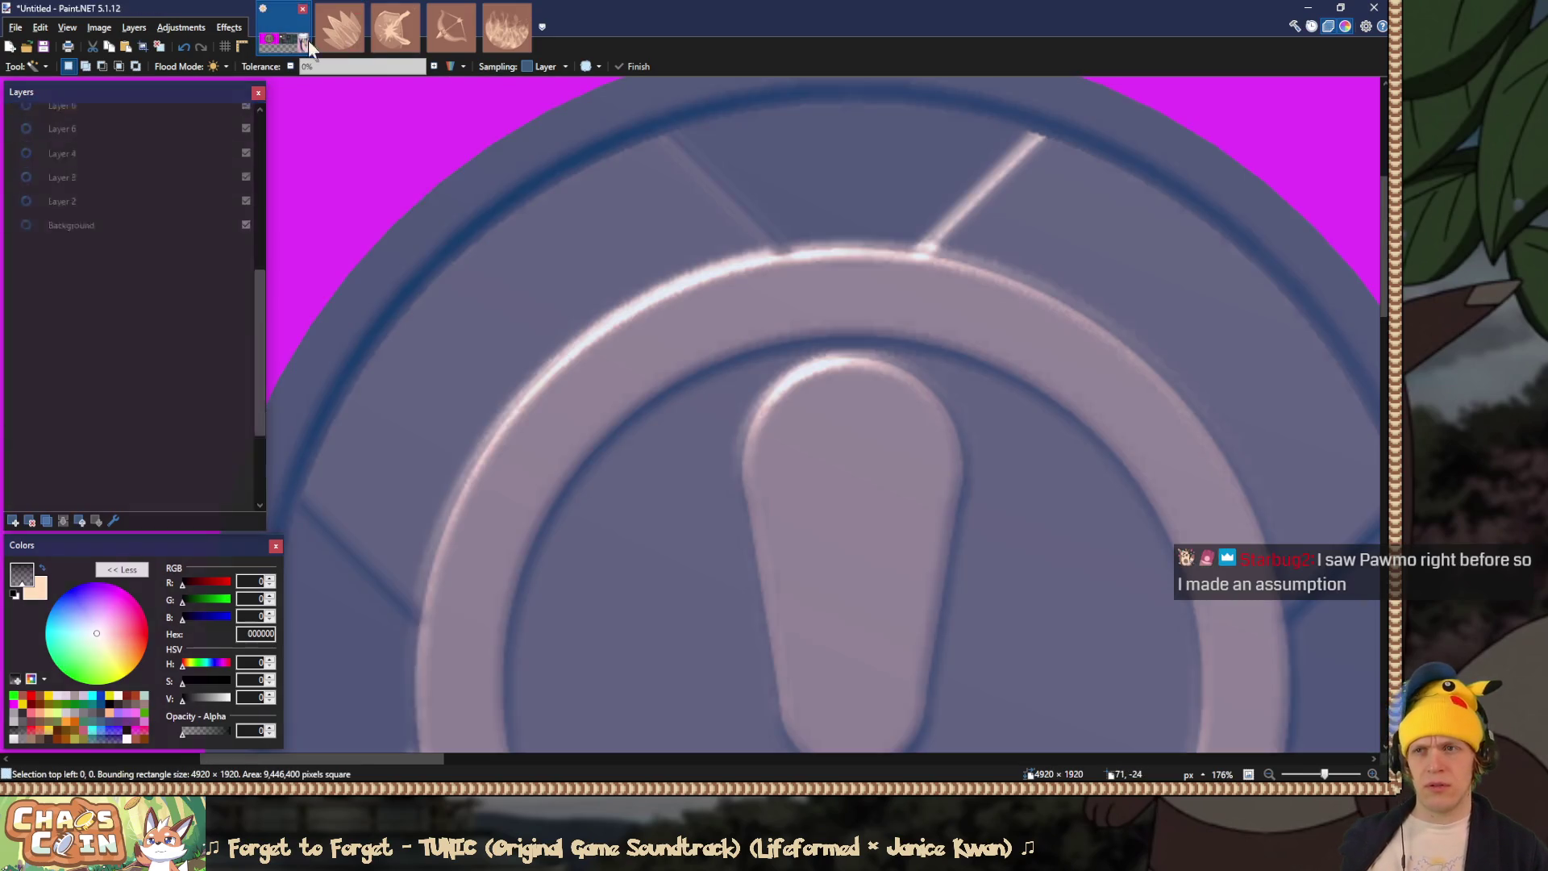
click(282, 40)
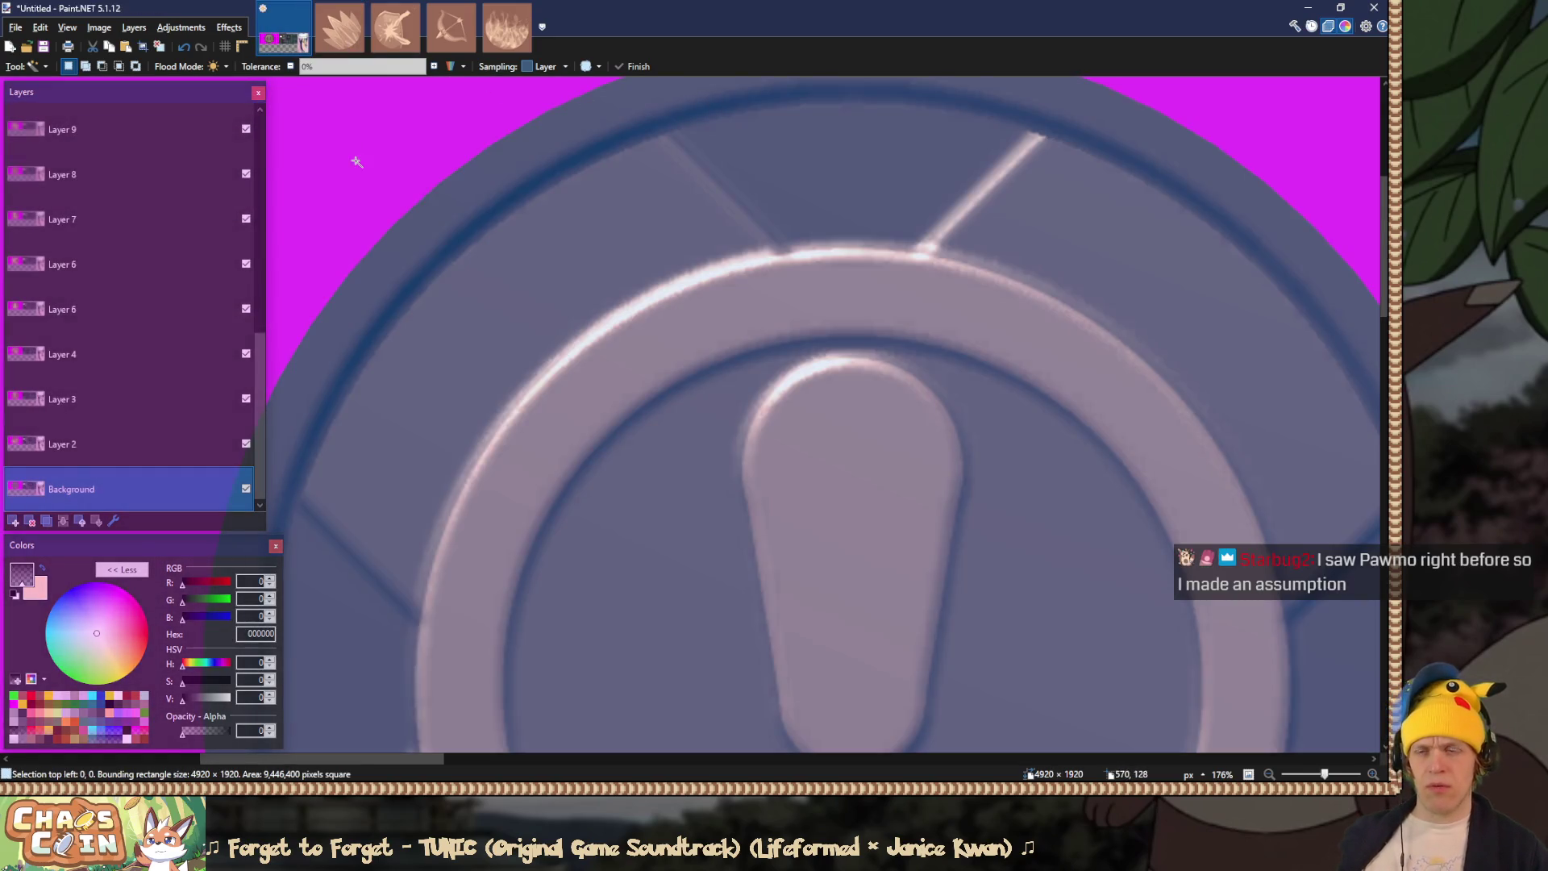
scroll(258, 323, up, 10)
click(159, 123)
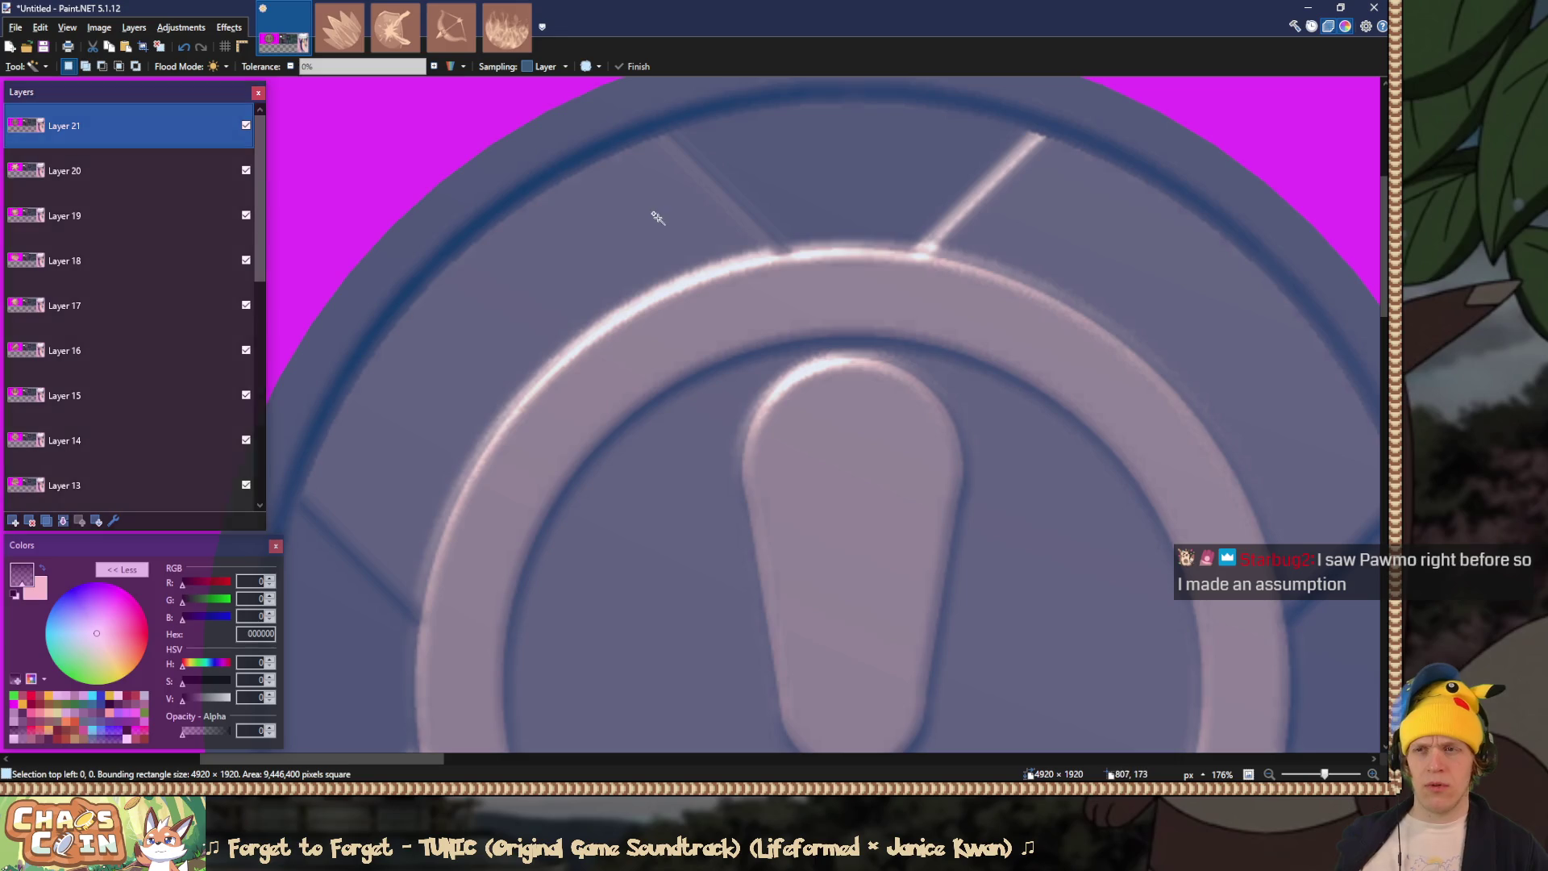
key(ctrl+shift+v)
key(alt+Tab)
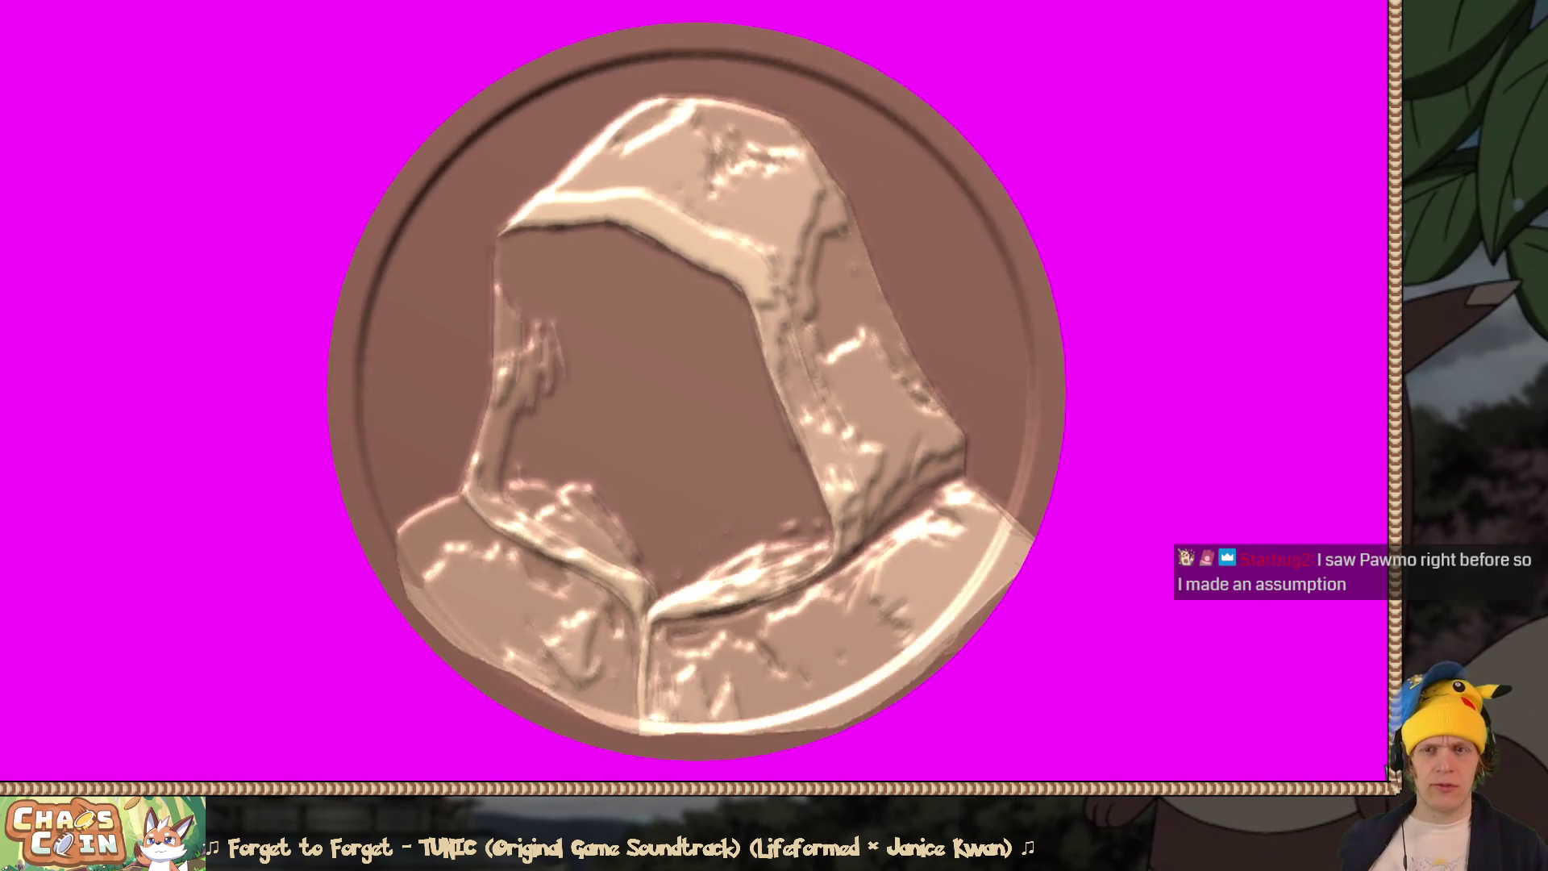
key(alt+Tab)
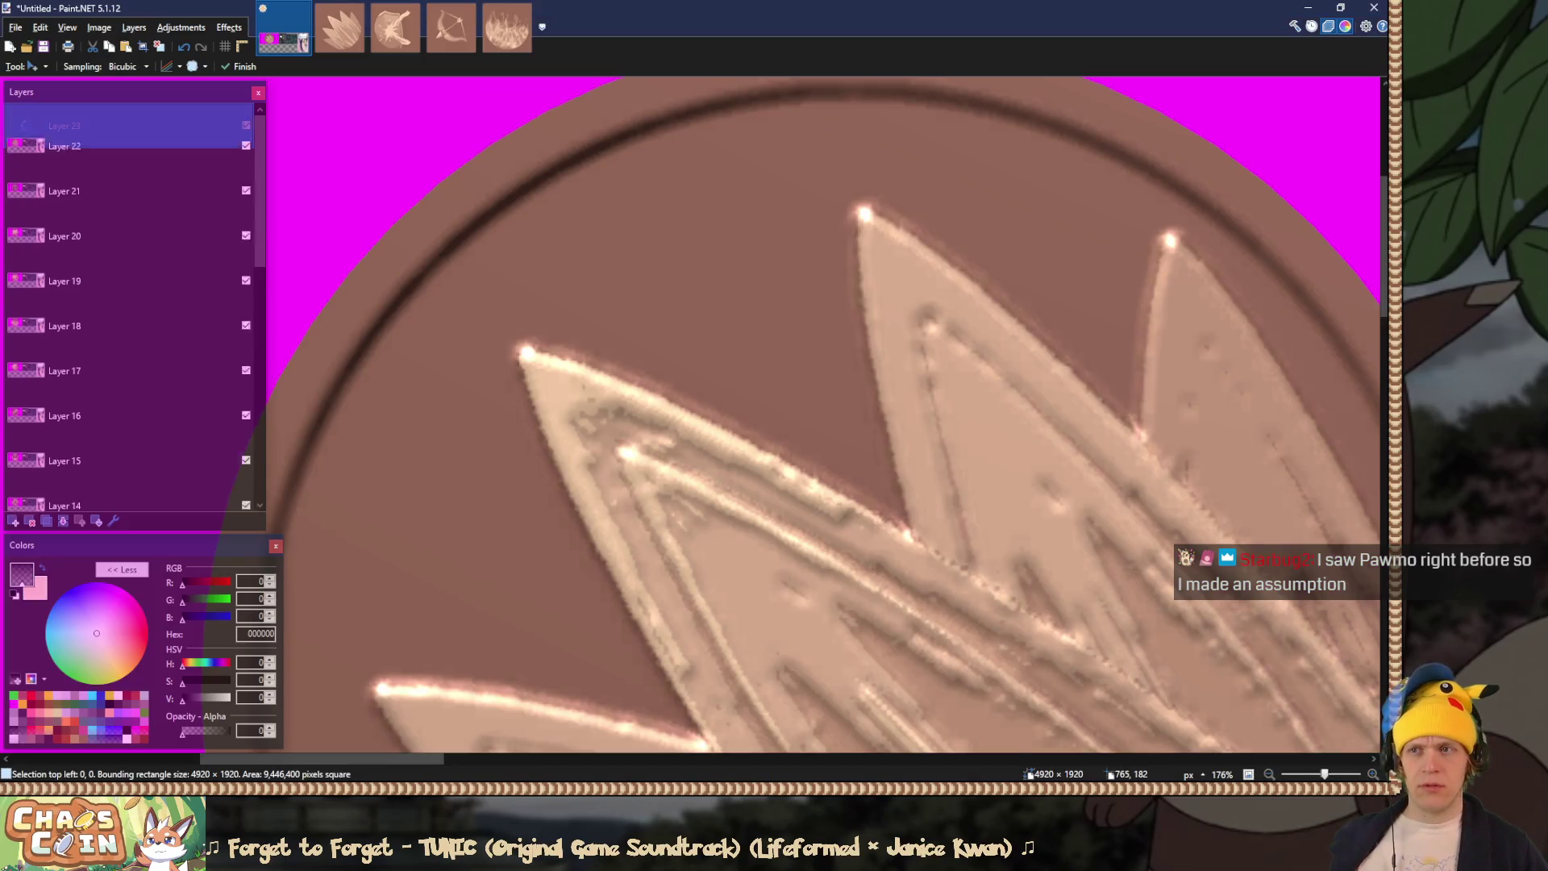
key(Delete)
key(alt+Tab)
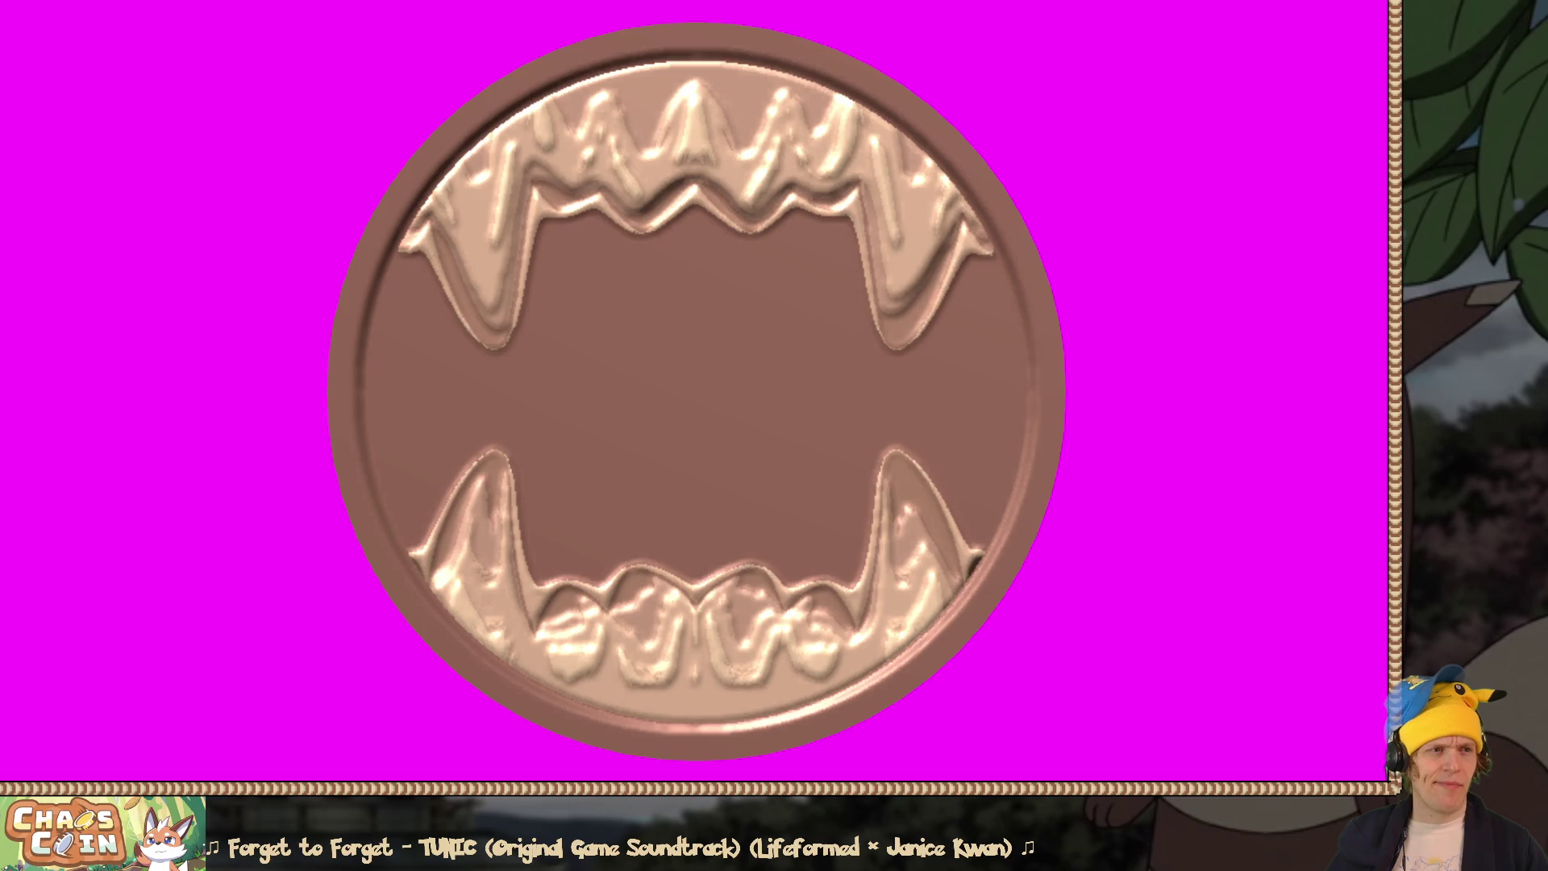
Step: Paste the fanged coin as a new layer and open an existing icon from Relic/UI
key(ctrl+shift+v)
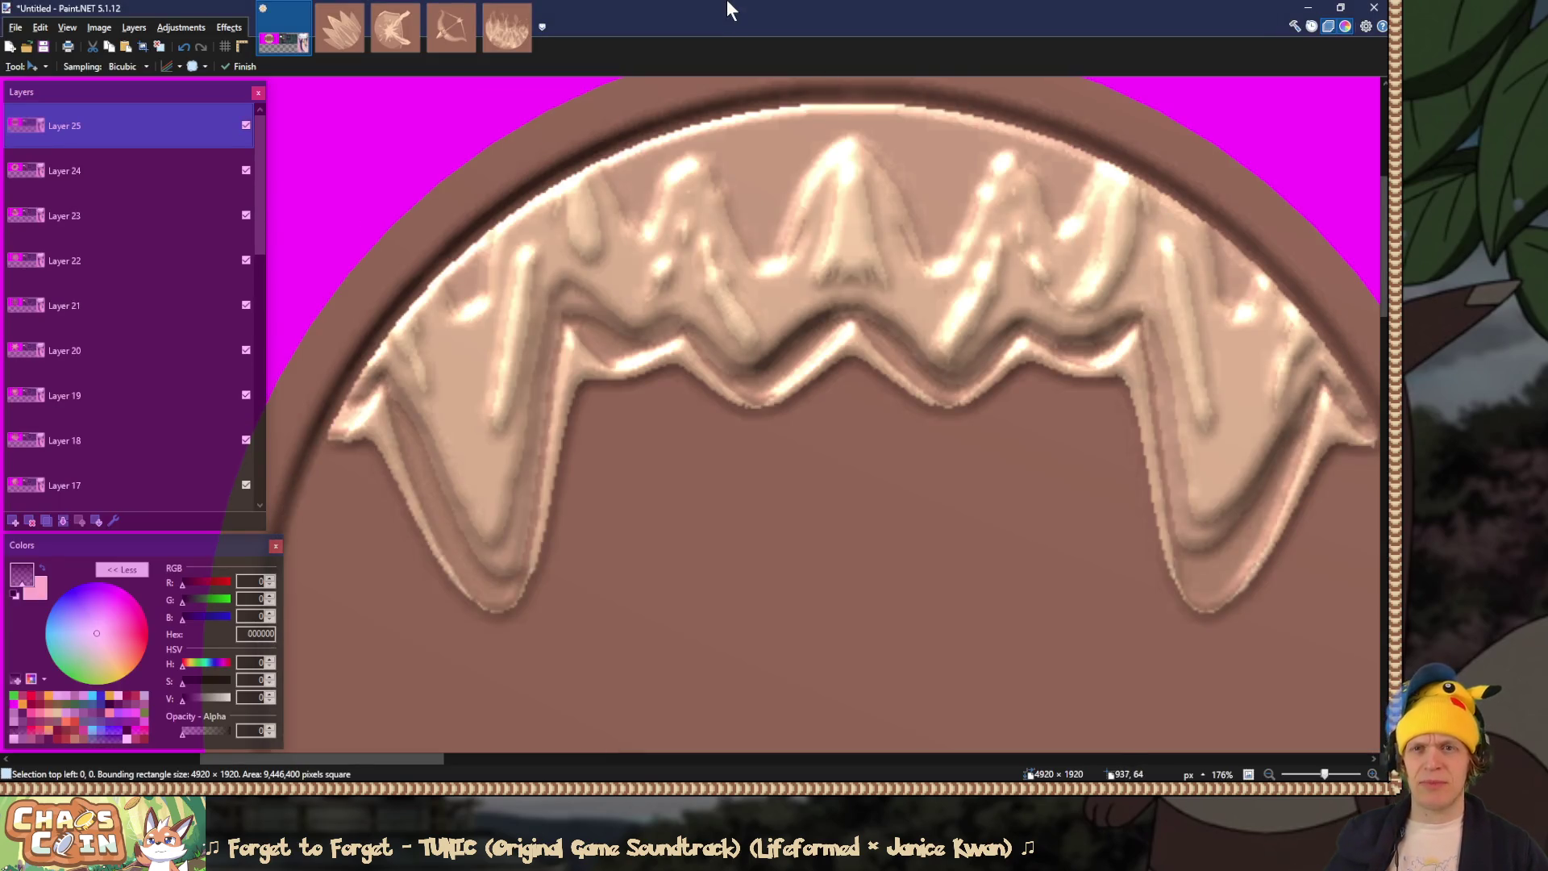
key(ctrl+o)
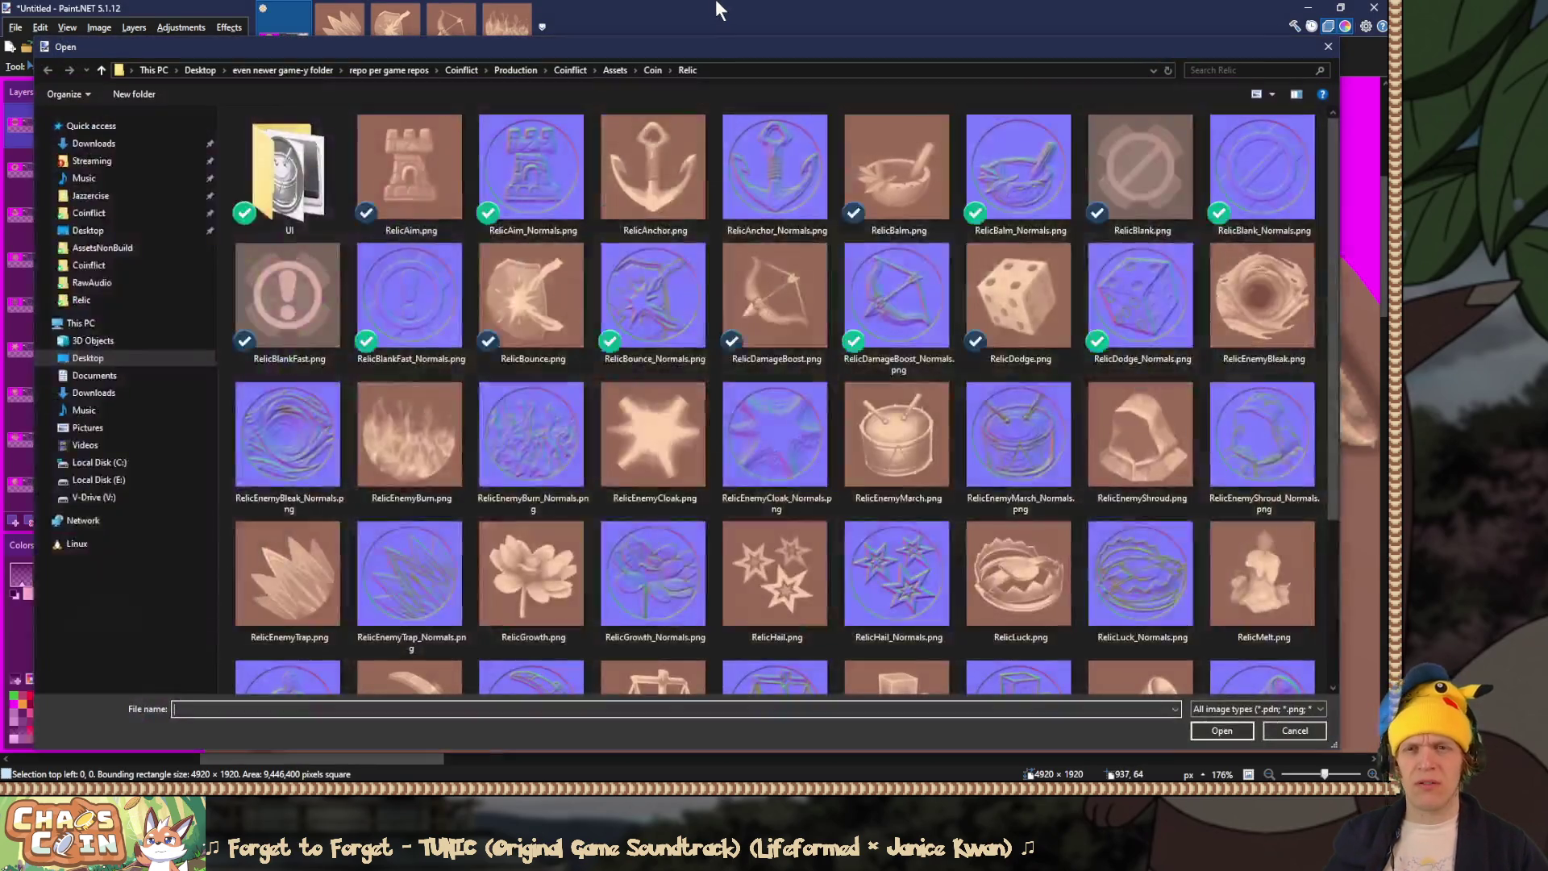
double_click(305, 163)
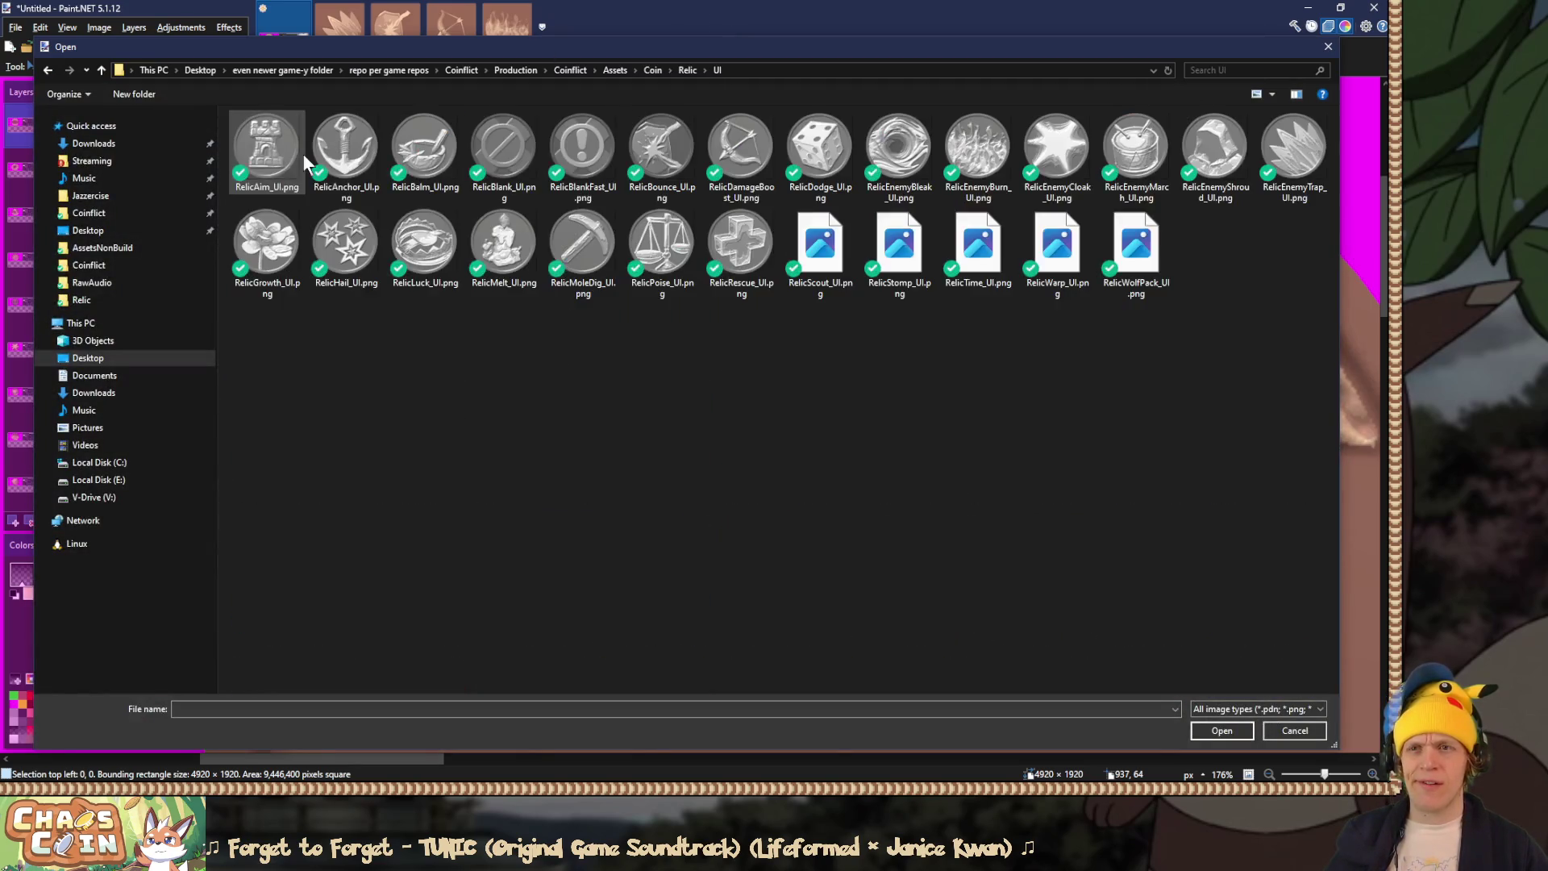
double_click(1155, 243)
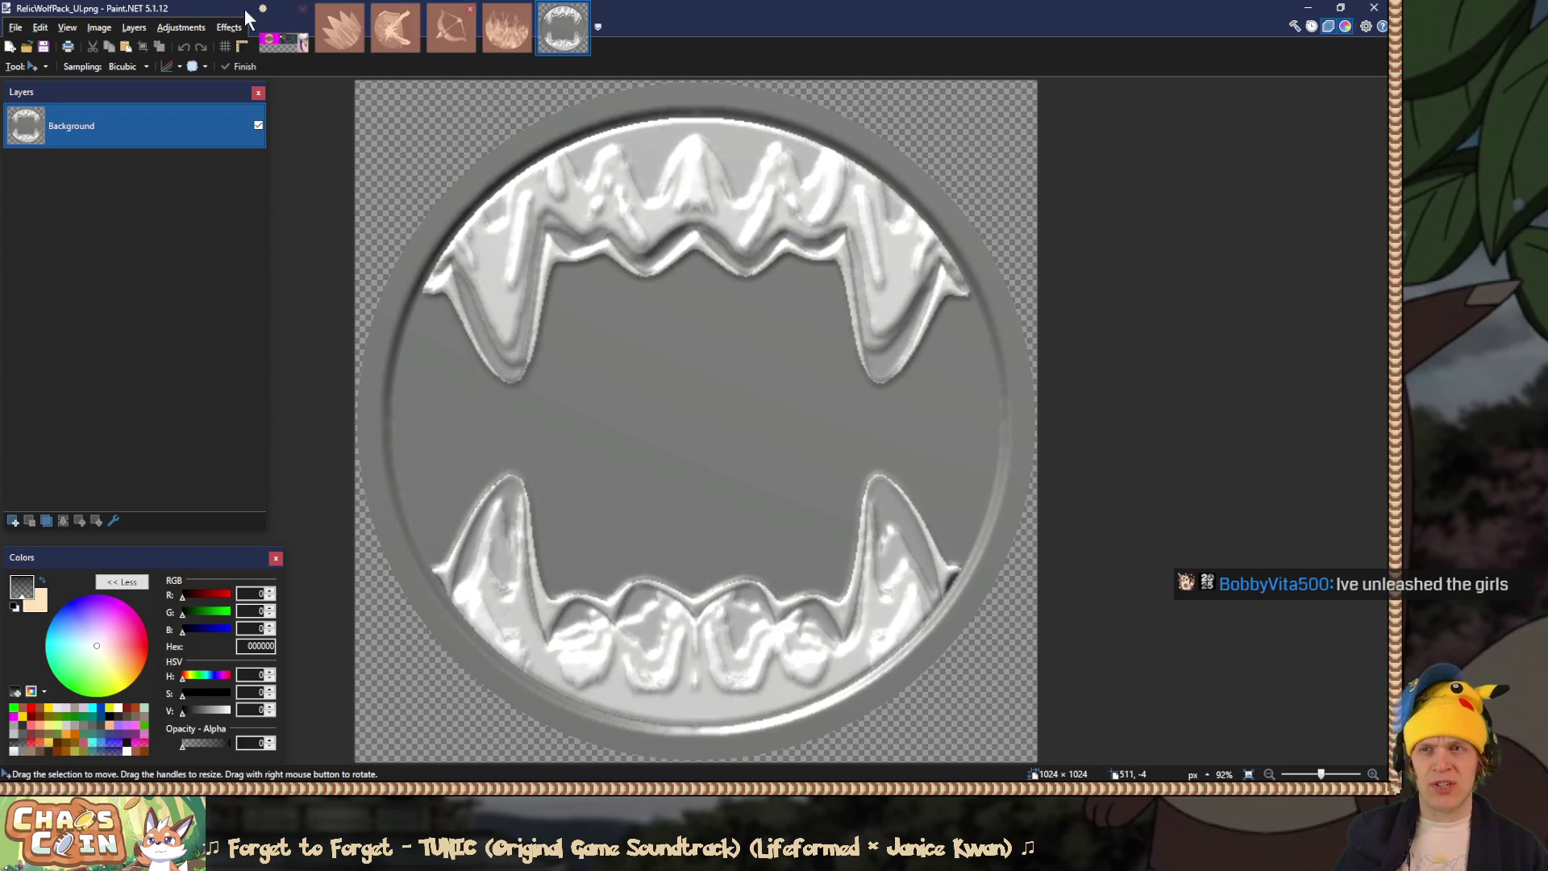
Step: Paste the pickaxe coin as Layer 26 in Untitled, then widen Unity's game view
click(284, 32)
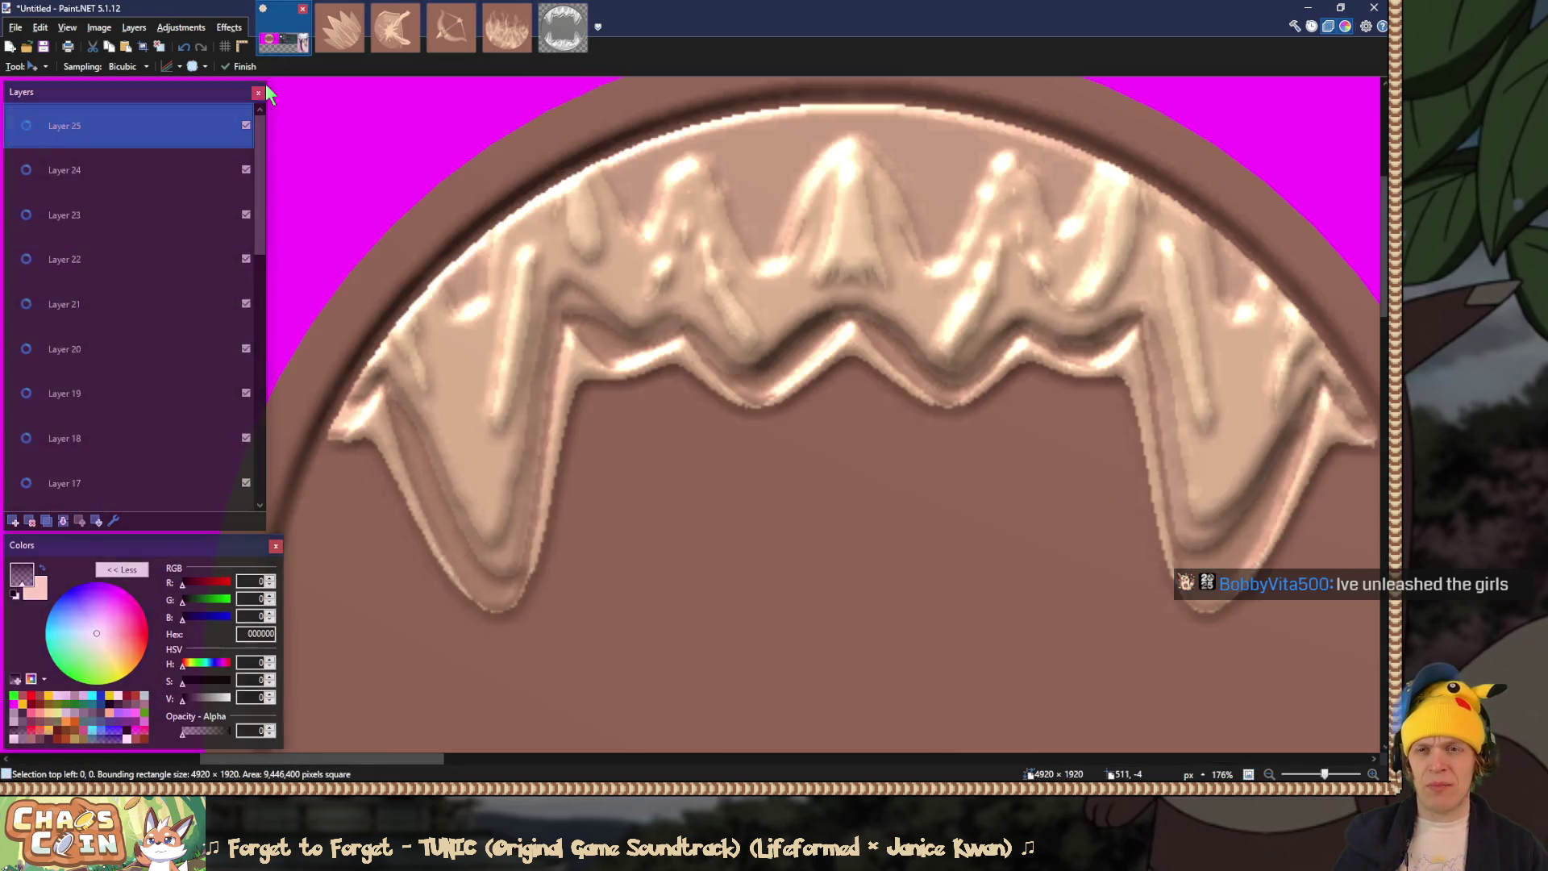
key(ctrl+shift+v)
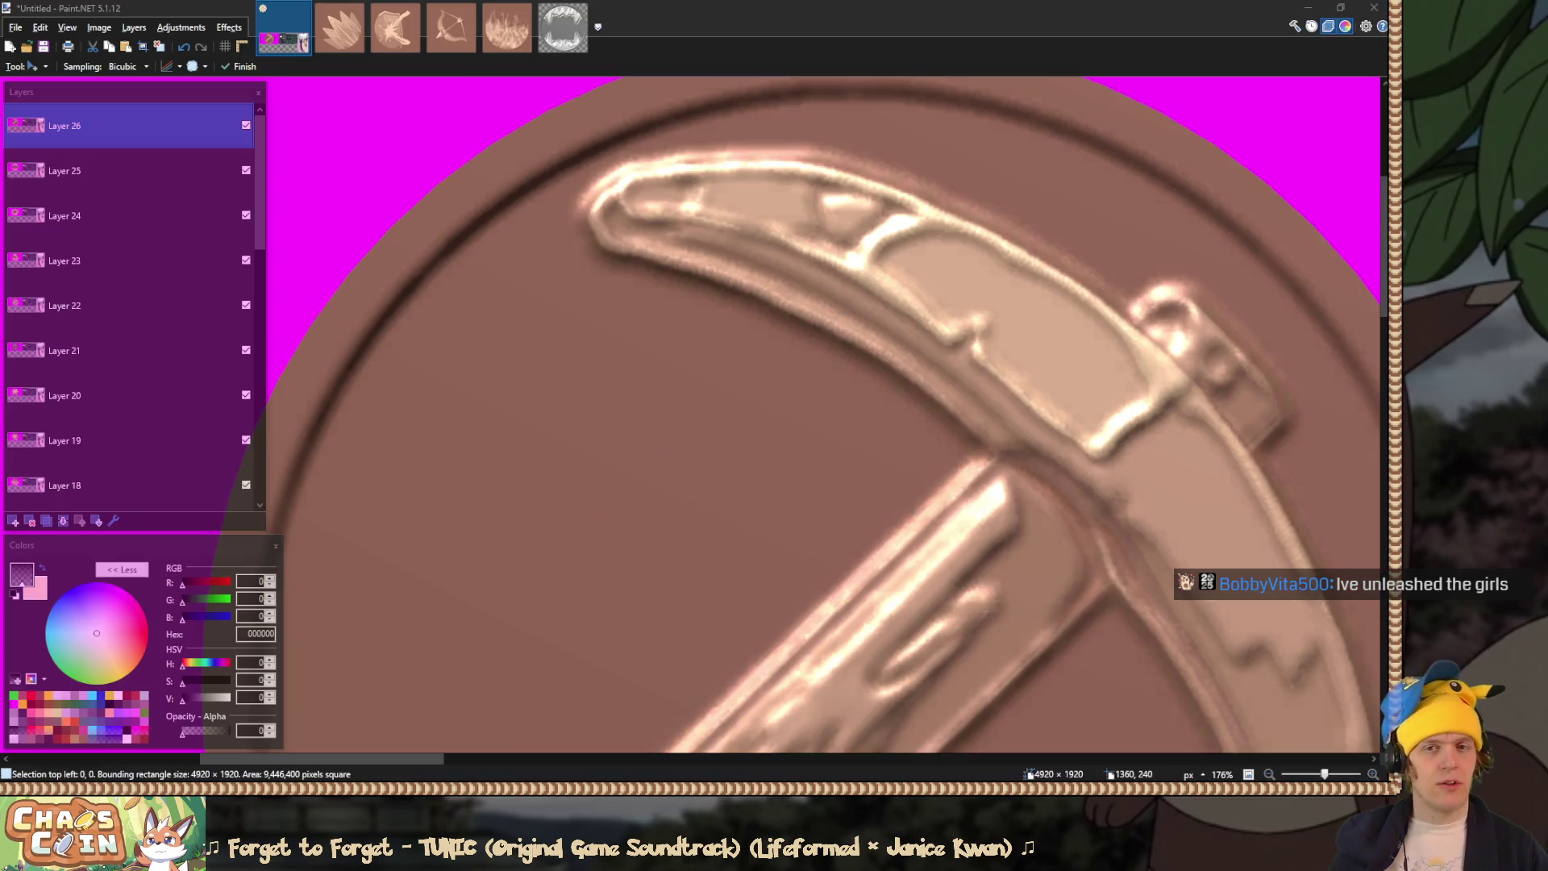
key(alt+Tab)
mouse_move(449, 139)
mouse_down()
mouse_move(675, 113)
mouse_move(711, 88)
mouse_up()
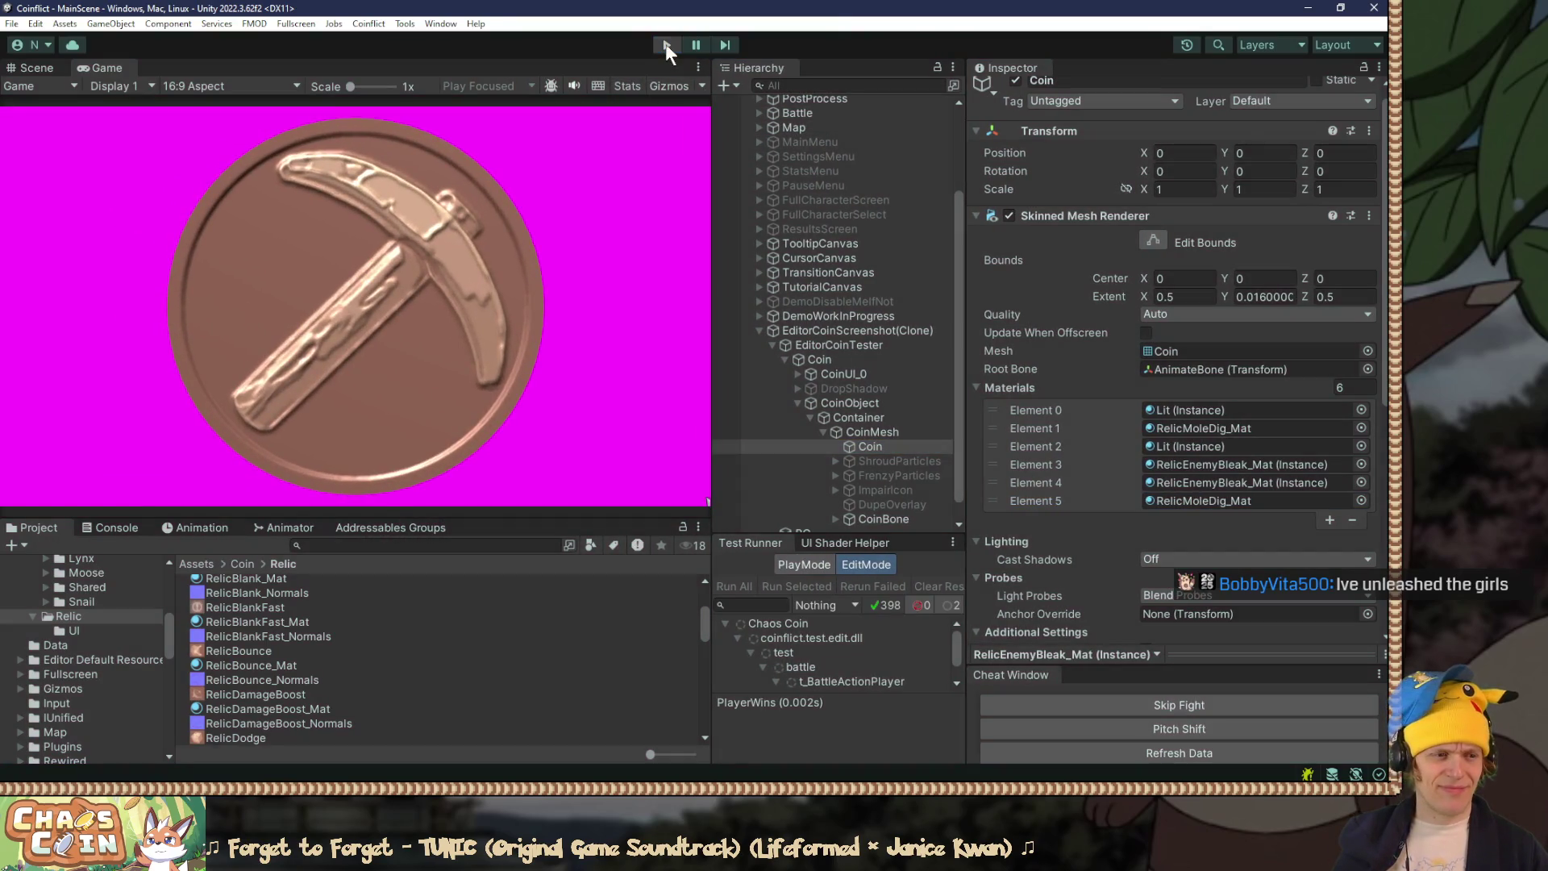
Step: Stop the running game in Unity and return to Paint.NET
click(666, 45)
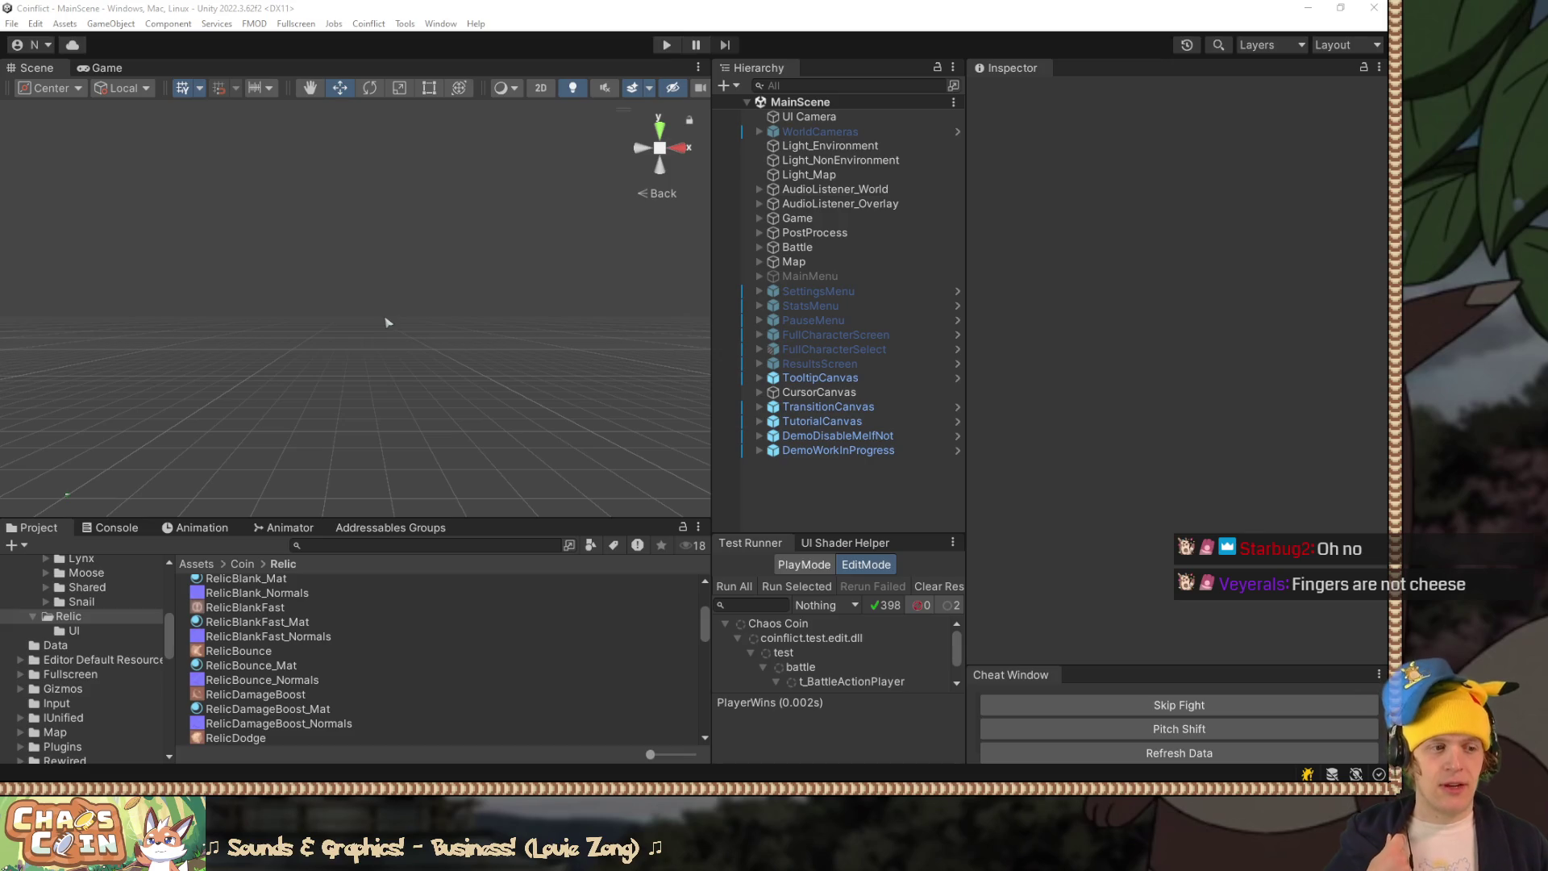
key(alt+Tab)
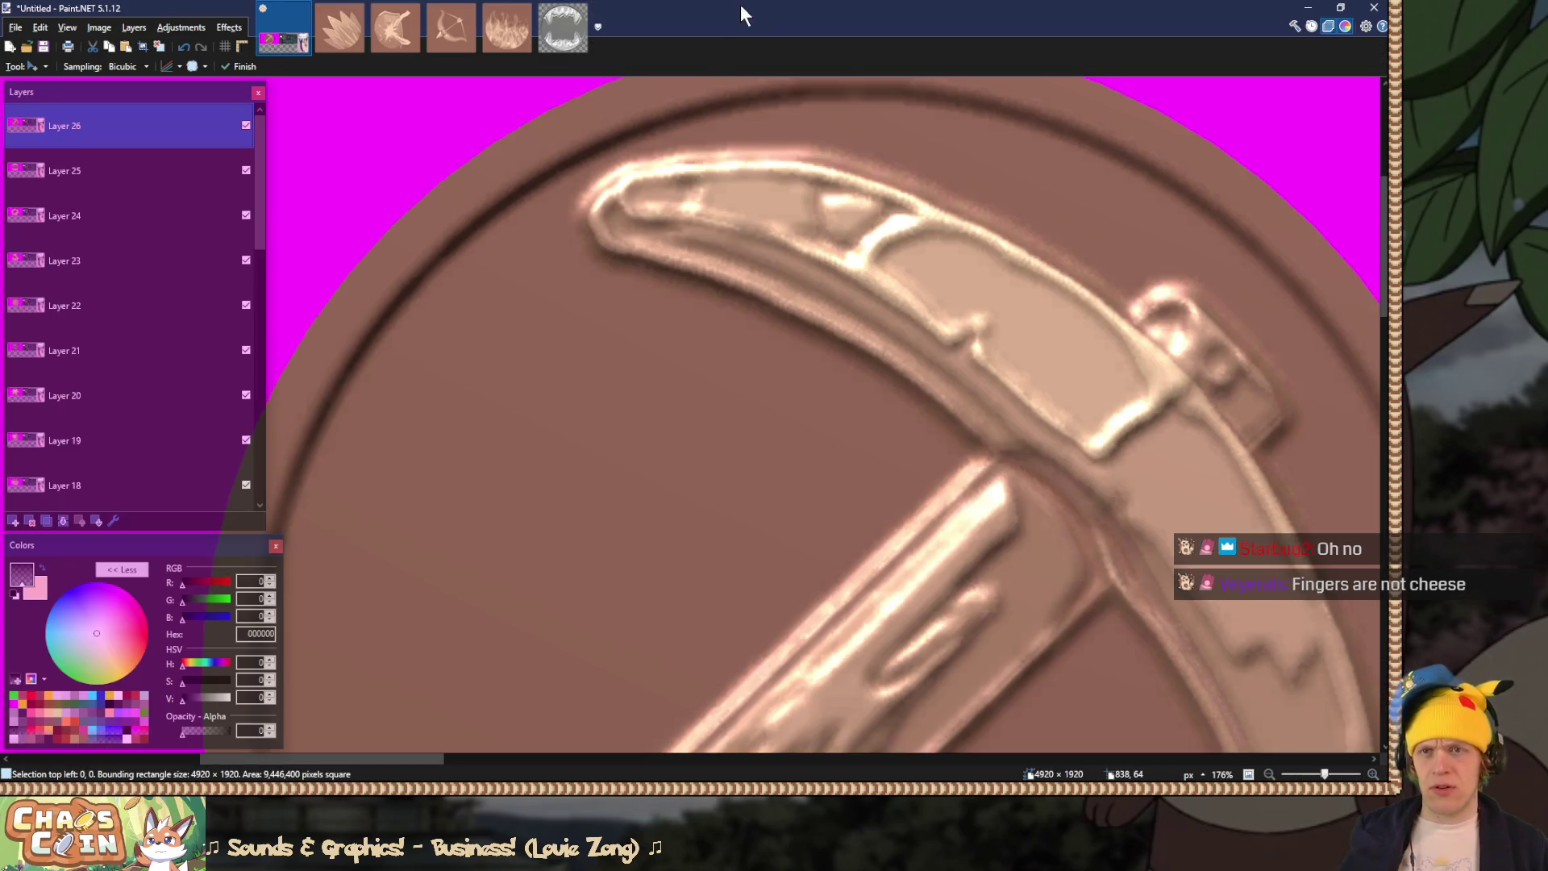
Step: Try a 1472-wide canvas anchored bottom right and paste the capture, then undo the paste
key(ctrl+shift+r)
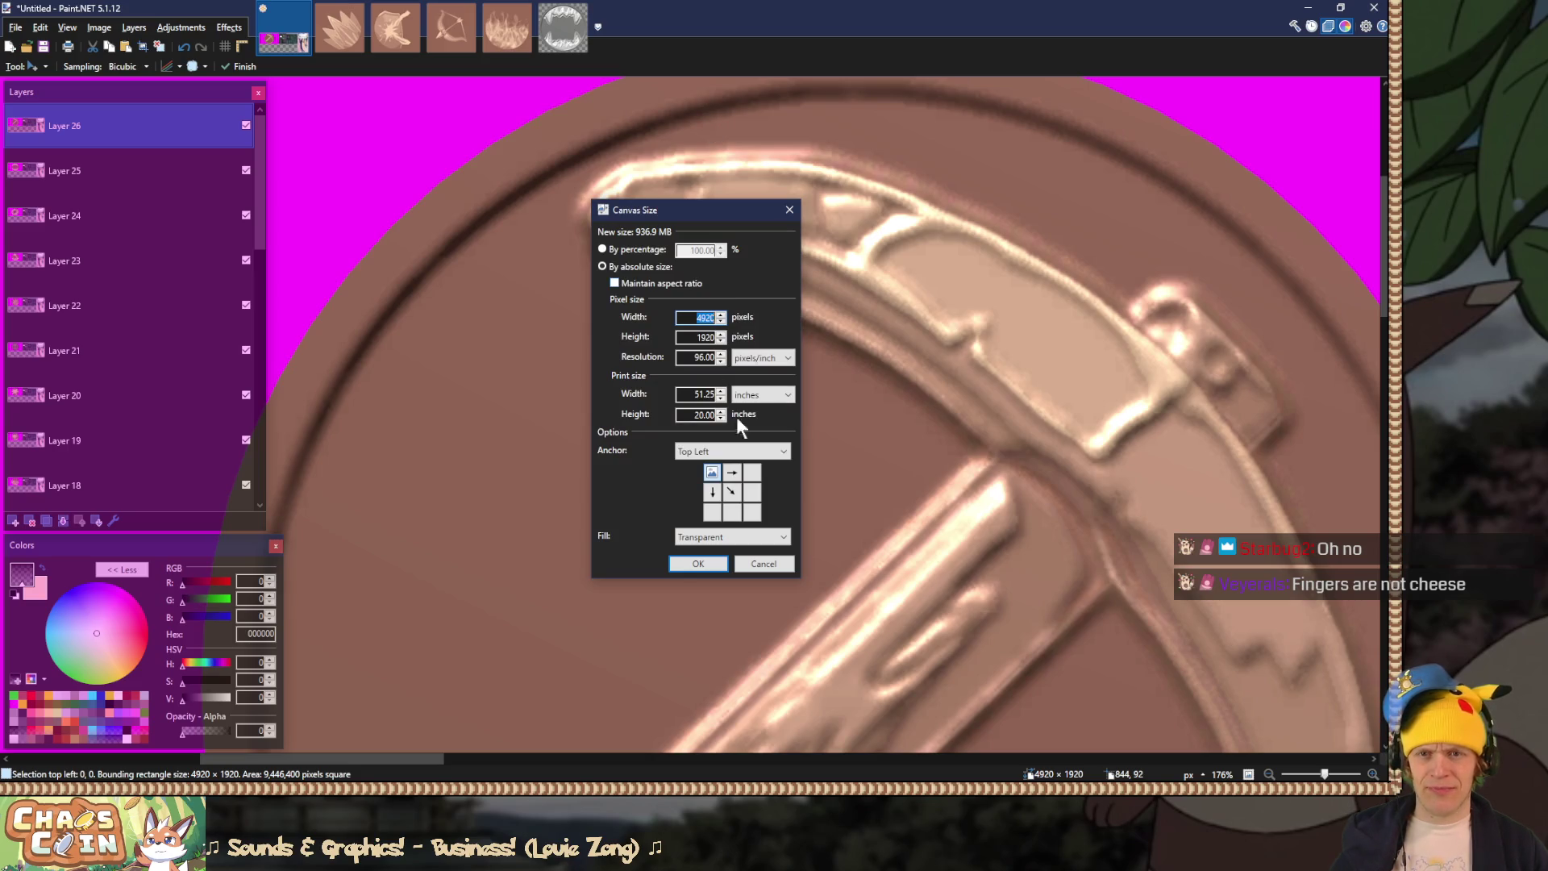
click(751, 513)
double_click(703, 318)
text(1472)
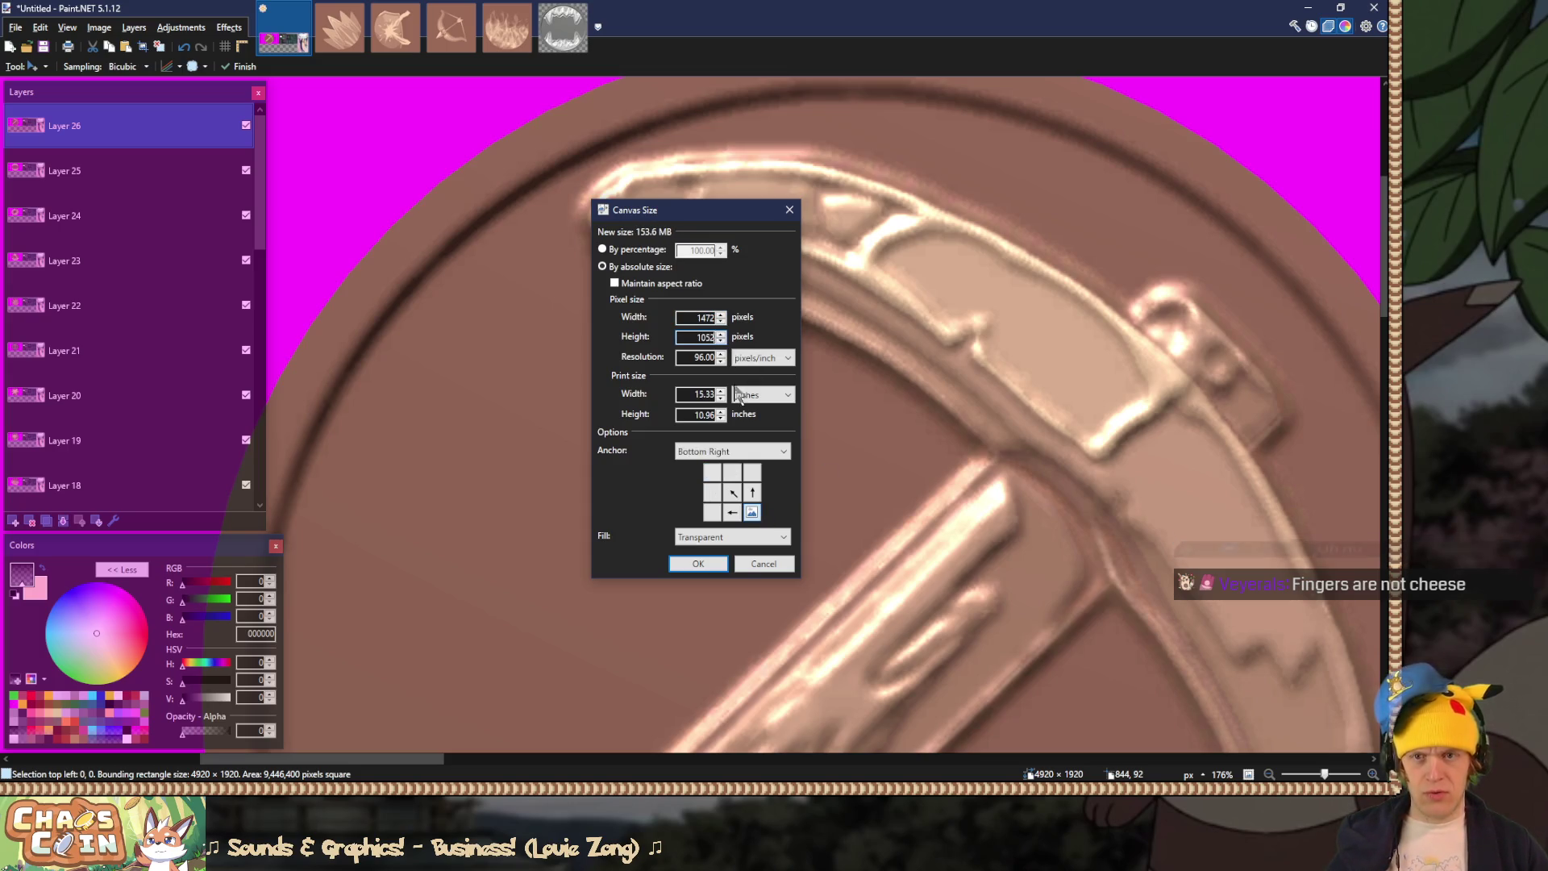
click(695, 564)
key(ctrl+v)
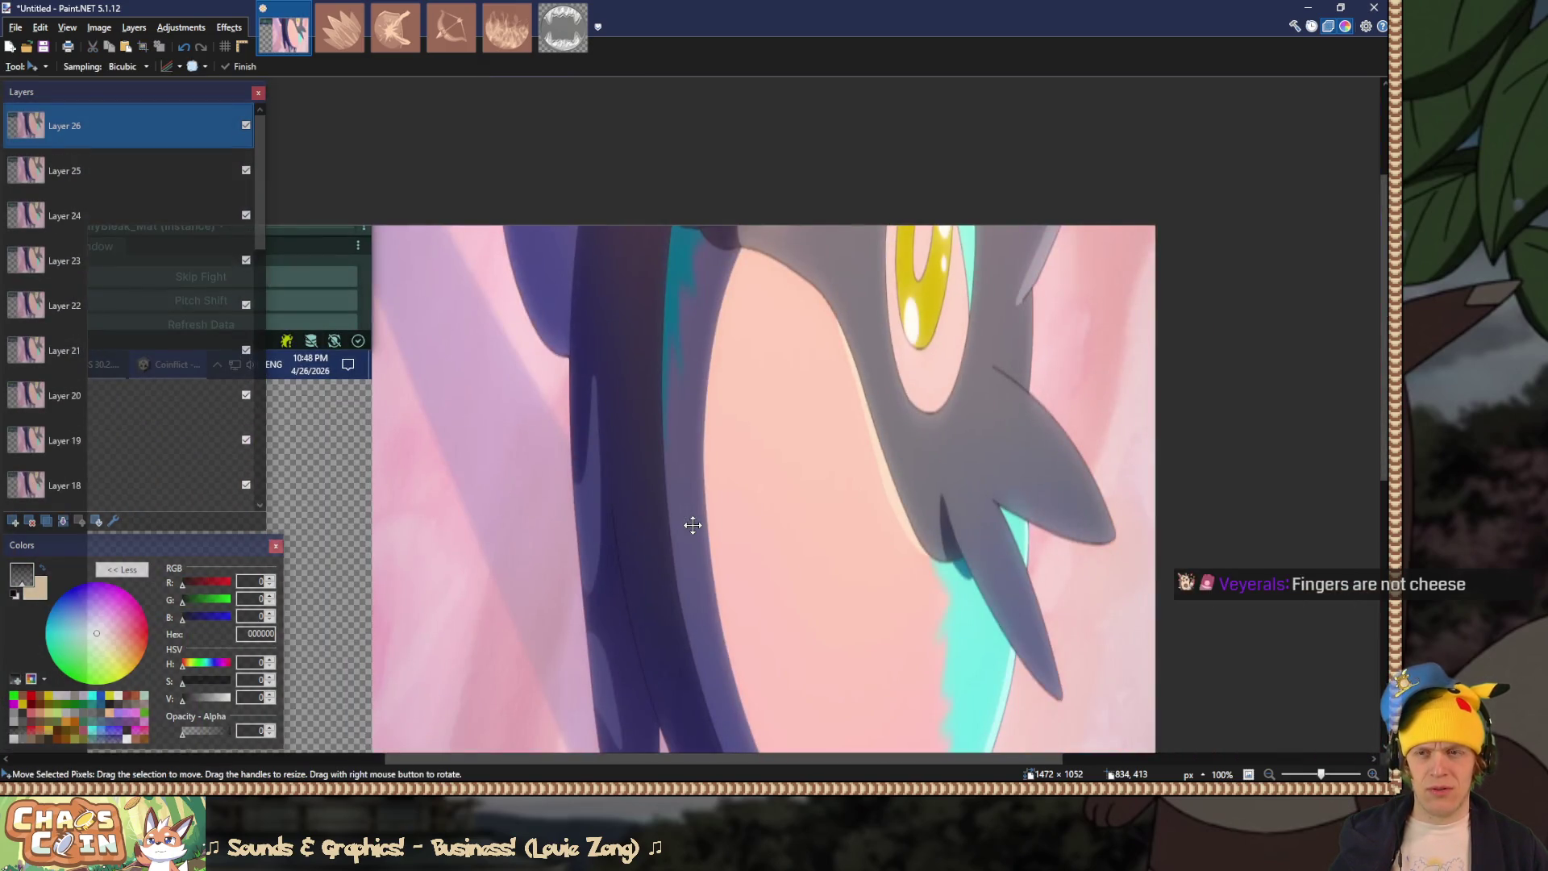
scroll(698, 414, down, 3)
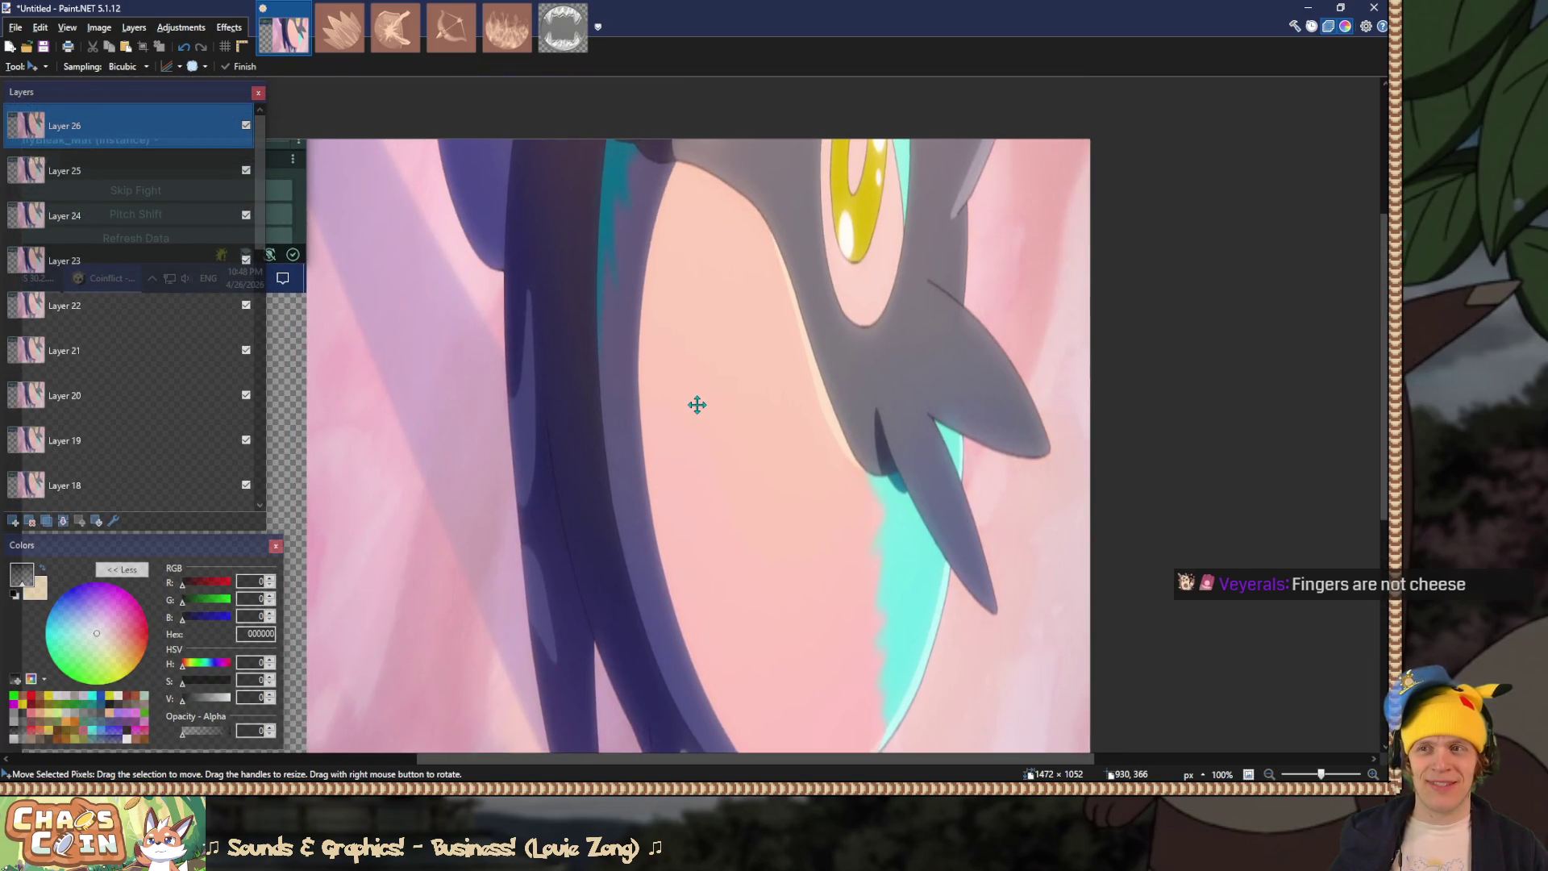
key(ctrl+z)
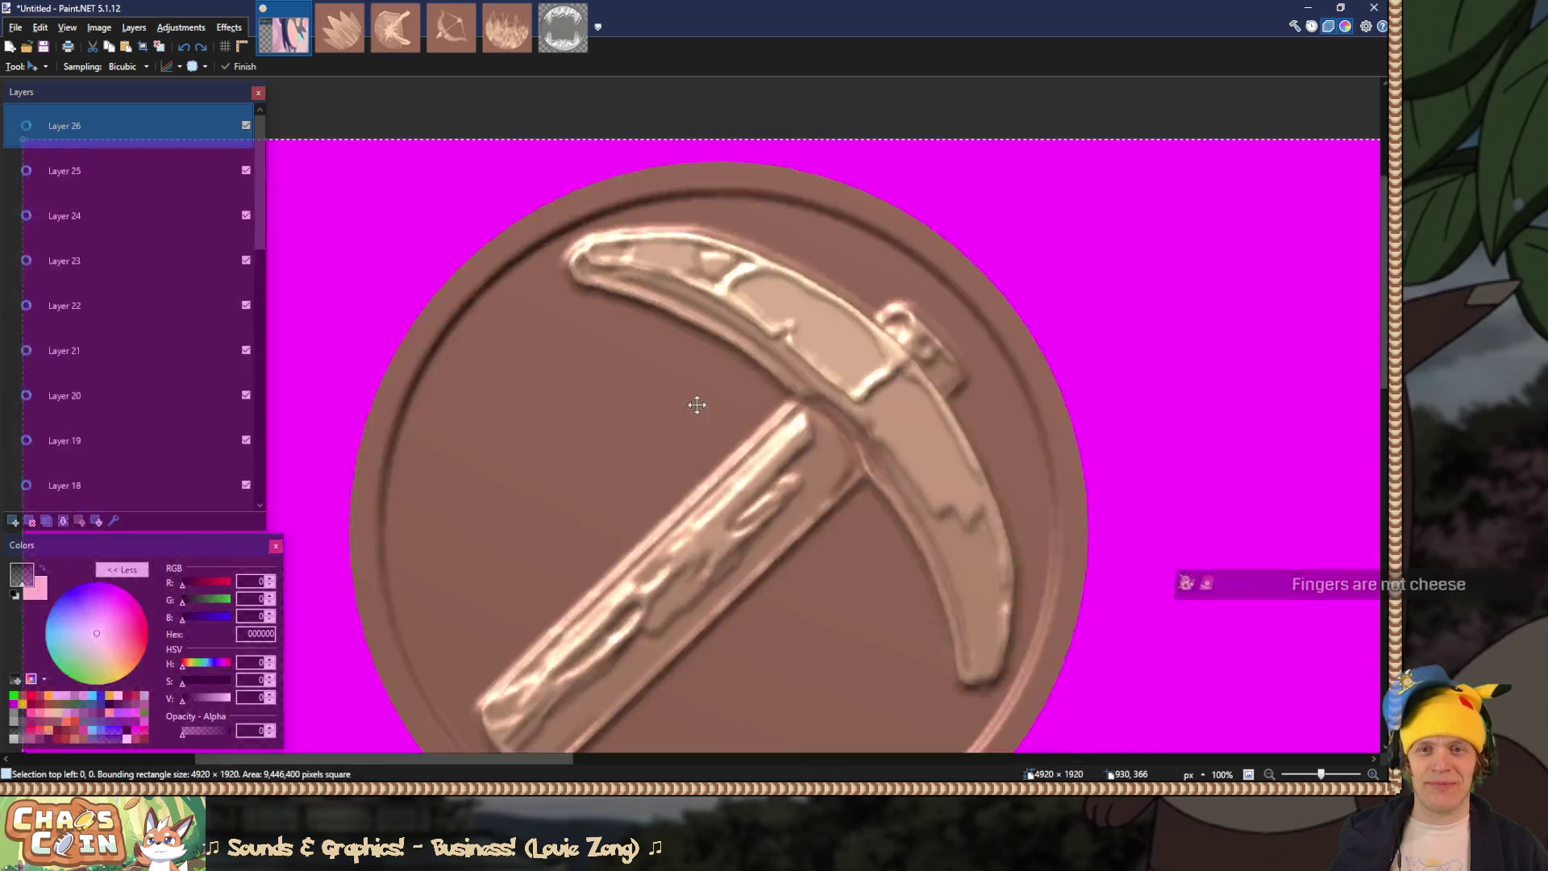
Step: Resize the canvas to 1472 × 1052
key(ctrl+shift+r)
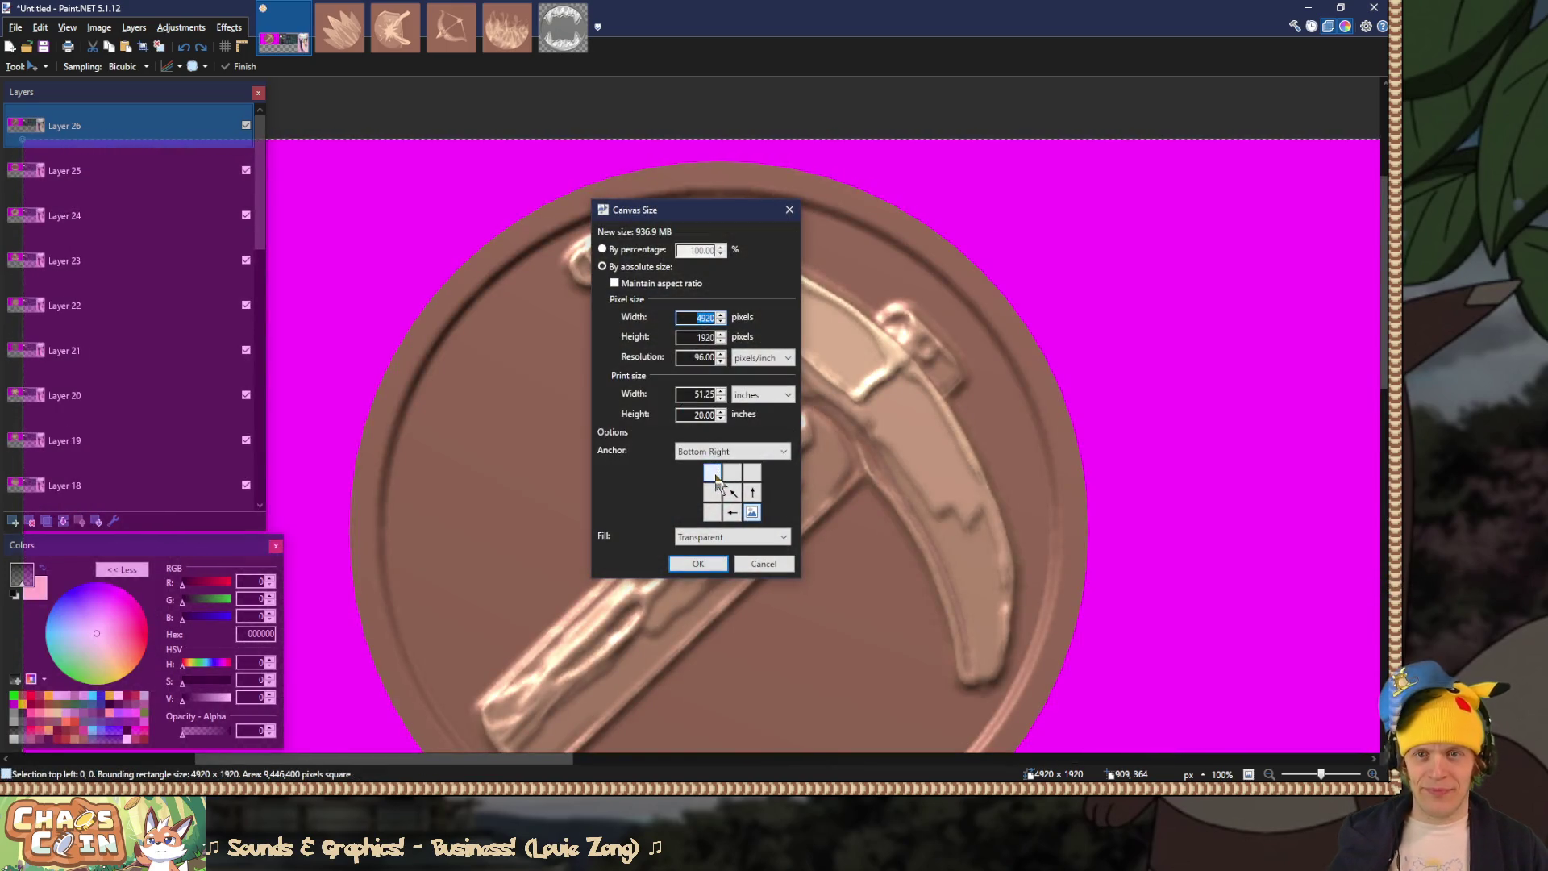
text(1472)
key(Tab)
text(1052)
click(709, 563)
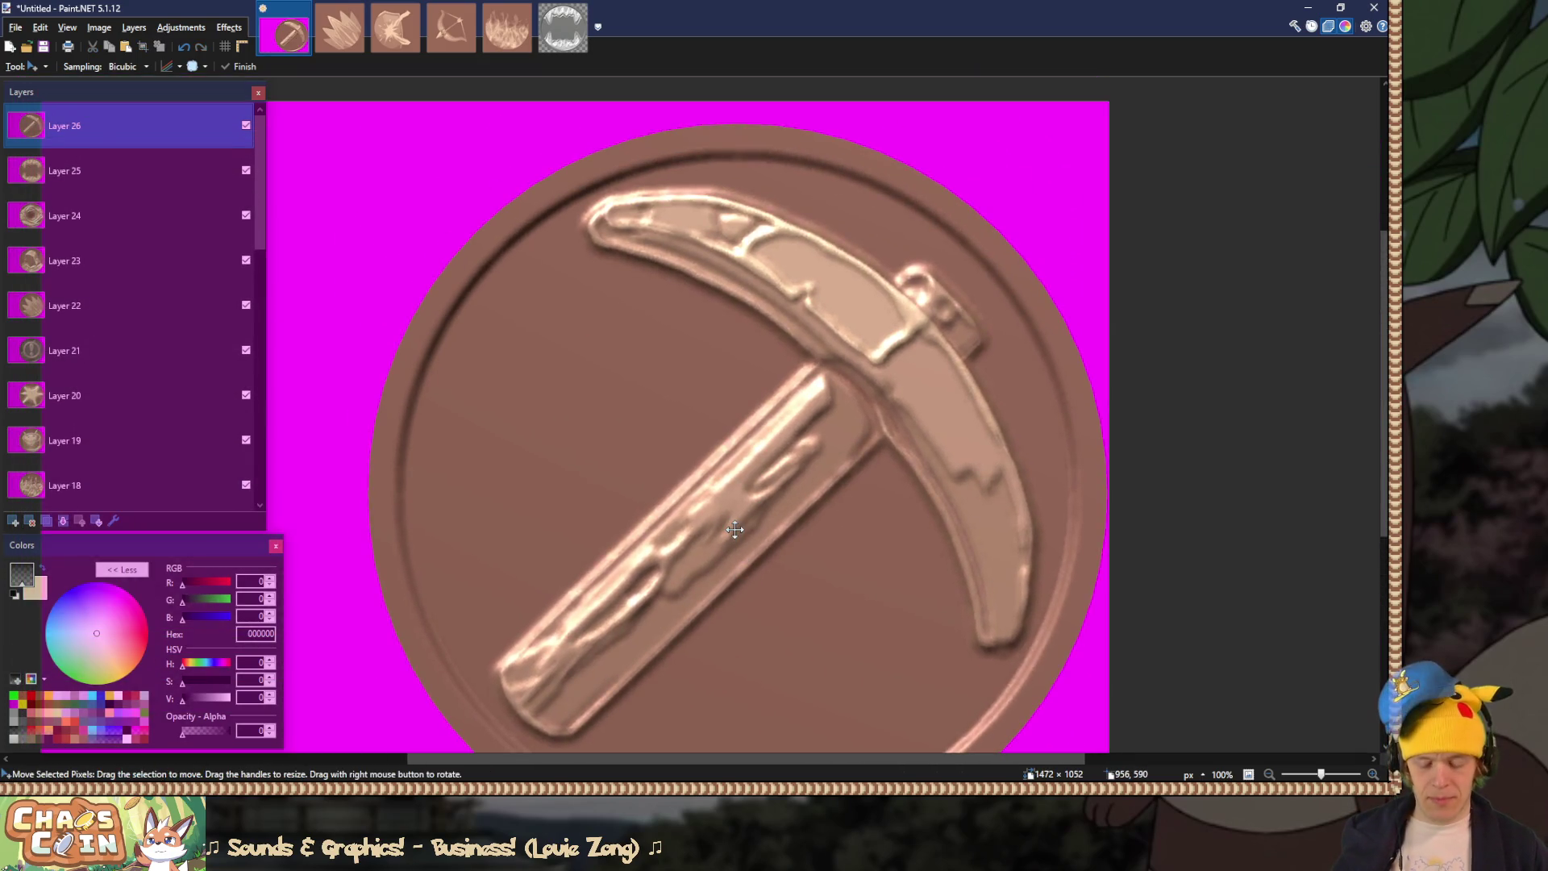
Step: Crop the canvas to 1024 × 1024 anchored at the bottom right
key(ctrl+shift+r)
click(751, 512)
text(1024)
key(Tab)
text(1024)
key(Return)
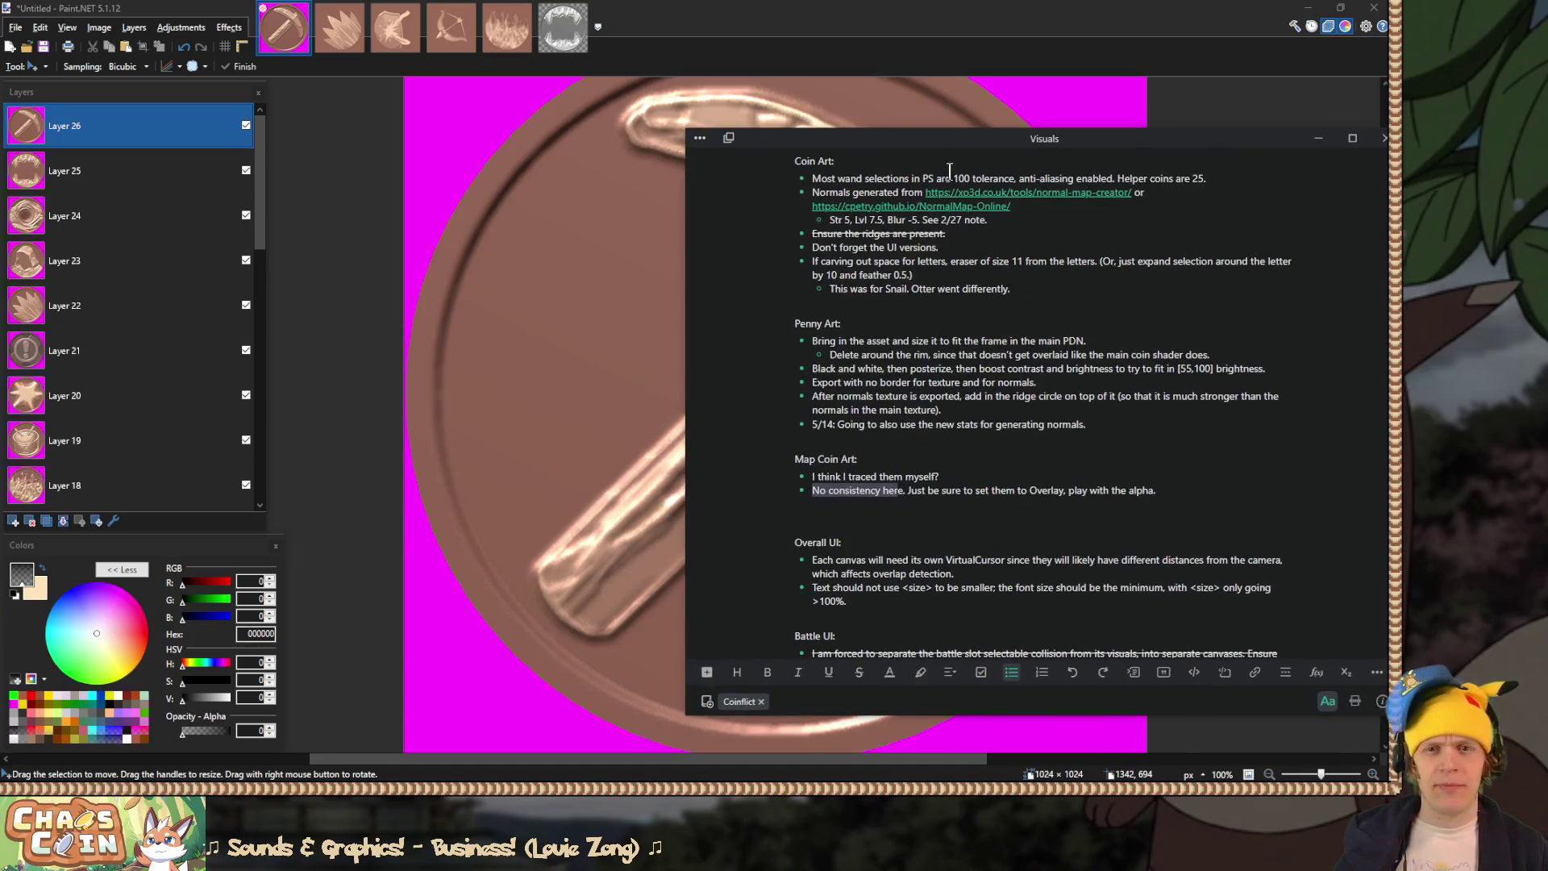
click(864, 337)
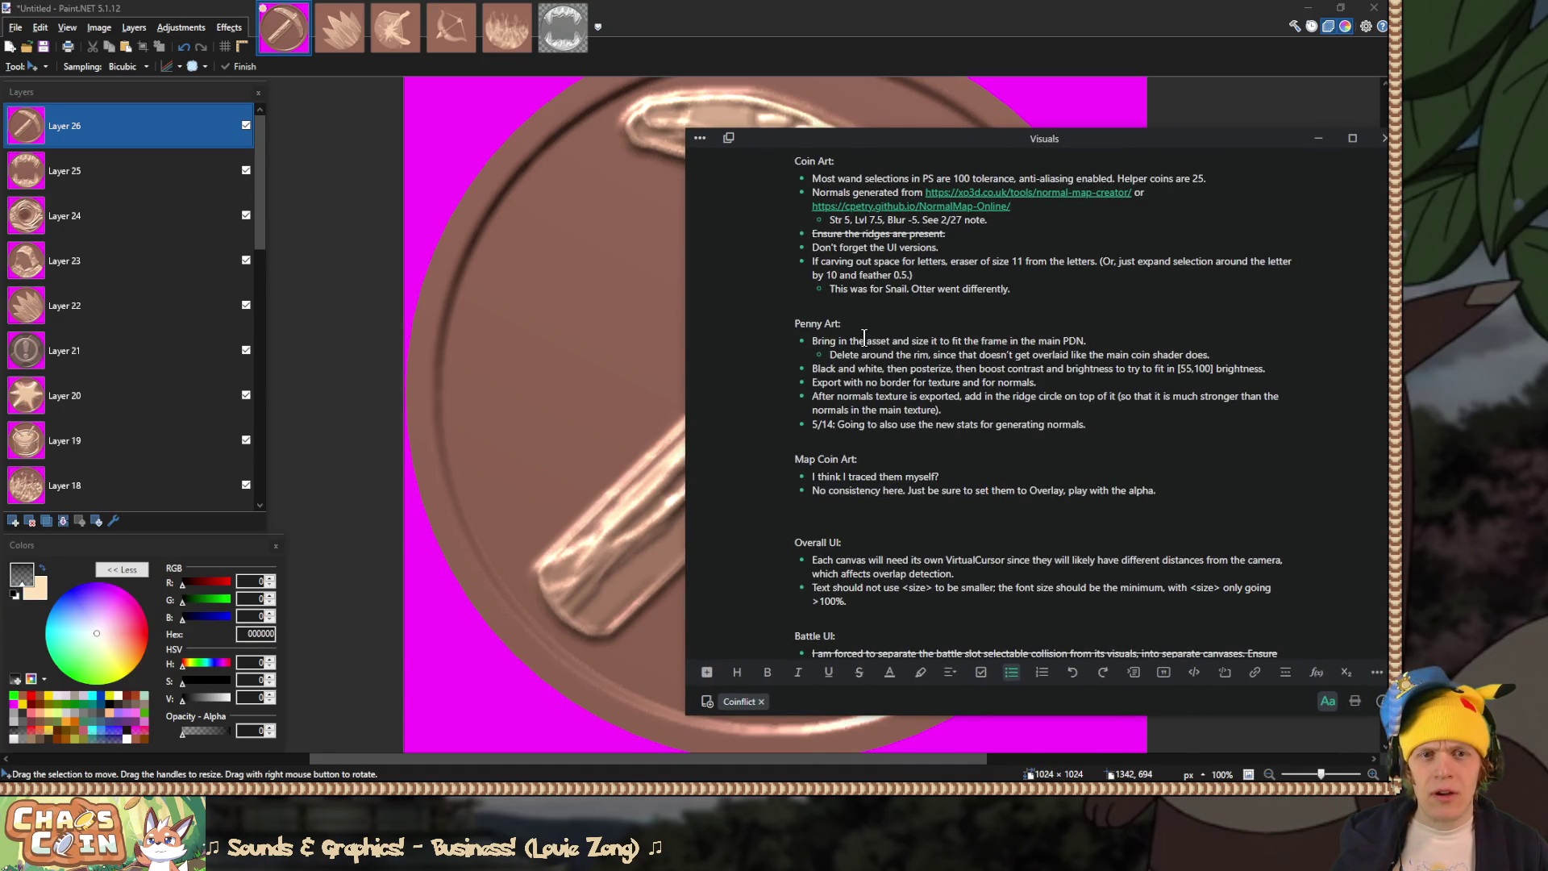
scroll(864, 337, up, 3)
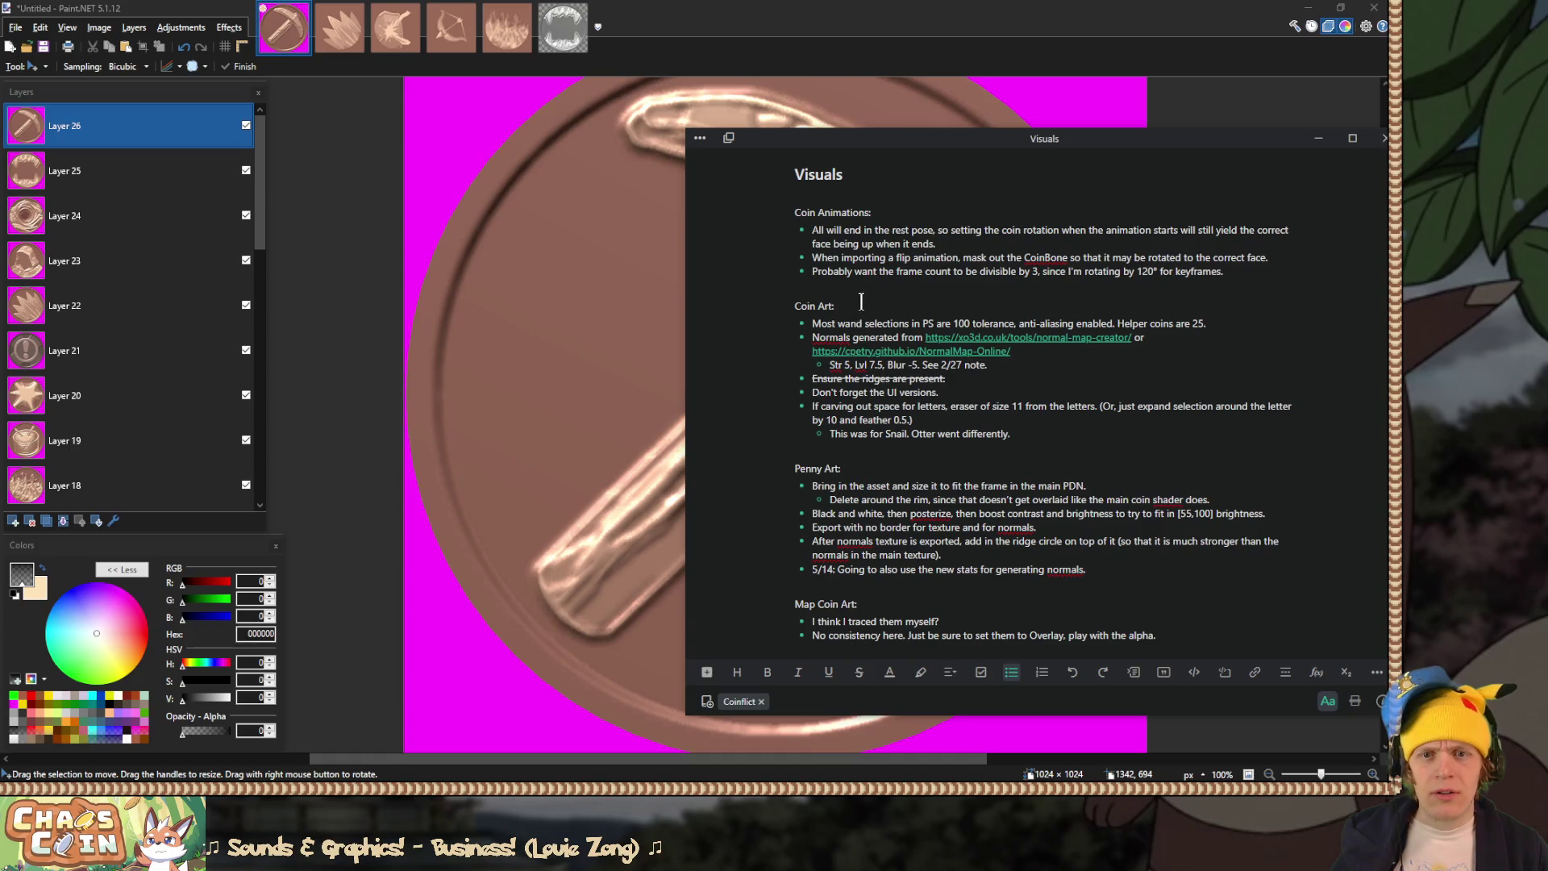
scroll(861, 296, down, 8)
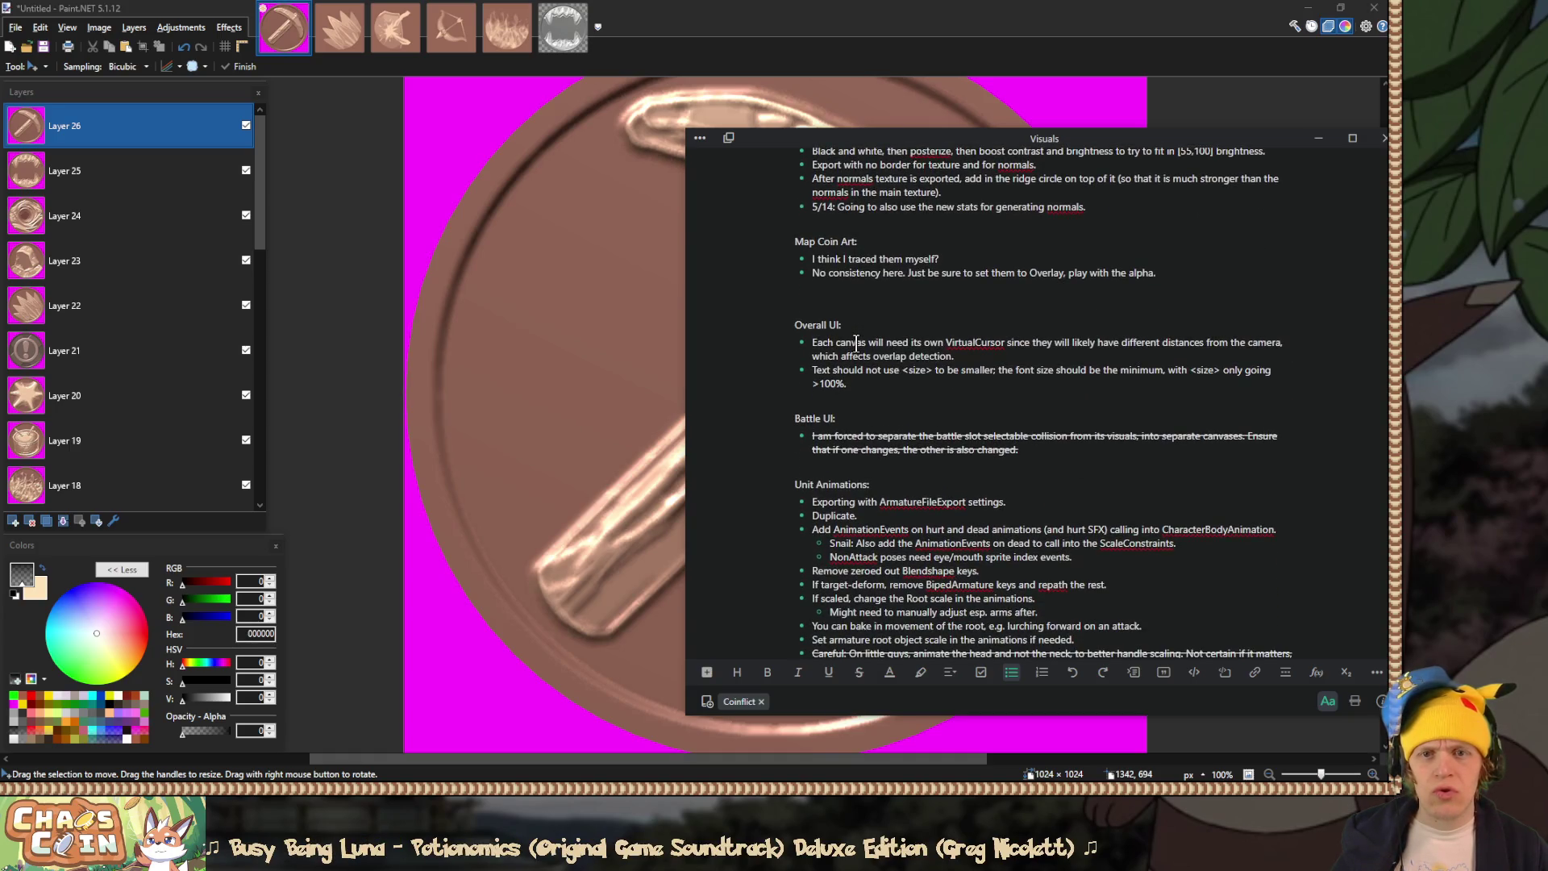
scroll(856, 342, down, 15)
scroll(856, 342, down, 6)
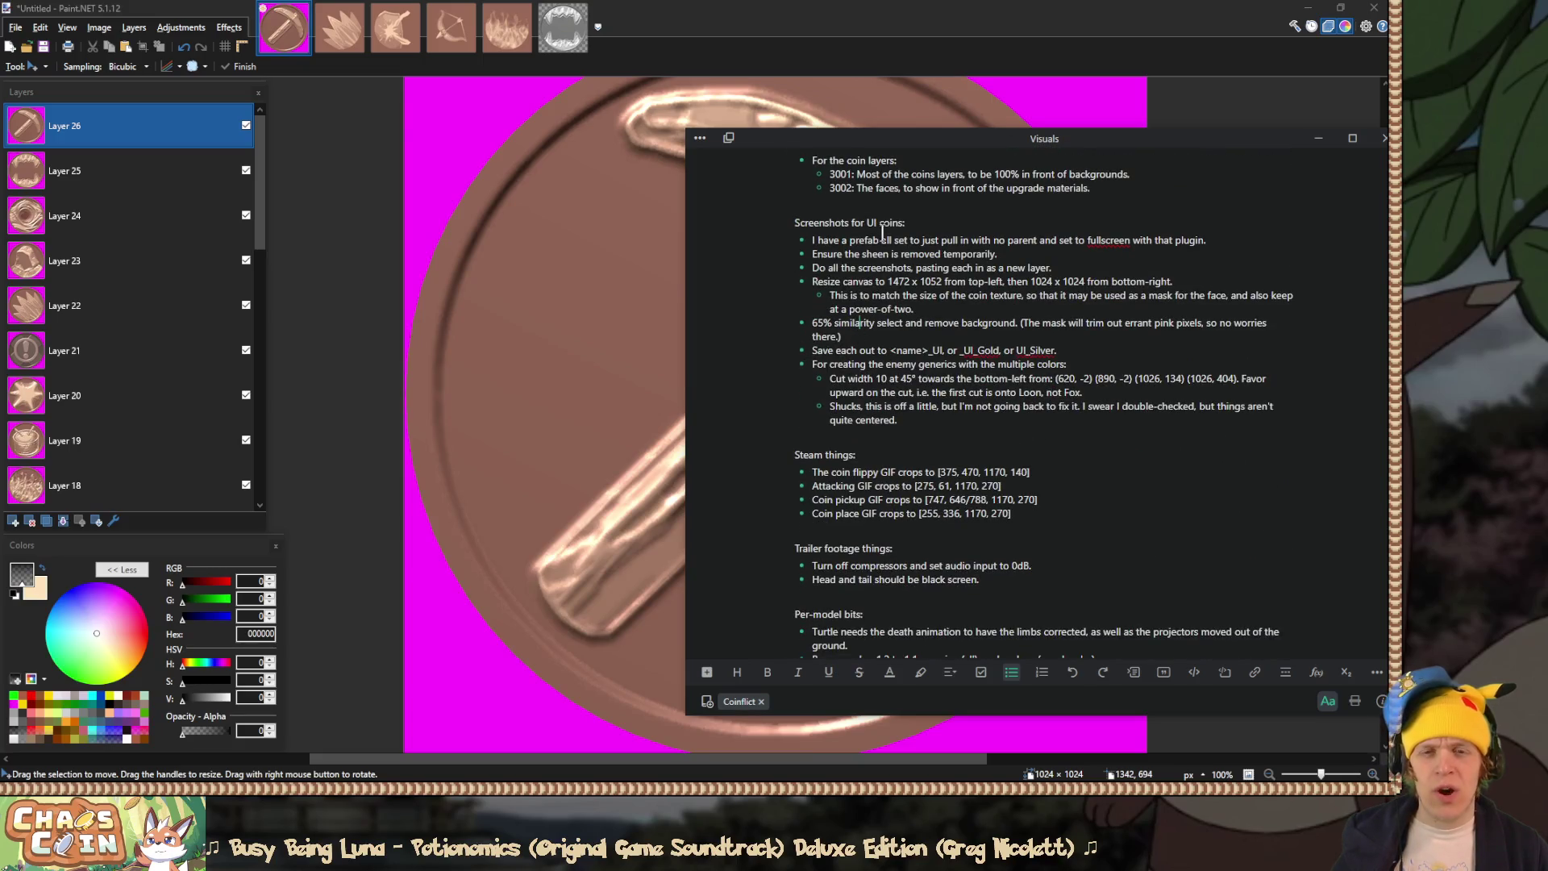
drag(886, 281, 940, 282)
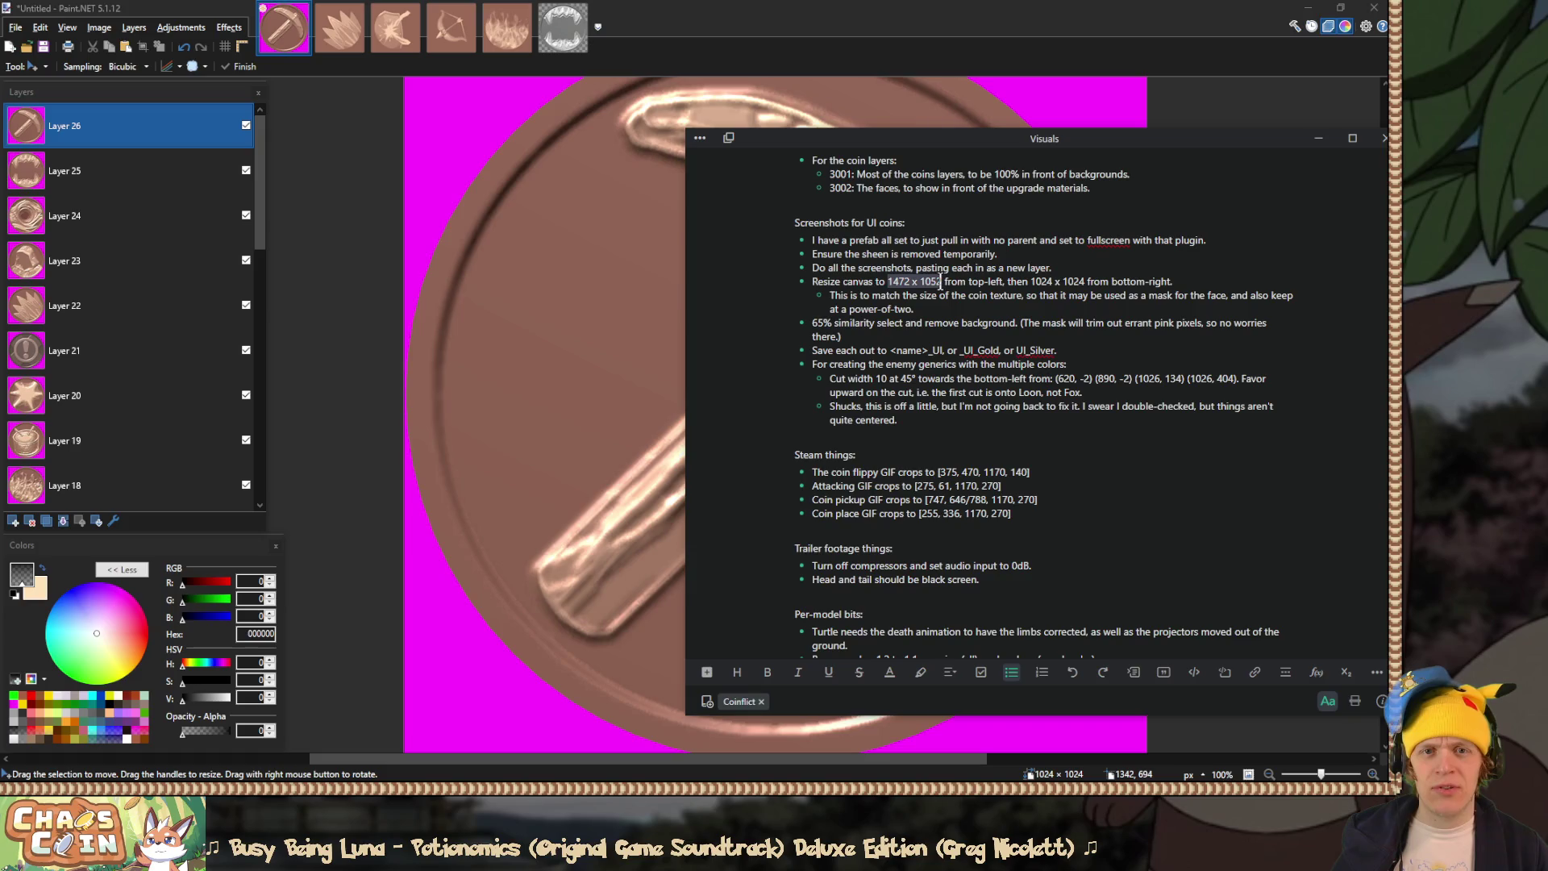
drag(1085, 282, 1025, 283)
click(1043, 286)
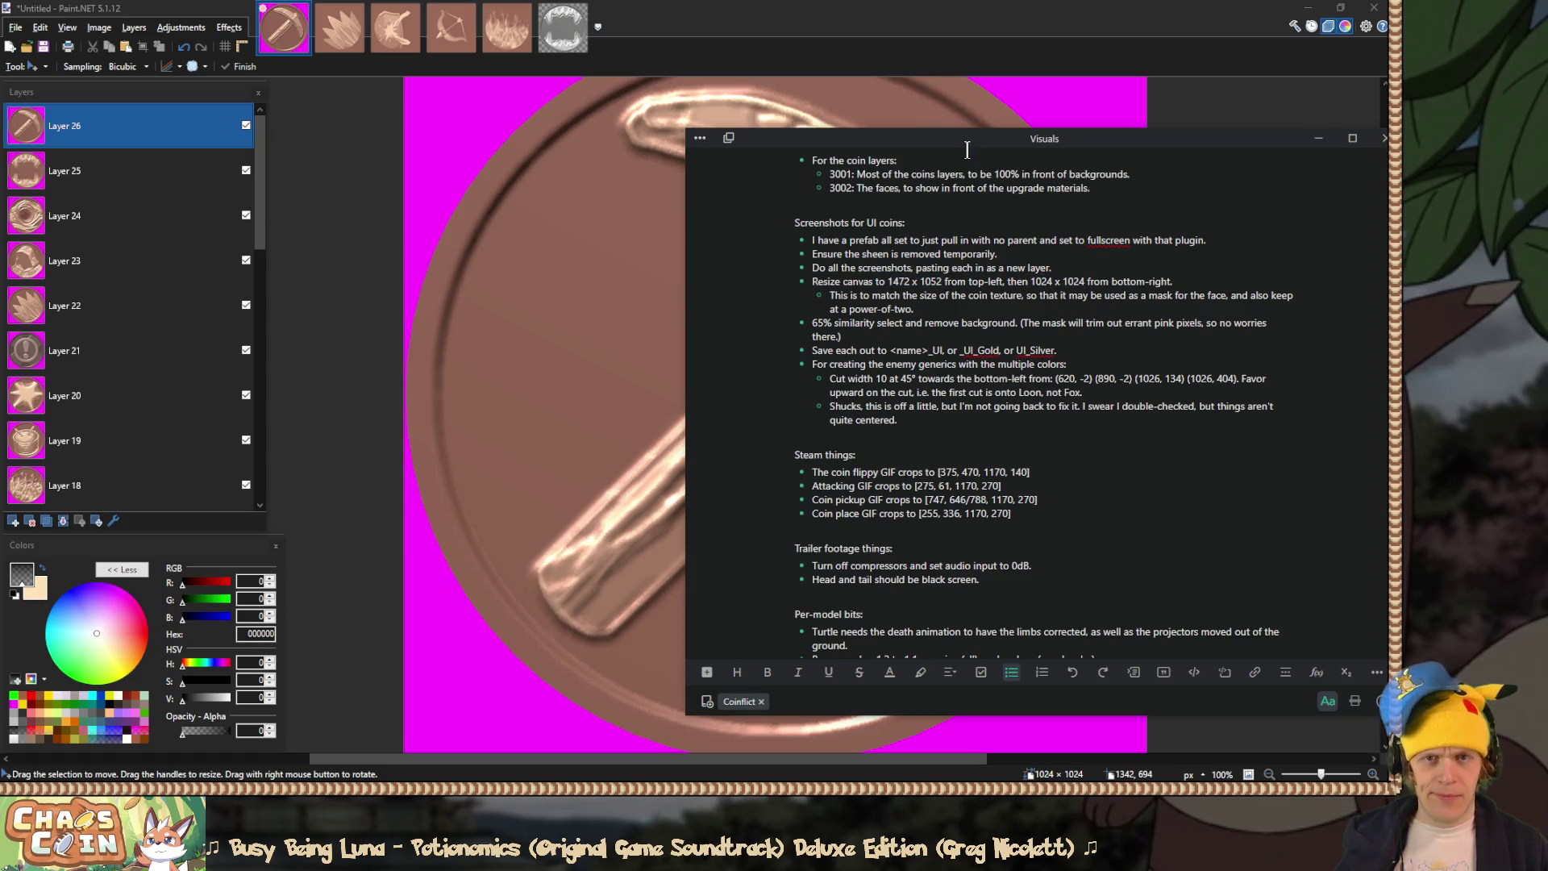
key(alt+Tab)
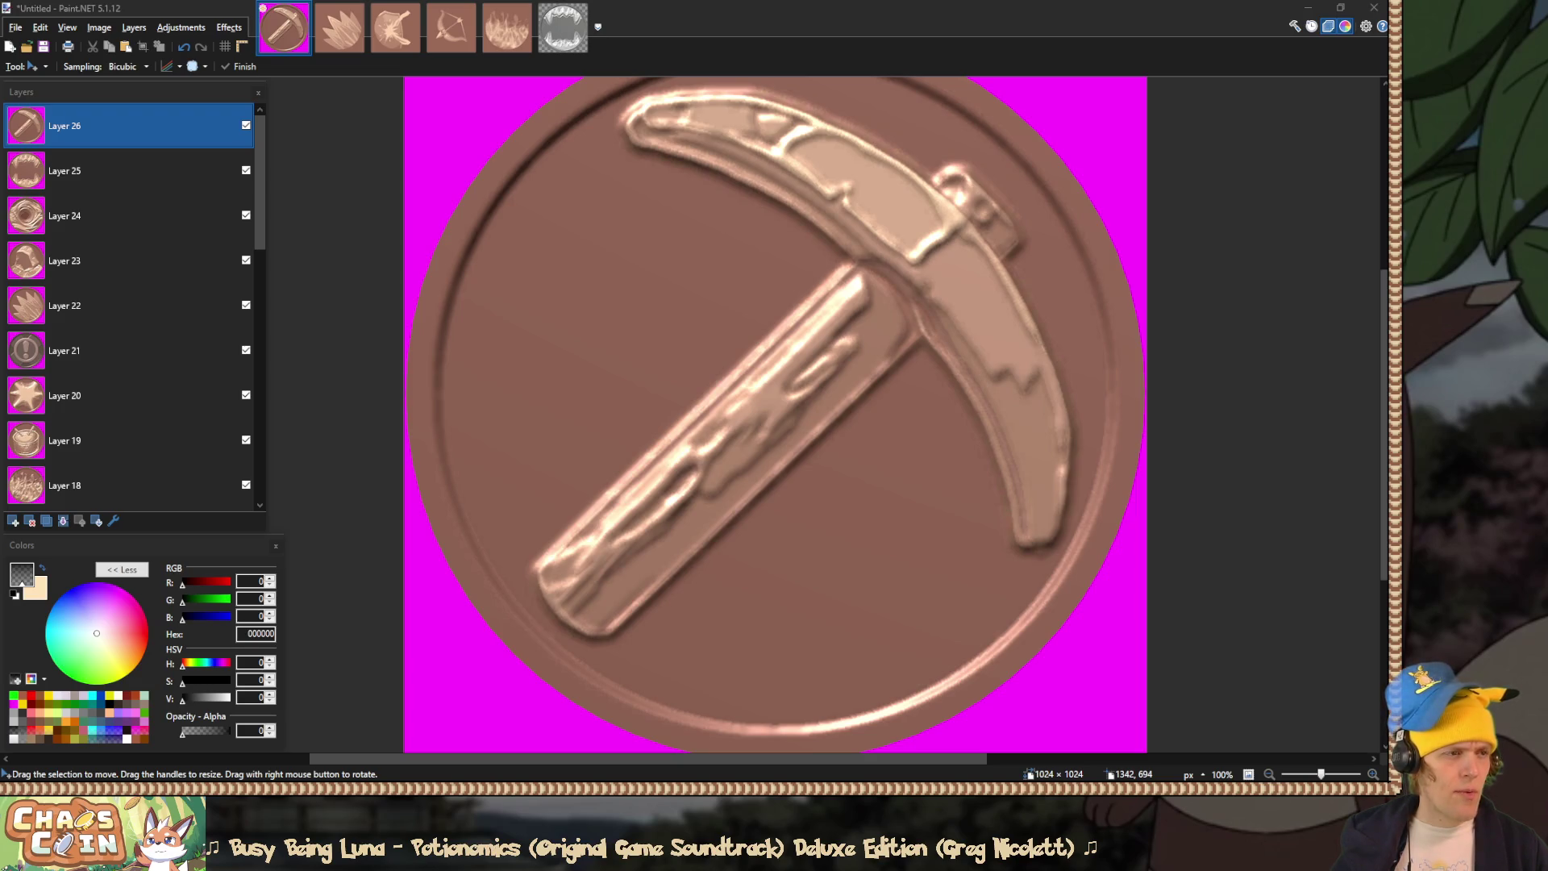
Step: Turn off visibility for Layer 26 down through Layer 2, then select the Background layer
click(494, 214)
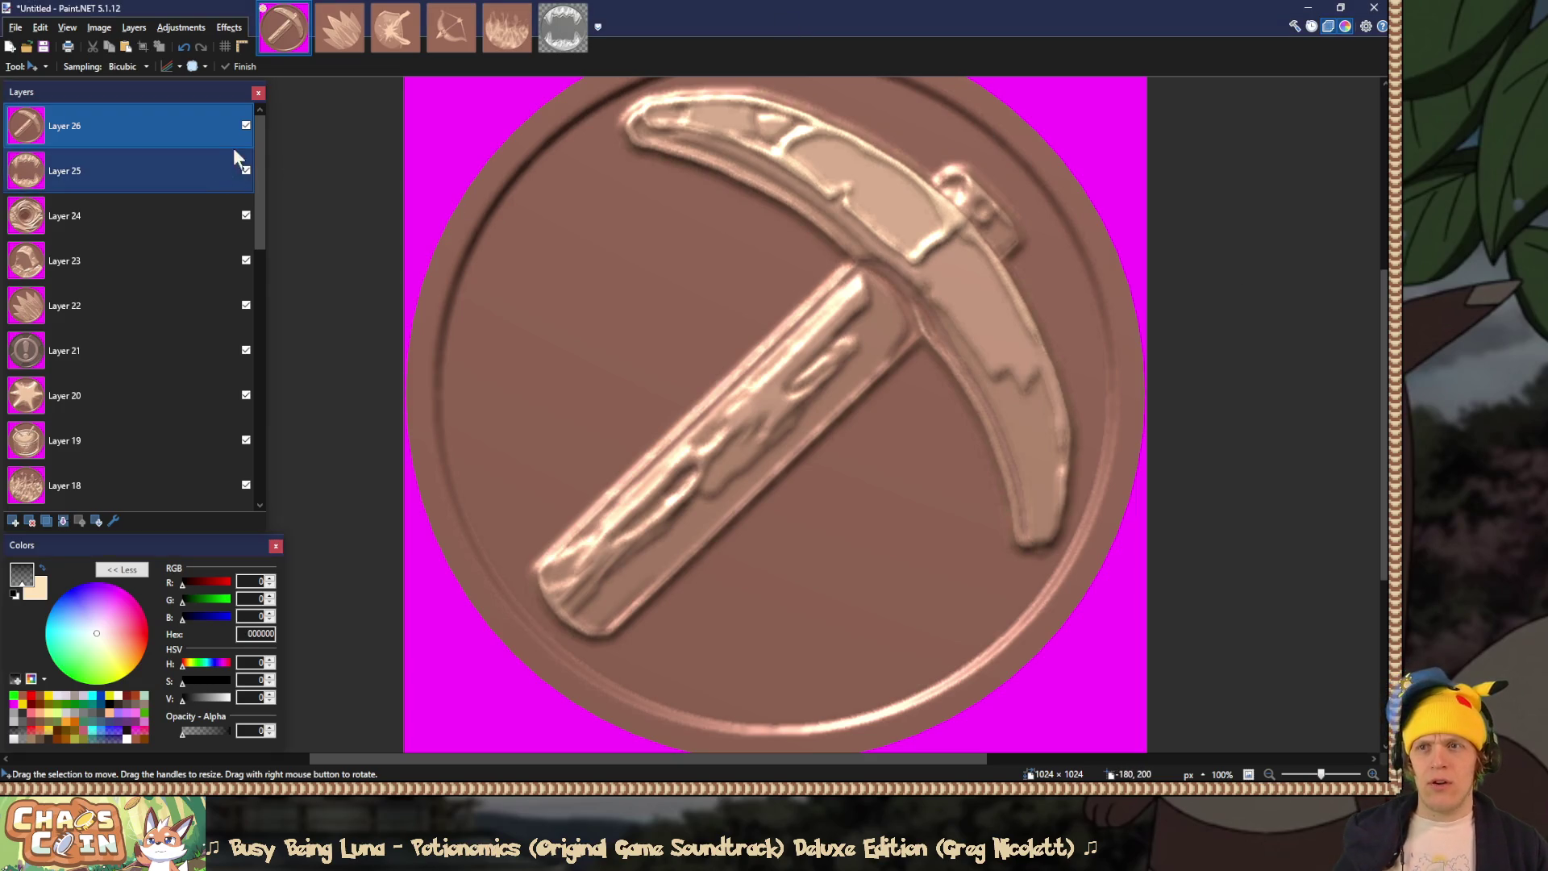
click(246, 125)
click(246, 170)
click(246, 215)
click(246, 259)
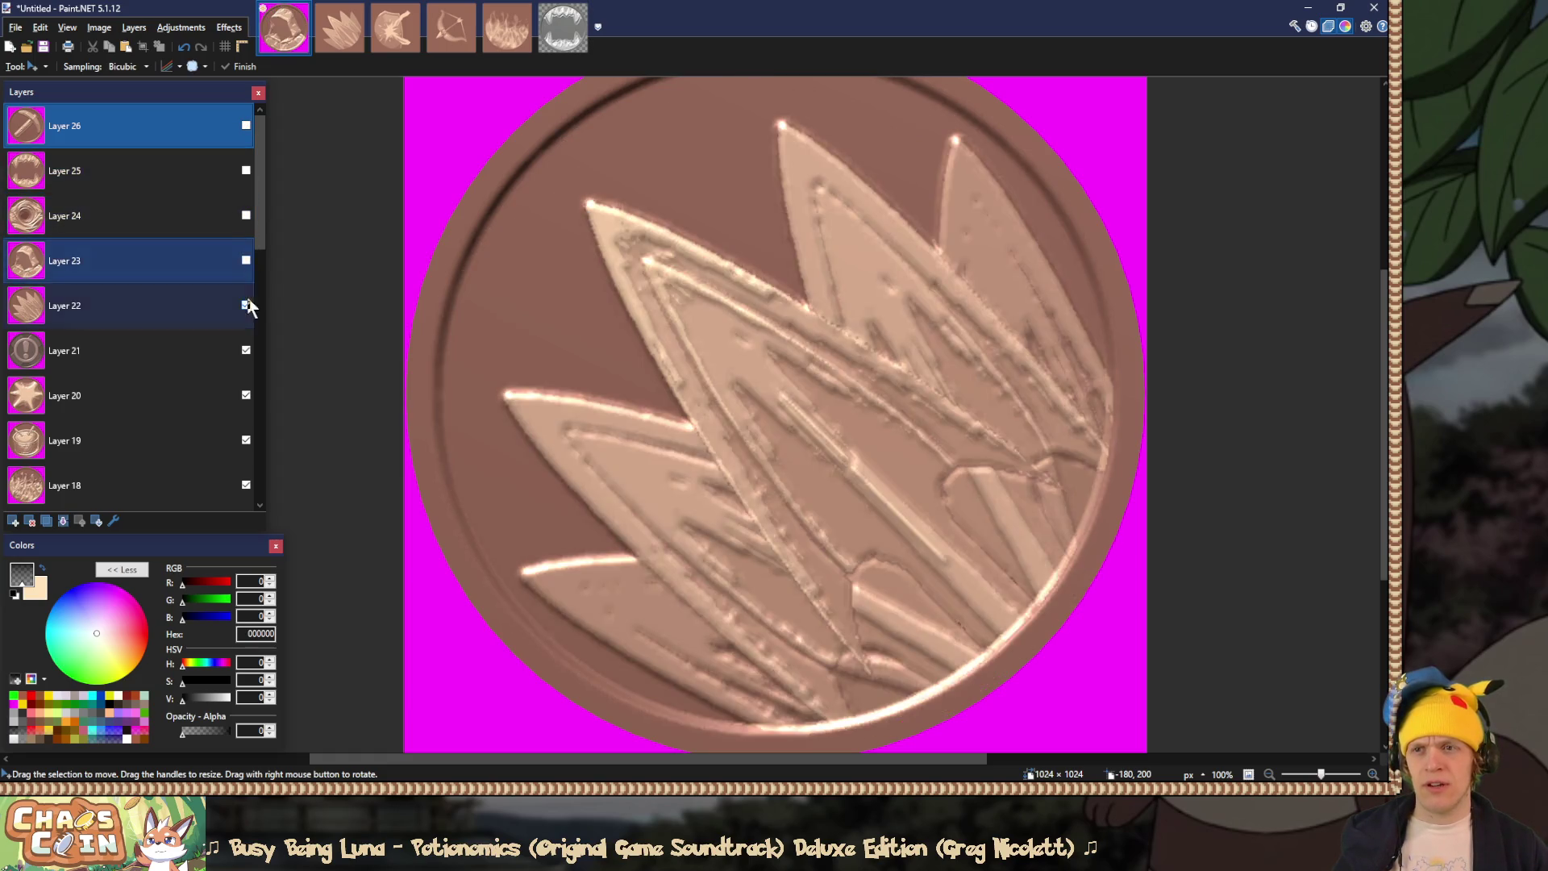
click(246, 305)
click(246, 350)
click(245, 395)
click(246, 440)
scroll(246, 427, down, 5)
click(246, 440)
click(246, 440)
click(246, 440)
scroll(249, 433, down, 3)
click(246, 305)
click(246, 350)
click(246, 395)
click(251, 438)
scroll(245, 443, down, 1)
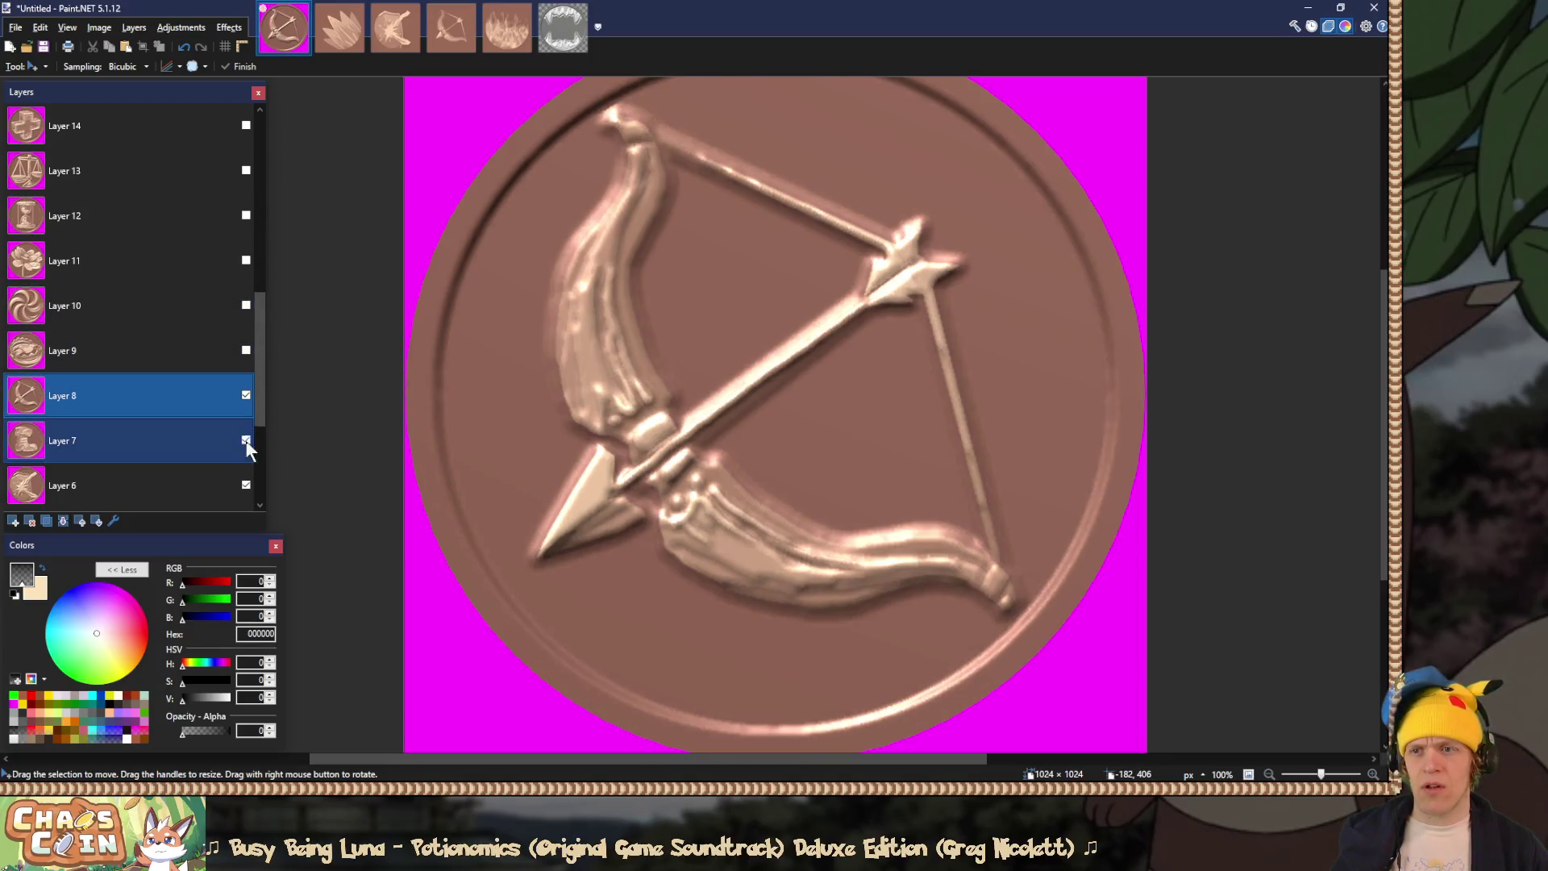
click(246, 395)
click(242, 442)
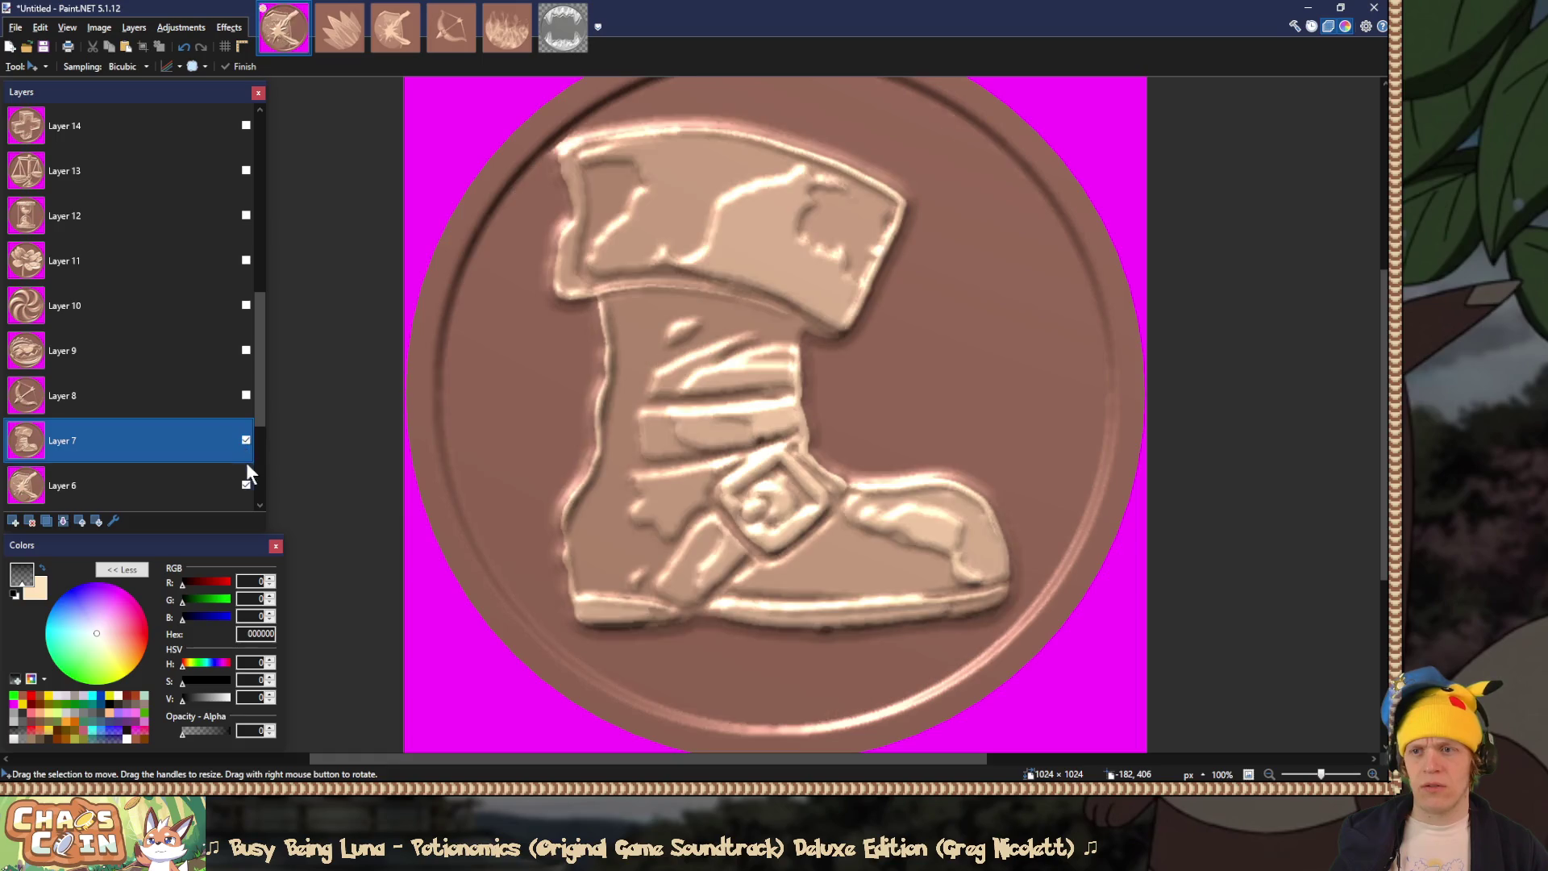
click(245, 440)
click(246, 486)
scroll(245, 484, down, 5)
click(246, 308)
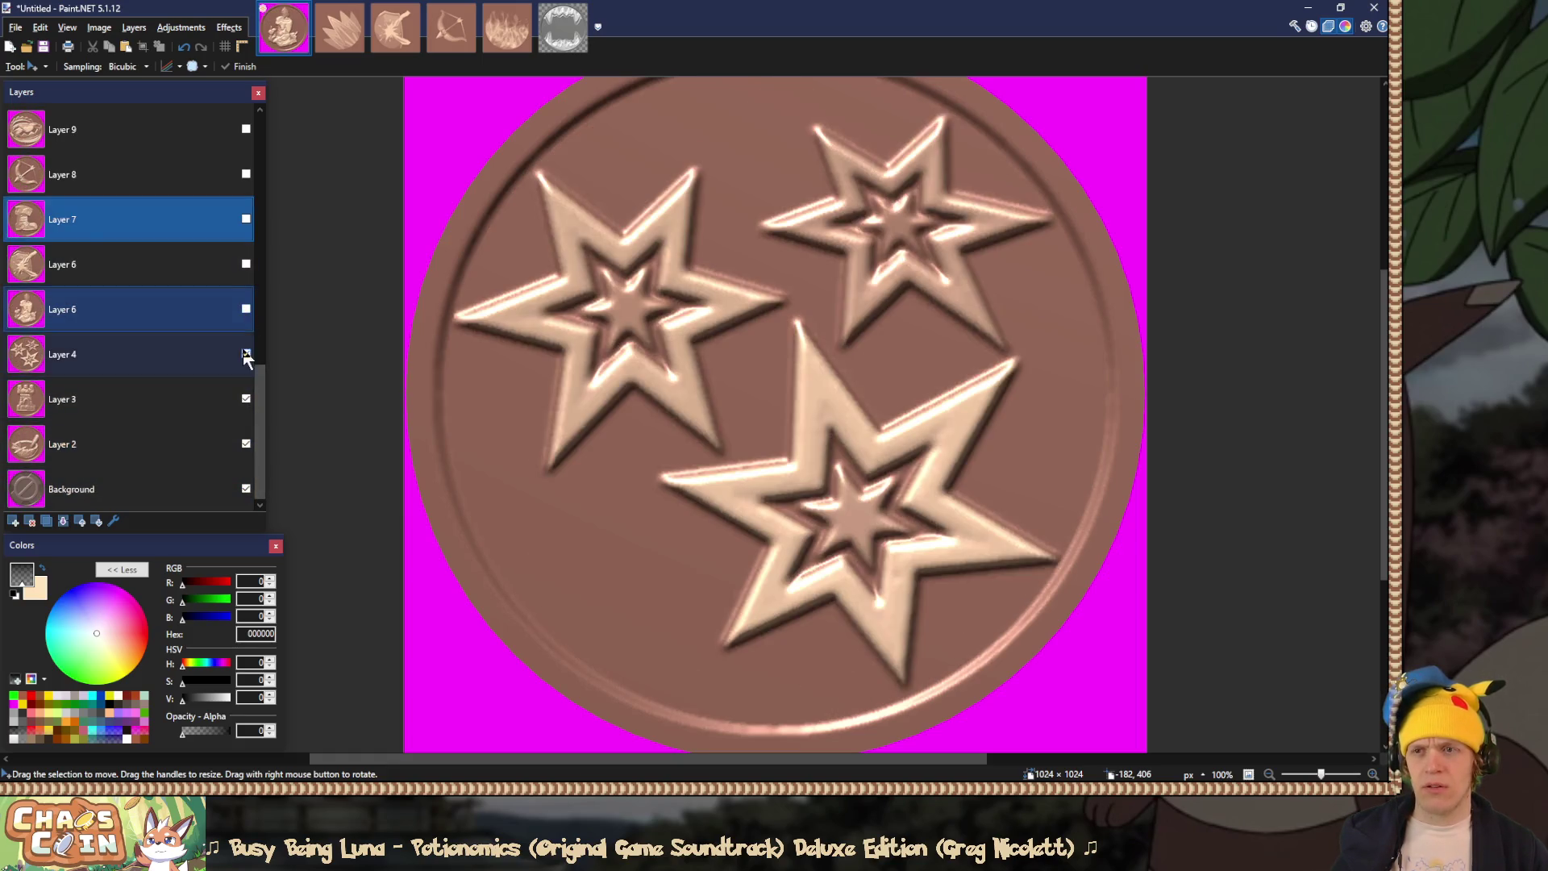
click(246, 354)
click(246, 398)
click(246, 443)
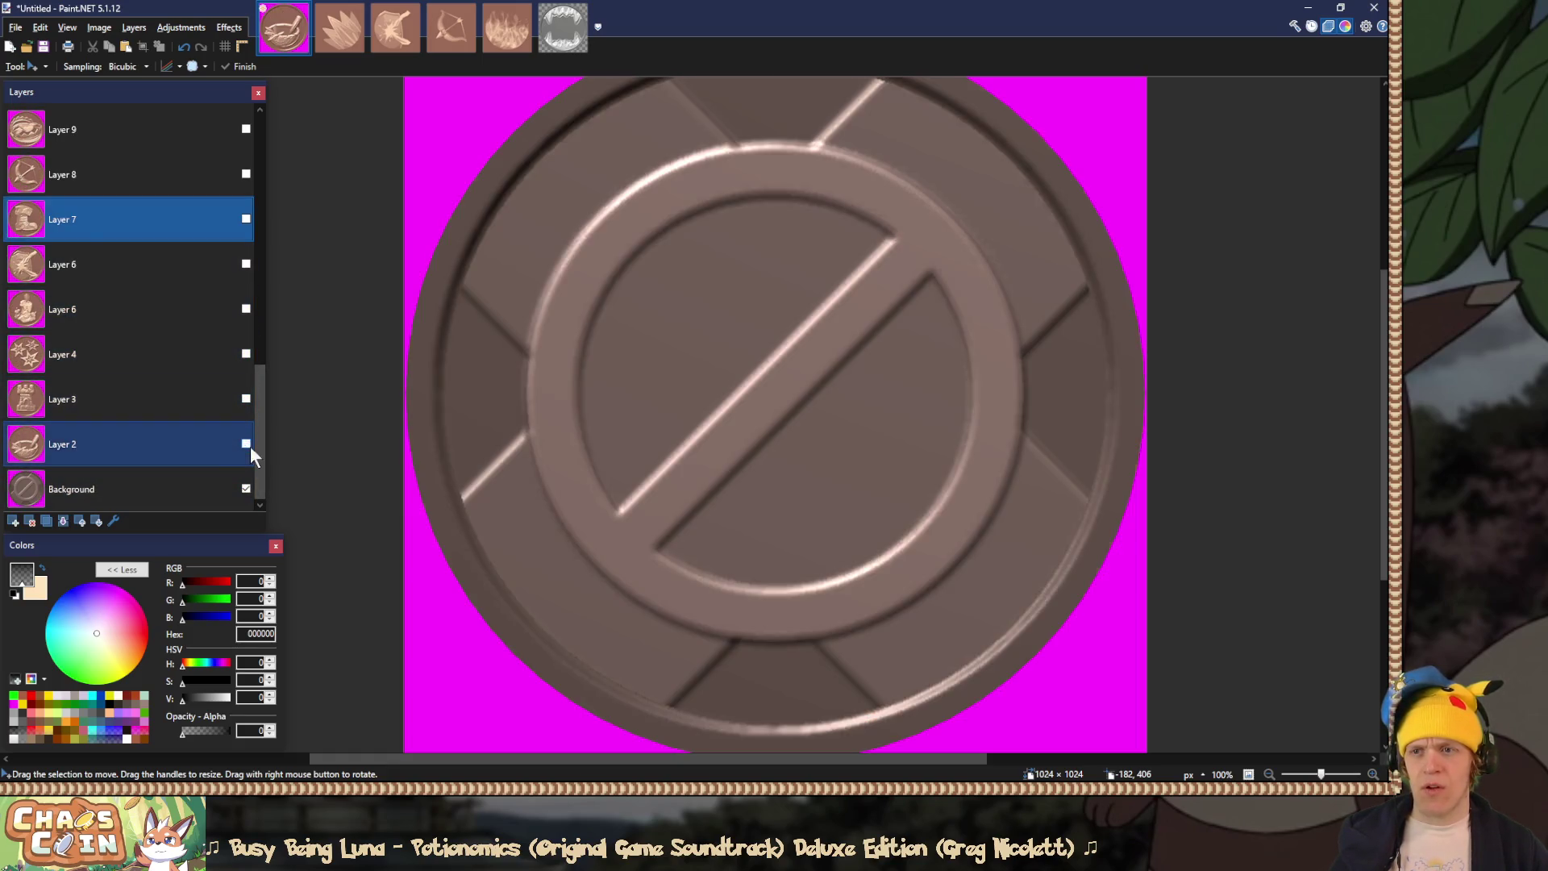
click(209, 486)
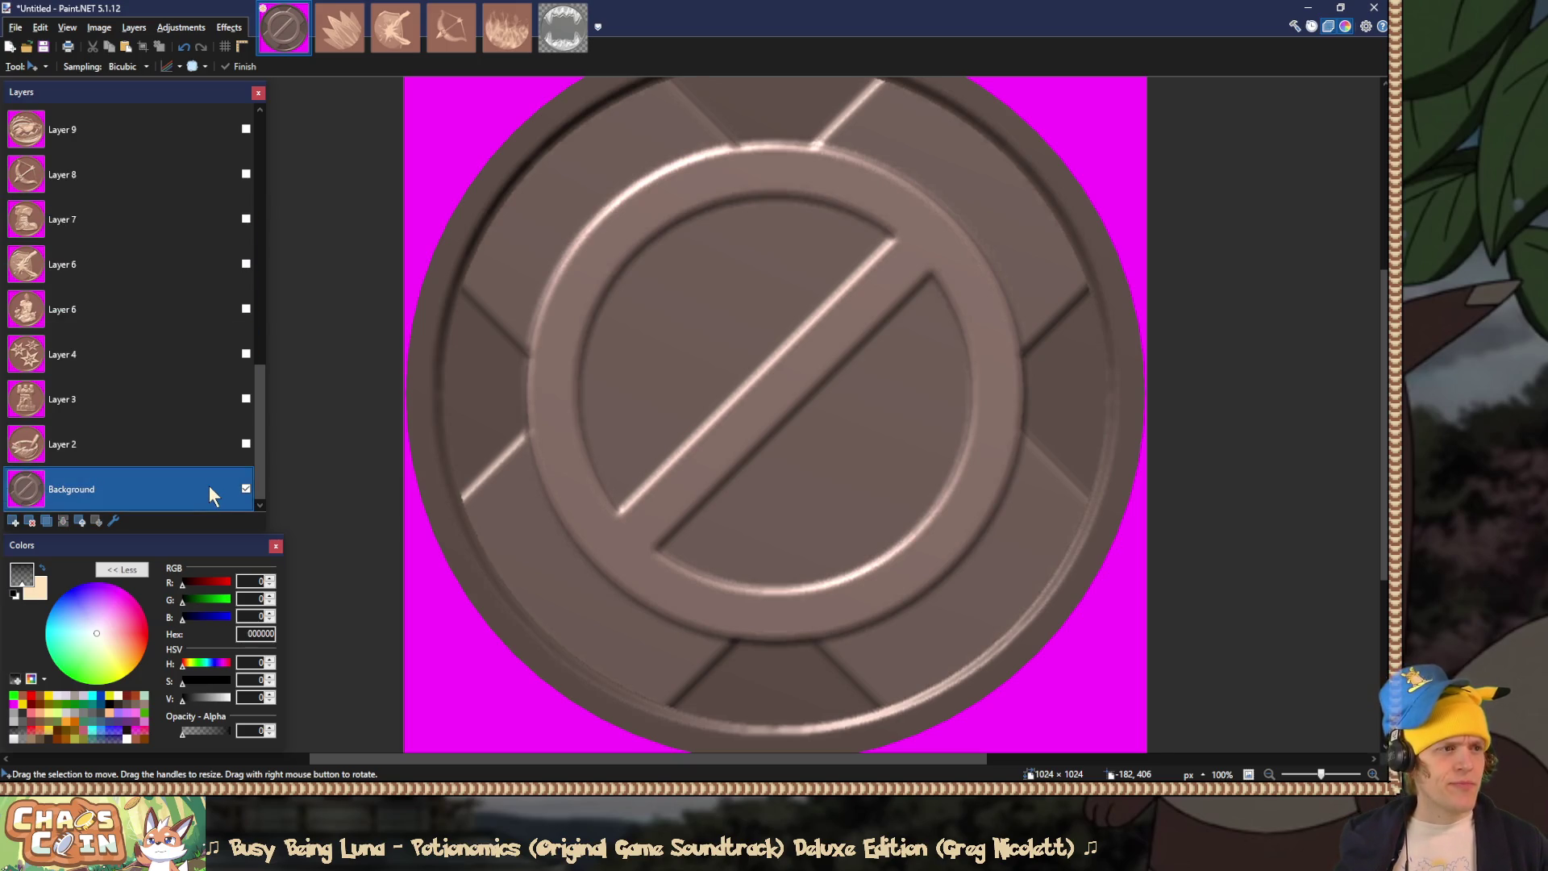
Step: Magic-wand the magenta surround of the blank coin and delete it to transparency
key(s)
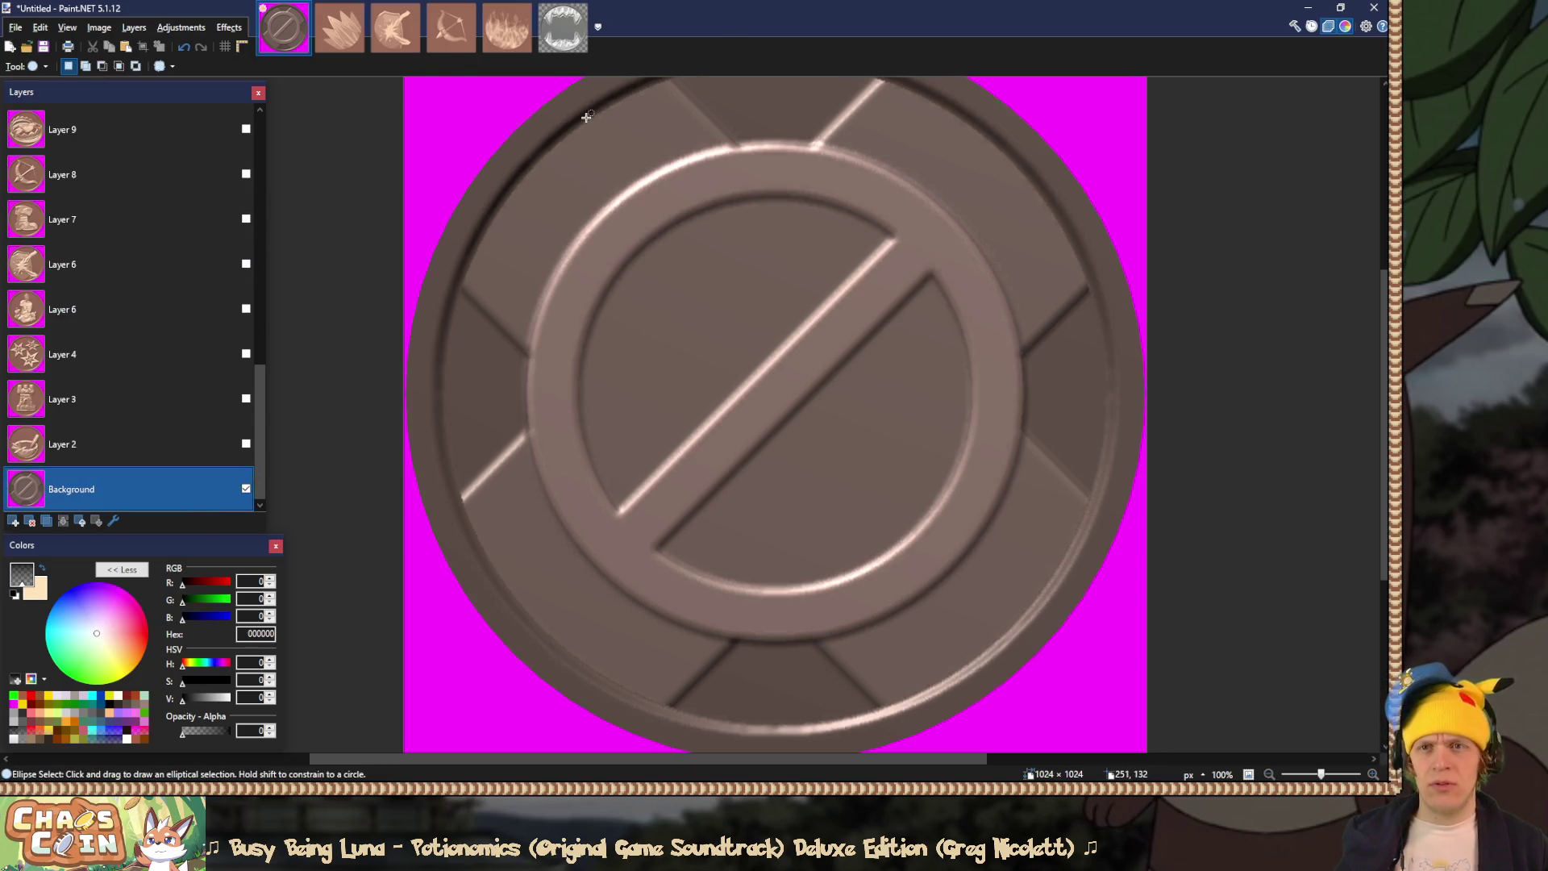
key(s)
ctrl+scroll(573, 121, down, 2)
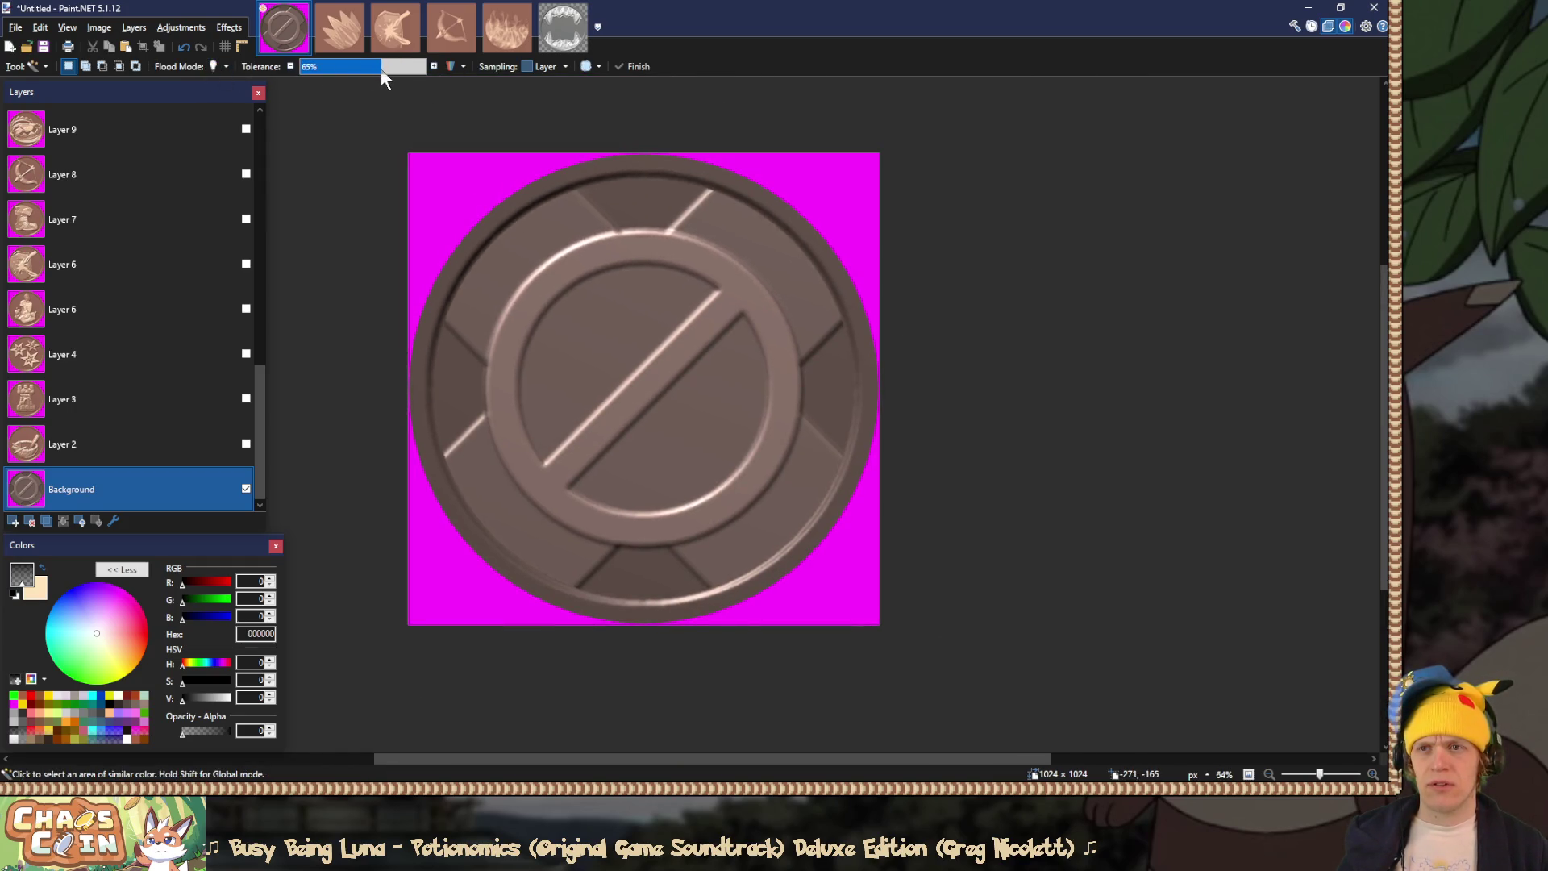
click(425, 171)
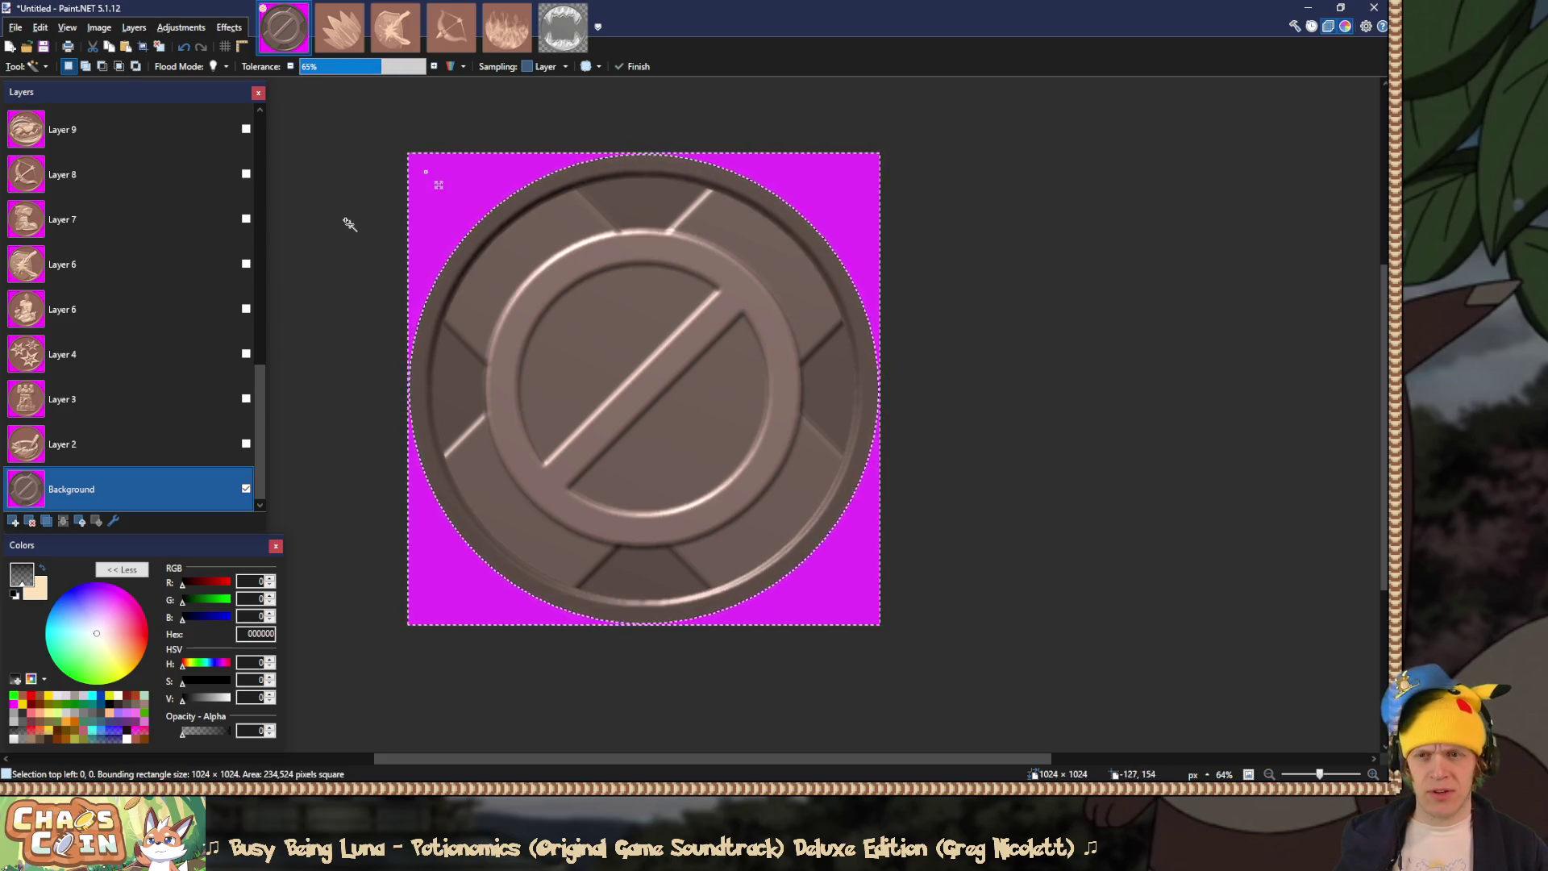
ctrl+scroll(350, 226, up, 5)
key(Delete)
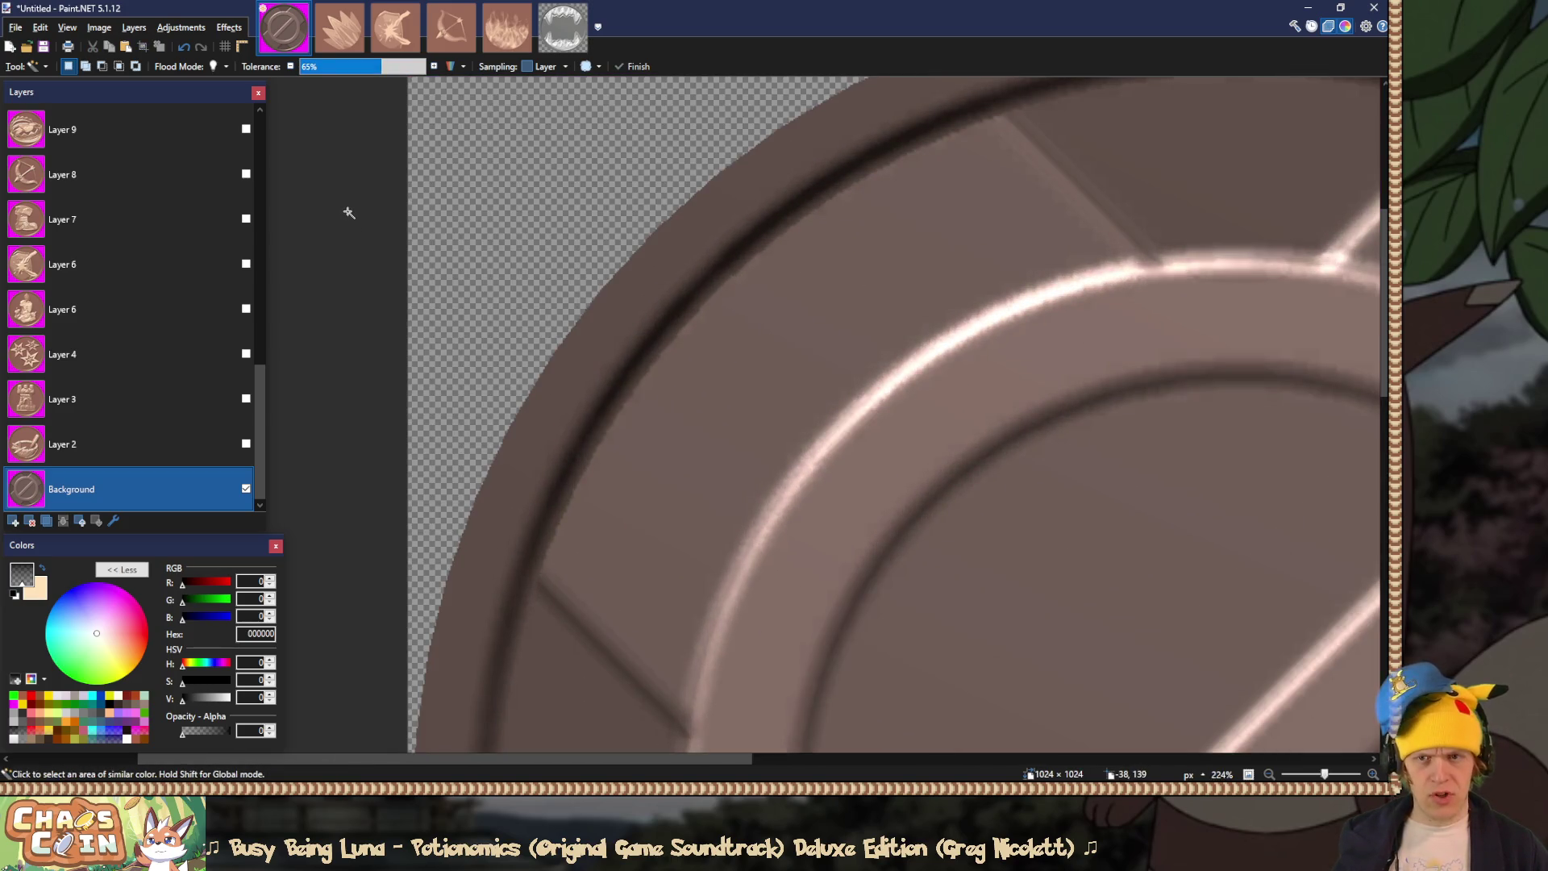
Step: Save over RelicBlank_UI.png, confirming replace and PNG settings, then delete the Background layer
ctrl+scroll(451, 201, down, 5)
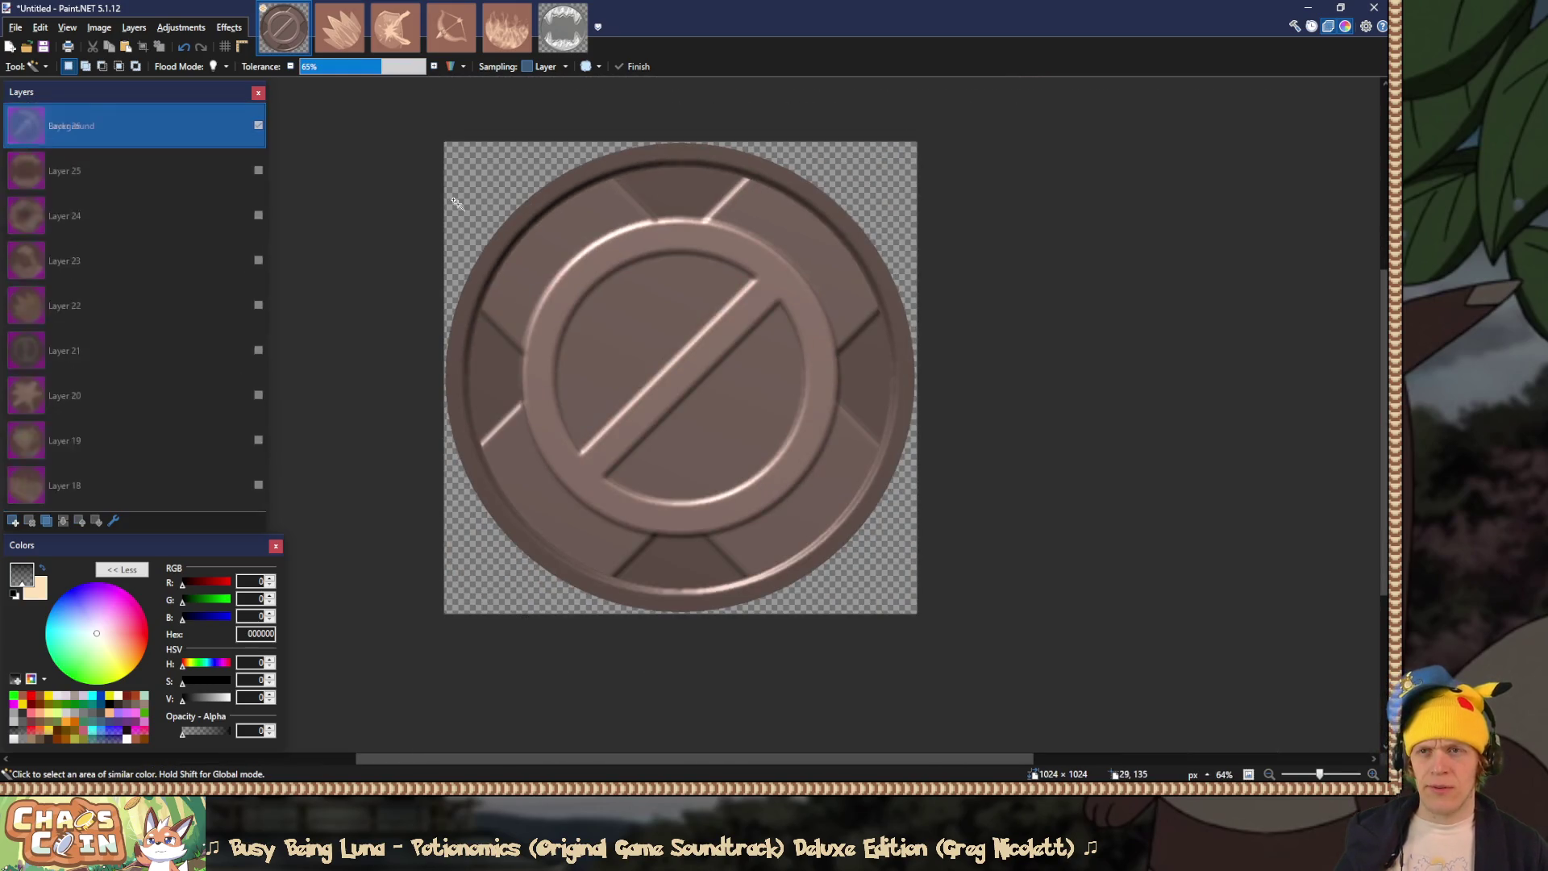
key(ctrl+s)
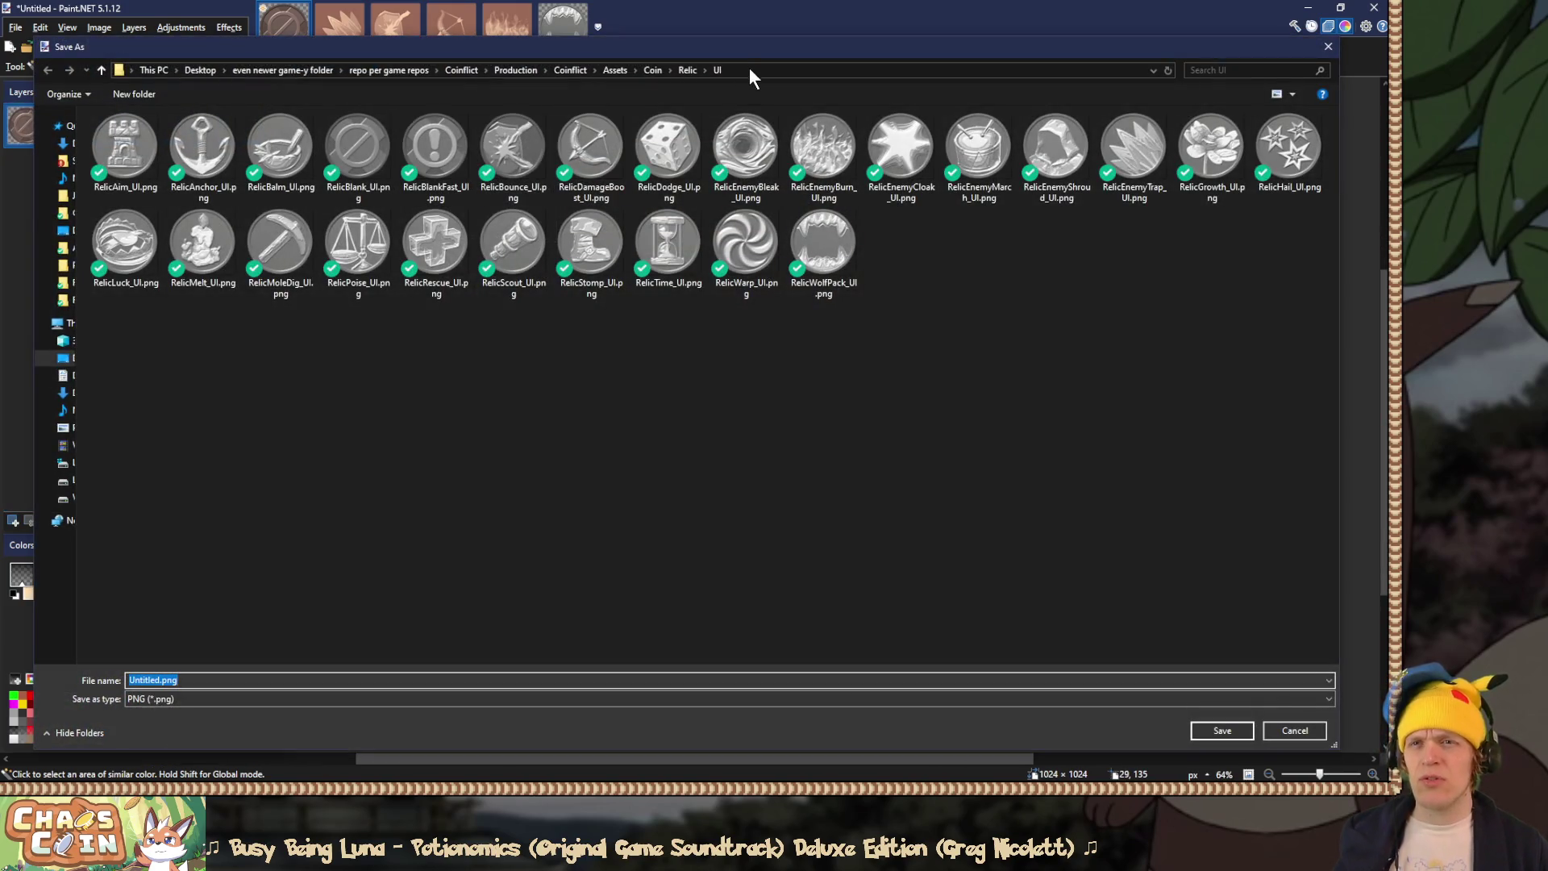
double_click(358, 149)
click(730, 400)
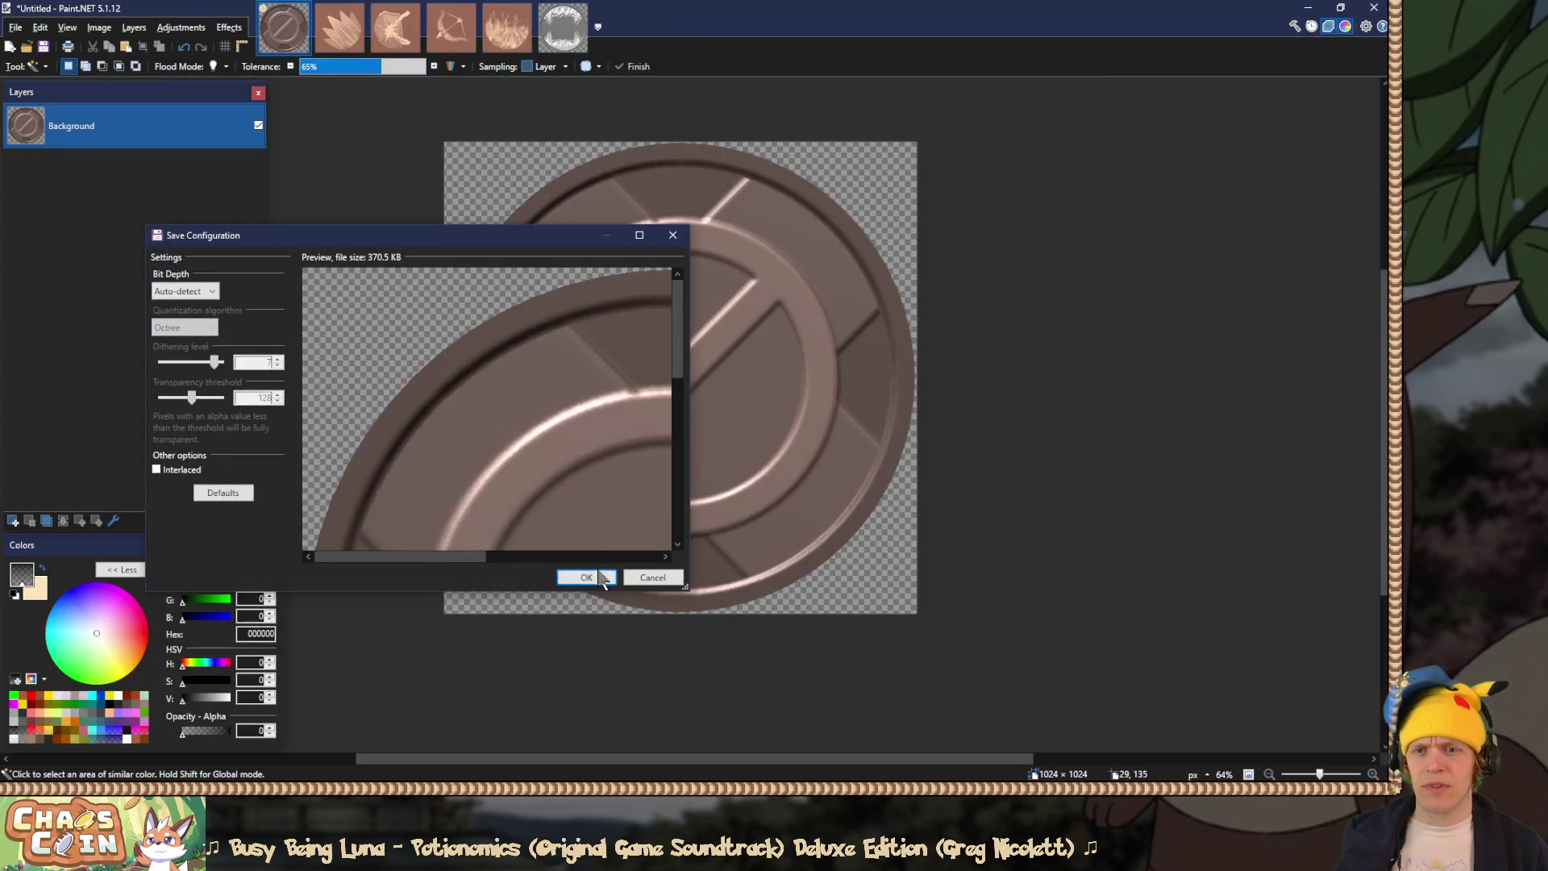
click(601, 578)
click(31, 520)
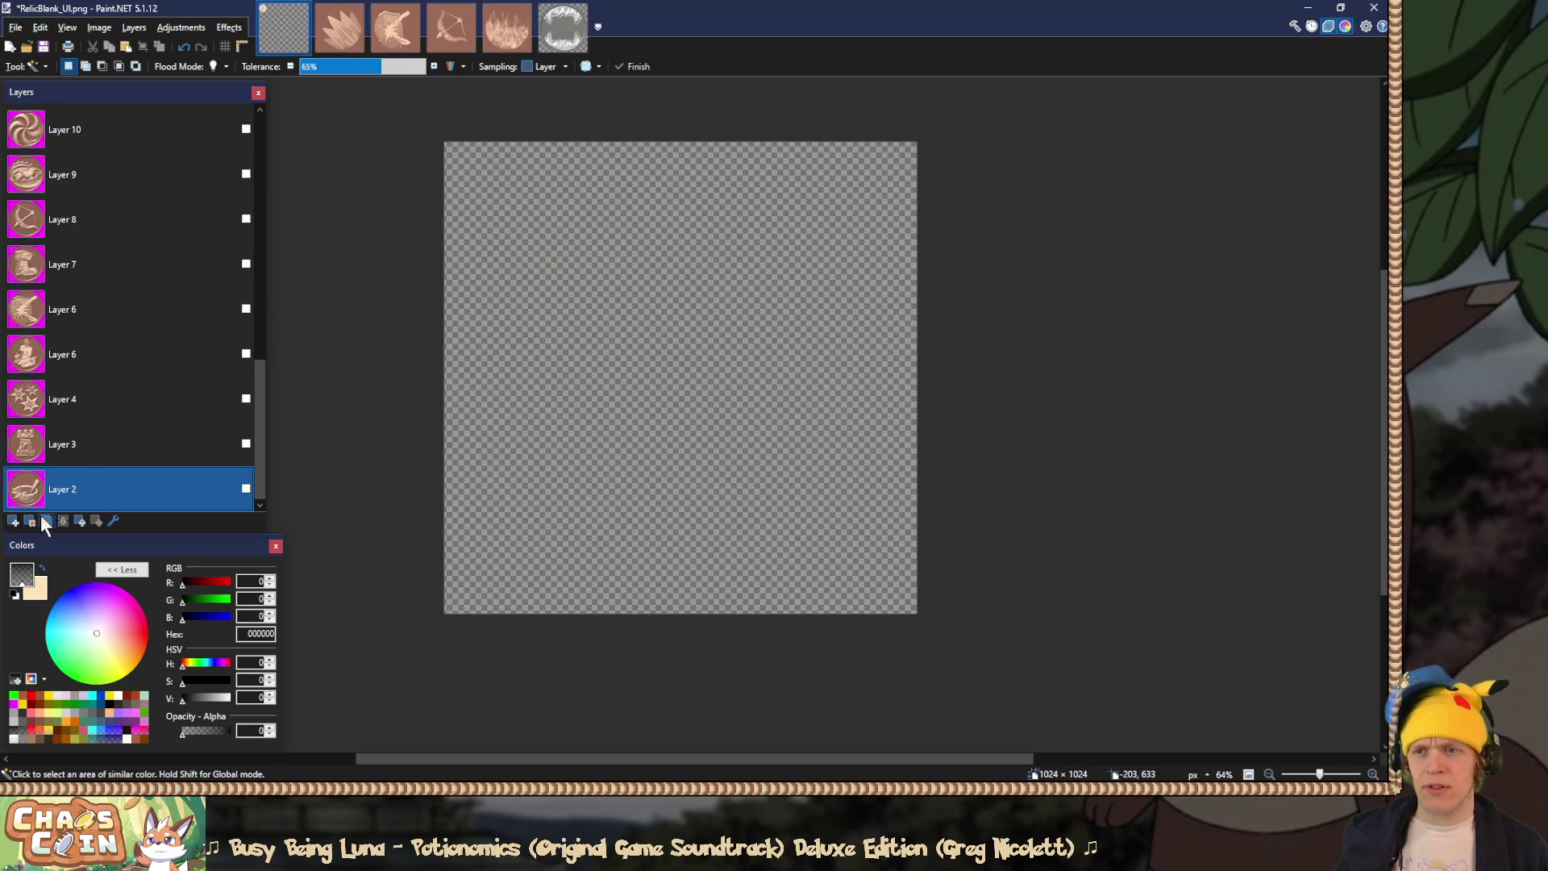
Step: Clear the balm coin's magenta to transparency, save it over RelicBalm_UI.png, then remove its layer
click(246, 487)
click(464, 188)
scroll(525, 228, up, 5)
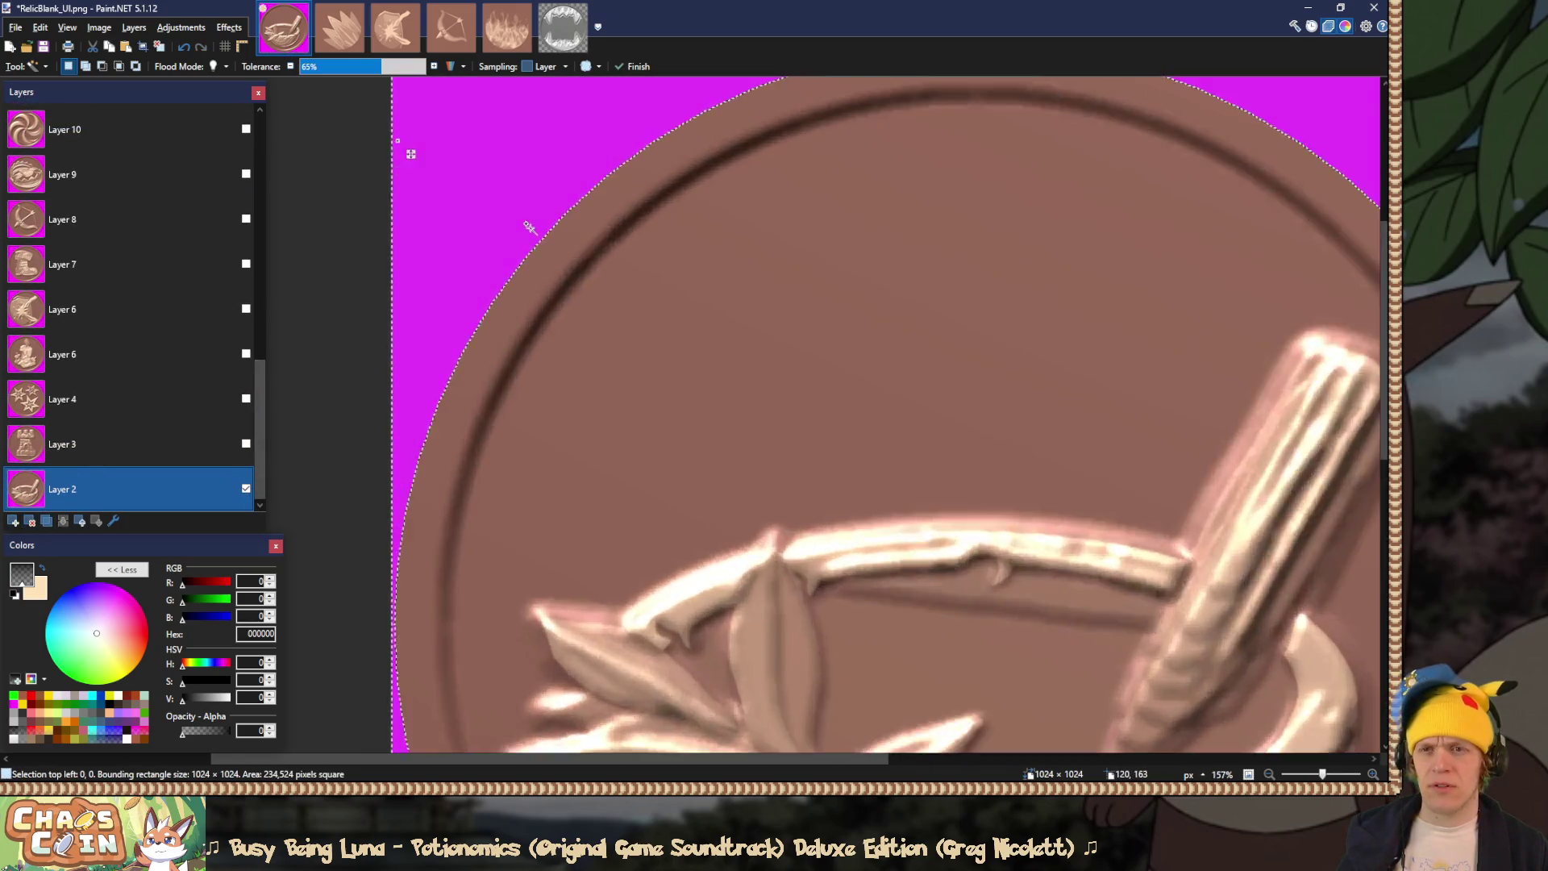
scroll(532, 228, down, 5)
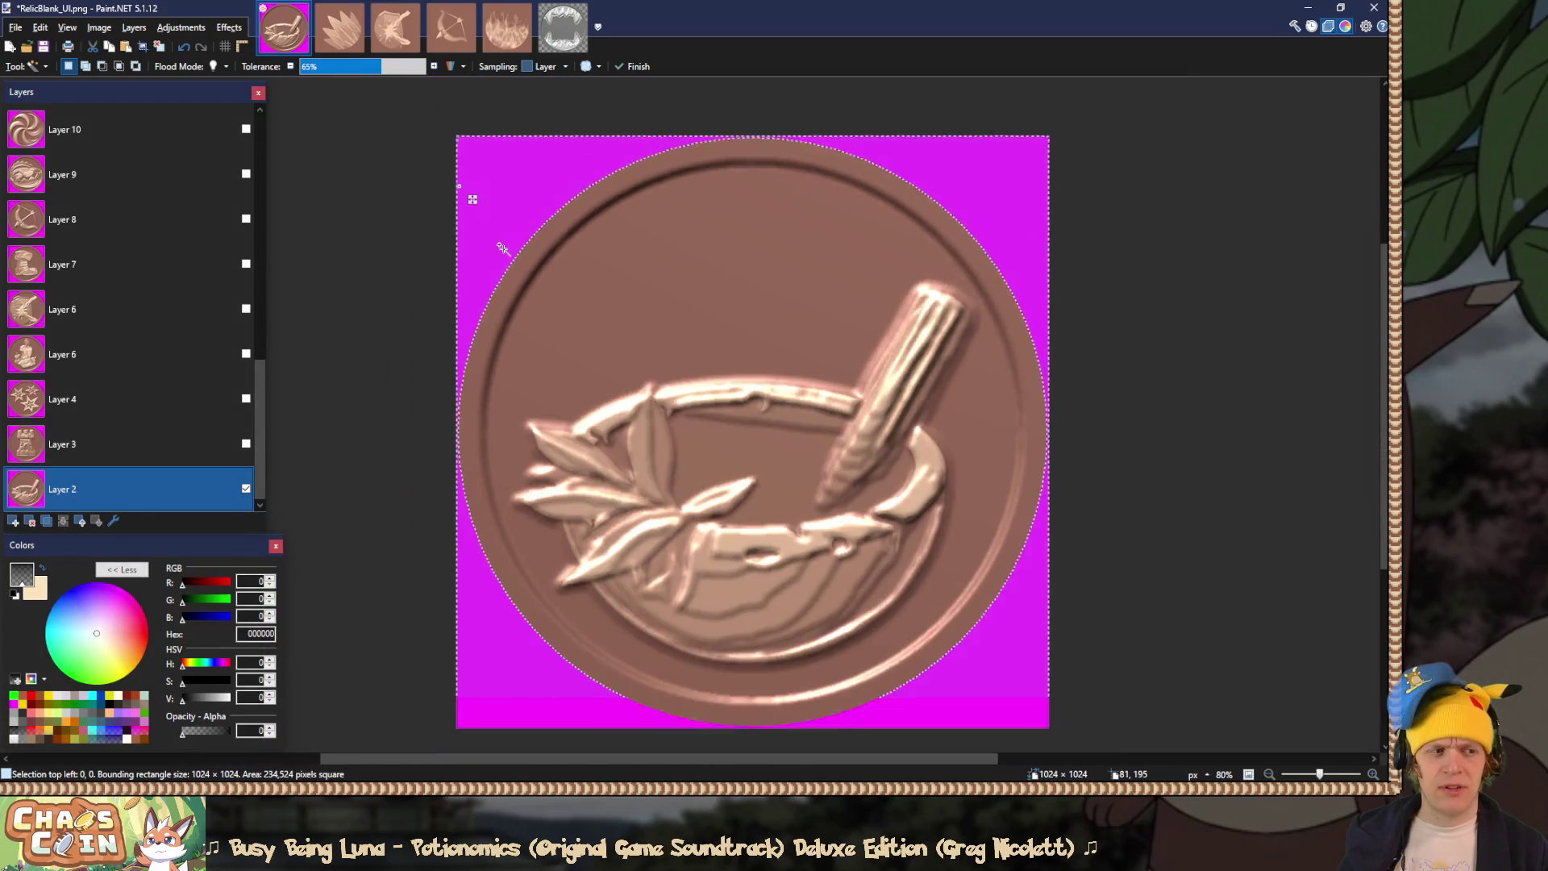
key(Delete)
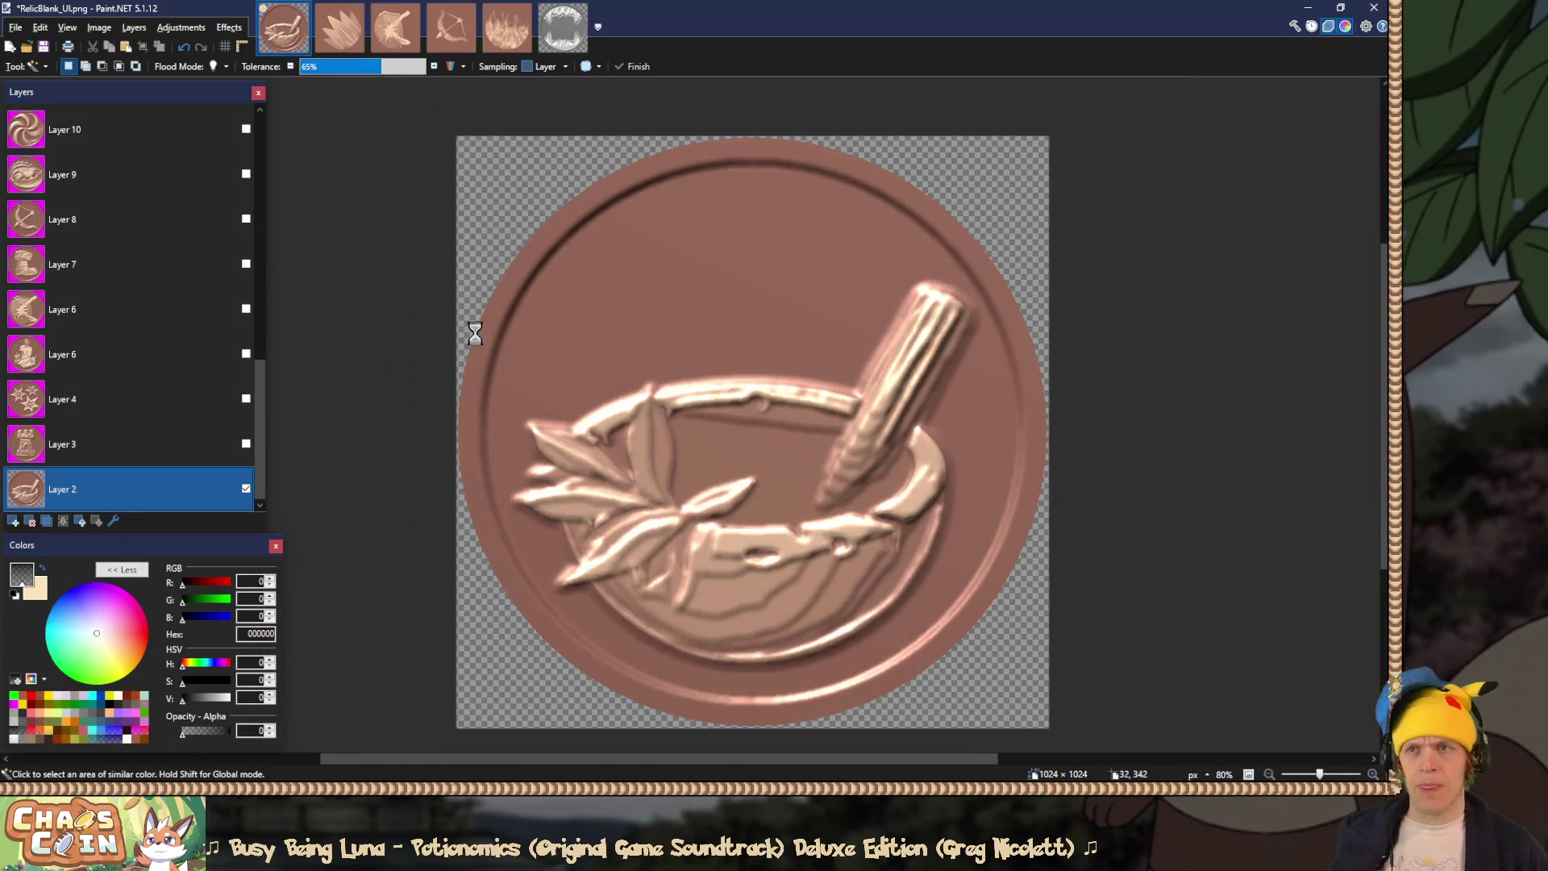
key(ctrl+shift+f)
key(ctrl+shift+s)
double_click(316, 187)
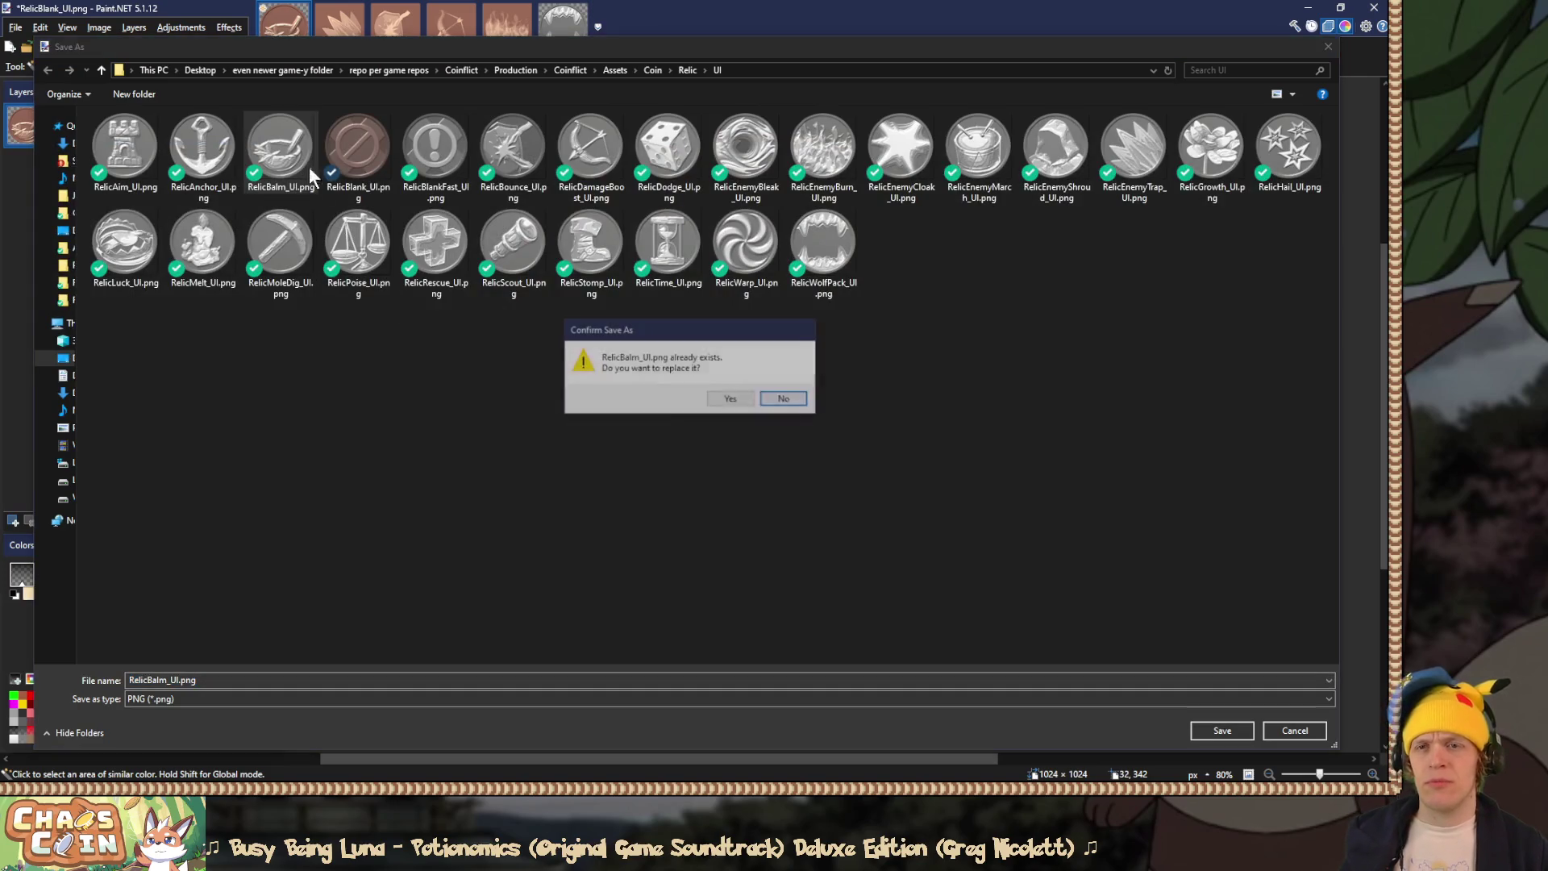
click(719, 400)
click(582, 577)
key(ctrl+z)
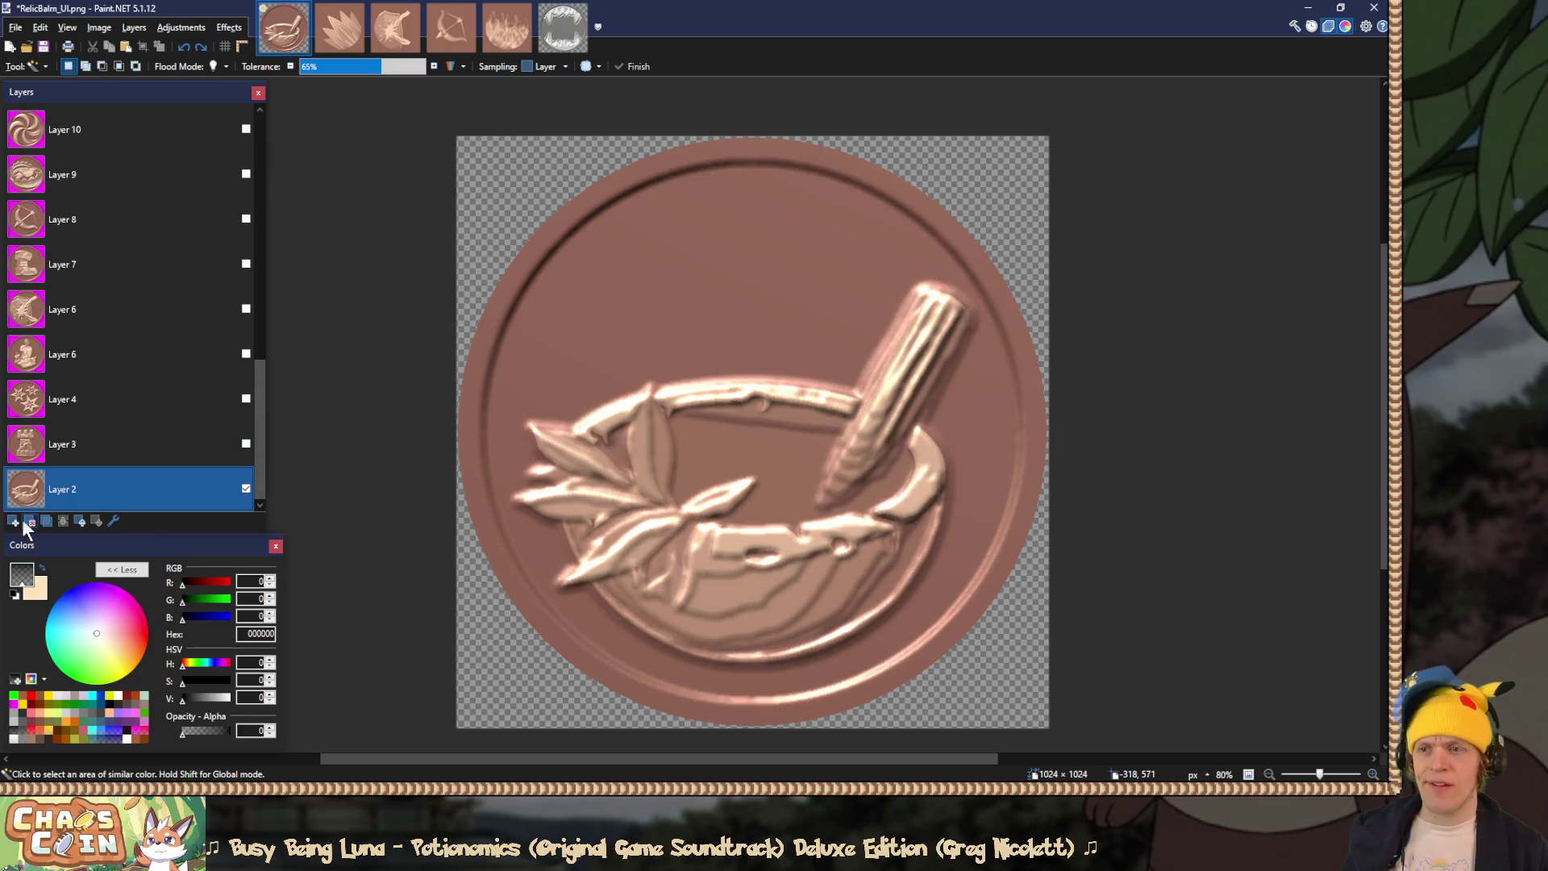
click(30, 521)
Step: Save the transparent tower coin over RelicAim_UI.png and delete its layer
key(ctrl+z)
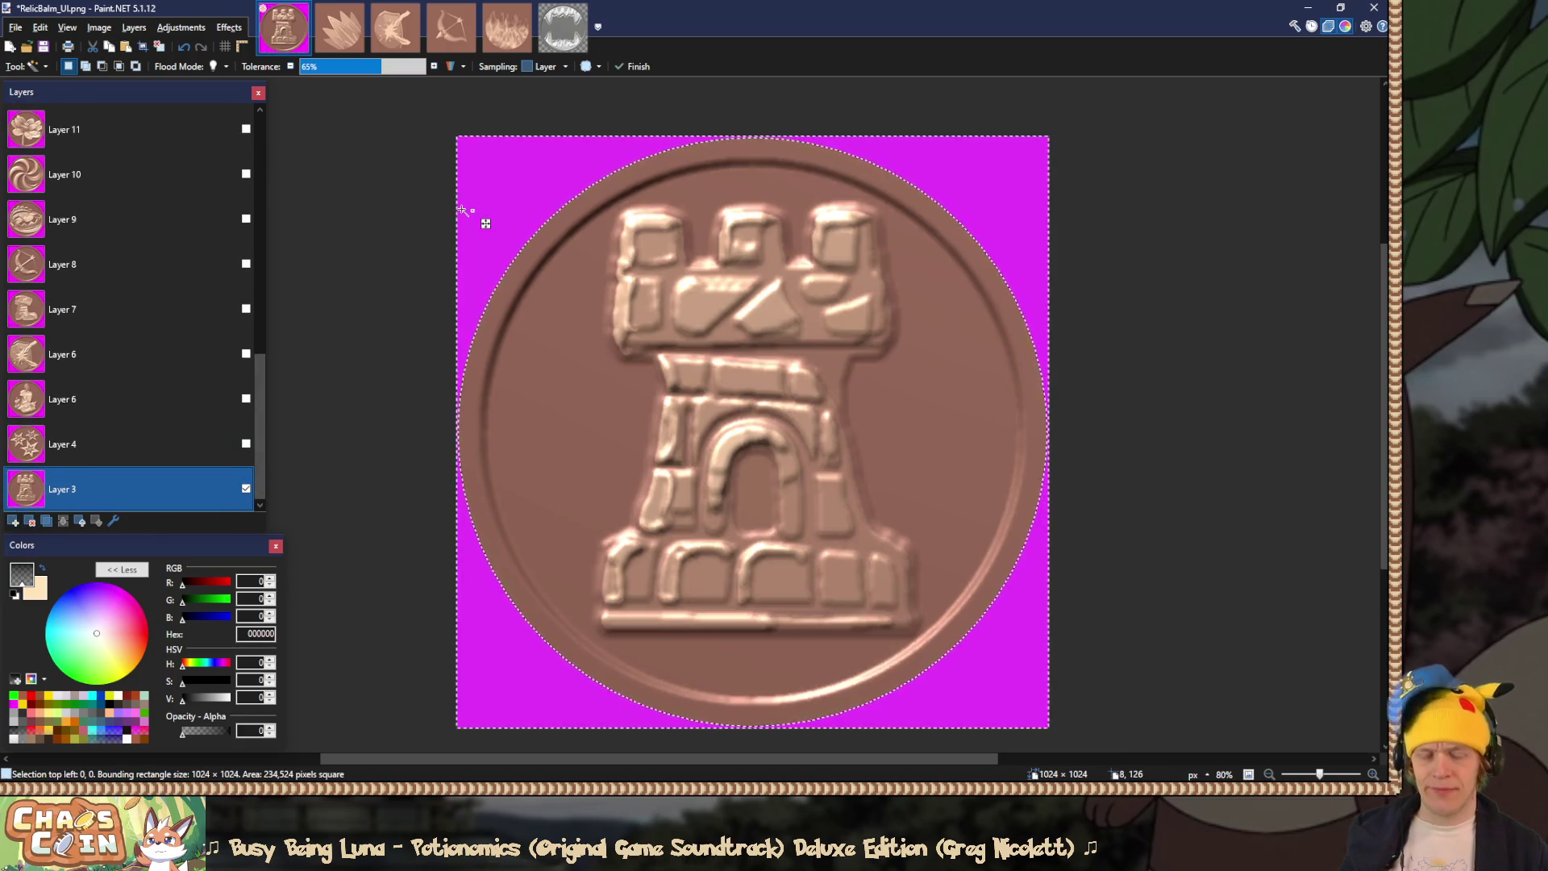
key(ctrl+shift+s)
double_click(125, 149)
click(713, 401)
click(577, 573)
click(29, 520)
Step: Clear the star coin's magenta background, save it over RelicHail_UI.png, and delete its layer
click(246, 488)
click(487, 201)
key(Delete)
key(ctrl+shift+s)
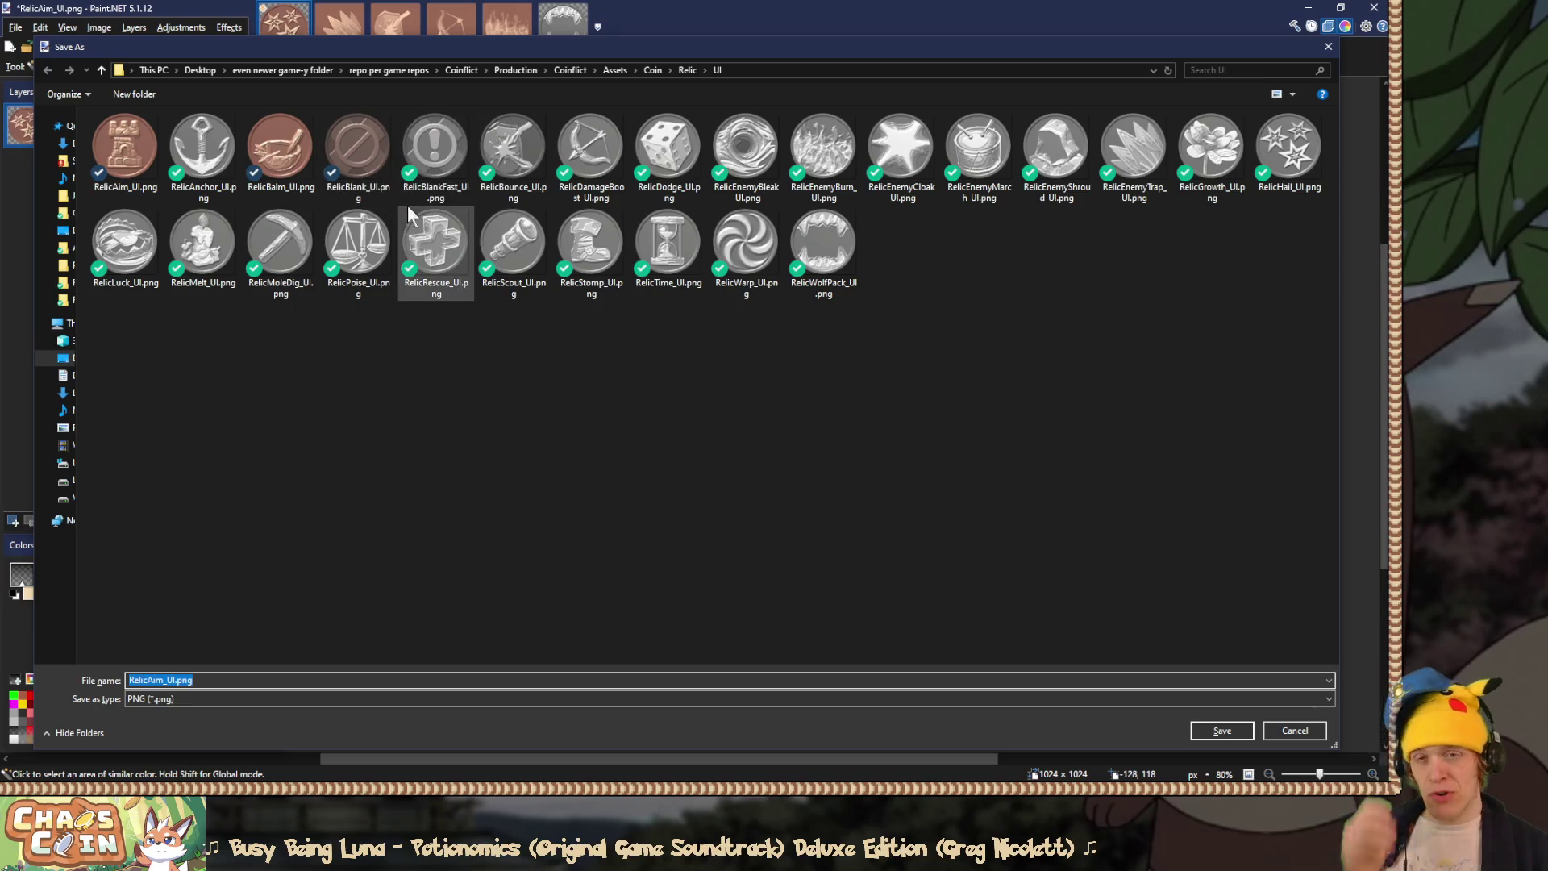
double_click(1288, 148)
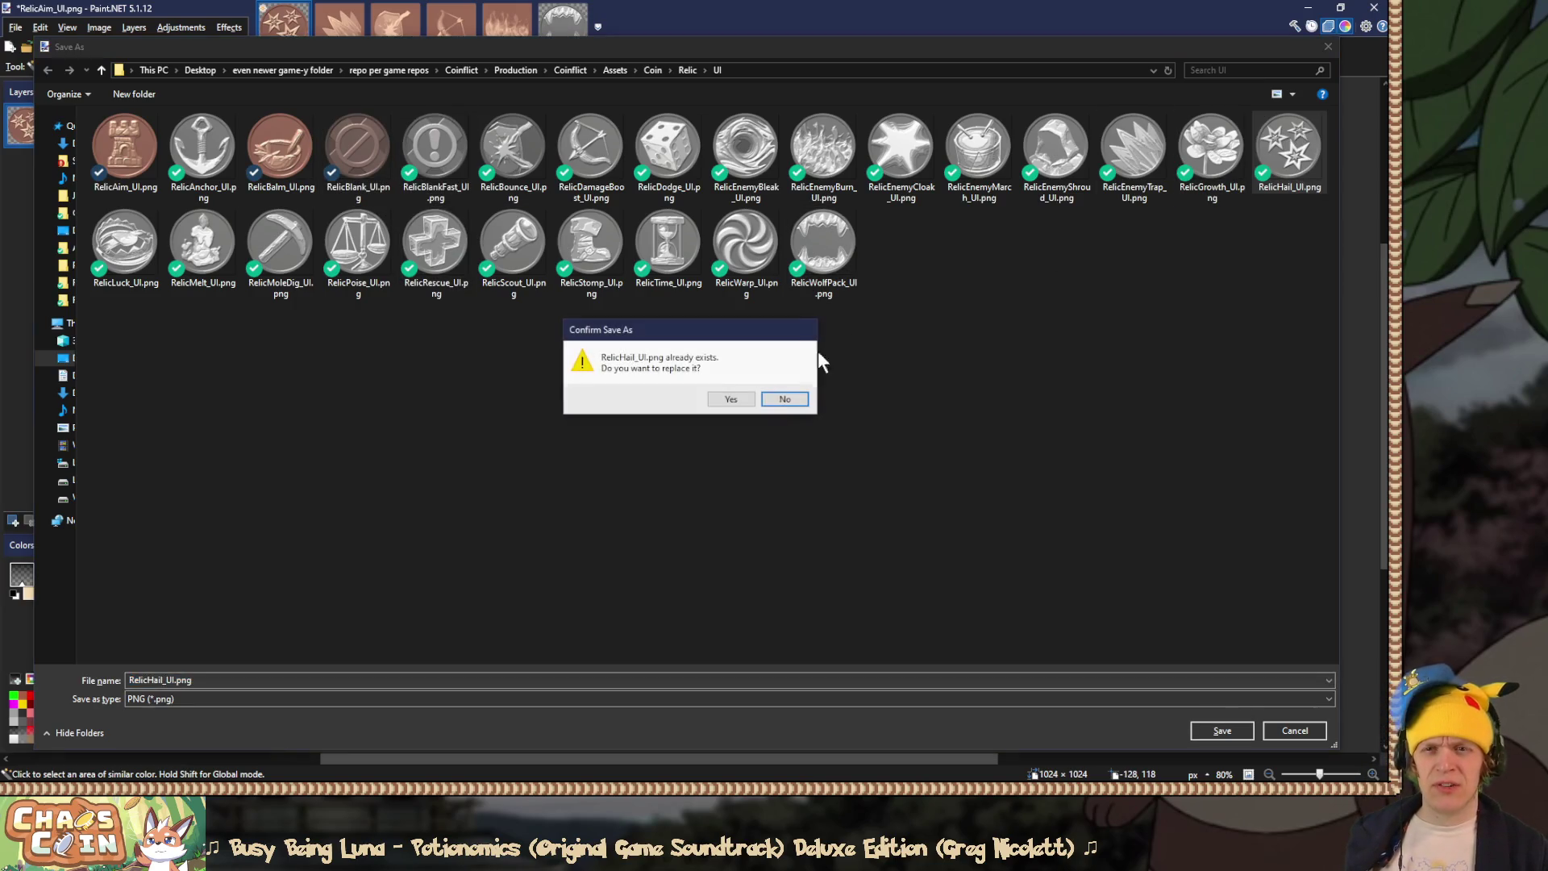
click(731, 399)
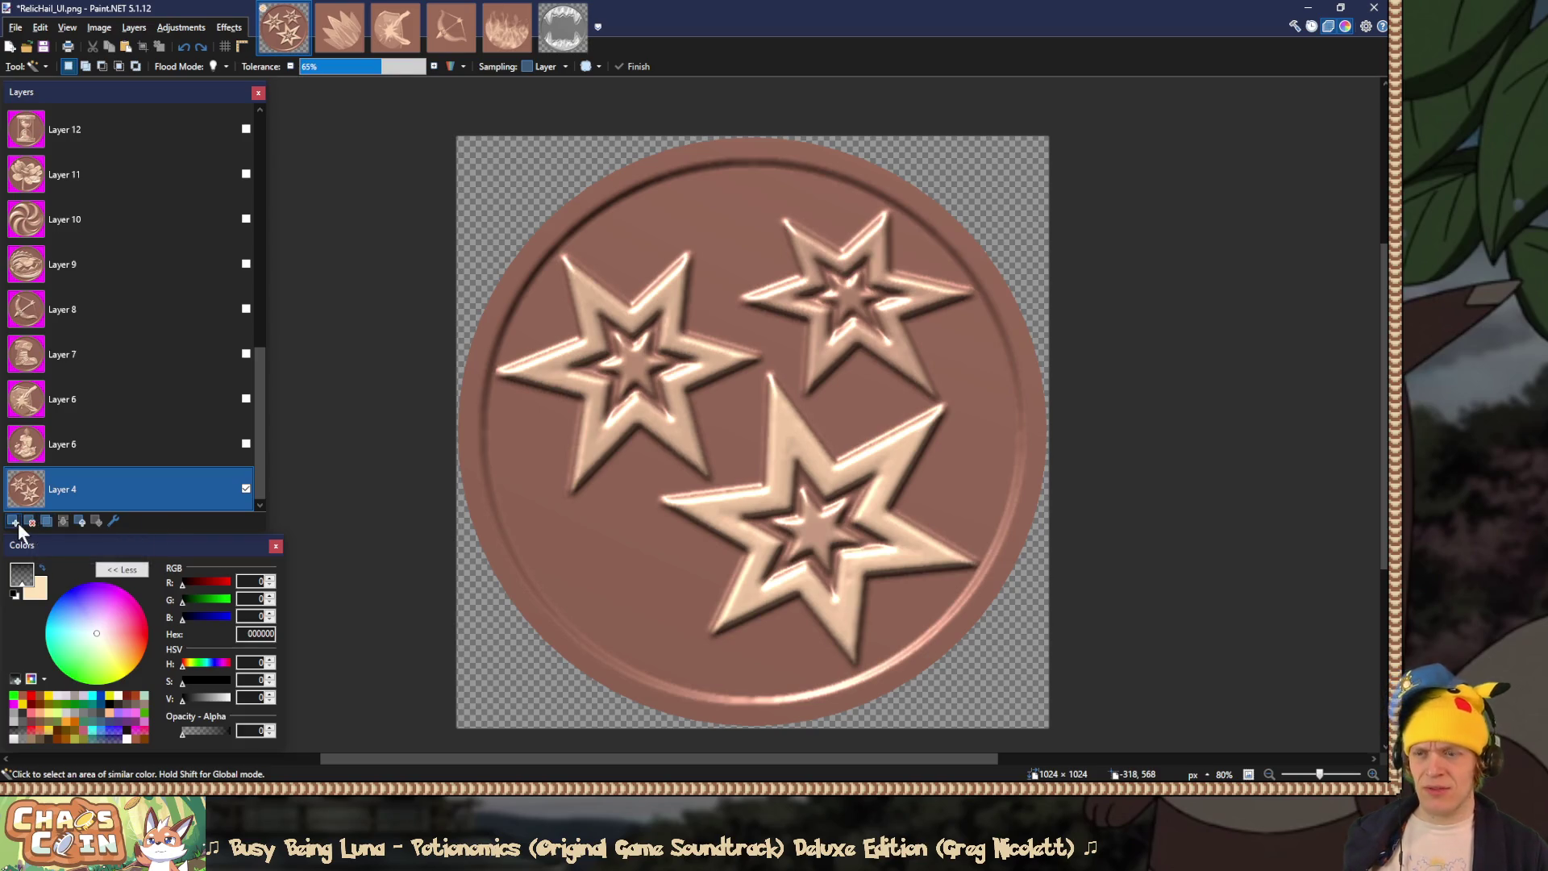
click(79, 524)
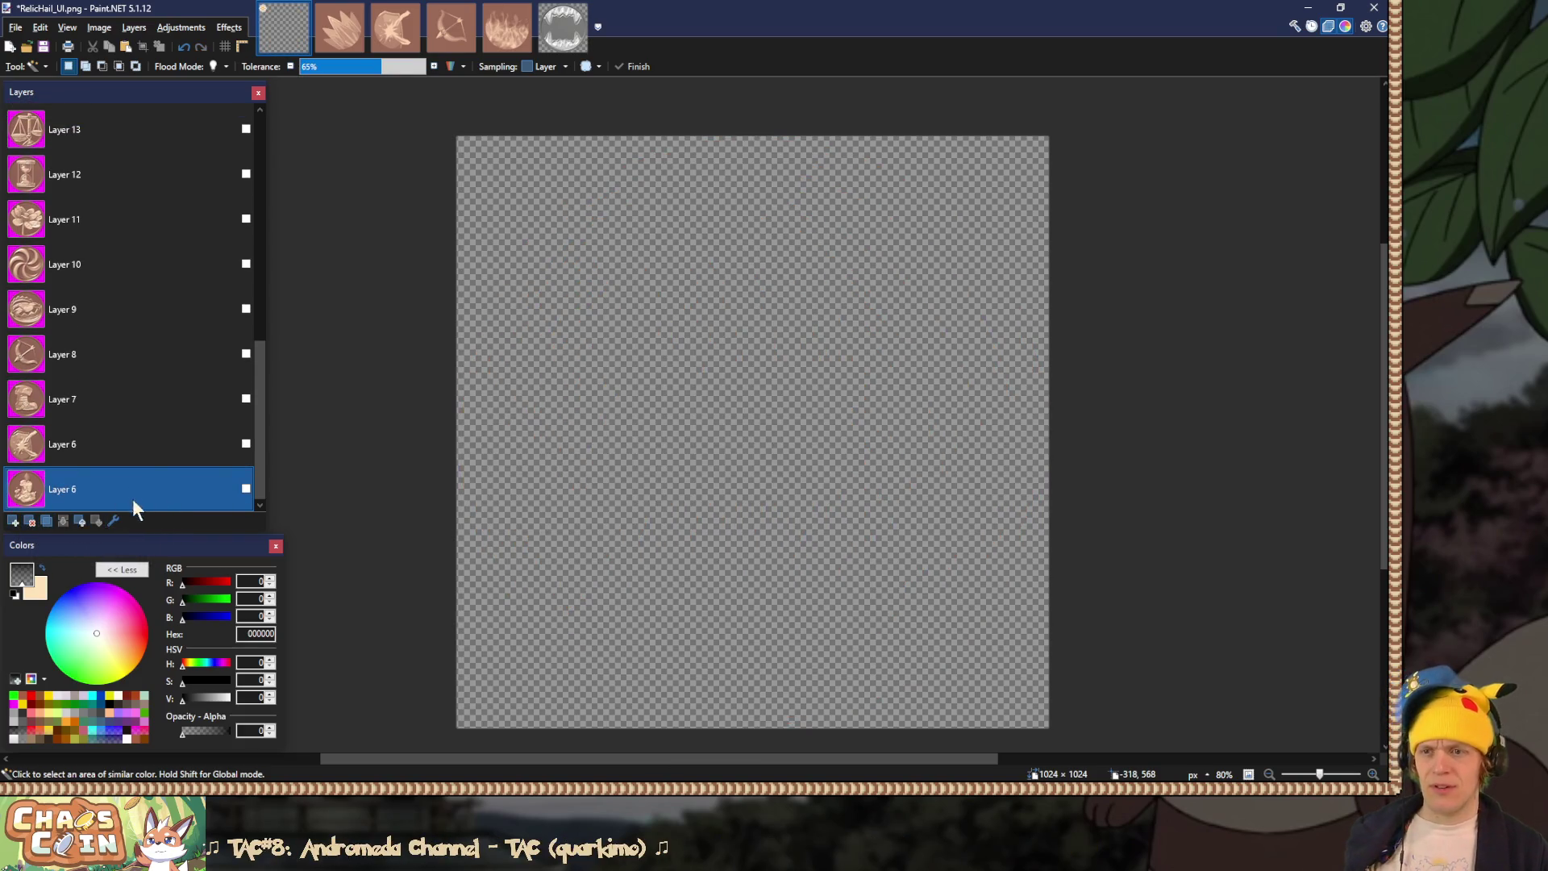
Step: Clear the candle coin's magenta background and save it over RelicMelt_UI.png
click(245, 488)
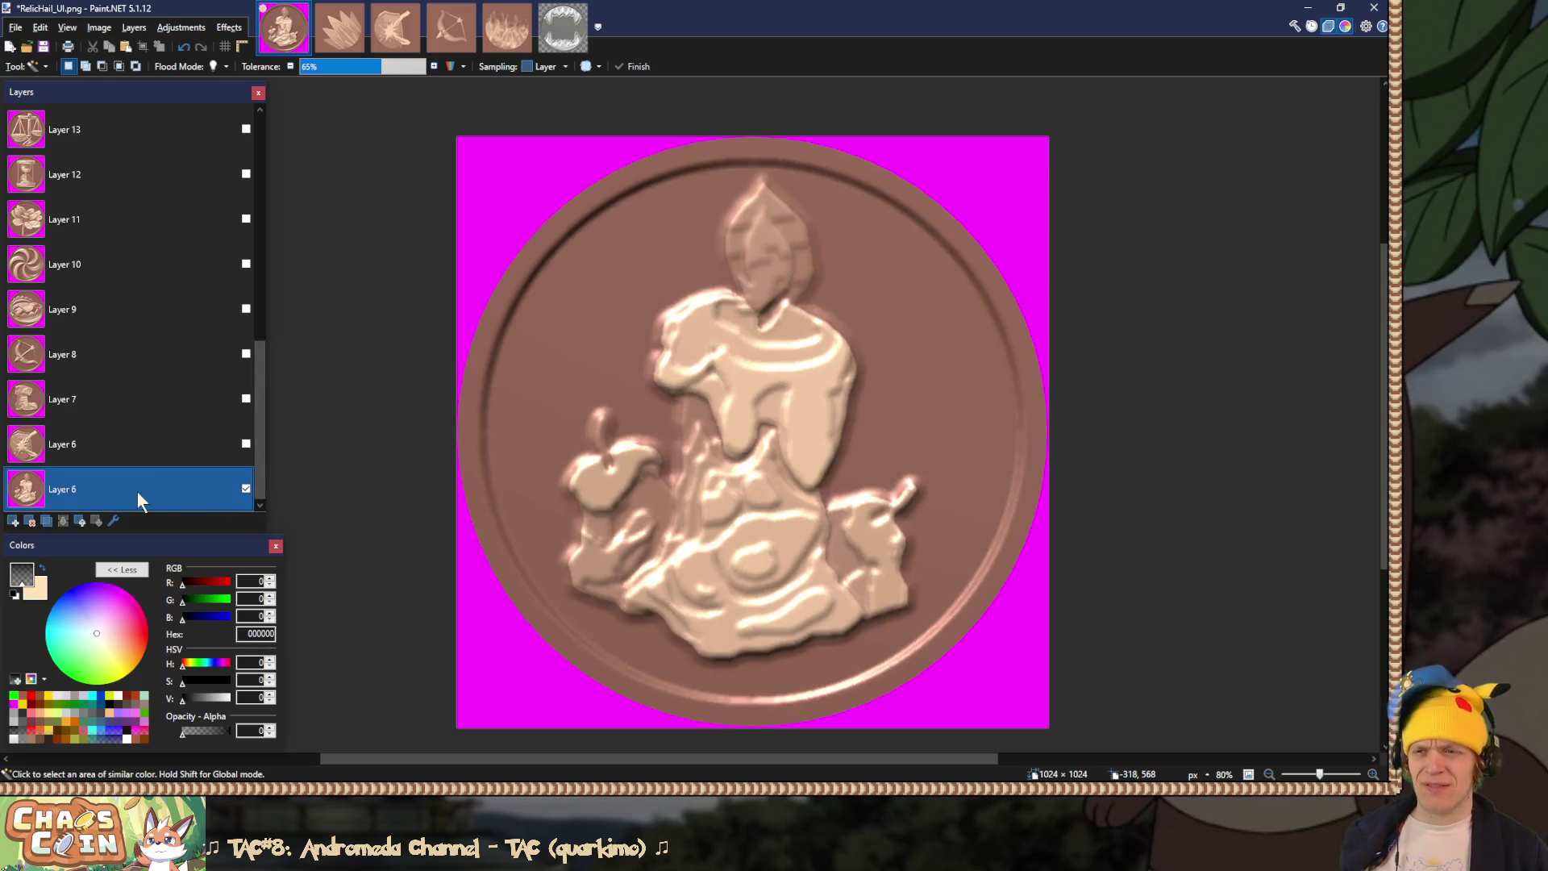
click(495, 153)
key(Delete)
key(ctrl+shift+s)
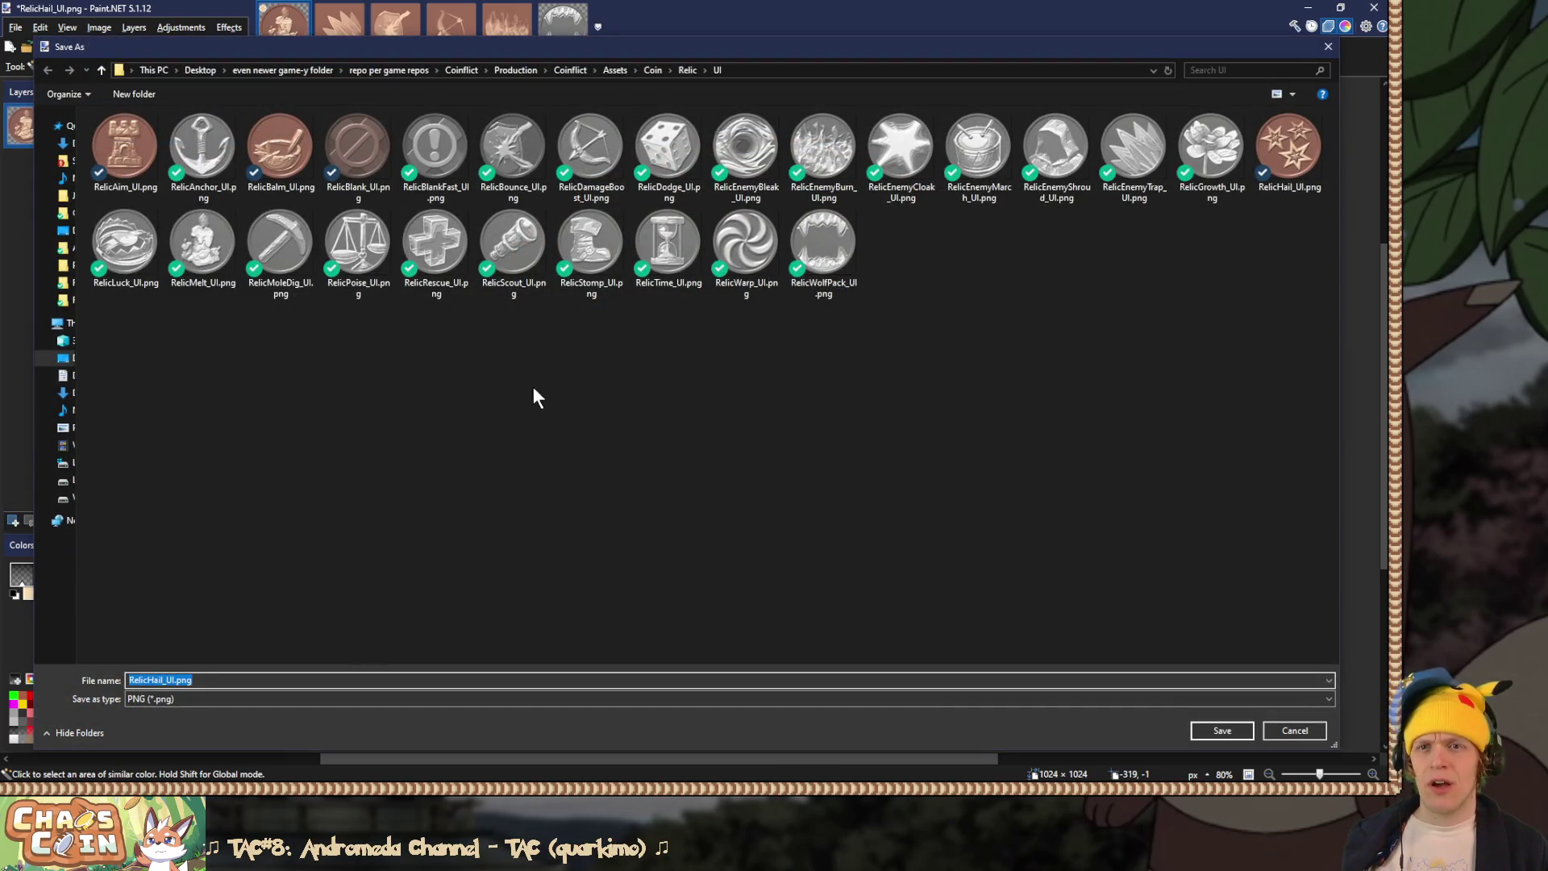
key(Return)
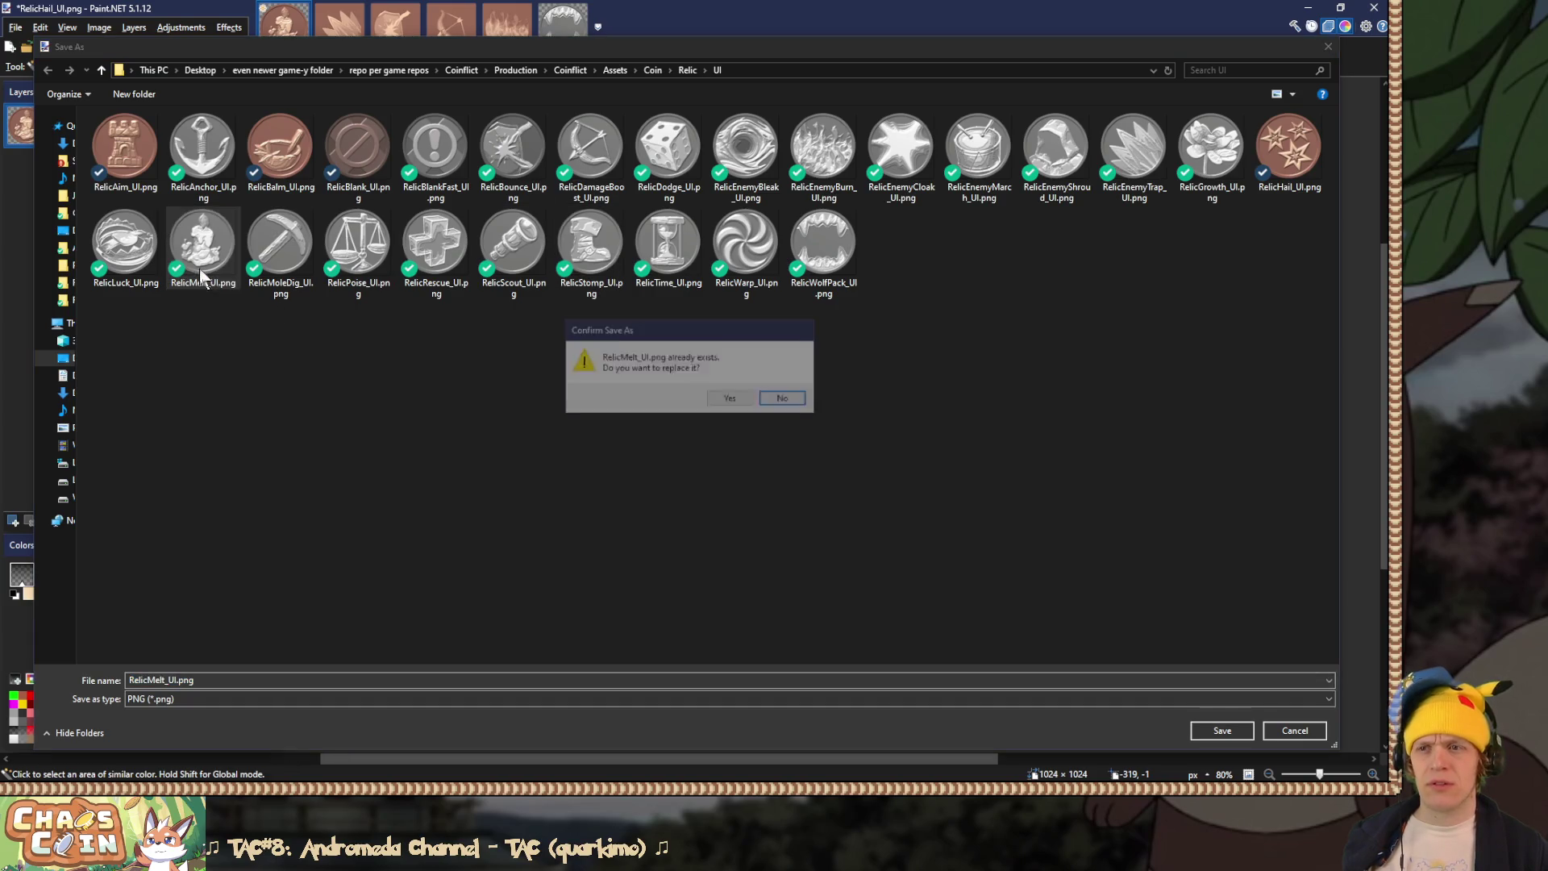
key(Left)
key(Return)
key(Return)
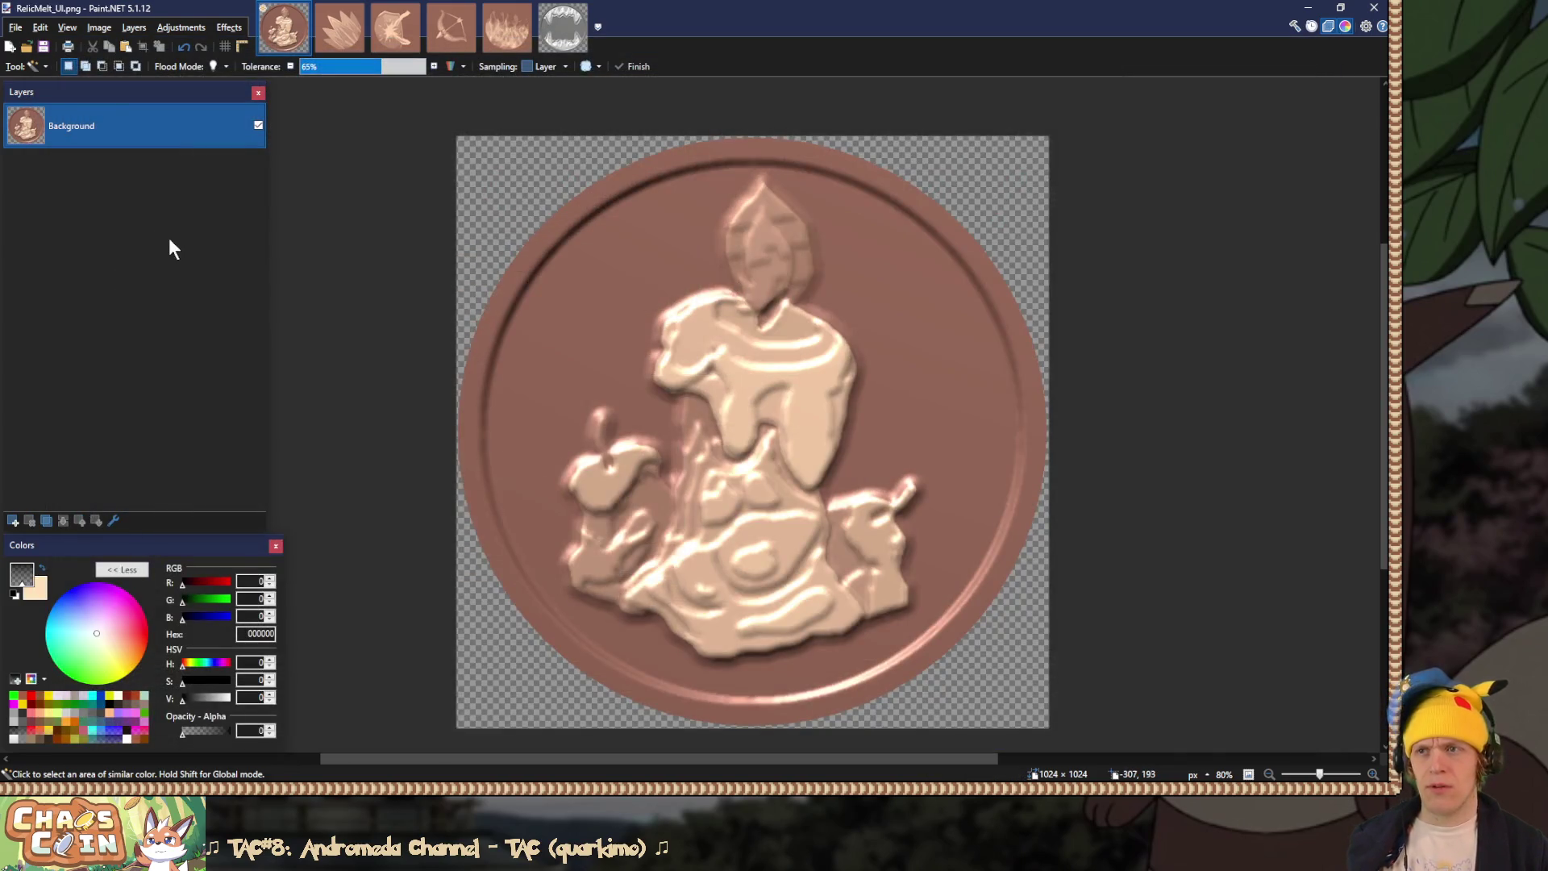
click(30, 520)
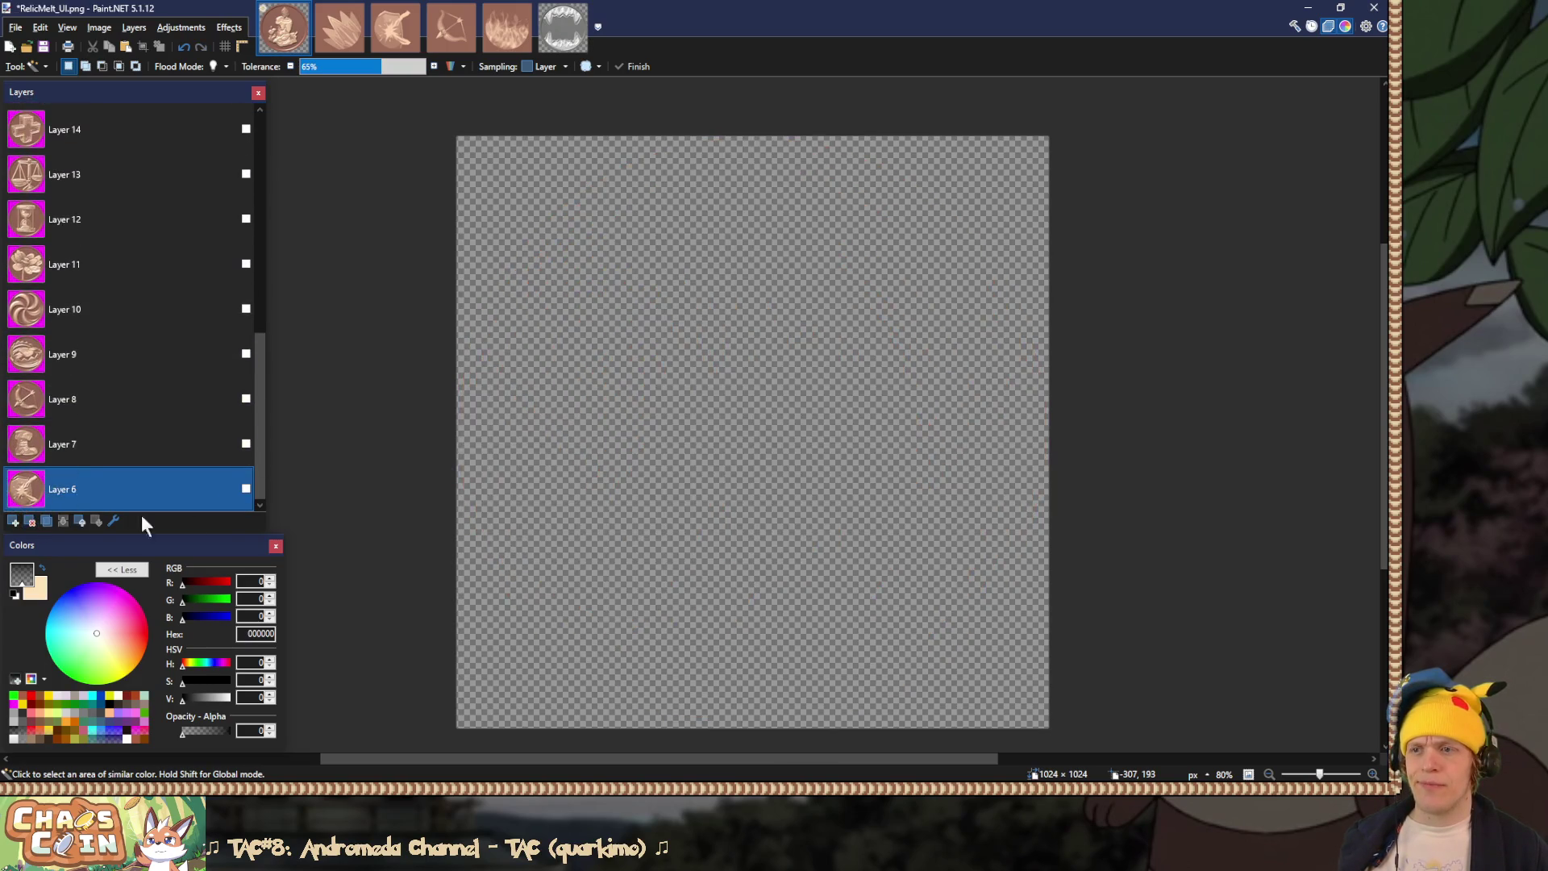
Step: Clear the shield burst coin's magenta background and save it over RelicBounce_UI.png
click(246, 488)
click(508, 194)
key(Delete)
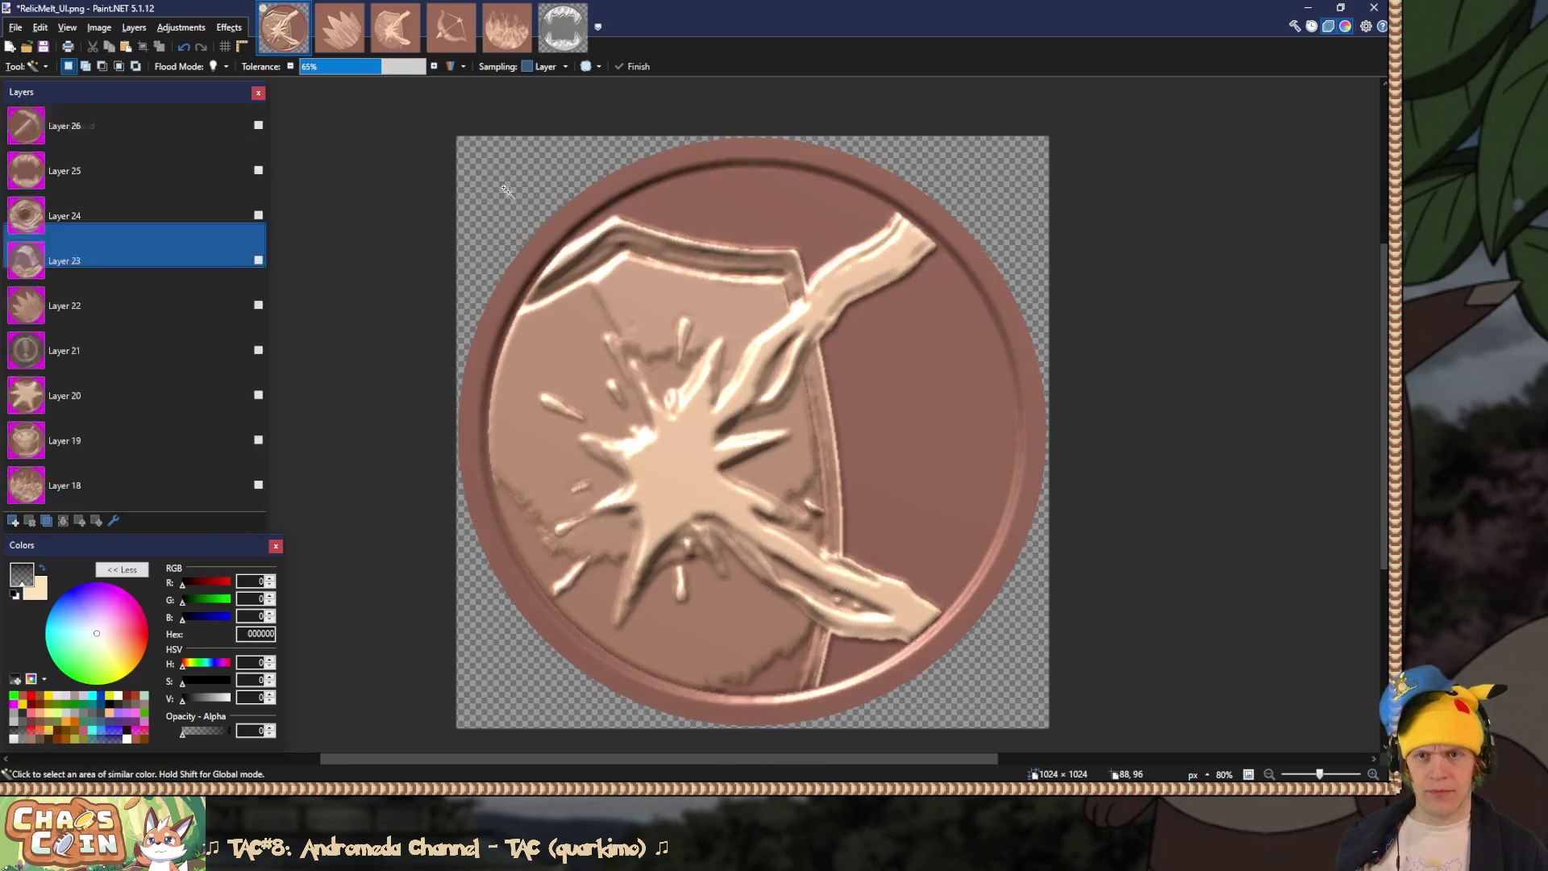
key(ctrl+shift+s)
double_click(535, 134)
click(710, 401)
click(574, 575)
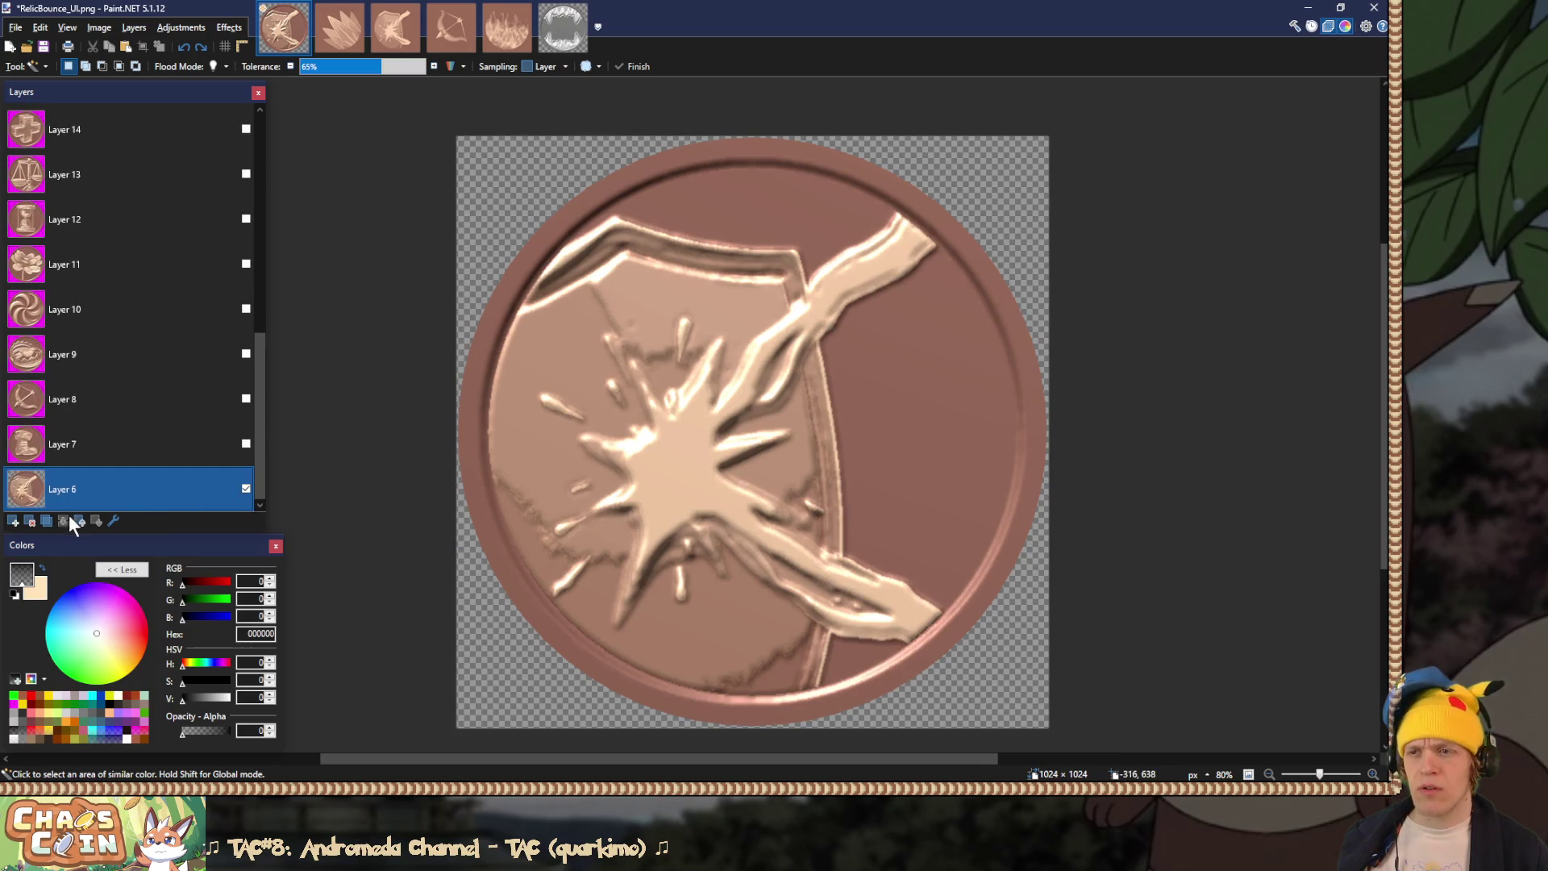
click(30, 521)
Step: Clear the boot coin's magenta background and save it over RelicStomp_UI.png
click(246, 488)
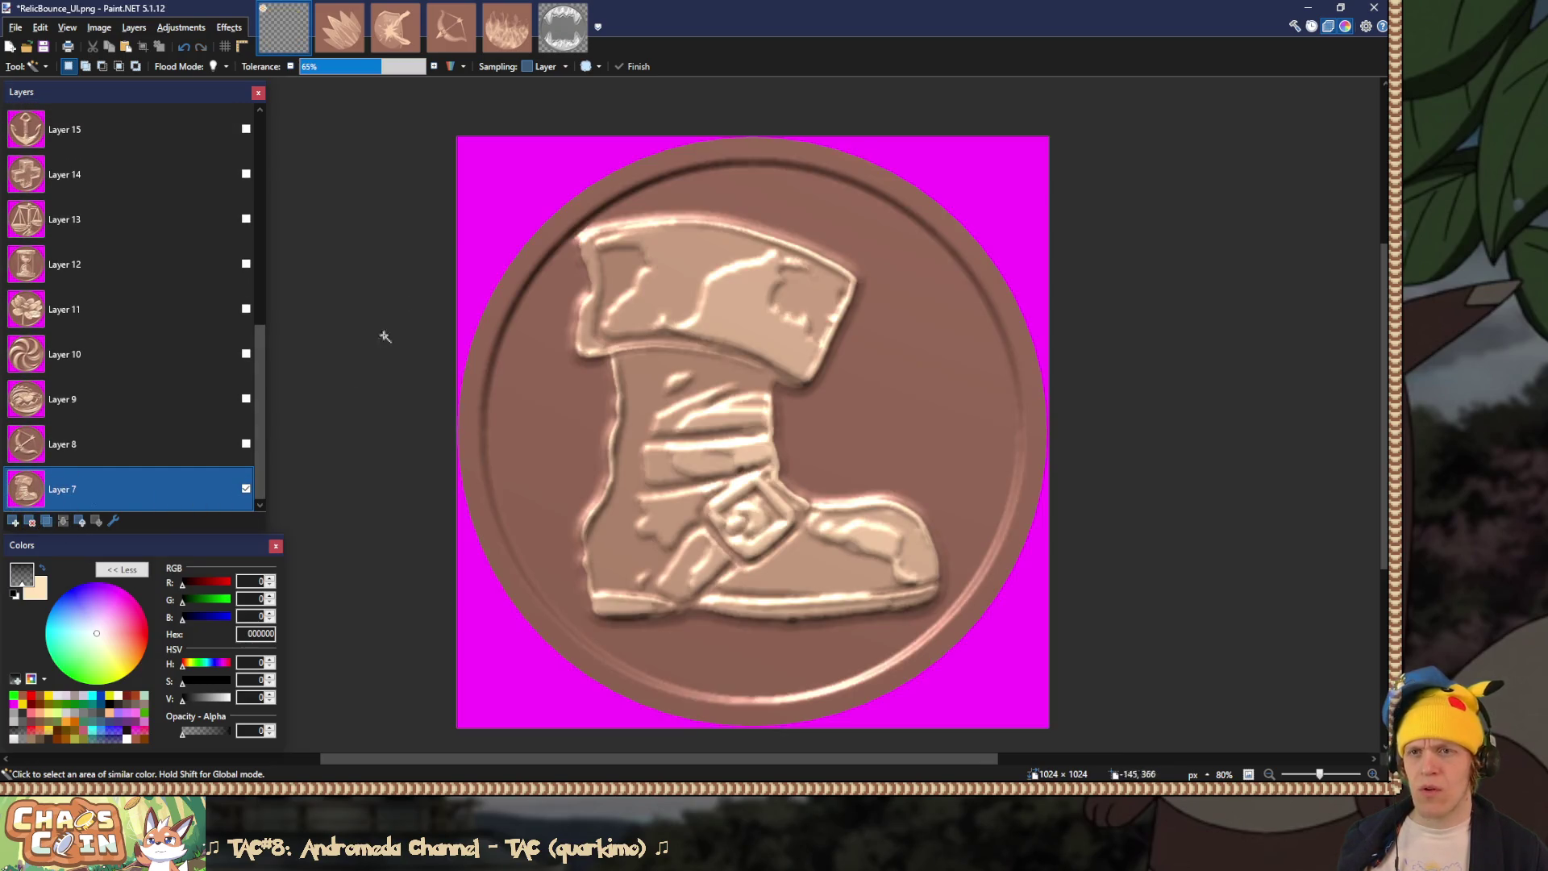
click(492, 170)
key(Delete)
key(ctrl+shift+s)
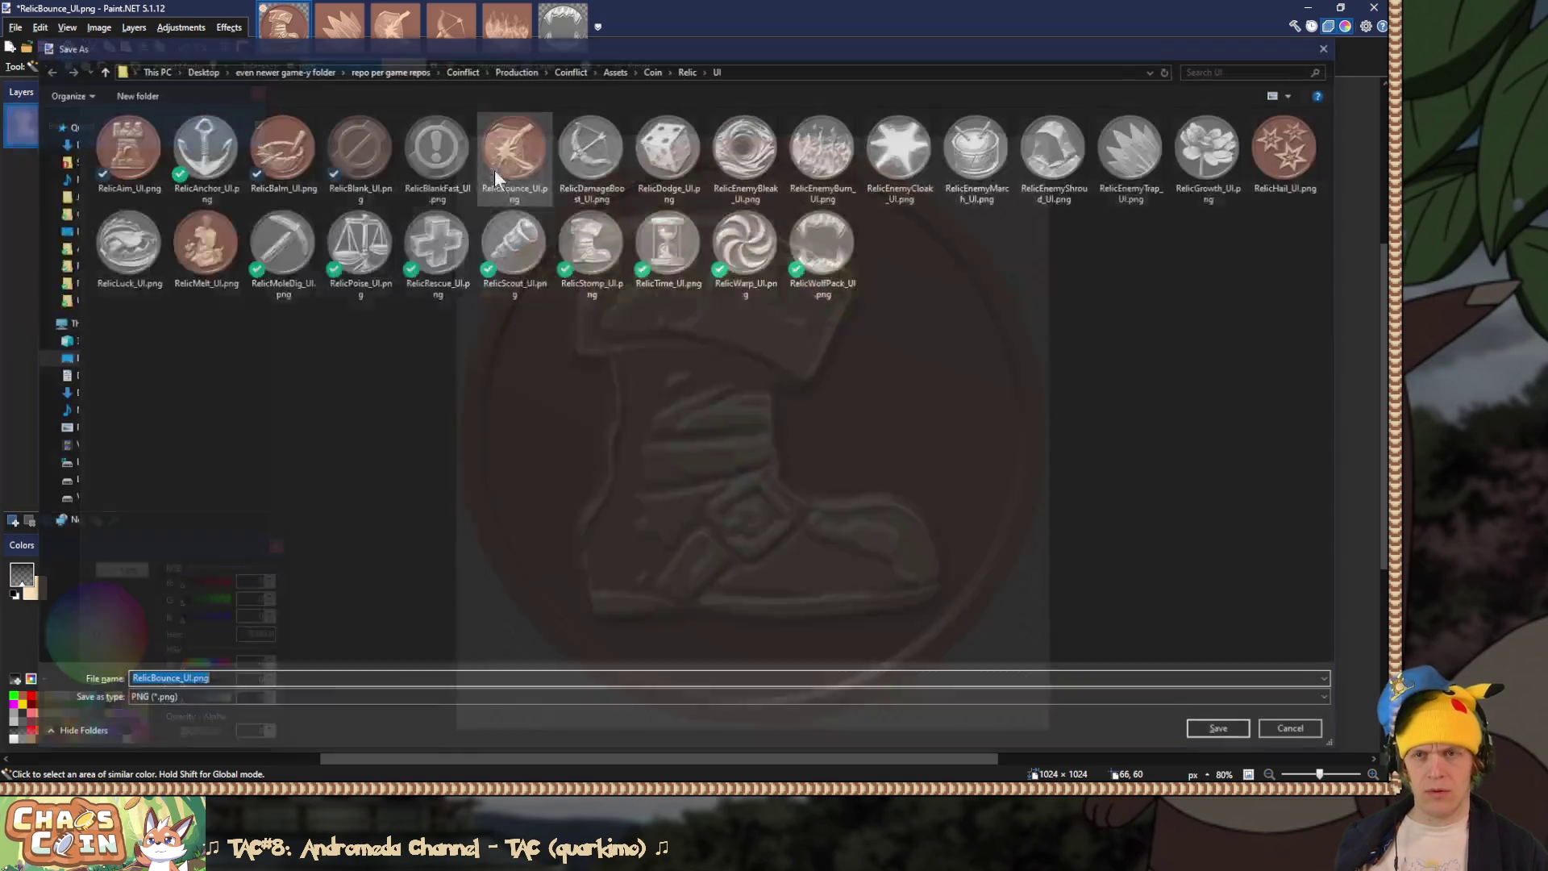
double_click(572, 243)
key(Left)
key(Return)
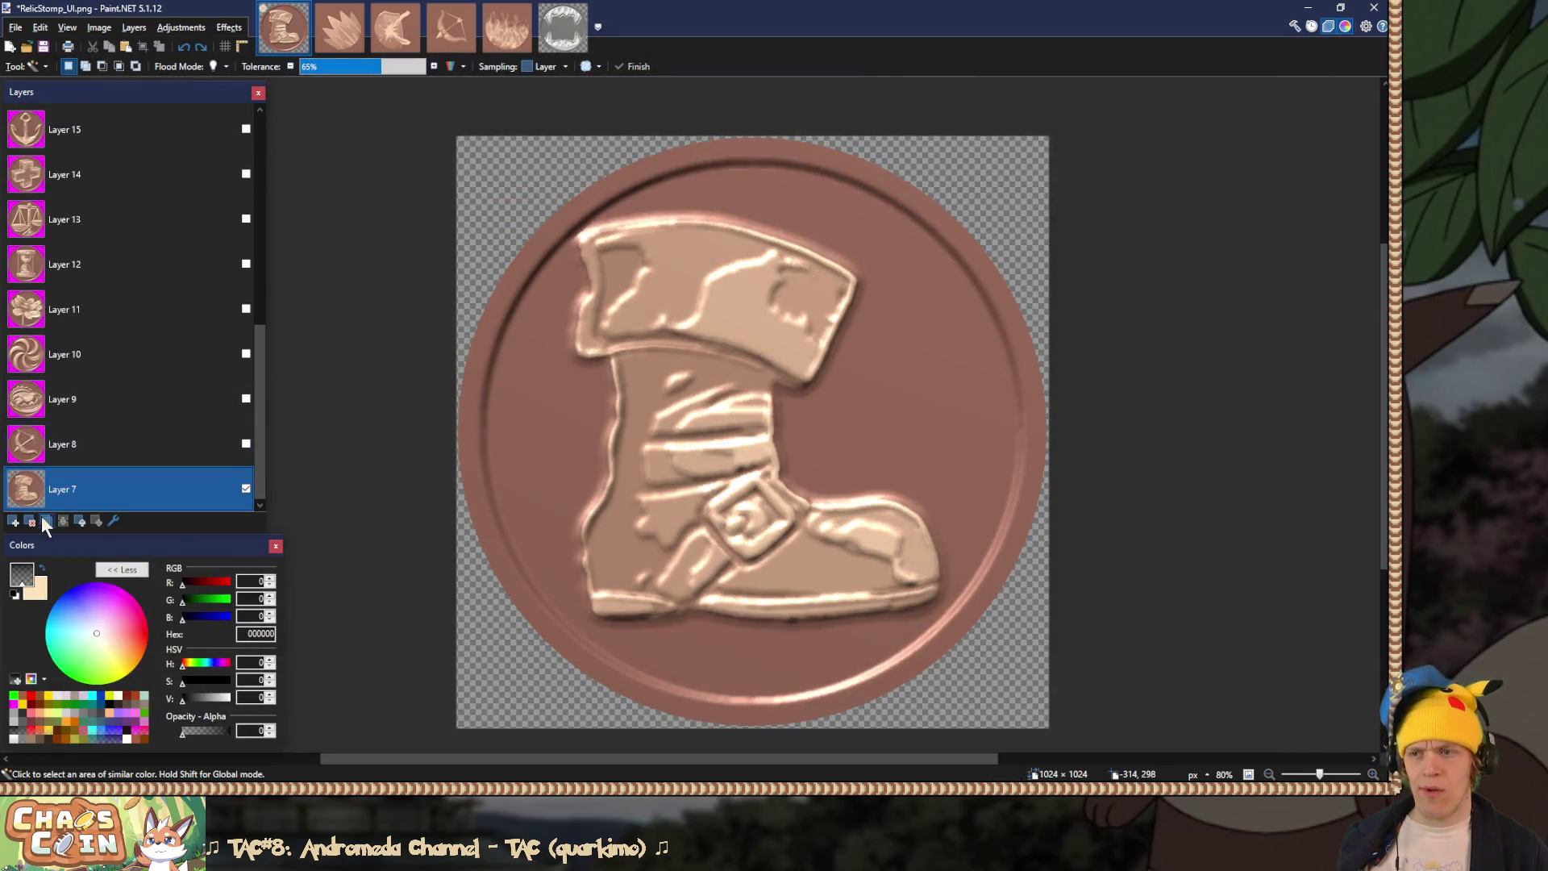
click(31, 520)
Step: Clear the bow coin's magenta background and save it over RelicDamageBoost_UI.png
click(245, 488)
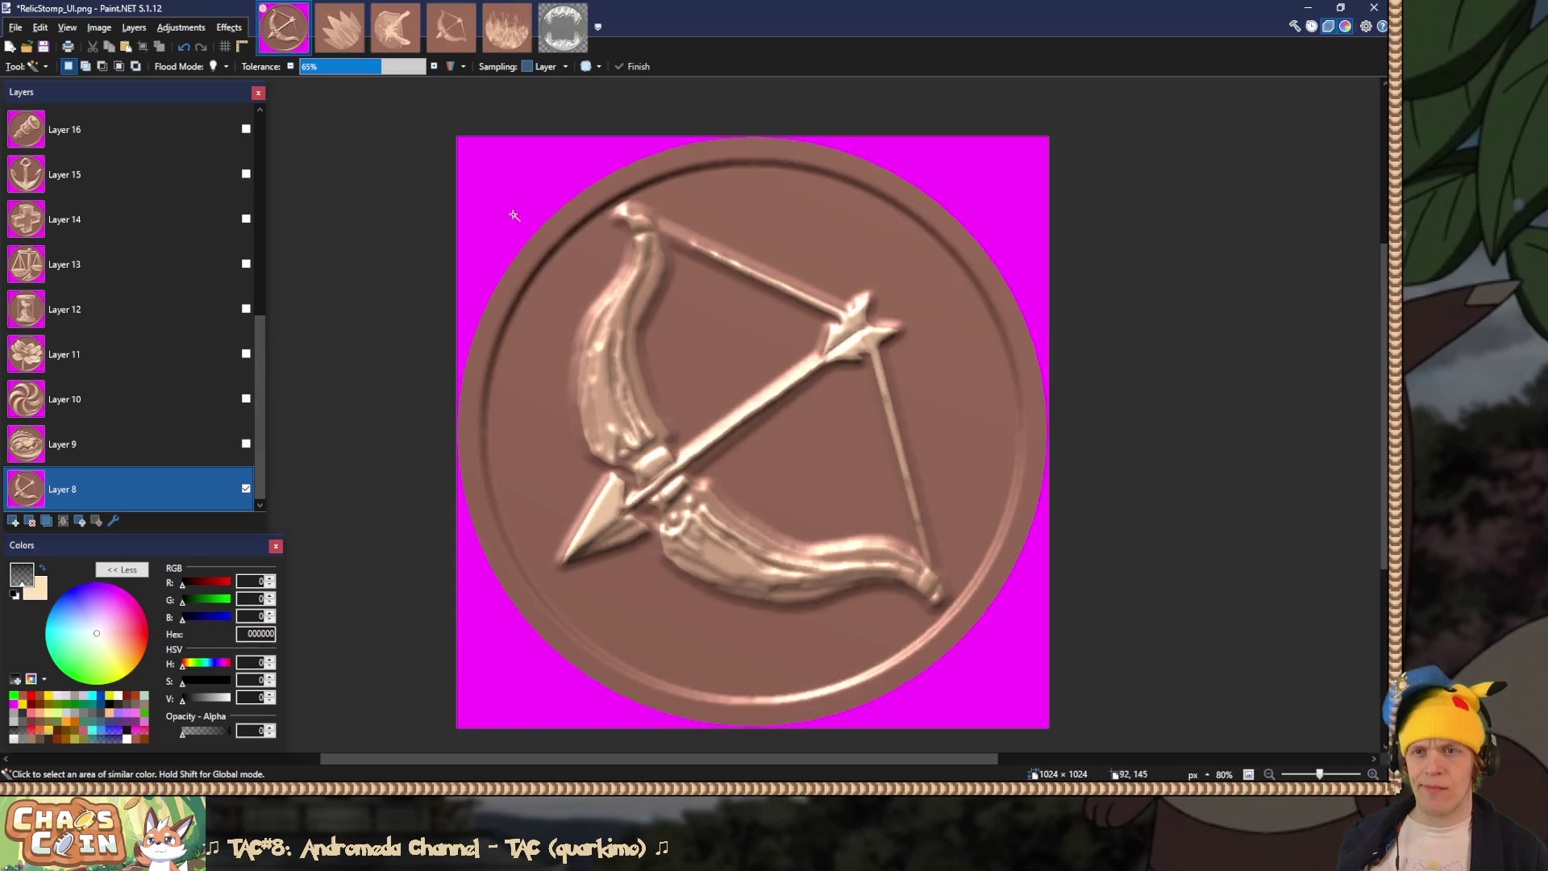
click(534, 190)
key(Delete)
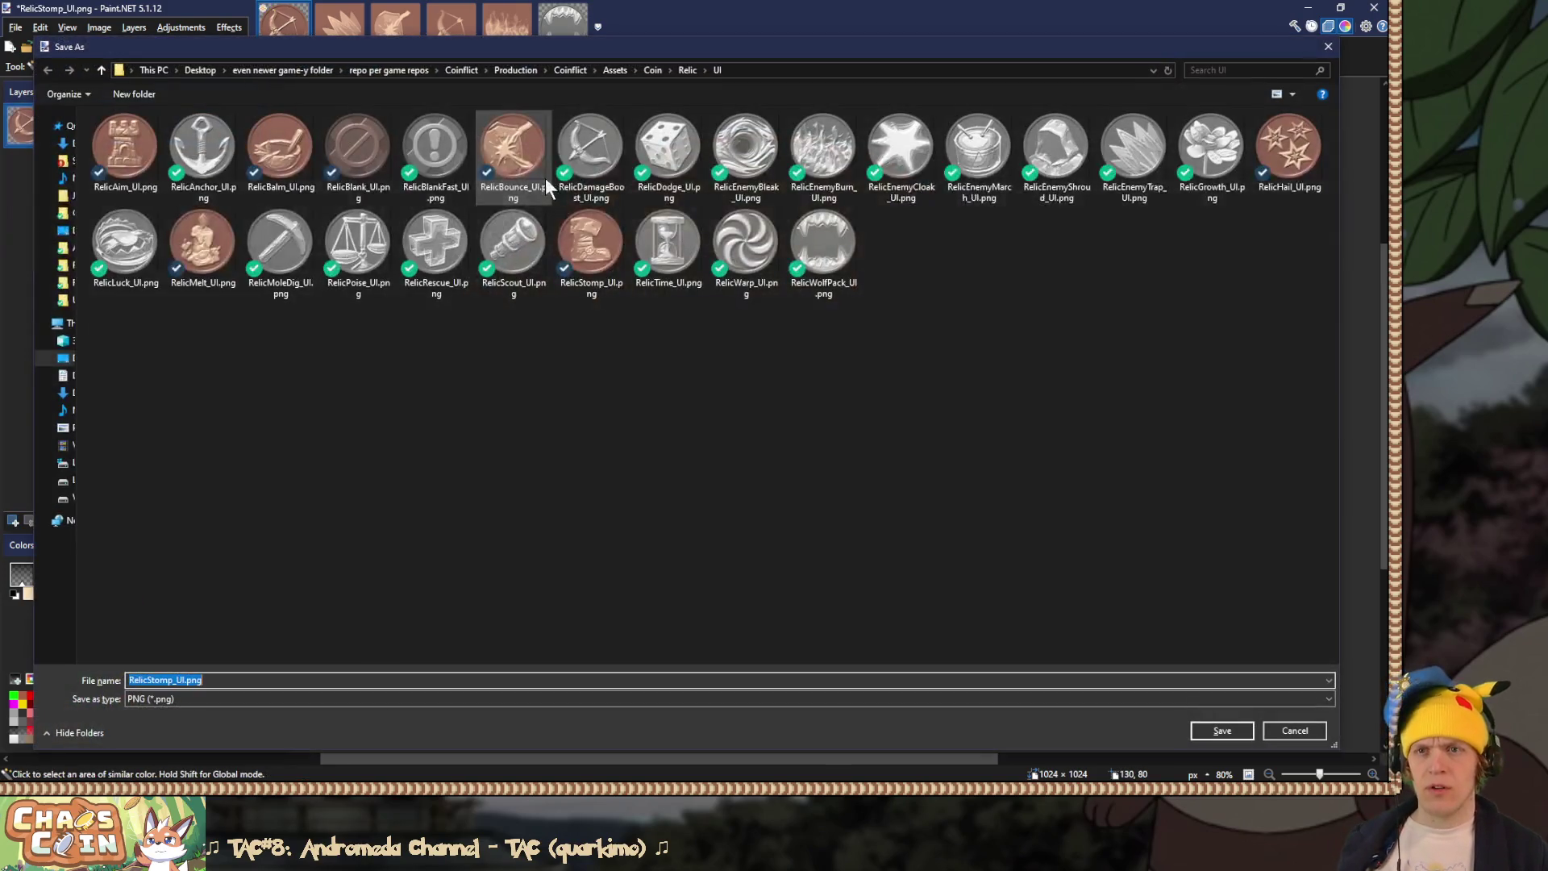
double_click(594, 158)
key(Left)
key(Return)
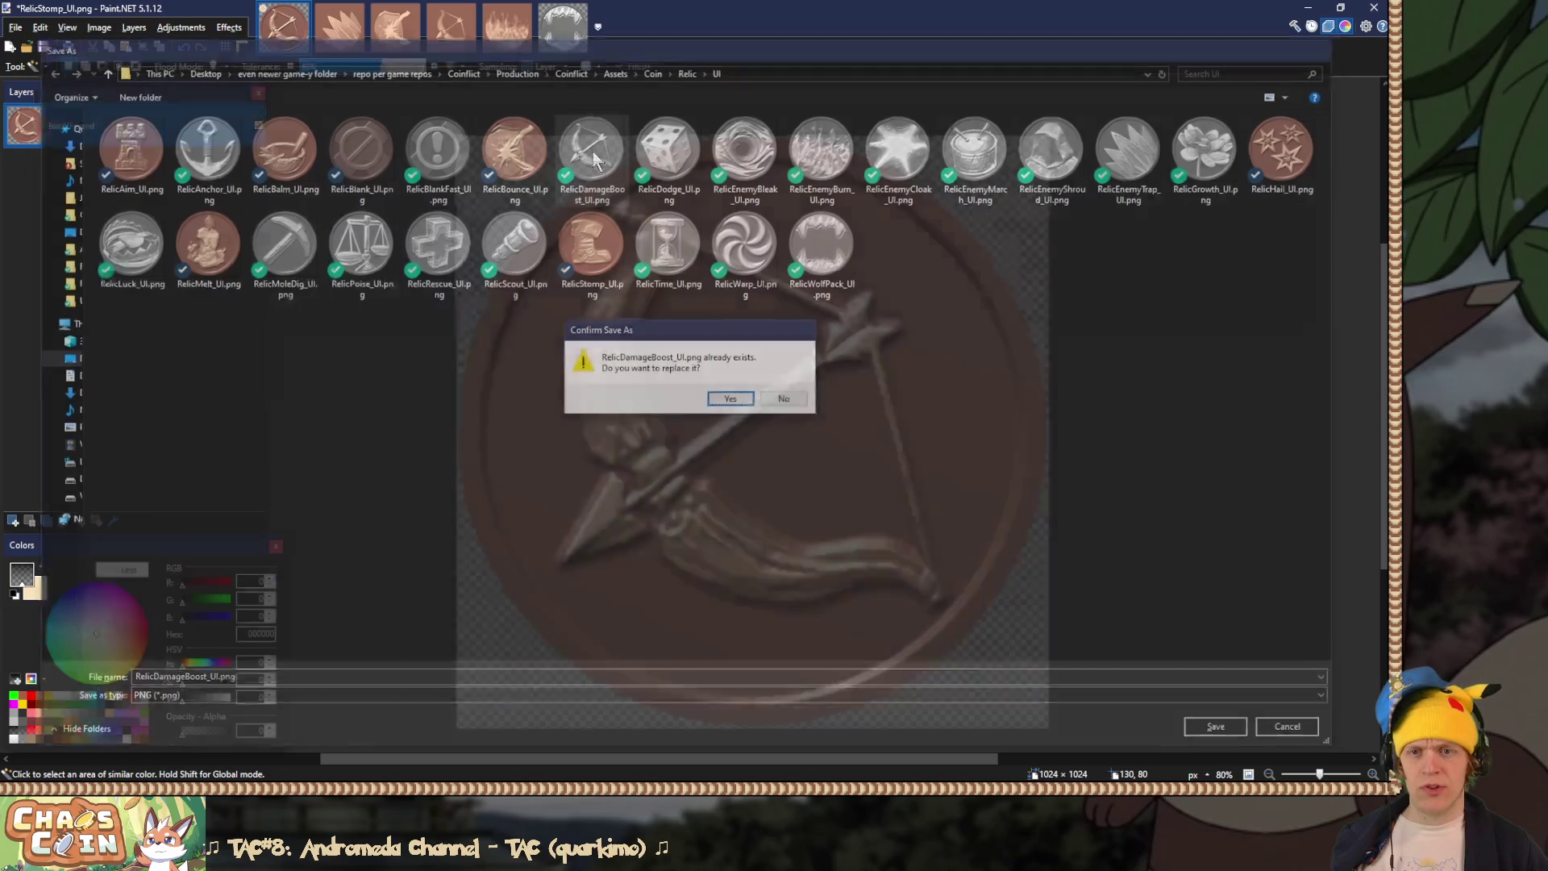
Step: Clear the trap coin's magenta background and save it over RelicLuck_UI.png
click(246, 488)
click(129, 443)
scroll(129, 323, up, 1)
click(245, 489)
click(493, 223)
key(Delete)
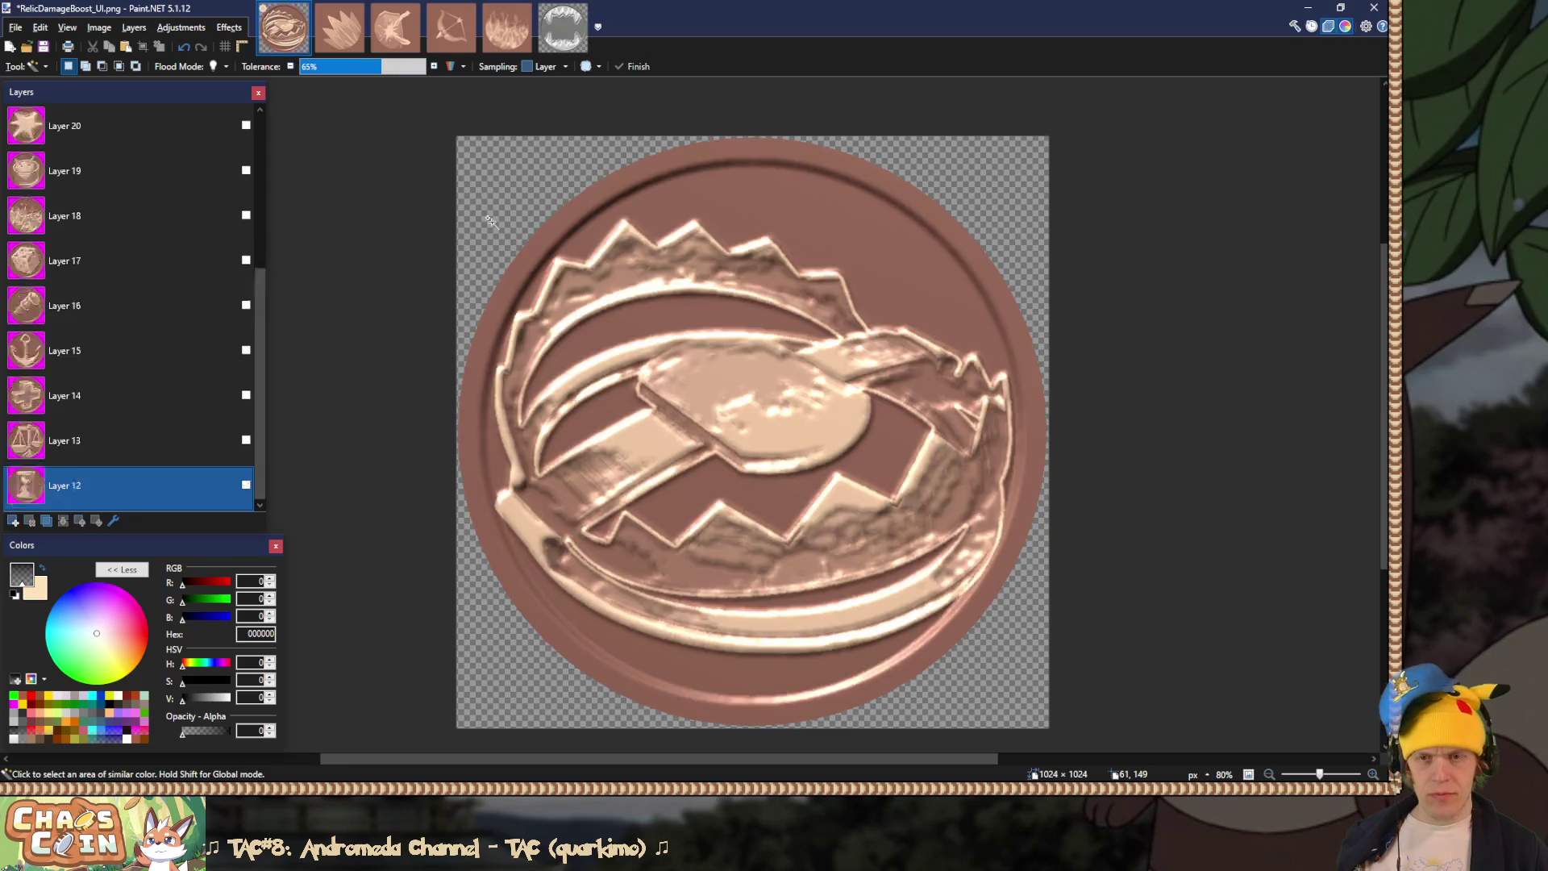
key(ctrl+shift+s)
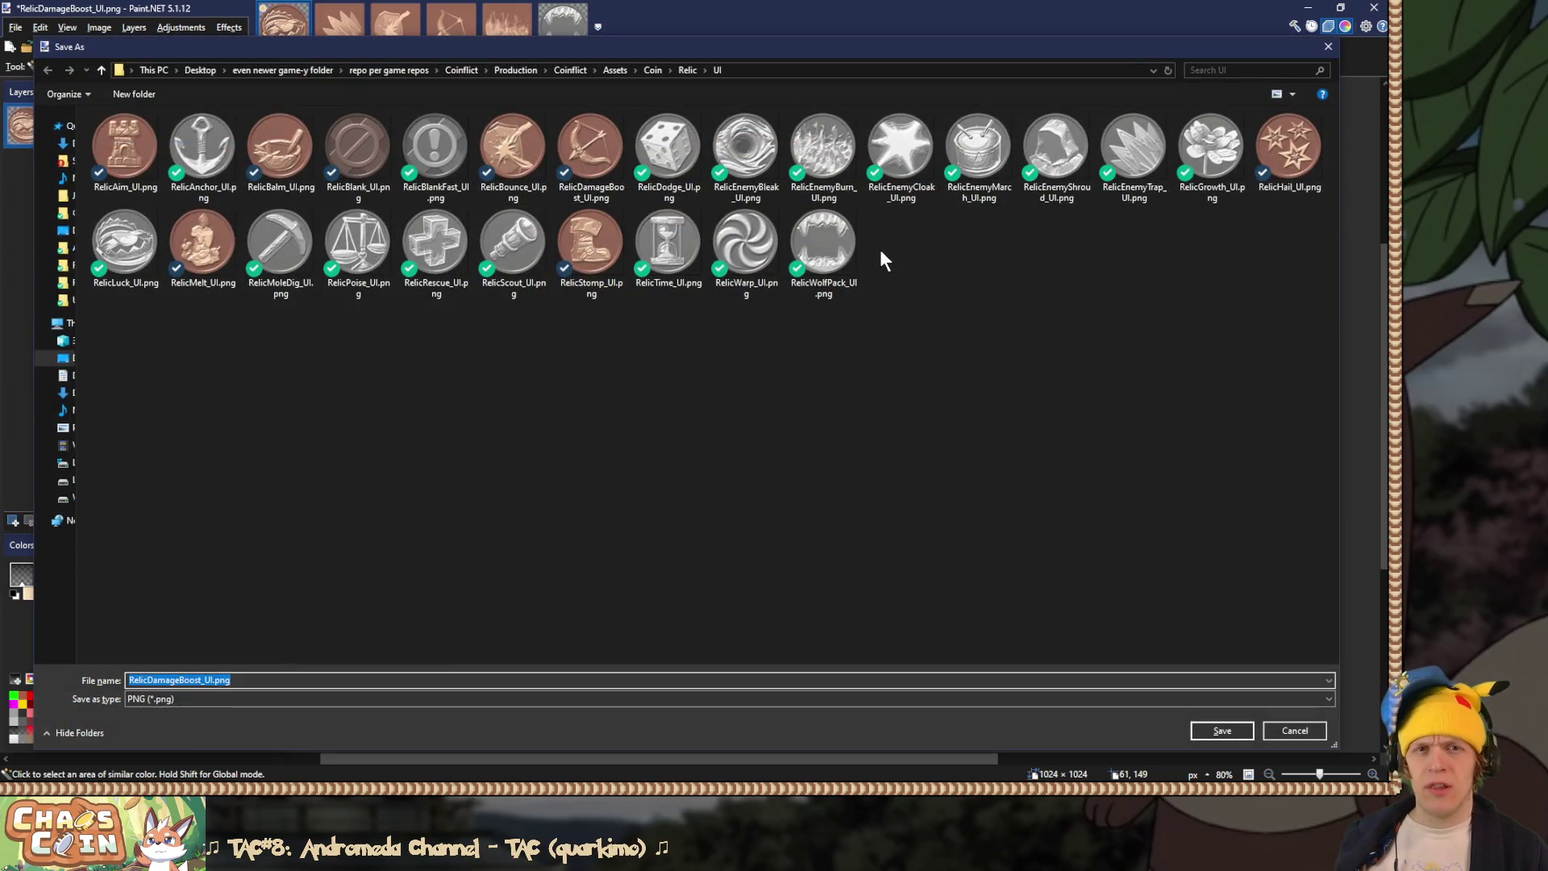
double_click(100, 254)
key(Left)
key(Return)
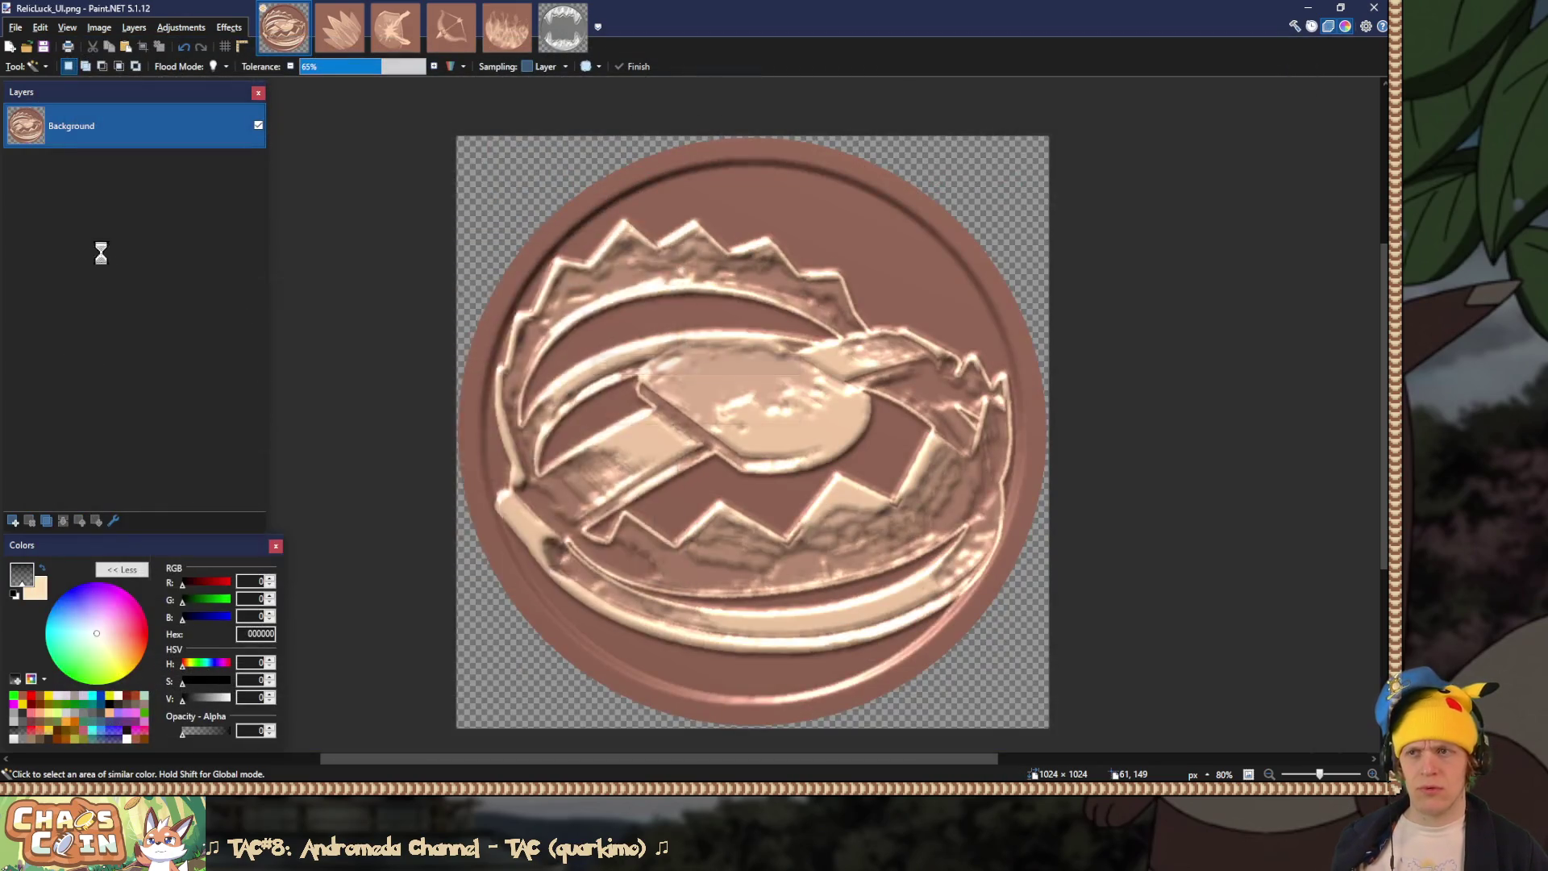
Step: Clear the swirl coin's magenta background and save it over RelicWarp_UI.png
click(245, 488)
scroll(172, 490, up, 1)
click(172, 491)
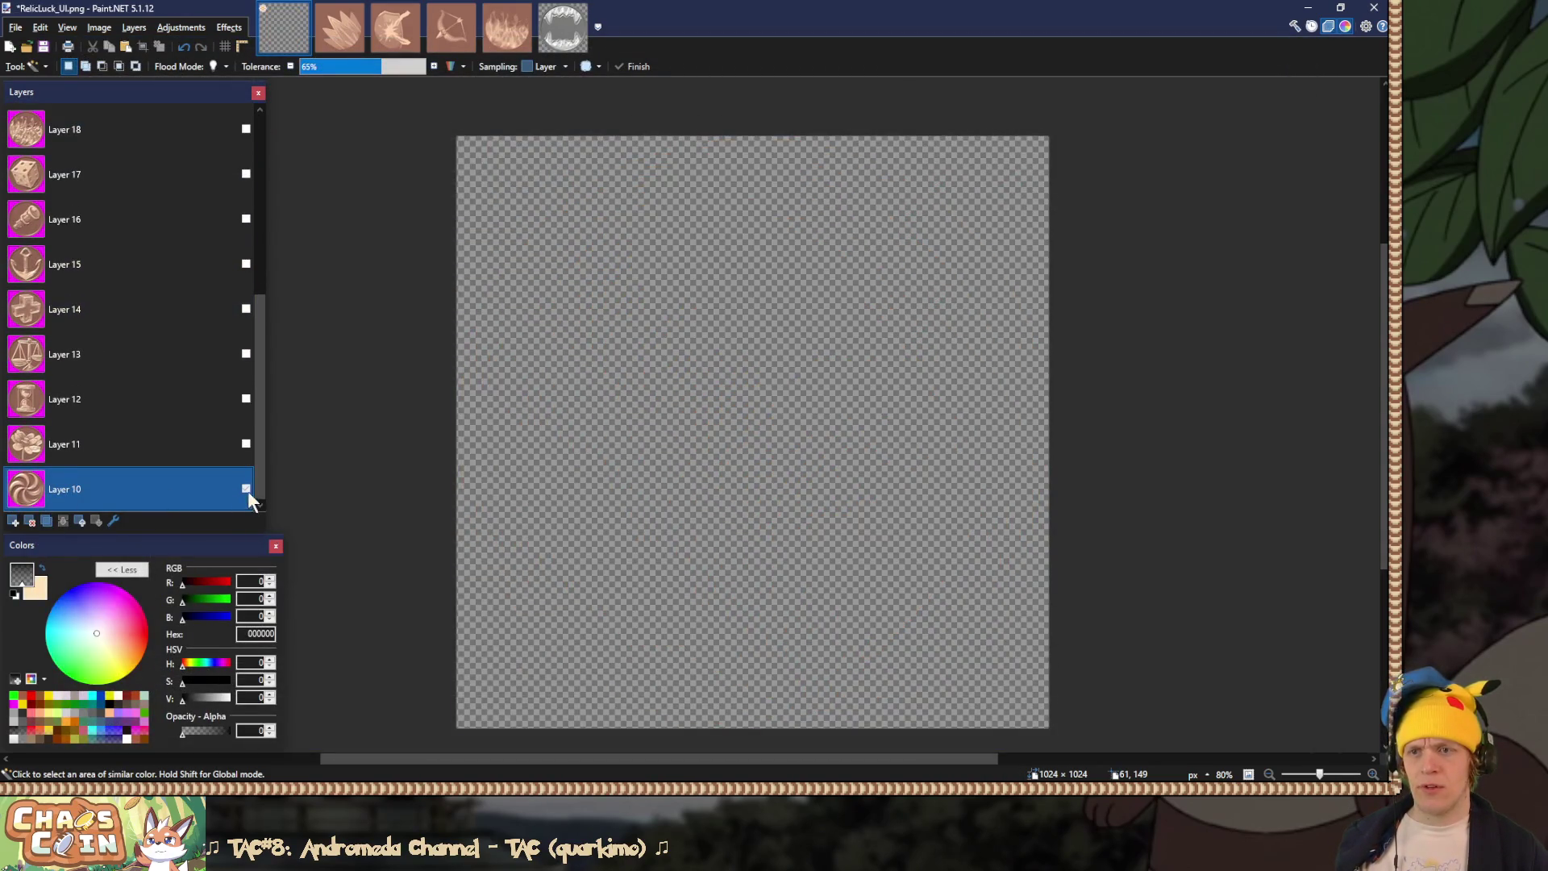
click(246, 488)
click(491, 198)
key(Delete)
key(ctrl+shift+s)
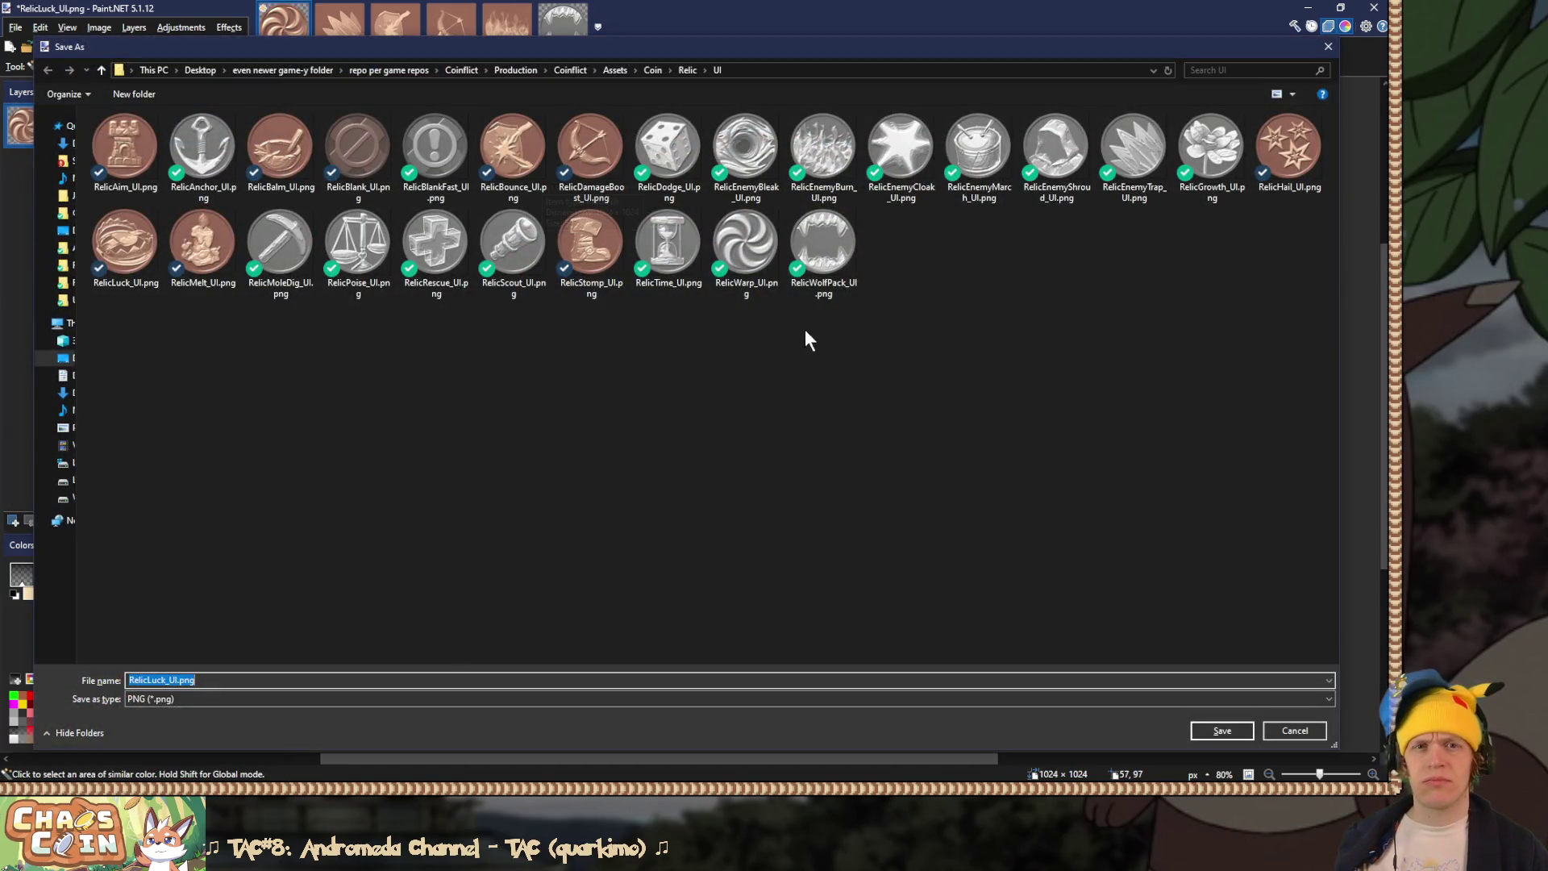
double_click(741, 268)
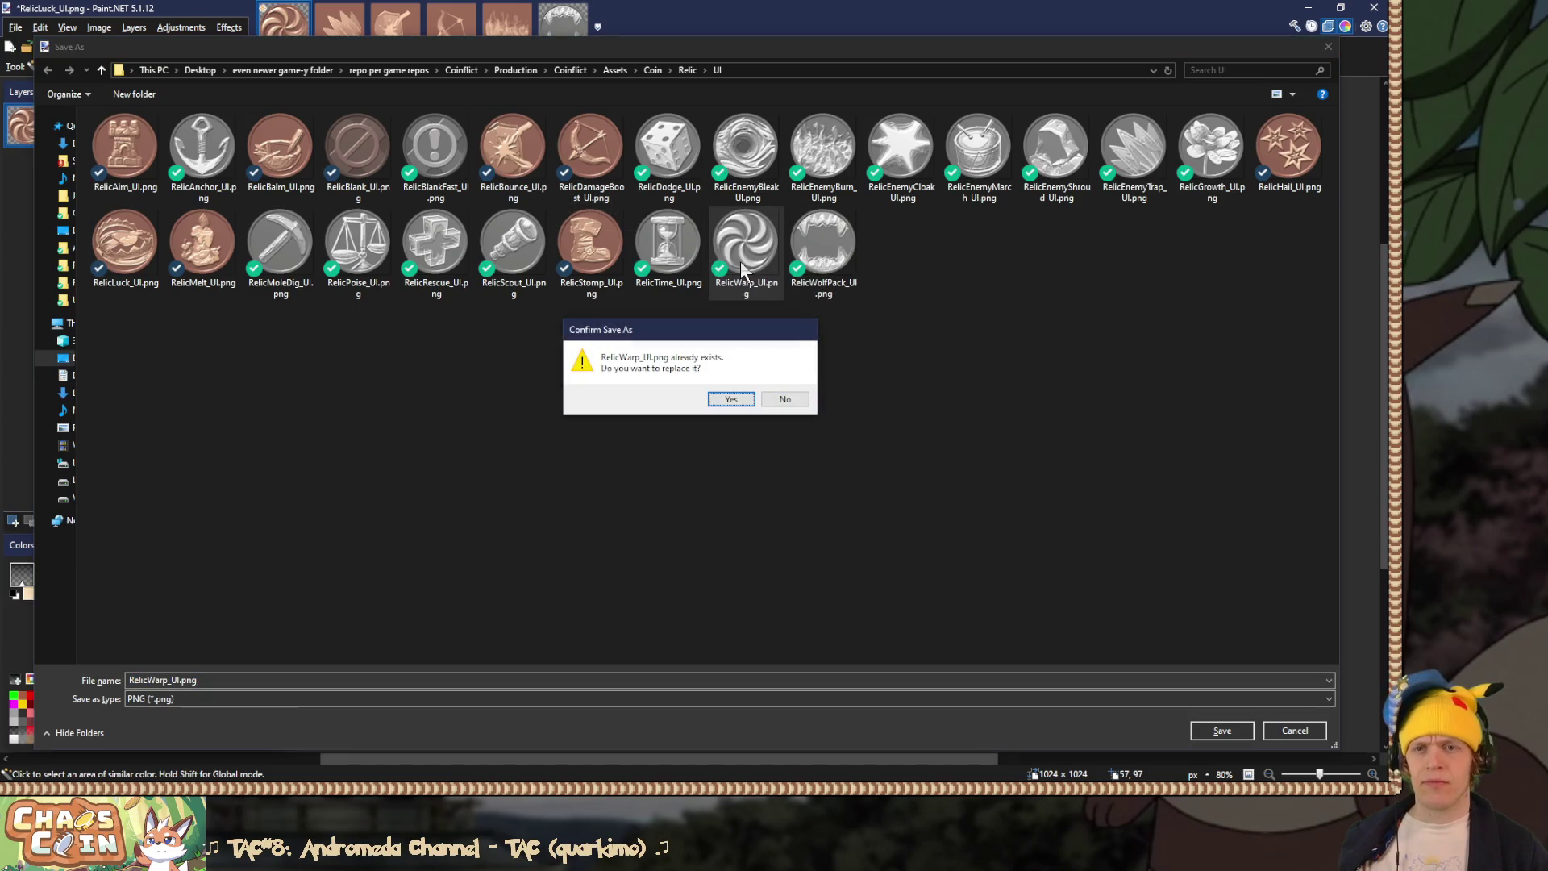
key(Return)
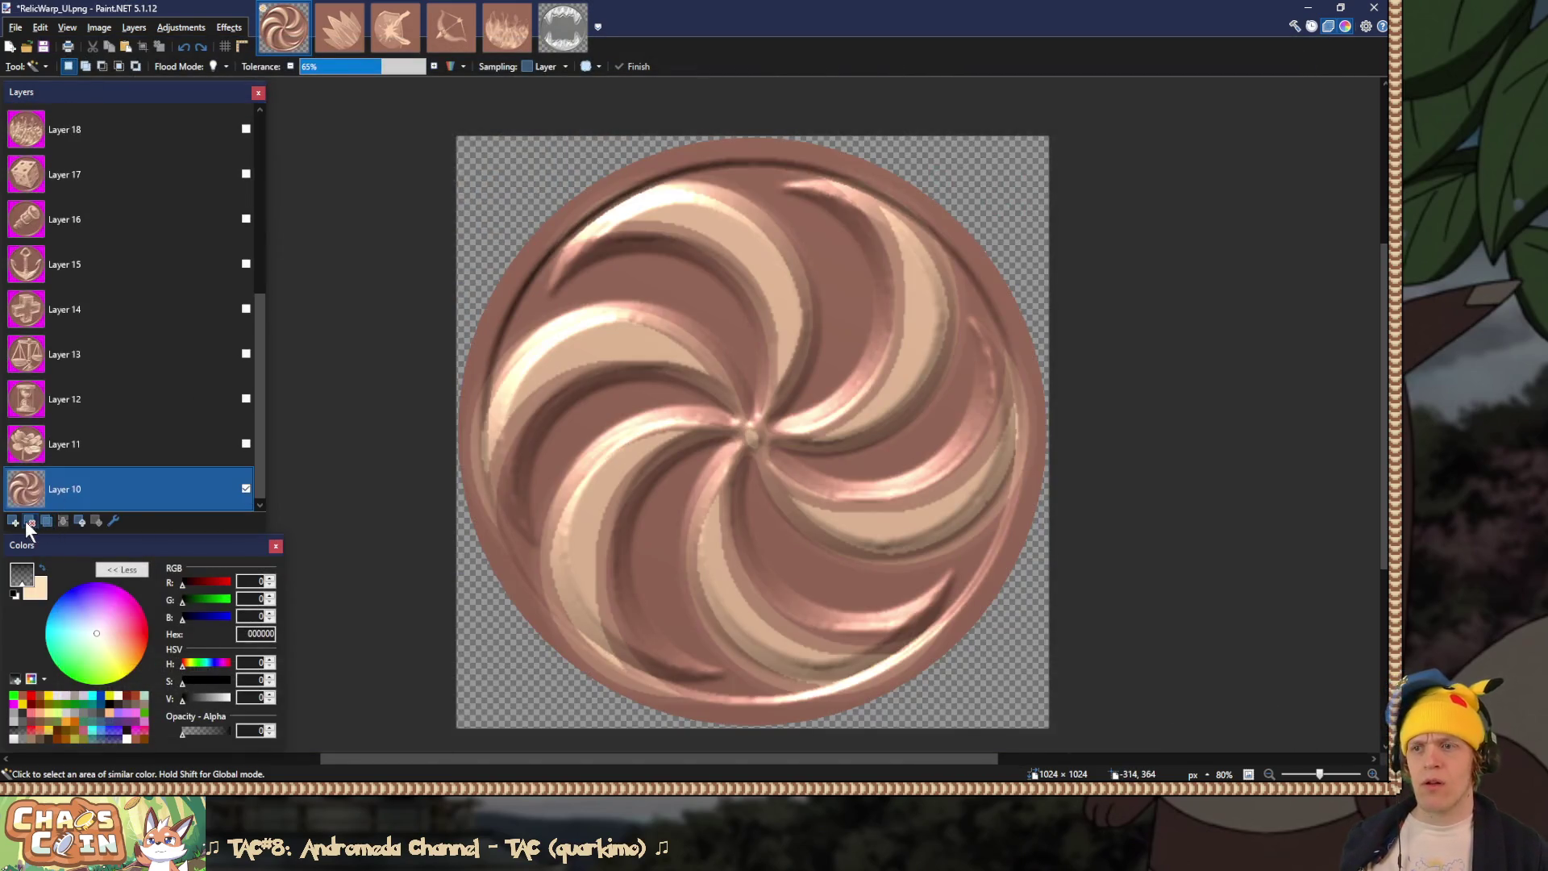
Step: Select the lotus coin's magenta background and save it over RelicGrowth_UI.png
click(246, 489)
click(217, 494)
click(246, 489)
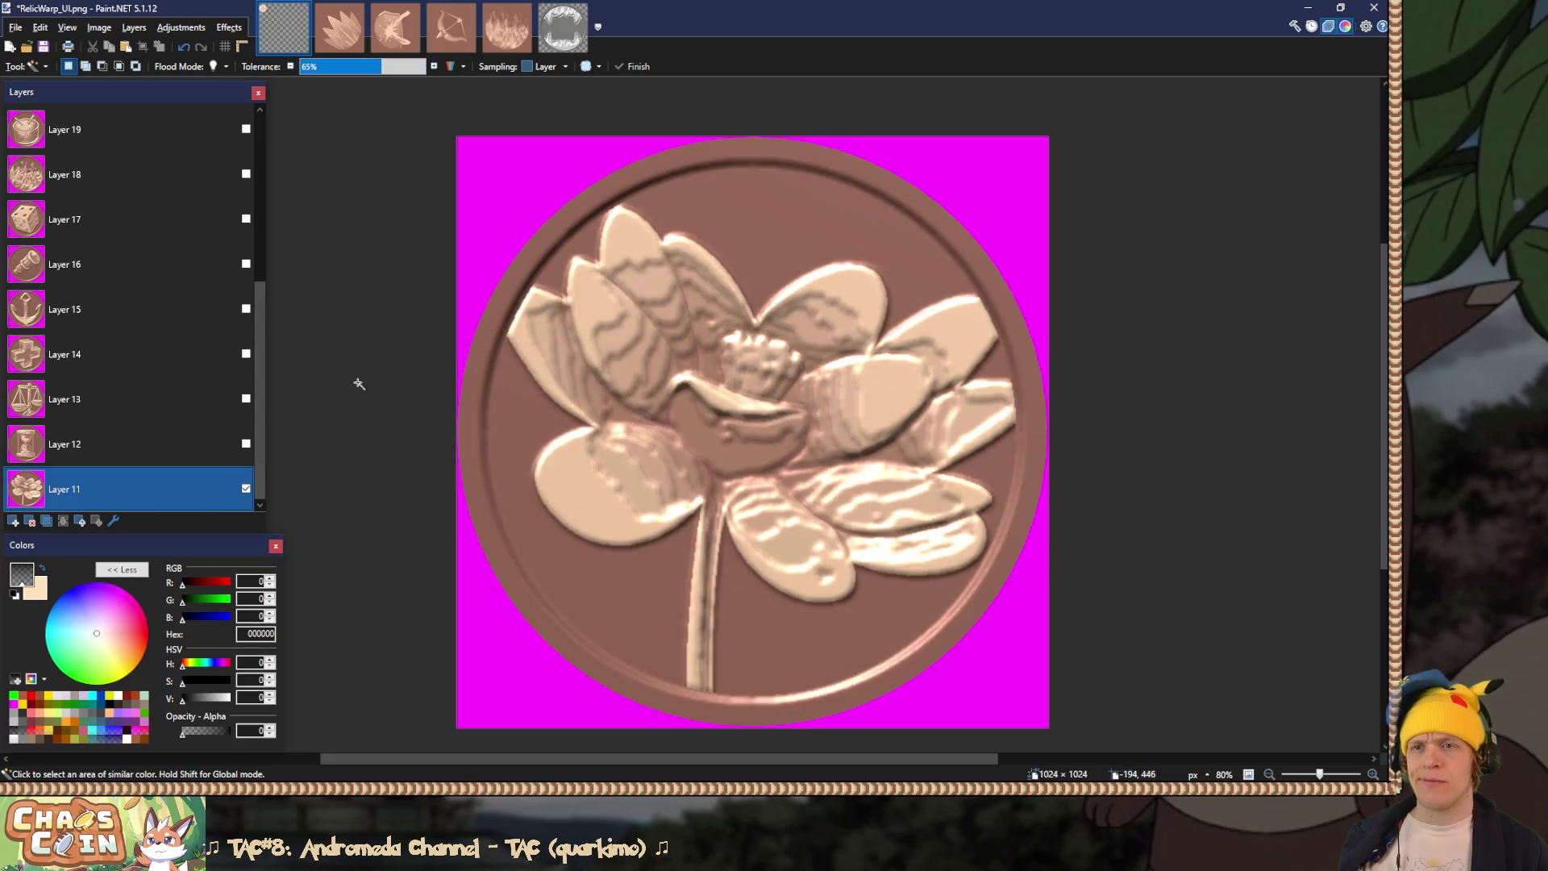
click(501, 187)
key(ctrl+shift+s)
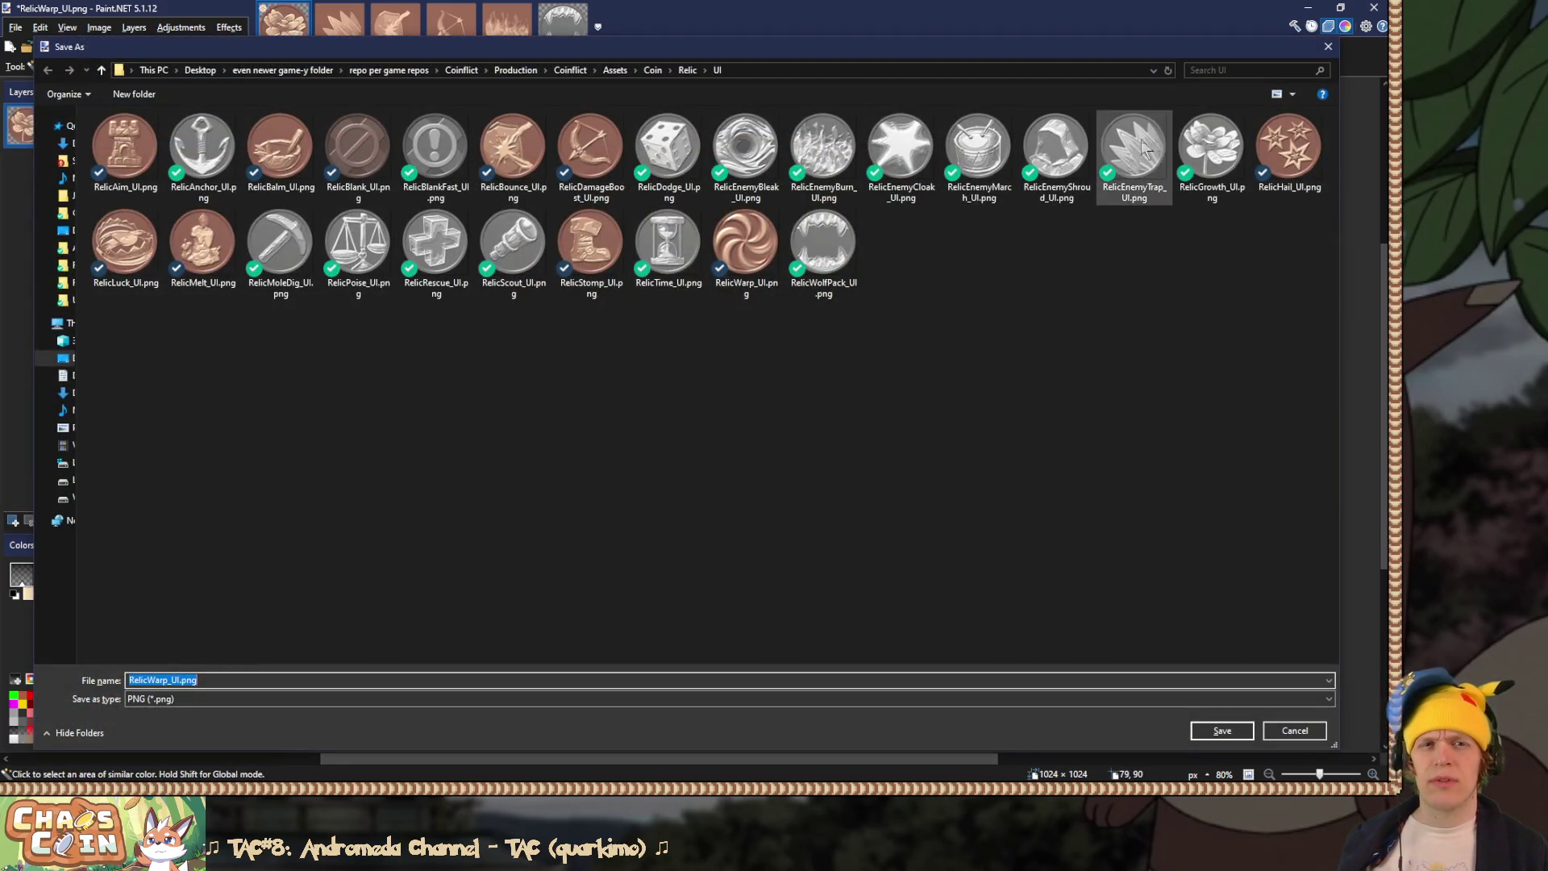
double_click(1203, 143)
key(y)
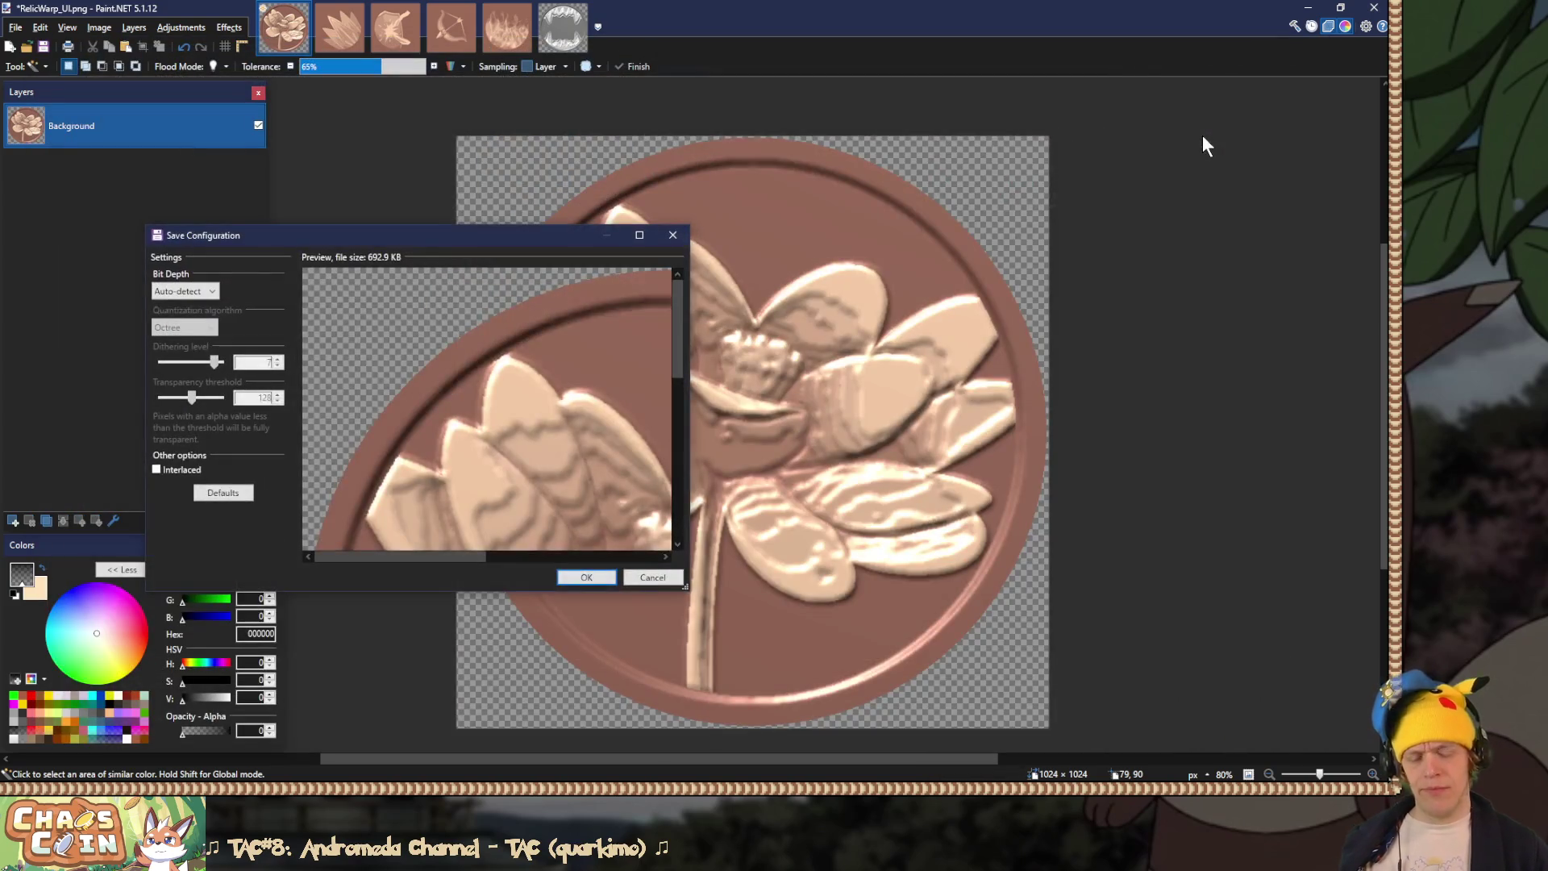
key(Return)
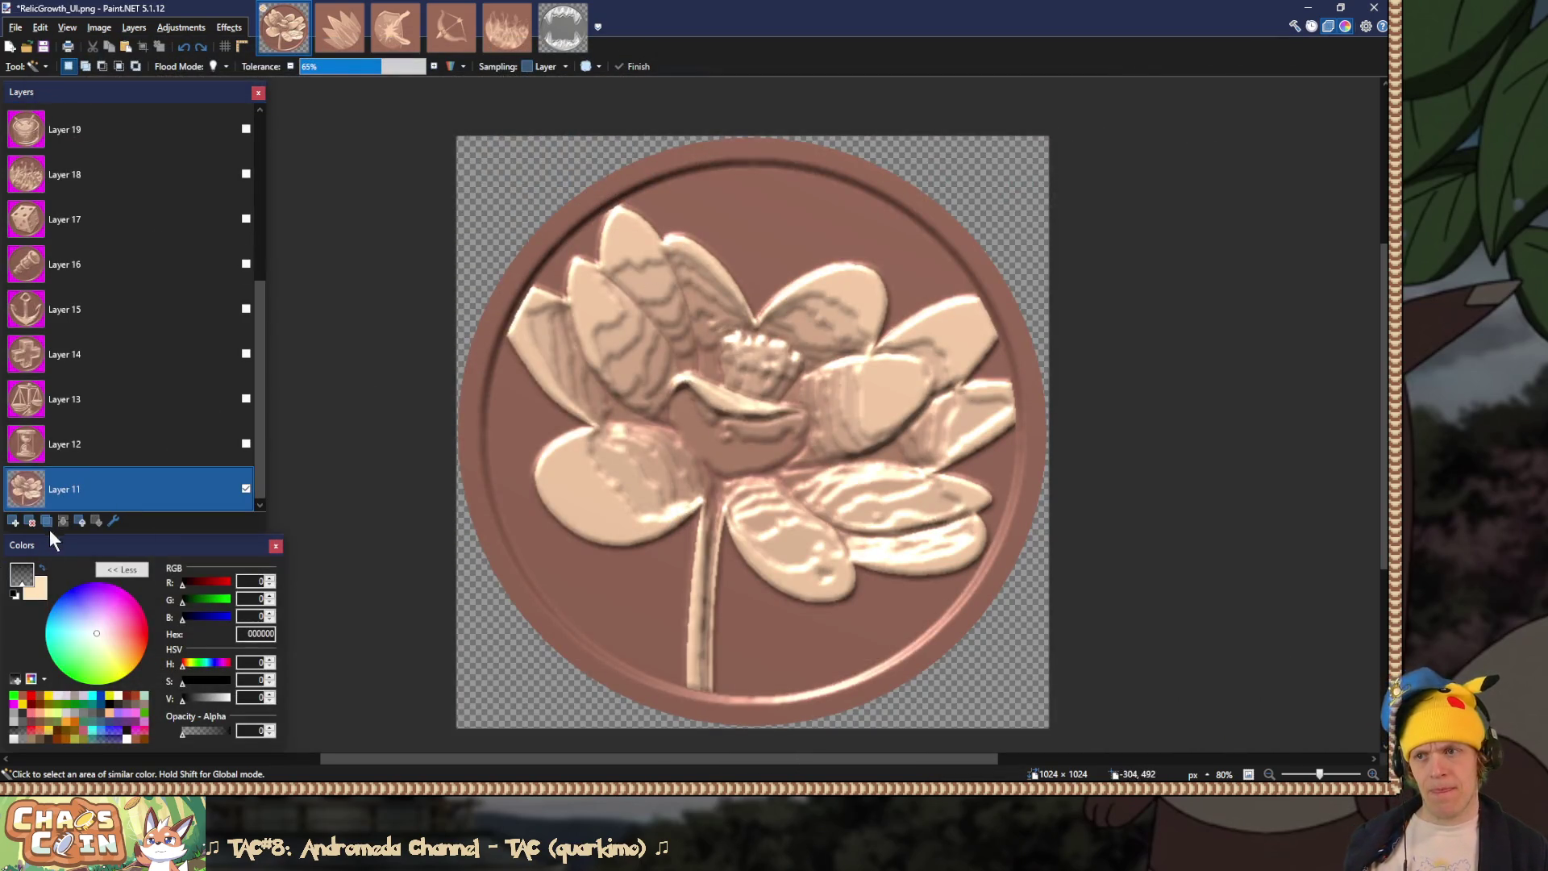
Step: Save the hourglass coin over RelicTime_UI.png
click(246, 489)
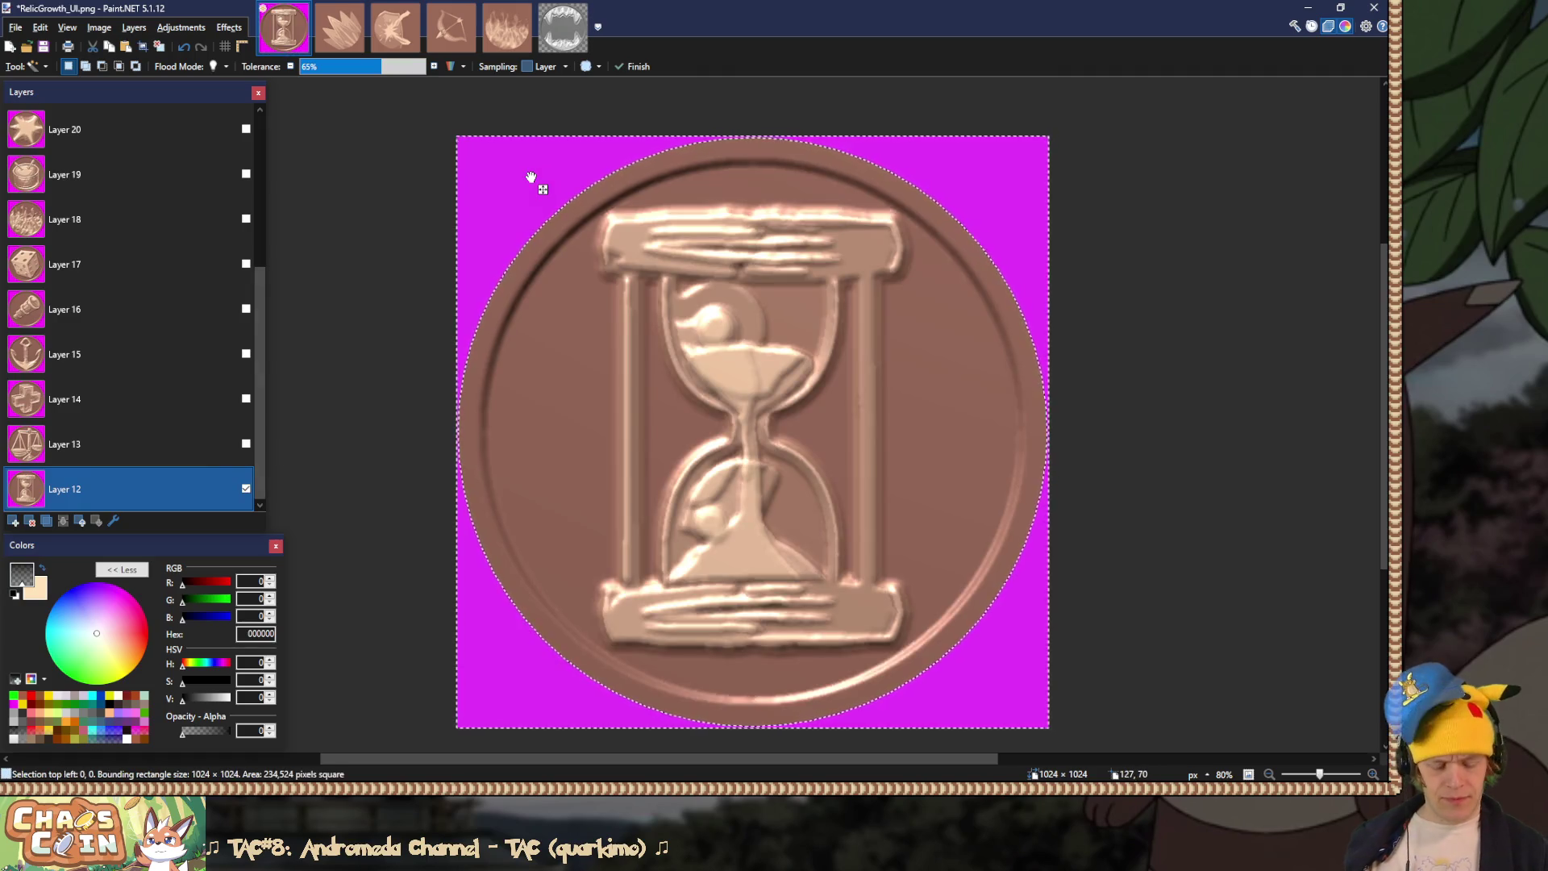
key(ctrl+shift+s)
double_click(690, 262)
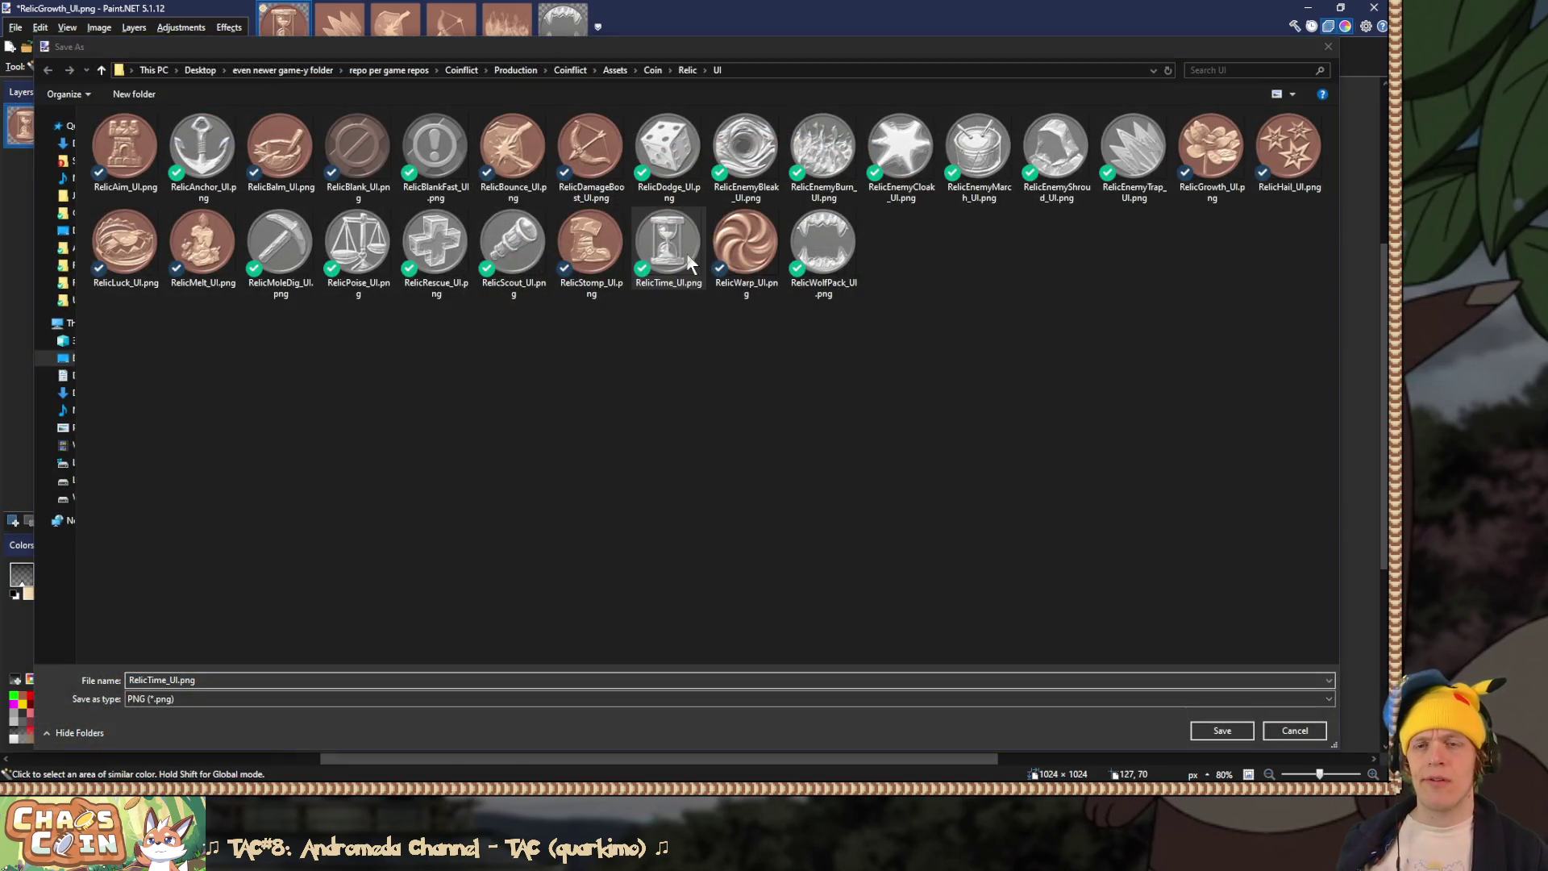
key(Return)
key(Return)
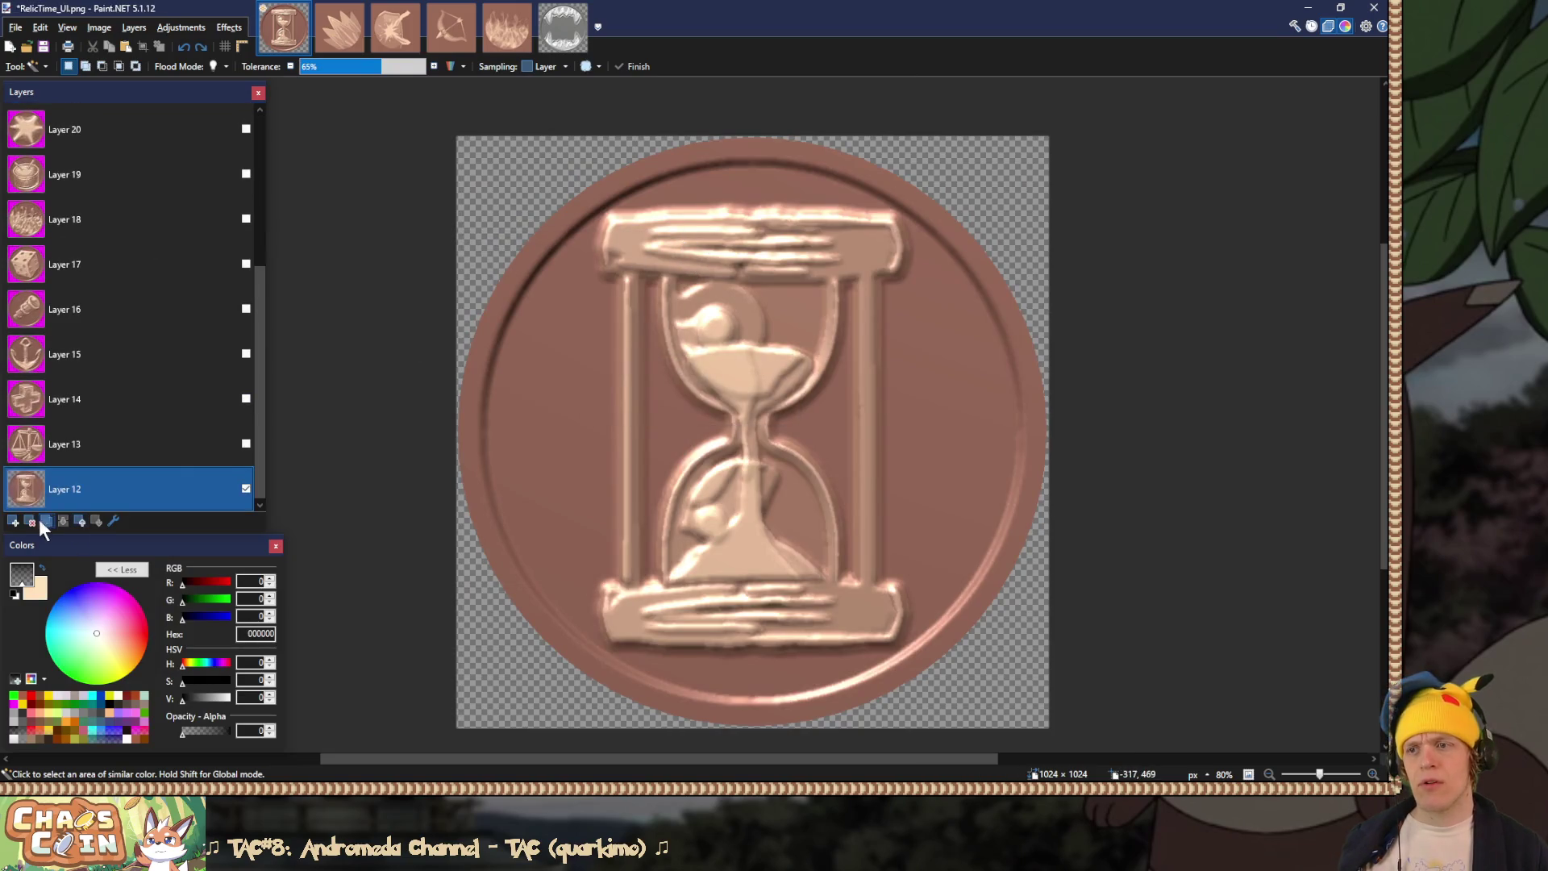
Step: Save the scales coin over RelicPoise_UI.png and delete its layer
click(246, 489)
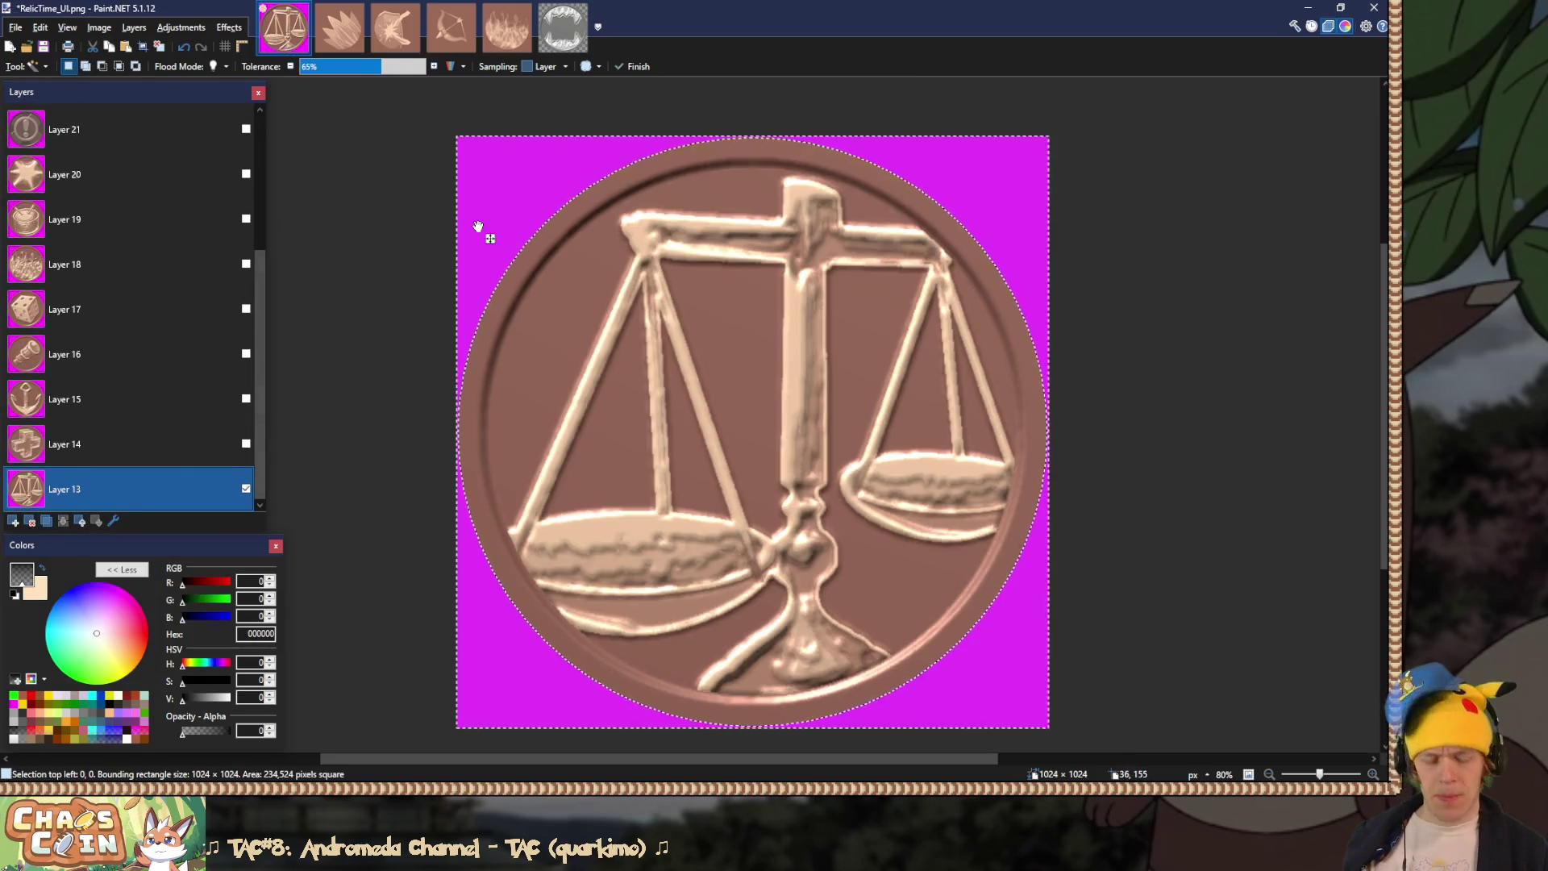
key(ctrl+shift+s)
double_click(359, 242)
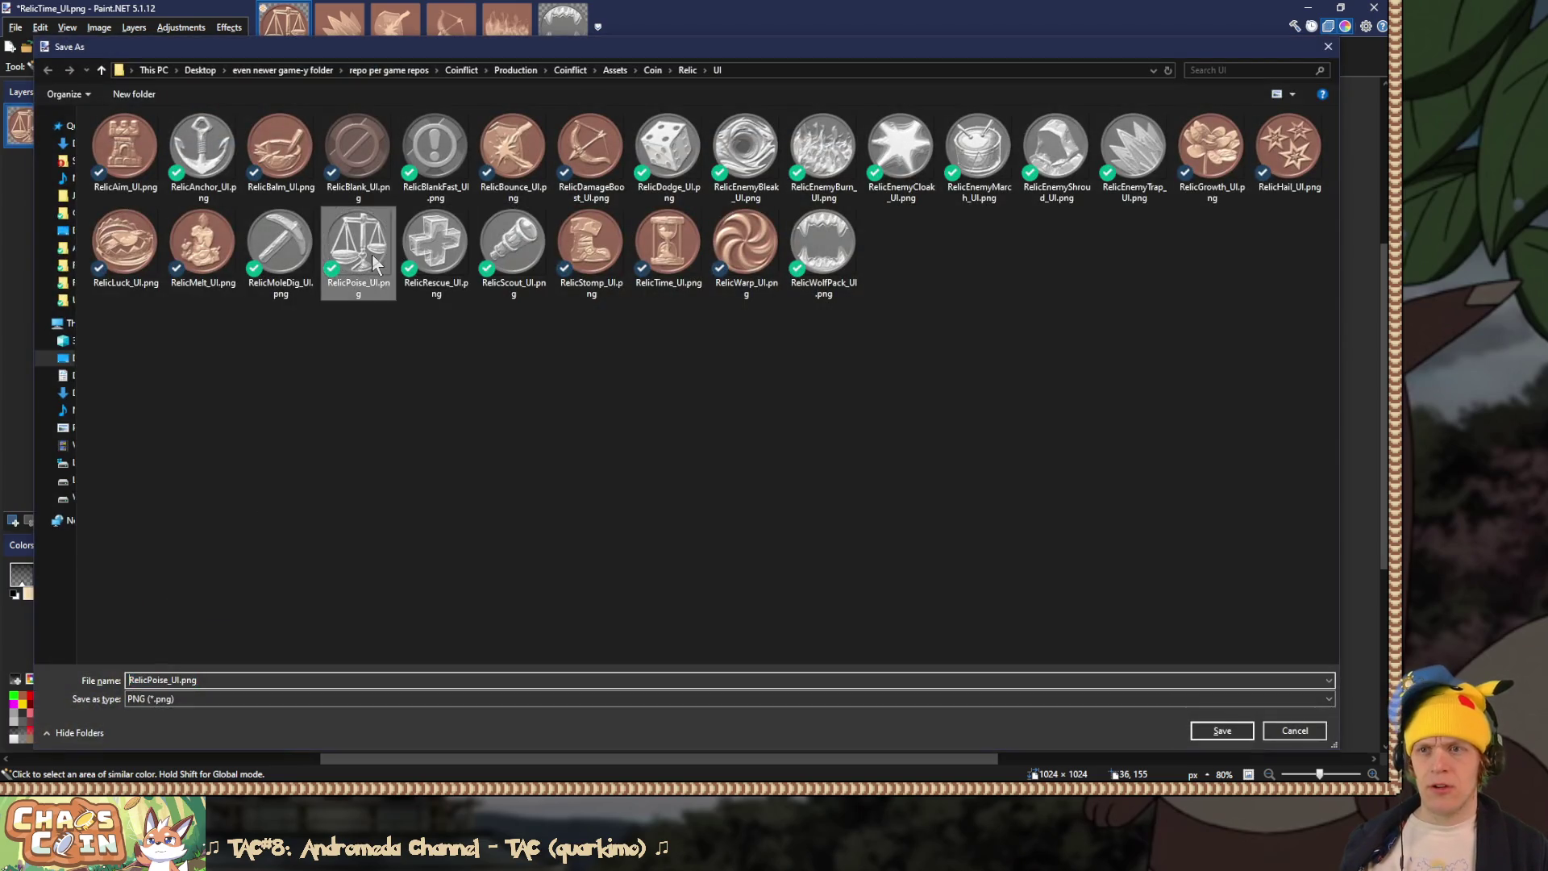
key(Left)
key(Return)
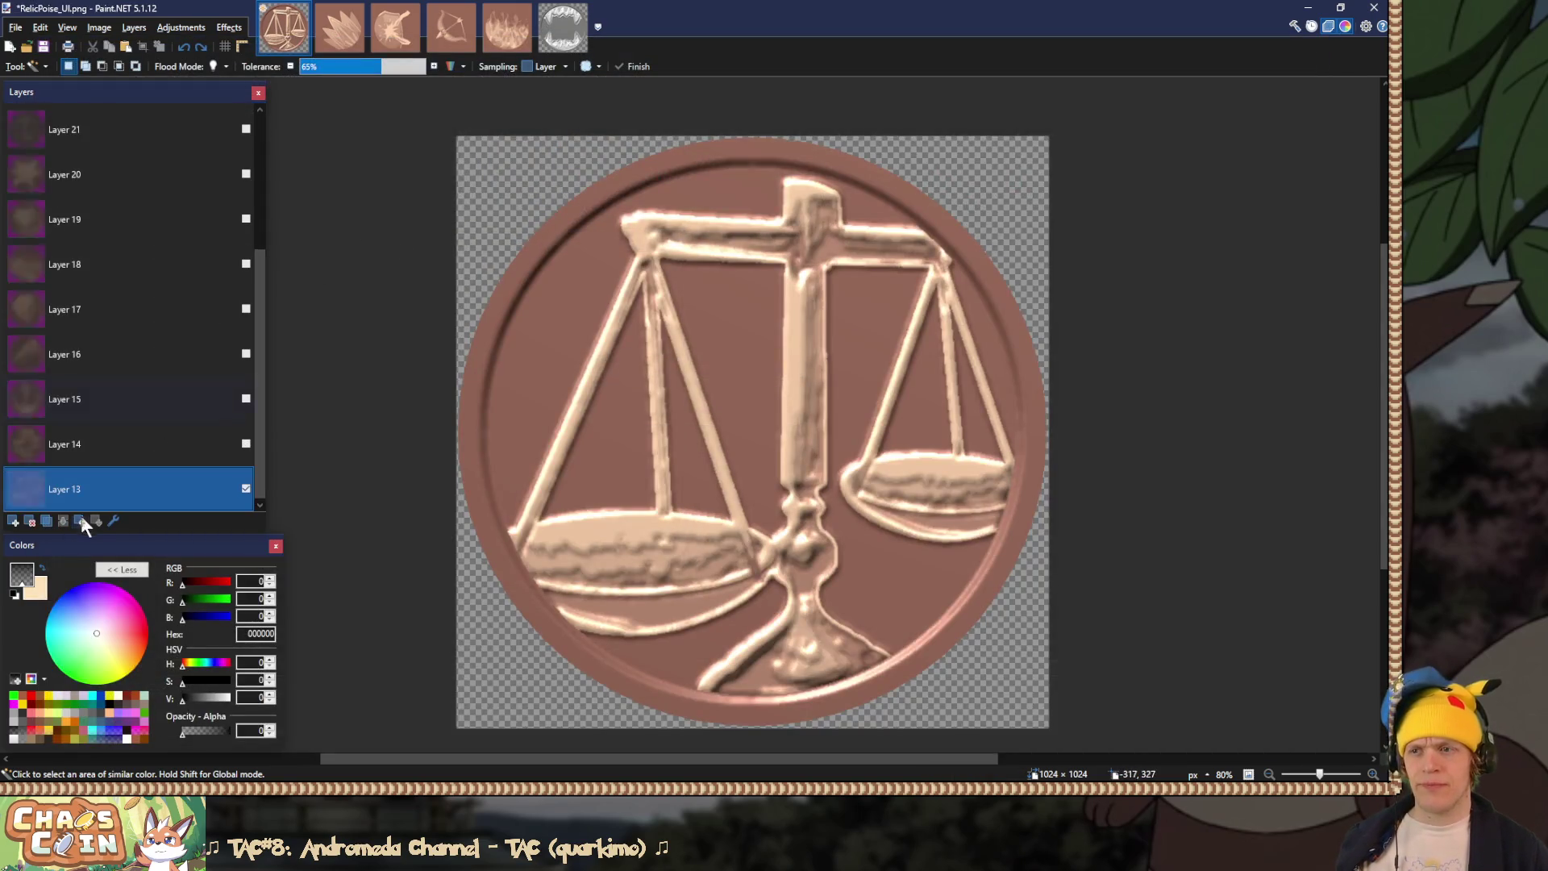
click(31, 521)
Step: Erase the magenta background around the cross coin to transparency, ready to save
click(246, 489)
click(488, 181)
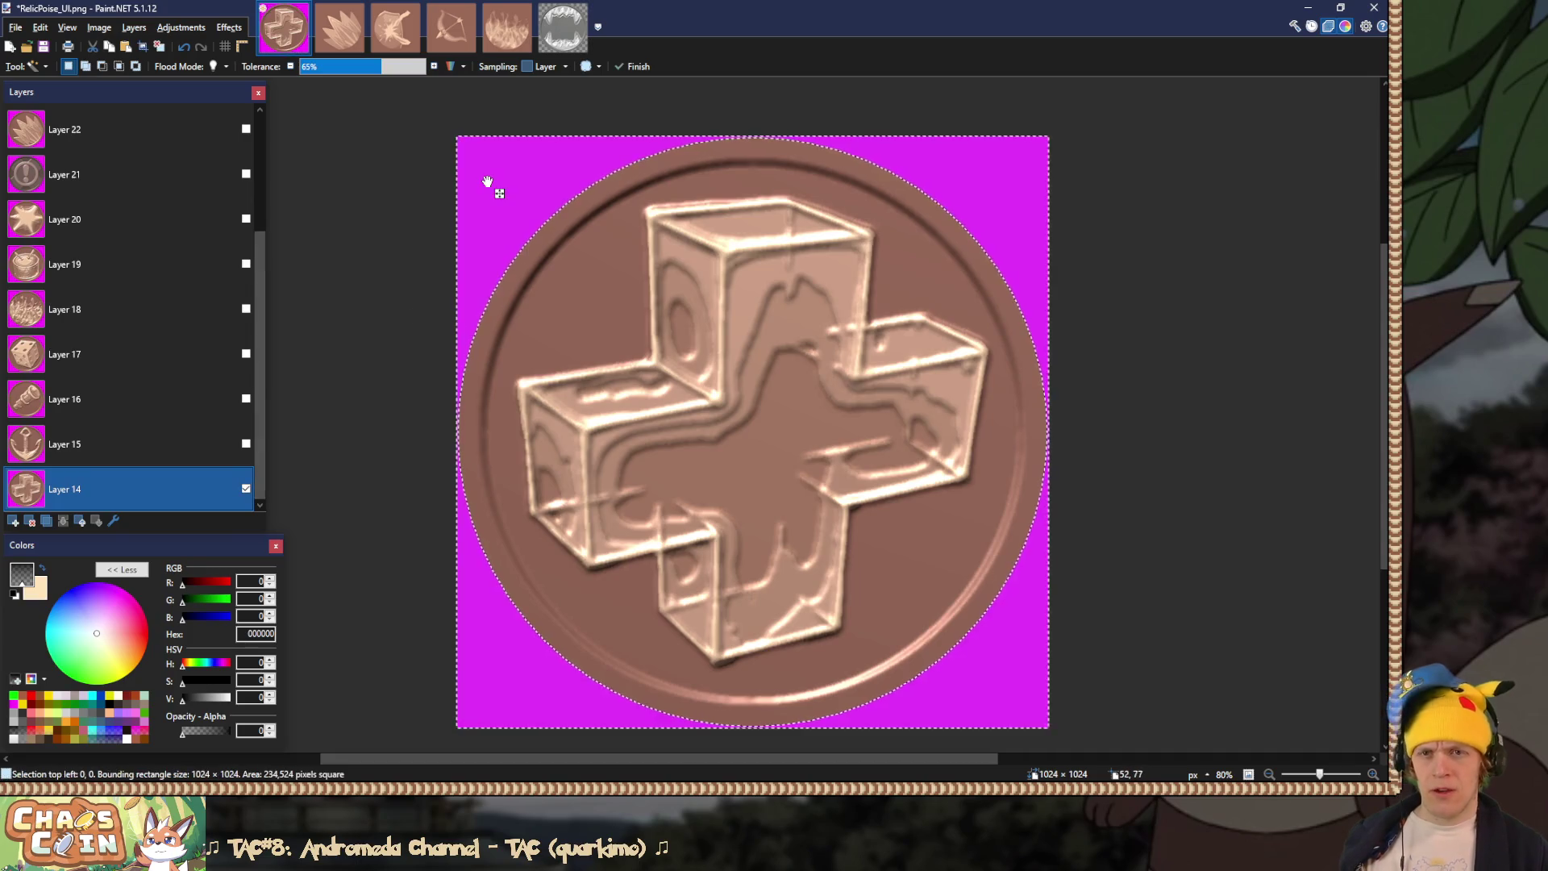
key(Delete)
key(ctrl+shift+s)
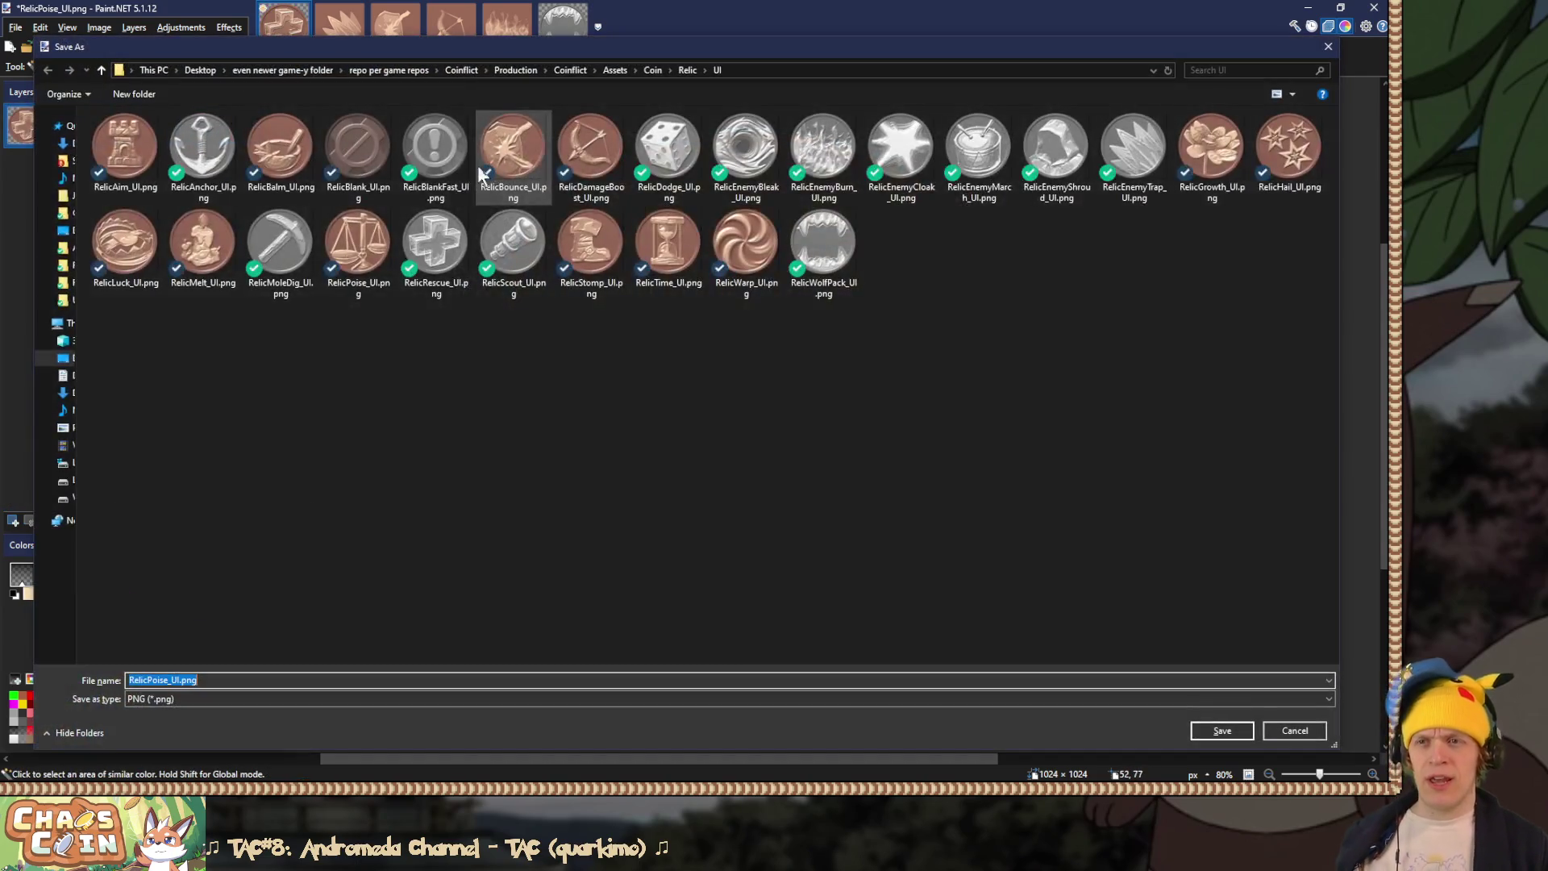
Step: Save the cross coin over RelicRescue_UI.png and remove its layer
double_click(442, 258)
key(Left)
key(Return)
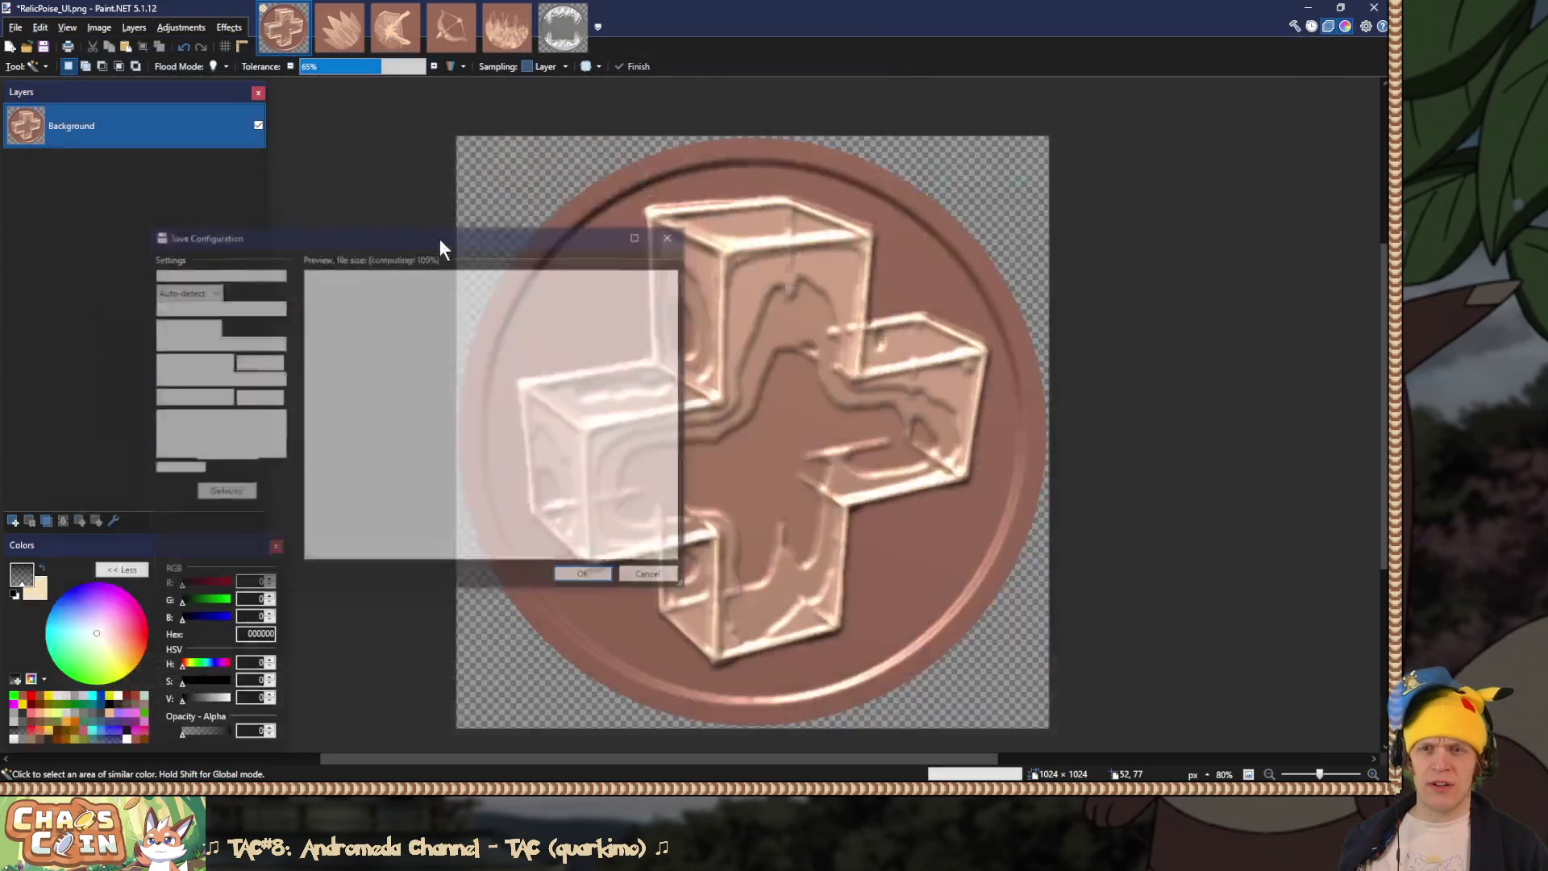
key(ctrl+z)
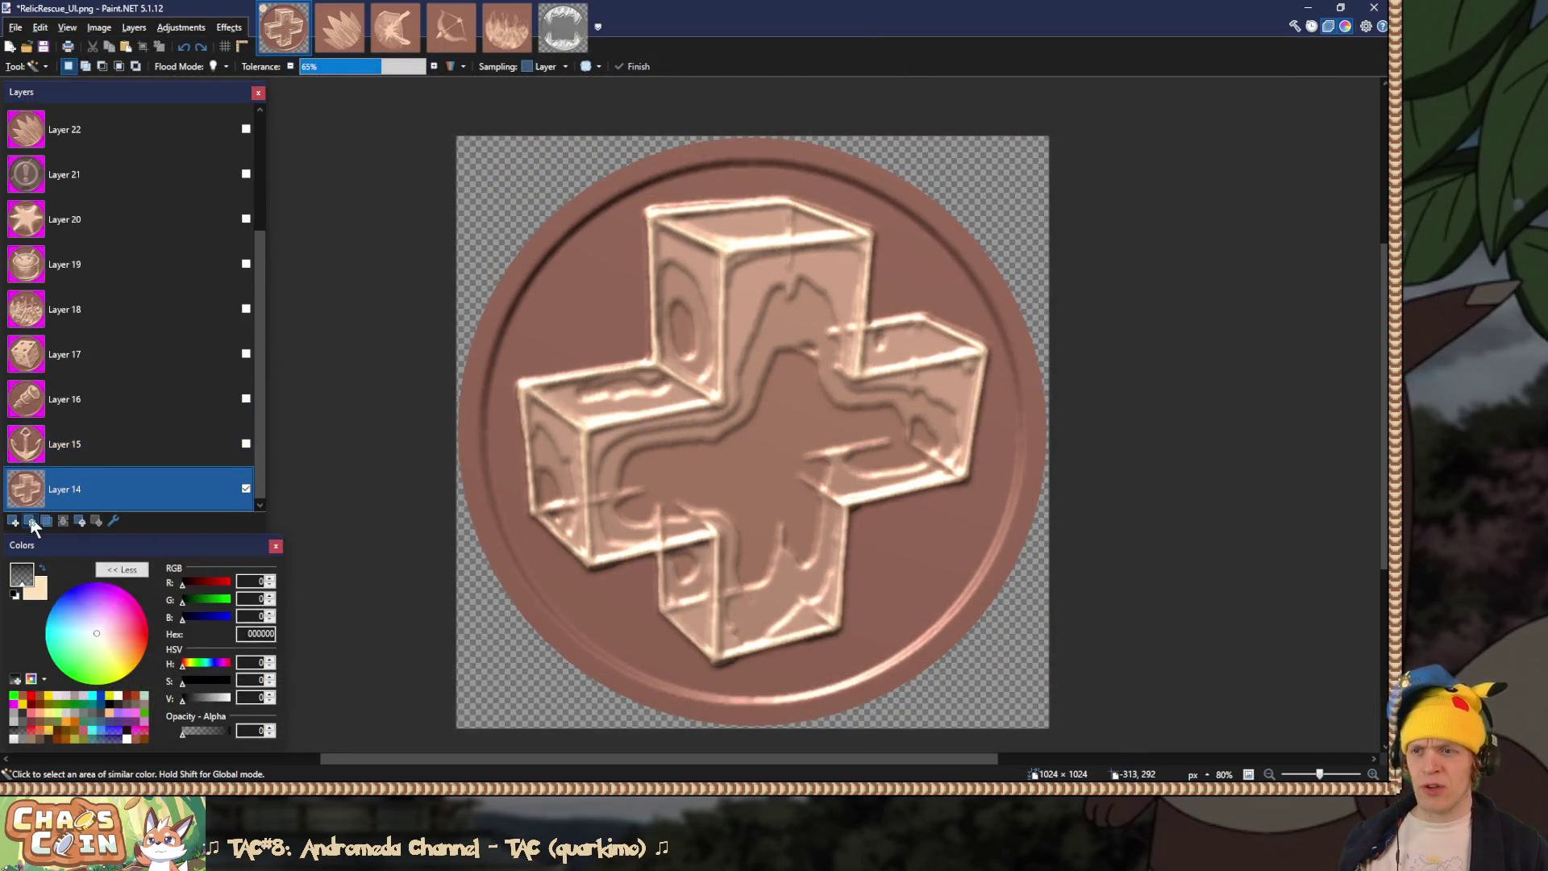
click(30, 520)
Step: Clear the anchor coin's magenta background, save it over RelicAnchor_UI.png, and remove its layer
click(246, 488)
click(507, 167)
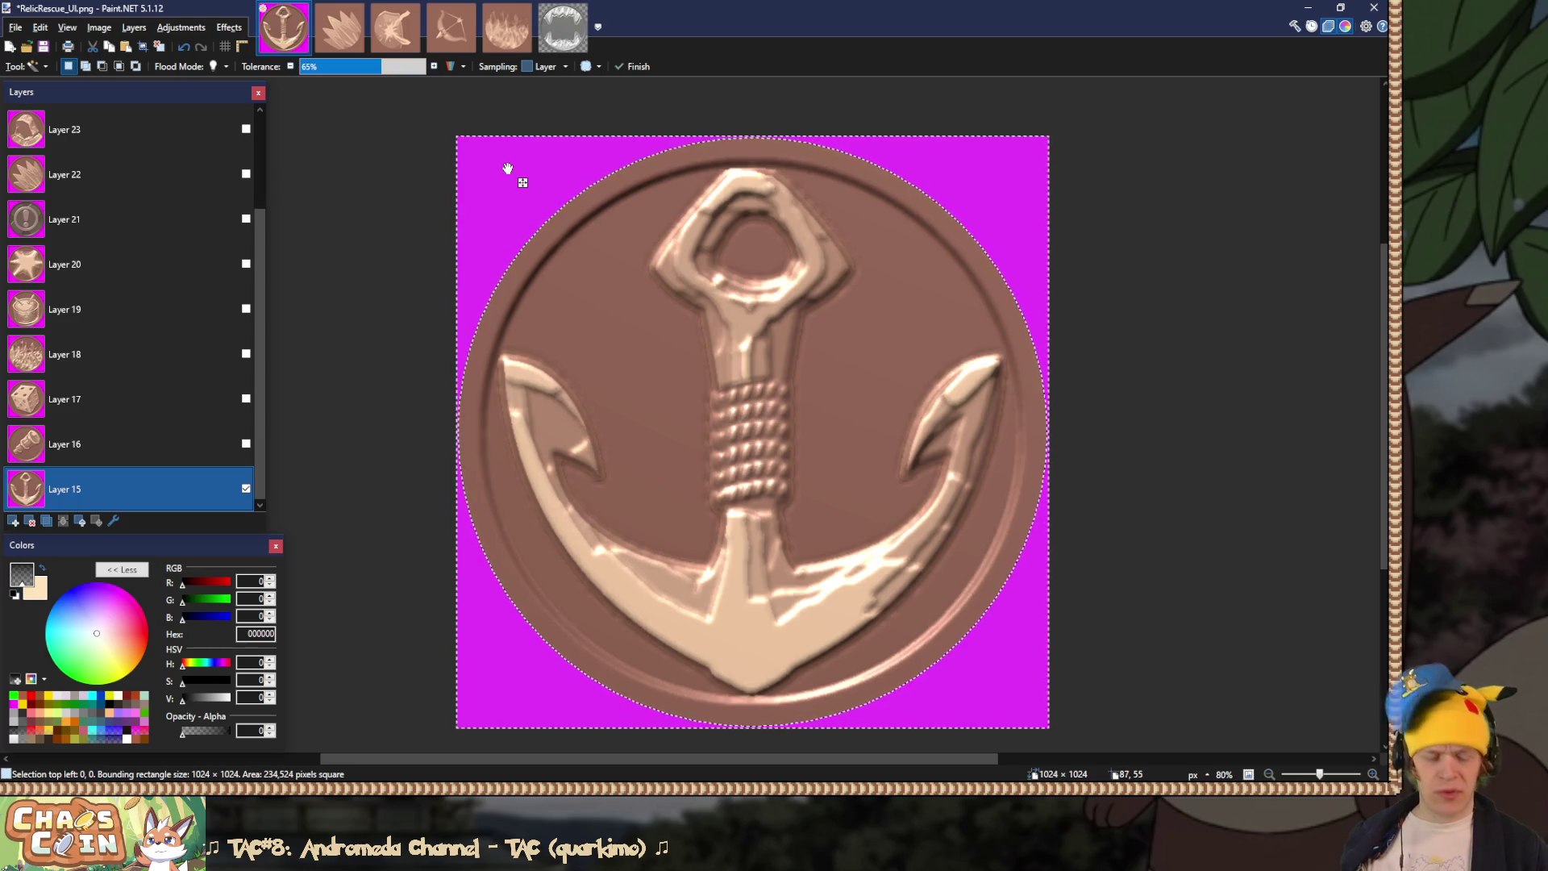
key(Delete)
key(ctrl+shift+s)
click(209, 159)
key(Return)
key(Left)
key(Return)
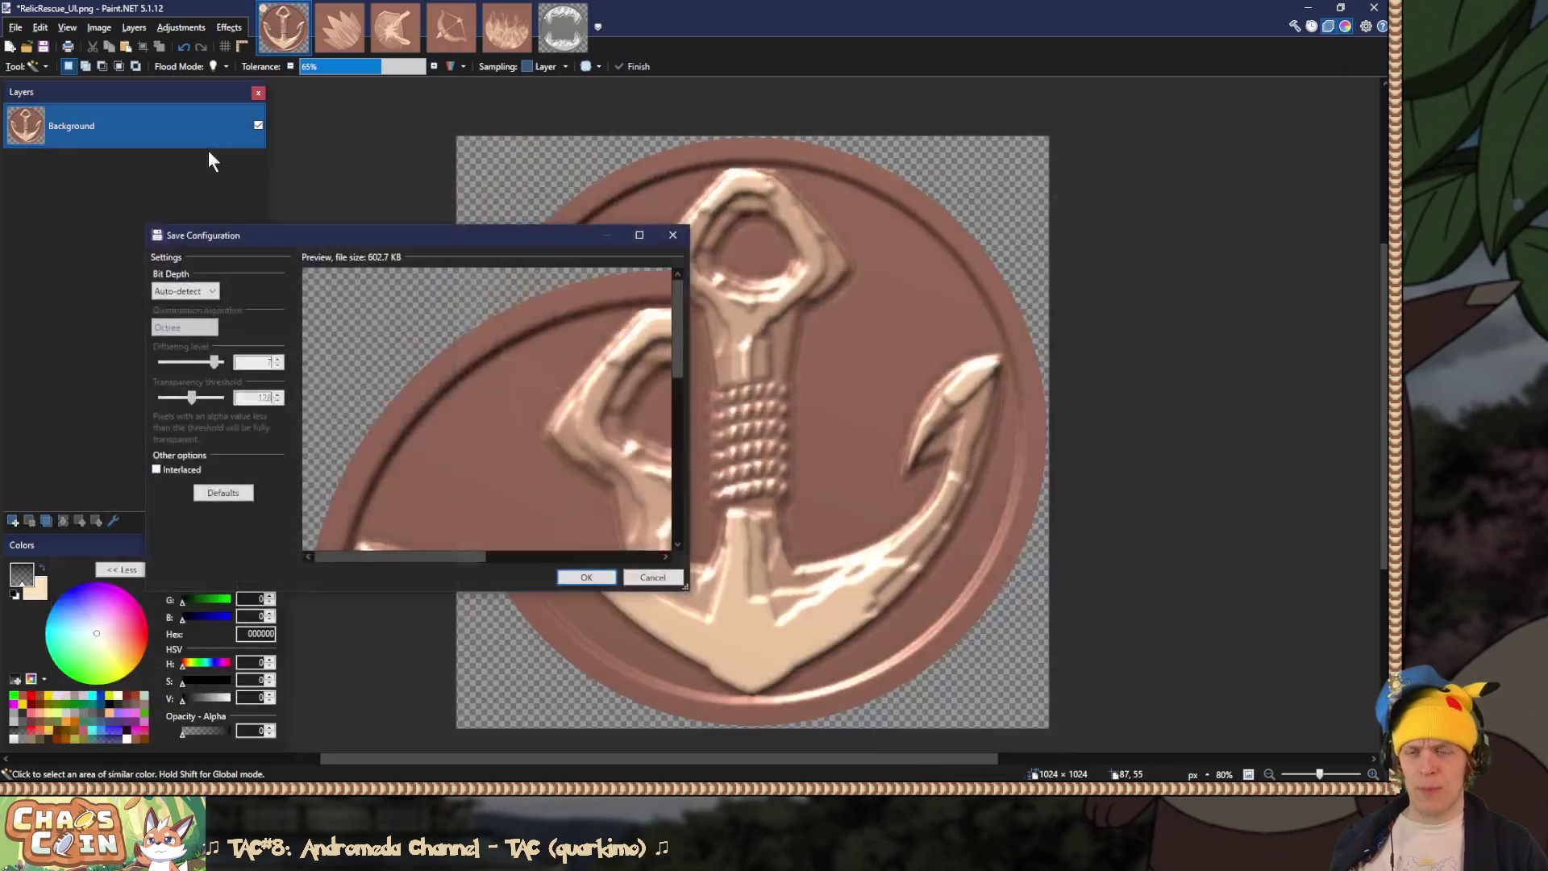
key(Return)
key(ctrl+z)
click(244, 488)
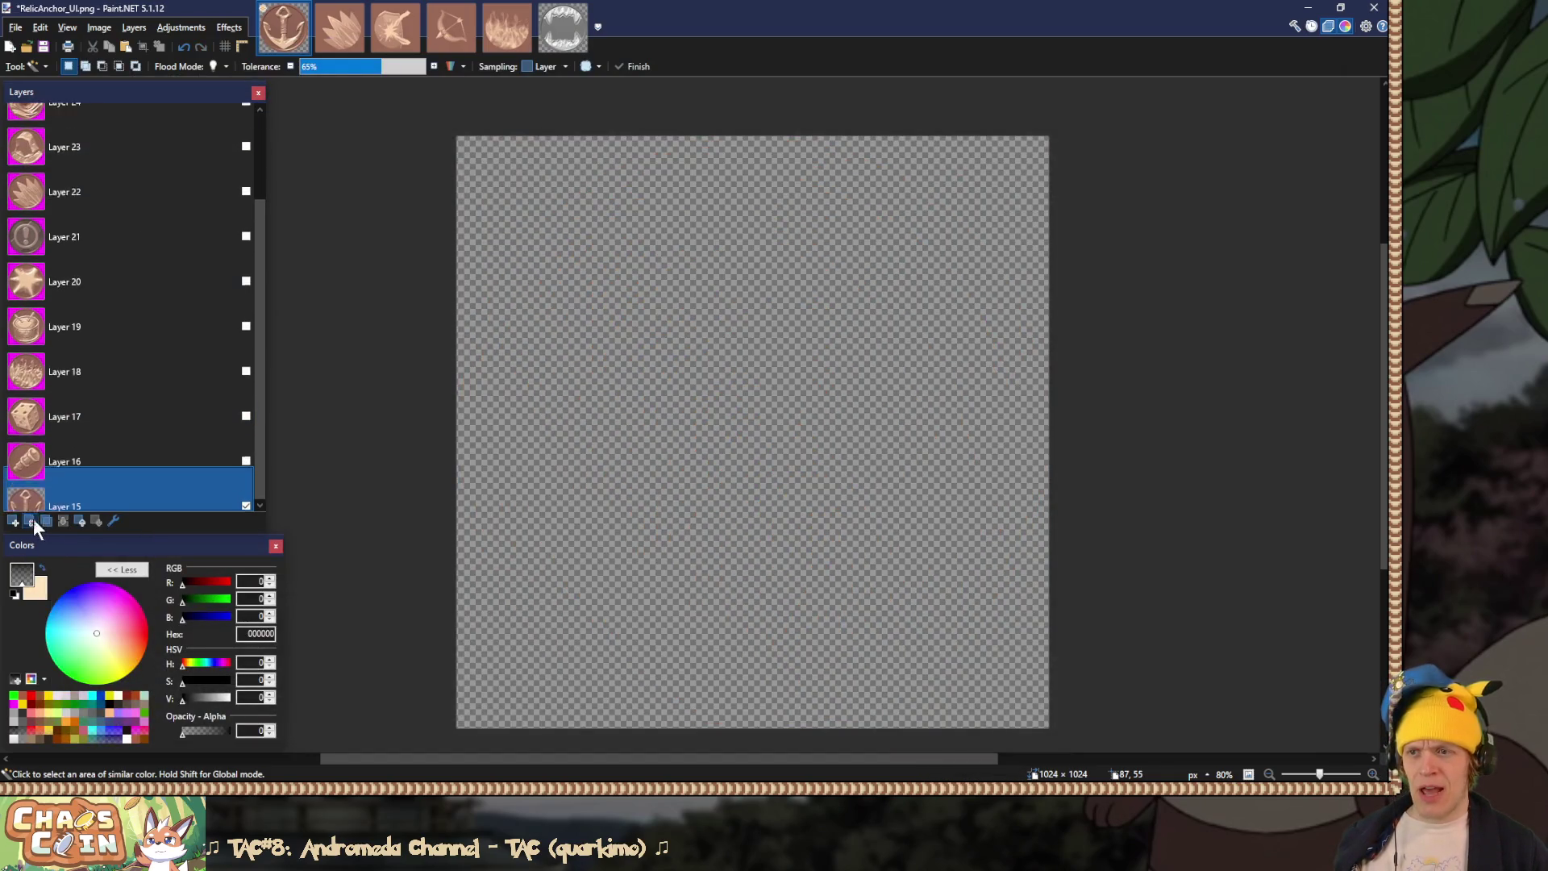
Step: Clear the spyglass coin's magenta background, save it over RelicScout_UI.png, and remove its layer
click(246, 489)
click(466, 168)
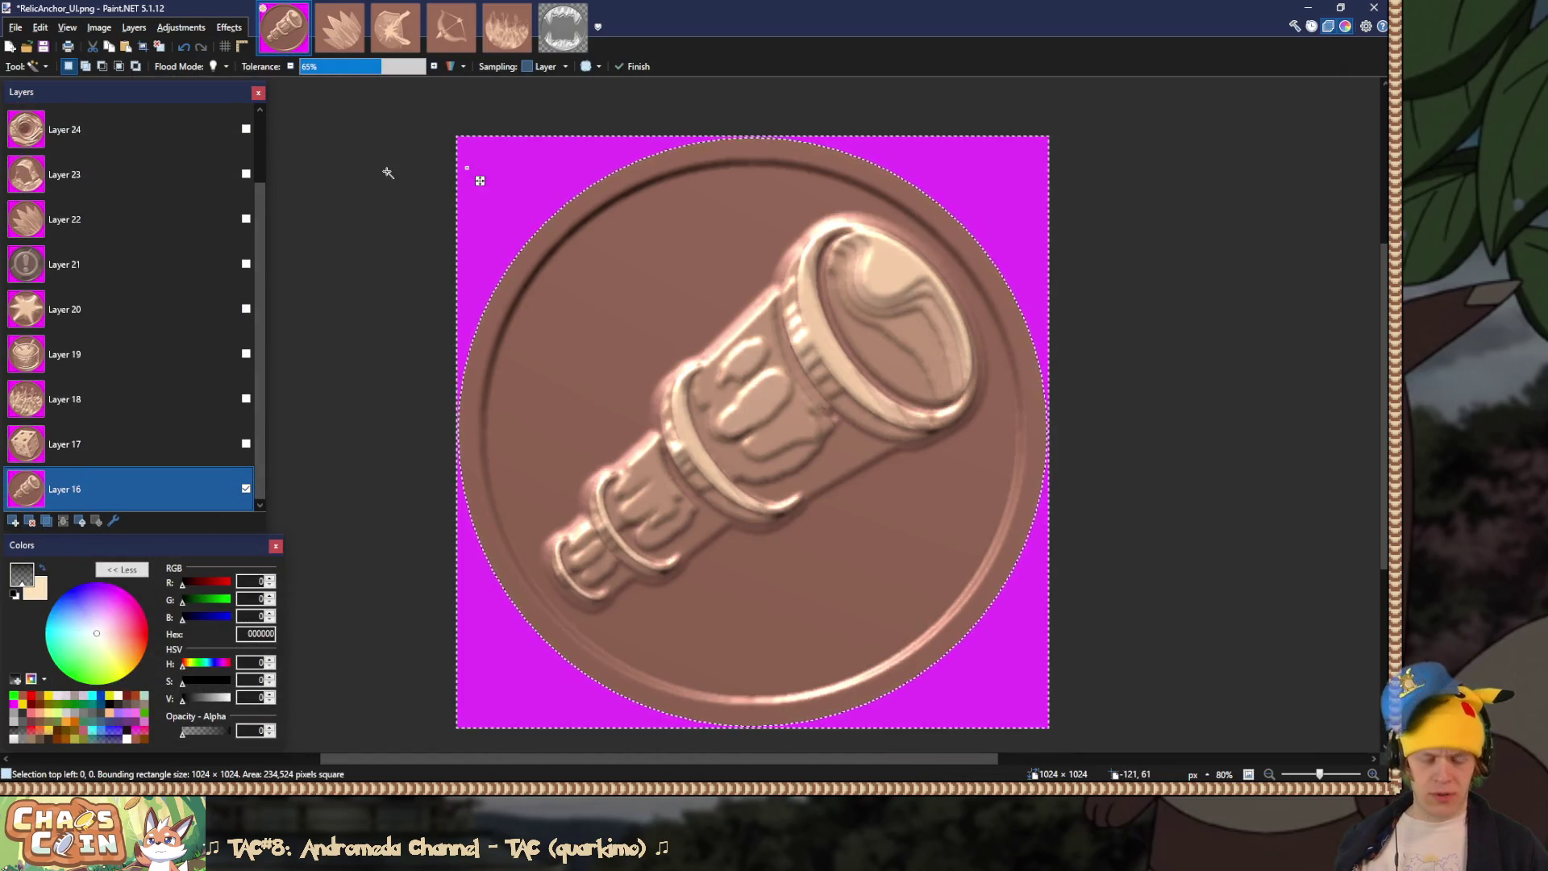
key(Delete)
key(ctrl+shift+f)
key(ctrl+shift+s)
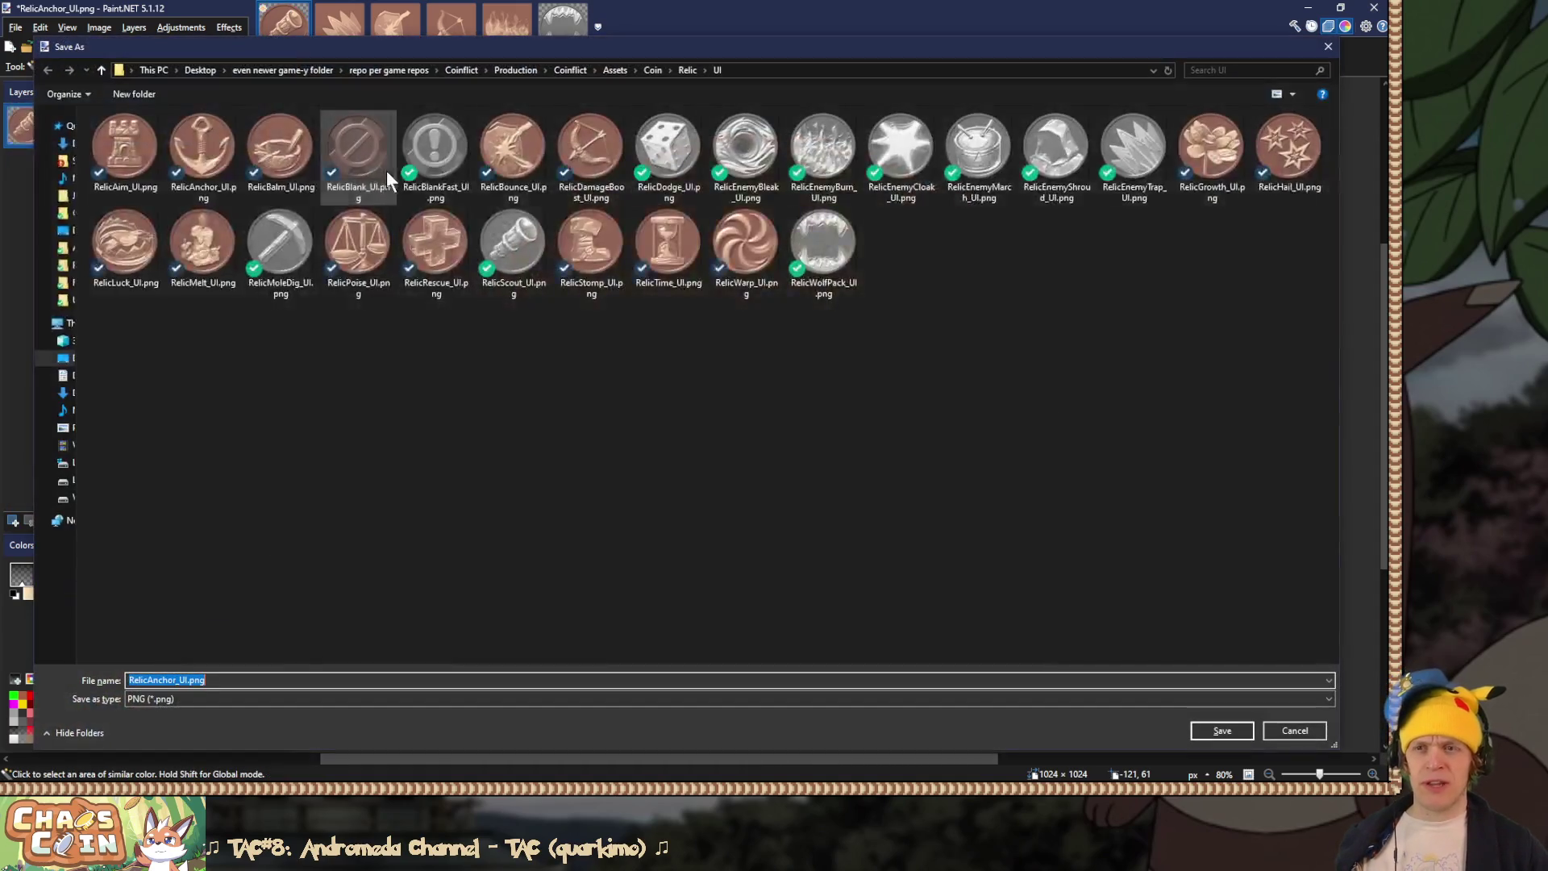
double_click(513, 242)
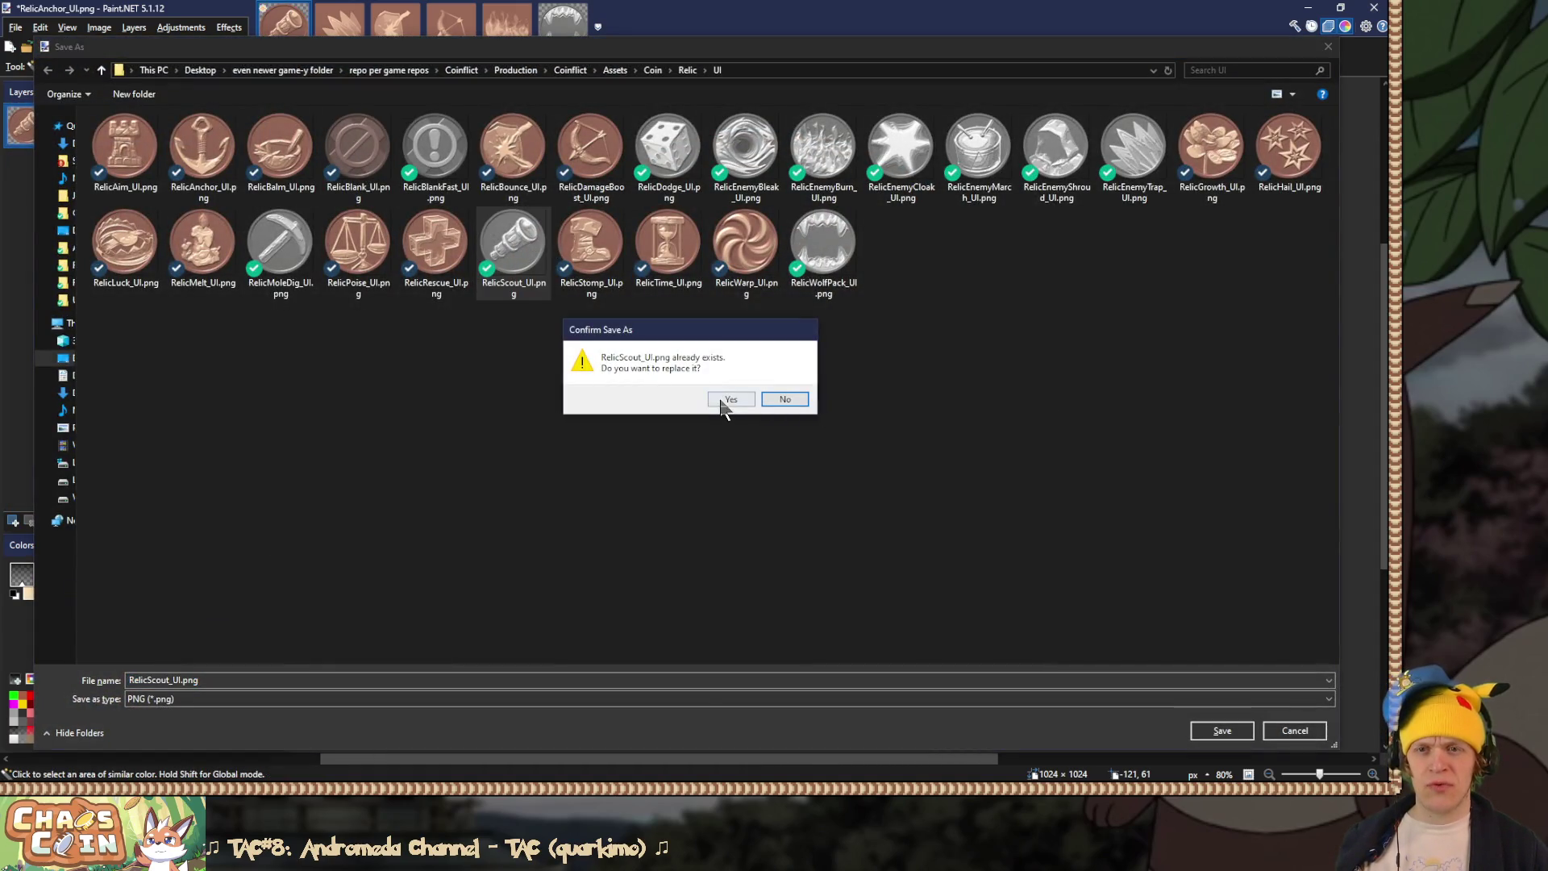
click(720, 403)
click(583, 574)
key(ctrl+z)
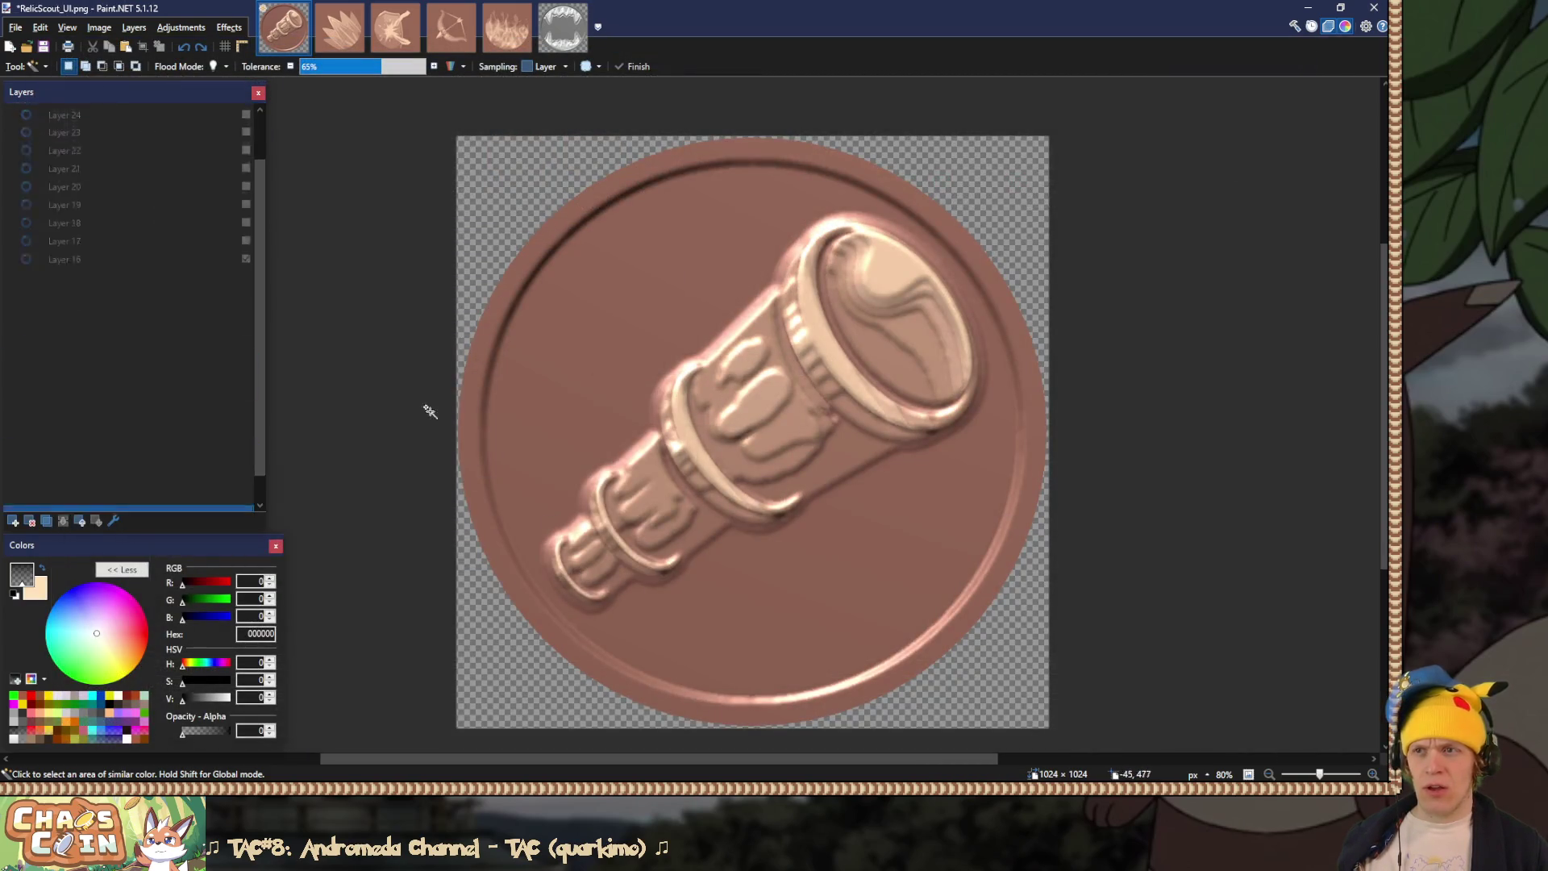
click(30, 521)
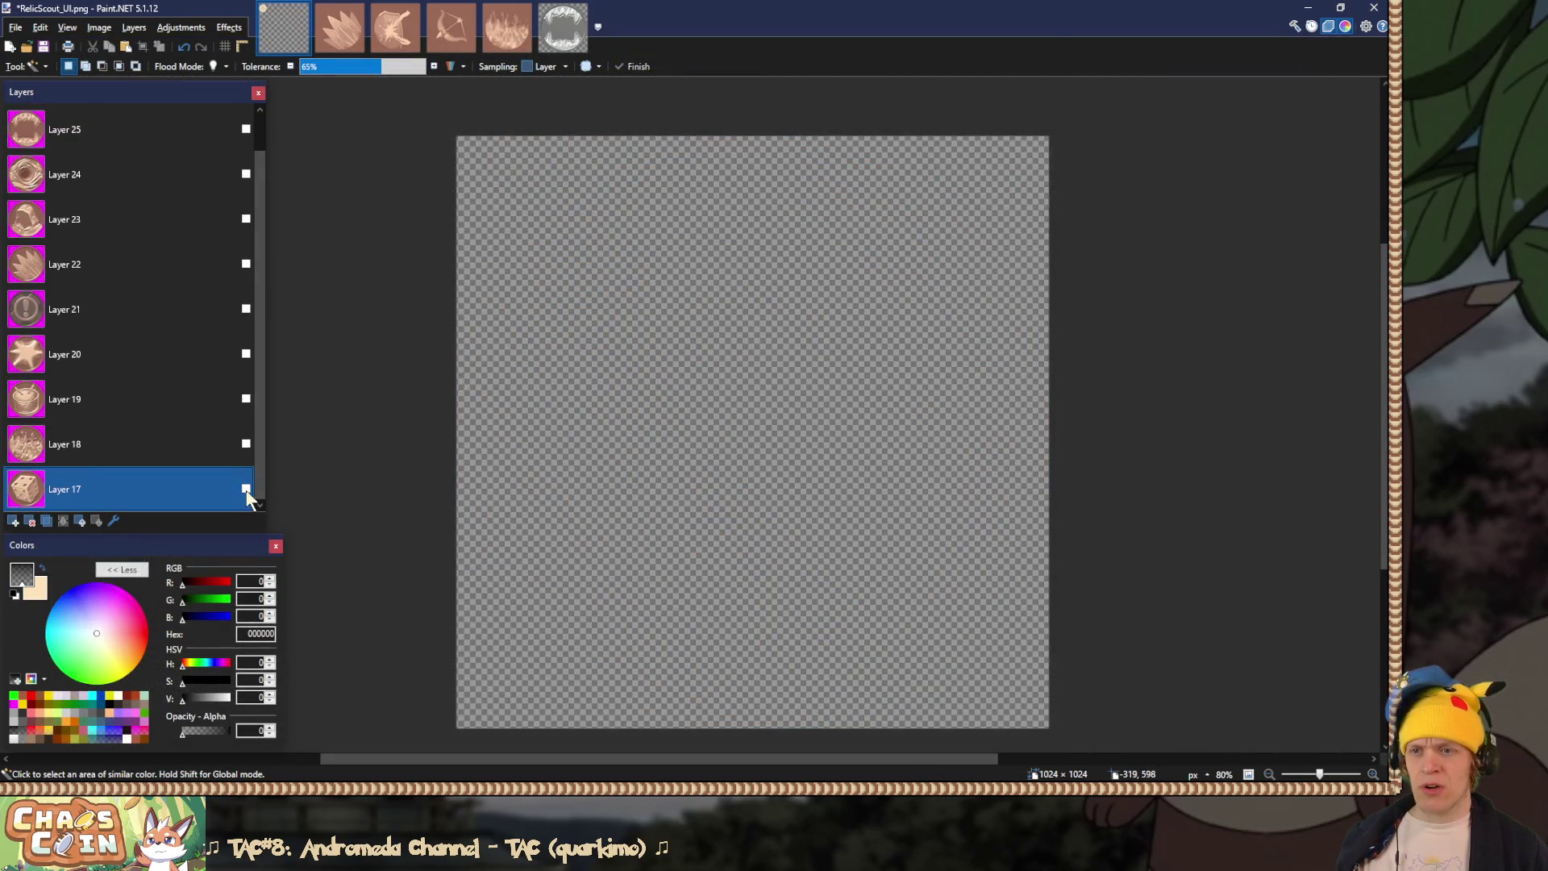
Step: Clear the dice coin's magenta background and save it over RelicDodge_UI.png
click(246, 489)
click(477, 176)
key(Delete)
key(ctrl+shift+f)
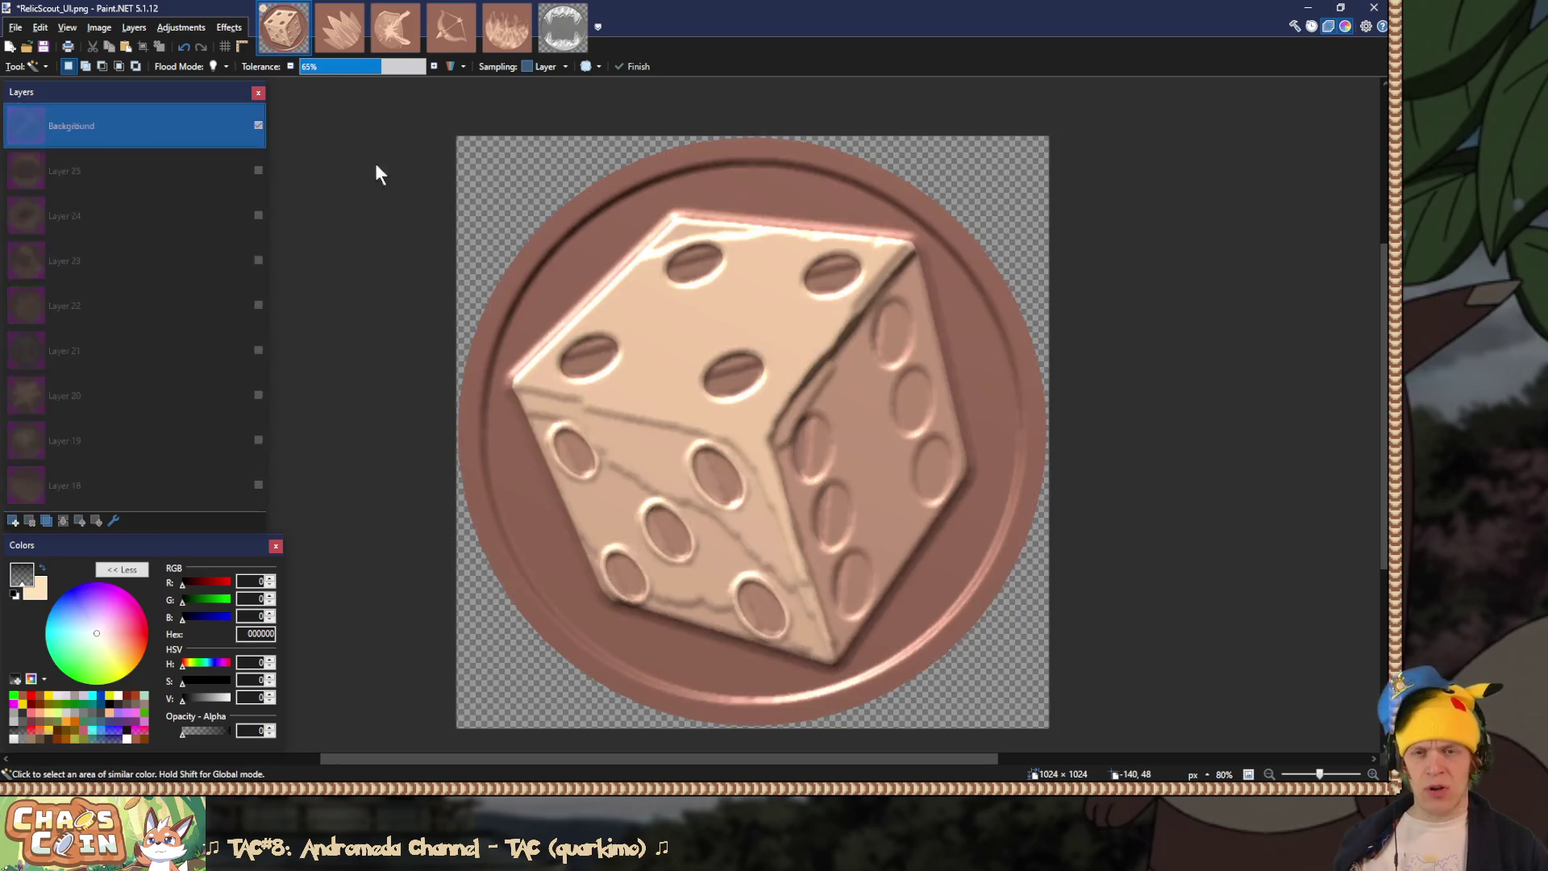
key(ctrl+shift+s)
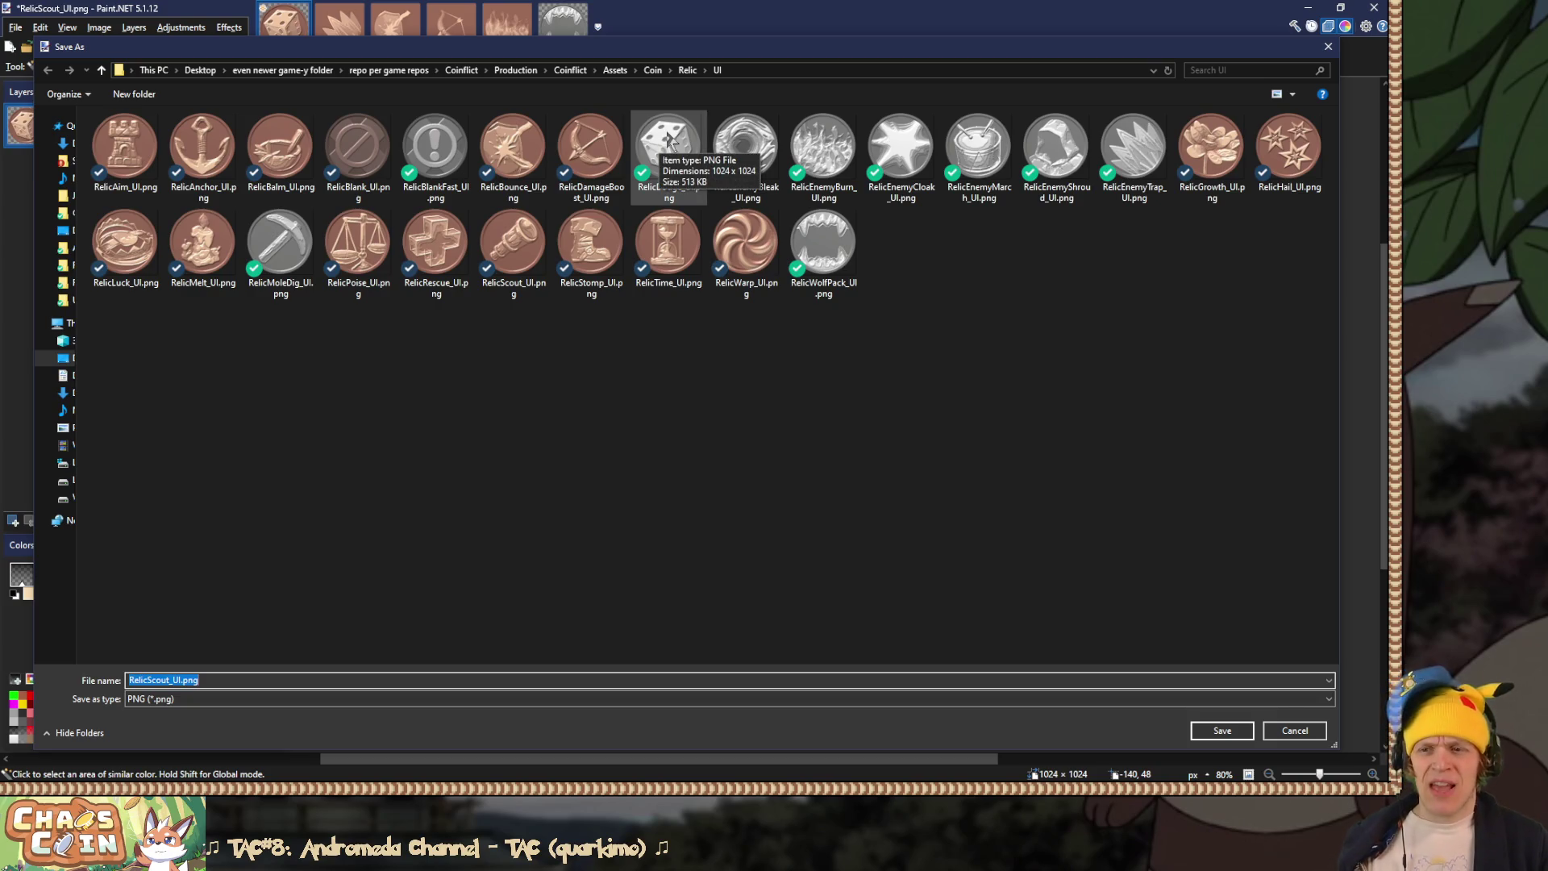
key(Return)
key(Left)
key(Return)
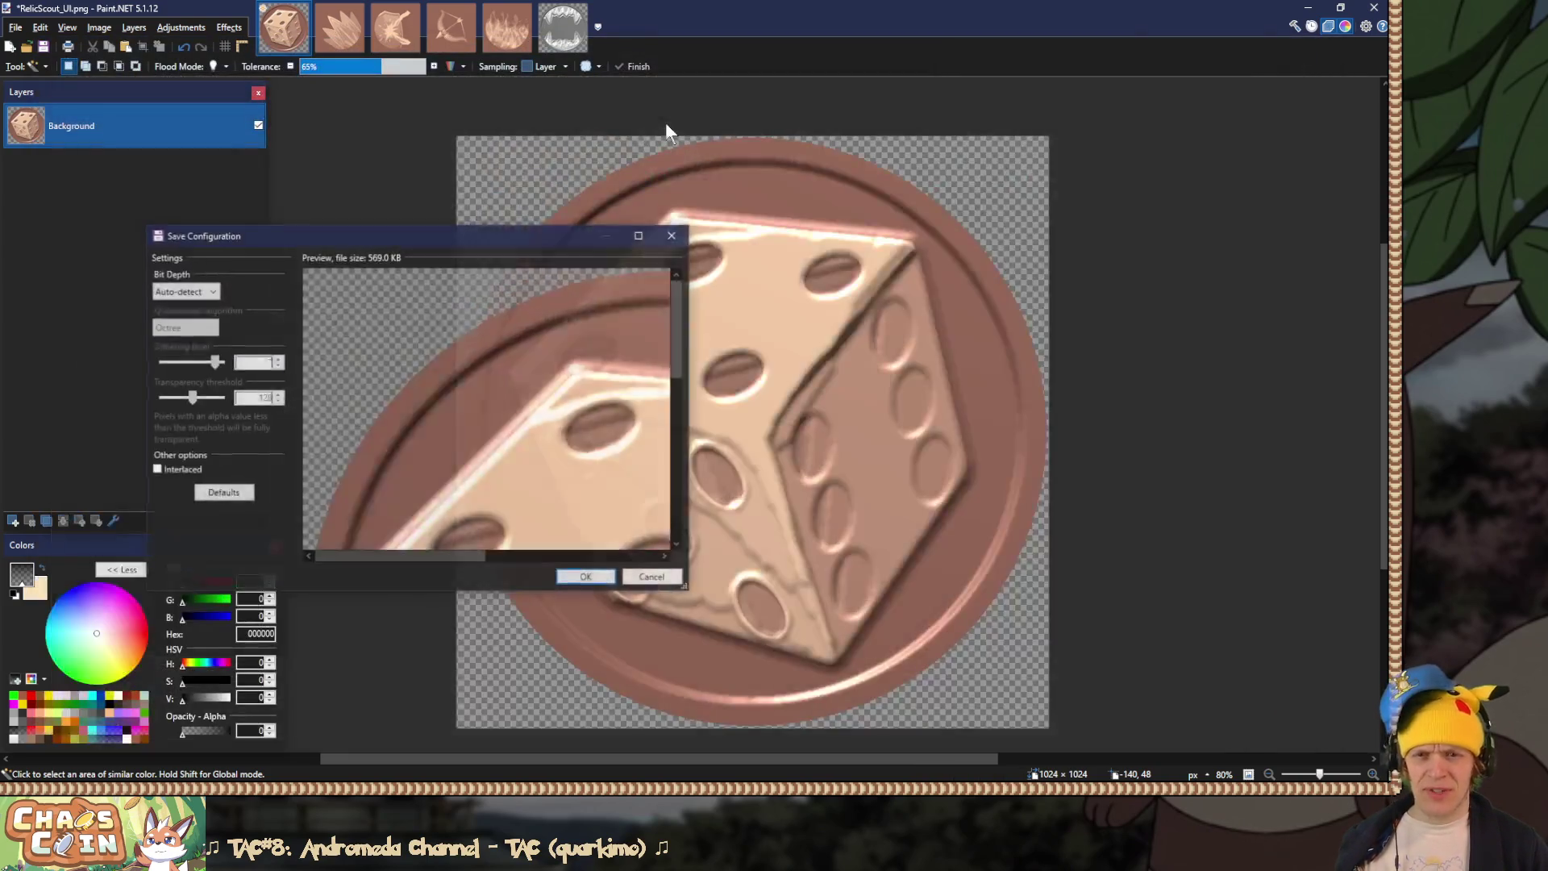
key(Return)
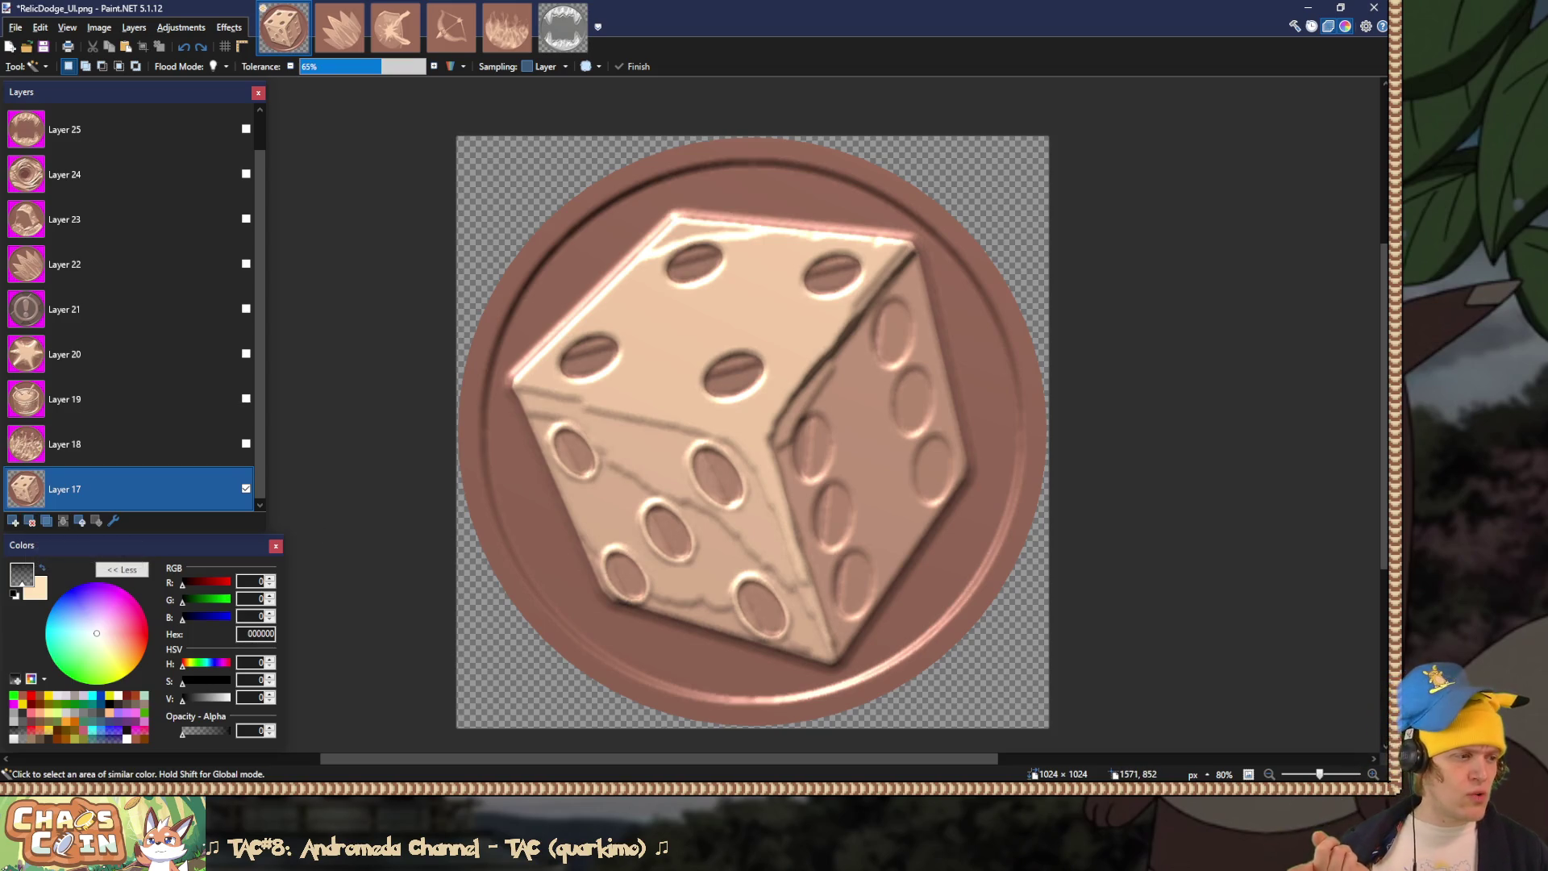
key(alt+Tab)
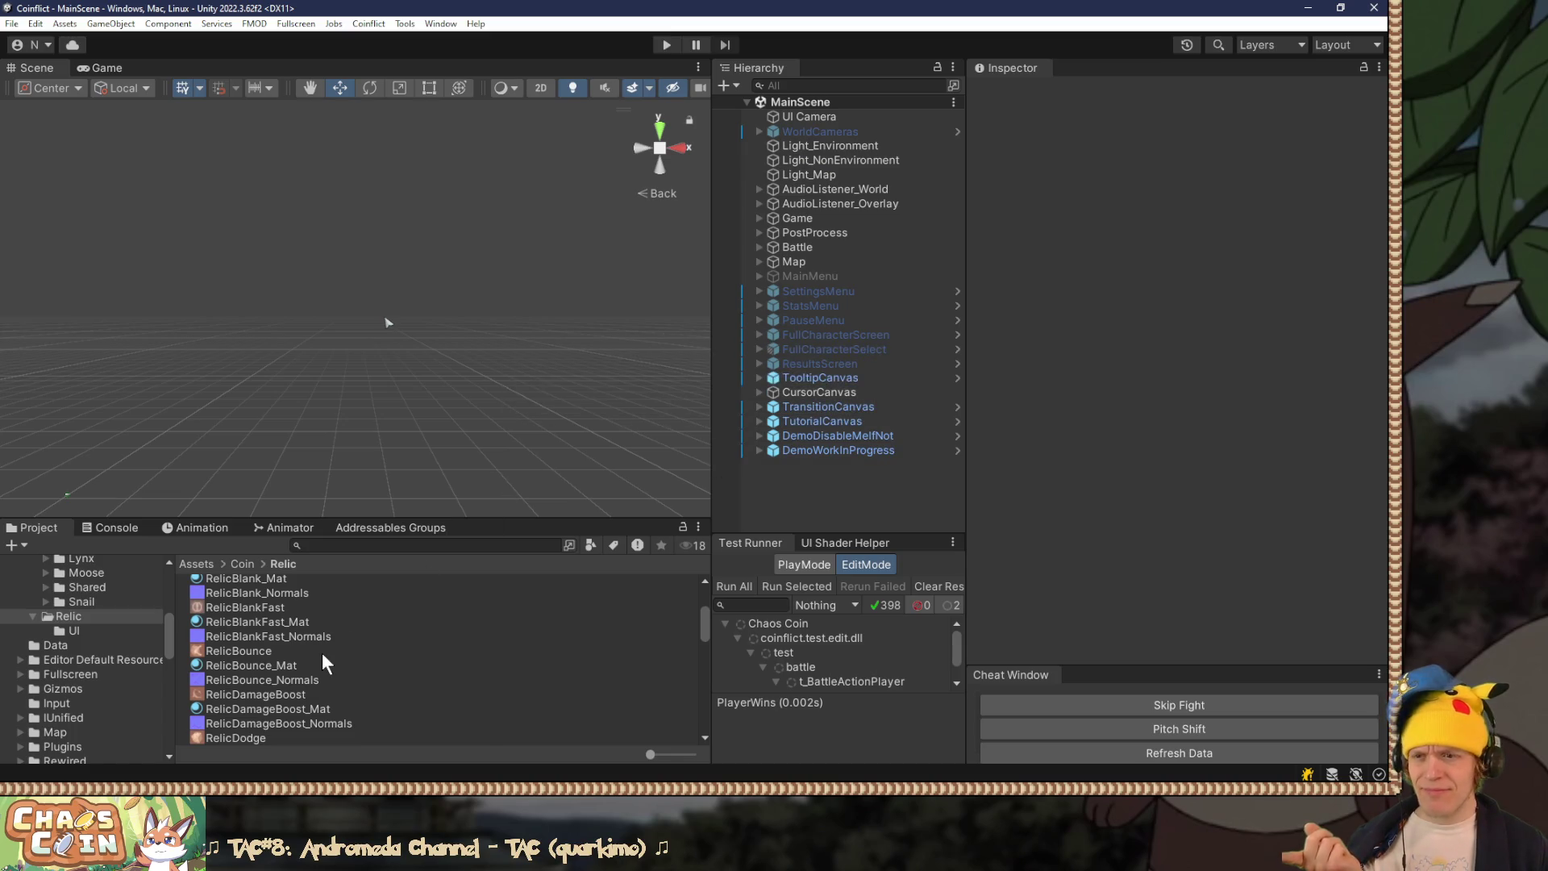
Step: In Unity's Project window, open the Relic UI folder and select the RelicAim_UI texture and RelicAim_Mat_UI material
scroll(80, 622, up, 5)
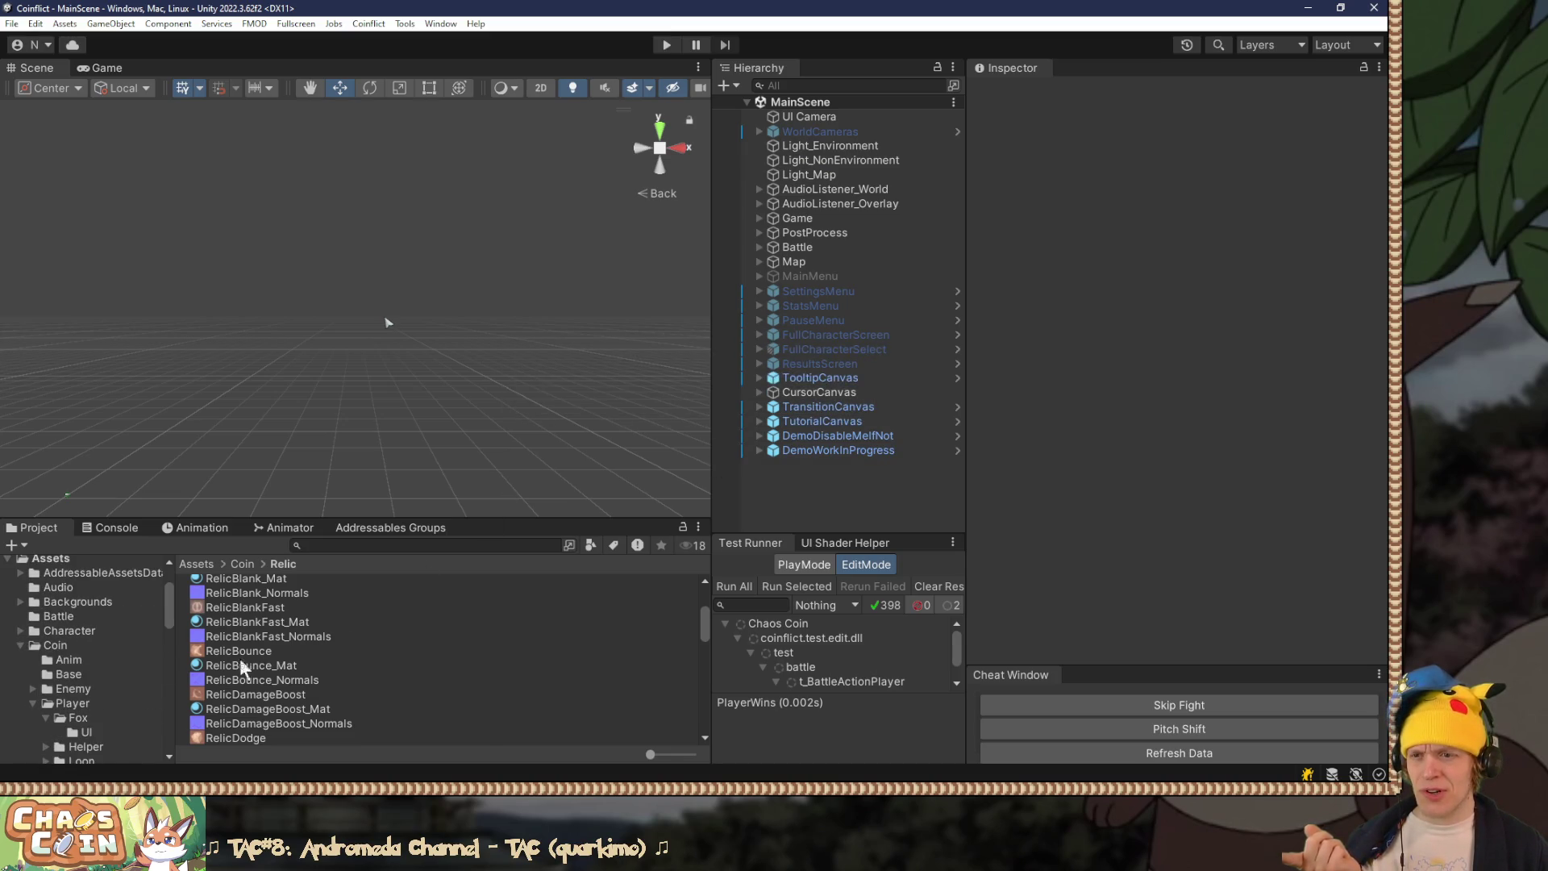
click(257, 621)
scroll(278, 707, up, 4)
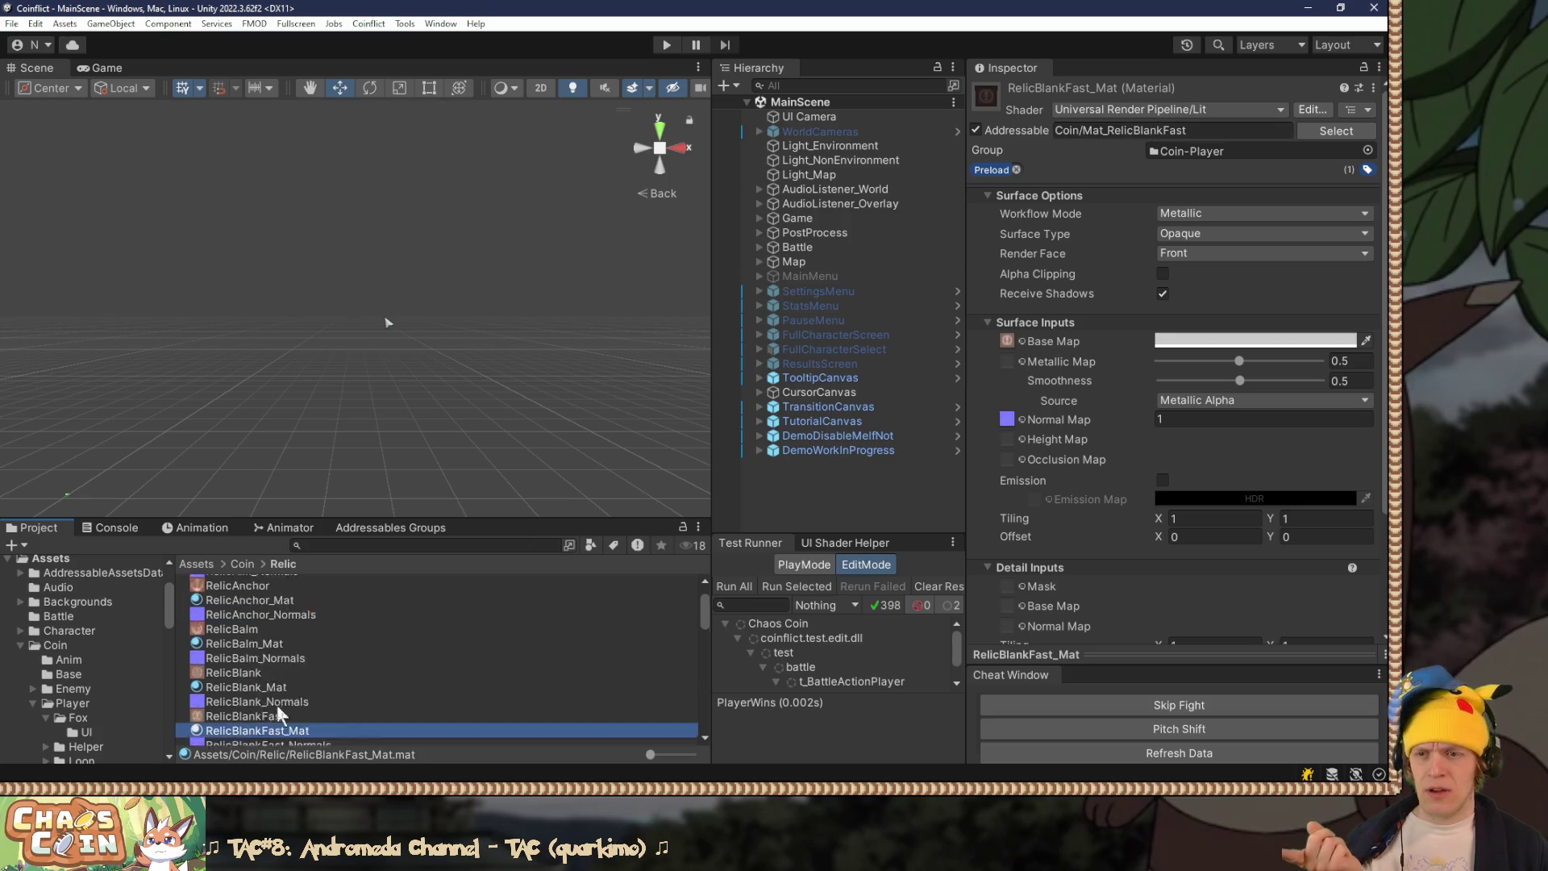
double_click(232, 579)
click(252, 595)
click(246, 582)
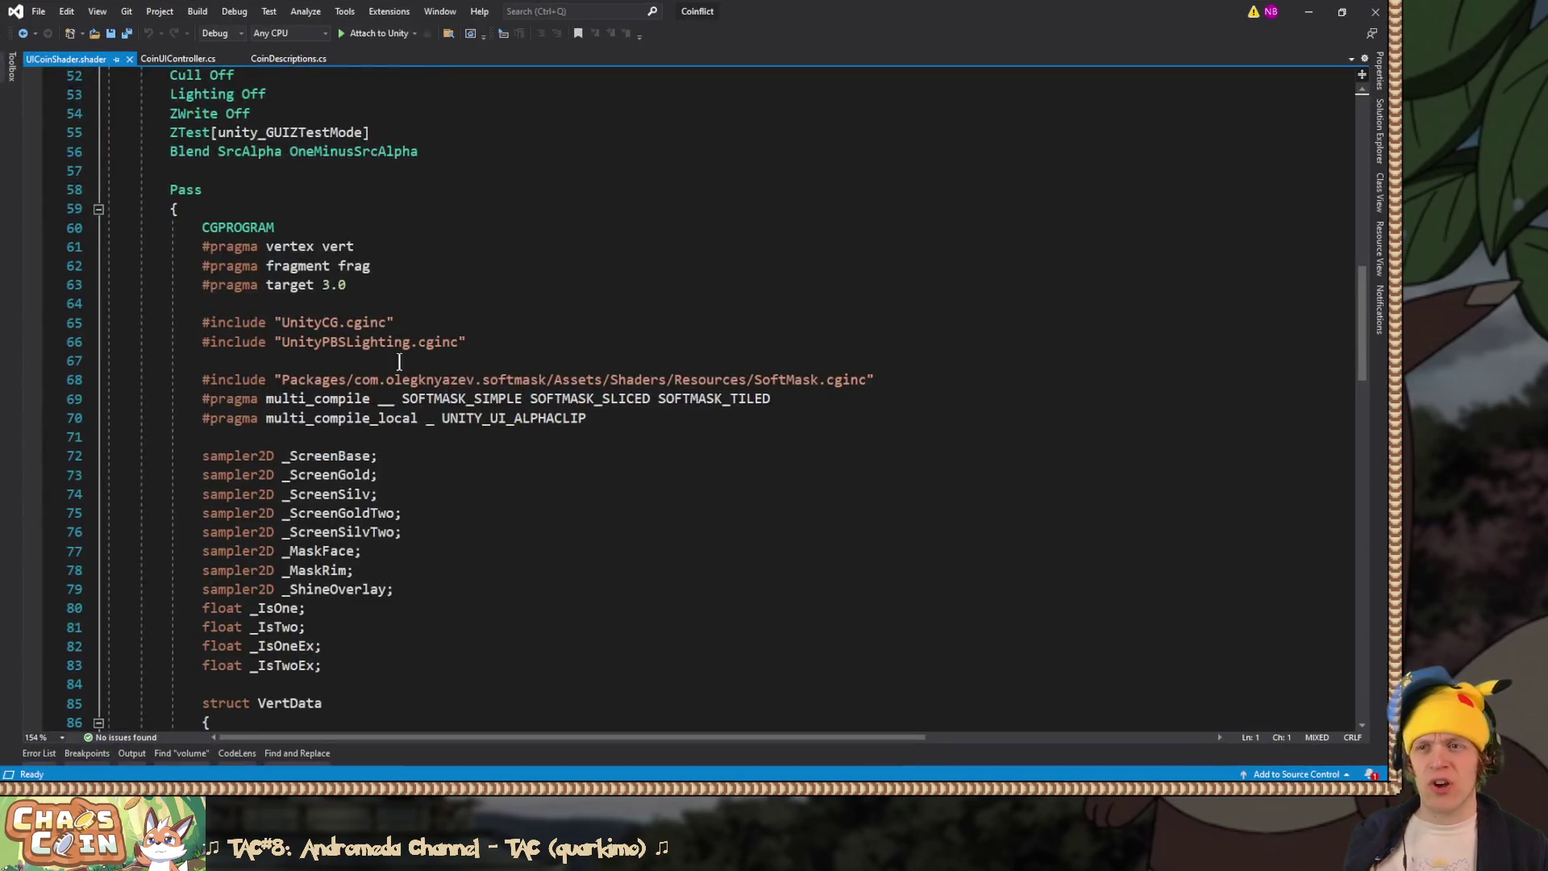
Step: Review the shader's texture-sampling lines 112–116 and shine calculation lines 125–130
scroll(1209, 319, up, 7)
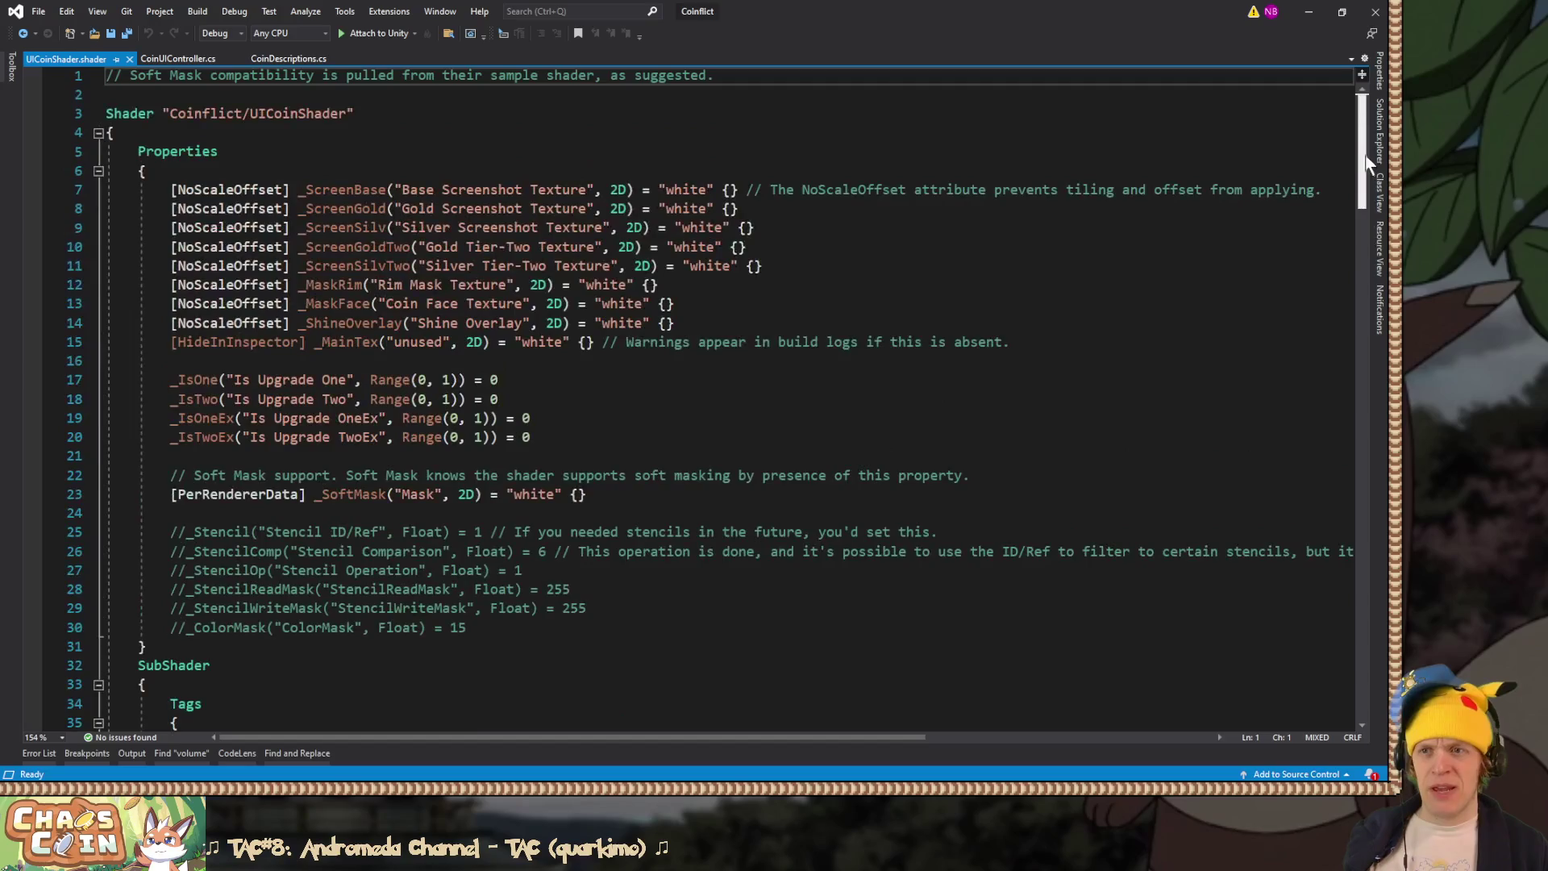
drag(1356, 129, 1326, 470)
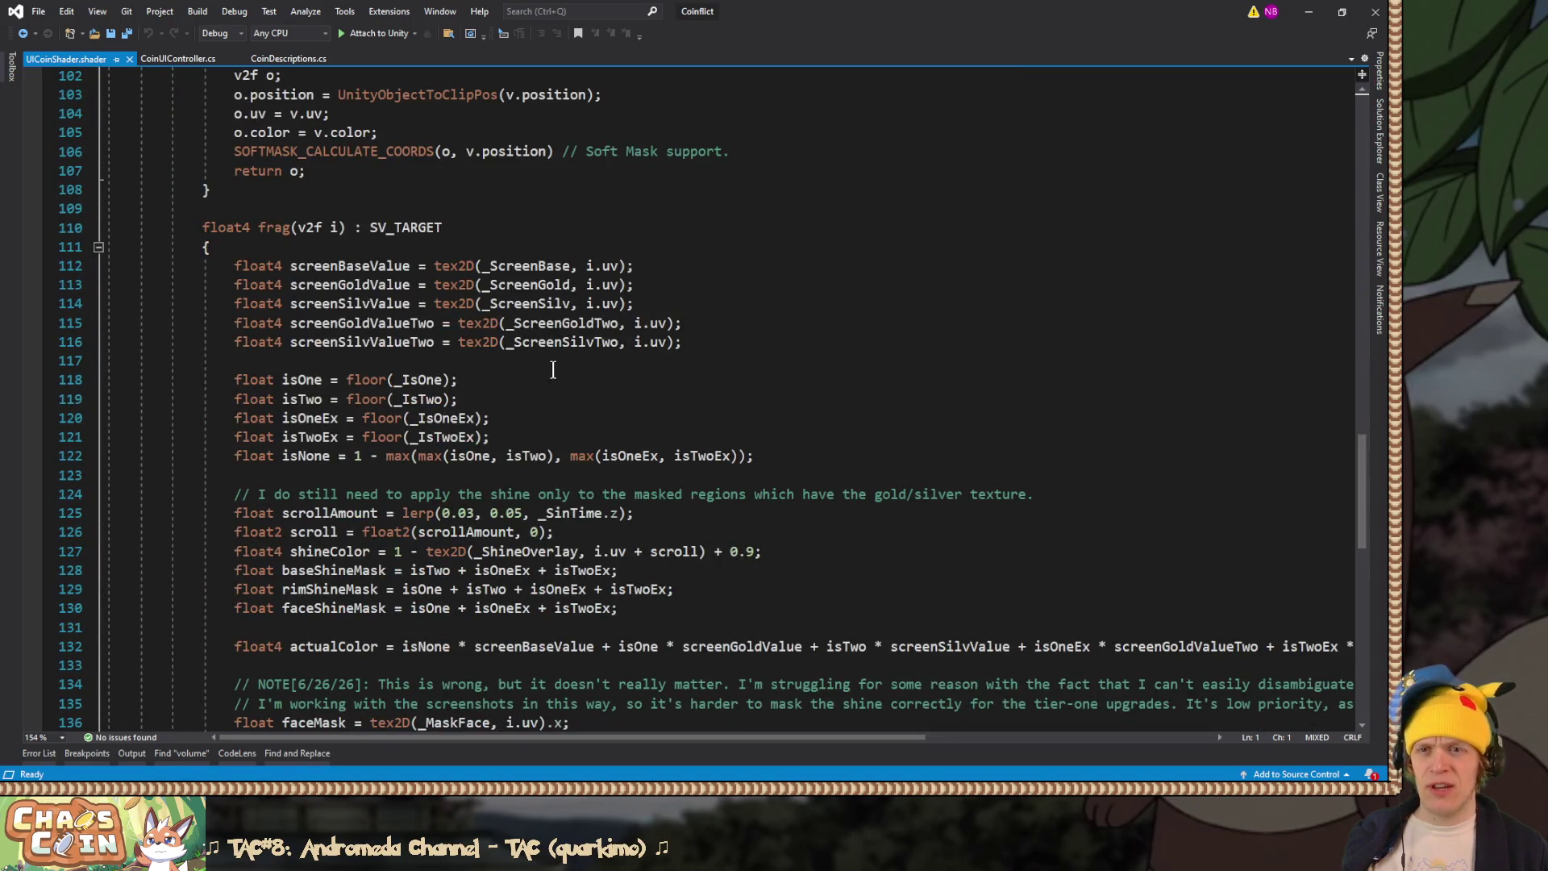
mouse_move(229, 264)
mouse_down()
mouse_move(697, 270)
mouse_move(699, 342)
mouse_up()
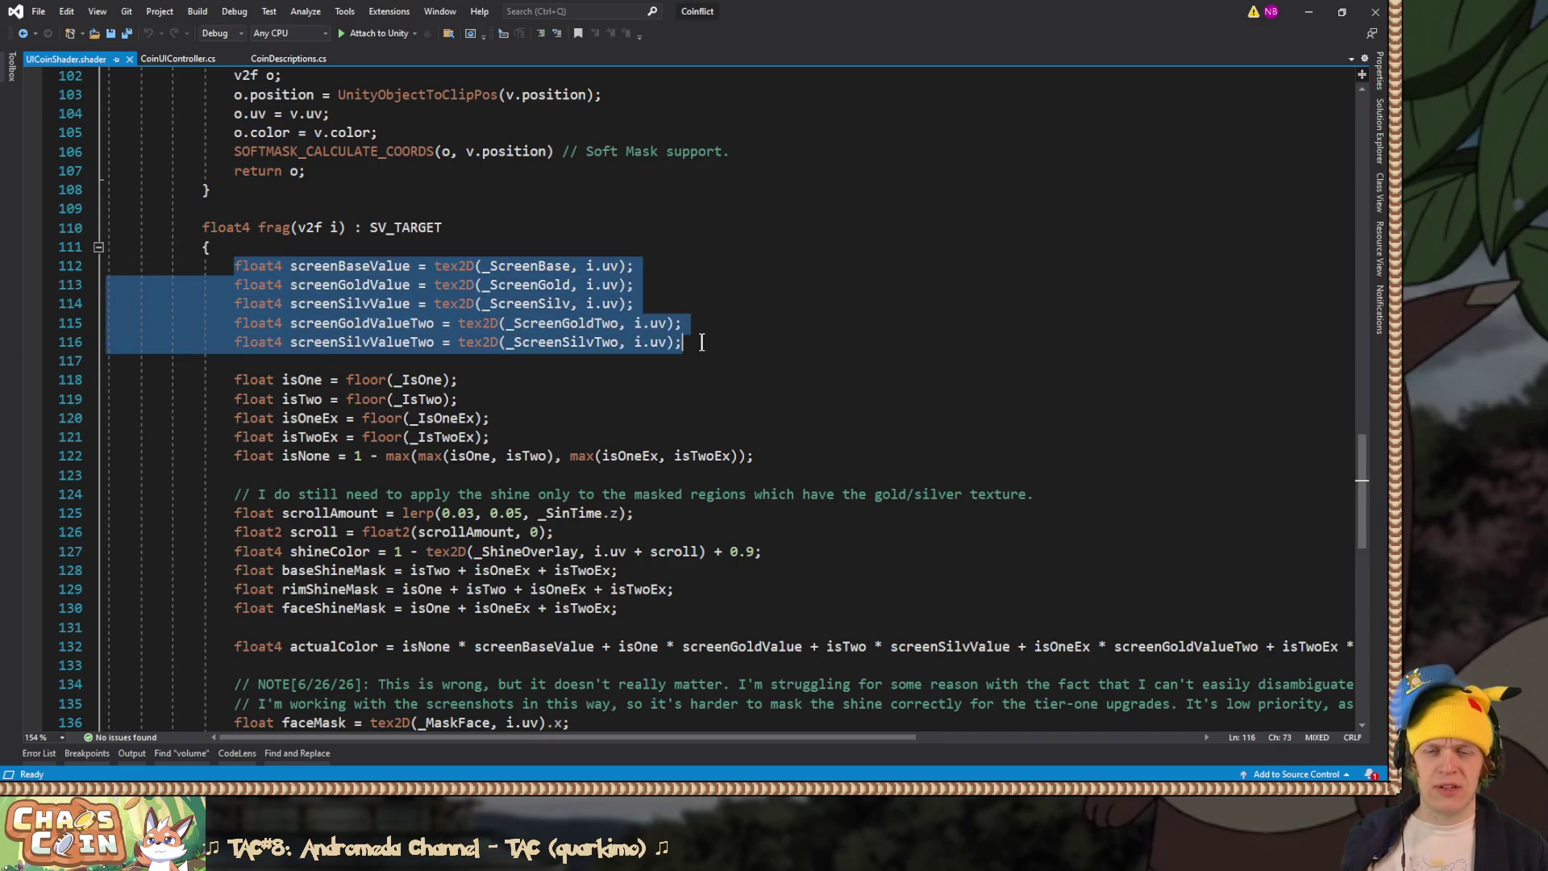
scroll(701, 342, down, 4)
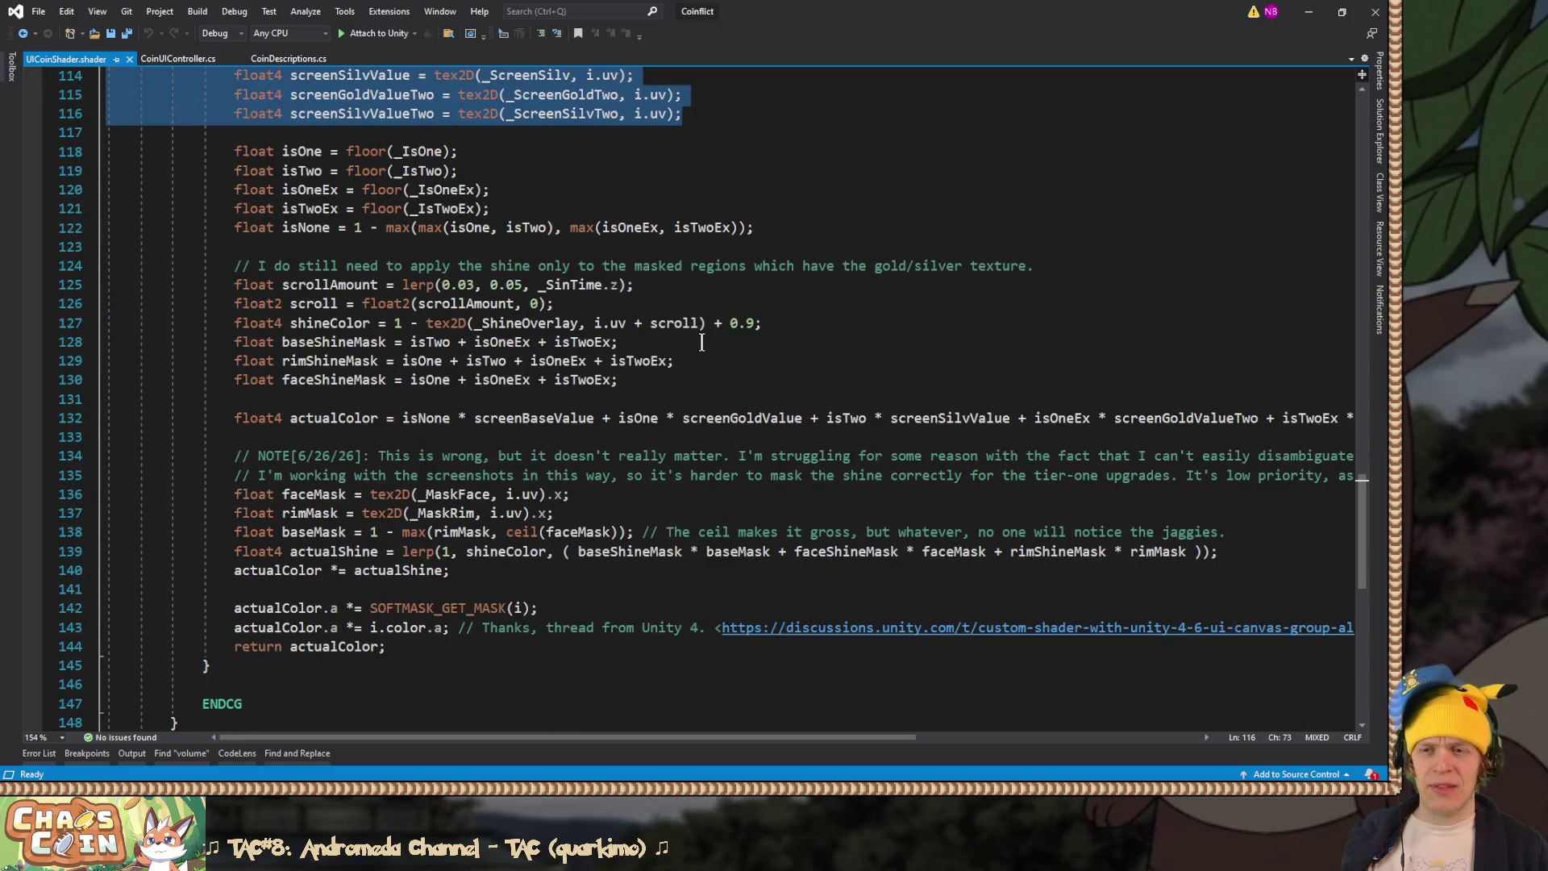
mouse_move(288, 284)
mouse_down()
mouse_move(378, 314)
mouse_move(466, 380)
mouse_up()
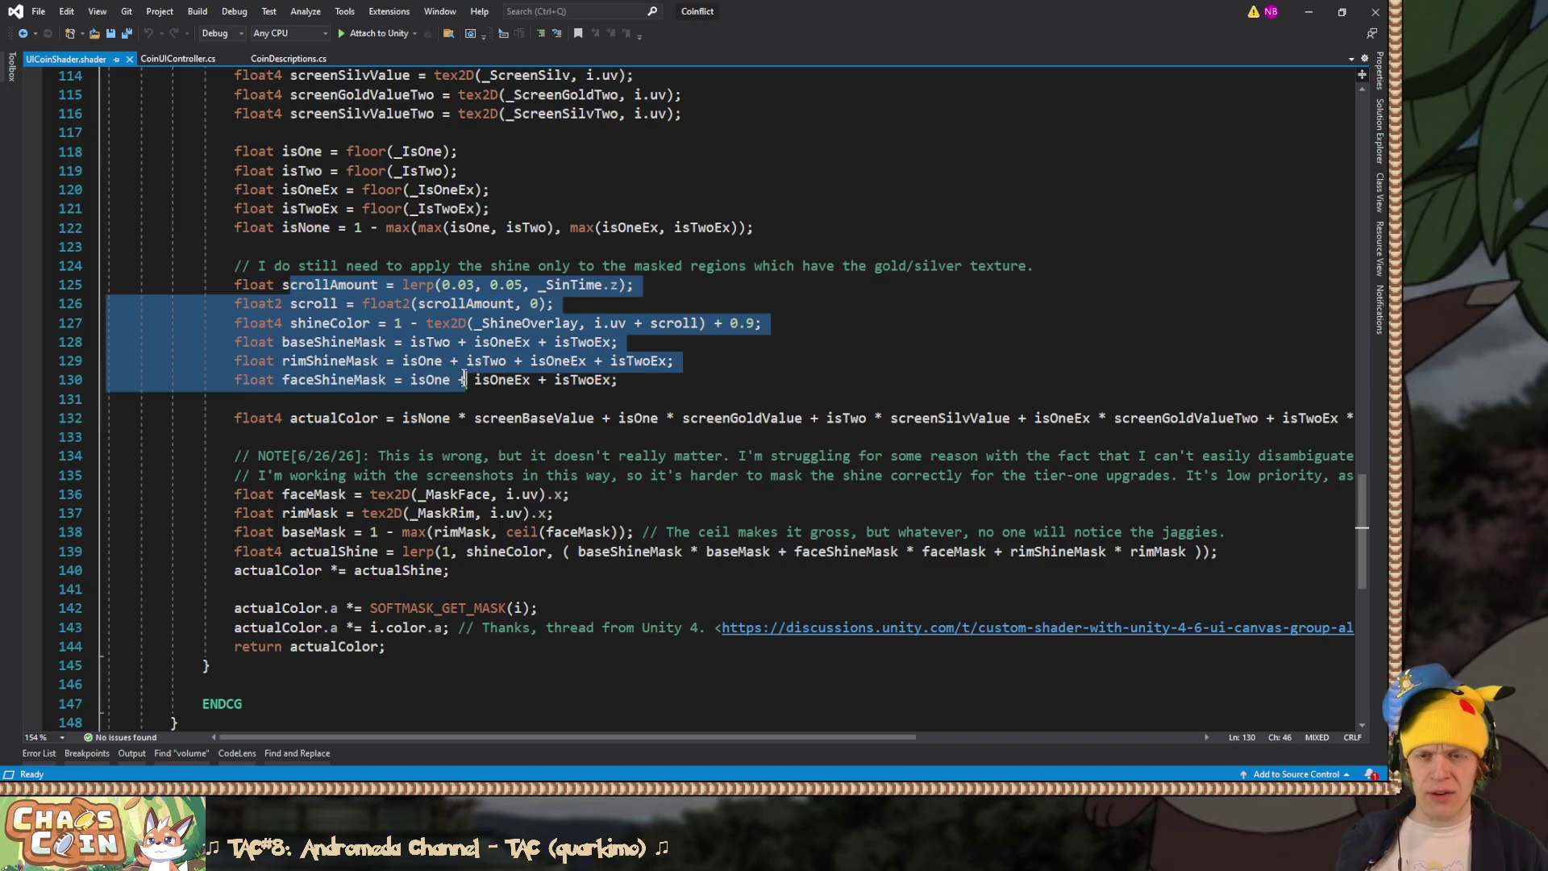
Step: Back in Unity, select the CoinFoxCaber_Gold material in the Fox player folder
click(1309, 12)
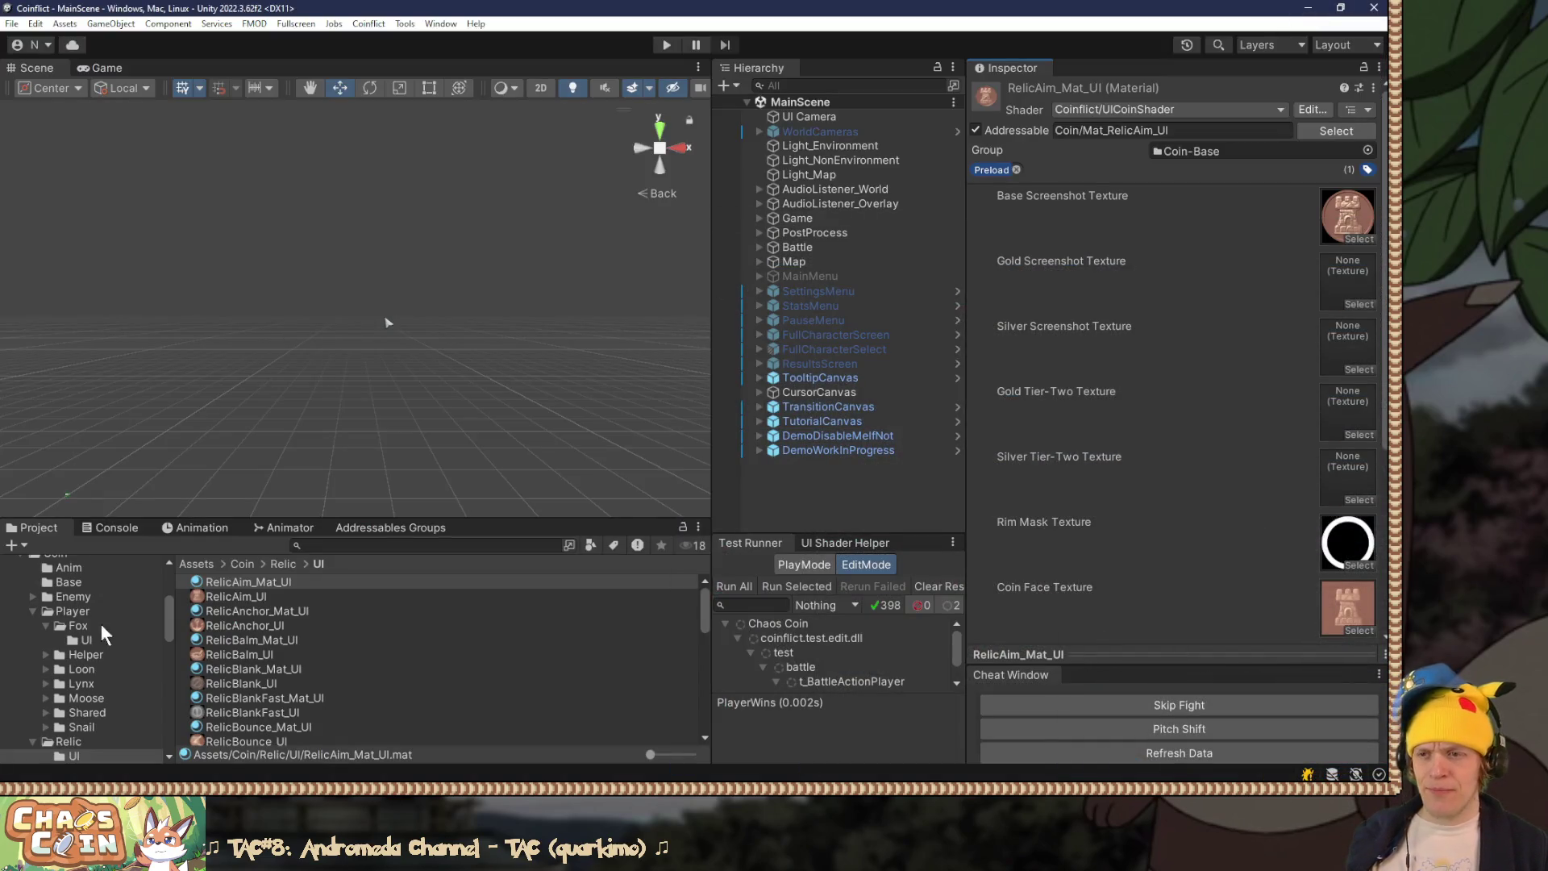
click(78, 625)
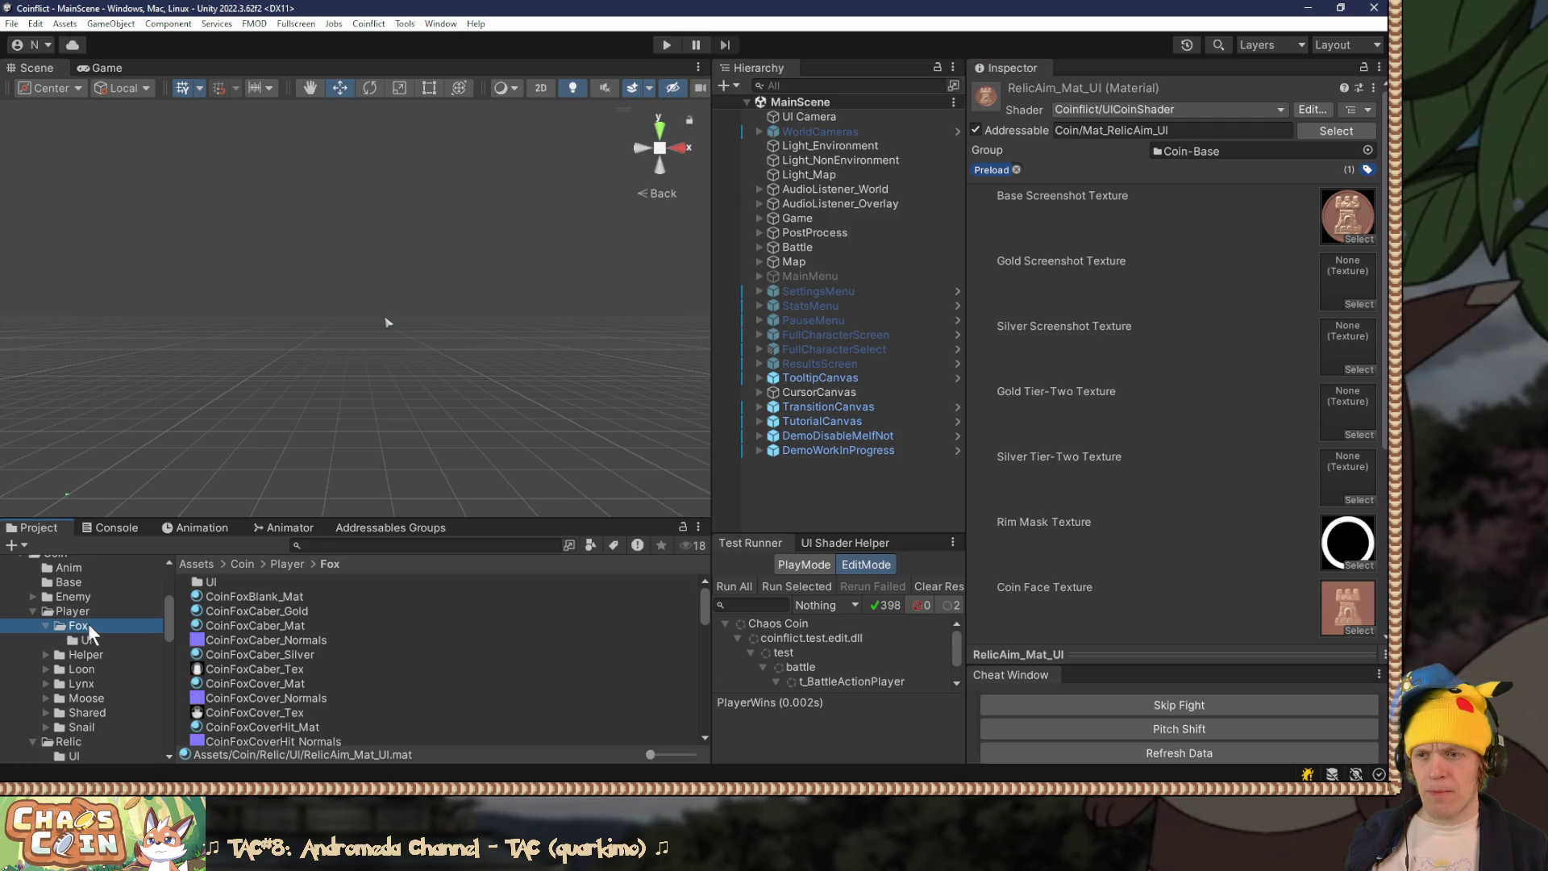
click(263, 611)
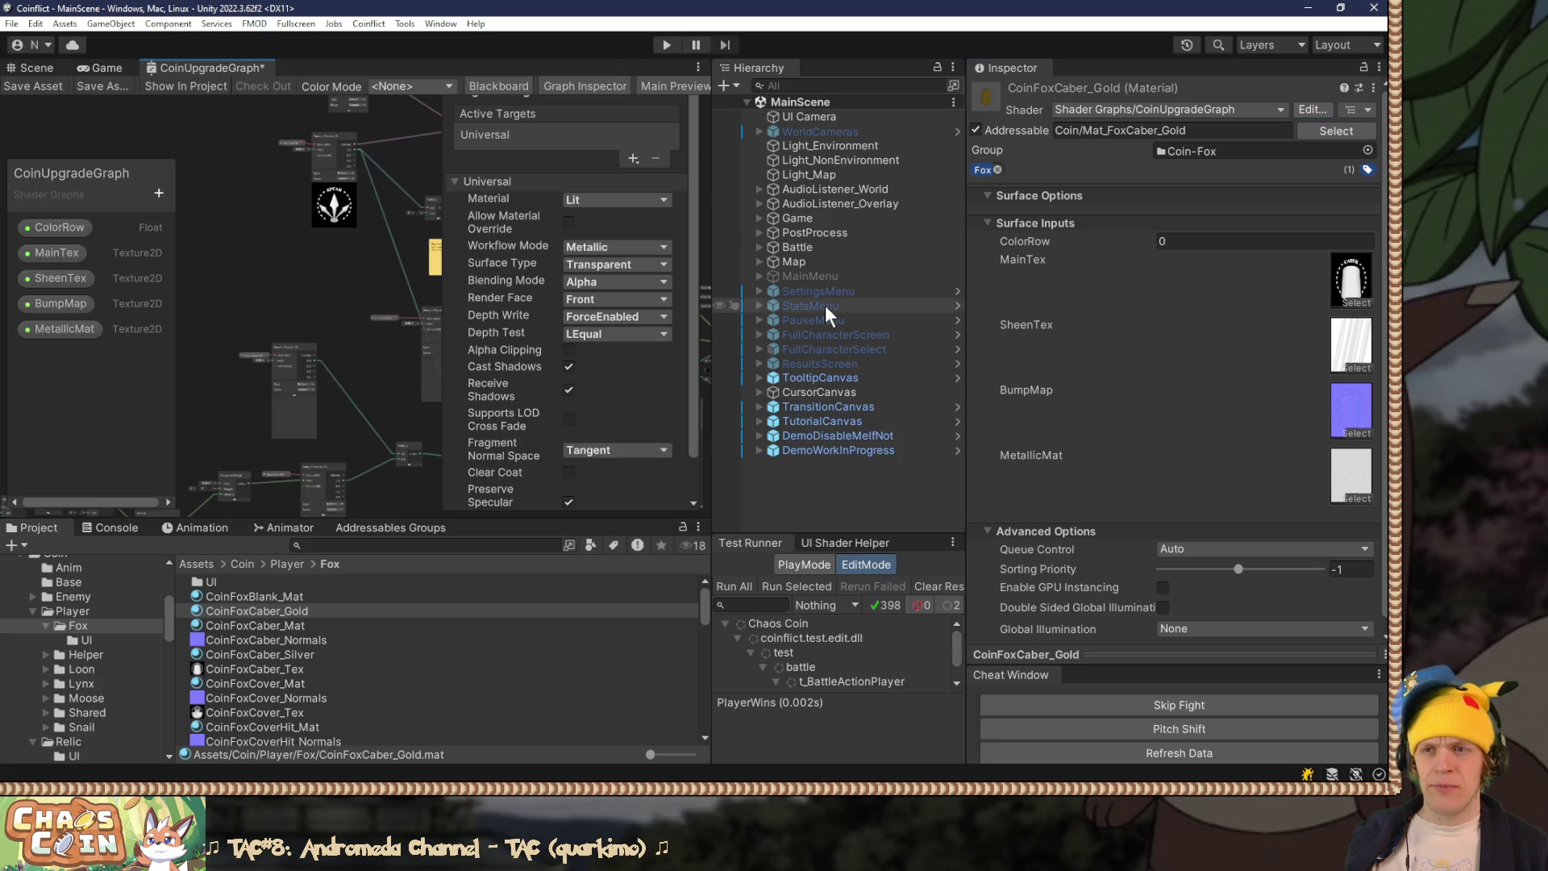
Step: Hide the Blackboard and Graph Inspector panels and show the CoinUpgradeGraph Main Preview
scroll(313, 249, down, 4)
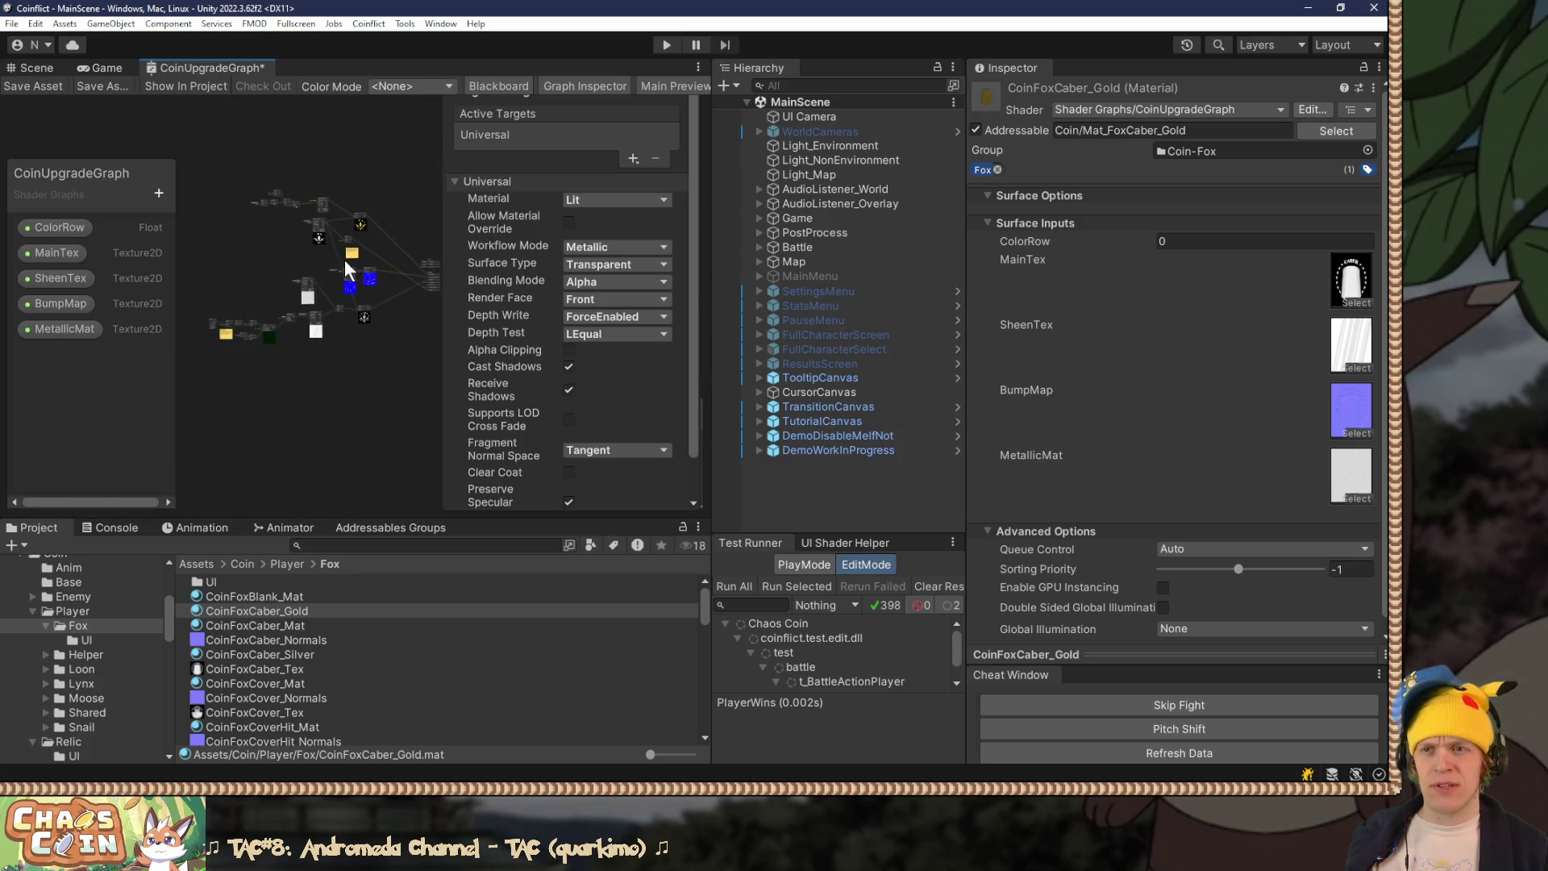
drag(705, 183, 711, 183)
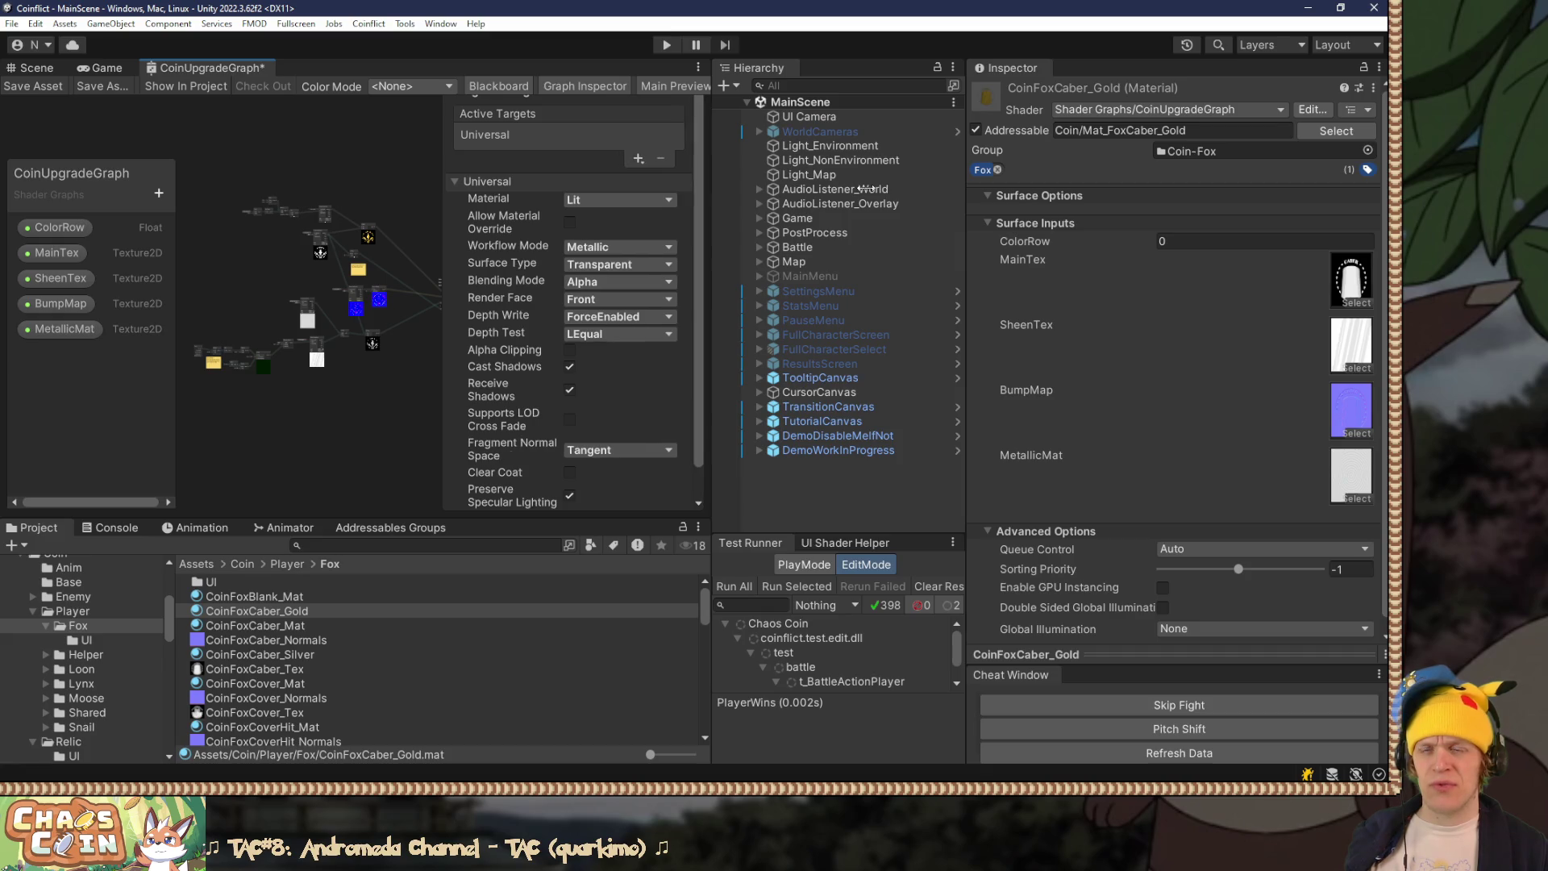
click(574, 85)
click(499, 86)
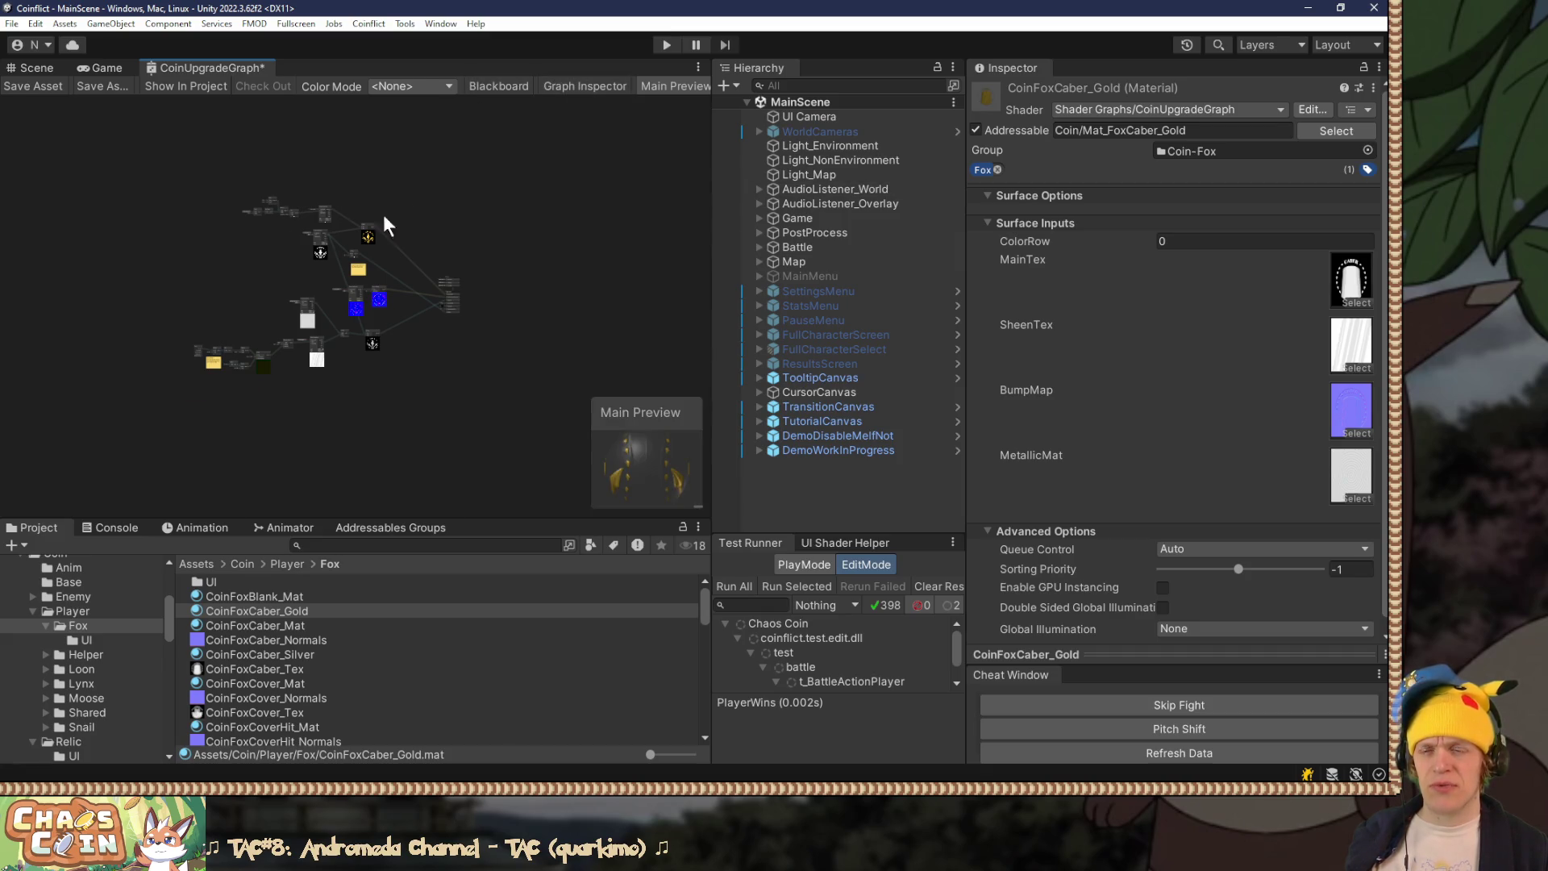
Step: Inspect the graph's texture nodes and lit preview mesh, then return to the UICoinShader code
scroll(395, 206, up, 6)
drag(209, 175, 302, 254)
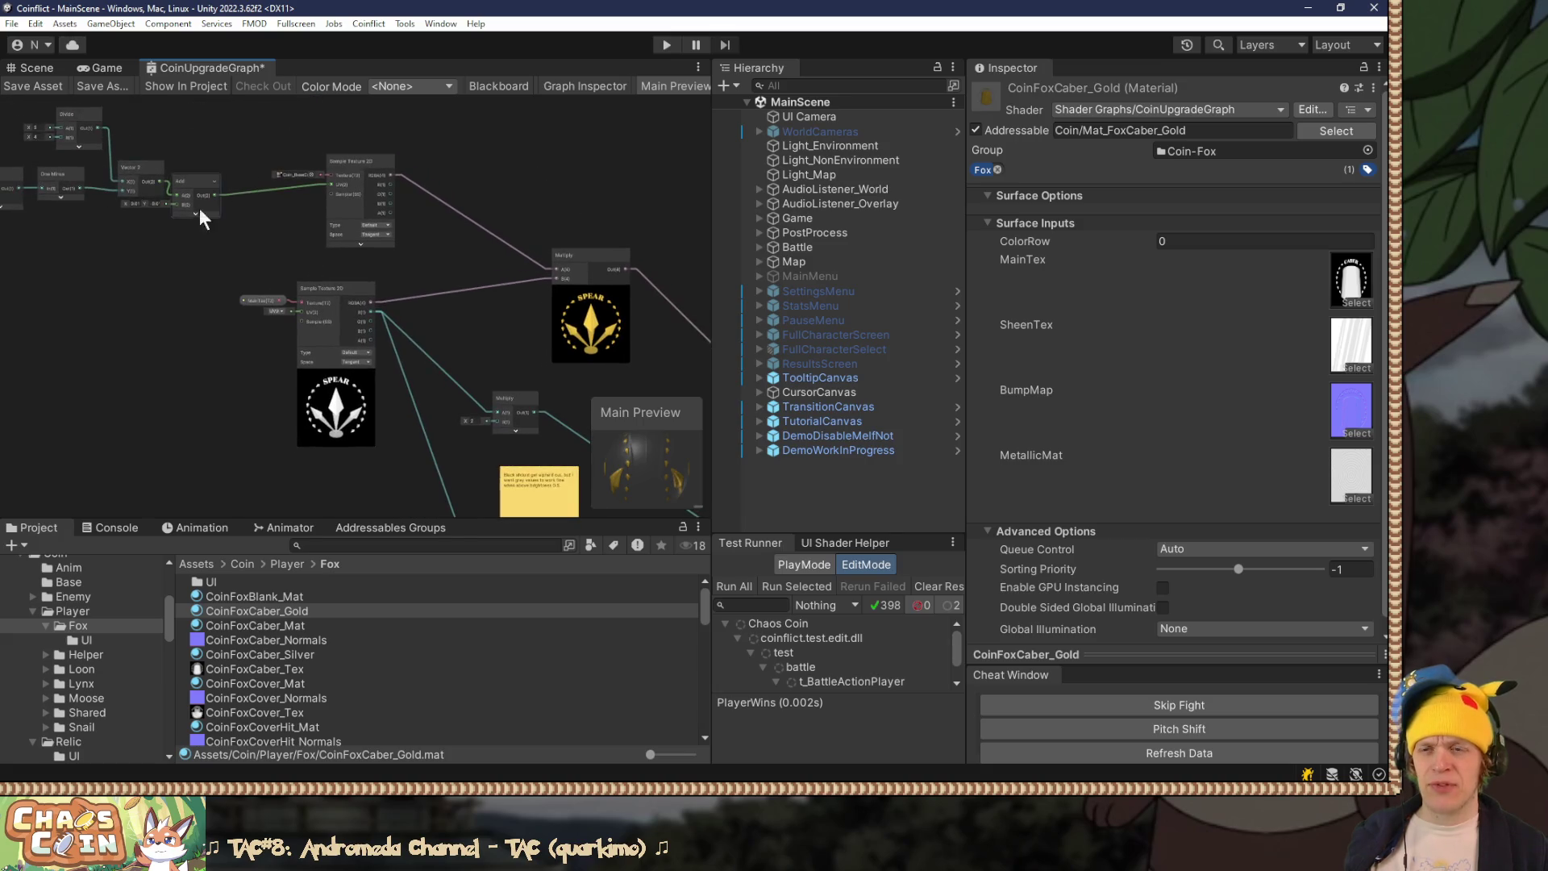
drag(474, 338, 404, 295)
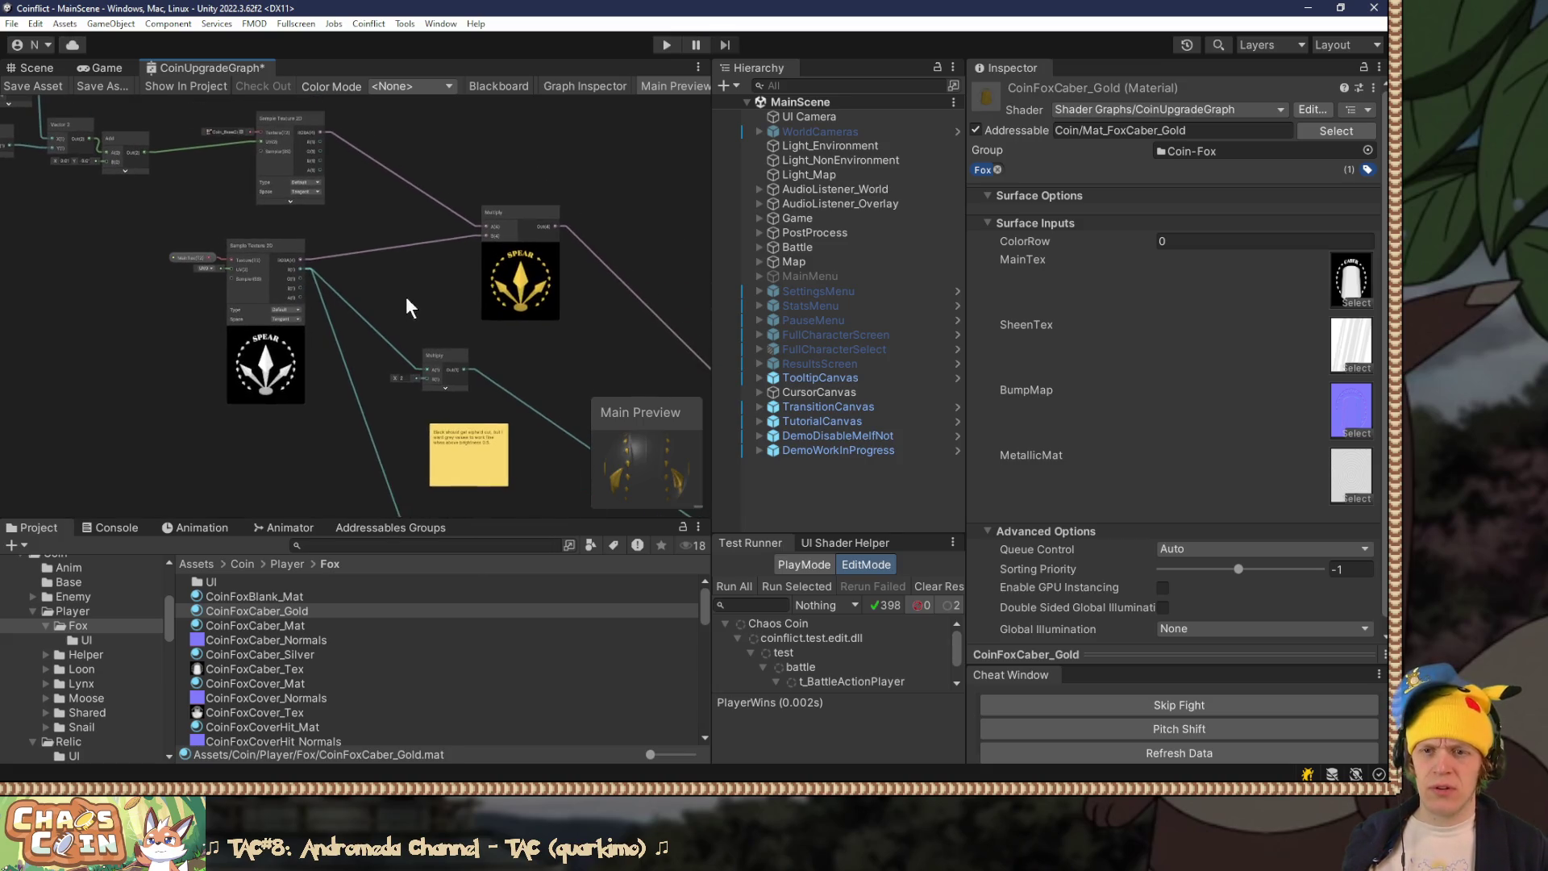
mouse_move(675, 480)
mouse_down()
mouse_move(598, 471)
mouse_move(703, 479)
mouse_move(637, 482)
mouse_move(628, 502)
mouse_up()
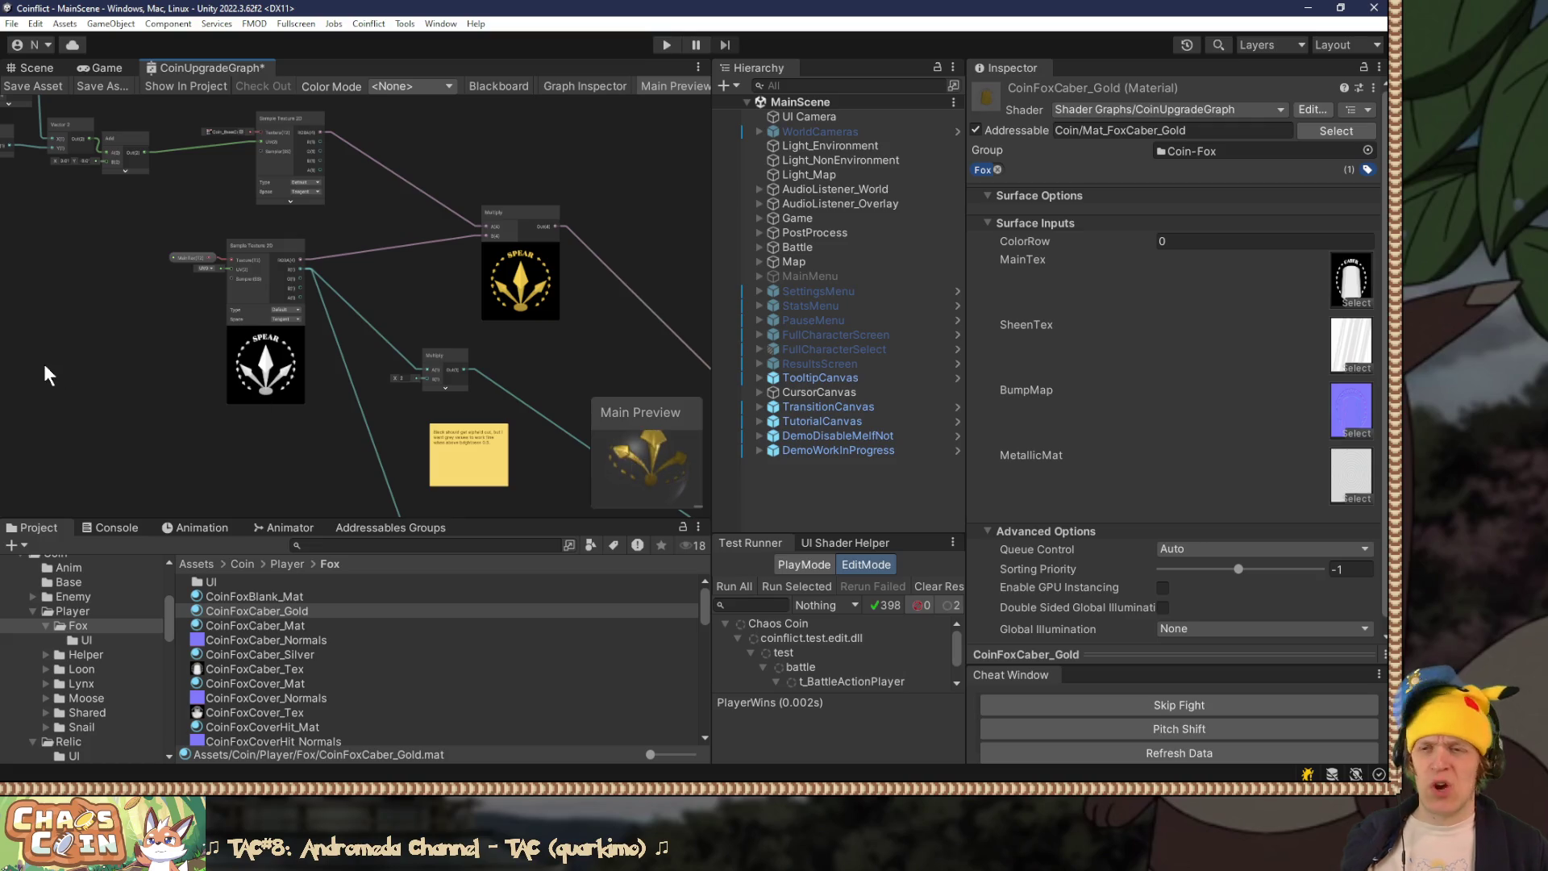
scroll(76, 365, down, 3)
drag(84, 368, 207, 289)
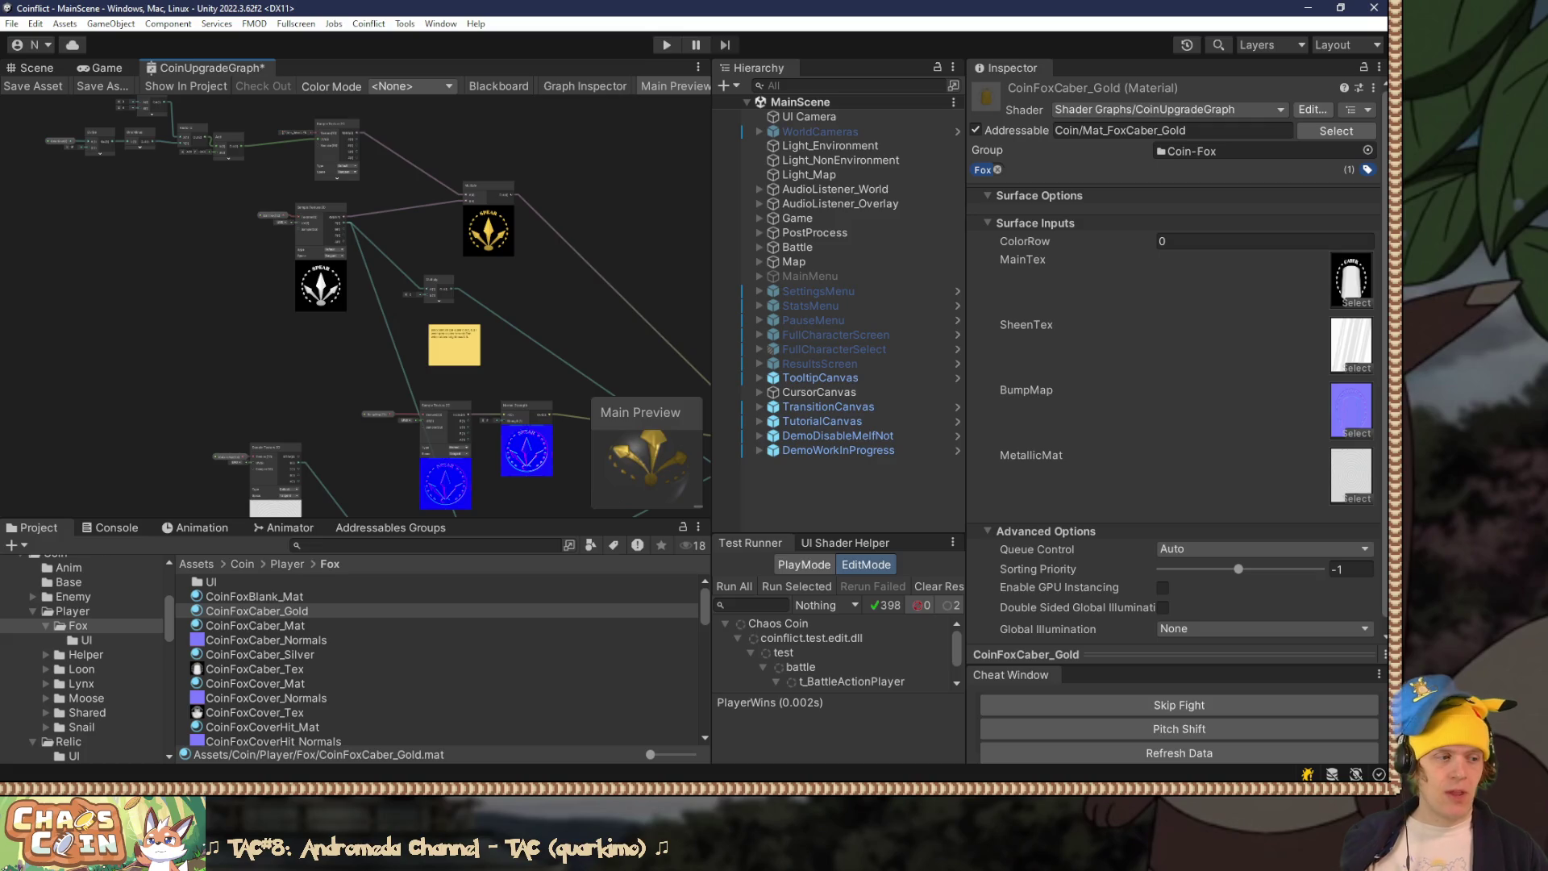
key(alt+Tab)
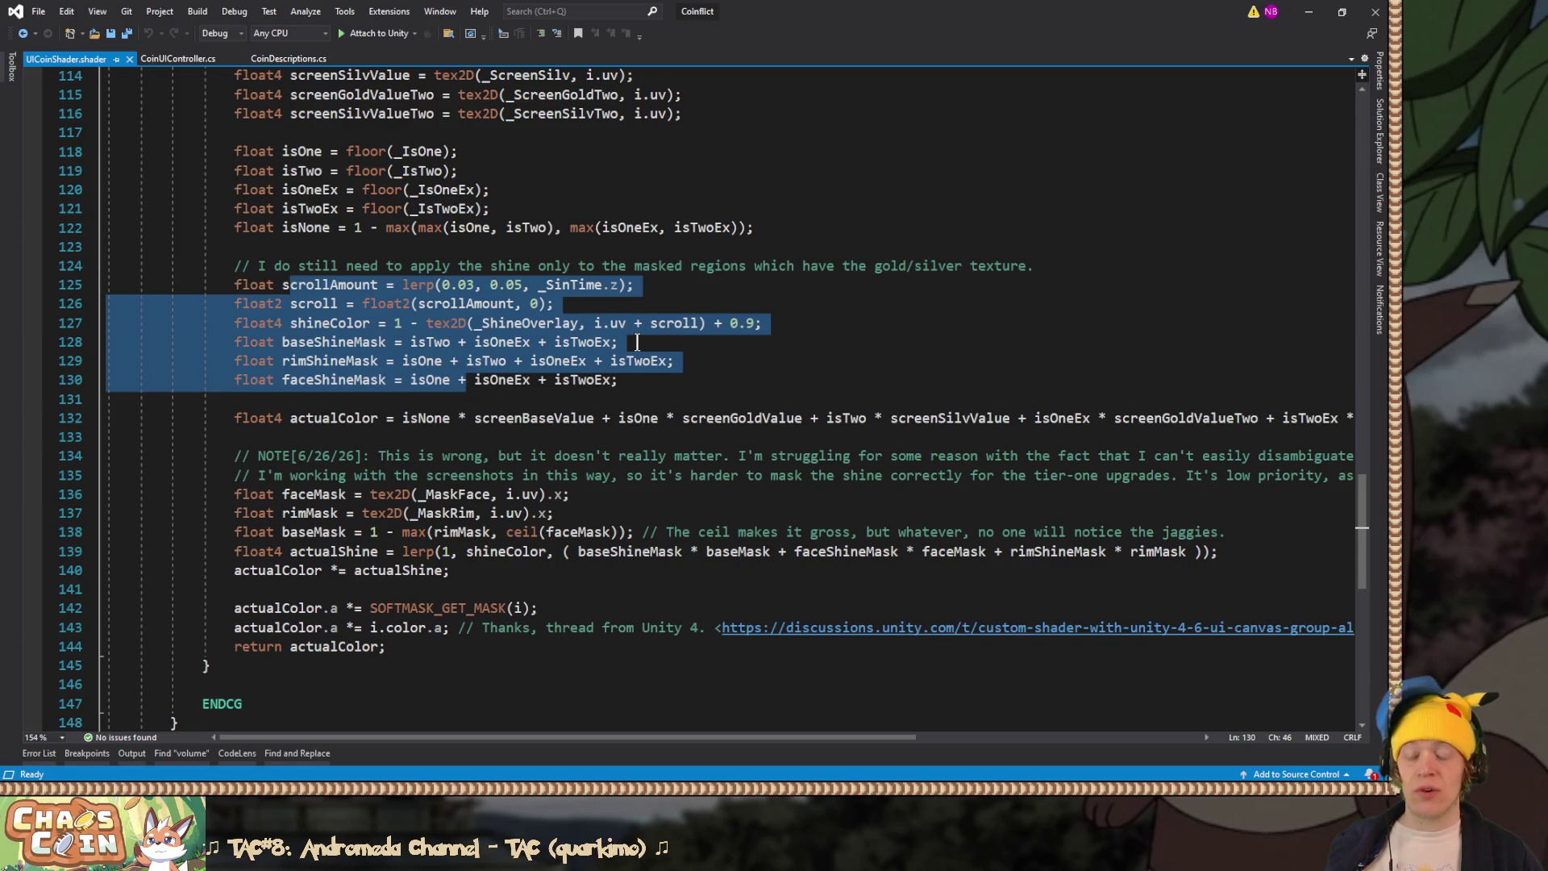
Step: Deselect the shader code lines and minimize Visual Studio to reveal Unity
click(755, 149)
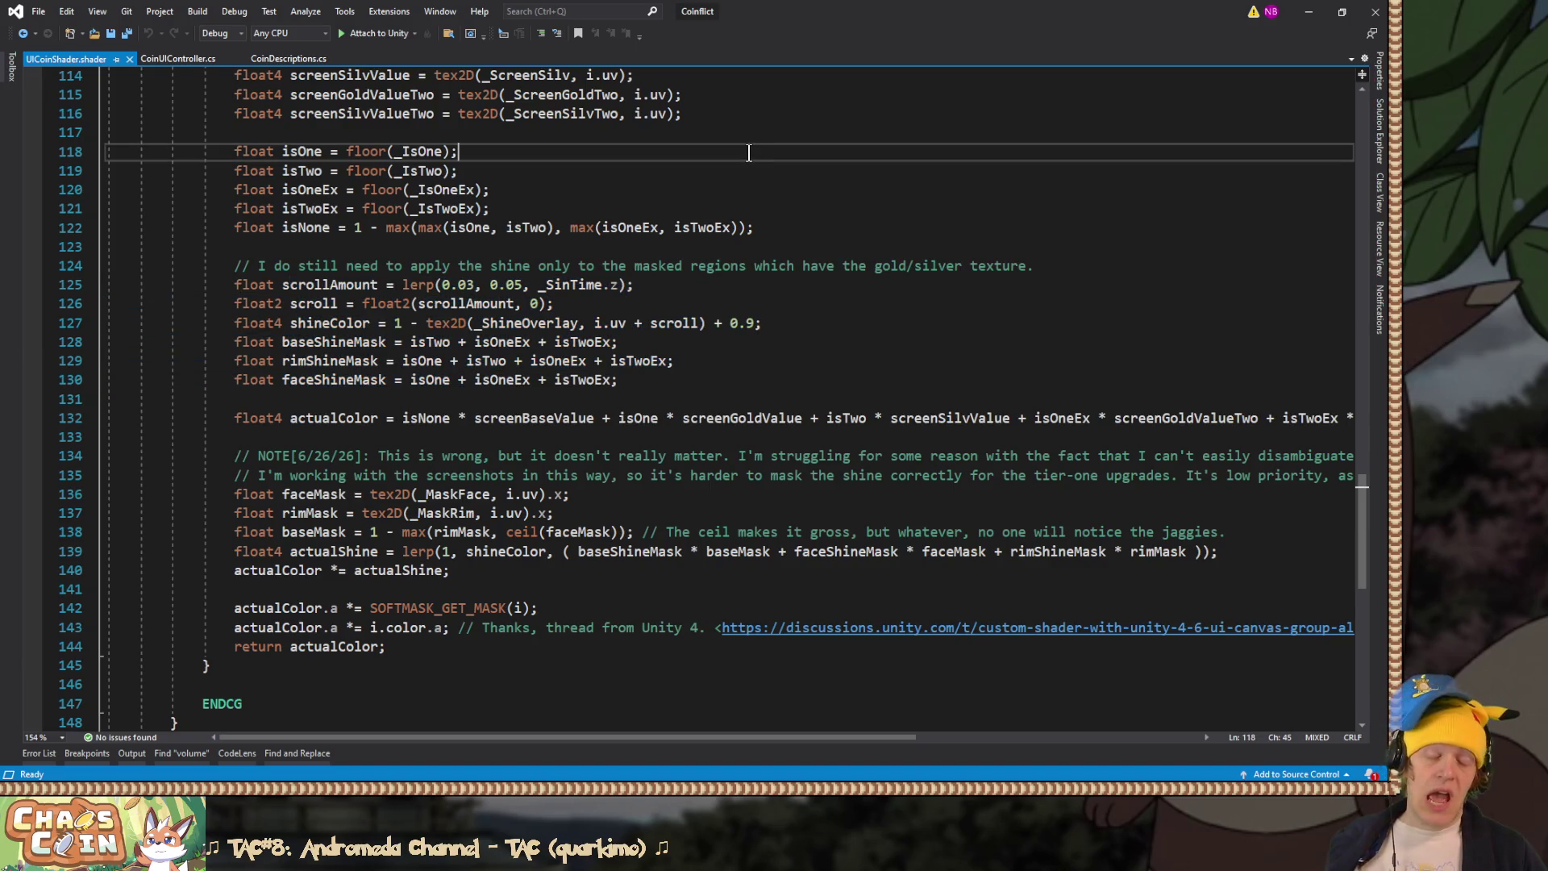
click(1309, 12)
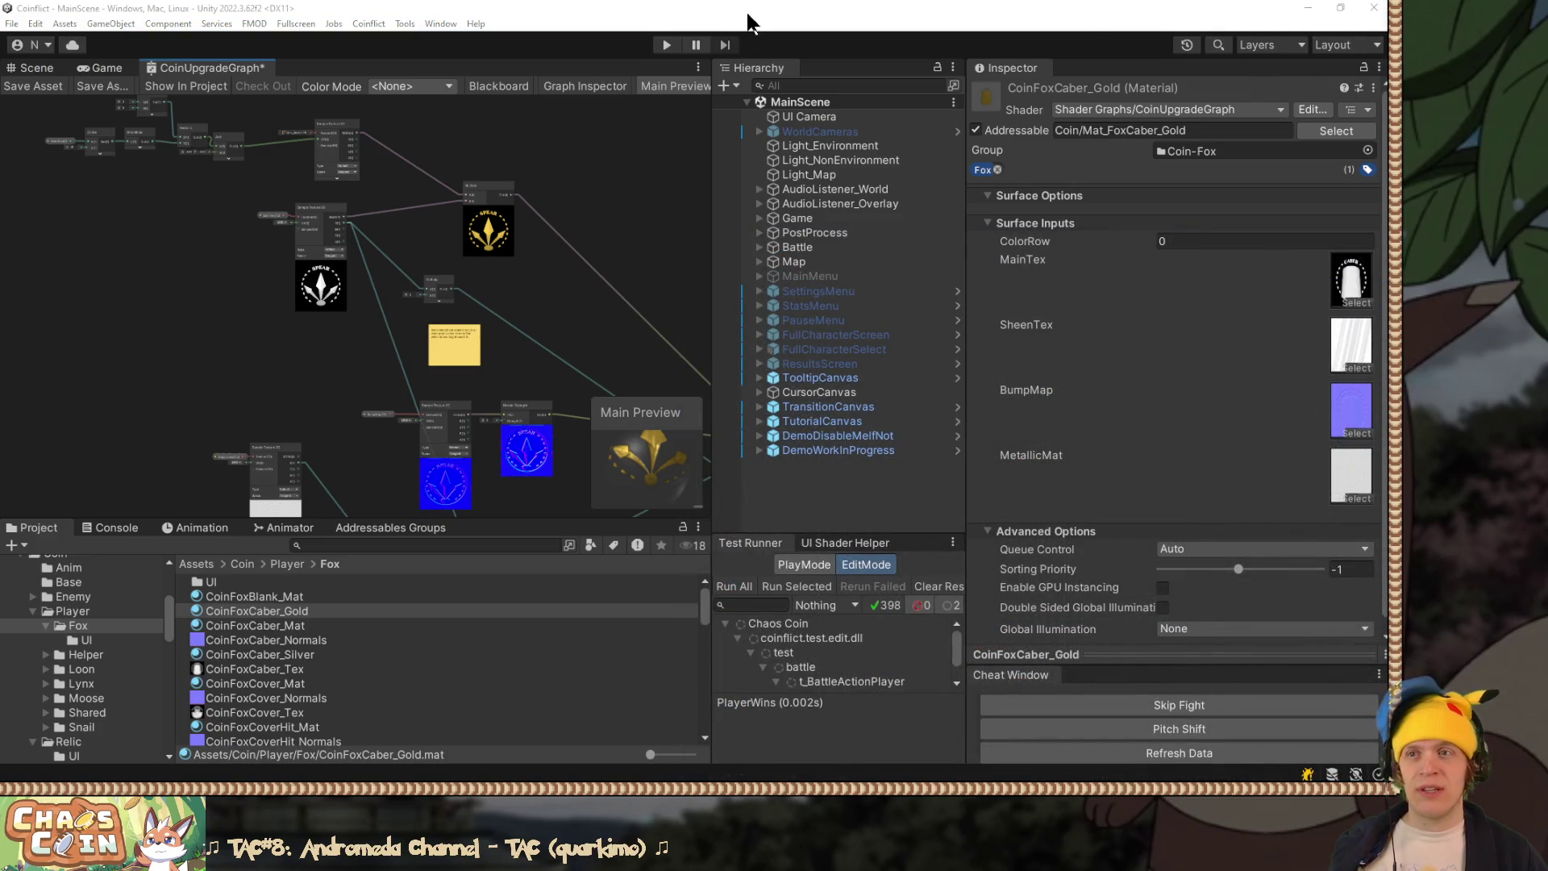
Step: Close the CoinUpgradeGraph tab discarding its changes, and minimize Unity to show Paint.NET
right_click(211, 66)
click(250, 93)
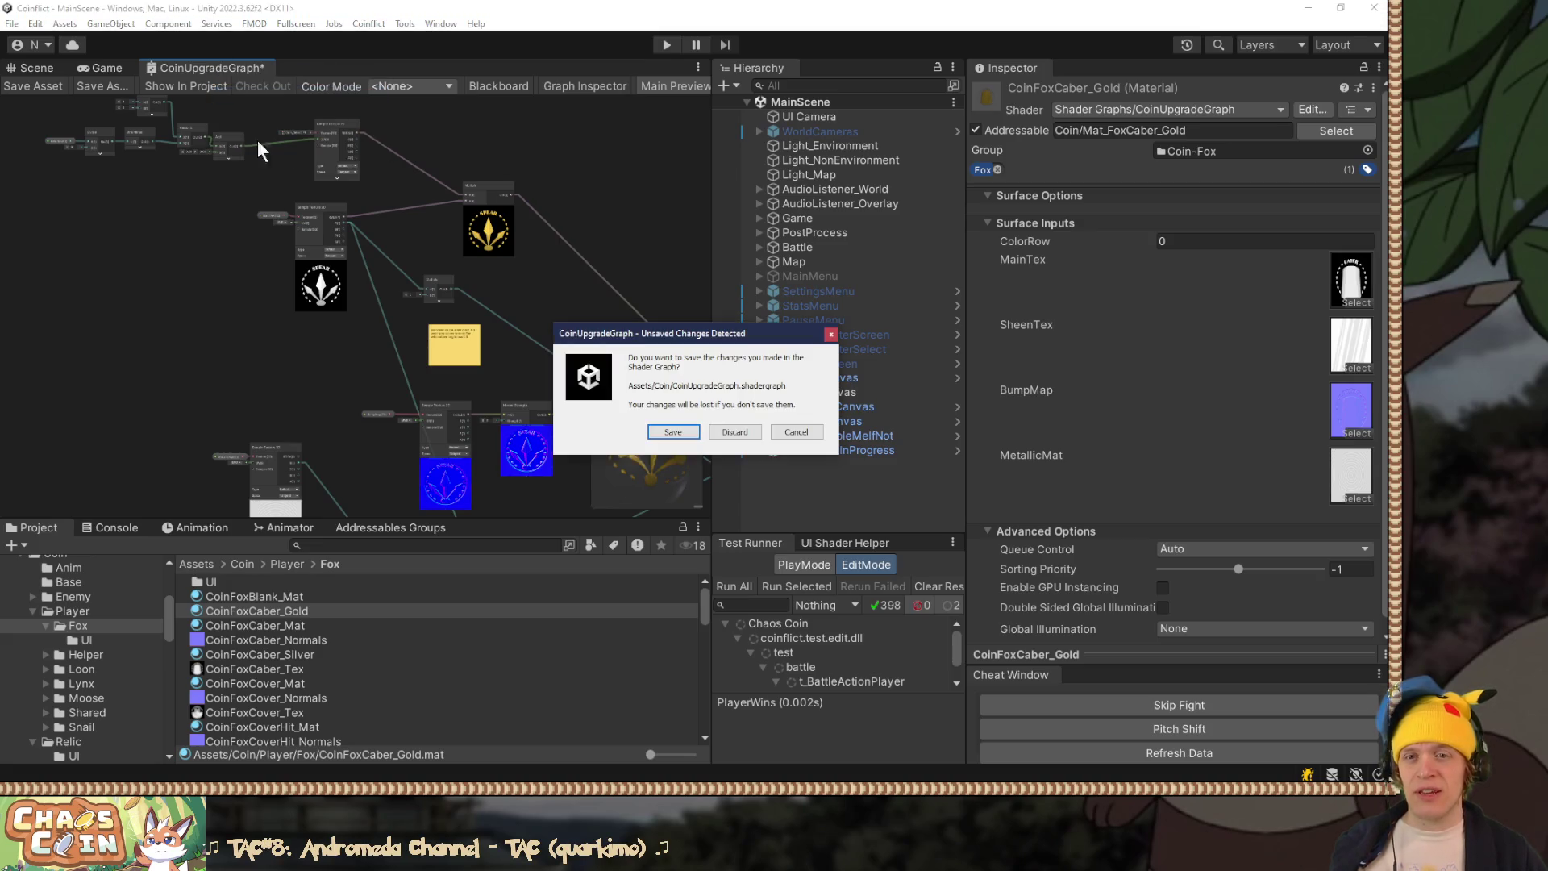
click(749, 435)
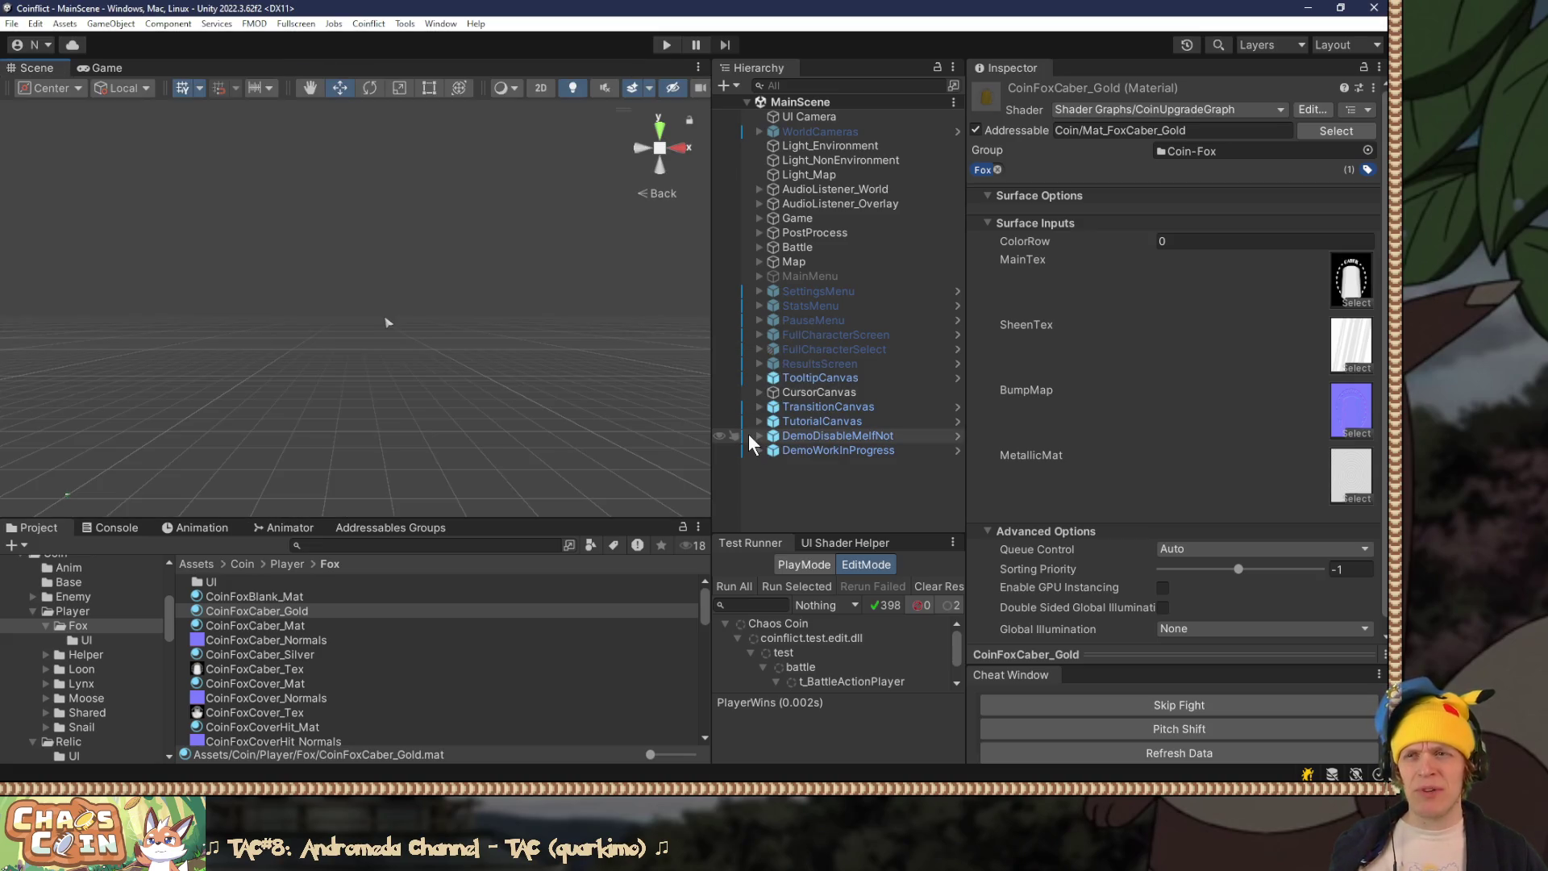
click(1307, 7)
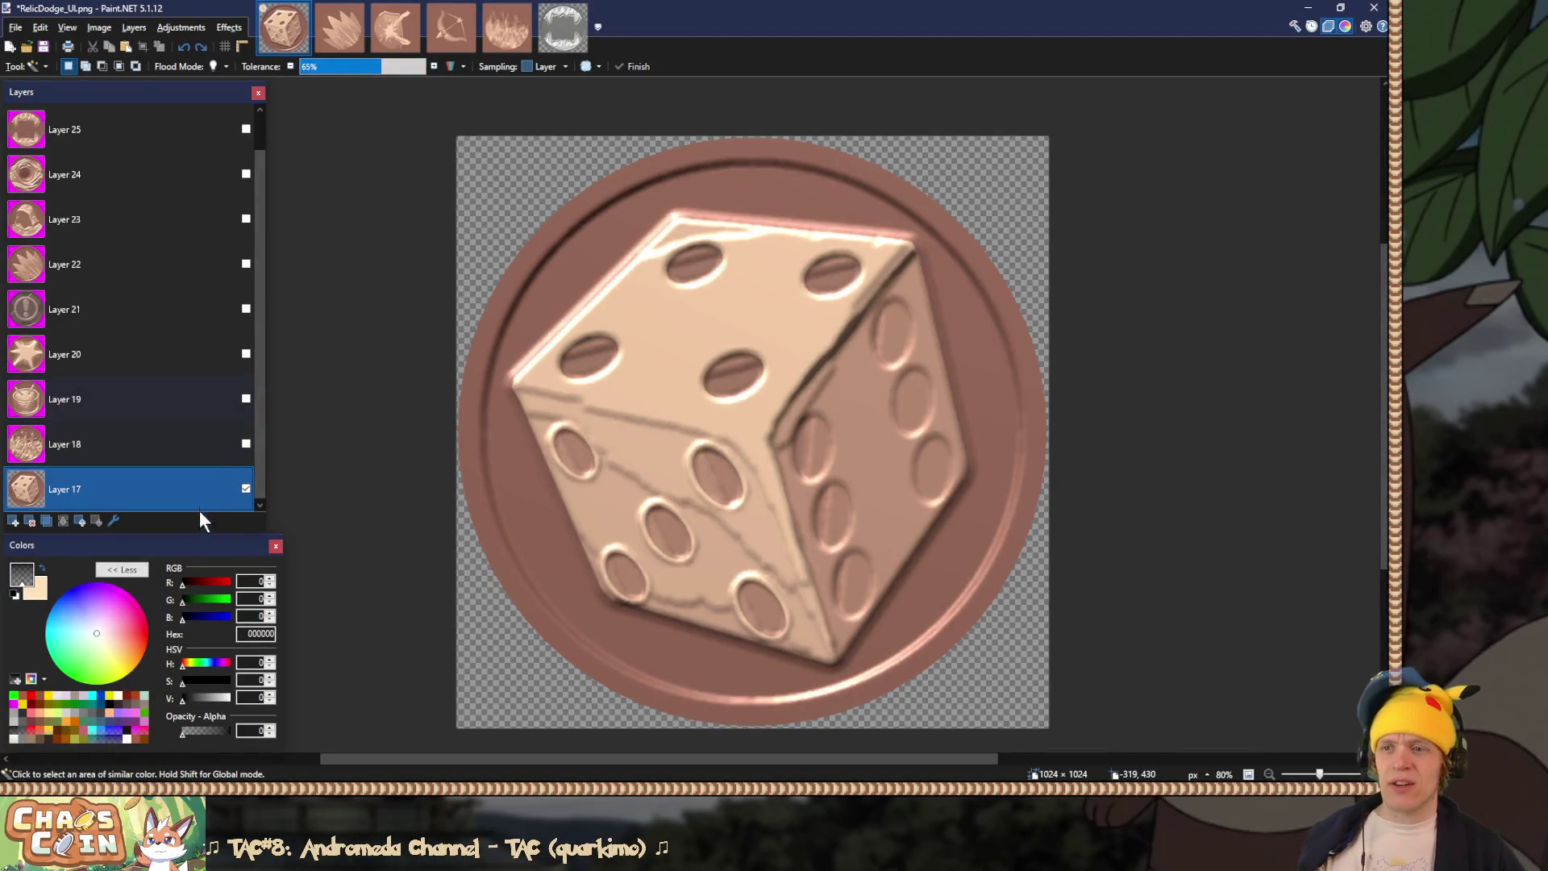
Step: Delete the dice layer and save the flame coin transparent over RelicEnemyBurn_UI.png
click(43, 520)
click(259, 484)
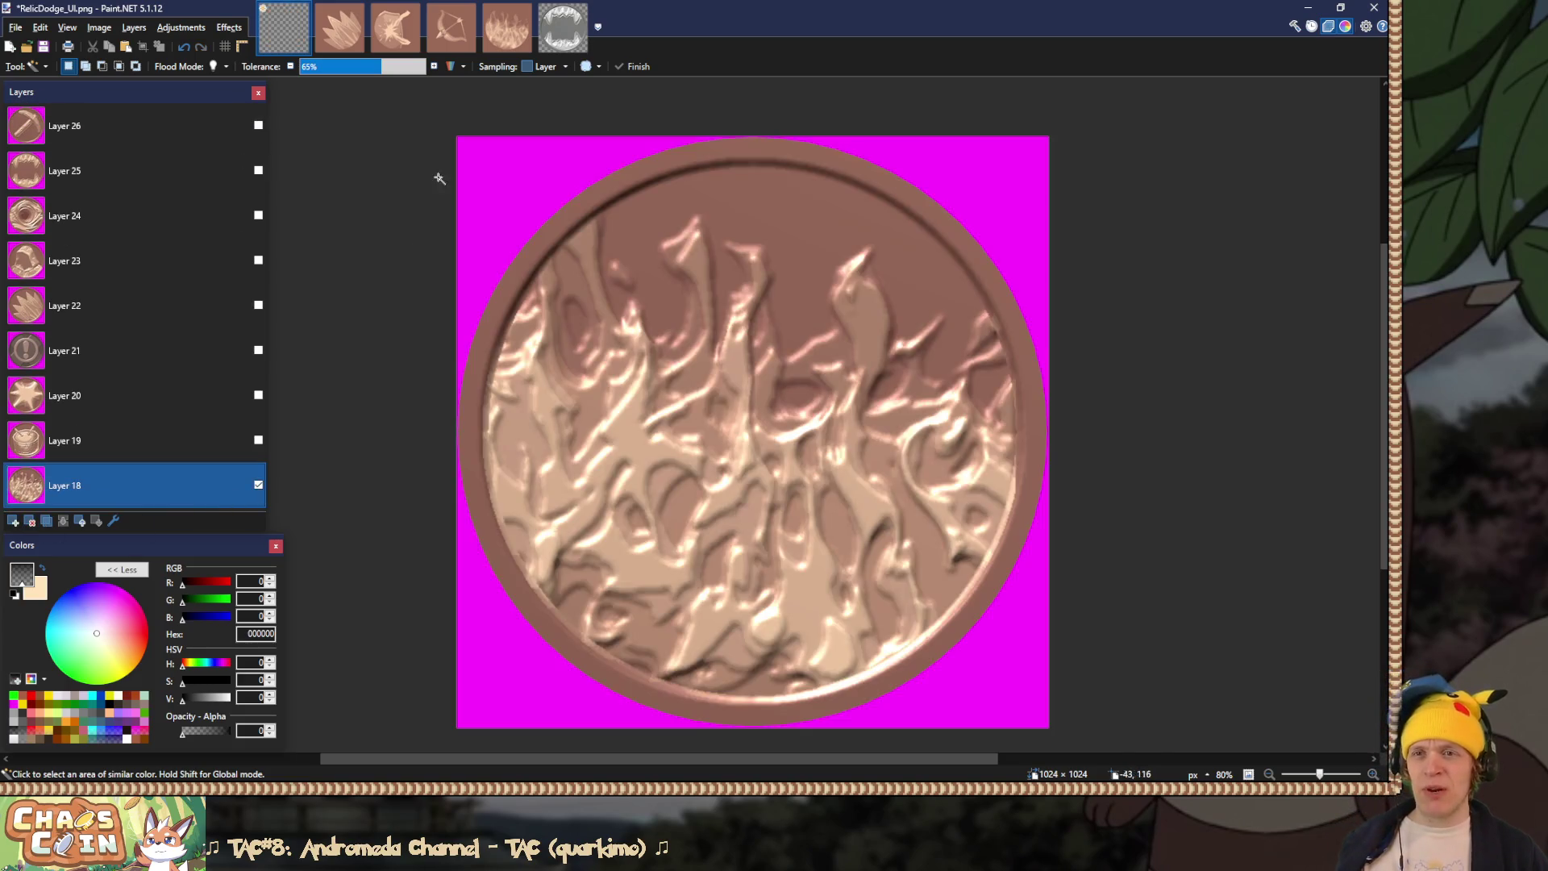
click(480, 181)
key(Delete)
key(ctrl+shift+s)
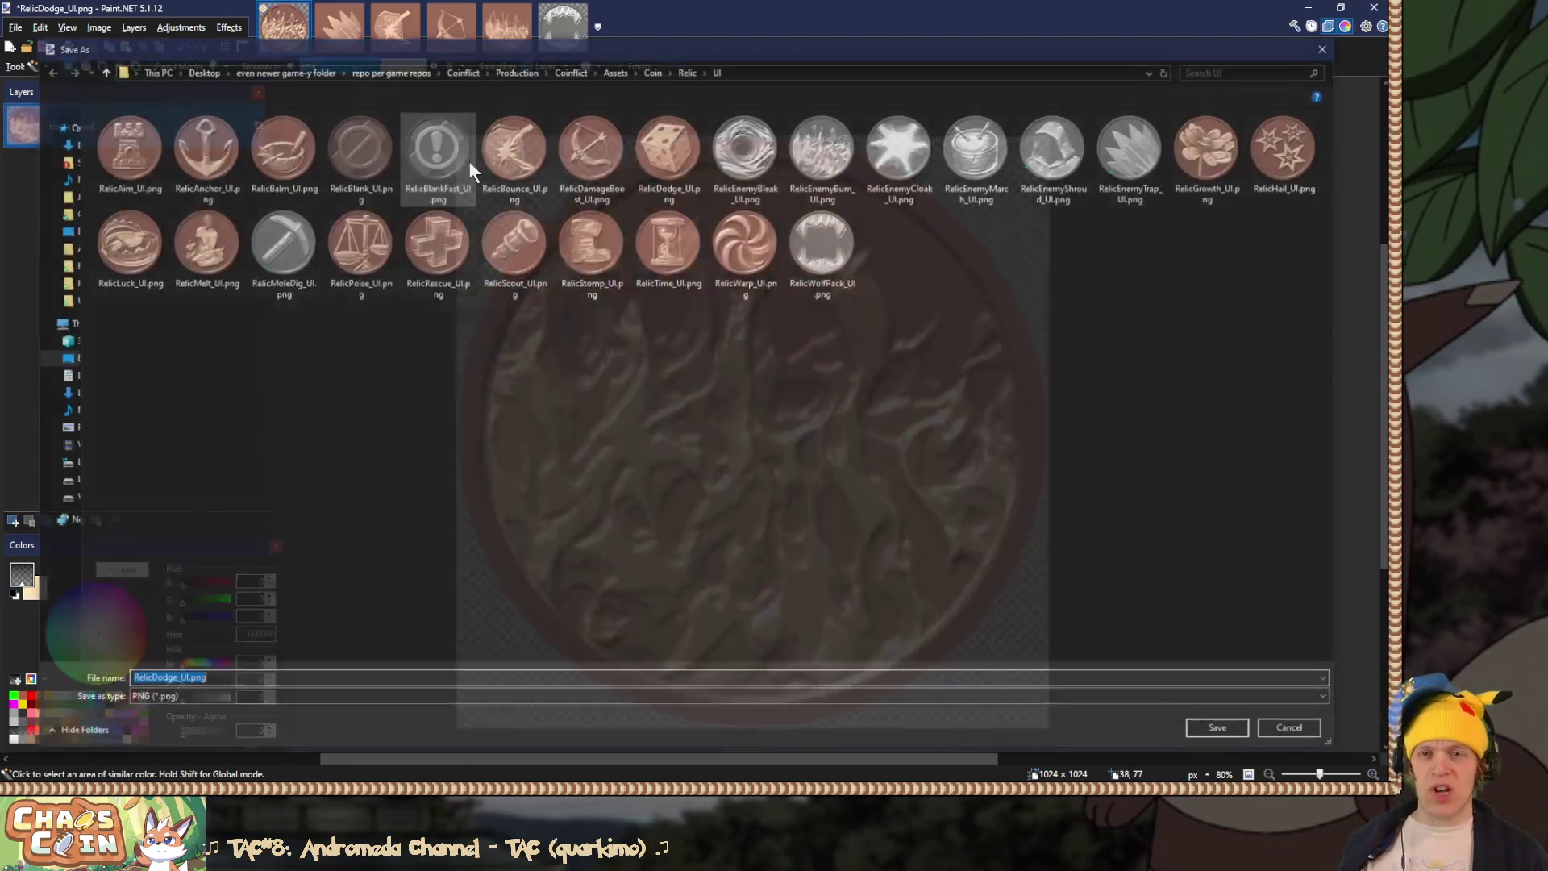
double_click(822, 149)
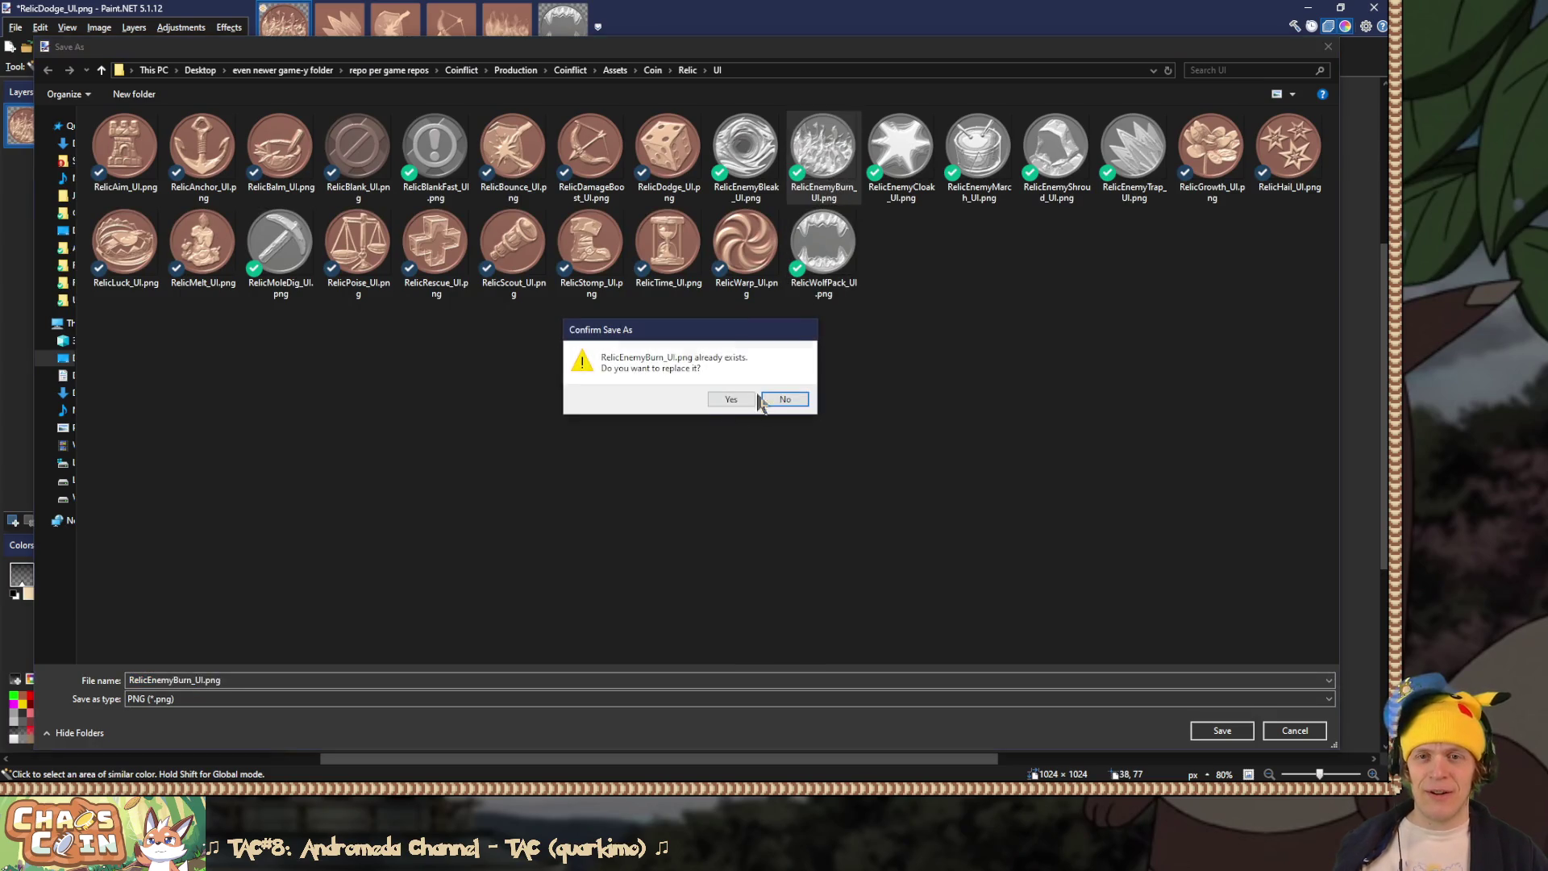
click(730, 400)
click(591, 577)
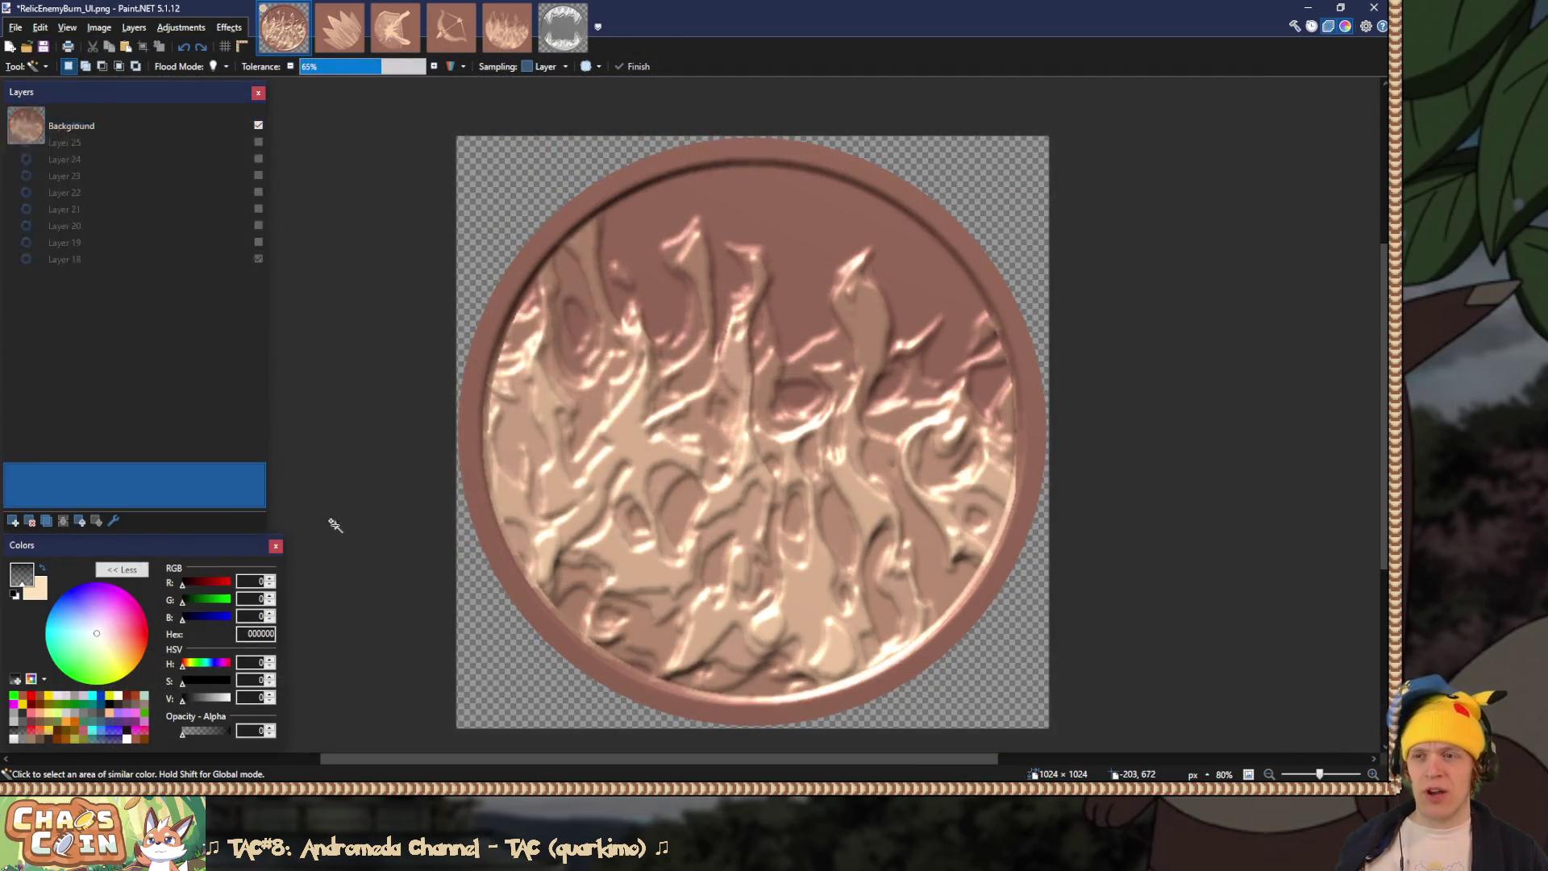
Step: Delete the flame layer and save the drum coin transparent over RelicEnemyMarch_UI.png
click(30, 521)
click(258, 440)
click(483, 167)
key(Delete)
key(ctrl+shift+s)
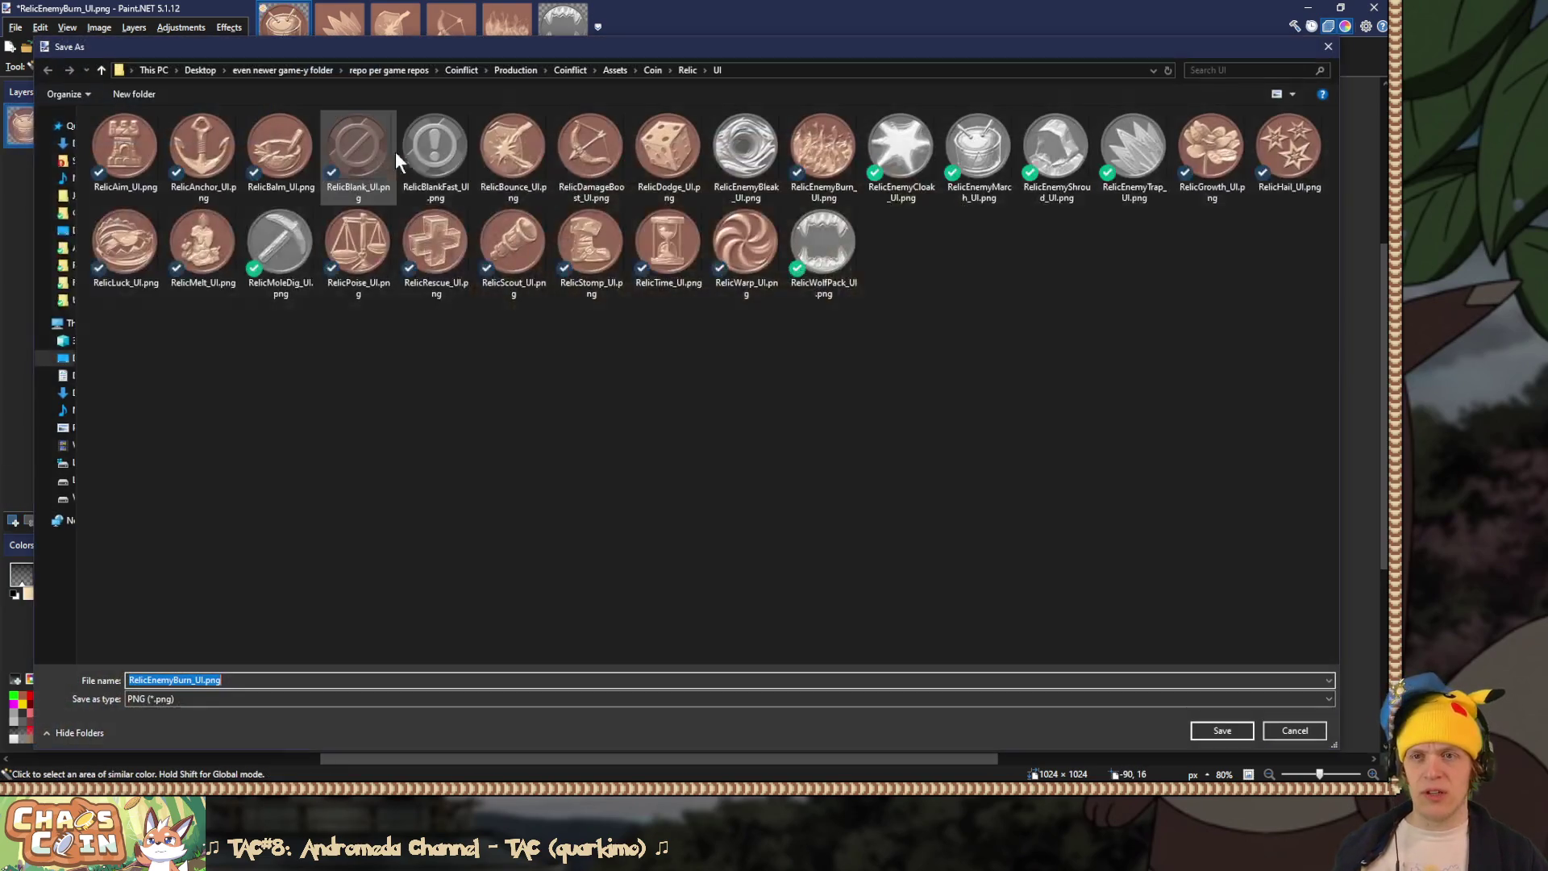
double_click(979, 147)
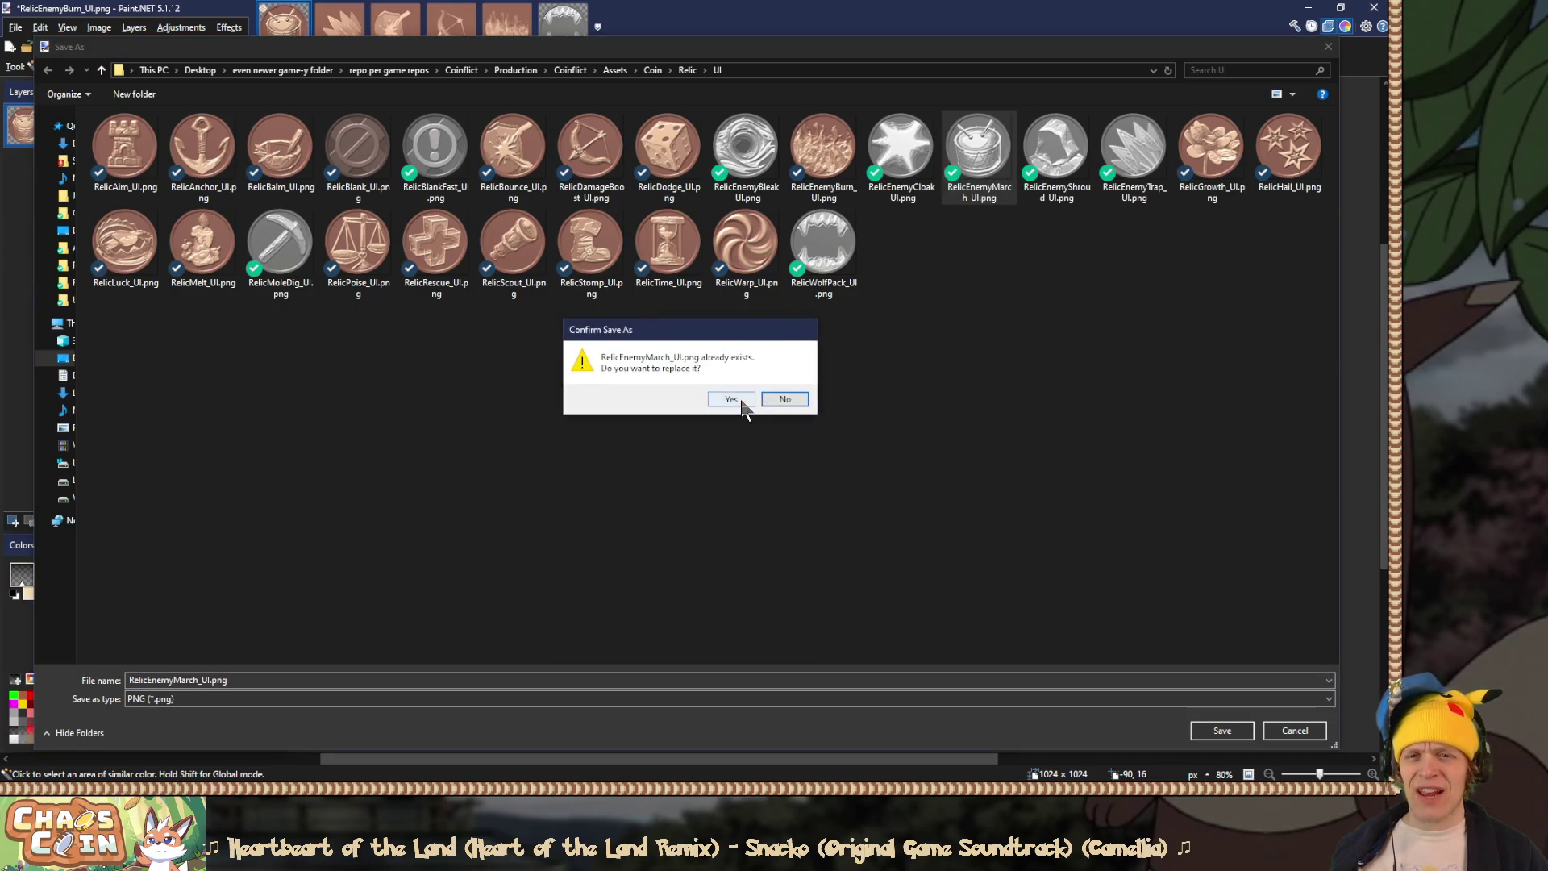
click(731, 400)
click(582, 573)
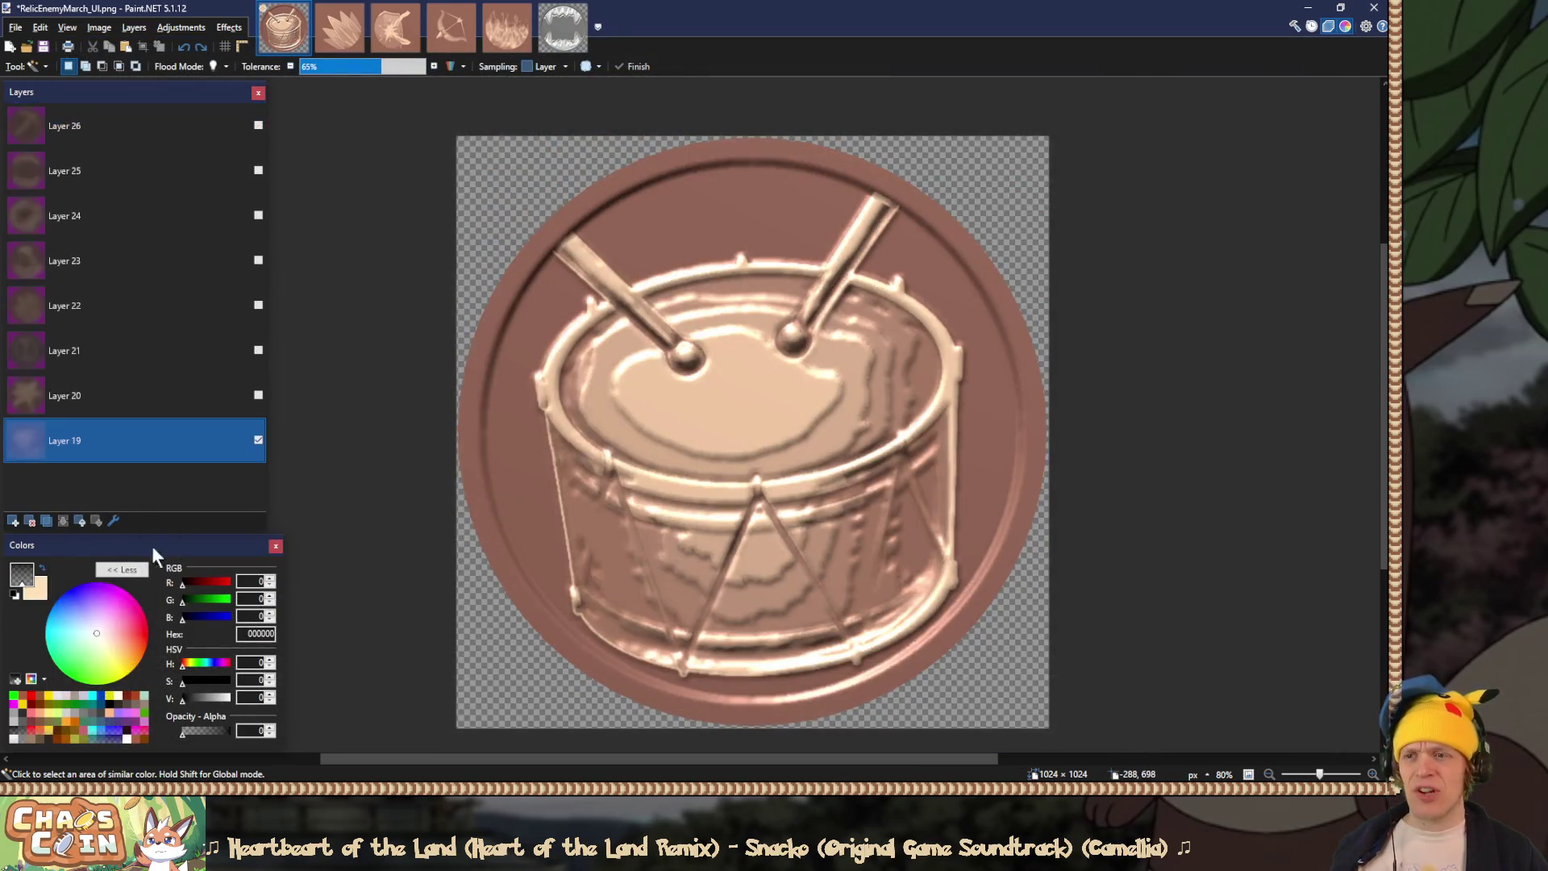
Step: Delete the drum layer and save the star coin transparent over RelicEnemyCloak_UI.png
click(30, 521)
click(258, 395)
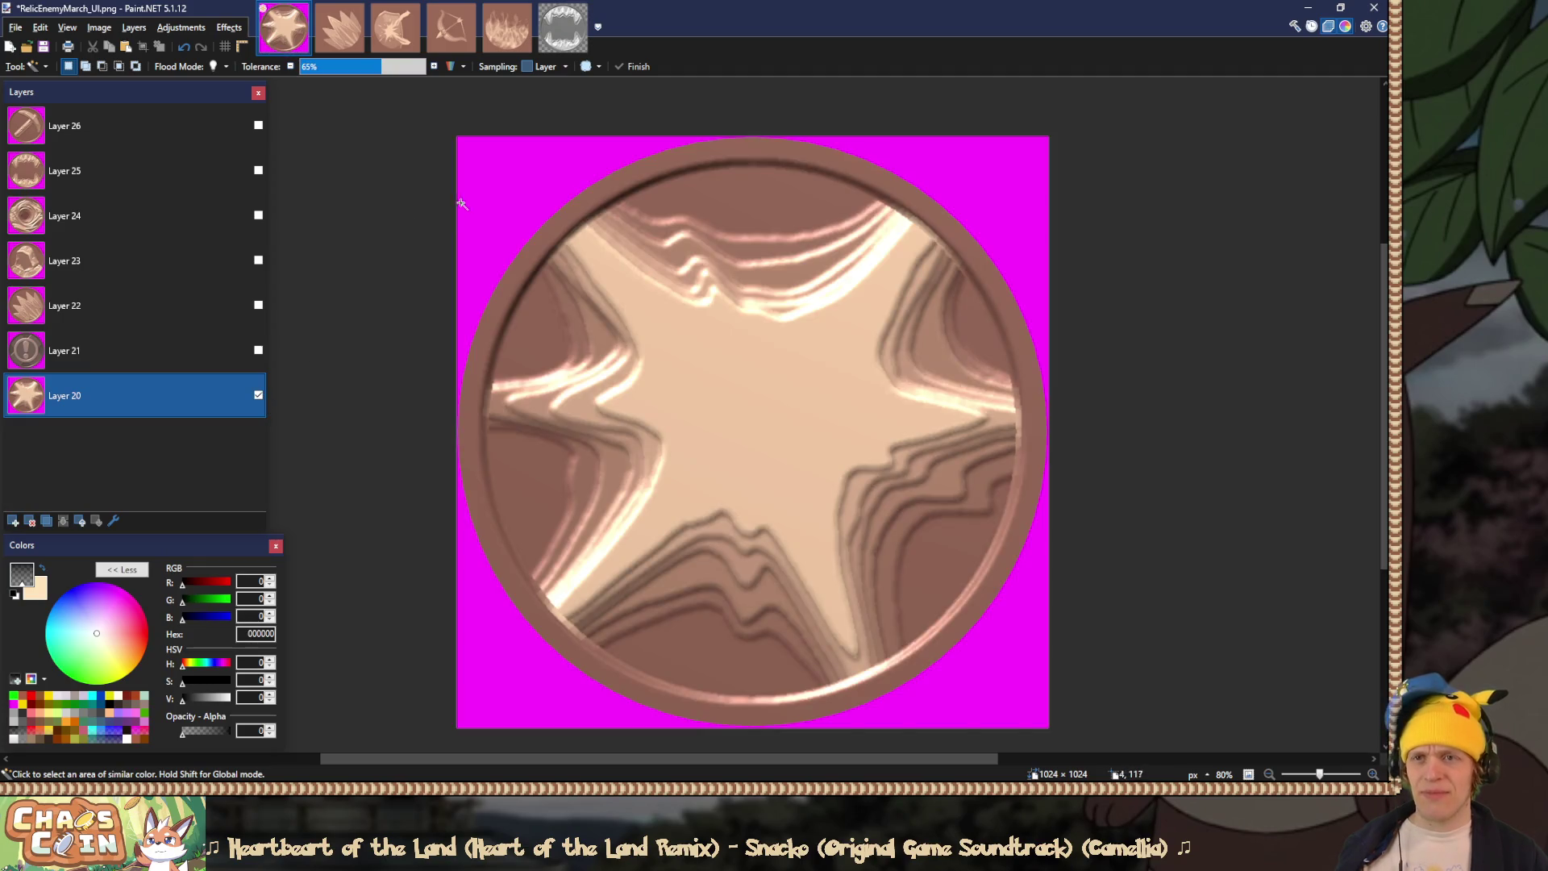
click(462, 202)
key(Delete)
key(ctrl+shift+s)
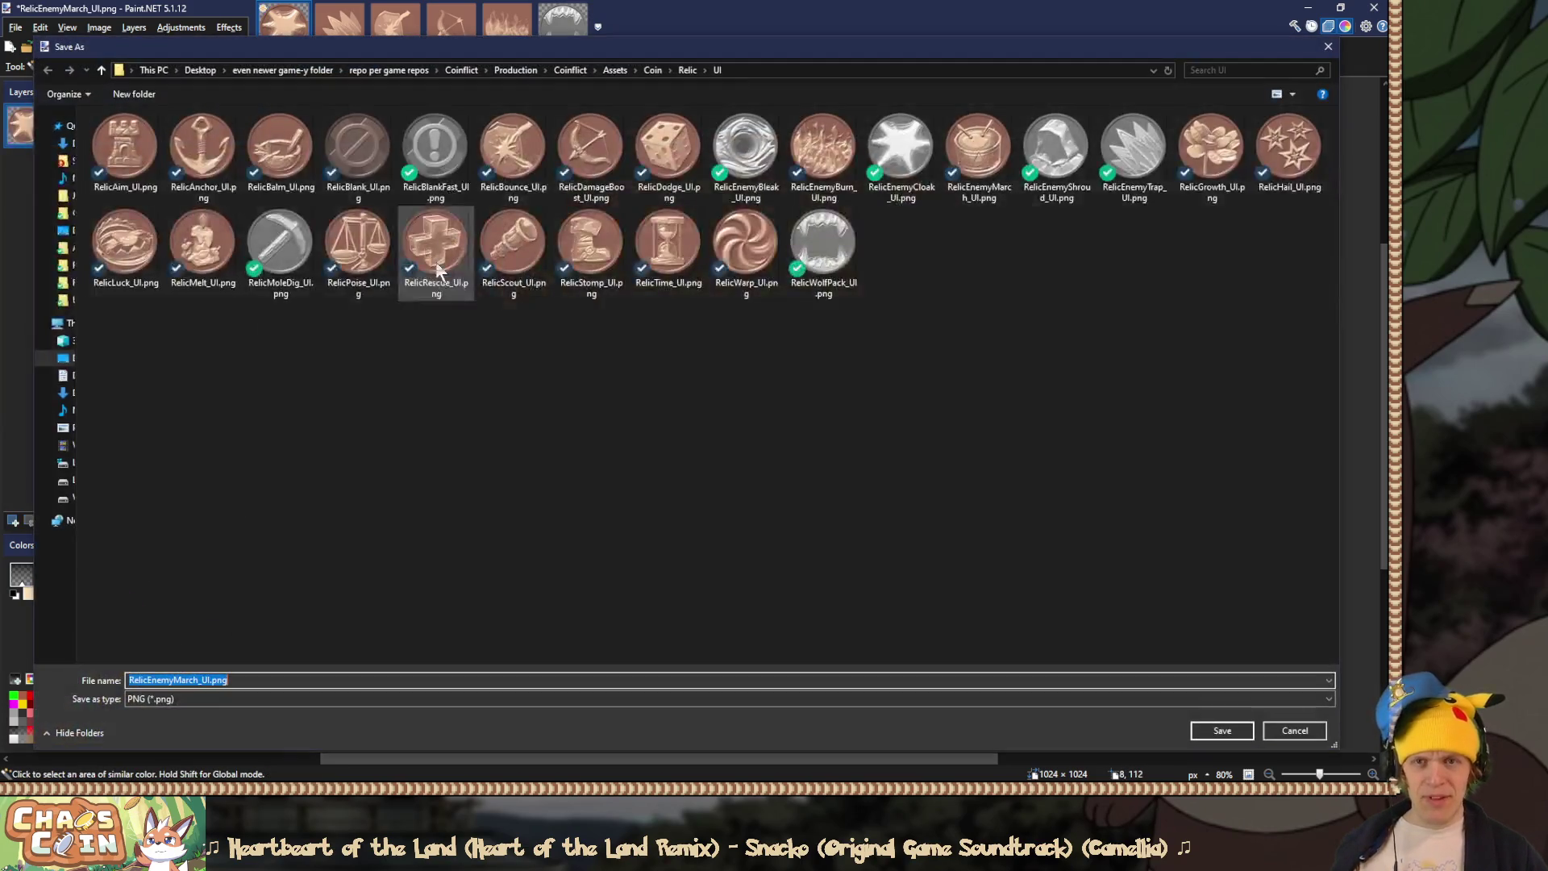
double_click(900, 145)
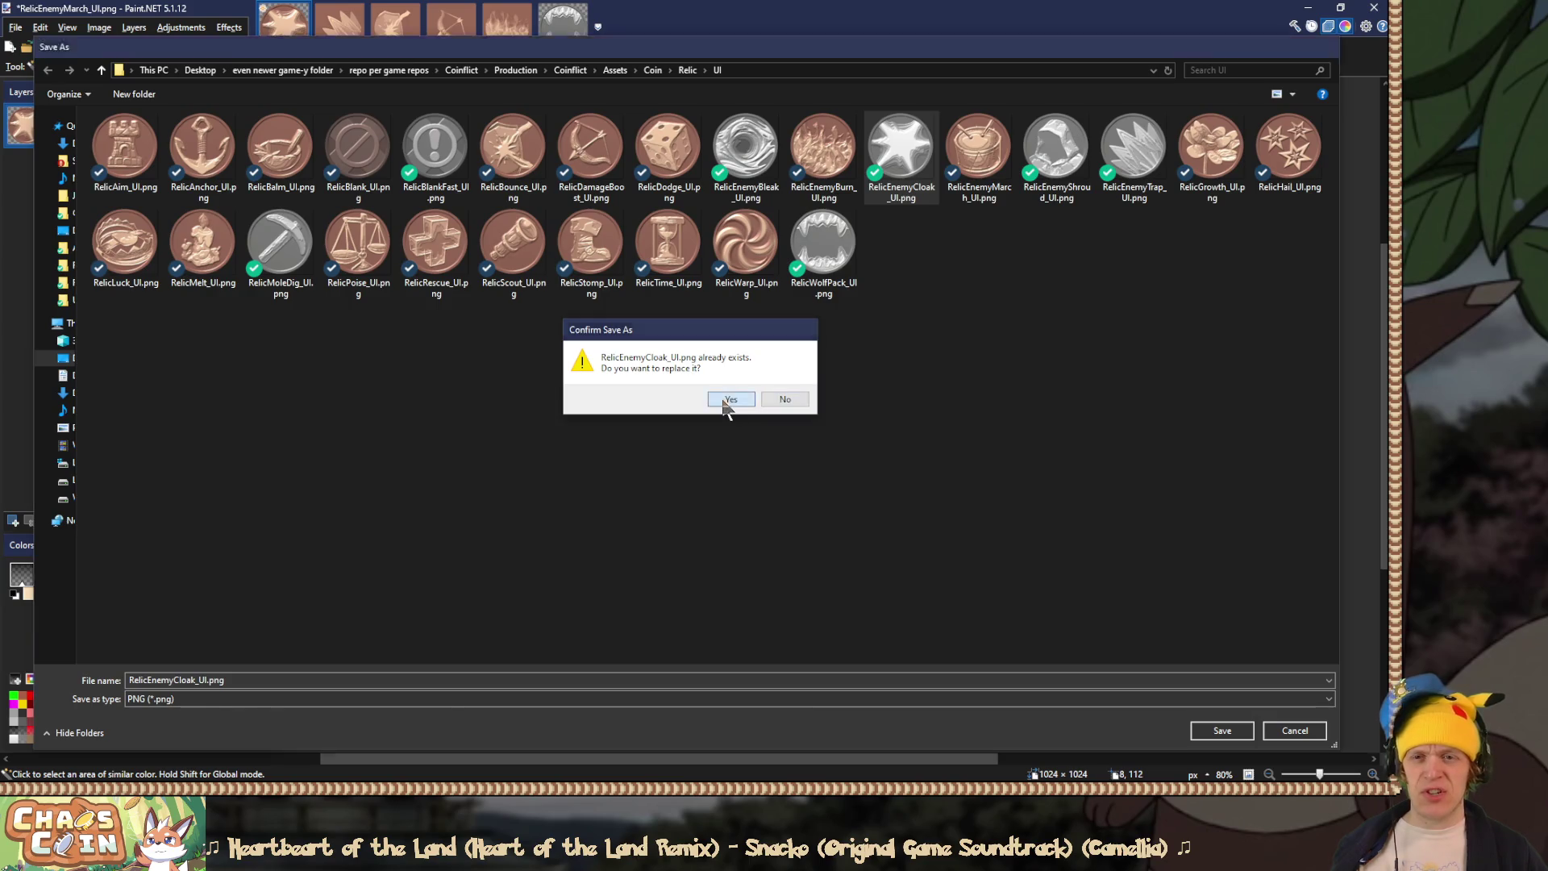
click(733, 399)
click(586, 578)
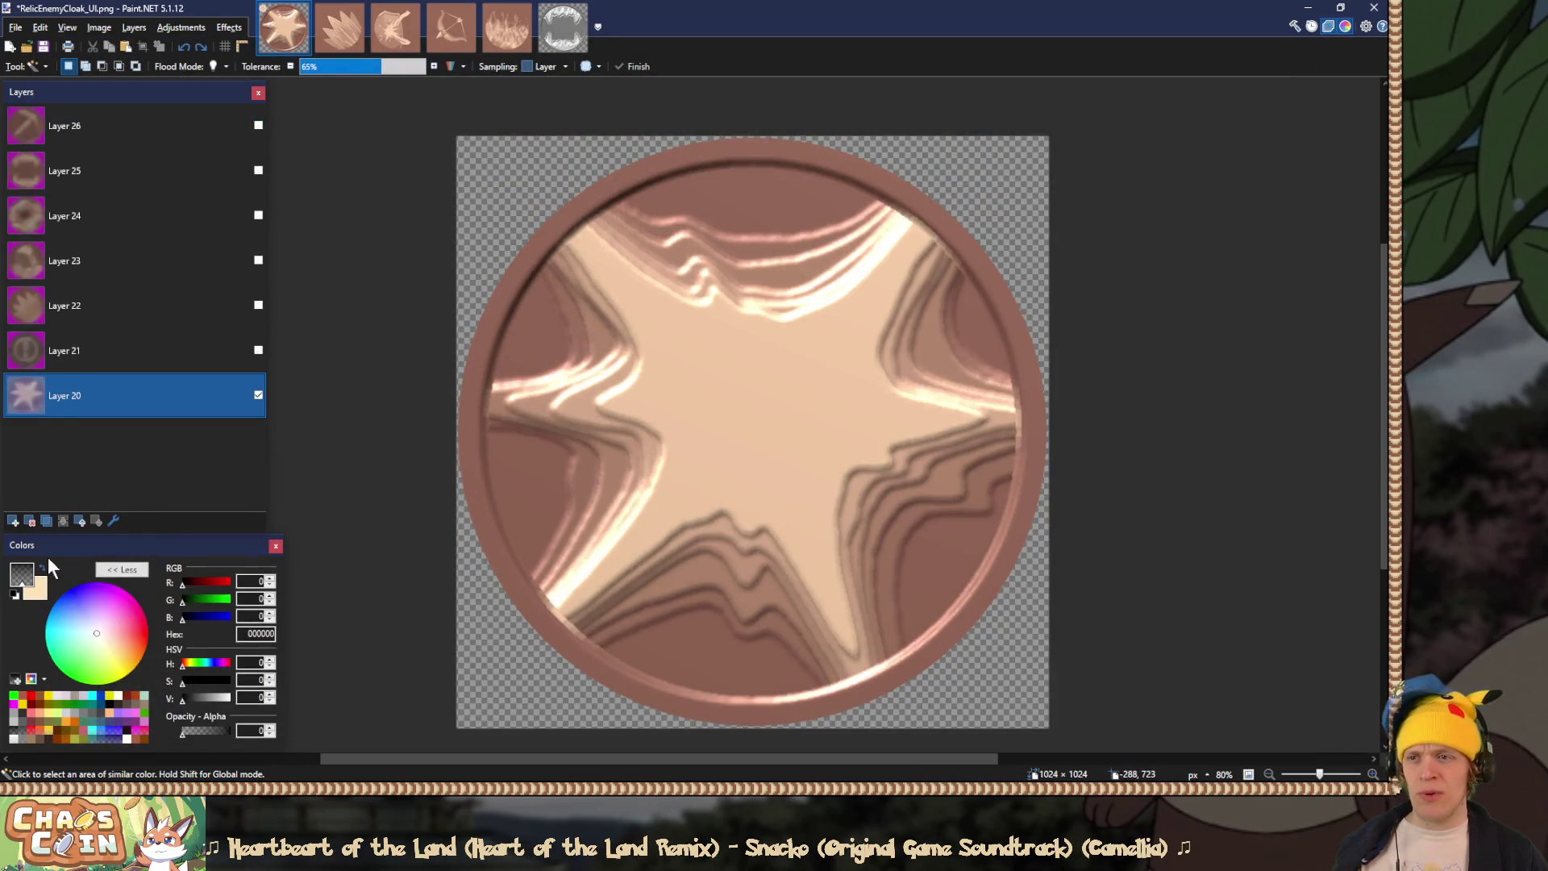
Step: Delete the star layer and save the exclamation coin flattened and transparent over RelicBlankFast_UI.png
click(33, 521)
click(259, 350)
click(459, 171)
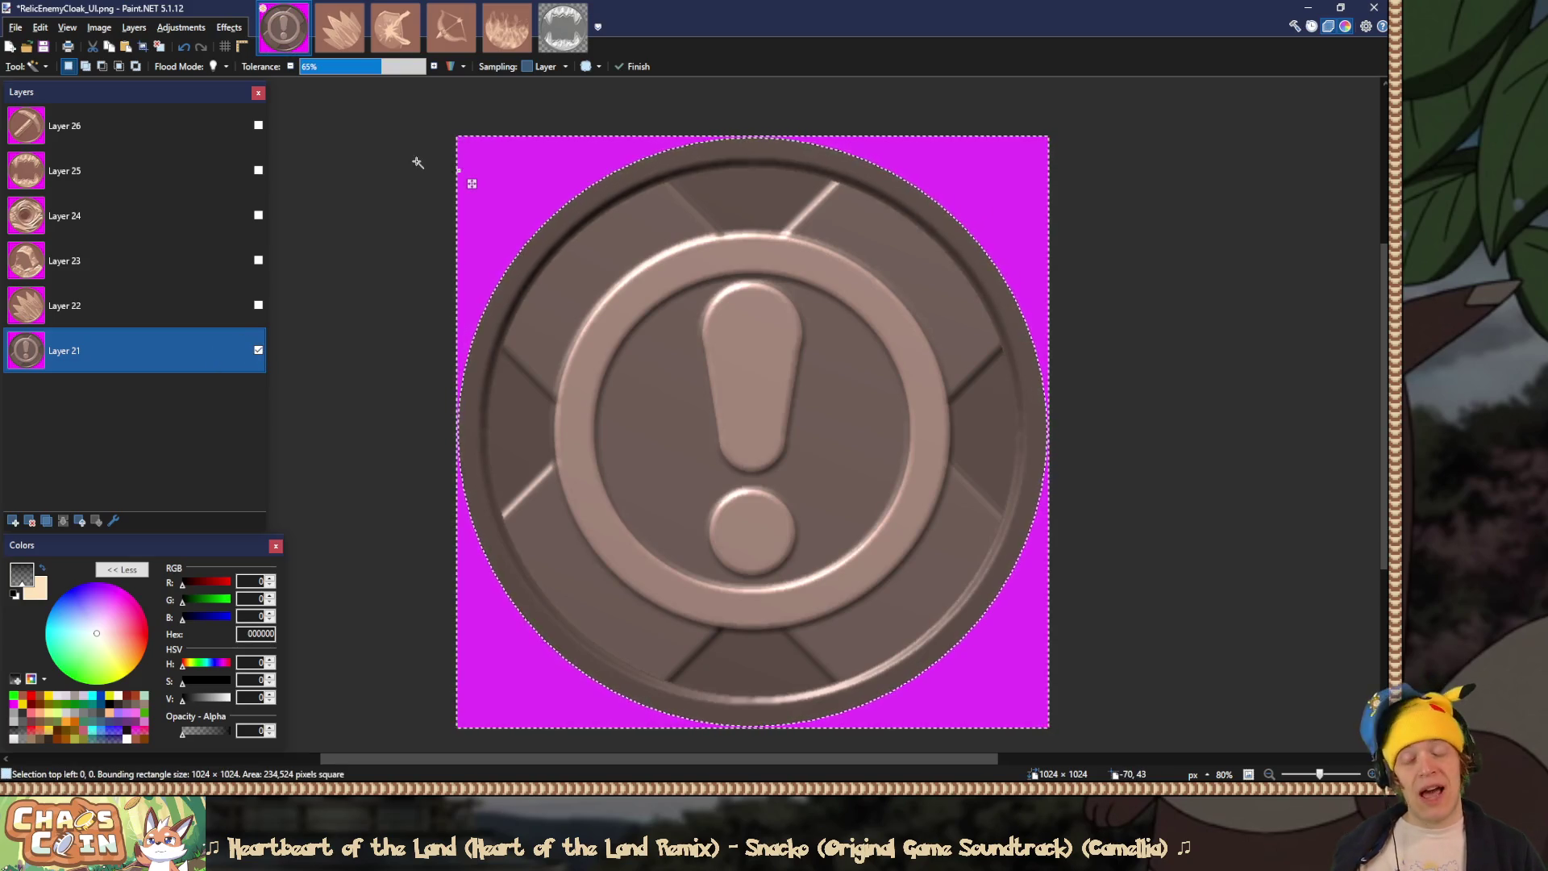
key(Delete)
key(ctrl+d)
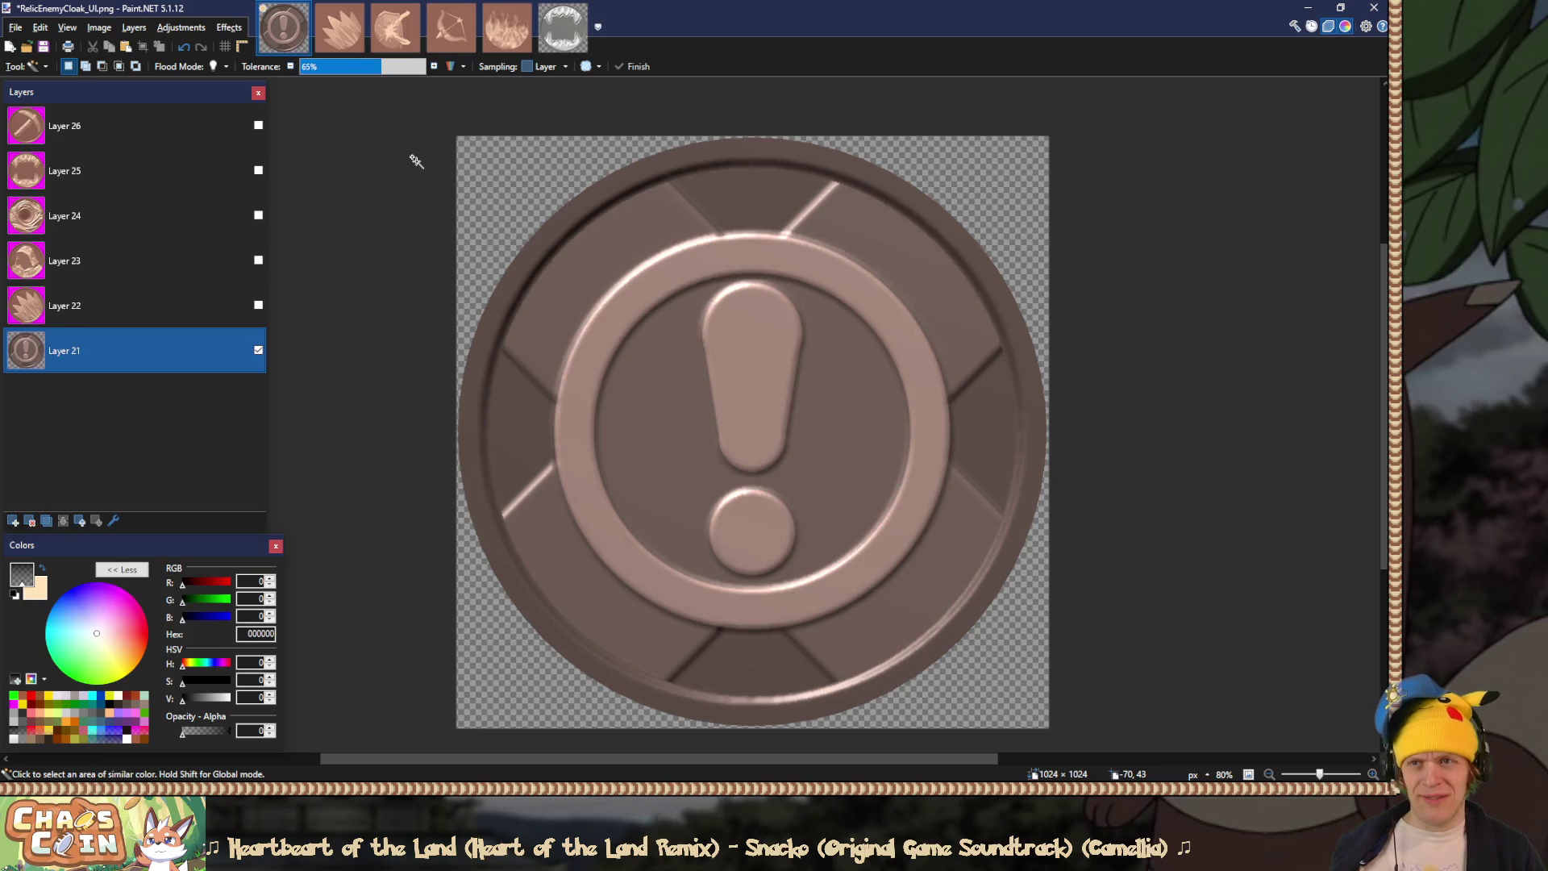
key(ctrl+shift+f)
key(ctrl+shift+s)
double_click(435, 149)
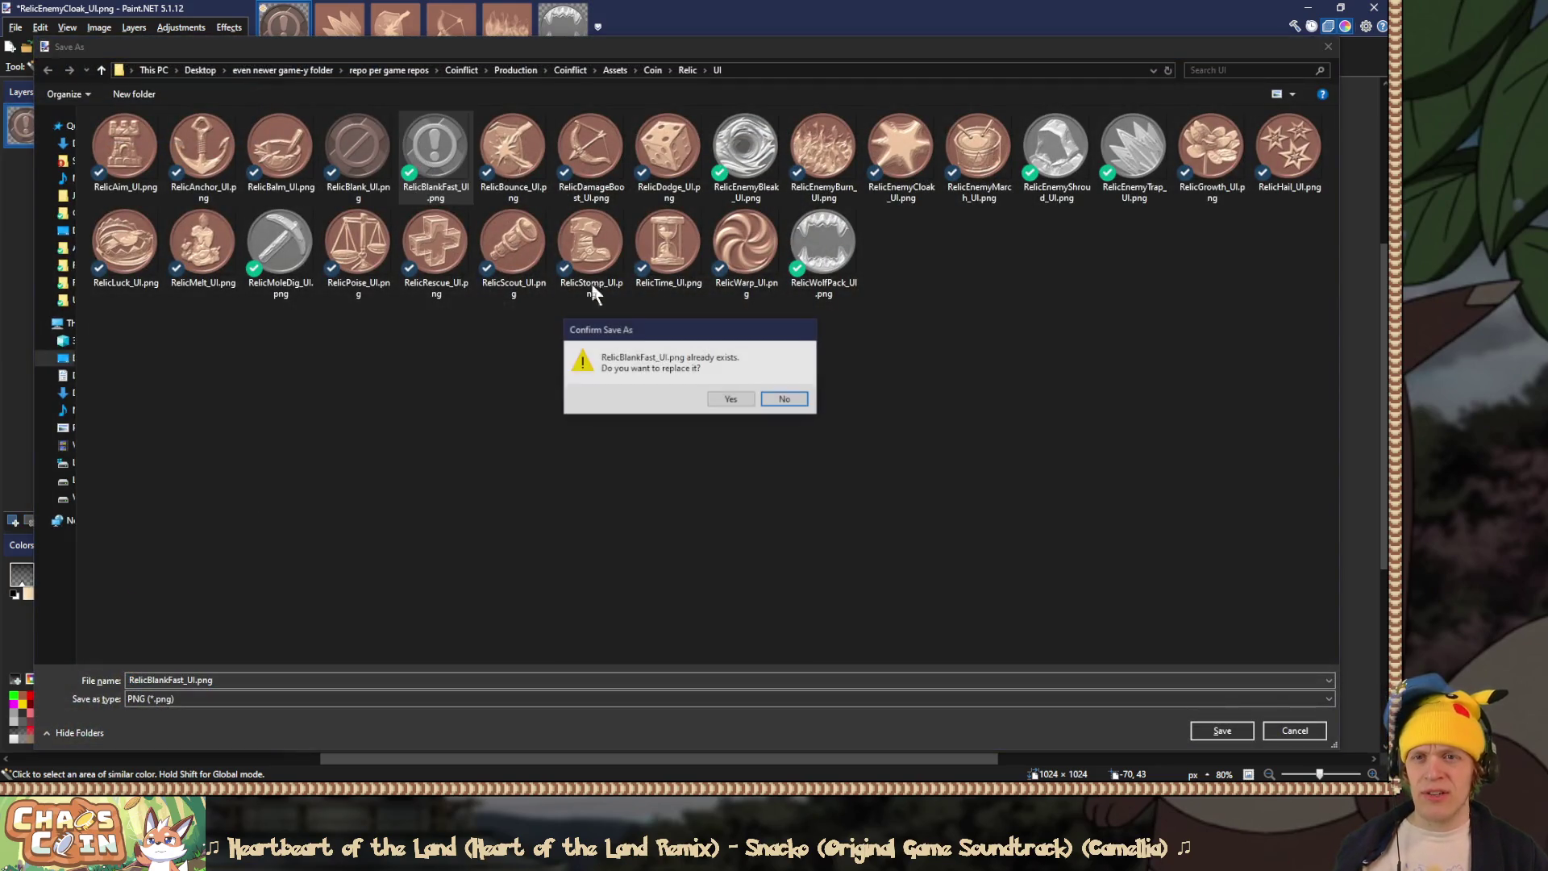
click(729, 400)
click(587, 577)
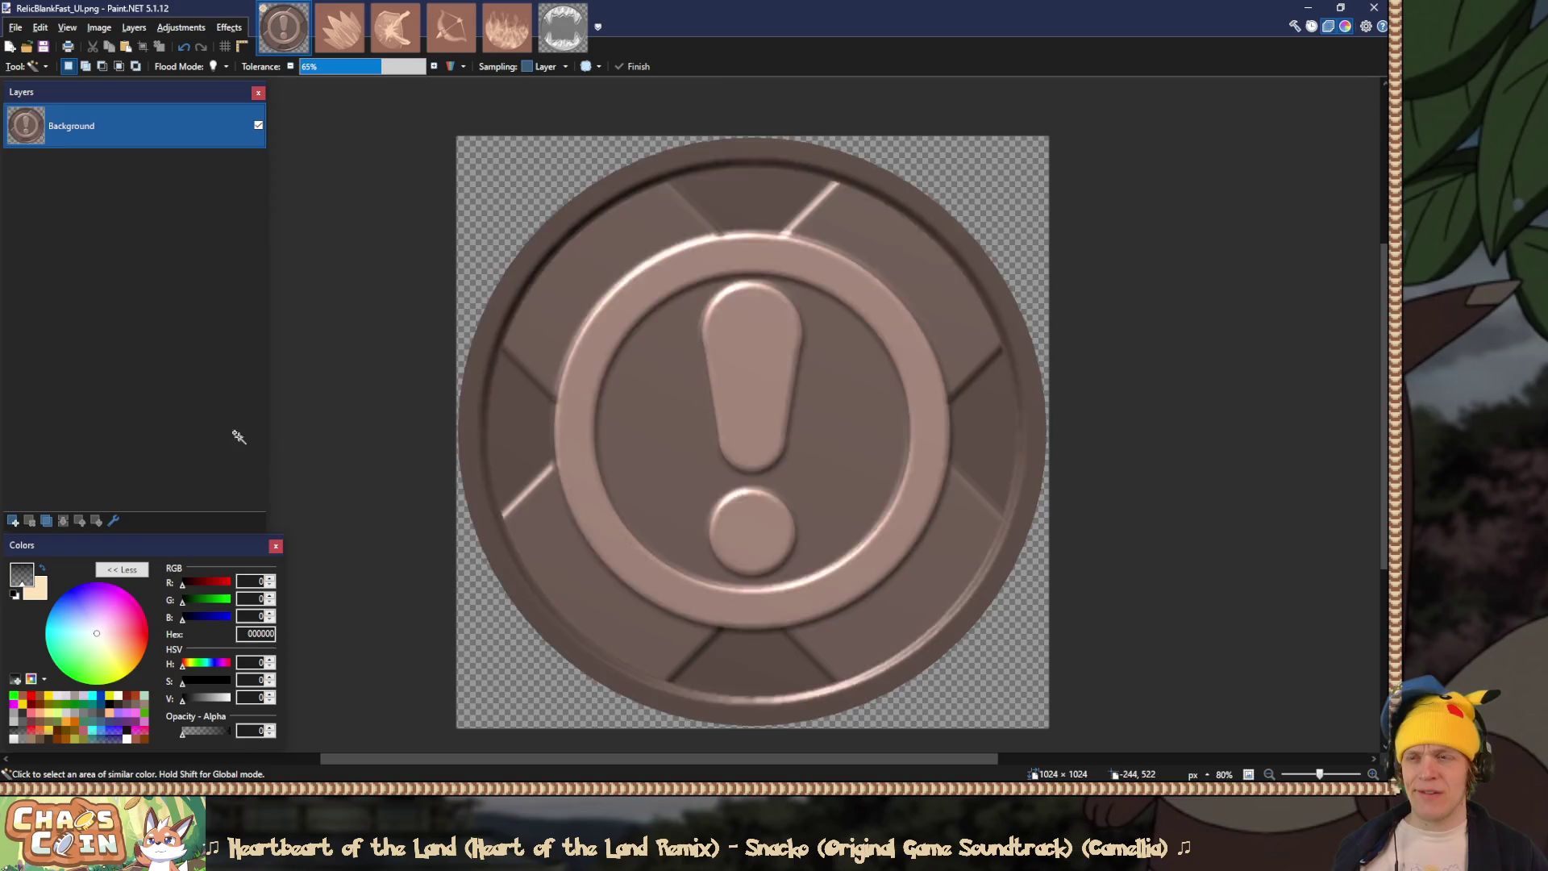
Step: Restore the layers and save the leaf-spike coin transparent over RelicEnemyTrap_UI.png
key(ctrl+z)
key(ctrl+z)
key(ctrl+z)
click(478, 169)
key(Delete)
key(ctrl+s)
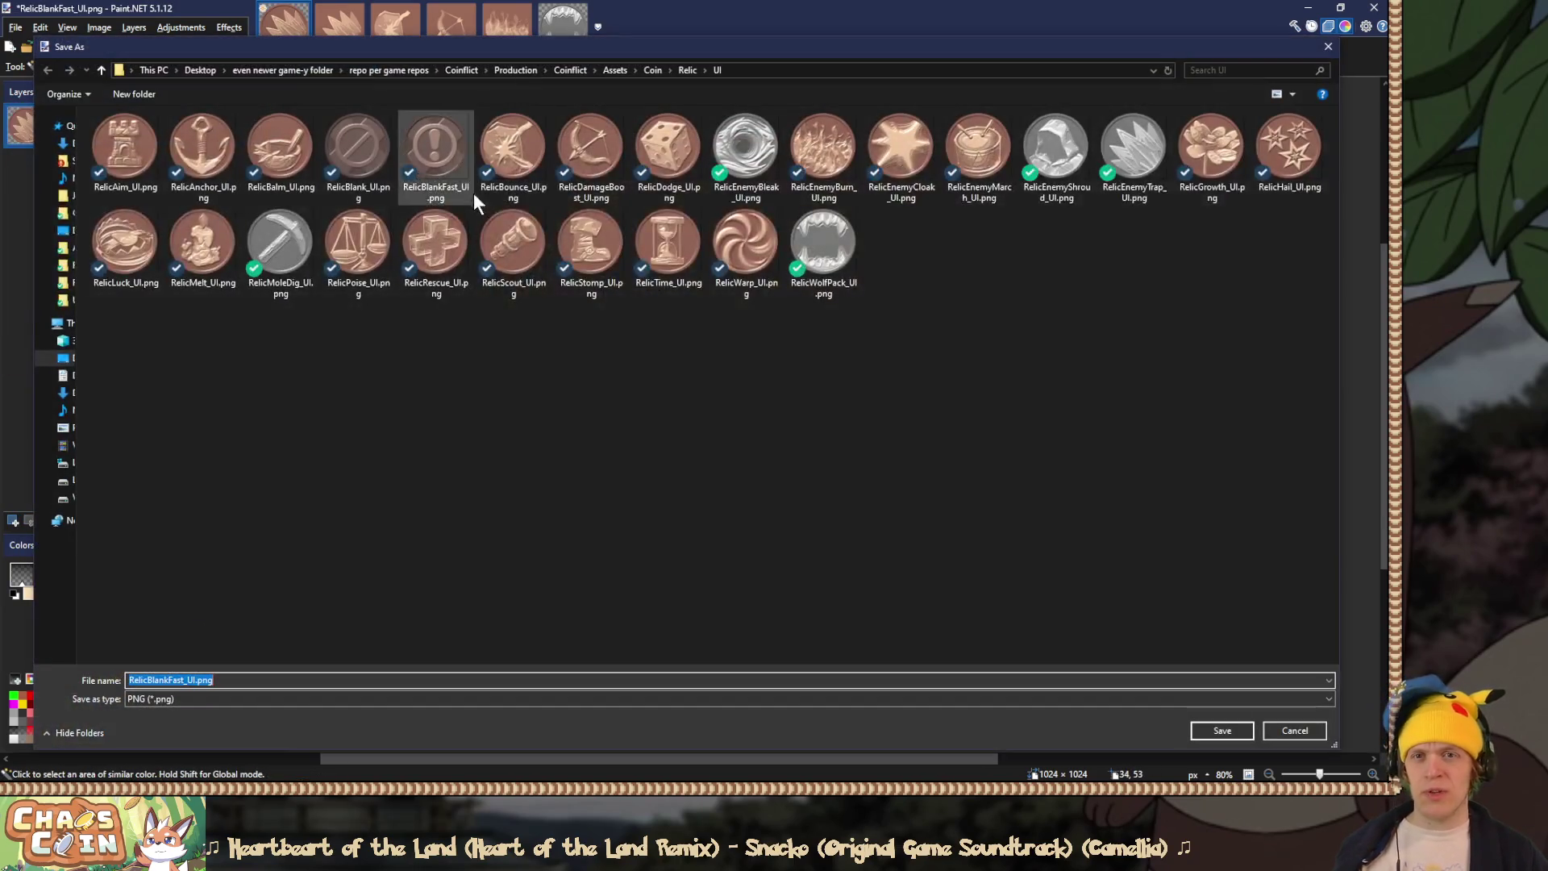
double_click(1133, 149)
click(730, 400)
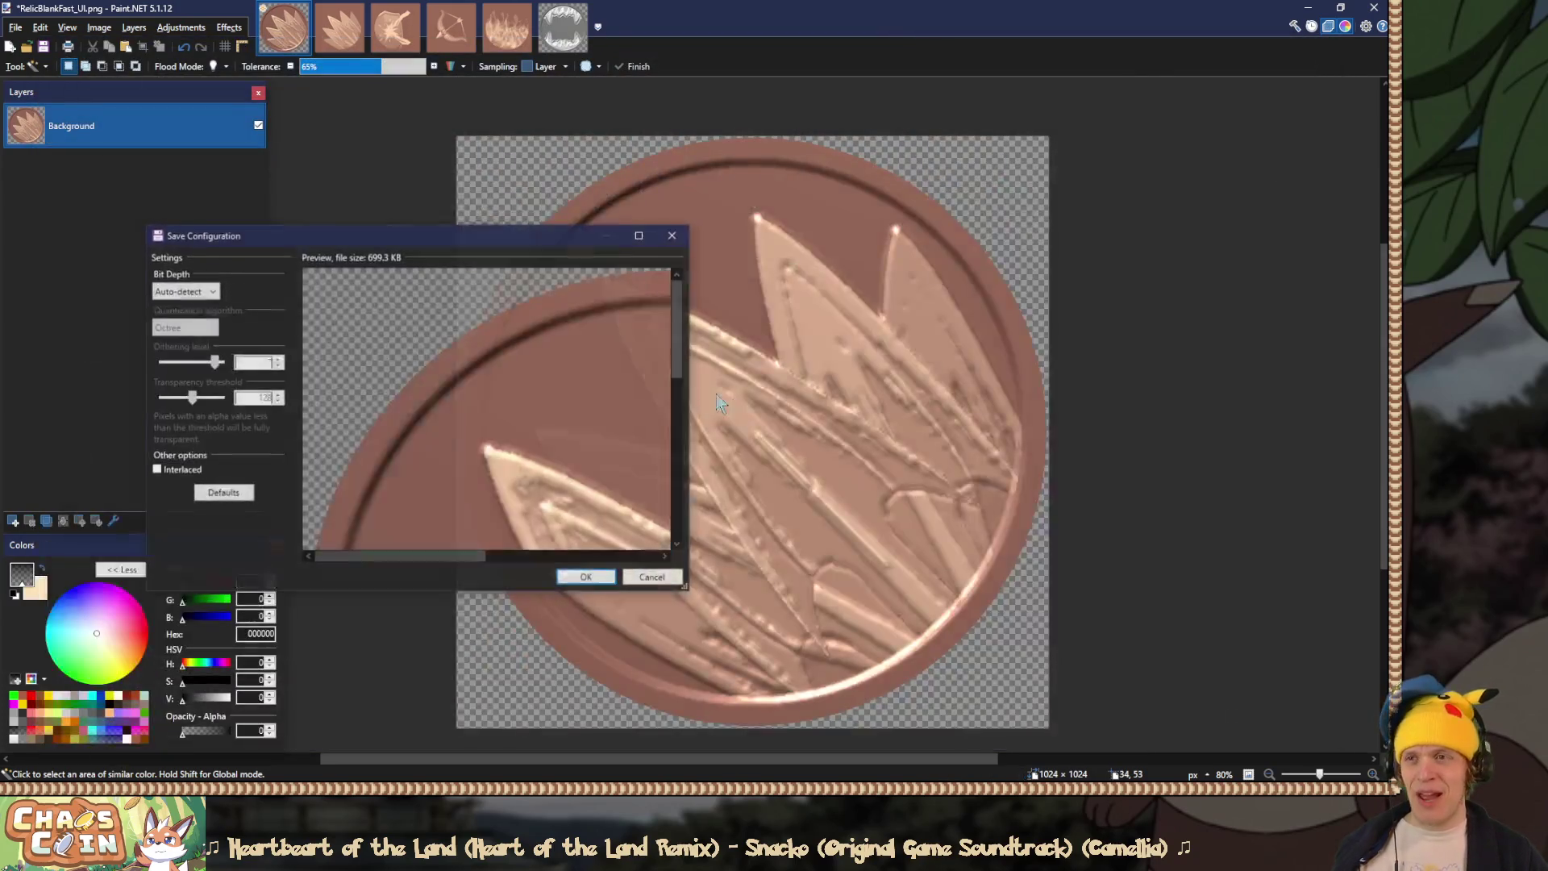
click(582, 576)
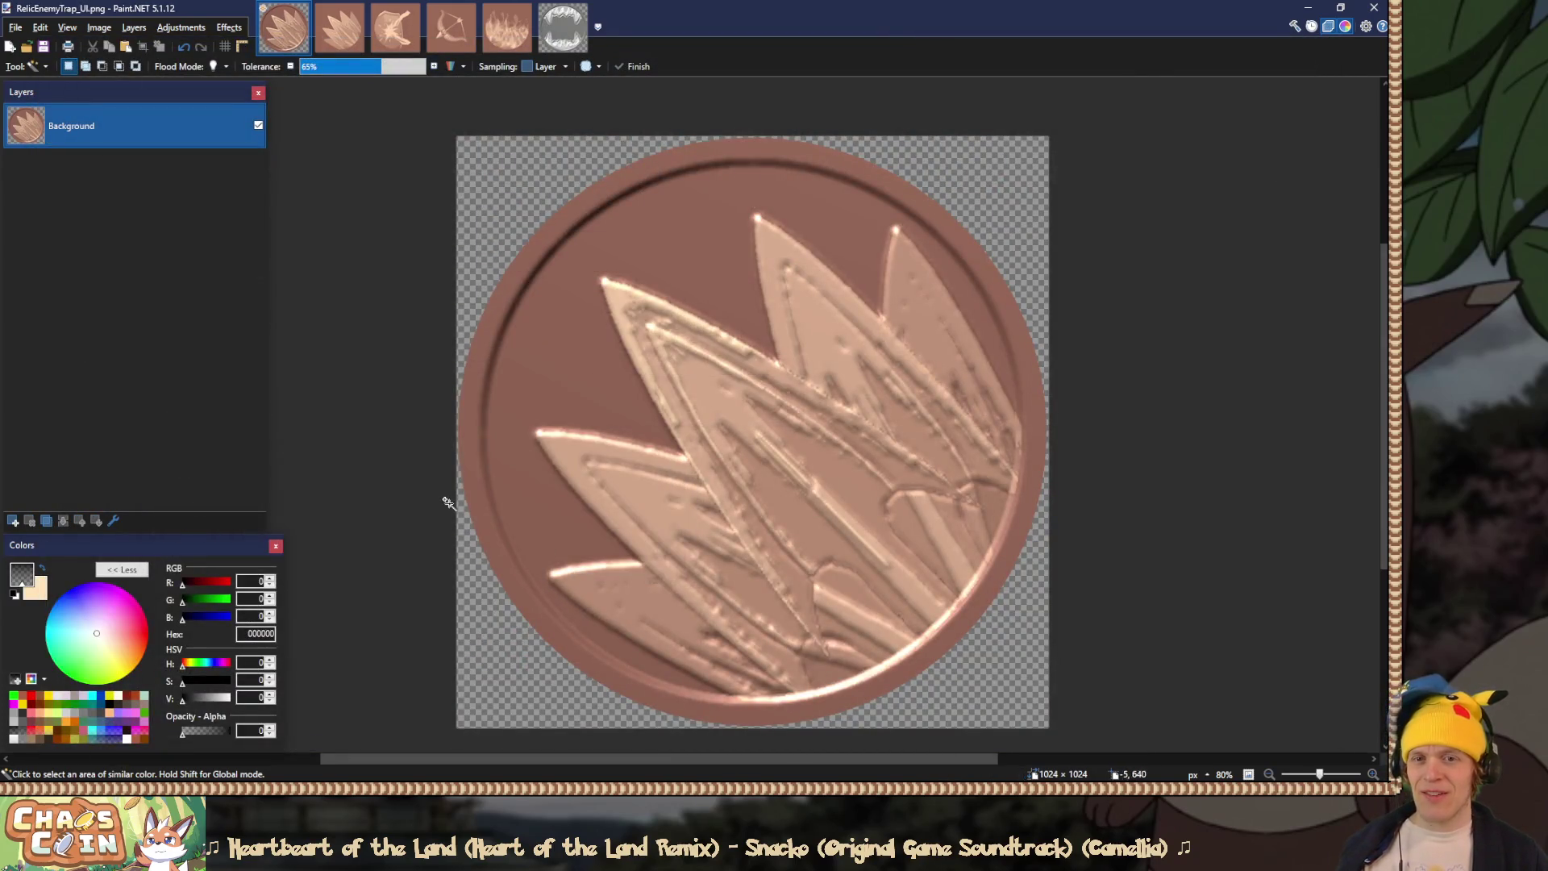
Step: Undo the flatten to recover Layers 22–26 and zoom in on the thorn coin
key(ctrl+z)
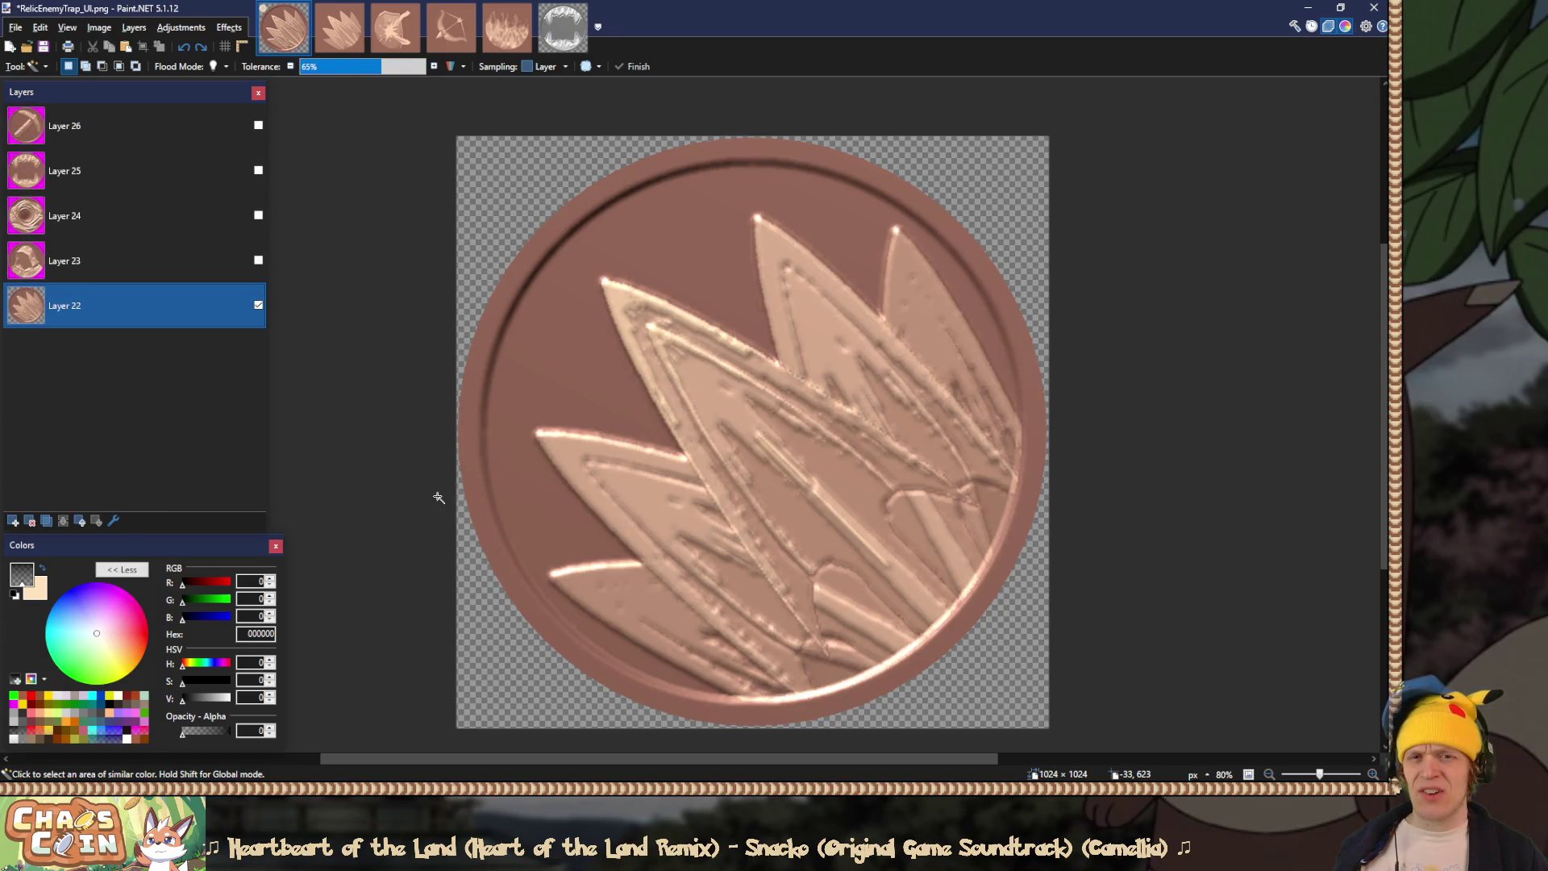
ctrl+scroll(682, 471, down, 2)
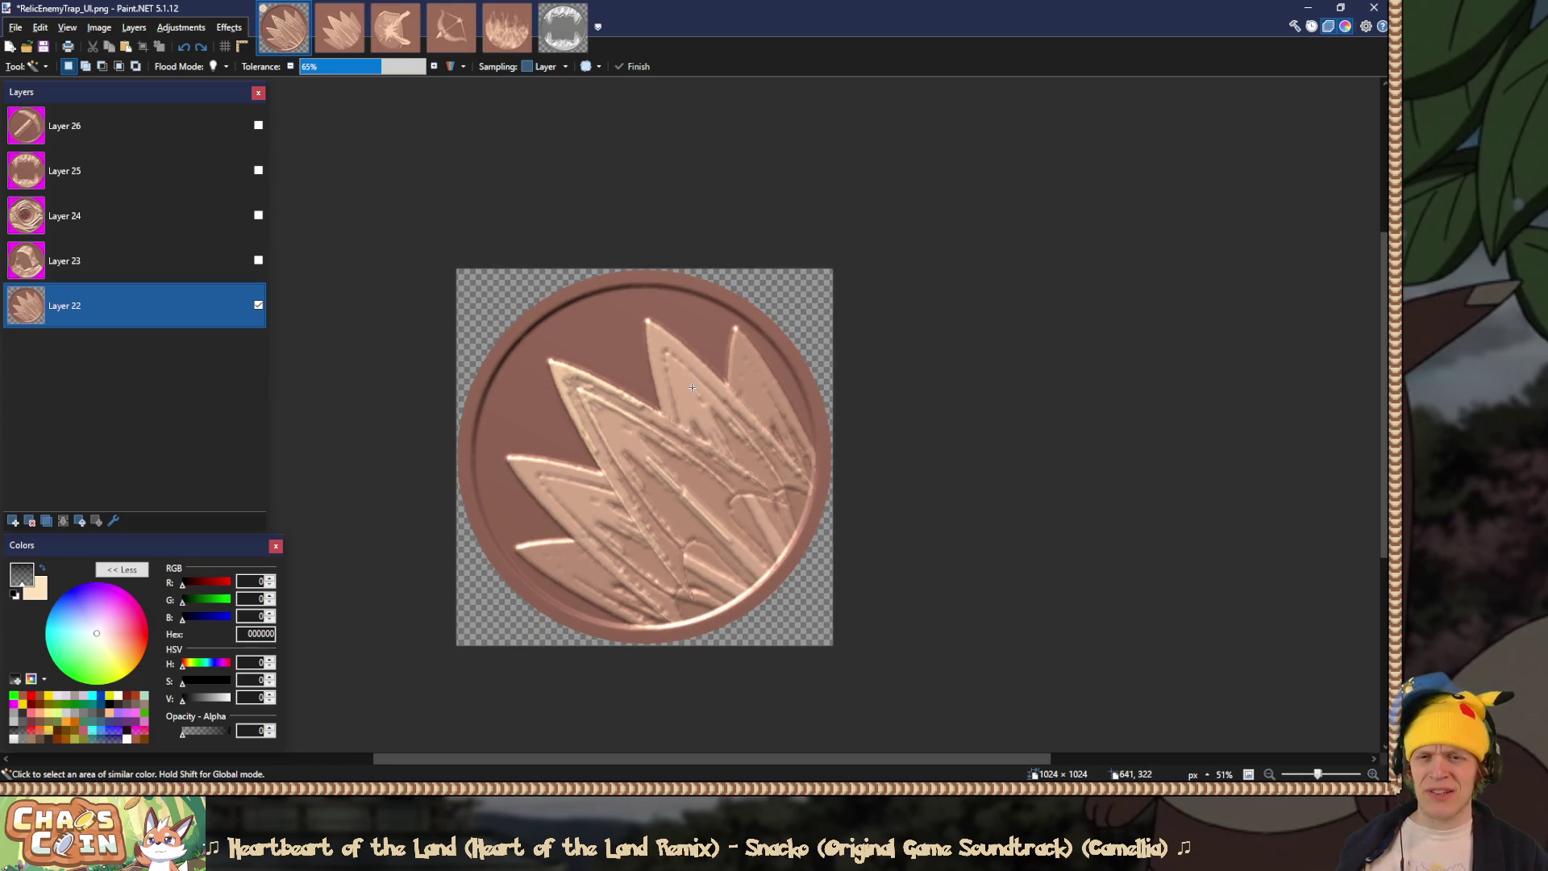
ctrl+scroll(723, 389, up, 4)
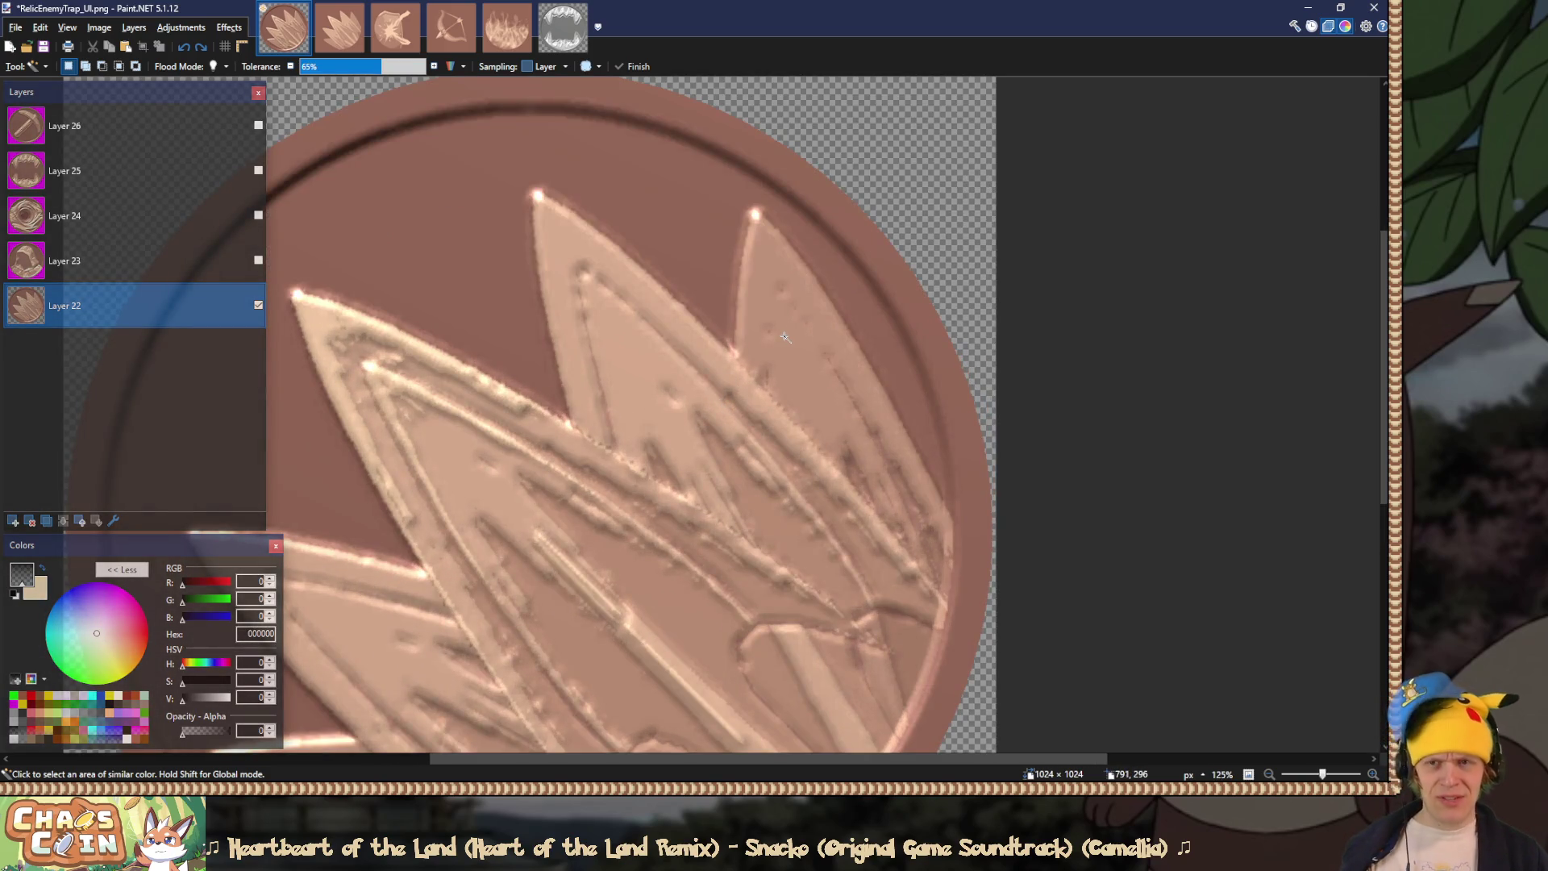
scroll(784, 336, left, 1)
Step: Sample the coin's tan BE927B as the primary colour, then switch to Rectangle Select
key(k)
click(855, 344)
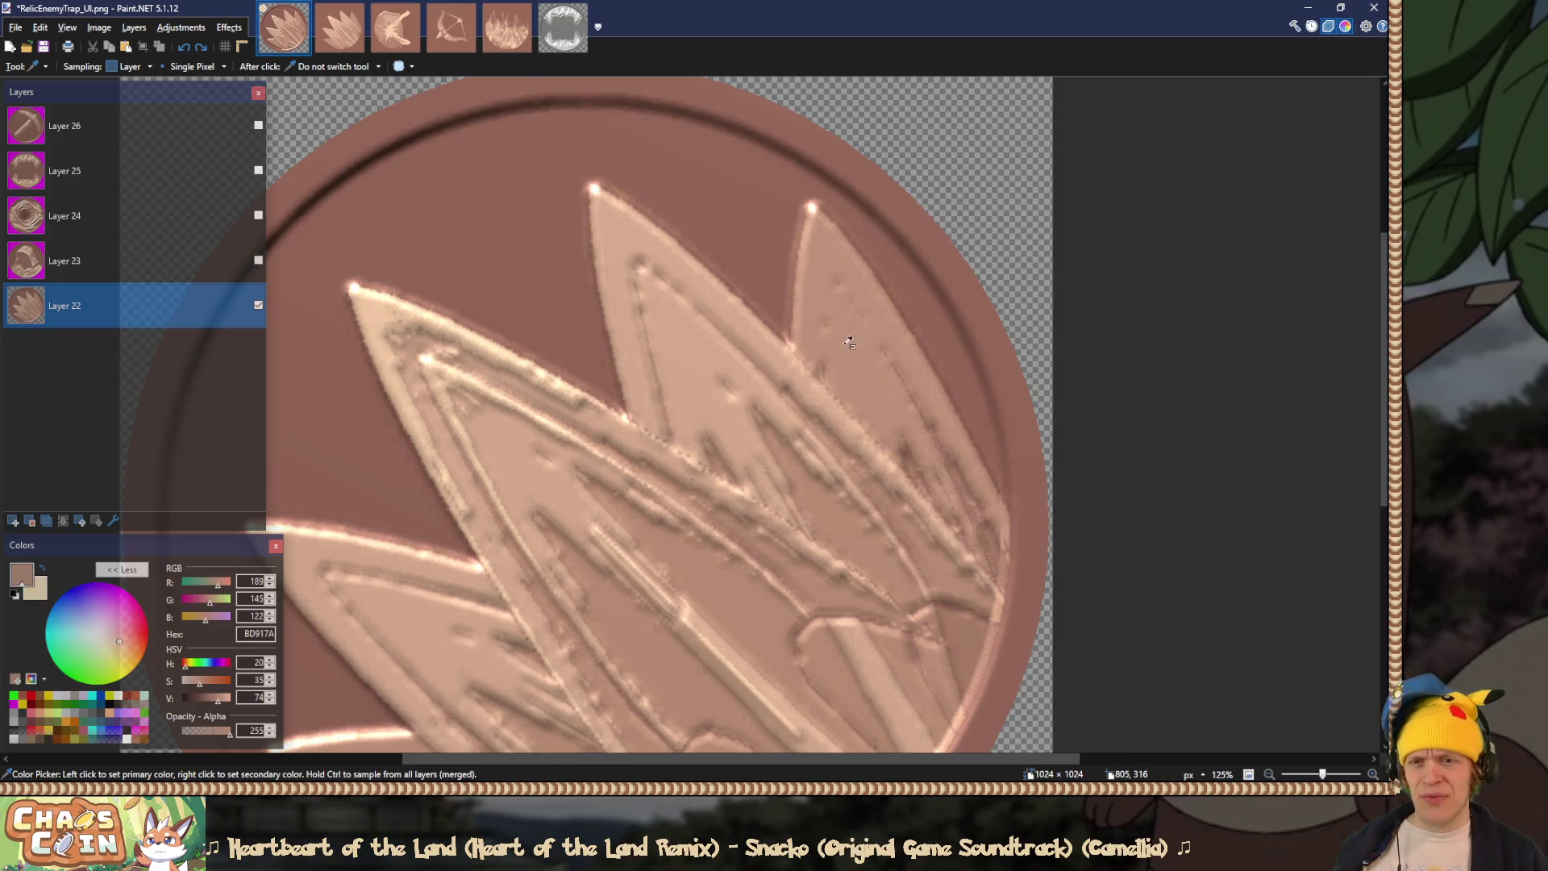
click(674, 321)
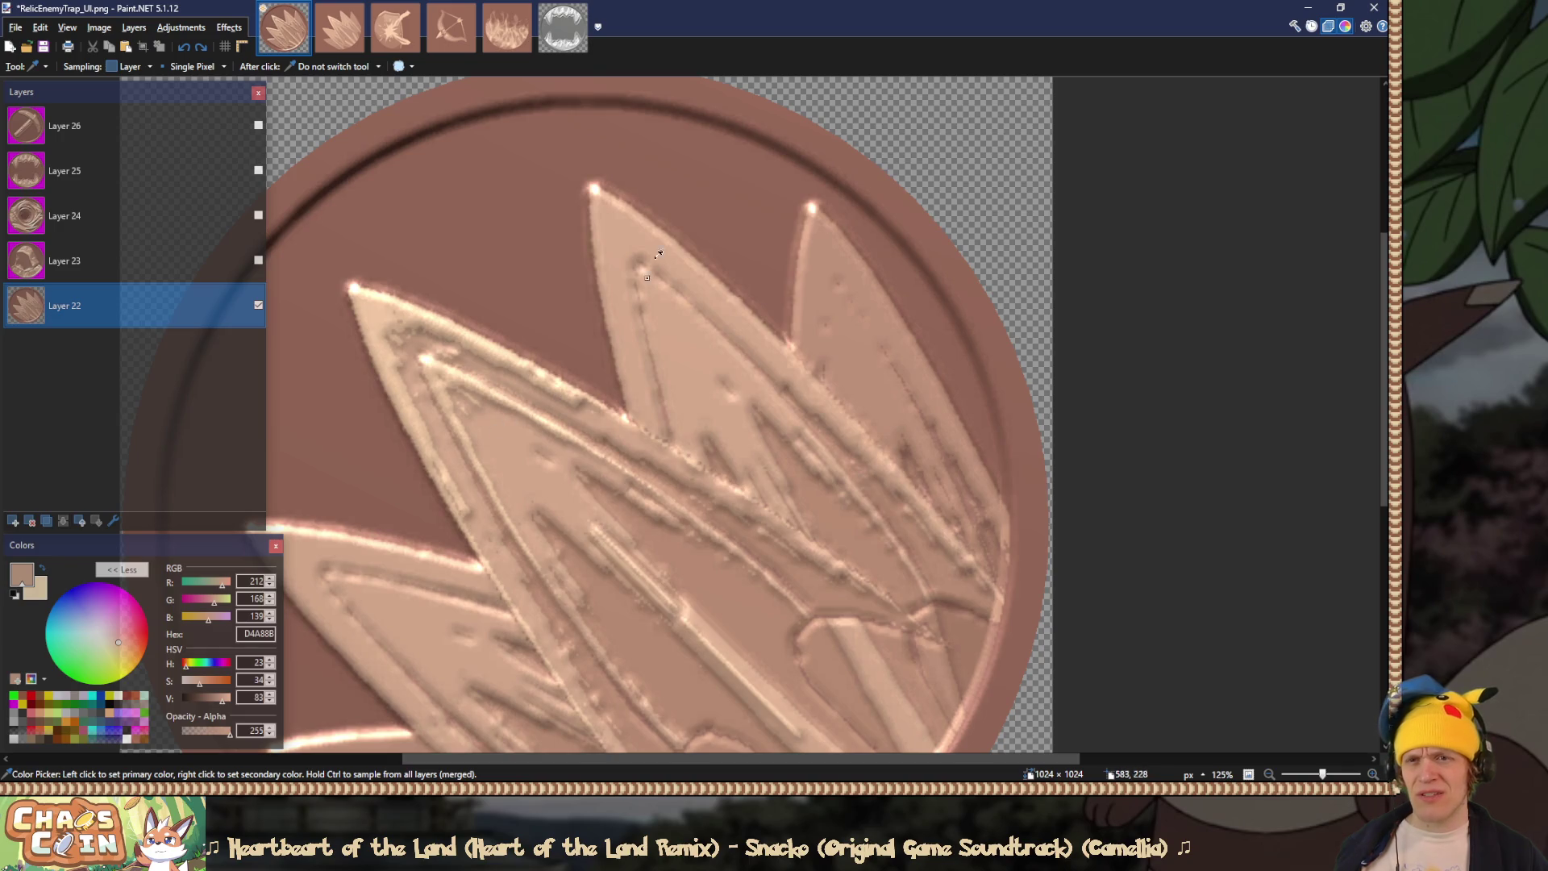
click(371, 304)
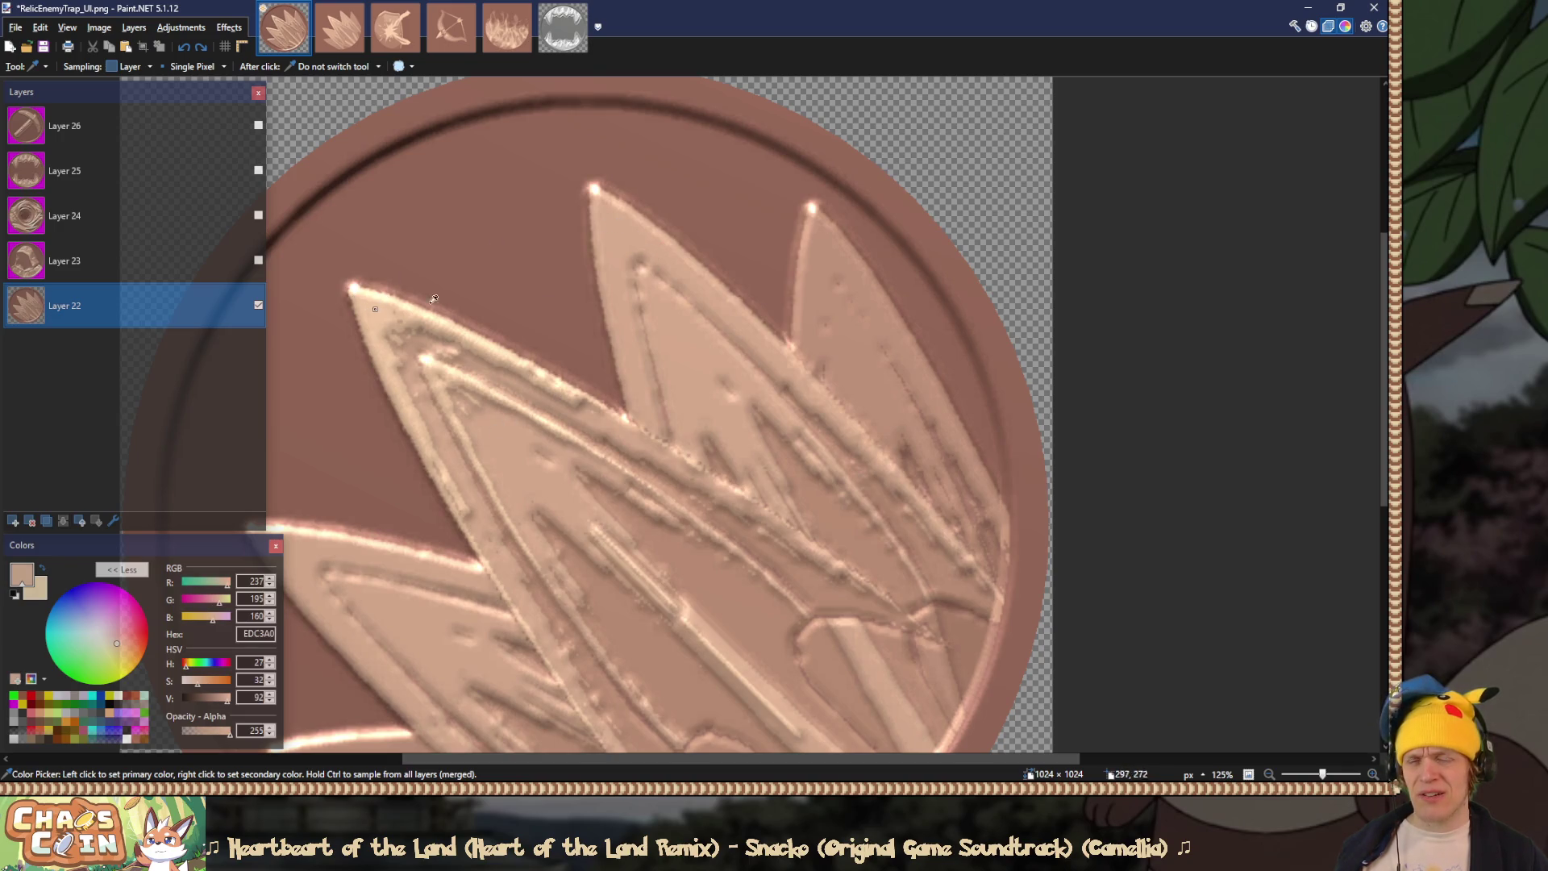
click(822, 249)
key(s)
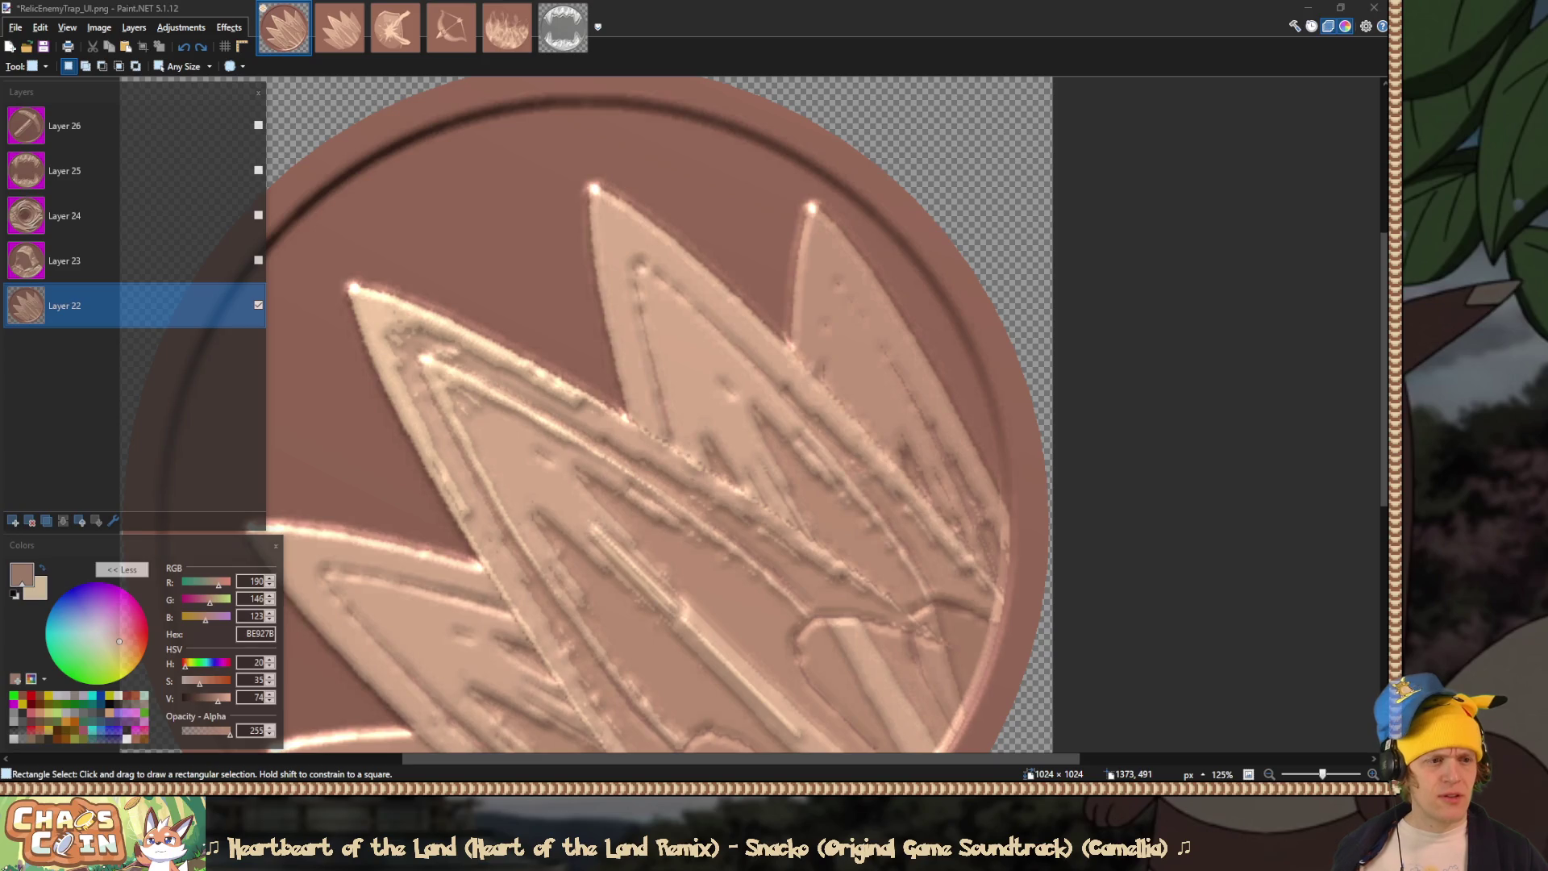
key(alt+Tab)
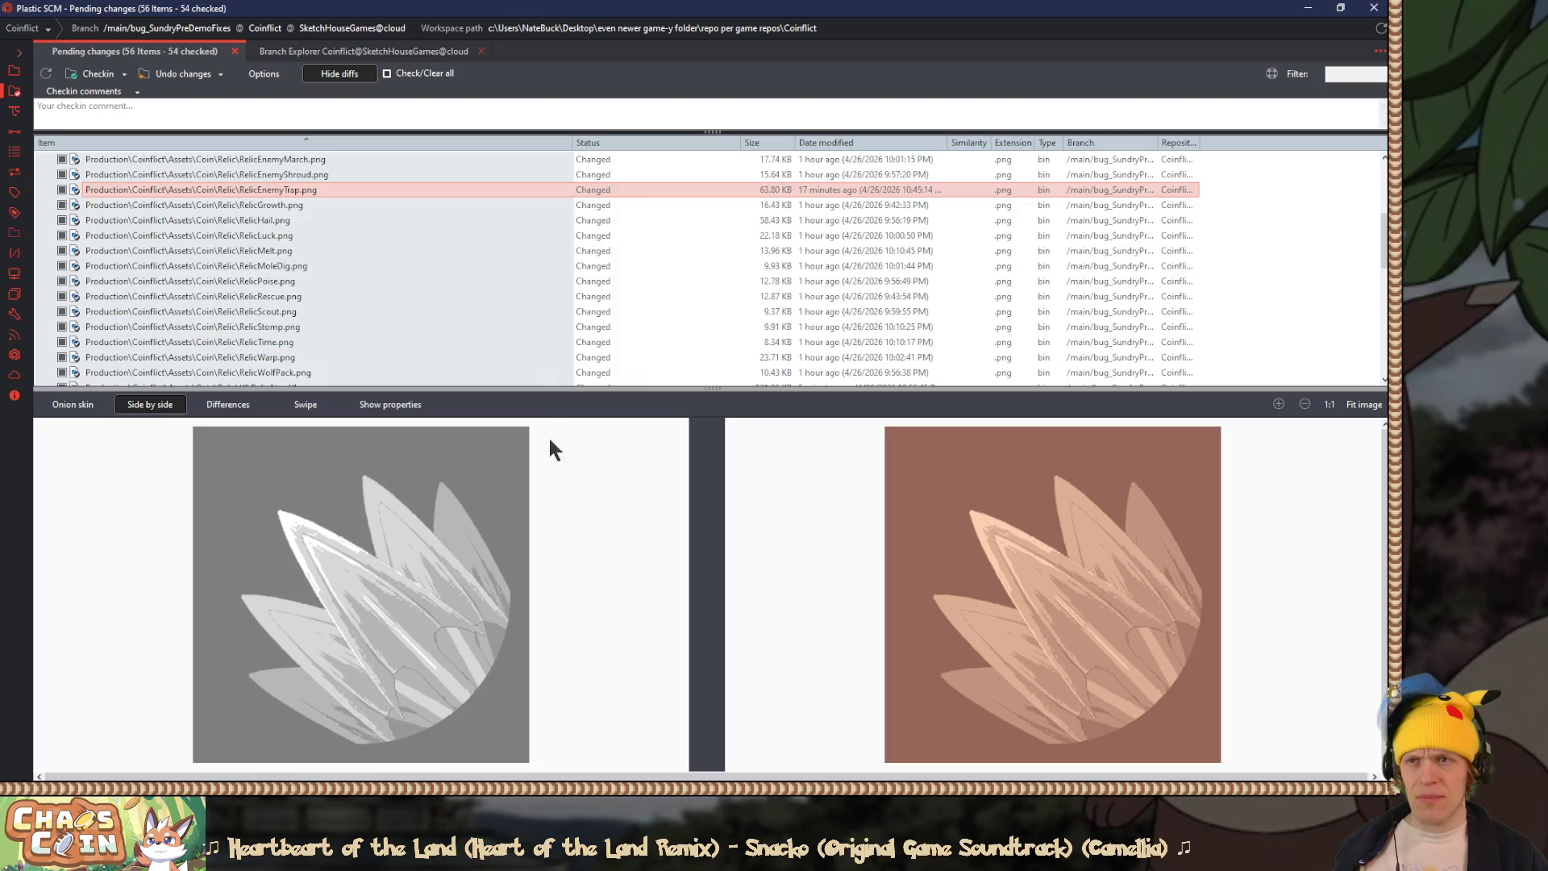
Step: Enlarge Plastic SCM's diff of the old and new RelicEnemyTrap art, then return to Paint.NET
drag(631, 388, 637, 175)
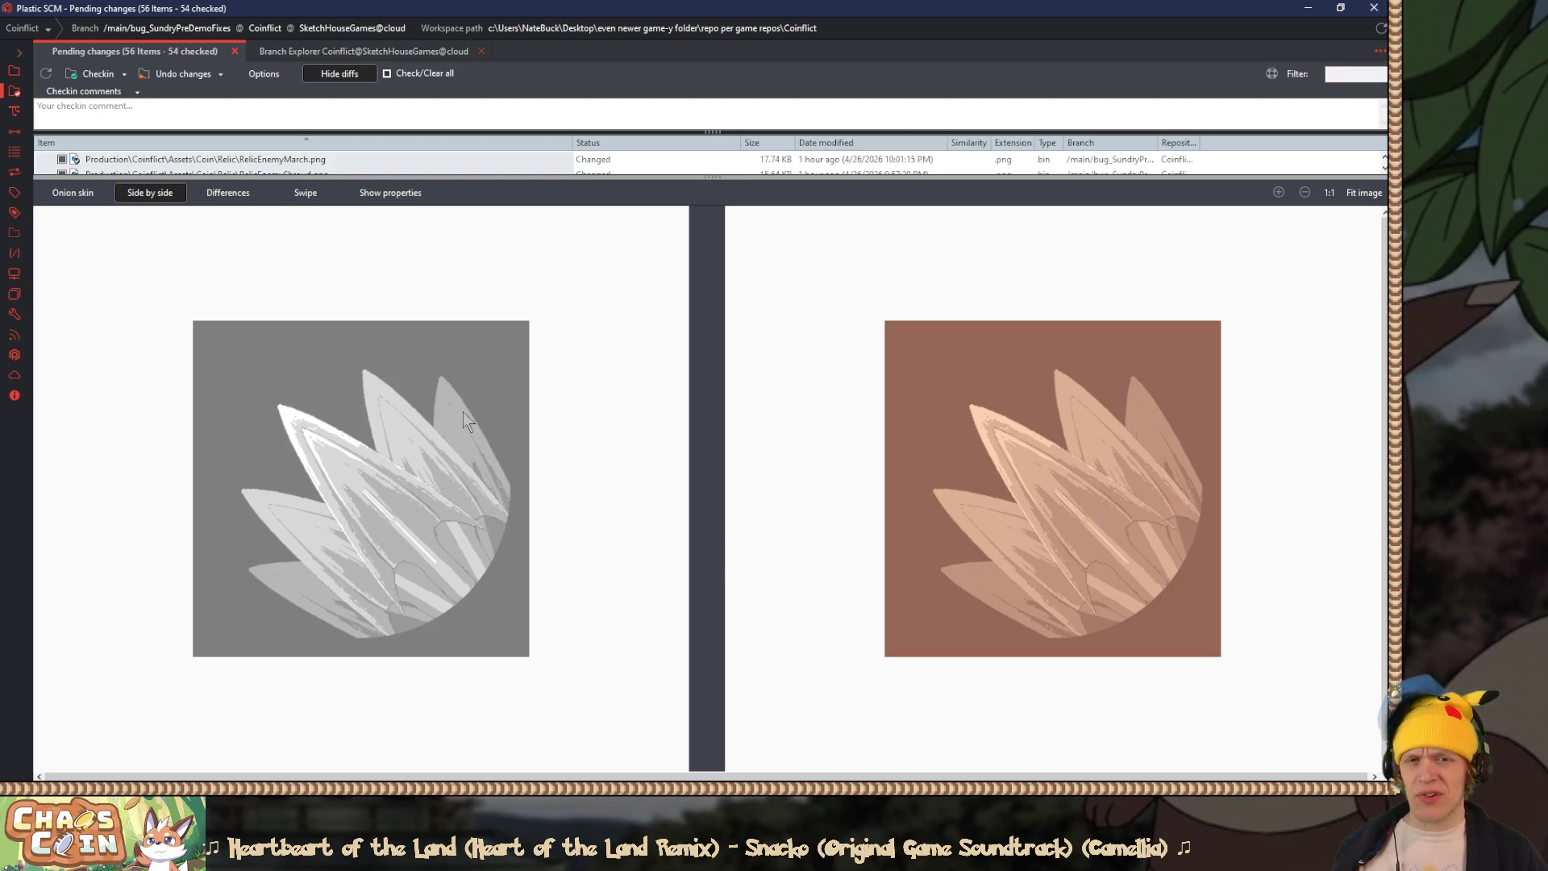
click(1373, 8)
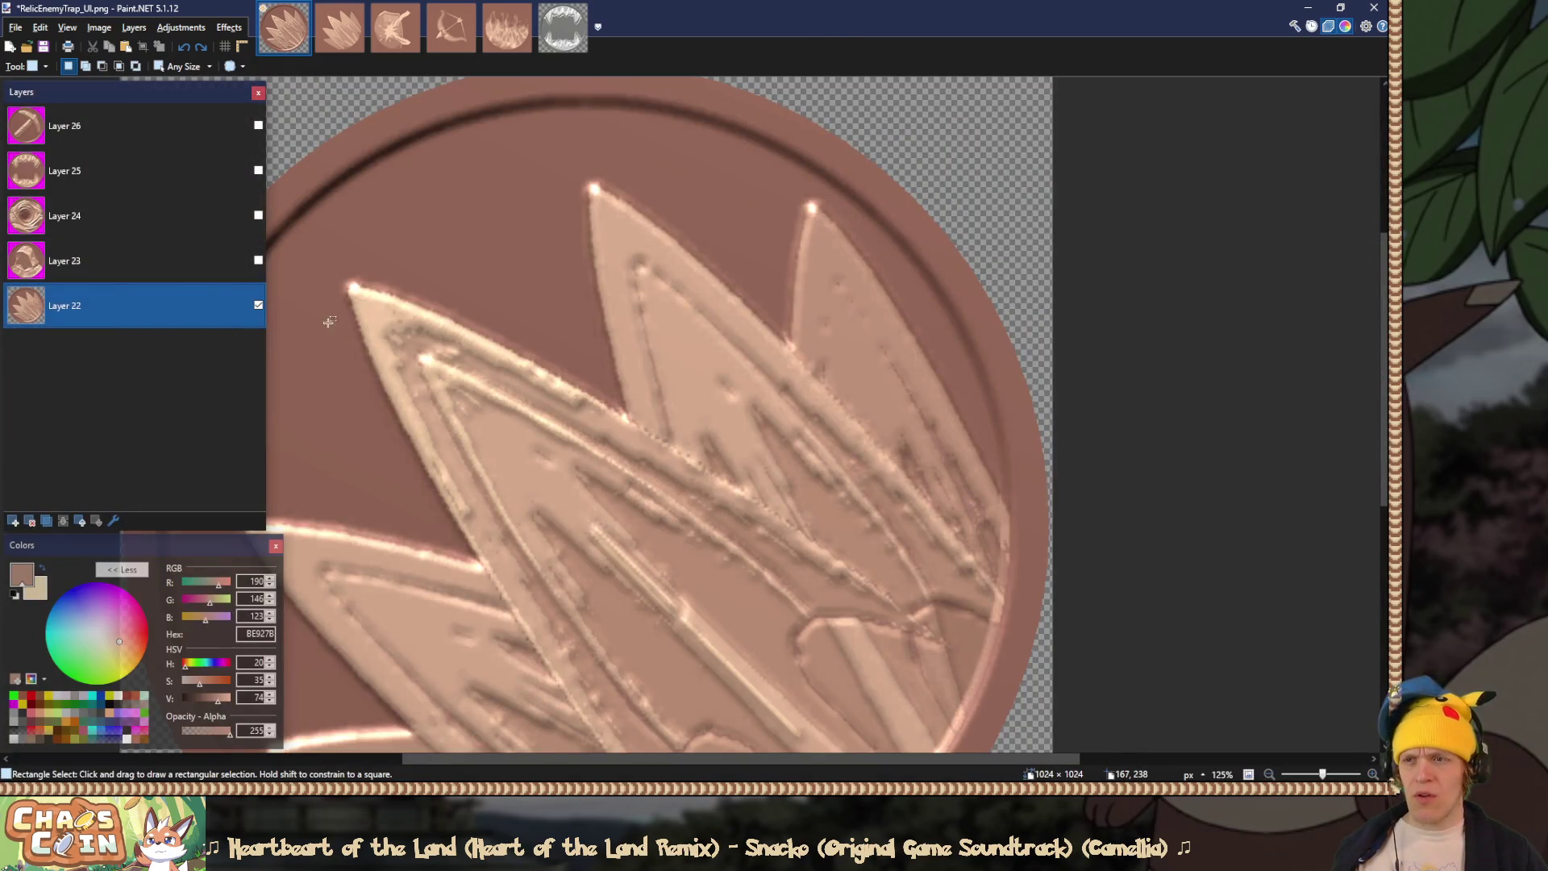
Step: Delete the saved trap coin layer and try selecting the hooded cloak coin's magenta background
scroll(288, 322, down, 2)
click(30, 521)
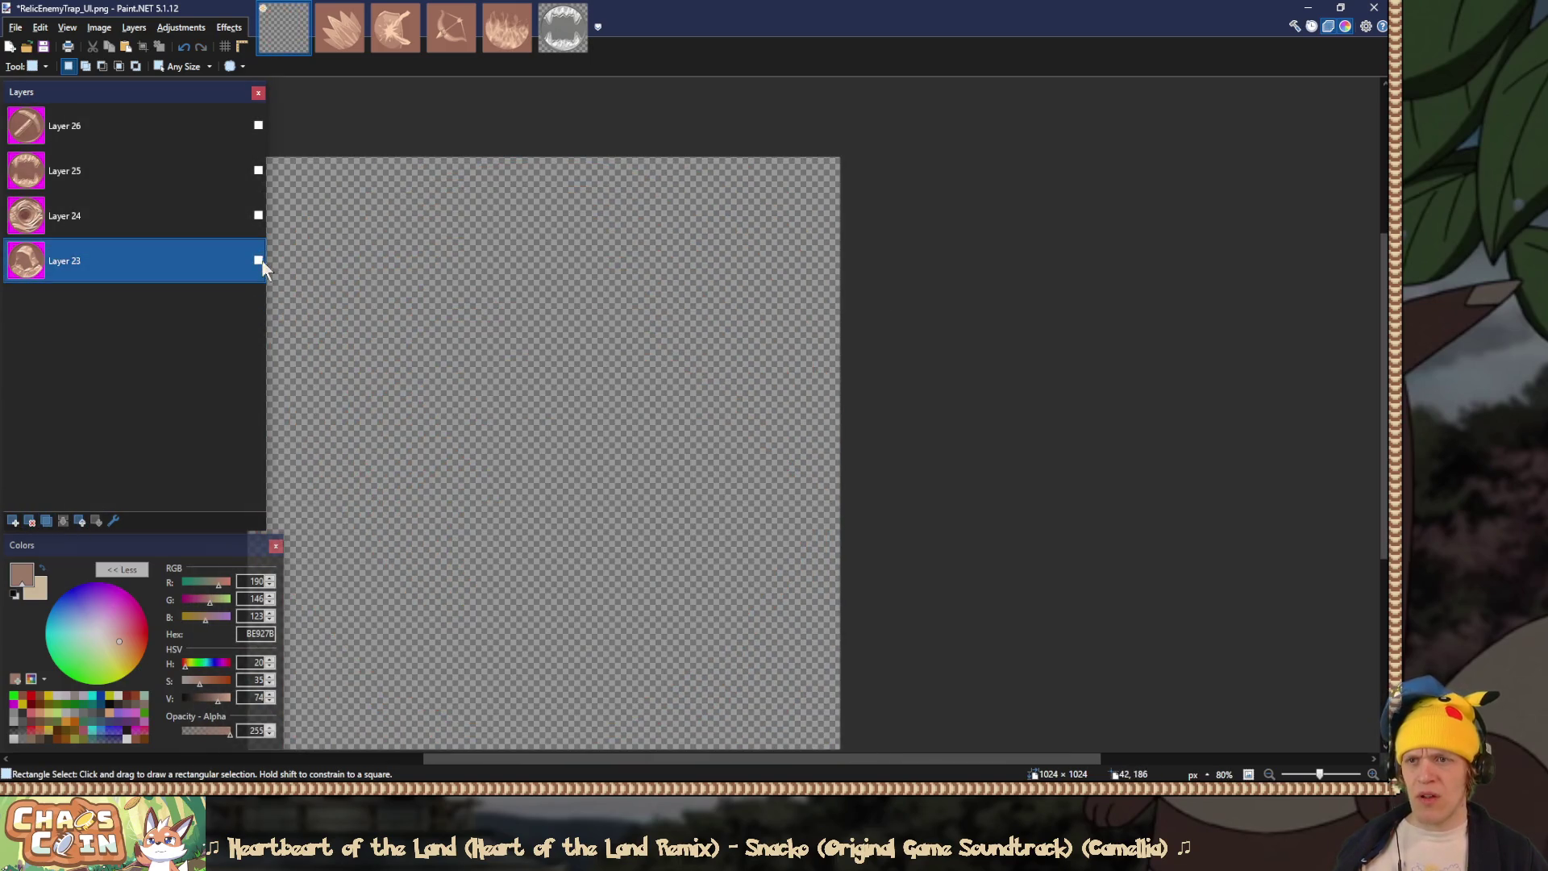
click(258, 260)
key(s)
key(s)
key(s)
click(309, 192)
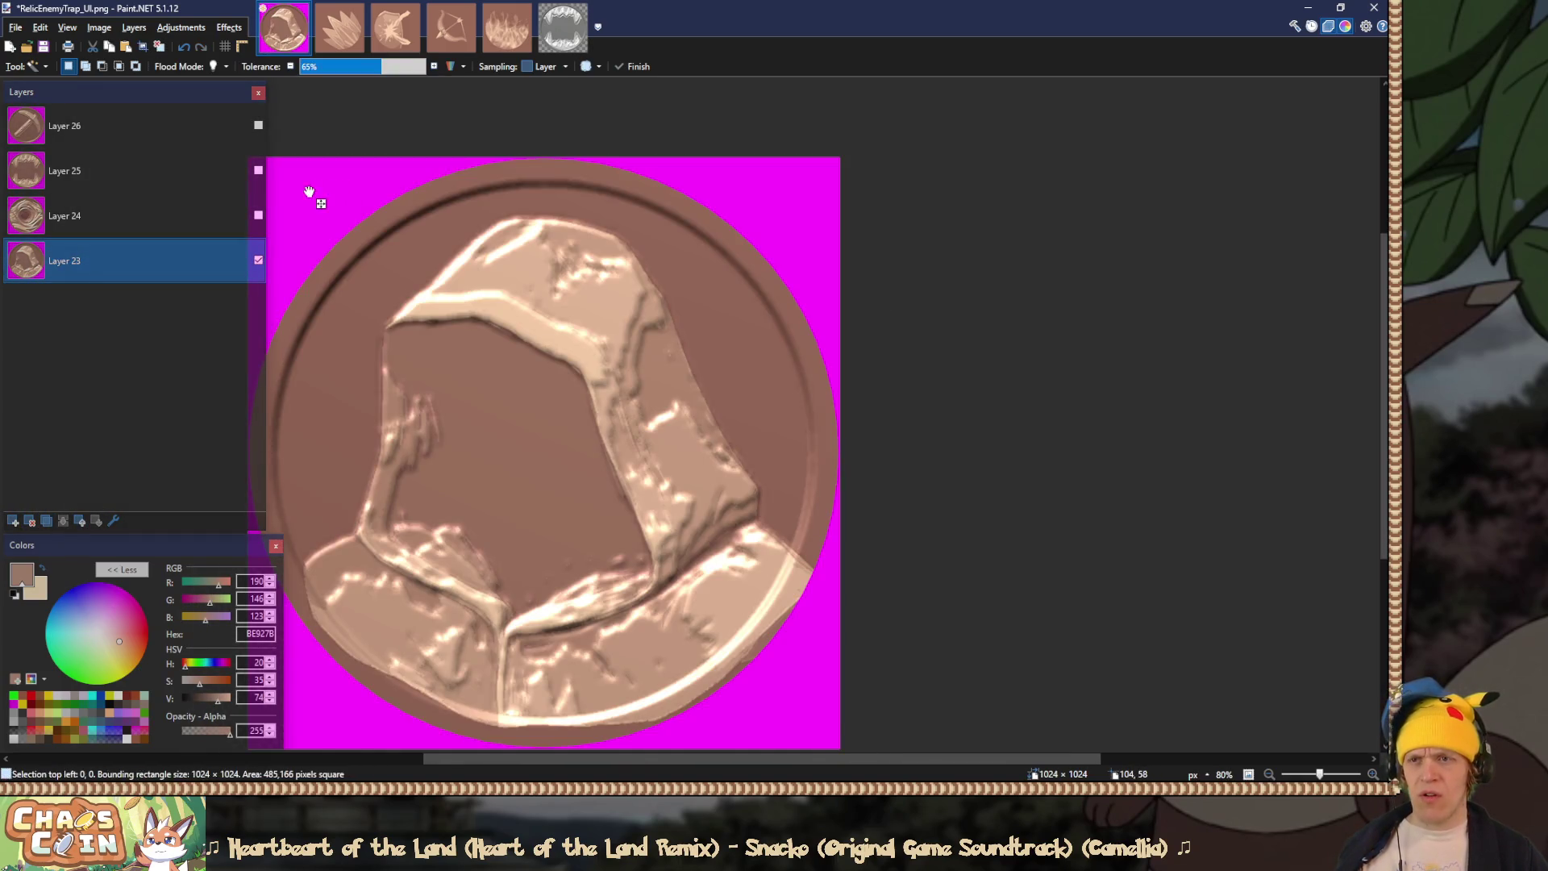
drag(311, 196, 435, 182)
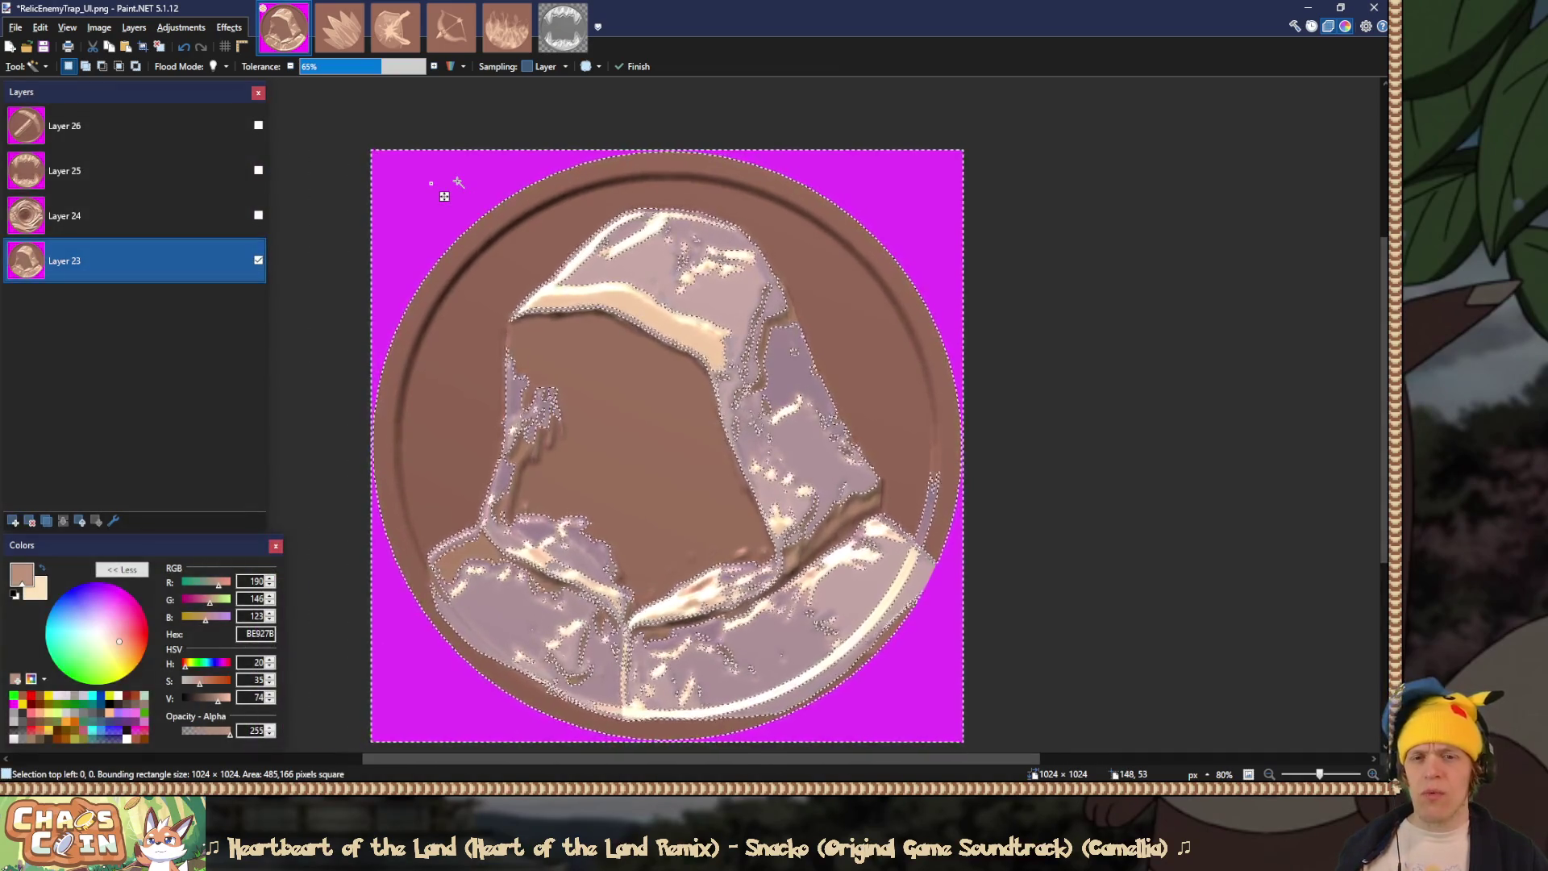
key(s)
key(ctrl+d)
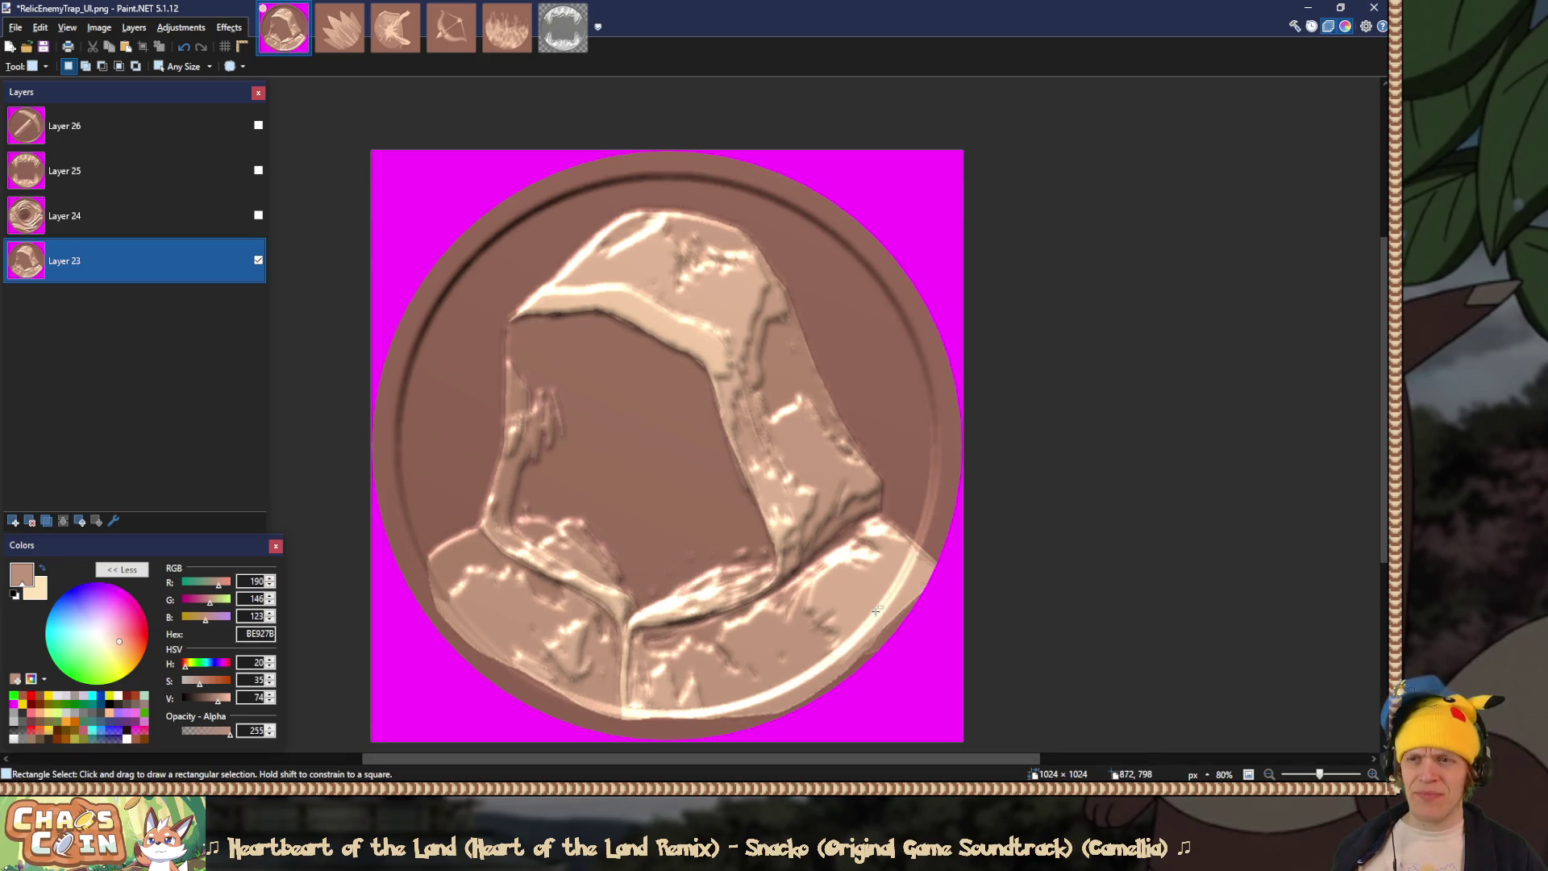
Step: Show the swirl coin, clear its magenta, flatten, and overwrite RelicEnemyBleak_UI.png
click(258, 260)
click(263, 222)
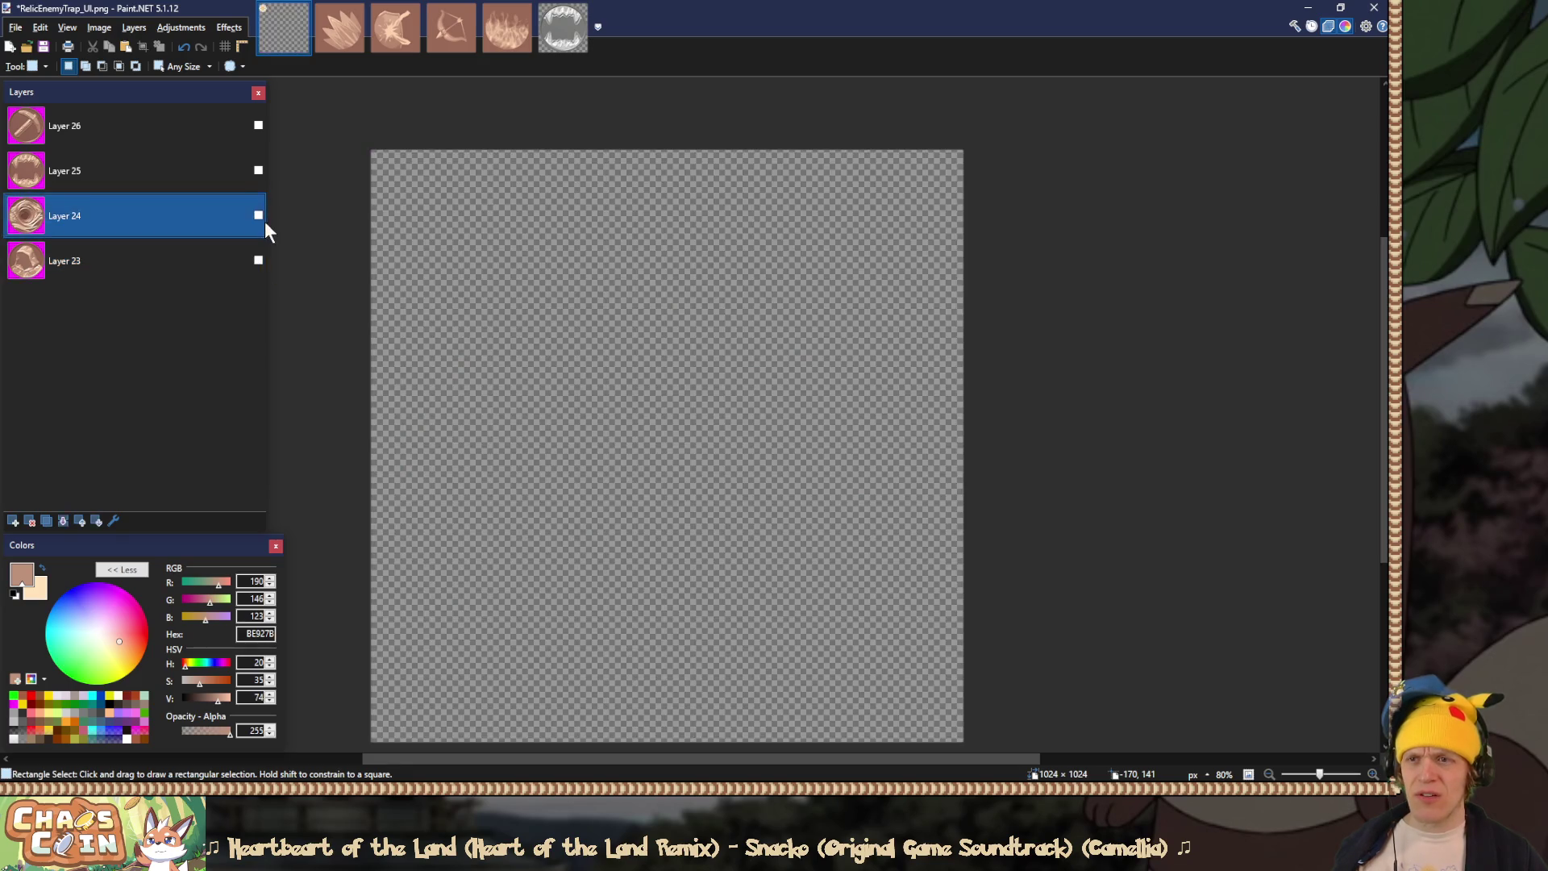
click(259, 215)
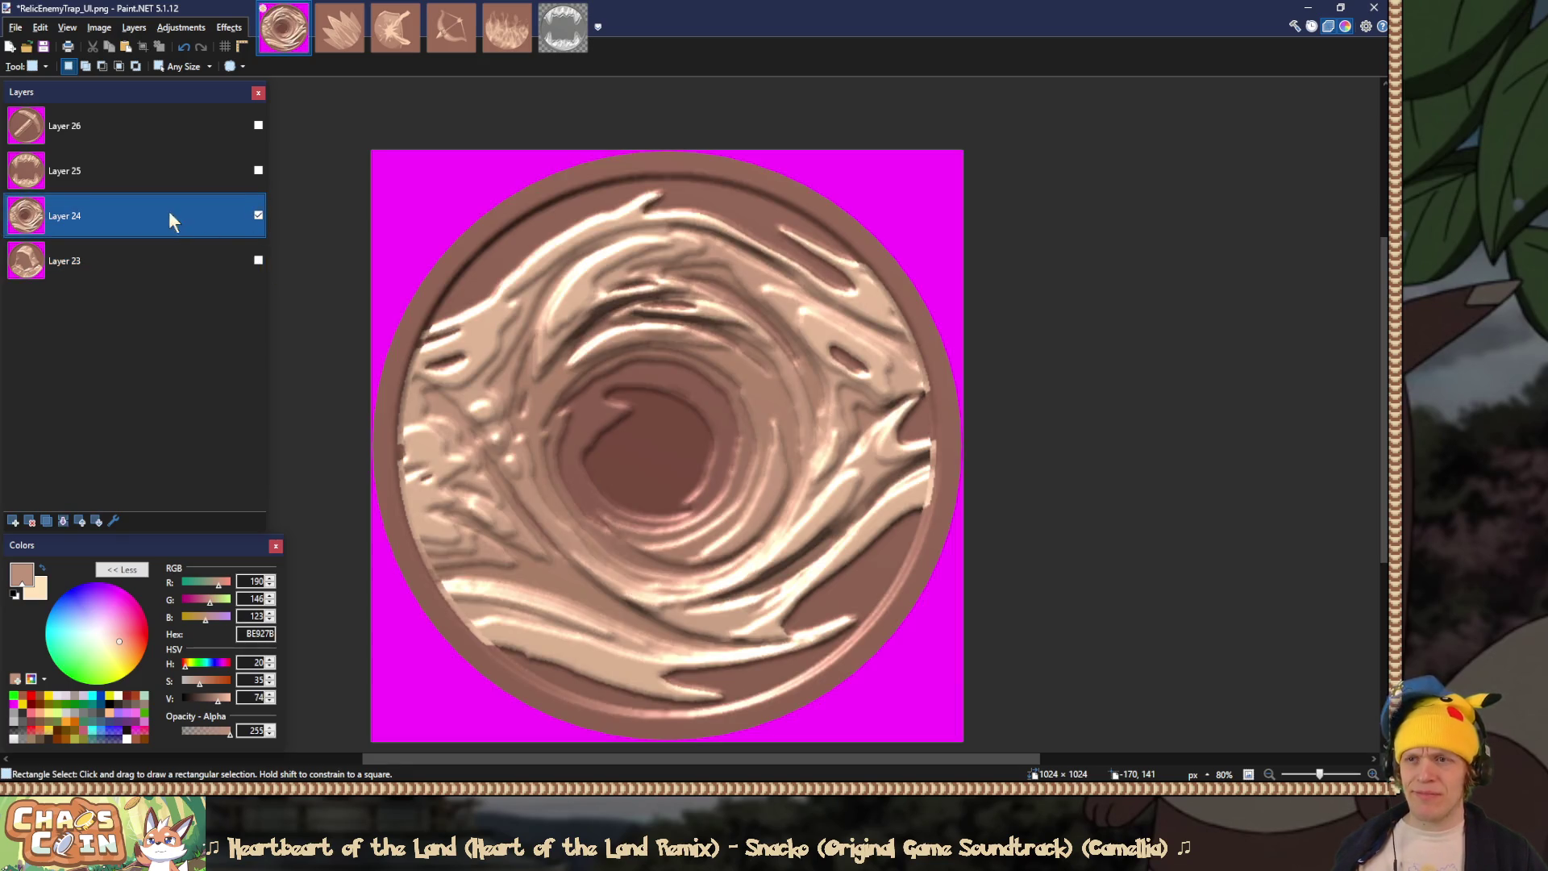
key(s)
key(s)
key(s)
click(382, 208)
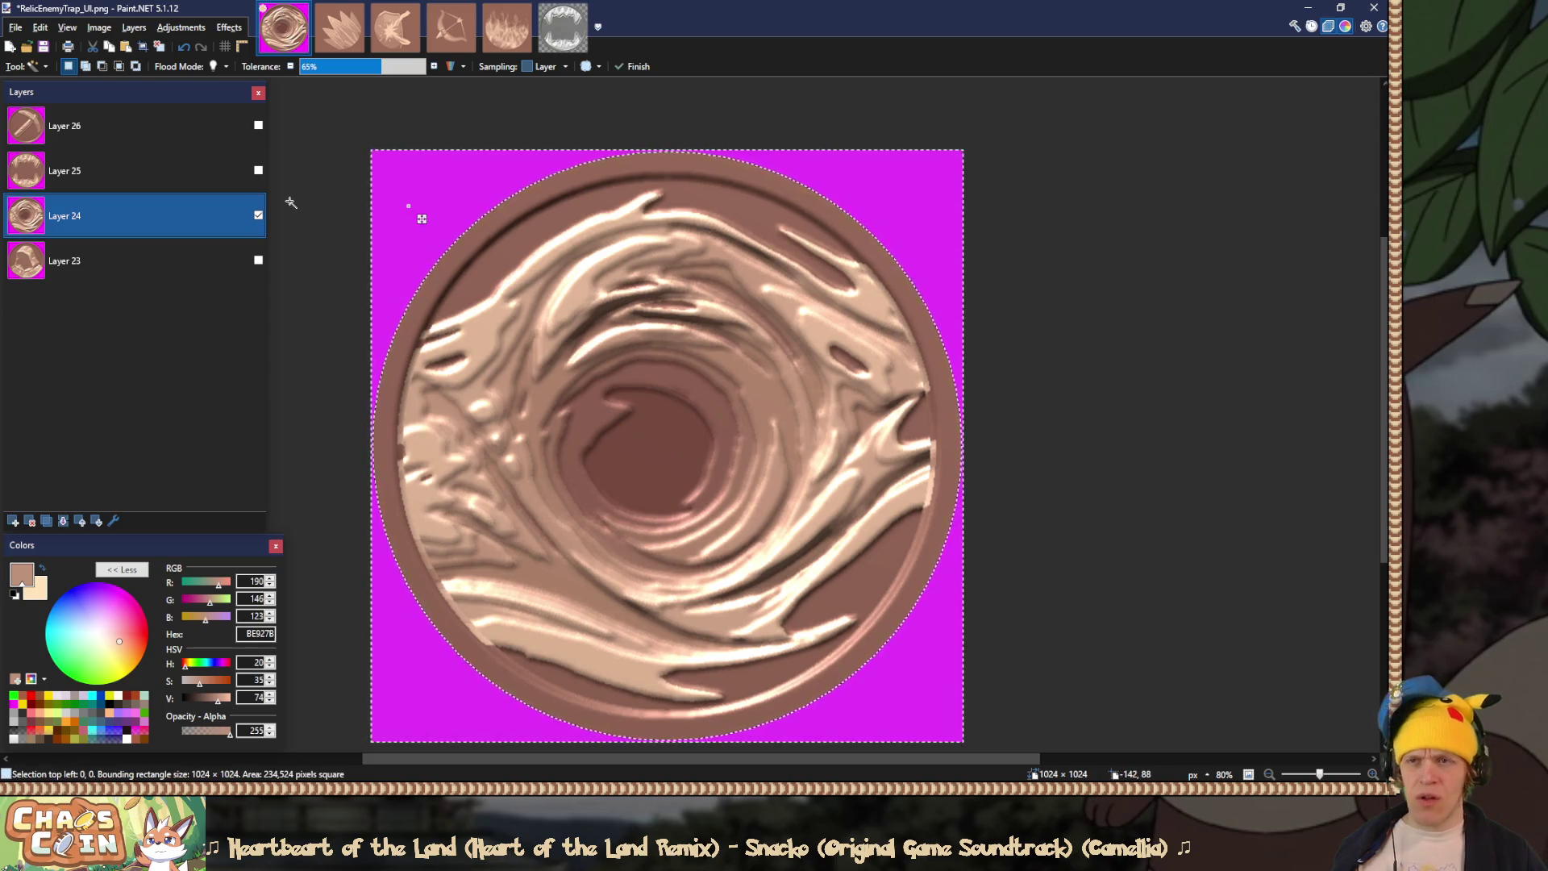
key(Delete)
key(ctrl+shift+f)
key(ctrl+shift+s)
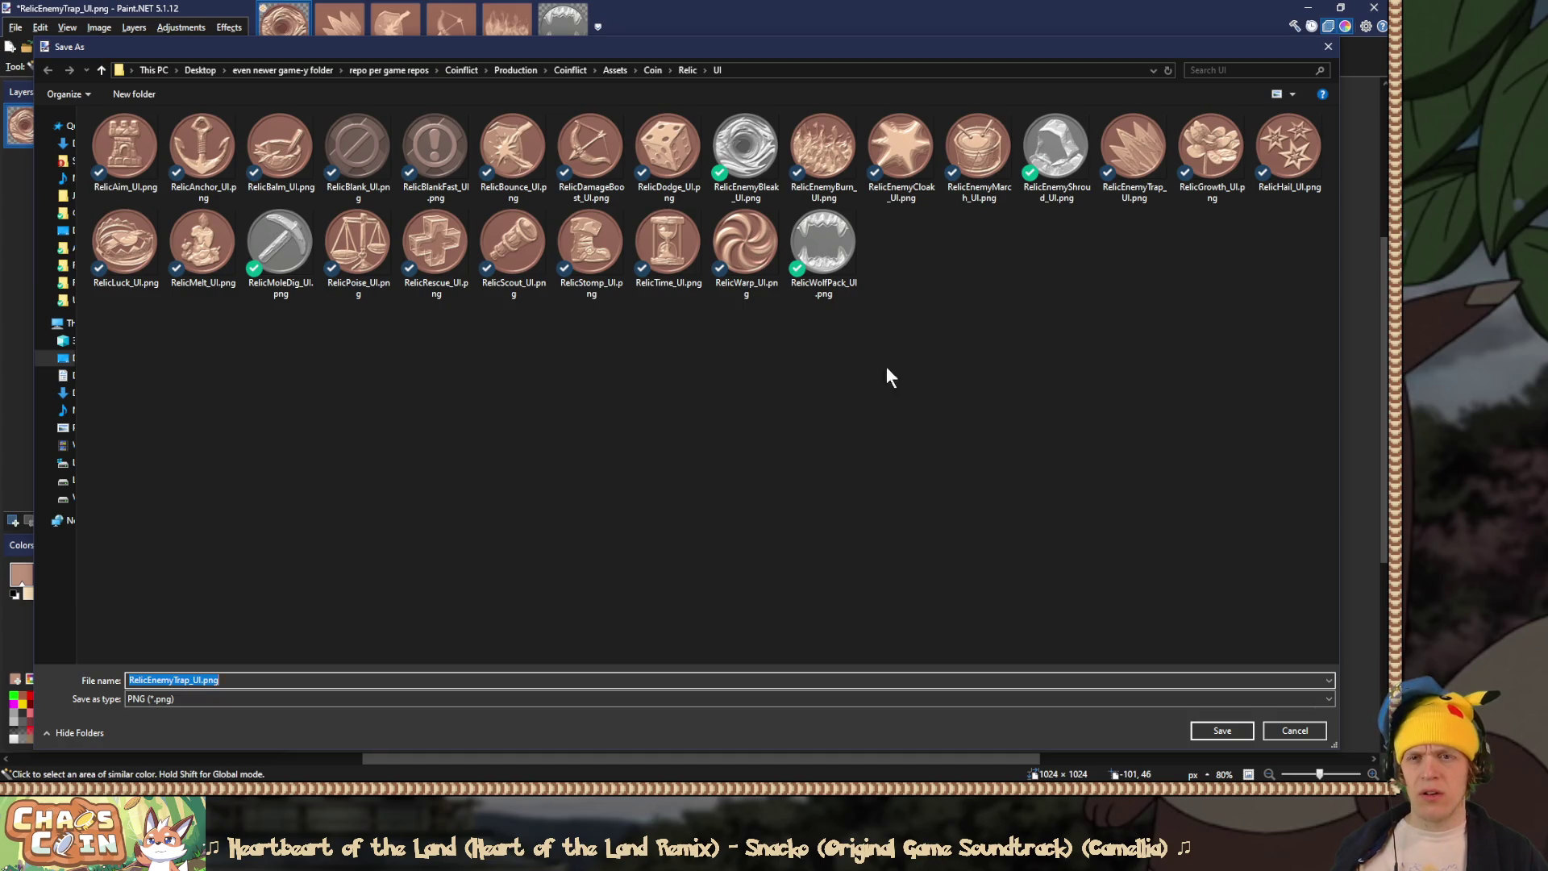
double_click(758, 137)
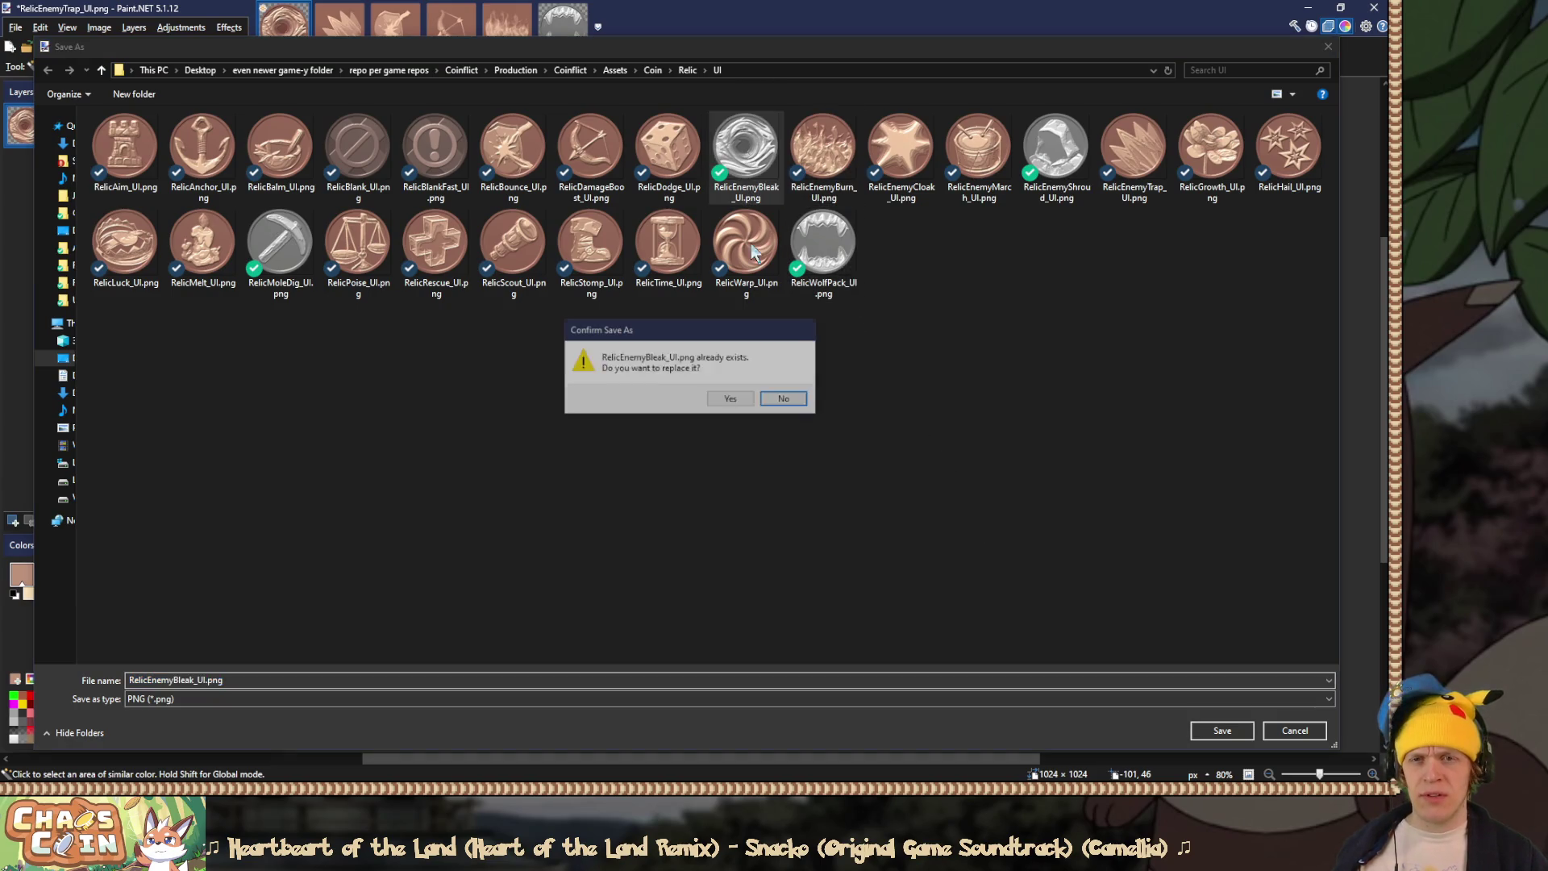
click(729, 398)
click(592, 578)
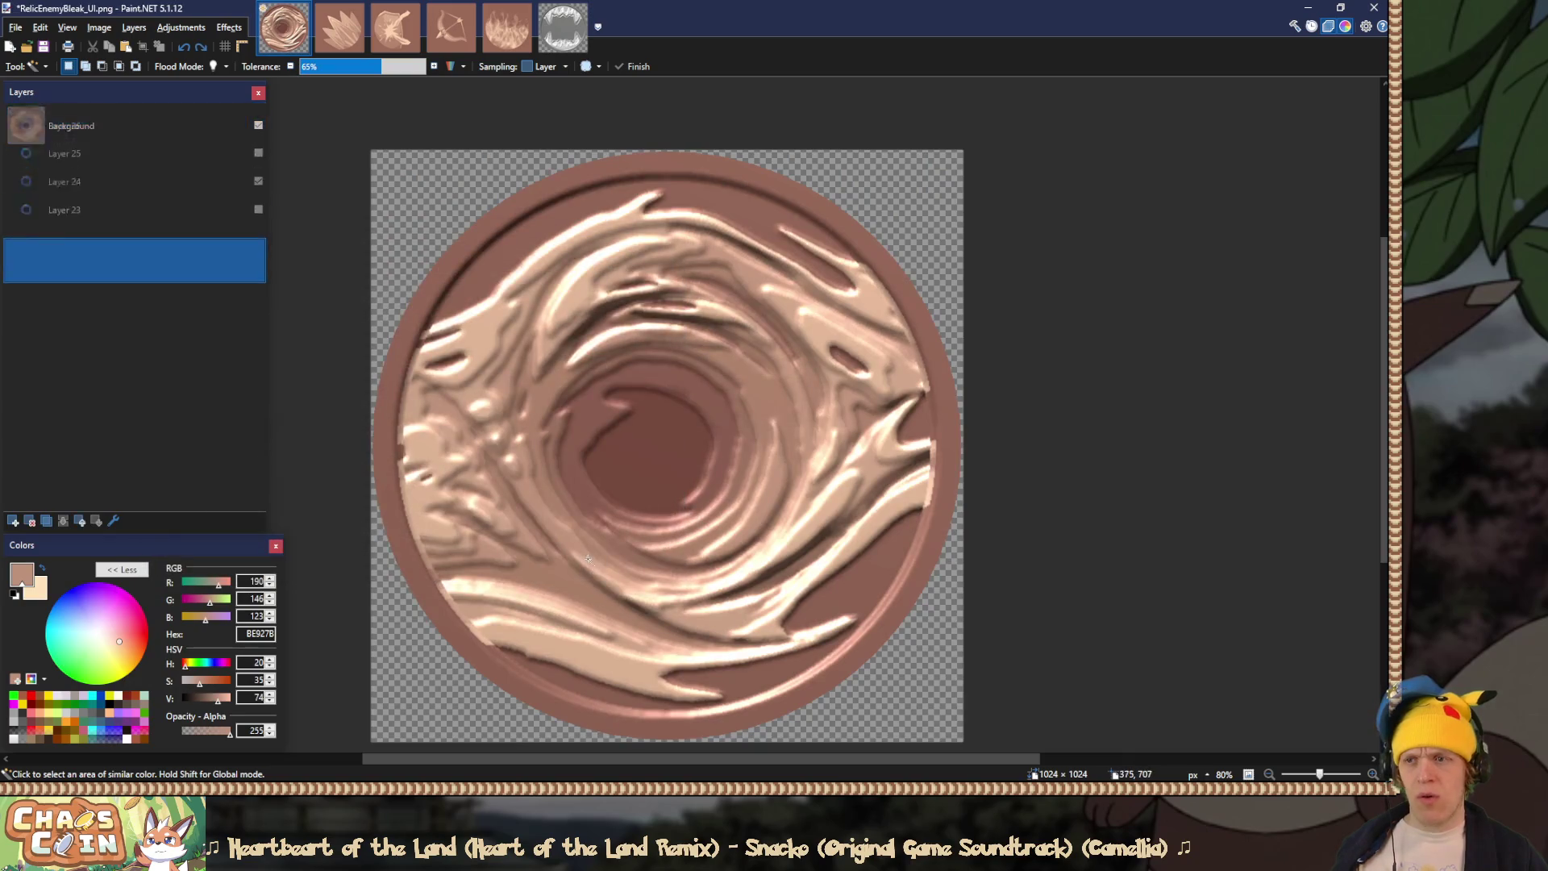
Step: Delete the swirl layer and save the pickaxe coin transparent over RelicMoleDig_UI.png
click(191, 219)
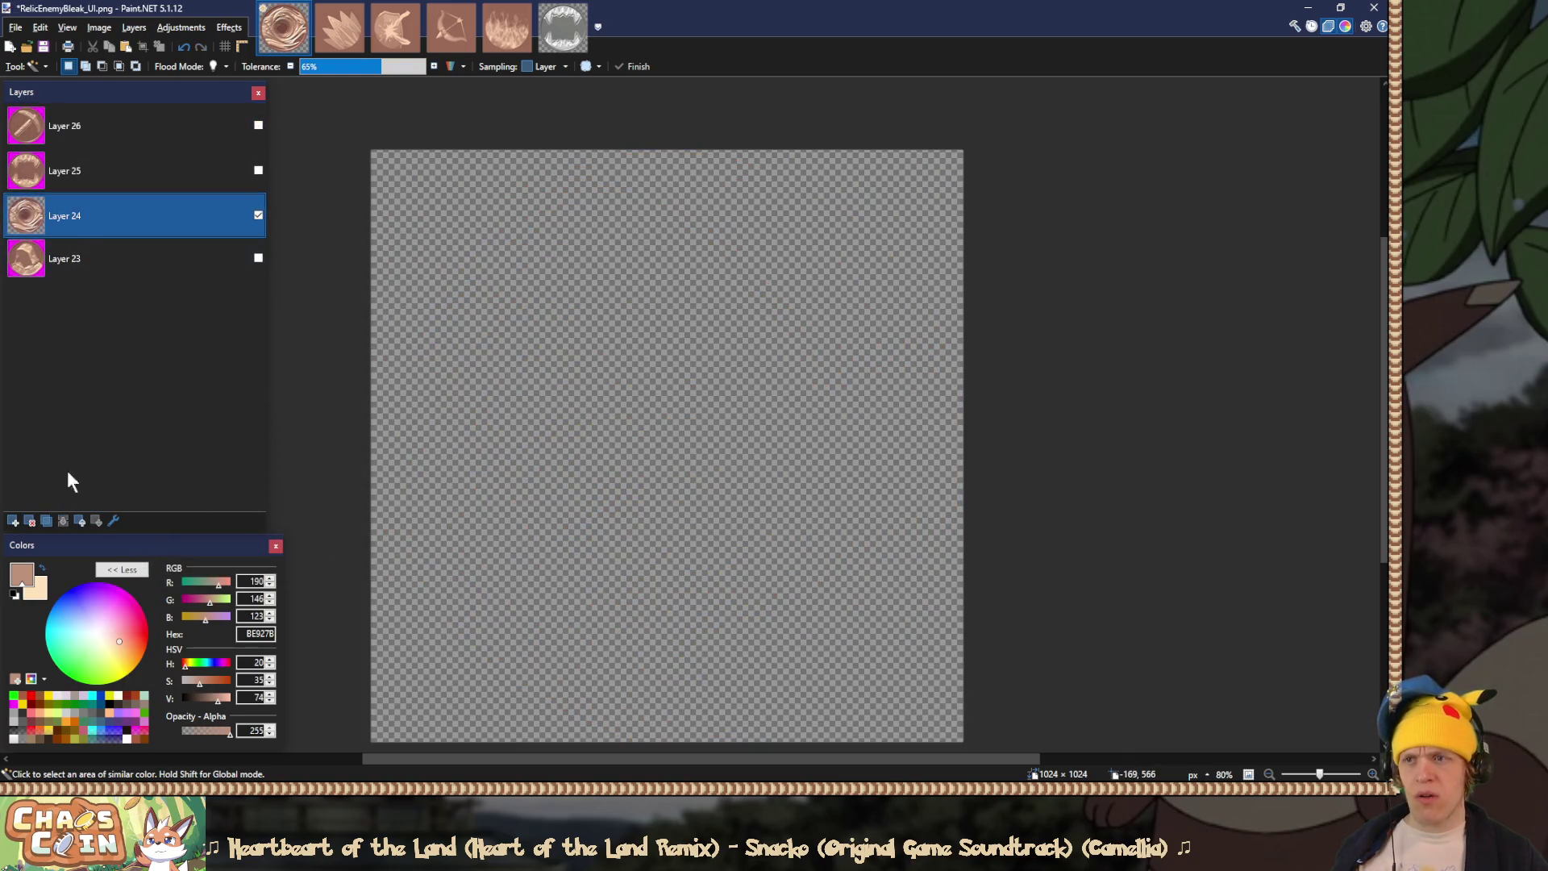
click(29, 520)
click(193, 133)
click(258, 125)
click(442, 202)
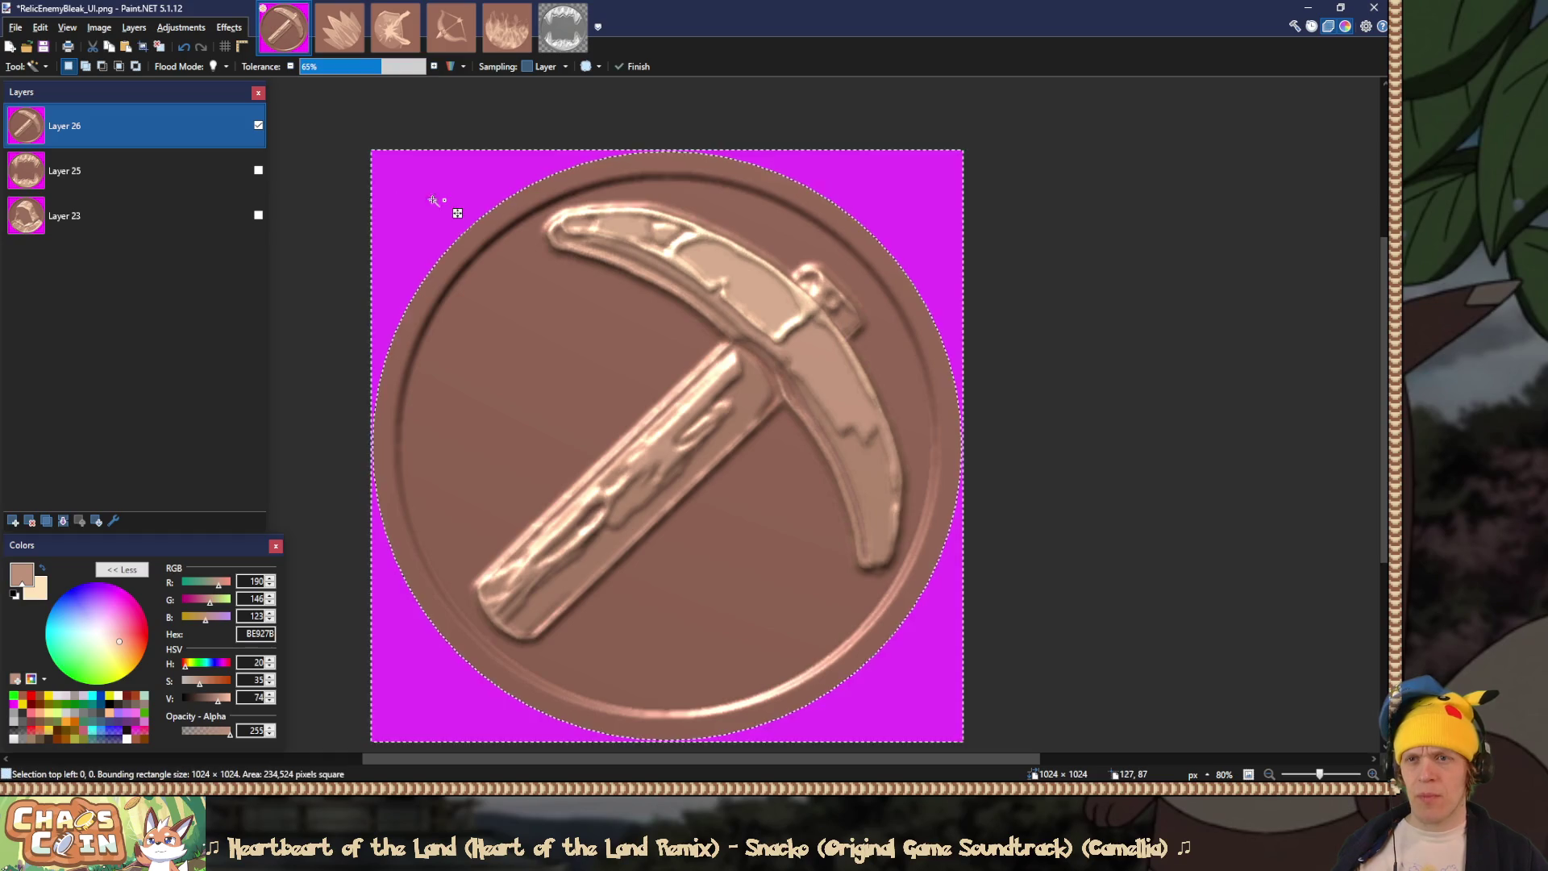
key(Delete)
key(ctrl+shift+s)
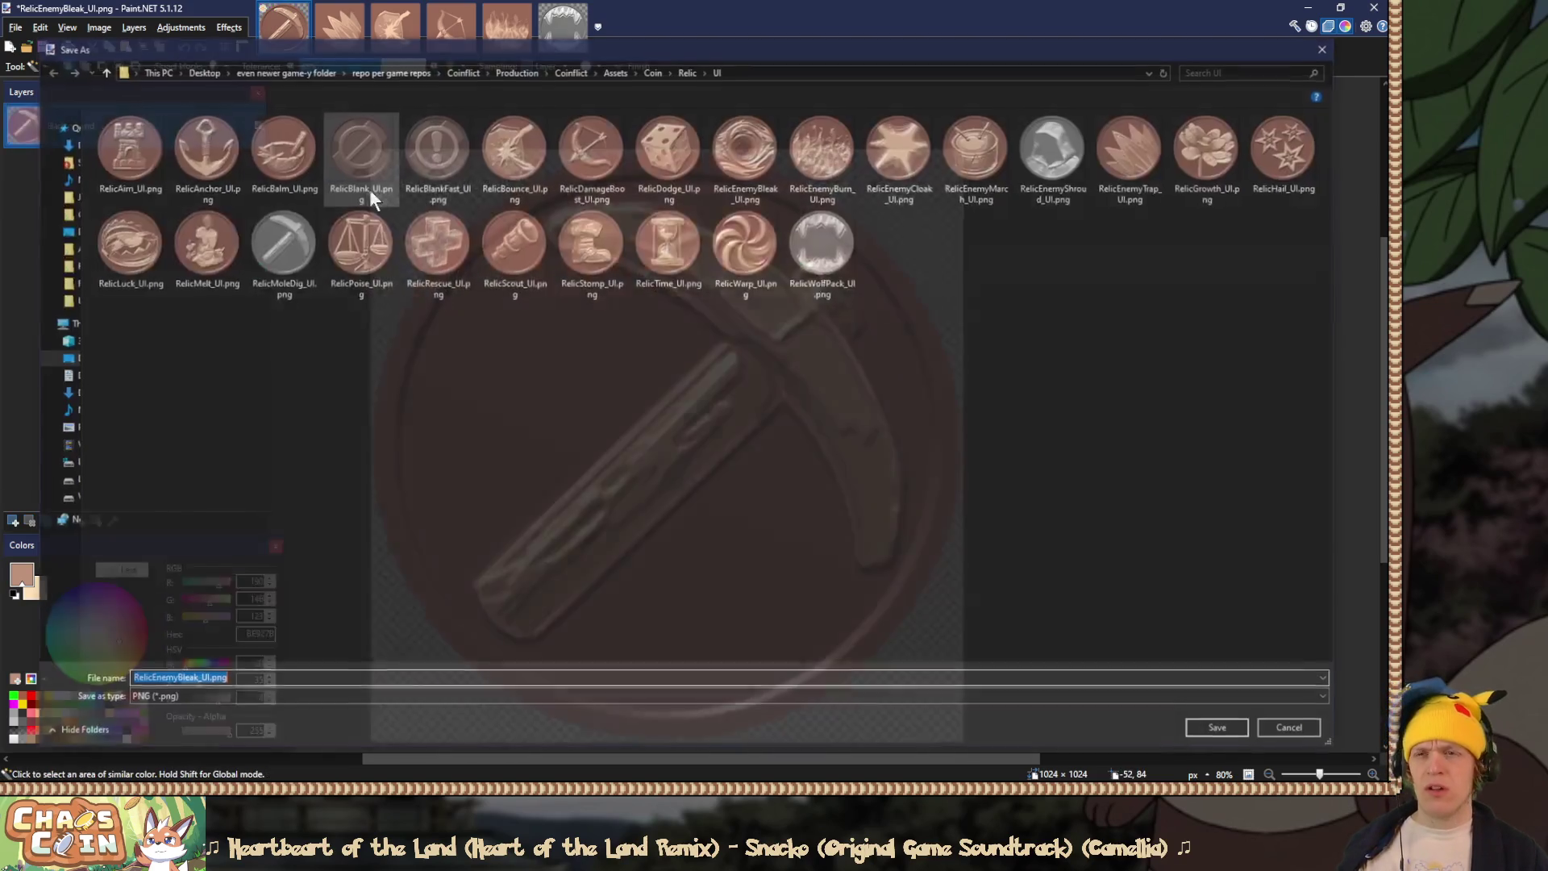
double_click(284, 242)
click(729, 399)
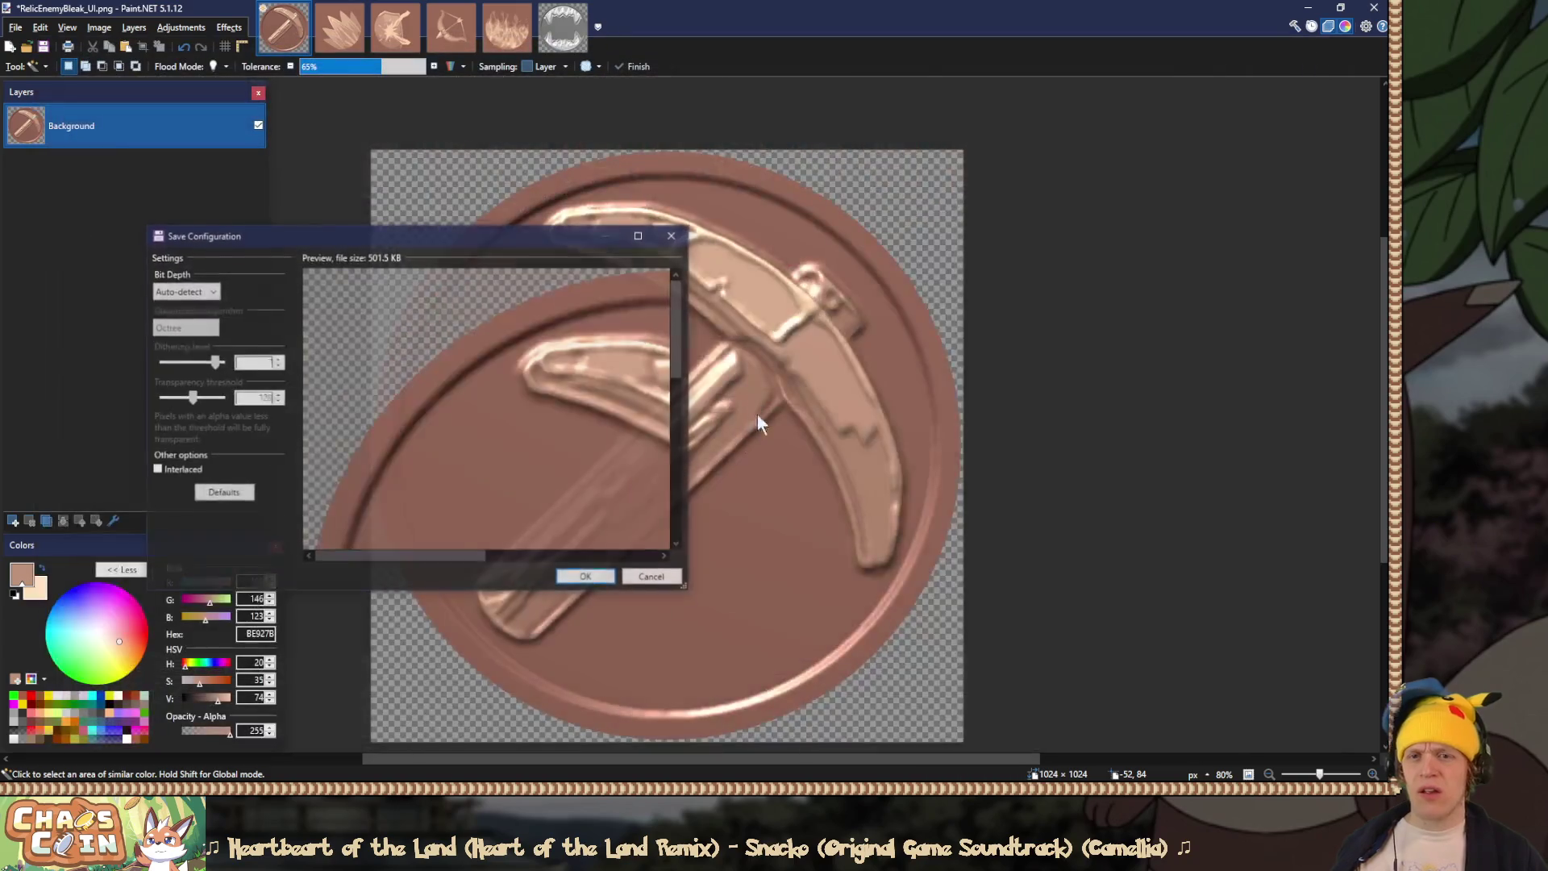
click(579, 575)
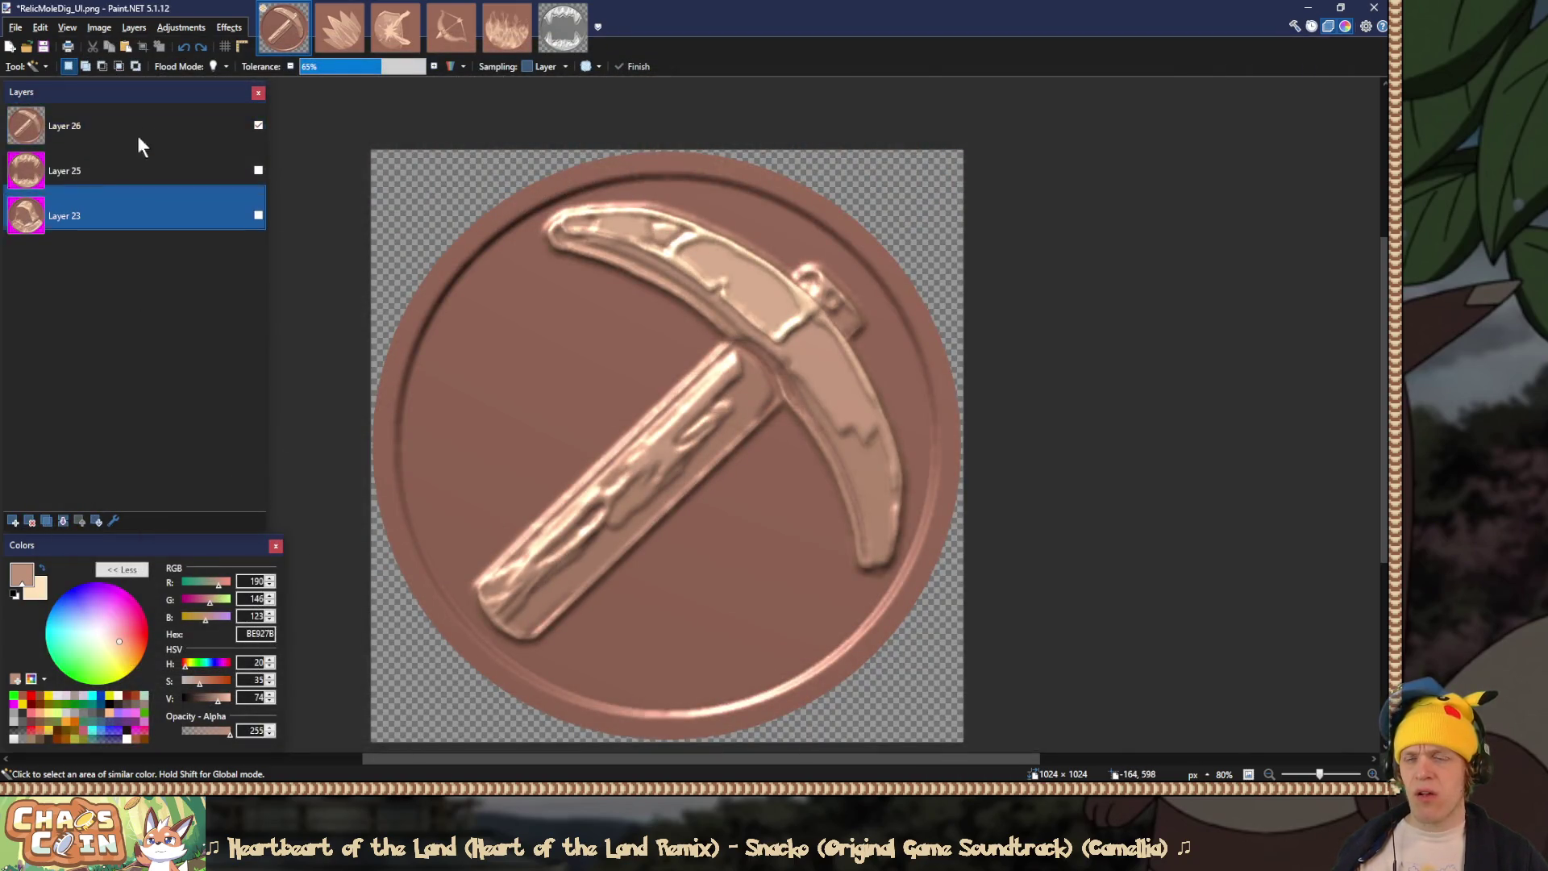
Step: Swap in the fanged-mouth coin, save it transparent over RelicWolfPack_UI.png, and delete its layer
click(144, 139)
click(30, 520)
click(258, 125)
click(432, 200)
key(Delete)
key(ctrl+s)
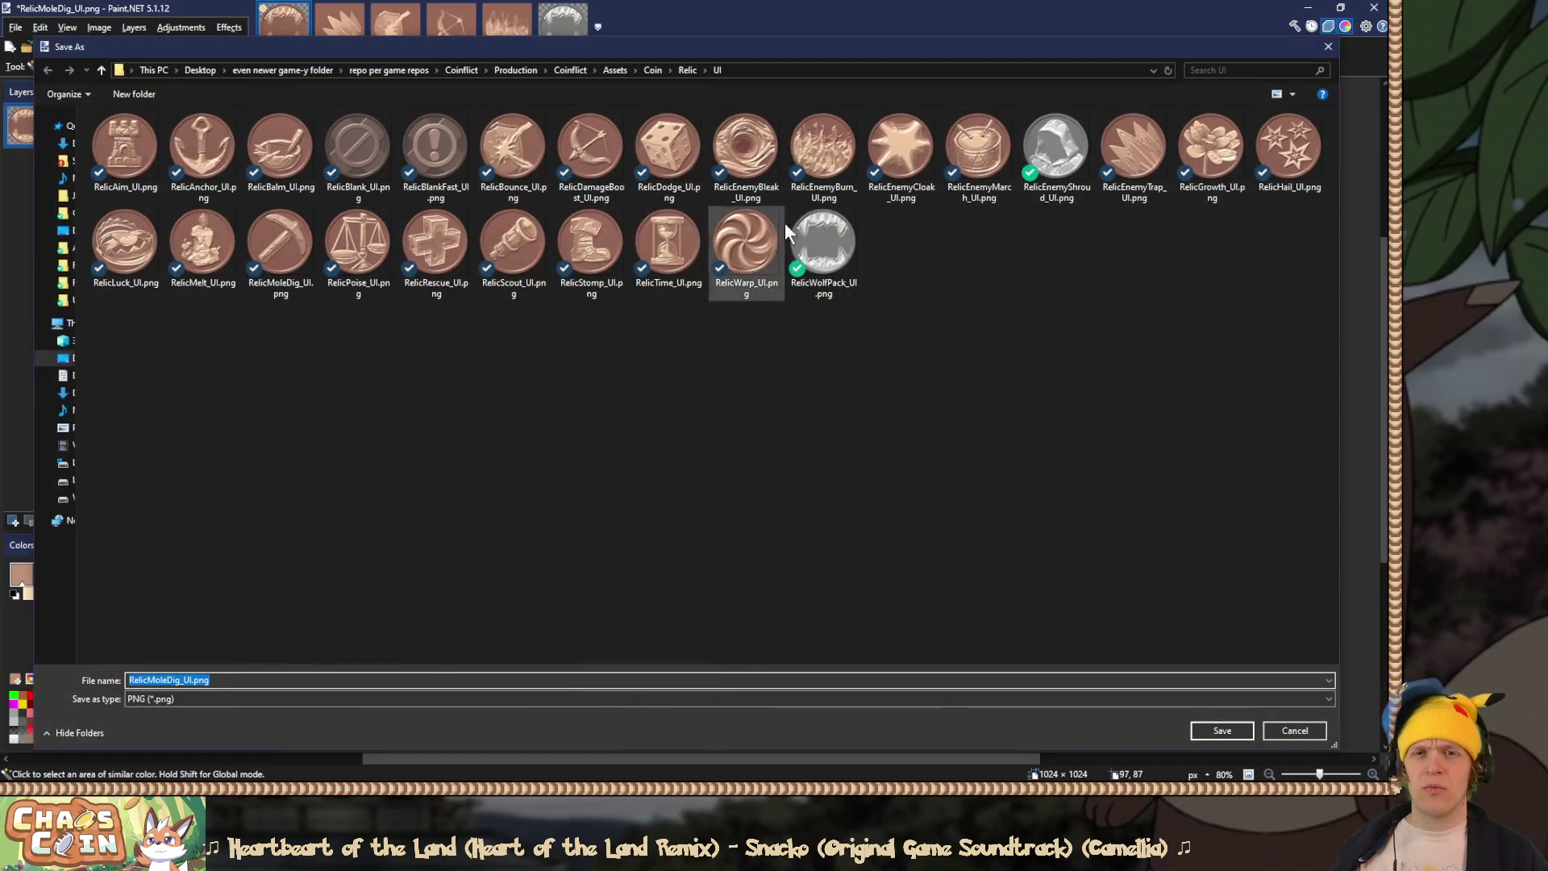
double_click(822, 241)
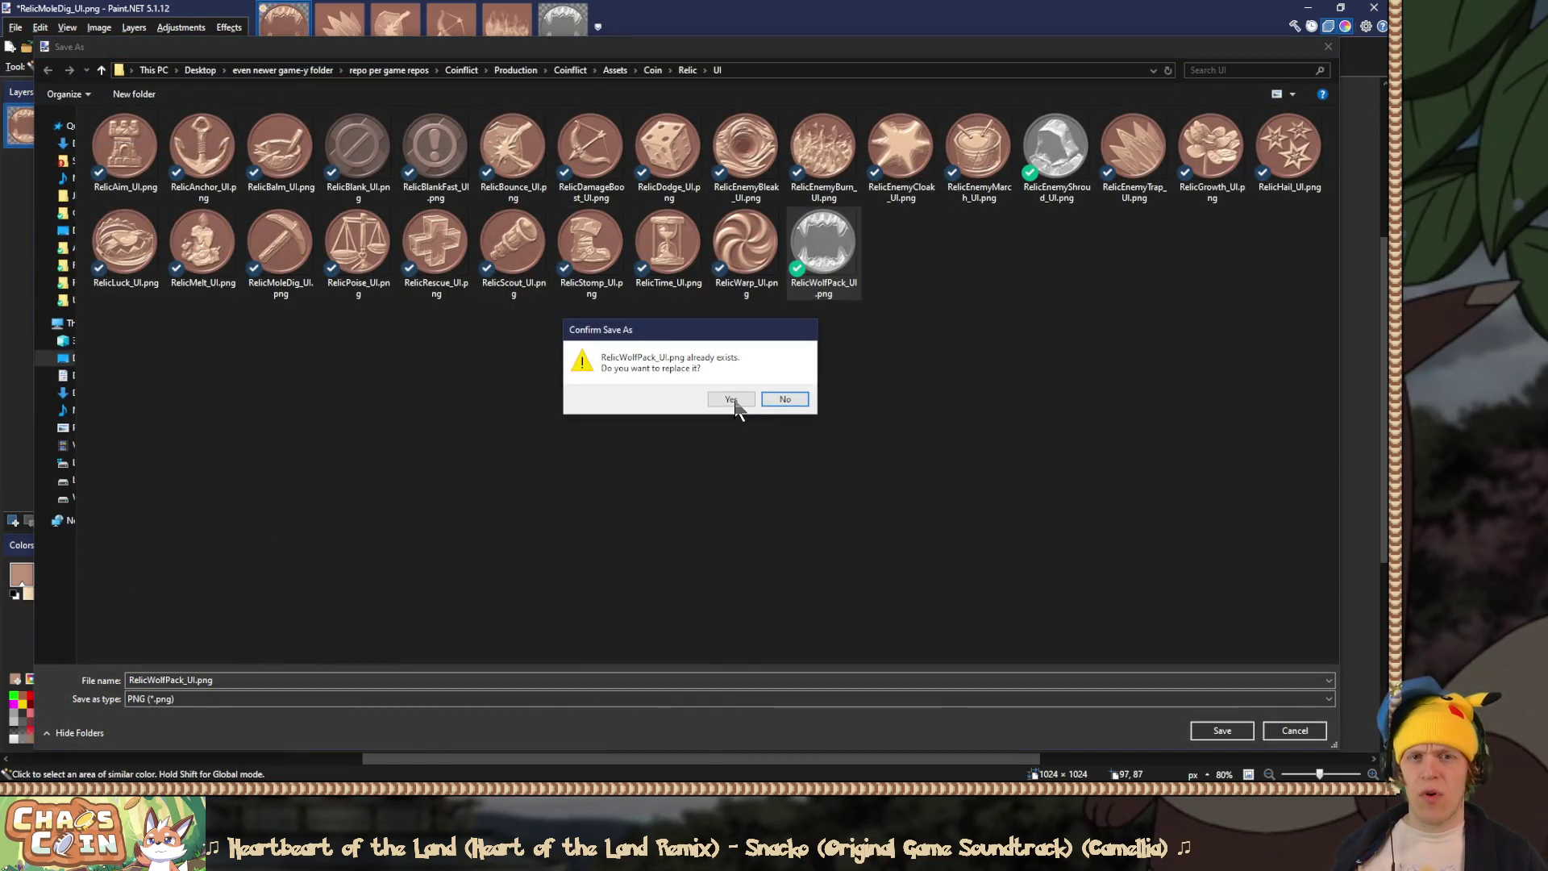
click(730, 401)
click(593, 577)
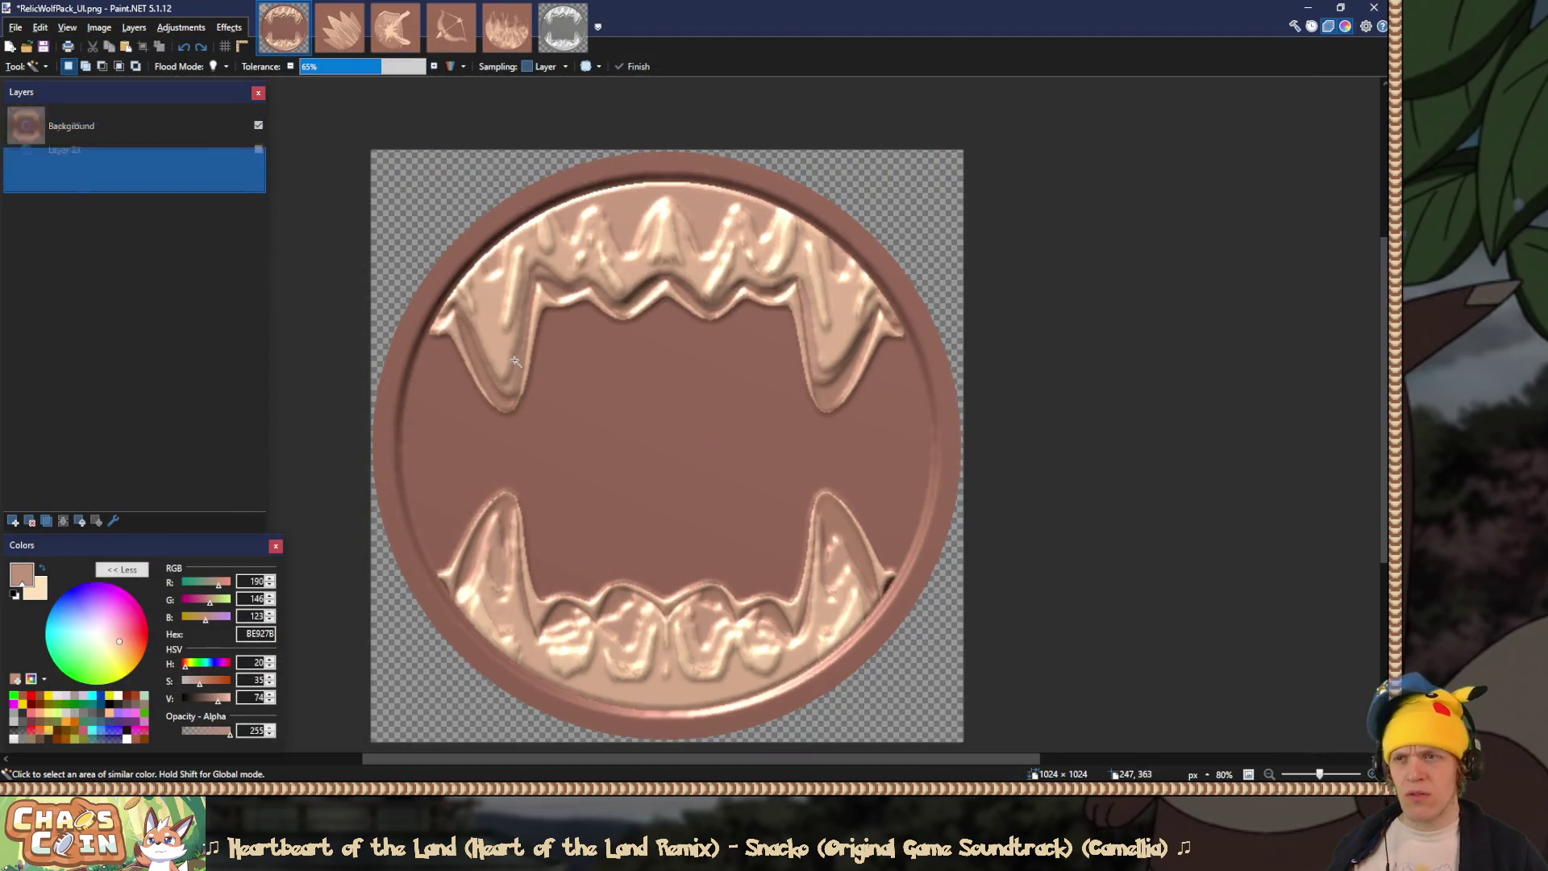
click(137, 135)
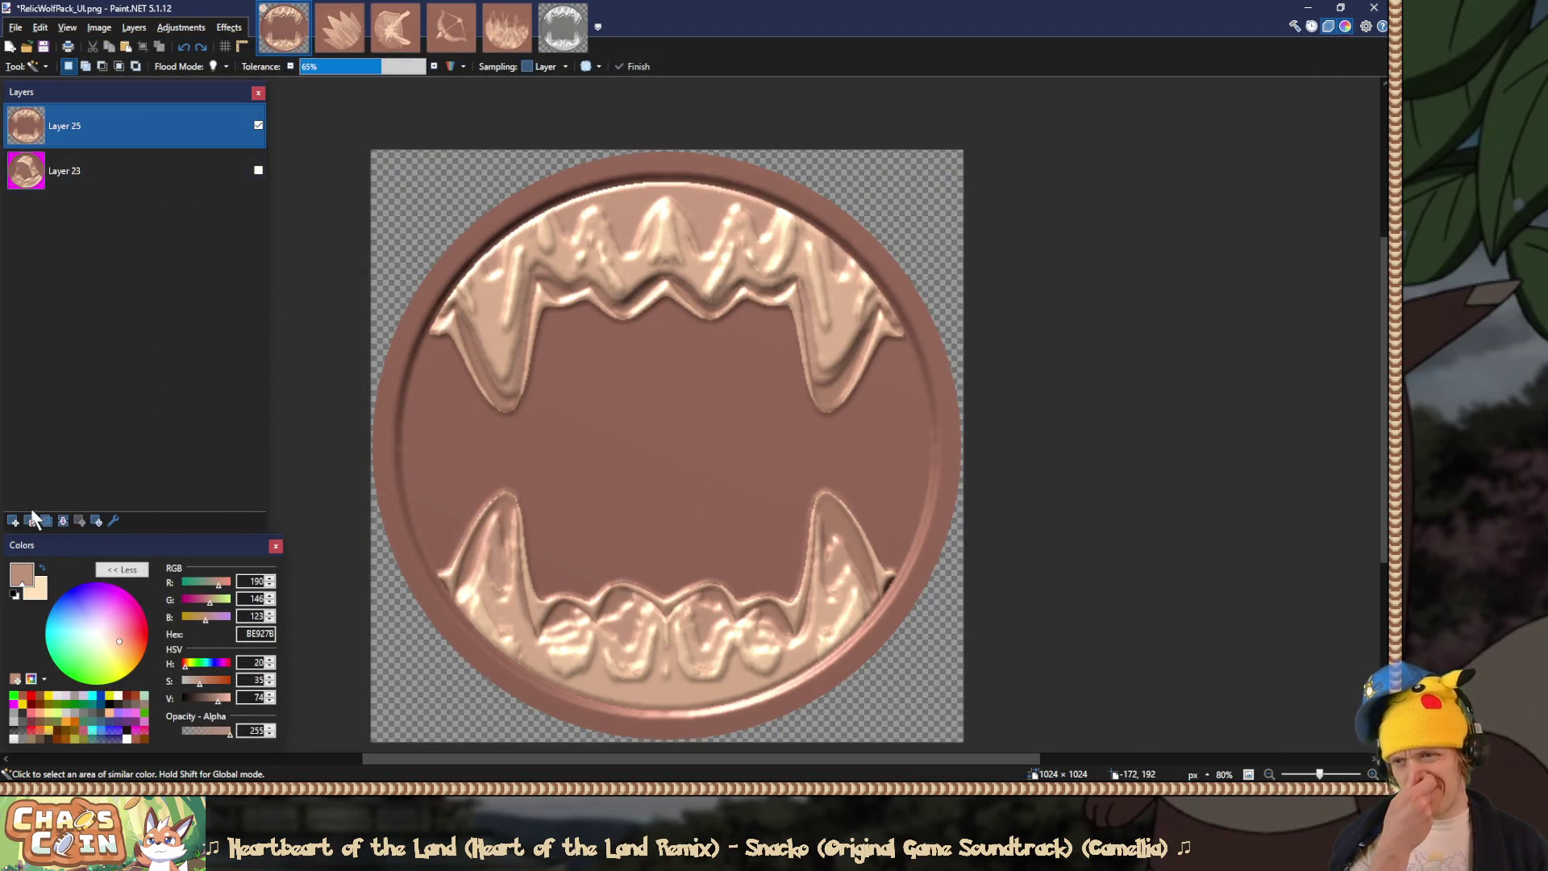
click(32, 518)
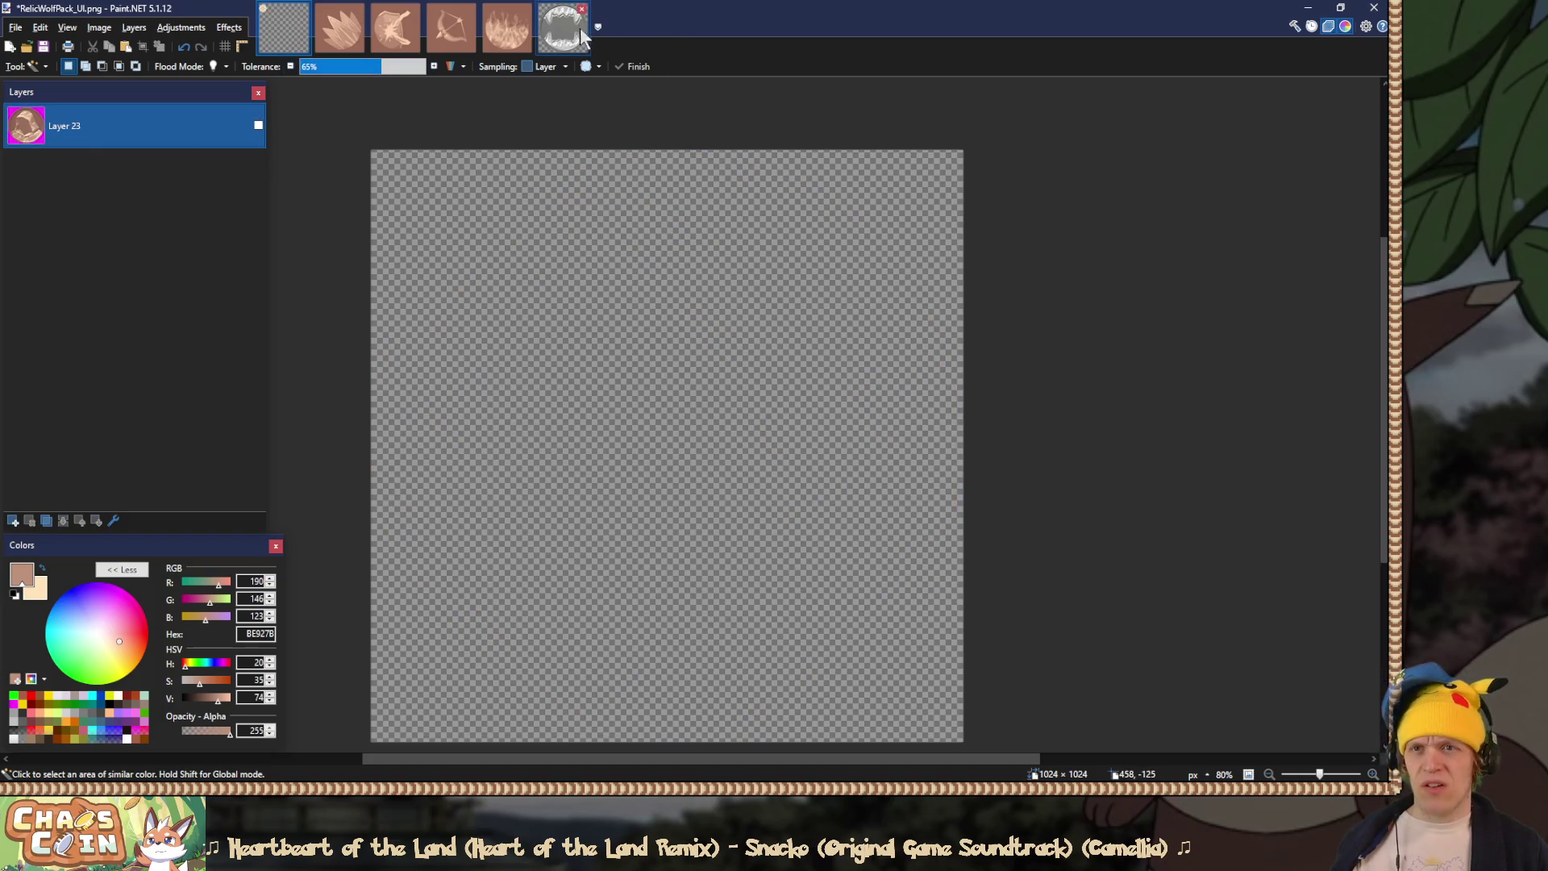
Step: From the fangs coin image, browse to the AssetsNonBuild folder and open Relics.pdn
click(579, 38)
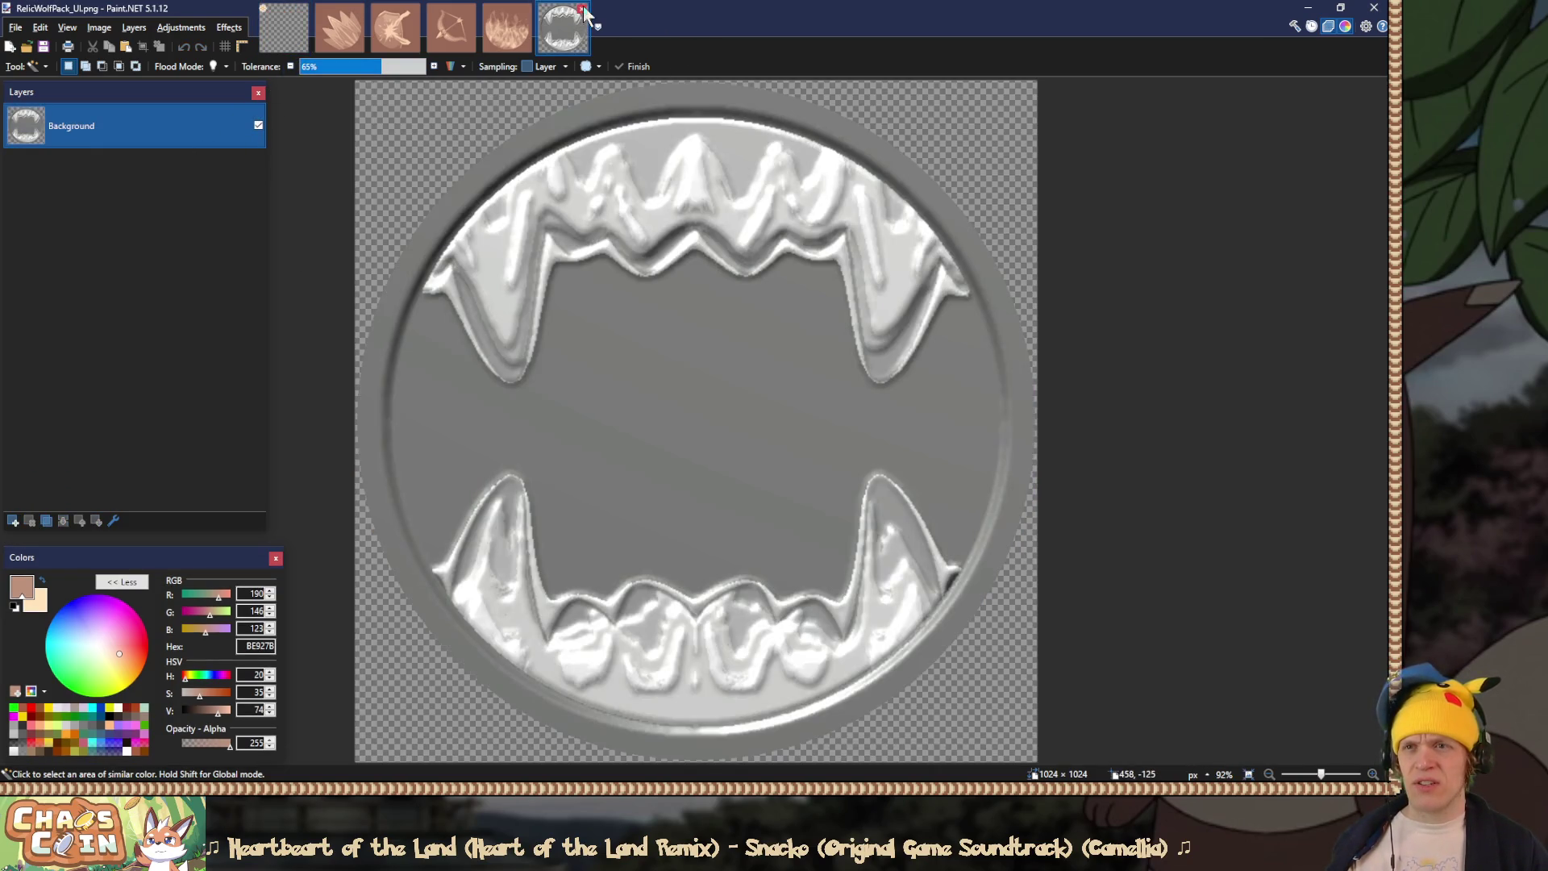
key(ctrl+o)
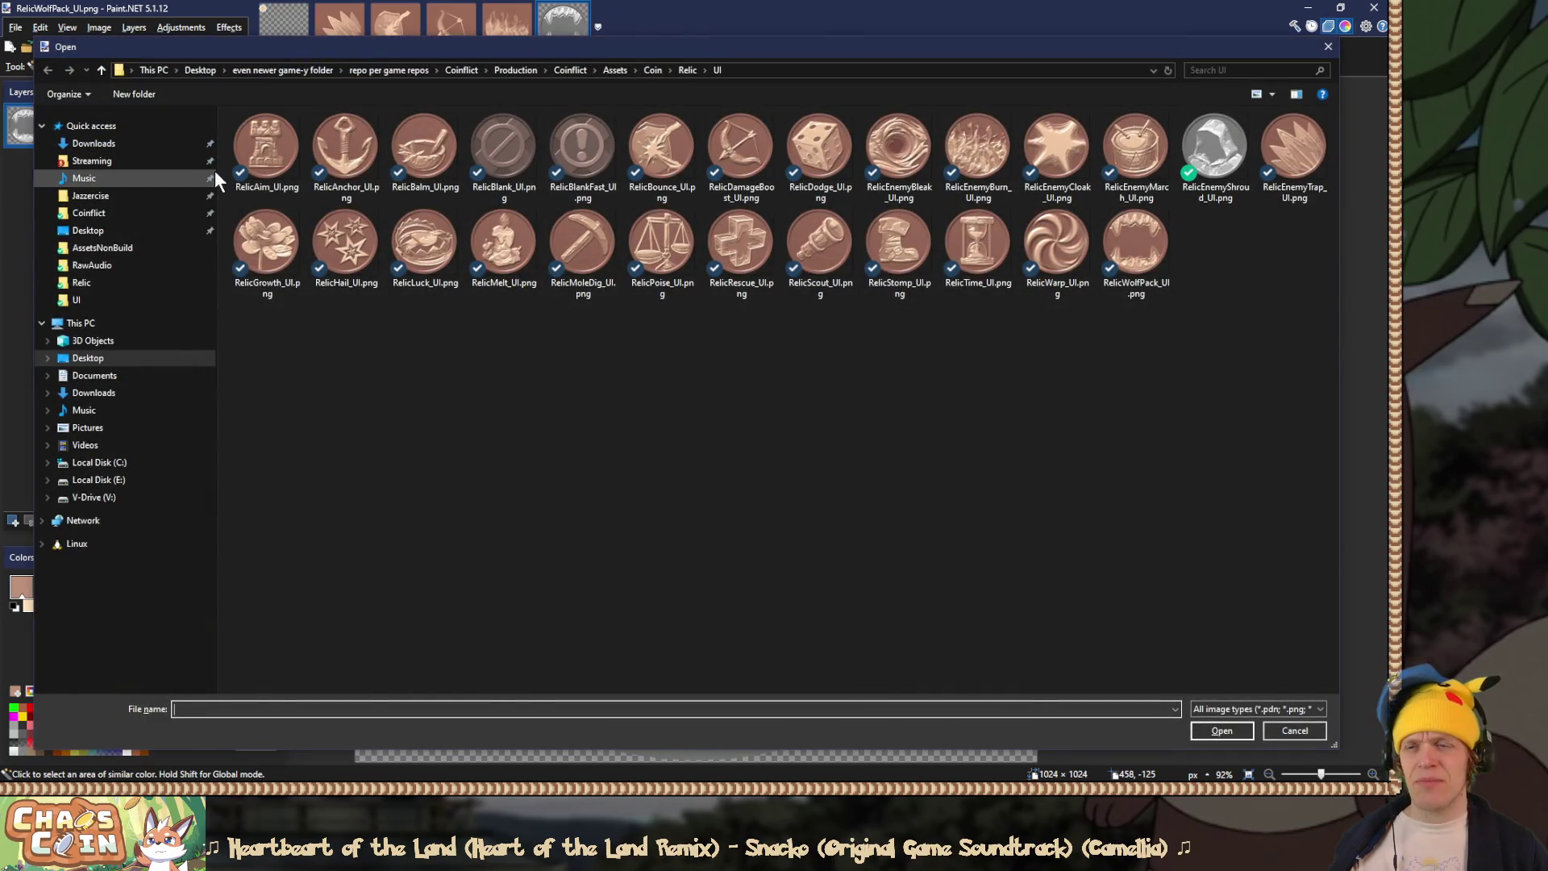
drag(216, 171, 76, 170)
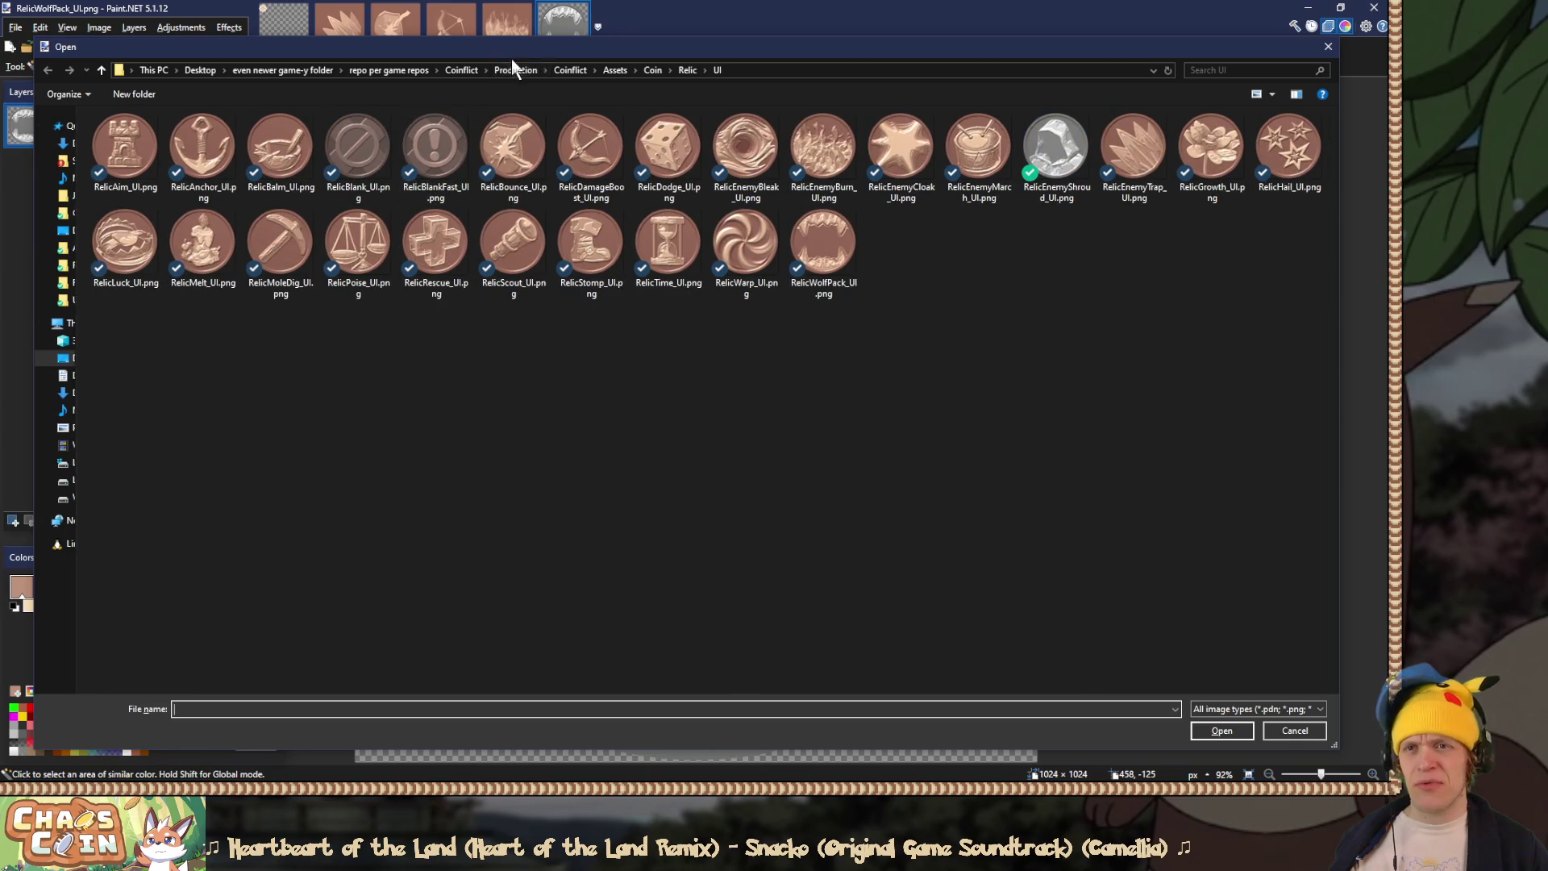
click(572, 70)
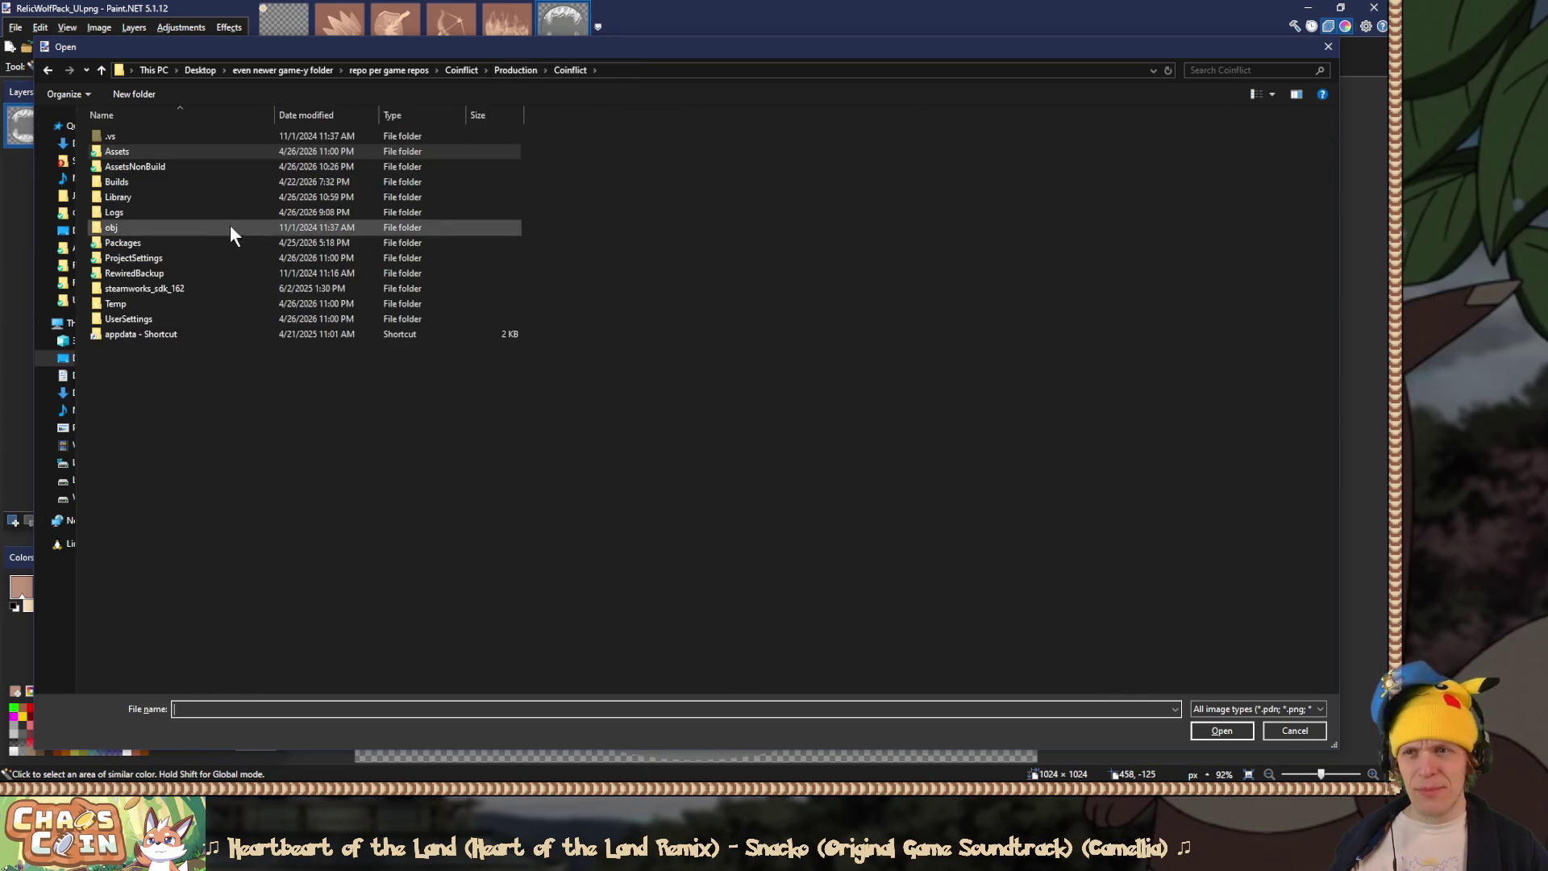
double_click(224, 167)
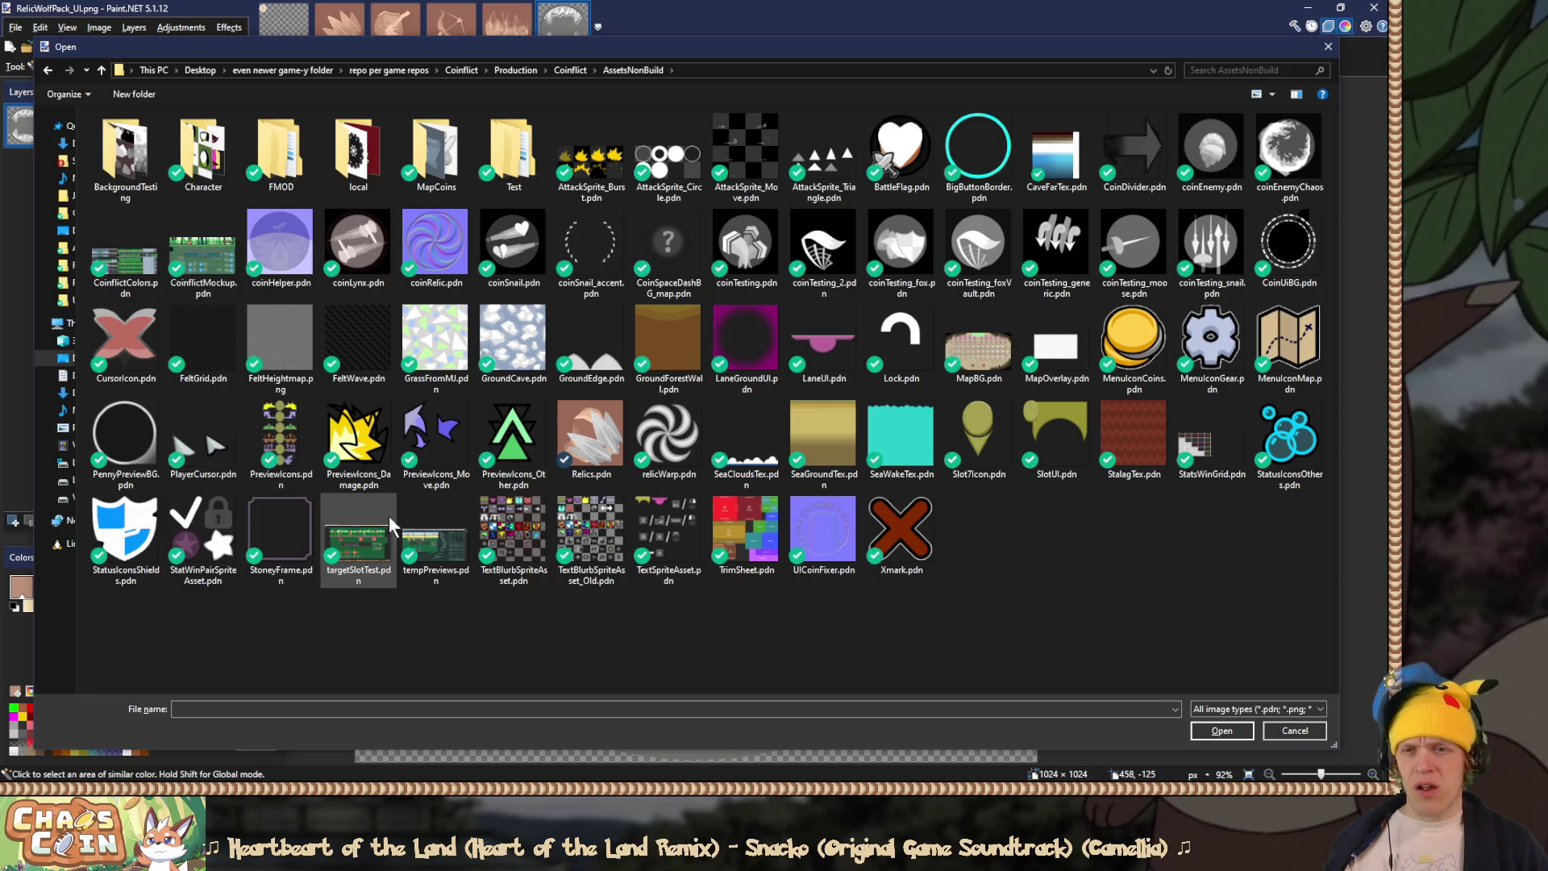
double_click(569, 451)
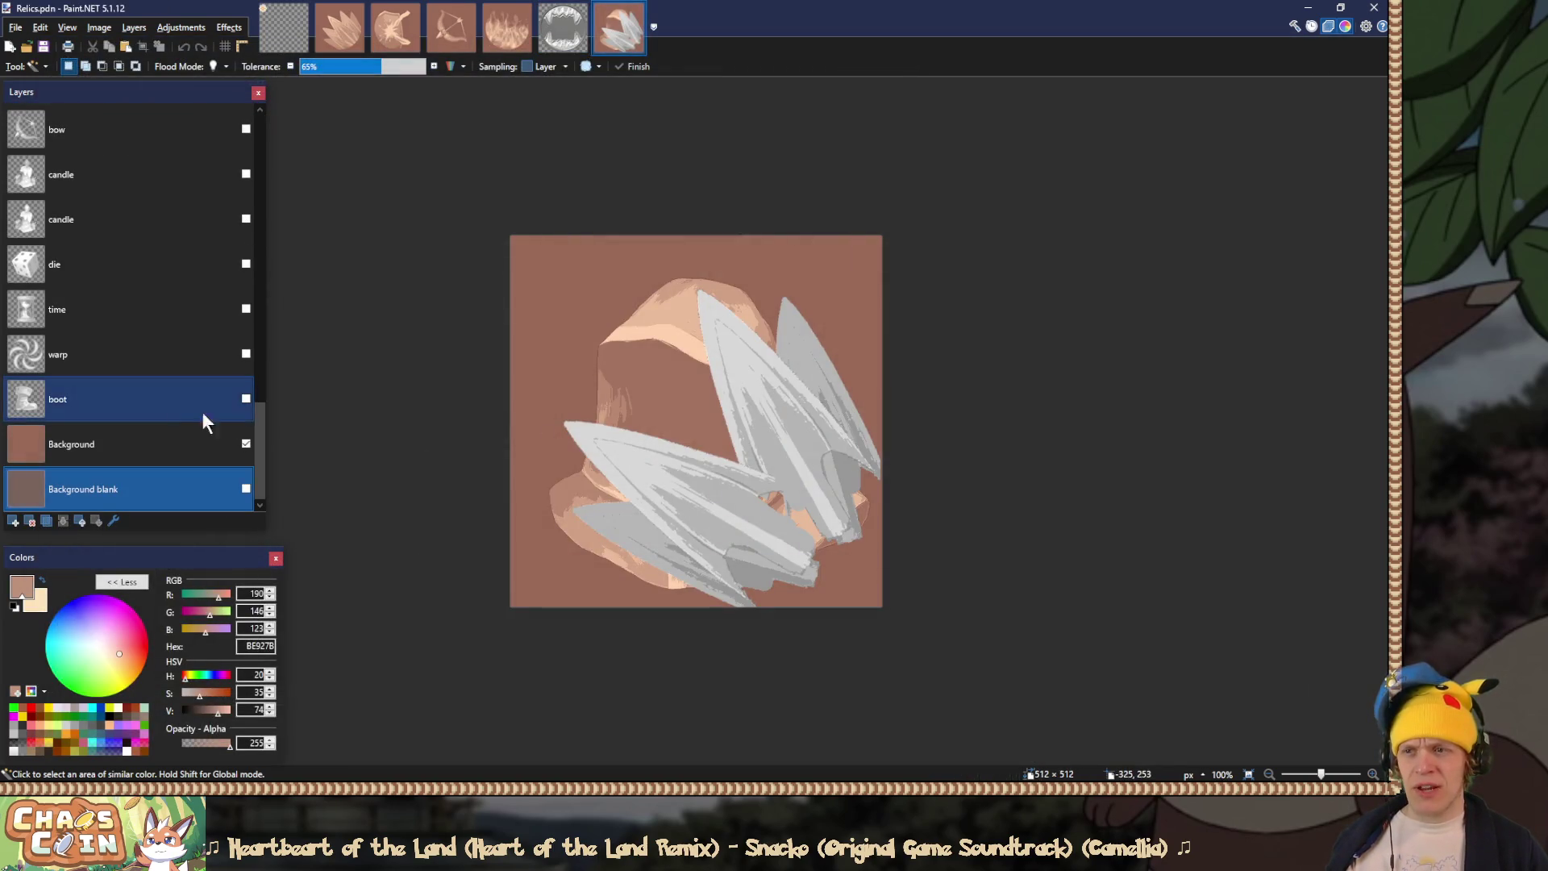
Step: Hide the thorn M and thorn O layers and select the cloak layer
drag(258, 423, 258, 217)
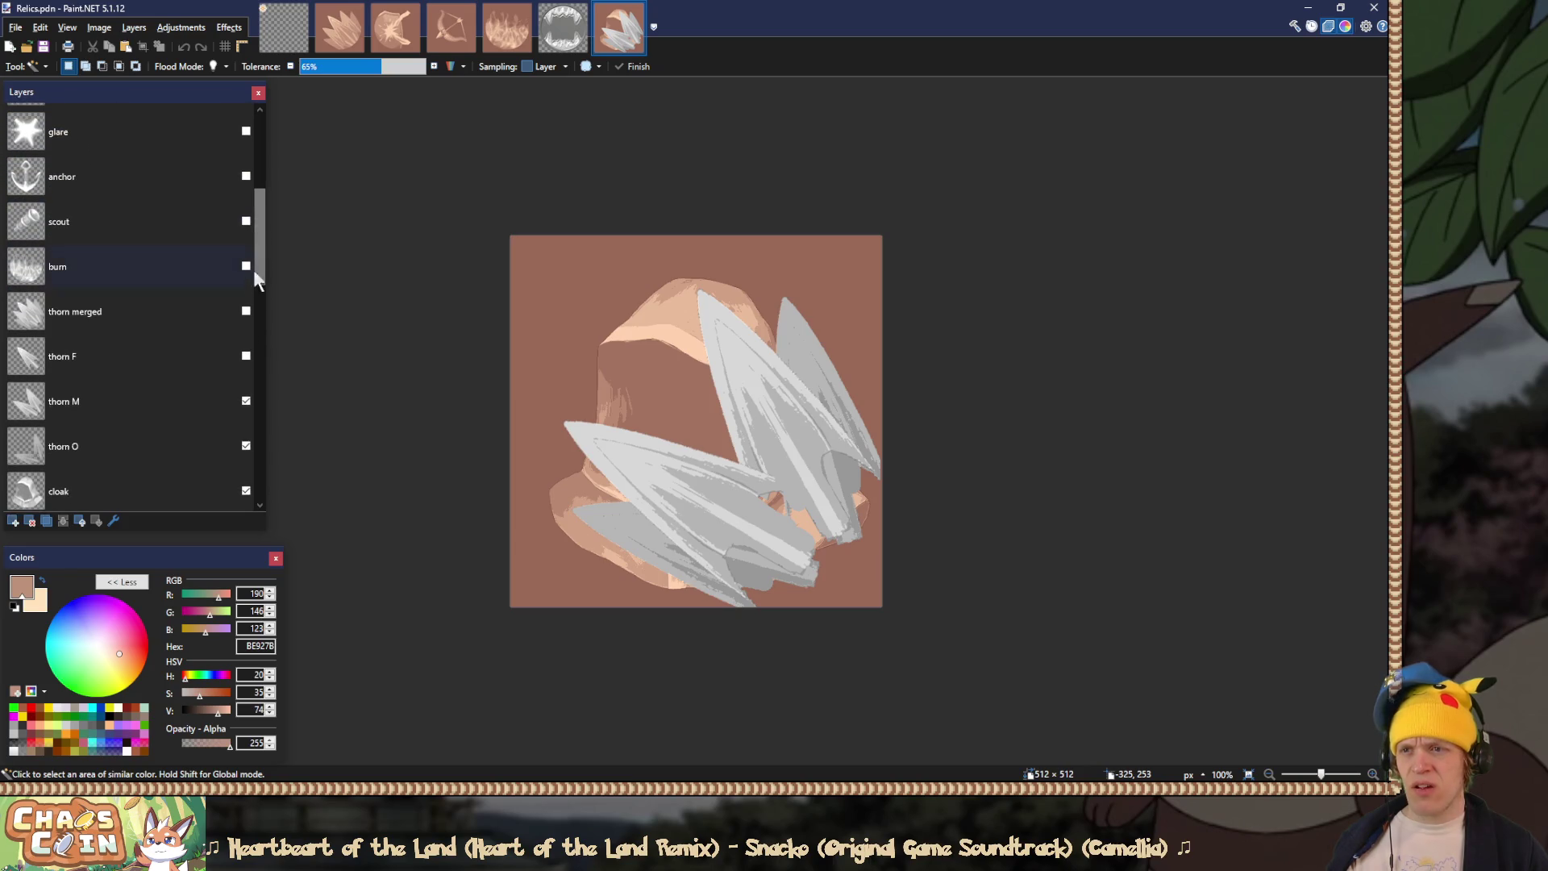
click(245, 400)
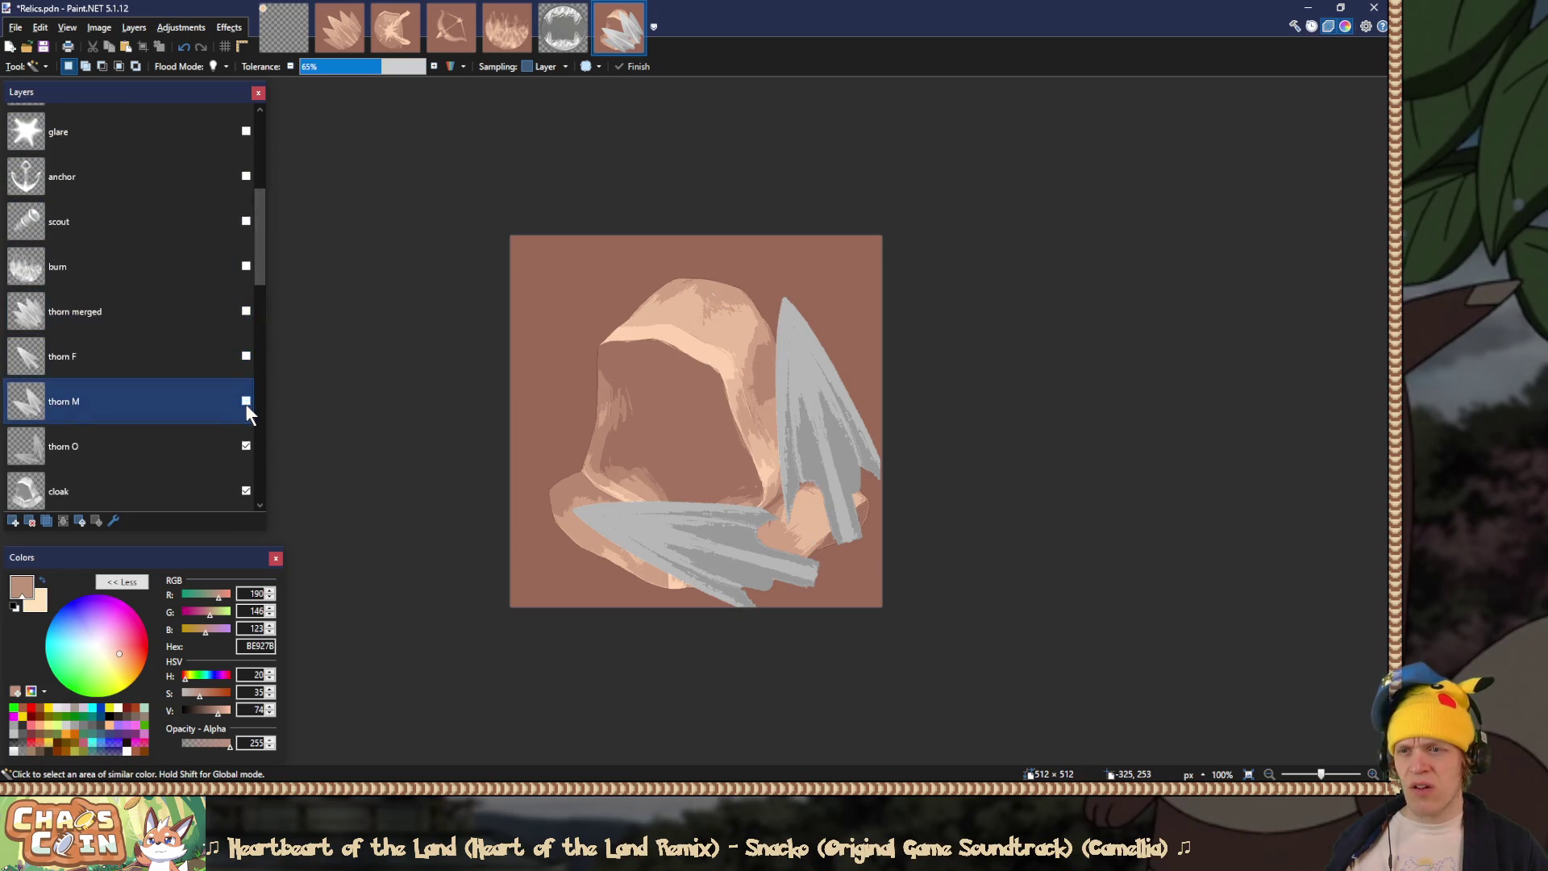
click(246, 446)
scroll(163, 435, down, 1)
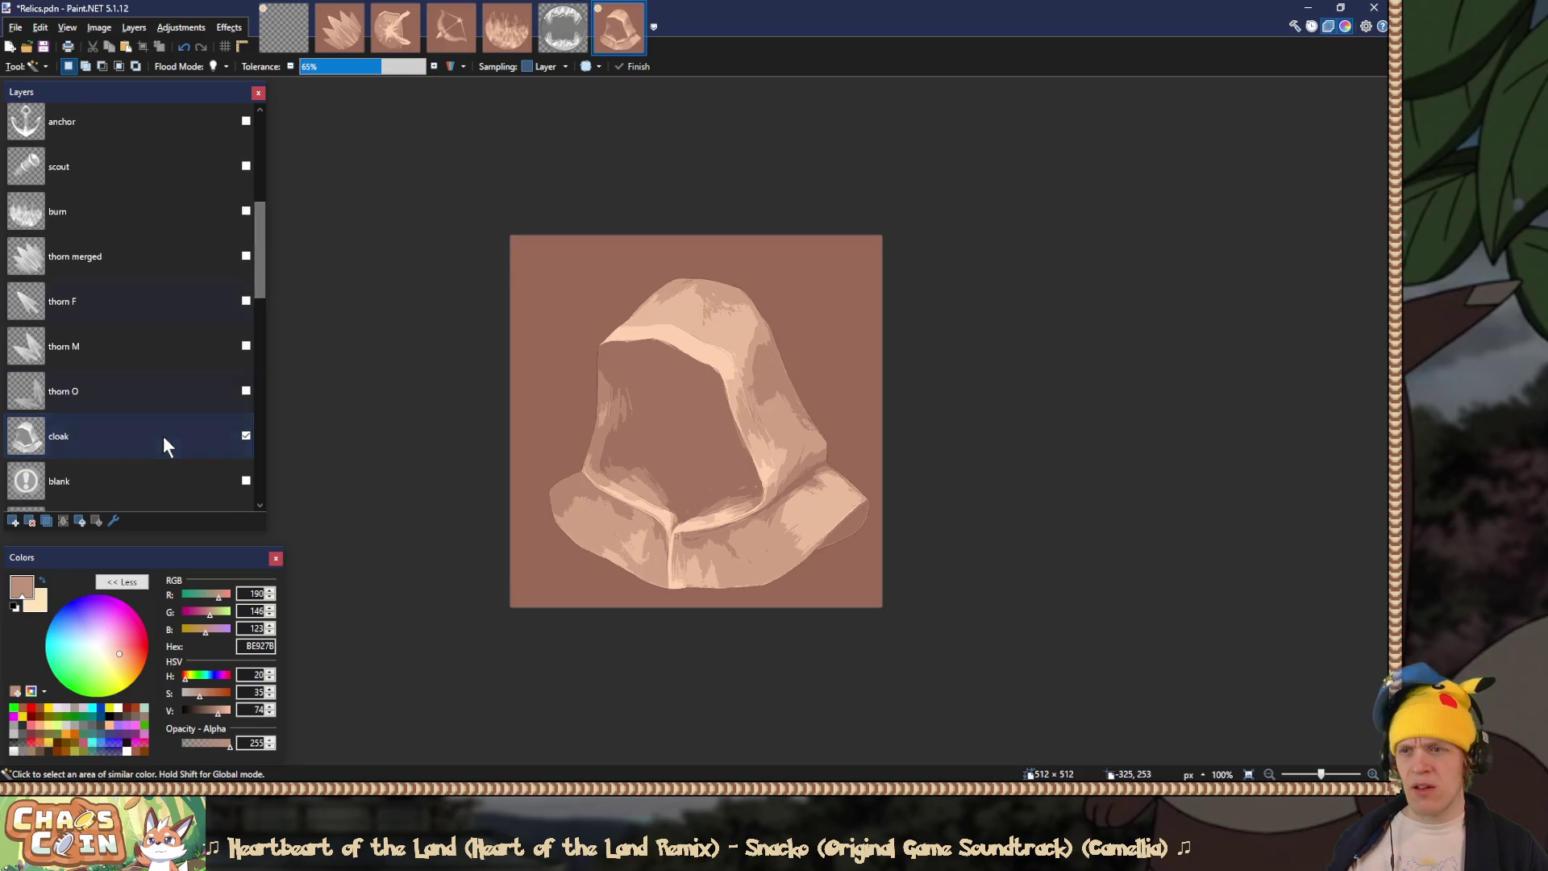
click(163, 436)
Step: Trim the cloak outside the coin circle using the normal overlay's white corners
drag(258, 264, 259, 144)
click(245, 172)
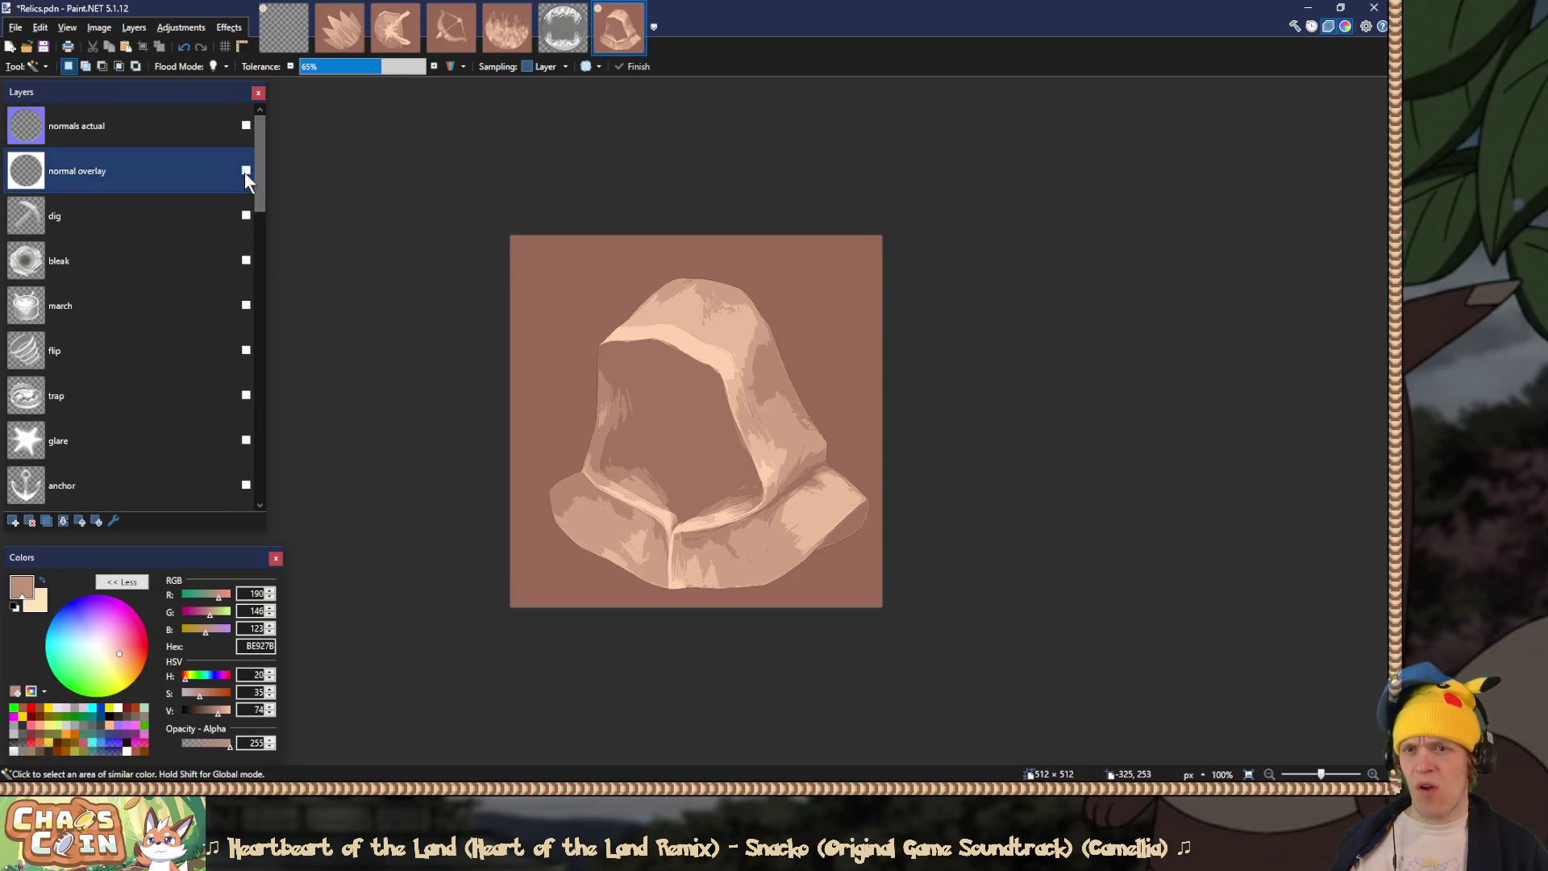
click(244, 172)
key(s)
key(shift+s)
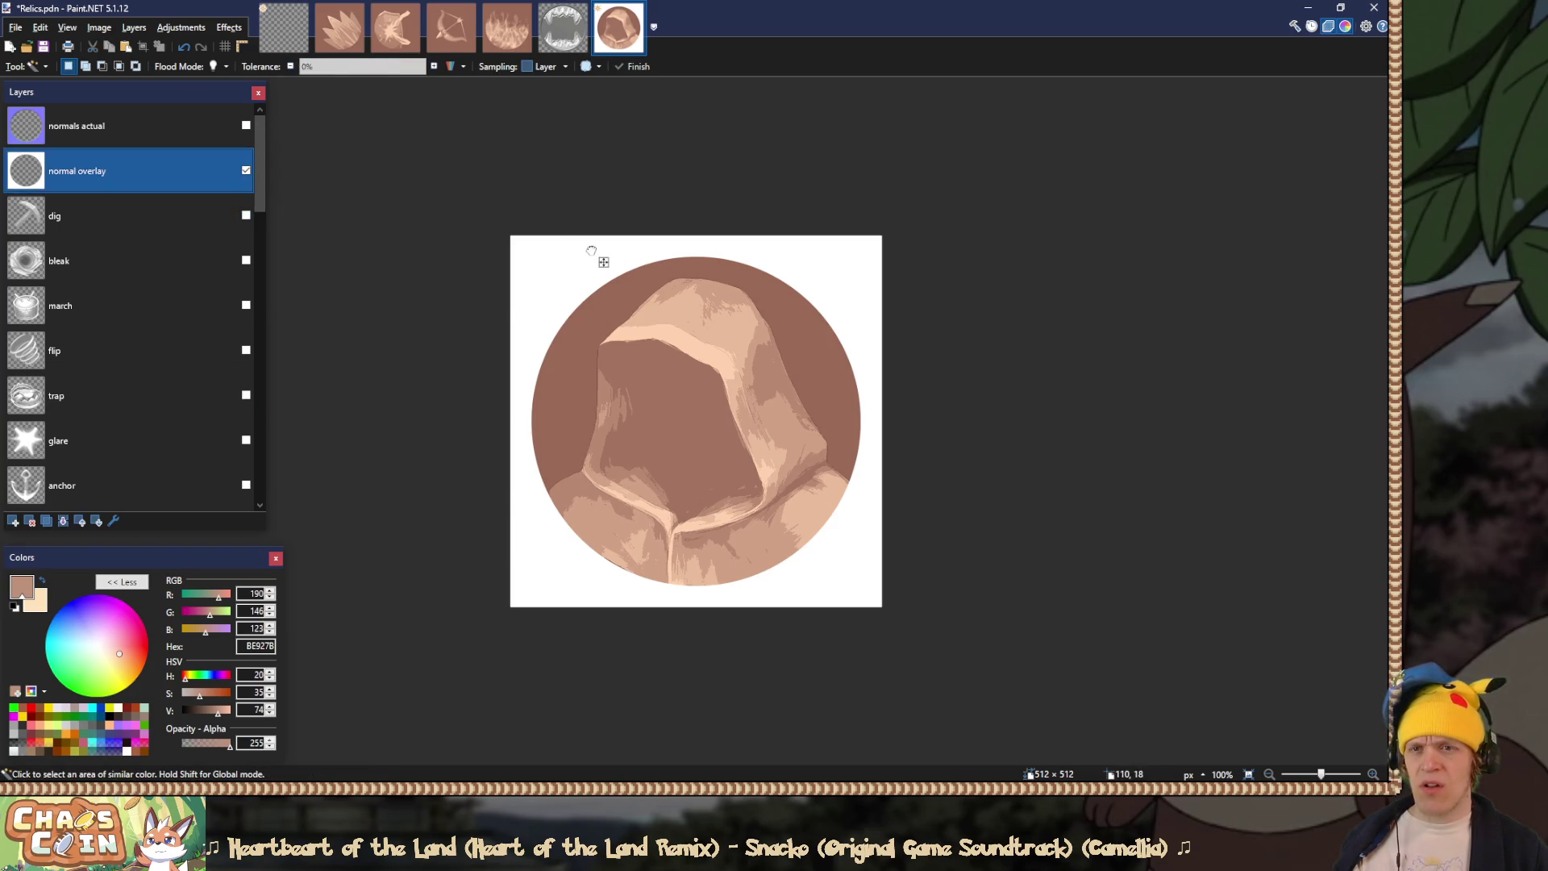
click(591, 251)
scroll(158, 279, down, 5)
click(158, 279)
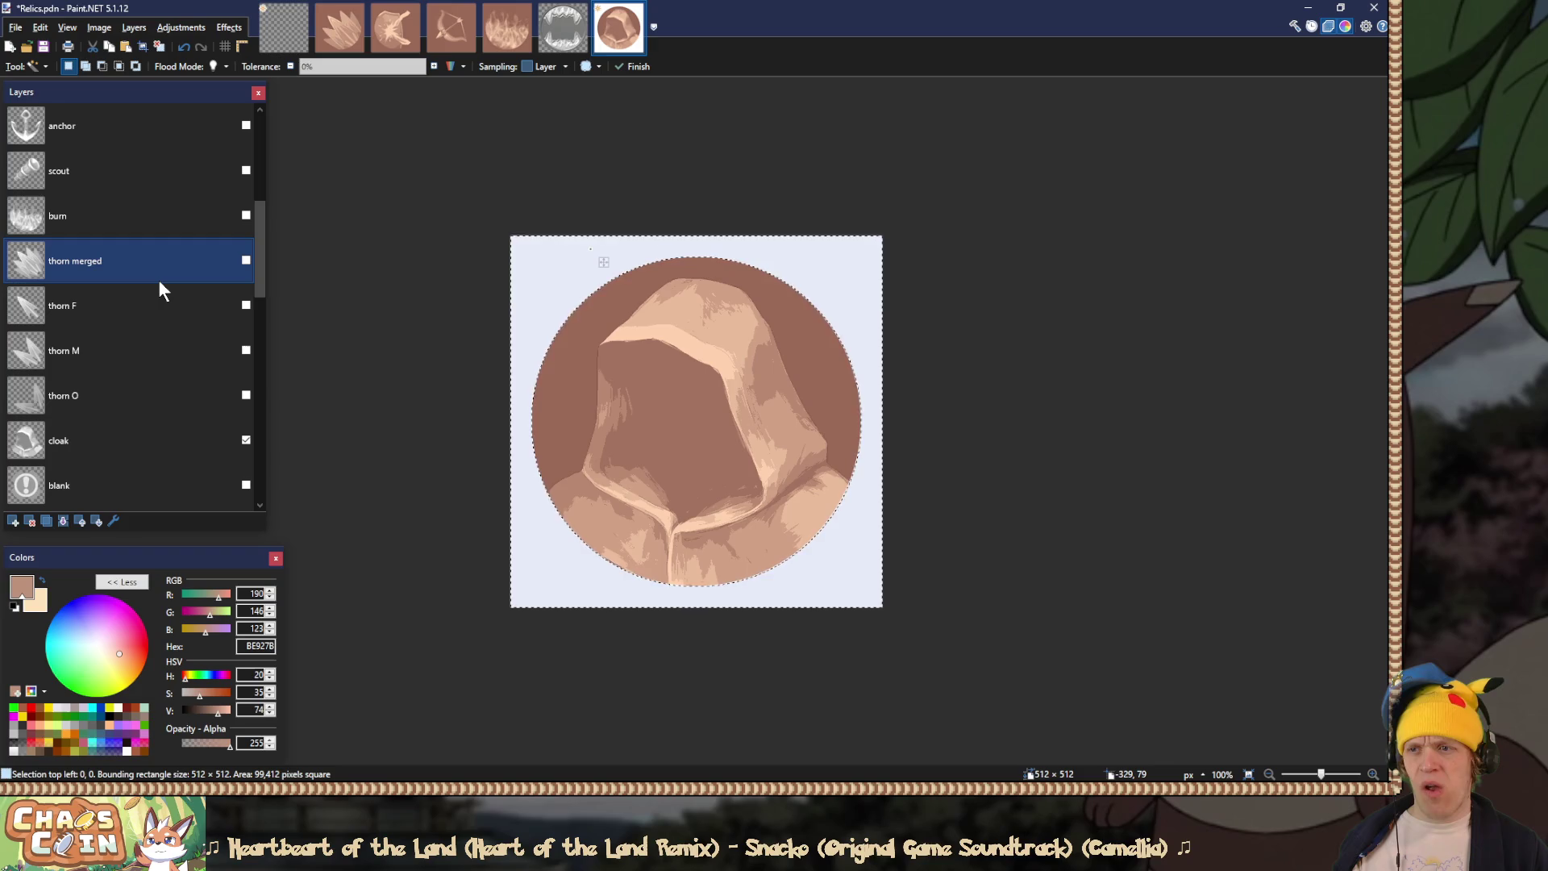
click(210, 435)
key(ctrl+d)
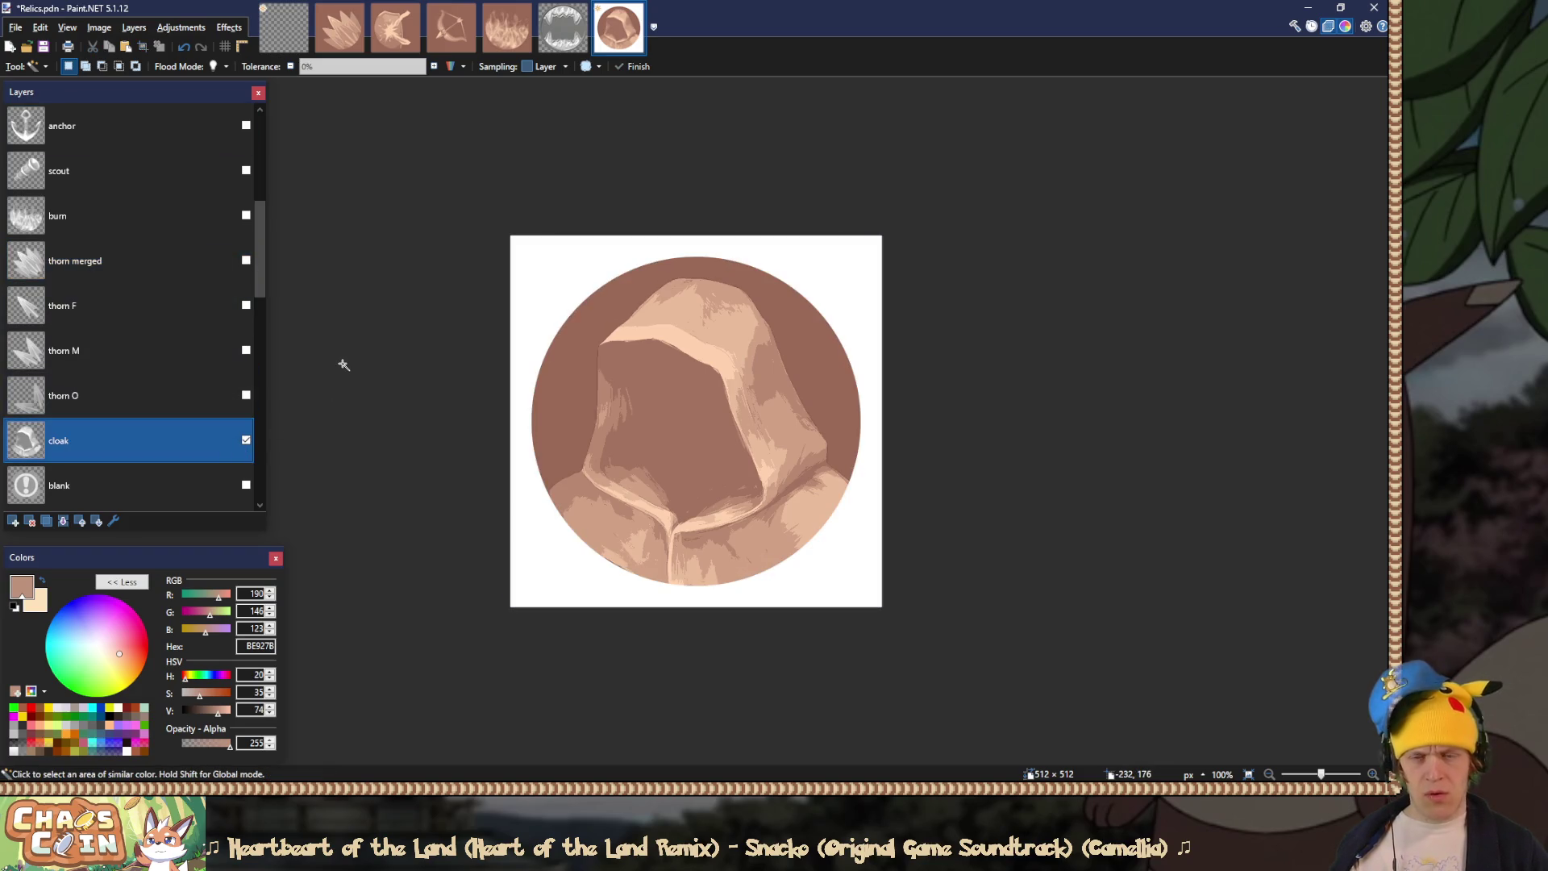
Step: Hide the normal overlay mask and compare the trimmed hood before and after the erase
scroll(250, 279, up, 5)
click(250, 271)
click(245, 170)
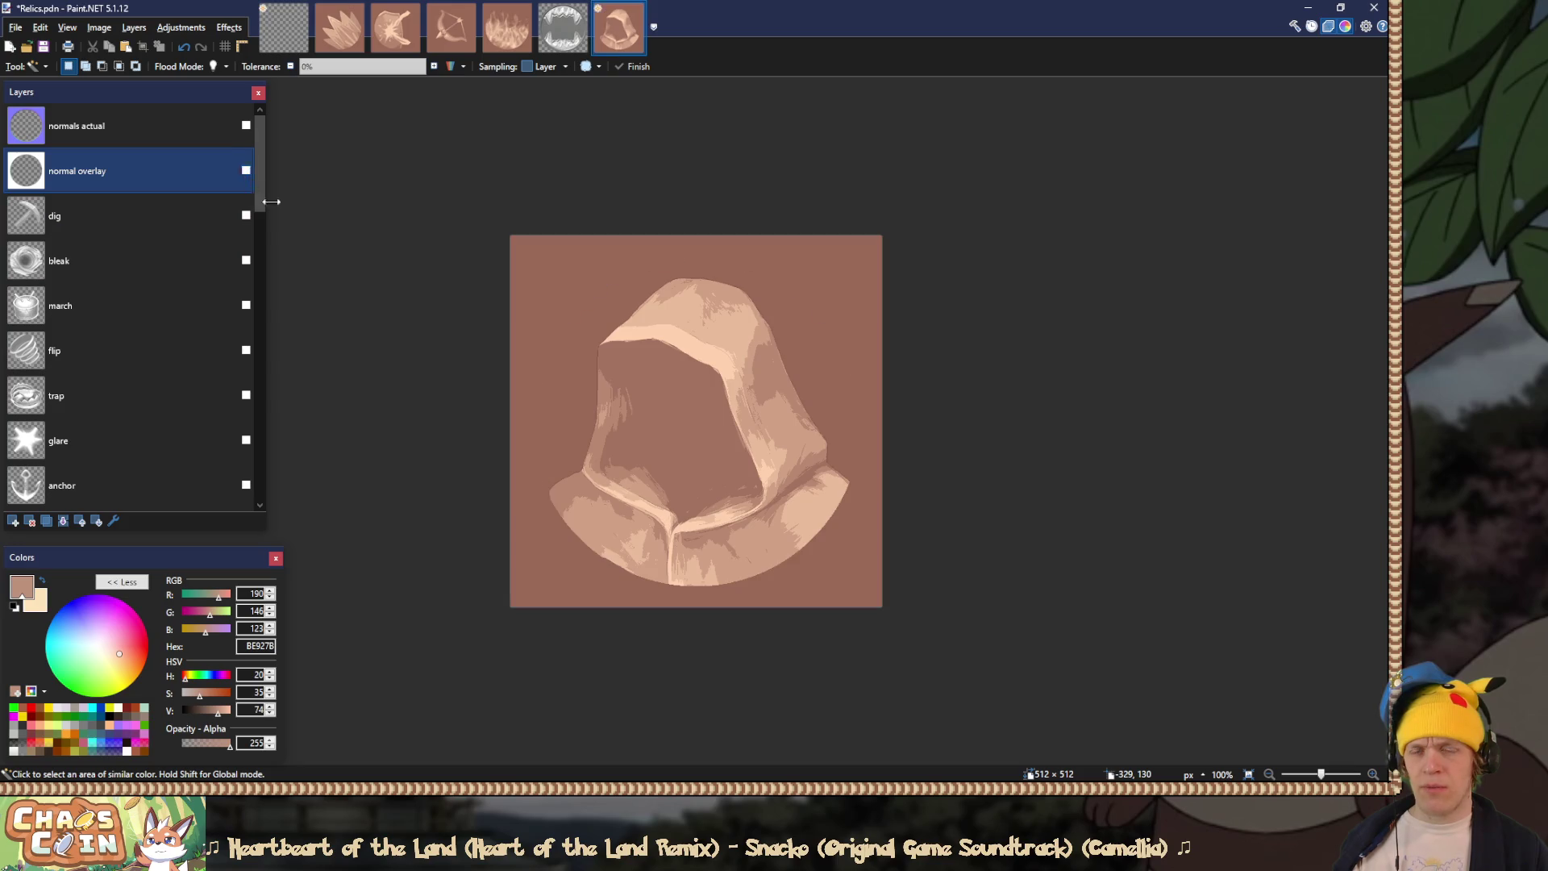
scroll(174, 301, down, 5)
scroll(176, 307, down, 5)
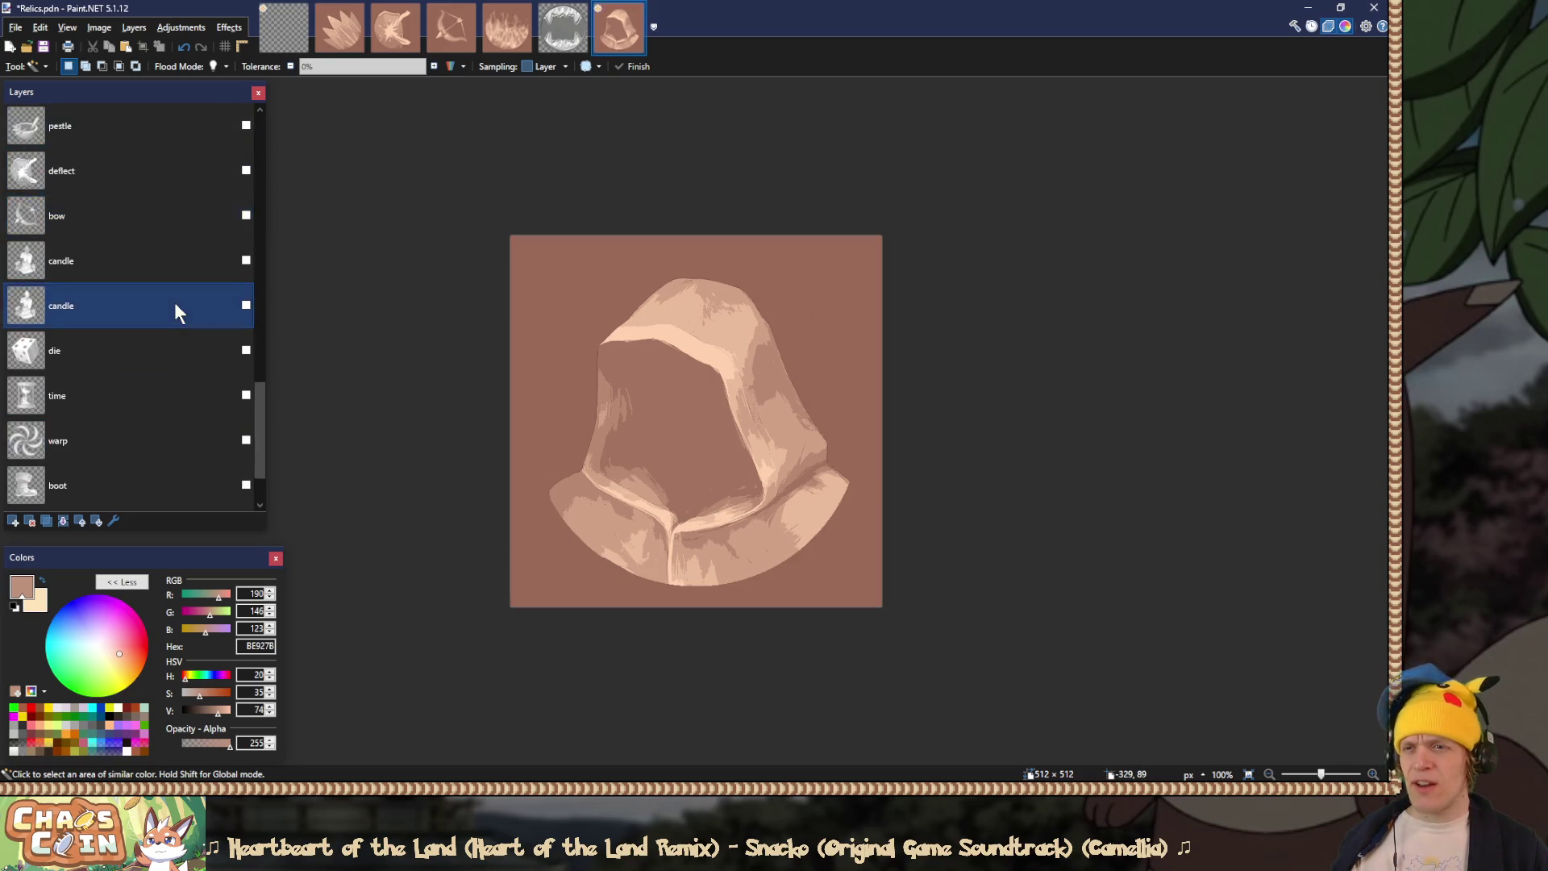
key(ctrl+shift+s)
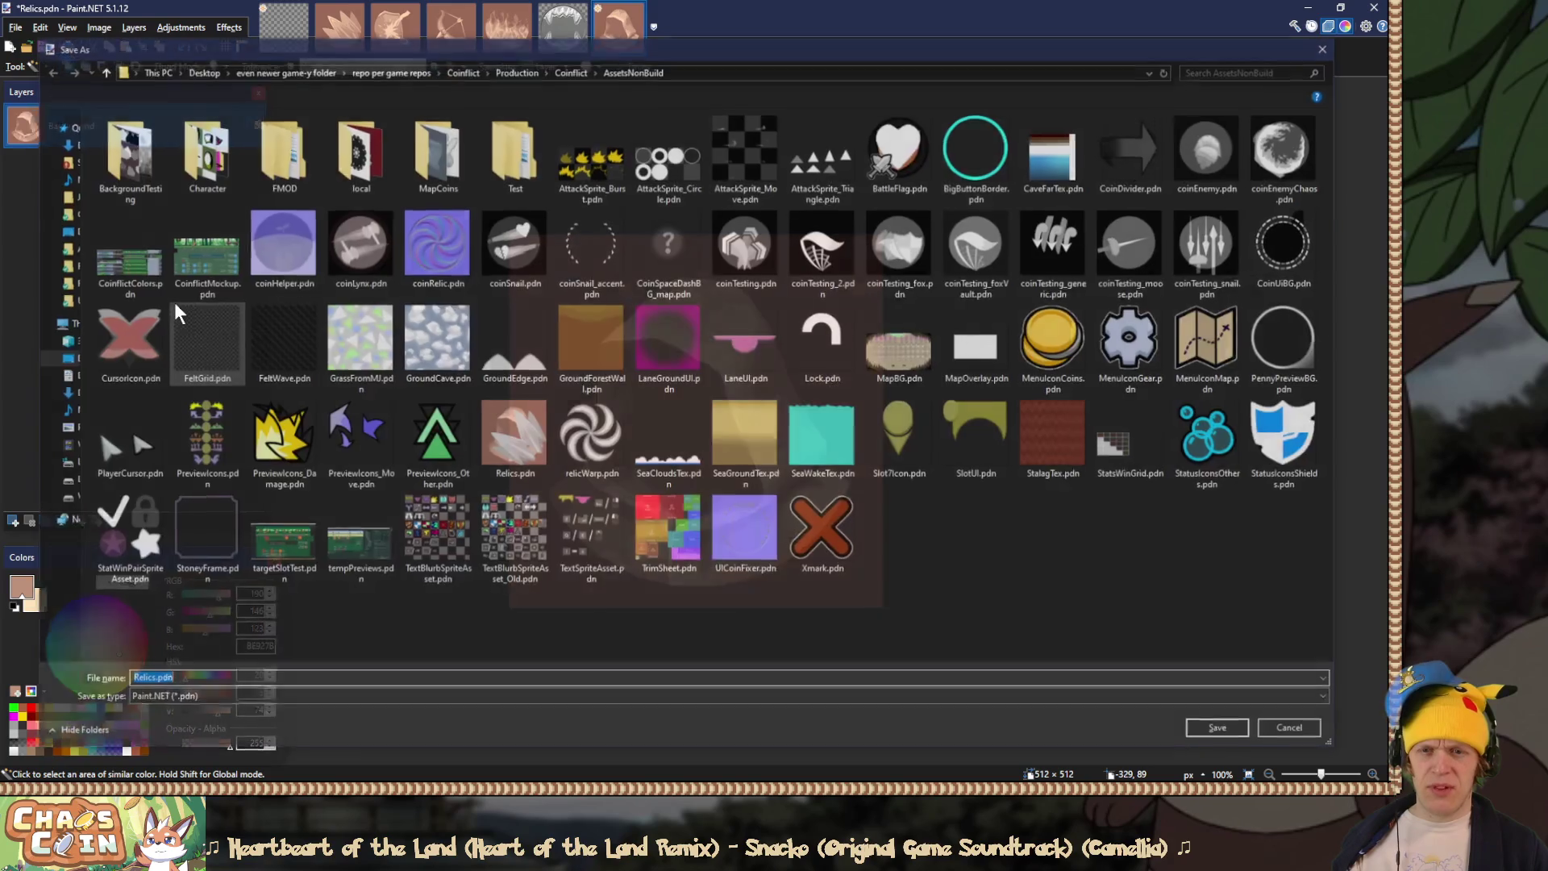
key(Escape)
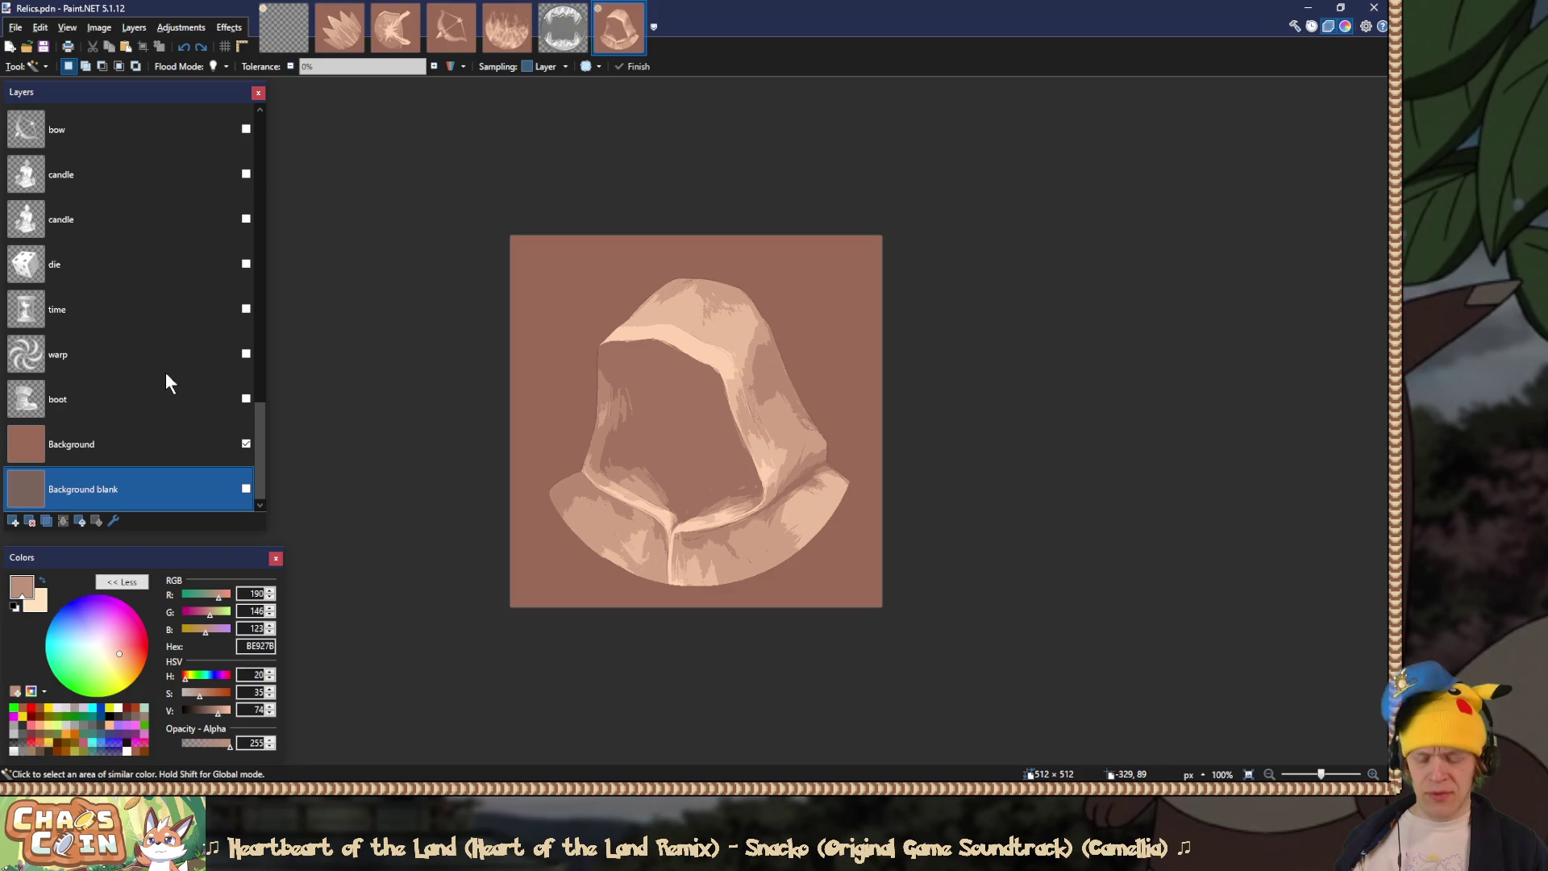
key(ctrl+z)
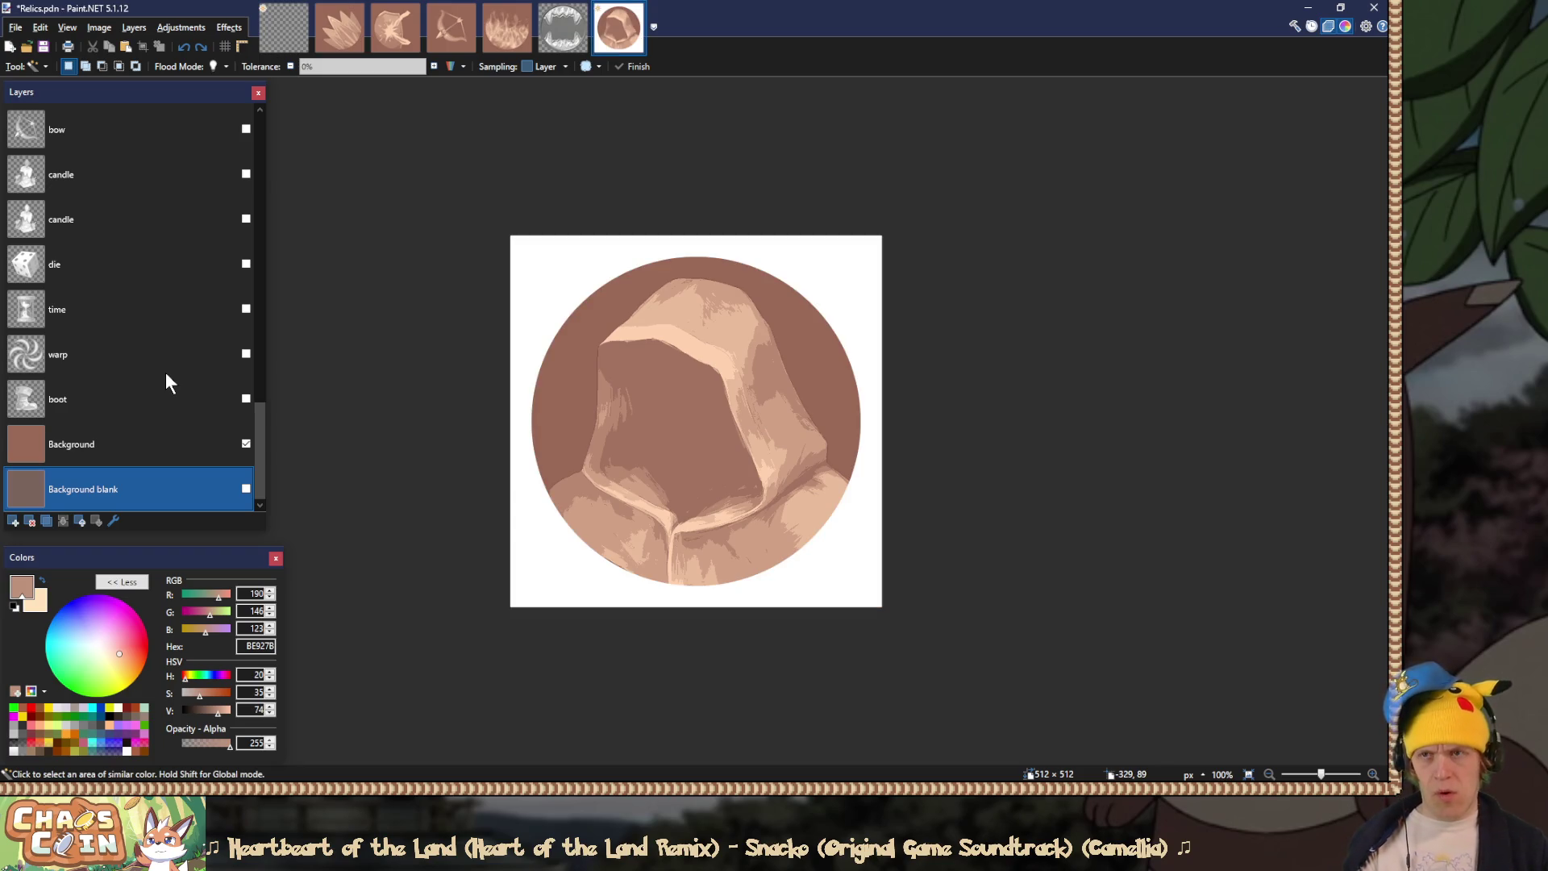
key(ctrl+y)
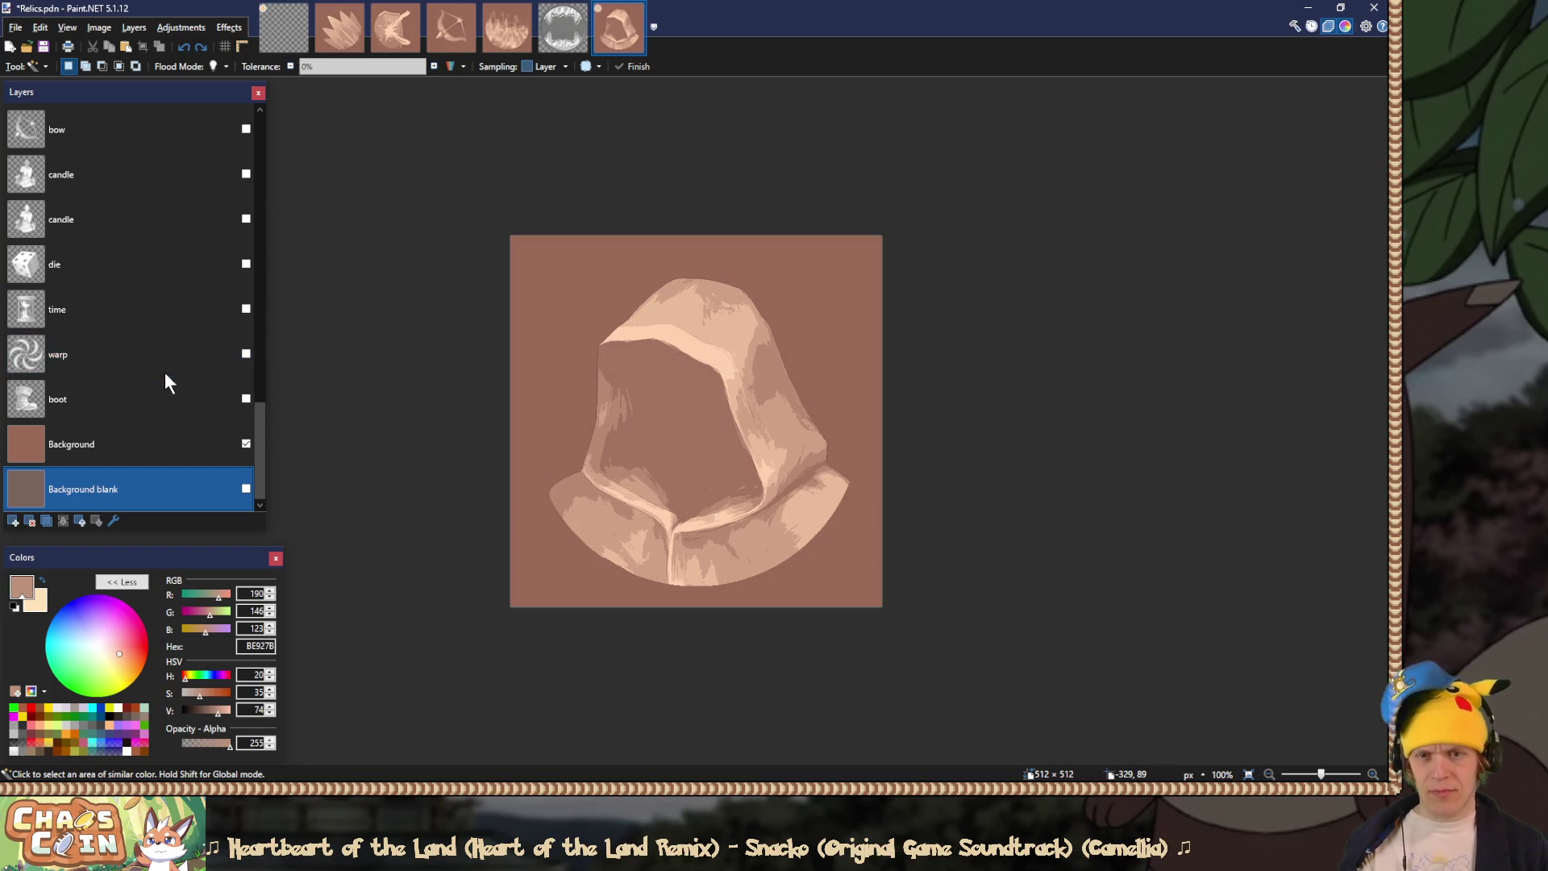
Step: Flatten the hood image and browse the Save As dialog to Assets/Coin/Relic
key(ctrl+shift+f)
key(ctrl+shift+s)
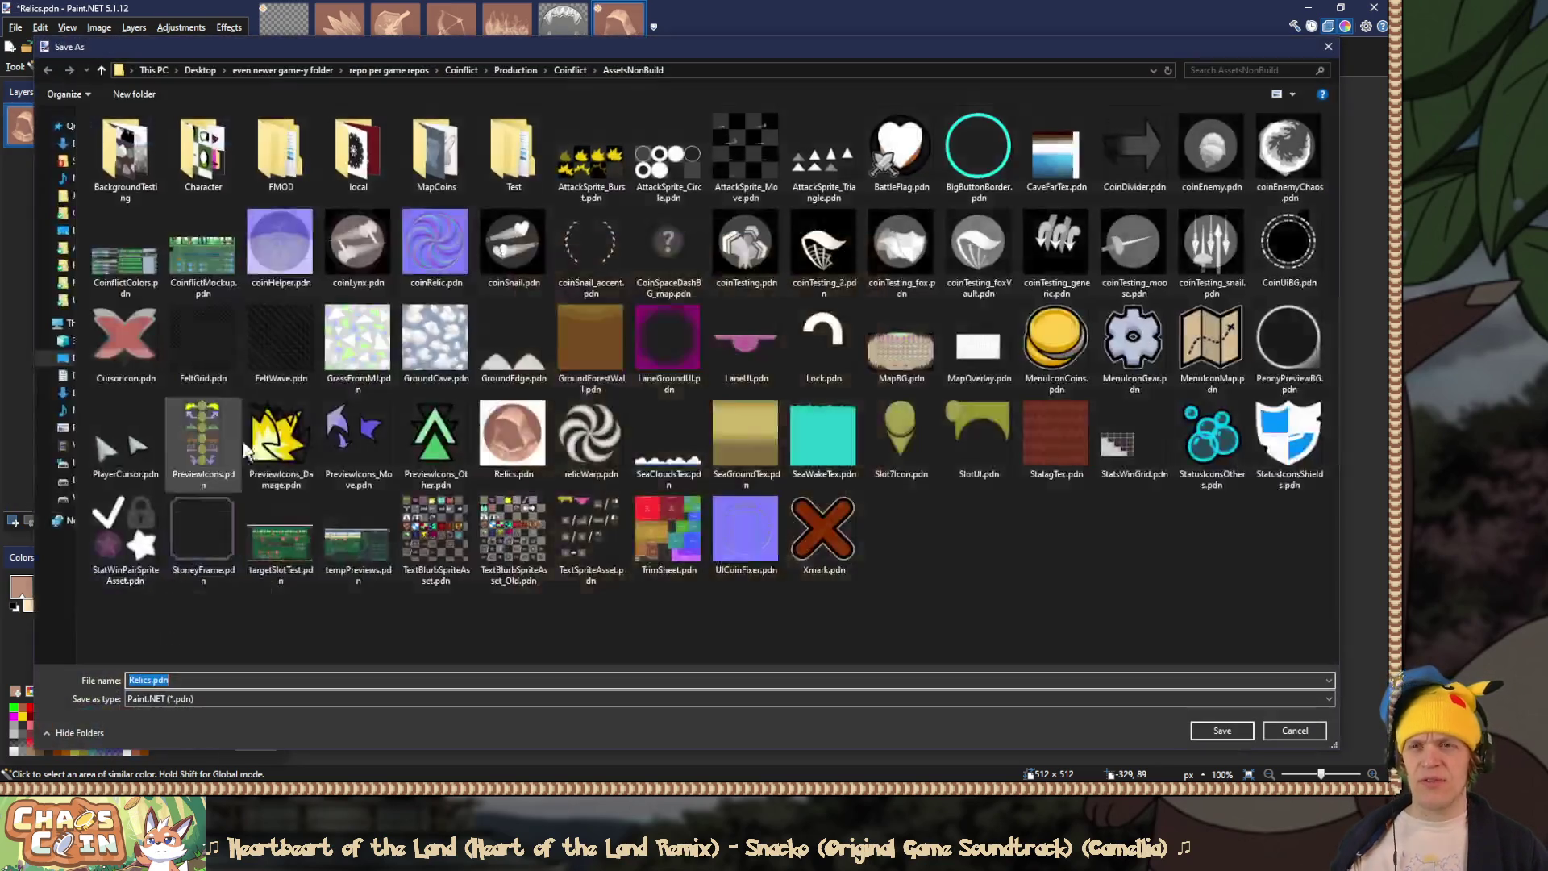
click(576, 69)
double_click(124, 157)
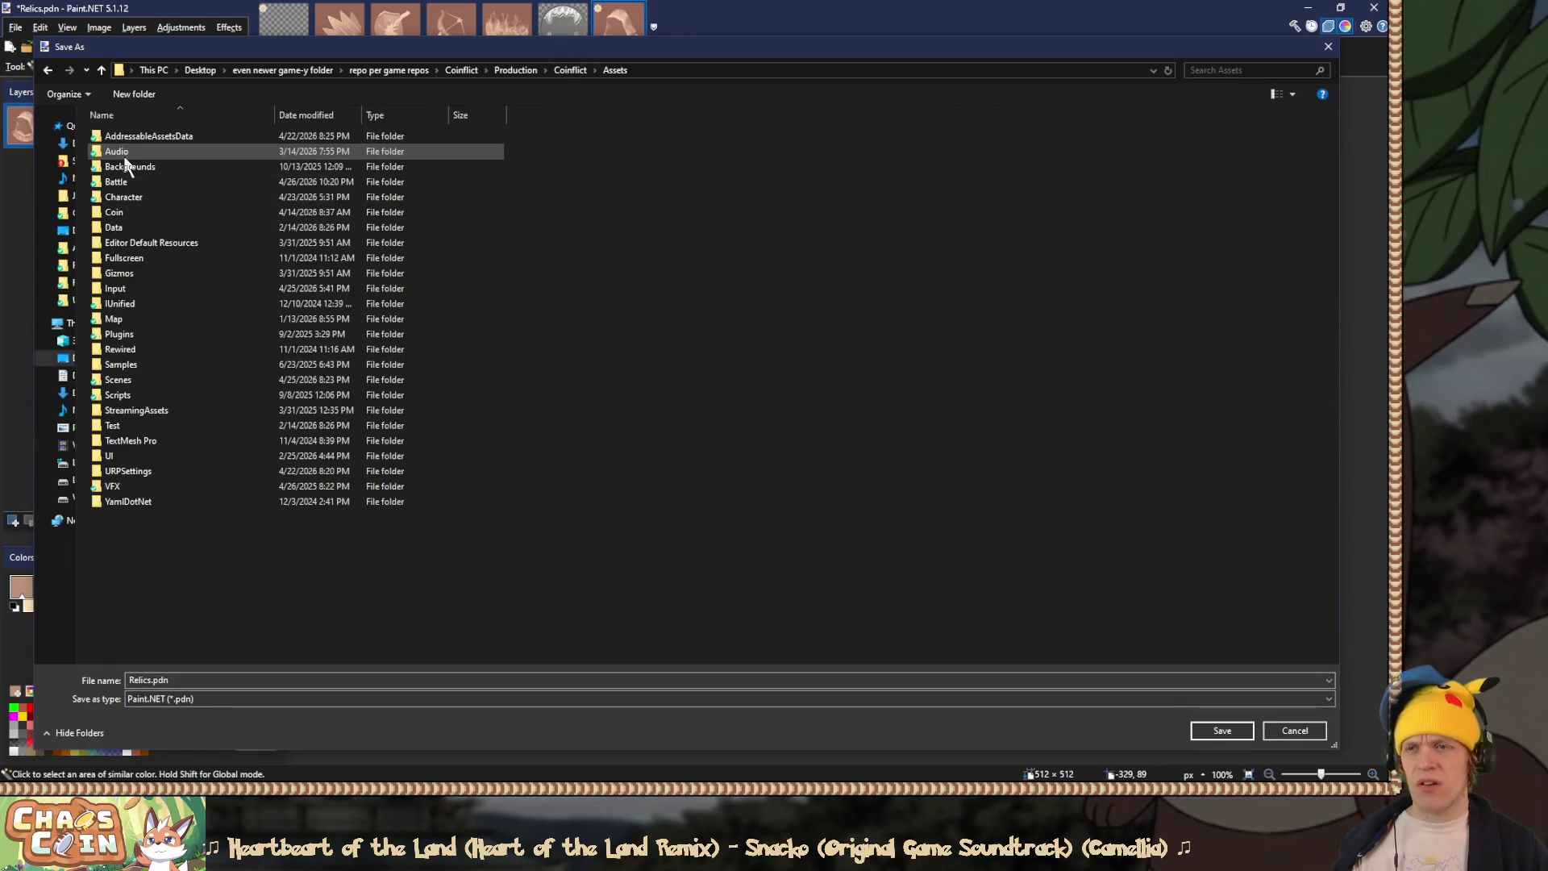
double_click(139, 214)
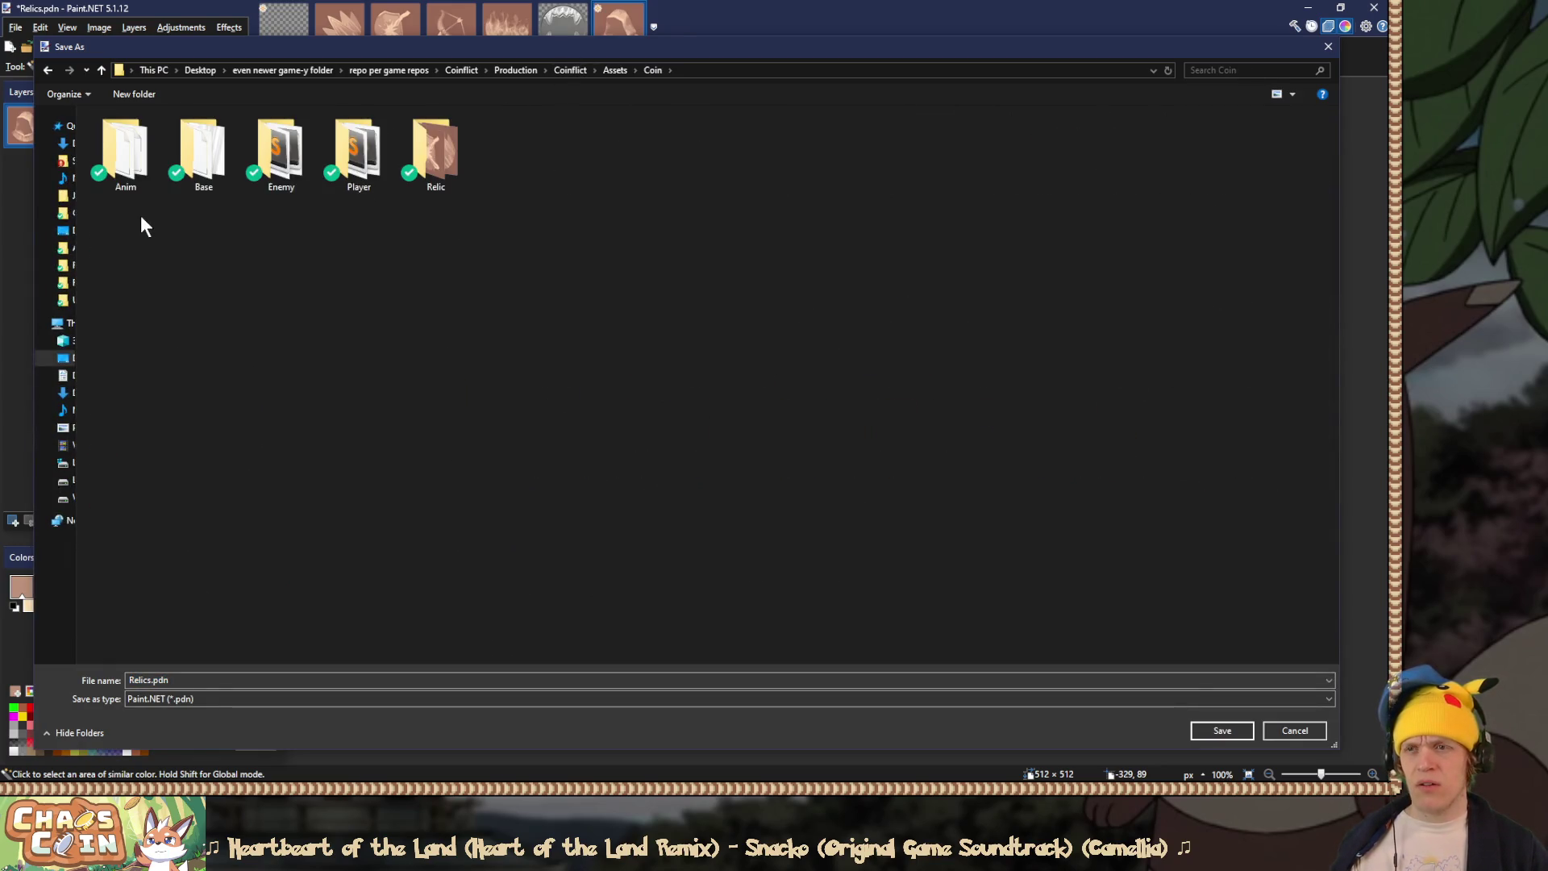
double_click(430, 184)
Step: Save it as PNG over RelicEnemyShroud.png, then switch to the running Chaos Coin game
click(164, 699)
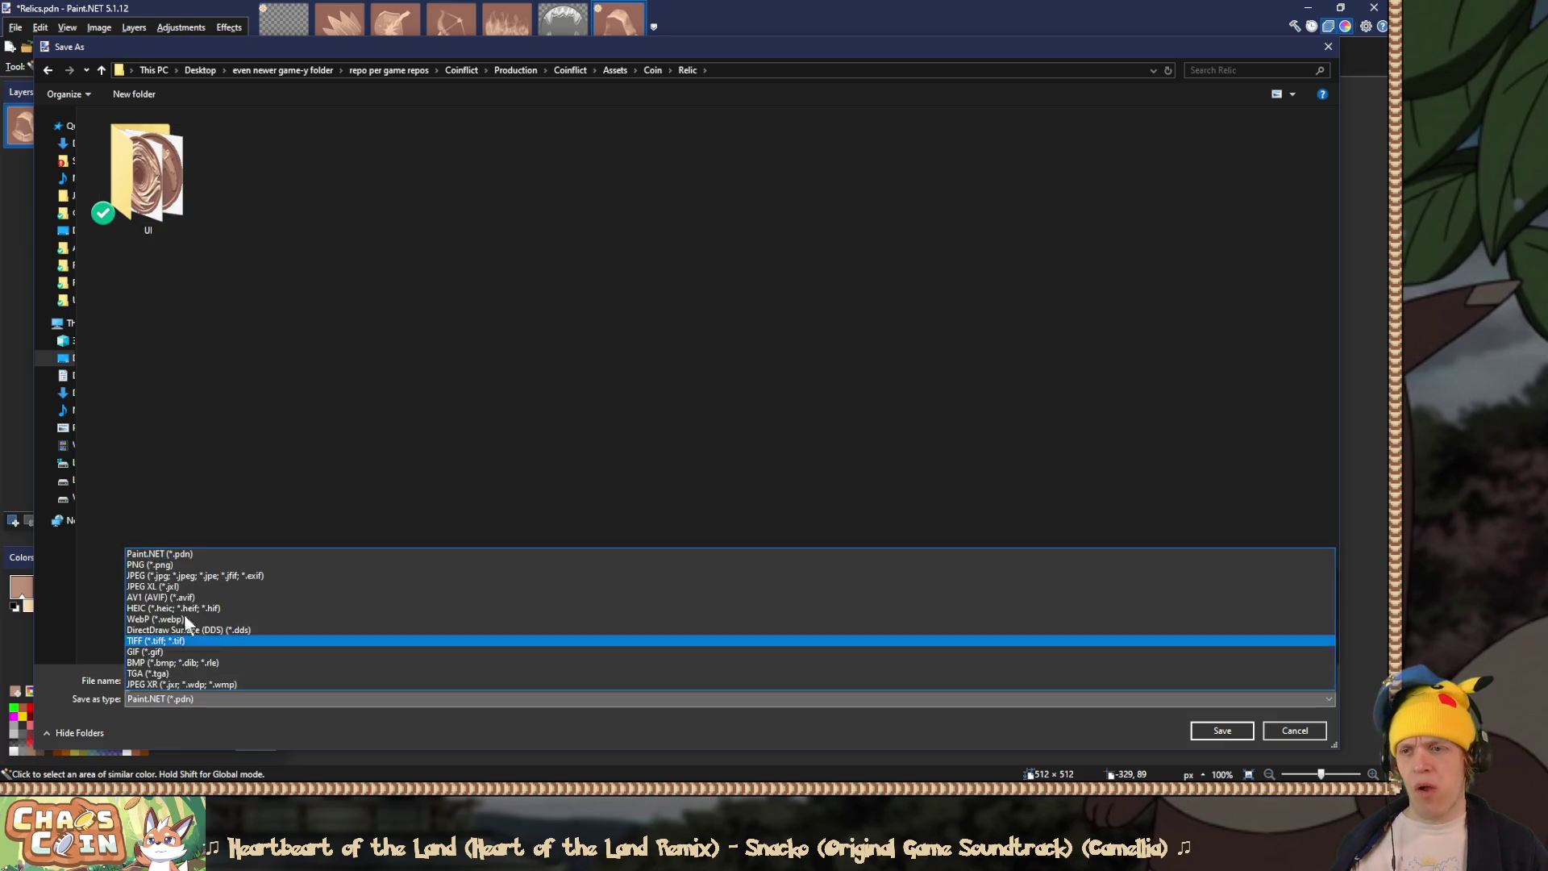
click(180, 563)
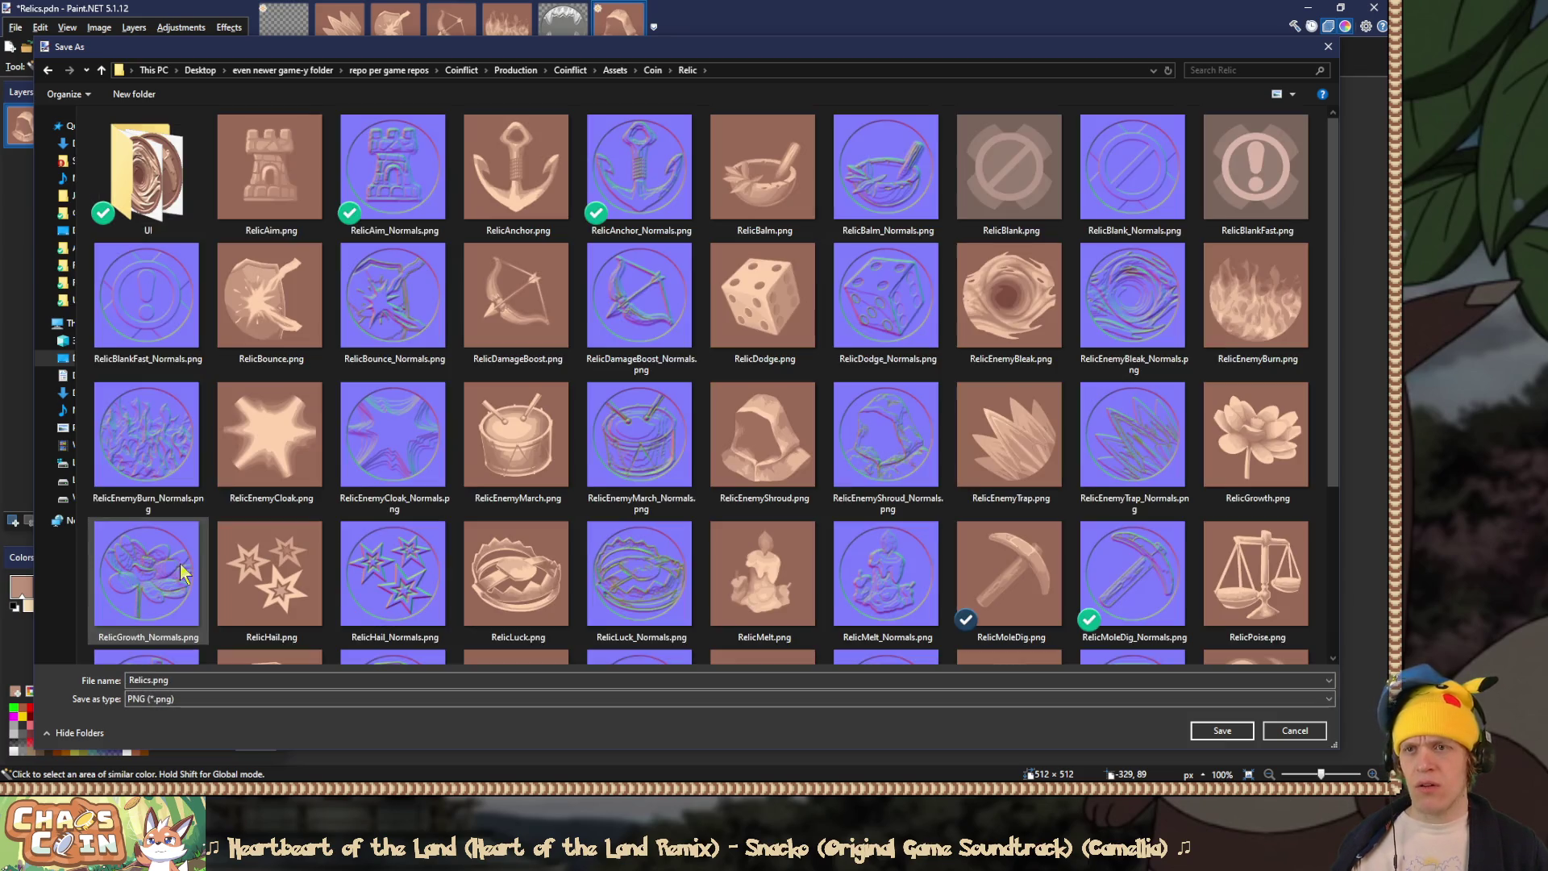
double_click(766, 387)
click(730, 399)
click(584, 575)
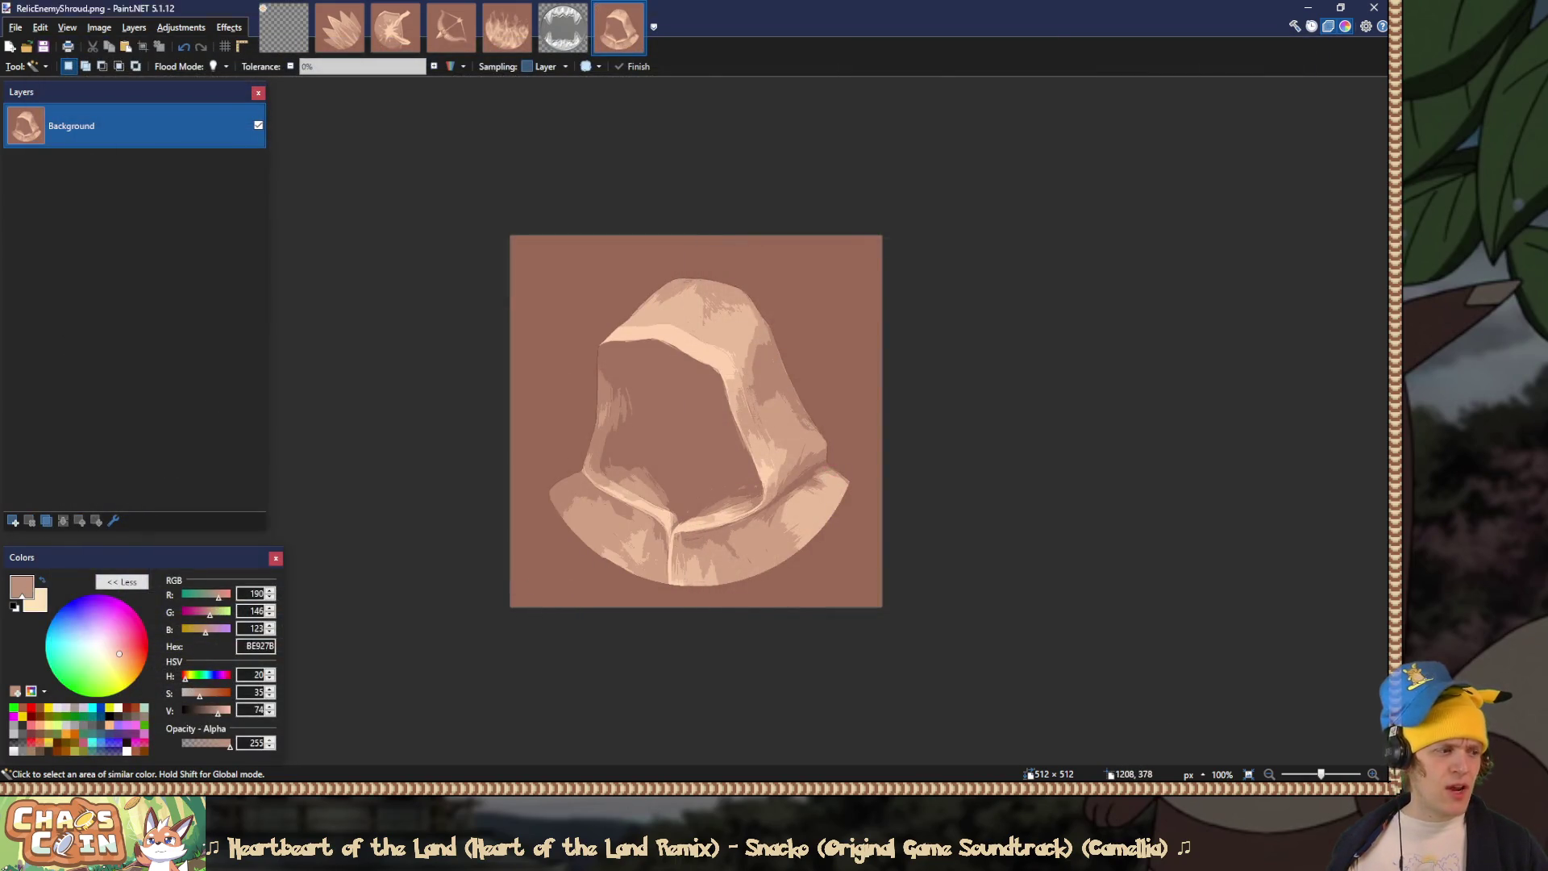
key(alt+Tab)
key(alt+Tab)
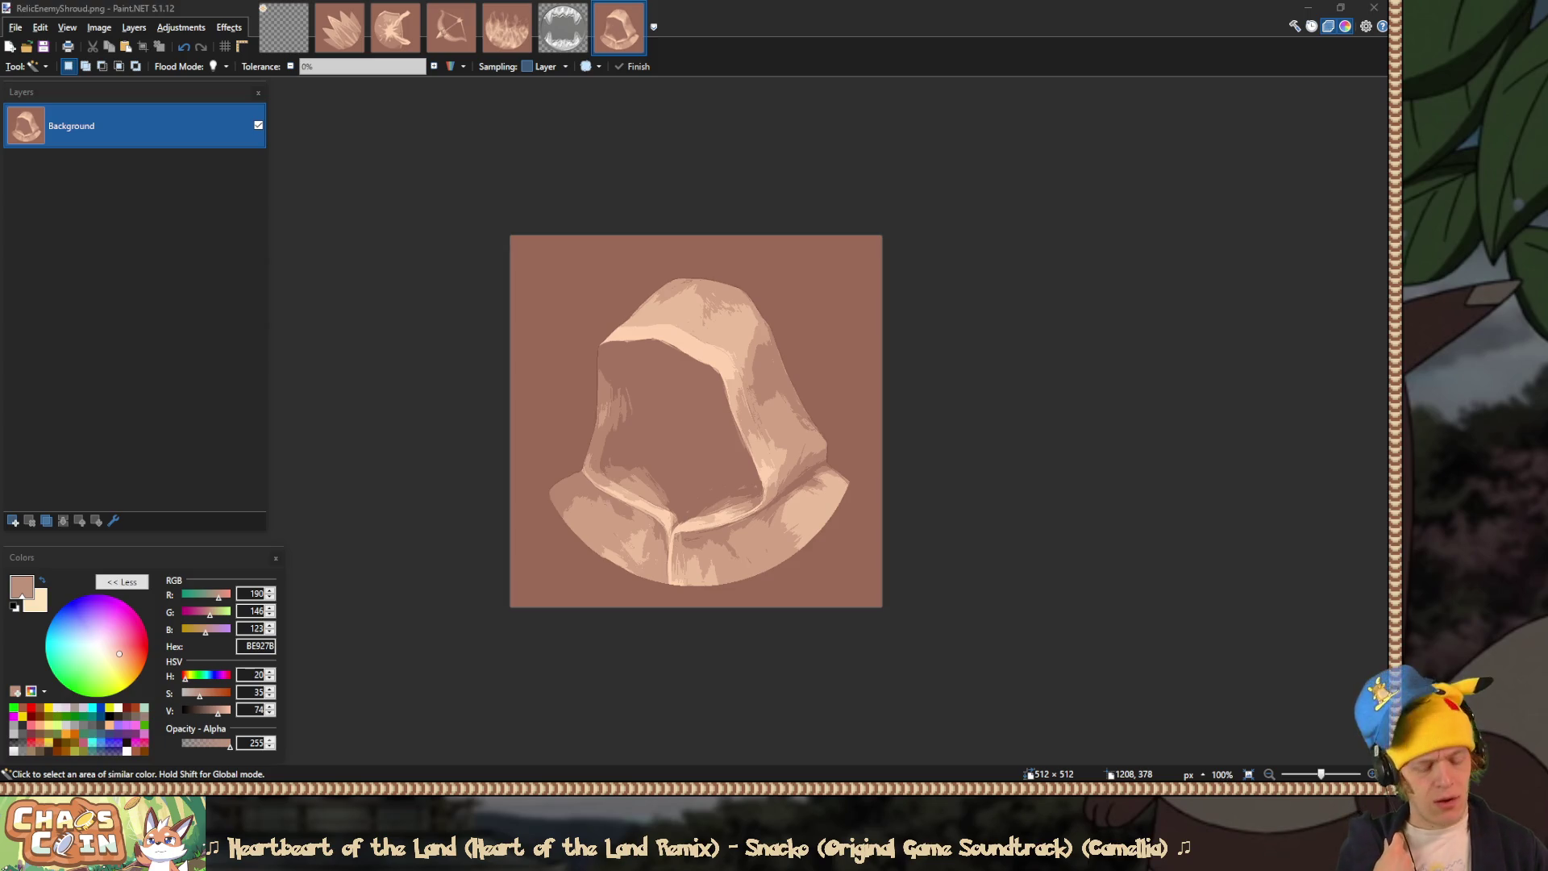
key(alt+Tab)
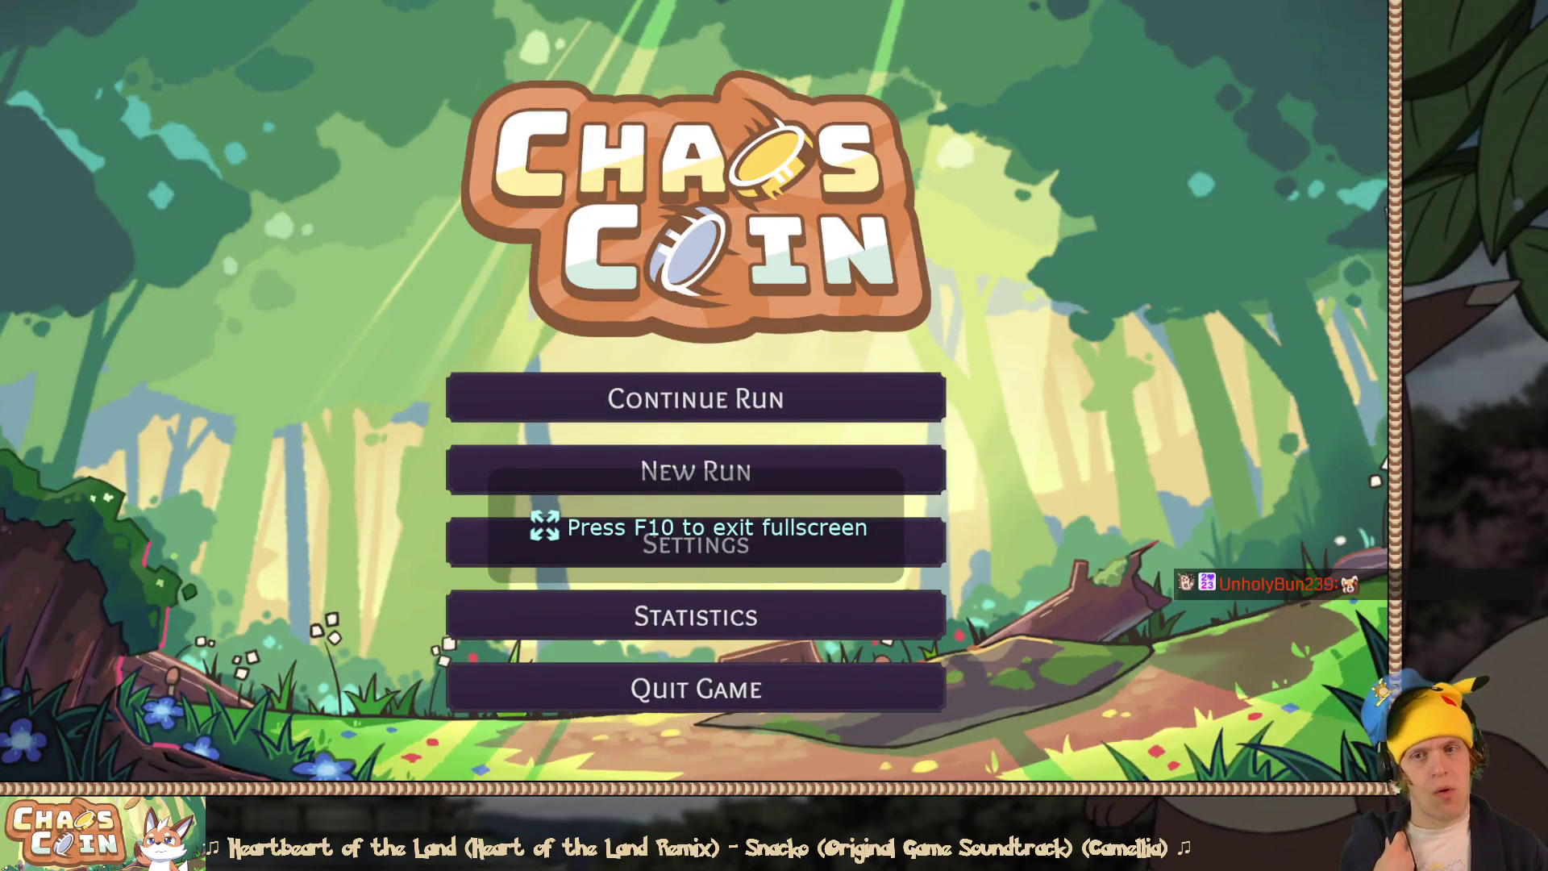
Step: Enter the game from the Chaos Coin main menu, then return to the RelicWolfPack_UI canvas
click(846, 378)
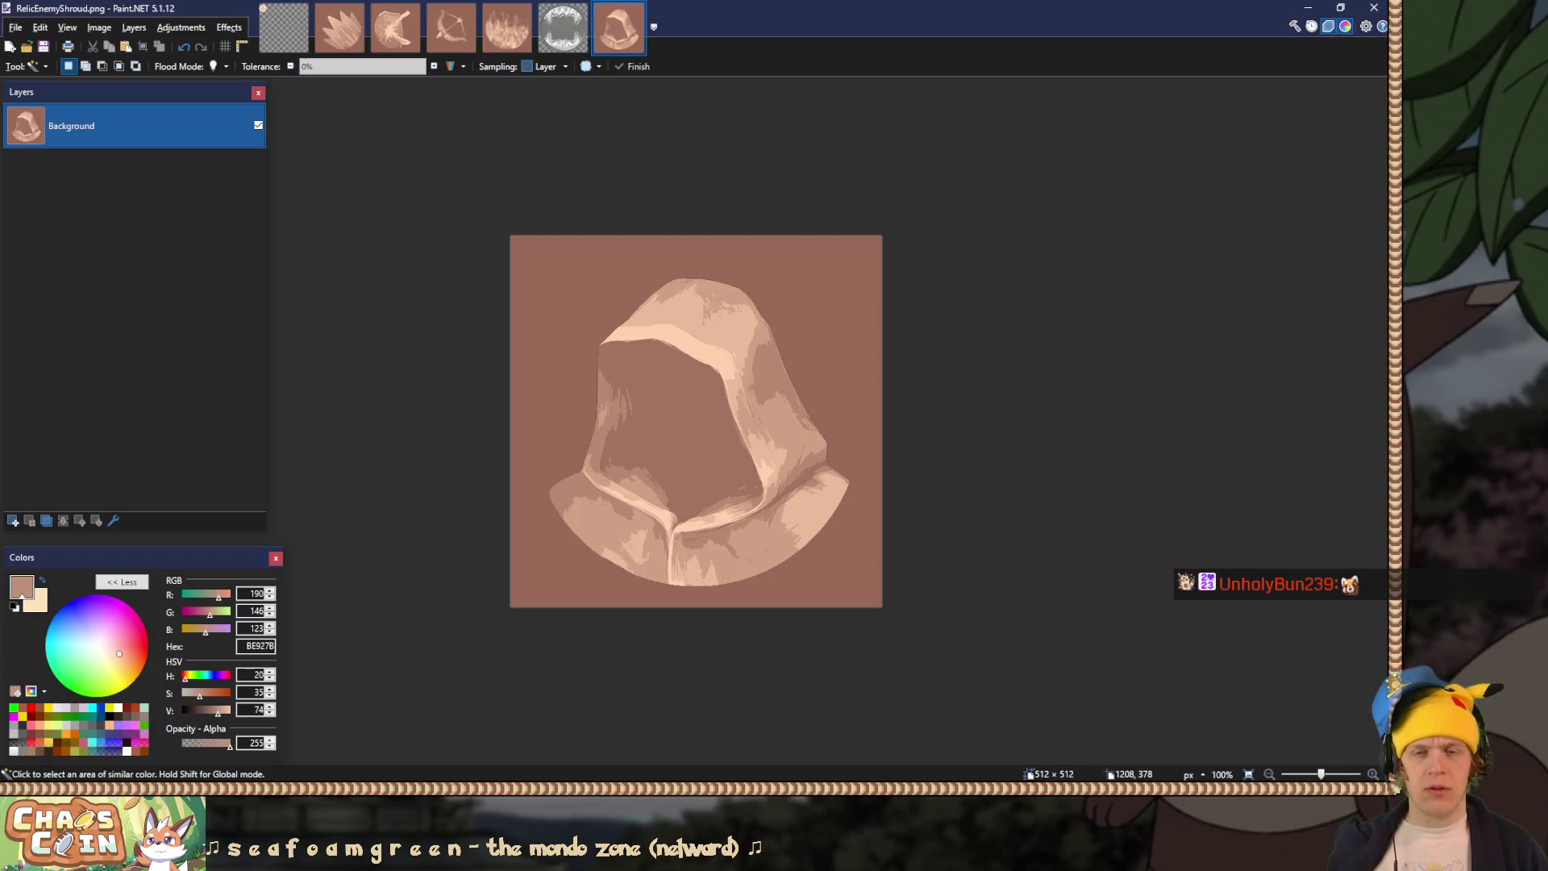
click(286, 36)
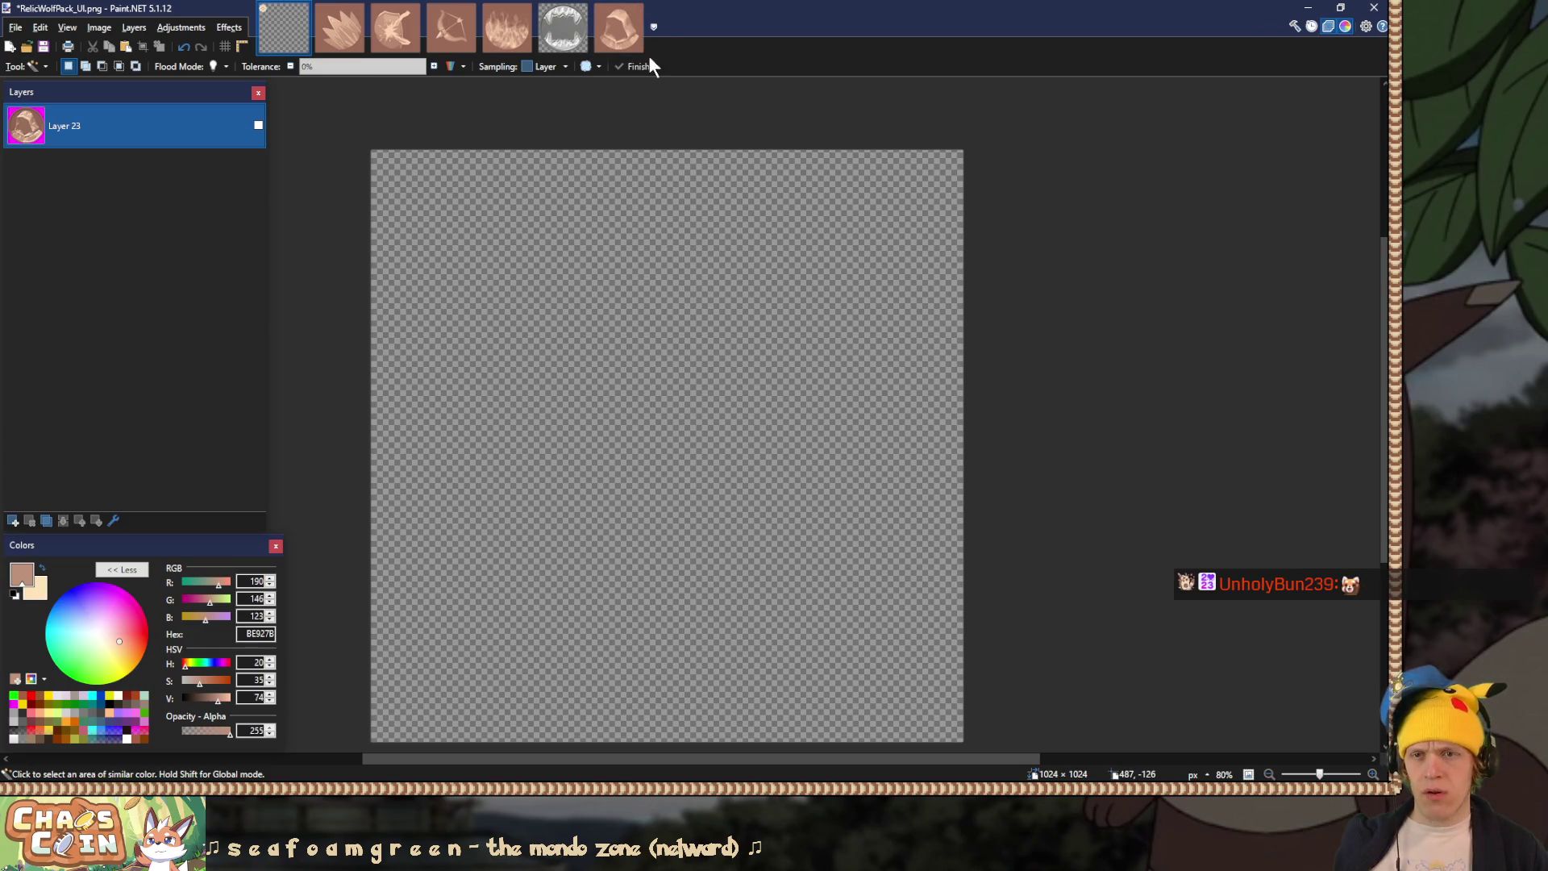
Step: Paste the hooded coin onto an expanded canvas and resize the canvas to 1472 × 1052
key(ctrl+v)
click(603, 421)
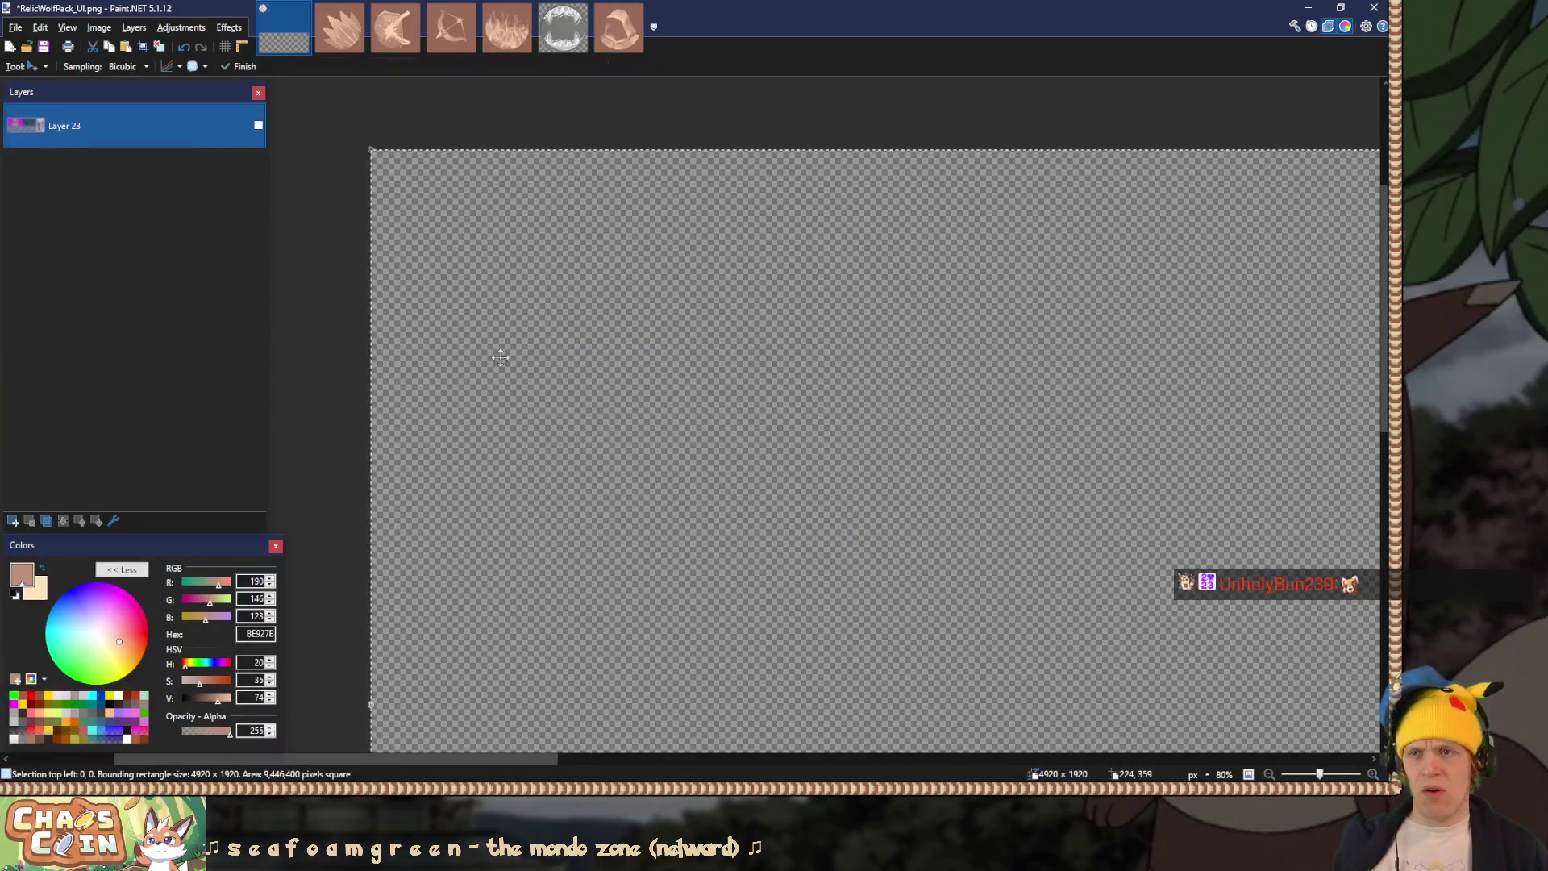
click(258, 125)
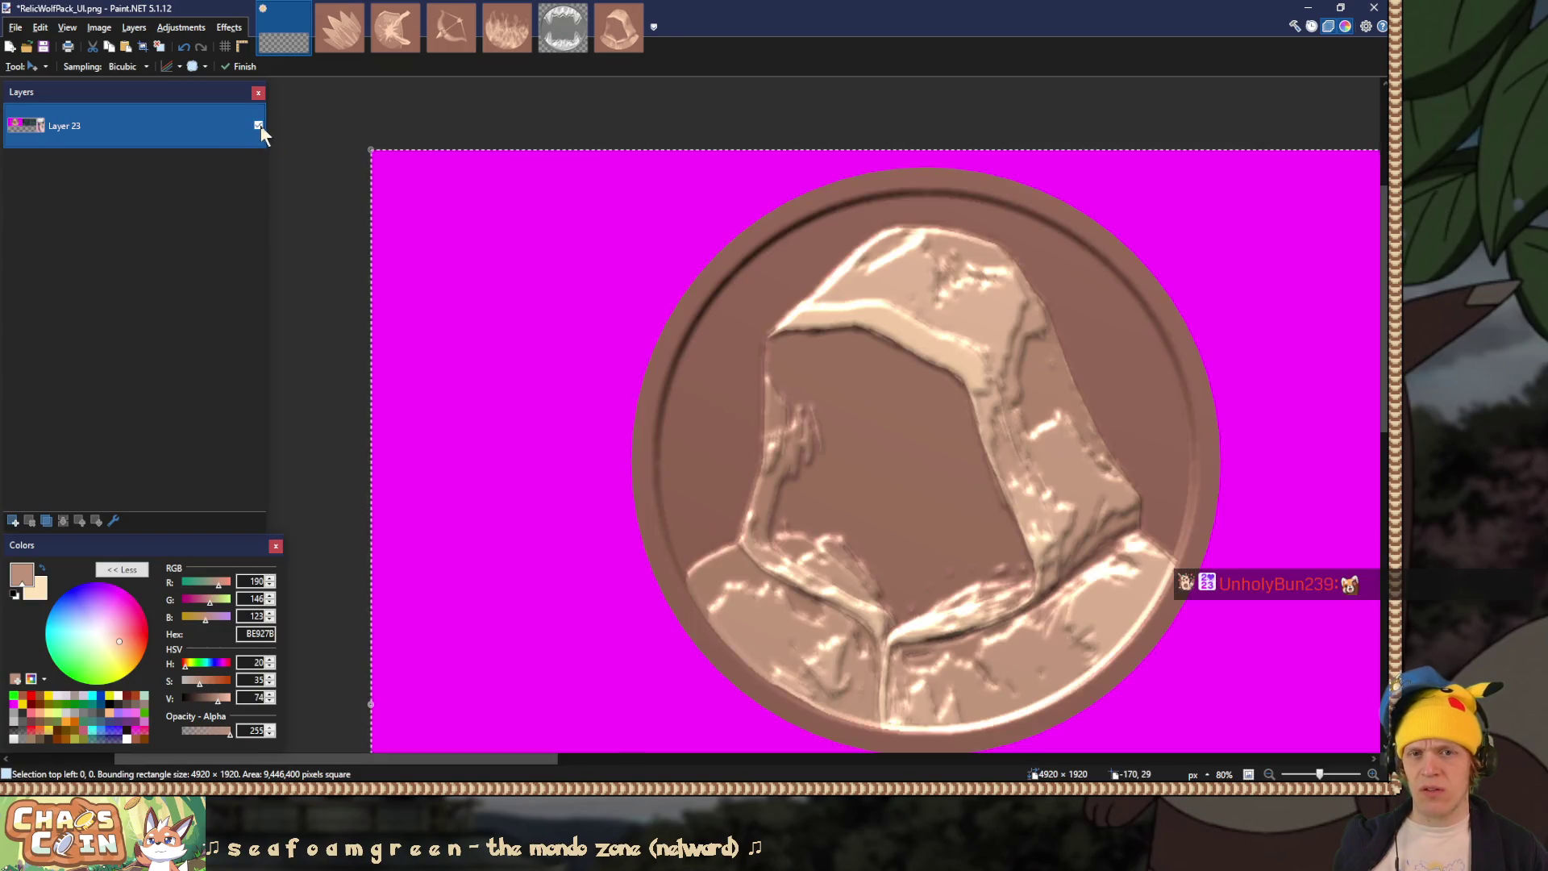
key(ctrl+shift+r)
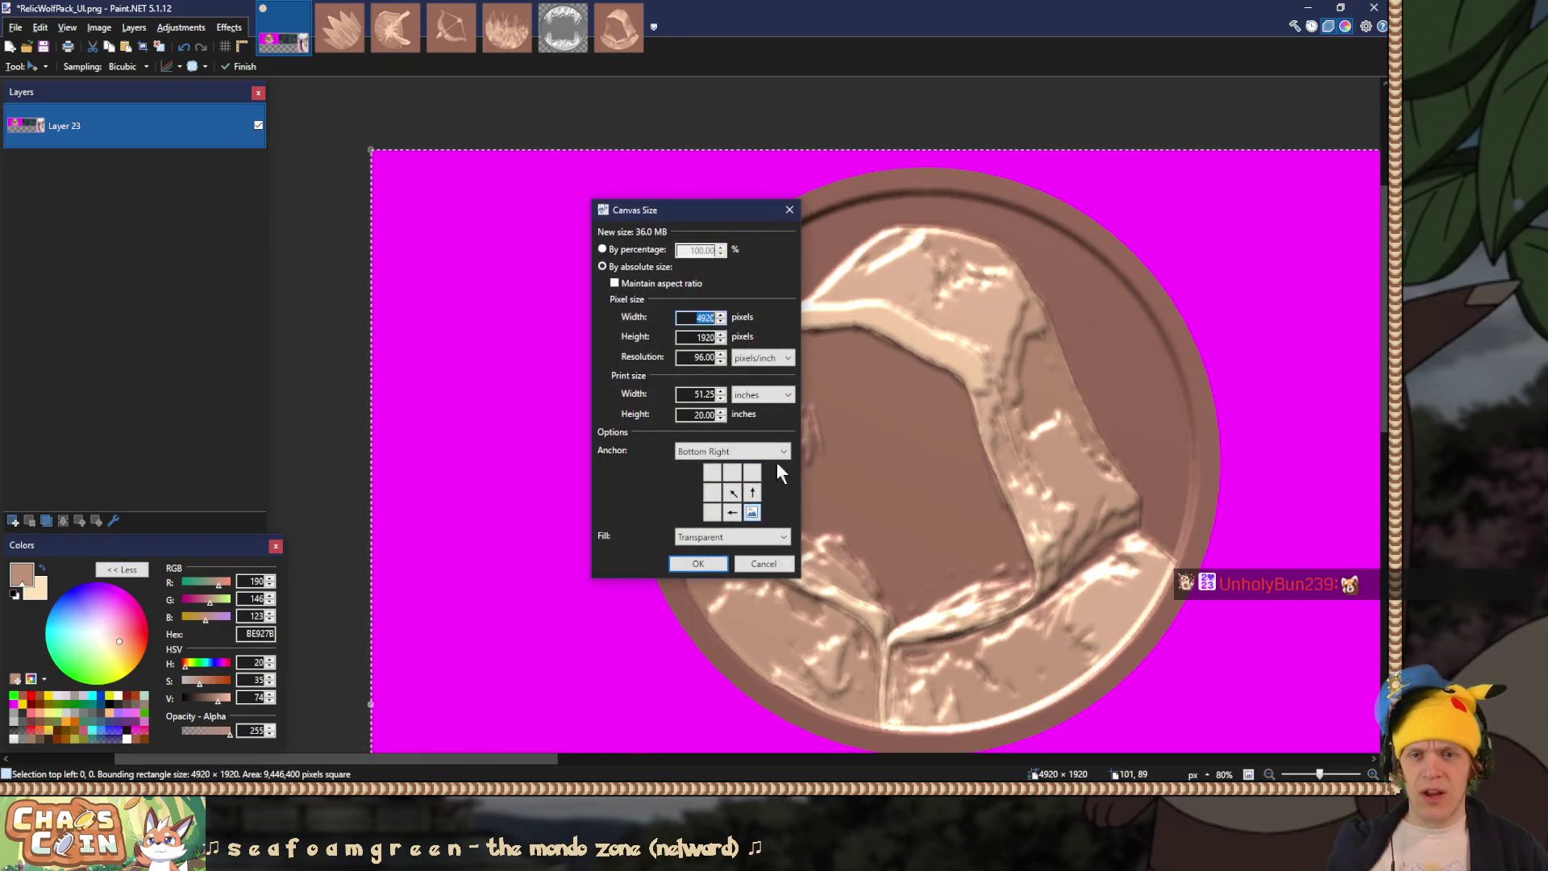
text(1472)
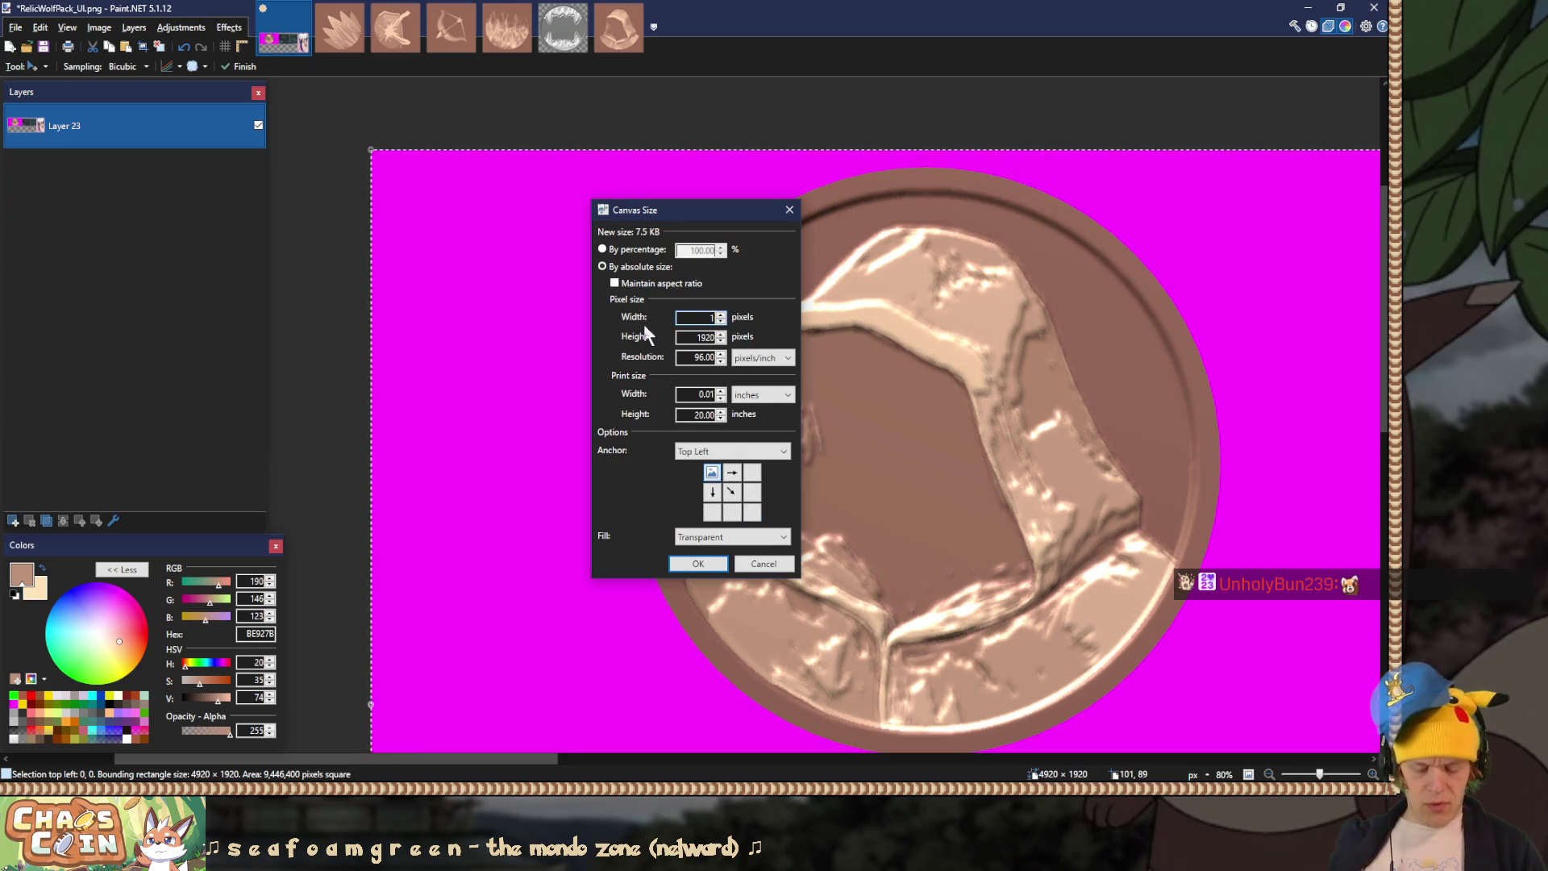
key(Tab)
text(1052)
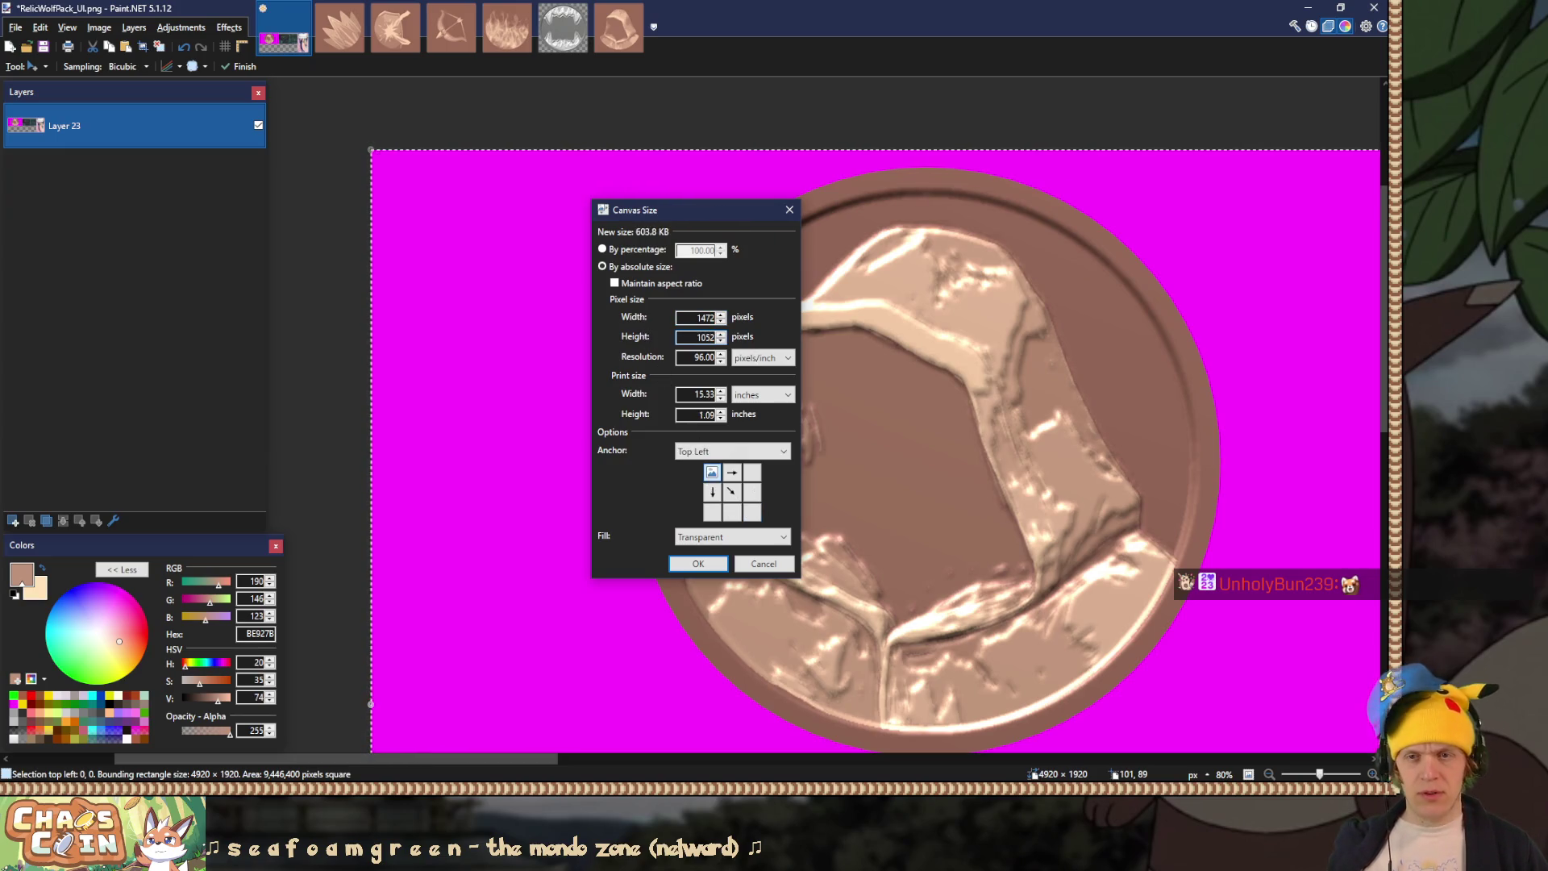
click(690, 562)
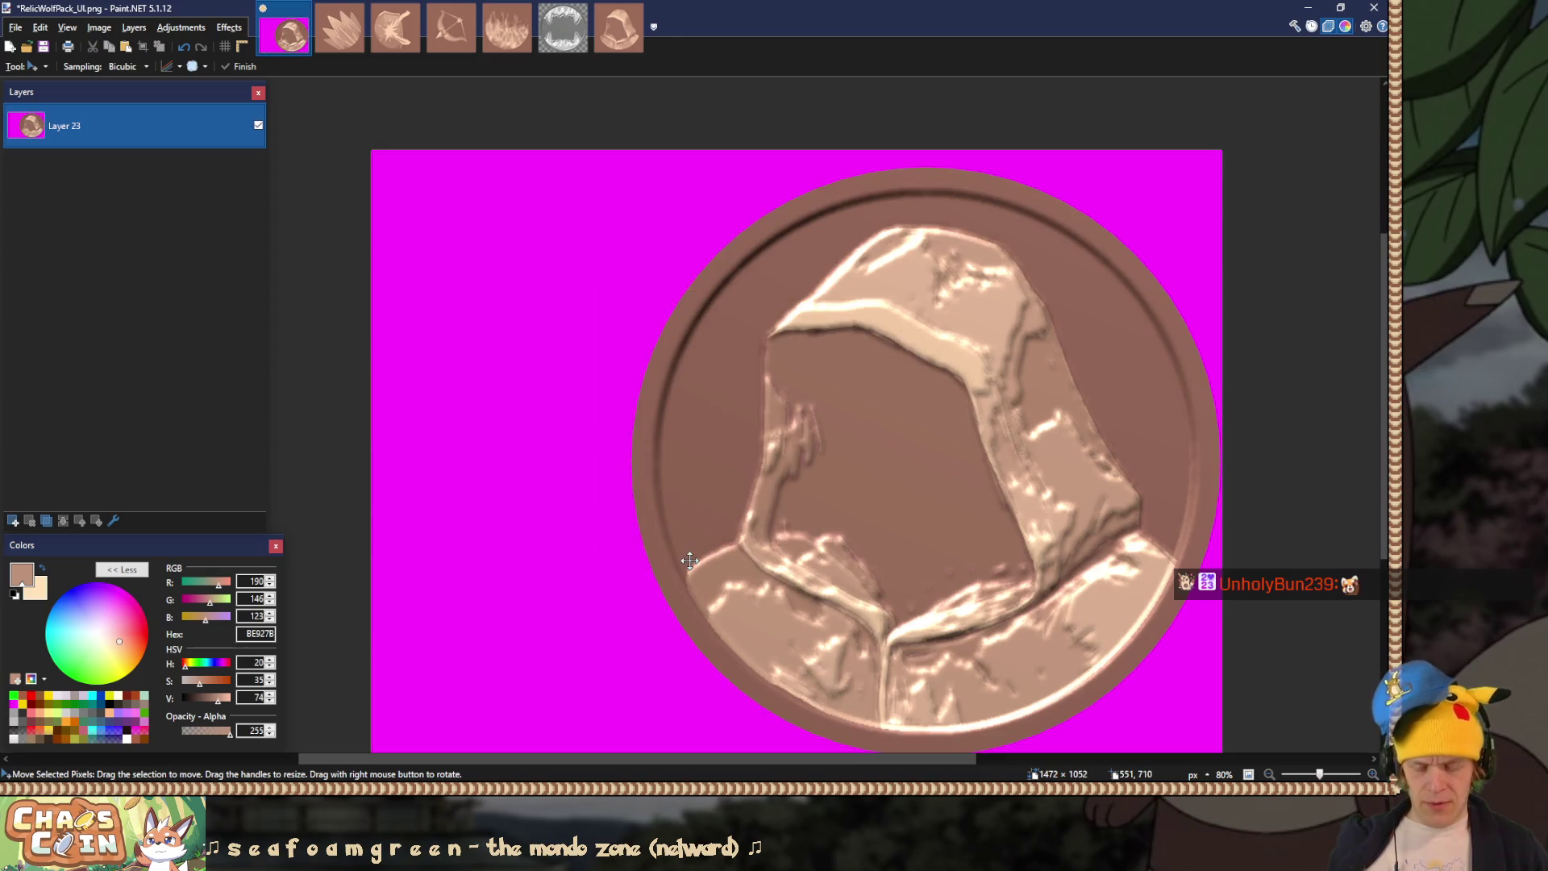
Step: Resize the canvas to a 1024 × 1024 square
key(ctrl+shift+r)
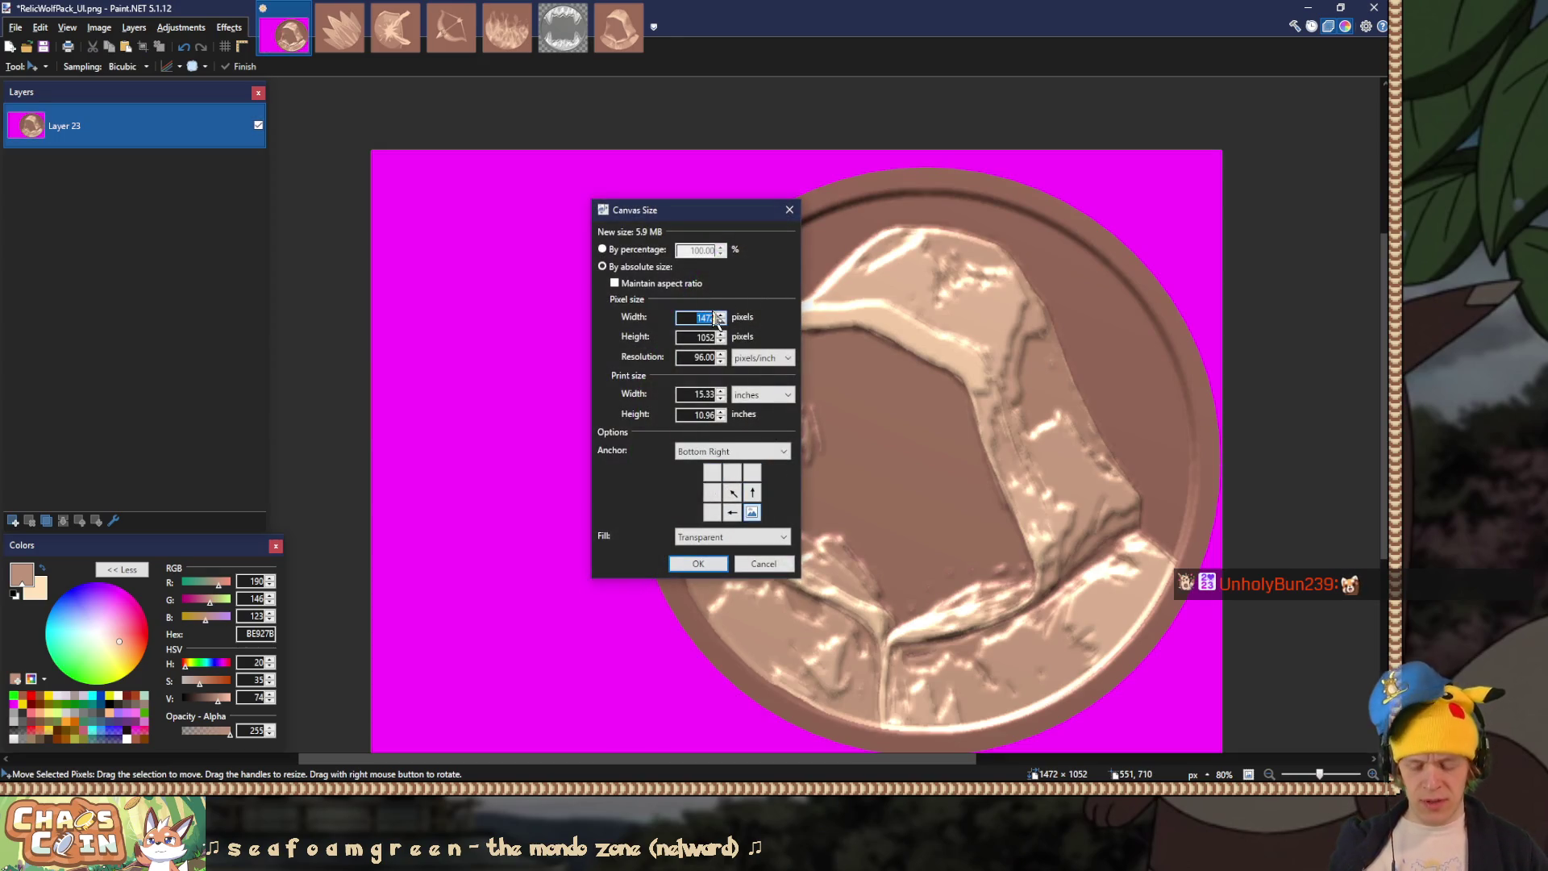
text(1024)
key(Tab)
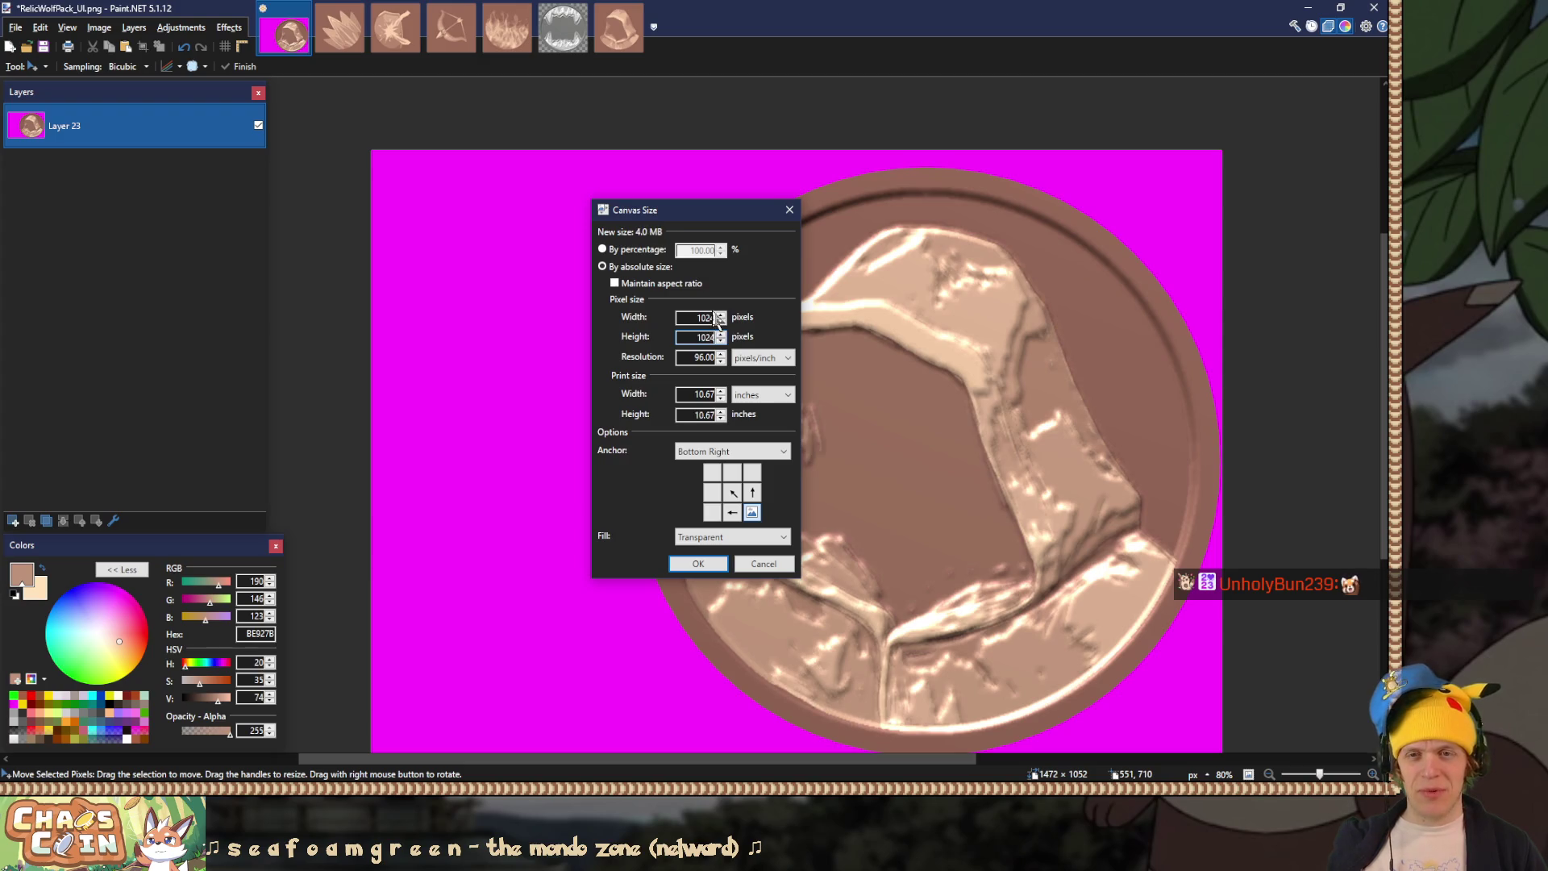
key(Return)
Step: Erase the magenta background with a 65% tolerance Magic Wand selection
key(s)
key(s)
key(s)
click(384, 183)
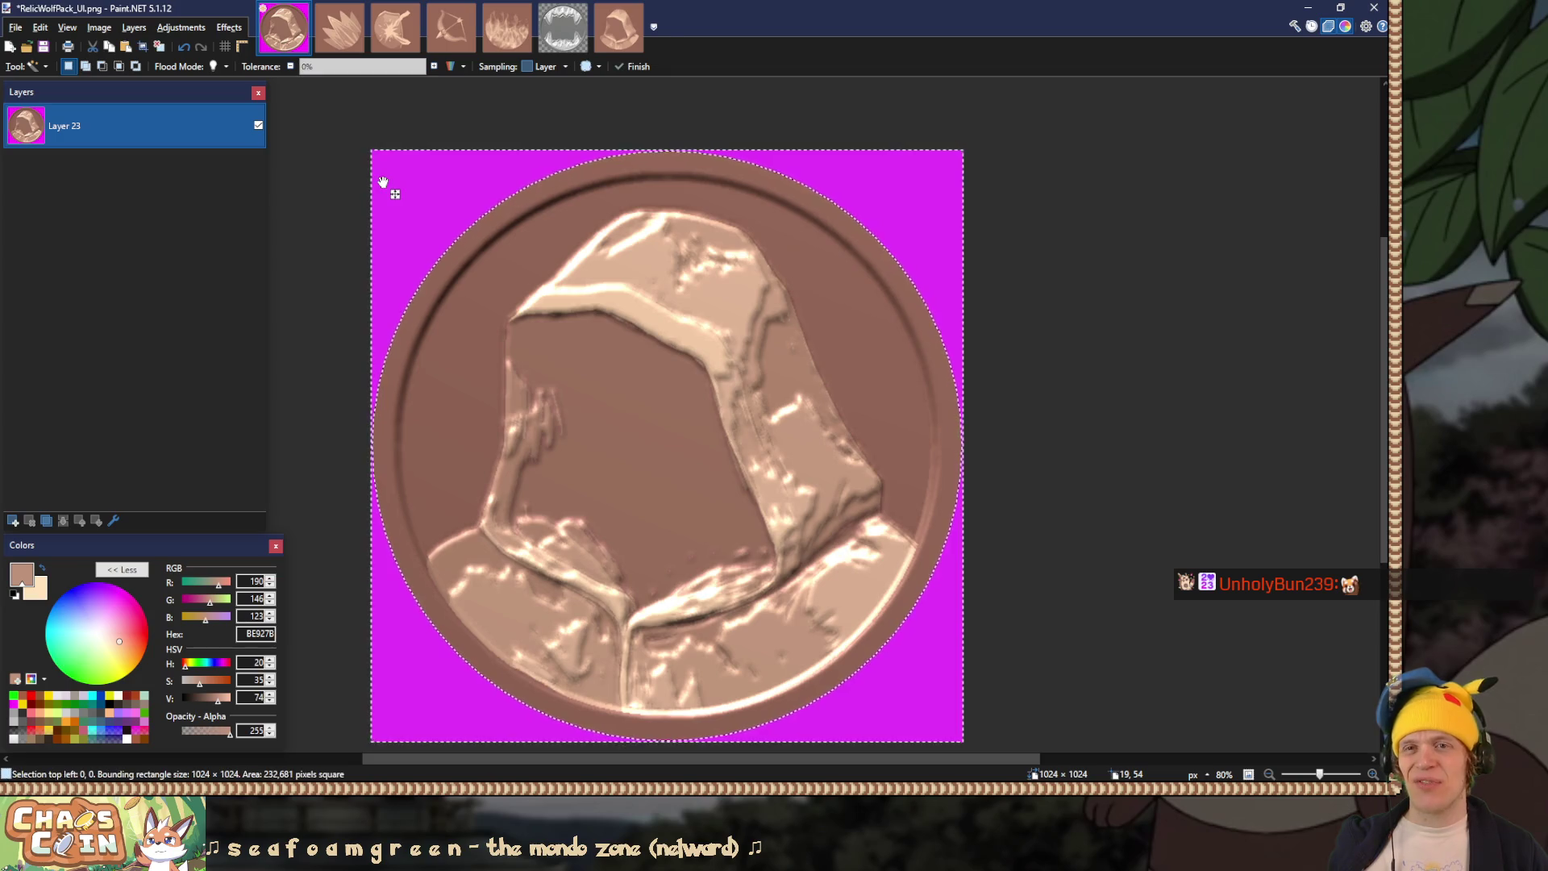
click(378, 67)
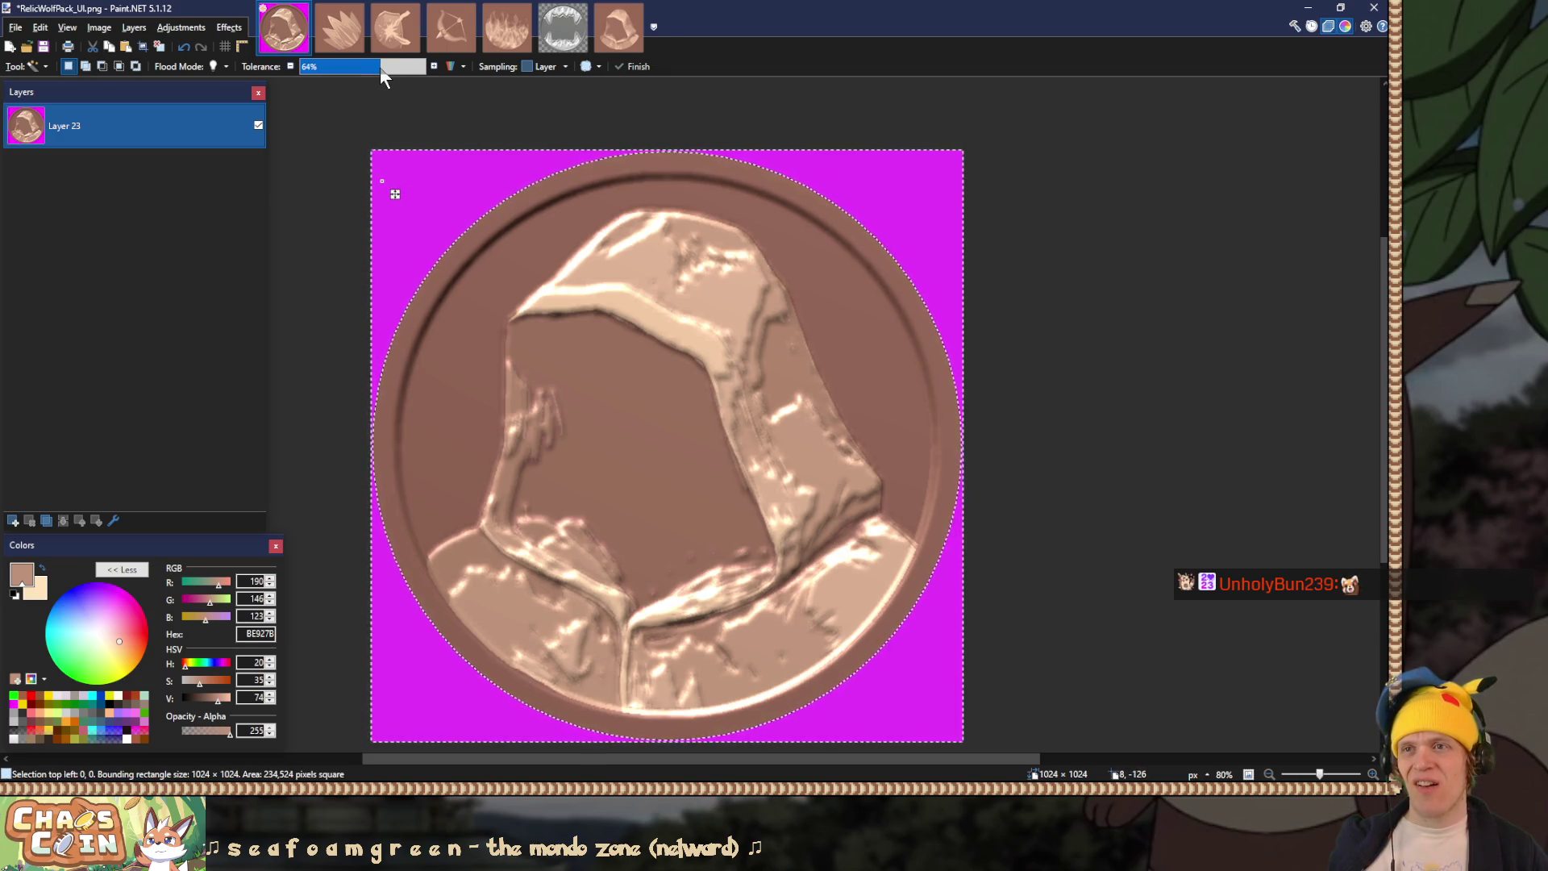
click(381, 66)
click(470, 182)
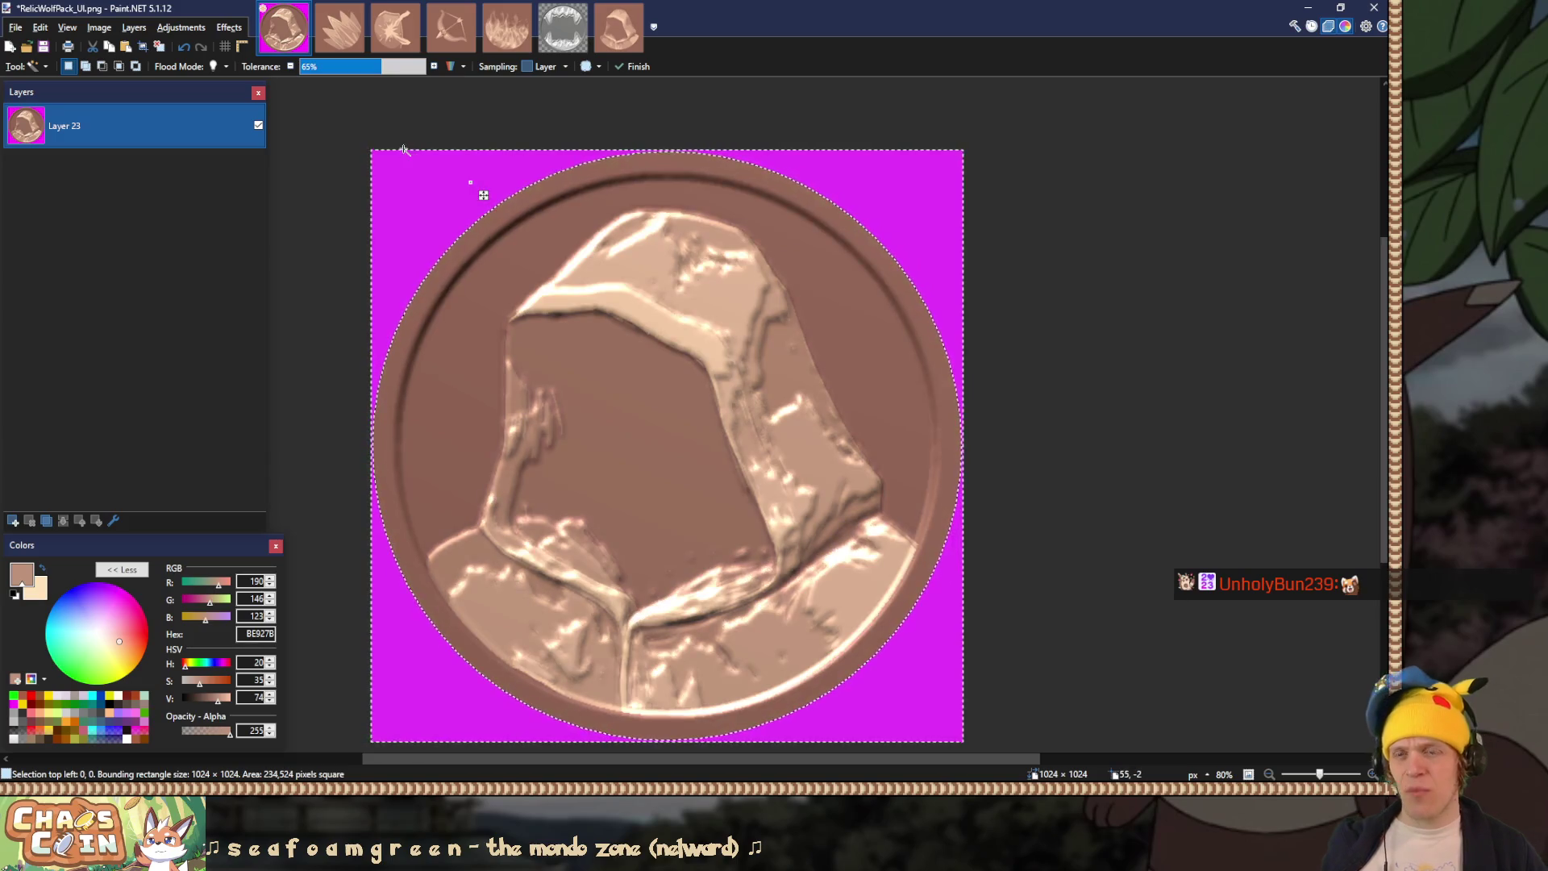
key(Delete)
Step: Save the image as PNG over RelicEnemyShroud_UI.png and minimize Paint.NET
key(ctrl+shift+s)
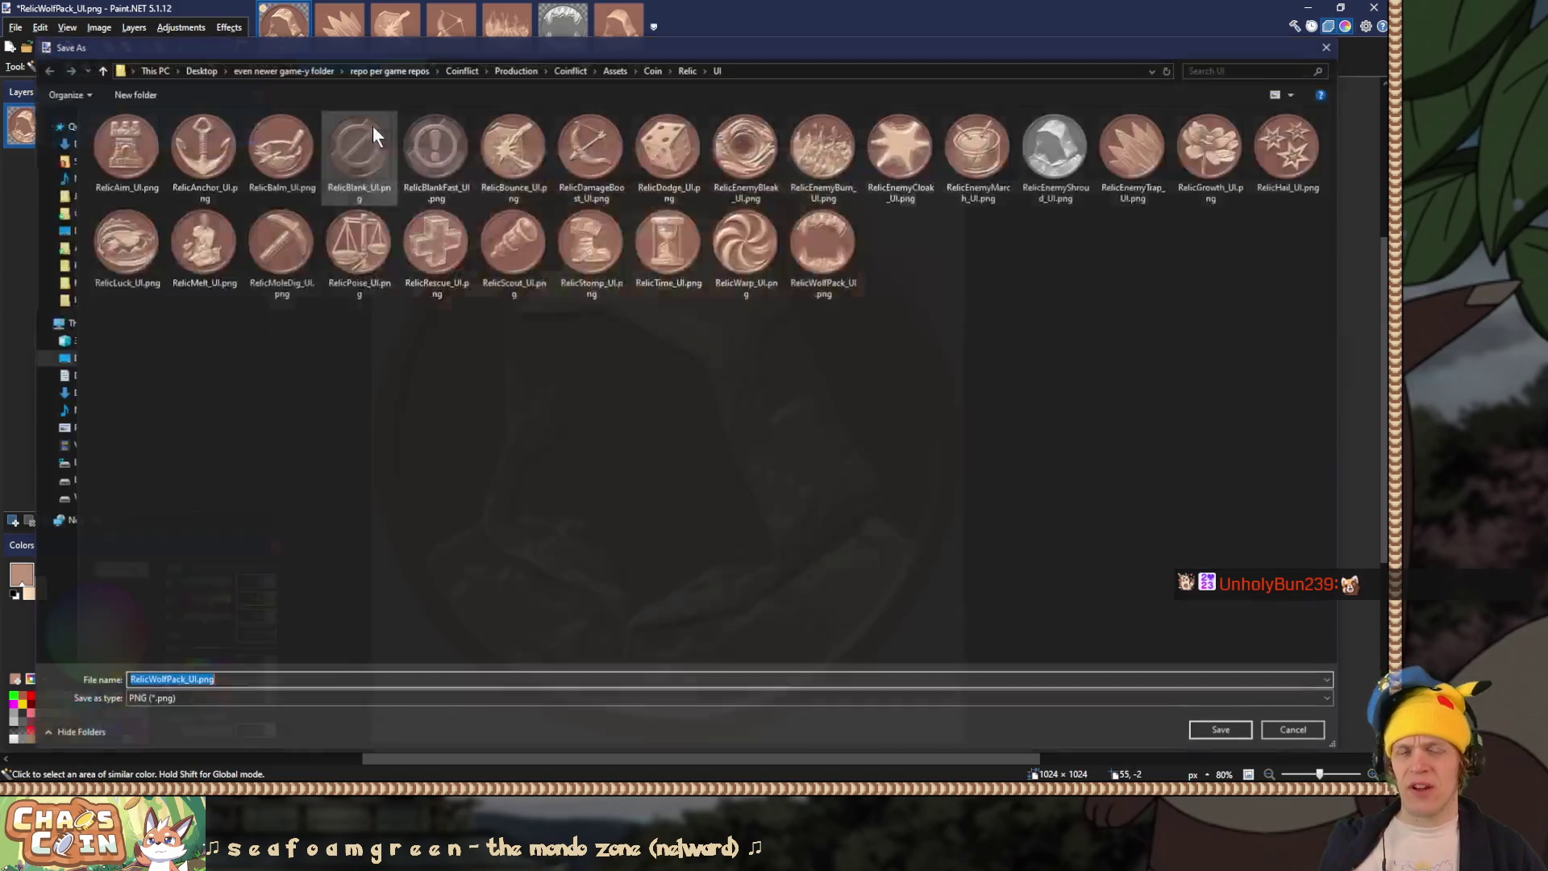
double_click(1056, 149)
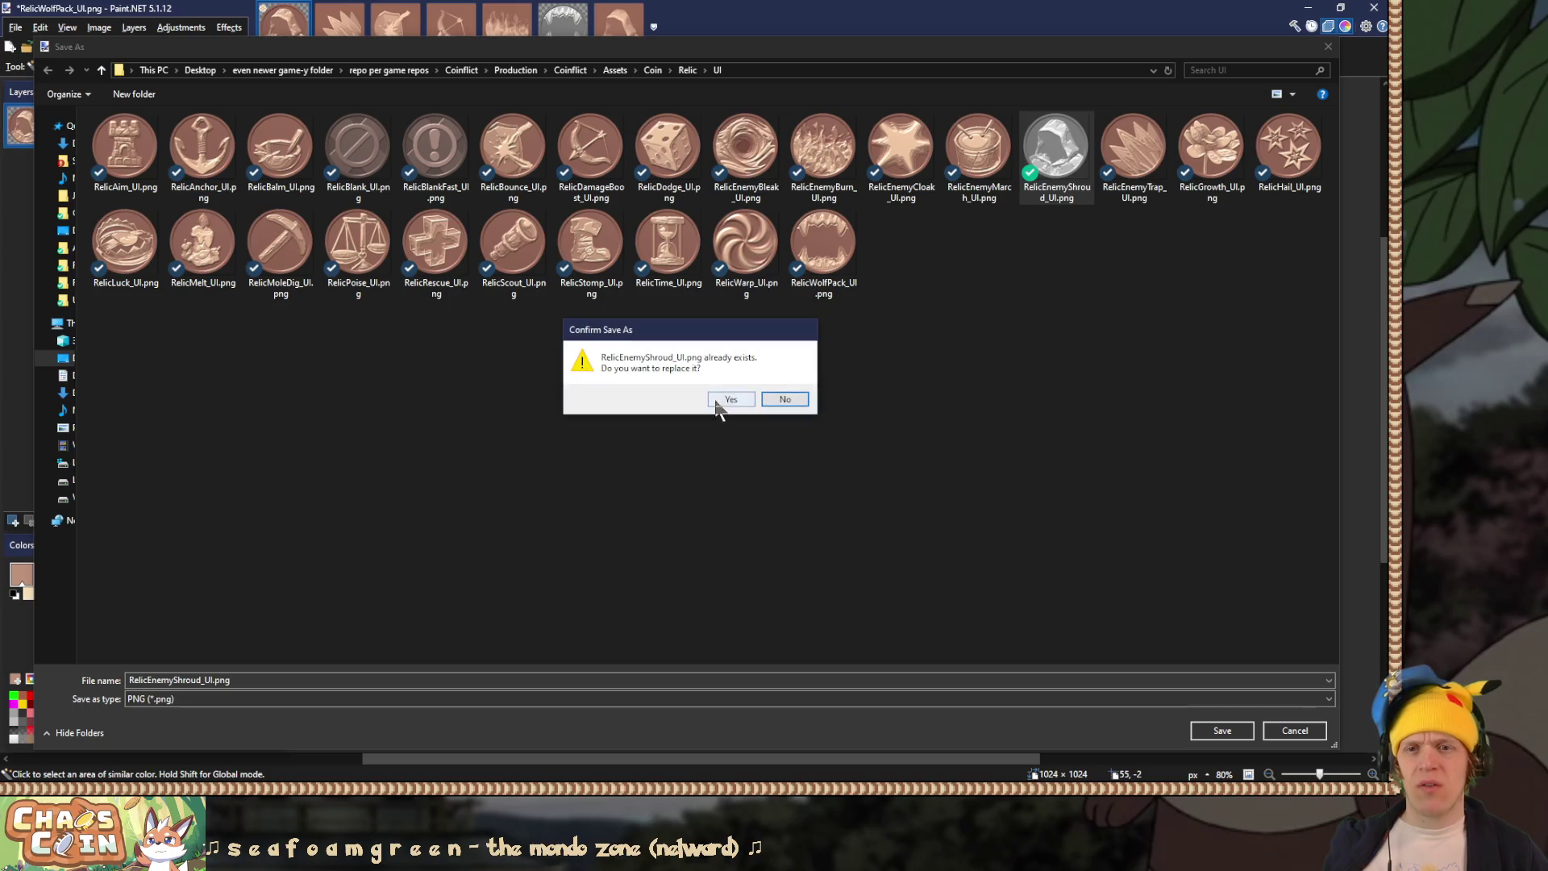
click(714, 400)
click(566, 575)
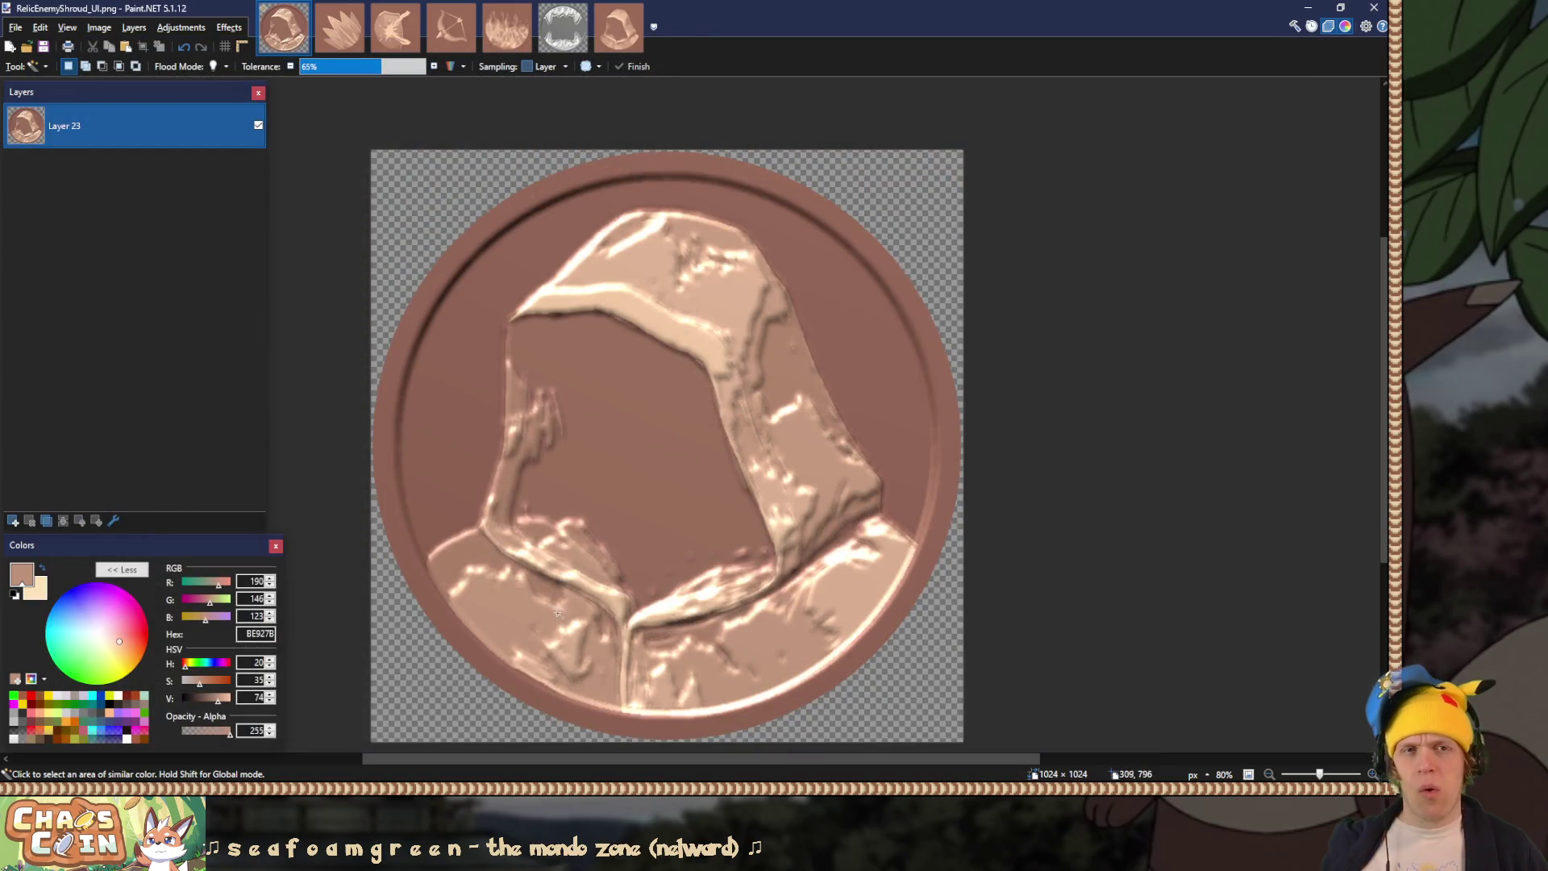
click(1305, 10)
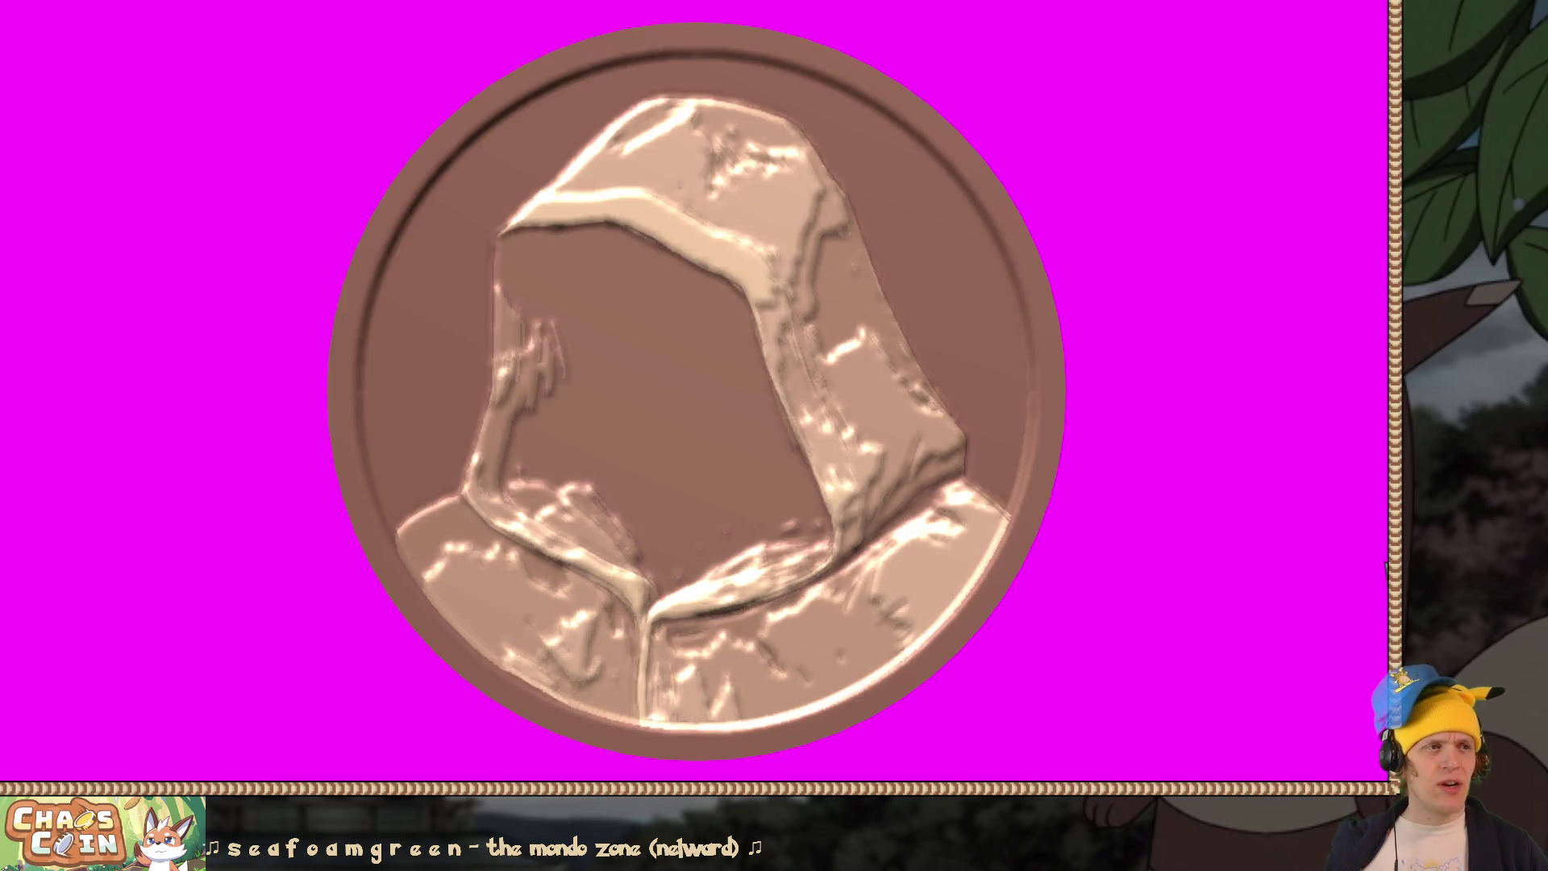
Step: Open the Coincyclopedia's second page from Statistics and inspect a copper relic coin
click(700, 399)
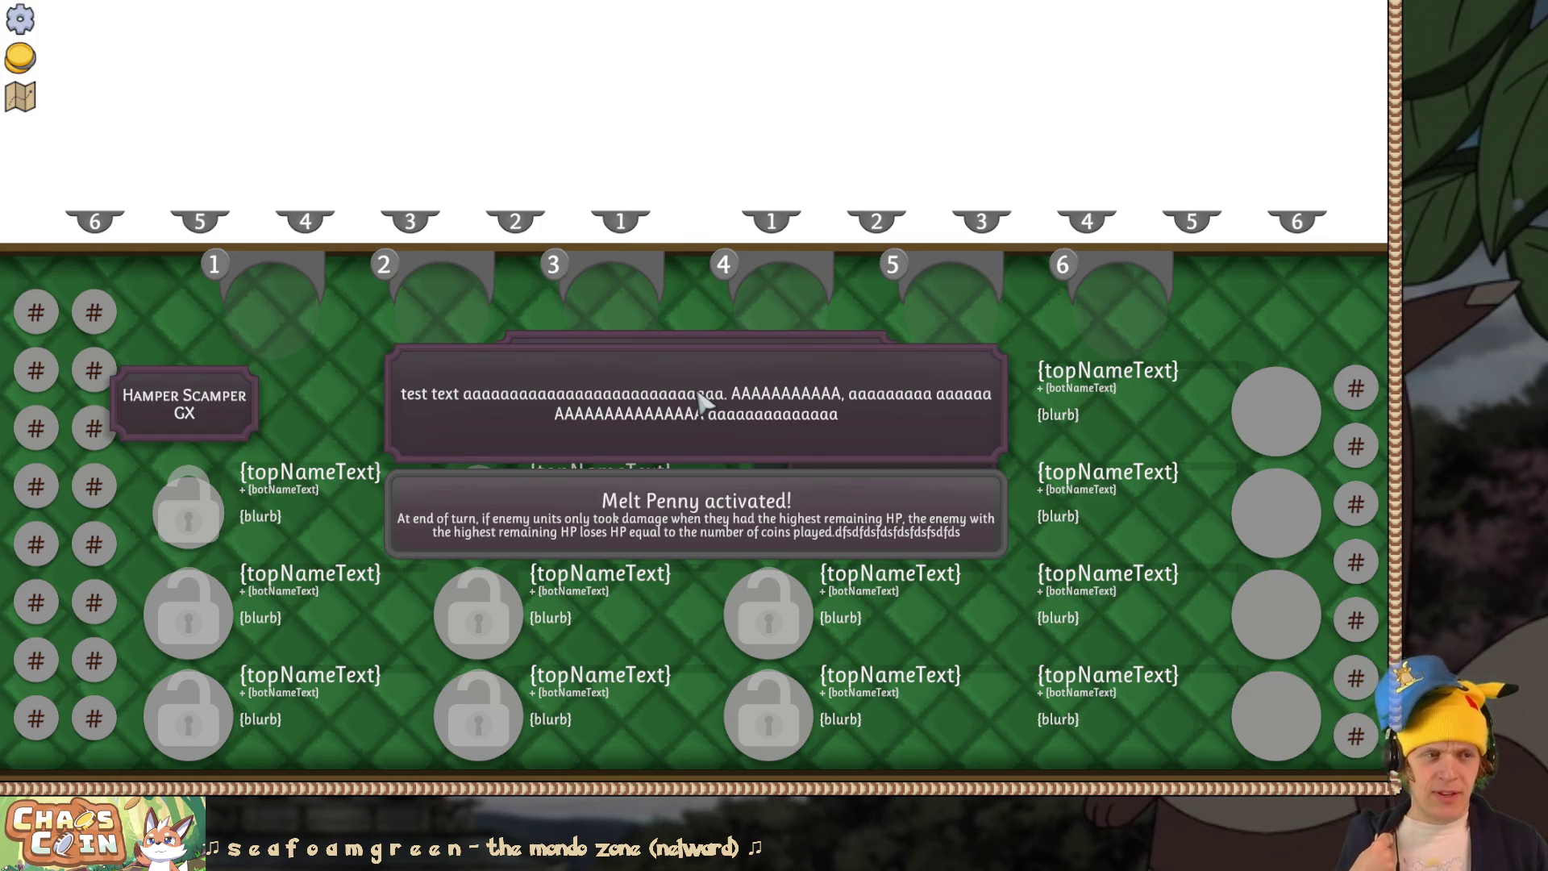
key(Escape)
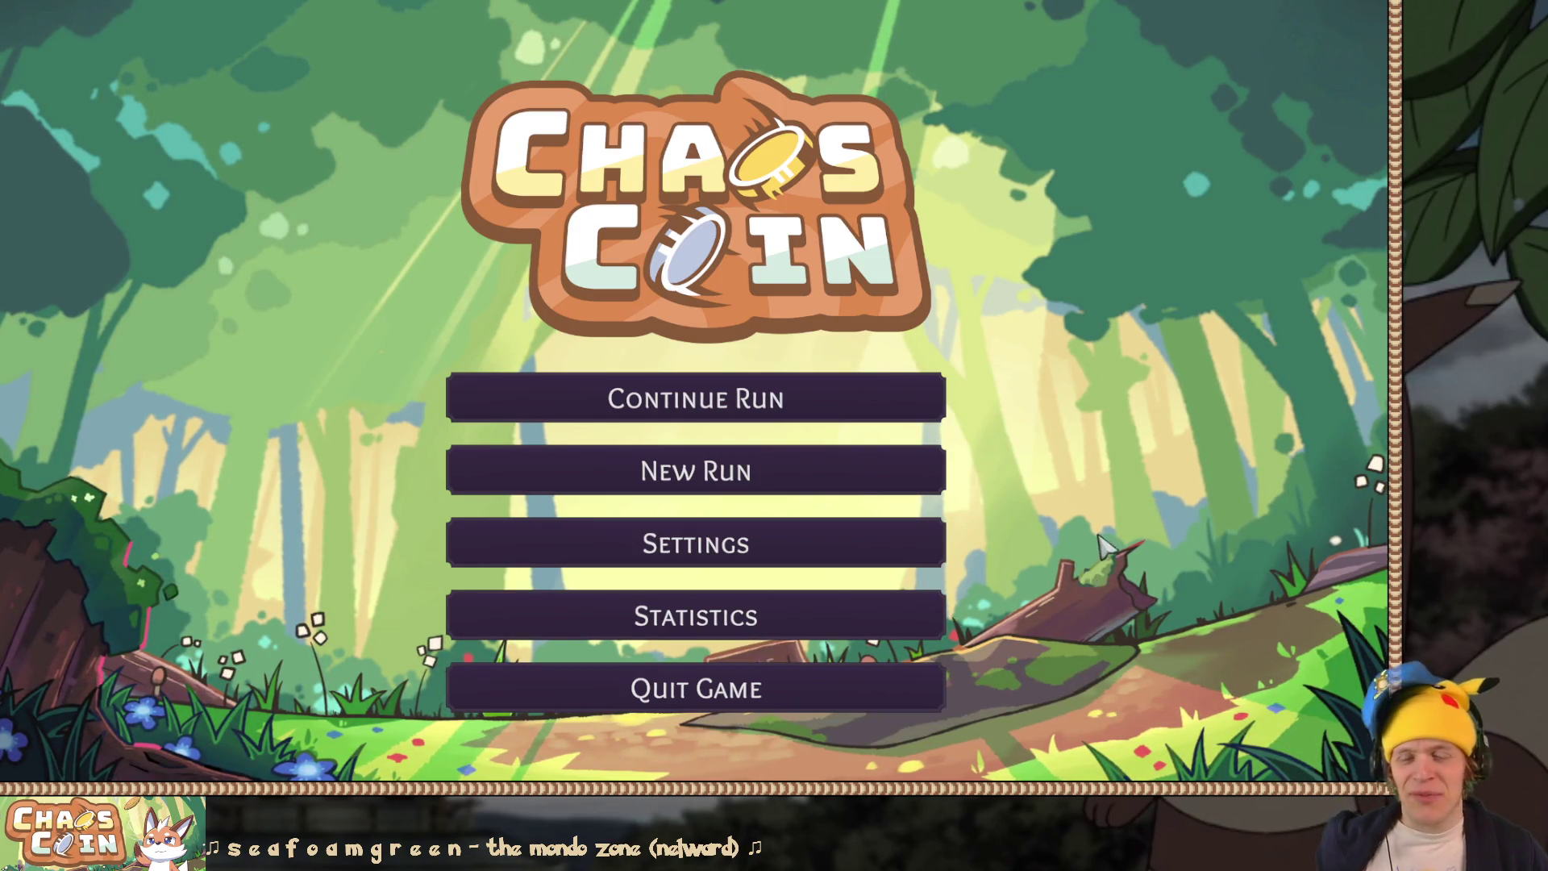
click(915, 619)
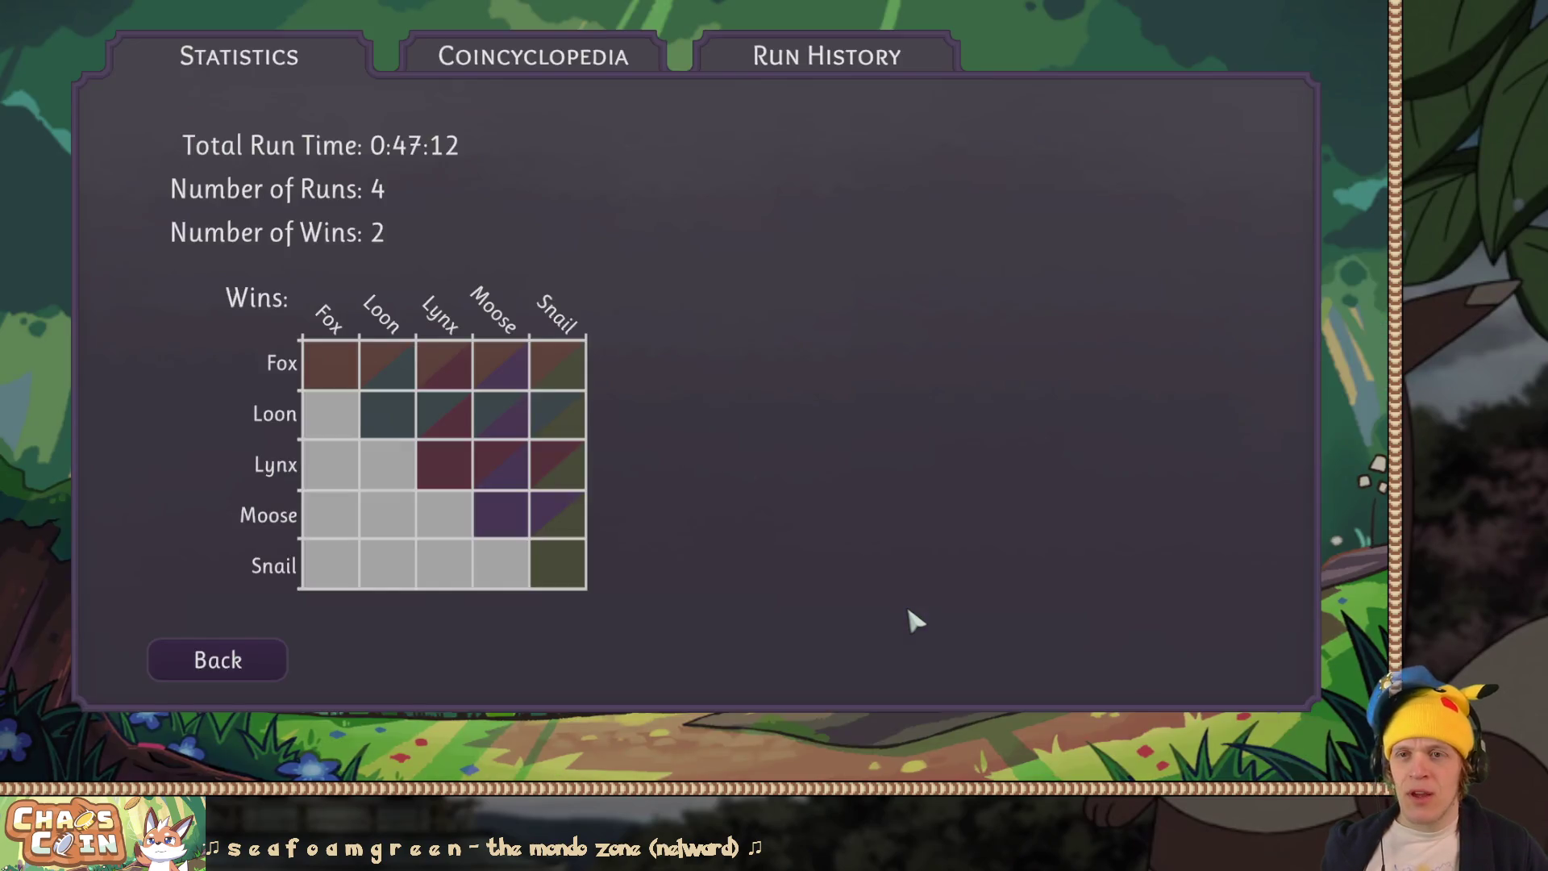
click(553, 56)
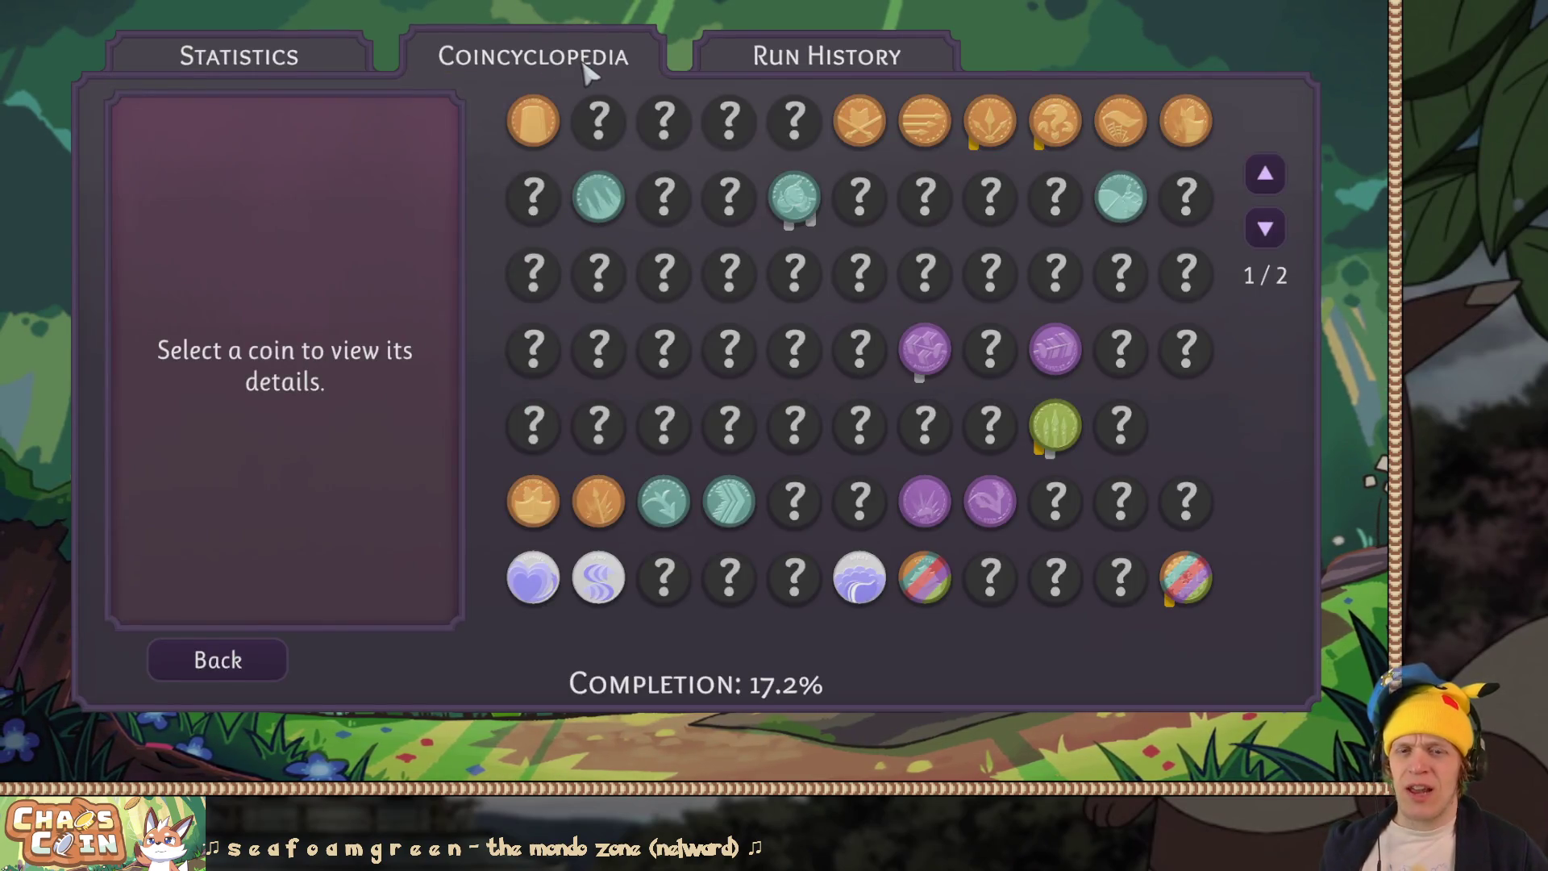
click(1264, 232)
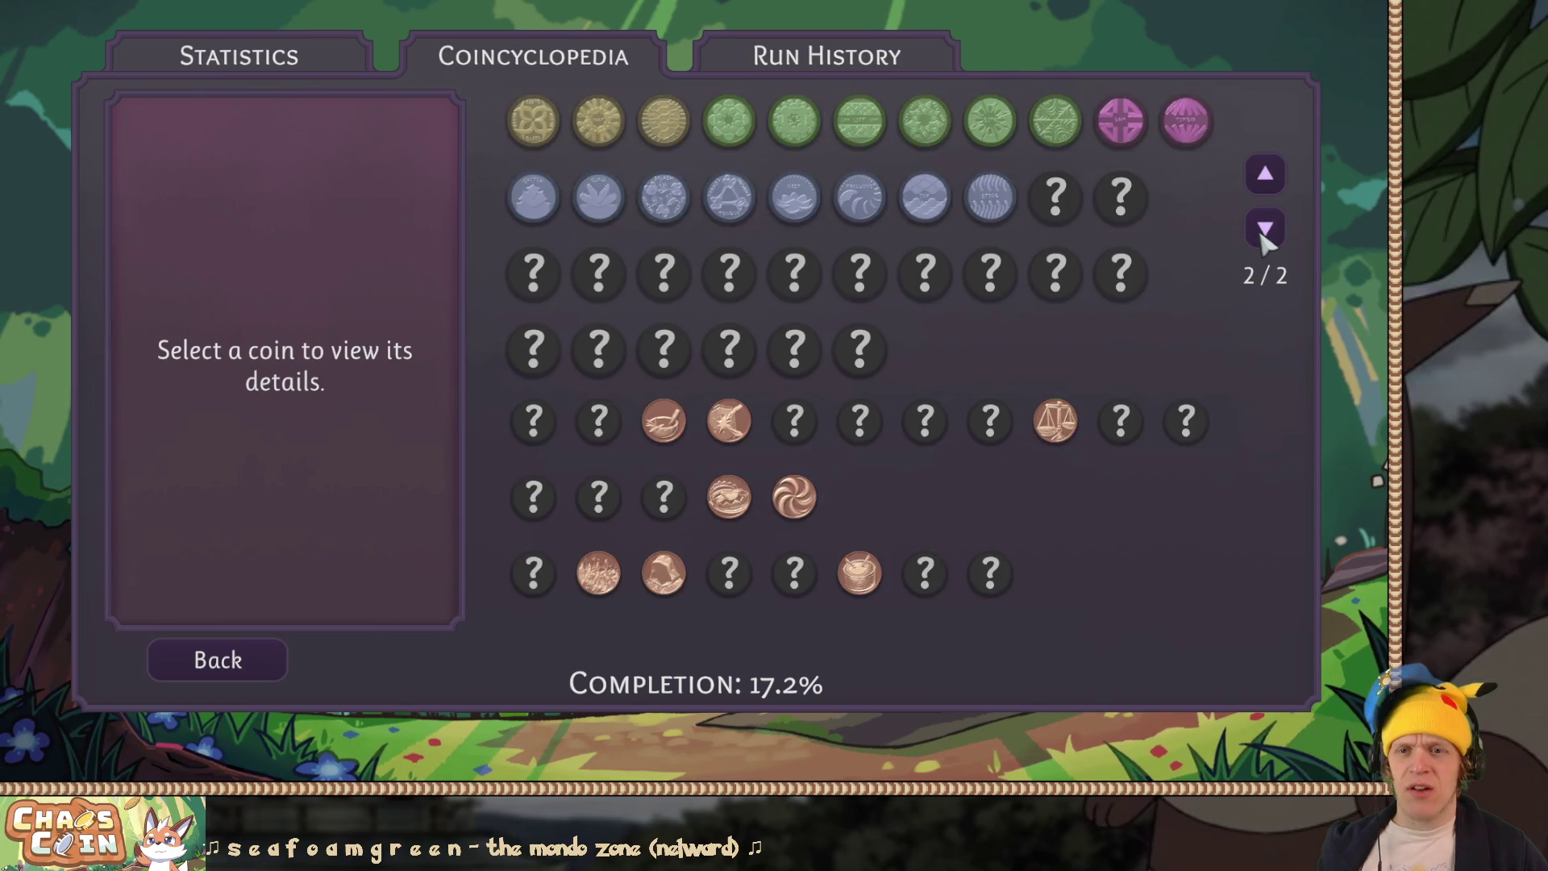
click(1054, 431)
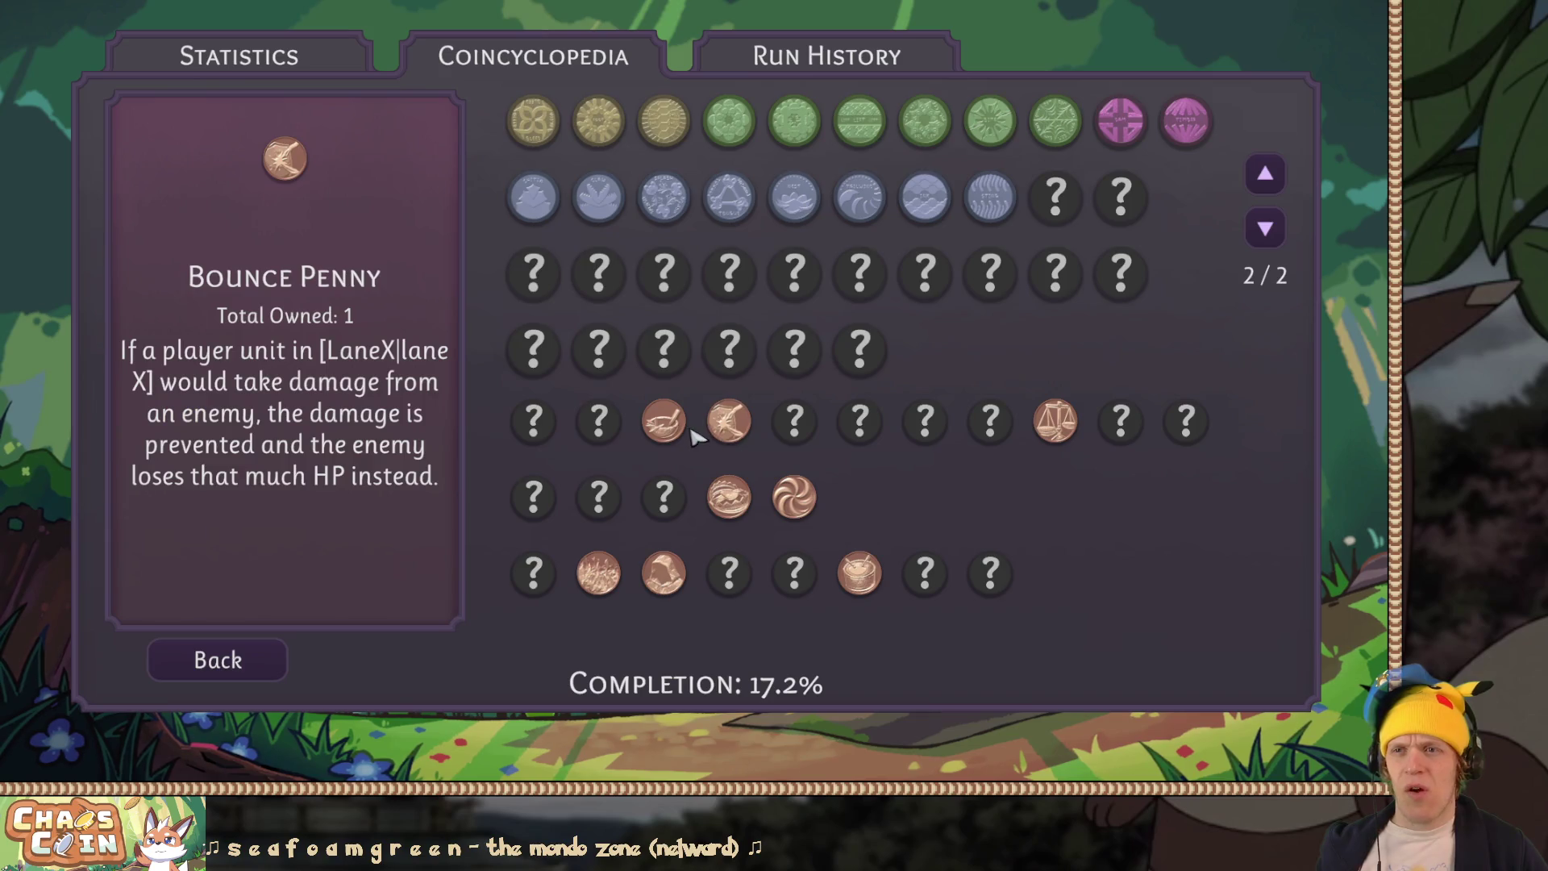
key(F11)
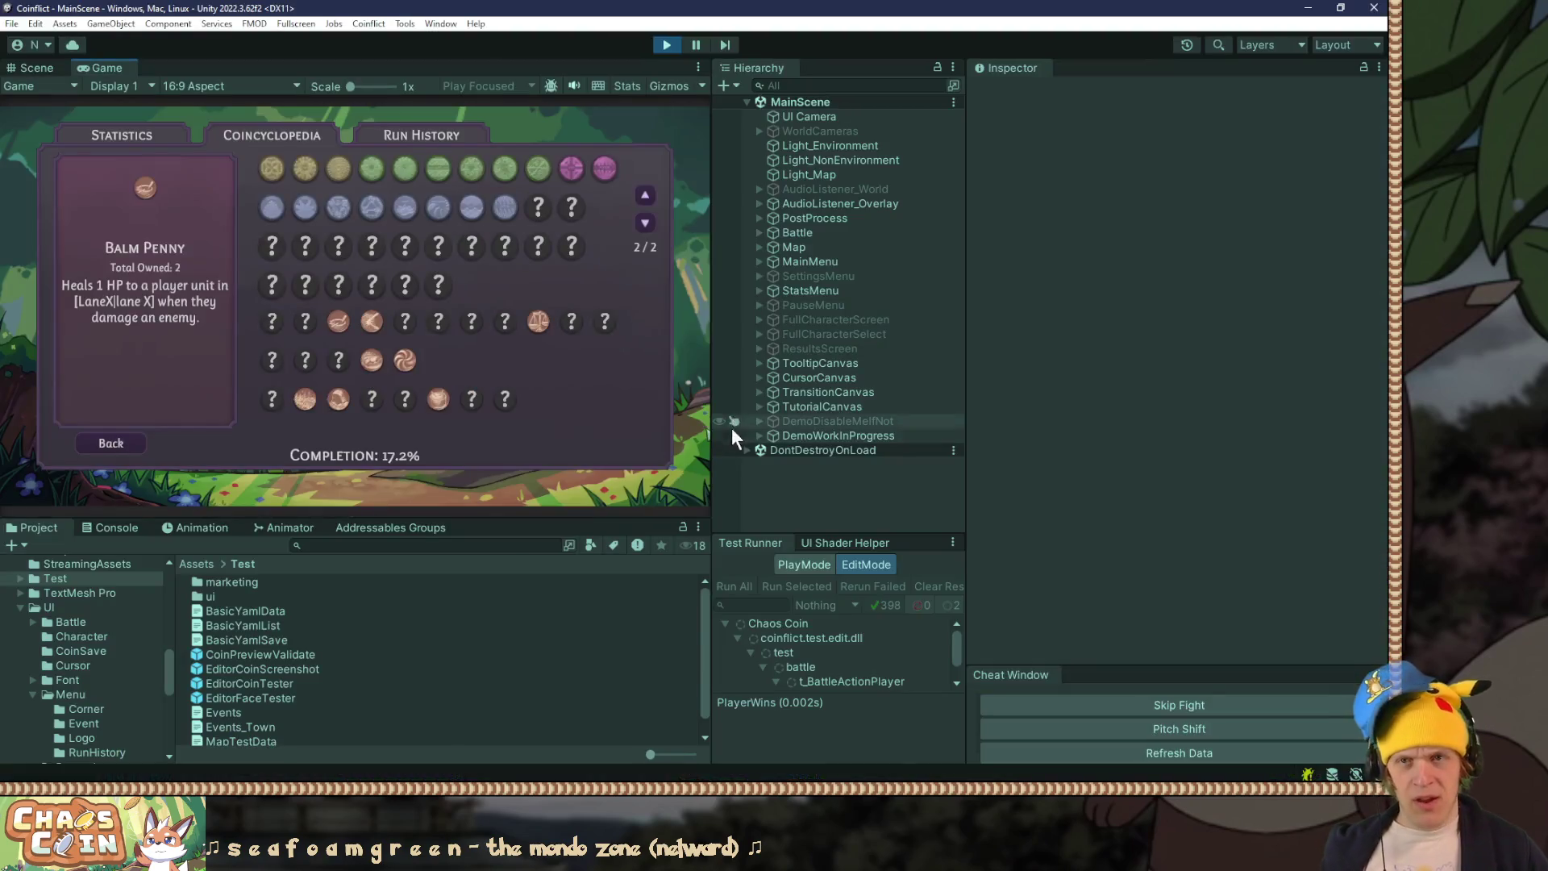
Step: Stop Play mode, rename the NOTCOINFLICT_UNLOCK Player define to COINFLICT_UNLOCK, and apply it
key(ctrl+p)
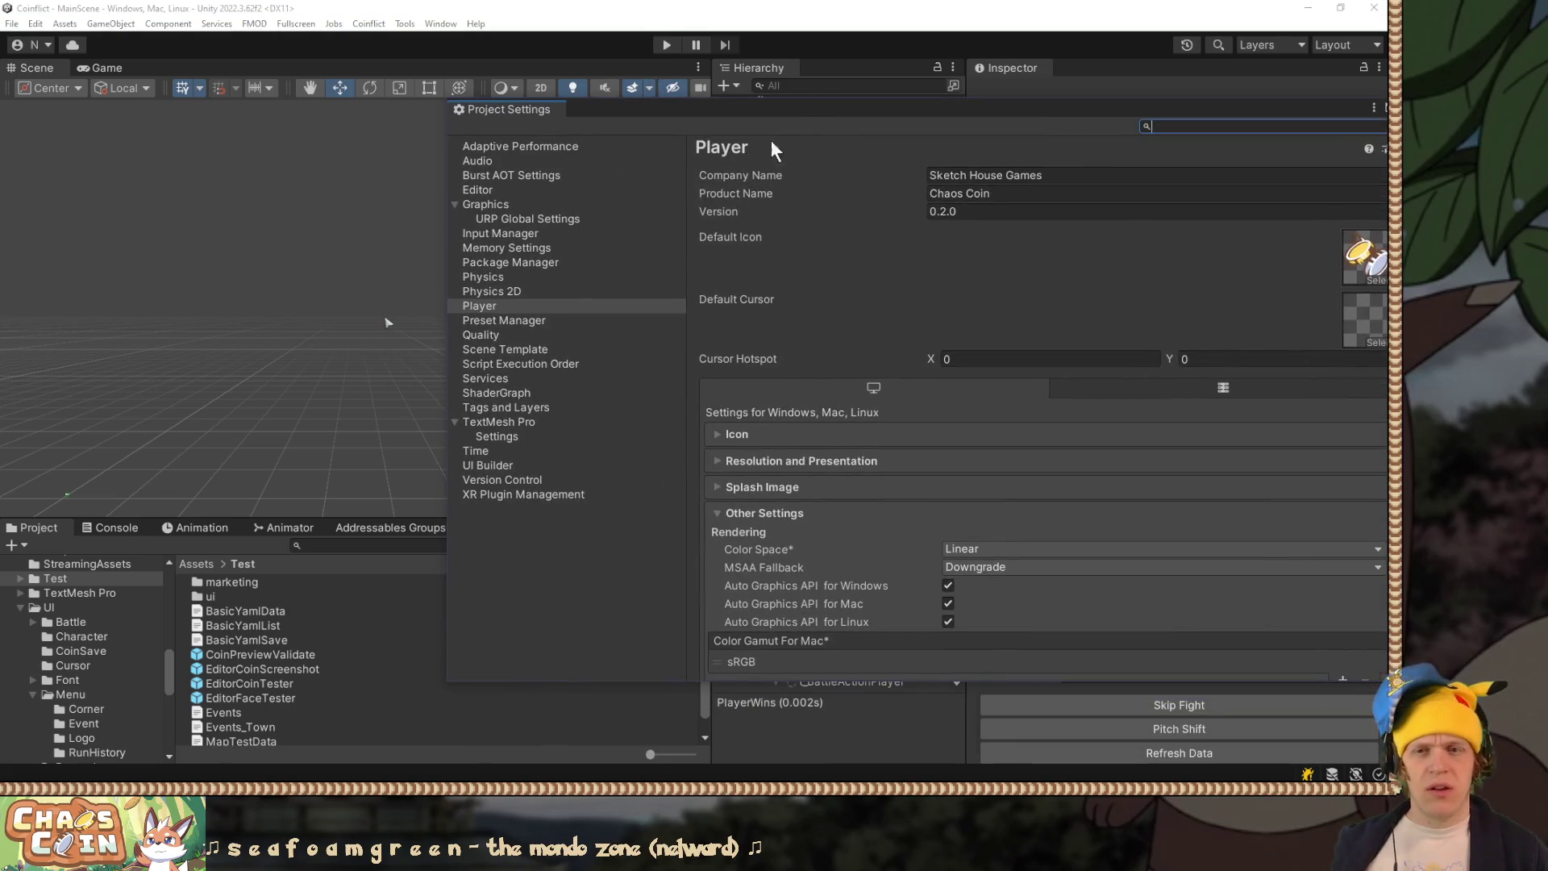
scroll(1006, 394, down, 10)
scroll(1002, 394, down, 10)
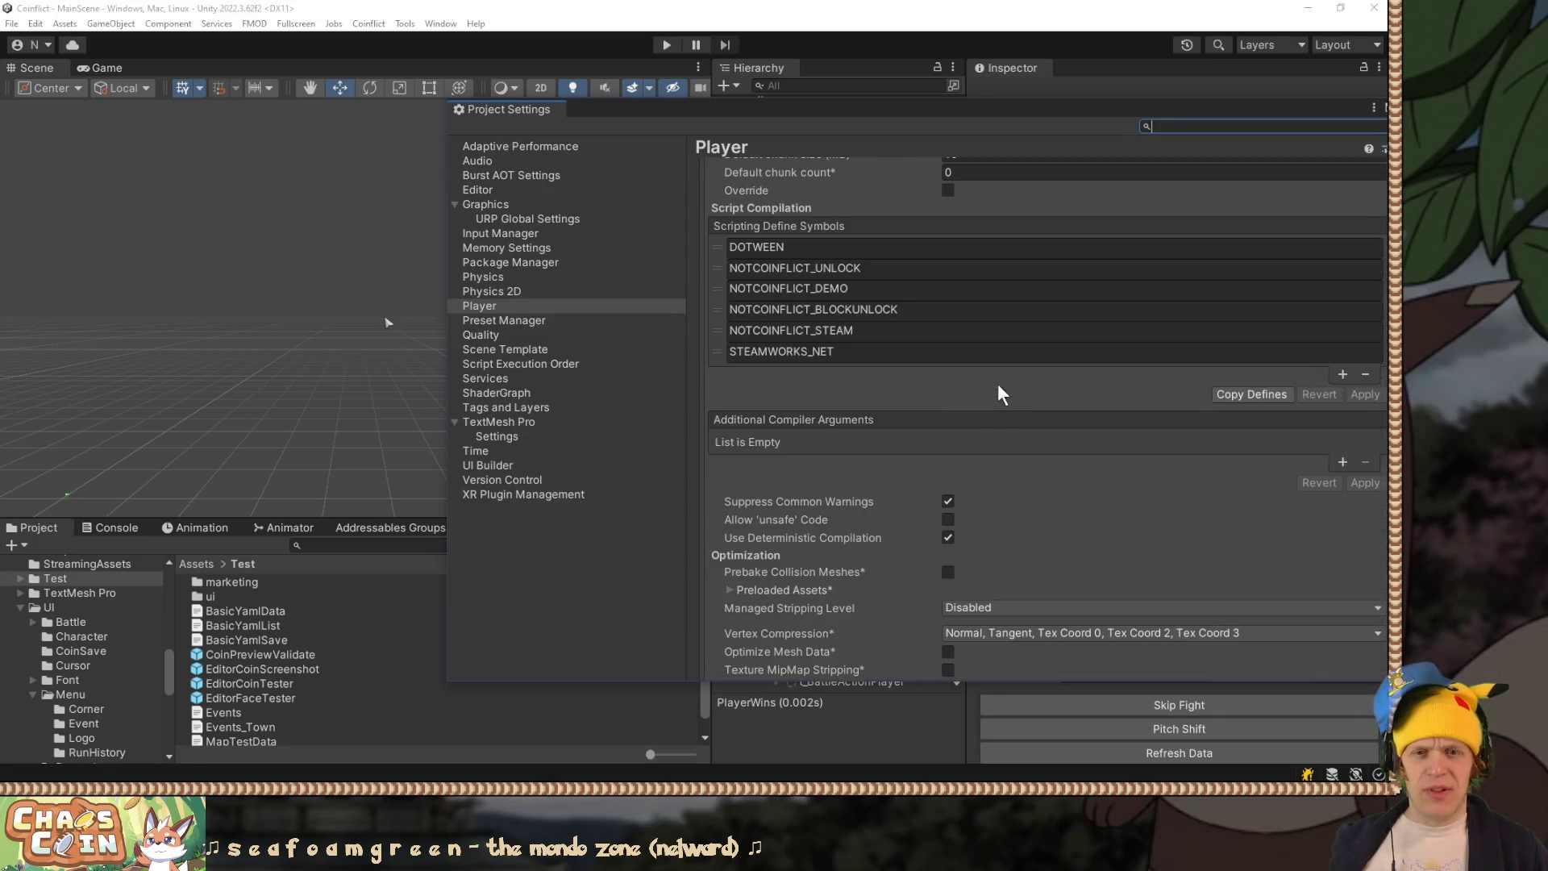
scroll(811, 356, up, 2)
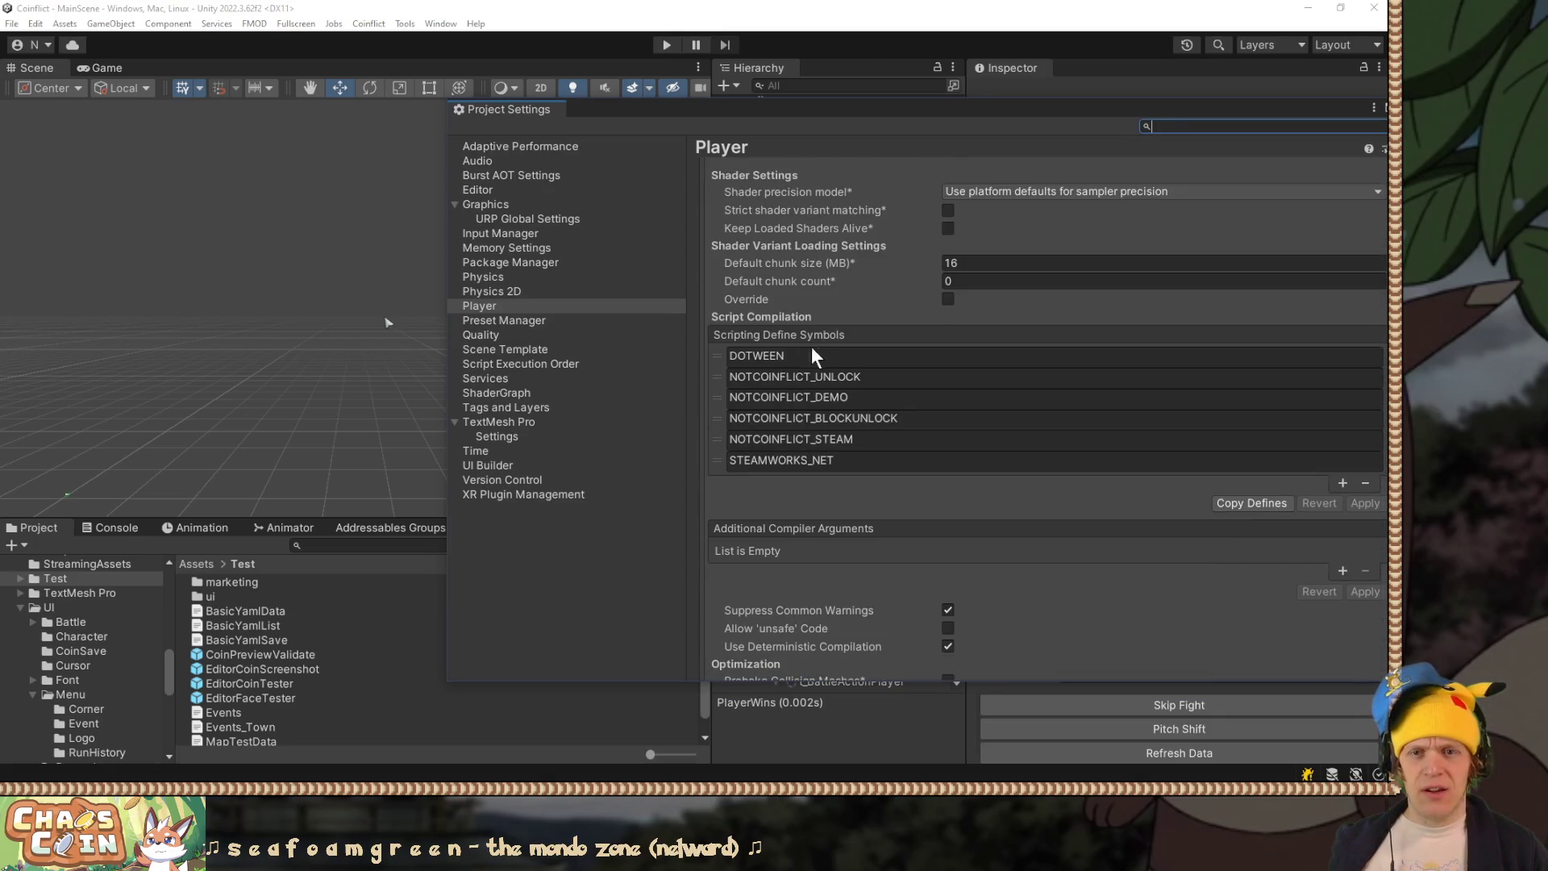
click(868, 371)
key(Home)
key(Delete)
key(Delete)
key(Delete)
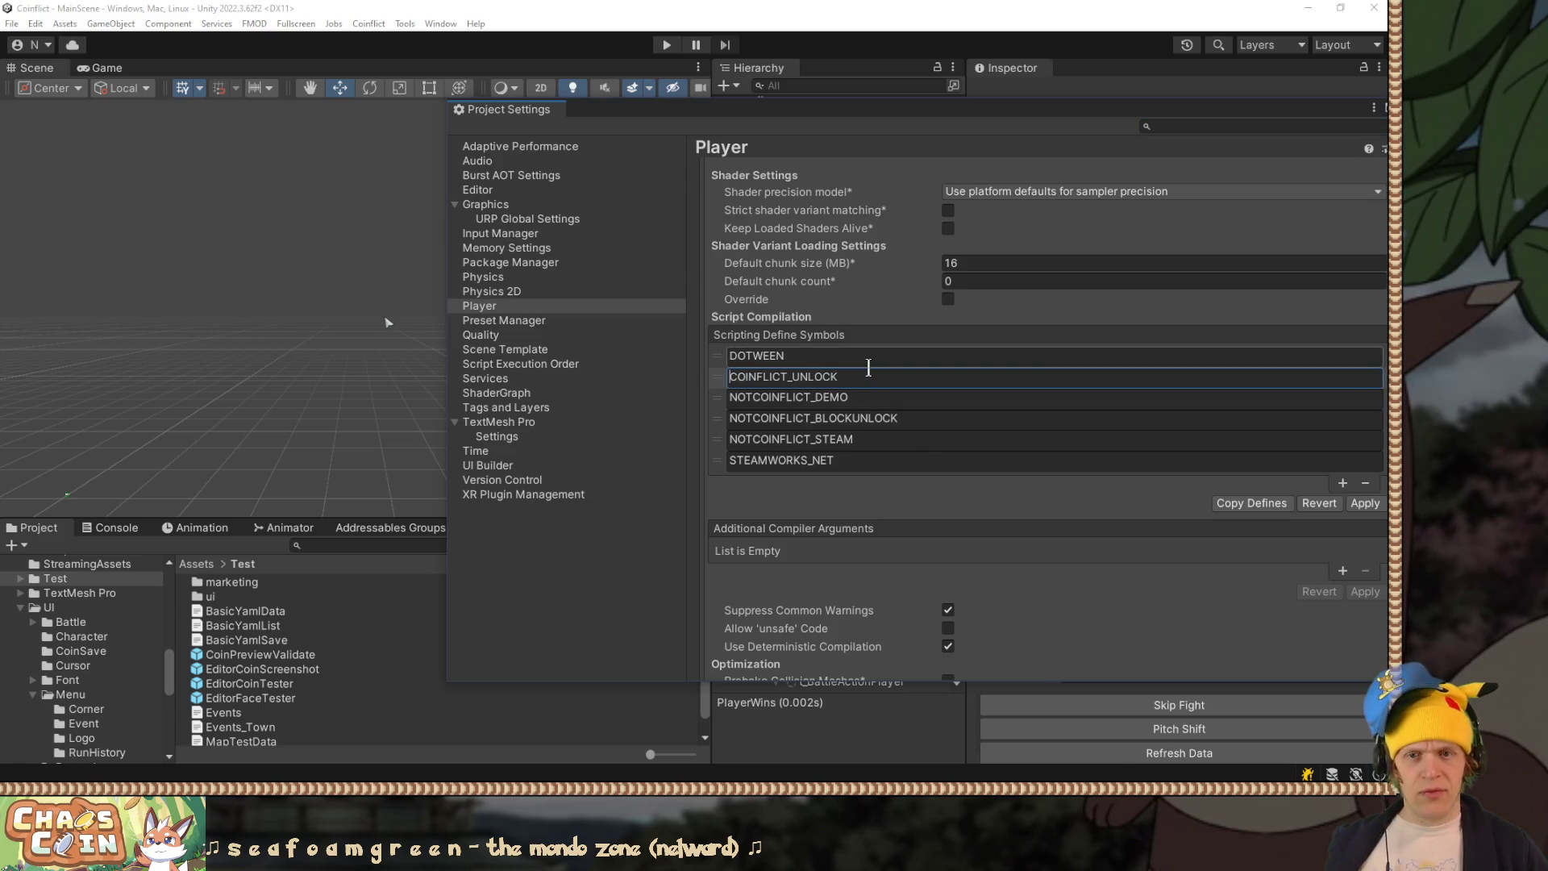
click(1364, 503)
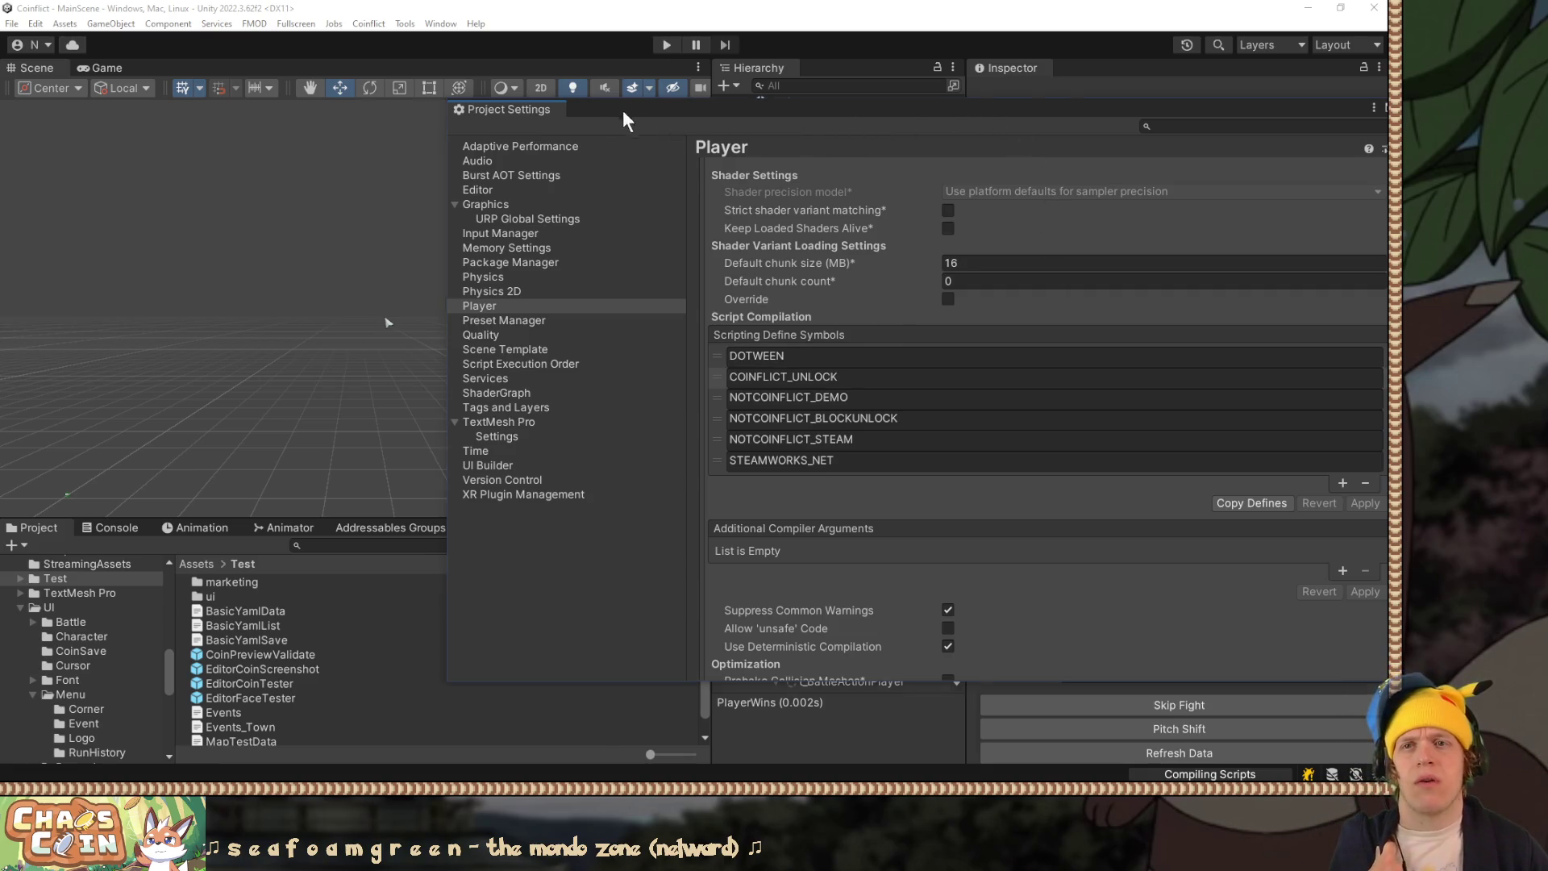
key(alt+Tab)
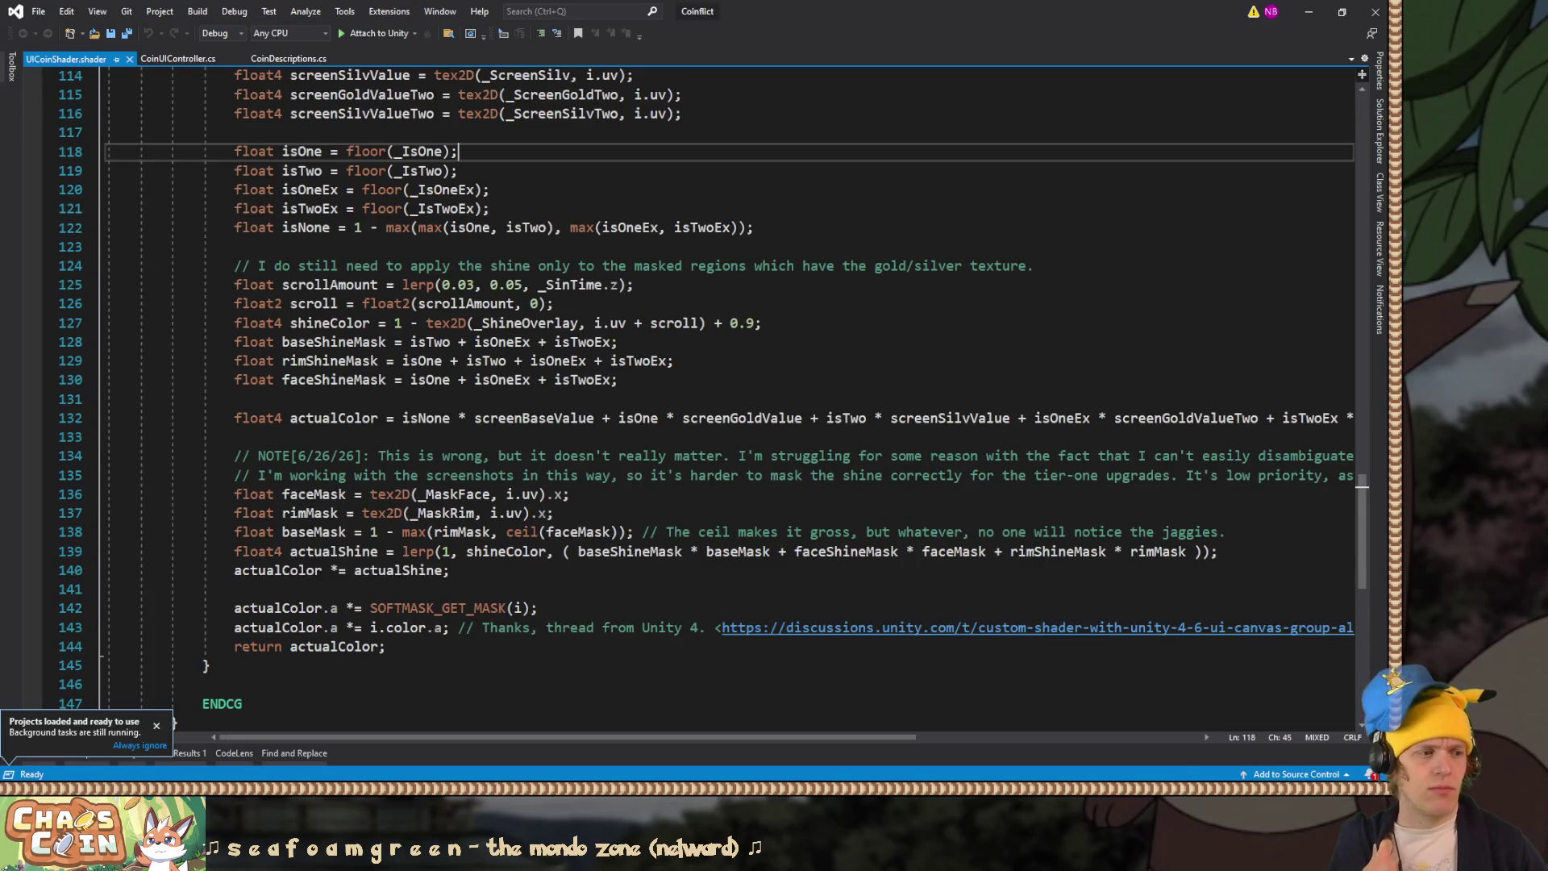
key(alt+Tab)
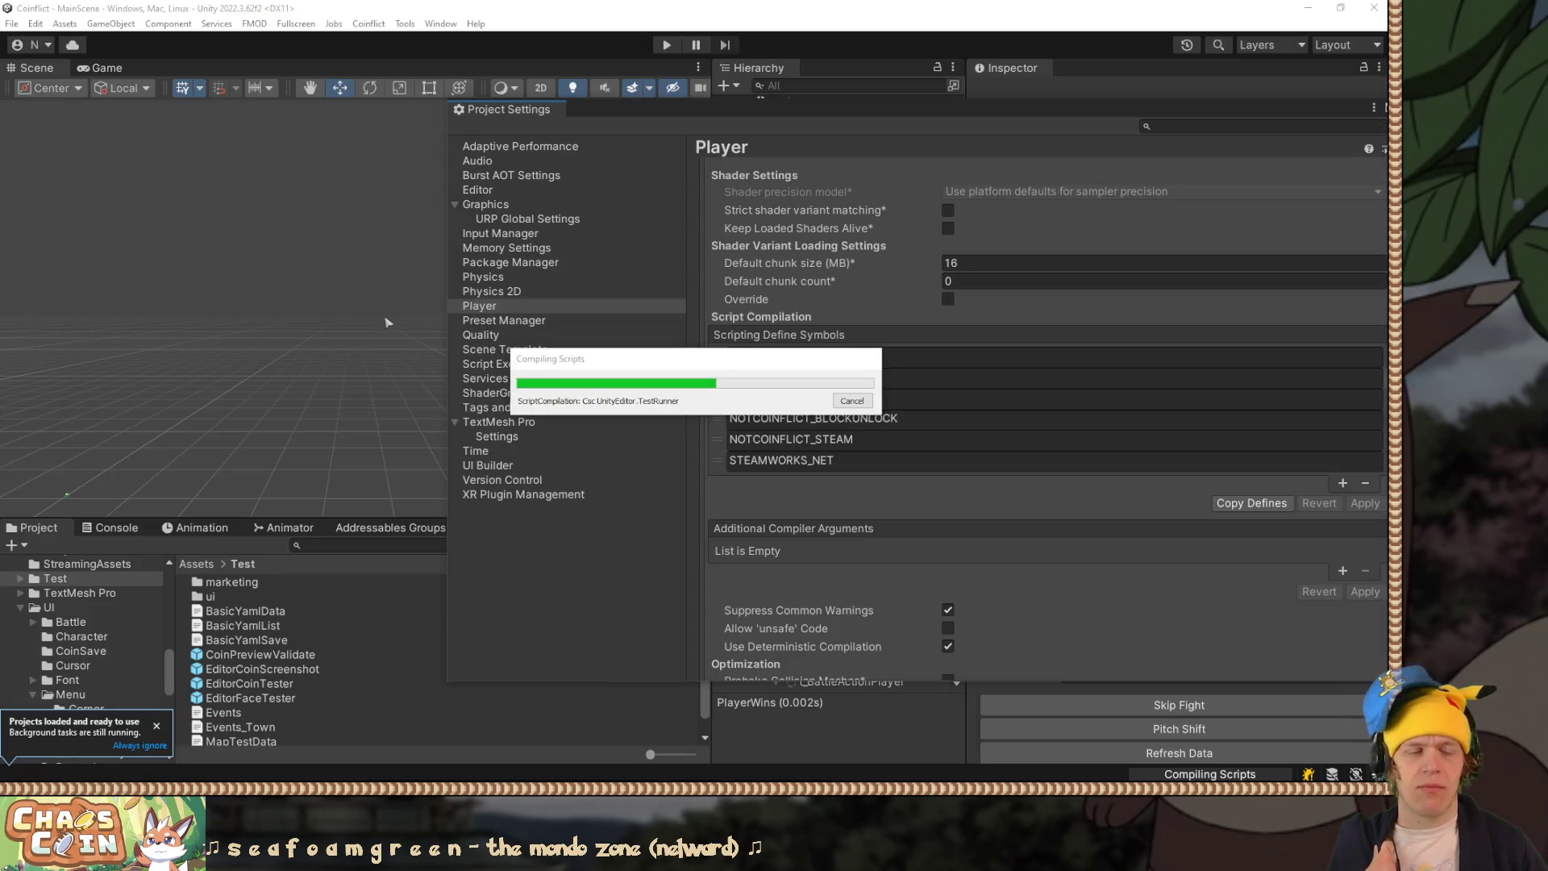
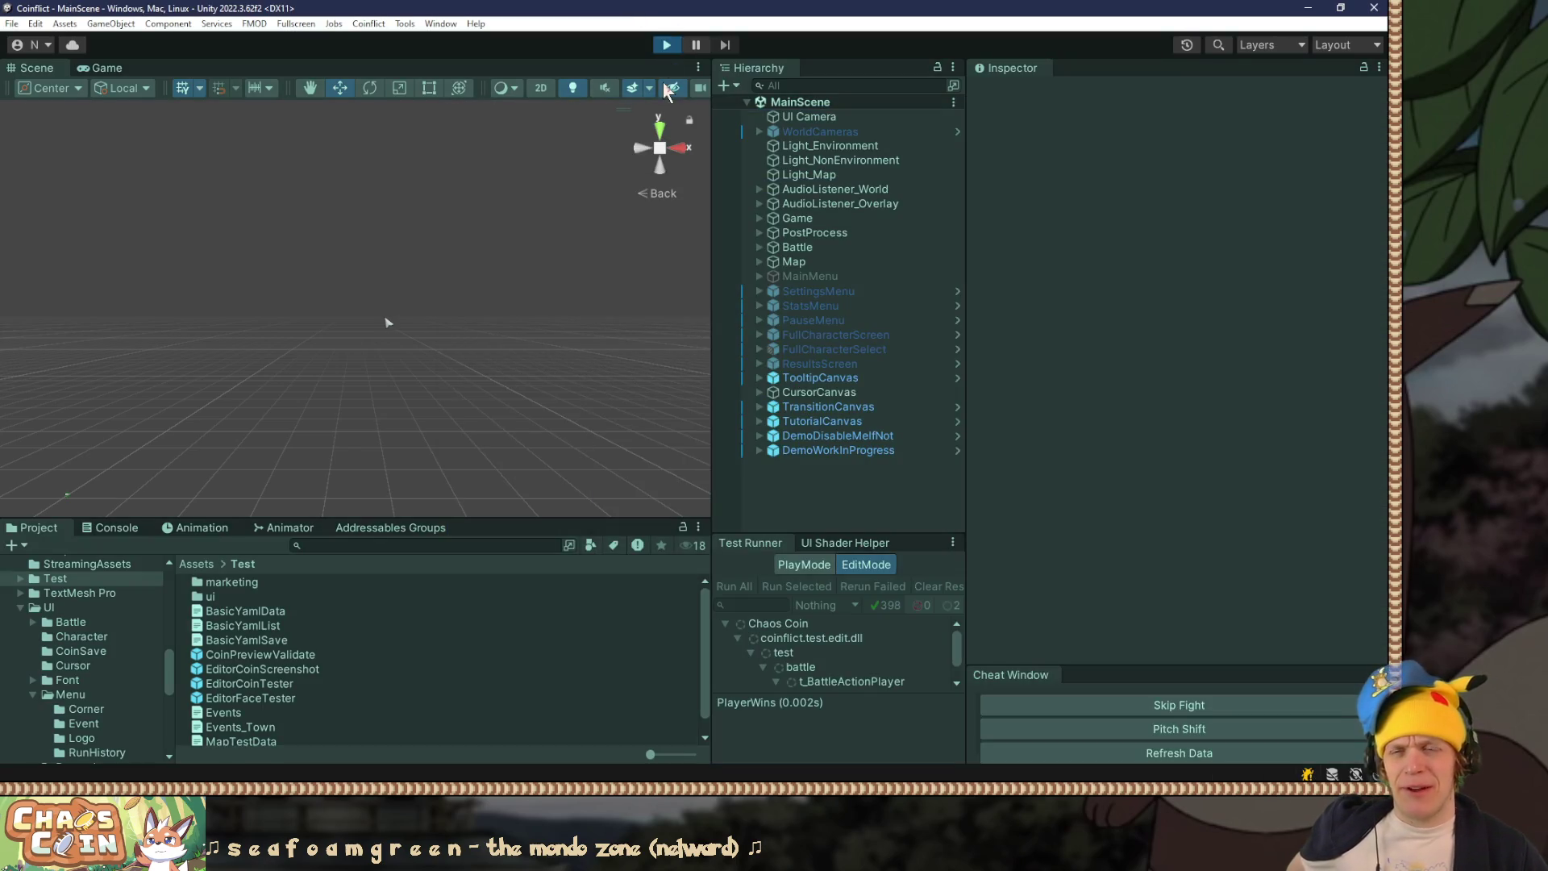
Step: Enter Play mode, show Chaos Coin fullscreen and go to the Statistics screen
key(ctrl+p)
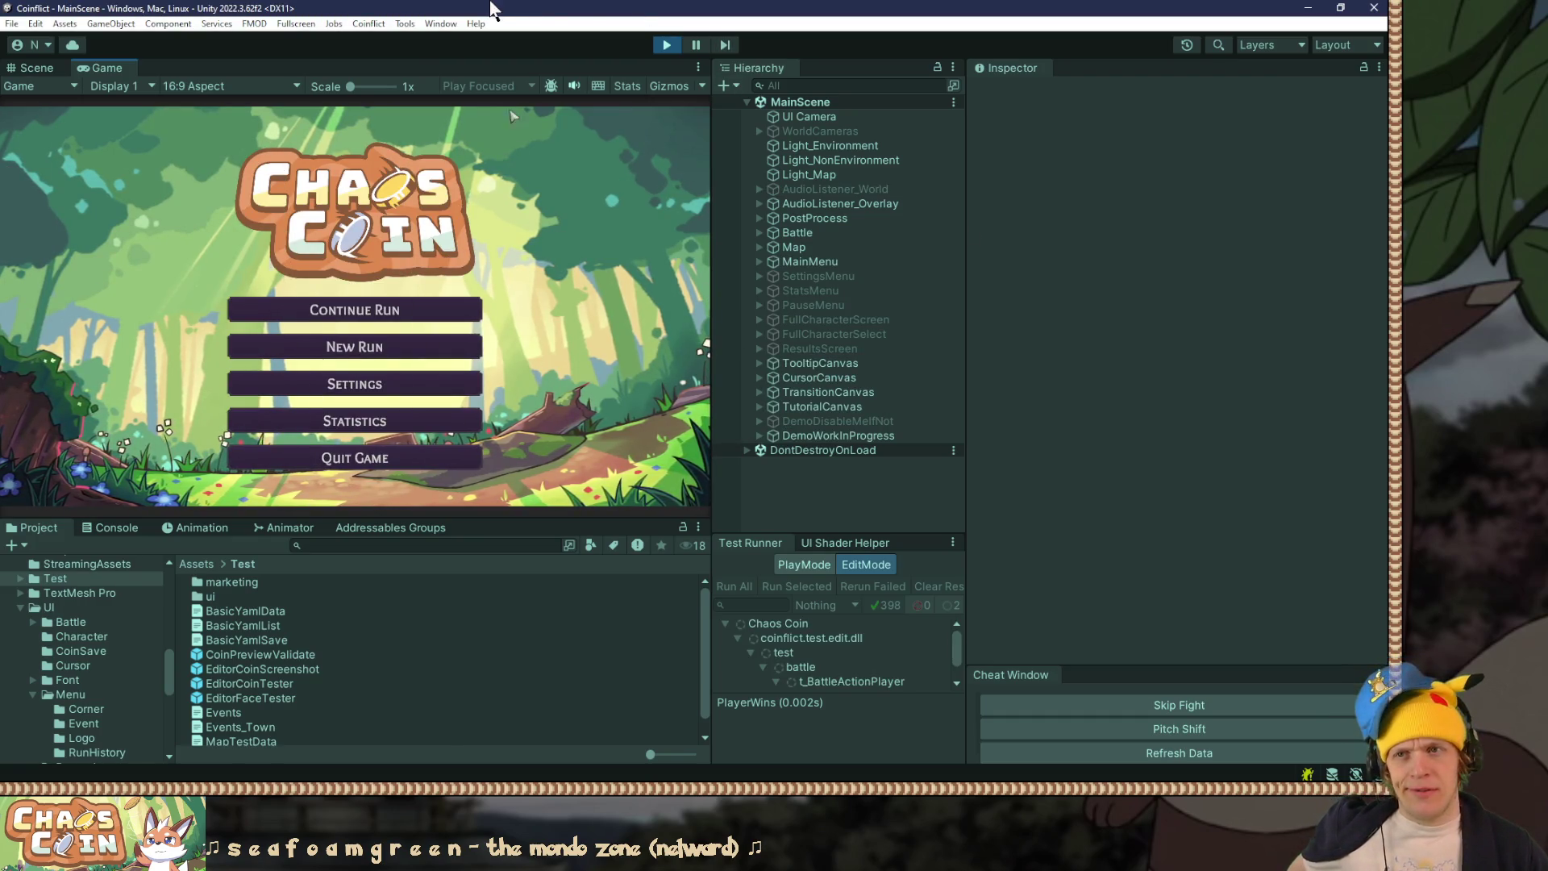
key(F10)
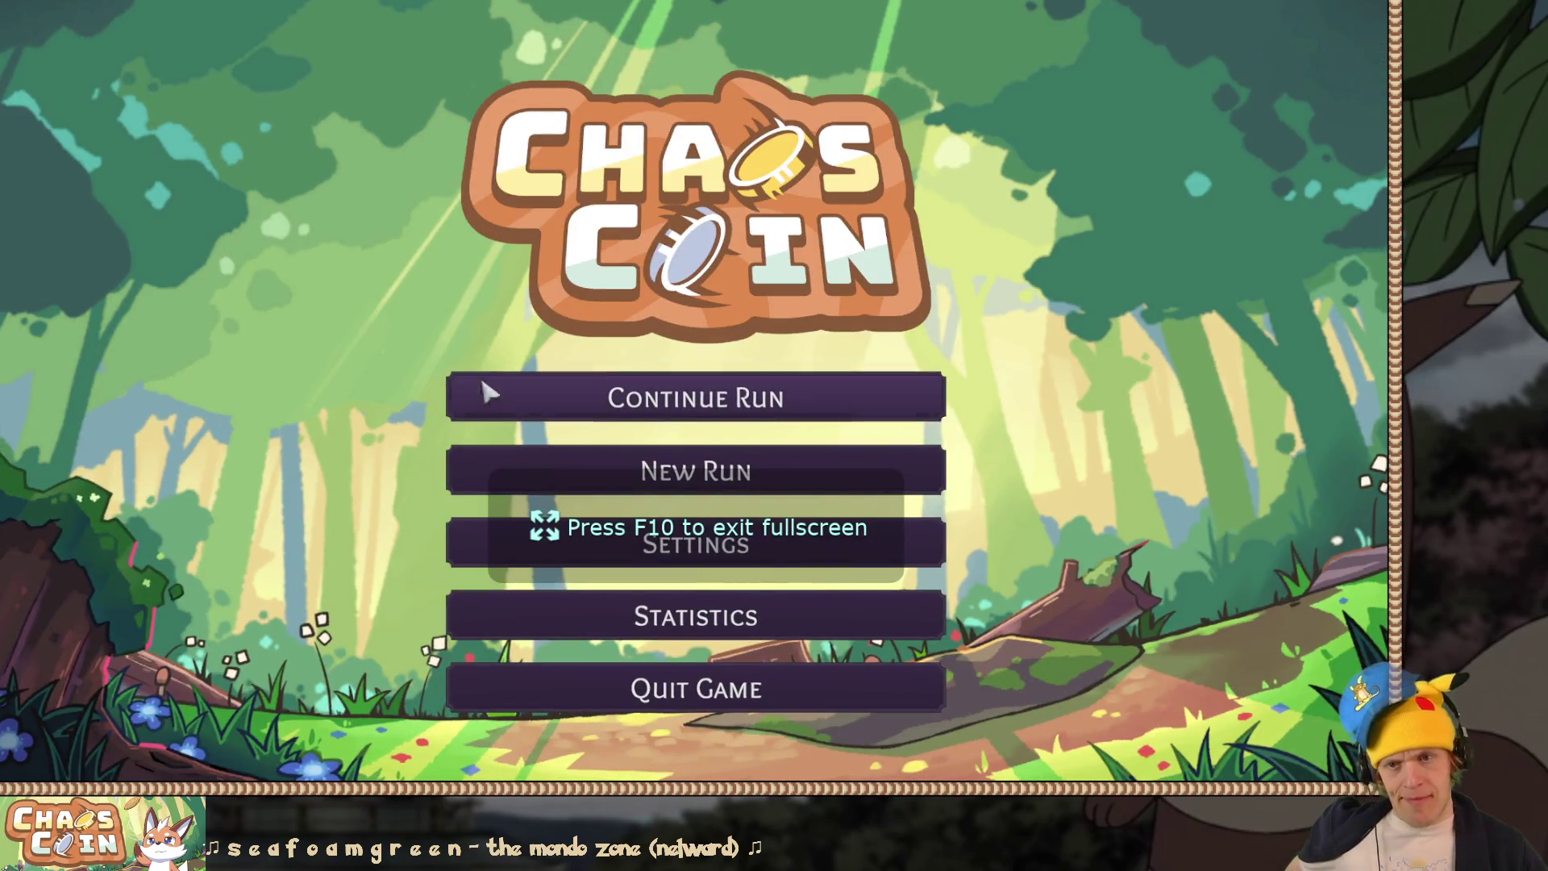
click(492, 617)
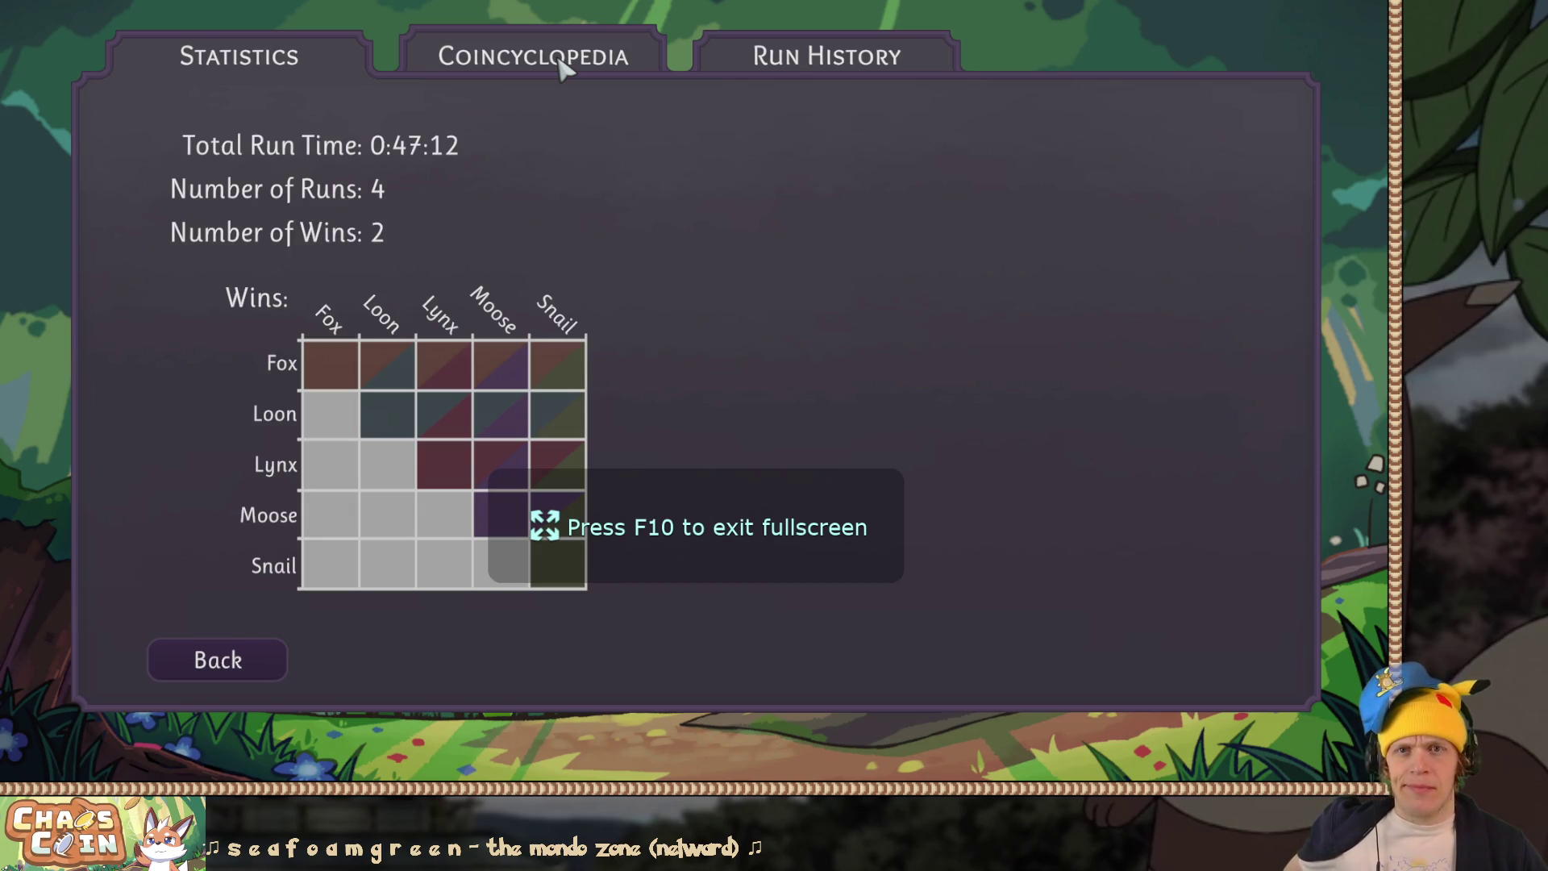
Step: Check Coincyclopedia page 2 penny descriptions like Aim Penny for raw [LaneX|lane X] tags, then return and exit fullscreen
click(564, 71)
click(1265, 228)
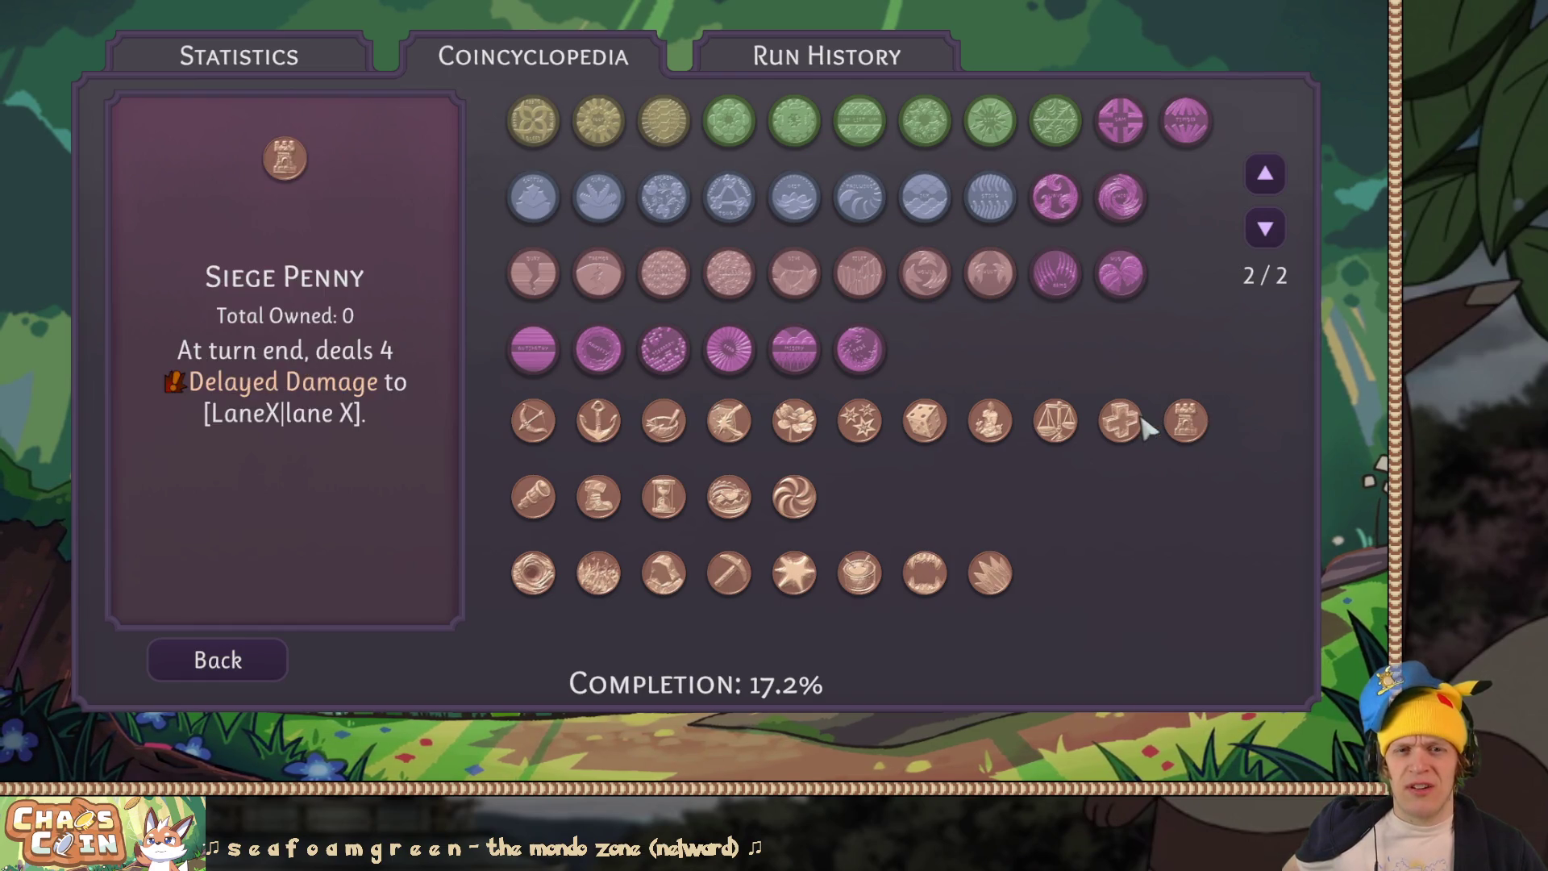
mouse_move(1124, 423)
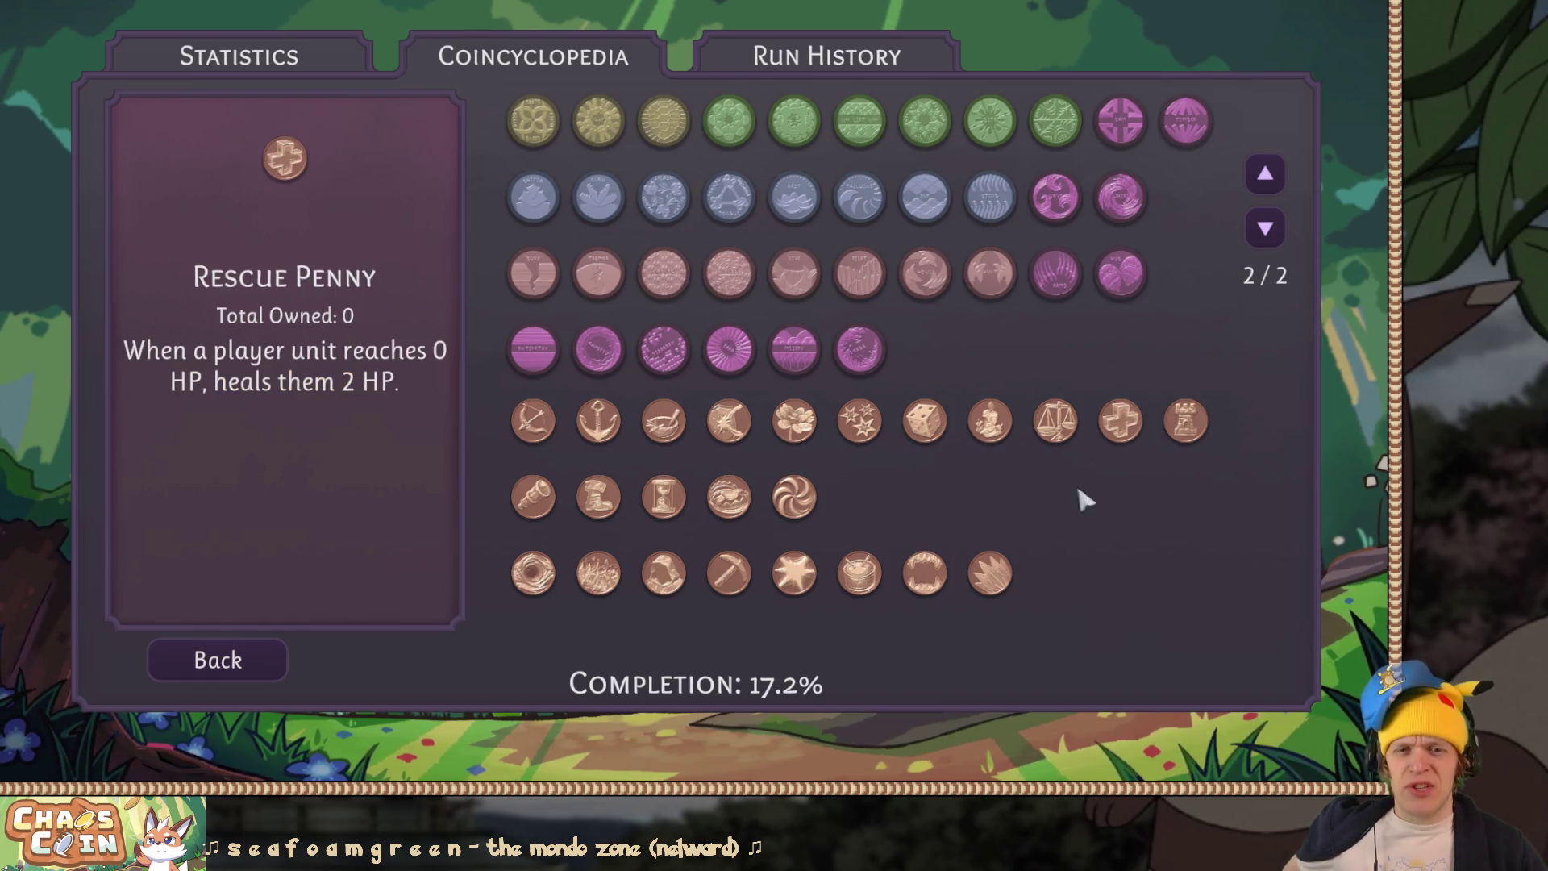
click(524, 415)
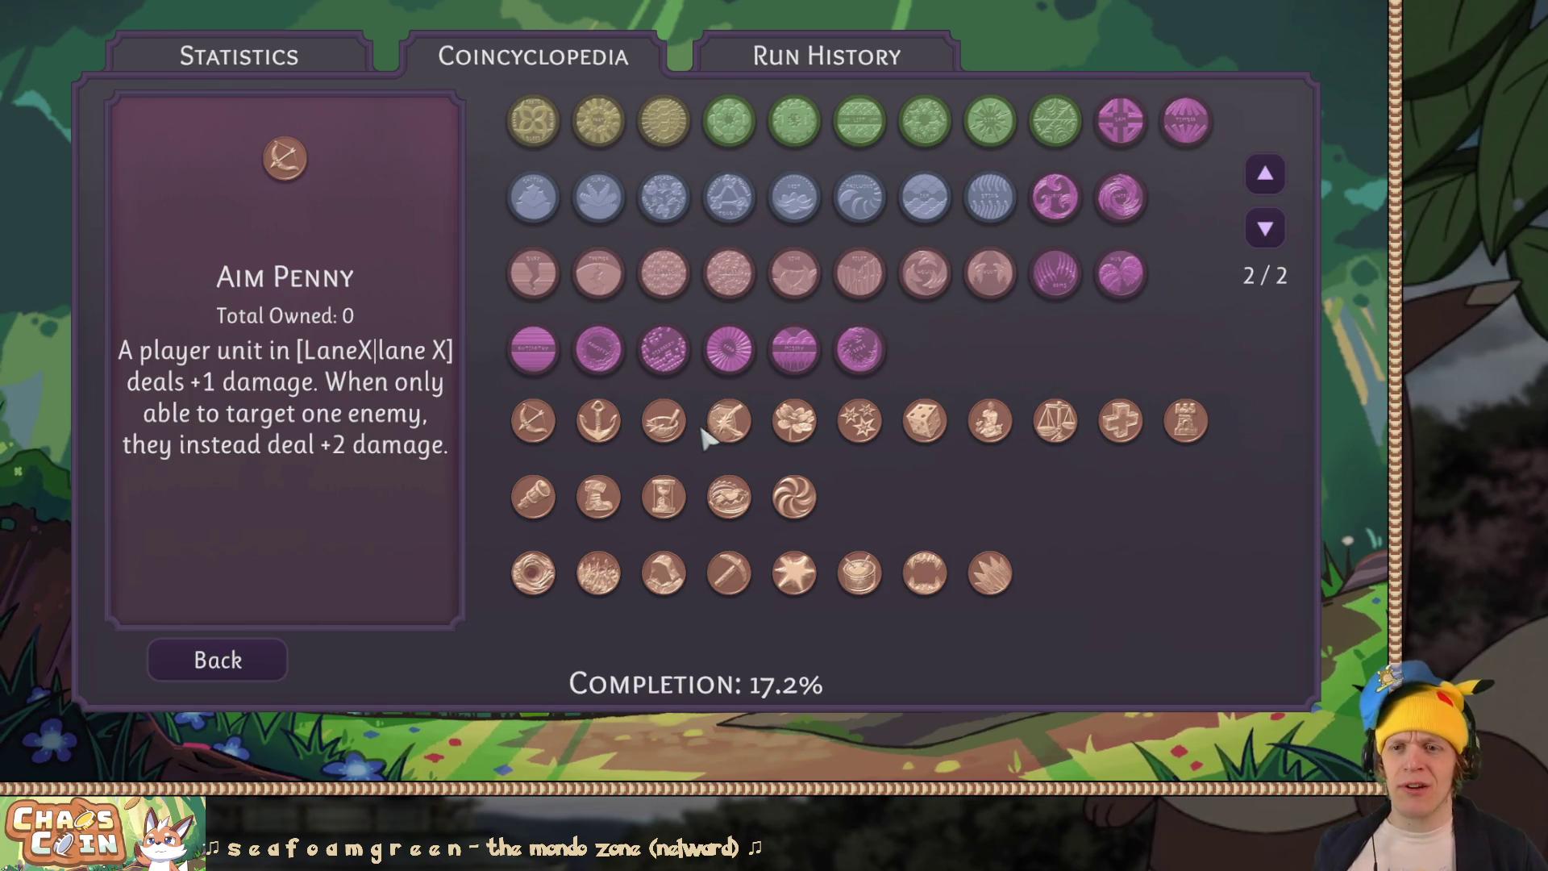
mouse_move(551, 497)
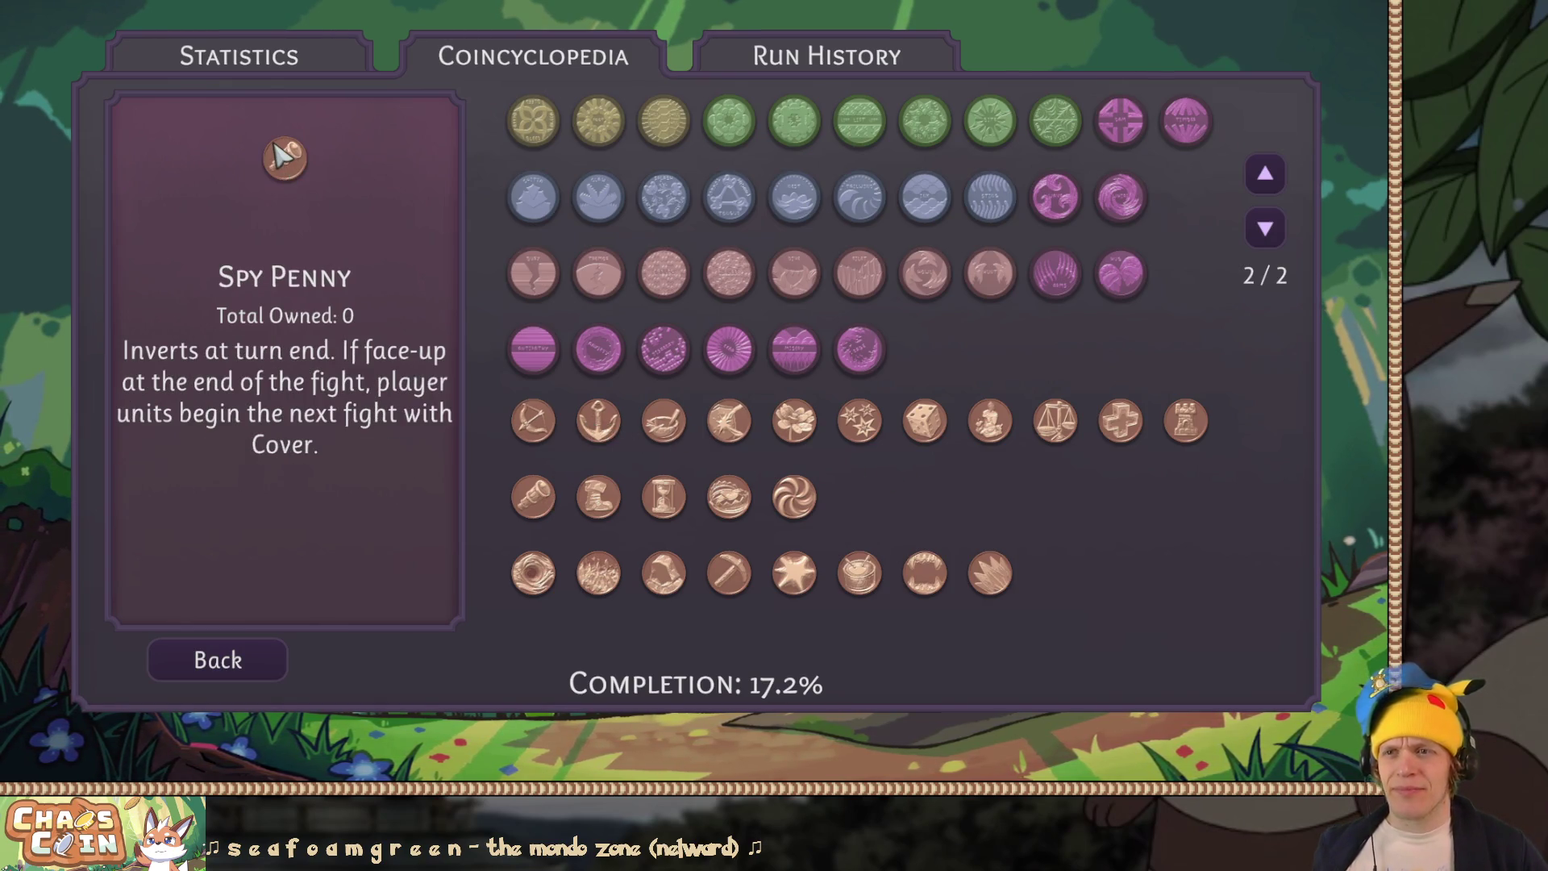
mouse_move(661, 438)
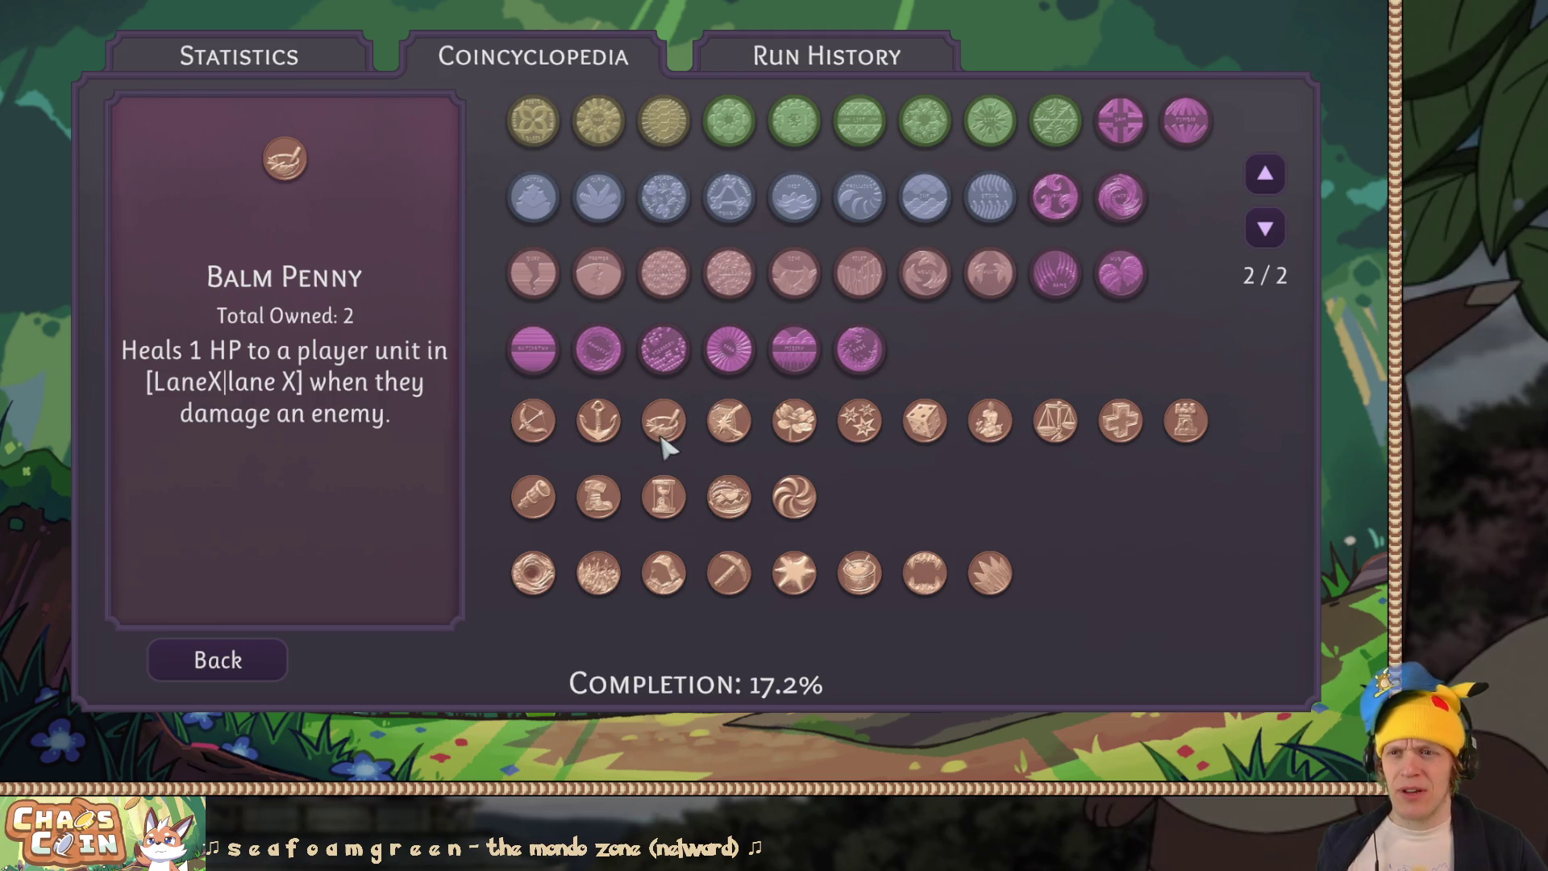
mouse_move(230, 377)
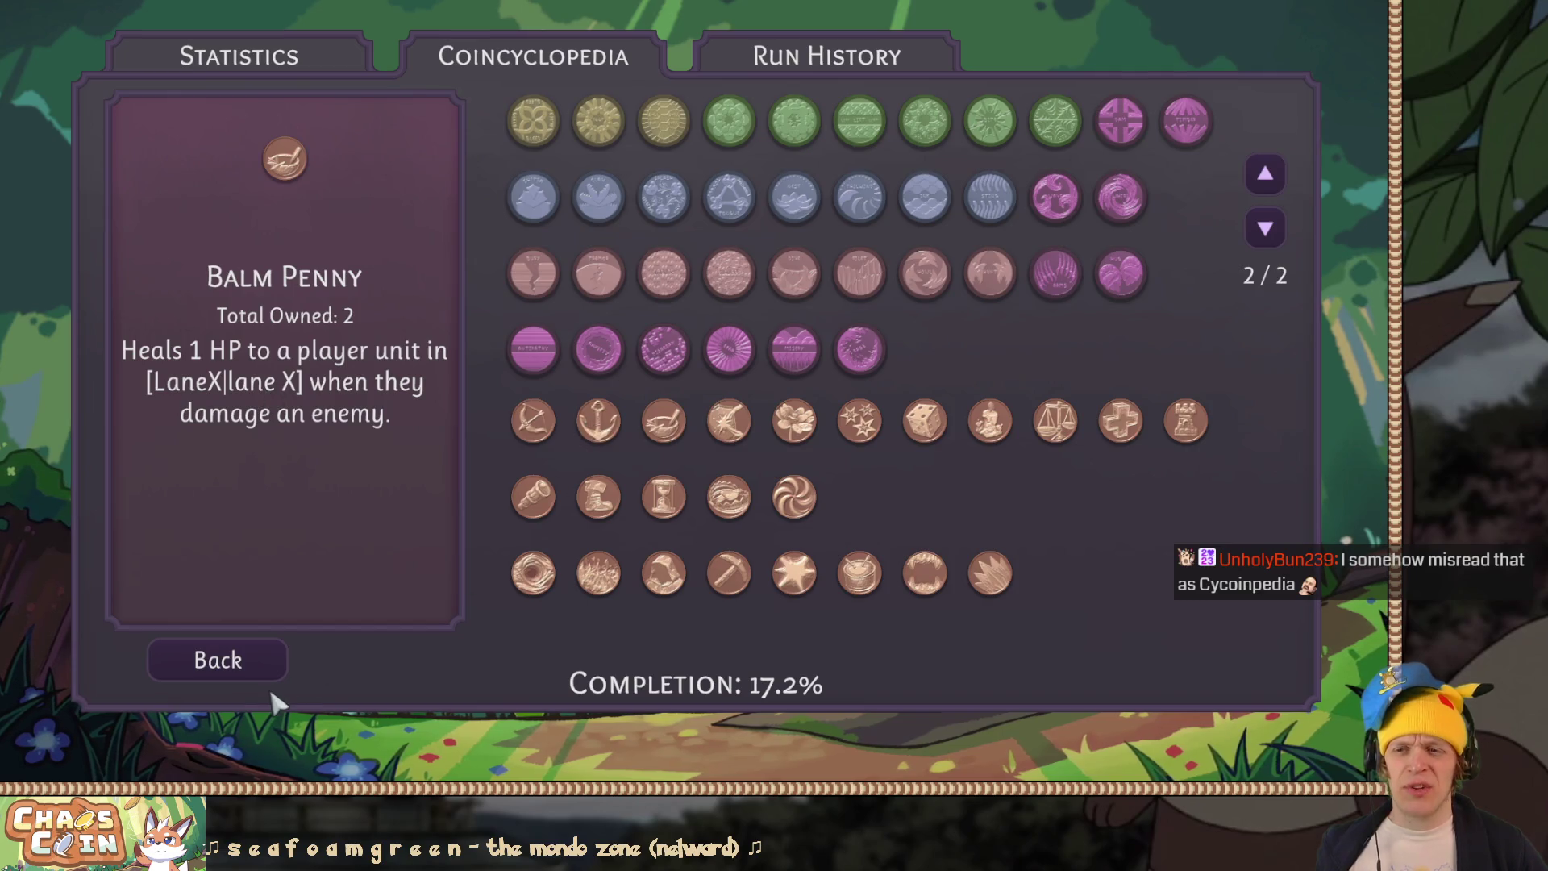
click(212, 661)
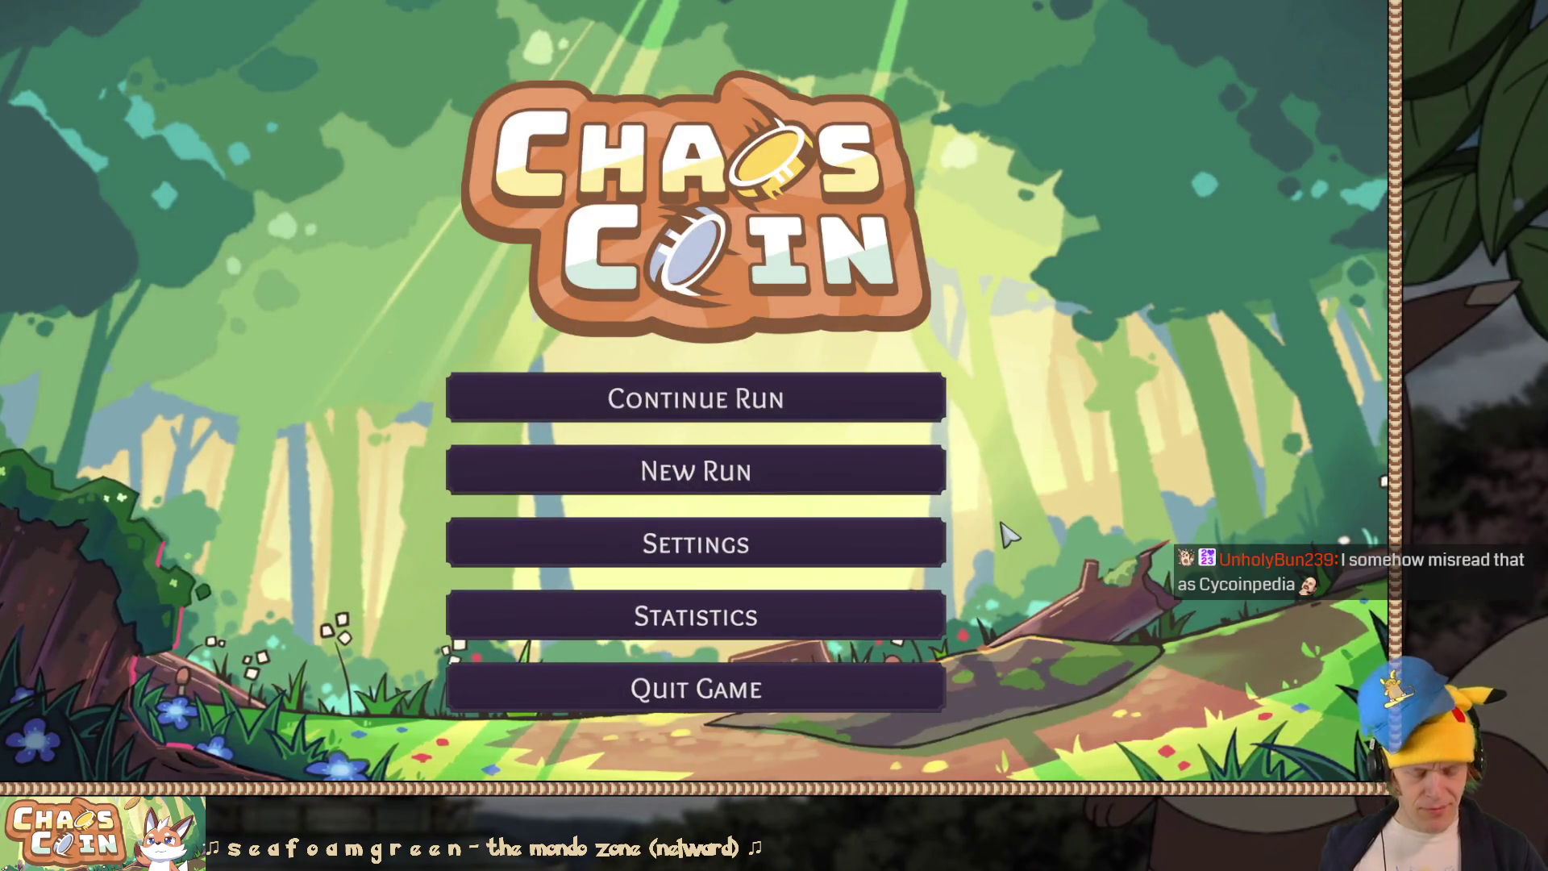
key(F11)
Step: Stop Play mode and bring up CoinDescriptions.cs in Visual Studio
click(658, 44)
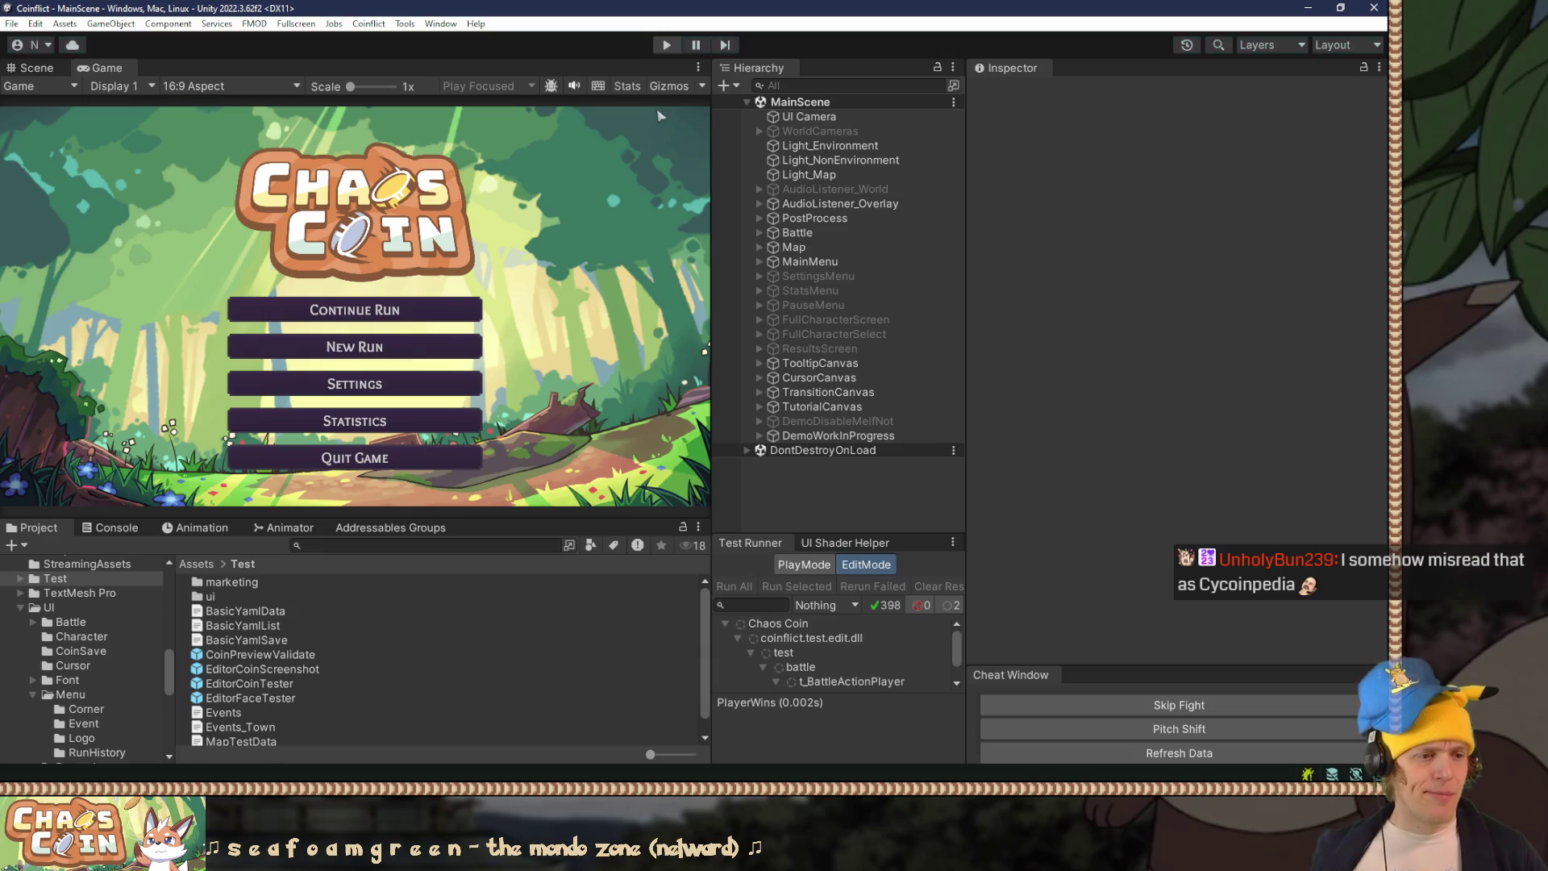
key(alt+Tab)
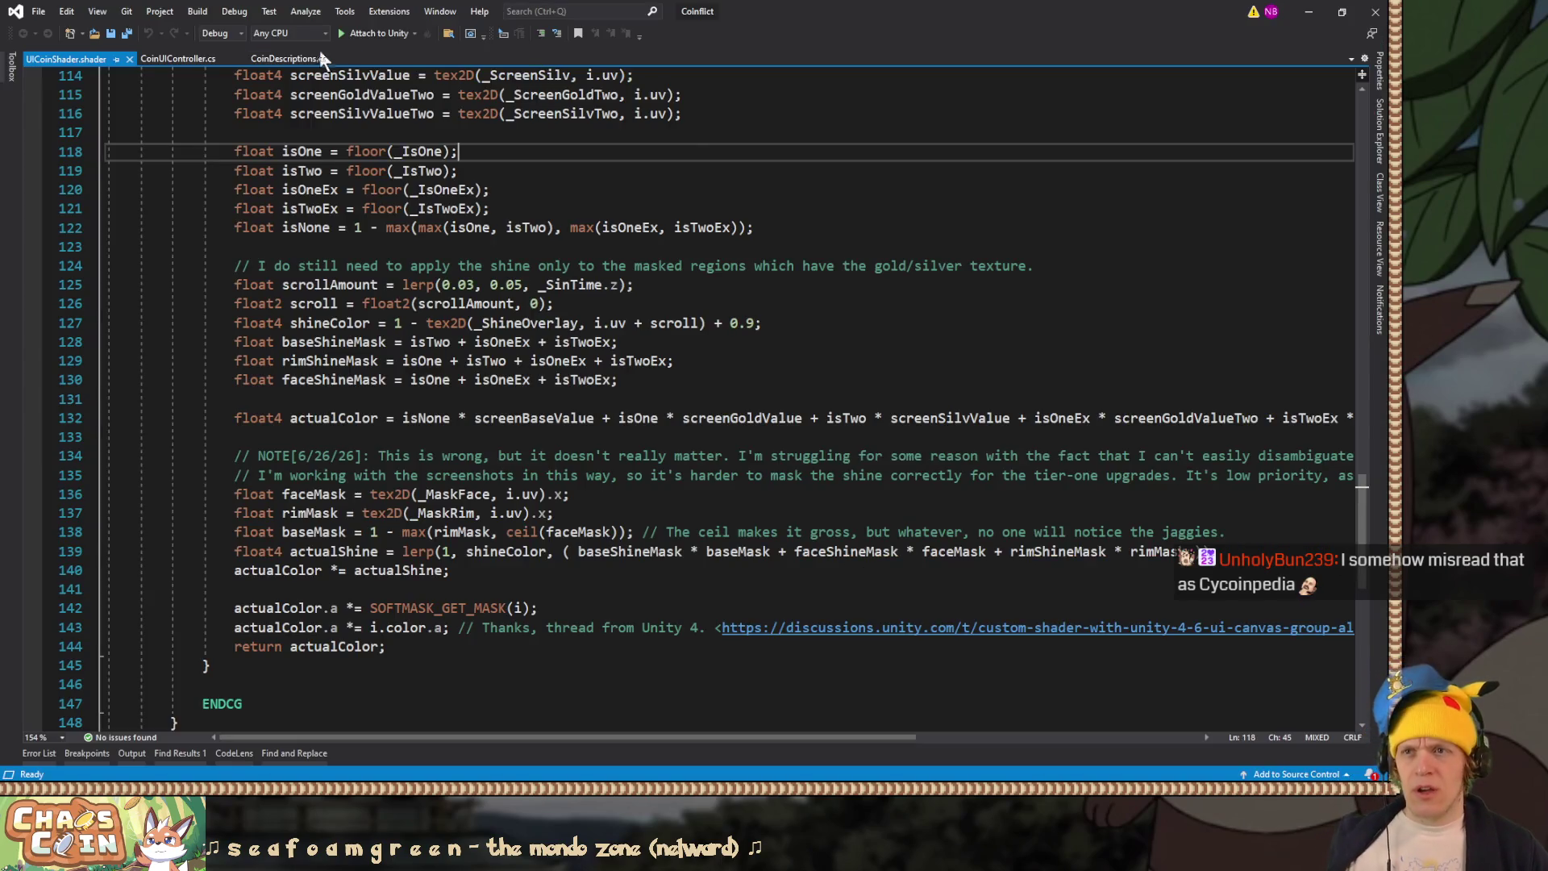
click(307, 60)
click(580, 303)
scroll(579, 302, down, 3)
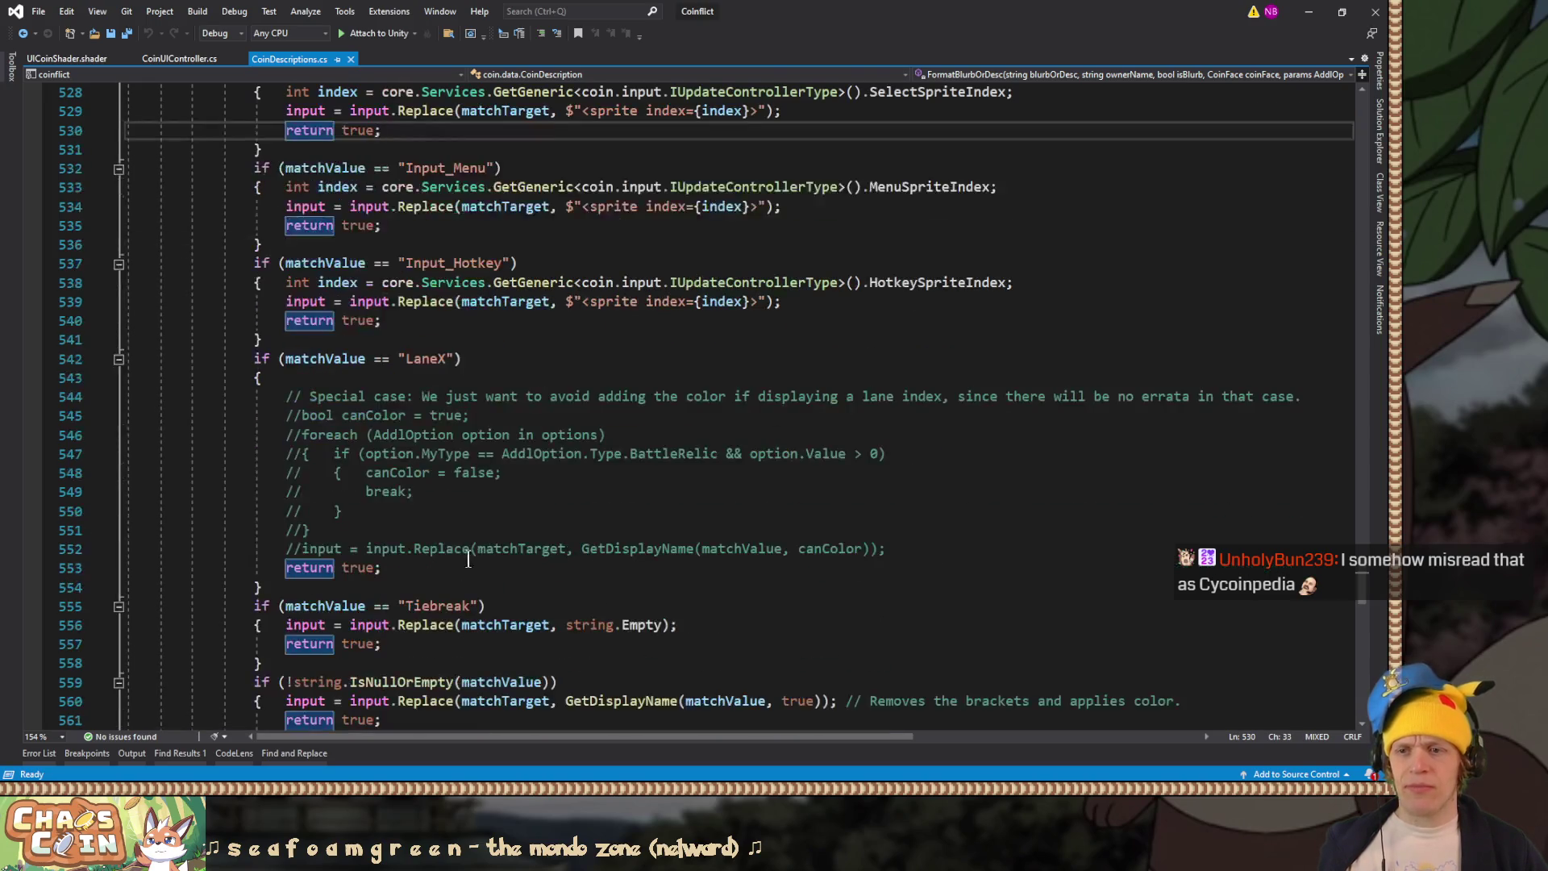
Step: Uncomment the LaneX colouring block on lines 545–552 and save the file
drag(485, 549, 424, 414)
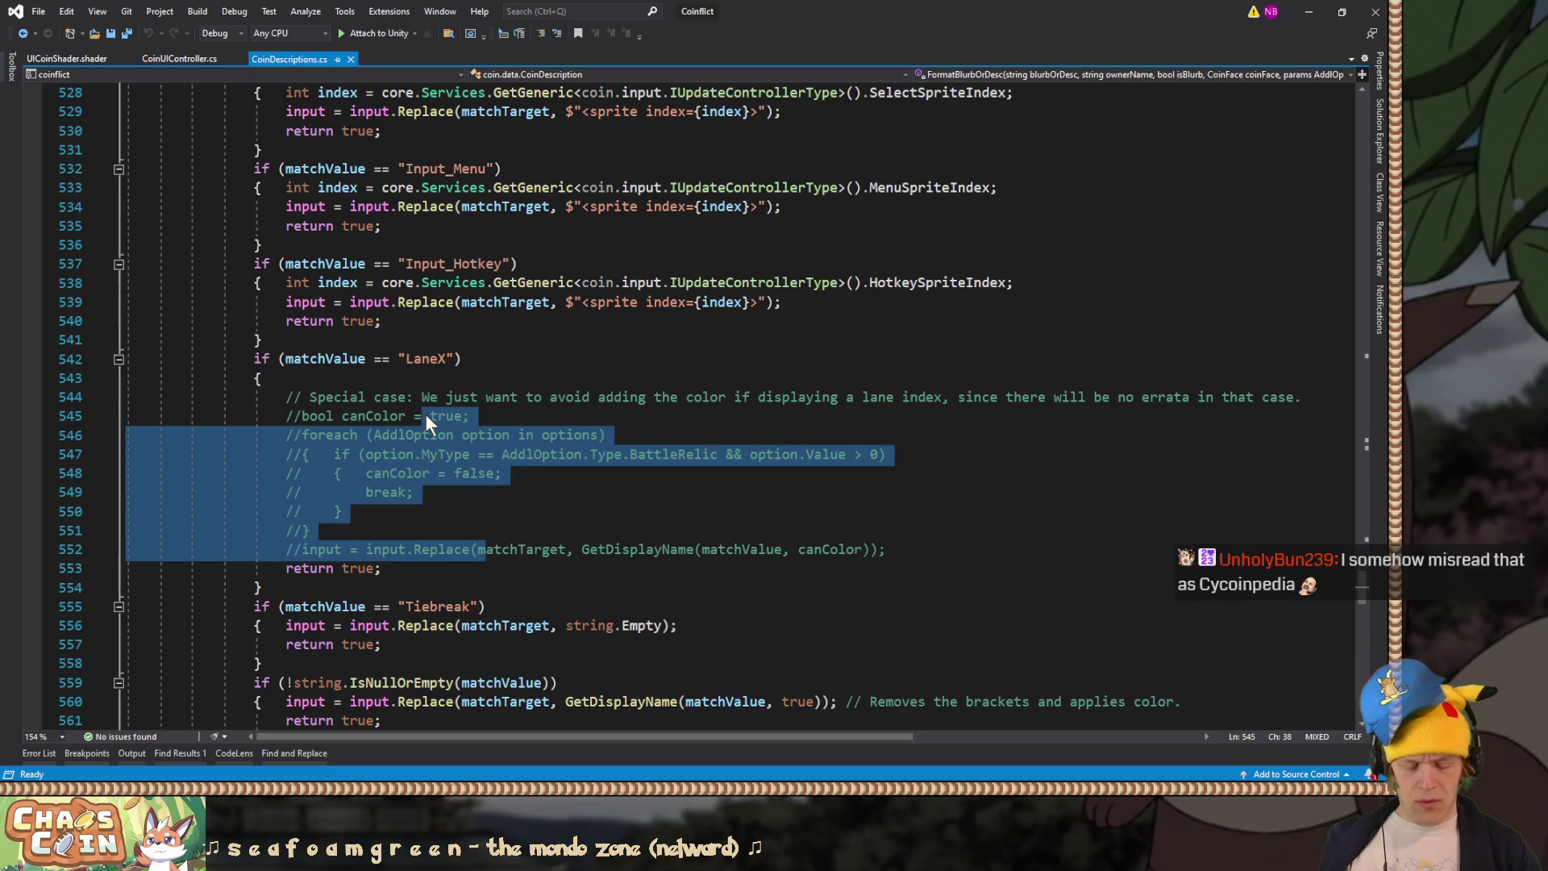
key(ctrl+k)
key(ctrl+u)
click(494, 369)
key(ctrl+s)
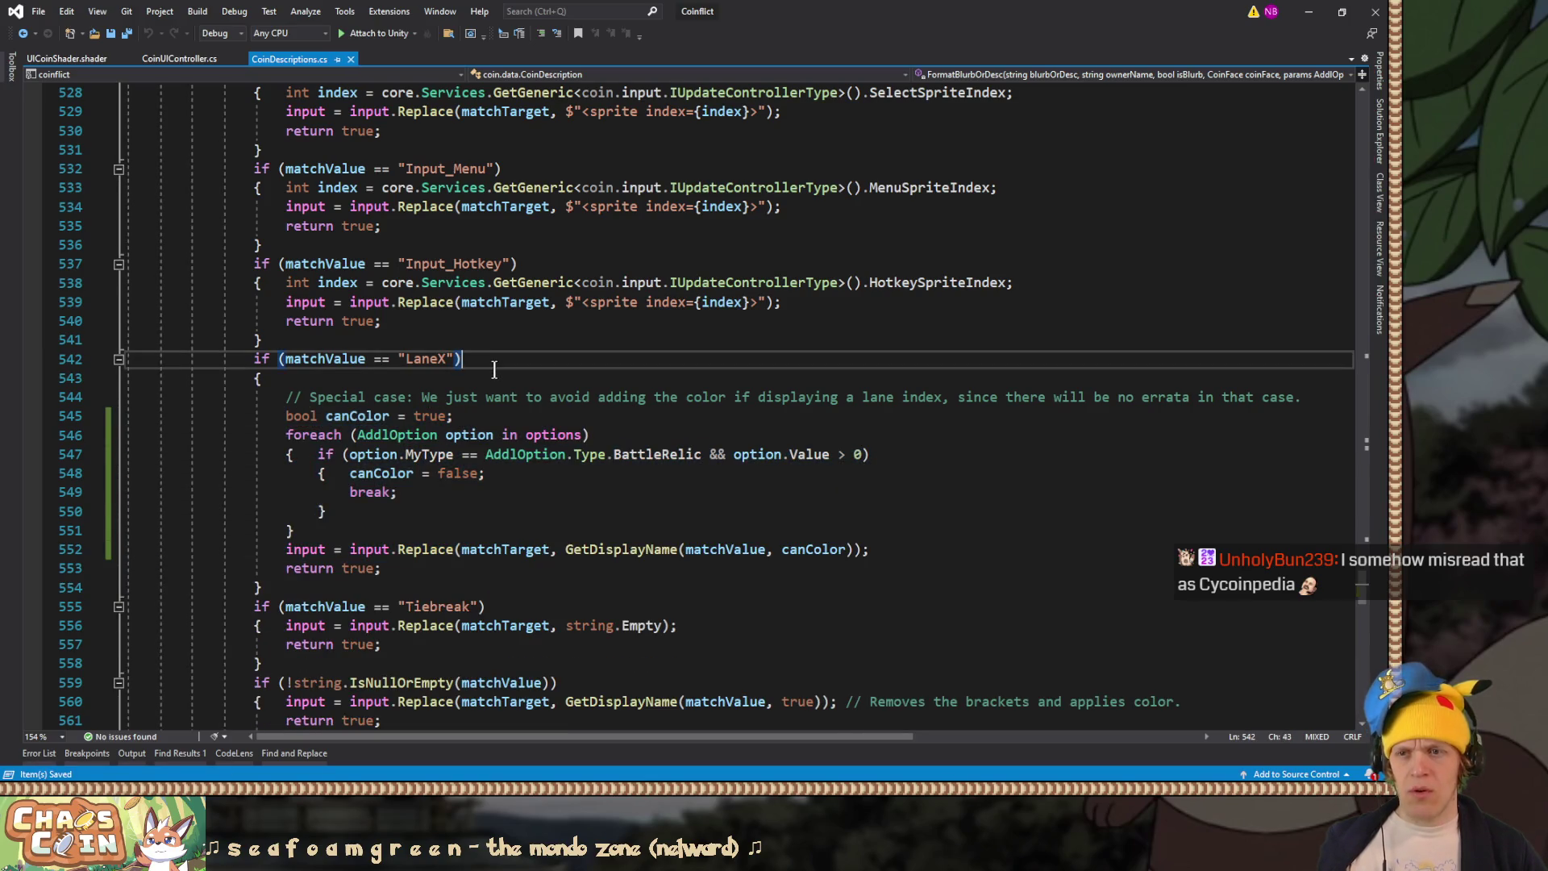
key(alt+Tab)
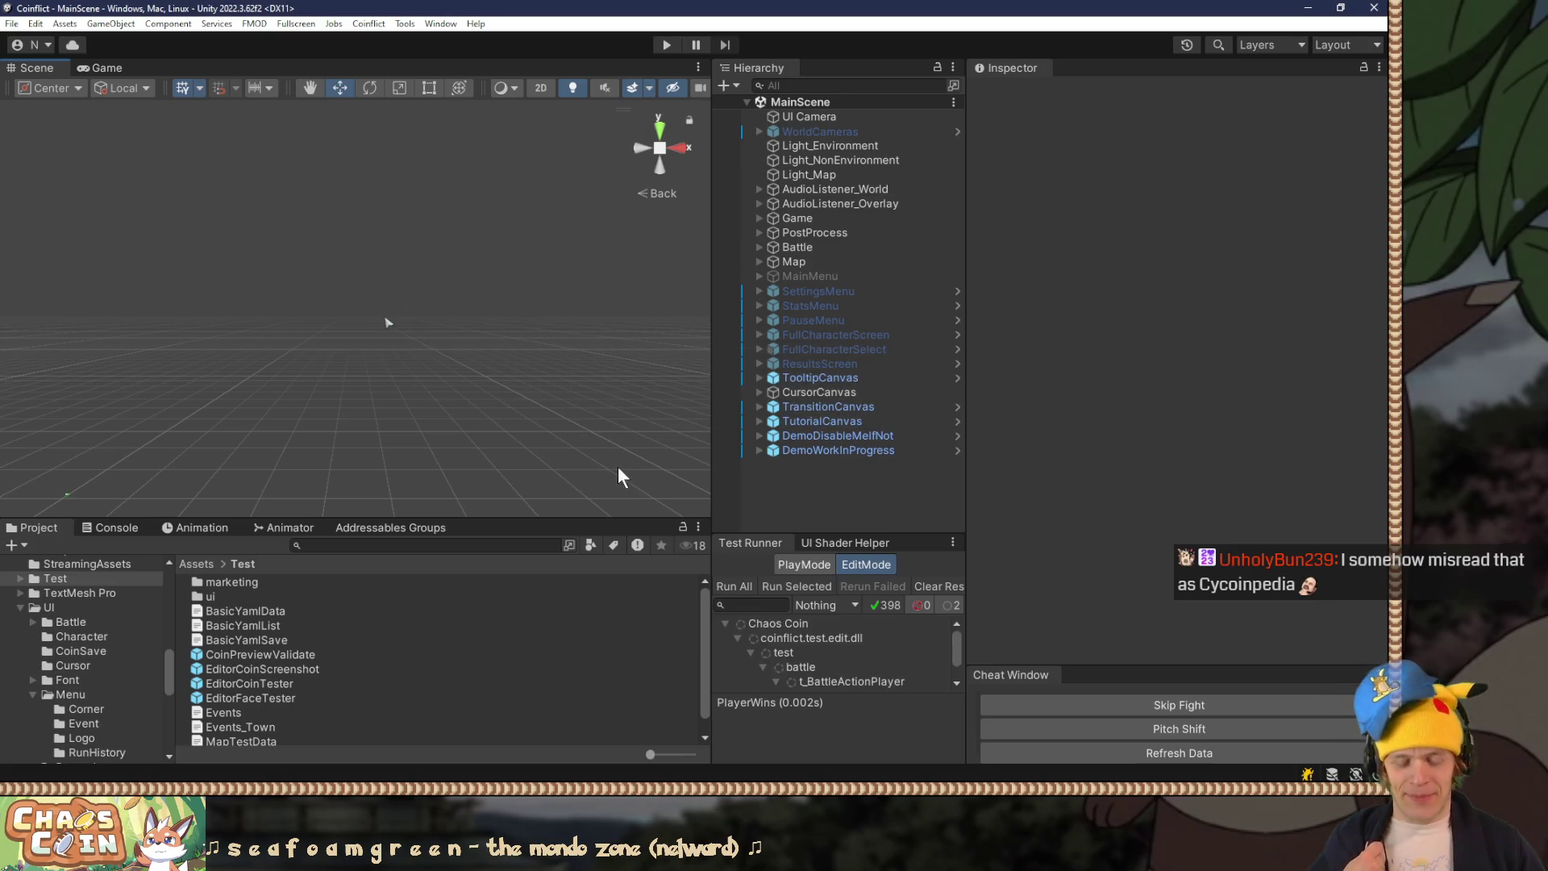
Step: After recompiling, play Chaos Coin fullscreen again and go to the Statistics screen
key(ctrl+p)
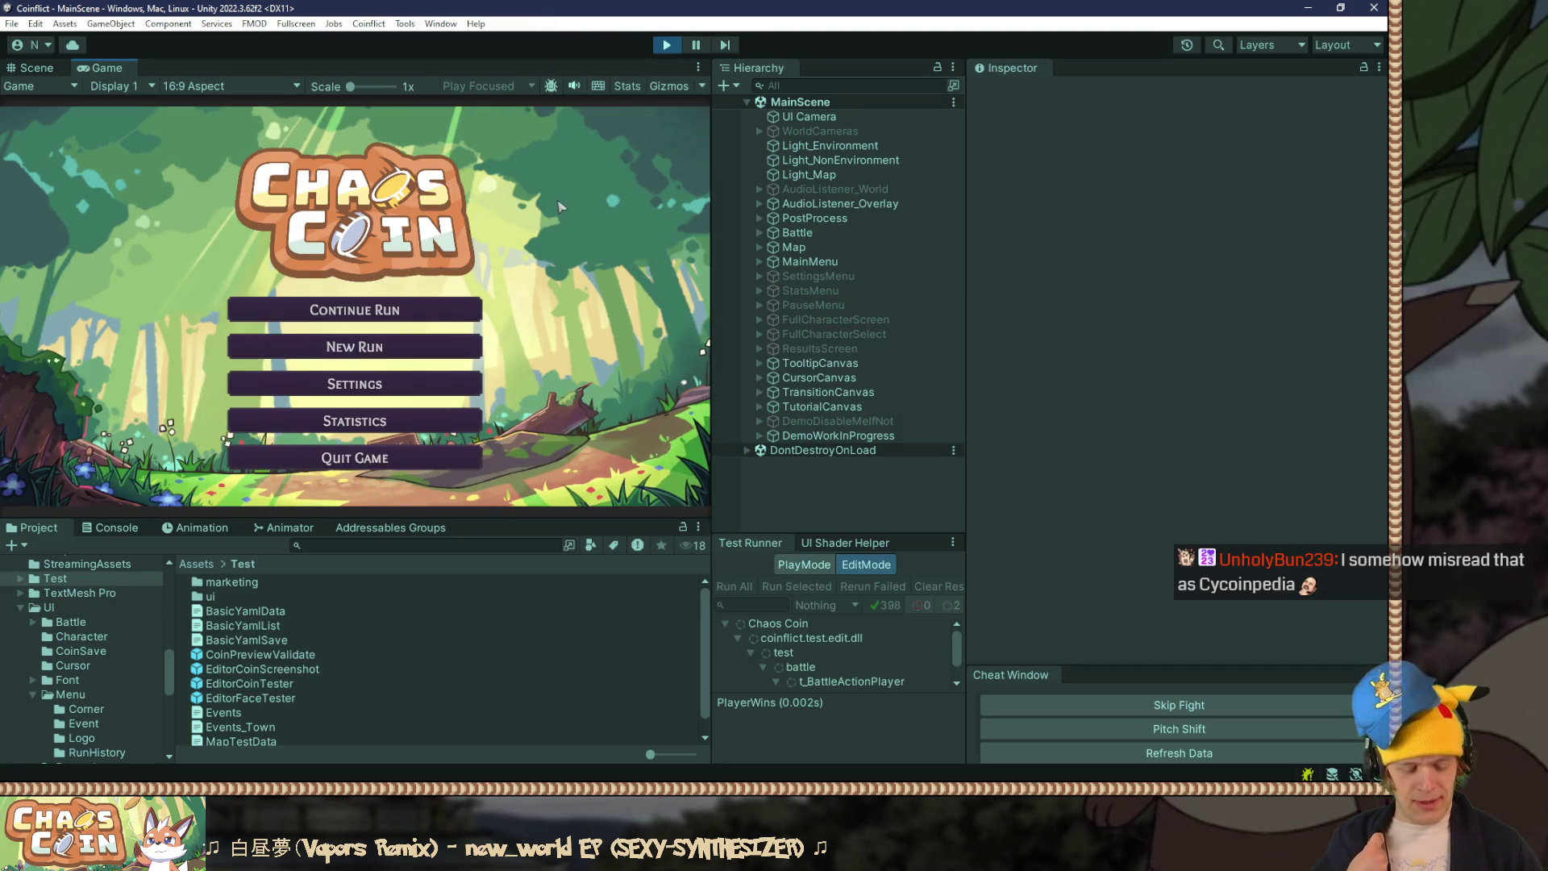
key(F10)
click(725, 615)
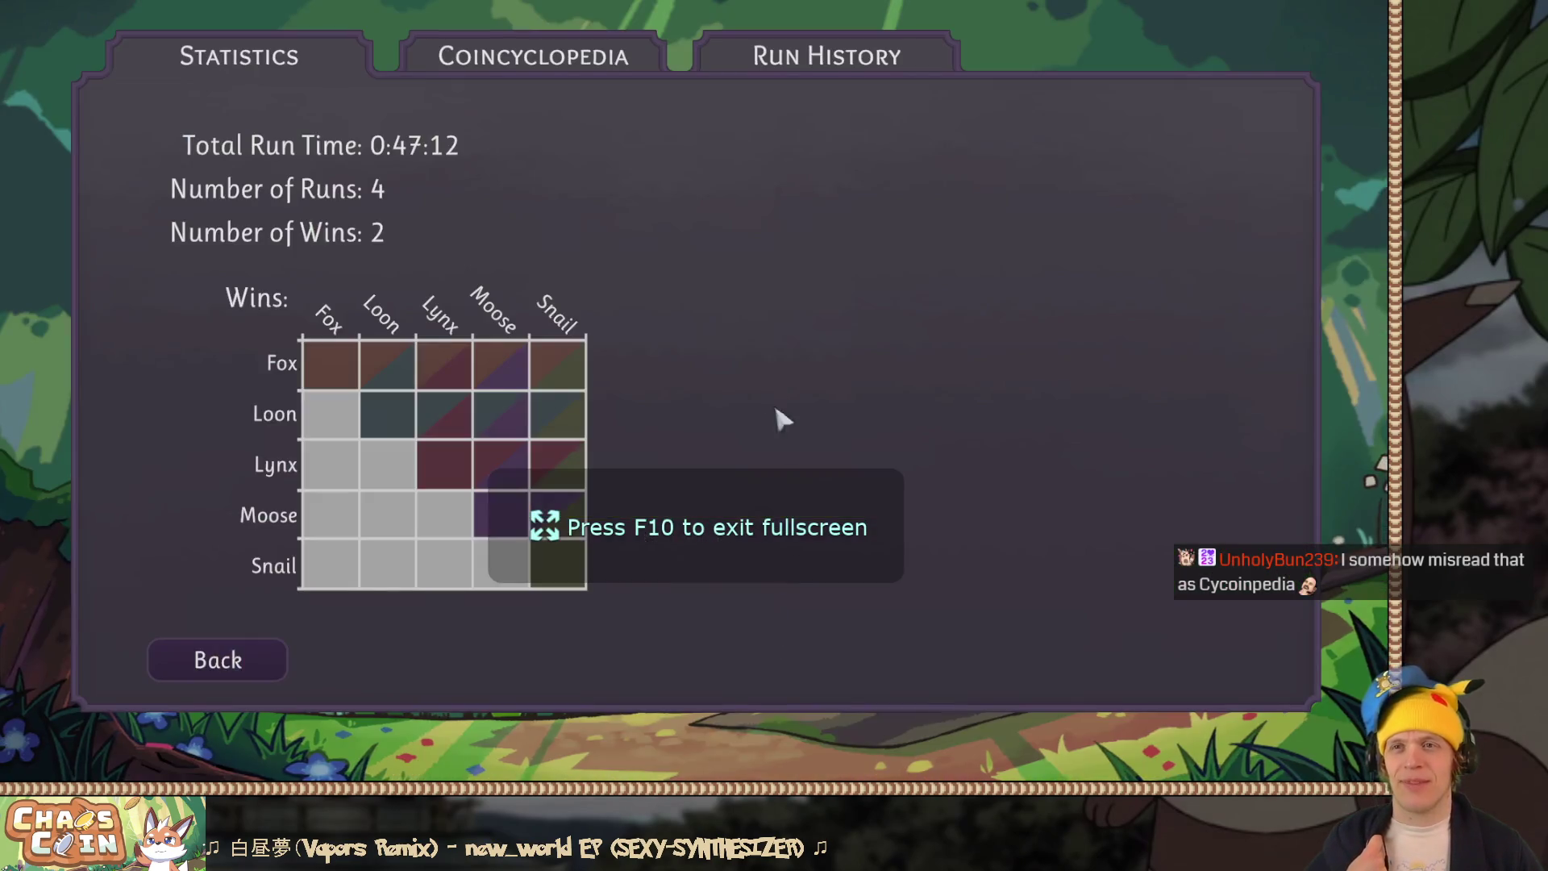
Step: On Coincyclopedia page 2, confirm Bounce, Balm and Spy Penny show coloured 'lane X', then return to page 1
click(642, 53)
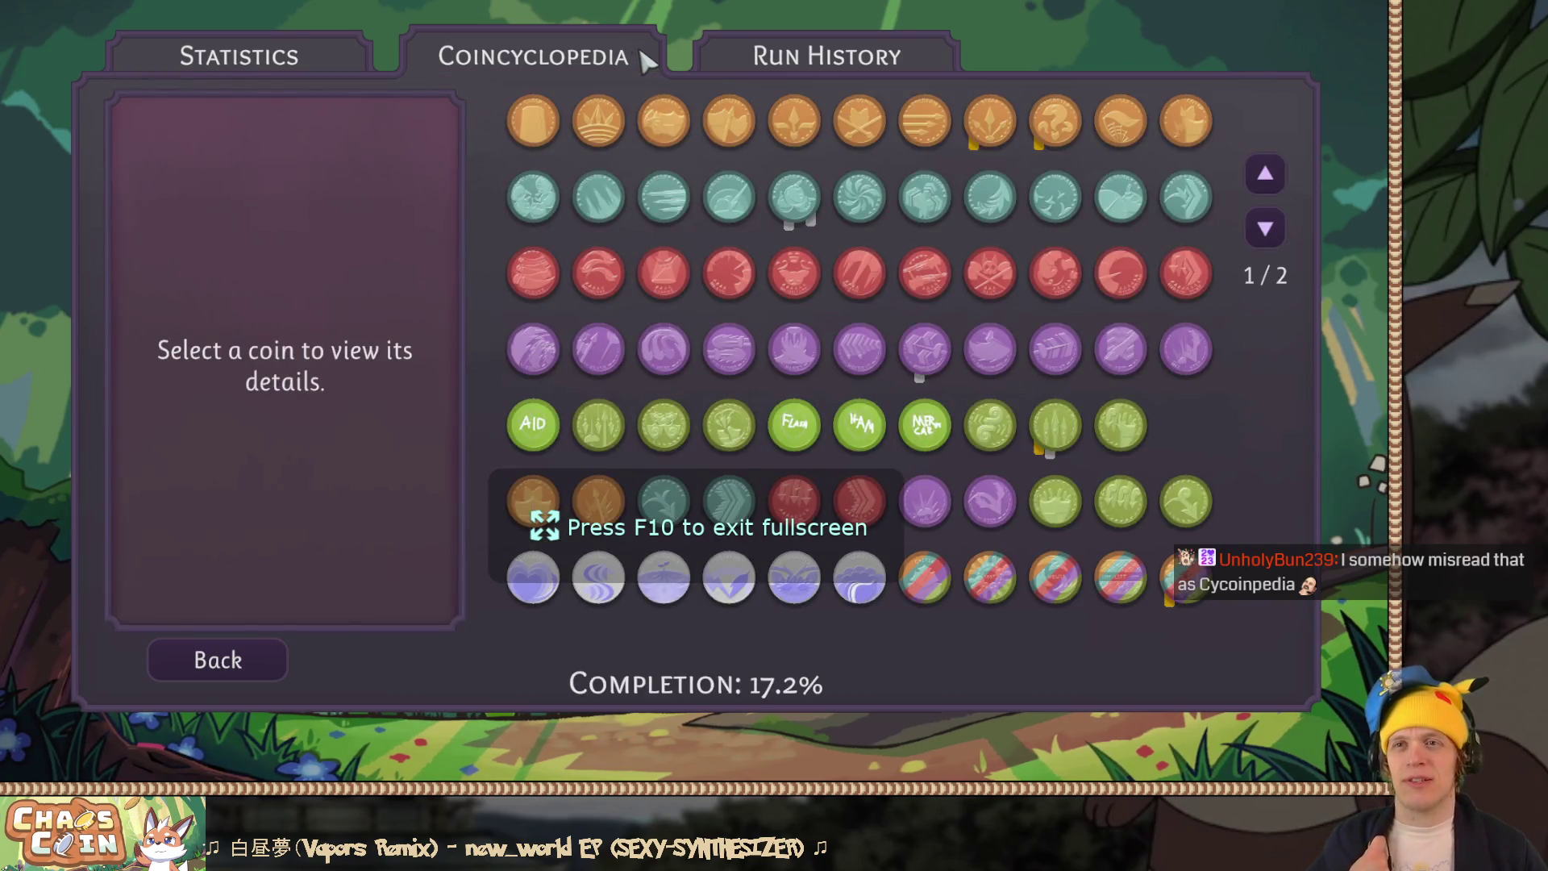
click(1264, 228)
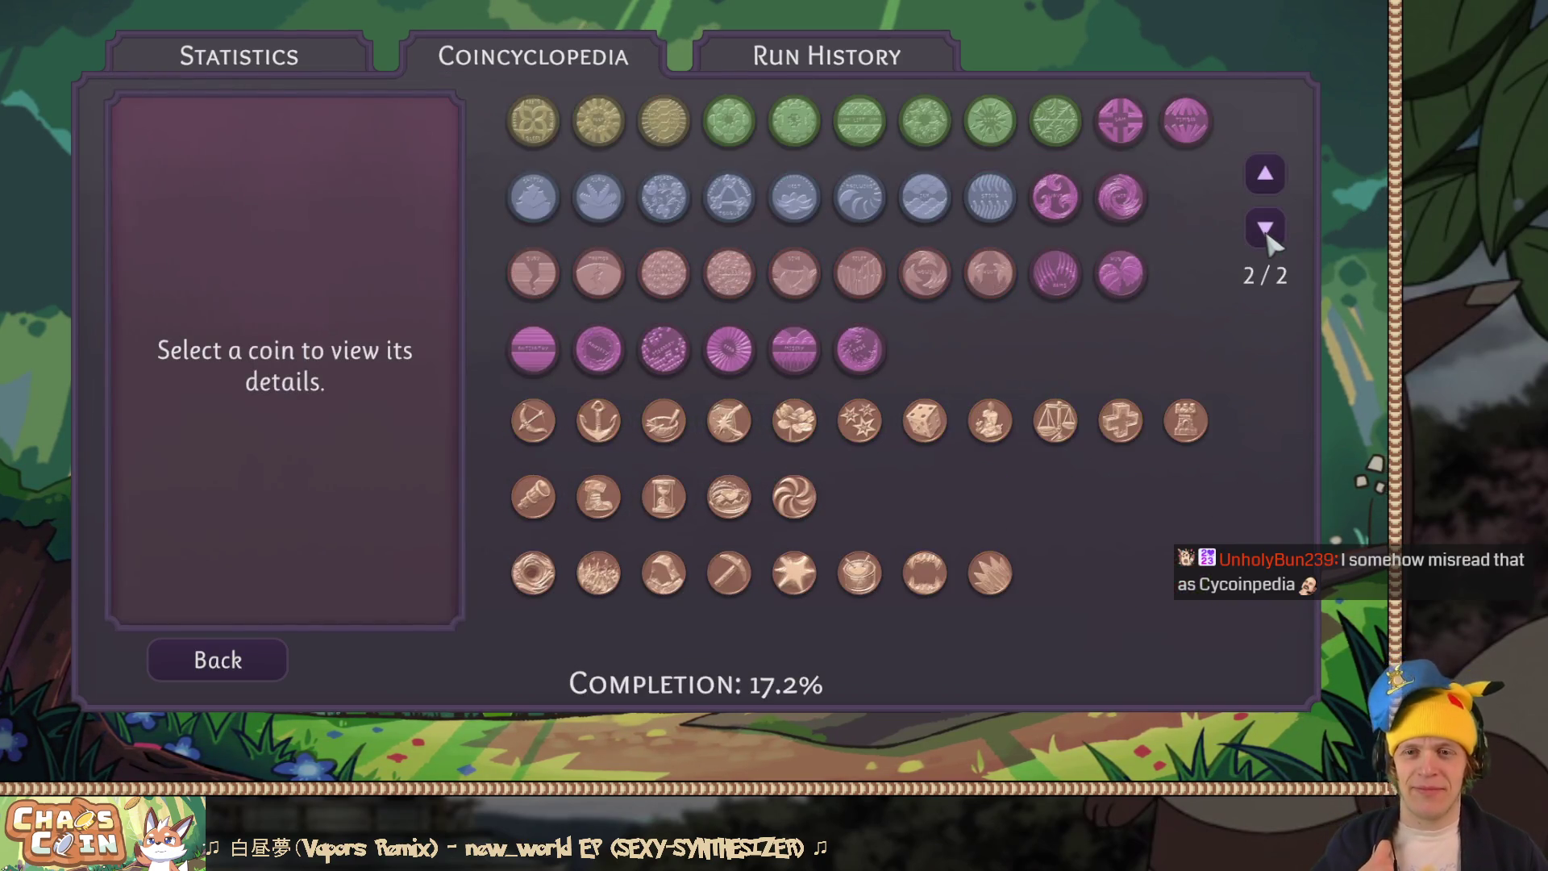
click(718, 433)
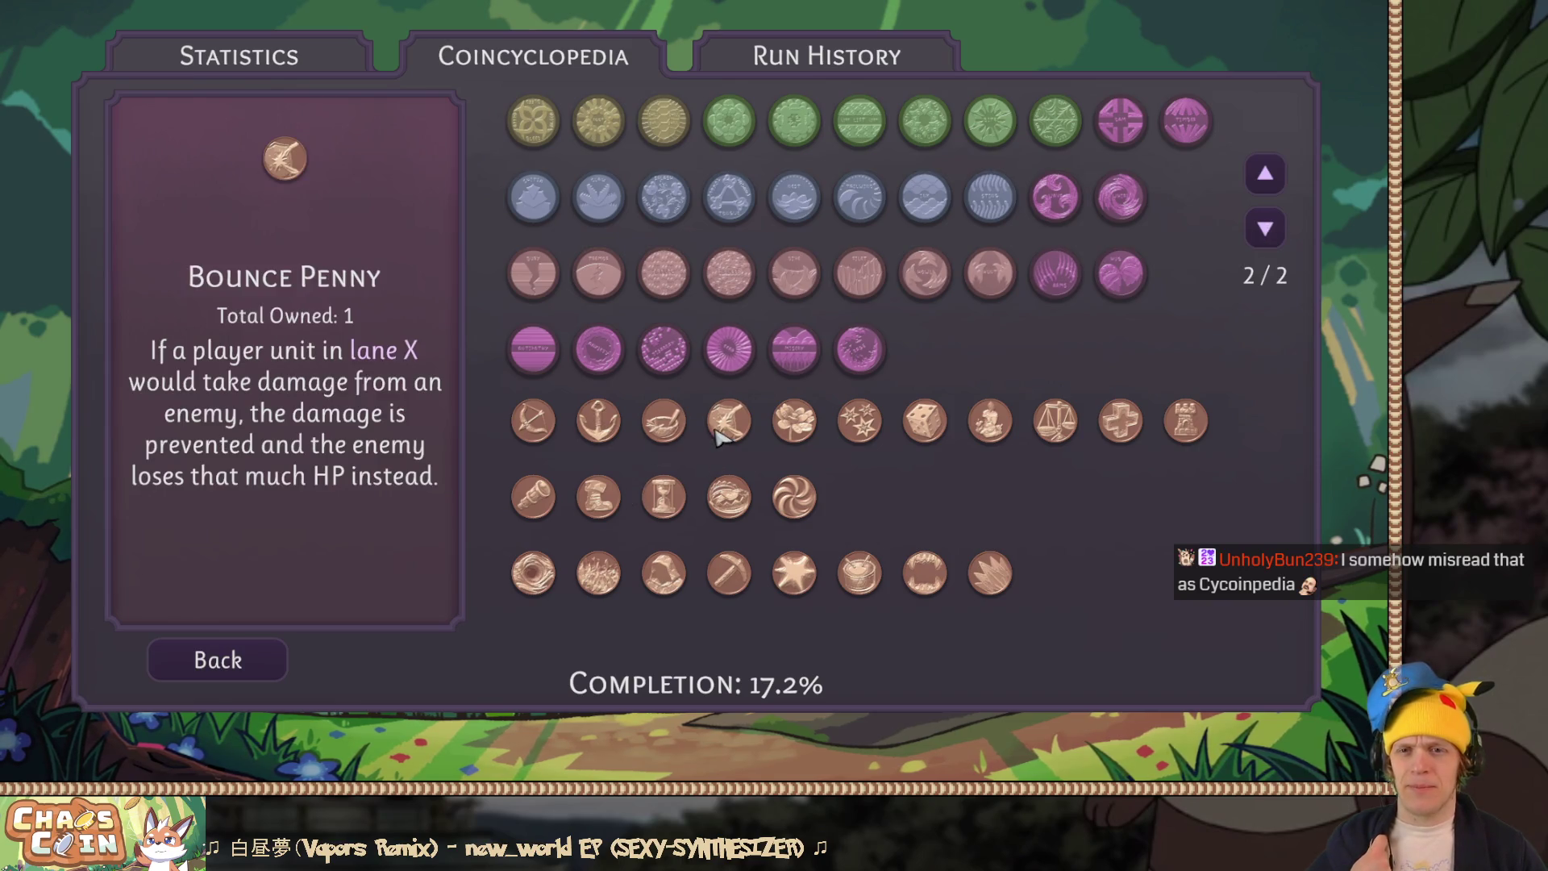
mouse_move(379, 362)
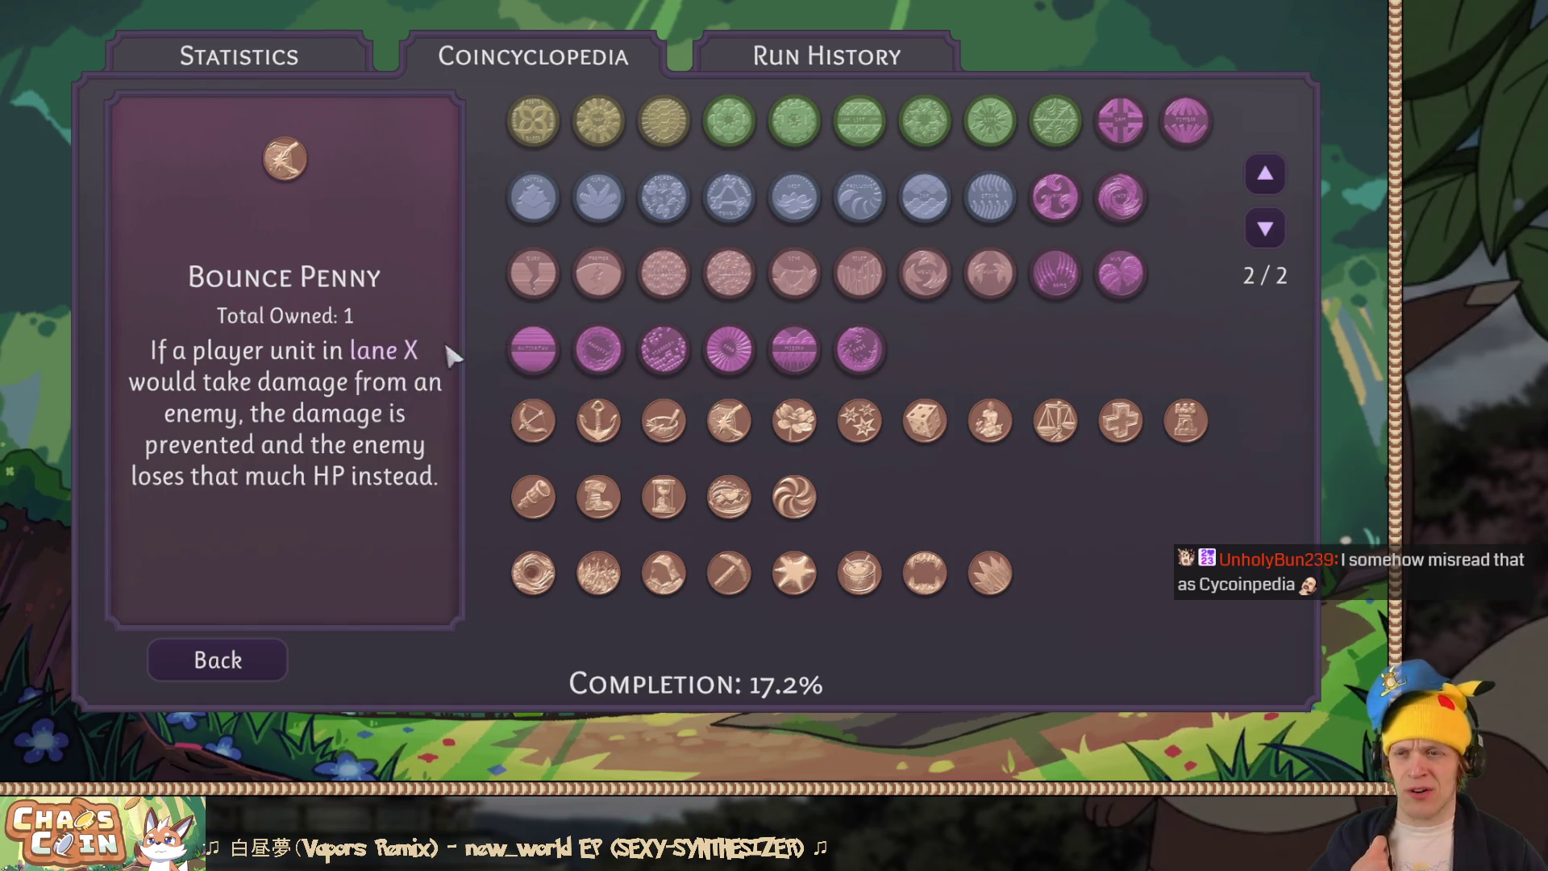
click(674, 420)
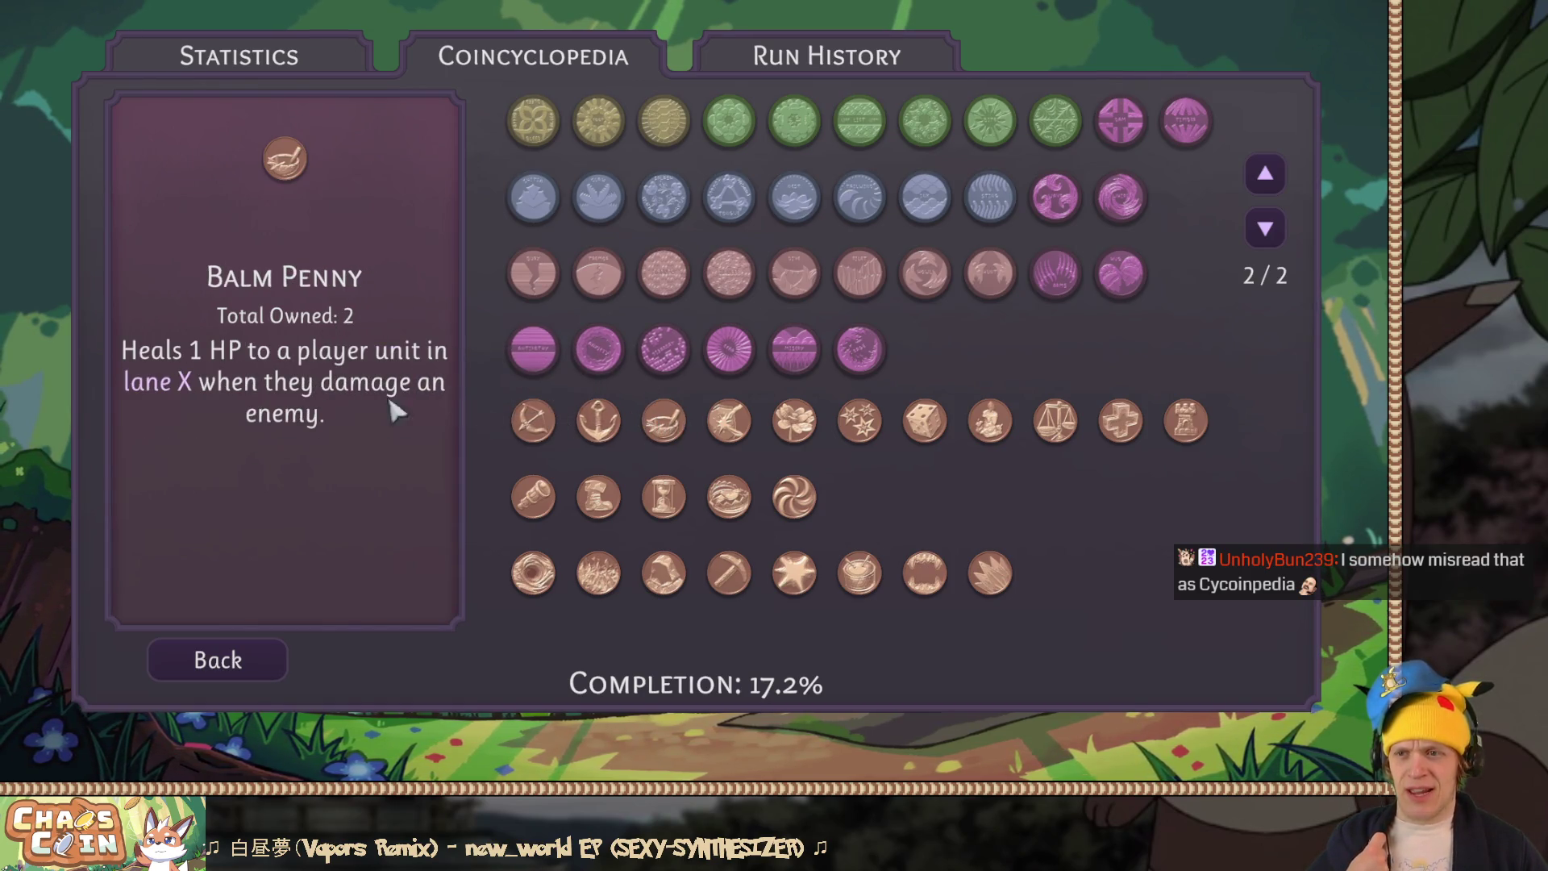
mouse_move(182, 387)
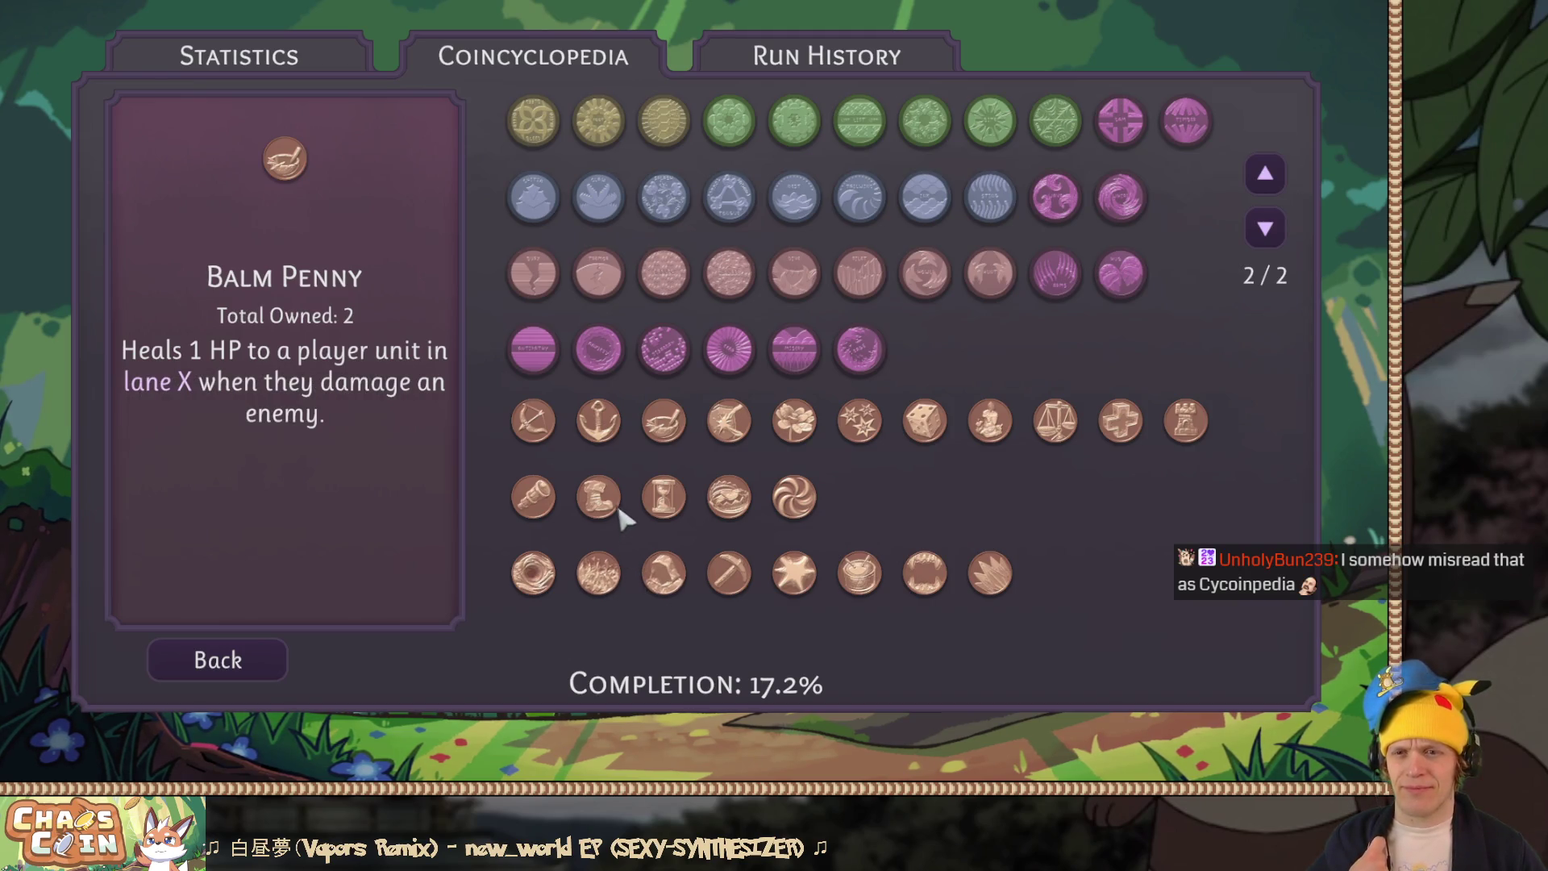
click(539, 503)
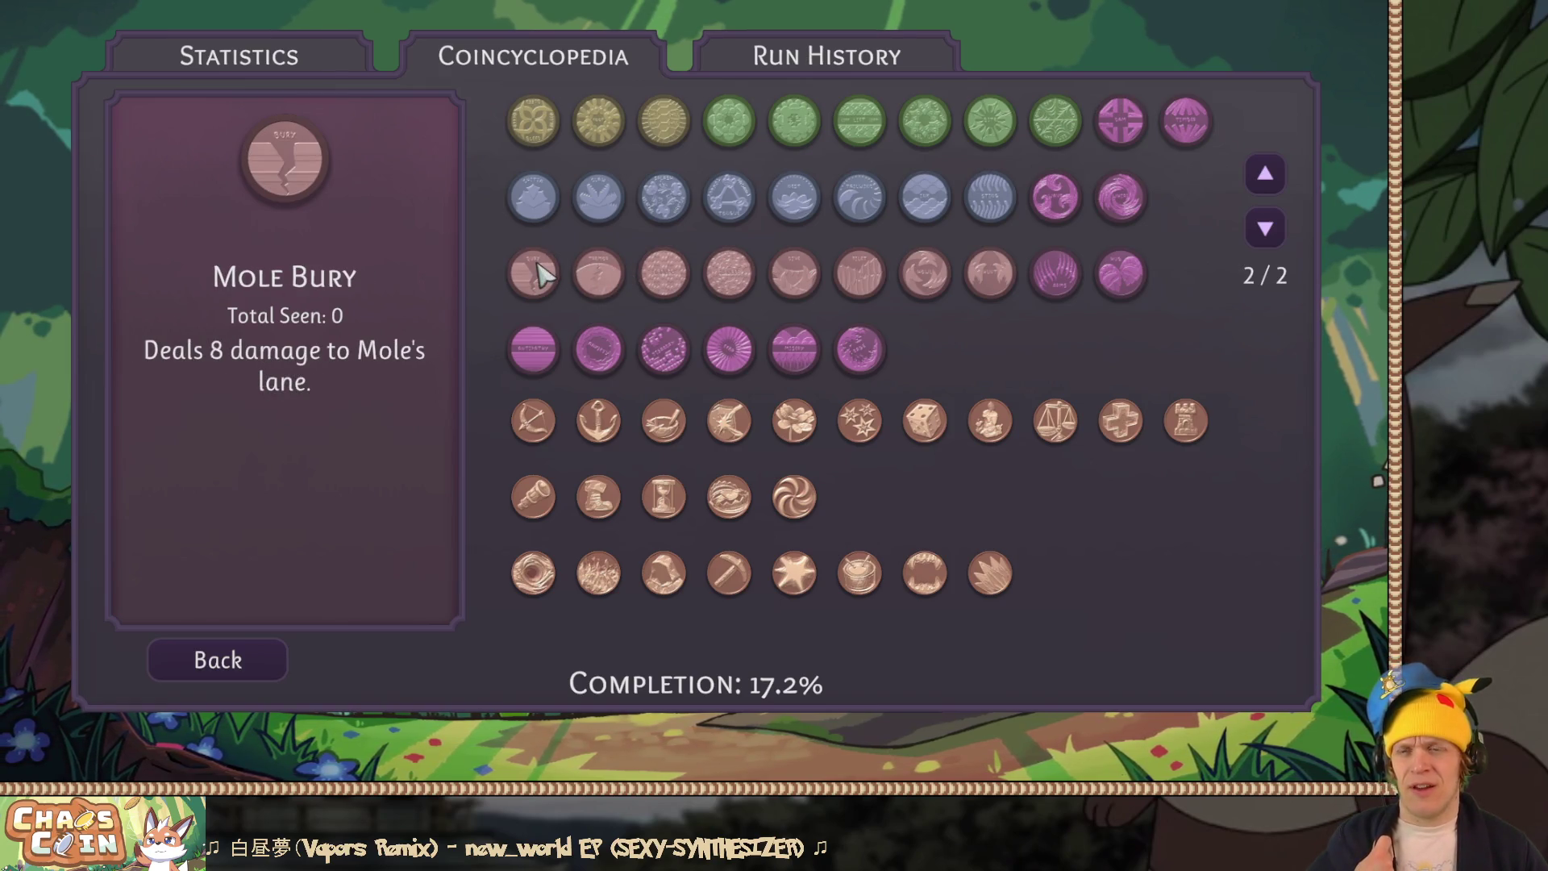
click(1265, 175)
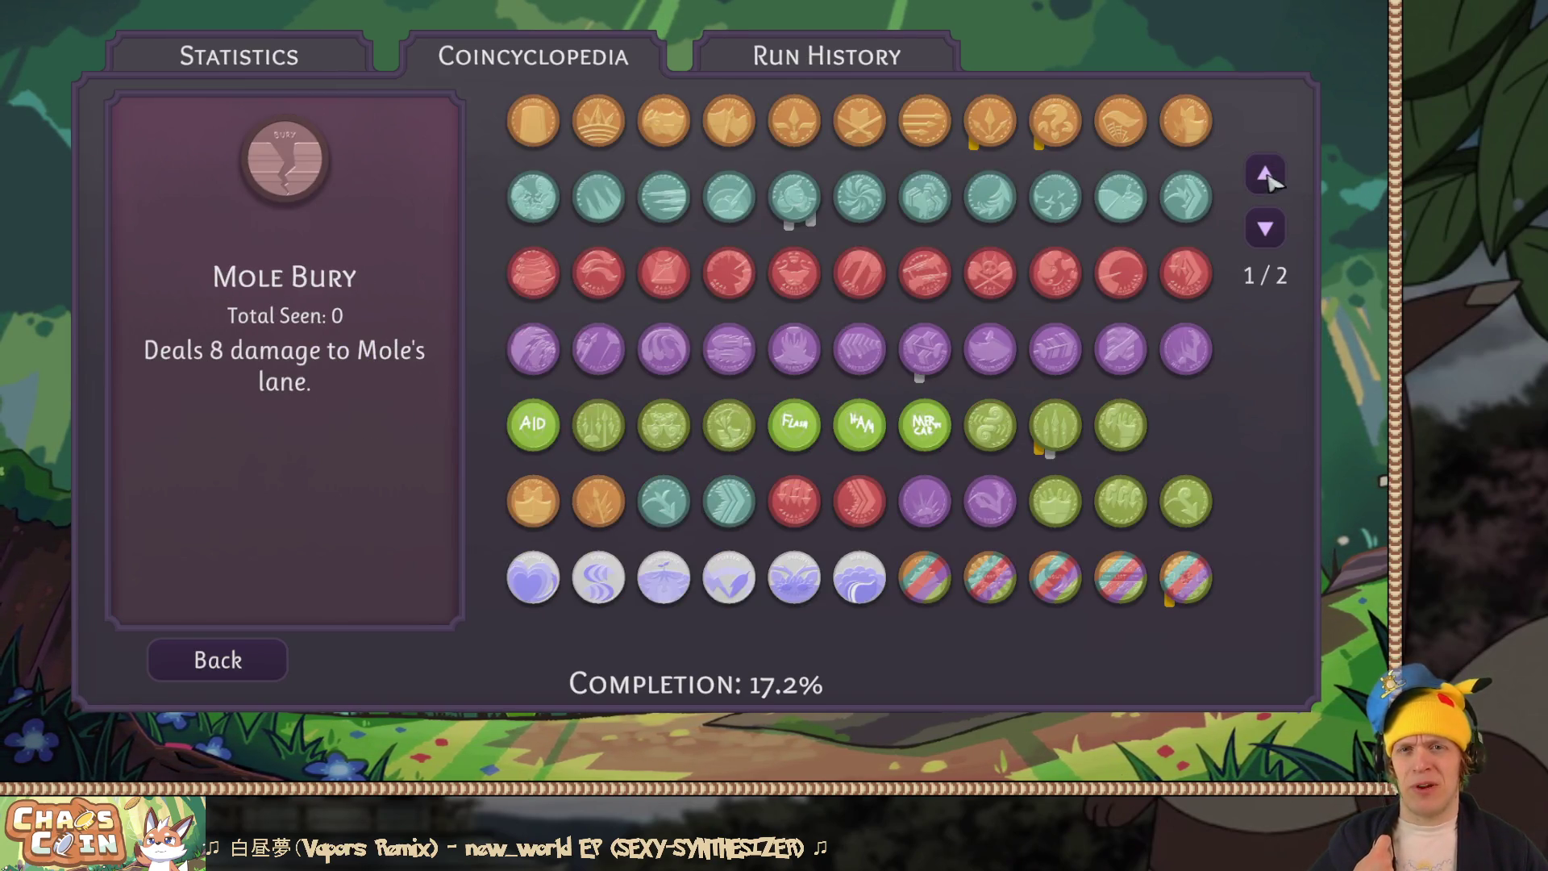
Step: Page through the coins and review the Aim Penny, Mole Bury and Bleak Penny descriptions
click(1265, 229)
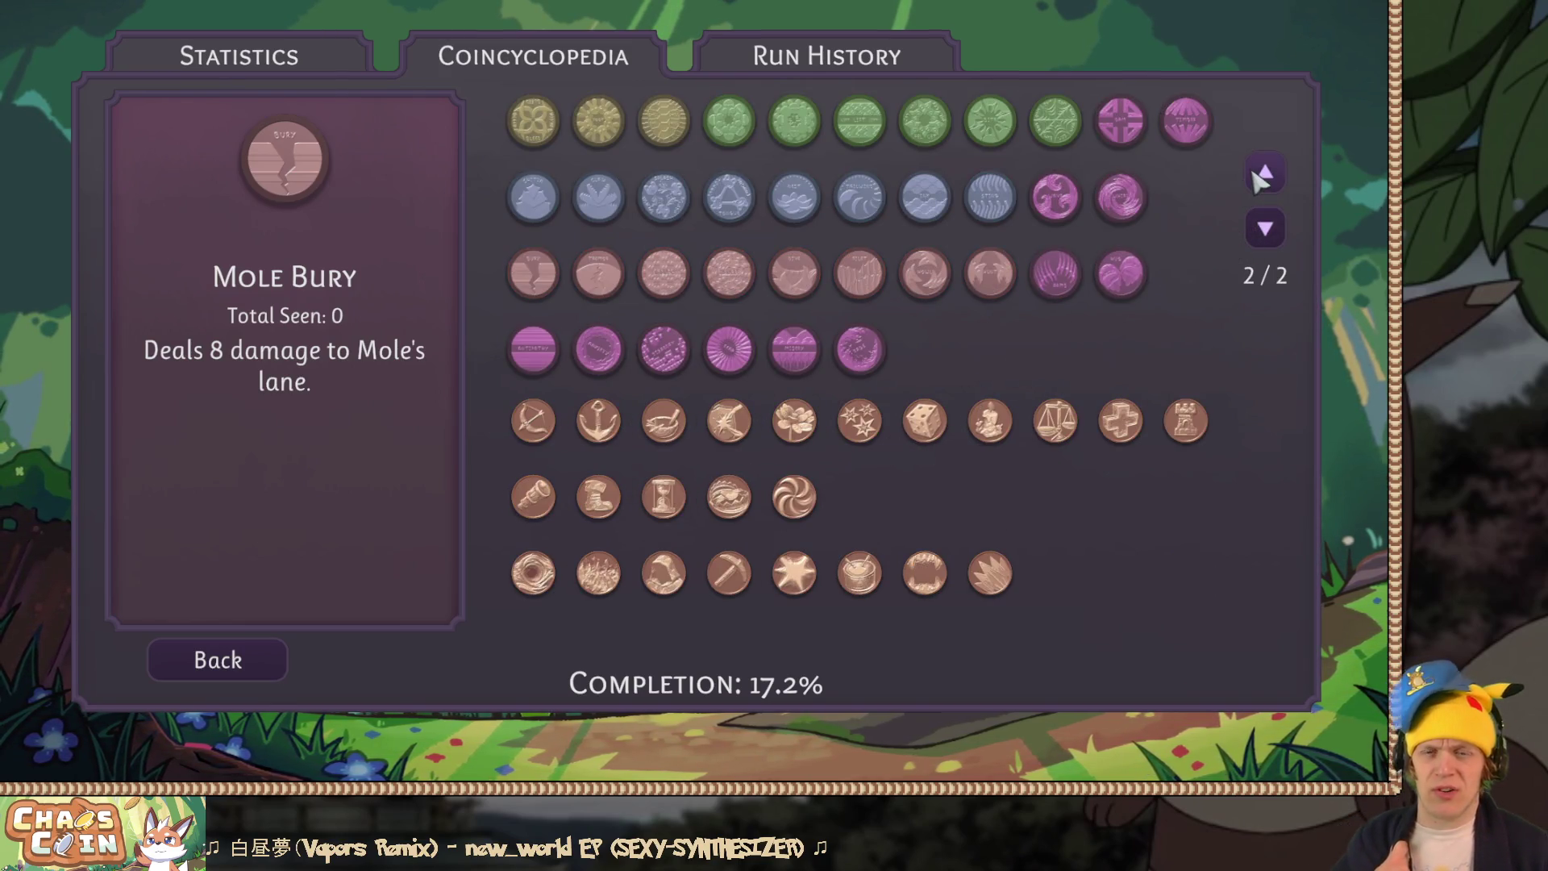
click(1265, 173)
click(1265, 231)
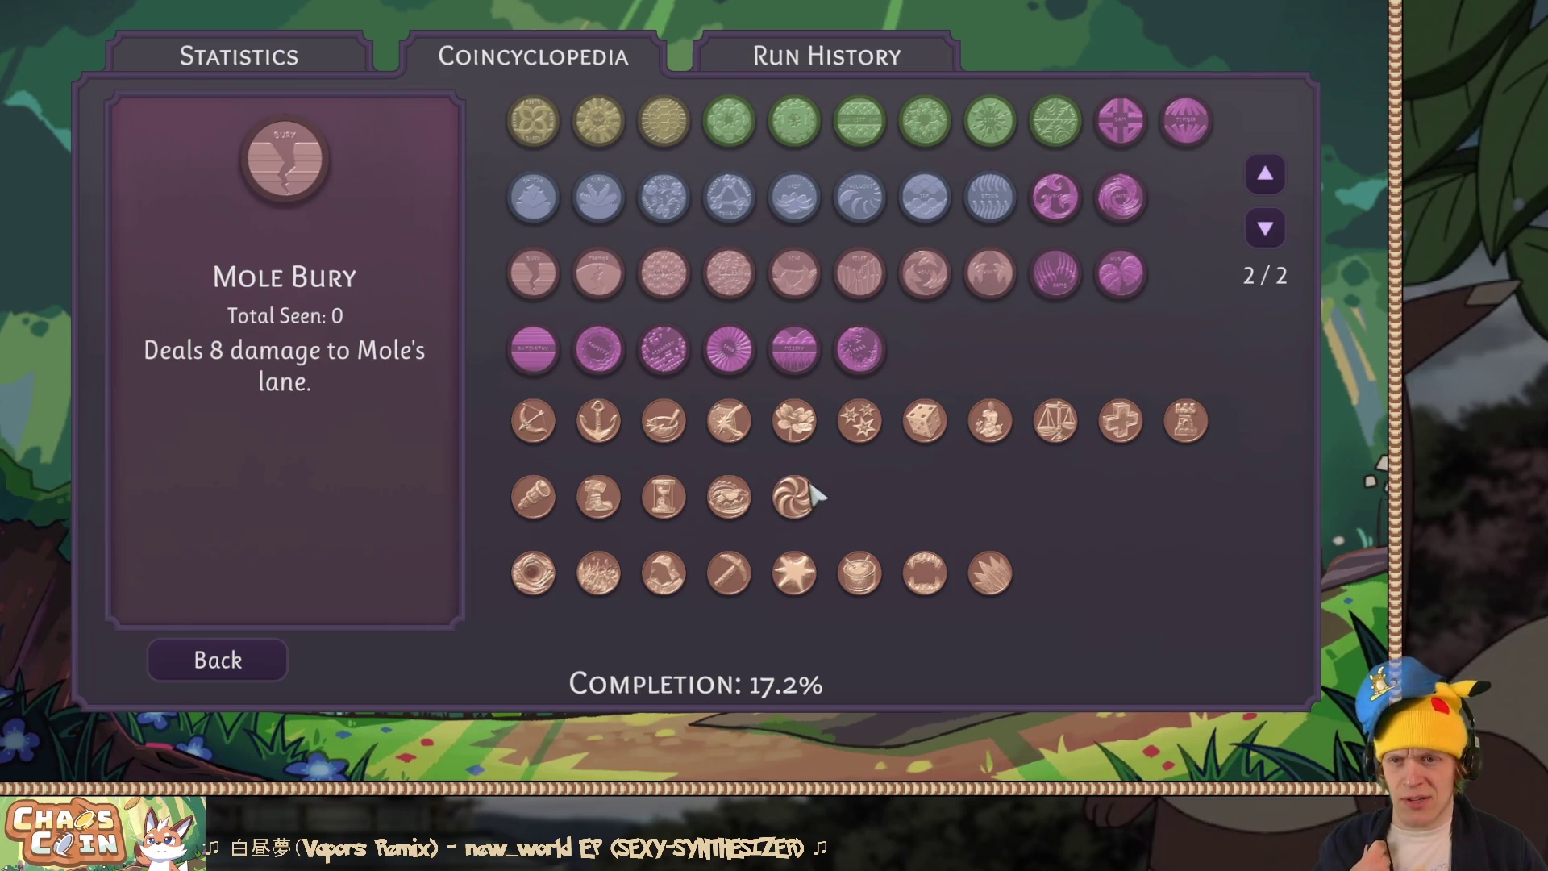
click(534, 421)
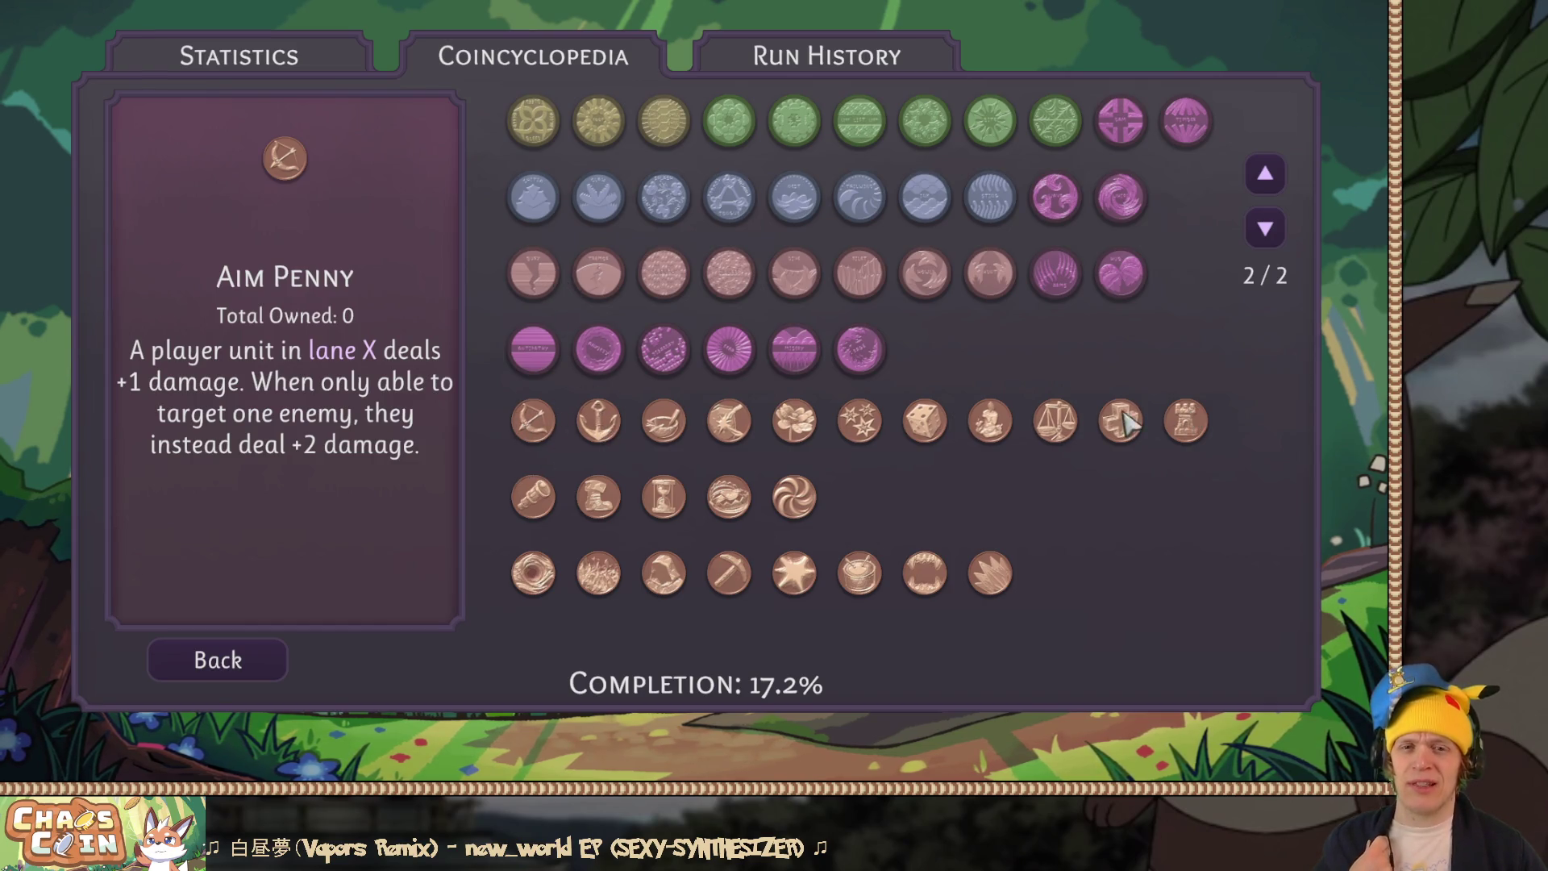
click(540, 278)
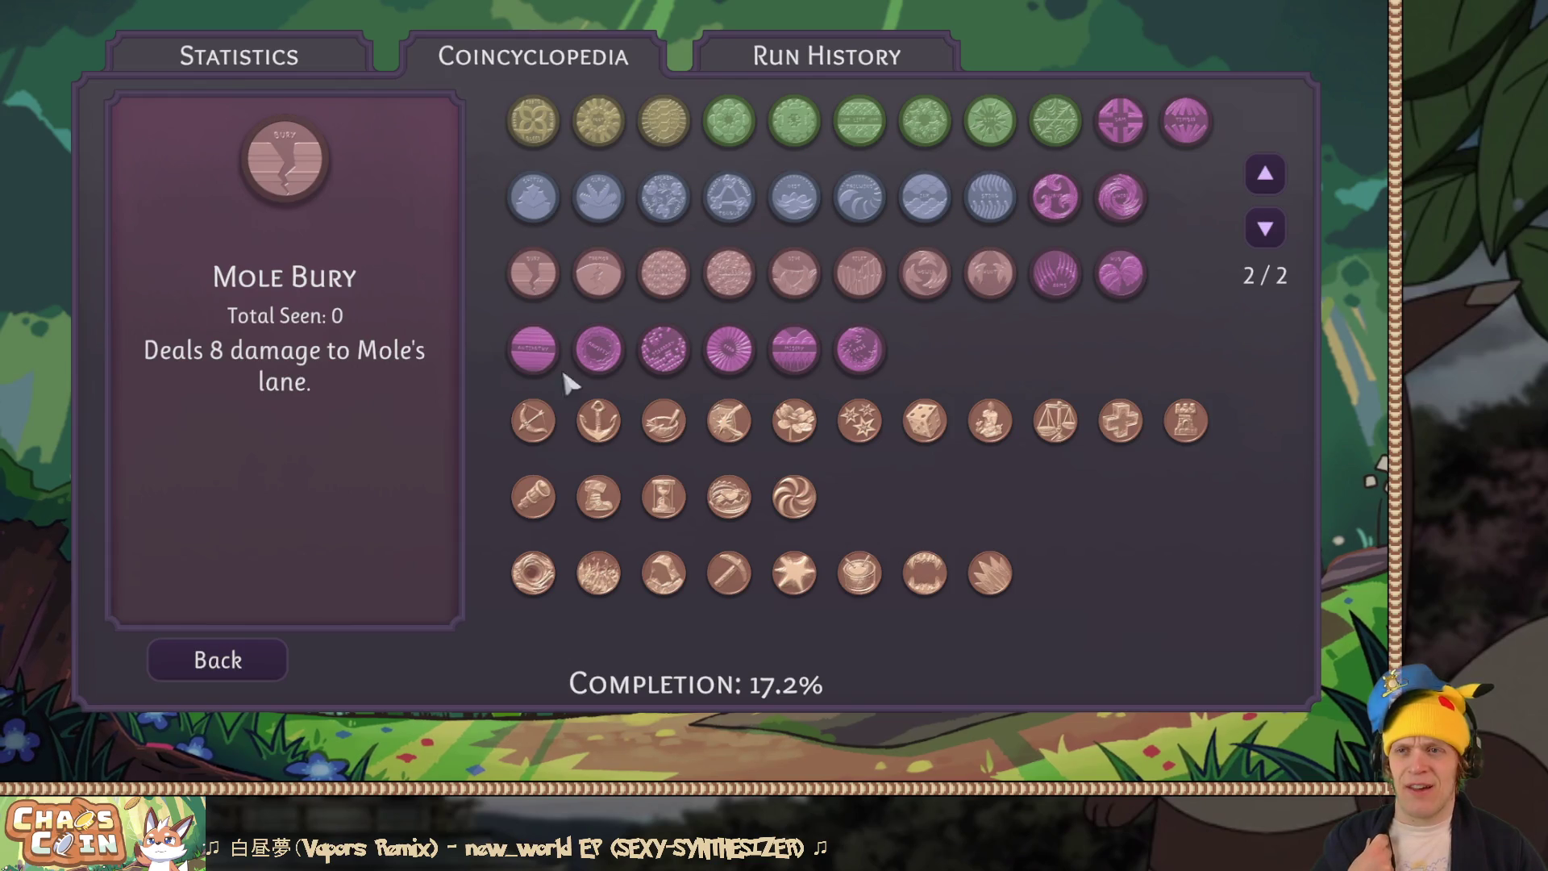
click(550, 415)
click(539, 282)
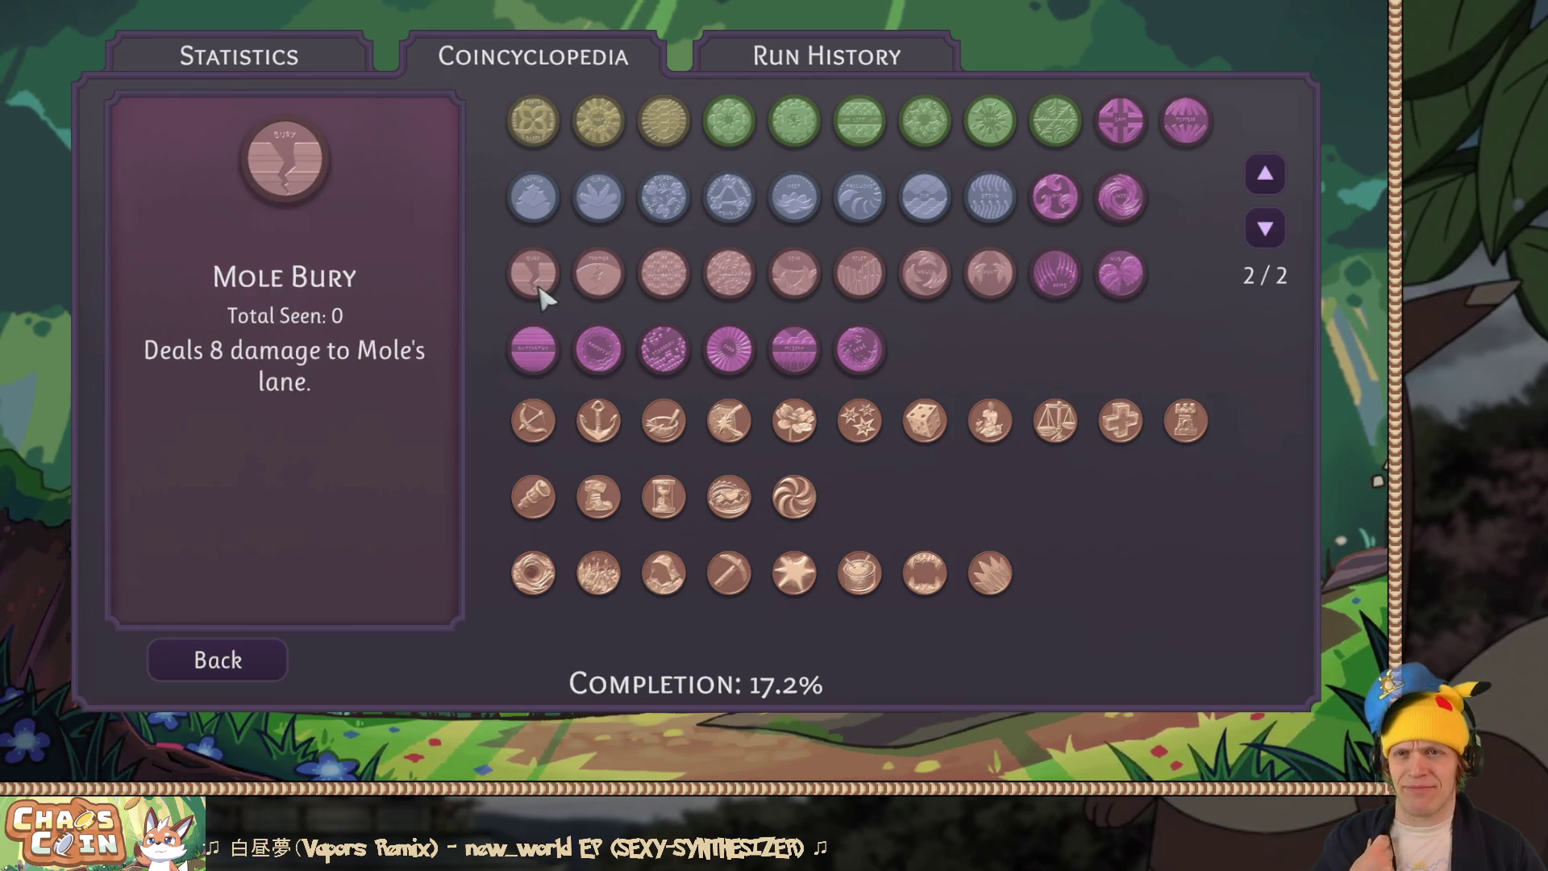
click(539, 575)
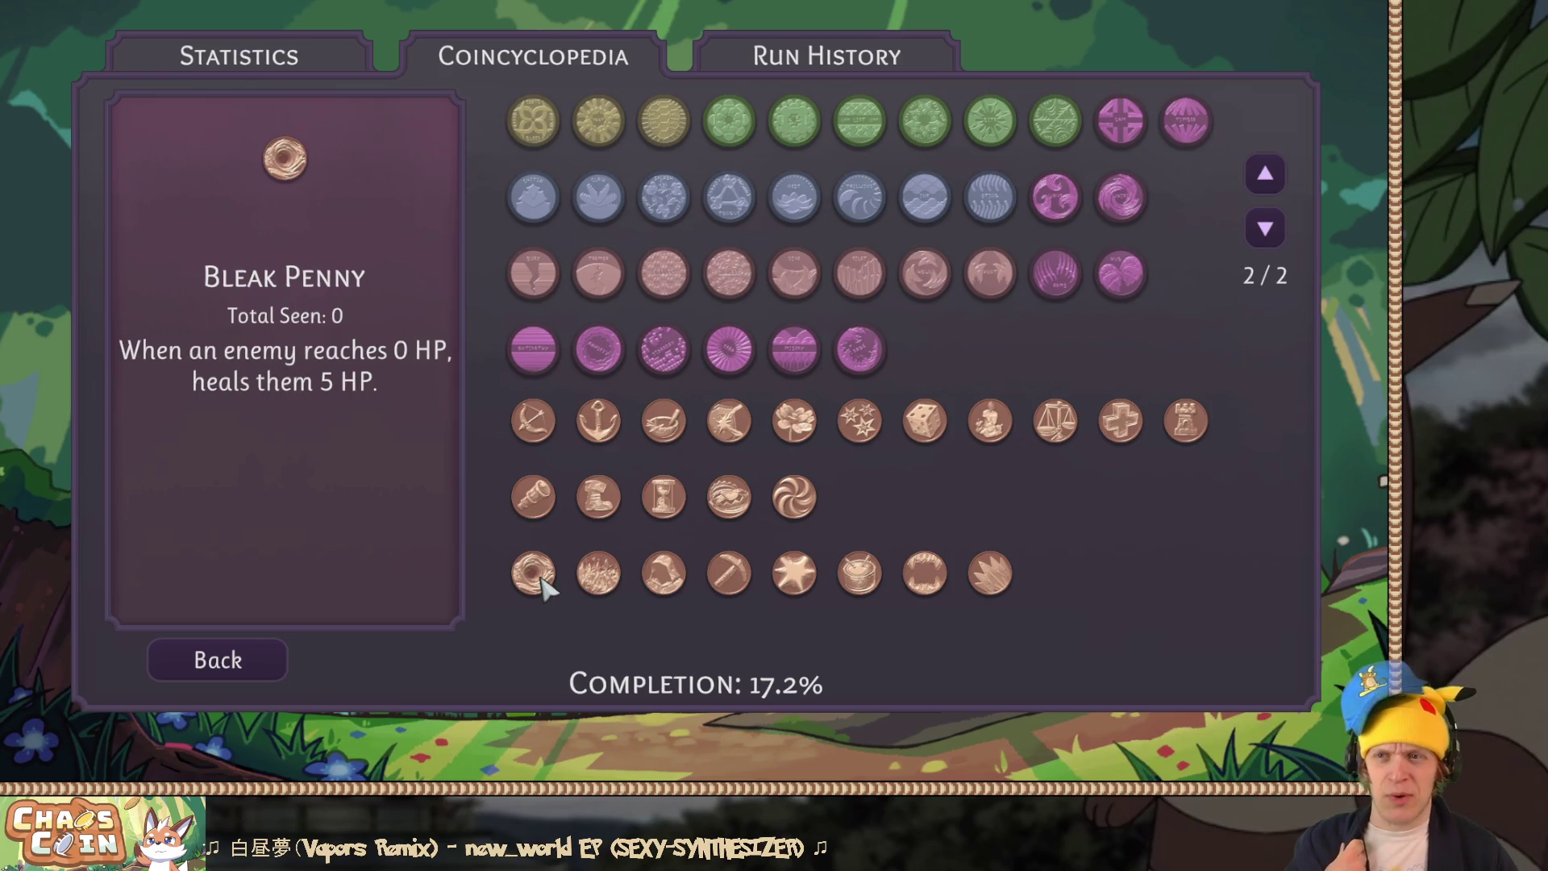
Step: Leave the Coincyclopedia, continue the run into the Crab and Jelly battle, and un-maximise the game view
click(246, 659)
click(846, 403)
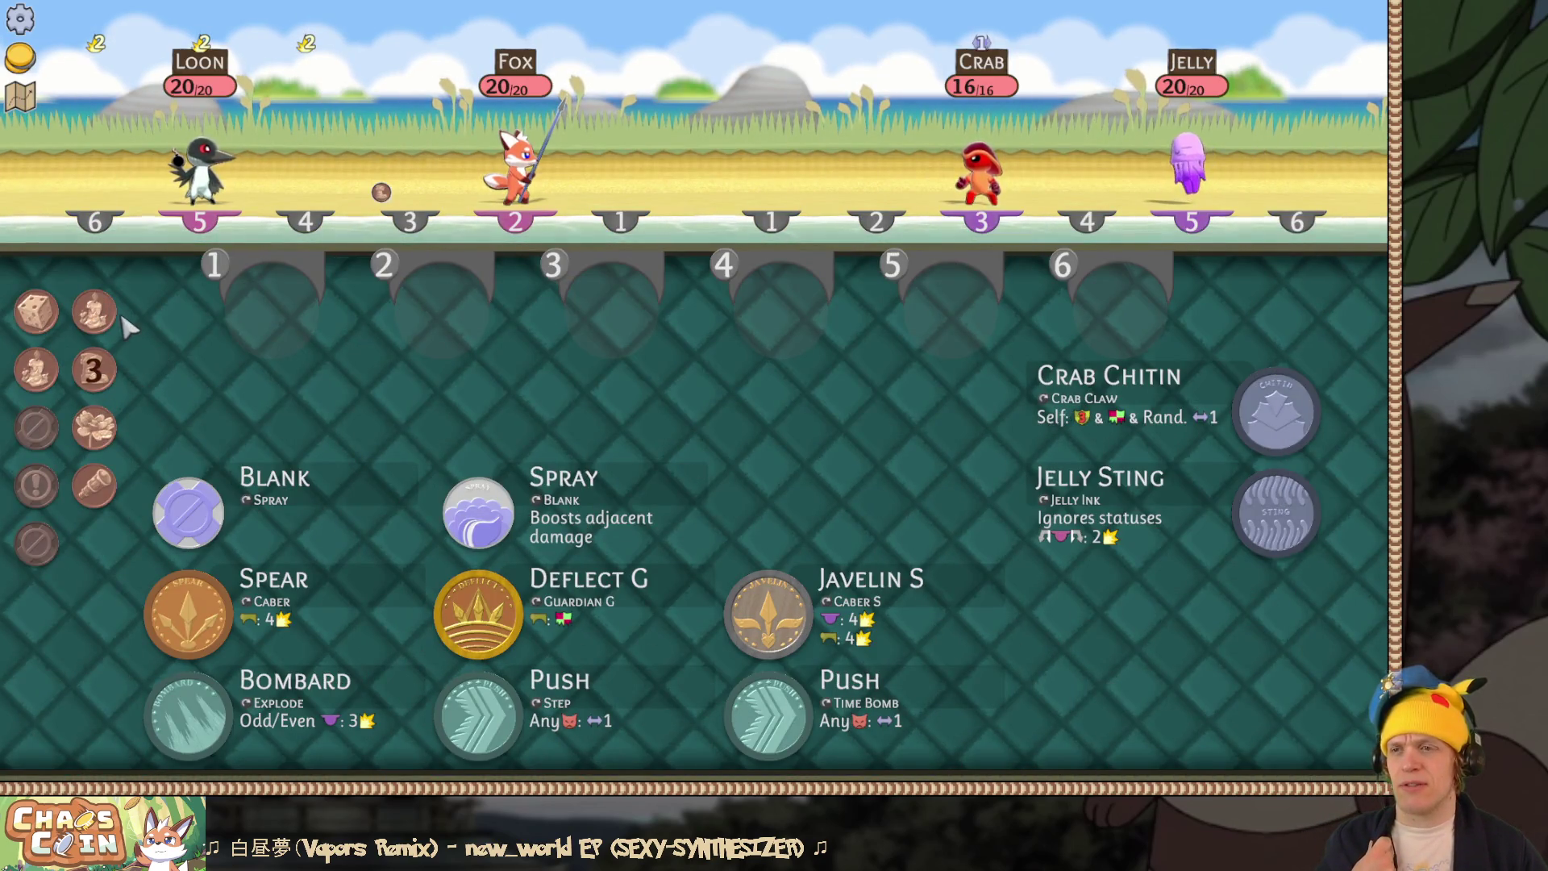
mouse_move(50, 317)
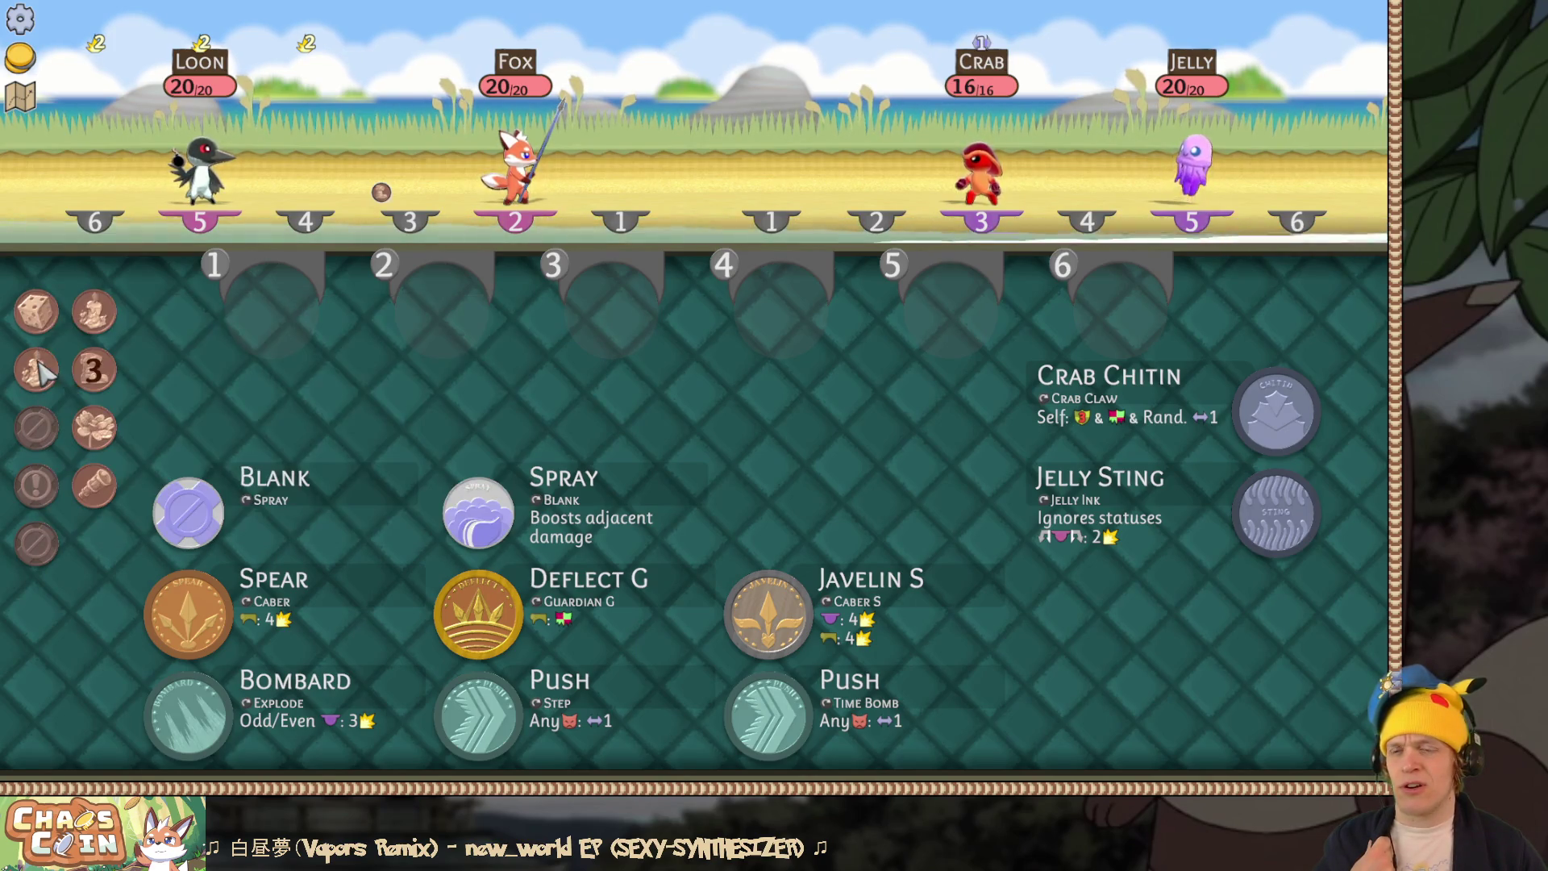
mouse_move(393, 207)
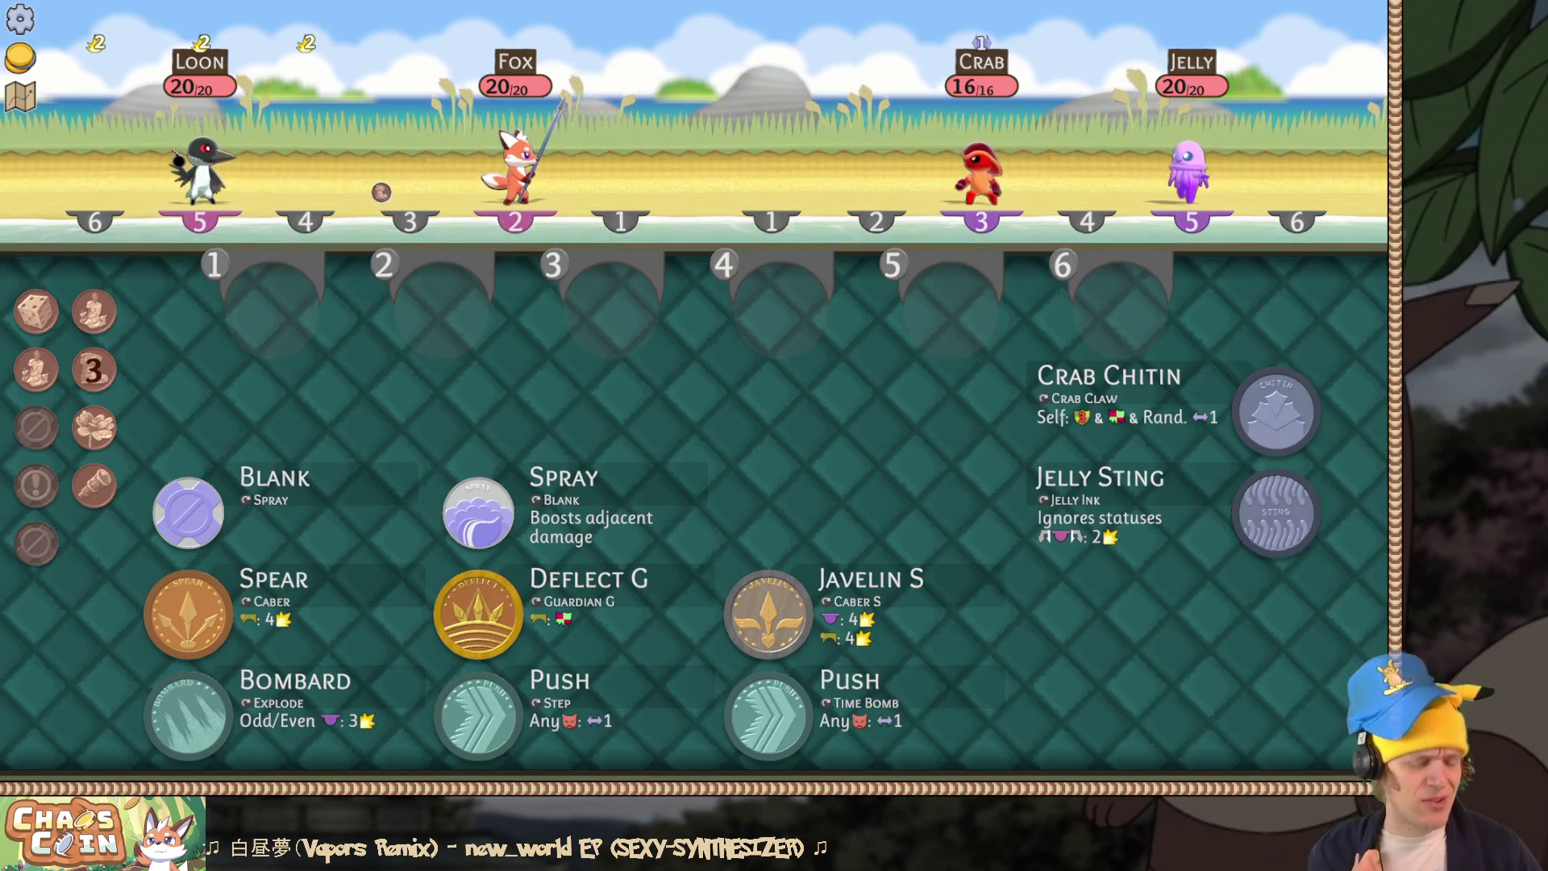
key(F11)
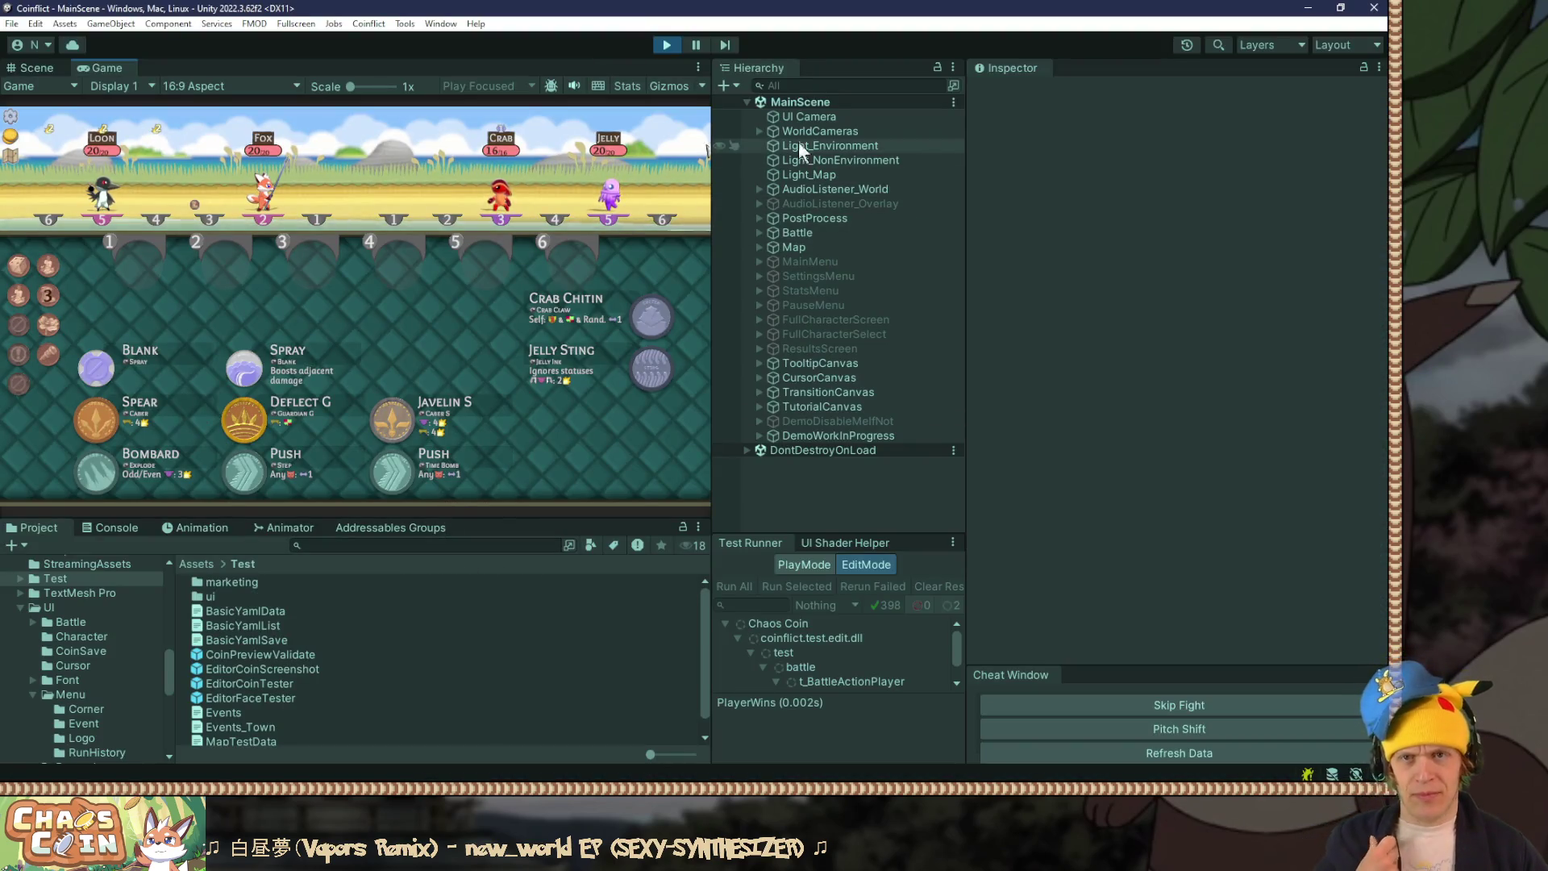
Step: In the Scene view, drill through Battle and UICanvas to select and expand CoinSpace
click(36, 69)
mouse_move(238, 260)
mouse_down()
mouse_move(373, 182)
mouse_move(376, 328)
mouse_move(541, 211)
mouse_up()
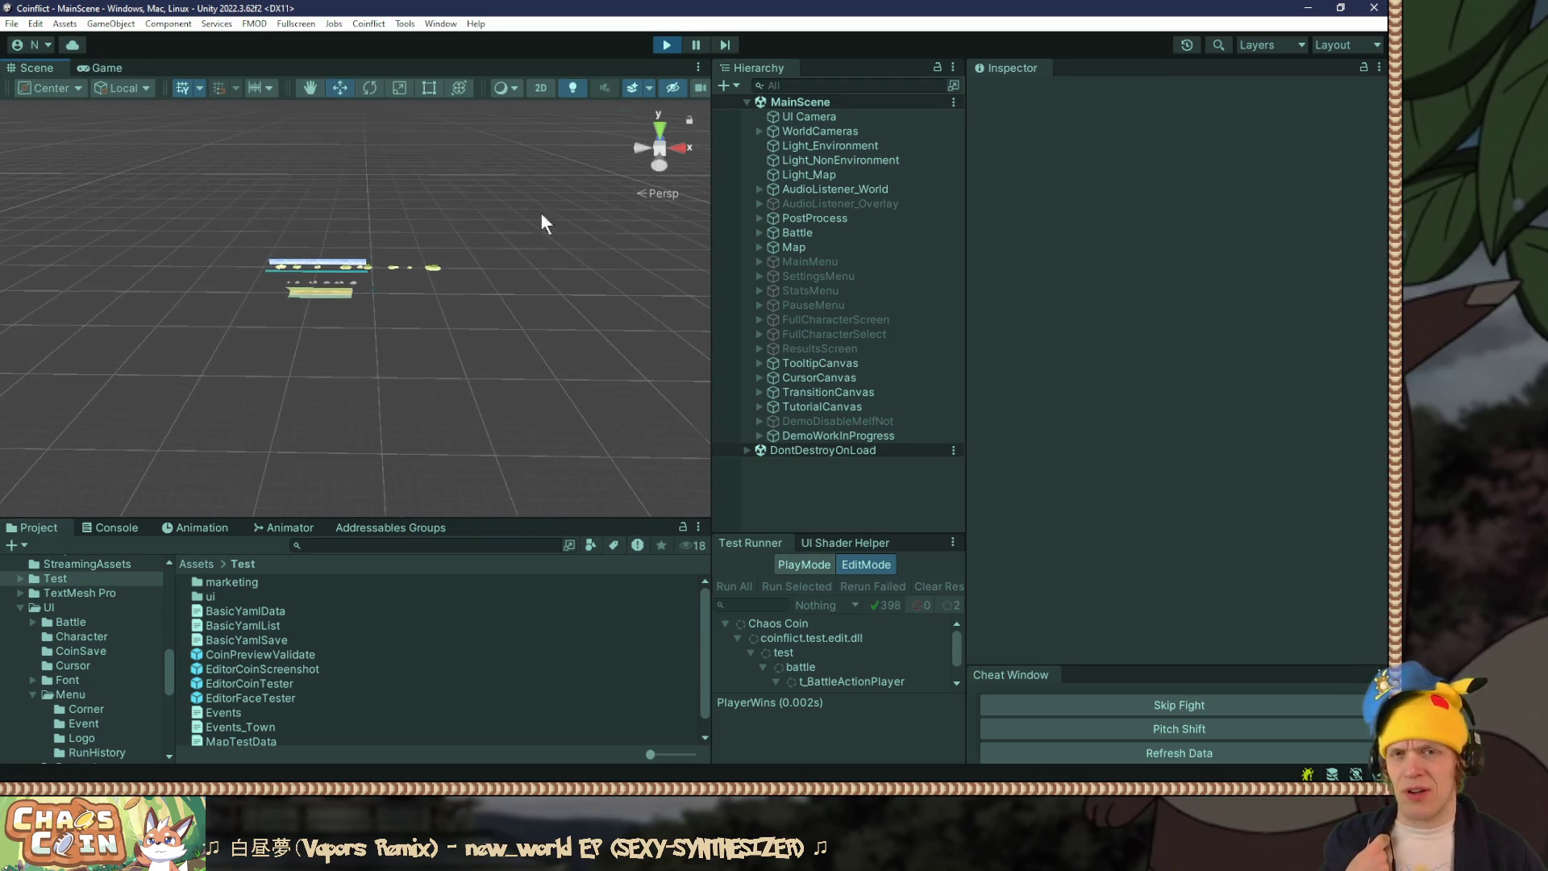
double_click(795, 233)
click(757, 232)
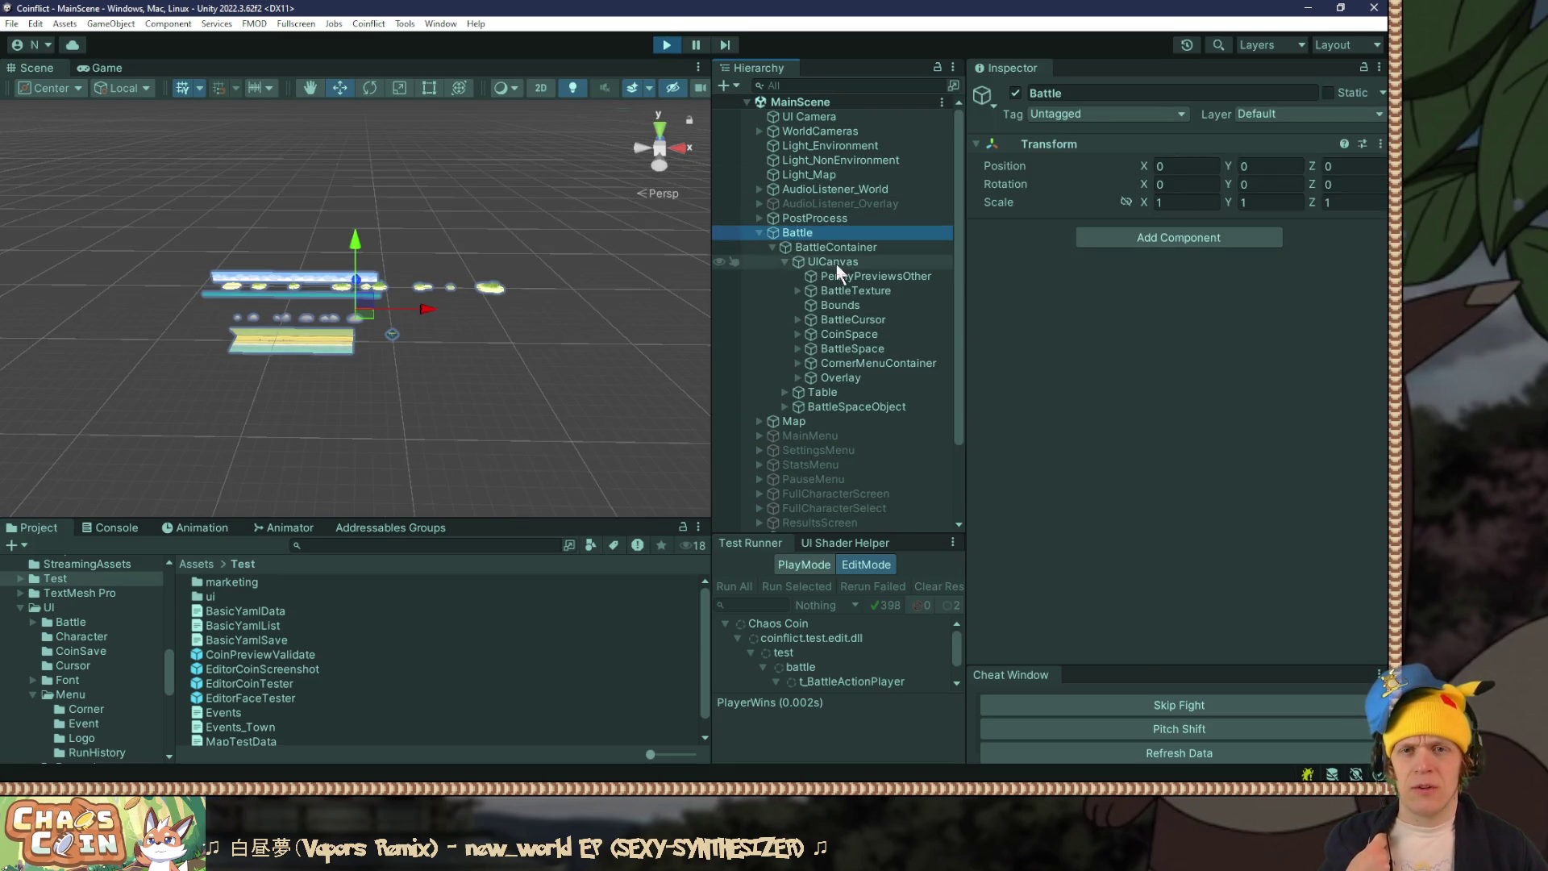
double_click(833, 262)
mouse_move(649, 272)
mouse_down()
mouse_move(396, 375)
mouse_move(434, 234)
mouse_move(211, 238)
mouse_move(363, 304)
mouse_move(299, 225)
mouse_move(307, 195)
mouse_up()
scroll(307, 198, up, 3)
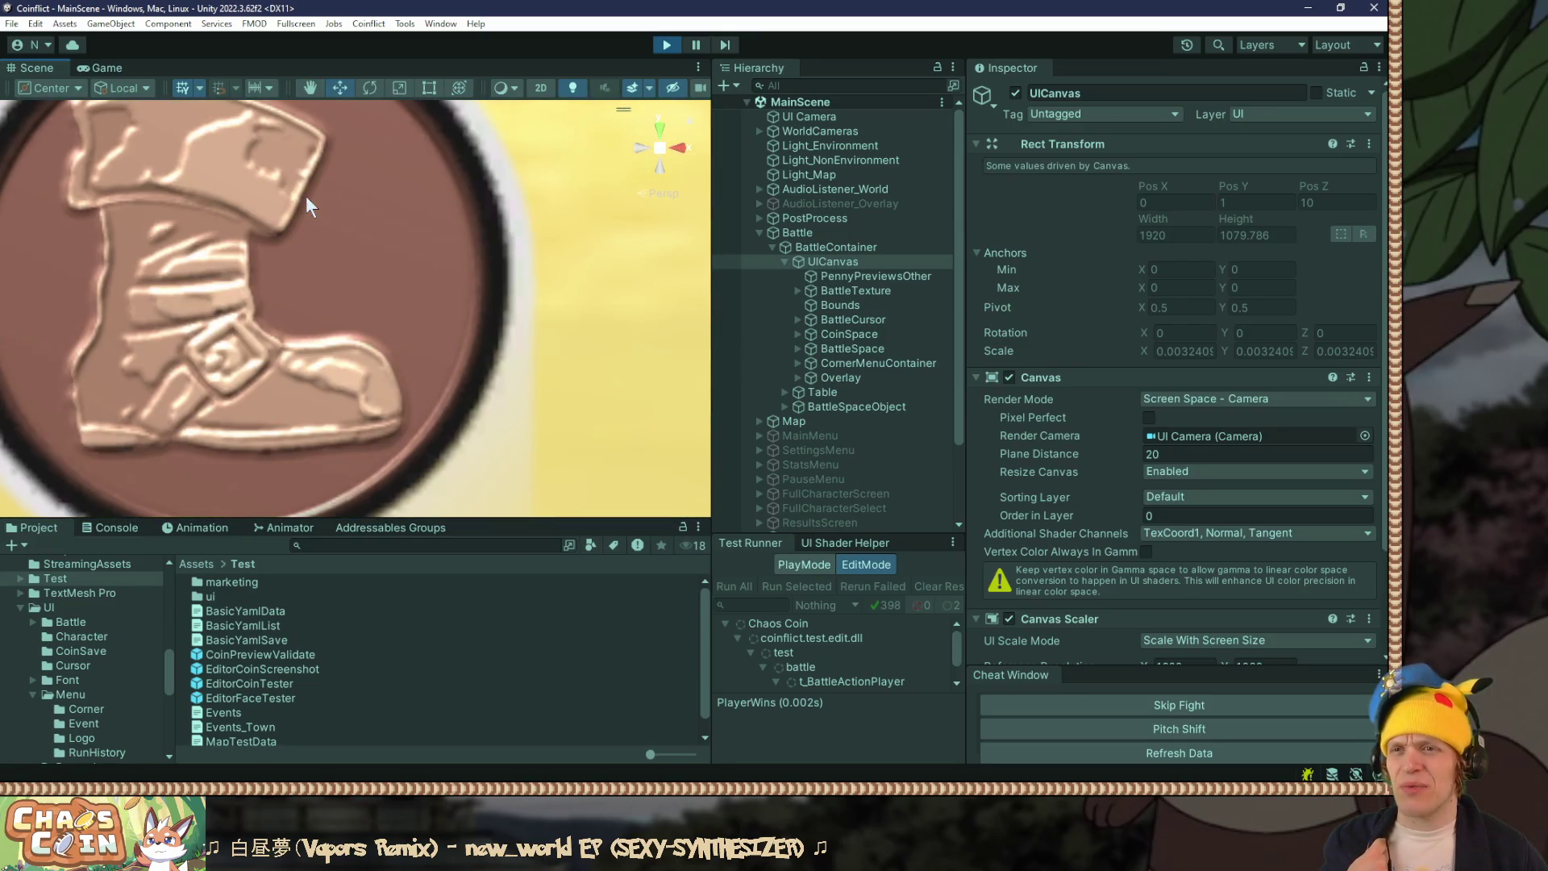
scroll(307, 198, down, 3)
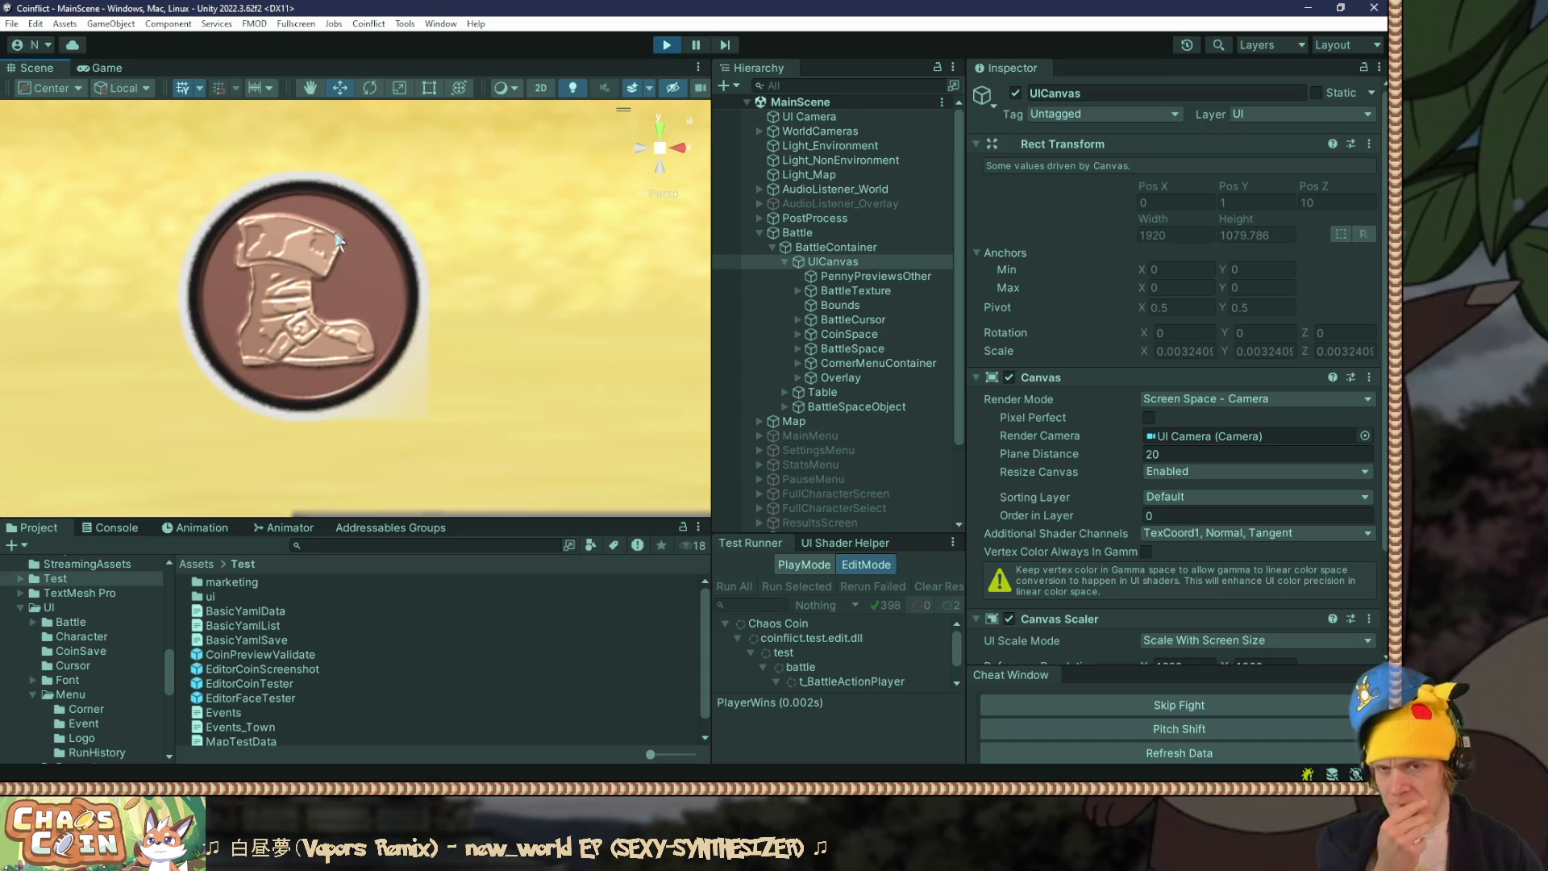
click(867, 334)
click(797, 334)
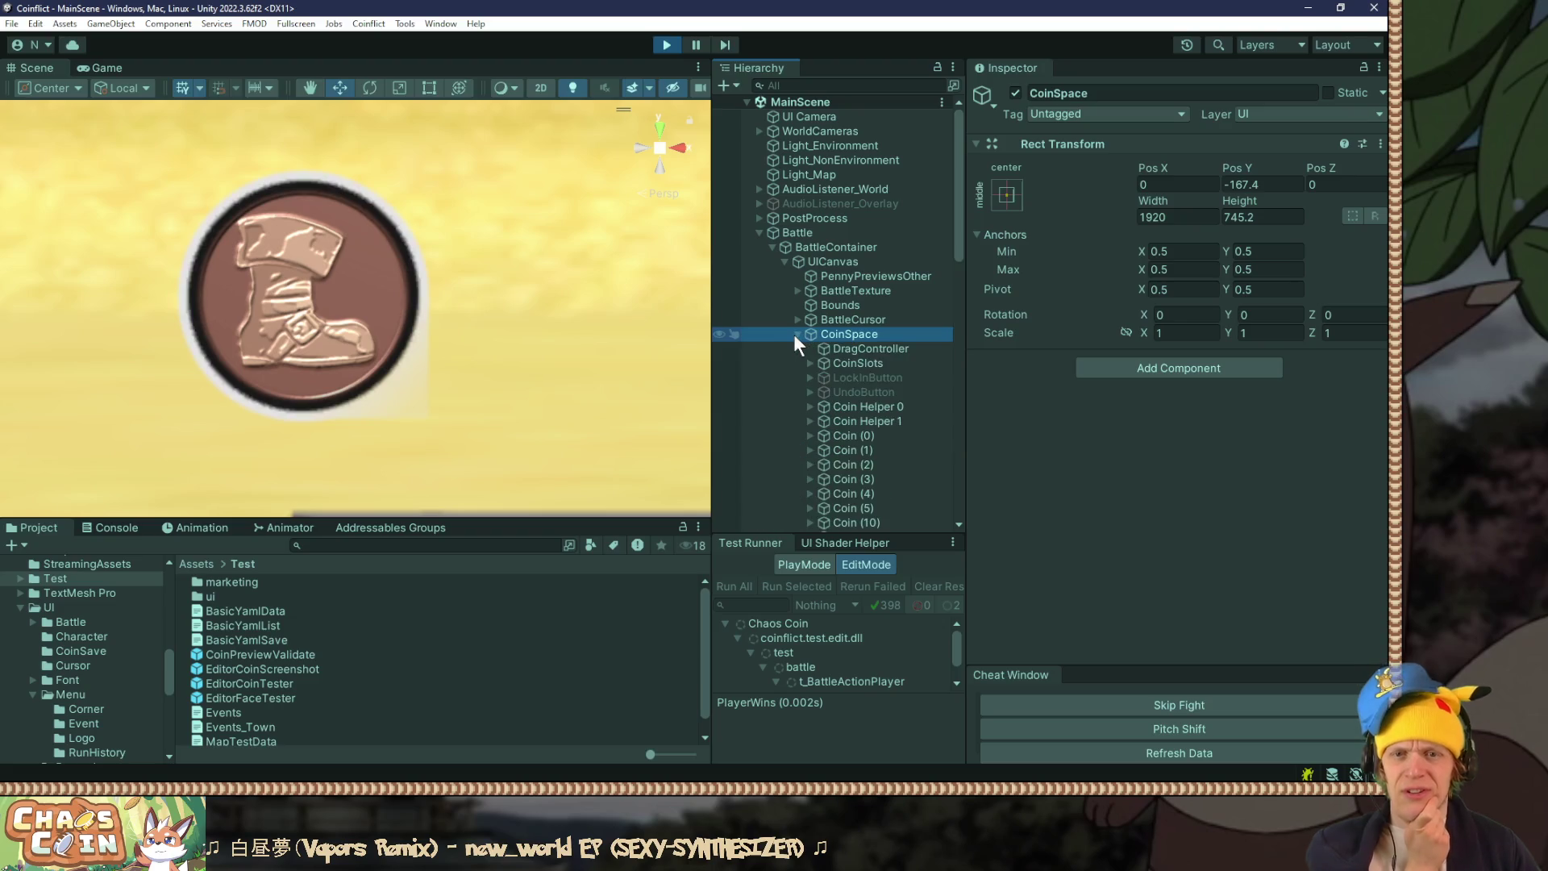
Step: Expand BattleSpace, BattleSlots, Player and BattleSlot_02 down to the first penny preview object
scroll(808, 340, down, 4)
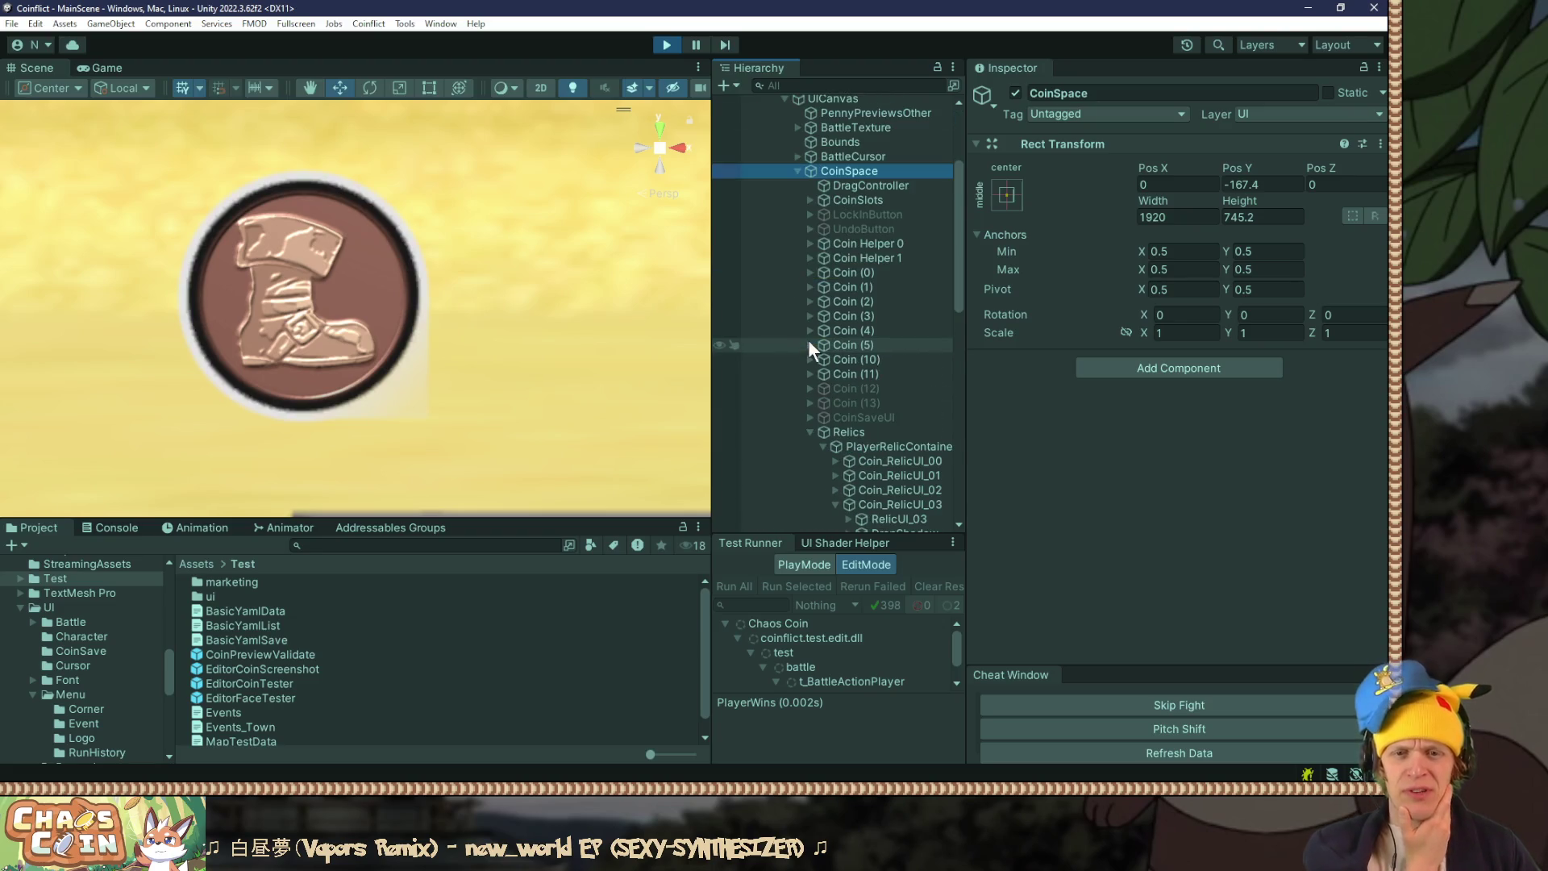
scroll(808, 340, down, 3)
click(808, 268)
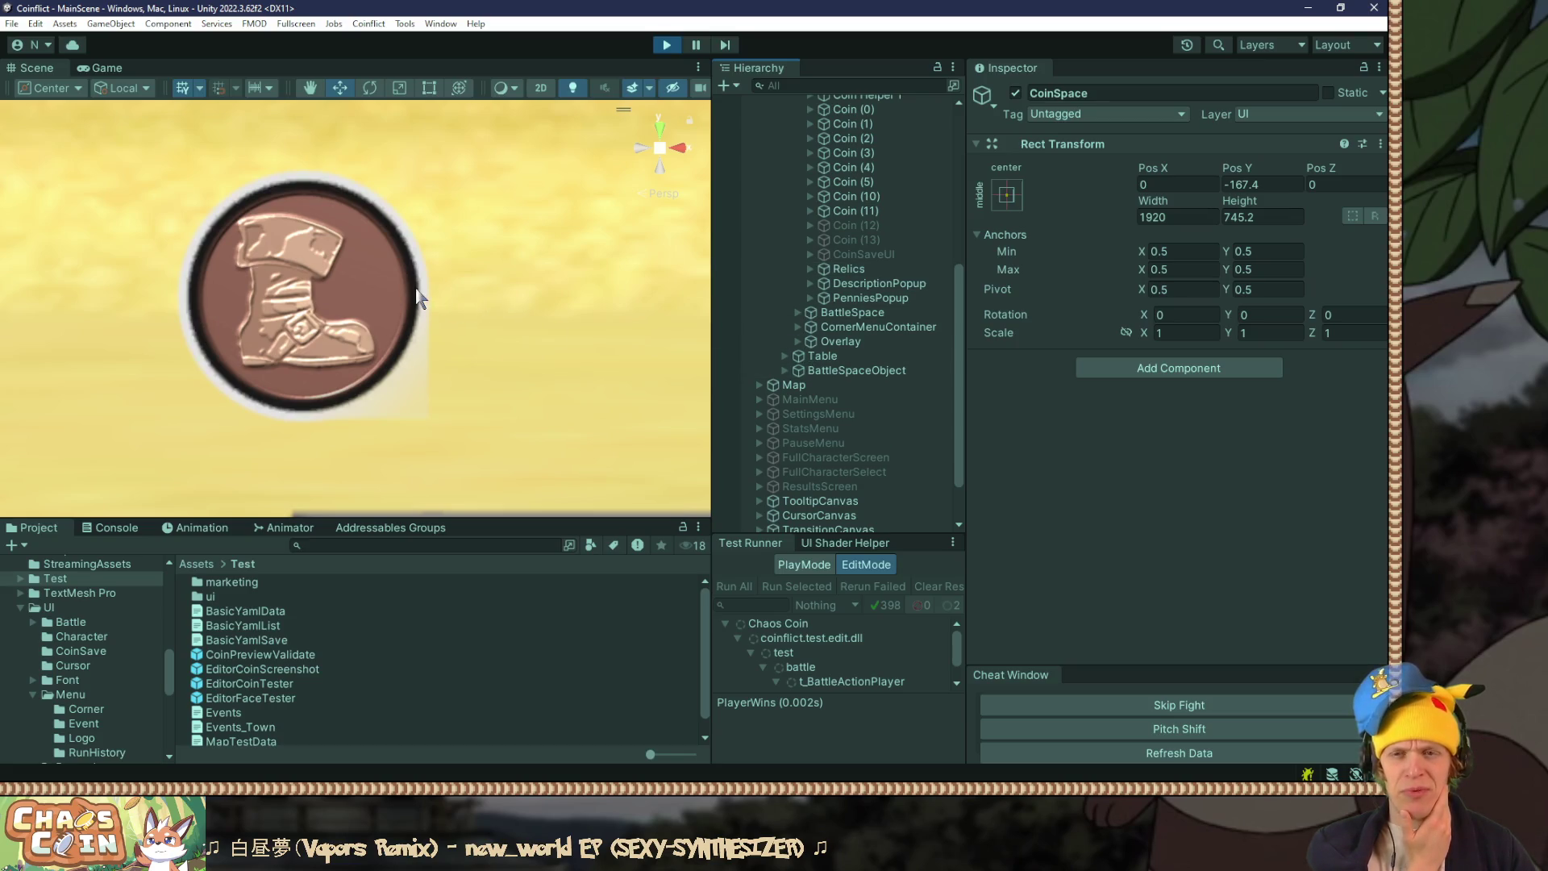
click(848, 314)
click(796, 311)
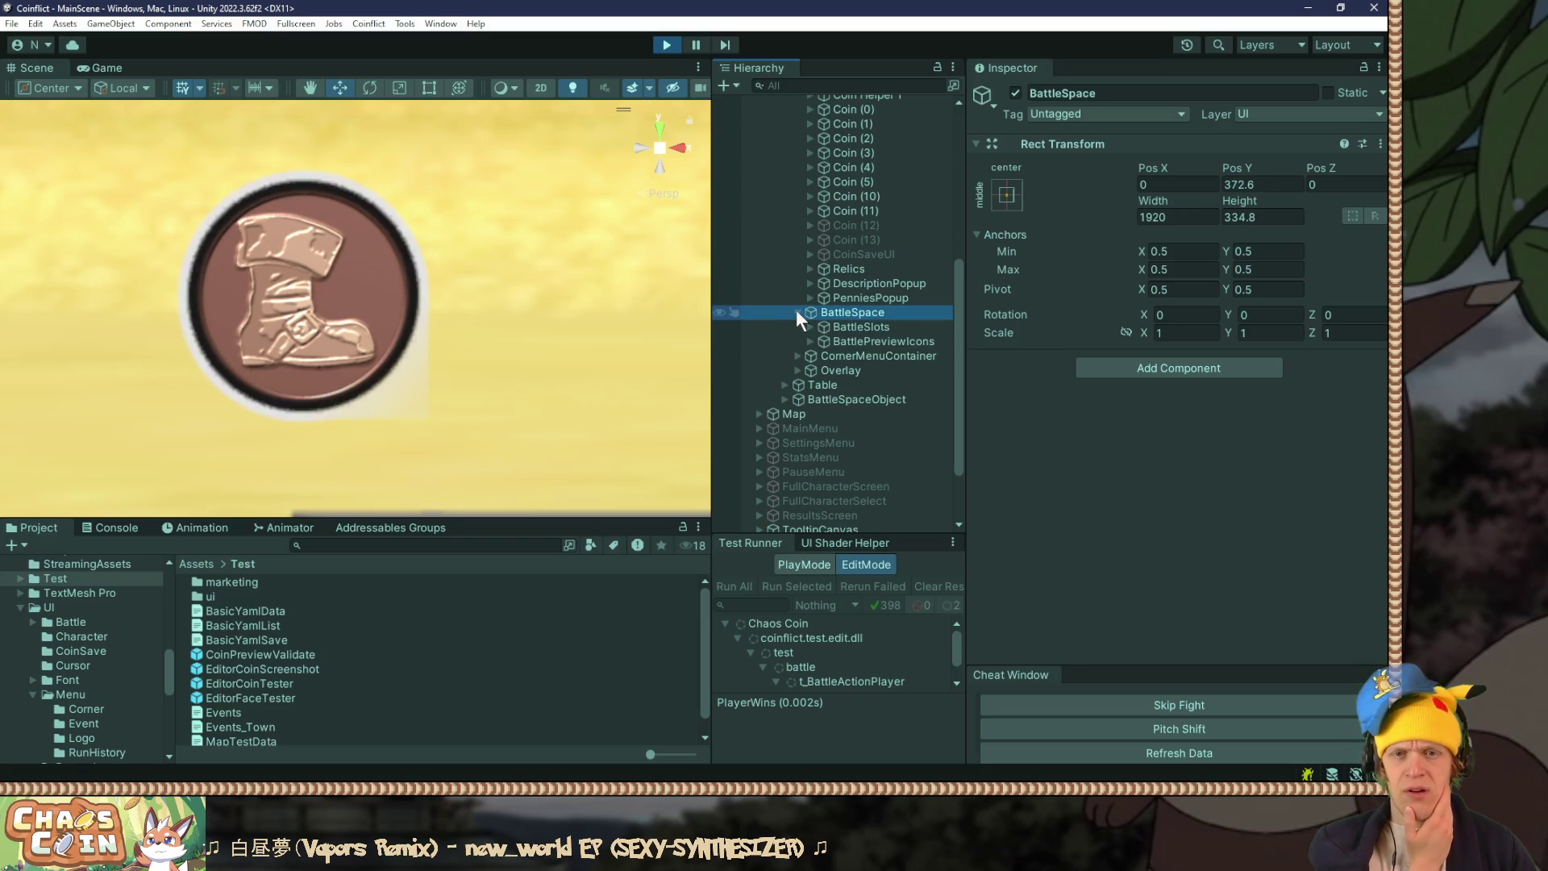
click(811, 341)
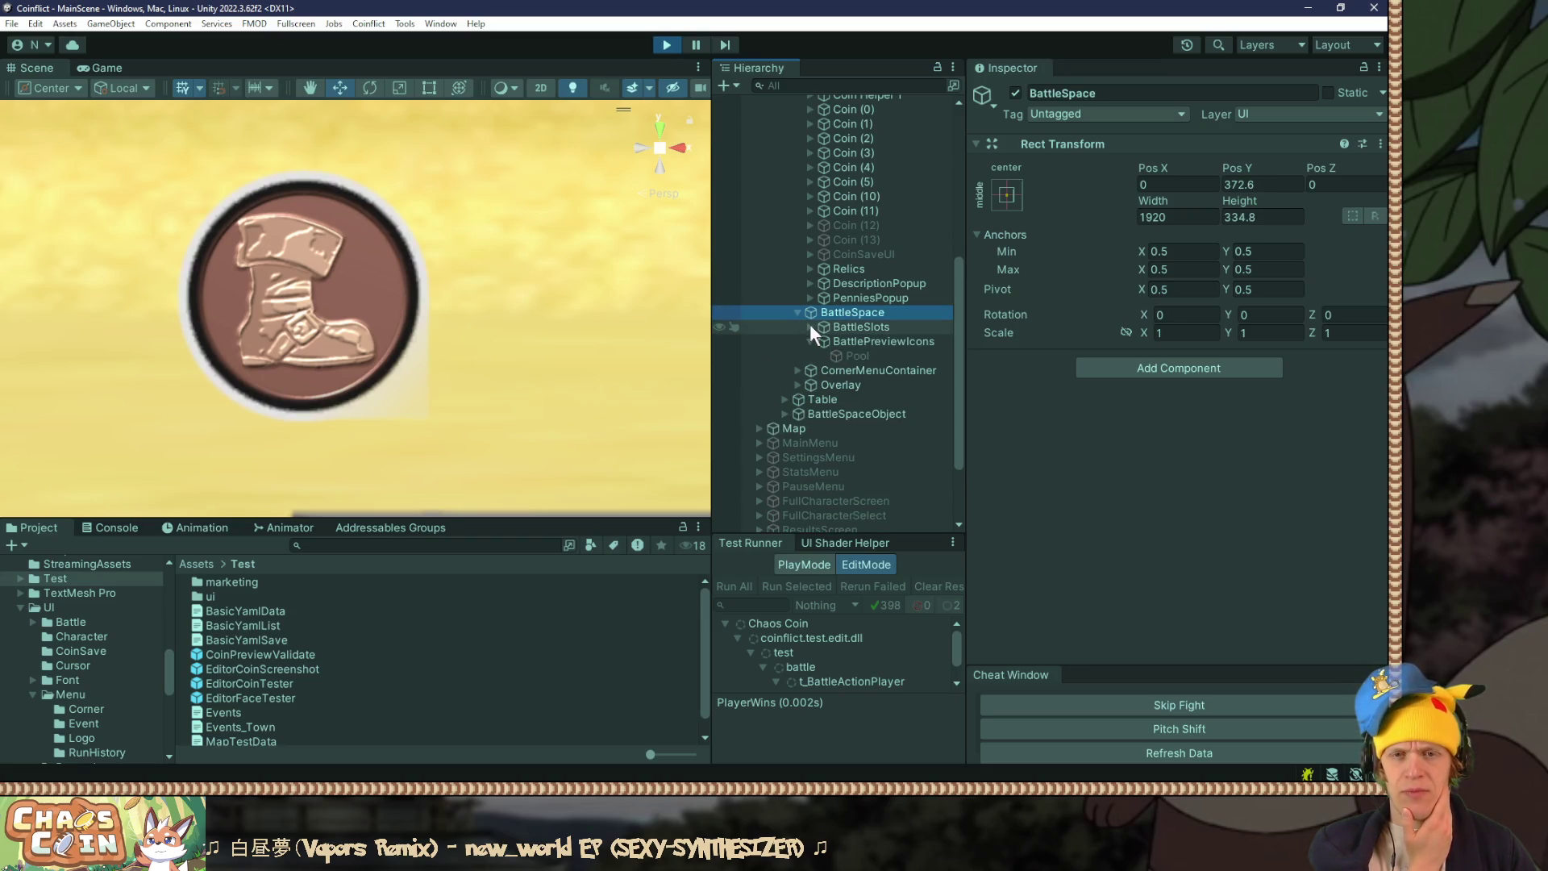
click(809, 326)
click(822, 341)
click(834, 385)
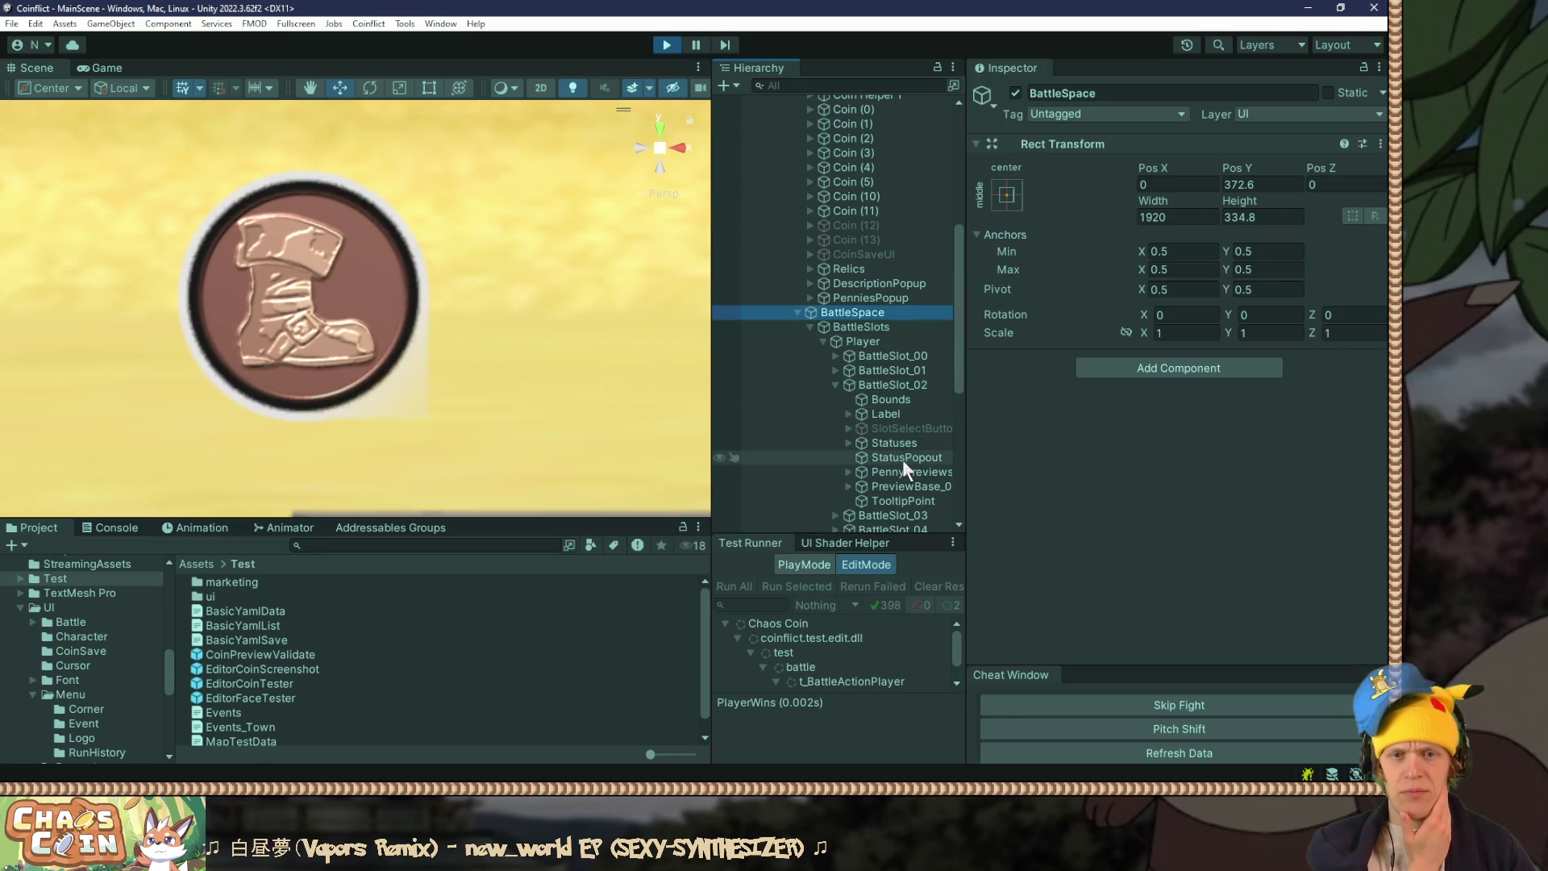
click(867, 472)
click(848, 471)
click(900, 487)
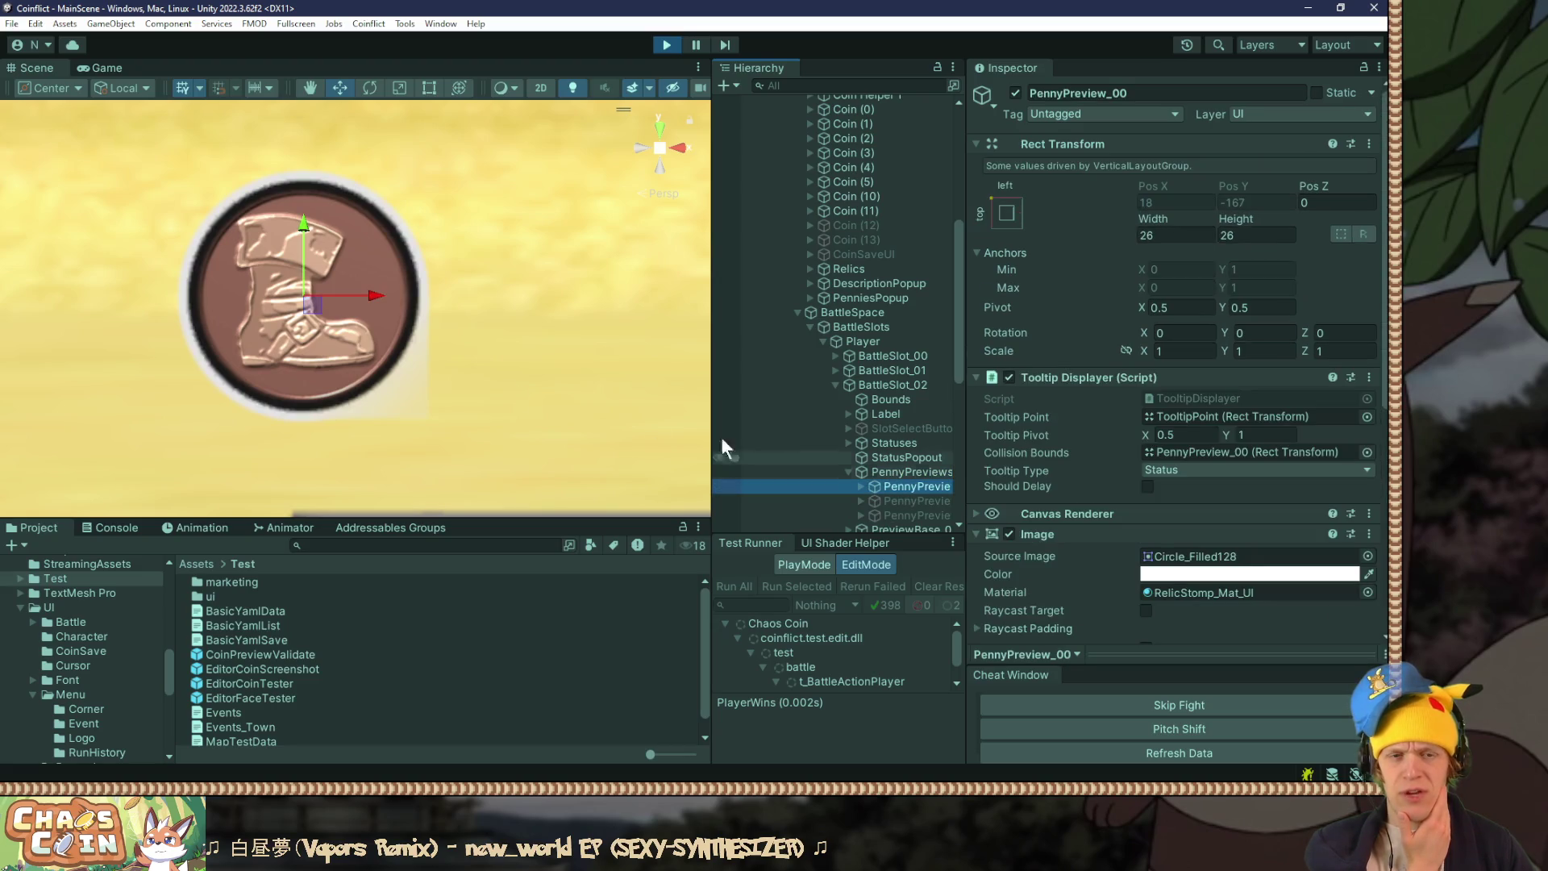
Step: Toggle the penny preview coin and its image off and on, then ping its material
drag(367, 292, 424, 283)
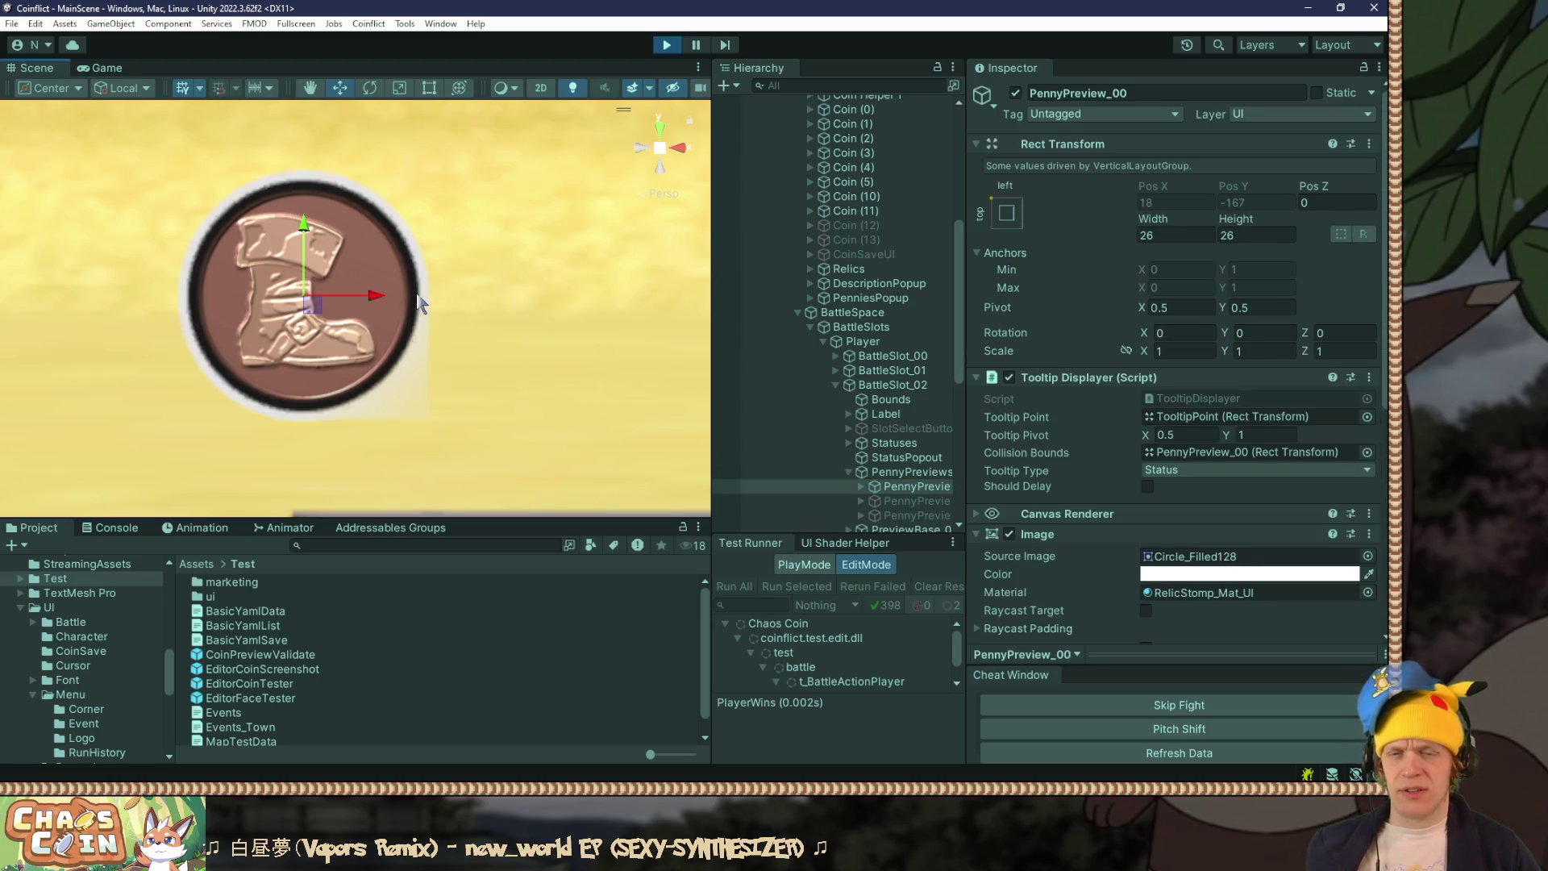
click(1015, 93)
click(1015, 93)
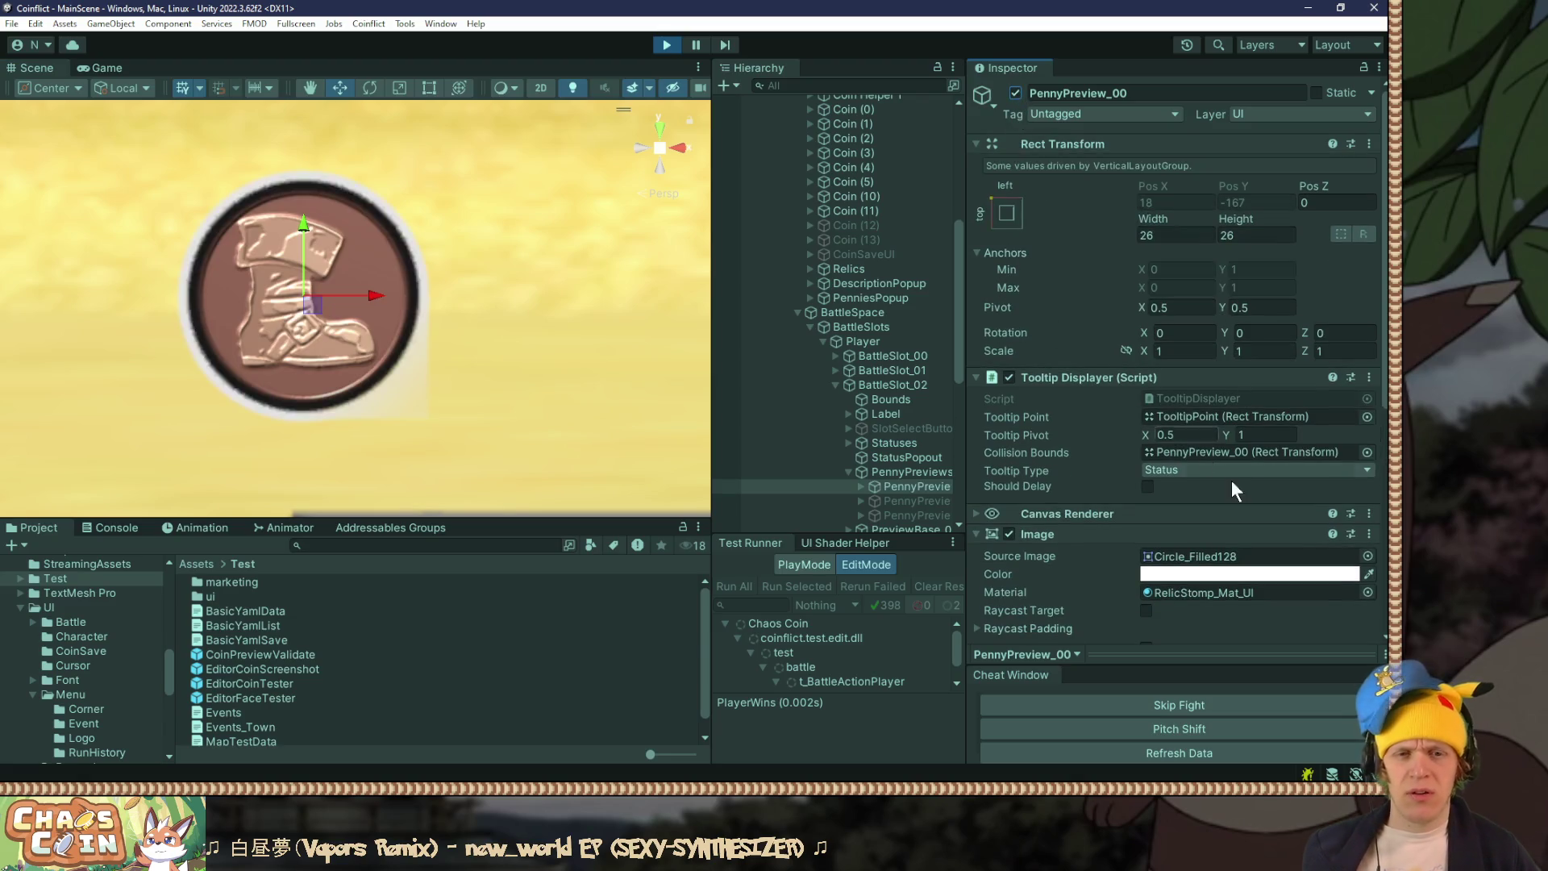
scroll(1046, 379, down, 5)
click(1009, 338)
click(1010, 339)
scroll(1048, 342, down, 1)
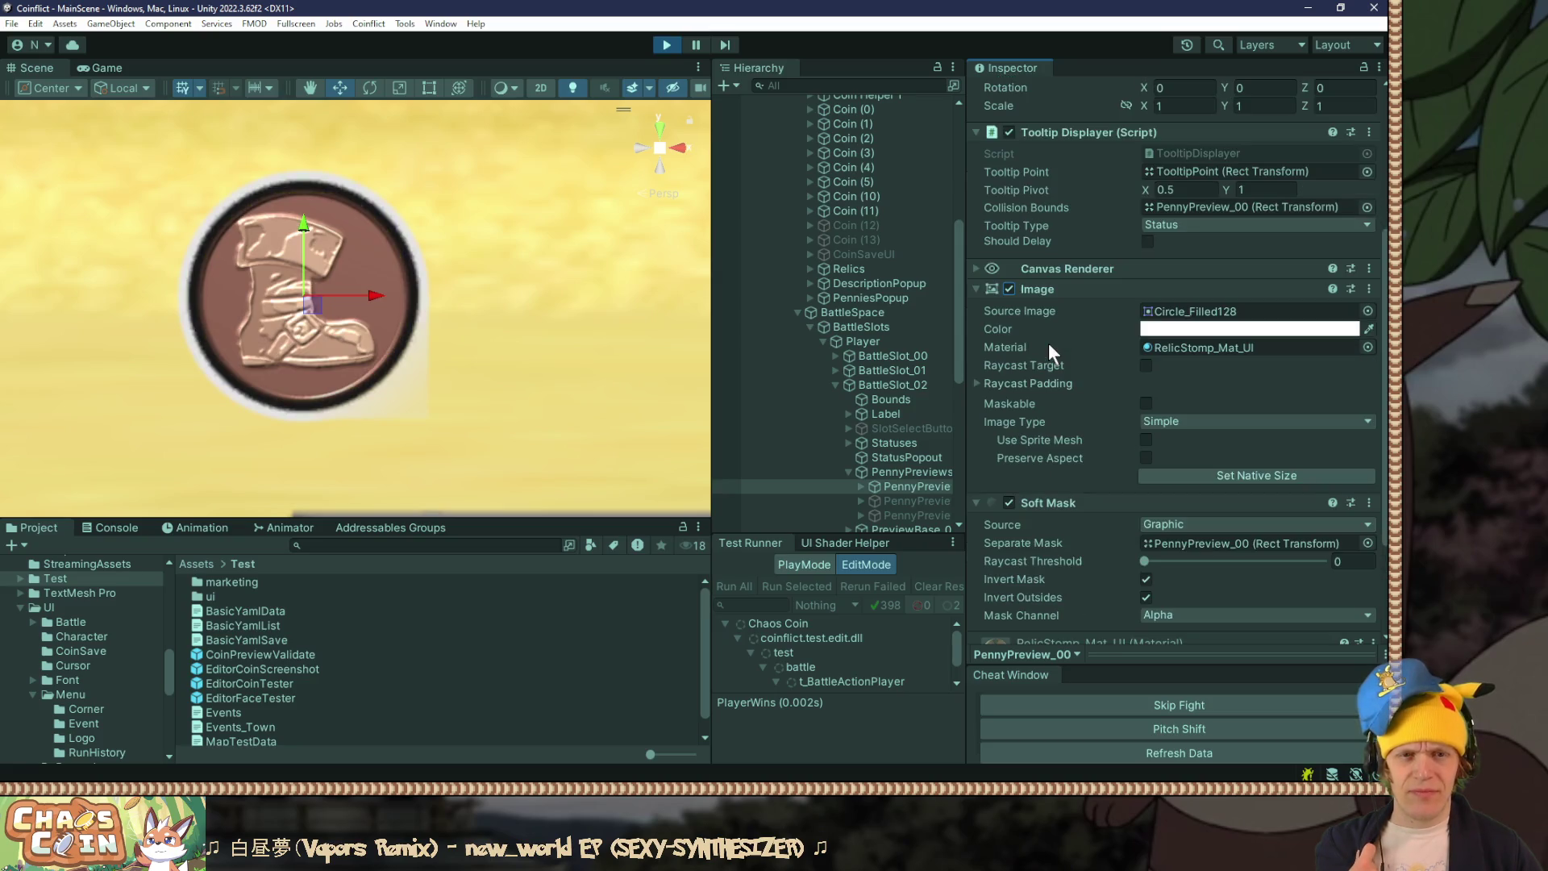
click(1181, 347)
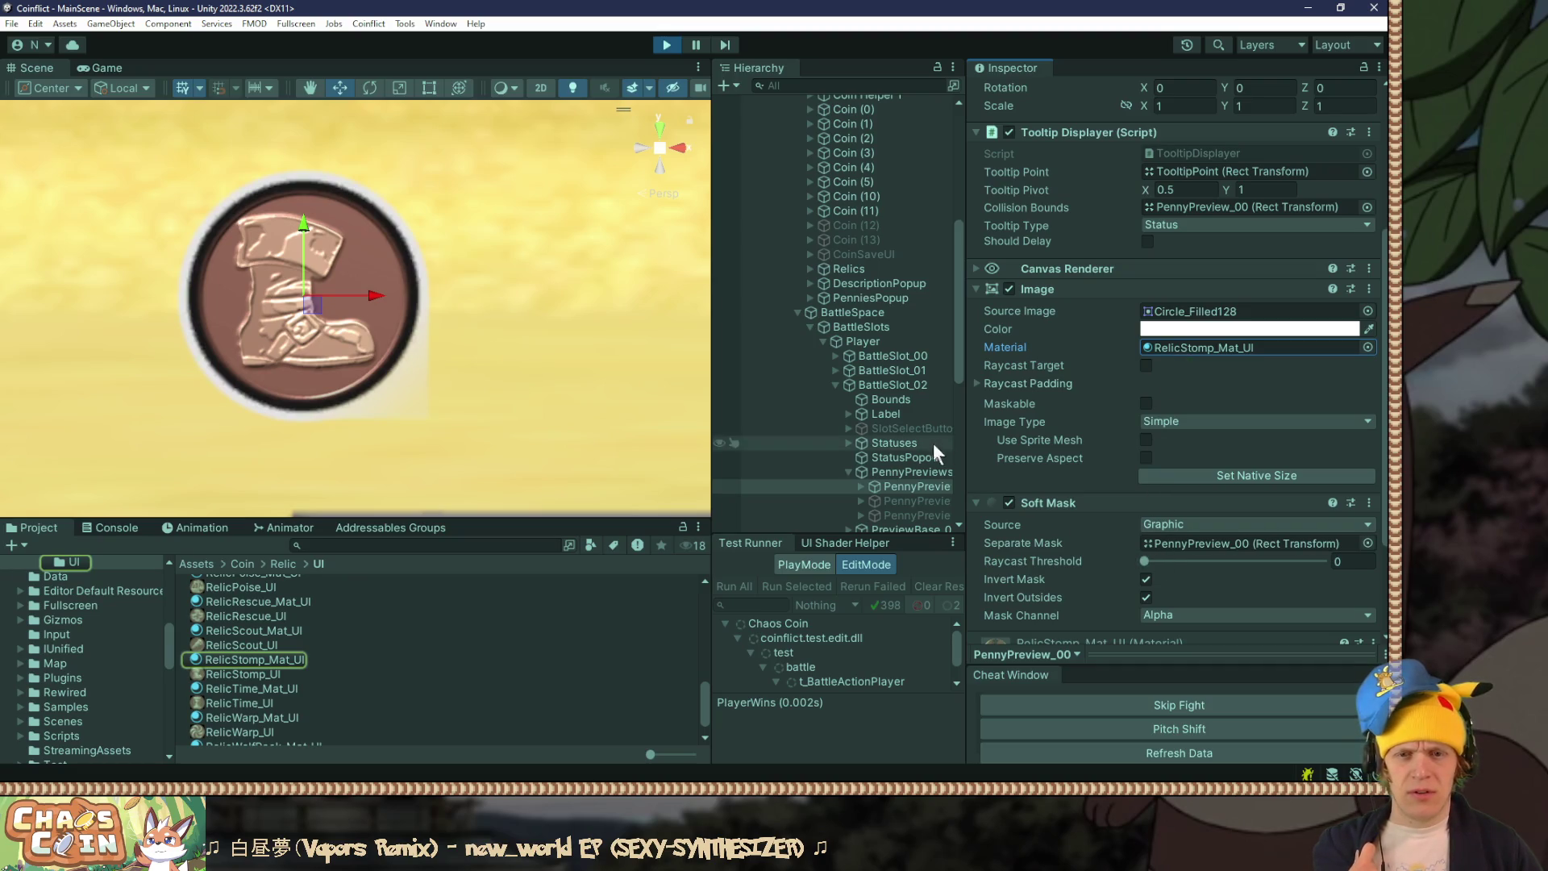
Step: Select the preview's background child, toggle its dark ring image, and ping its source image
click(859, 487)
click(911, 446)
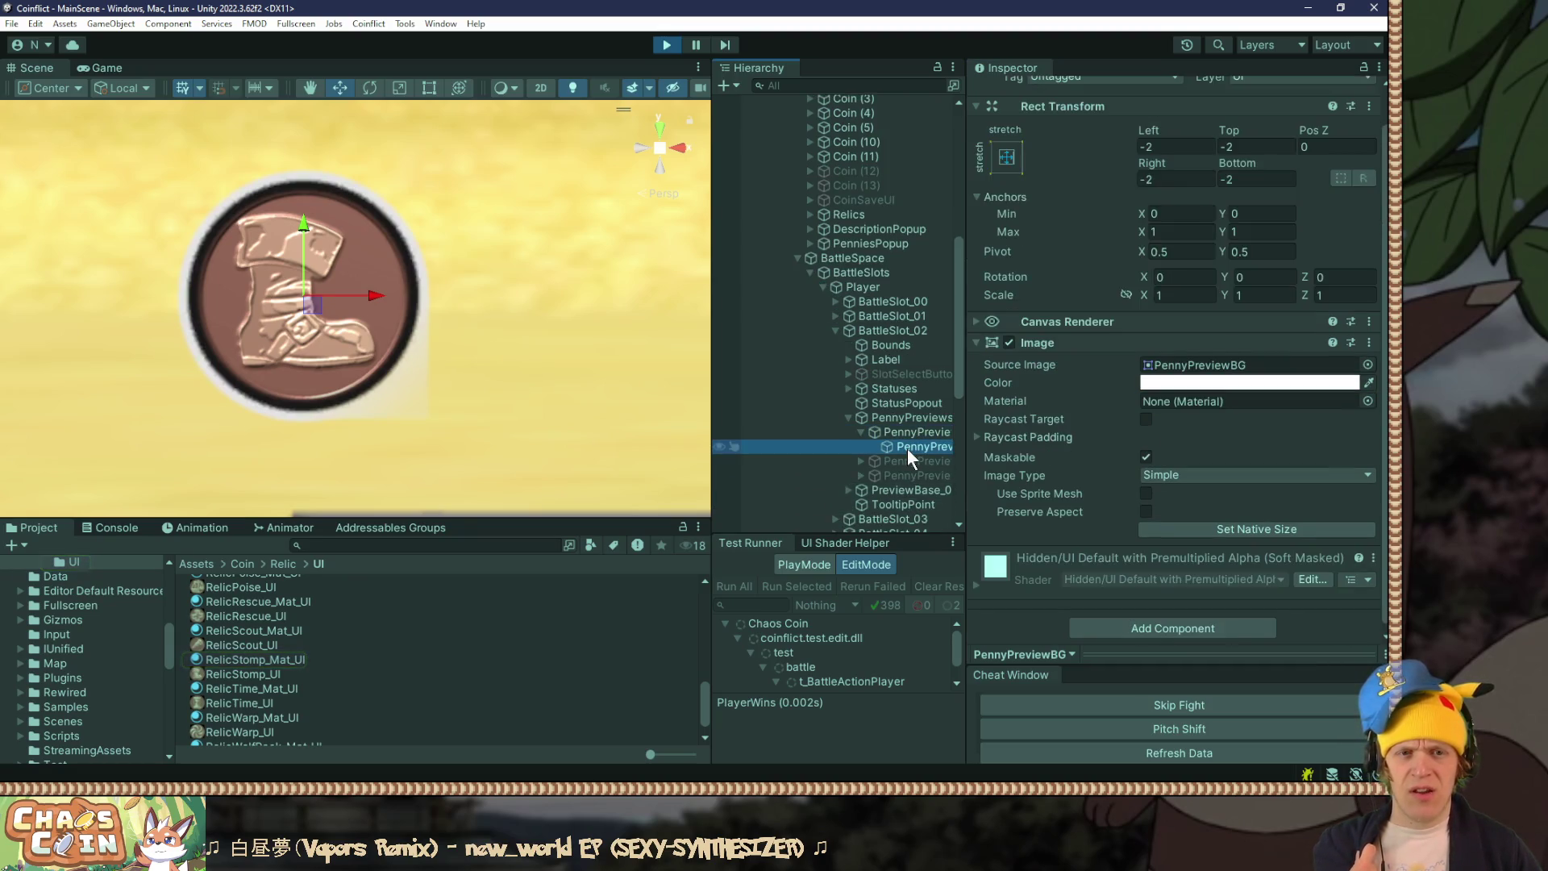
click(1010, 346)
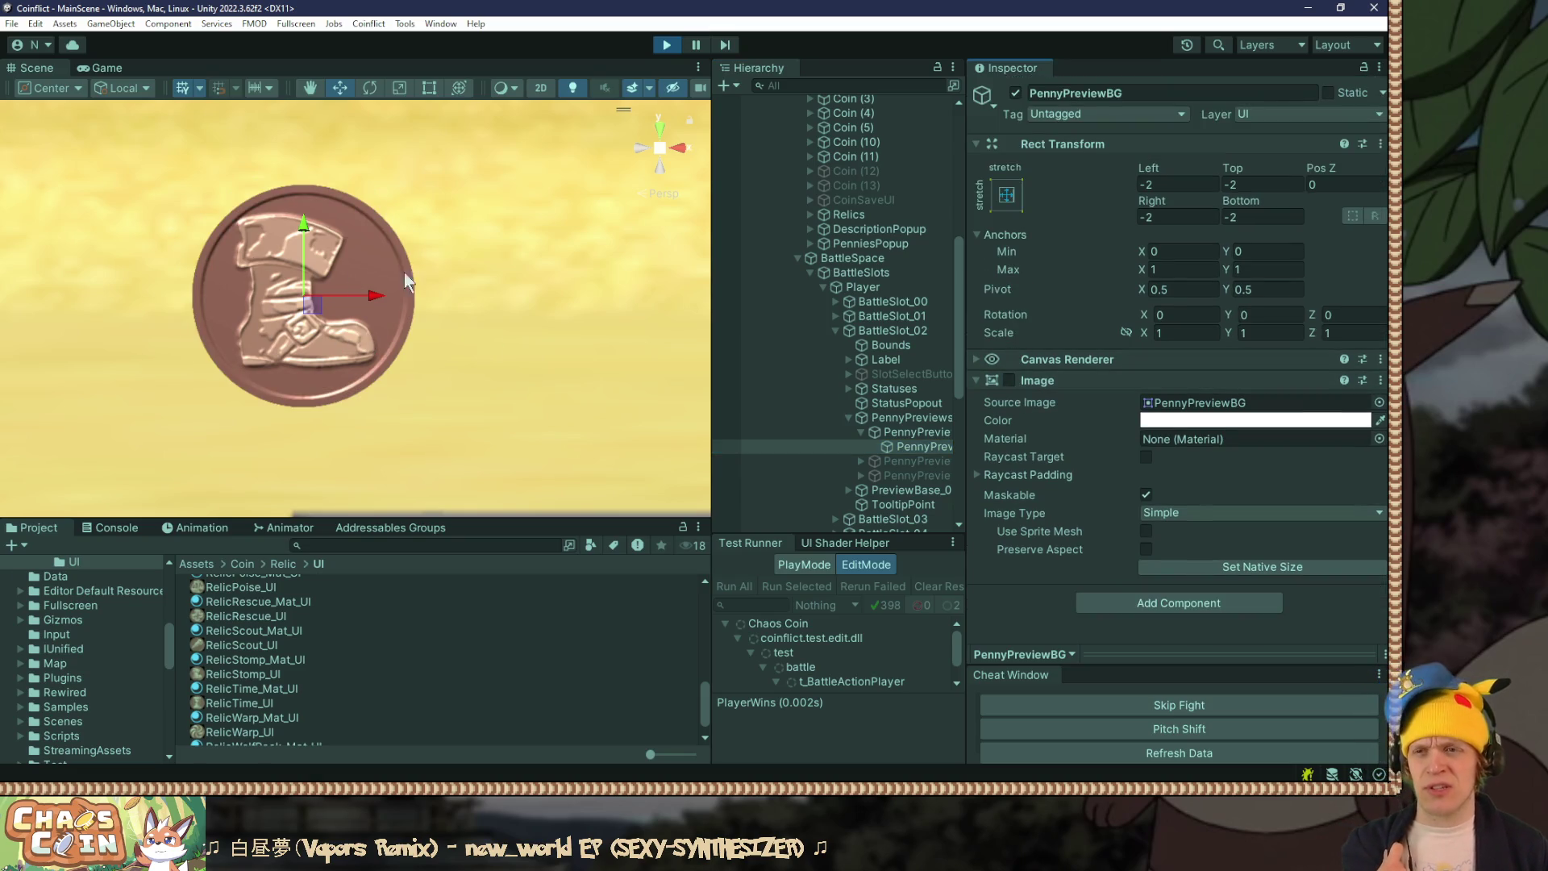
click(1009, 383)
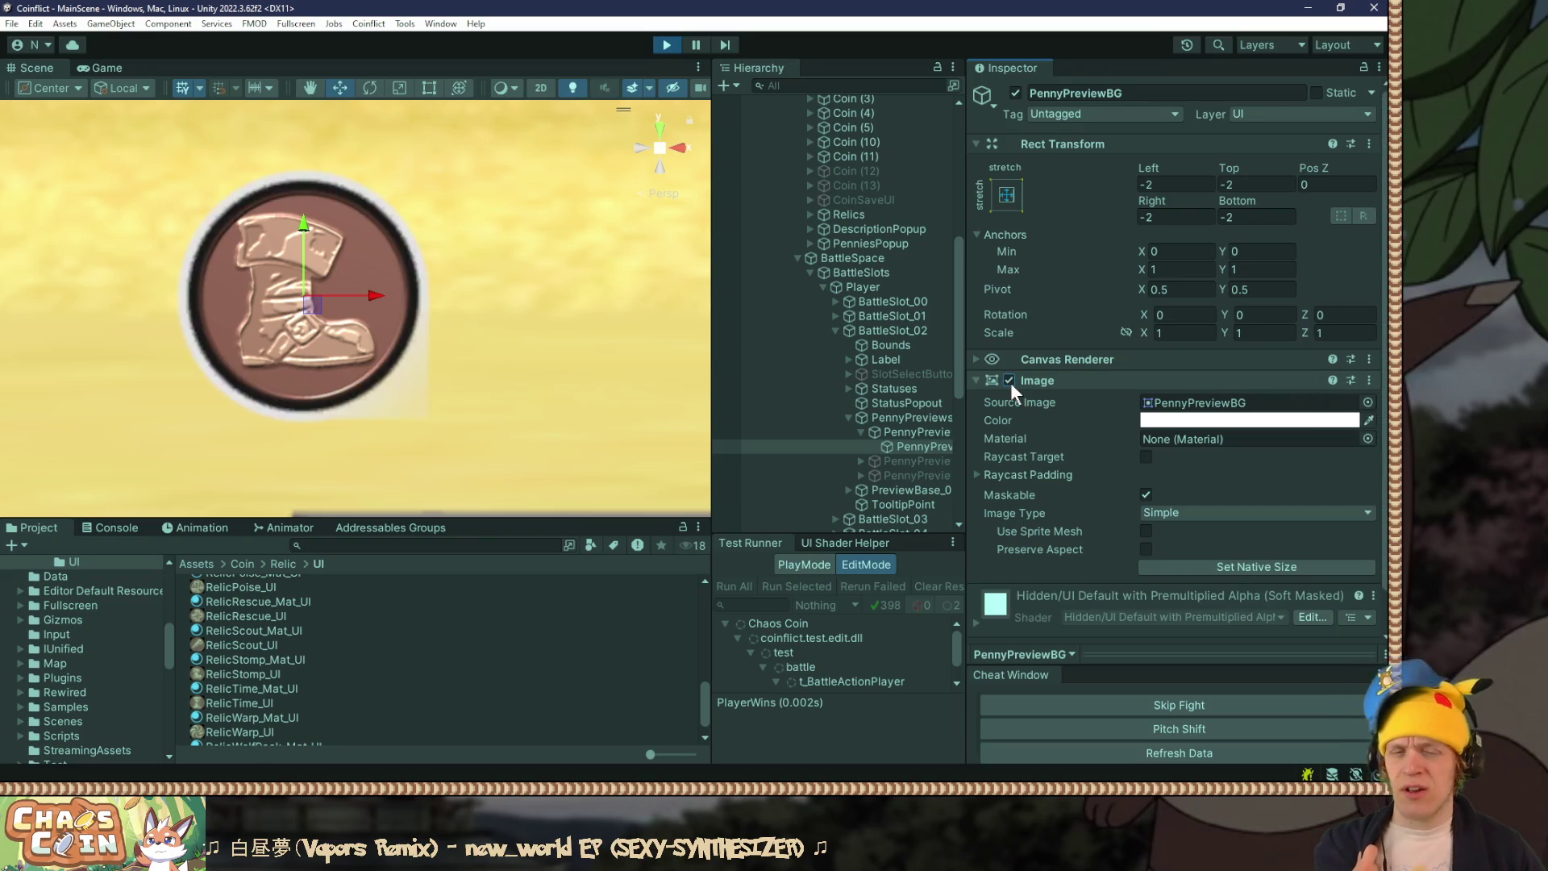
click(1199, 403)
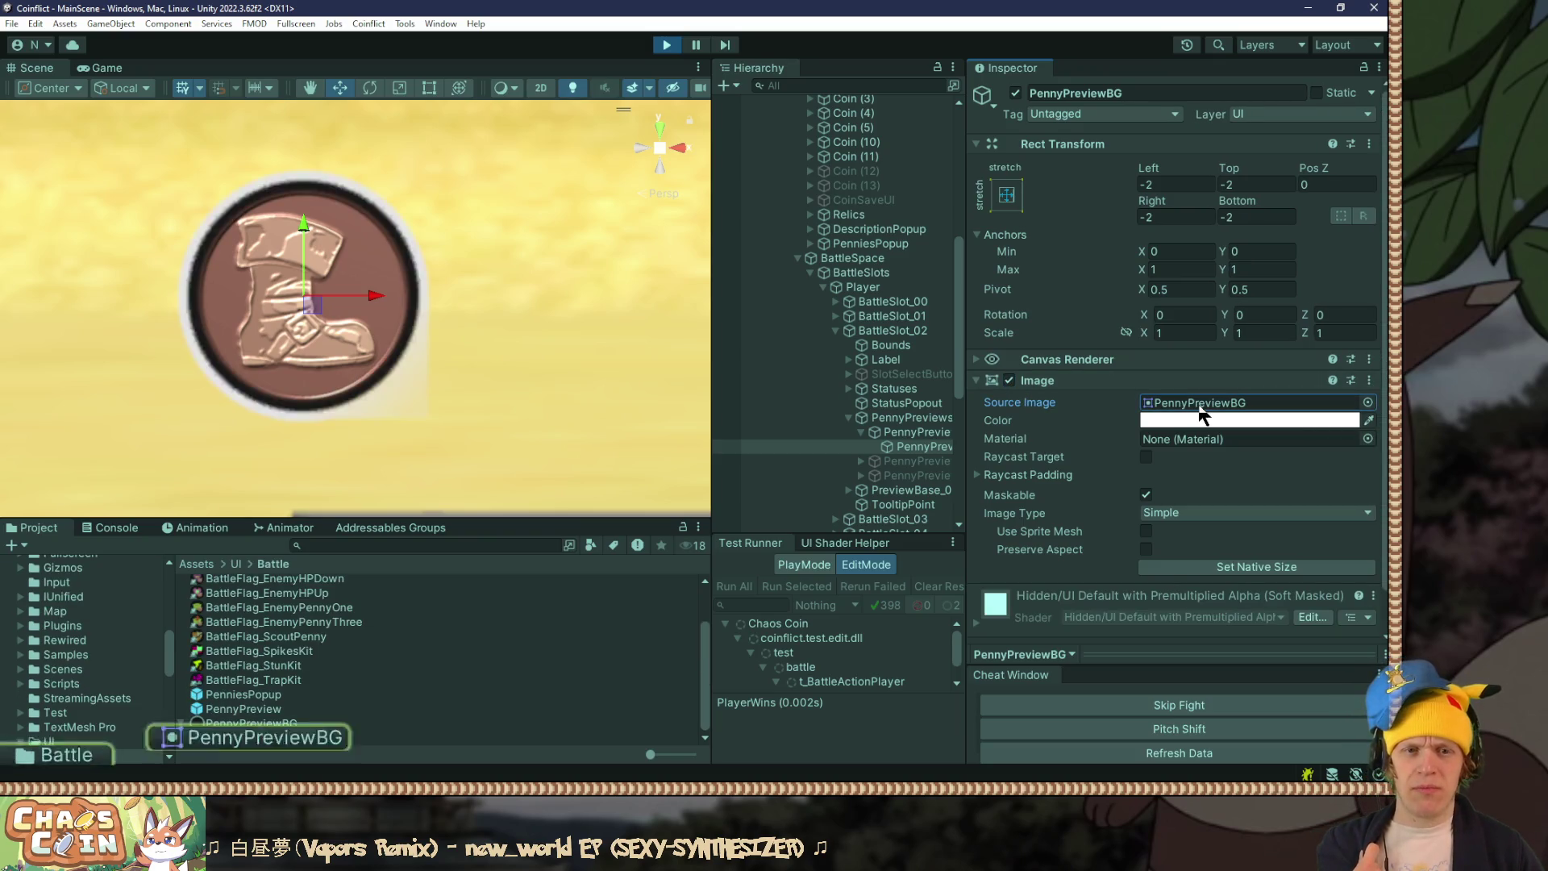
Step: Show the PennyPreviewBG texture's import settings with an enlarged preview
click(224, 723)
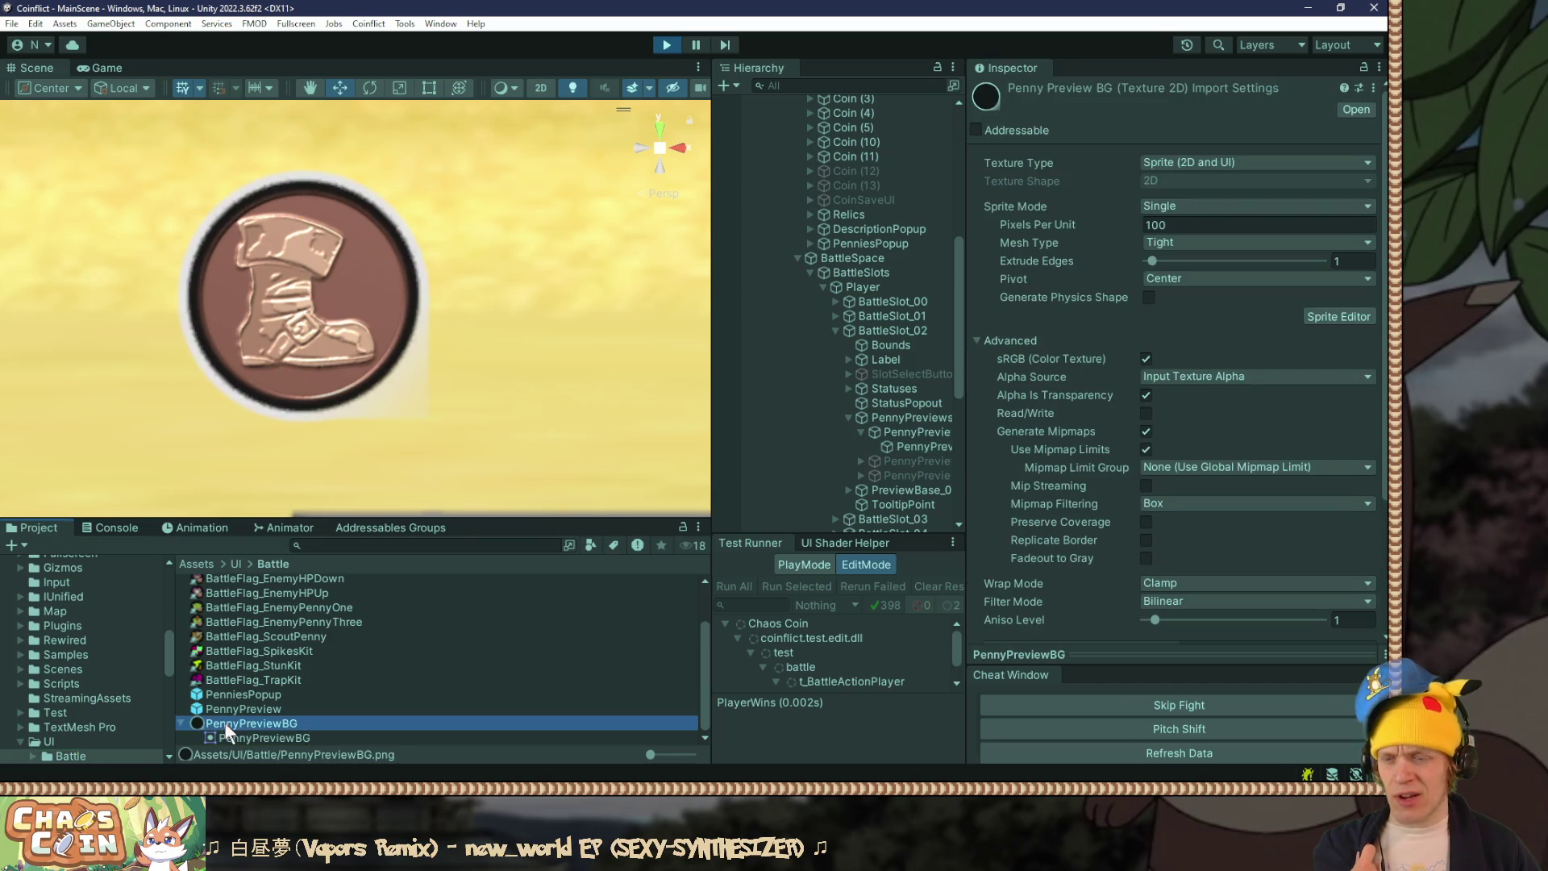
drag(1145, 654, 1137, 283)
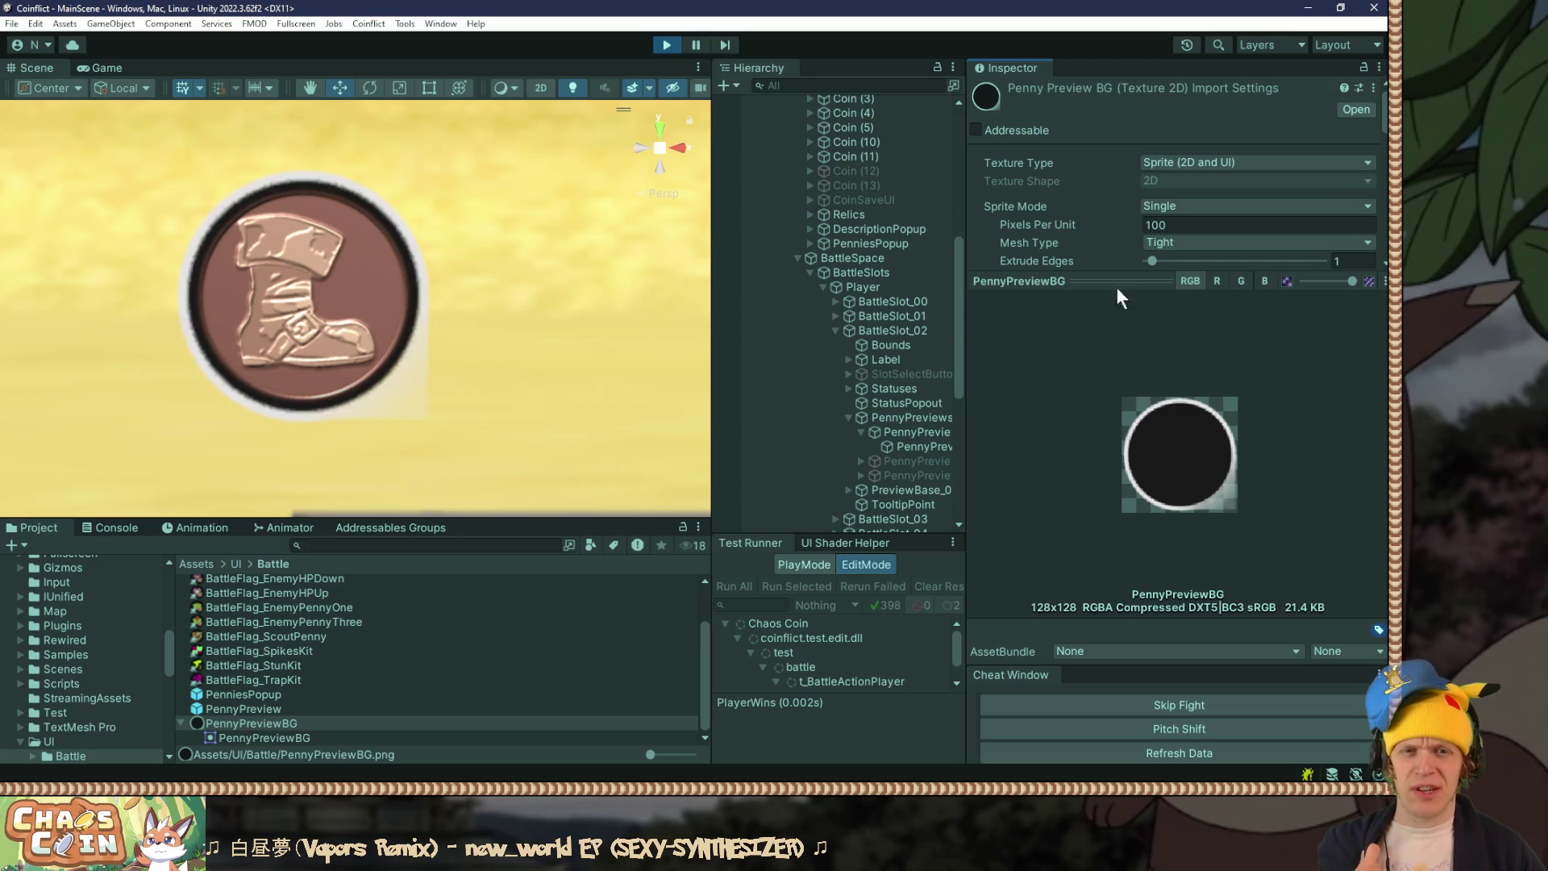
drag(1104, 280, 1071, 401)
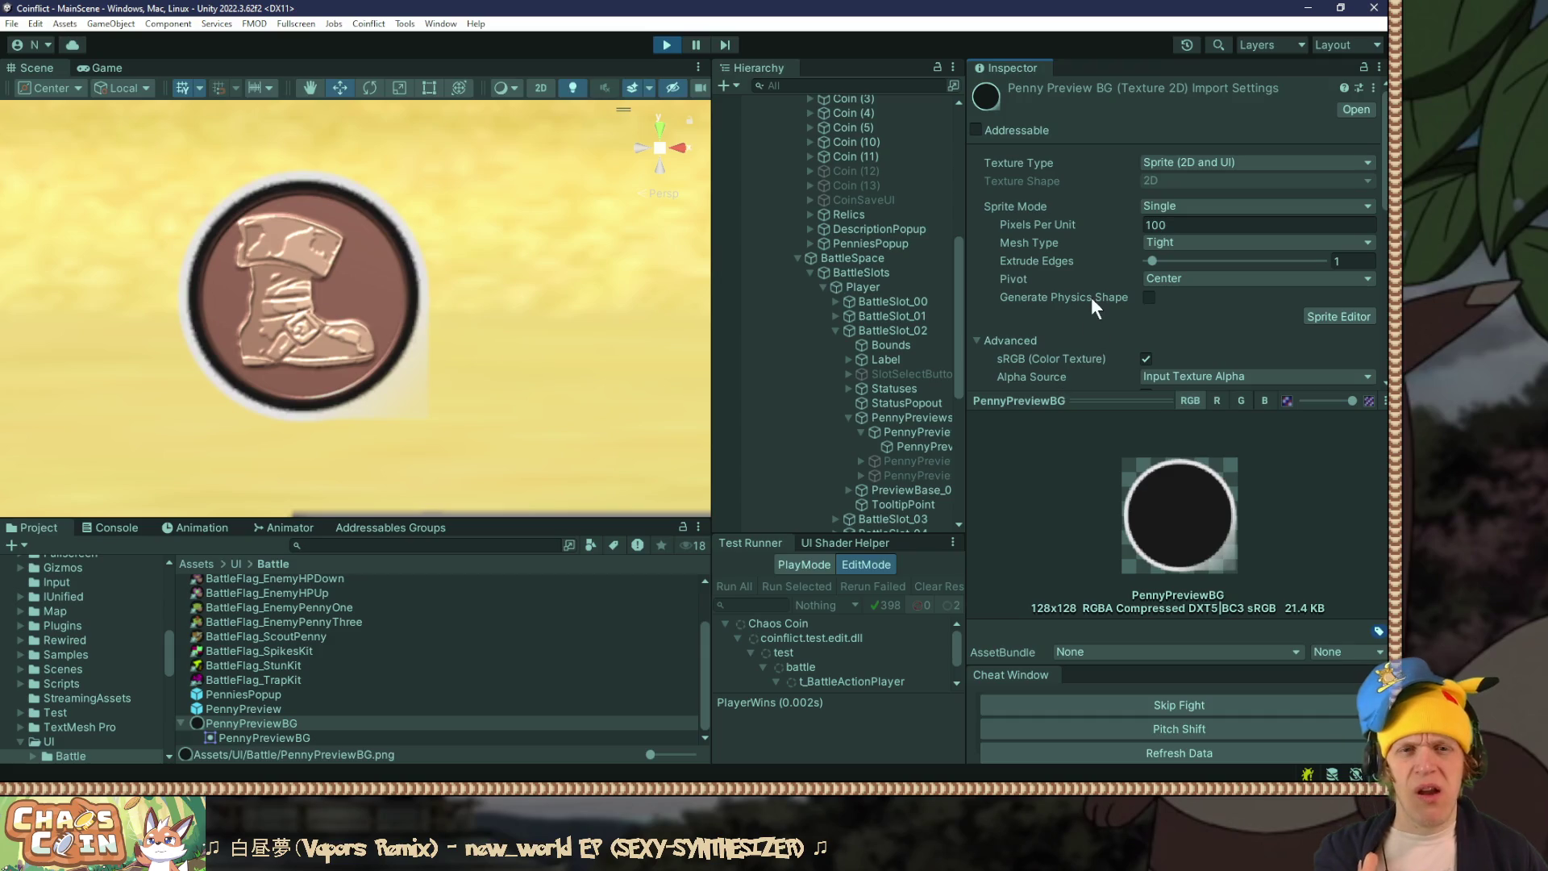
Step: Reveal PennyPreviewBG.png in File Explorer and open it with Paint.NET
right_click(276, 721)
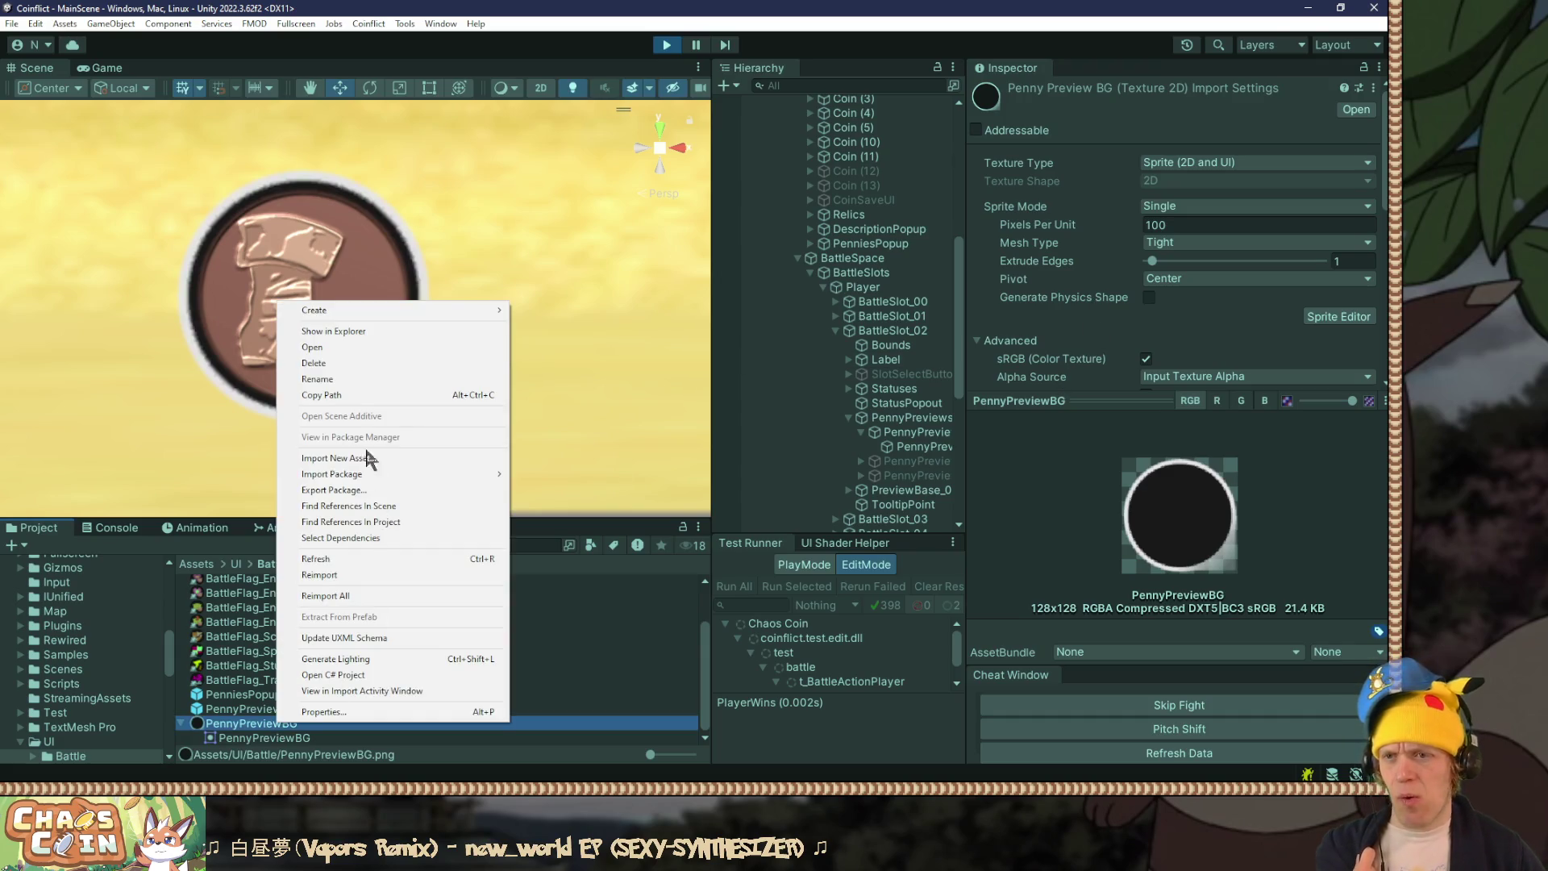
click(363, 331)
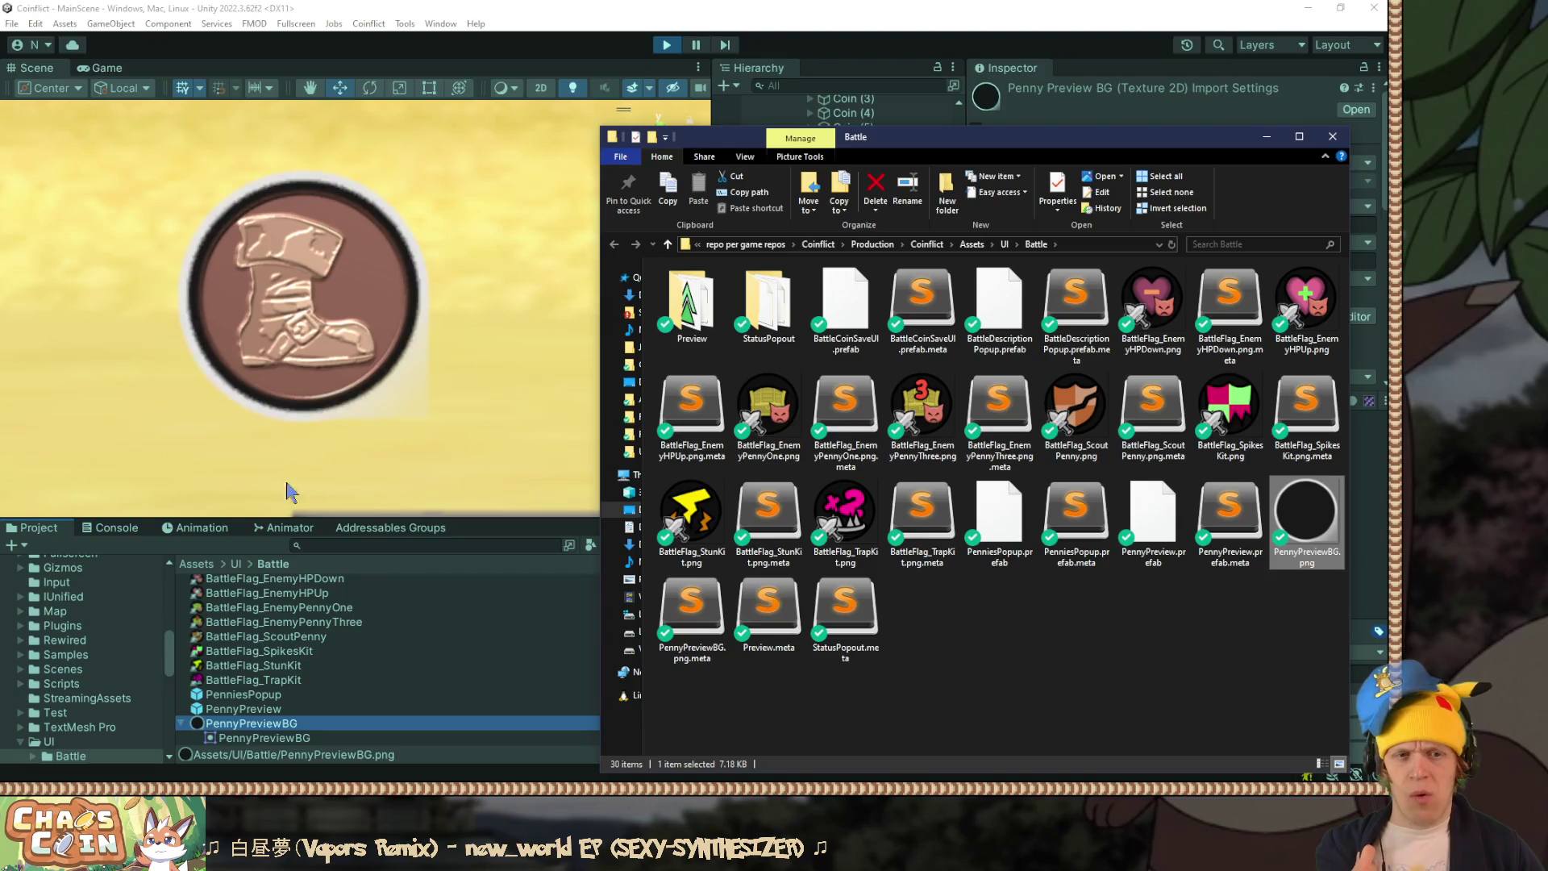
click(1281, 622)
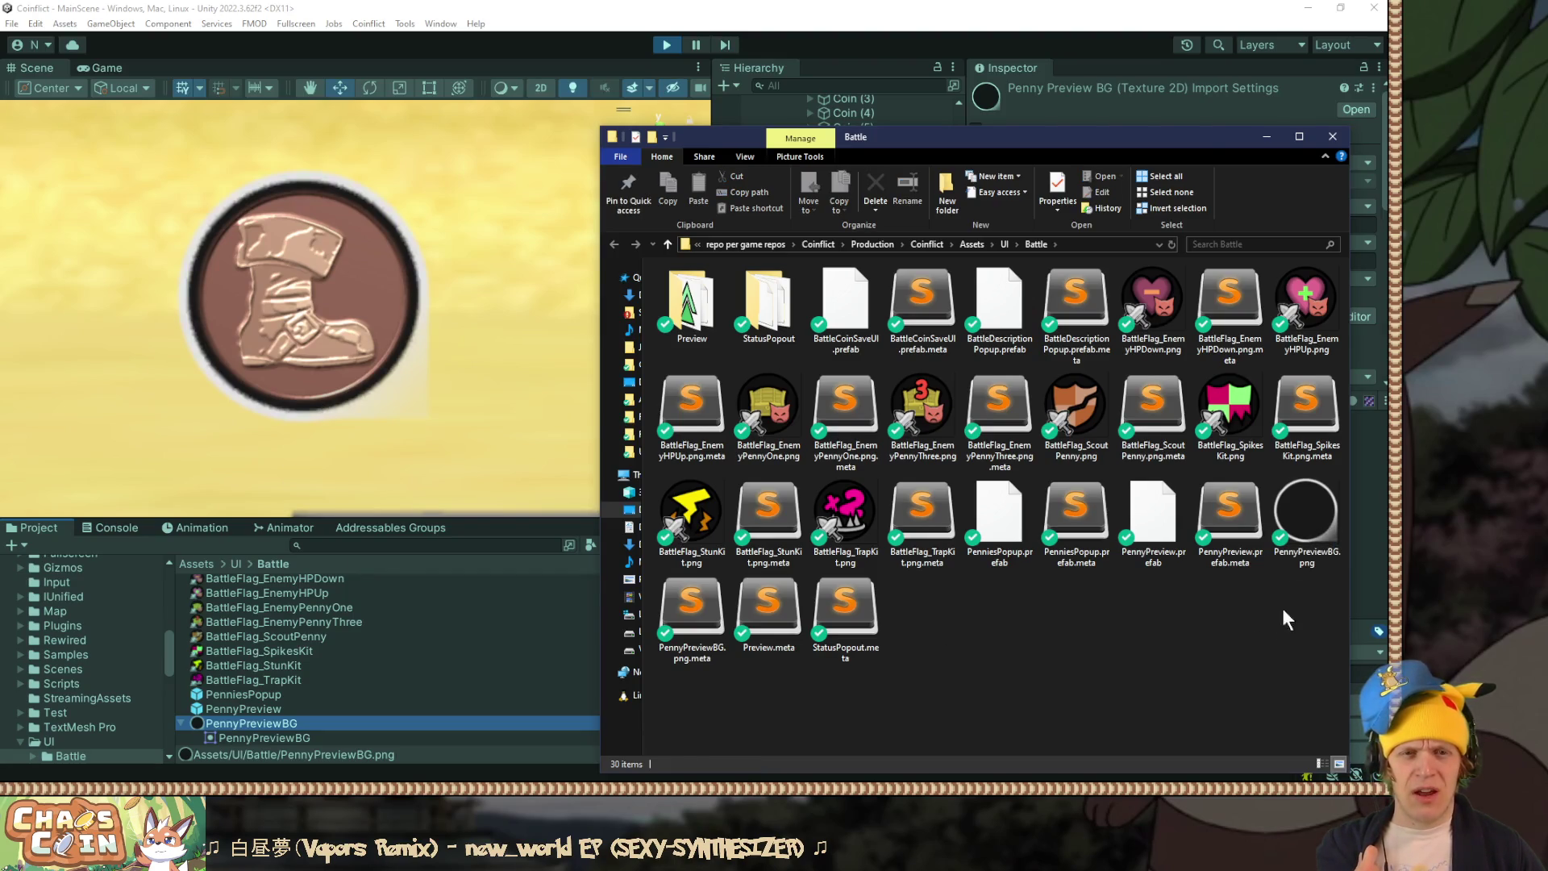
click(1301, 516)
right_click(1301, 509)
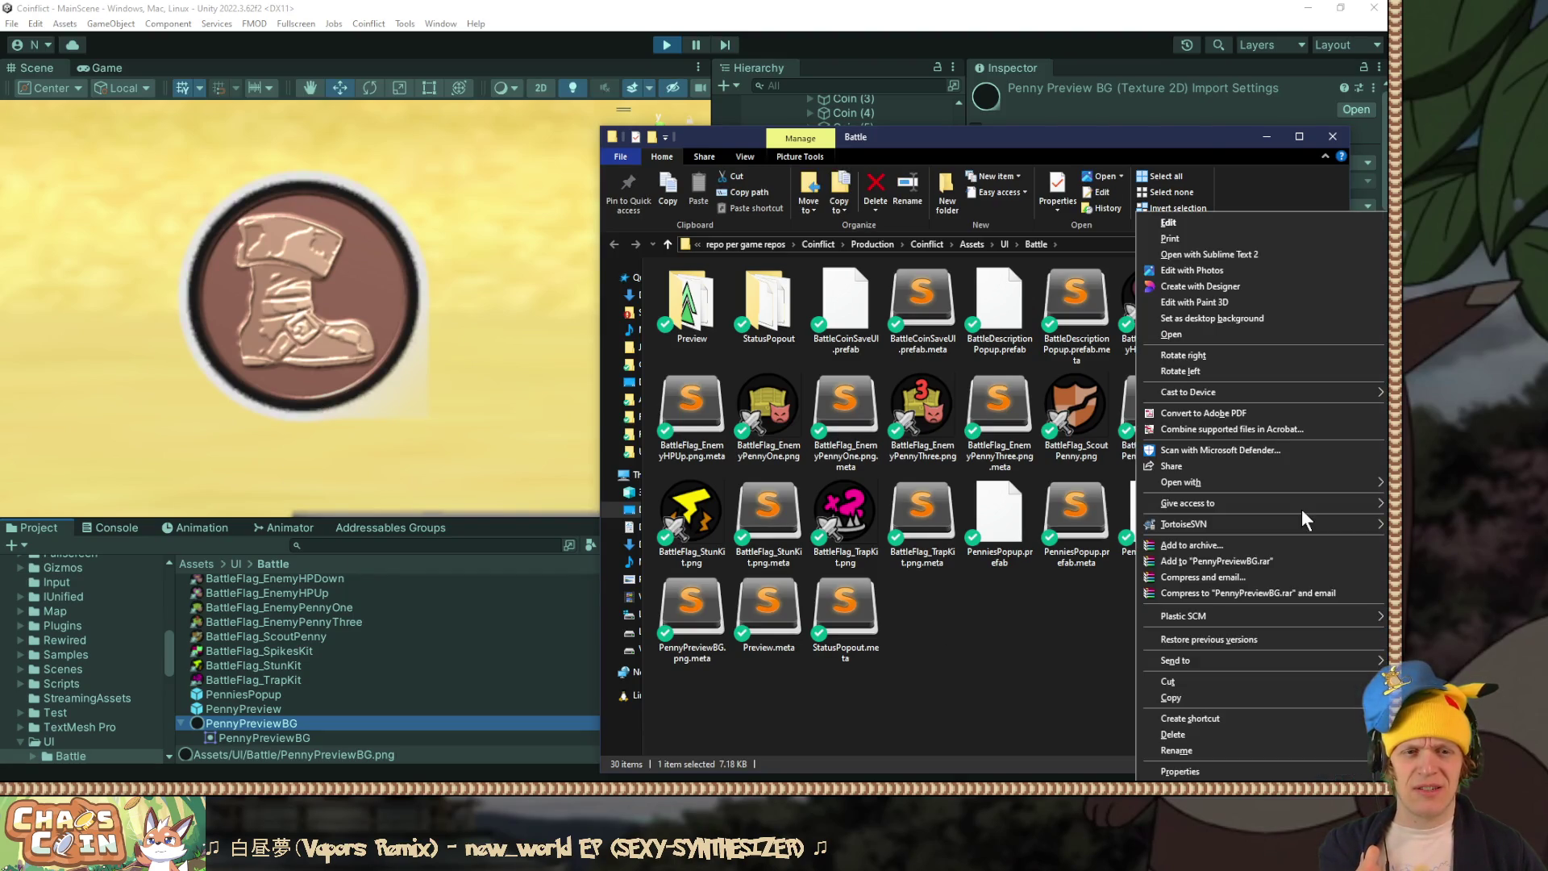
mouse_move(1211, 482)
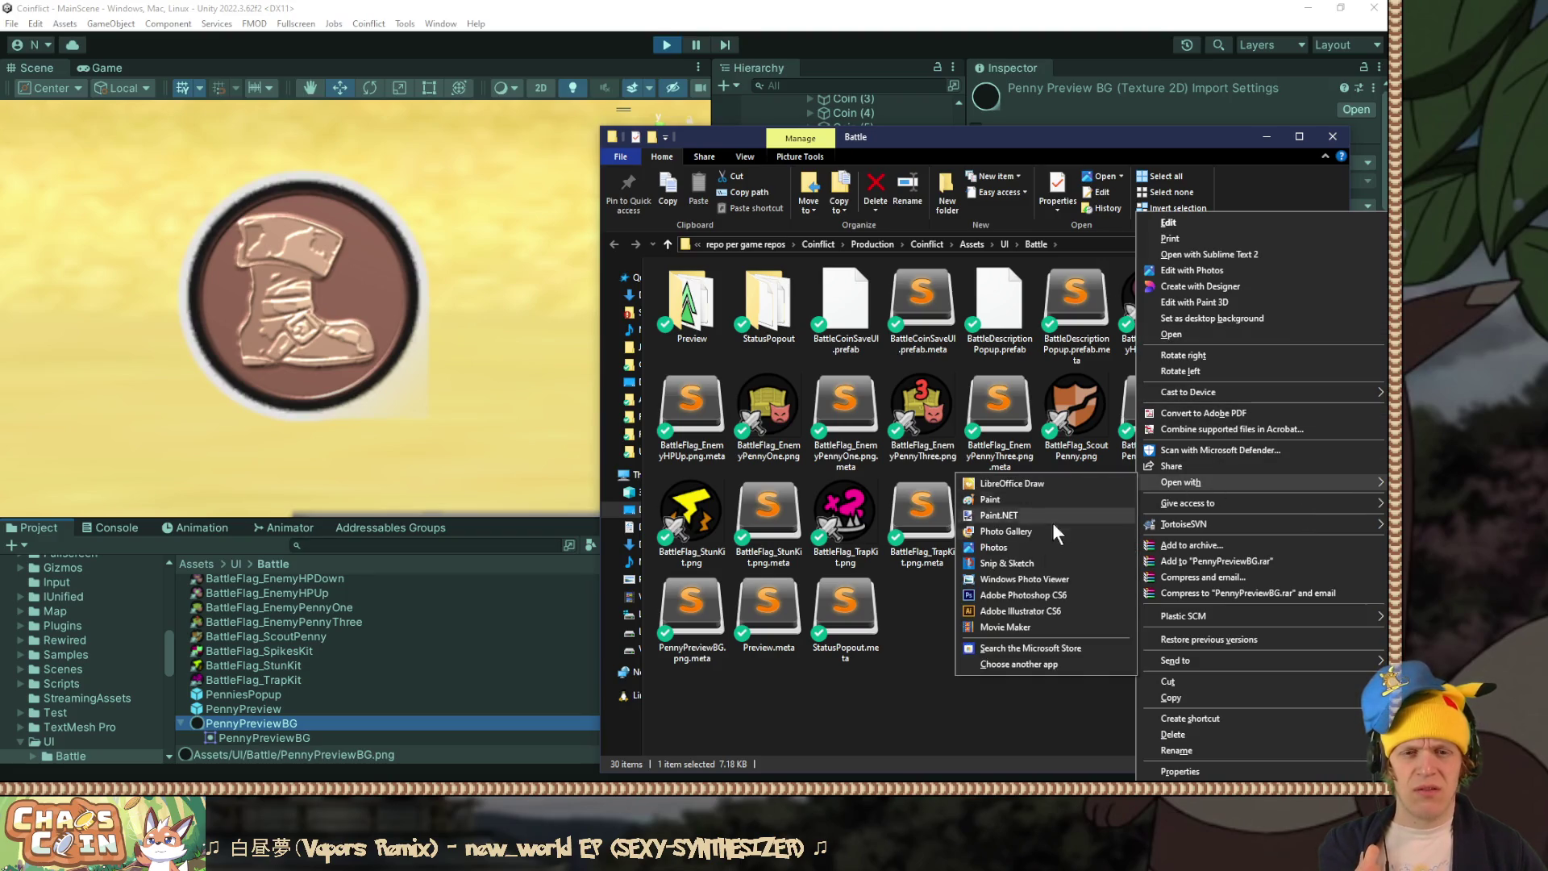
click(1003, 516)
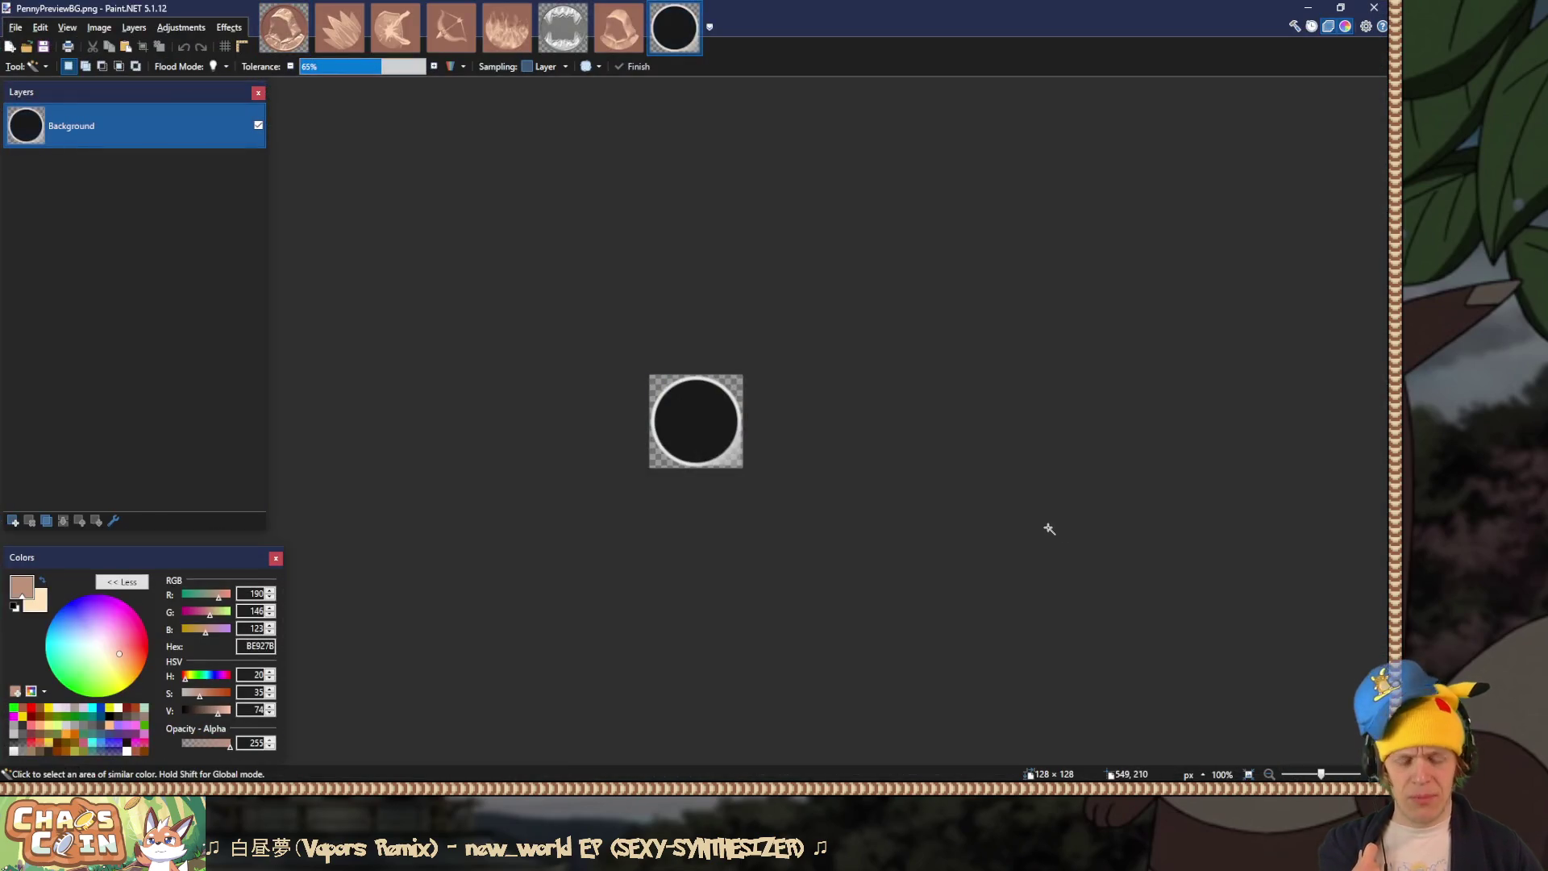
Step: Open PennyPreviewBG.pdn from the Coinflict AssetsNonBuild folder
key(ctrl+o)
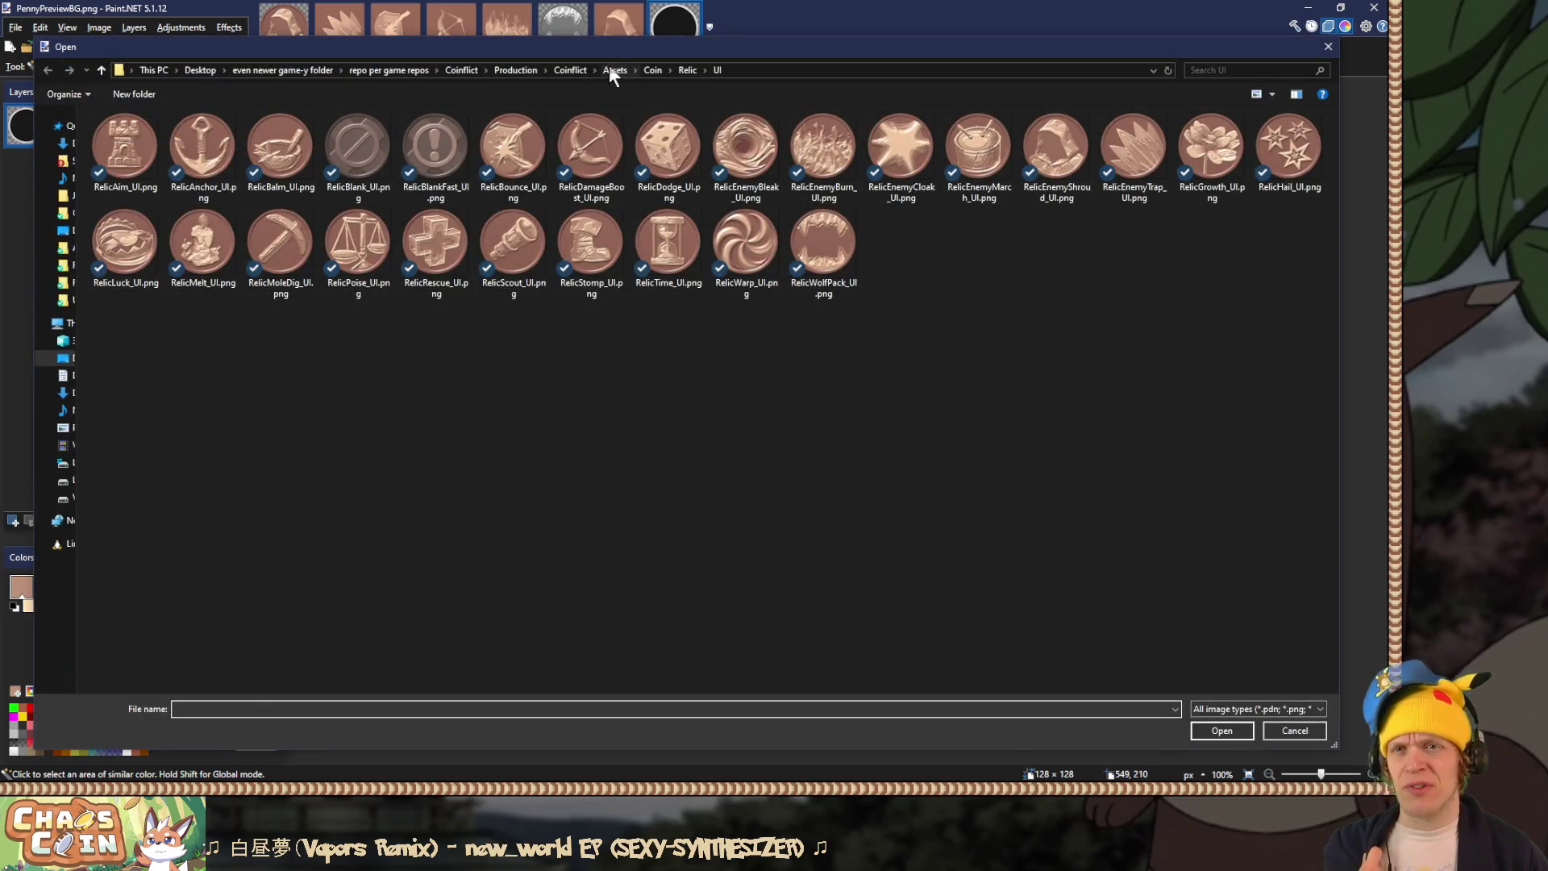
click(574, 70)
double_click(182, 169)
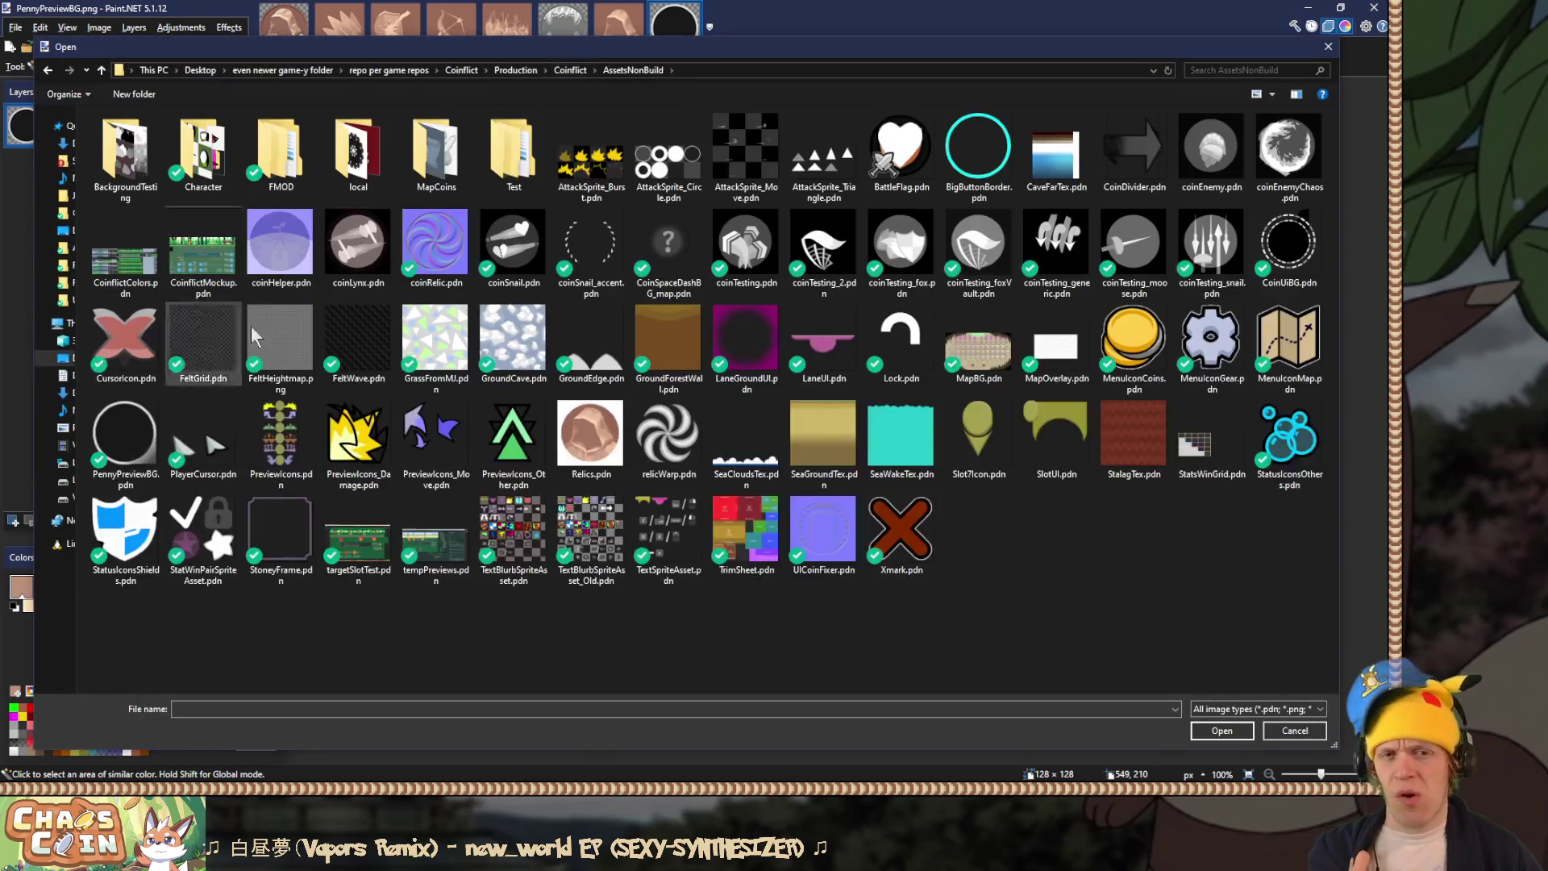
double_click(127, 448)
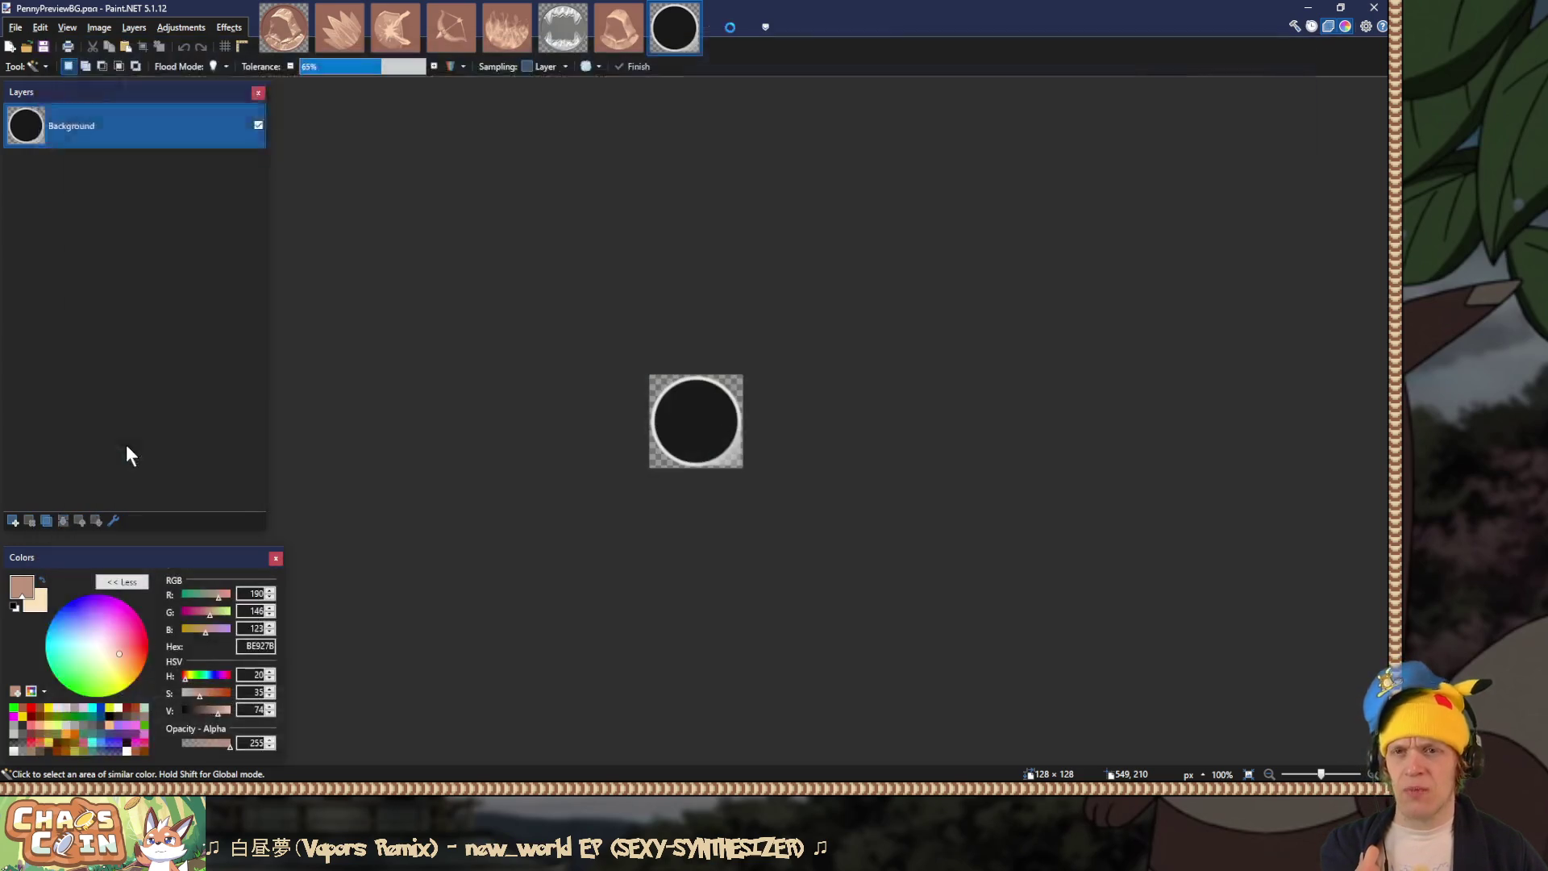